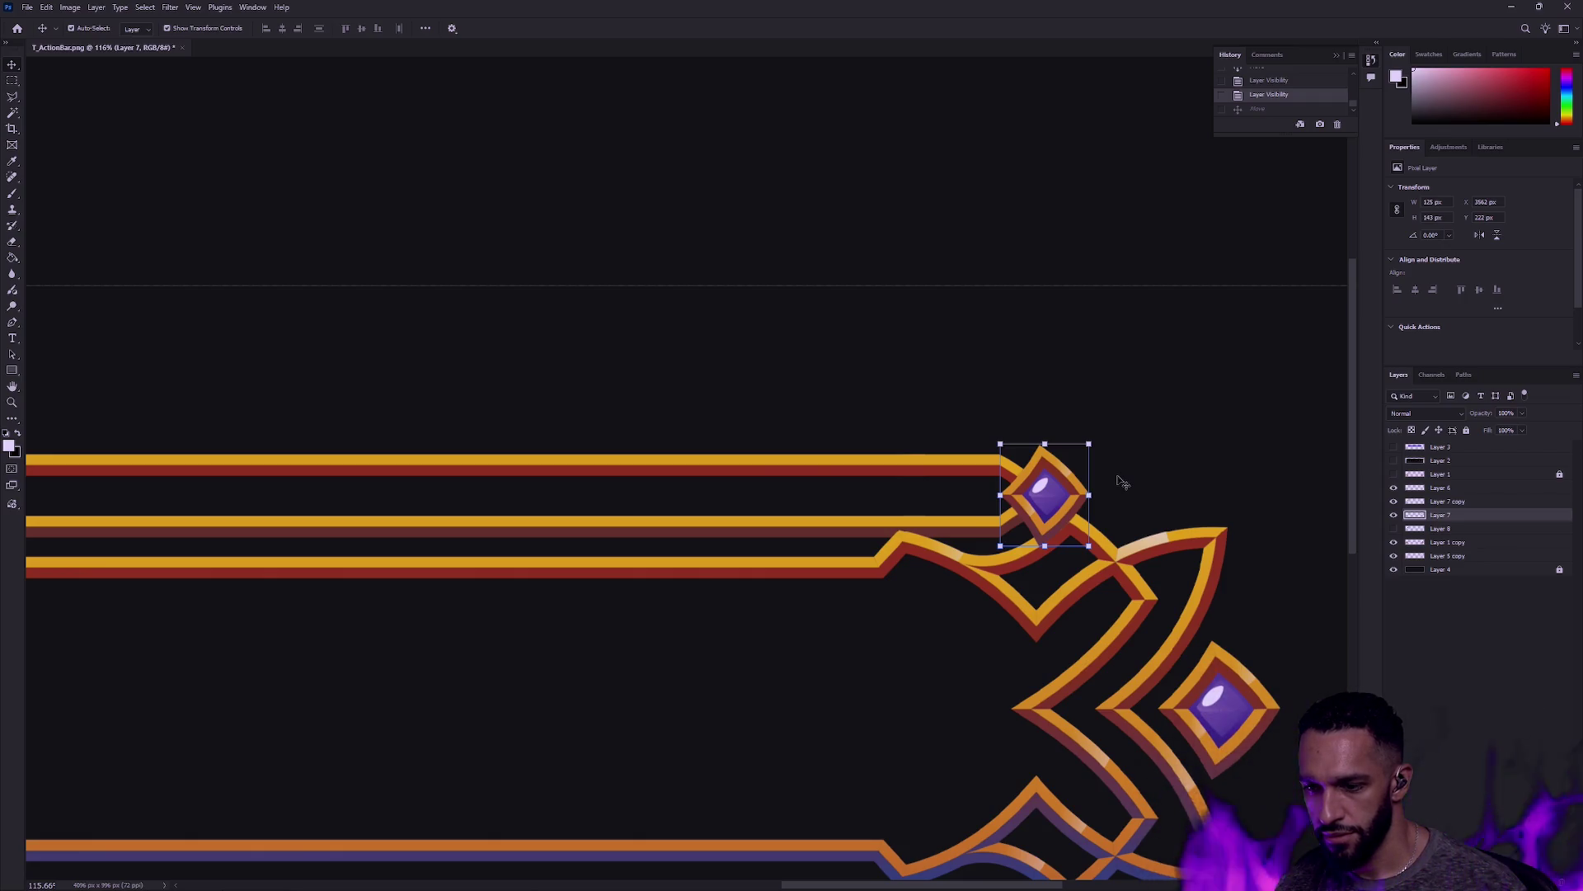
Step: Try nudging the small top gem left, then undo the move
{"action": "scroll", "coordinate": [1072, 511], "scroll_direction": "right", "scroll_amount": 5}
{"action": "scroll", "coordinate": [1073, 511], "scroll_direction": "down", "scroll_amount": 1}
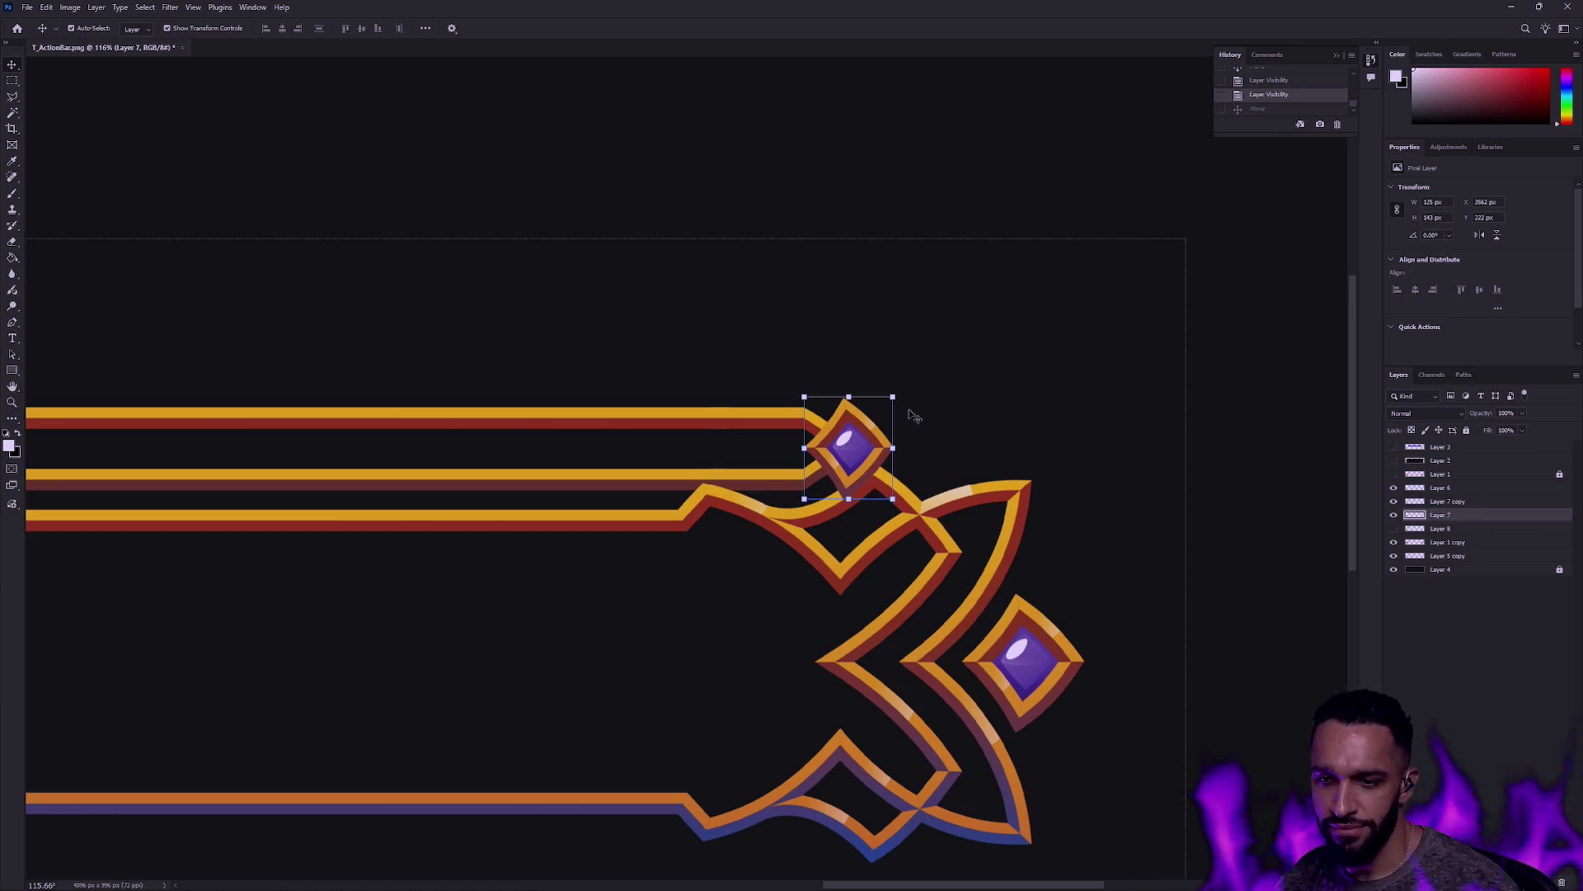
{"action": "left_click_drag", "start_coordinate": [860, 456], "coordinate": [842, 451]}
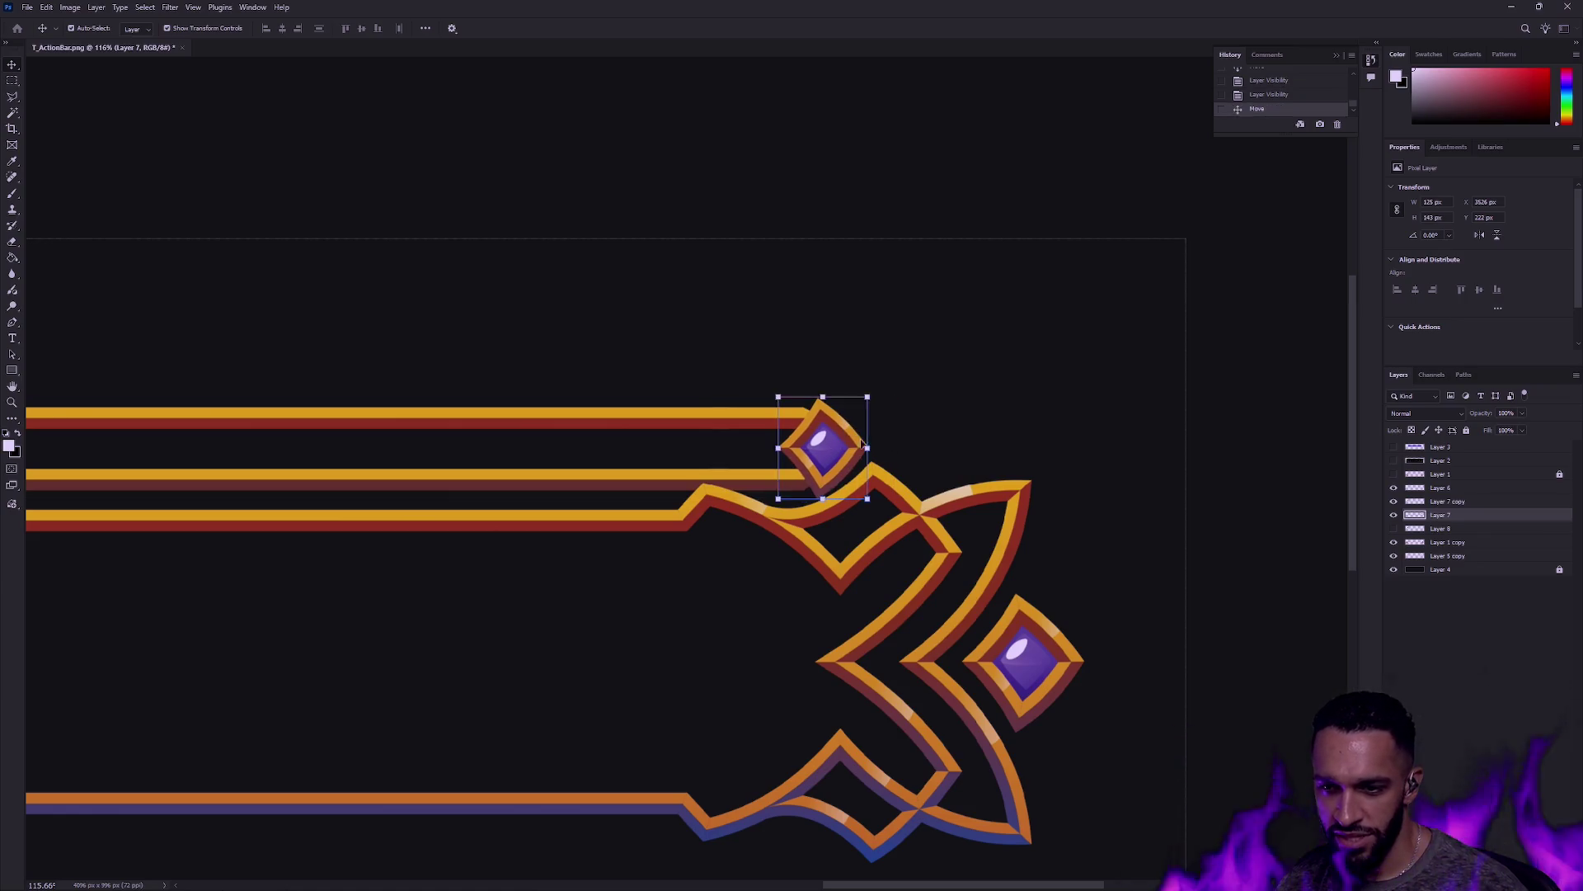
{"action": "key", "text": "ctrl+z"}
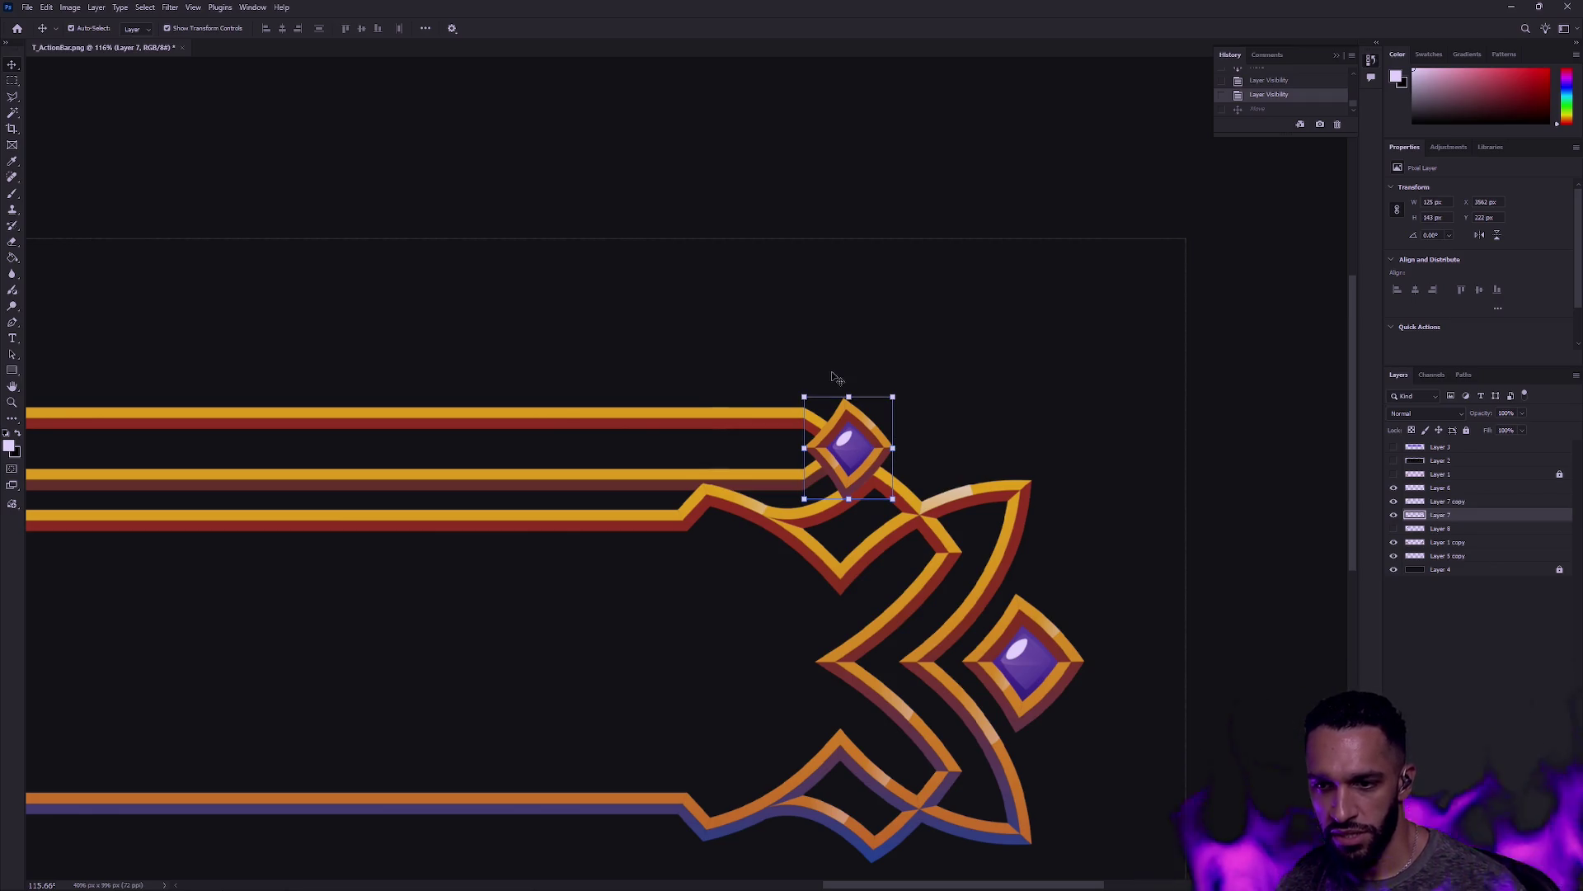
{"action": "left_click", "coordinate": [14, 83]}
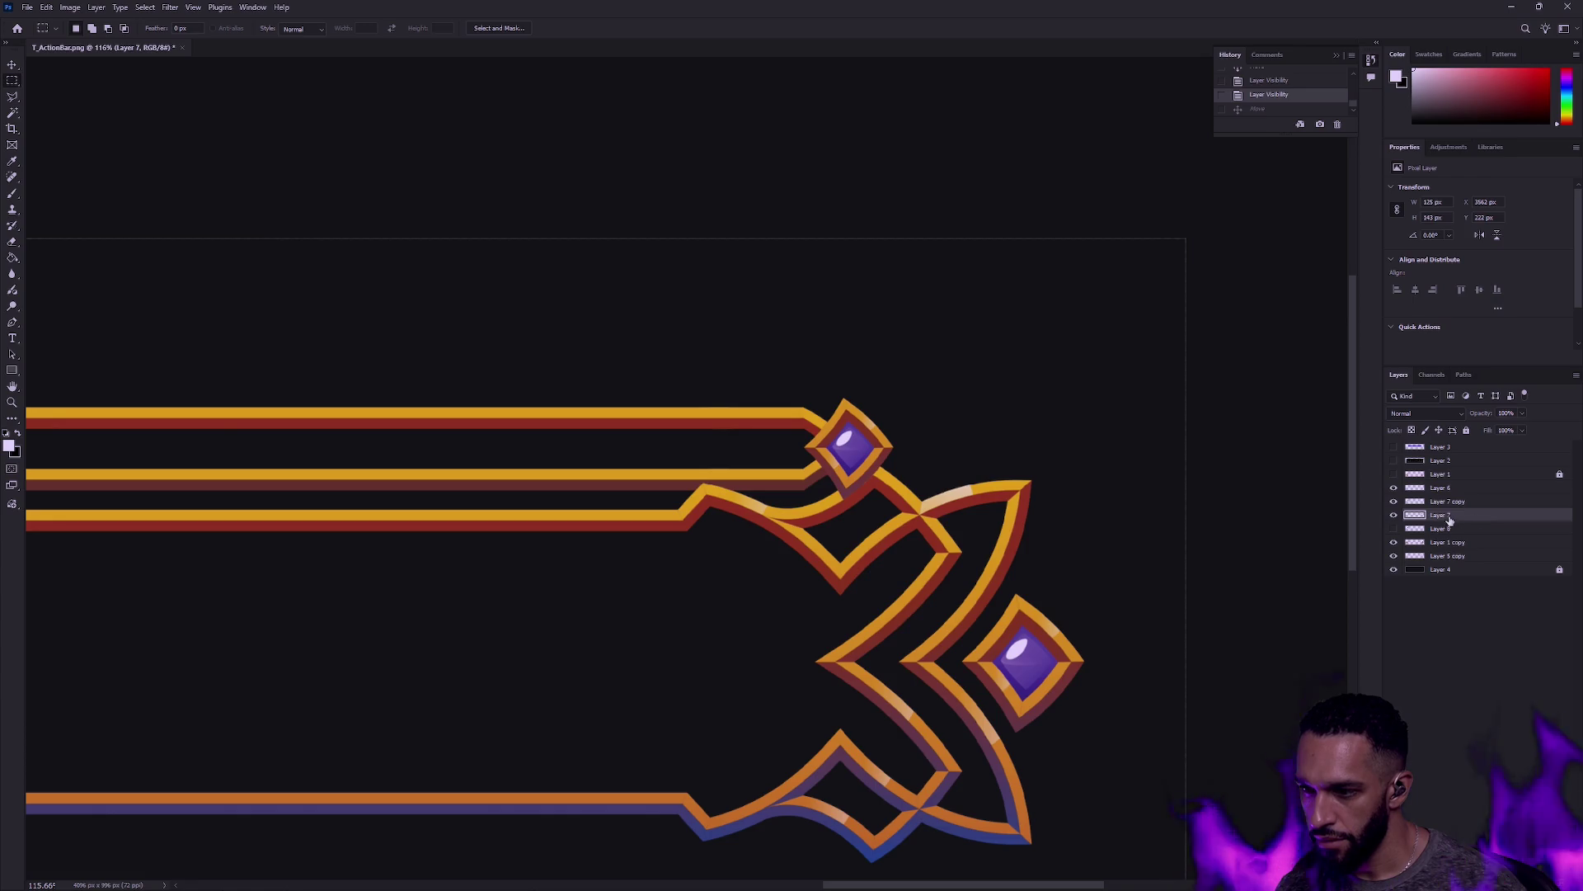
Step: Try merging Layer 3 through Layer 5 copy, then undo the merge
{"action": "left_click", "coordinate": [1475, 558]}
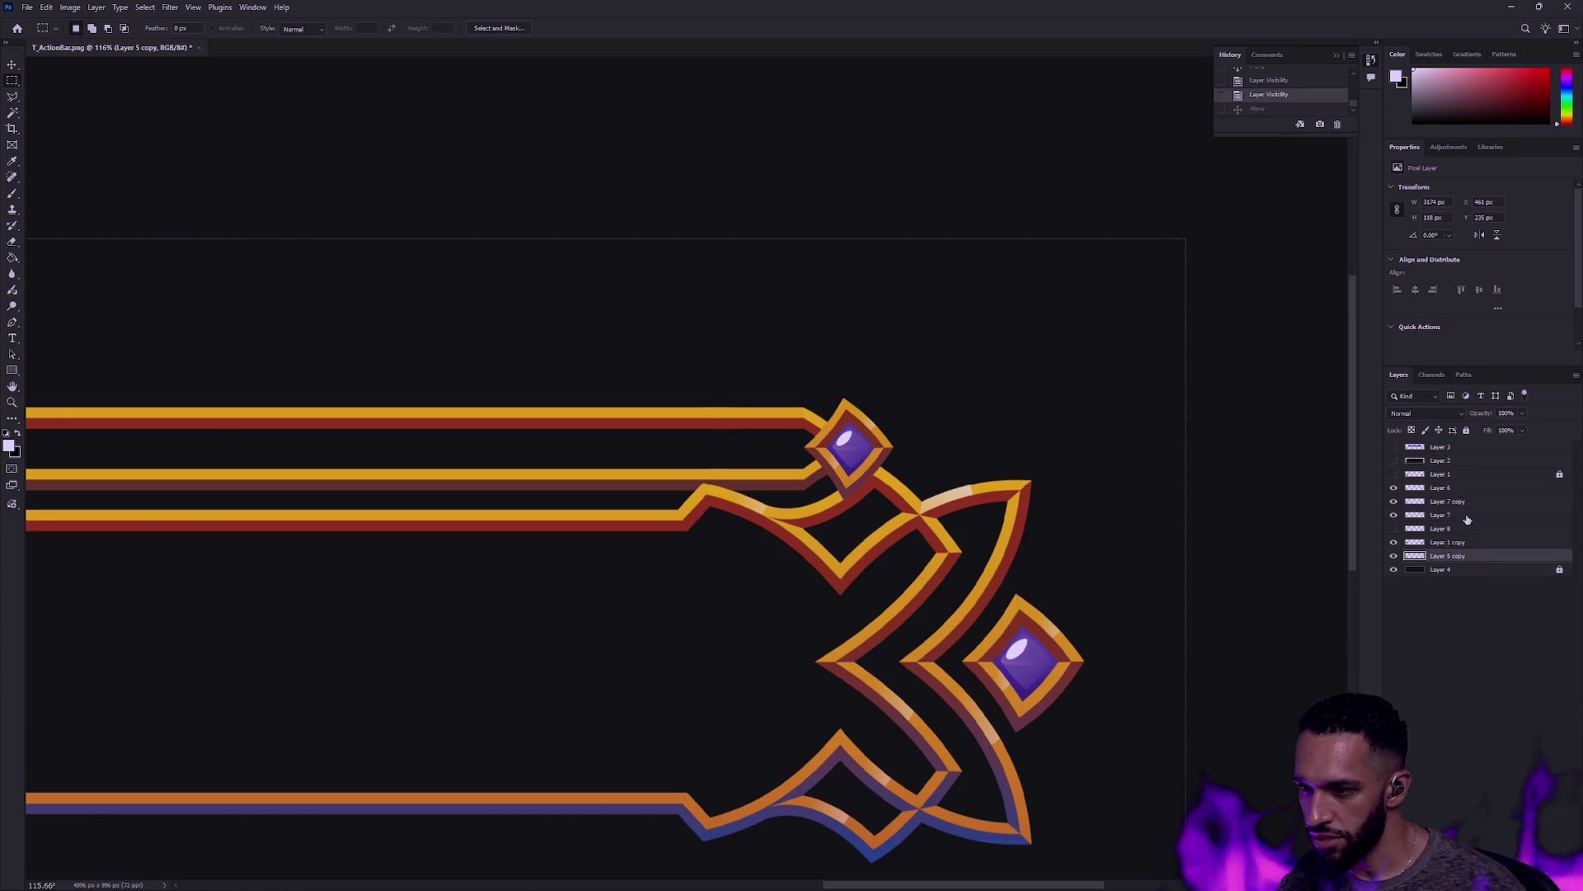
{"action": "left_click", "coordinate": [1461, 449], "text": "shift"}
{"action": "key", "text": "ctrl+e"}
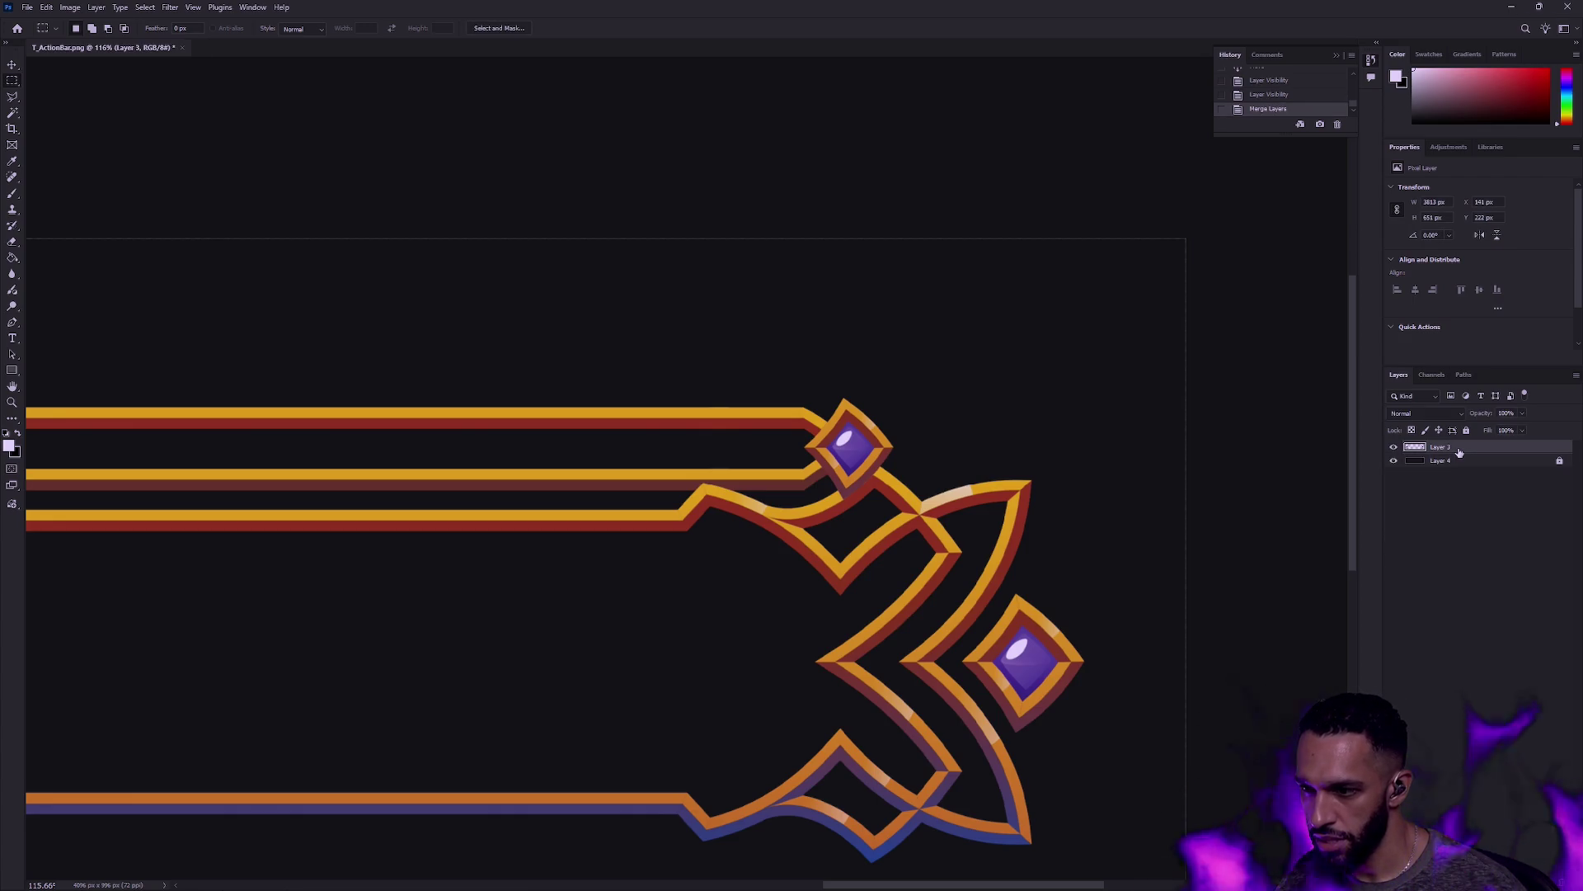
{"action": "key", "text": "ctrl+z"}
Step: Toggle layer visibility to identify the top bar, lower frame and top diamond layers
{"action": "left_click", "coordinate": [1394, 556]}
{"action": "left_click", "coordinate": [1393, 556]}
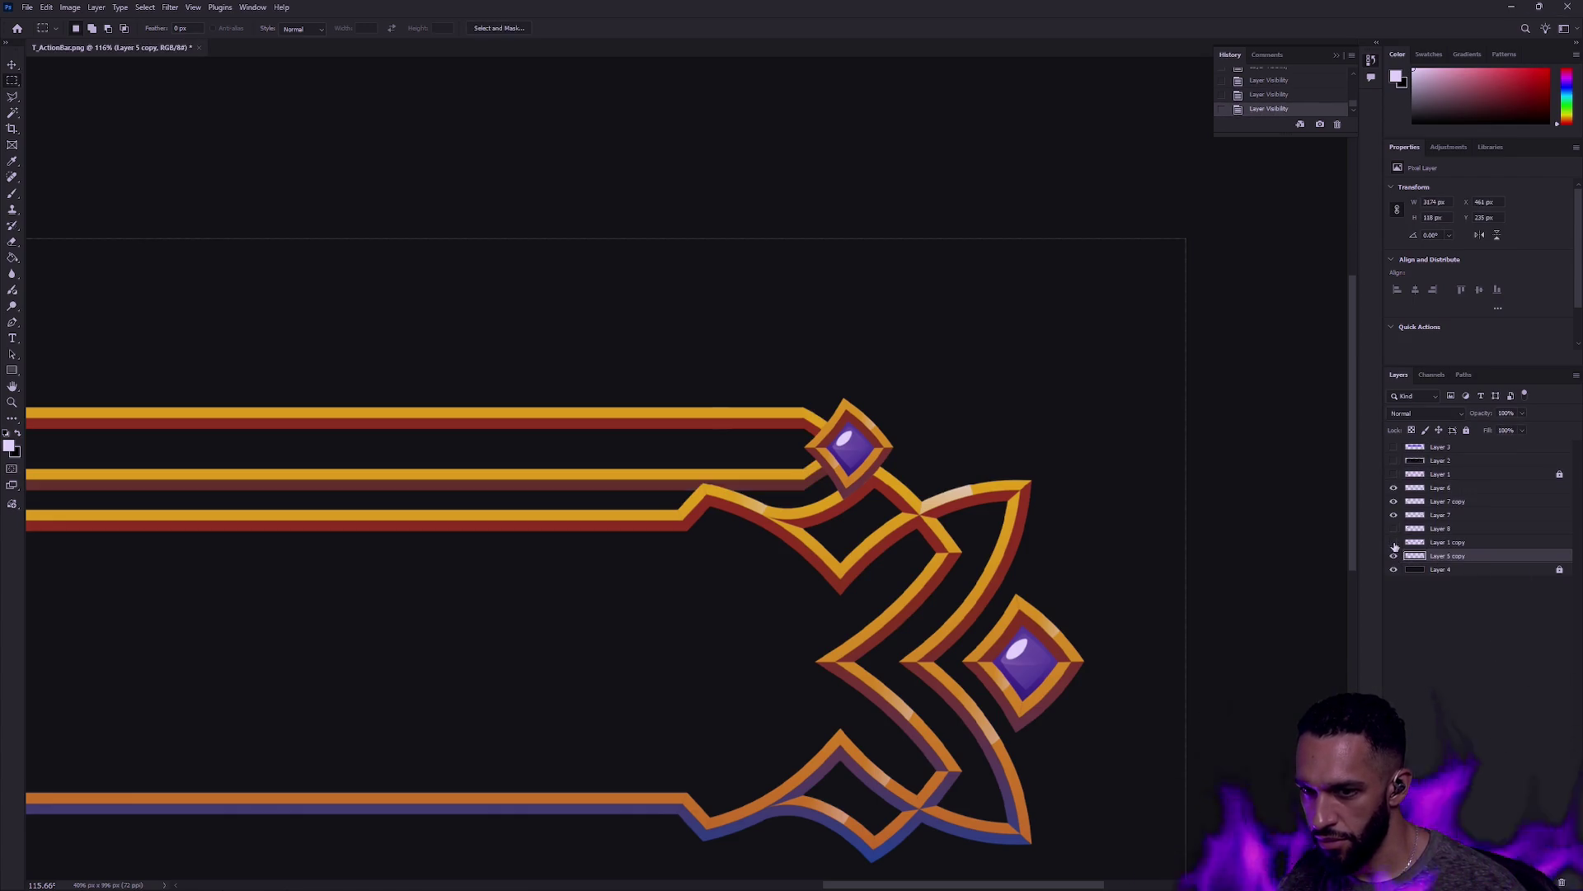
{"action": "left_click", "coordinate": [1394, 542]}
{"action": "left_click", "coordinate": [1394, 542]}
{"action": "left_click", "coordinate": [1393, 542]}
{"action": "left_click", "coordinate": [1394, 542]}
{"action": "left_click", "coordinate": [1394, 555]}
{"action": "left_click", "coordinate": [1394, 556]}
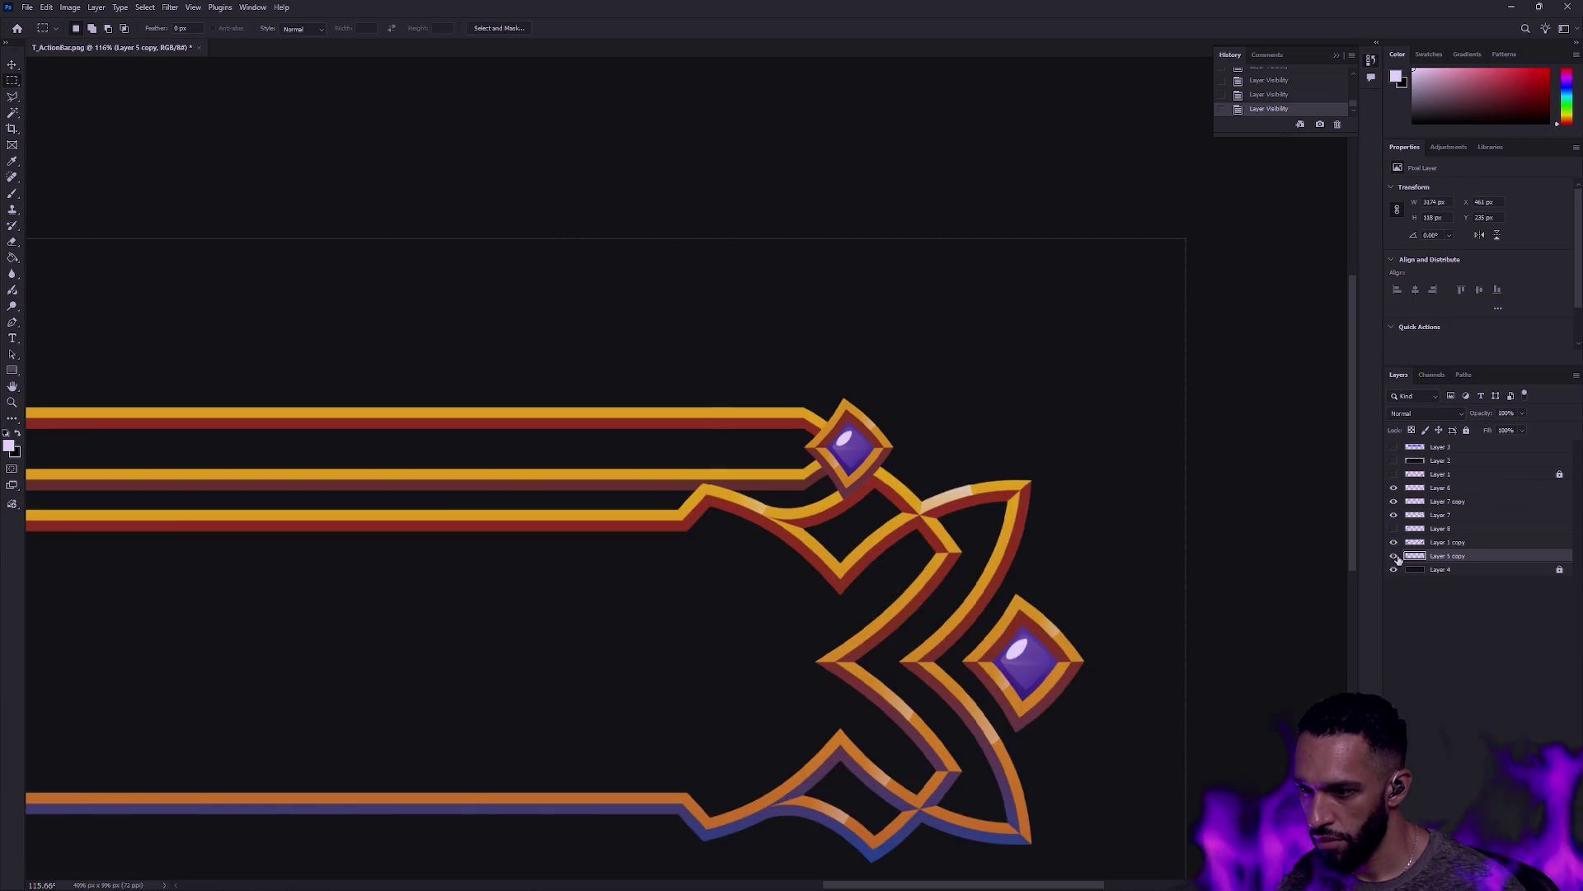
{"action": "left_click", "coordinate": [1394, 515]}
{"action": "left_click", "coordinate": [1394, 515]}
Step: Move Layer 1 copy down and lock it, then merge Layer 6 through Layer 5 copy
{"action": "left_click_drag", "start_coordinate": [1449, 544], "coordinate": [1461, 563]}
{"action": "left_click", "coordinate": [1466, 429]}
{"action": "left_click", "coordinate": [1394, 556]}
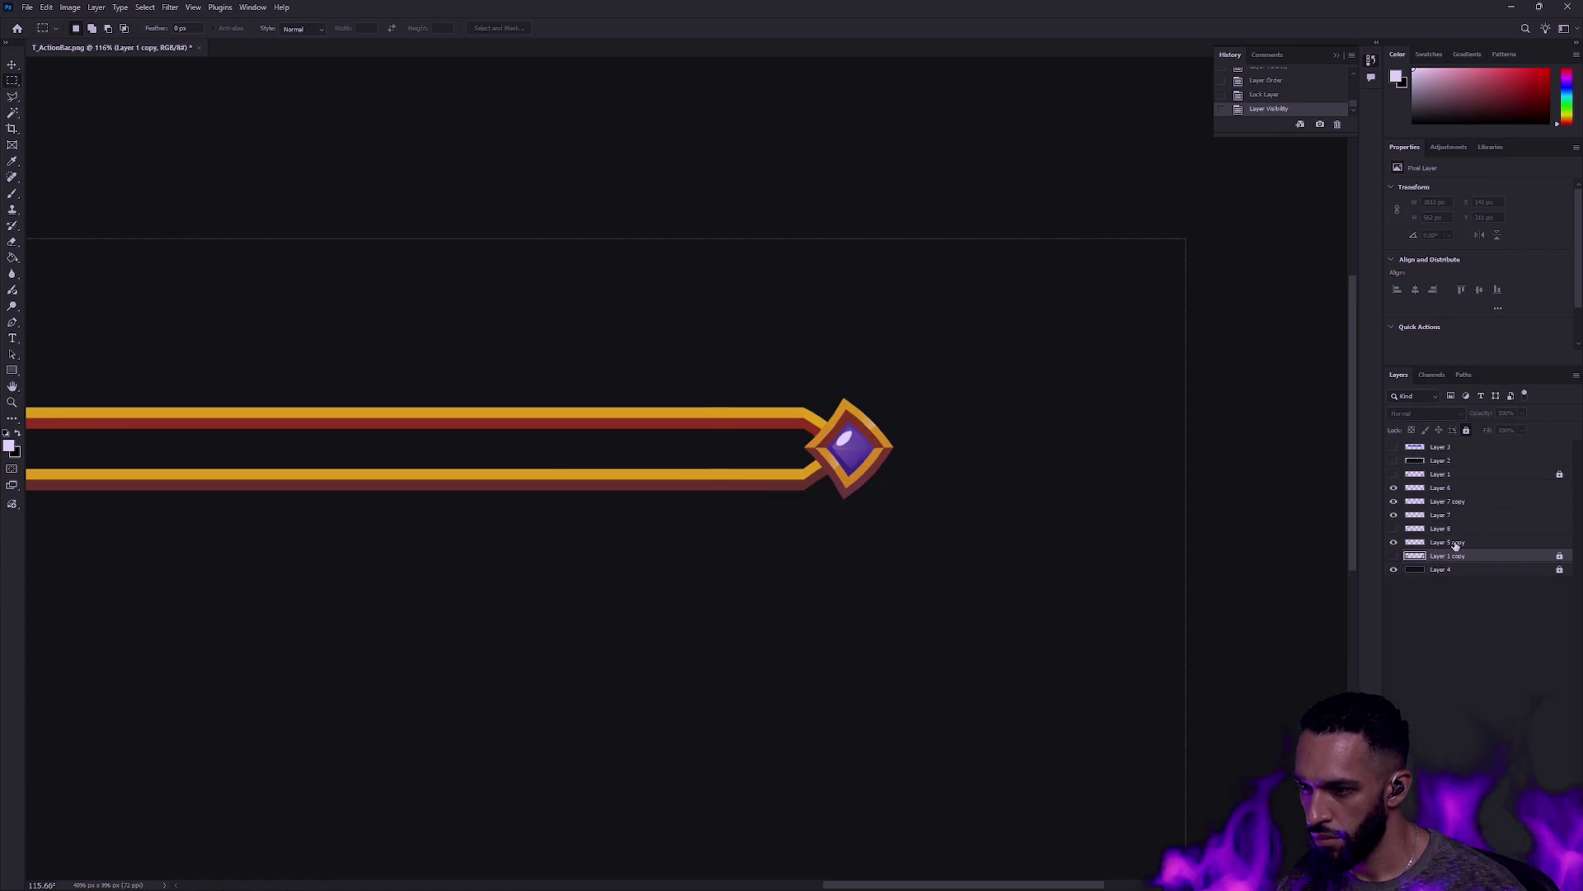
{"action": "left_click", "coordinate": [1456, 544]}
{"action": "left_click", "coordinate": [1456, 493], "text": "shift"}
{"action": "key", "text": "ctrl+e"}
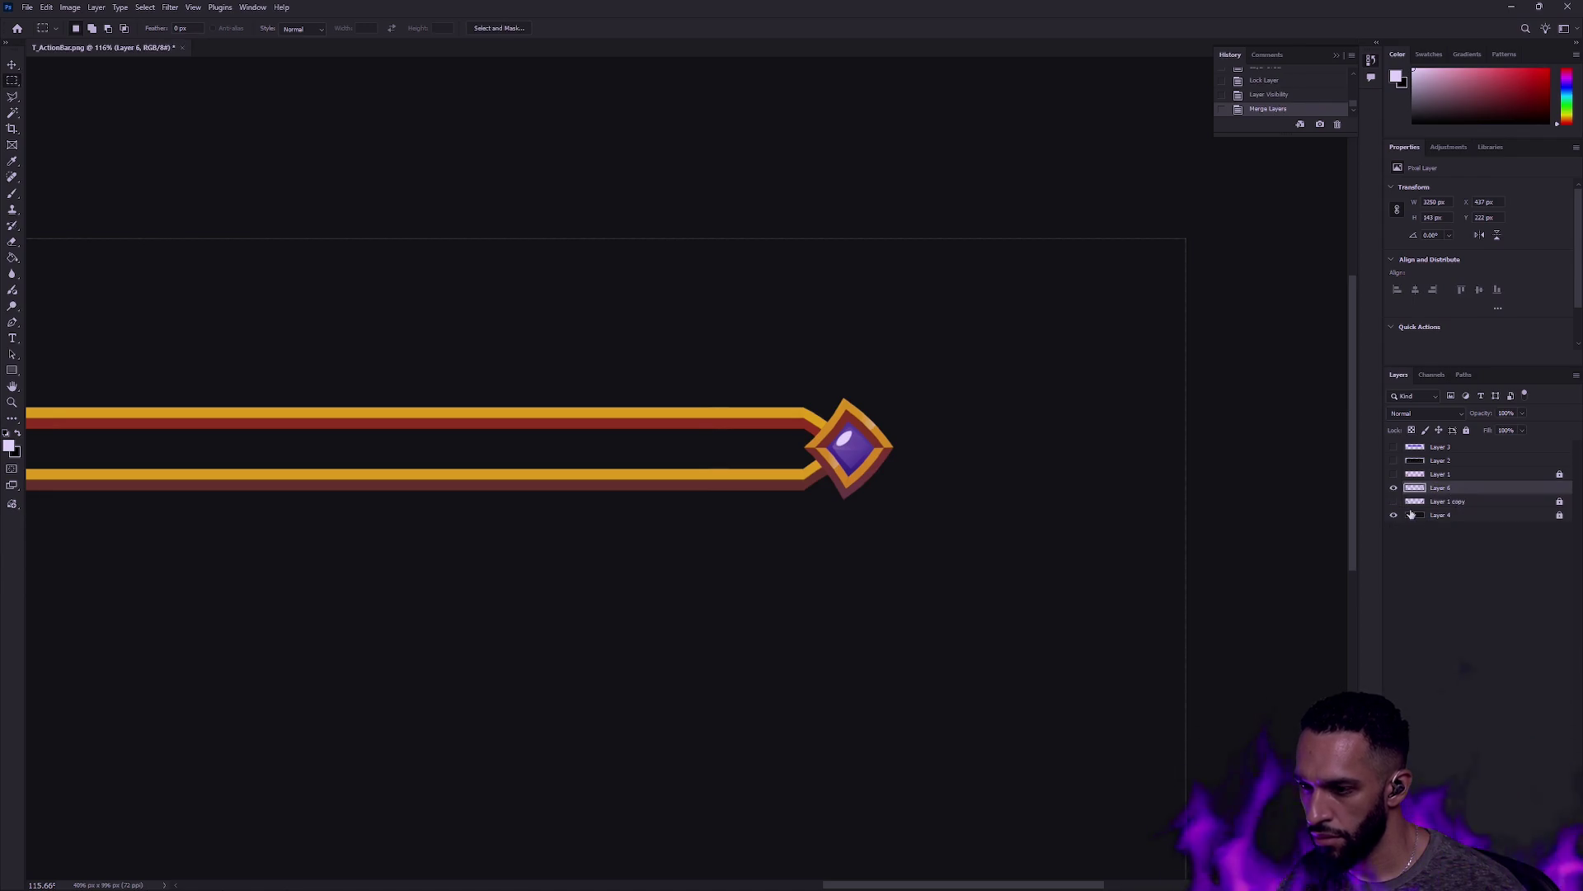
{"action": "left_click", "coordinate": [1393, 502]}
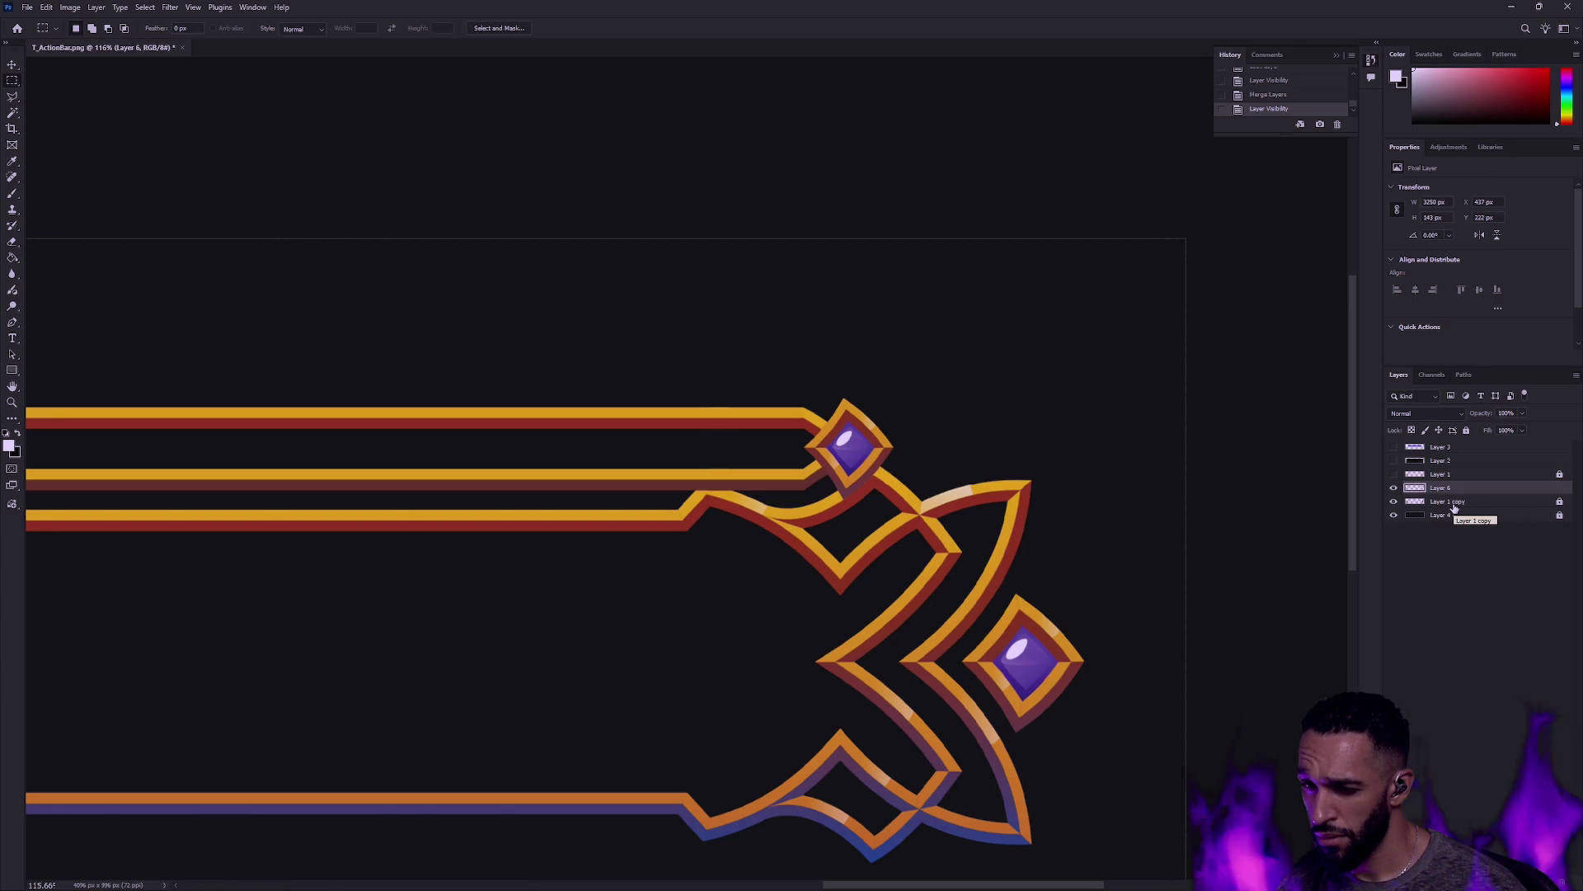
Step: Zoom out to 50% so the whole bar is in view
{"action": "left_click", "coordinate": [12, 402]}
{"action": "left_click", "coordinate": [600, 470], "text": "alt"}
{"action": "left_click", "coordinate": [600, 470], "text": "alt"}
{"action": "left_click", "coordinate": [599, 470], "text": "alt"}
{"action": "left_click_drag", "start_coordinate": [601, 466], "coordinate": [763, 506]}
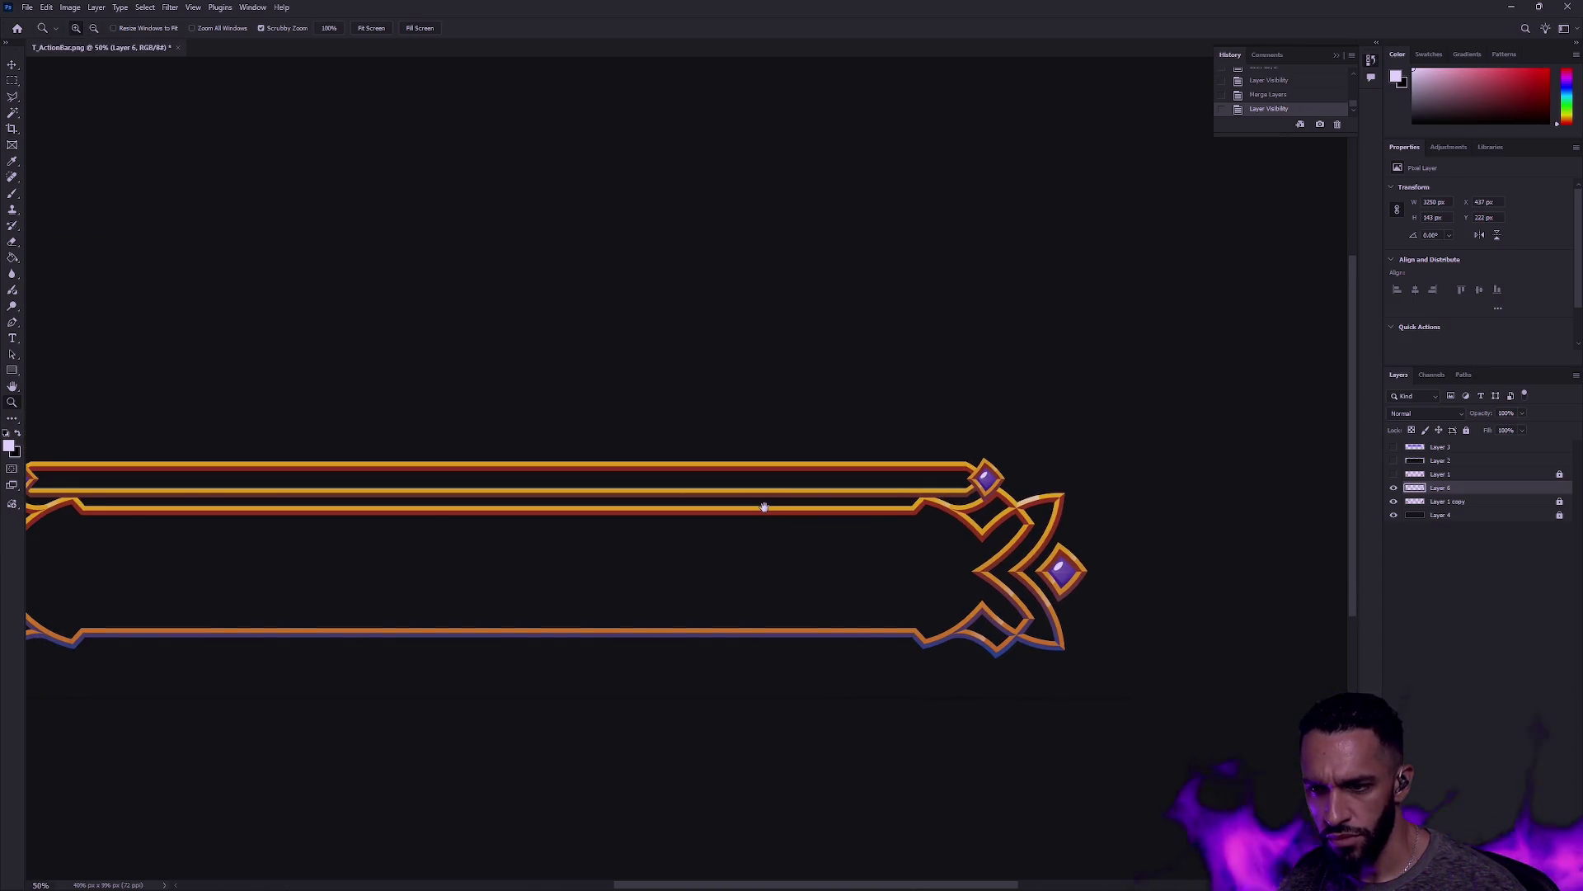
Step: Zoom to 400% on the top gem and sample its purple with the Eyedropper
{"action": "left_click", "coordinate": [1006, 481]}
{"action": "left_click", "coordinate": [1007, 481]}
{"action": "left_click", "coordinate": [1006, 479]}
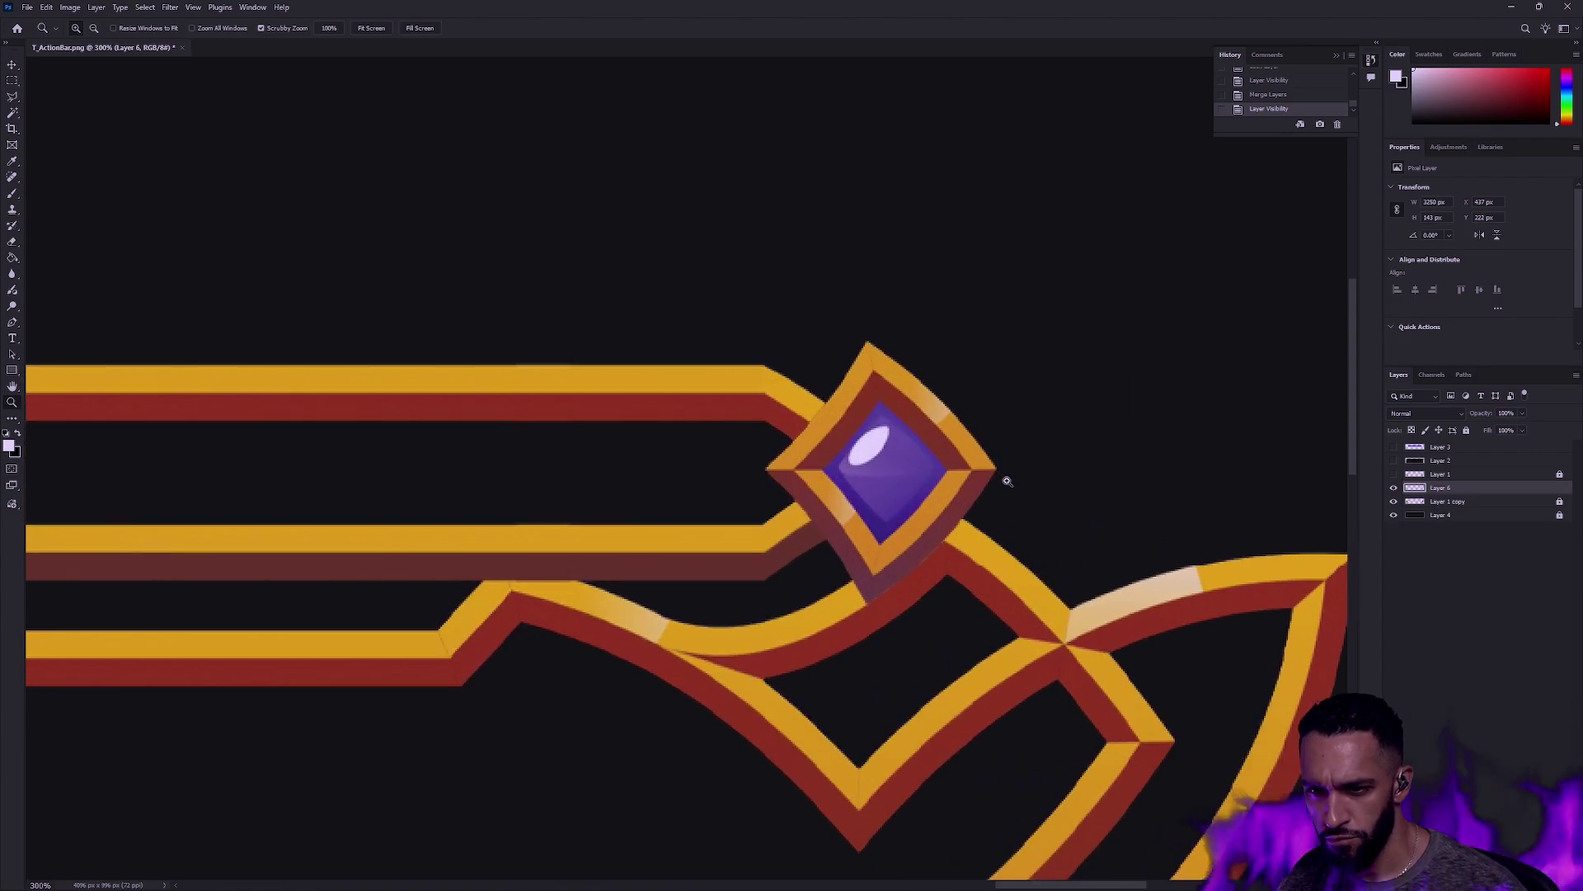
{"action": "left_click", "coordinate": [1004, 478]}
{"action": "left_click", "coordinate": [989, 477]}
{"action": "left_click", "coordinate": [12, 161]}
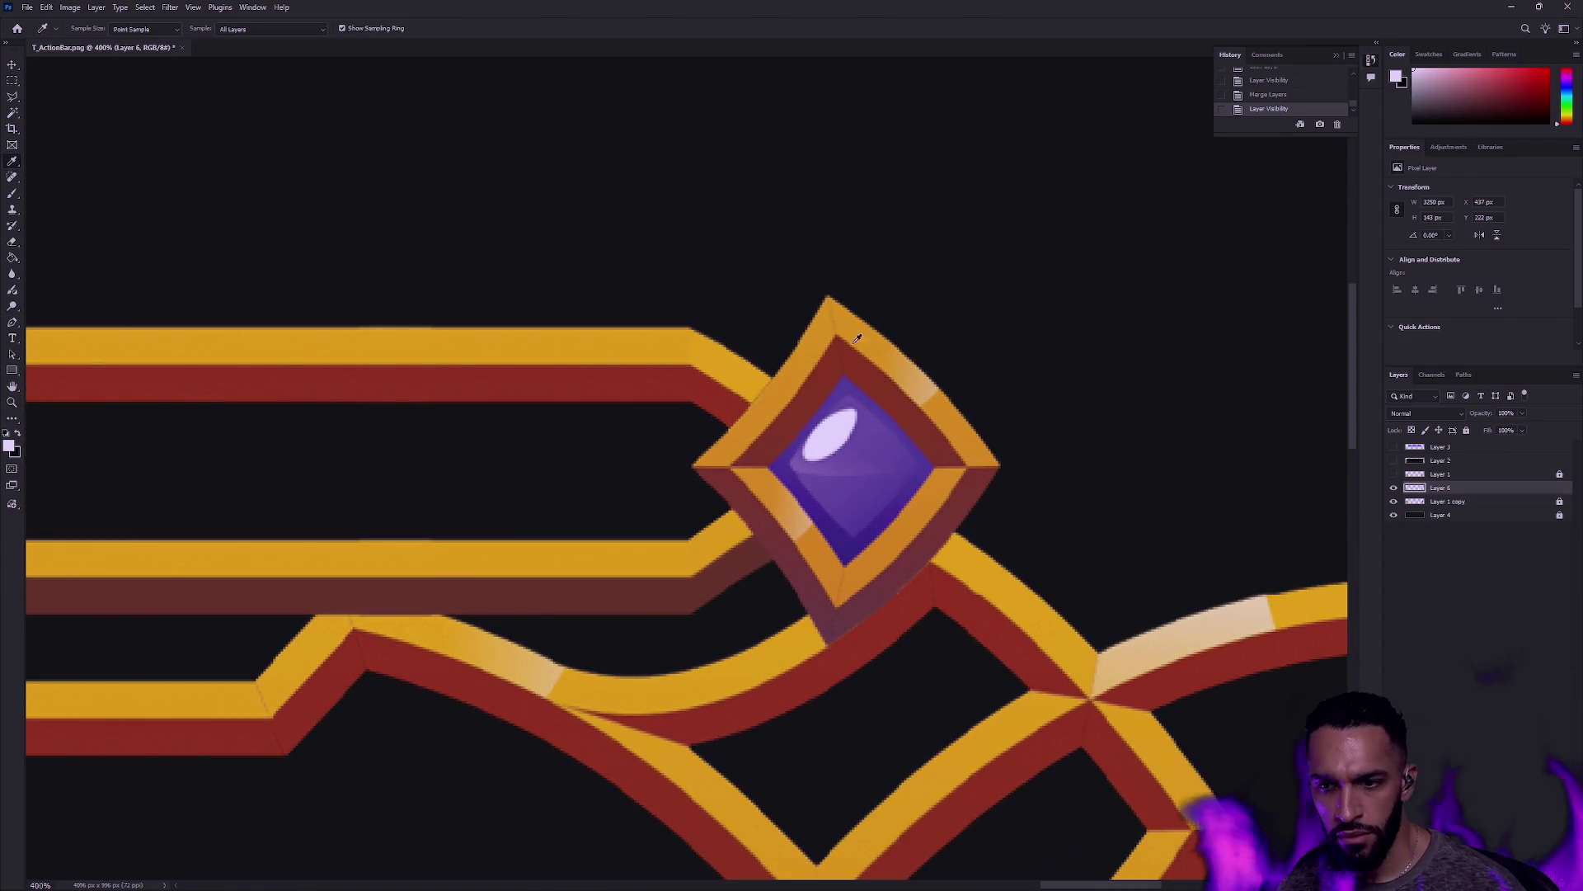
{"action": "left_click", "coordinate": [871, 435]}
Step: Try a purple Paint Bucket fill on the gem and undo, then lasso it and deselect
{"action": "key", "text": "g"}
{"action": "left_click", "coordinate": [833, 432]}
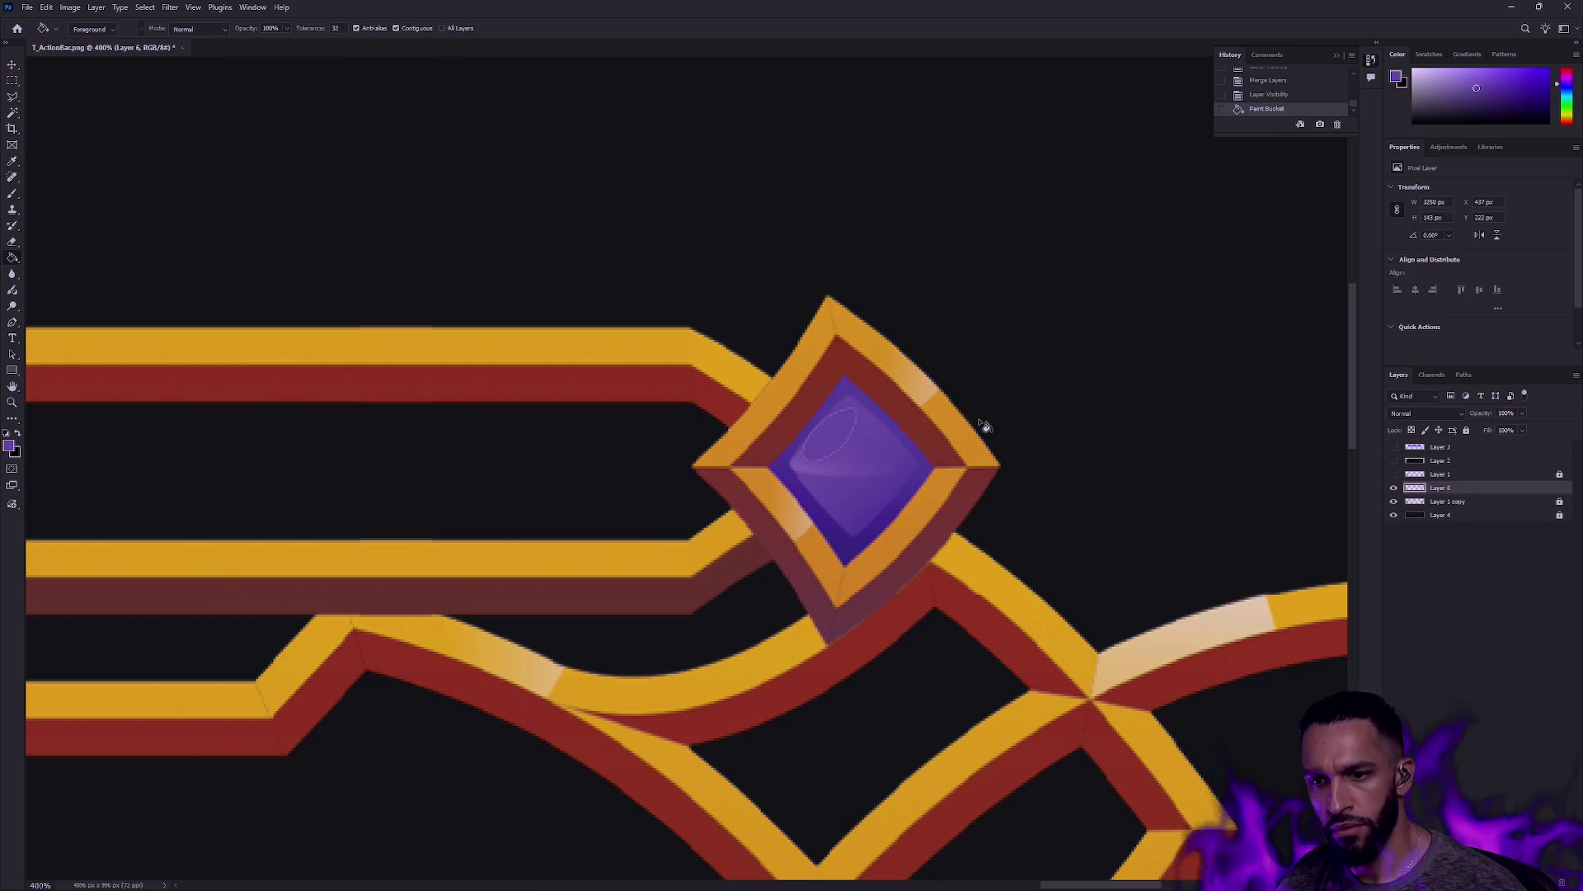
{"action": "key", "text": "ctrl+z"}
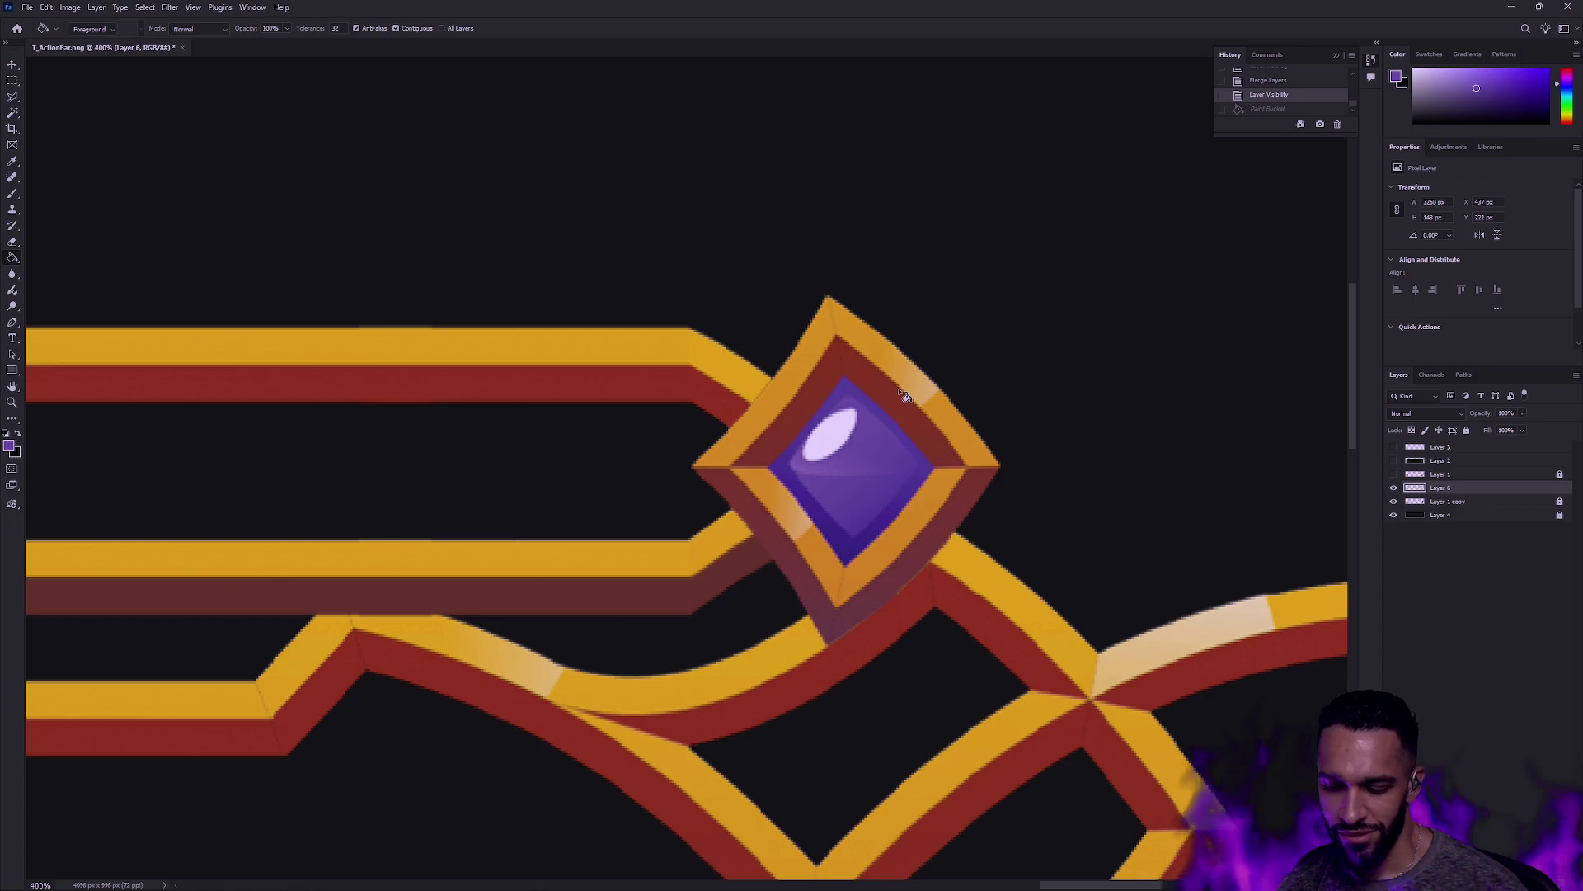
{"action": "left_click", "coordinate": [21, 97]}
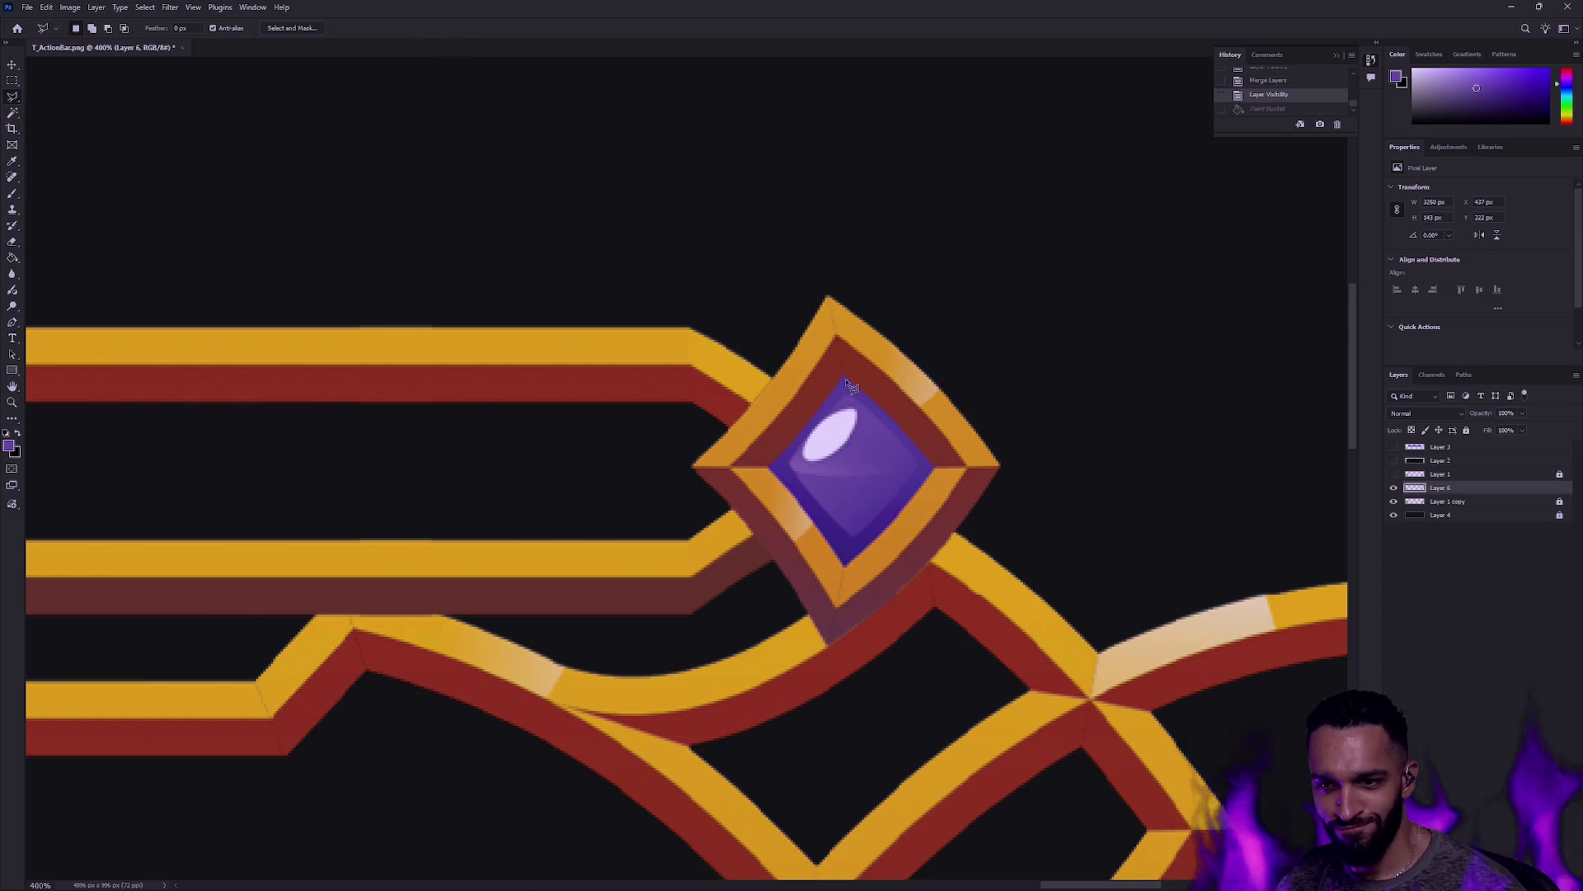
{"action": "mouse_move", "coordinate": [850, 384]}
{"action": "left_mouse_down"}
{"action": "mouse_move", "coordinate": [935, 473]}
{"action": "mouse_move", "coordinate": [887, 551]}
{"action": "mouse_move", "coordinate": [906, 498]}
{"action": "mouse_move", "coordinate": [853, 569]}
{"action": "mouse_move", "coordinate": [777, 471]}
{"action": "mouse_move", "coordinate": [844, 381]}
{"action": "left_mouse_up"}
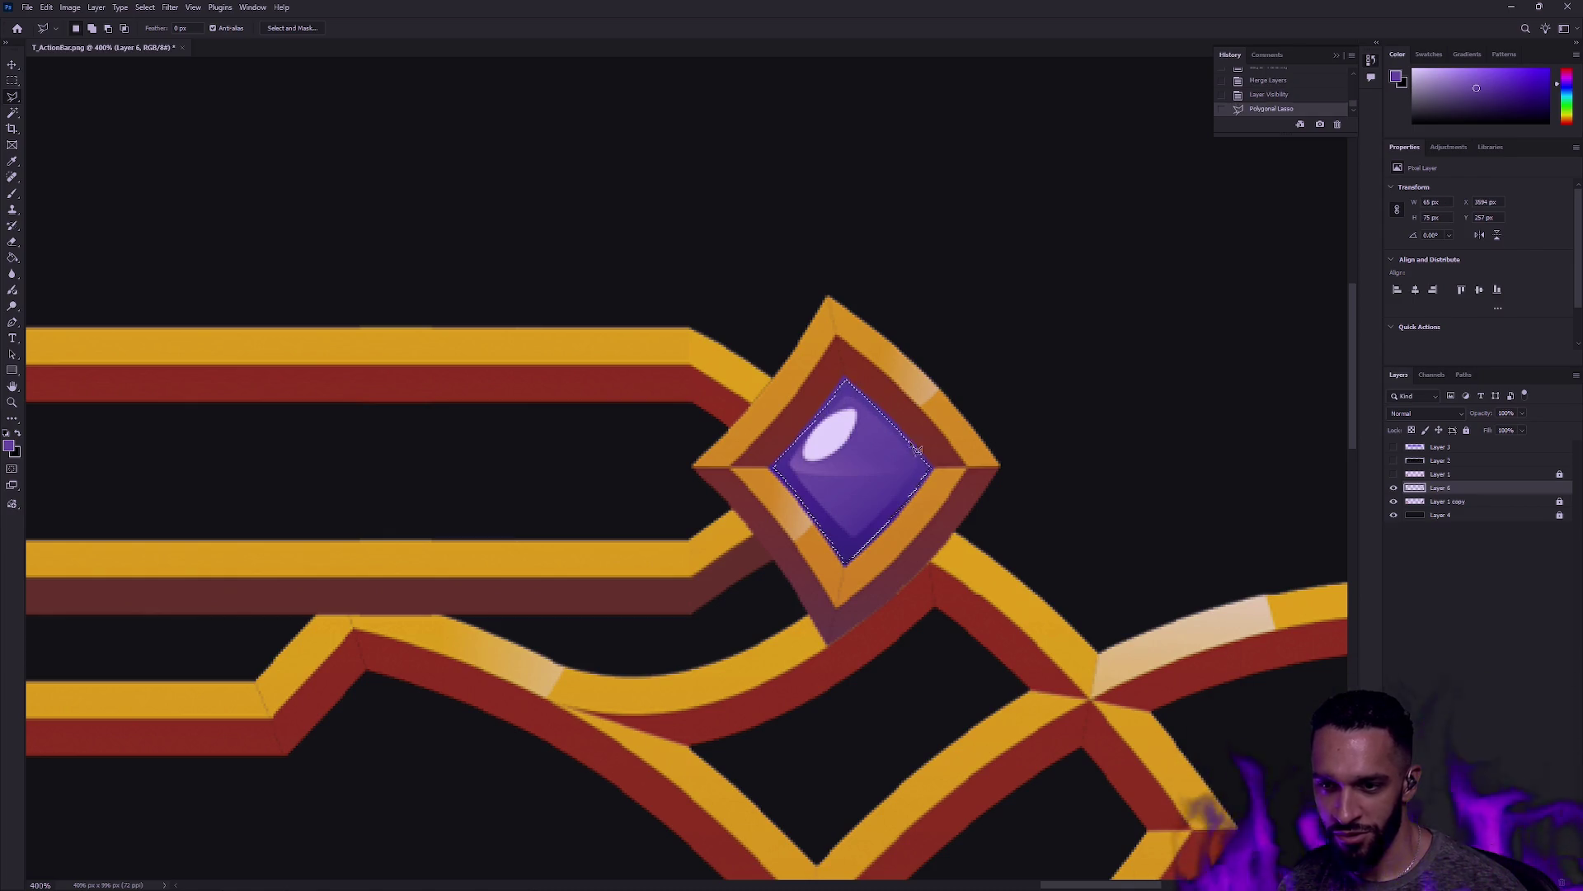
{"action": "key", "text": "i"}
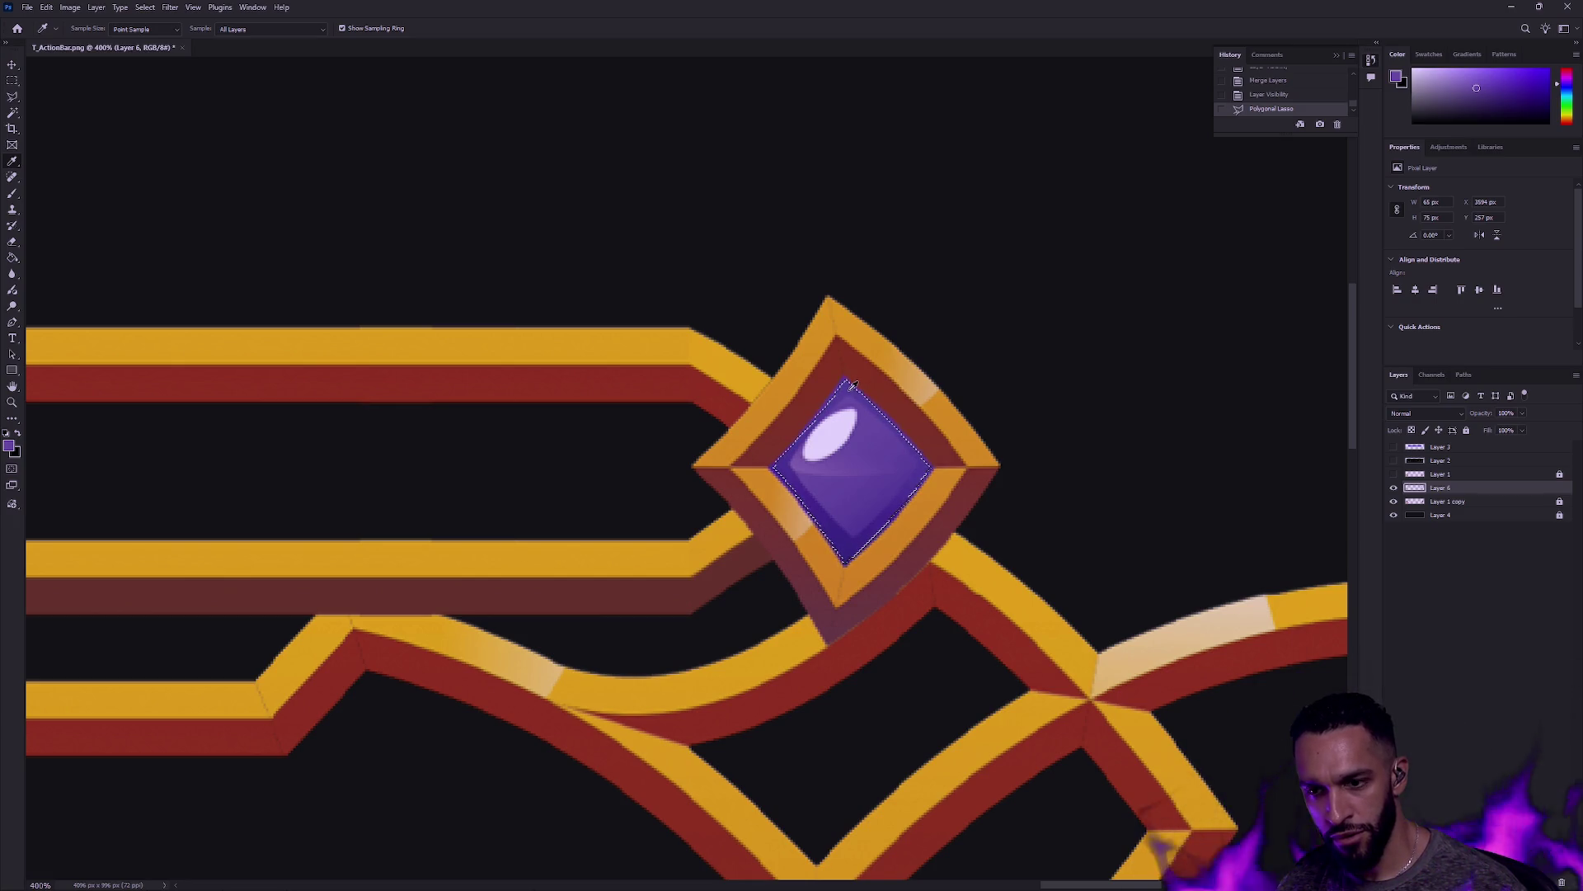
{"action": "key", "text": "m"}
{"action": "key", "text": "ctrl+d"}
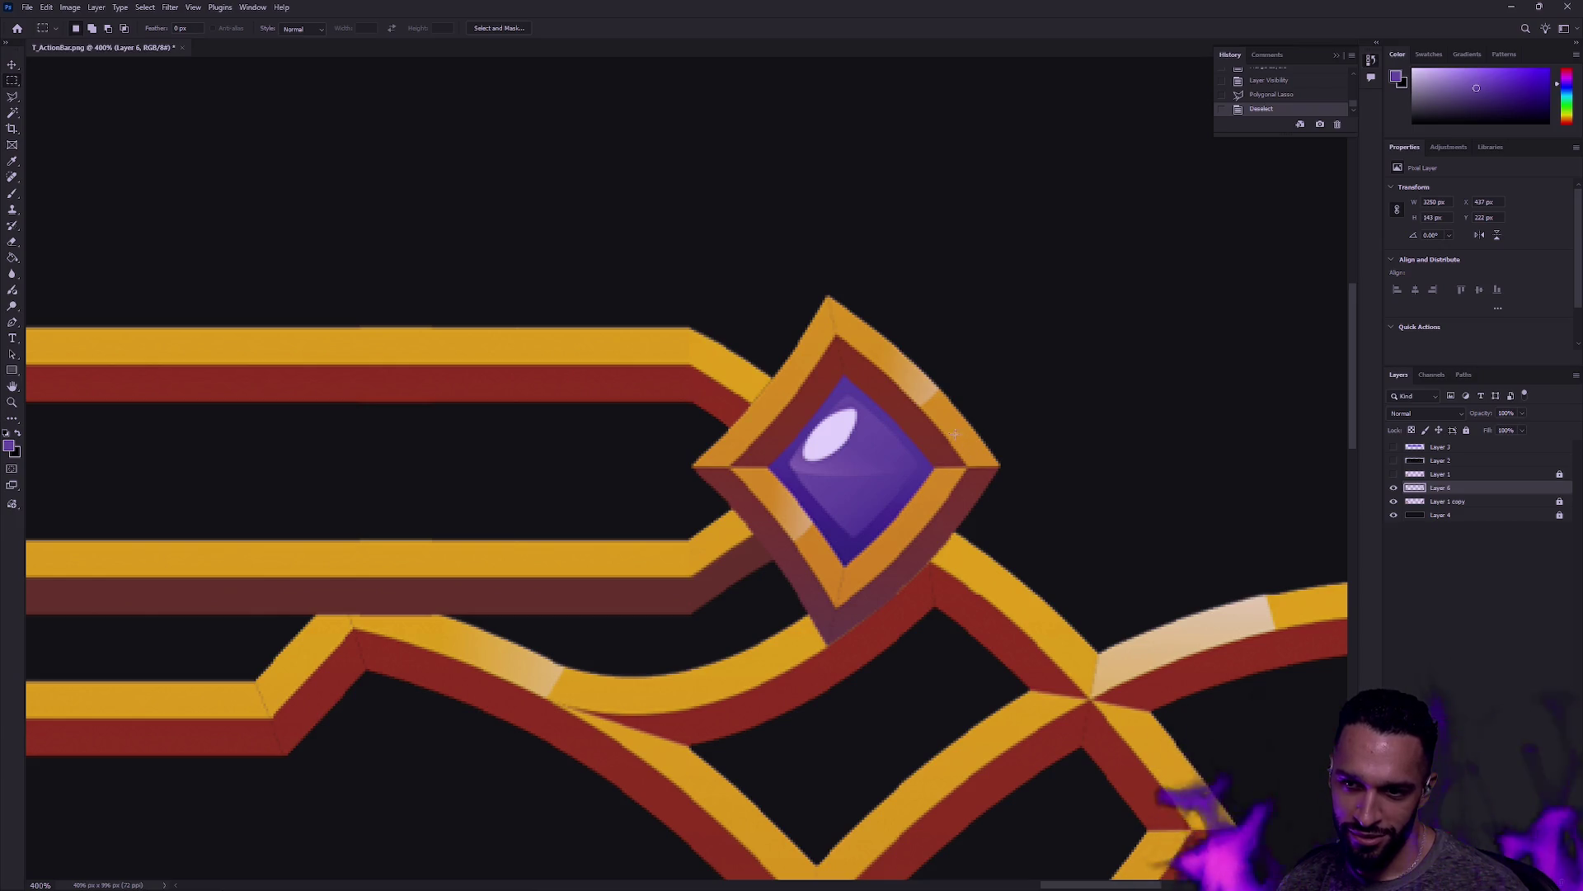
Step: Zoom out to 66.67% and bring the bar's ornamented left end into view
{"action": "left_click", "coordinate": [11, 403]}
{"action": "left_click", "coordinate": [681, 478], "text": "alt"}
{"action": "left_click", "coordinate": [682, 478], "text": "alt"}
{"action": "left_click", "coordinate": [681, 479], "text": "alt"}
{"action": "left_click", "coordinate": [681, 479], "text": "alt"}
{"action": "left_click", "coordinate": [682, 479], "text": "alt"}
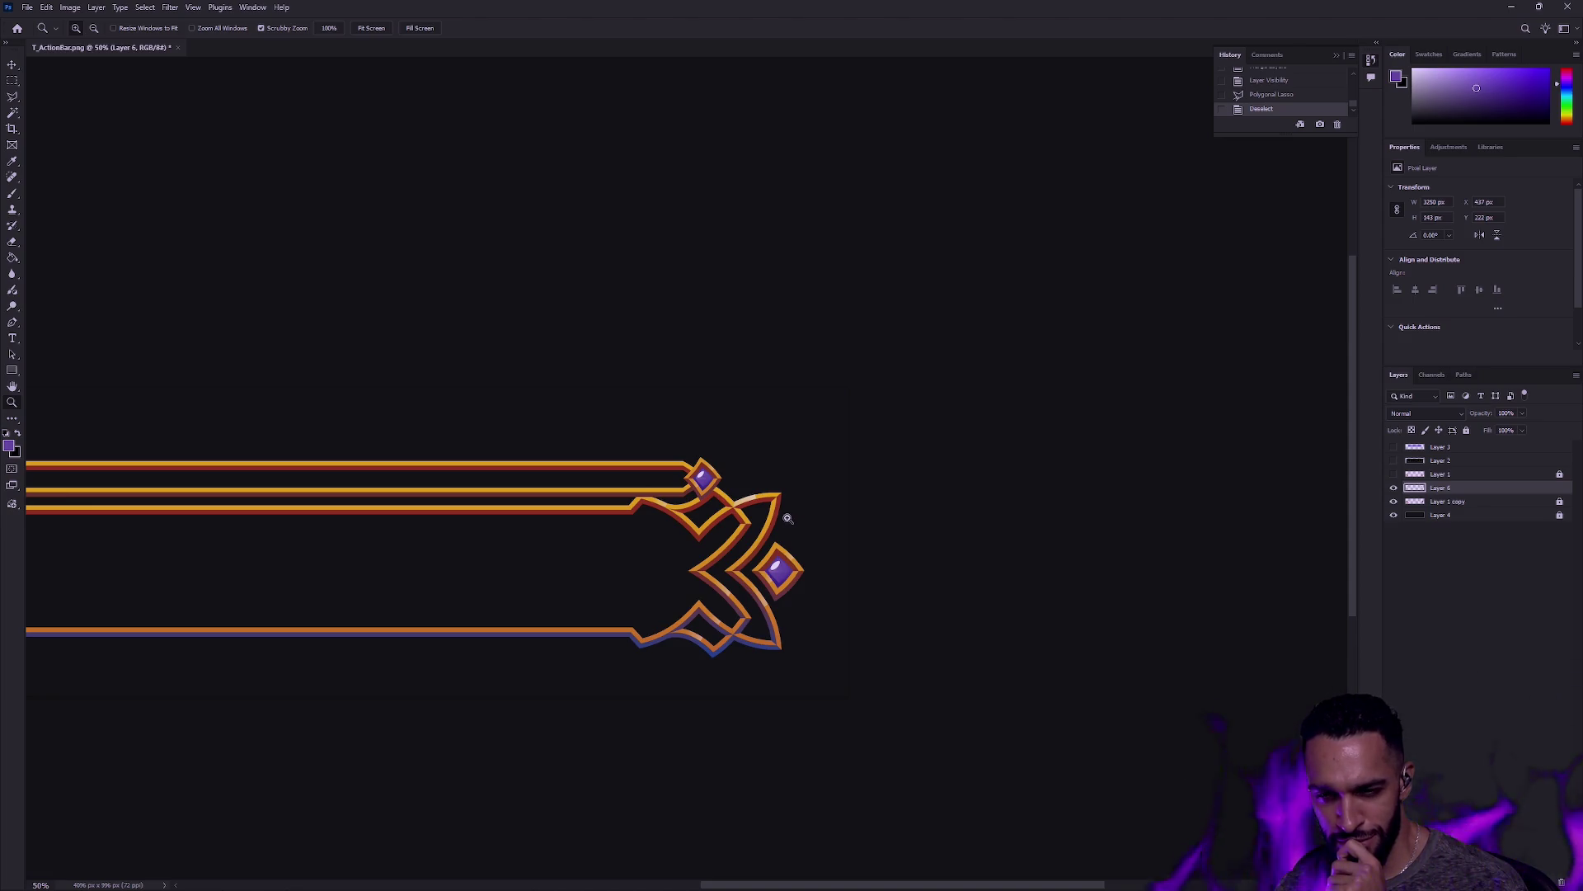
{"action": "left_click_drag", "start_coordinate": [438, 544], "coordinate": [706, 498]}
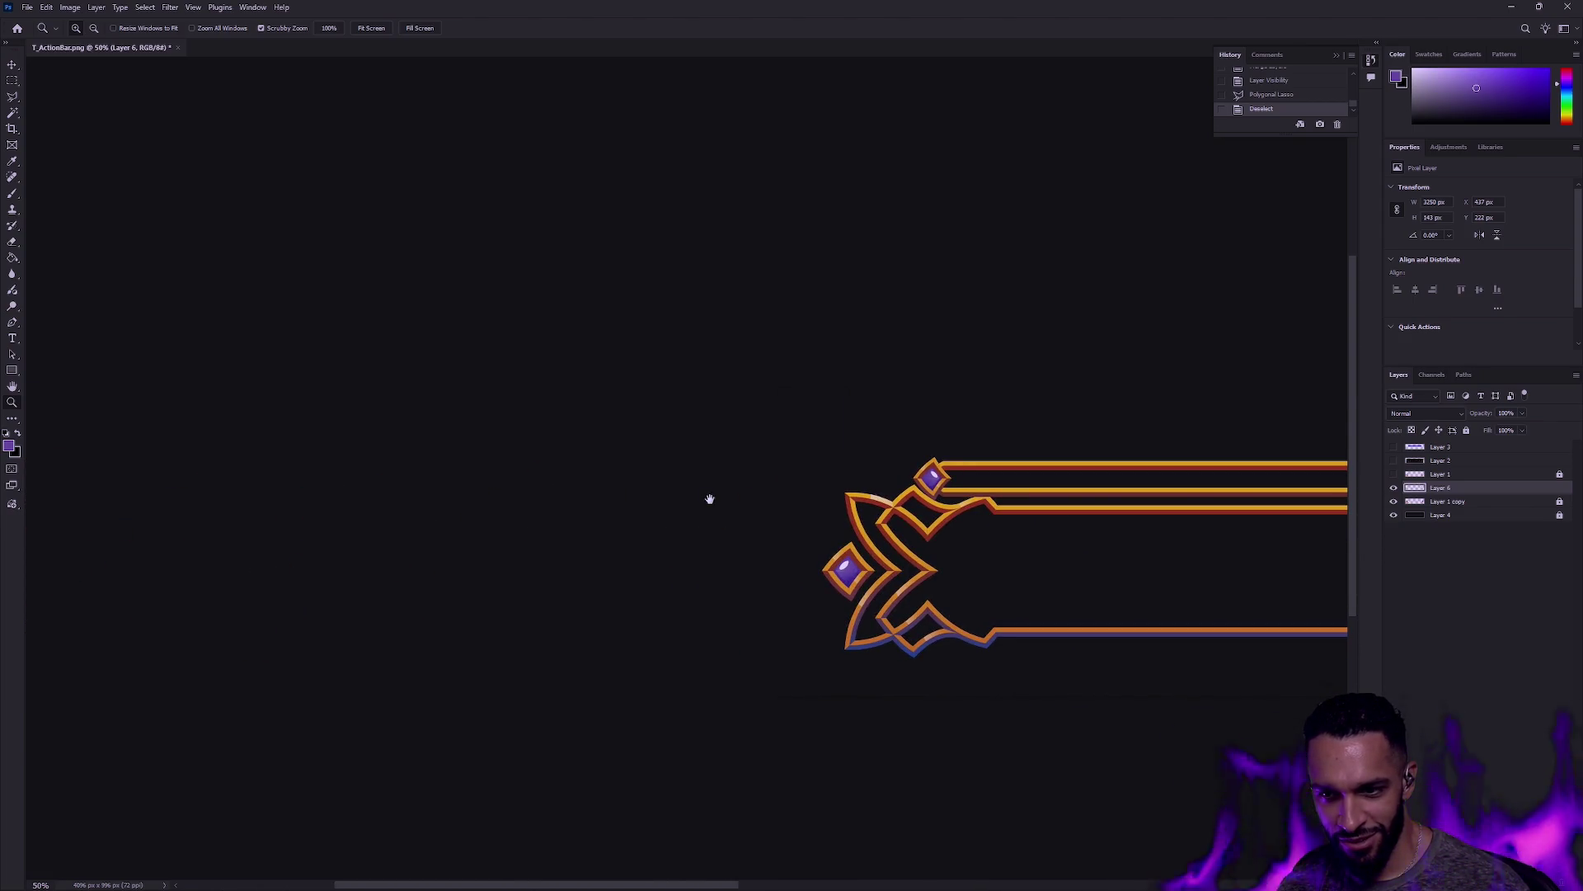
{"action": "scroll", "coordinate": [640, 491], "scroll_direction": "right", "scroll_amount": 5}
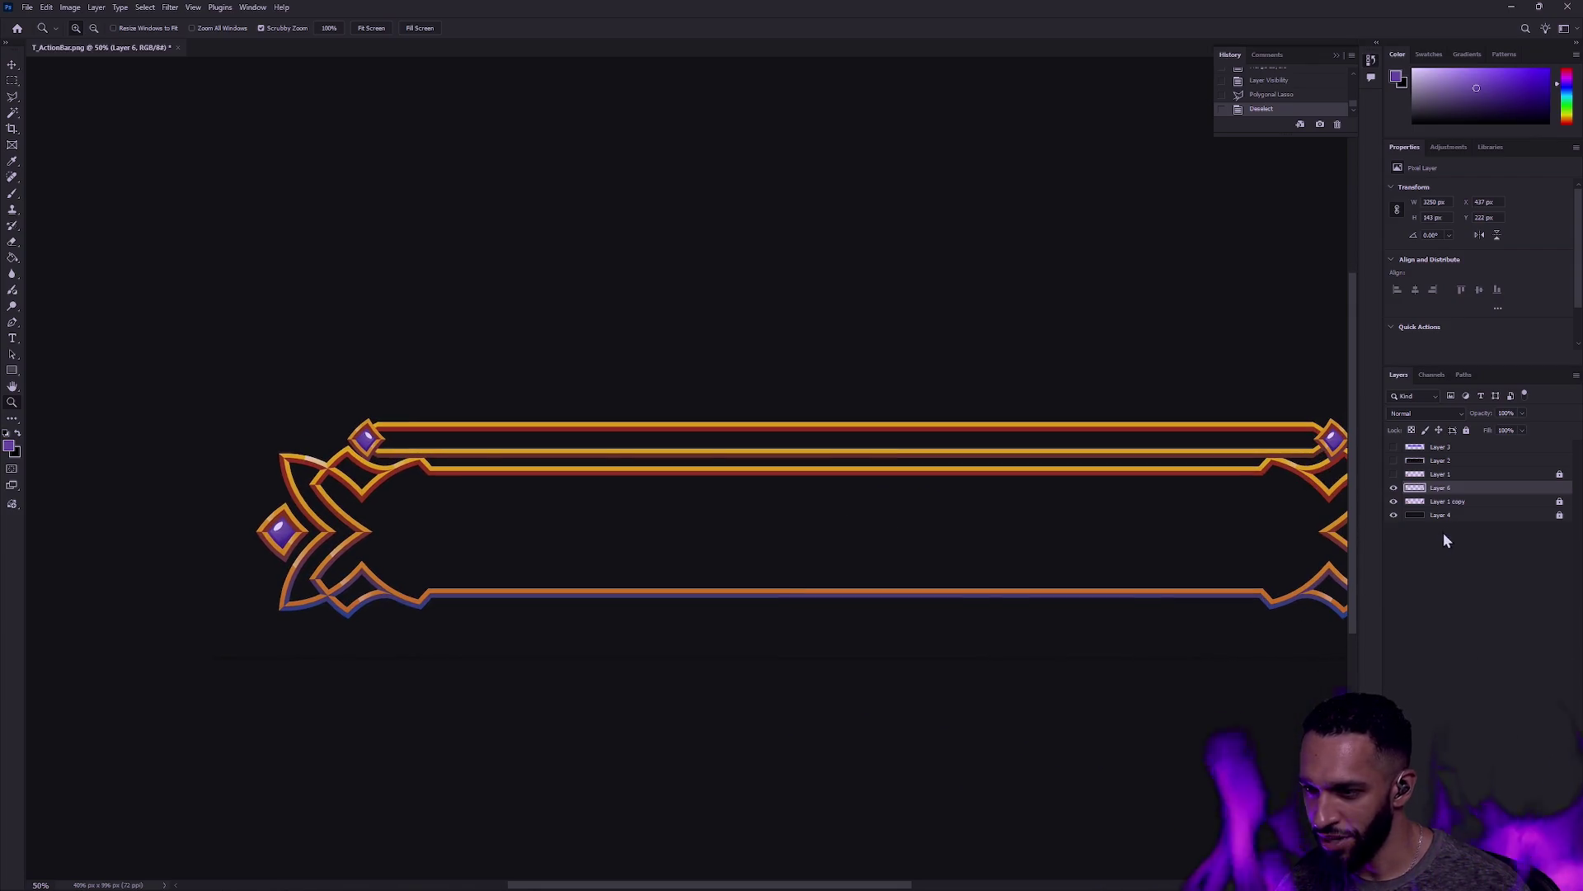
{"action": "scroll", "coordinate": [1281, 100], "scroll_direction": "up", "scroll_amount": 5}
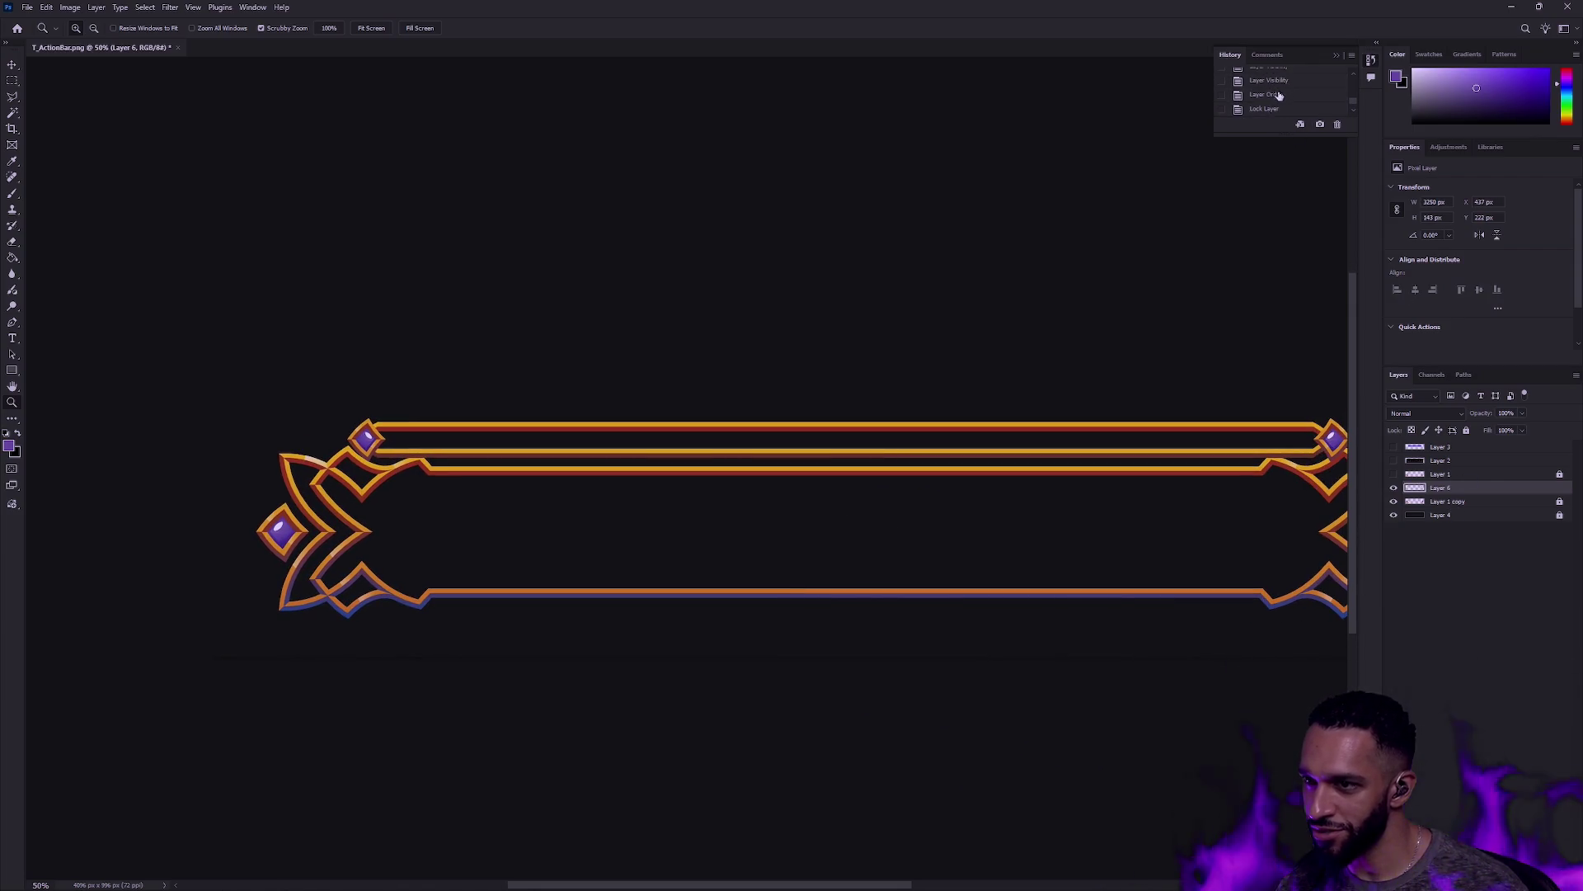
Step: Revert the document to the Lock Layer history state
{"action": "left_click", "coordinate": [1283, 94]}
{"action": "scroll", "coordinate": [1285, 96], "scroll_direction": "down", "scroll_amount": 1}
{"action": "left_click", "coordinate": [1279, 96]}
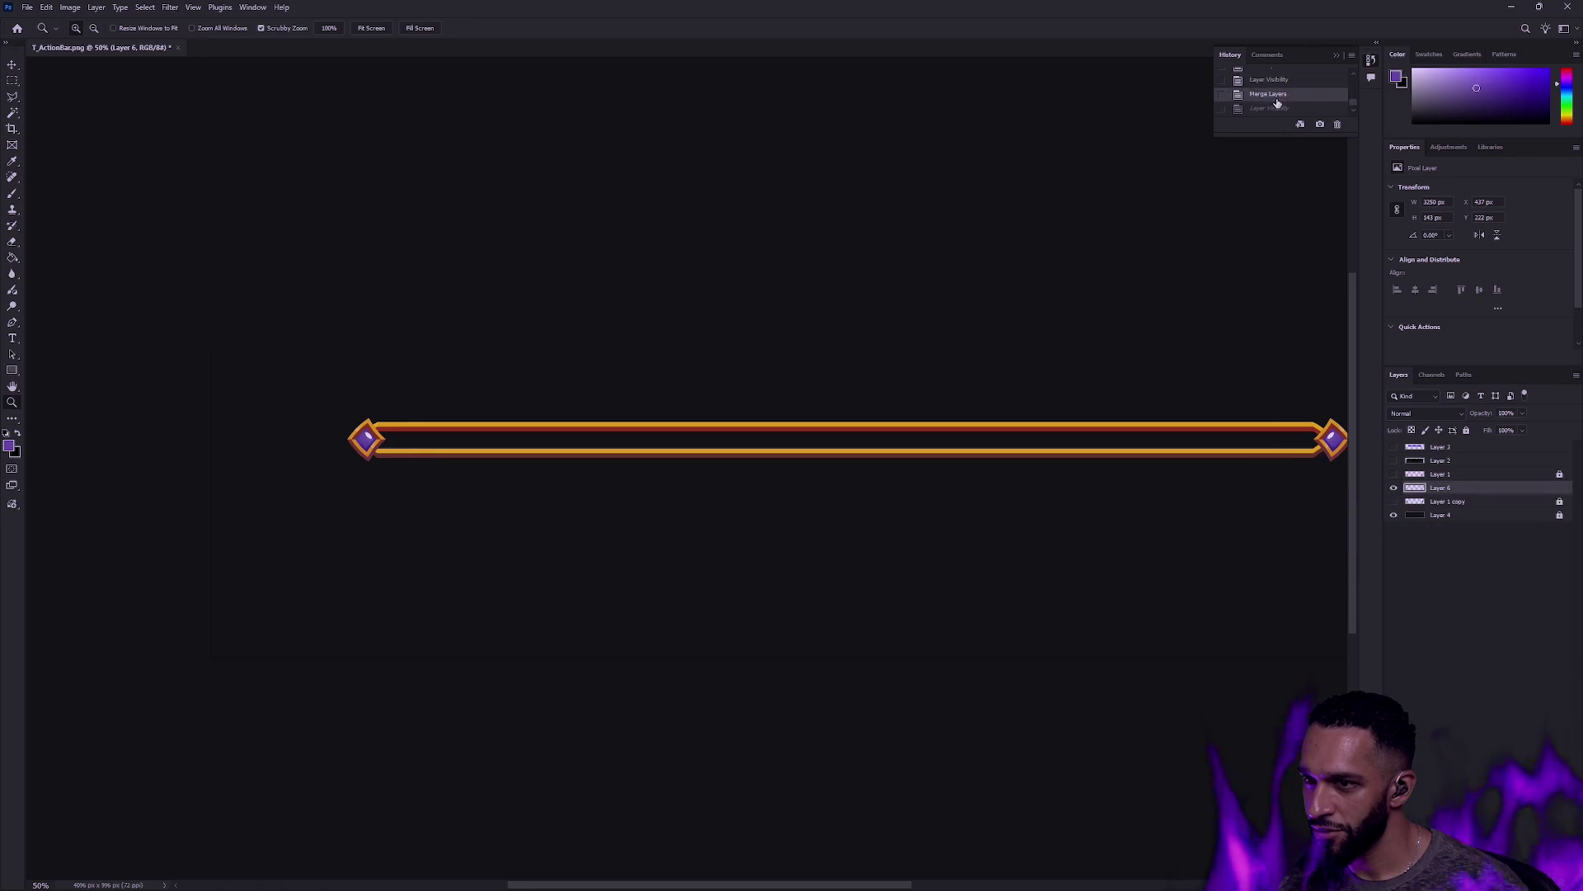
{"action": "left_click", "coordinate": [1277, 94]}
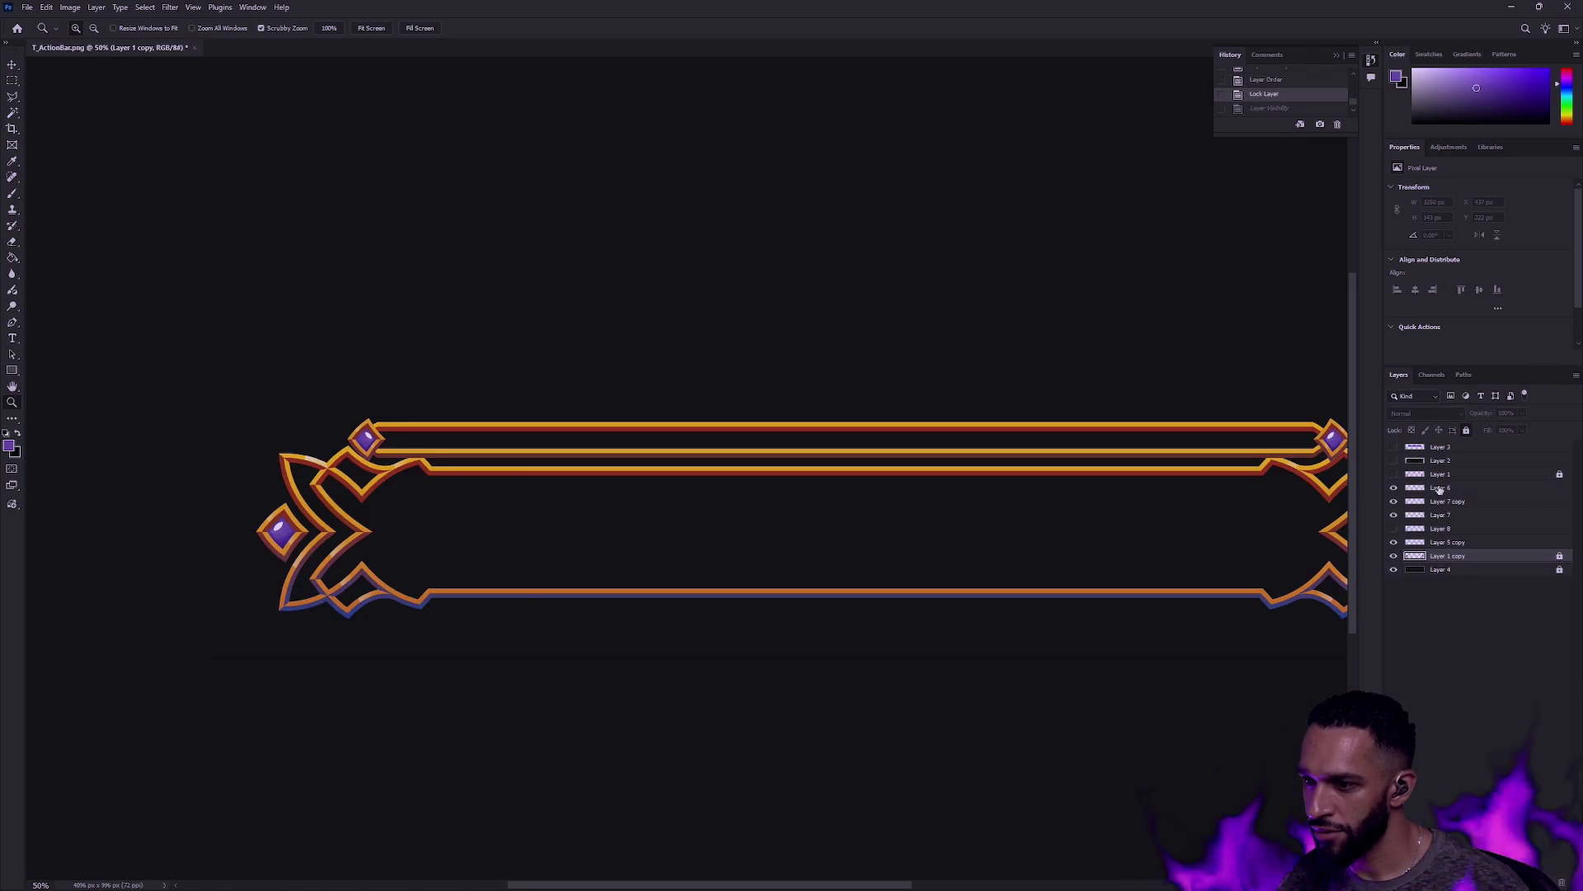
Step: Hide the Layer 7 copy, Layer 6 and Layer 5 copy layers
{"action": "left_click", "coordinate": [1394, 502]}
{"action": "left_click", "coordinate": [1394, 488]}
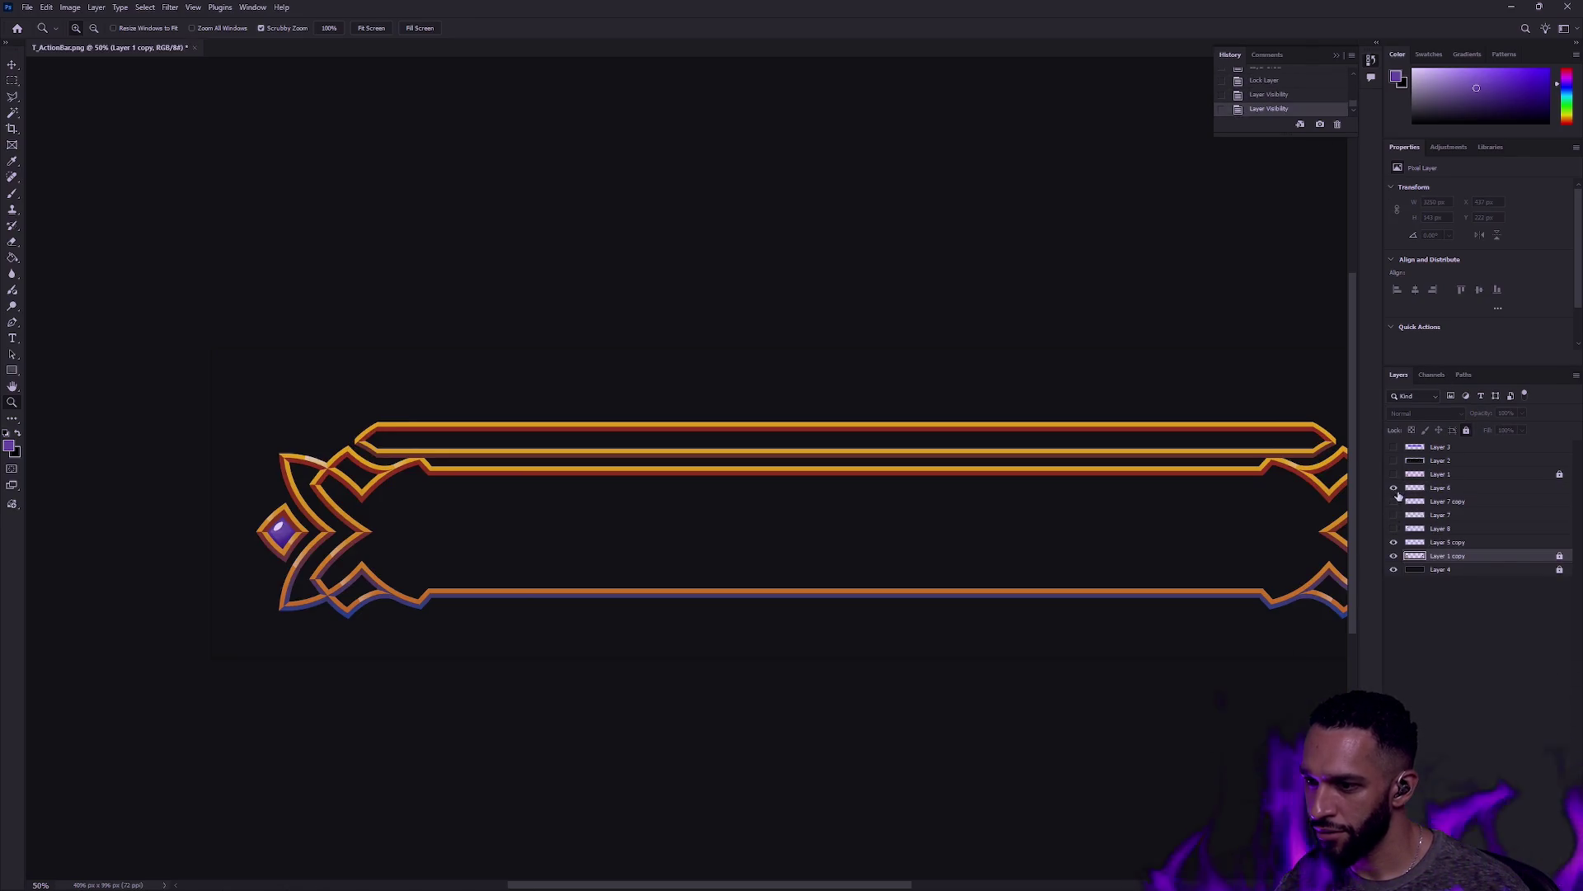
{"action": "left_click", "coordinate": [1393, 556]}
{"action": "left_click", "coordinate": [1394, 542]}
{"action": "left_click", "coordinate": [1394, 555]}
Step: Duplicate the frame piece to Layer 1 copy 2 with Ctrl+J and flip it horizontally
{"action": "key", "text": "ctrl+j"}
{"action": "left_click", "coordinate": [46, 6]}
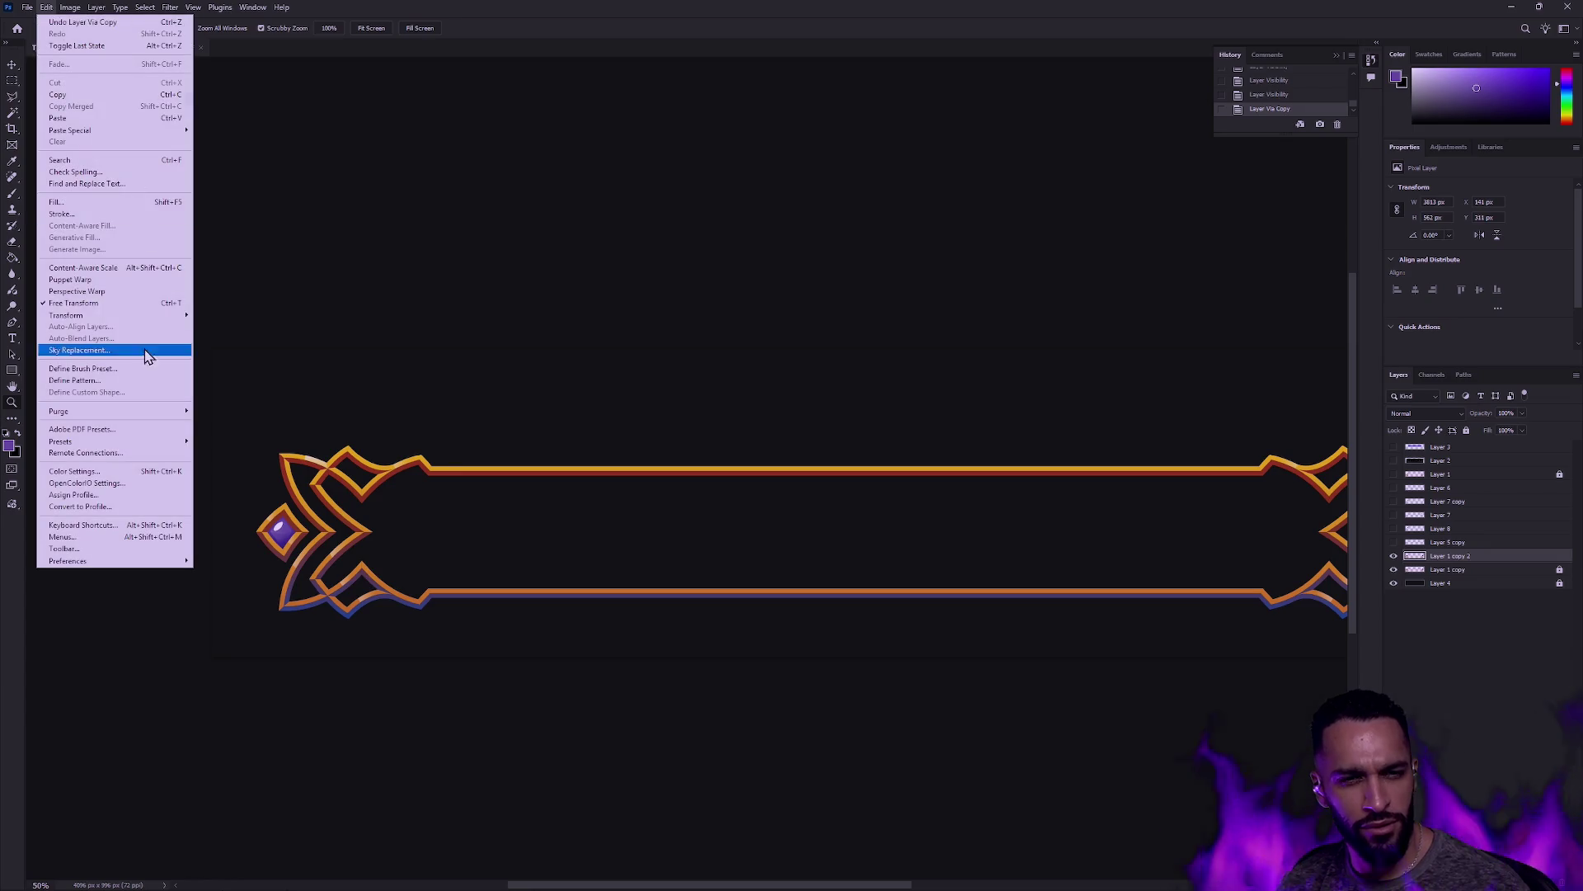
{"action": "mouse_move", "coordinate": [150, 317]}
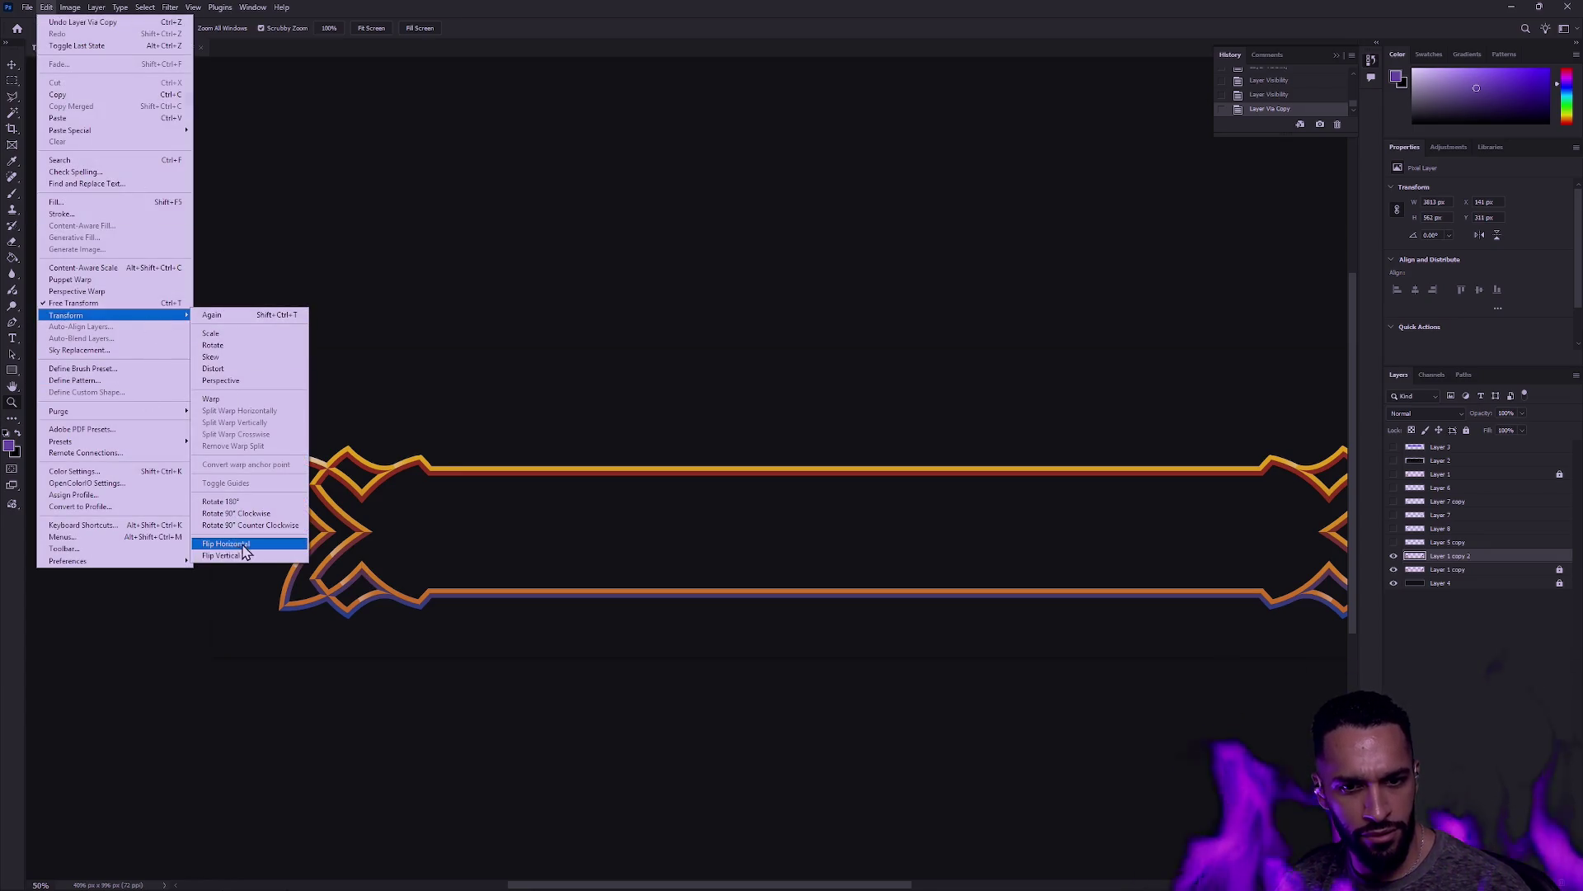
{"action": "left_click", "coordinate": [244, 546]}
{"action": "left_click", "coordinate": [1394, 556]}
{"action": "left_click", "coordinate": [1394, 557]}
{"action": "left_click", "coordinate": [1393, 556]}
{"action": "left_click", "coordinate": [1394, 557]}
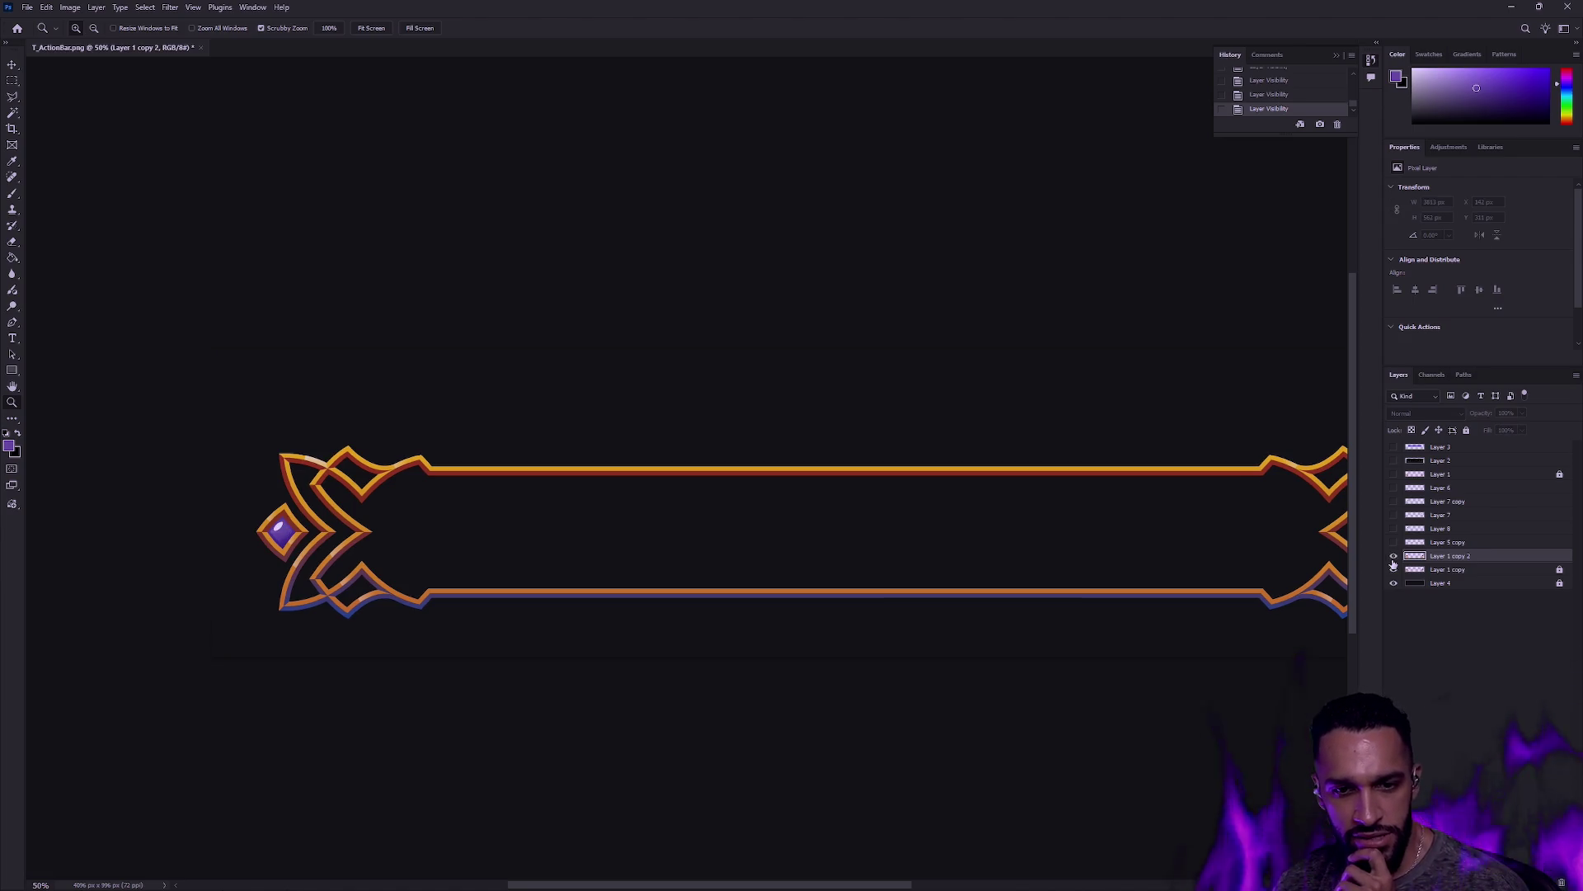
Step: Show the Layer 5 copy top rail plus the Layer 8 and Layer 7 gems
{"action": "left_click", "coordinate": [1394, 560]}
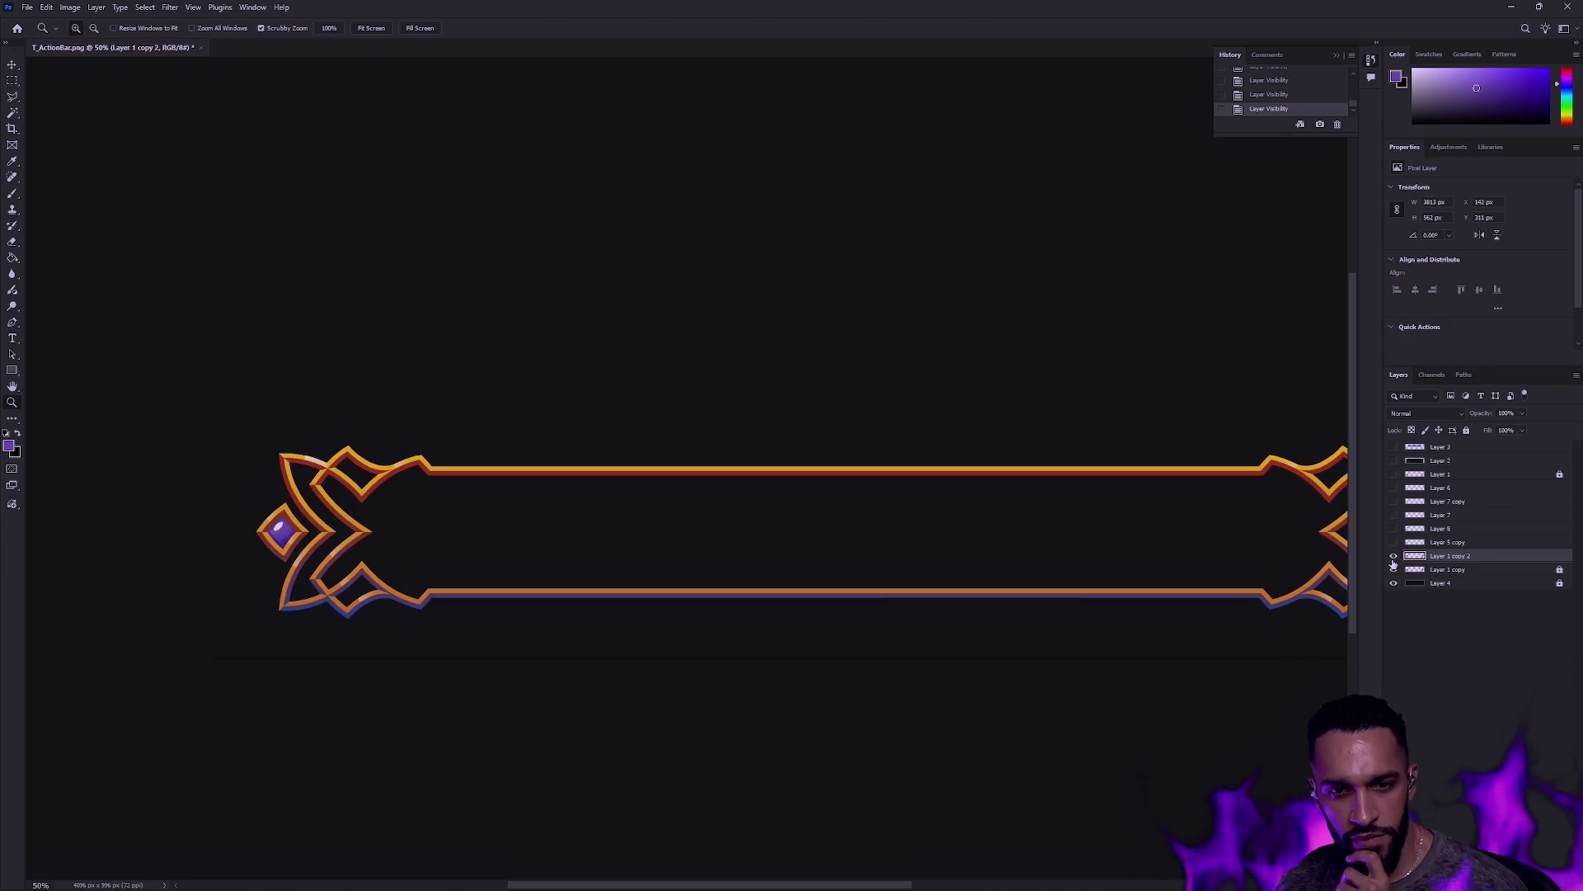
{"action": "left_click", "coordinate": [1393, 561]}
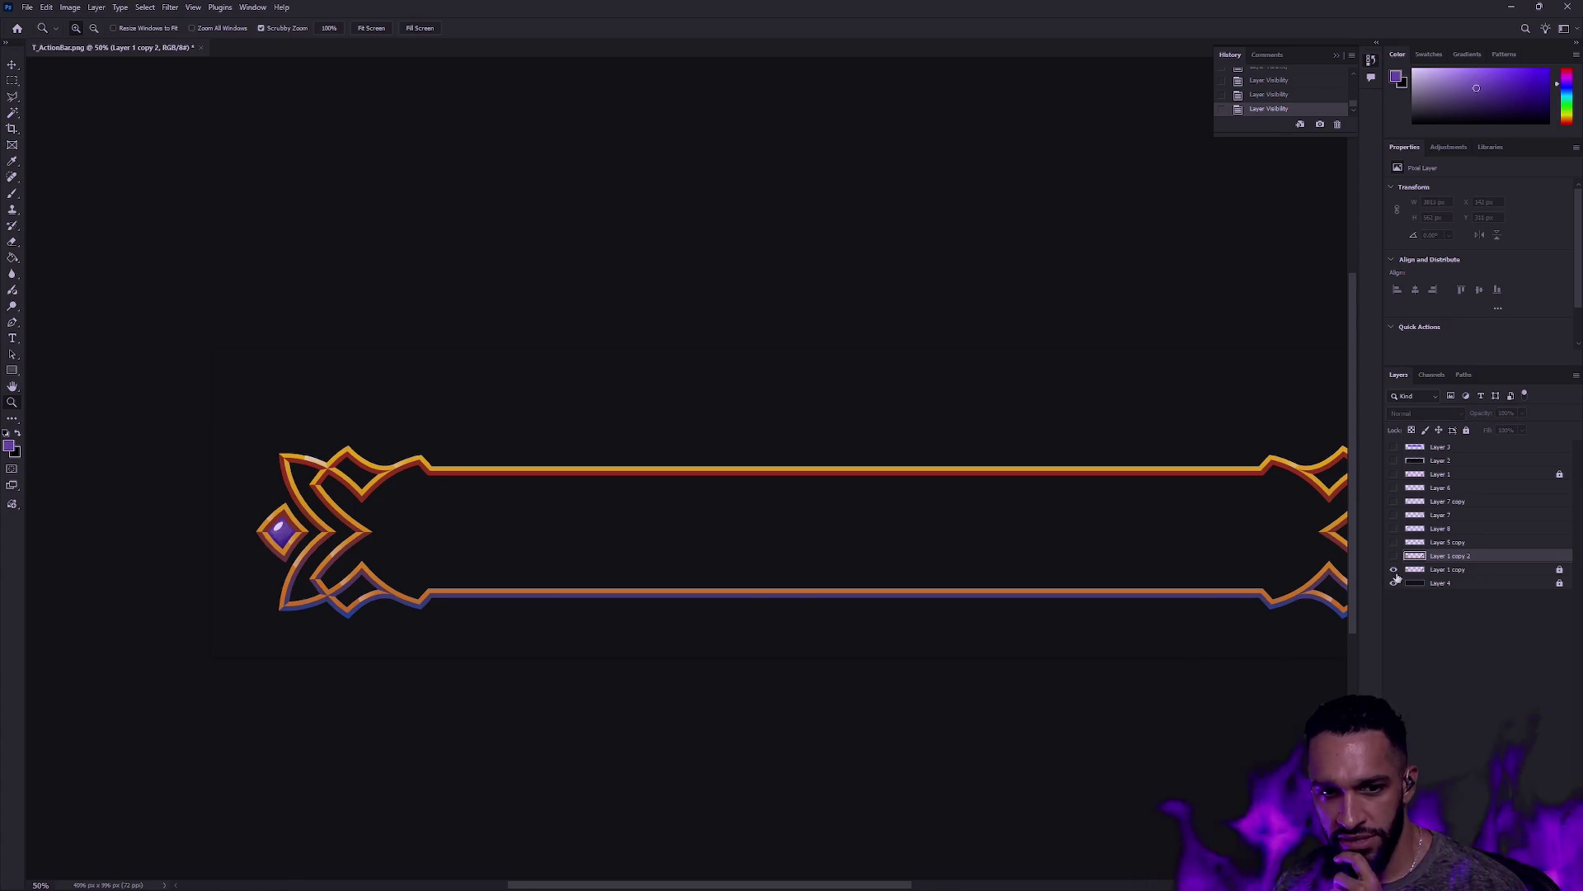
{"action": "left_click", "coordinate": [1393, 545]}
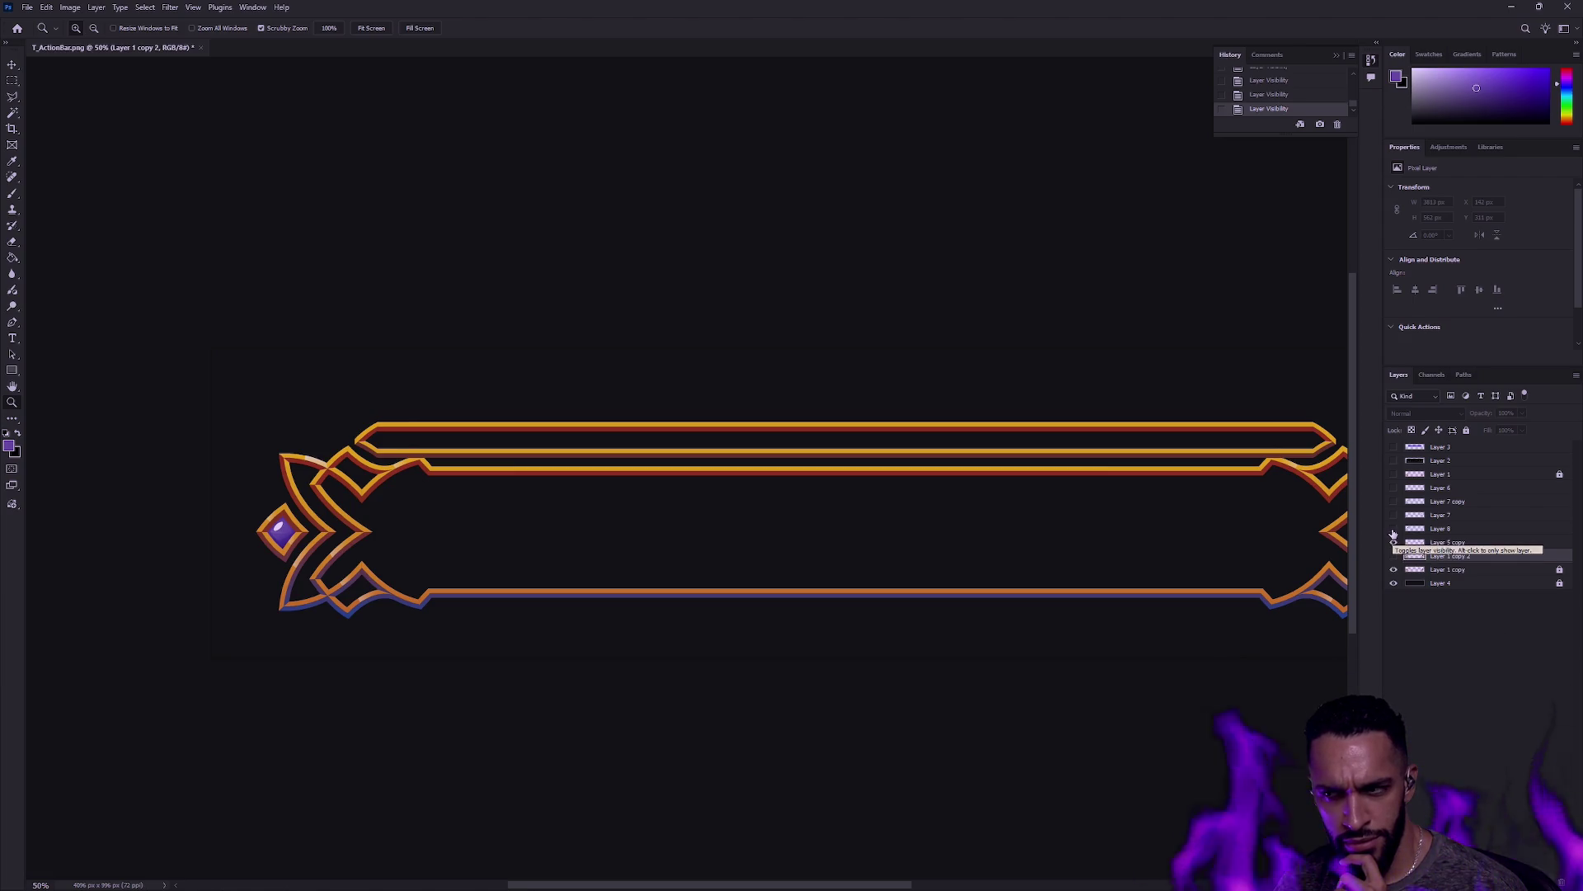
{"action": "left_click", "coordinate": [1394, 530]}
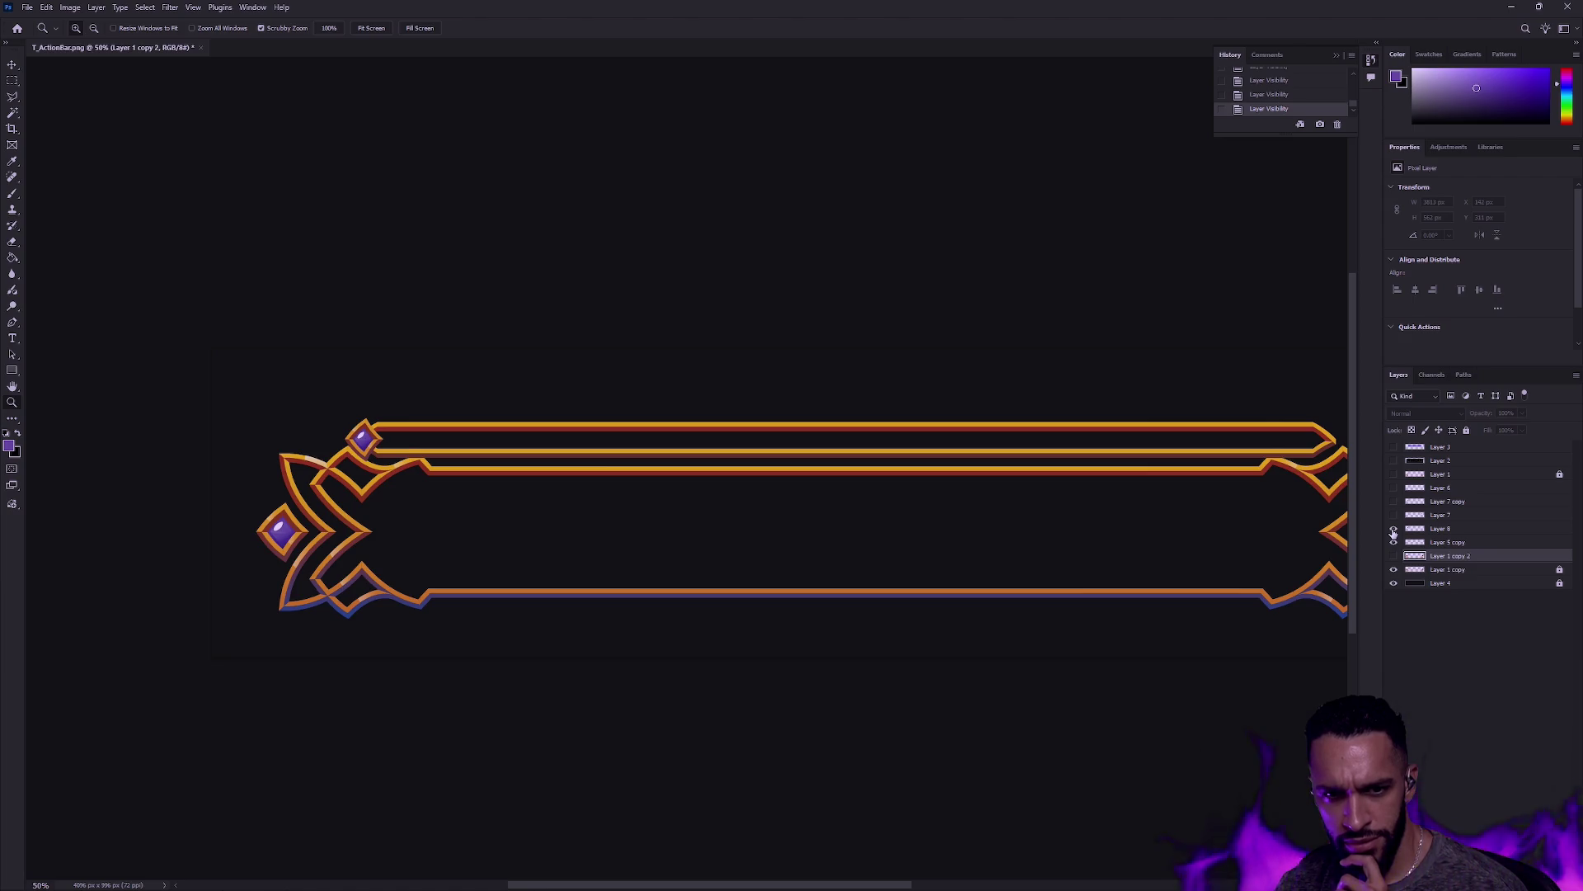
{"action": "left_click_drag", "start_coordinate": [1218, 501], "coordinate": [745, 516]}
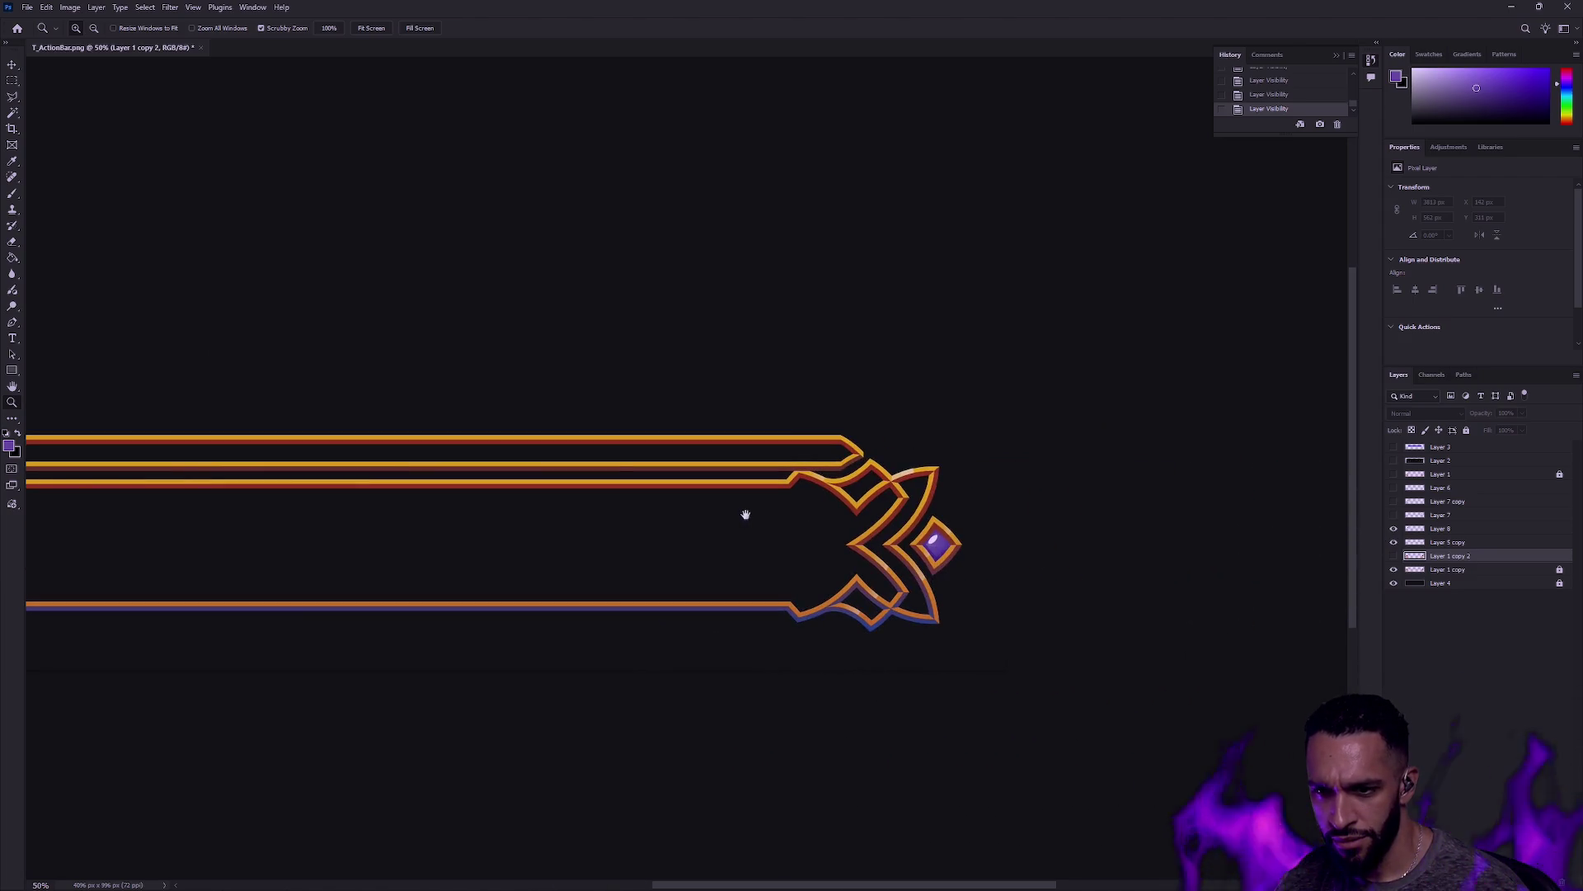
{"action": "left_click", "coordinate": [1393, 515]}
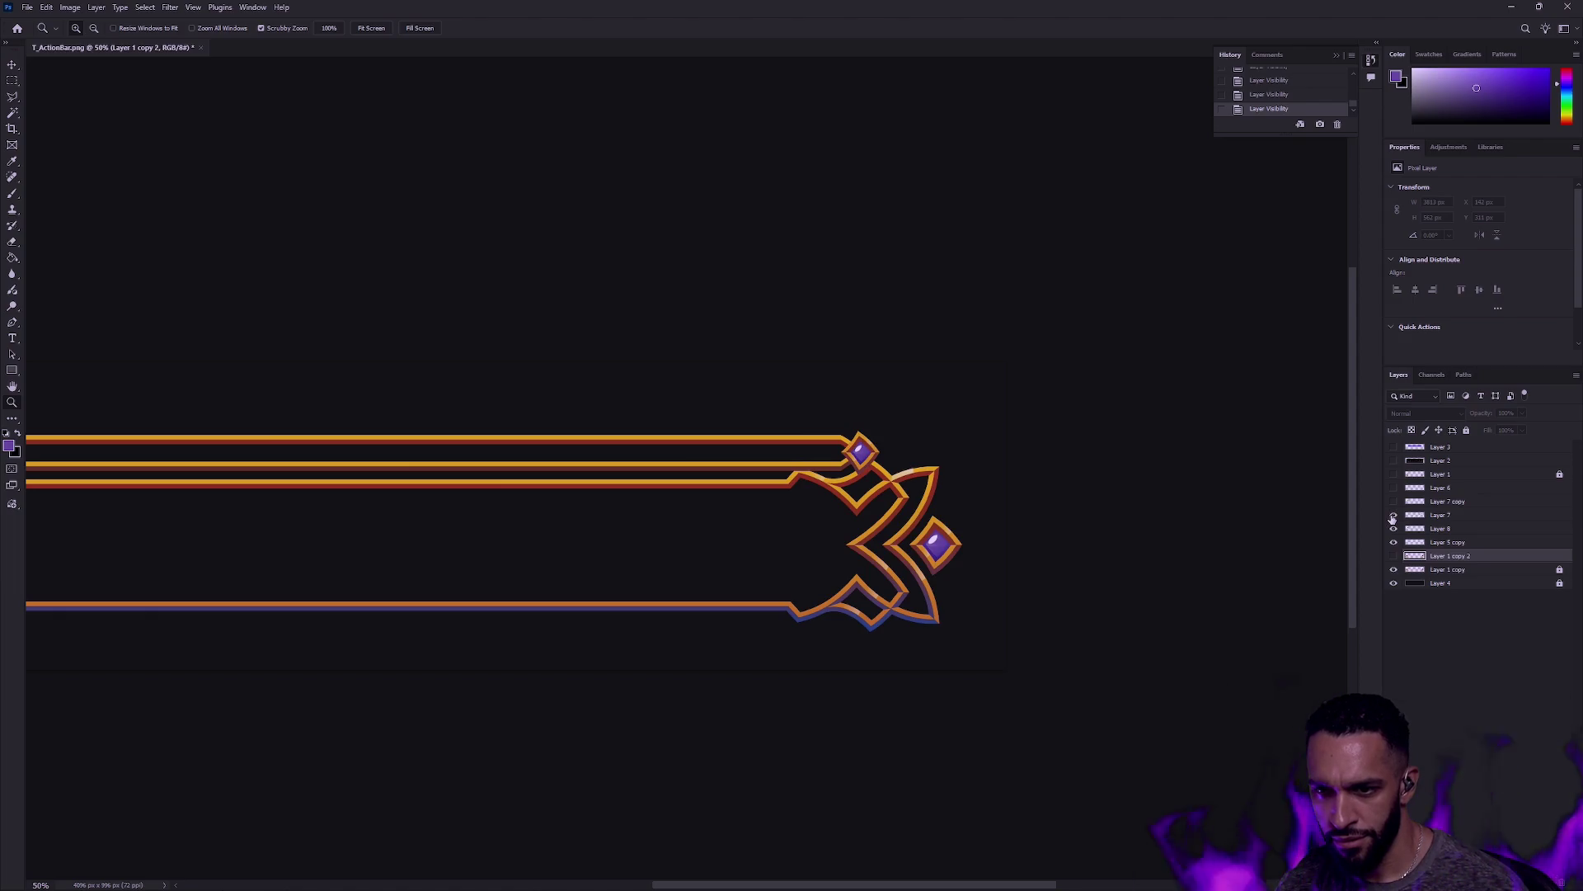
Step: Zoom in on the right-end gem, compare it on and off, and show Layer 7 copy
{"action": "mouse_move", "coordinate": [870, 461]}
{"action": "left_mouse_down"}
{"action": "mouse_move", "coordinate": [849, 459]}
{"action": "mouse_move", "coordinate": [930, 449]}
{"action": "left_mouse_up"}
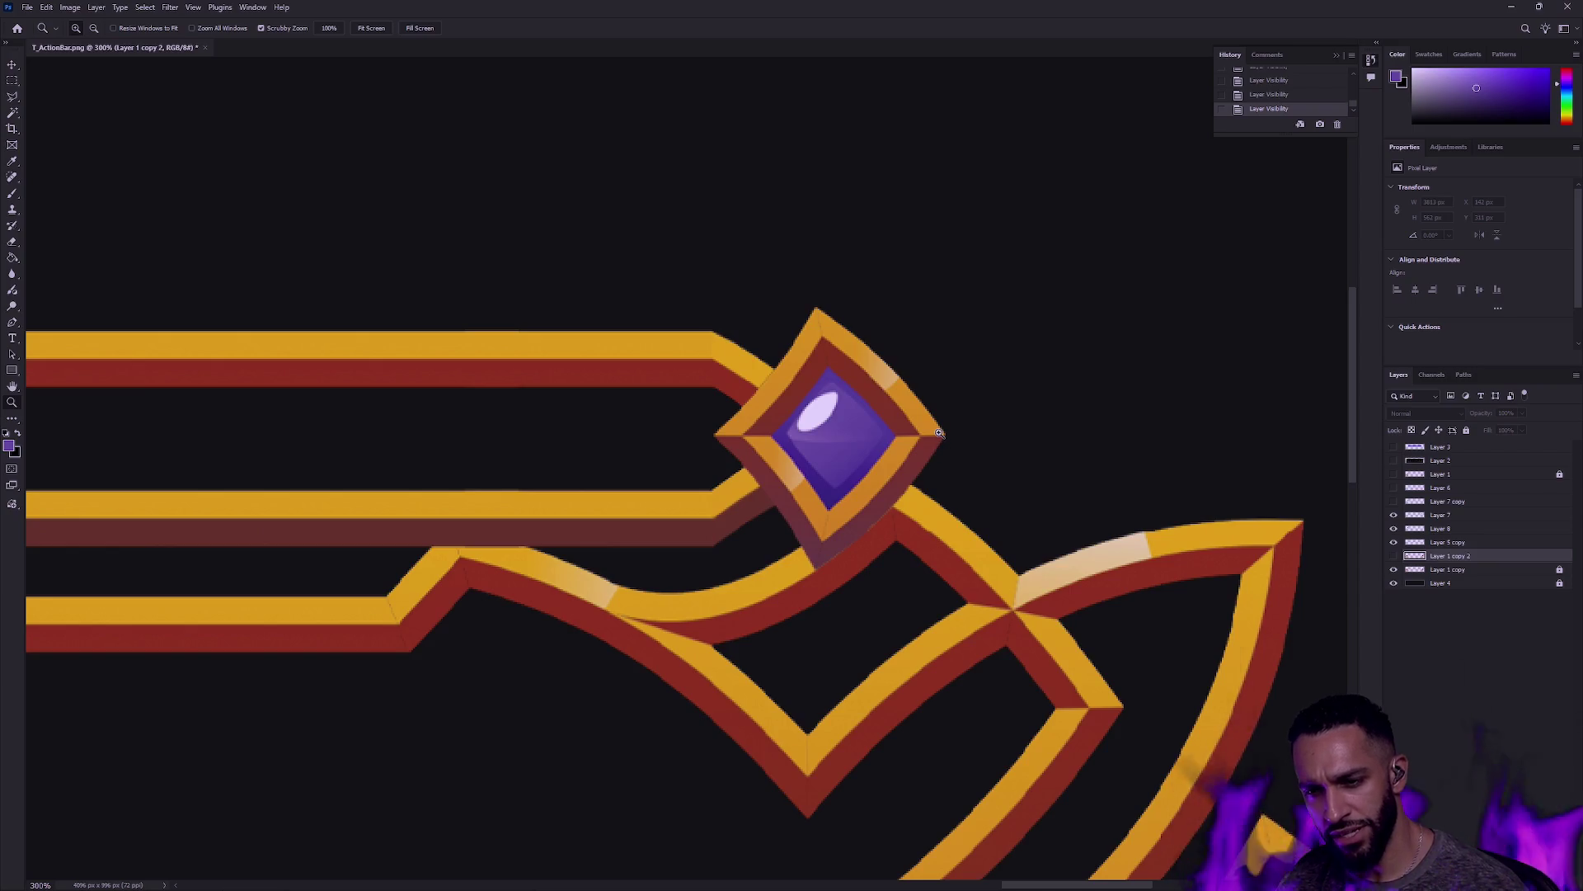
{"action": "left_click", "coordinate": [1393, 528]}
{"action": "left_click", "coordinate": [1393, 527]}
{"action": "left_click", "coordinate": [1393, 527]}
{"action": "left_click", "coordinate": [1393, 525]}
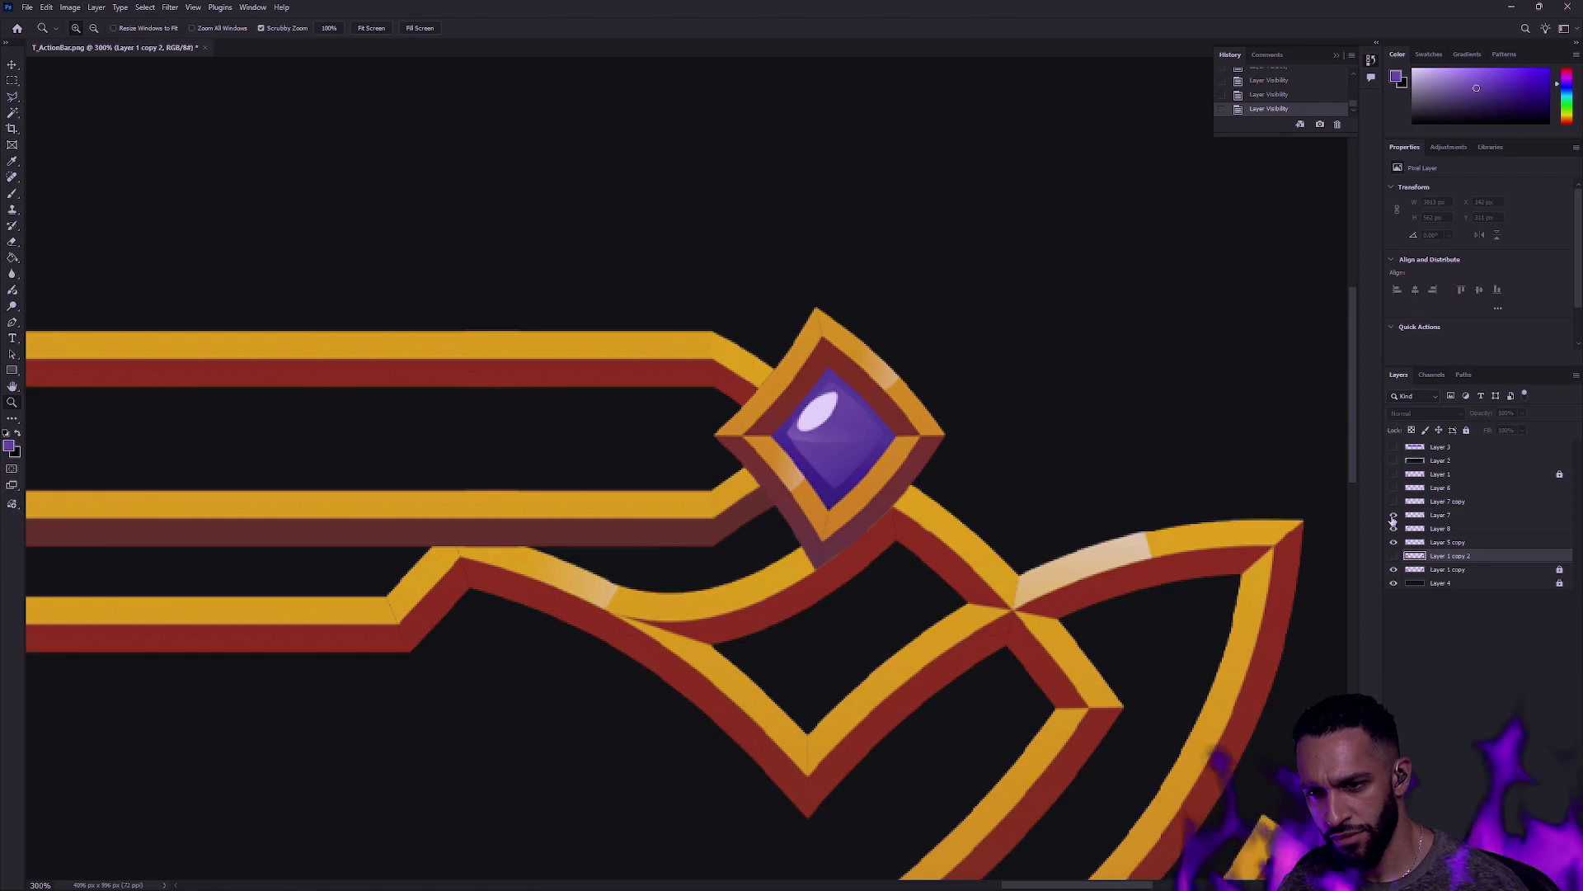
{"action": "left_click", "coordinate": [1392, 503]}
Step: Zoom to the left-end top gem and compare Layer 7 copy and Layer 8 shown and hidden
{"action": "scroll", "coordinate": [825, 445], "scroll_direction": "down", "scroll_amount": 6}
{"action": "mouse_move", "coordinate": [506, 502]}
{"action": "left_mouse_down"}
{"action": "mouse_move", "coordinate": [717, 452]}
{"action": "mouse_move", "coordinate": [1056, 451]}
{"action": "left_mouse_up"}
{"action": "left_click_drag", "start_coordinate": [771, 449], "coordinate": [1266, 493]}
{"action": "left_click", "coordinate": [1394, 503]}
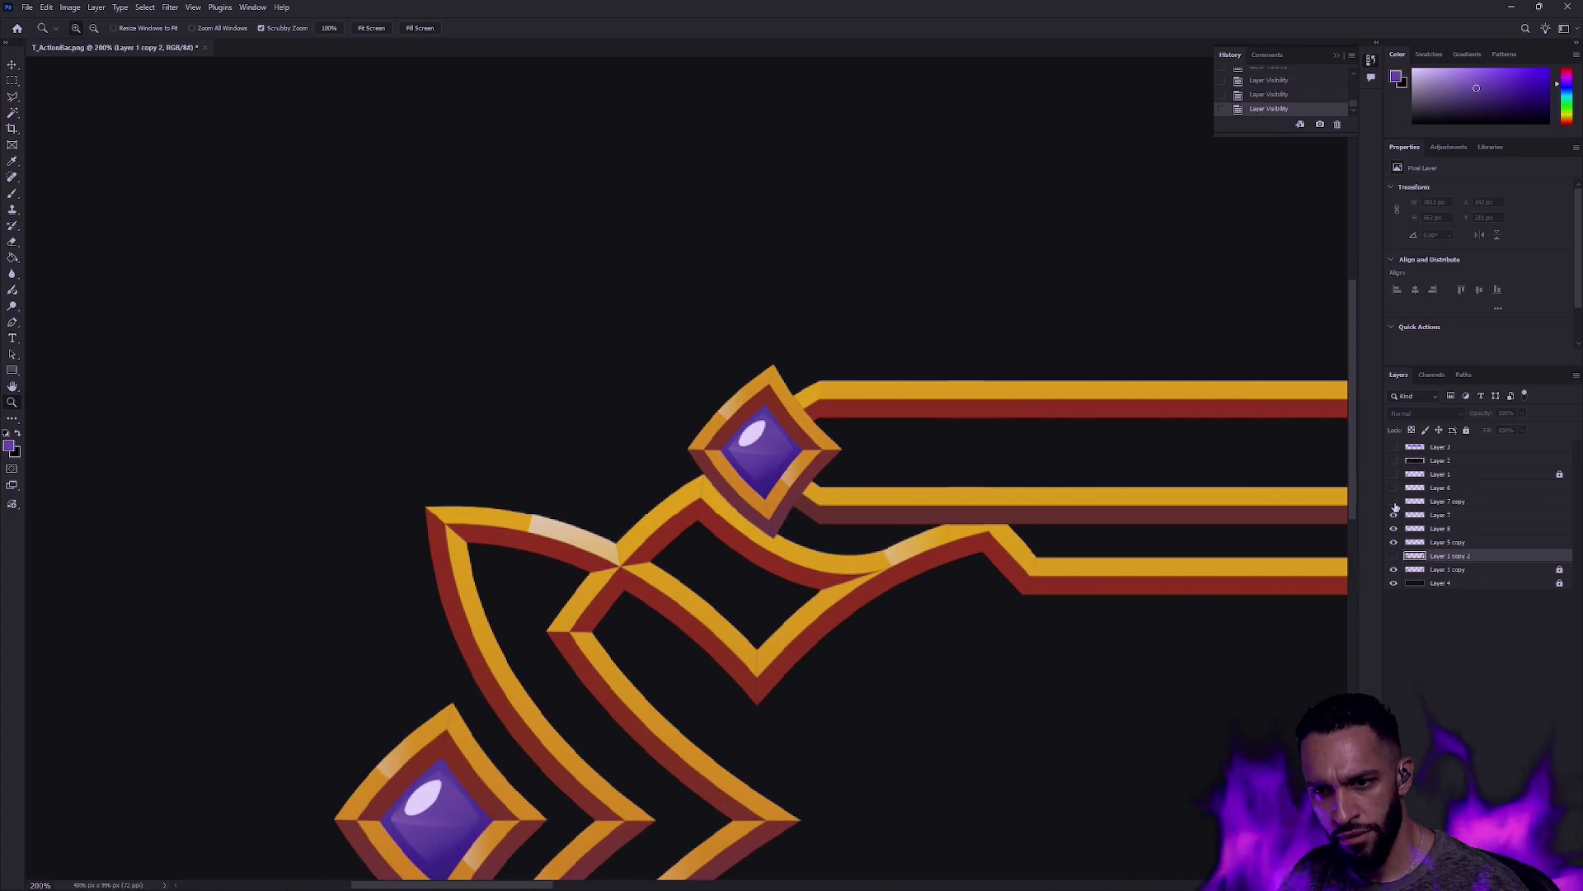
{"action": "left_click", "coordinate": [1394, 502]}
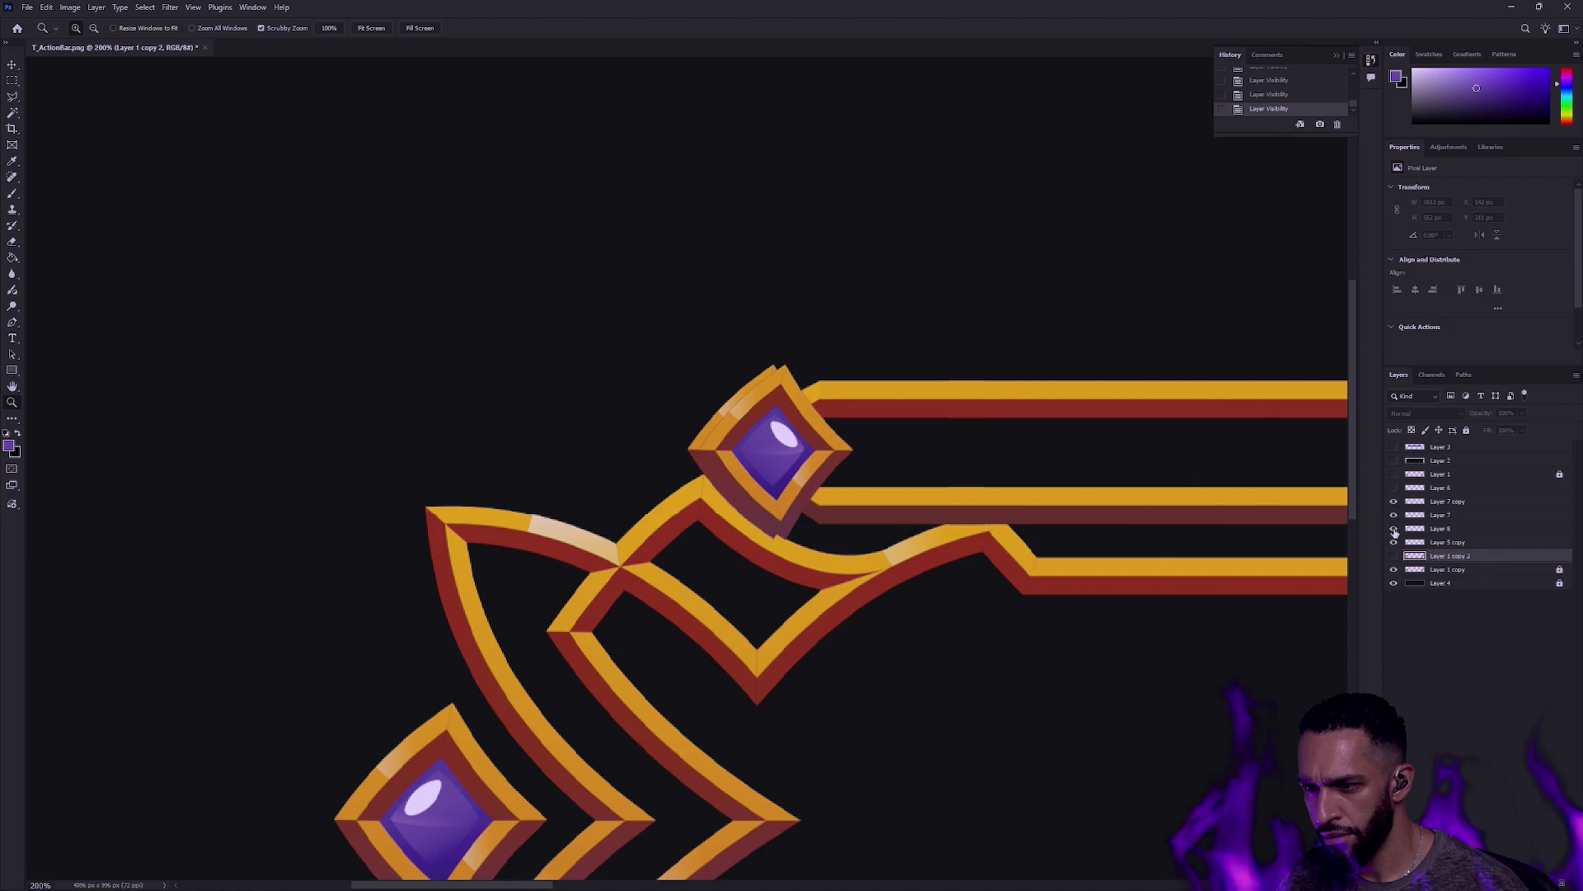
{"action": "left_click", "coordinate": [1393, 531]}
{"action": "left_click", "coordinate": [1393, 531]}
{"action": "left_click", "coordinate": [1394, 530]}
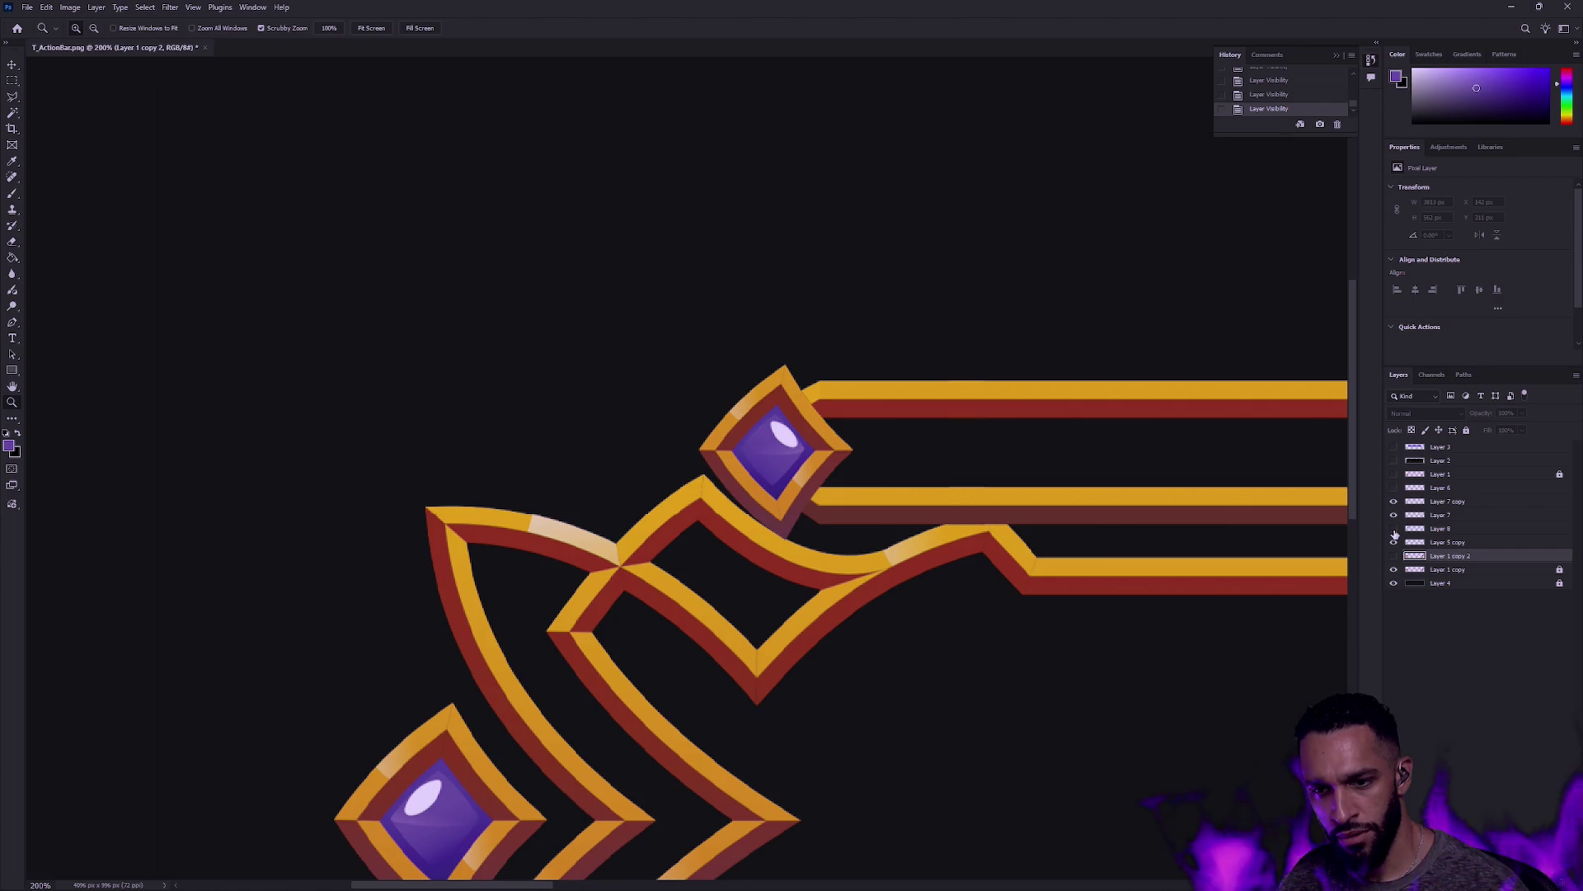
Step: Move the Layer 7 copy gem left onto the rail end
{"action": "left_click", "coordinate": [1445, 501]}
{"action": "key", "text": "v"}
{"action": "left_click_drag", "start_coordinate": [799, 474], "coordinate": [765, 476]}
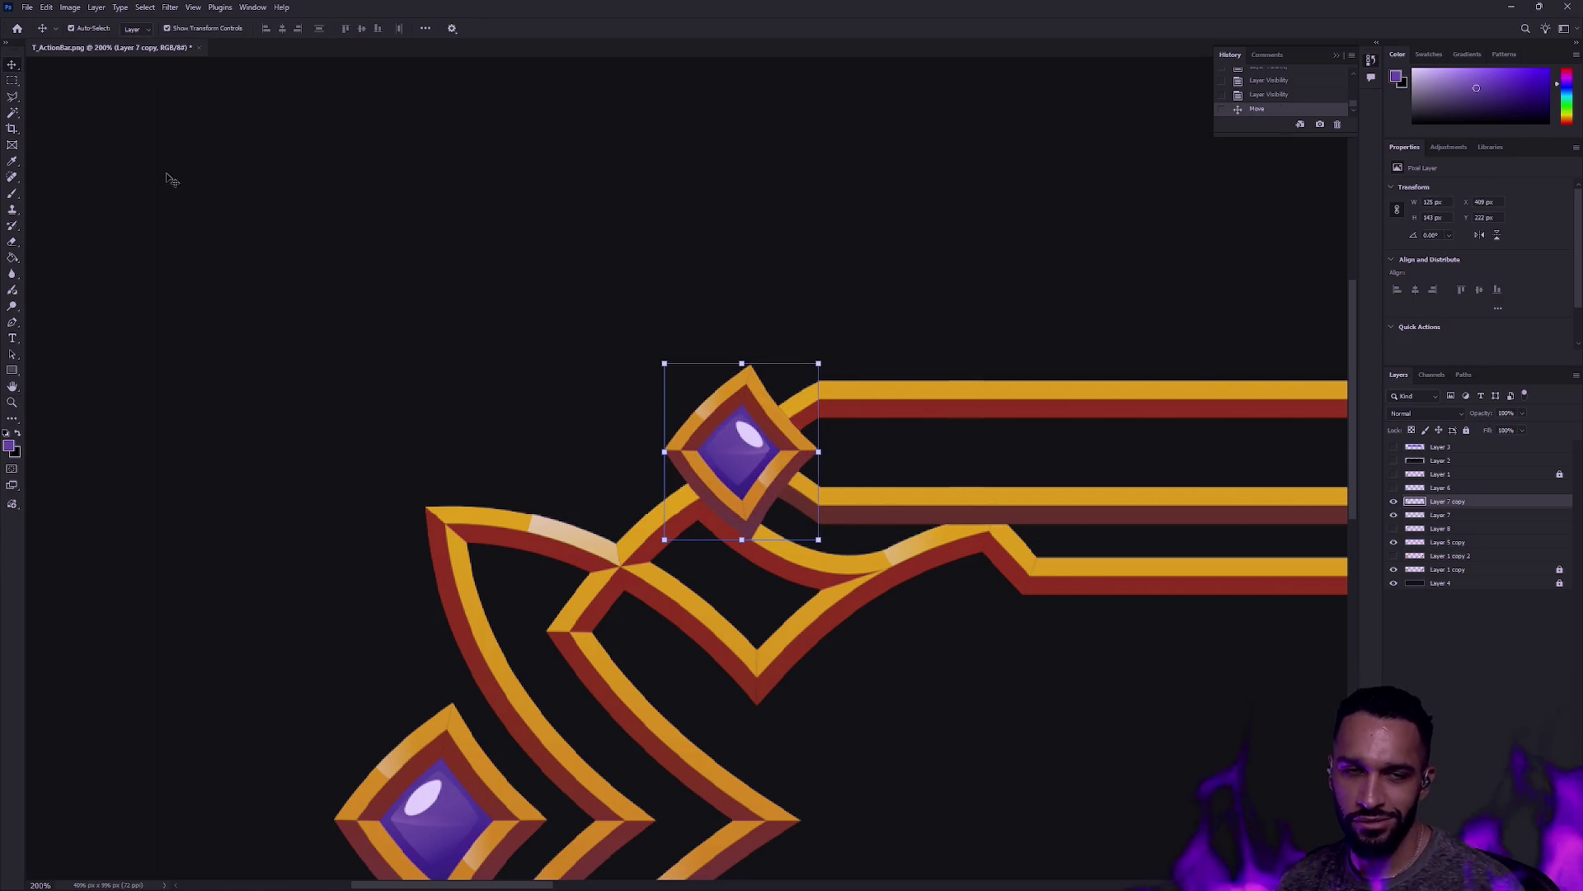
Step: Nudge the Layer 7 copy gem one pixel left into alignment
{"action": "left_click", "coordinate": [13, 80]}
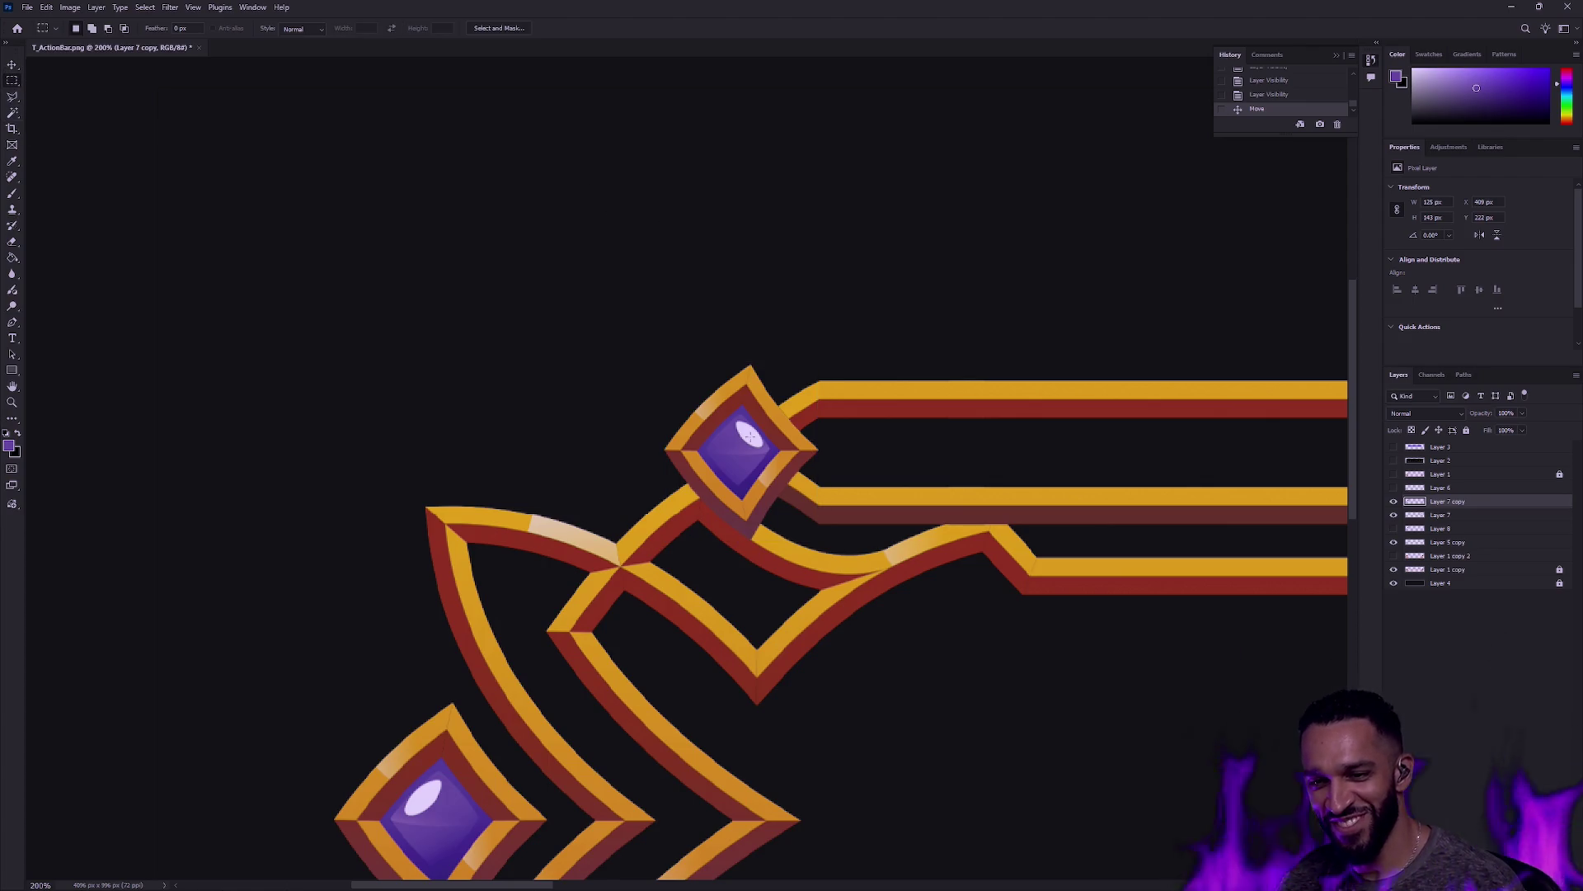
{"action": "key", "text": "Left"}
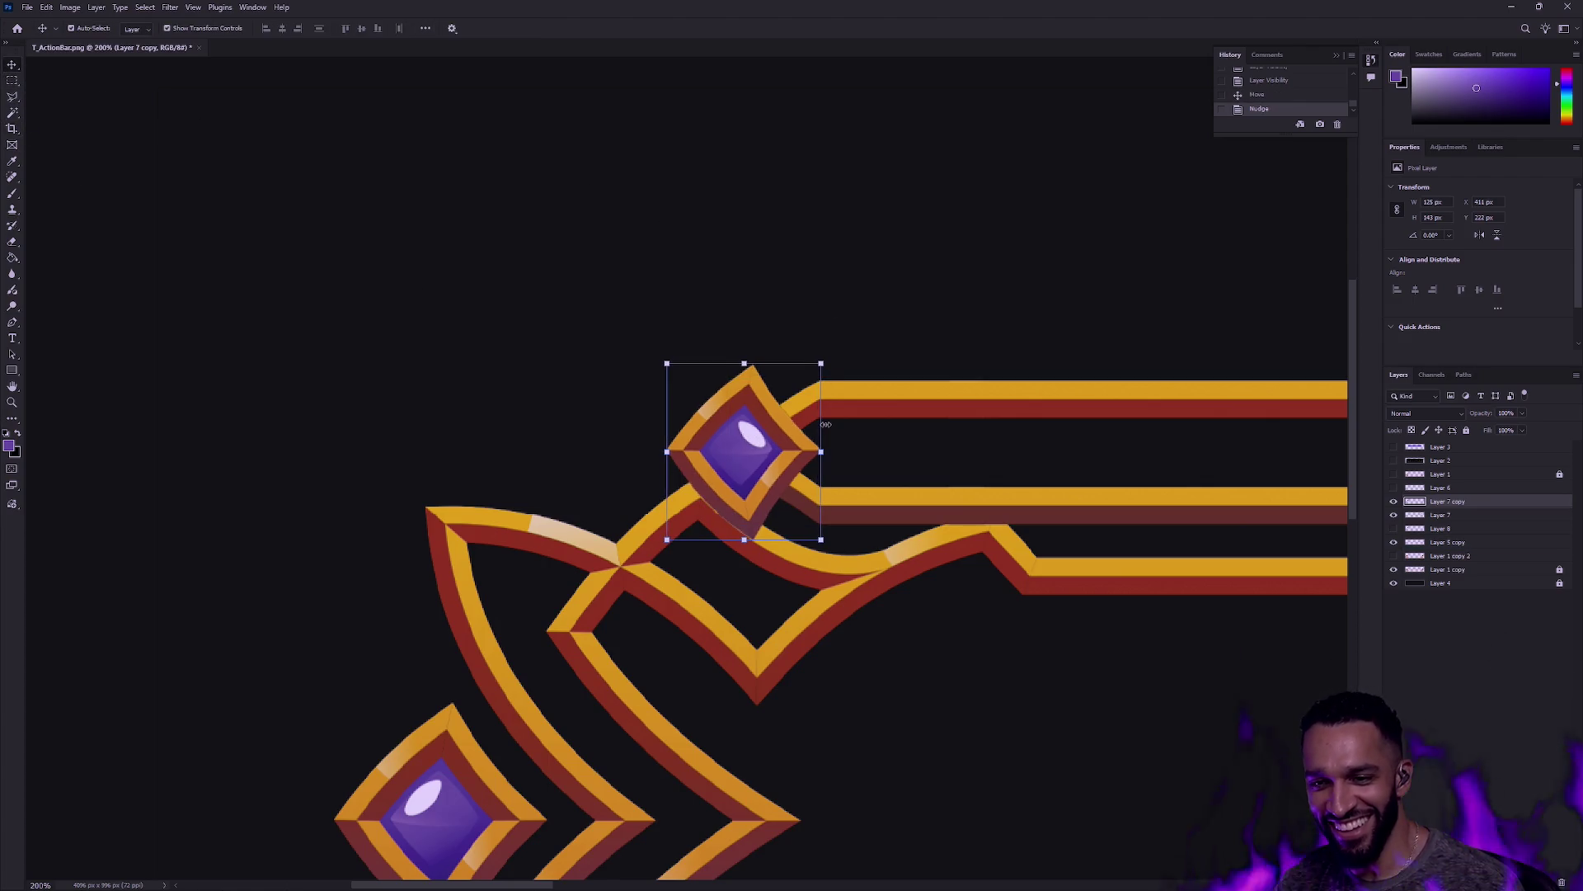
{"action": "left_click", "coordinate": [769, 256]}
{"action": "scroll", "coordinate": [855, 264], "scroll_direction": "right", "scroll_amount": 10}
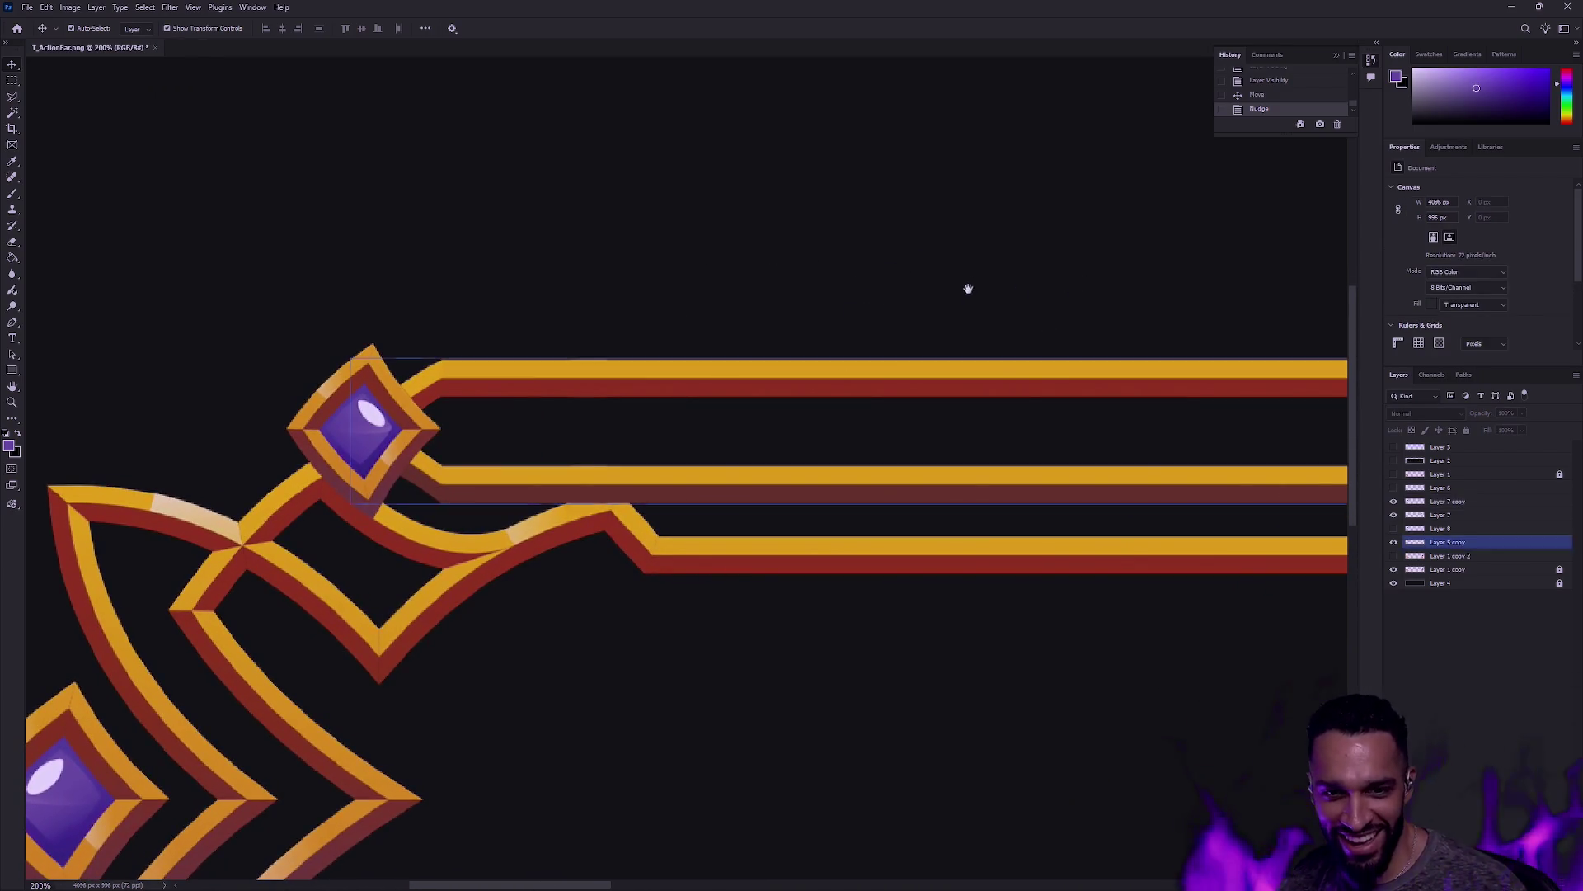
Step: Zoom in on the upper gem at the bar's left end and compare gem layer visibility
{"action": "left_click", "coordinate": [15, 403]}
{"action": "scroll", "coordinate": [763, 392], "scroll_direction": "down", "scroll_amount": 3}
{"action": "mouse_move", "coordinate": [1033, 442]}
{"action": "left_mouse_down"}
{"action": "mouse_move", "coordinate": [974, 509]}
{"action": "mouse_move", "coordinate": [519, 515]}
{"action": "mouse_move", "coordinate": [864, 499]}
{"action": "left_mouse_up"}
{"action": "left_click", "coordinate": [457, 490]}
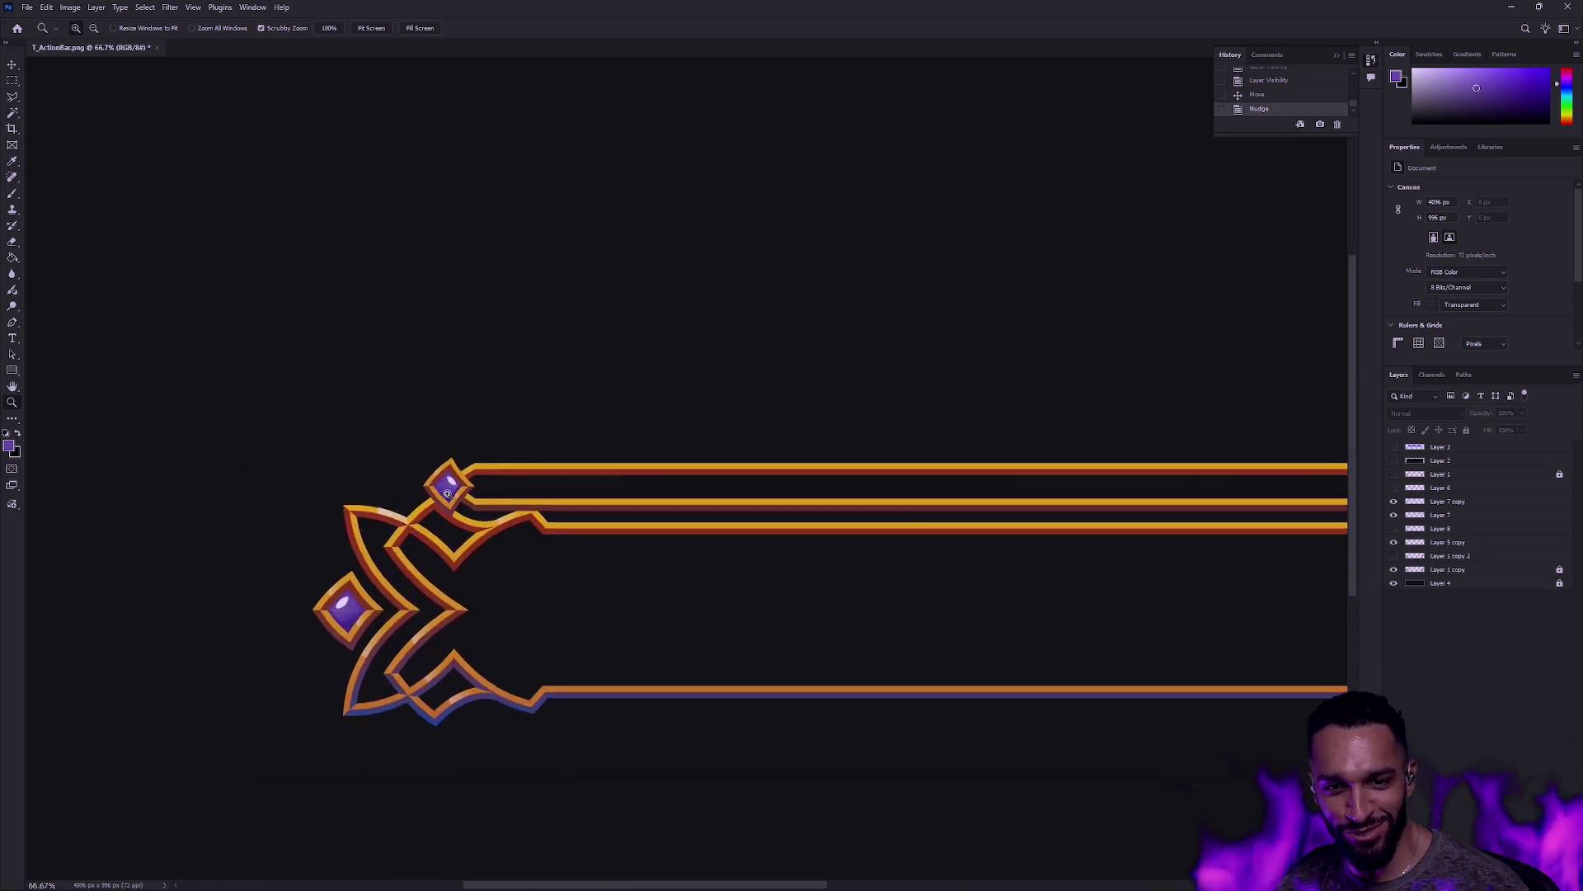
{"action": "left_click", "coordinate": [851, 527], "text": "alt"}
{"action": "left_click_drag", "start_coordinate": [768, 513], "coordinate": [1103, 481]}
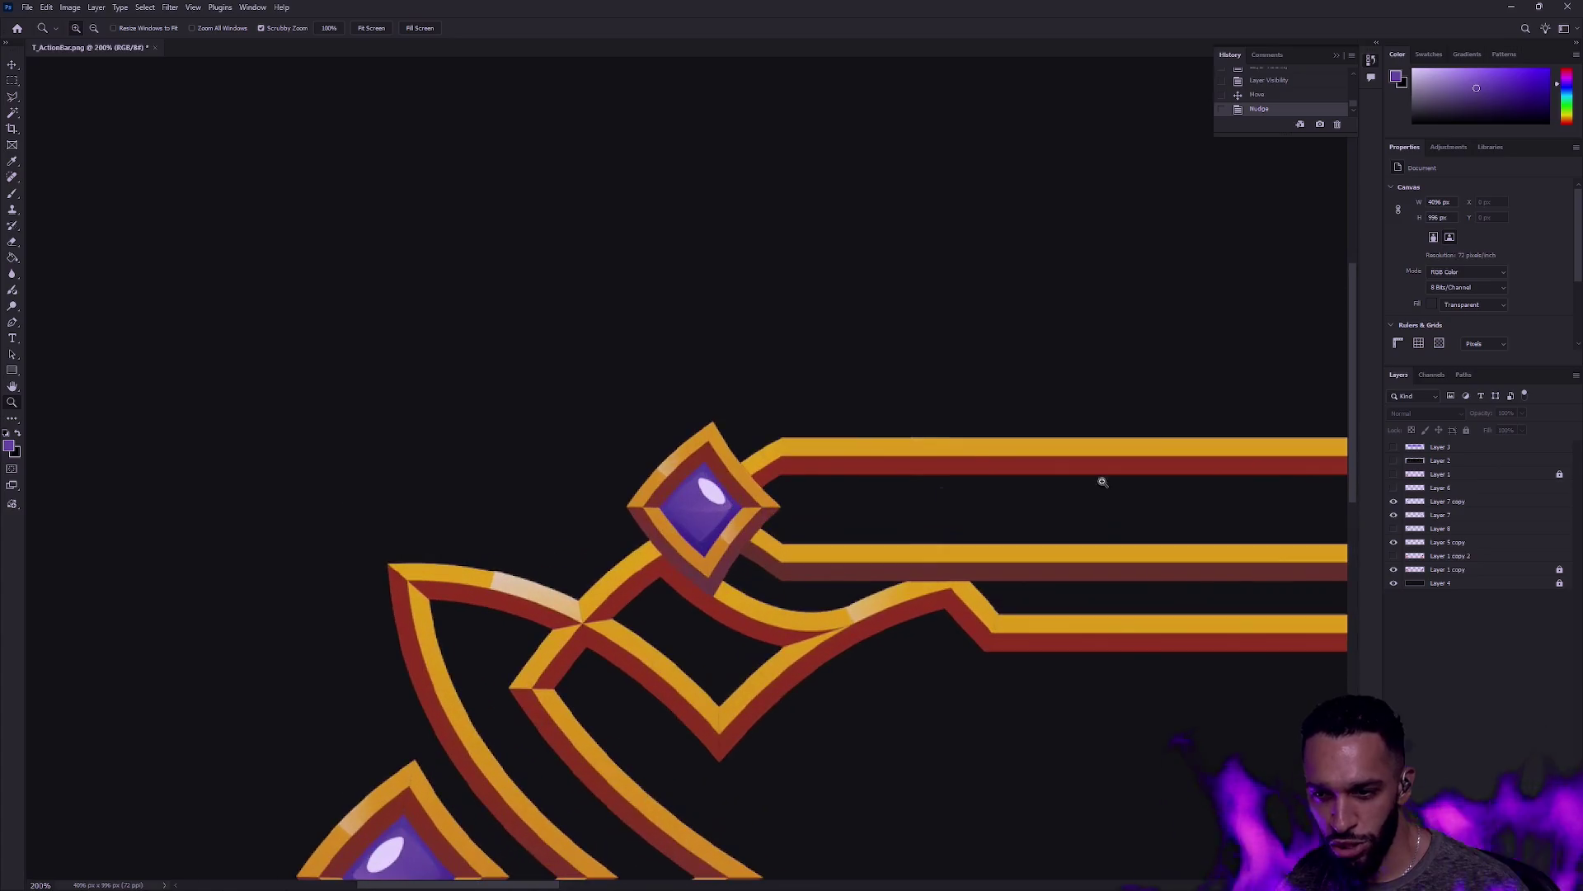
{"action": "left_click", "coordinate": [1393, 487]}
{"action": "left_click", "coordinate": [1394, 501]}
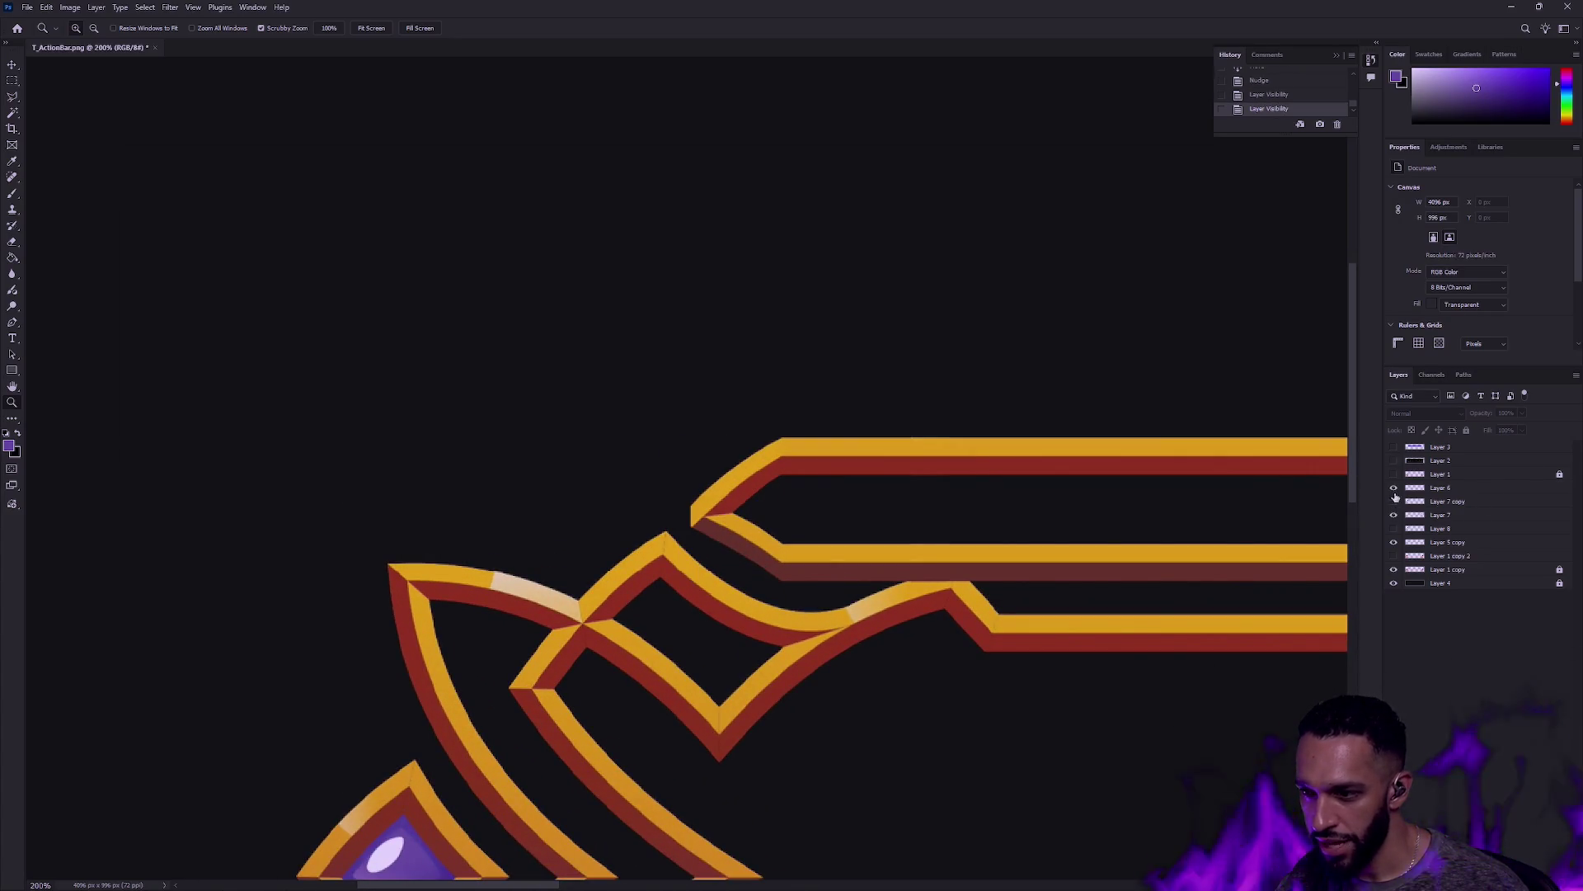
{"action": "left_click", "coordinate": [1394, 532]}
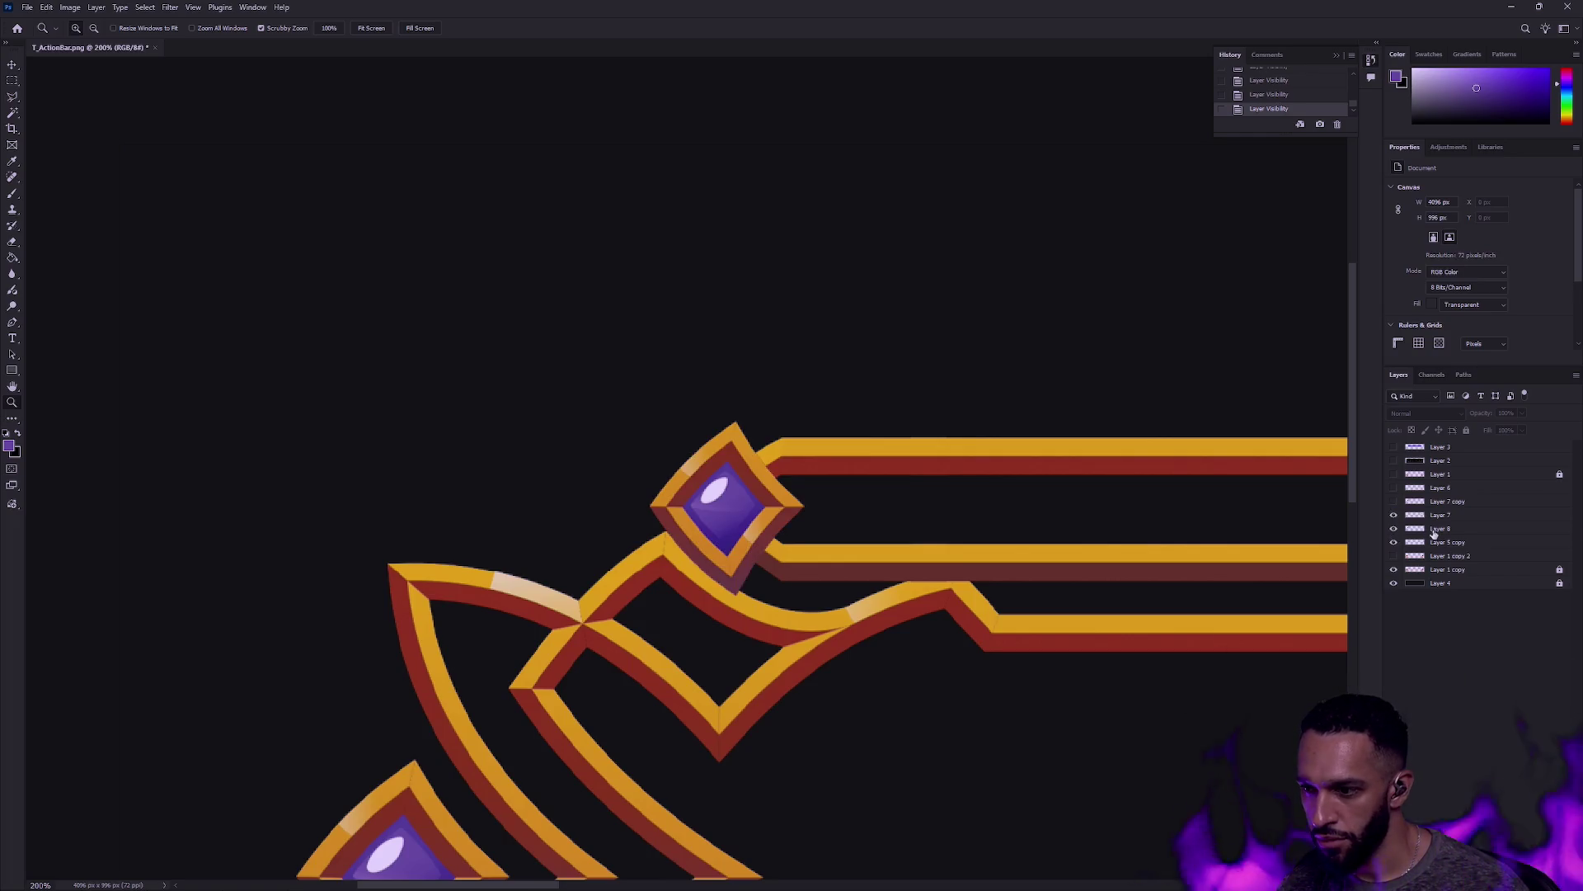
Step: Nudge the Layer 8 gem left with Shift+Left and three Left arrow steps
{"action": "left_click", "coordinate": [1434, 531]}
{"action": "key", "text": "v"}
{"action": "key", "text": "shift+Left"}
{"action": "key", "text": "Left"}
{"action": "key", "text": "Left"}
{"action": "key", "text": "Left"}
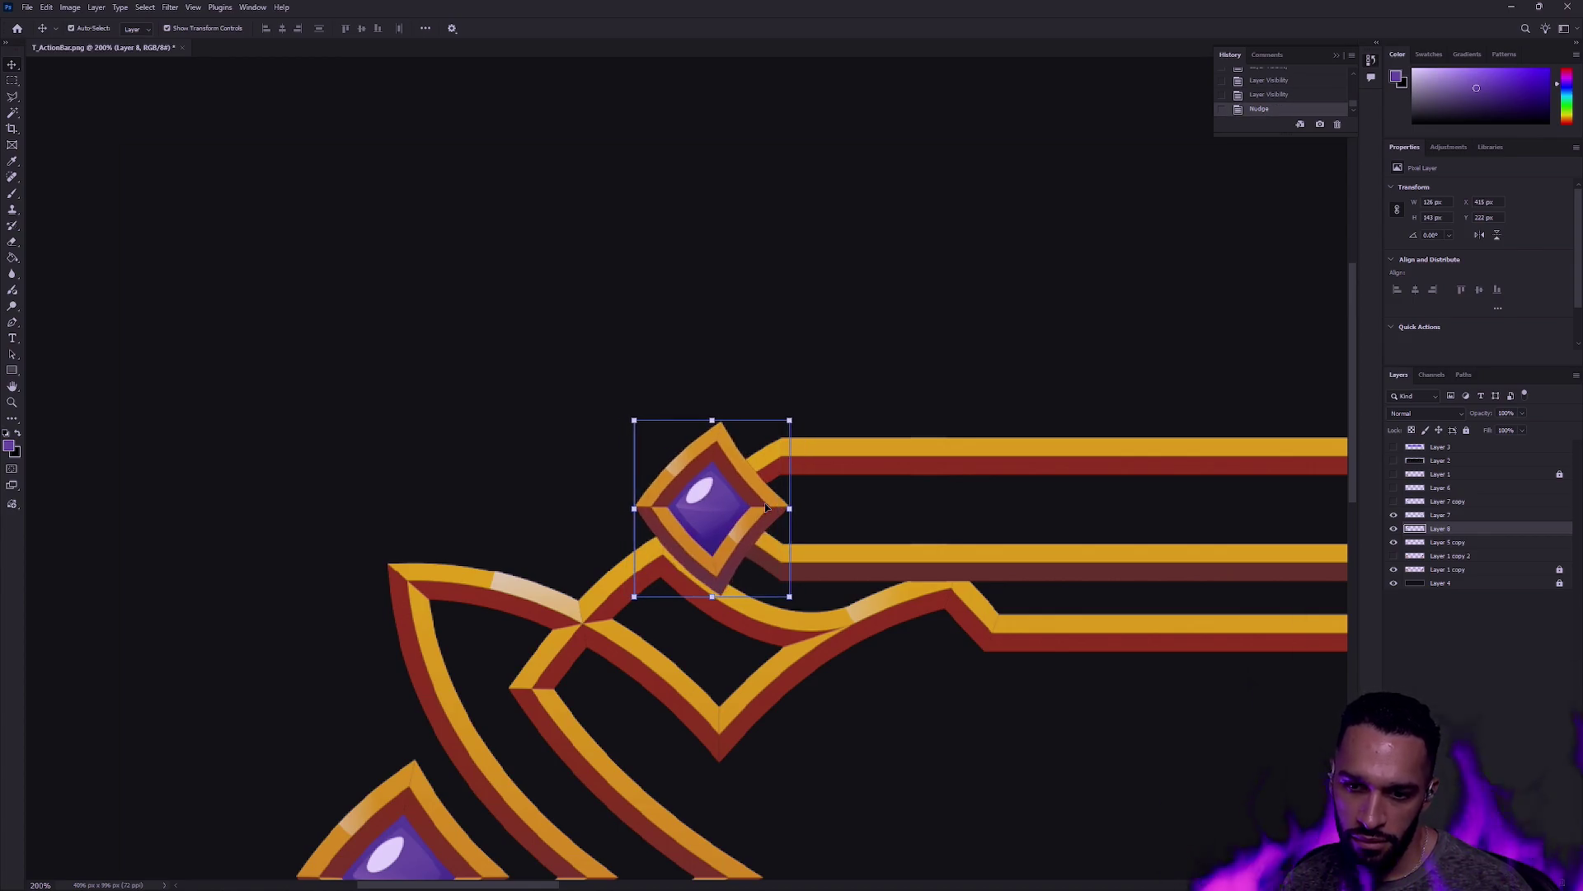
{"action": "key", "text": "Left"}
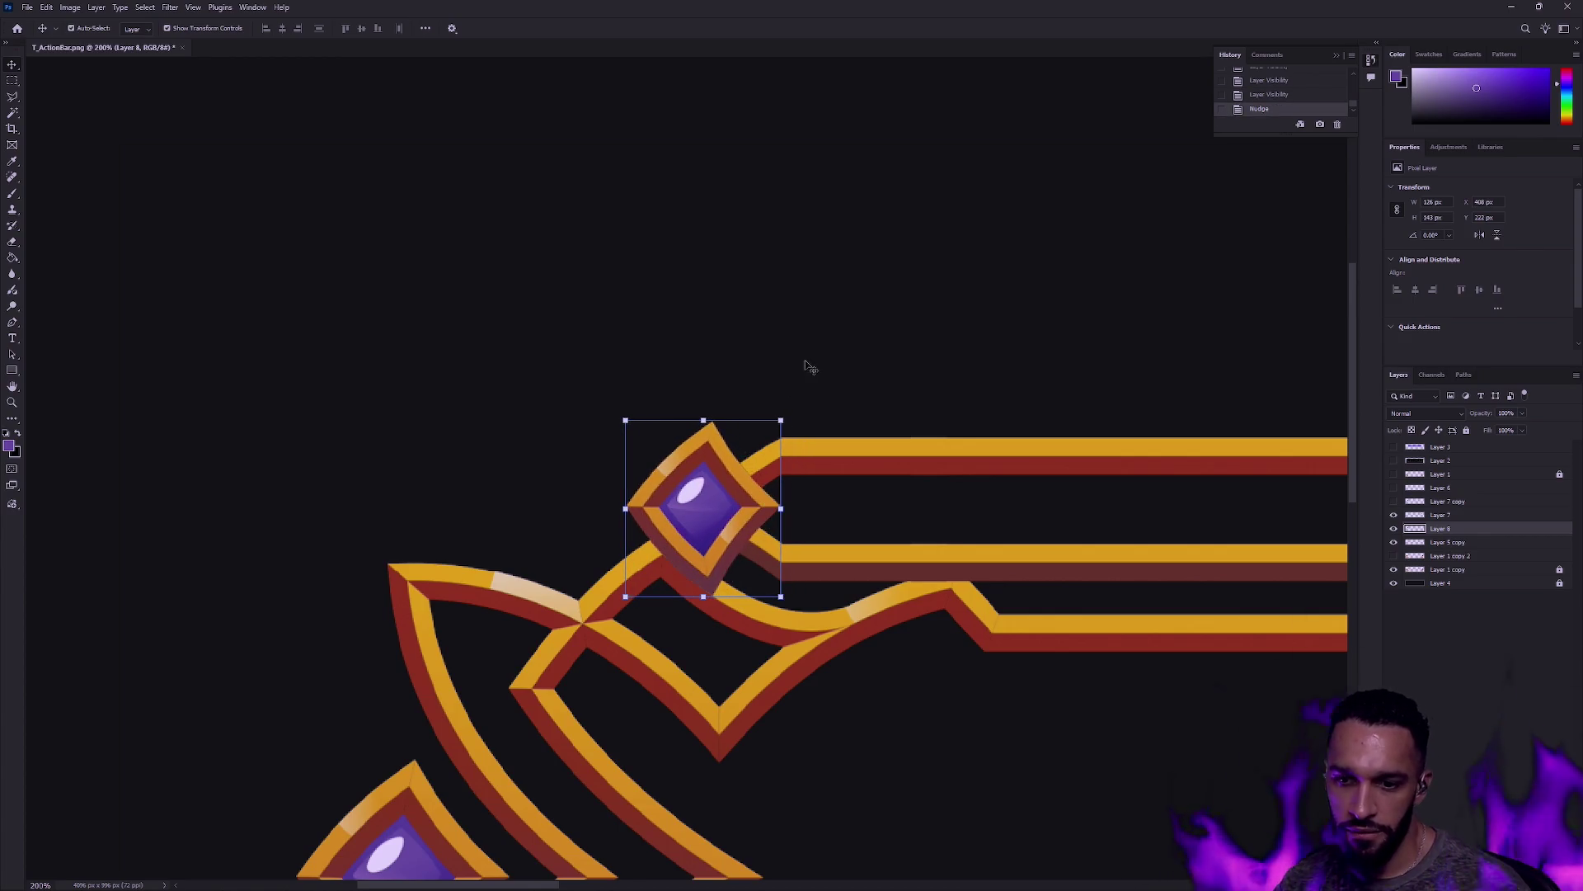
{"action": "key", "text": "Left"}
{"action": "key", "text": "m"}
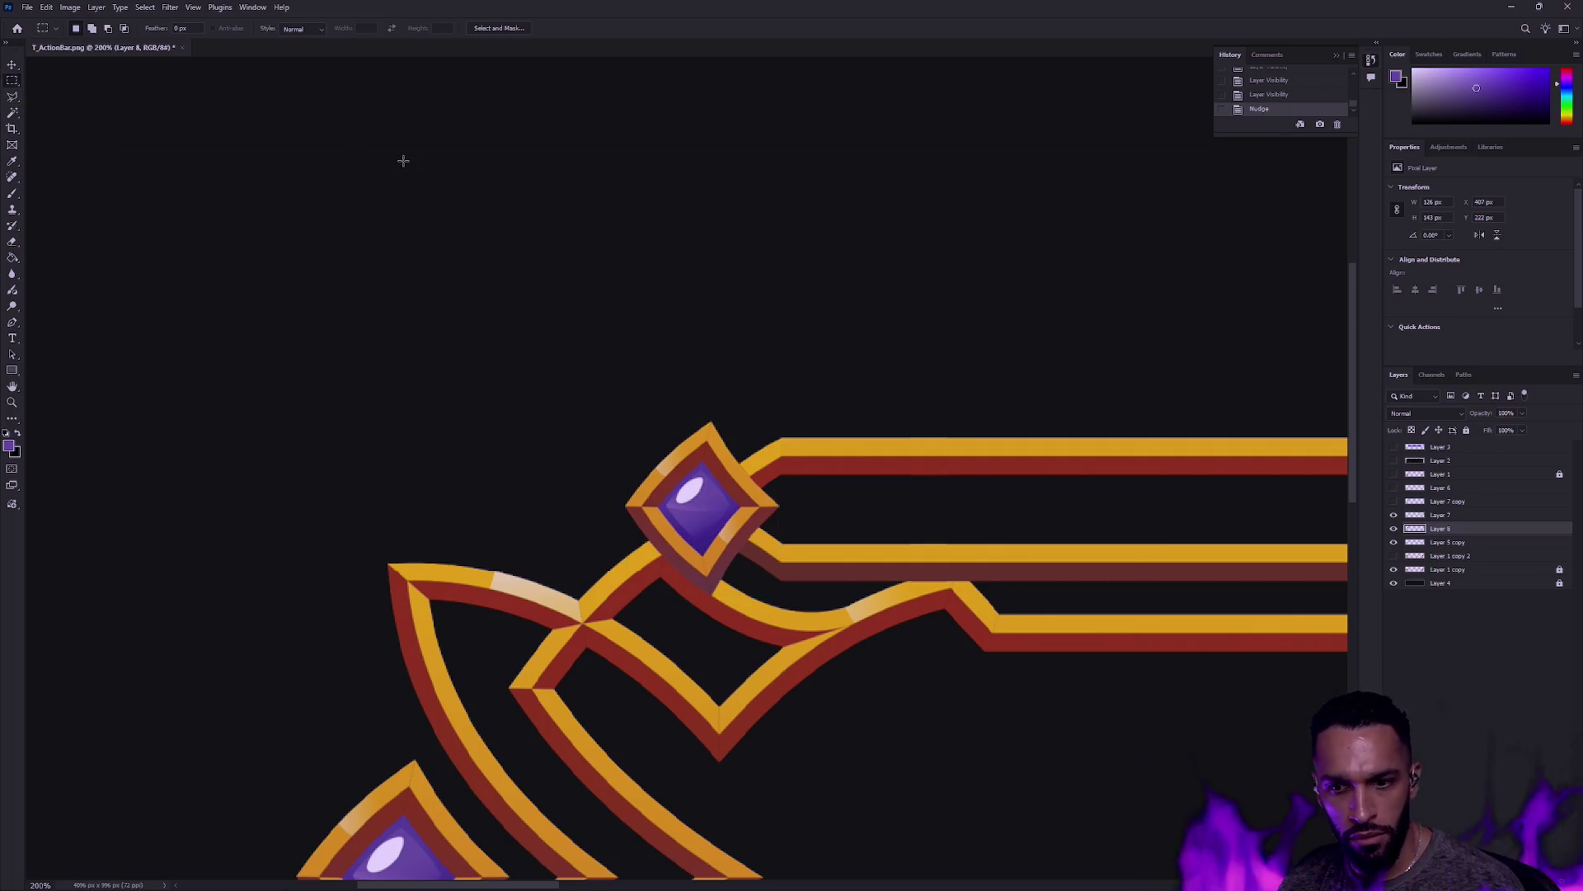
{"action": "mouse_move", "coordinate": [939, 344]}
{"action": "left_mouse_down"}
{"action": "mouse_move", "coordinate": [884, 357]}
{"action": "mouse_move", "coordinate": [446, 329]}
{"action": "mouse_move", "coordinate": [762, 324]}
{"action": "left_mouse_up"}
Step: Nudge the Layer 7 right-end gem one pixel right
{"action": "left_click", "coordinate": [1416, 515]}
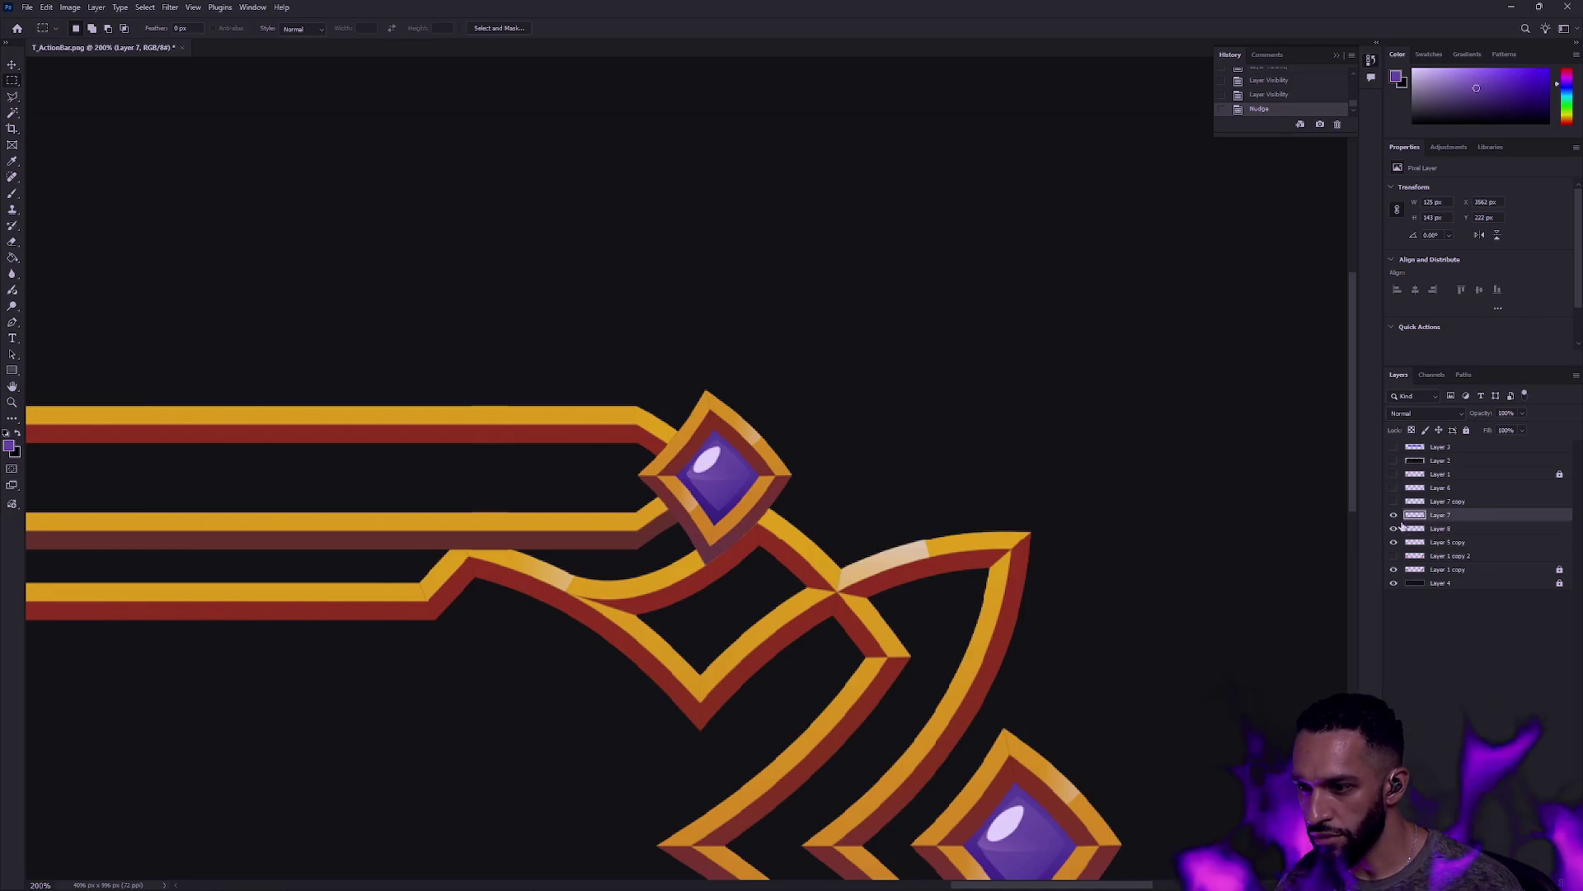
{"action": "left_click", "coordinate": [1394, 515]}
{"action": "left_click", "coordinate": [1394, 515]}
{"action": "left_click", "coordinate": [12, 71]}
{"action": "key", "text": "Right"}
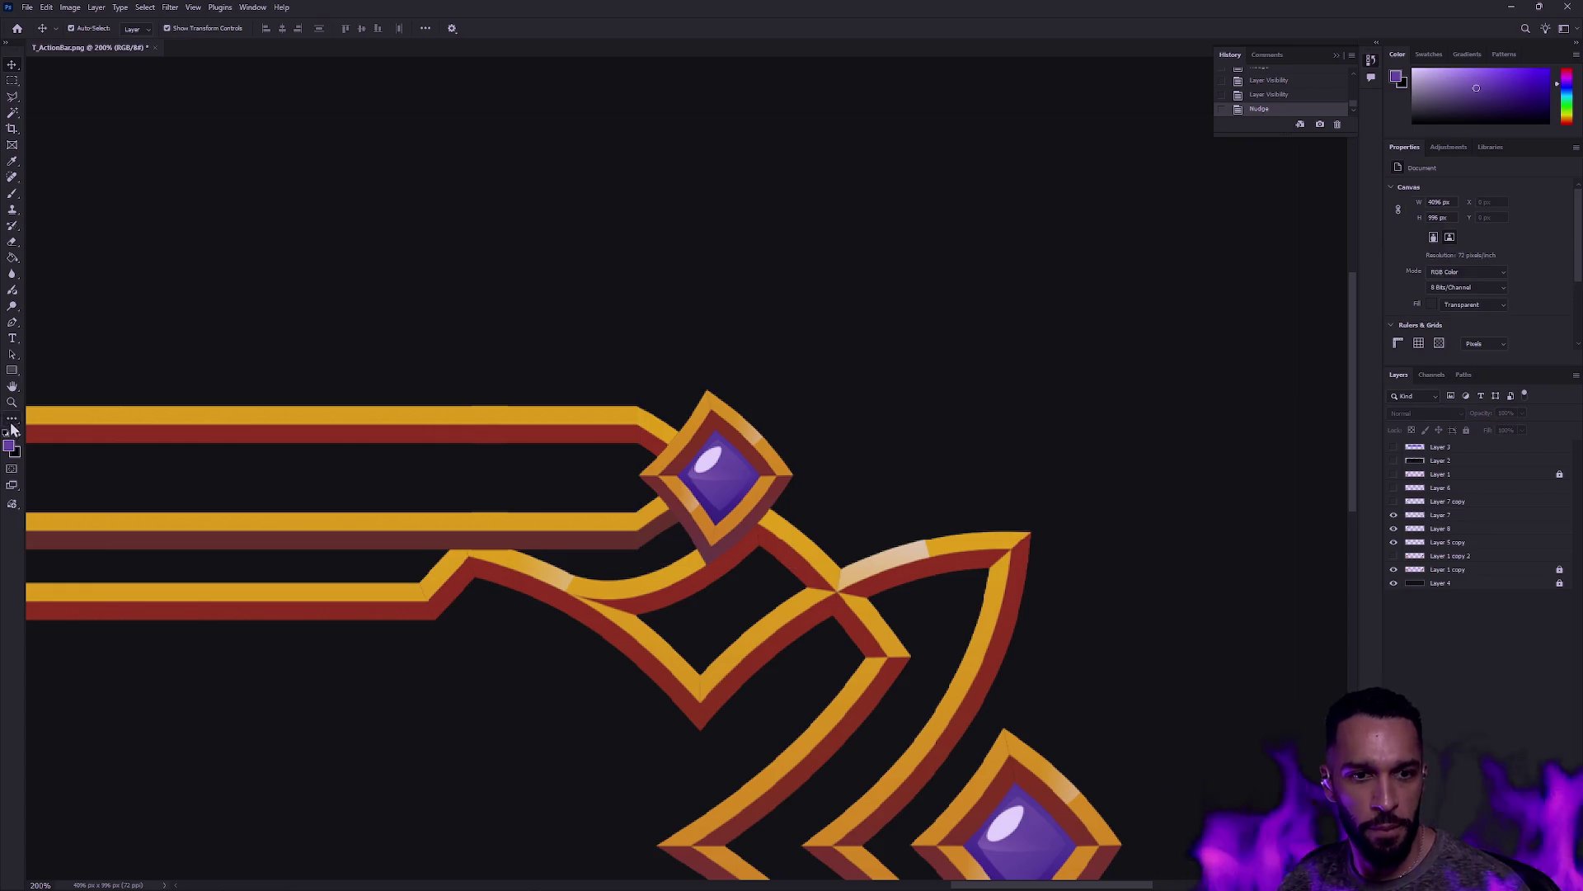
Step: Zoom out to 25% and hide the dark Layer 4 background
{"action": "double_click", "coordinate": [12, 402]}
{"action": "mouse_move", "coordinate": [880, 370]}
{"action": "left_mouse_down"}
{"action": "mouse_move", "coordinate": [788, 389]}
{"action": "mouse_move", "coordinate": [767, 418]}
{"action": "left_mouse_up"}
{"action": "left_click", "coordinate": [1394, 582]}
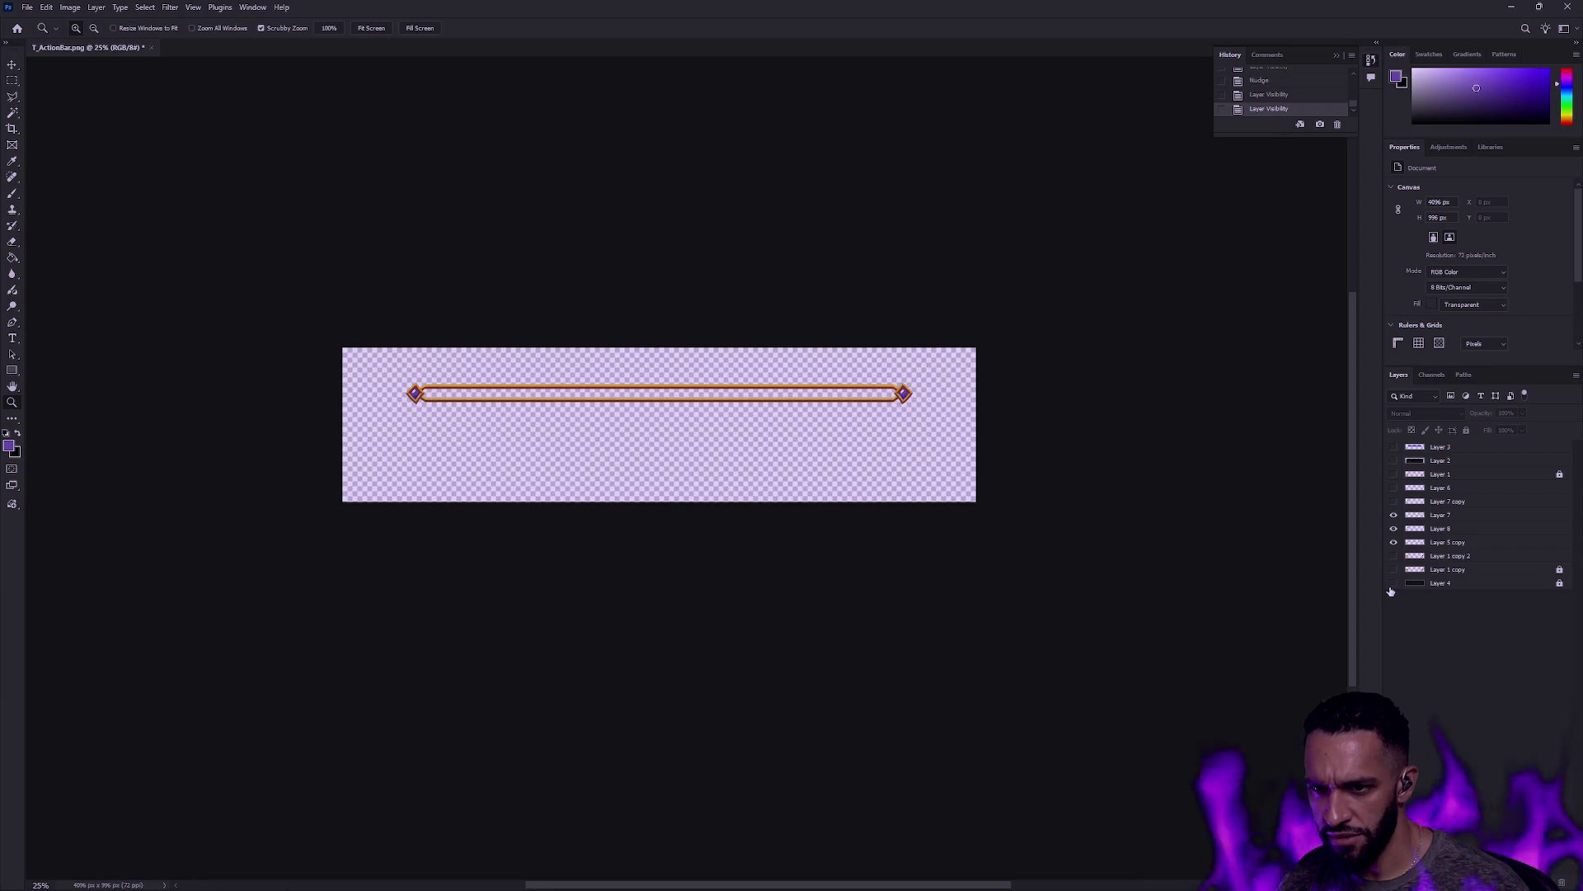
Step: Crop the canvas to 4096 by 220 around the bar and check transparency
{"action": "key", "text": "c"}
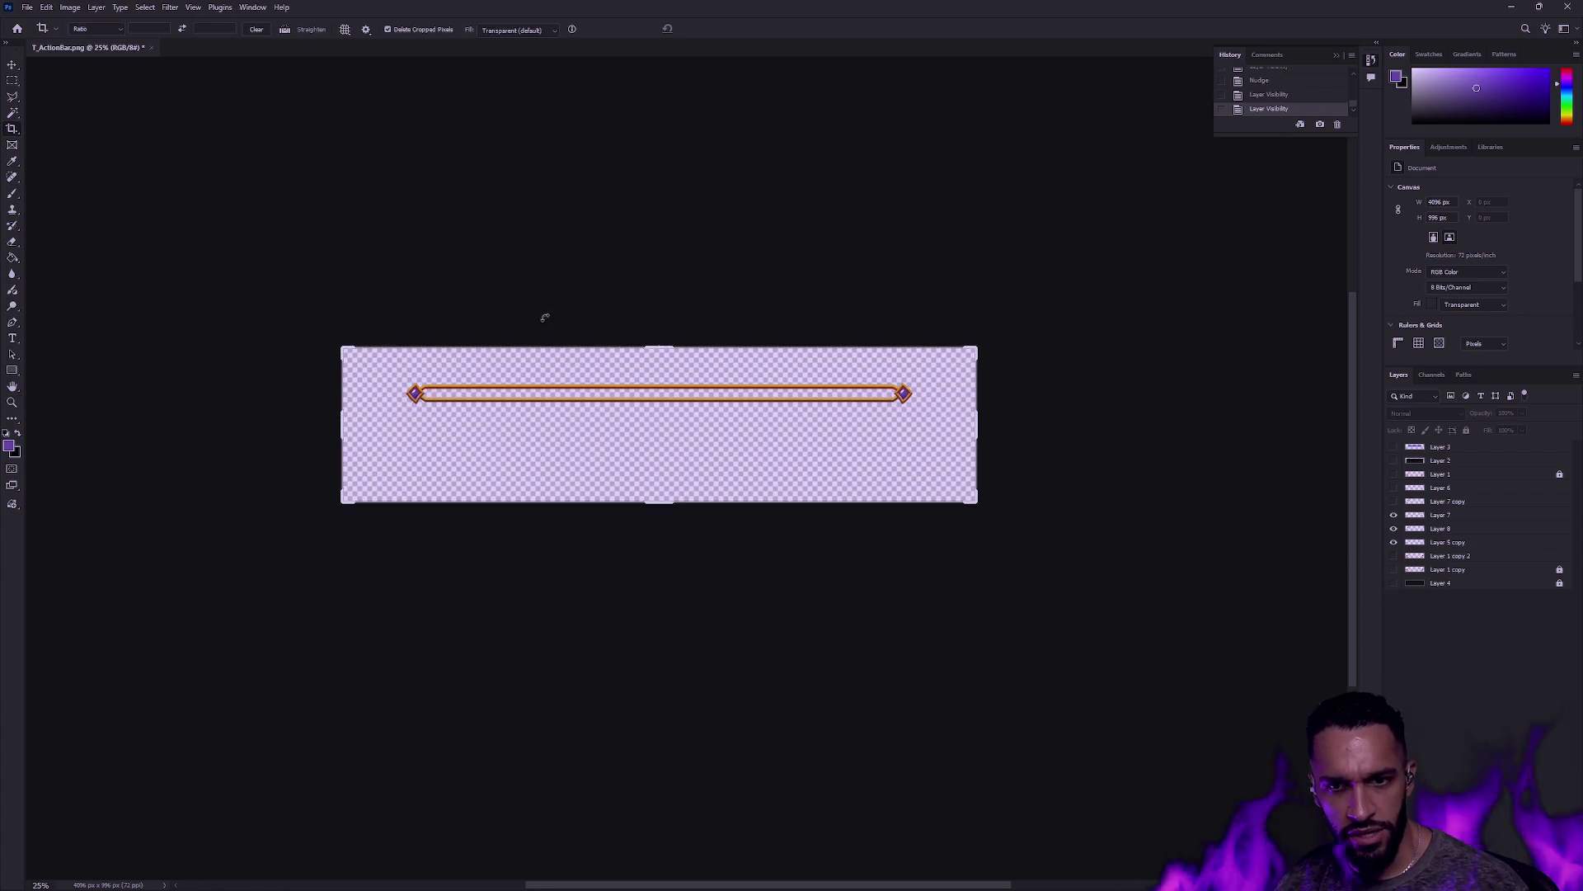
{"action": "left_click_drag", "start_coordinate": [660, 348], "coordinate": [660, 370]}
{"action": "left_click_drag", "start_coordinate": [659, 486], "coordinate": [675, 445]}
{"action": "key", "text": "Return"}
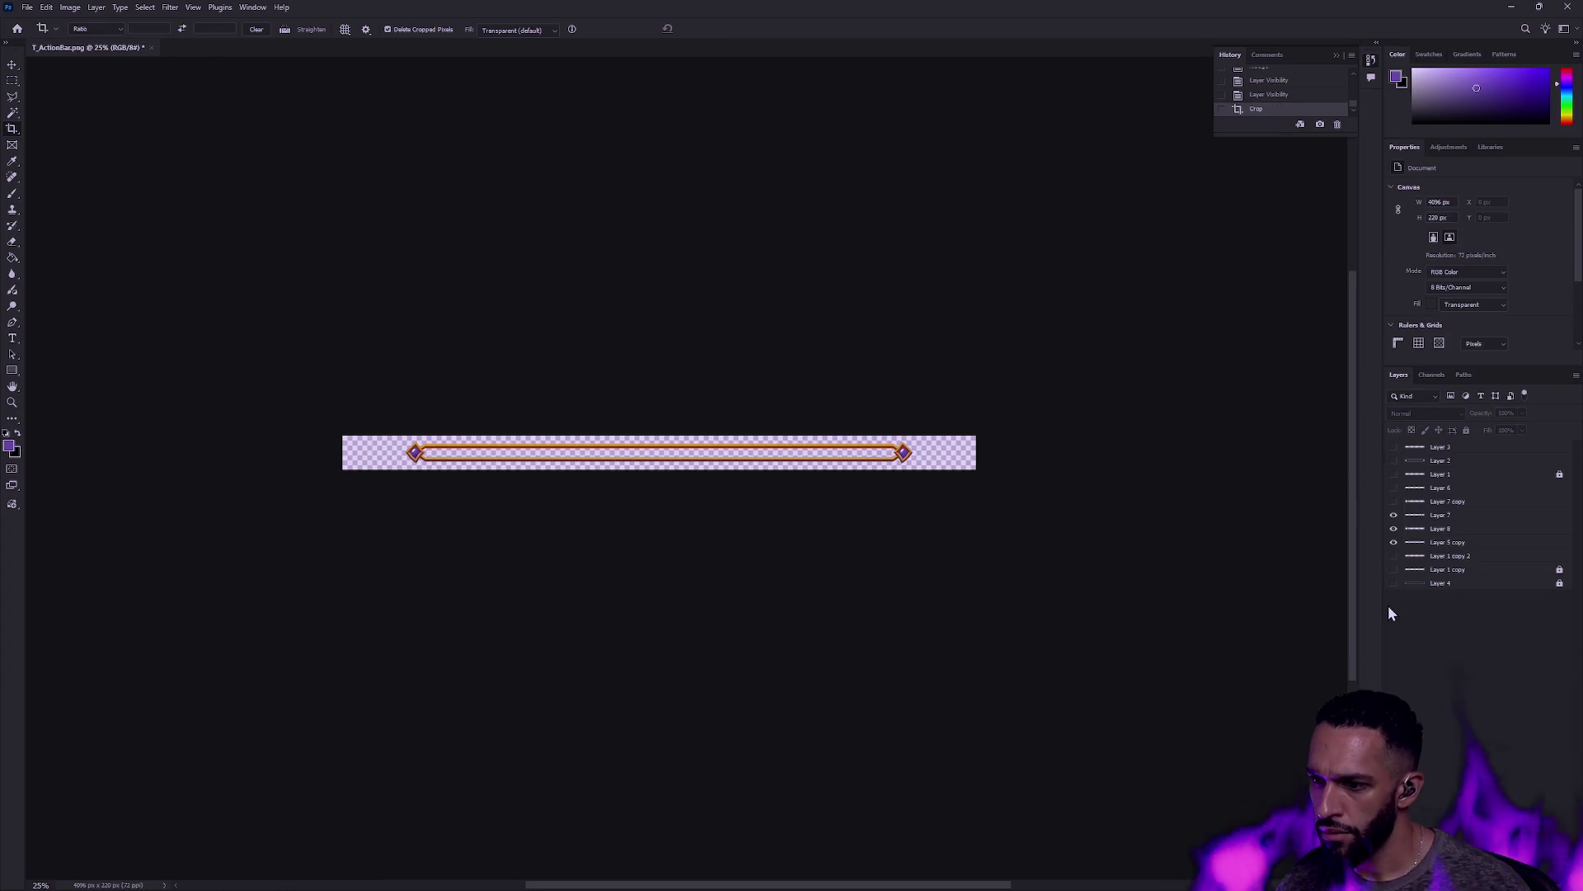
{"action": "left_click", "coordinate": [1393, 584]}
{"action": "left_click", "coordinate": [1394, 584]}
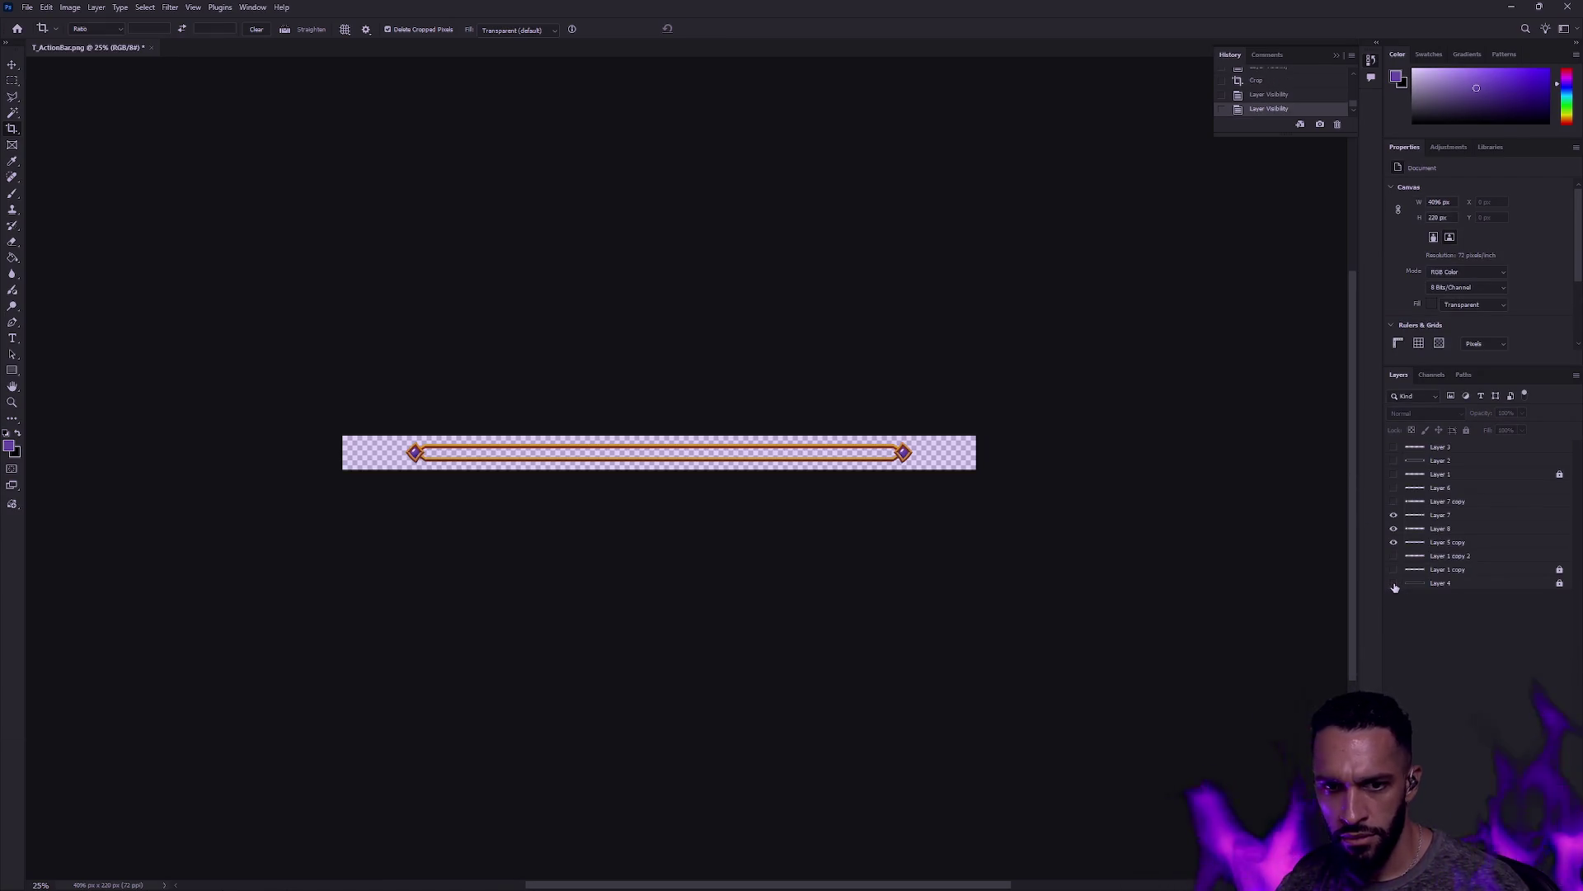
Step: Save for Web as T_ActionBar_Progress.png in the Gameplay folder, then return to Unreal
{"action": "key", "text": "ctrl+alt+shift+s"}
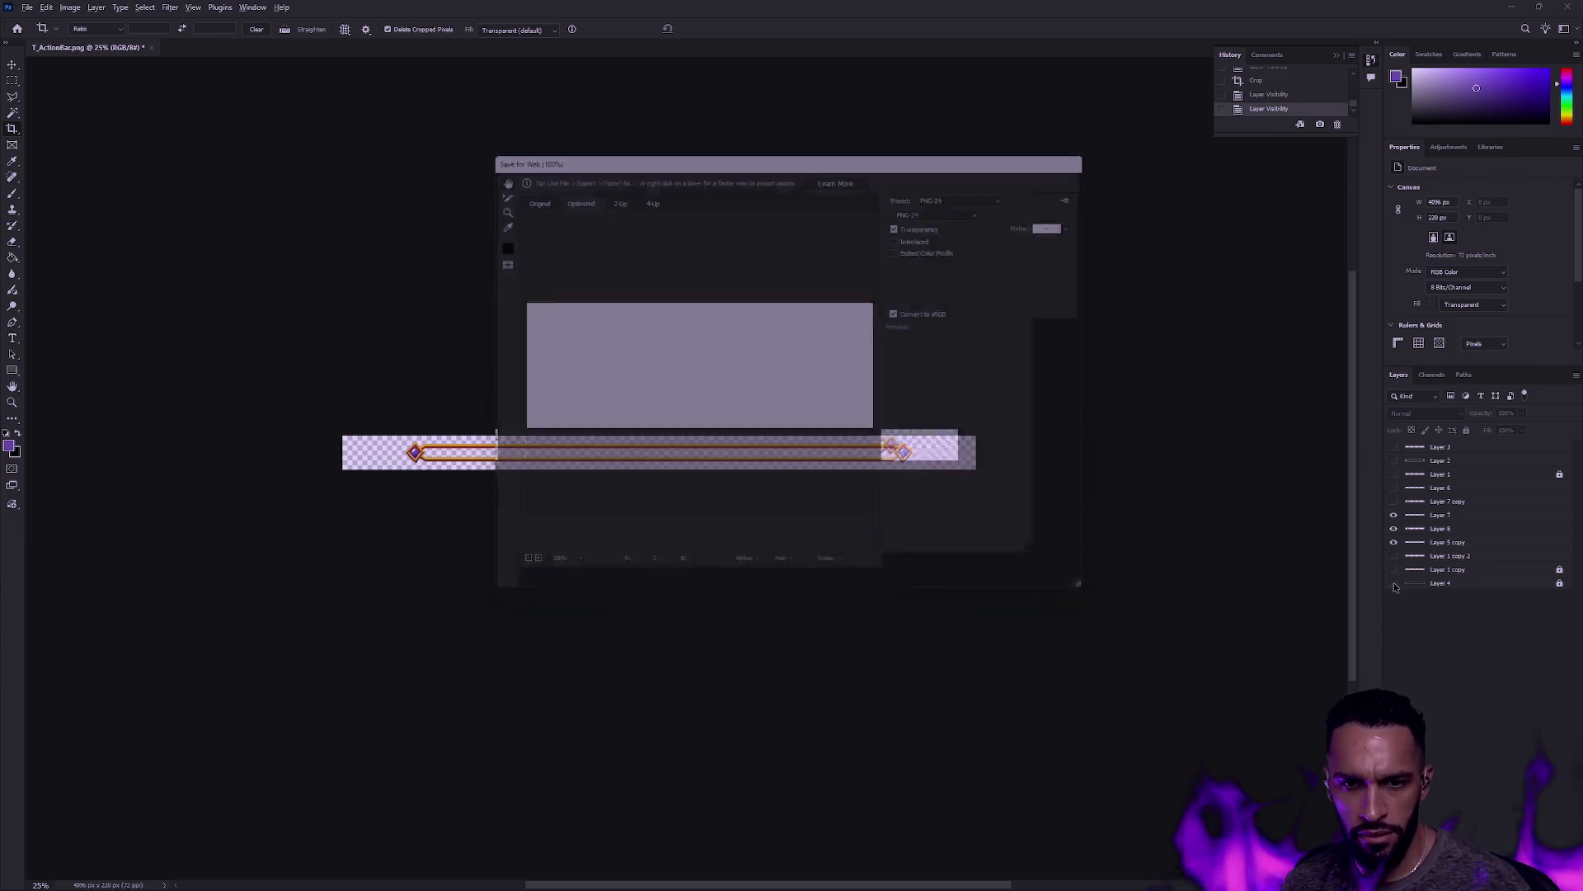
{"action": "left_click", "coordinate": [902, 595]}
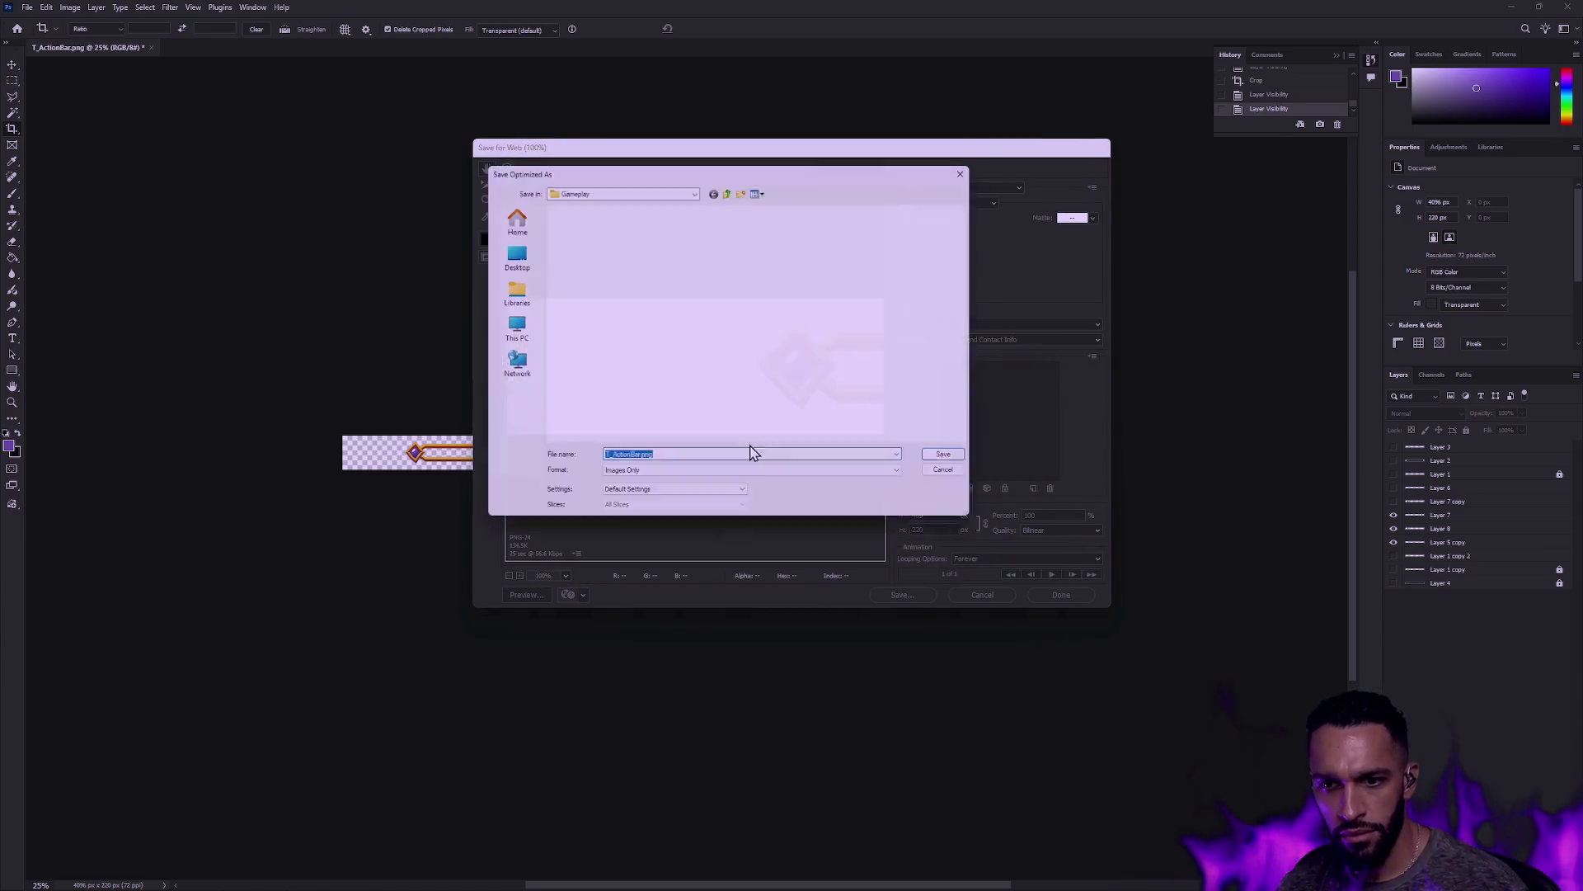
{"action": "left_click", "coordinate": [635, 258]}
{"action": "left_click", "coordinate": [639, 460]}
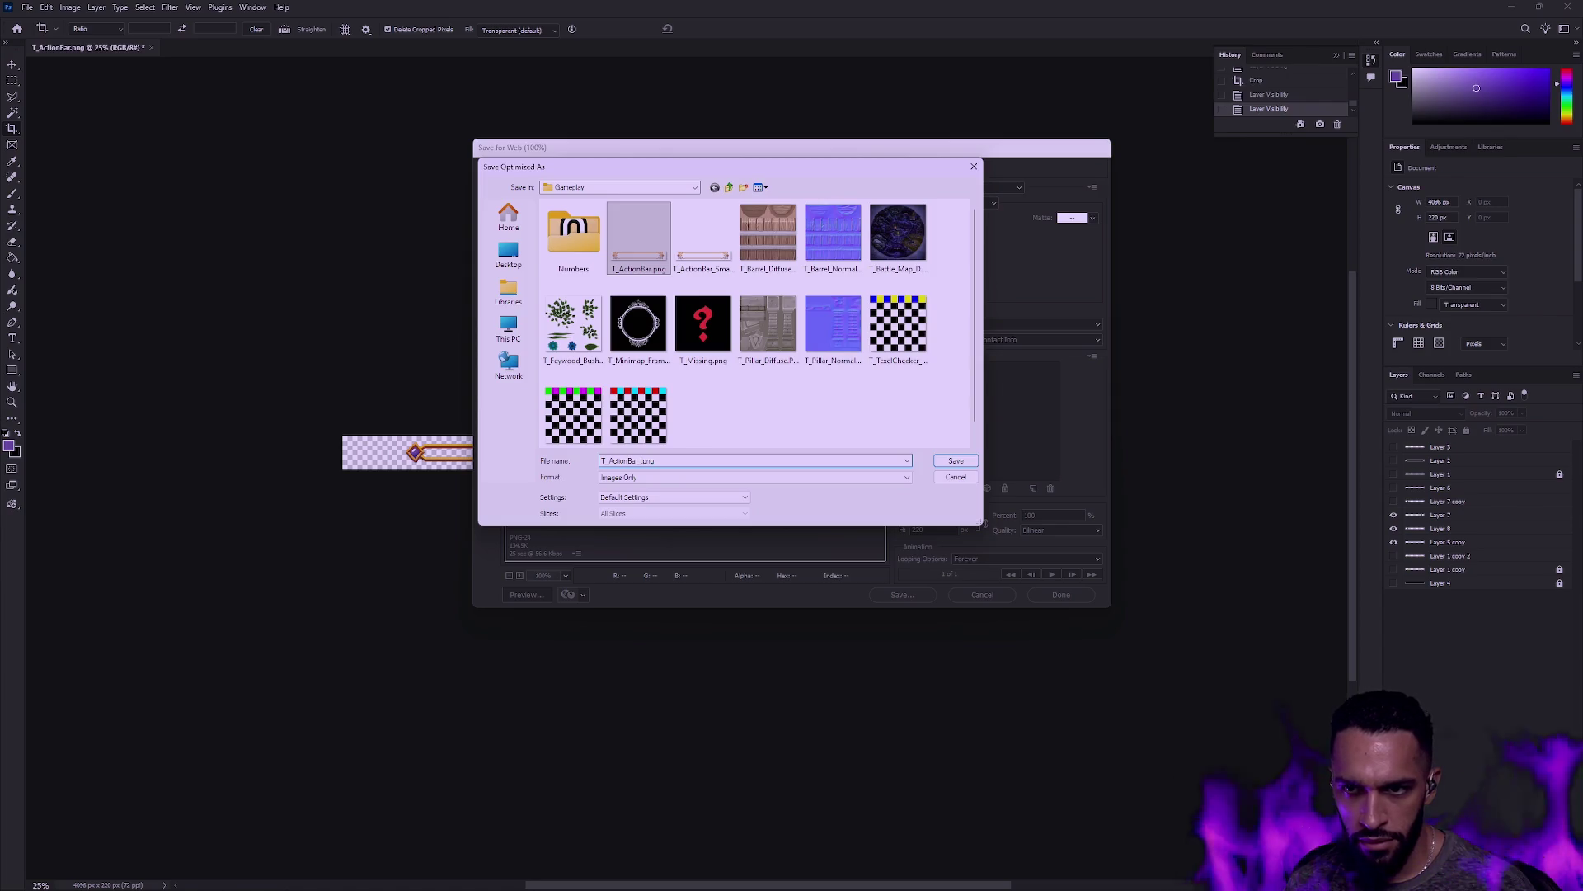
{"action": "left_click", "coordinate": [956, 461]}
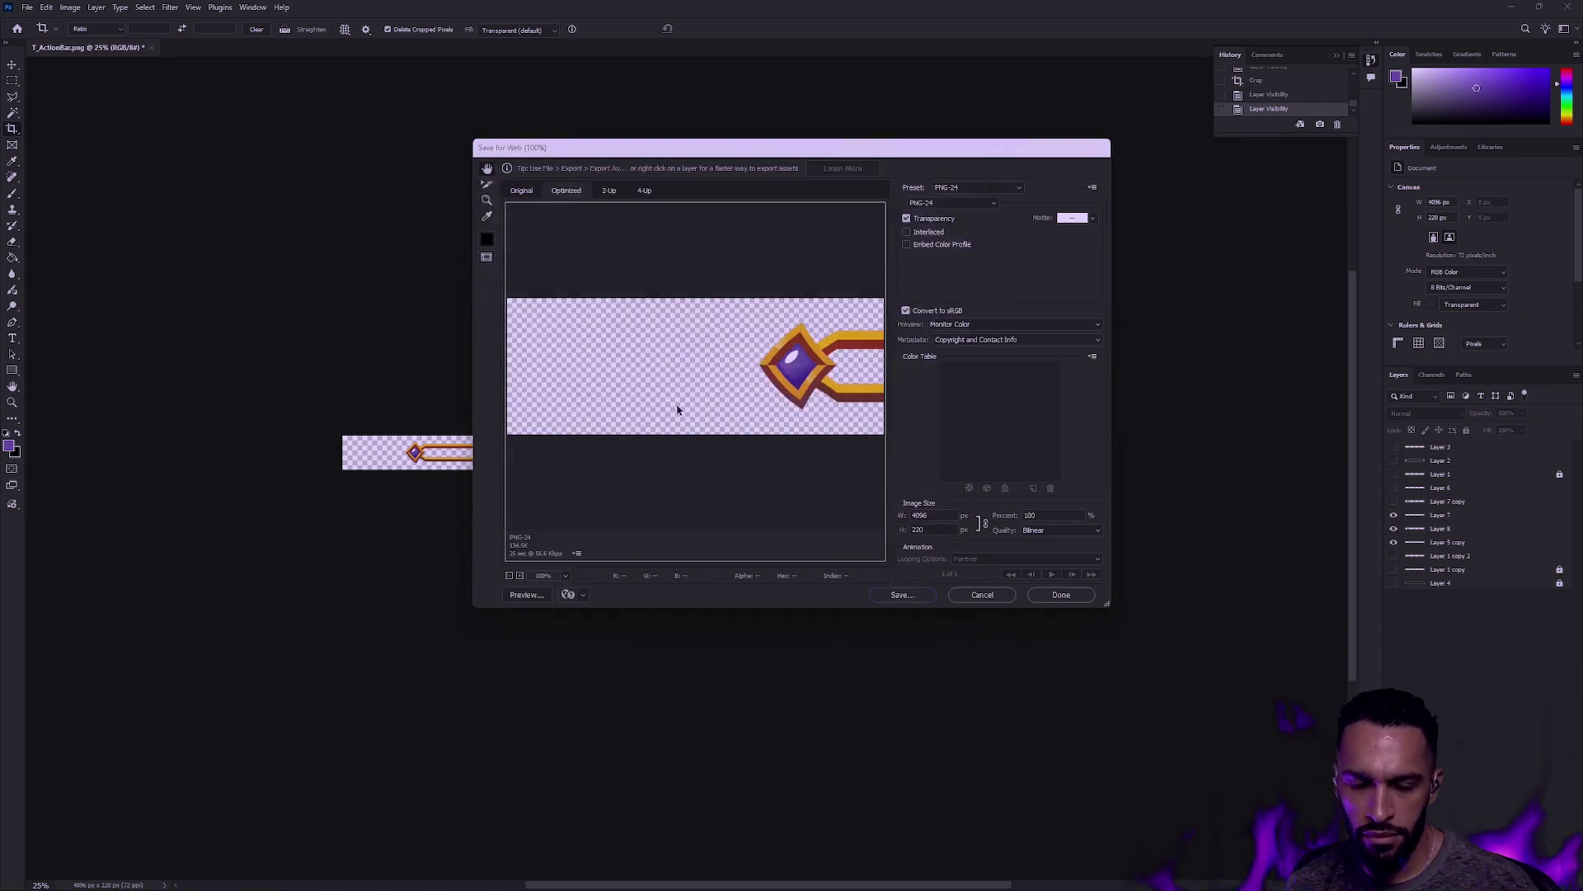
{"action": "left_click", "coordinate": [1520, 10]}
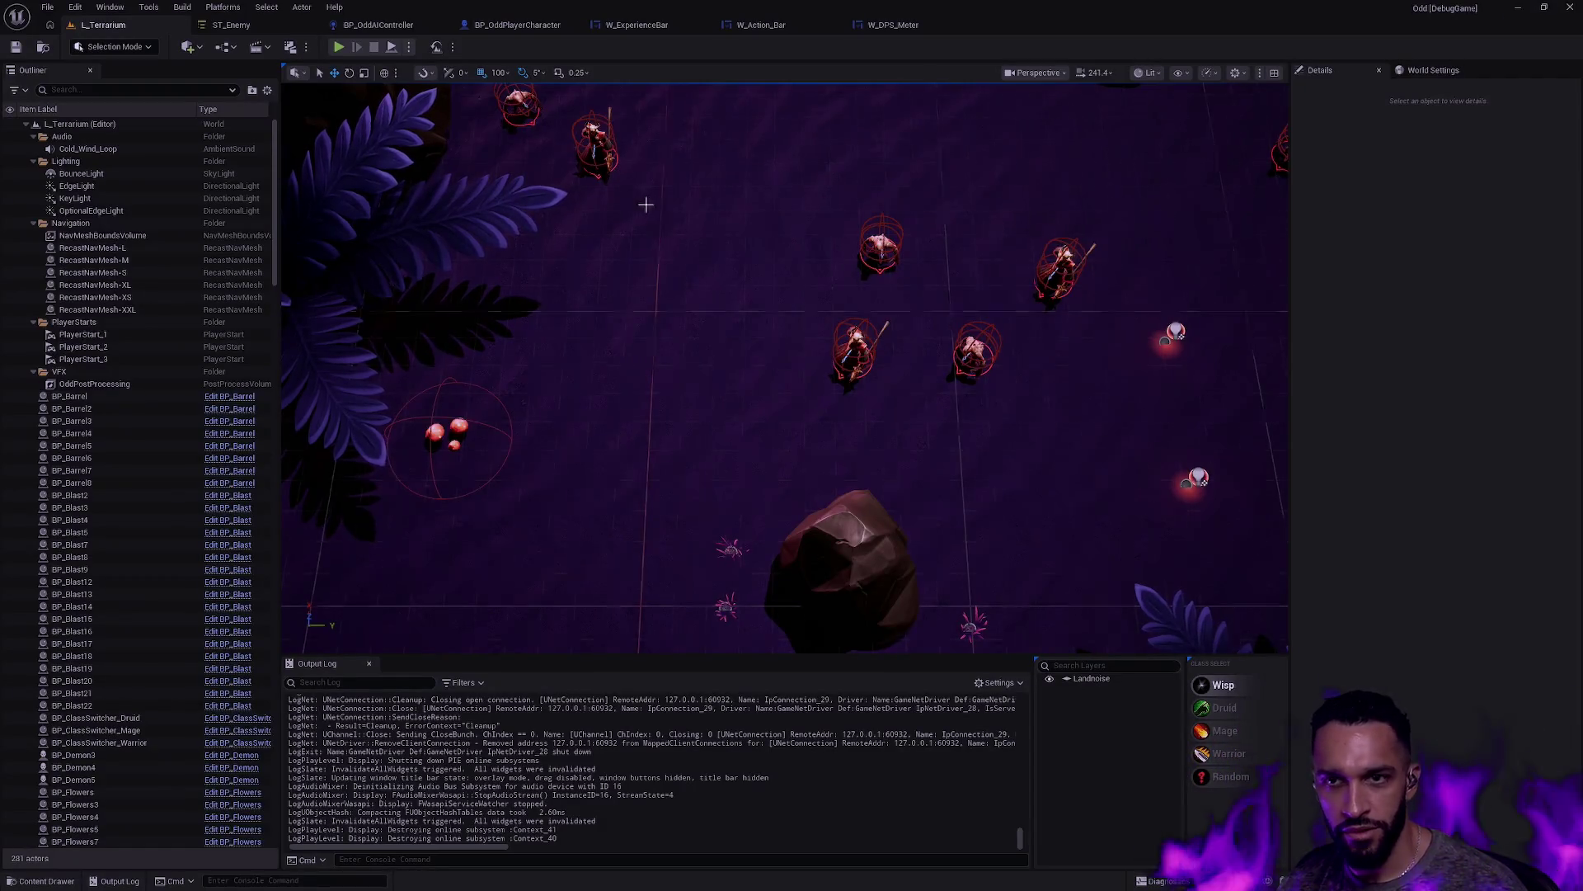
Step: Import T_ActionBar_Progress.png from RawContent/Textures/Gameplay into the UI Texture folder
{"action": "key", "text": "ctrl+space"}
{"action": "right_click", "coordinate": [541, 788]}
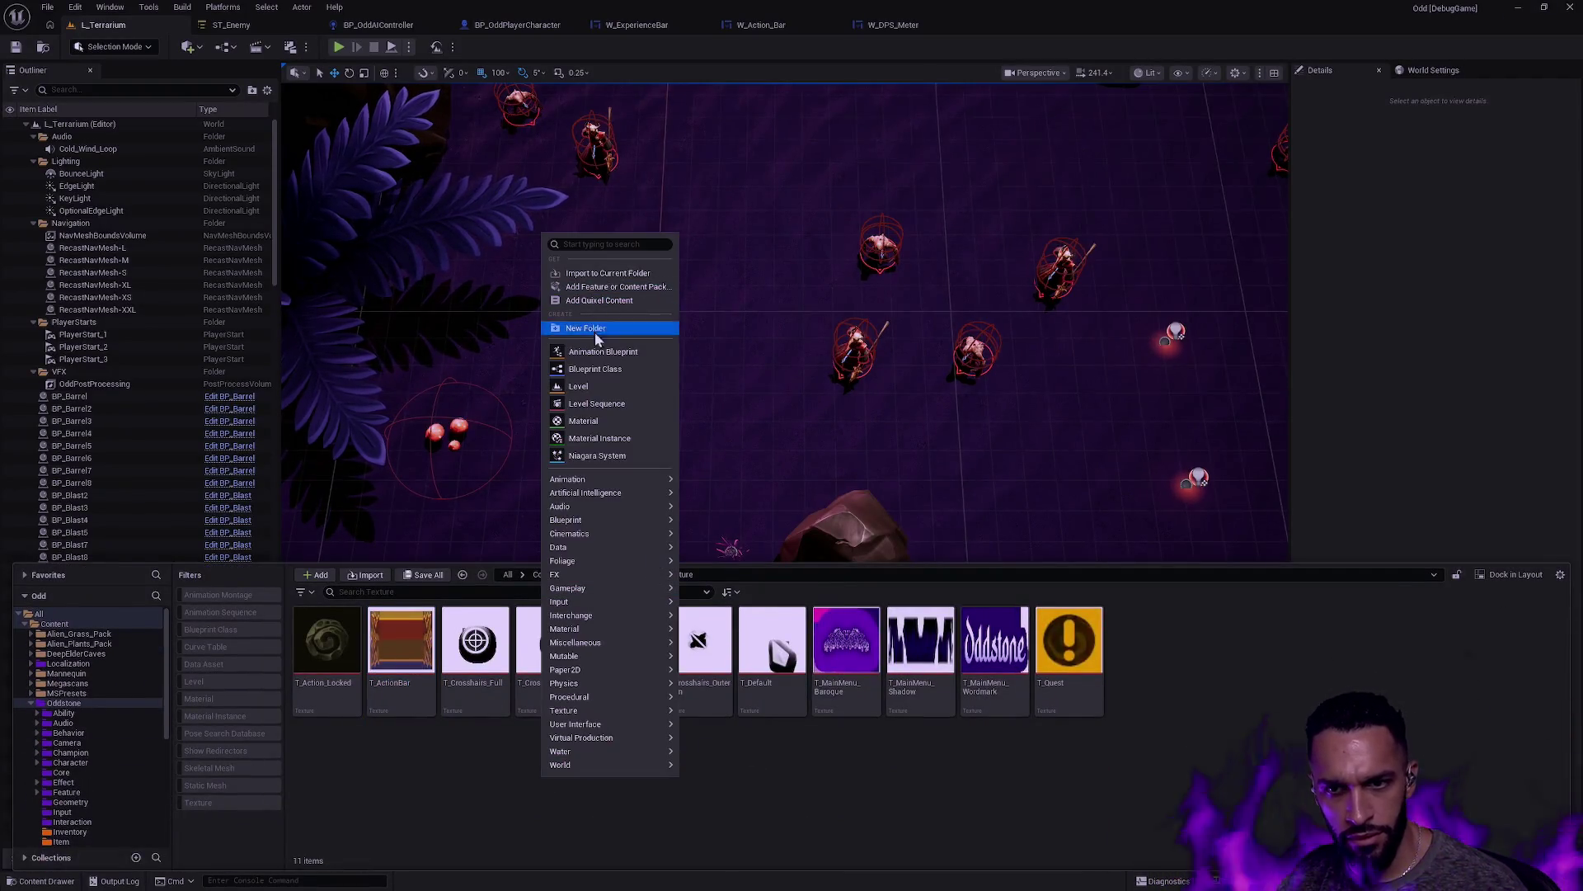
{"action": "left_click", "coordinate": [594, 274]}
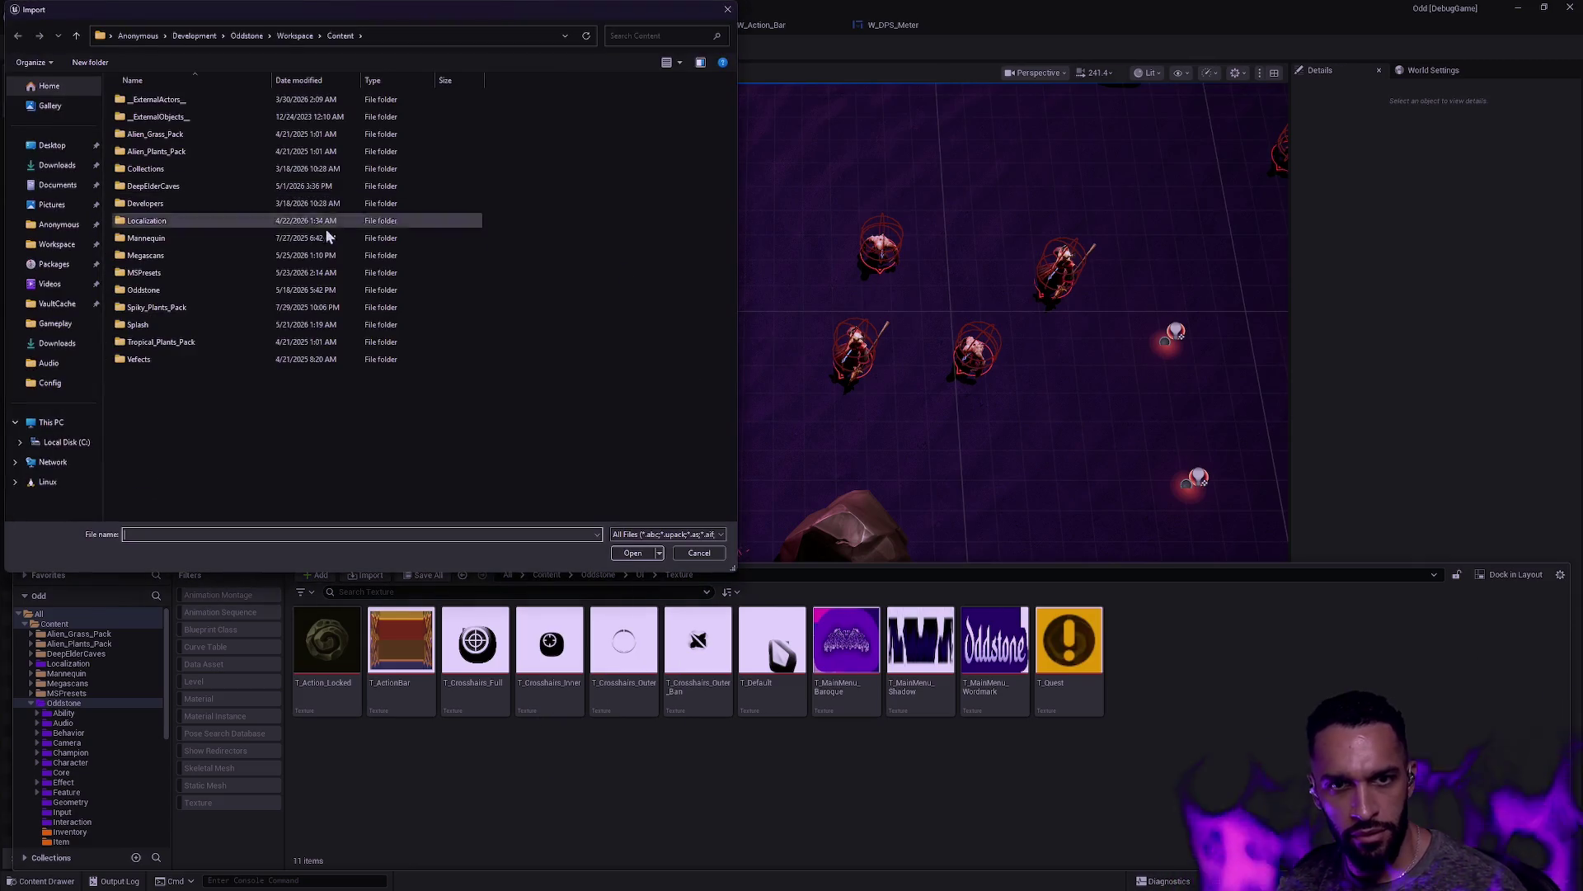
{"action": "left_click", "coordinate": [290, 37]}
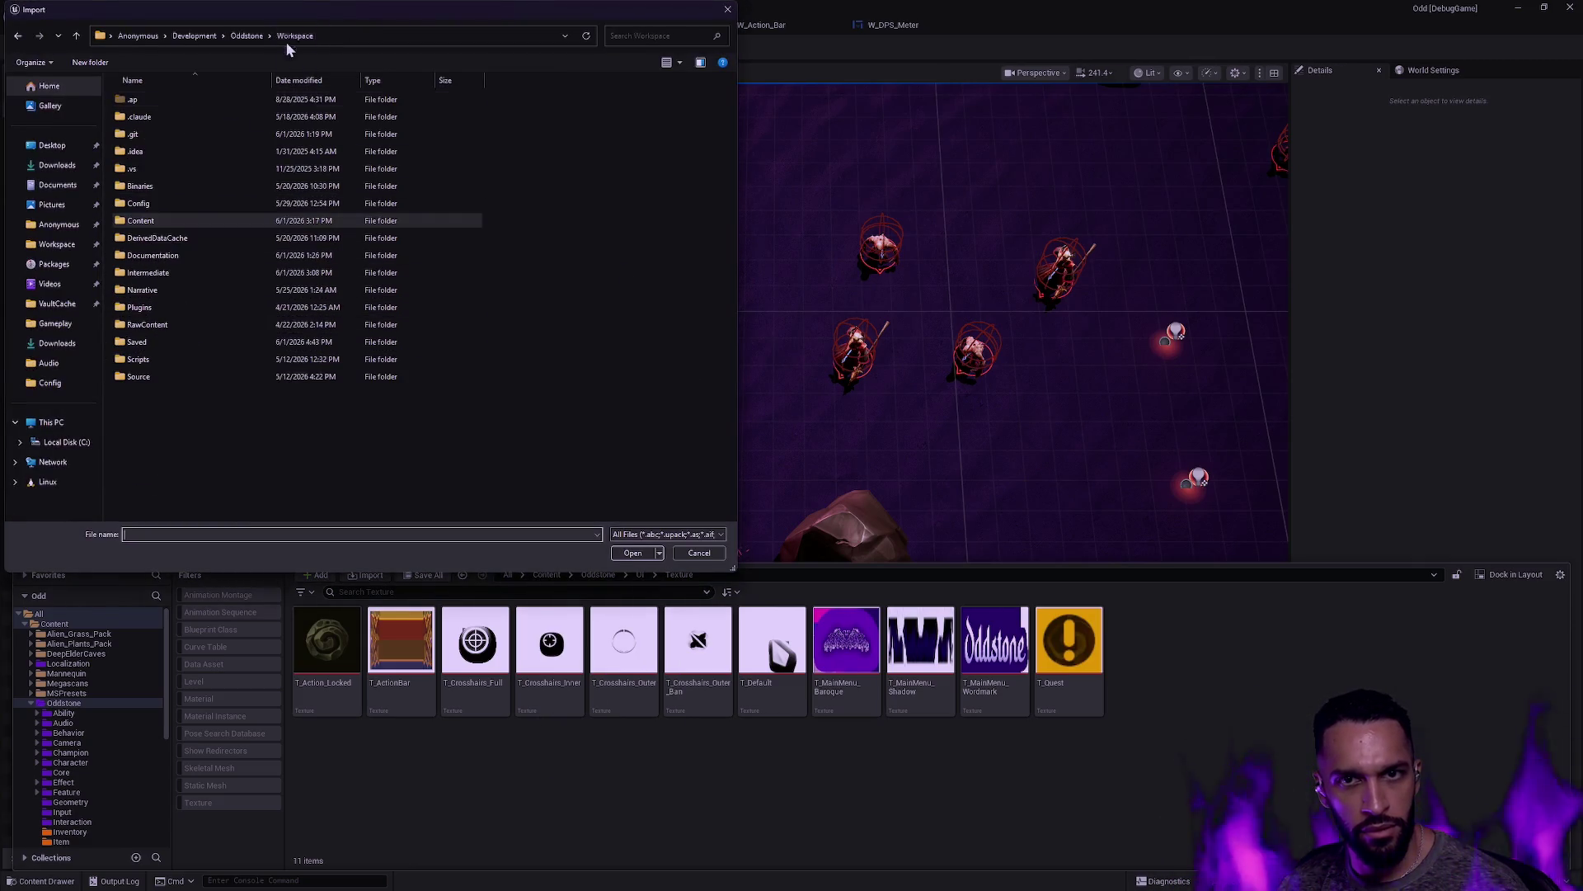
{"action": "double_click", "coordinate": [152, 324]}
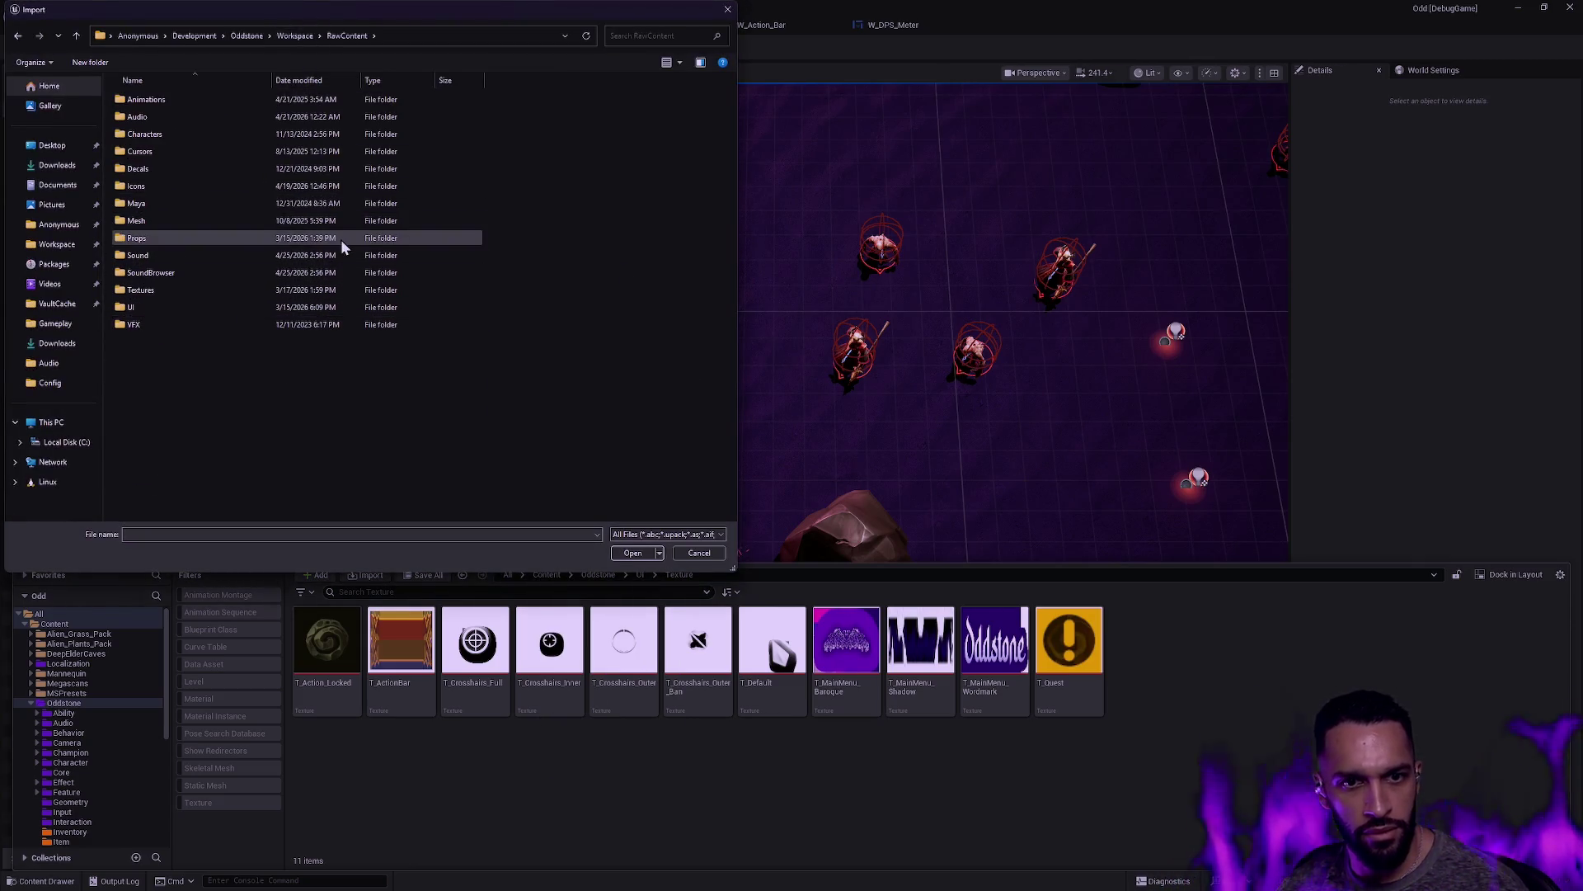
{"action": "double_click", "coordinate": [176, 306]}
{"action": "key", "text": "BackSpace"}
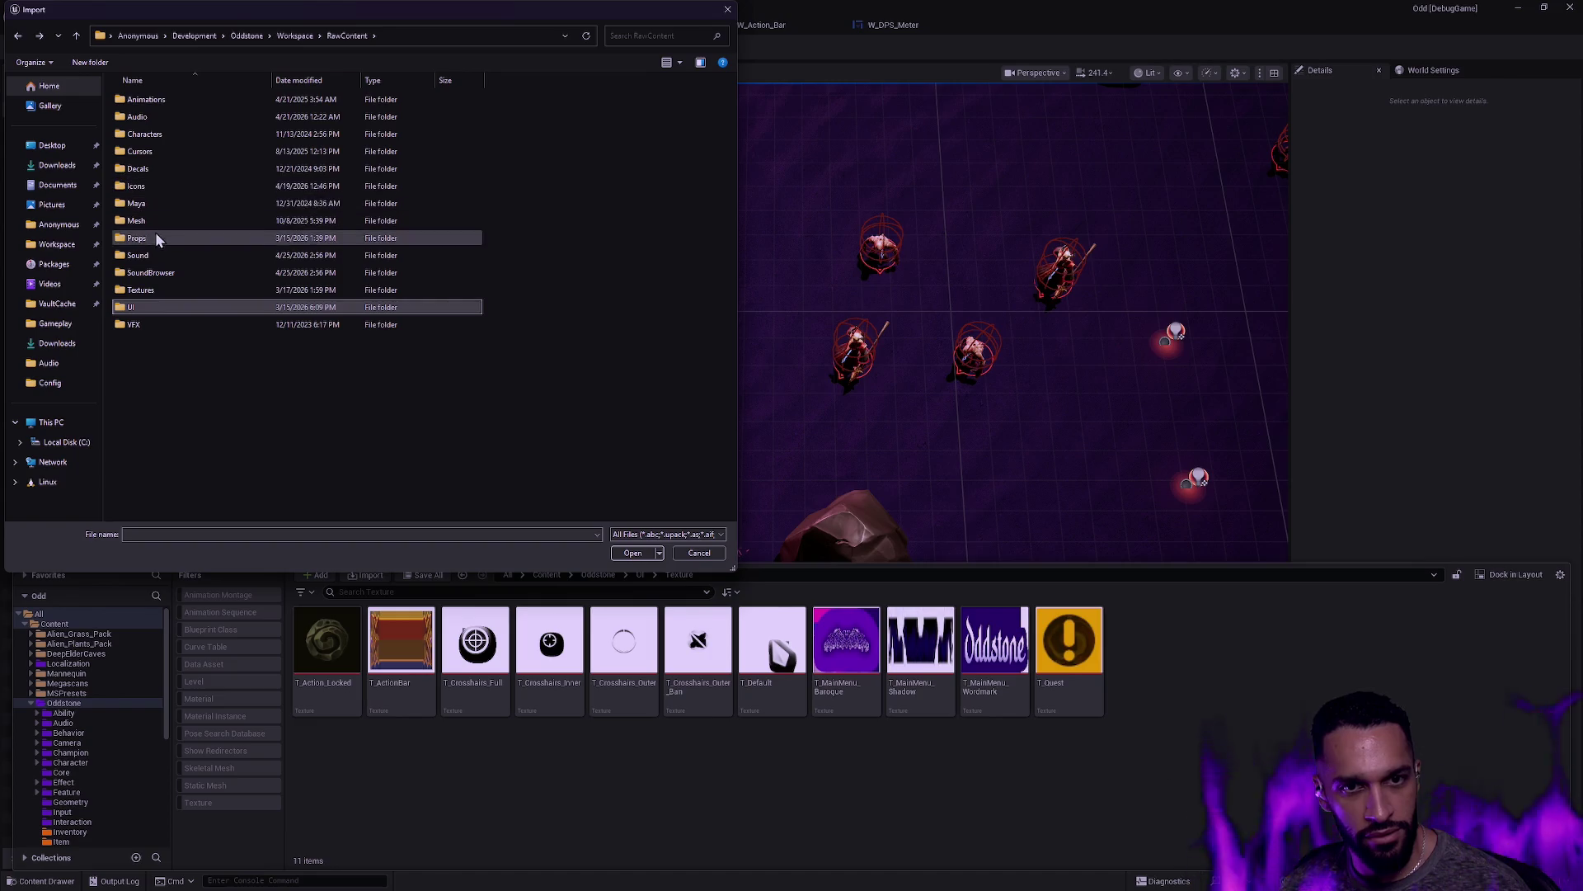
{"action": "double_click", "coordinate": [151, 289]}
{"action": "double_click", "coordinate": [151, 118]}
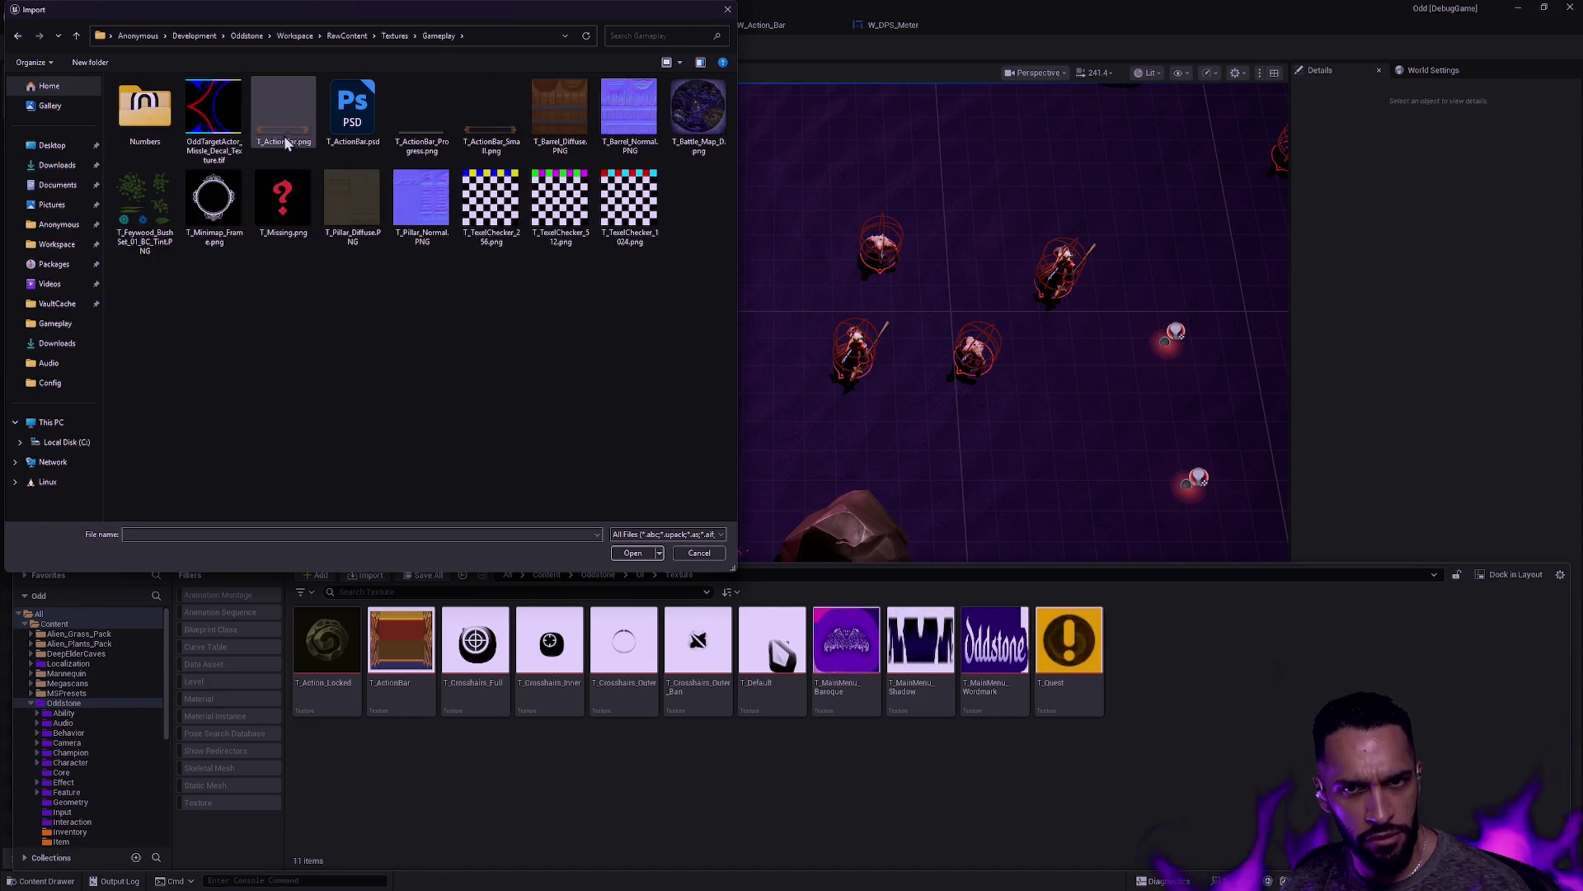
{"action": "double_click", "coordinate": [428, 144]}
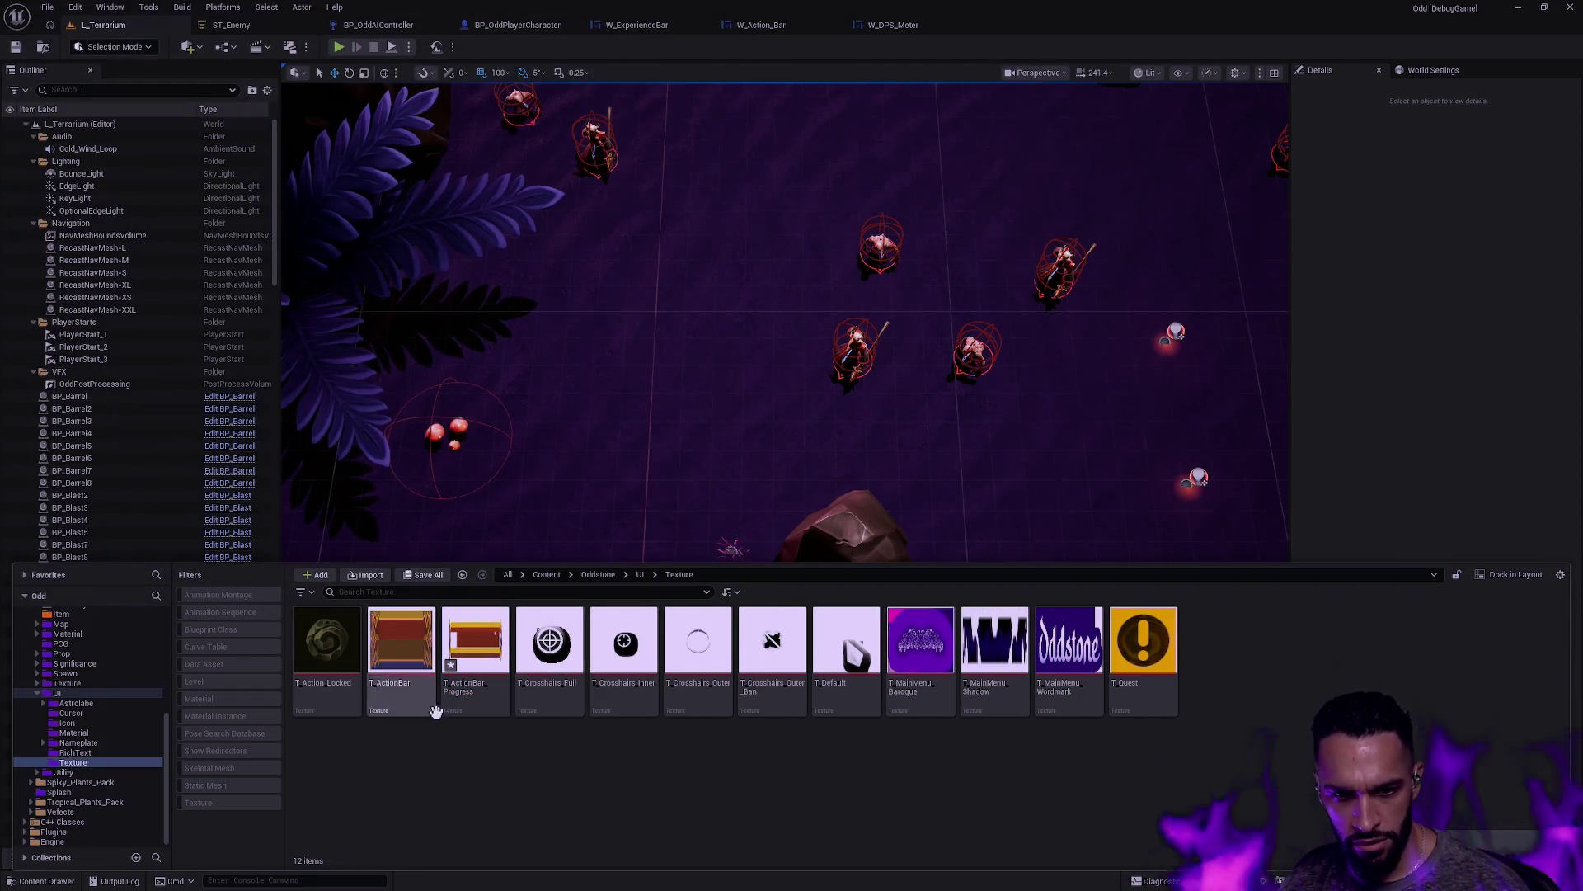
Step: Switch to the W_ExperienceBar widget and show its Designer layout
{"action": "left_click", "coordinate": [470, 697]}
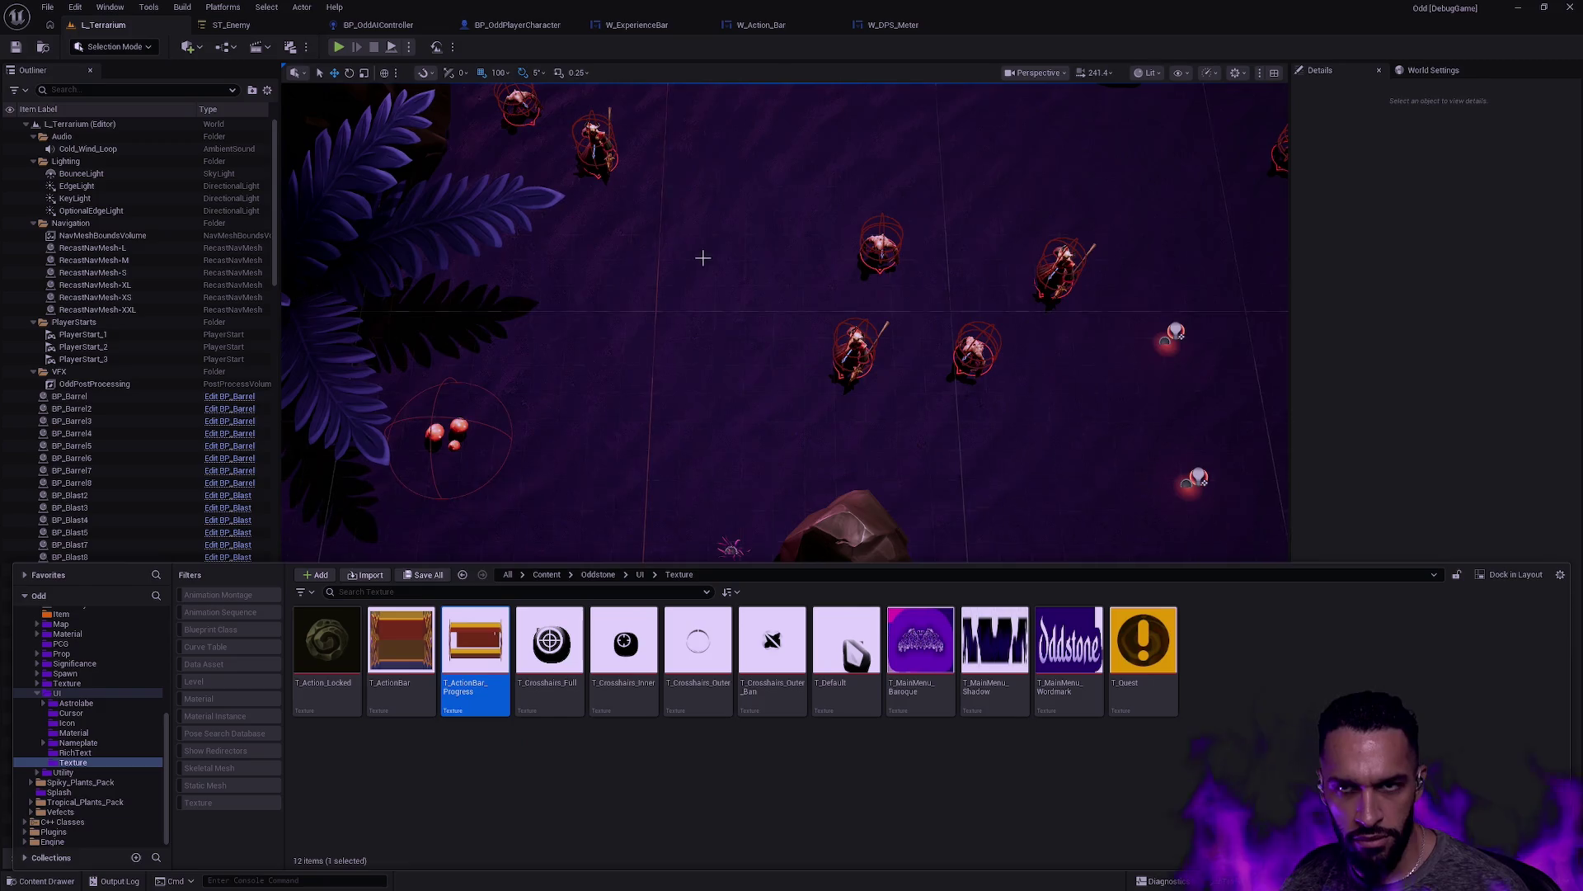
{"action": "left_click", "coordinate": [663, 28]}
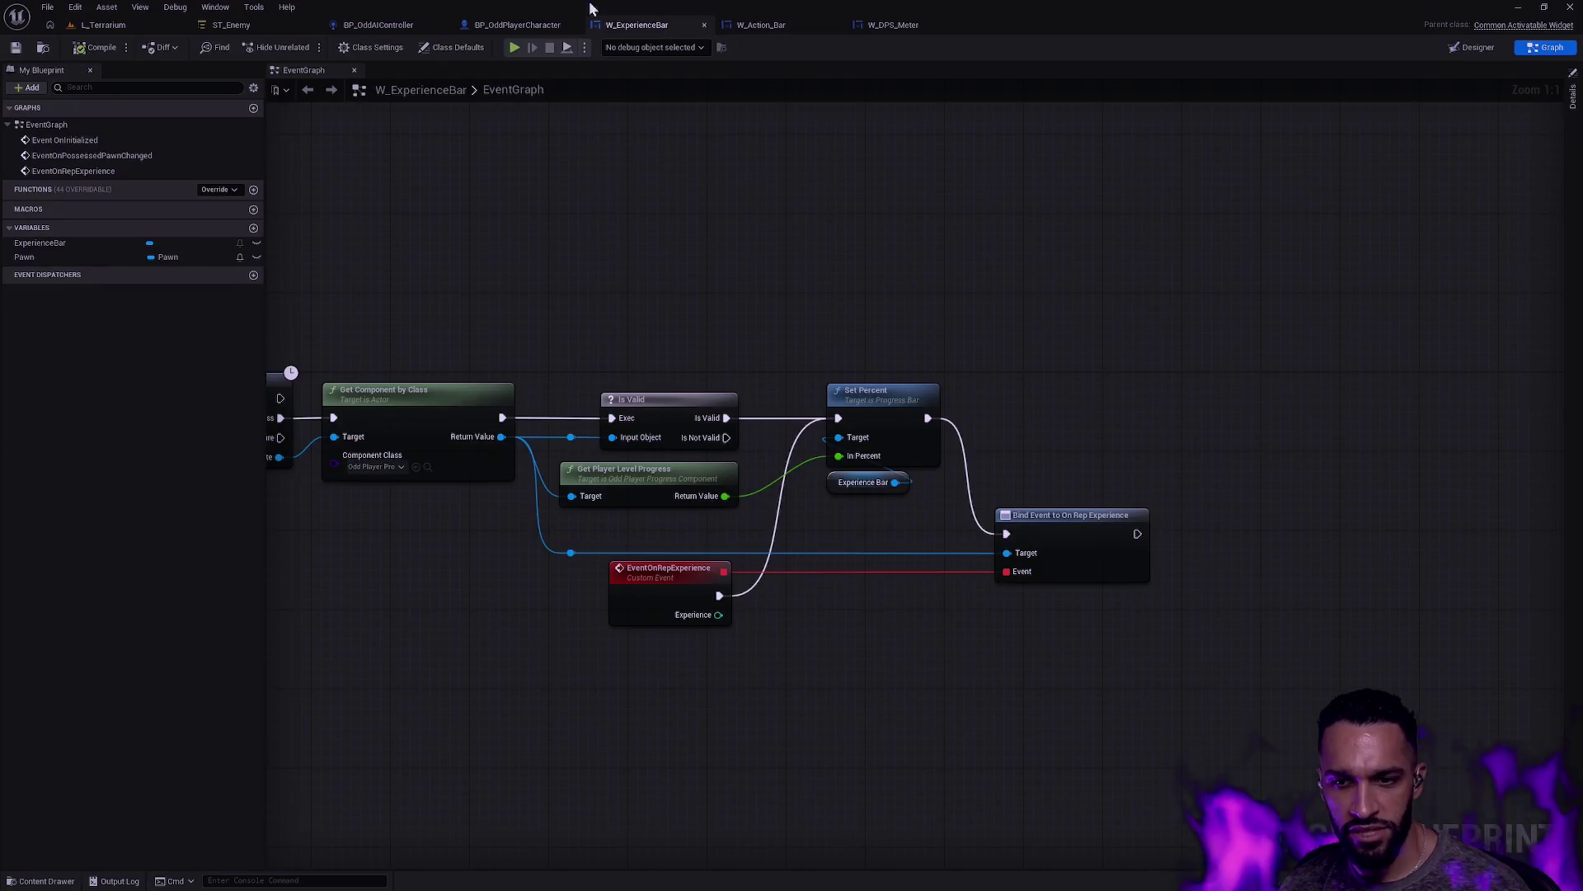
{"action": "left_click", "coordinate": [528, 25]}
{"action": "left_click", "coordinate": [632, 26]}
{"action": "left_click", "coordinate": [1477, 47]}
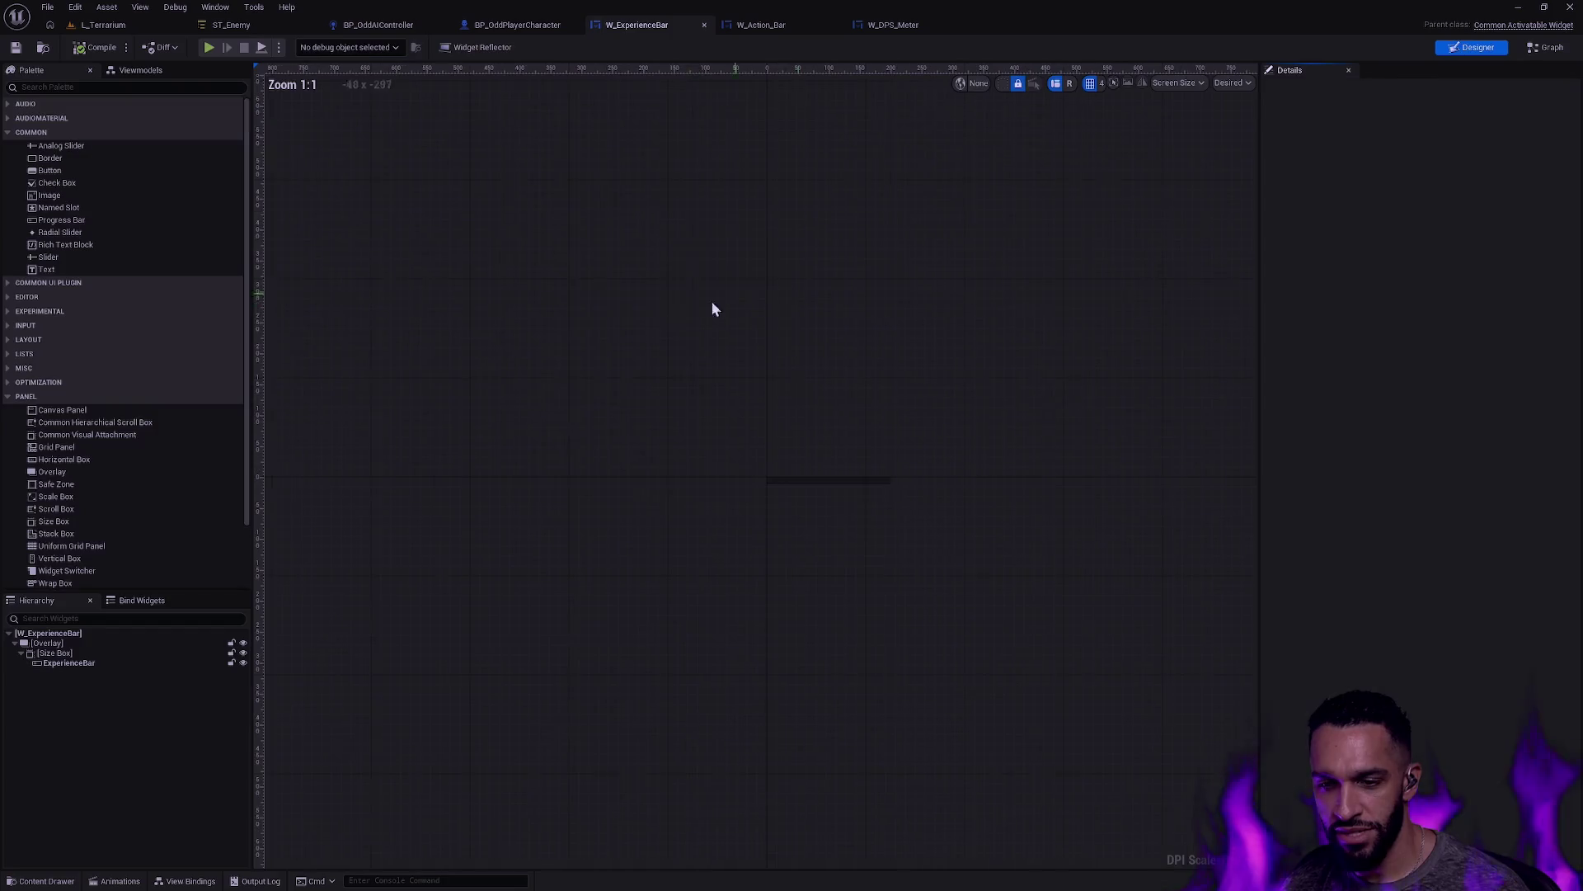
{"action": "scroll", "coordinate": [818, 467], "scroll_direction": "up", "scroll_amount": 9}
{"action": "scroll", "coordinate": [863, 483], "scroll_direction": "up", "scroll_amount": 2}
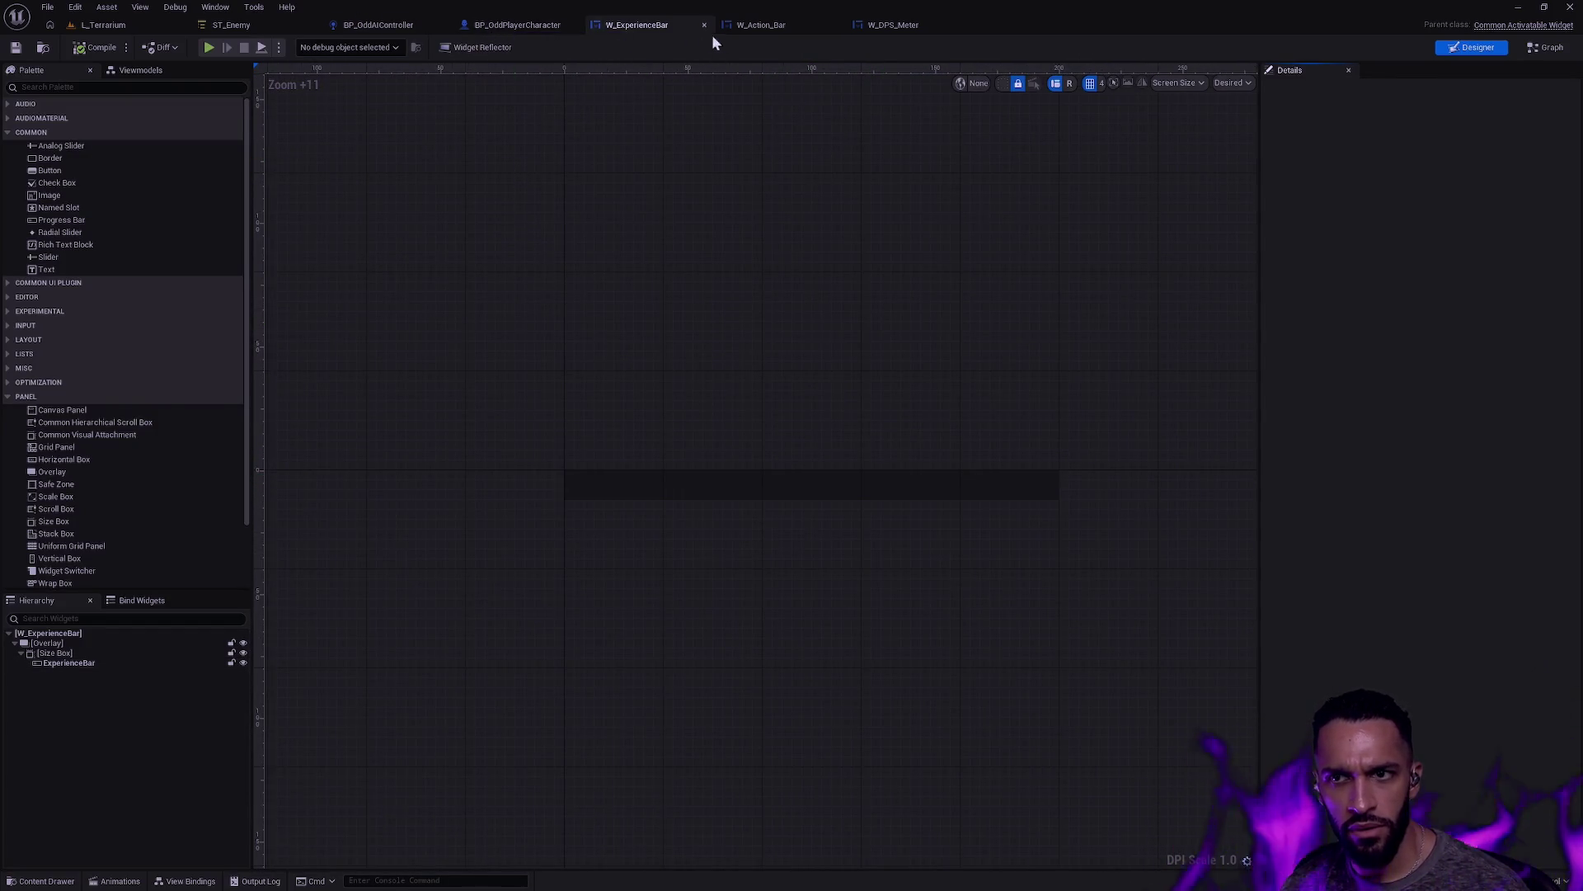
Step: Check the Filigree frame image in W_Action_Bar, then go back to W_ExperienceBar
{"action": "left_click", "coordinate": [759, 25]}
{"action": "left_click", "coordinate": [597, 525]}
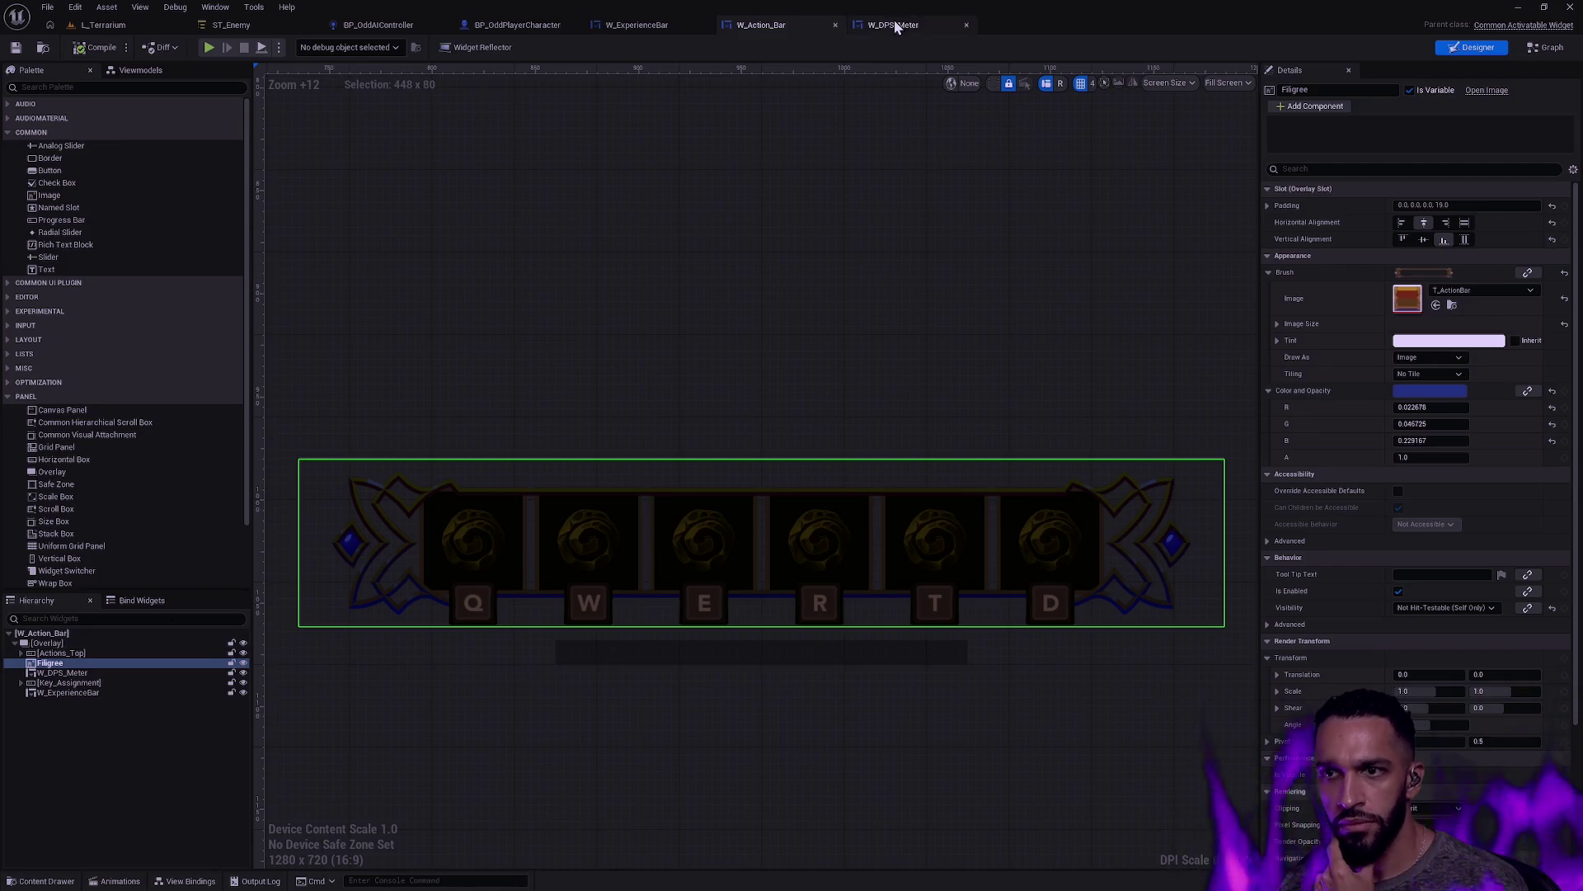
{"action": "left_click", "coordinate": [632, 27]}
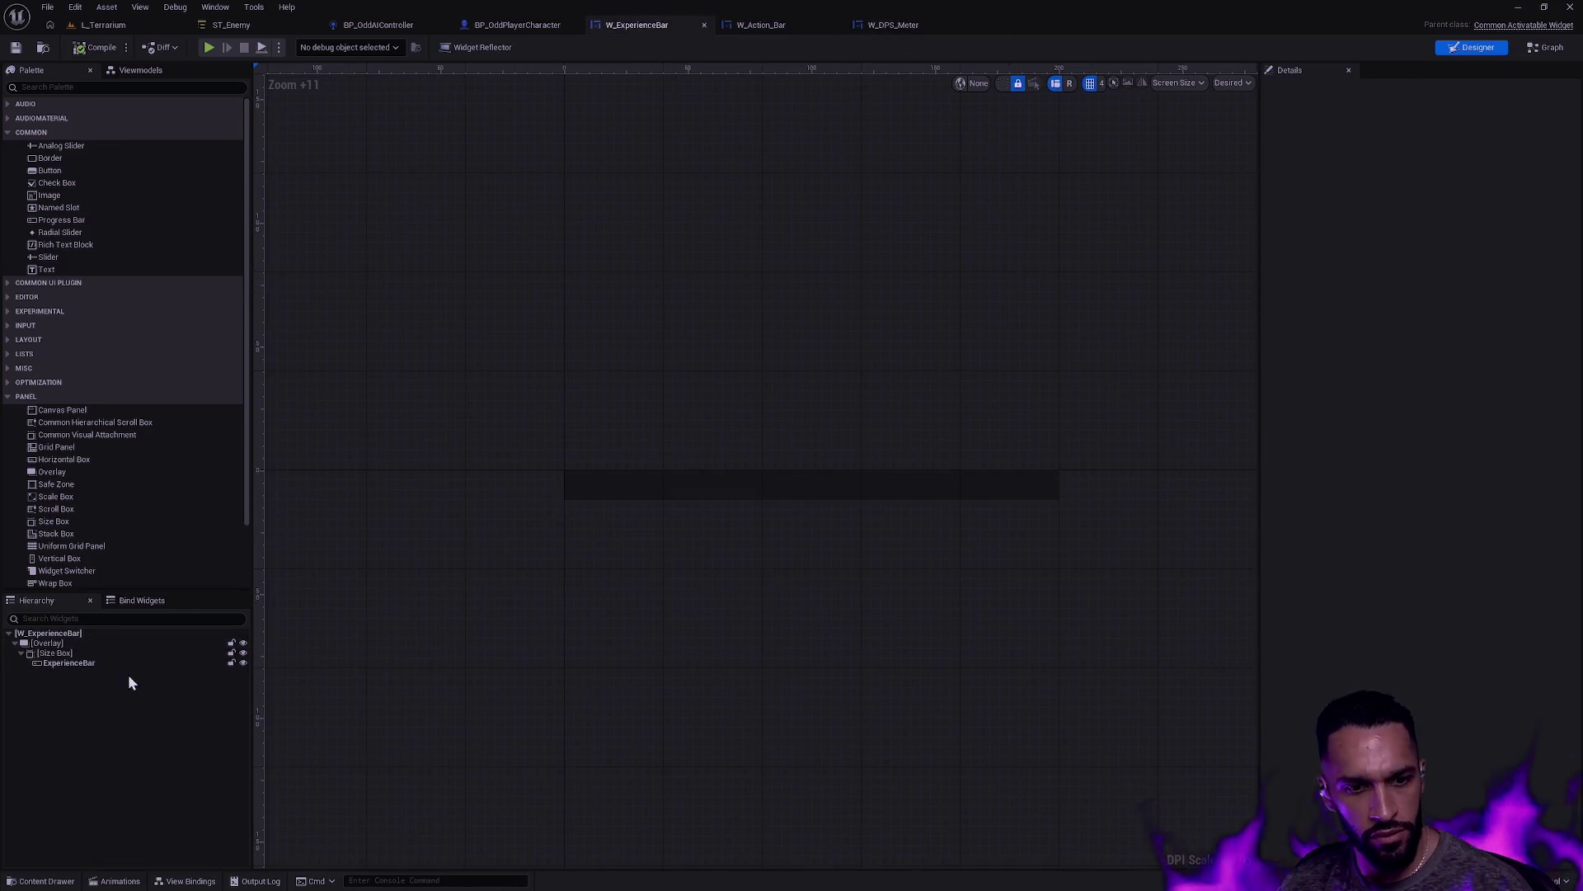
Step: Add an Image widget (Image_214) inside the W_ExperienceBar Overlay
{"action": "key", "text": "ctrl+space"}
{"action": "mouse_move", "coordinate": [506, 566]}
{"action": "left_mouse_down"}
{"action": "mouse_move", "coordinate": [532, 392]}
{"action": "mouse_move", "coordinate": [550, 394]}
{"action": "left_mouse_up"}
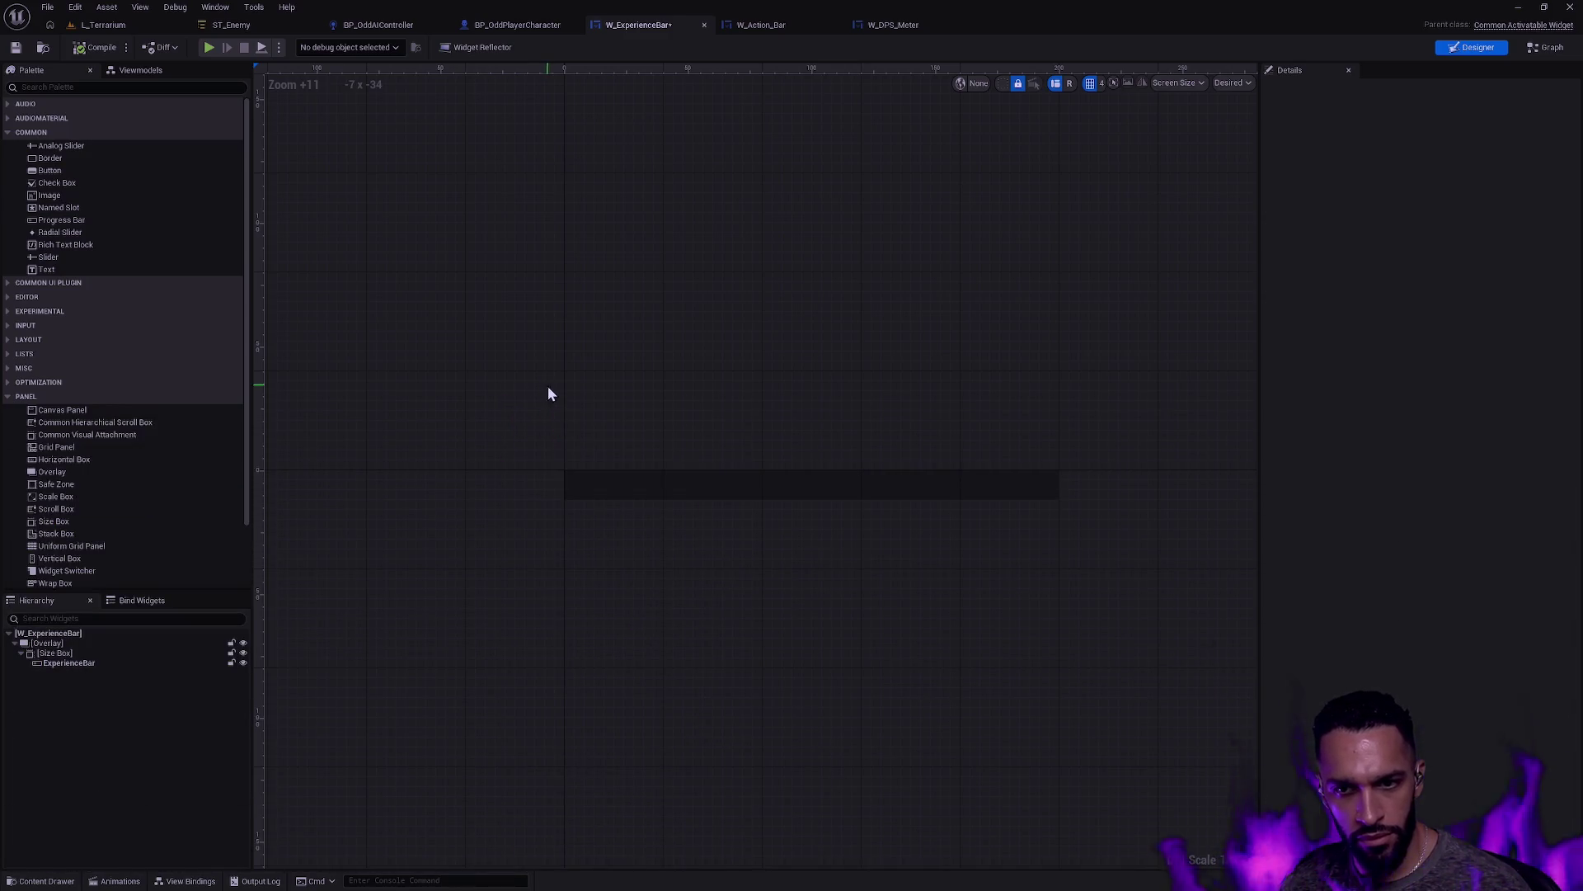
{"action": "mouse_move", "coordinate": [76, 197]}
{"action": "left_mouse_down"}
{"action": "mouse_move", "coordinate": [101, 590]}
{"action": "mouse_move", "coordinate": [69, 649]}
{"action": "left_mouse_up"}
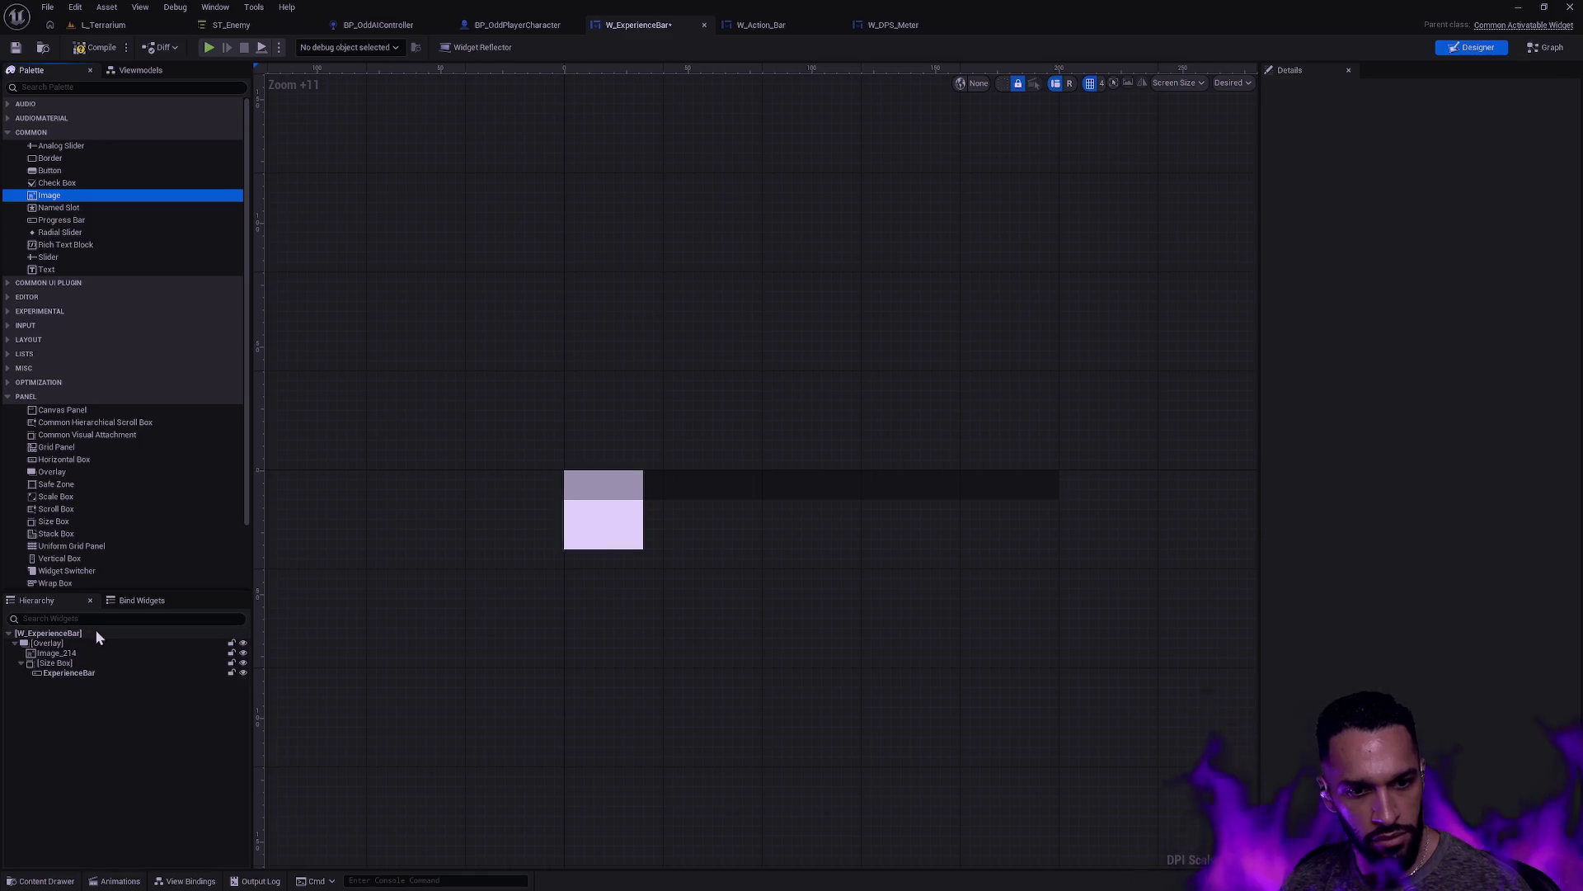
{"action": "left_click", "coordinate": [75, 654]}
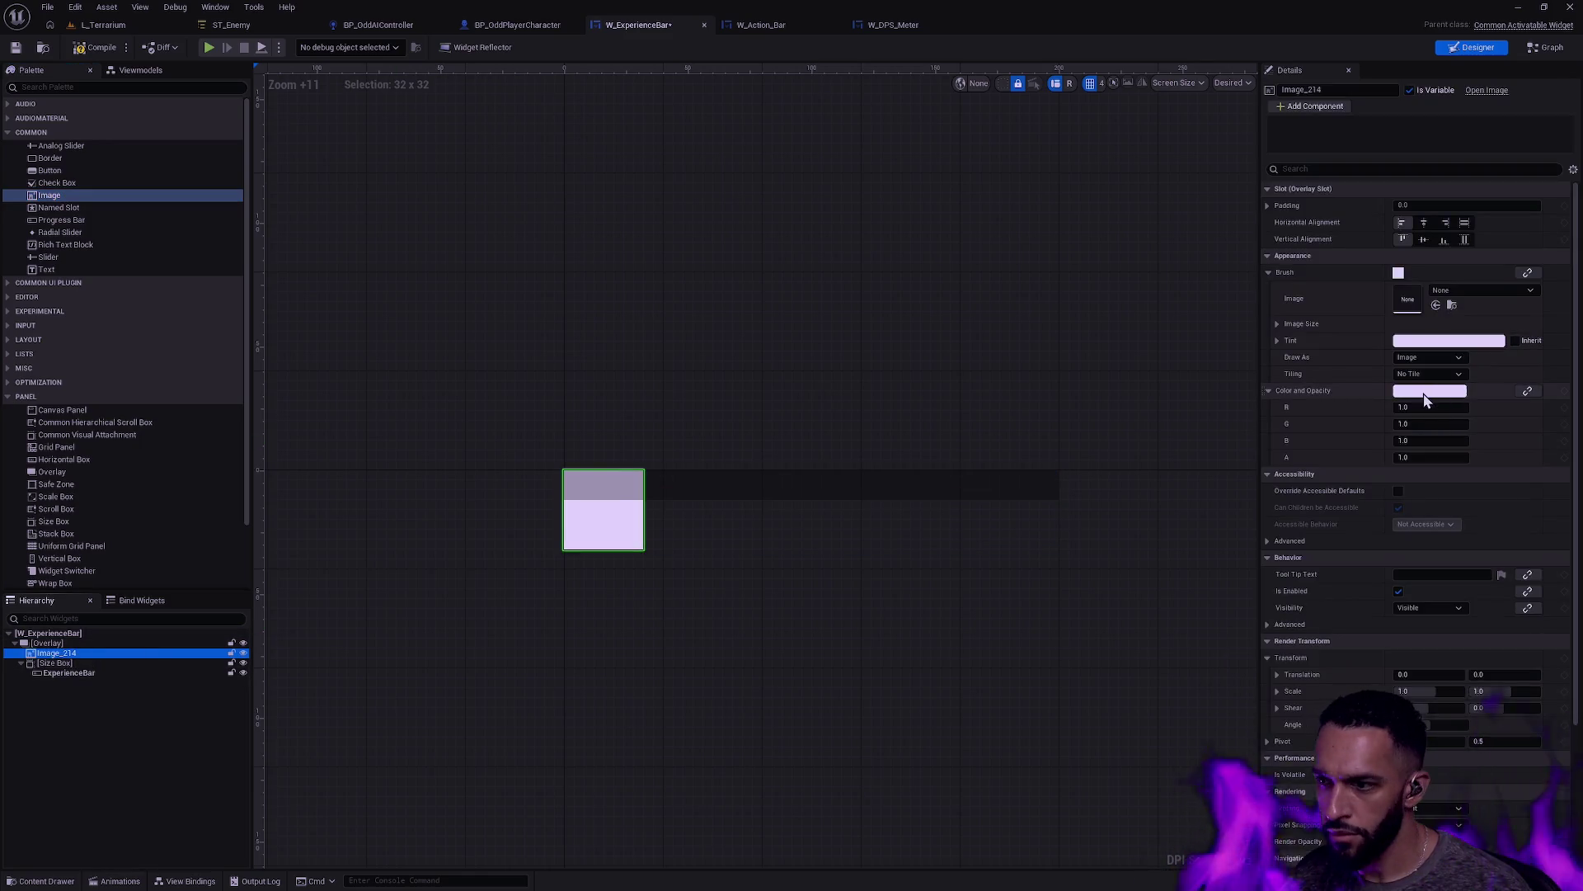
Step: Assign T_ActionBar_Progress as Image_214's brush and view the whole bar
{"action": "key", "text": "ctrl+space"}
{"action": "key", "text": "Left"}
{"action": "key", "text": "Right"}
{"action": "left_click", "coordinate": [1436, 305]}
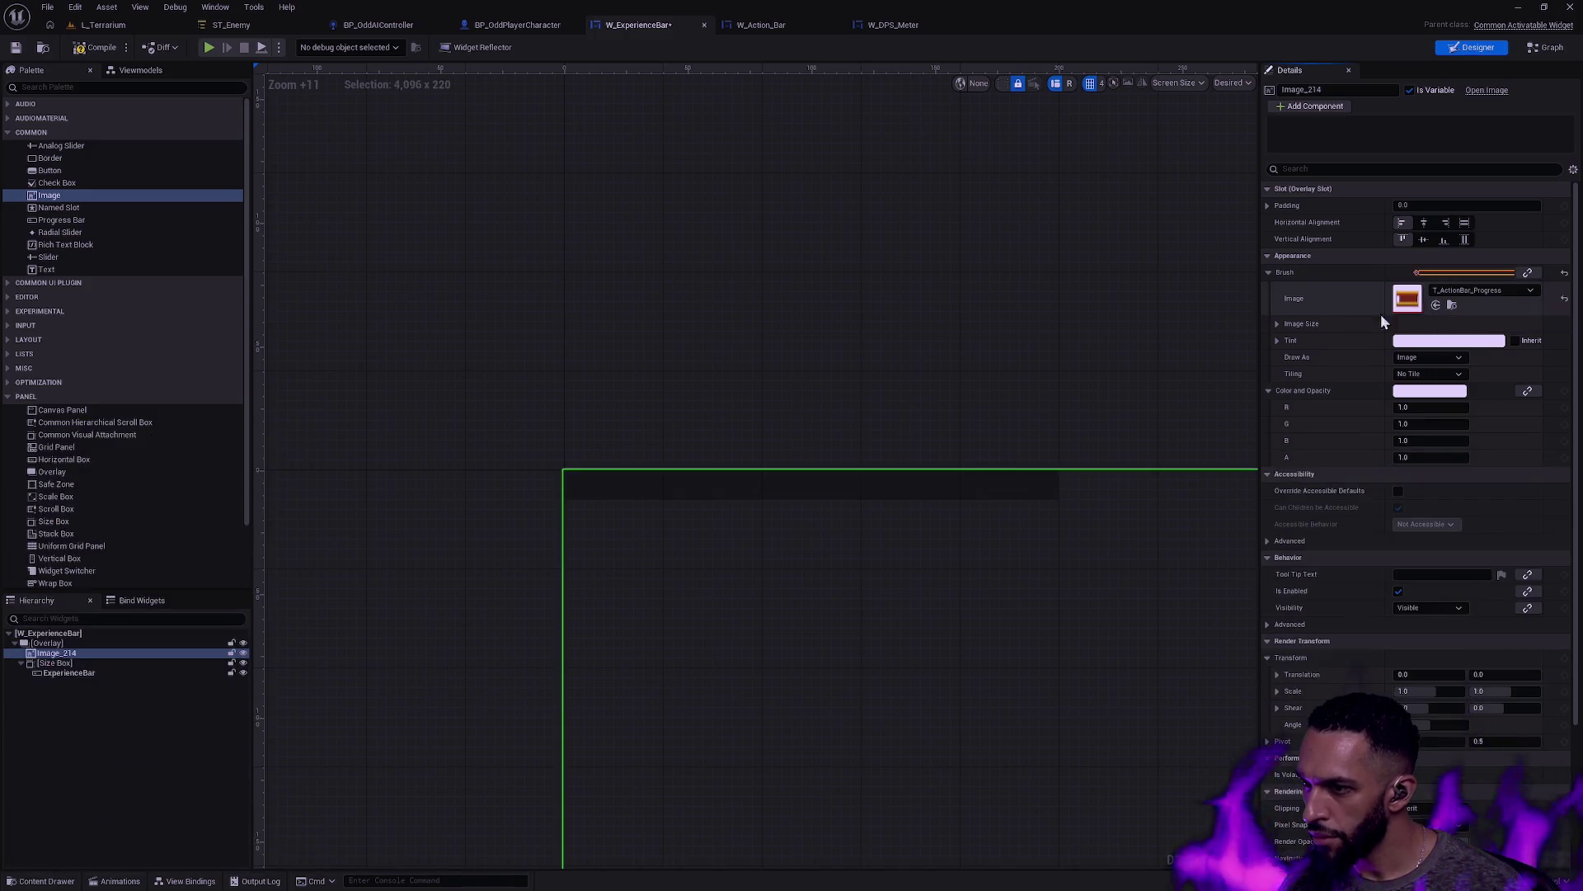
{"action": "left_click", "coordinate": [843, 387]}
{"action": "scroll", "coordinate": [872, 383], "scroll_direction": "down", "scroll_amount": 8}
{"action": "scroll", "coordinate": [1108, 514], "scroll_direction": "down", "scroll_amount": 6}
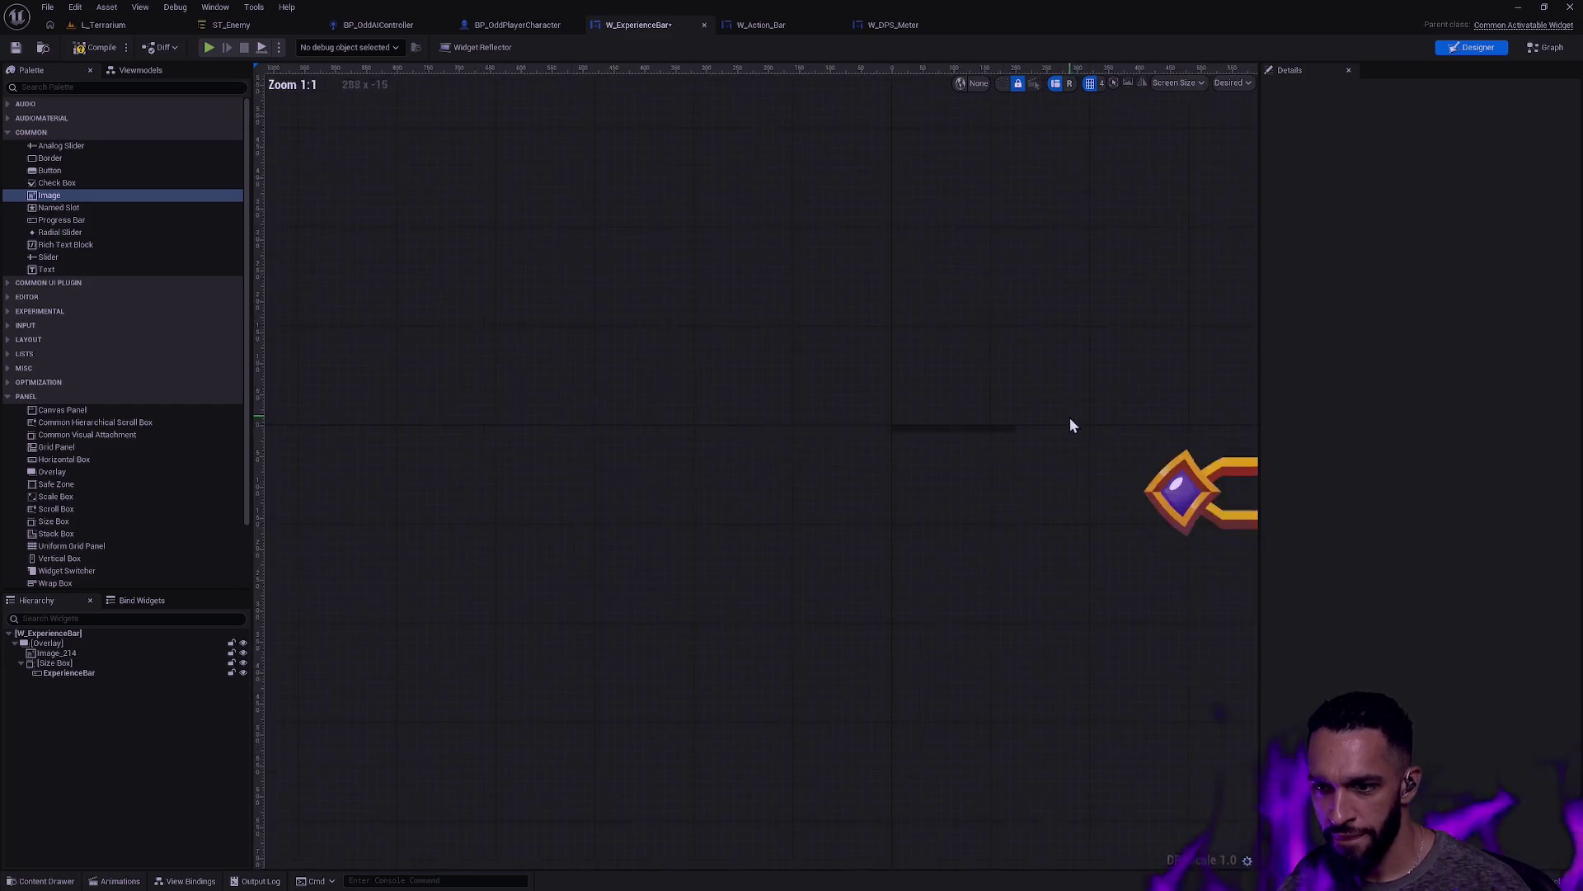
{"action": "scroll", "coordinate": [965, 371], "scroll_direction": "down", "scroll_amount": 2}
{"action": "left_click_drag", "start_coordinate": [1143, 521], "coordinate": [663, 557]}
{"action": "left_click", "coordinate": [700, 485]}
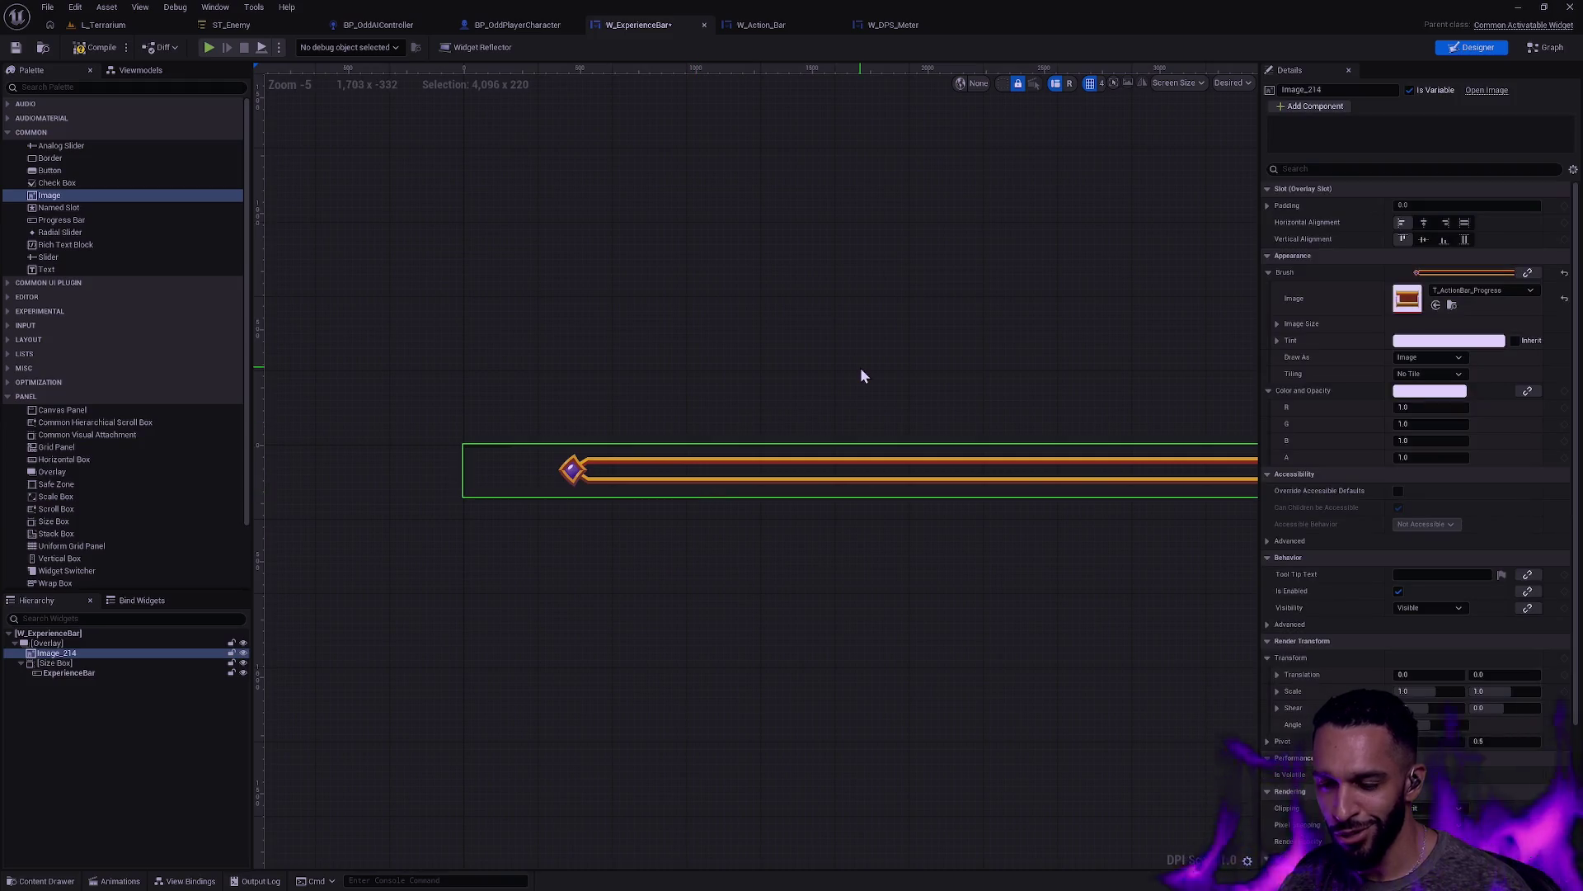
{"action": "left_click", "coordinate": [767, 24]}
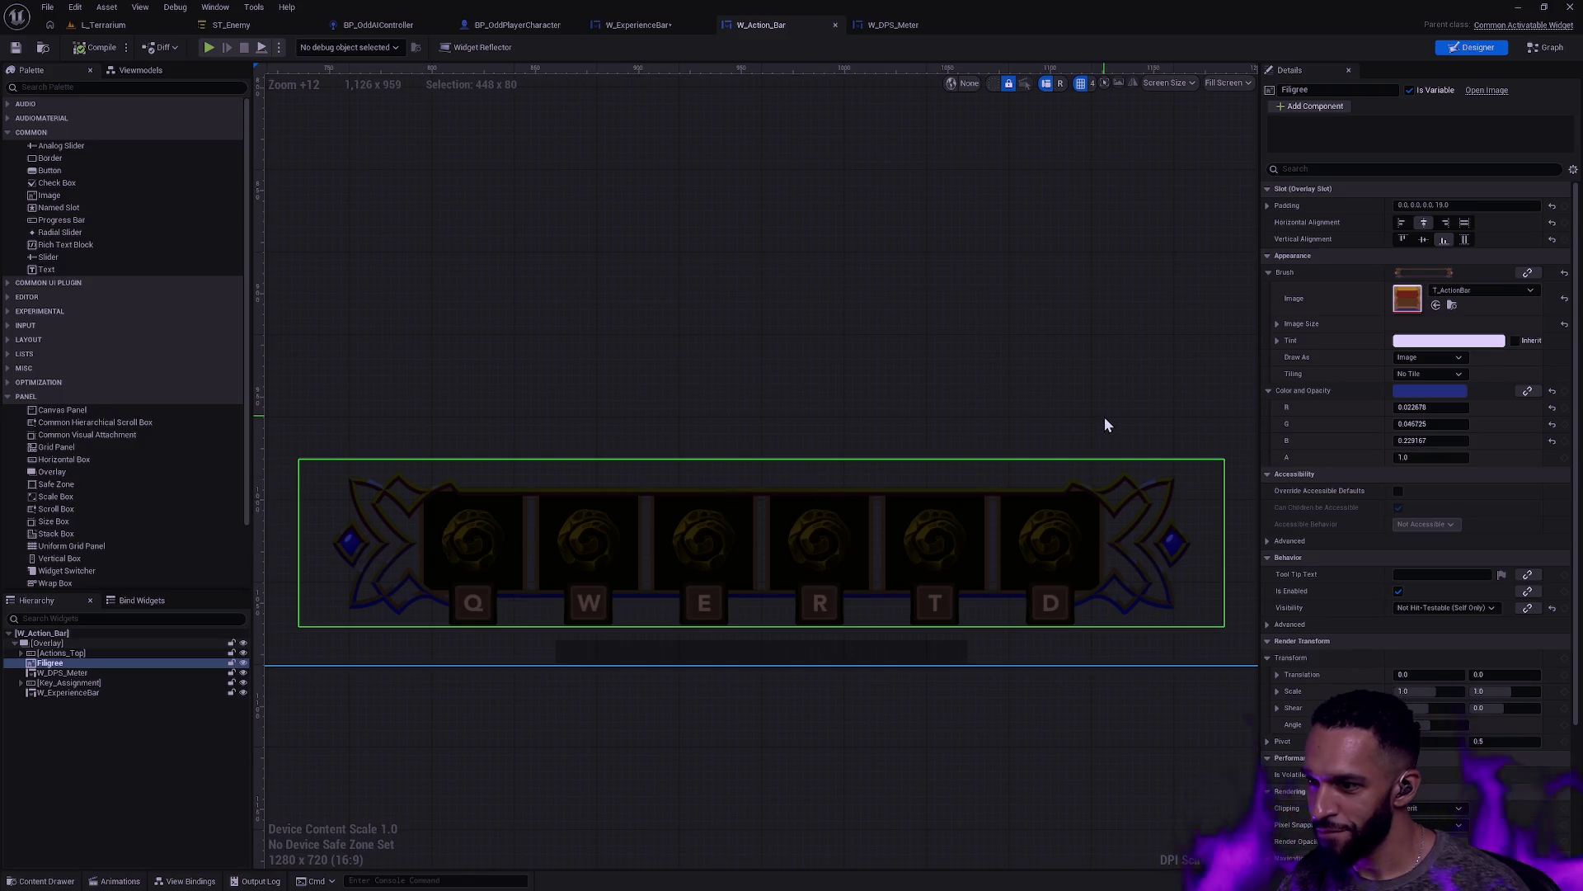
Step: Read the W_Action_Bar Filigree image size of 448 × 80, then return to W_ExperienceBar
{"action": "left_click", "coordinate": [71, 653]}
{"action": "left_click", "coordinate": [79, 643]}
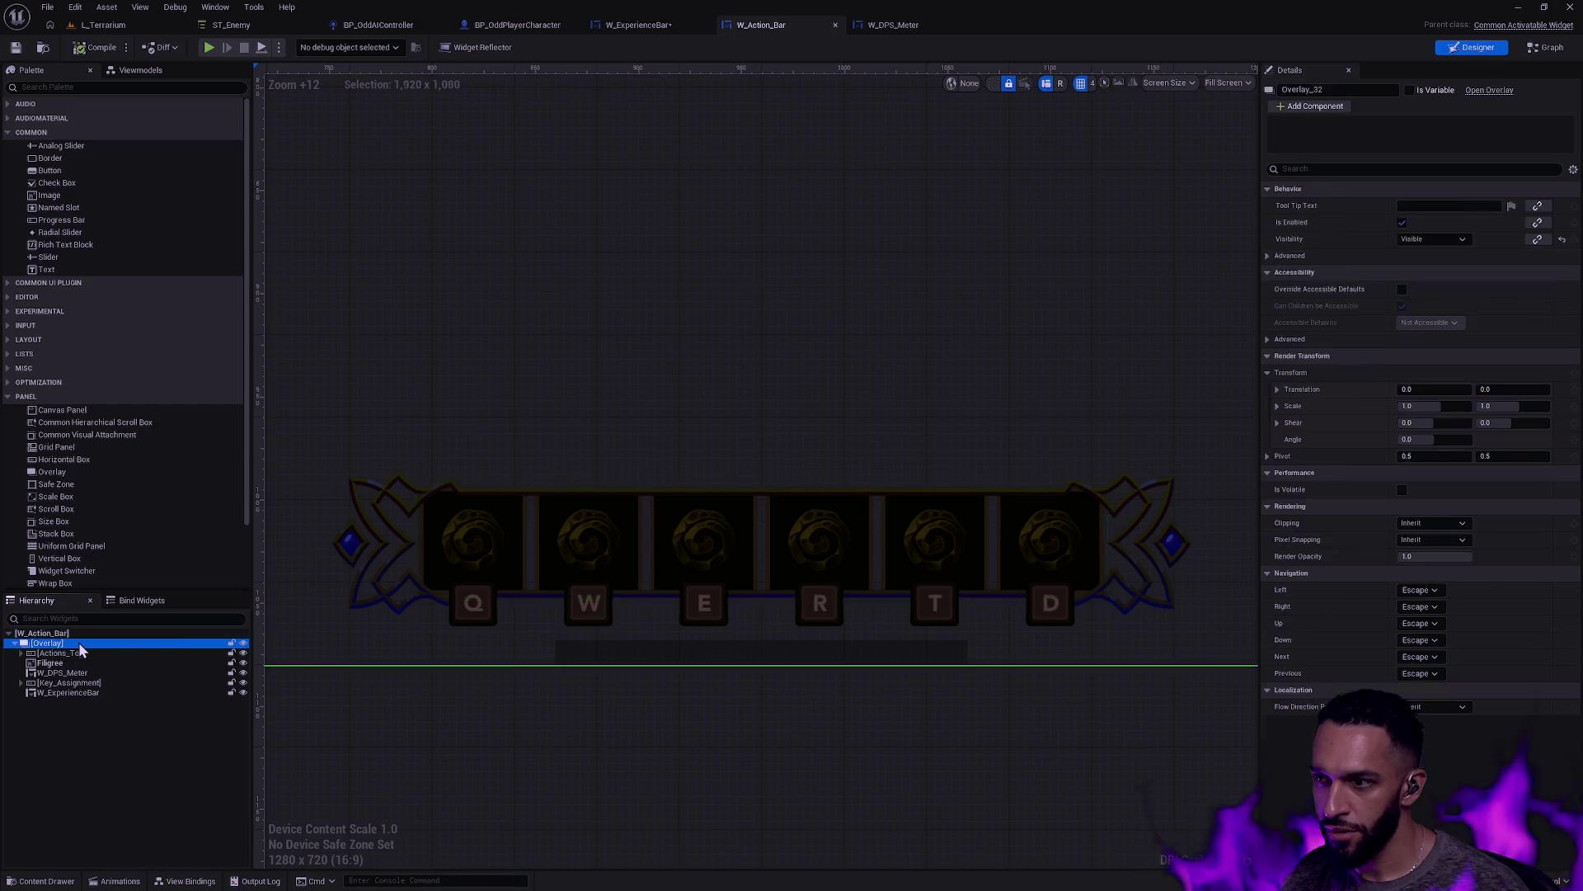
{"action": "left_click", "coordinate": [79, 652]}
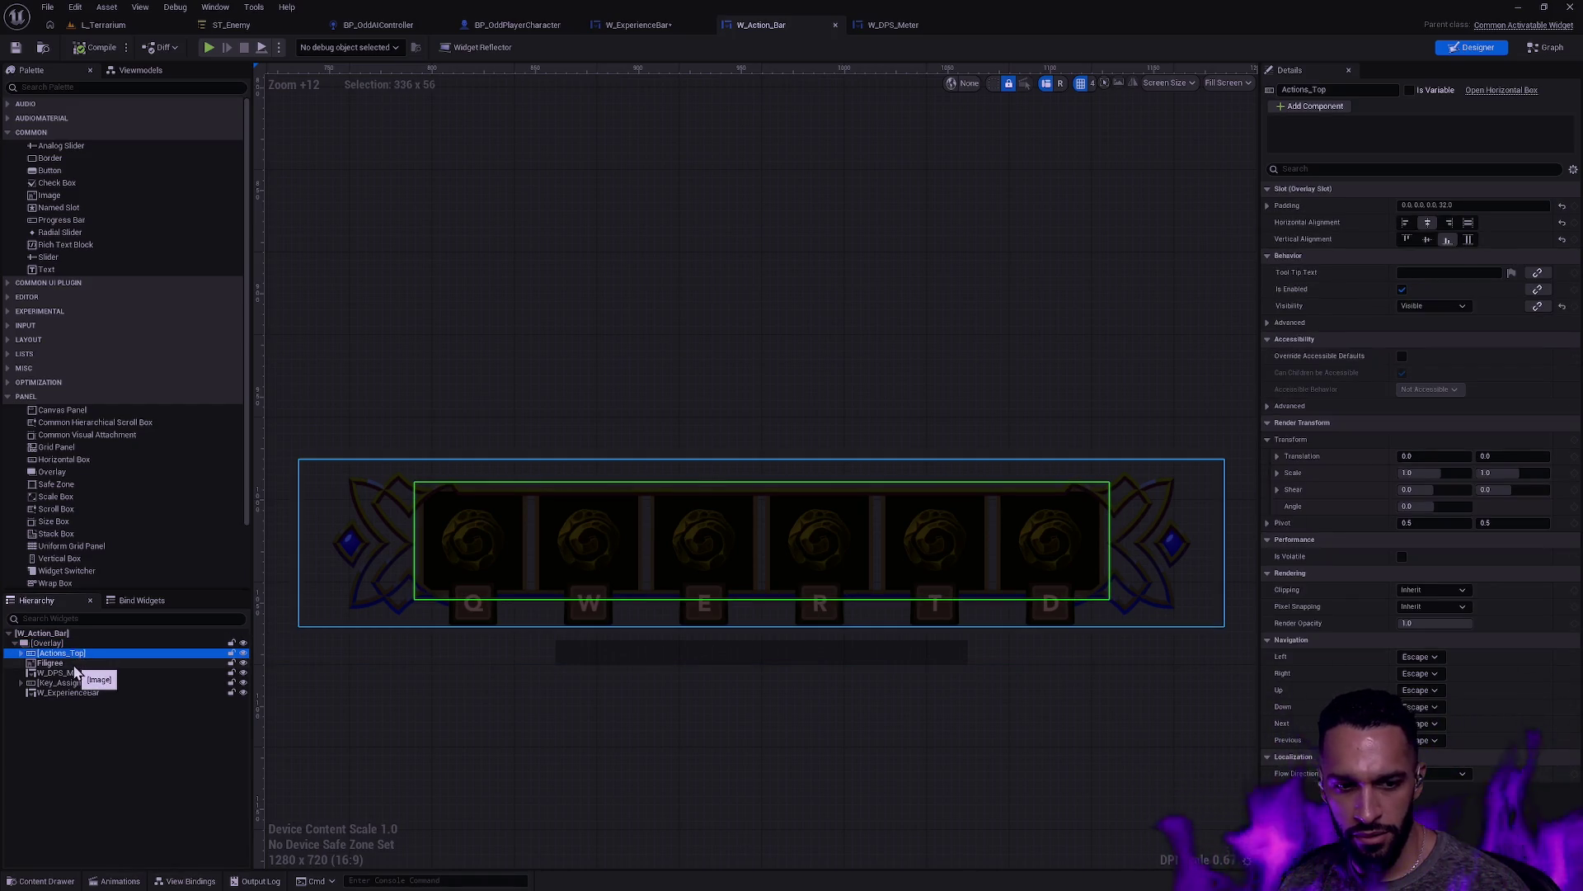
{"action": "left_click", "coordinate": [76, 645]}
{"action": "left_click", "coordinate": [73, 664]}
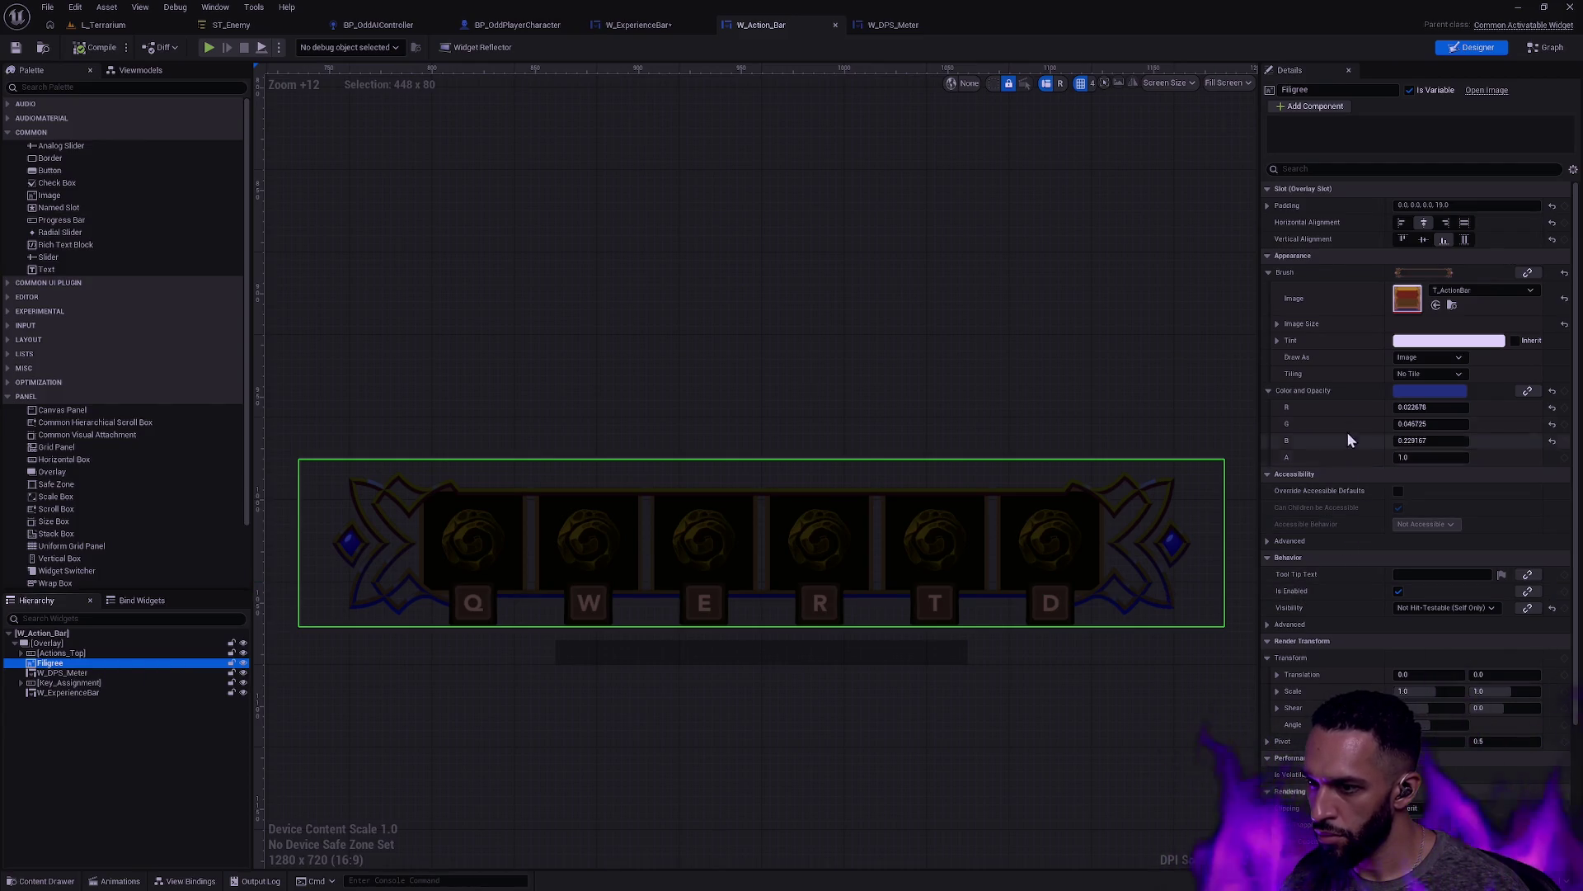
{"action": "left_click", "coordinate": [1278, 324]}
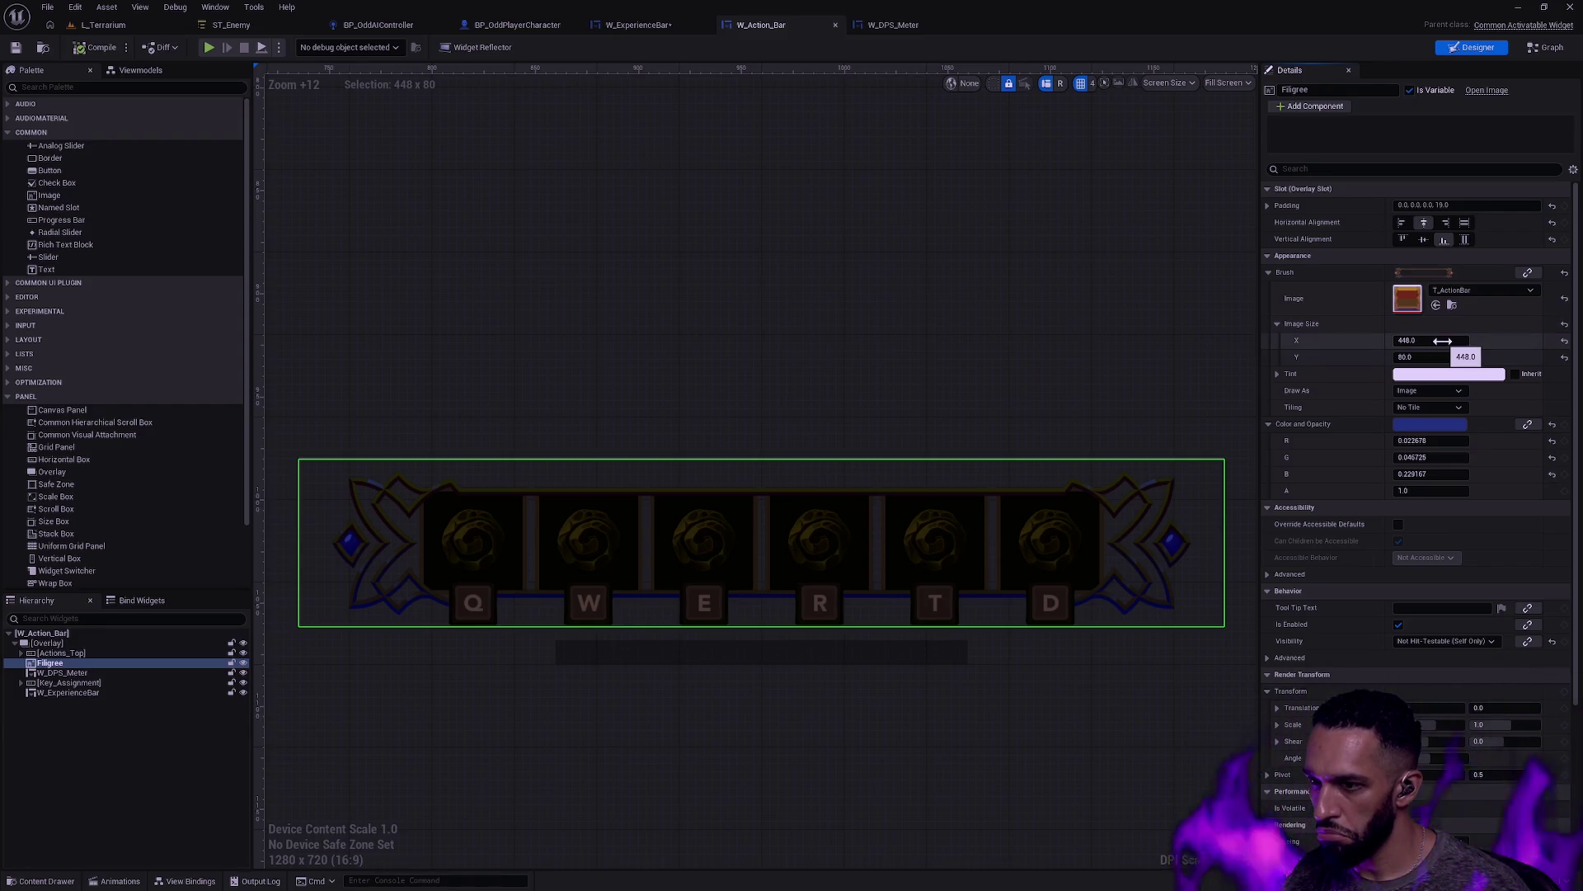
{"action": "left_click", "coordinate": [1443, 341]}
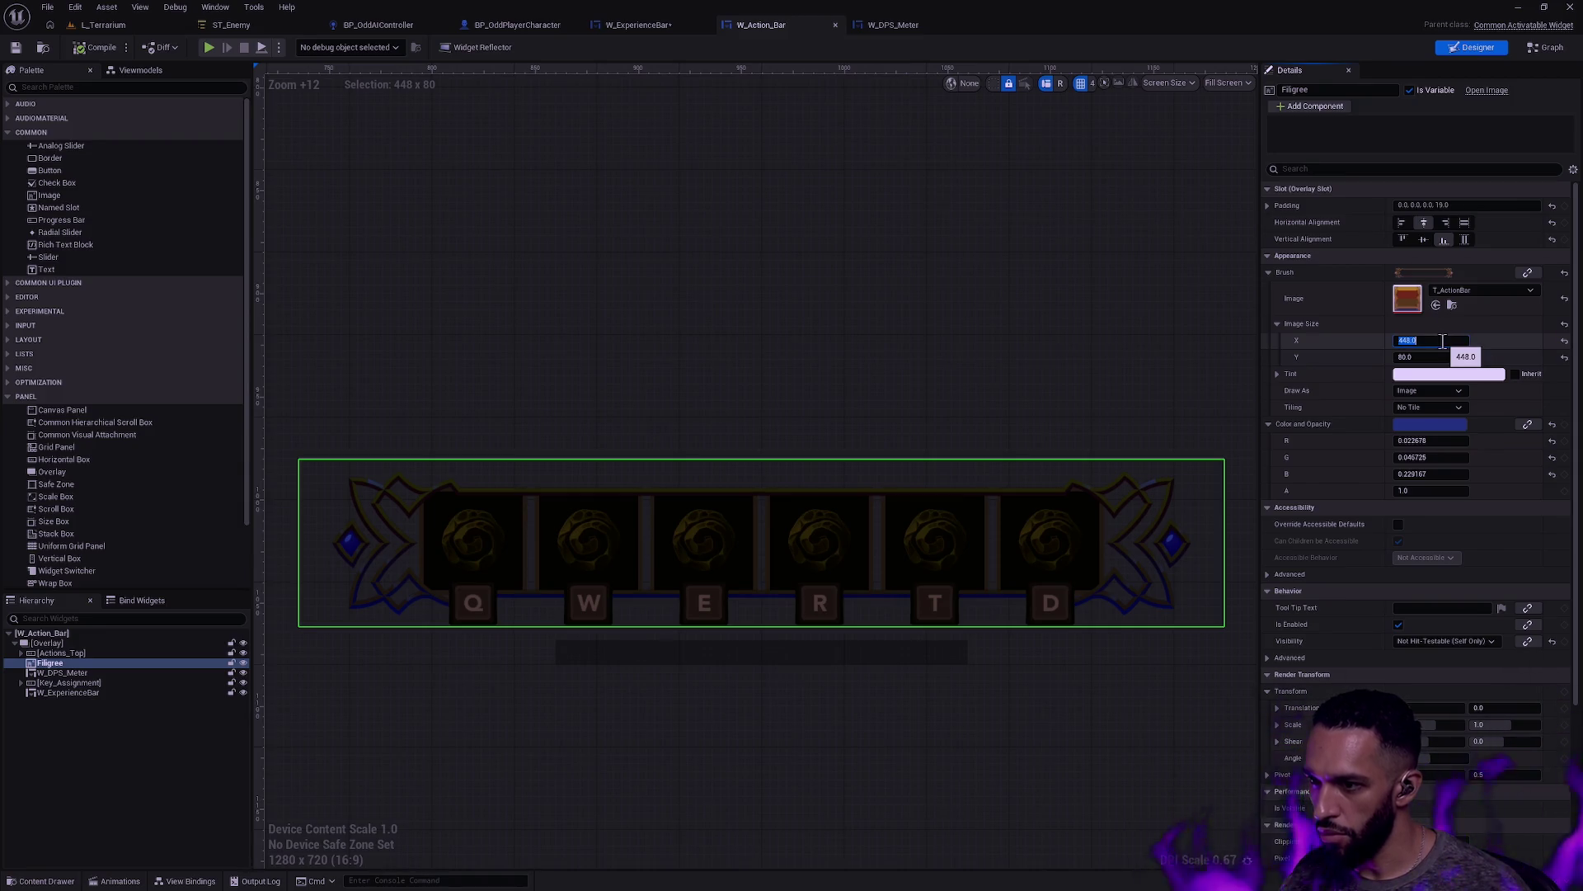
{"action": "left_click", "coordinate": [642, 28]}
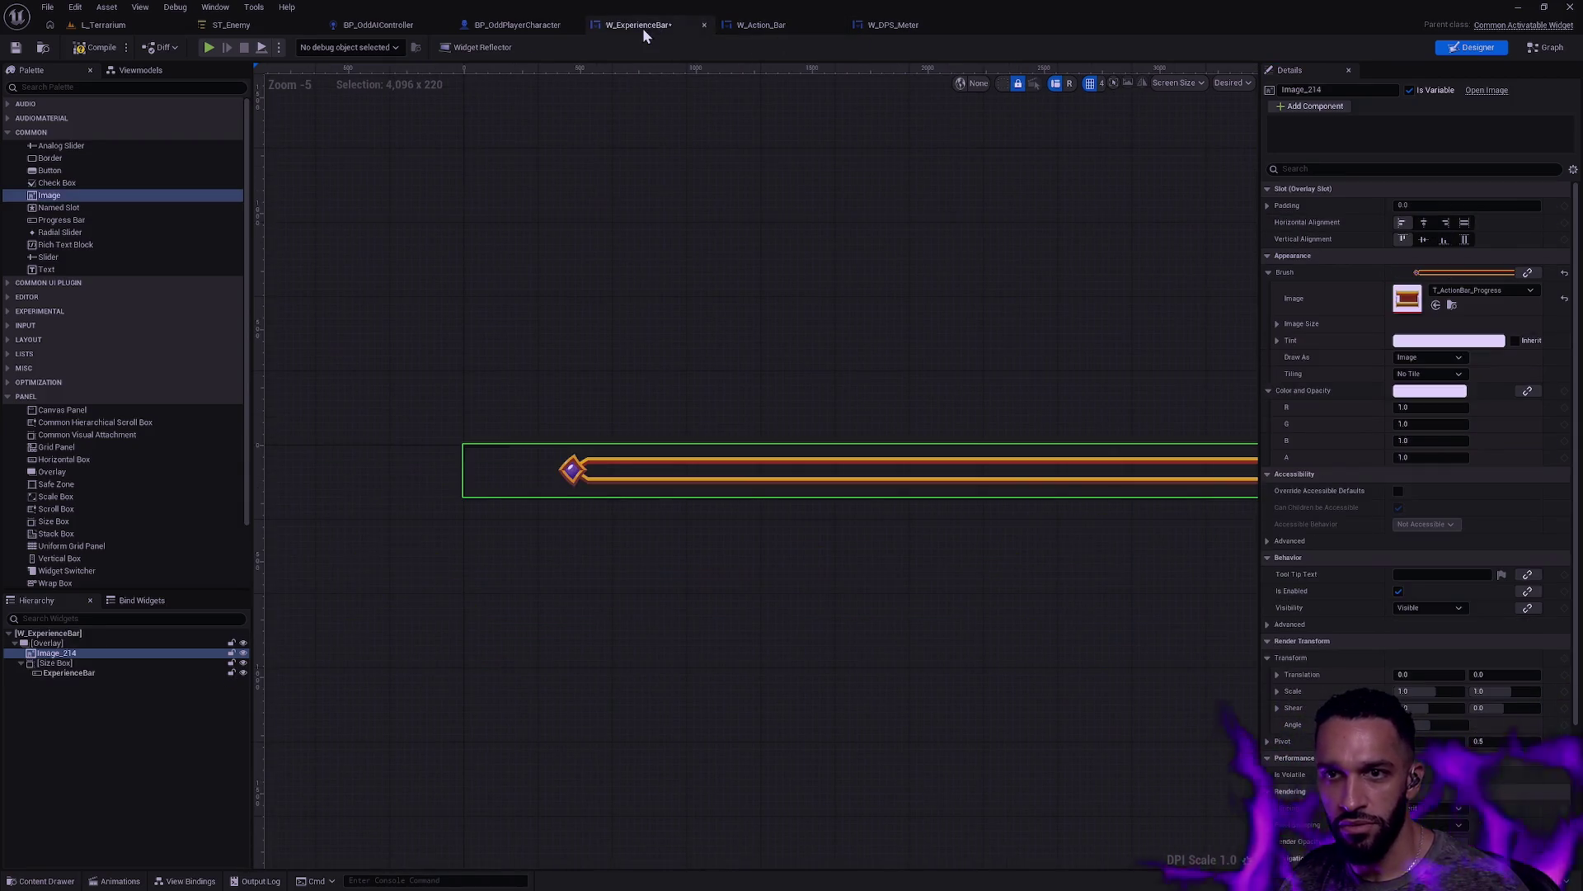
Step: Try a 448 width on the bar image's size, then reset it to 4096
{"action": "left_click", "coordinate": [1277, 324]}
{"action": "left_click", "coordinate": [1423, 340]}
{"action": "type", "text": "448"}
{"action": "key", "text": "Return"}
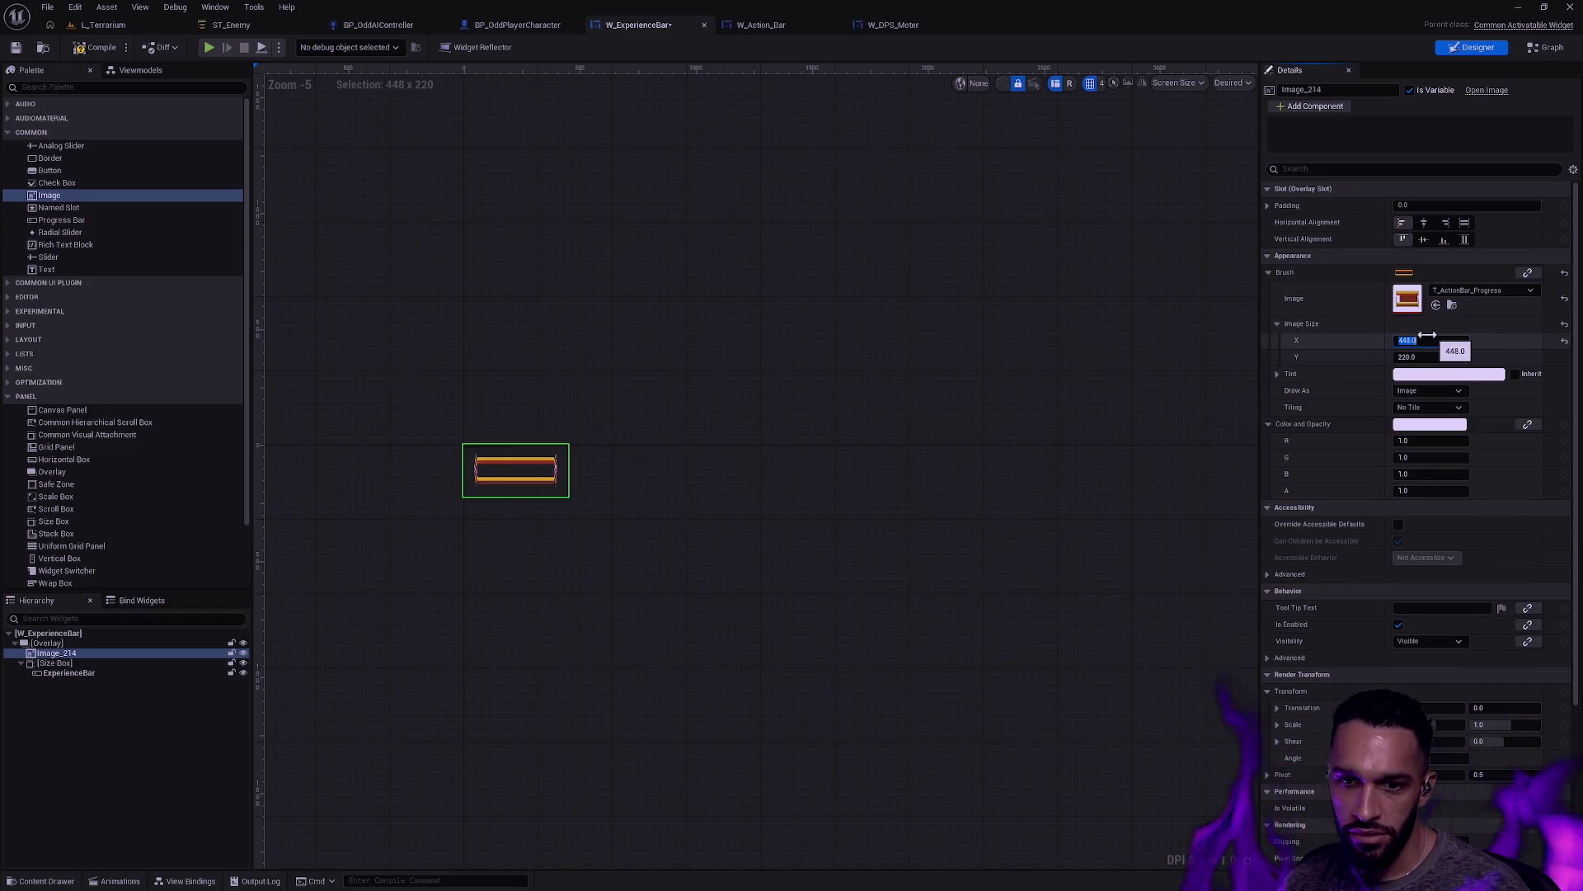
{"action": "scroll", "coordinate": [523, 481], "scroll_direction": "up", "scroll_amount": 8}
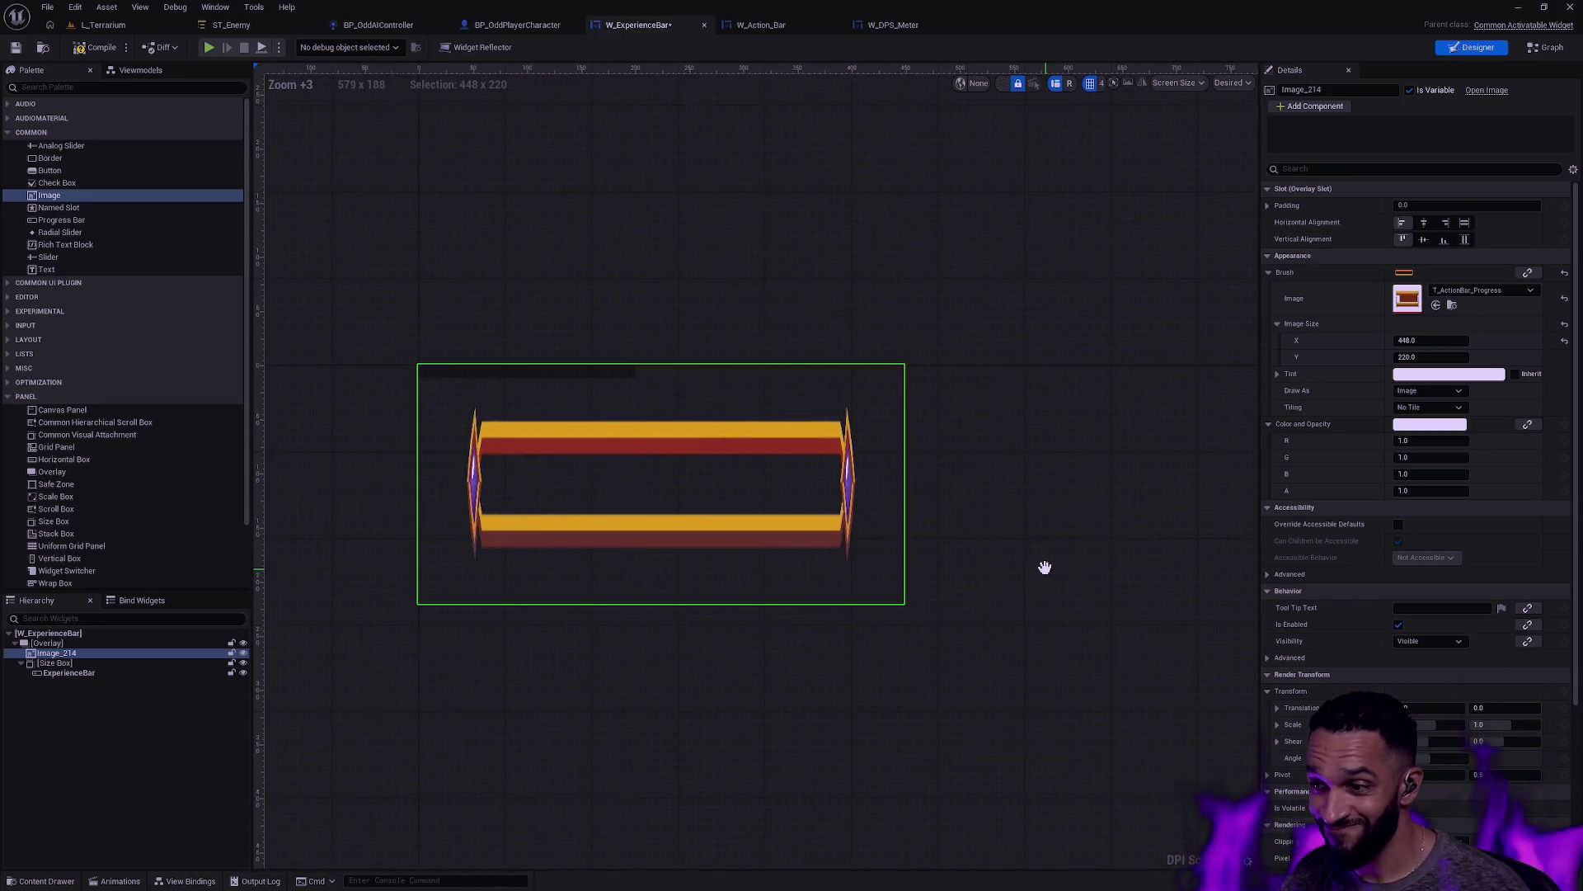
{"action": "left_click", "coordinate": [1565, 339]}
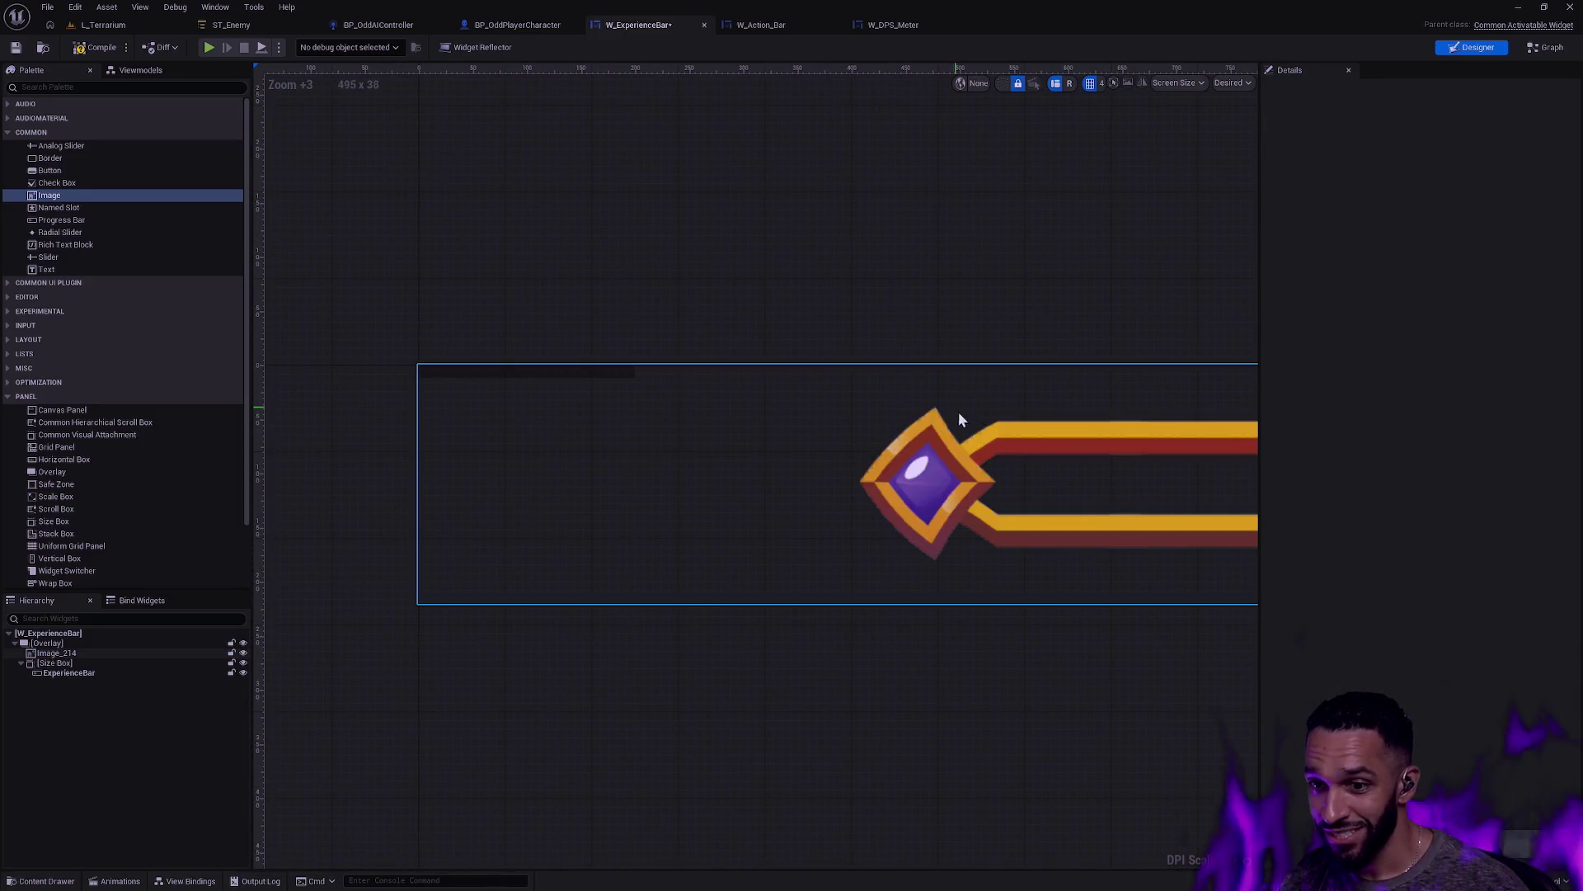
Step: Calculate the scaled height (448/4096×220) from the 4096×220 texture and set width to 448
{"action": "key", "text": "super"}
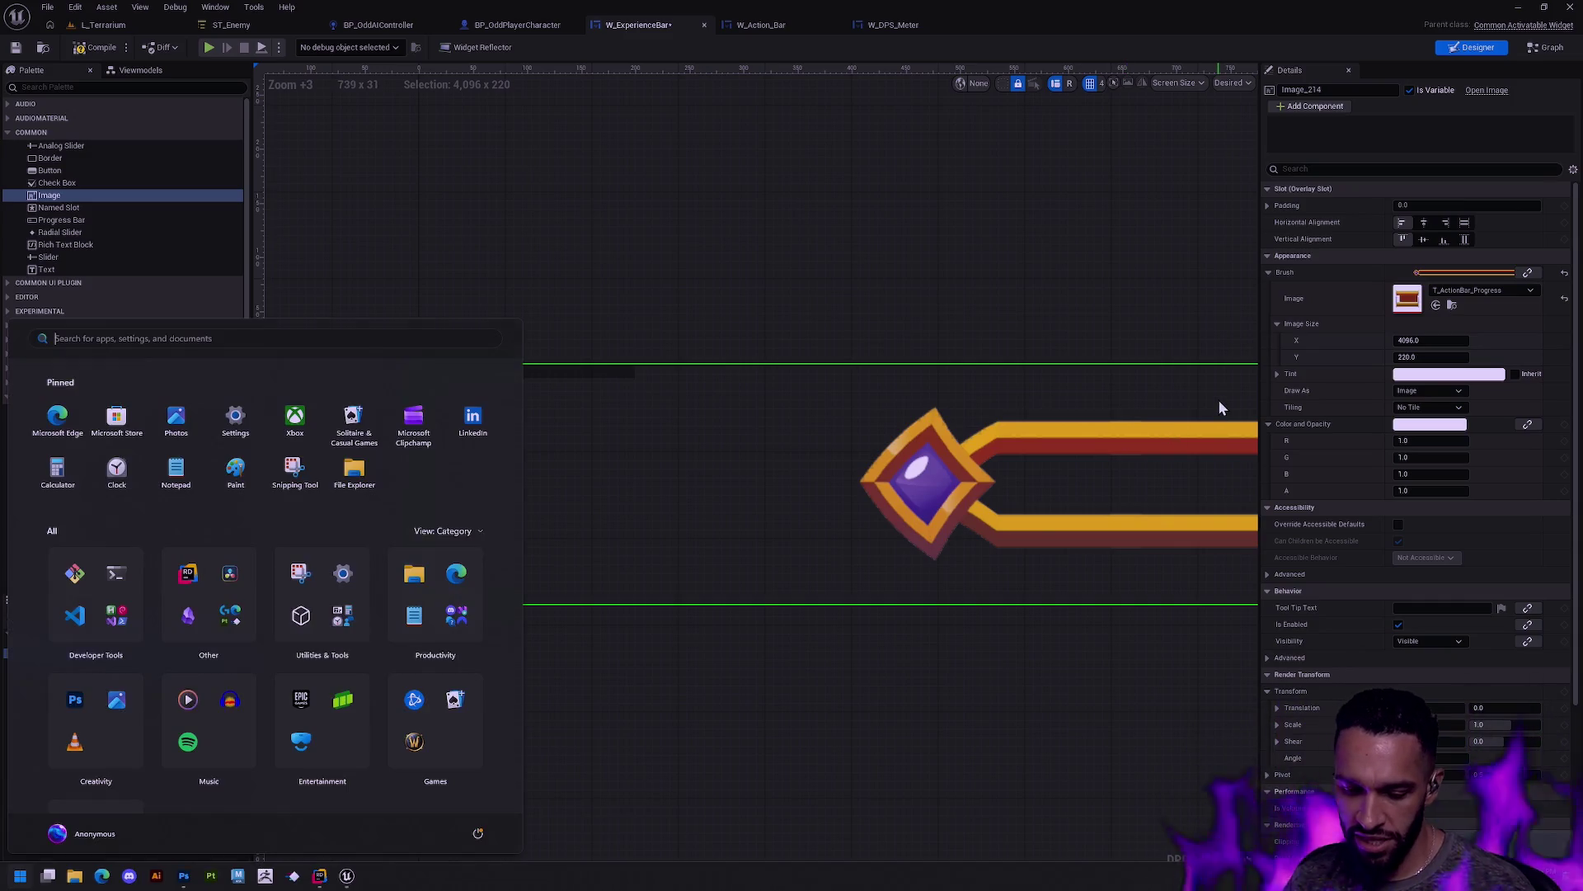
{"action": "left_click", "coordinate": [1447, 338]}
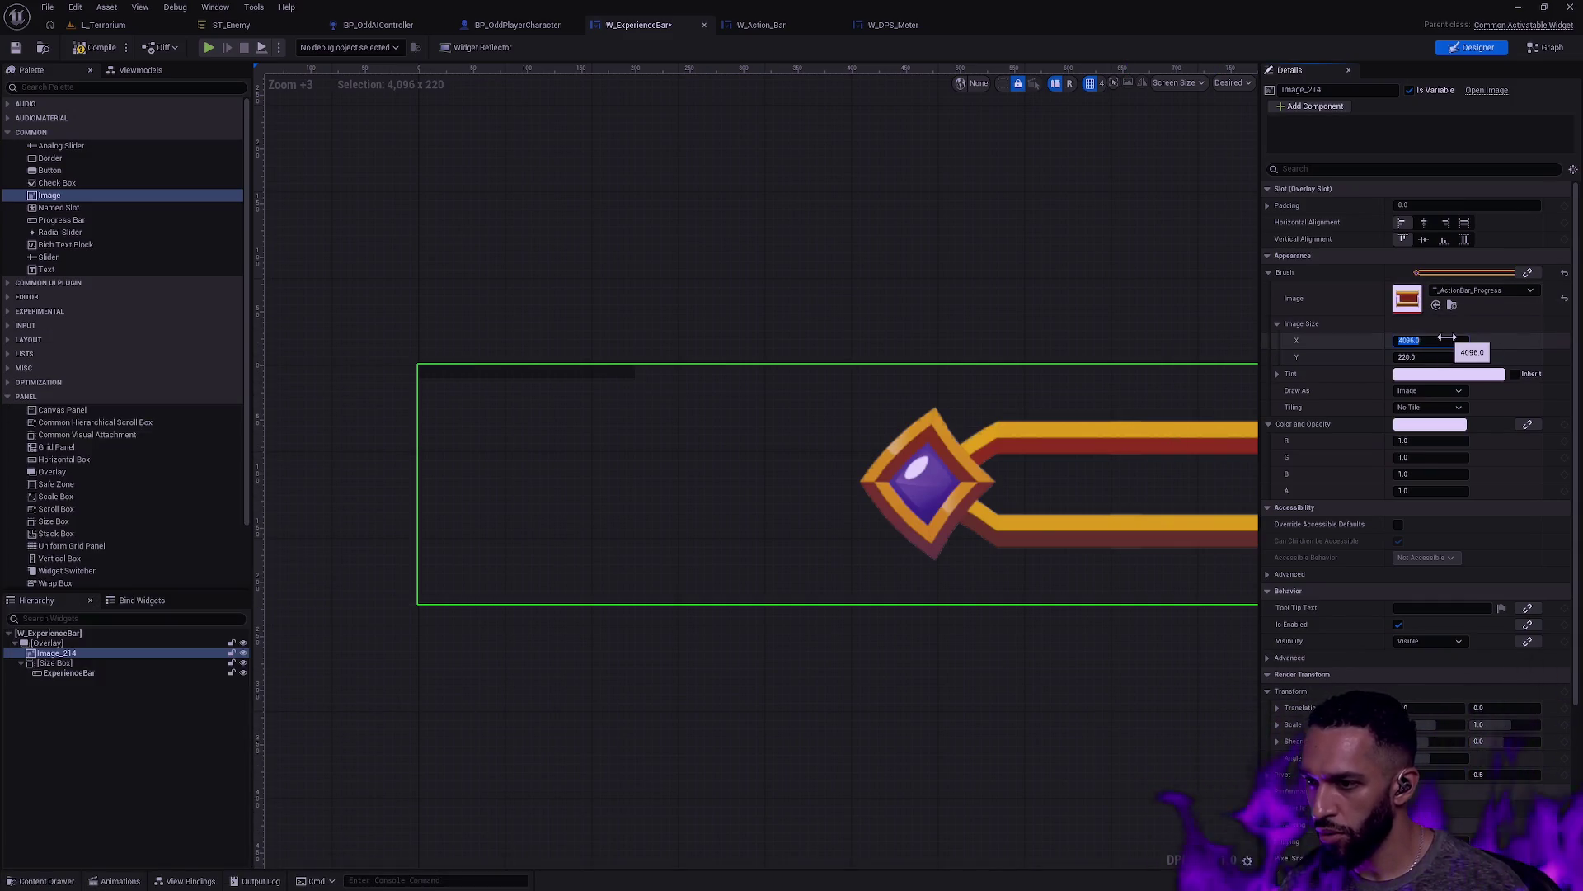
{"action": "type", "text": "440"}
{"action": "key", "text": "super"}
{"action": "type", "text": "448/"}
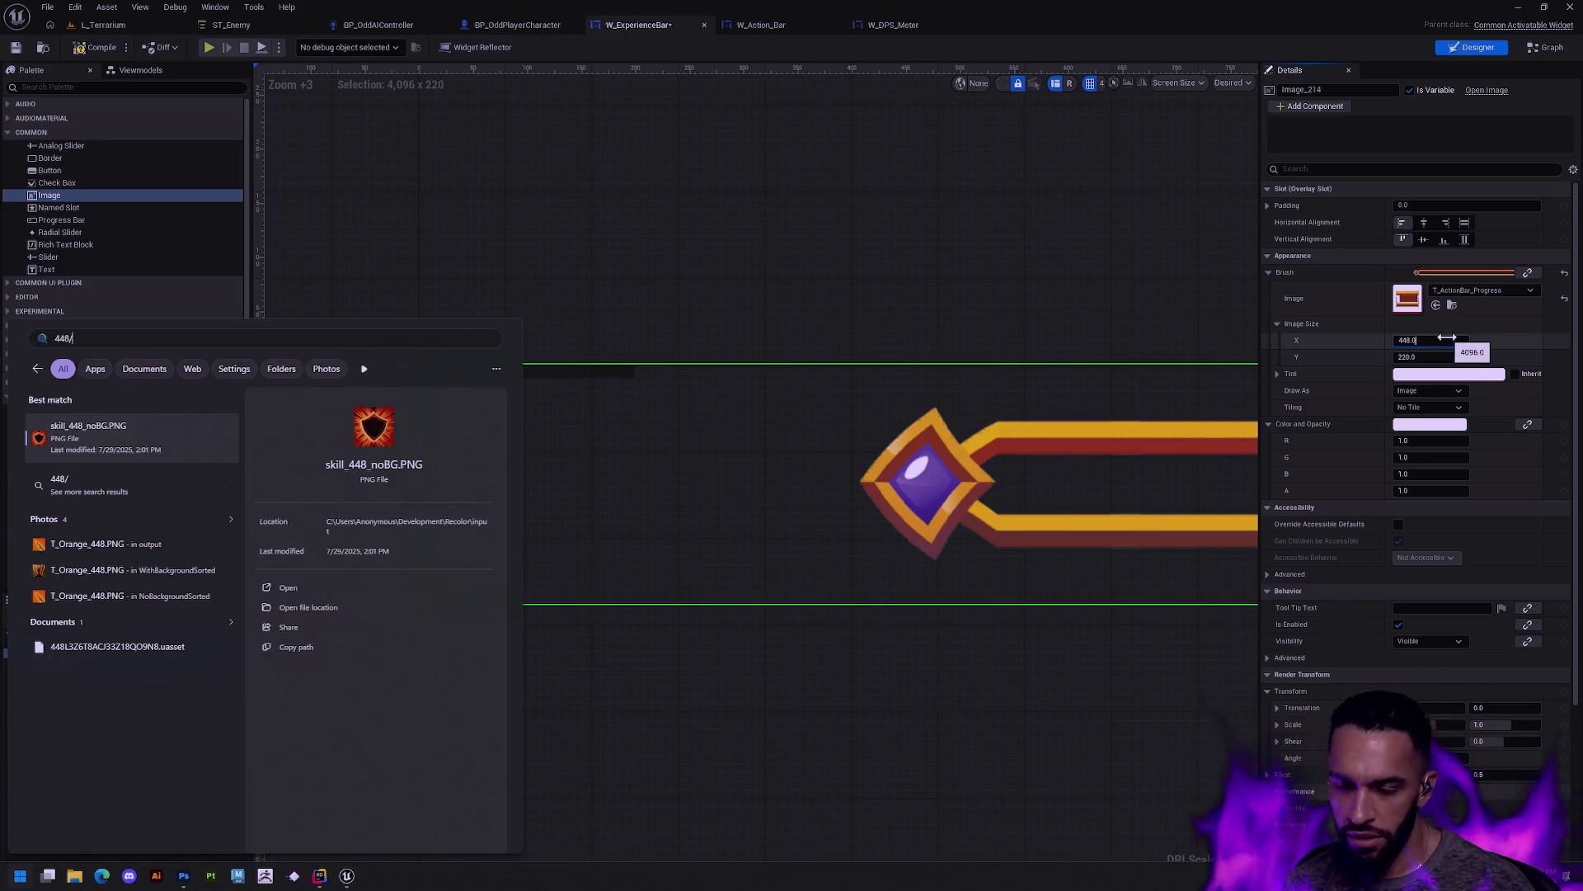
{"action": "type", "text": "4096="}
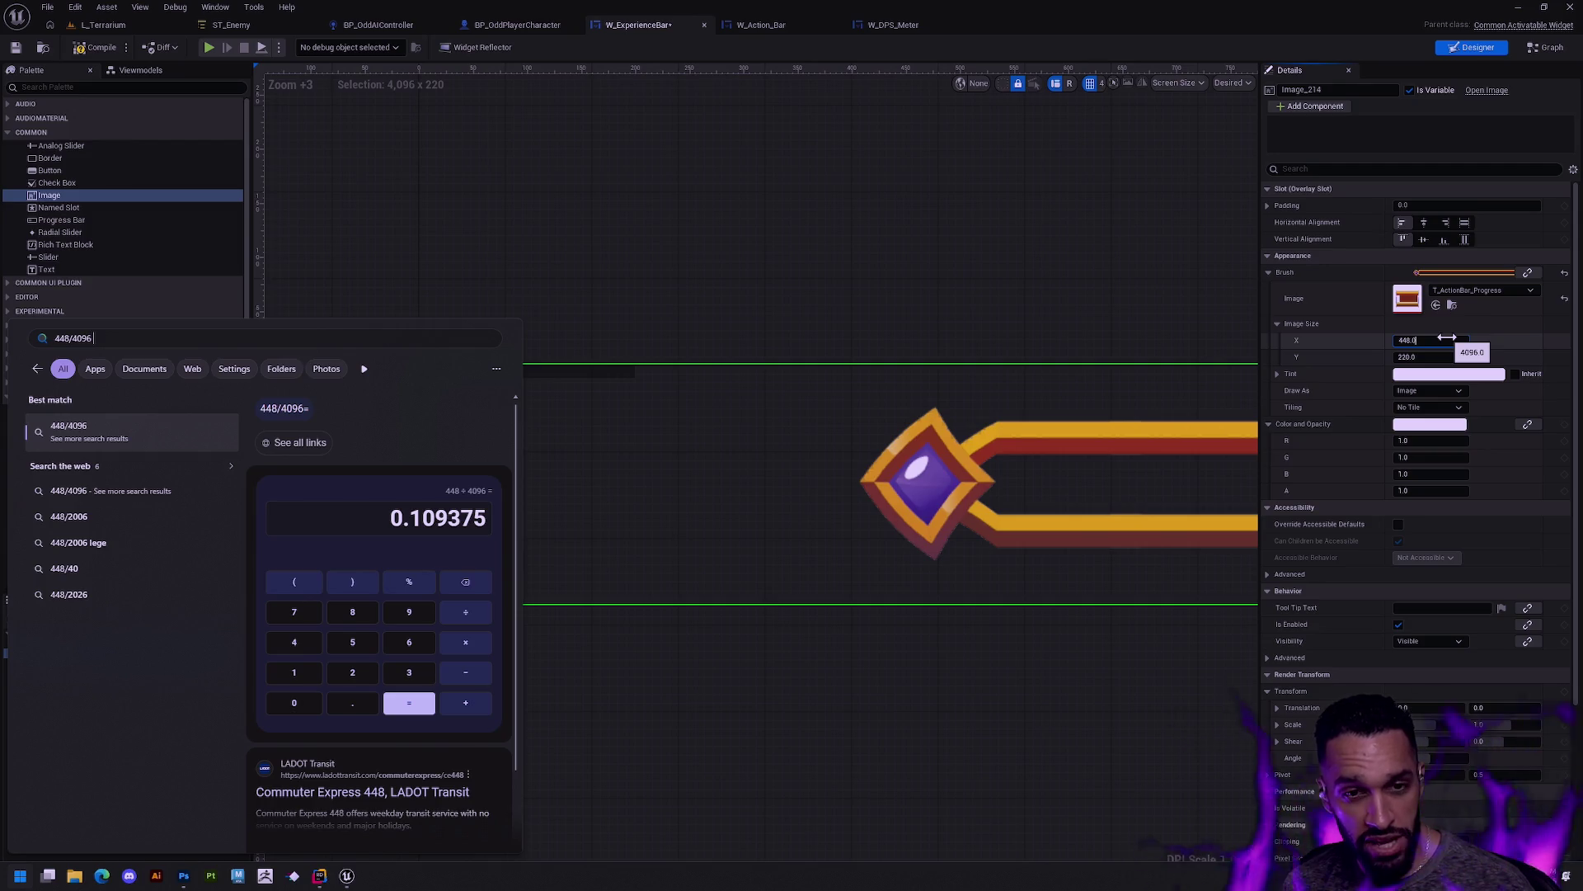
{"action": "type", "text": "*"}
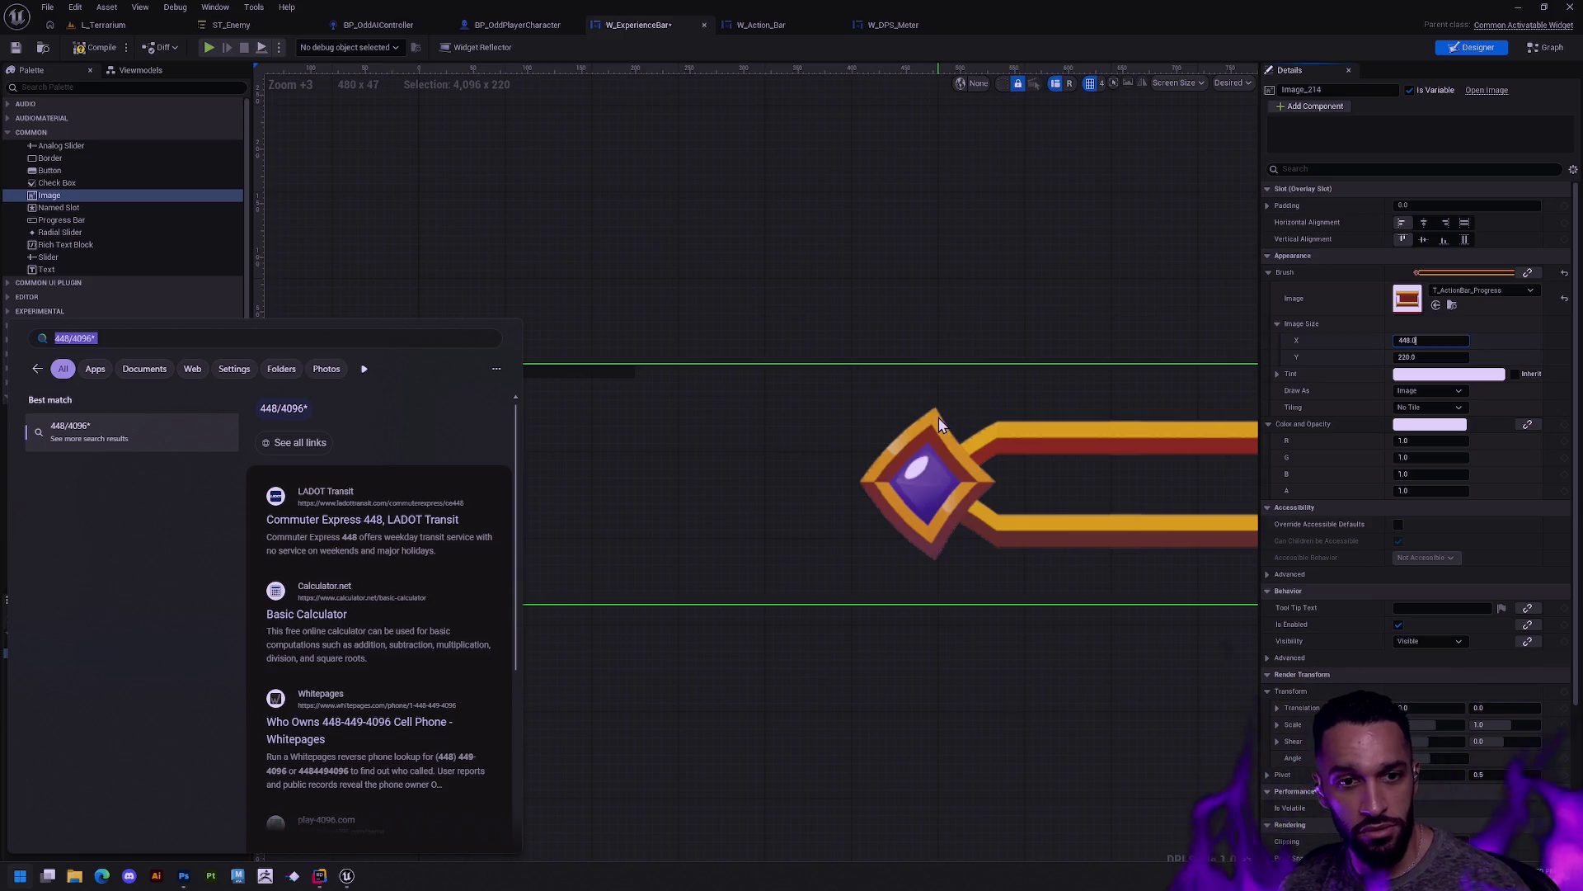
{"action": "key", "text": "alt+Tab"}
{"action": "left_click", "coordinate": [652, 460]}
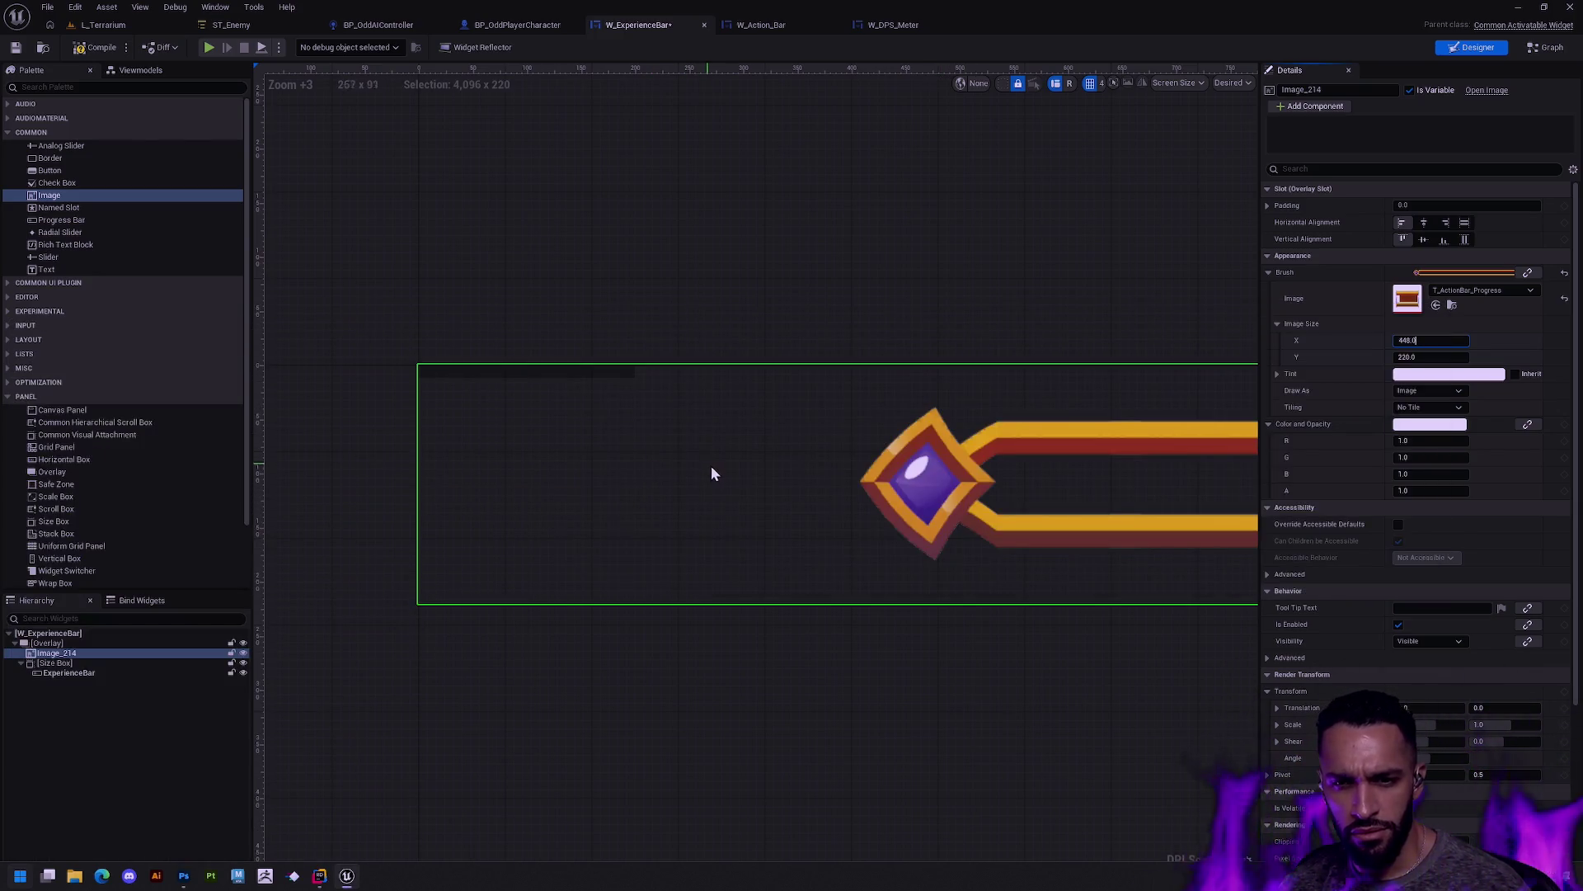
{"action": "key", "text": "alt+Tab"}
{"action": "key", "text": "ctrl+alt+i"}
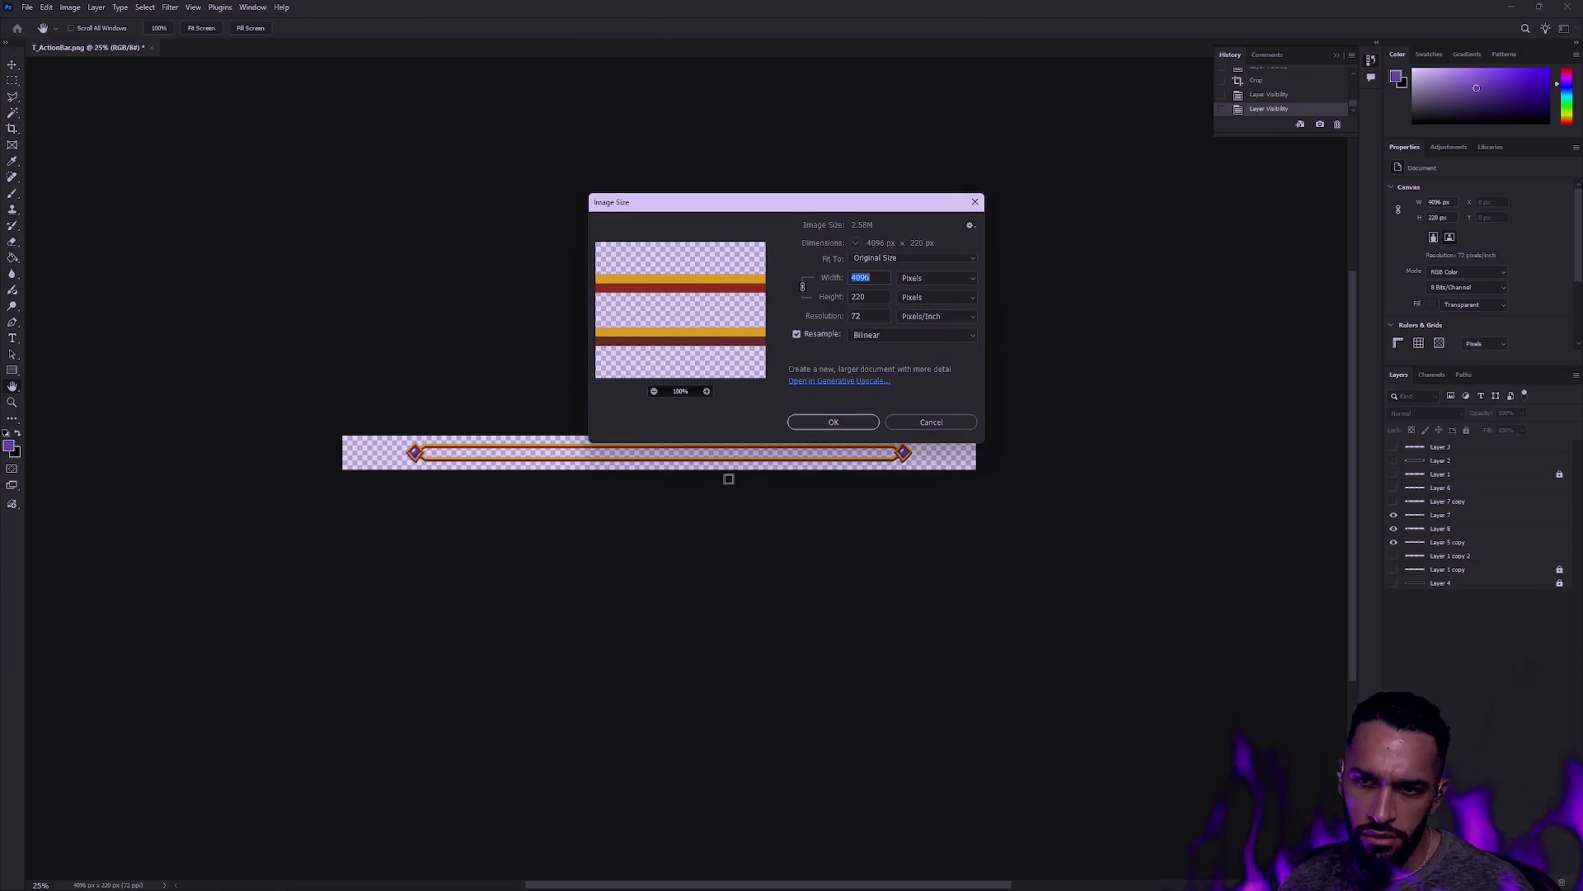
{"action": "left_click", "coordinate": [929, 422]}
{"action": "key", "text": "c"}
{"action": "key", "text": "super"}
{"action": "type", "text": "448/4096*220="}
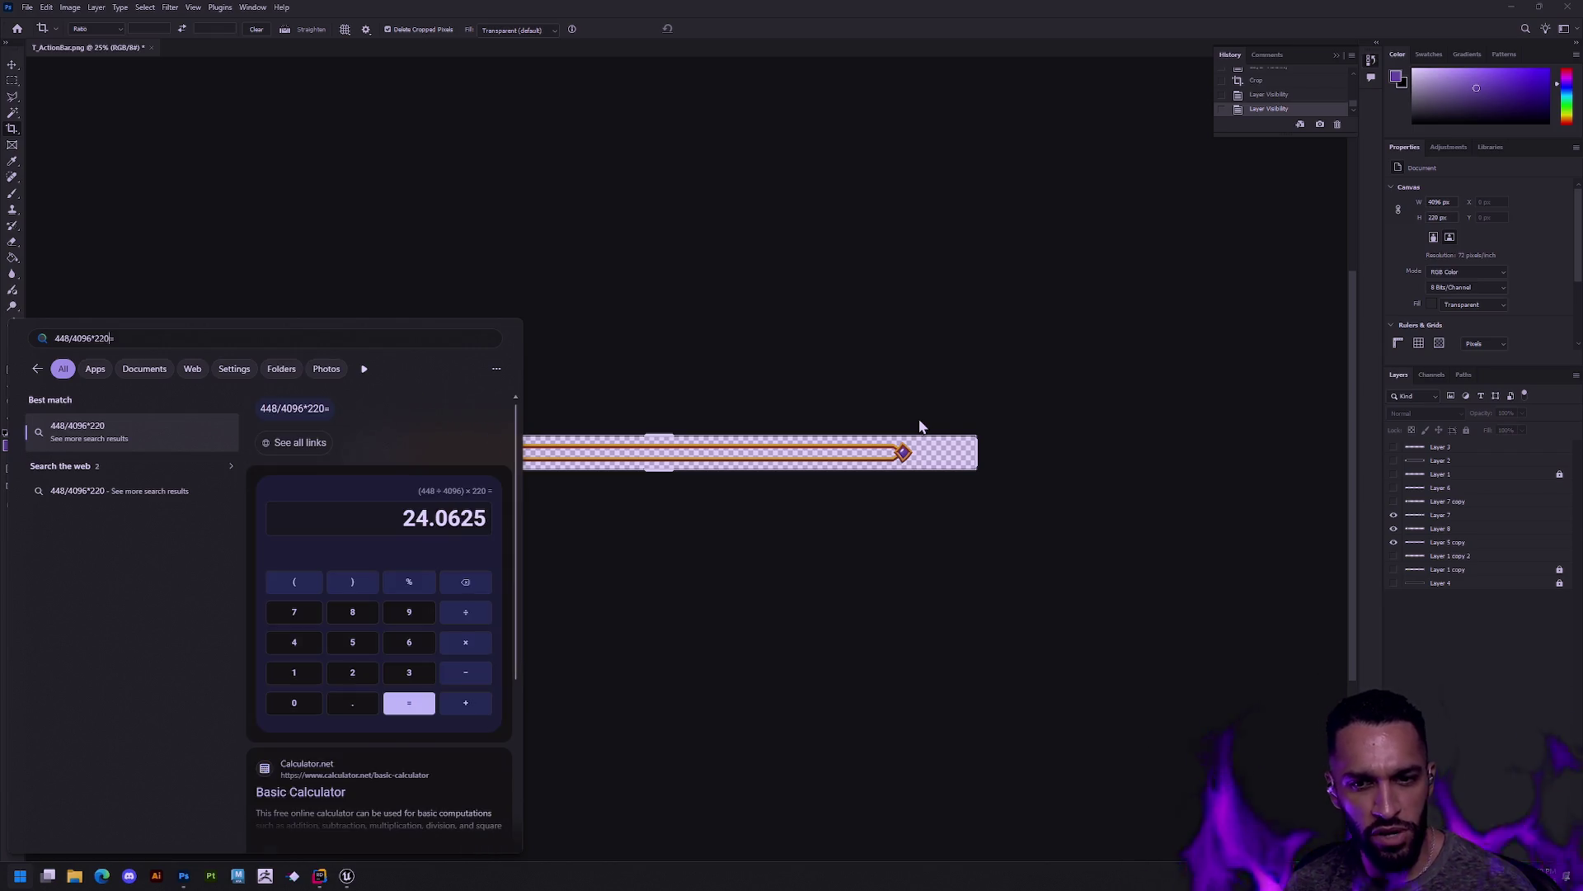
{"action": "key", "text": "Escape"}
{"action": "key", "text": "alt+Tab"}
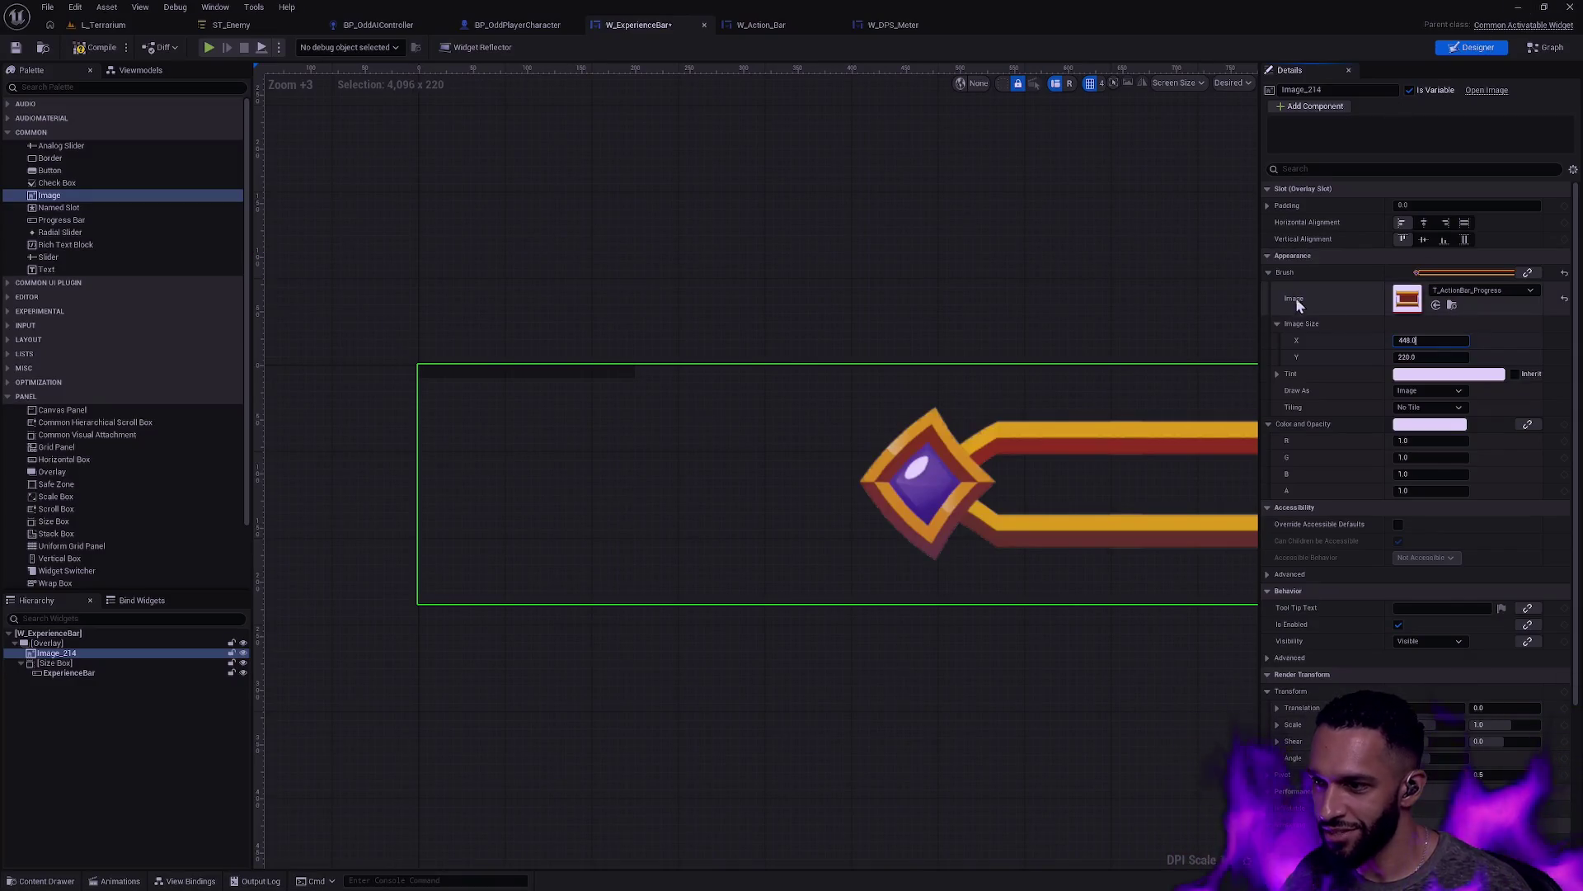
{"action": "left_click", "coordinate": [1445, 356]}
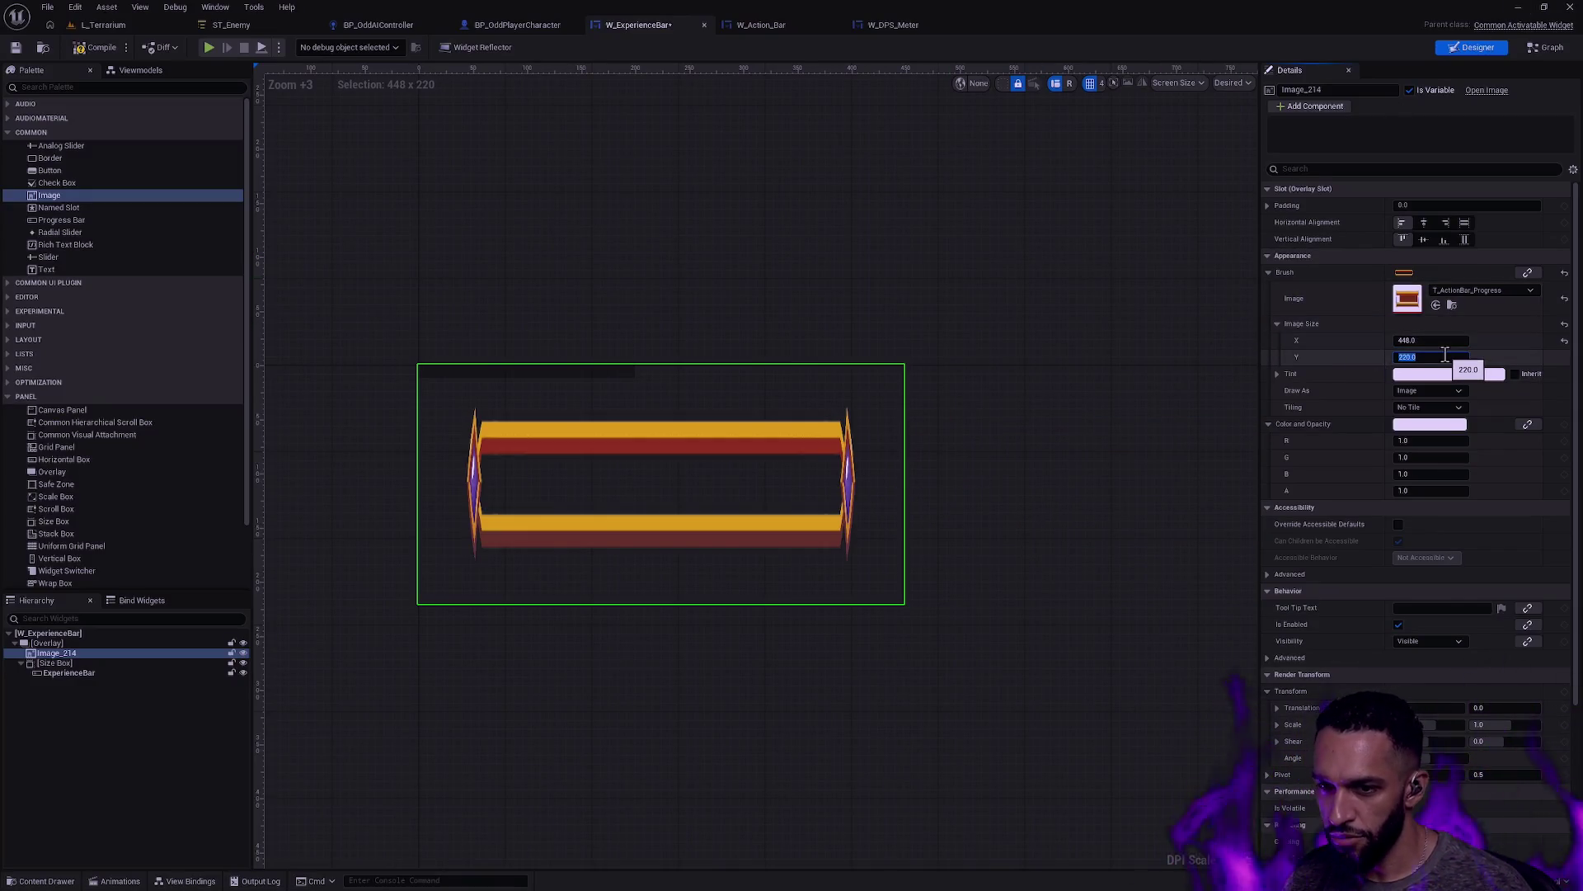
Step: Set the bar image height to 24, making it a 448 × 24 strip
{"action": "type", "text": "24"}
{"action": "key", "text": "Return"}
{"action": "scroll", "coordinate": [556, 399], "scroll_direction": "up", "scroll_amount": 8}
{"action": "mouse_move", "coordinate": [680, 442]}
{"action": "left_mouse_down"}
{"action": "mouse_move", "coordinate": [498, 505]}
{"action": "mouse_move", "coordinate": [487, 526]}
{"action": "mouse_move", "coordinate": [721, 555]}
{"action": "mouse_move", "coordinate": [805, 527]}
{"action": "mouse_move", "coordinate": [760, 519]}
{"action": "left_mouse_up"}
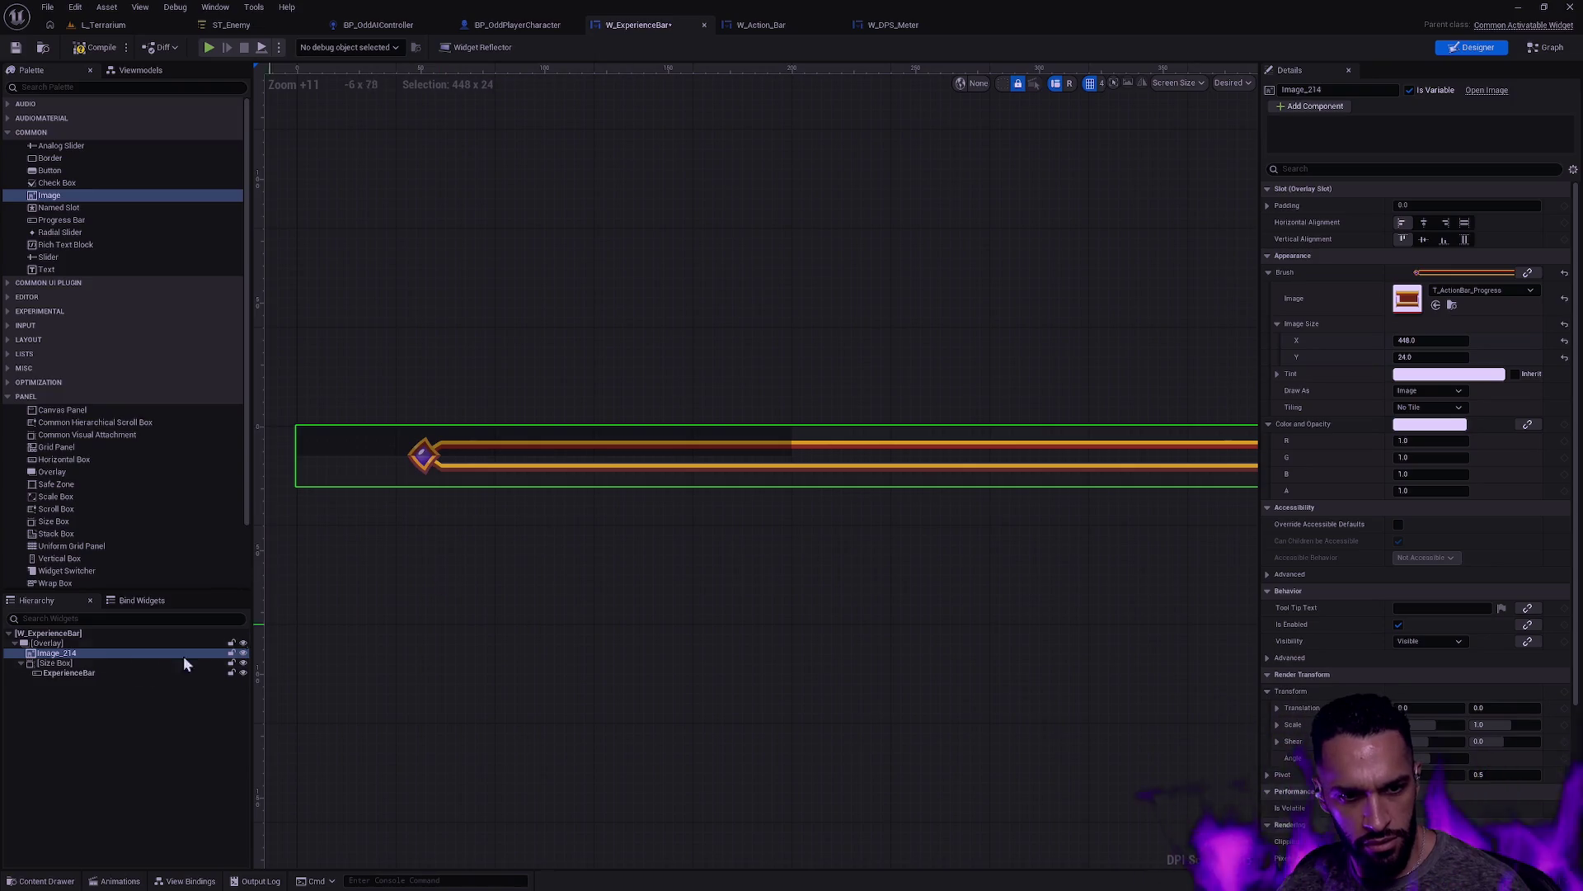
Step: Rename Image_214 to Frame in the Hierarchy
{"action": "double_click", "coordinate": [82, 655]}
{"action": "type", "text": "Frame"}
{"action": "key", "text": "Return"}
{"action": "left_click", "coordinate": [77, 665]}
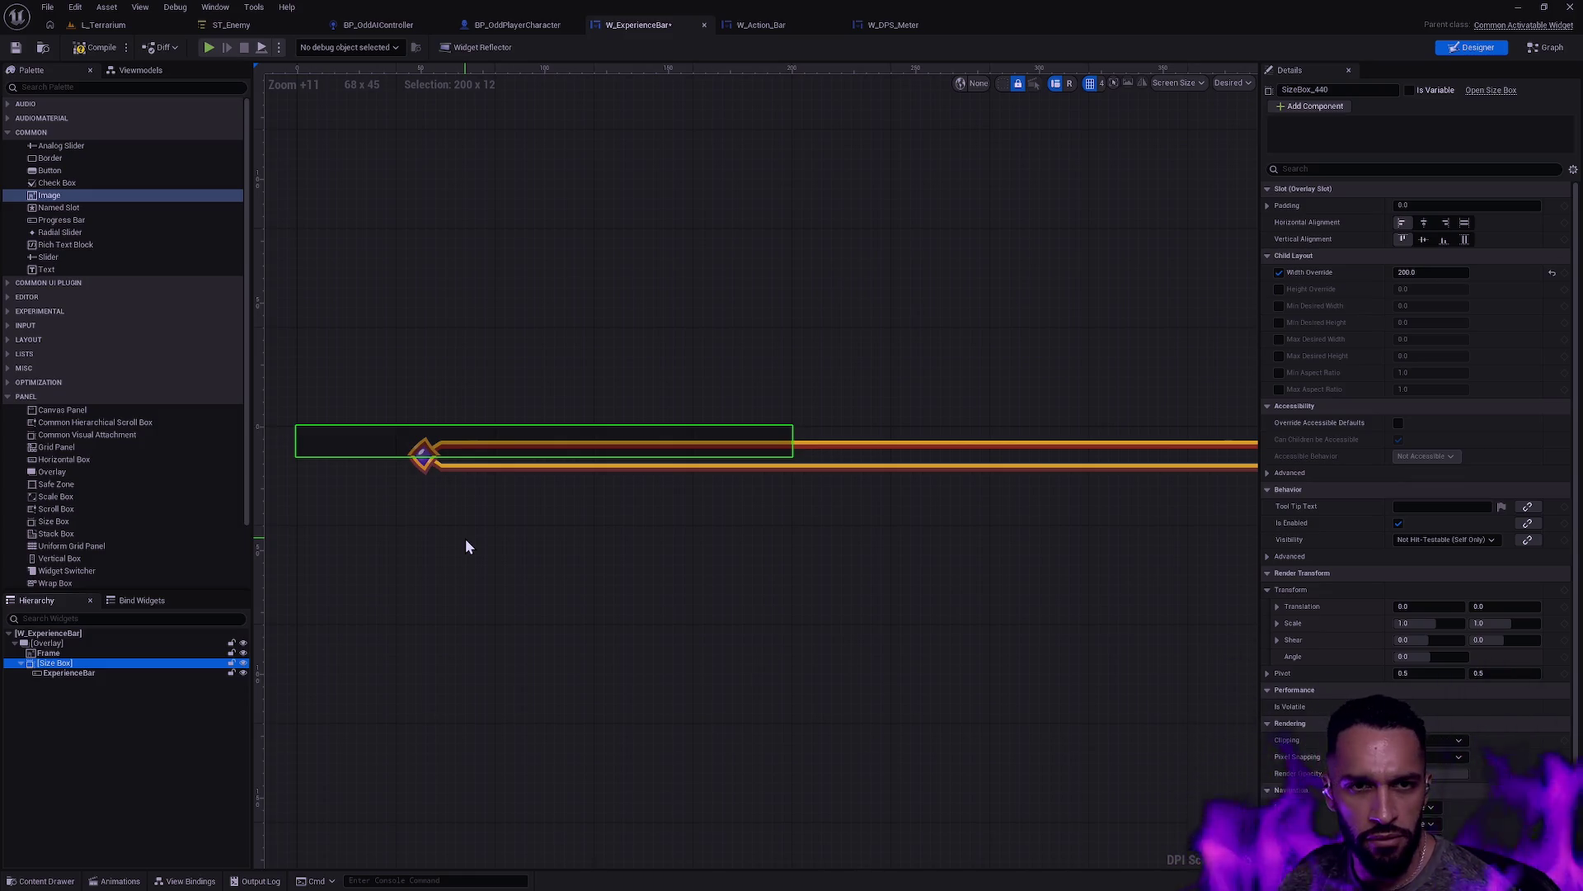
Step: Add a Border widget to the Overlay and set its brush to T_ActionBar_Progress
{"action": "left_click", "coordinate": [78, 161]}
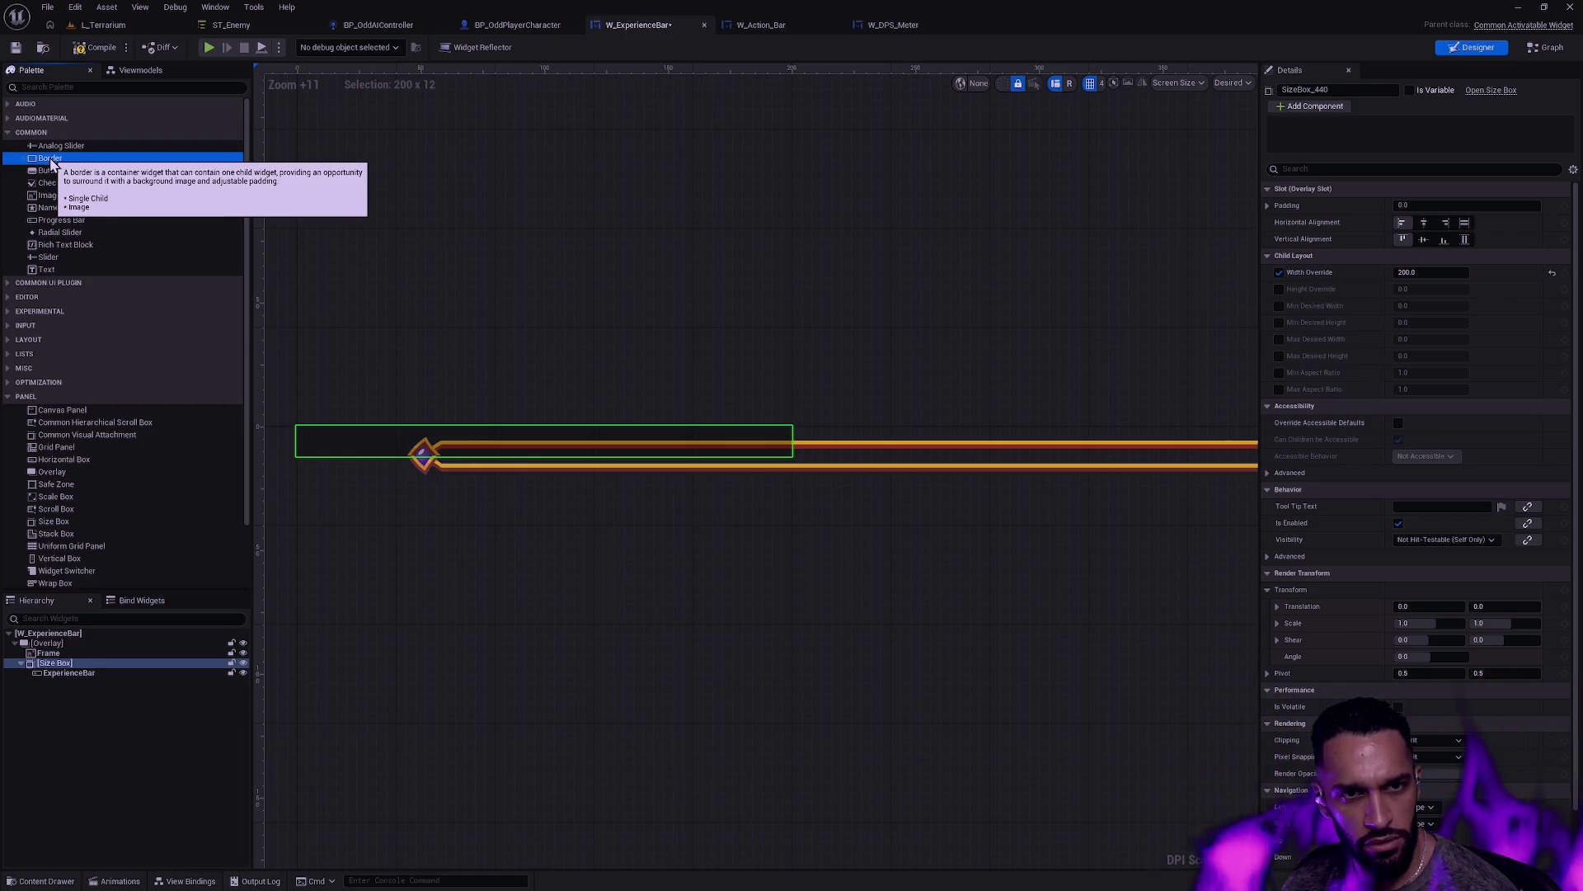
{"action": "mouse_move", "coordinate": [51, 162]}
{"action": "left_mouse_down"}
{"action": "mouse_move", "coordinate": [136, 411]}
{"action": "mouse_move", "coordinate": [99, 624]}
{"action": "mouse_move", "coordinate": [71, 654]}
{"action": "left_mouse_up"}
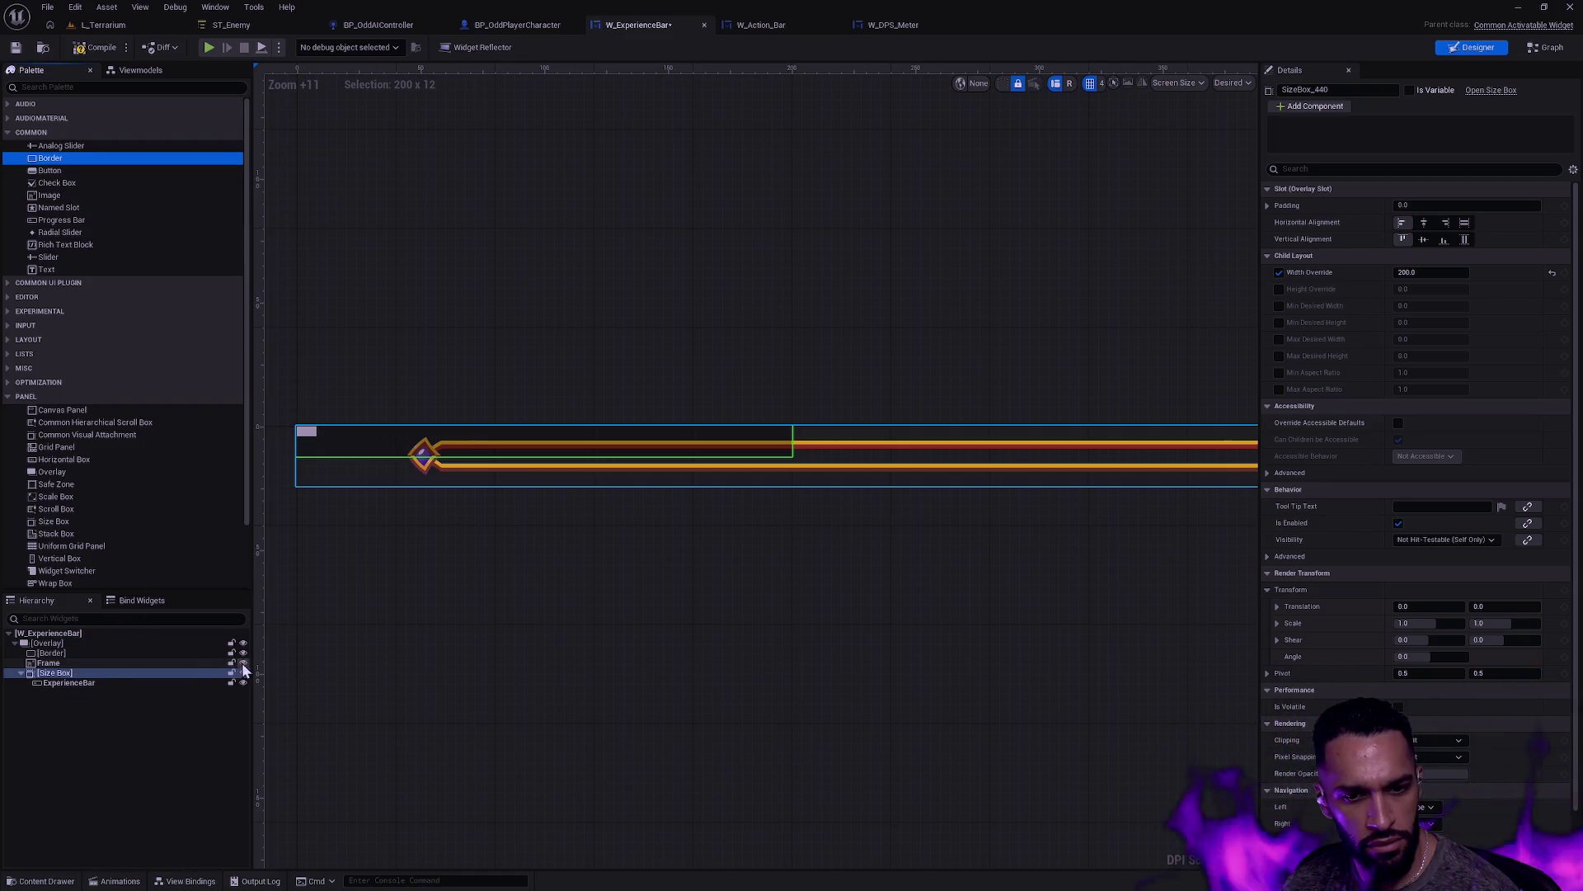
{"action": "left_click", "coordinate": [243, 672]}
{"action": "left_click", "coordinate": [75, 655]}
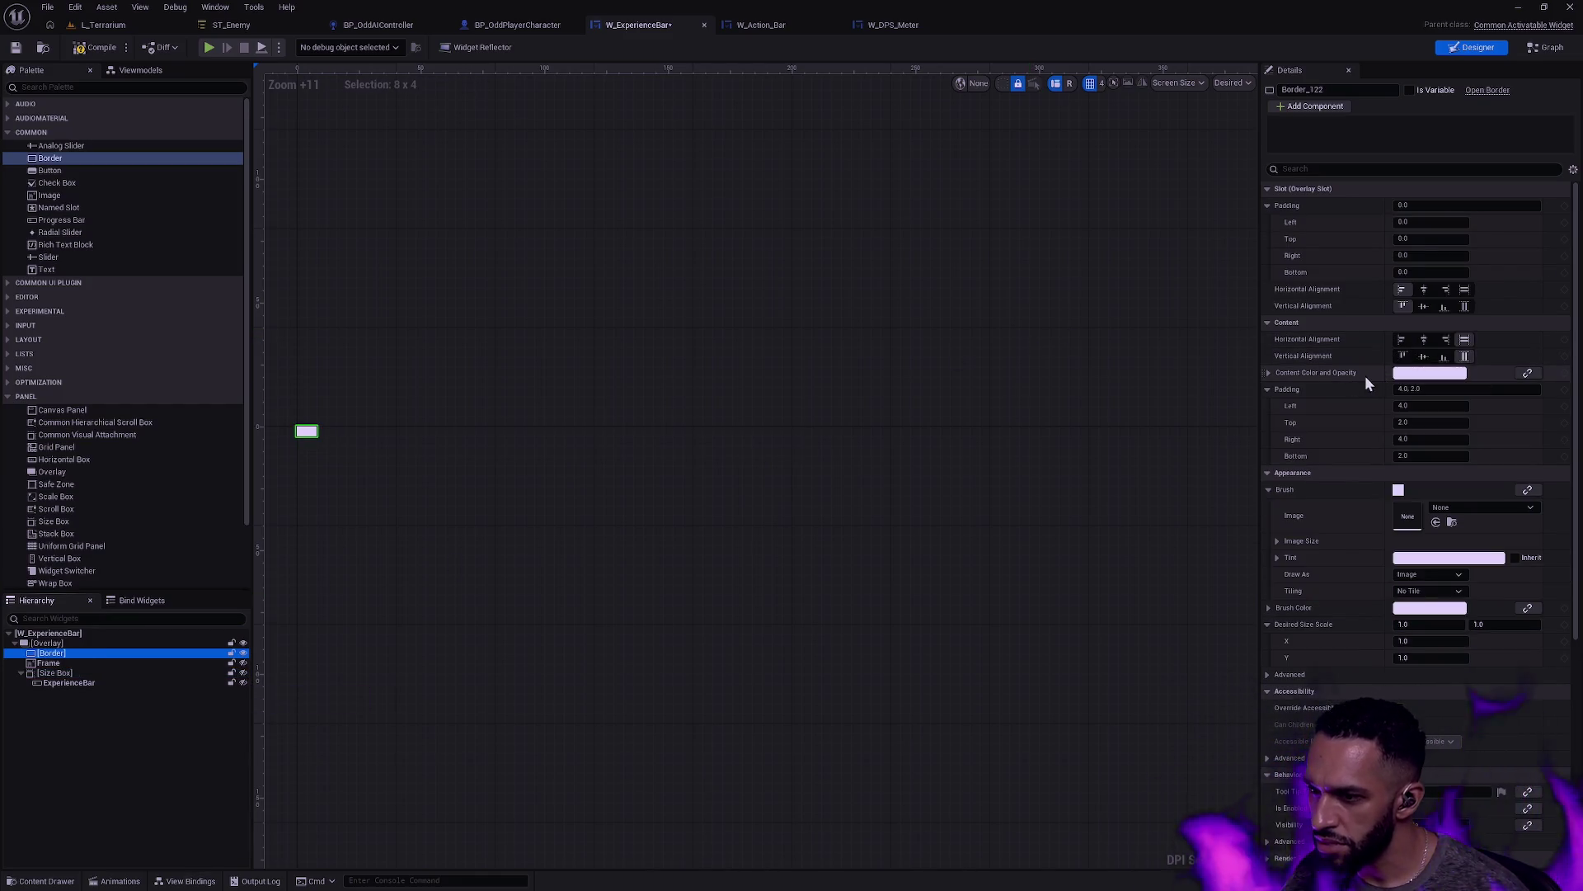
{"action": "left_click", "coordinate": [1436, 522]}
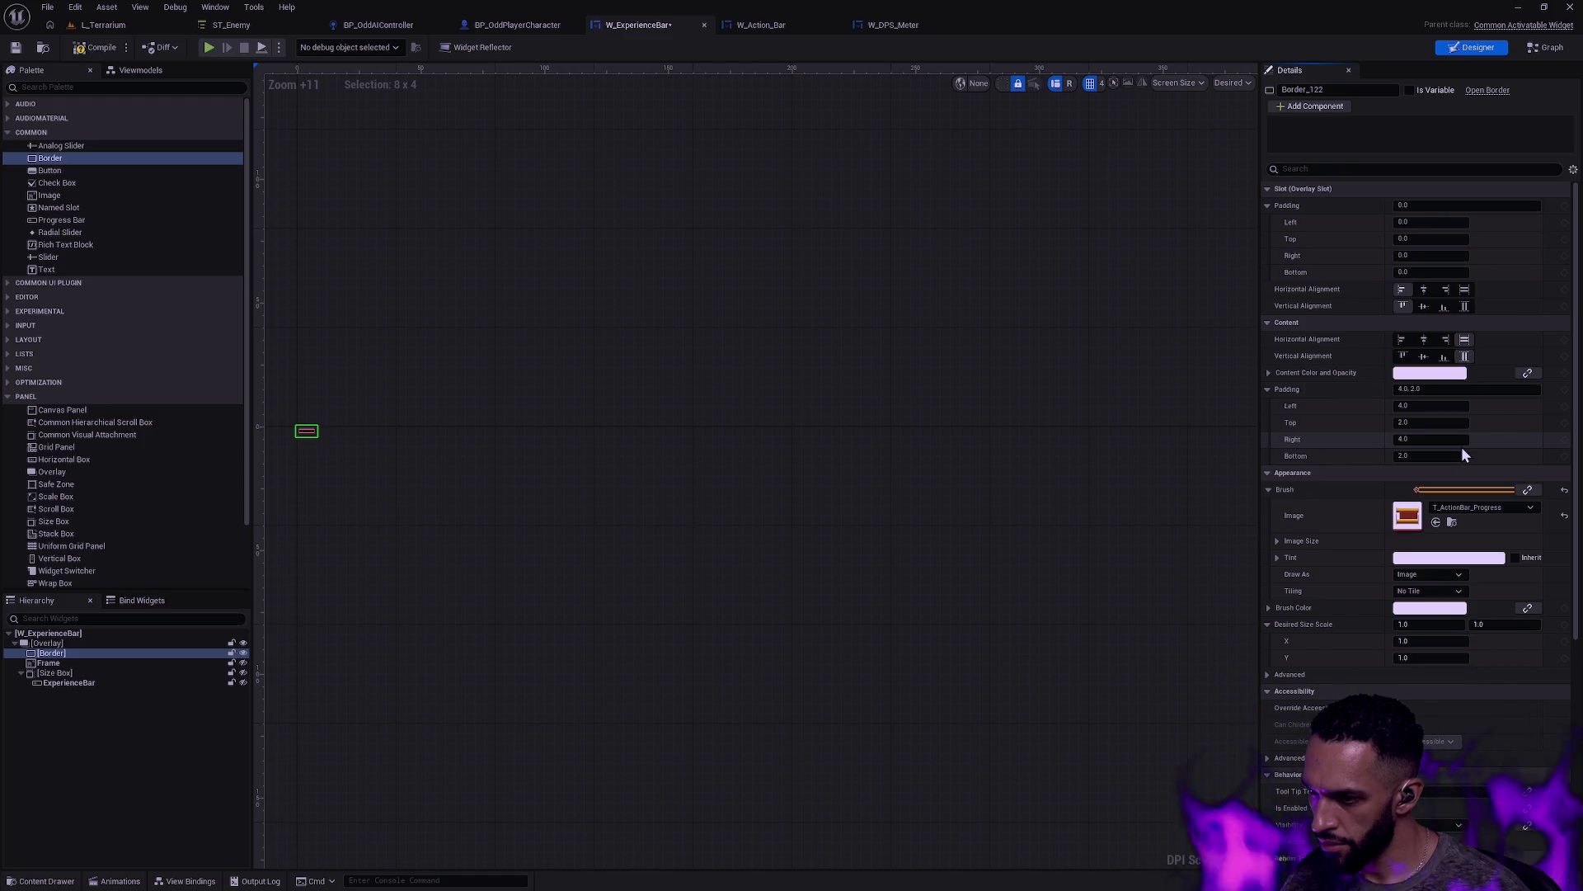
Step: Inspect the Border brush's image size, then continue the editor past the ensure failure
{"action": "left_click", "coordinate": [1278, 541]}
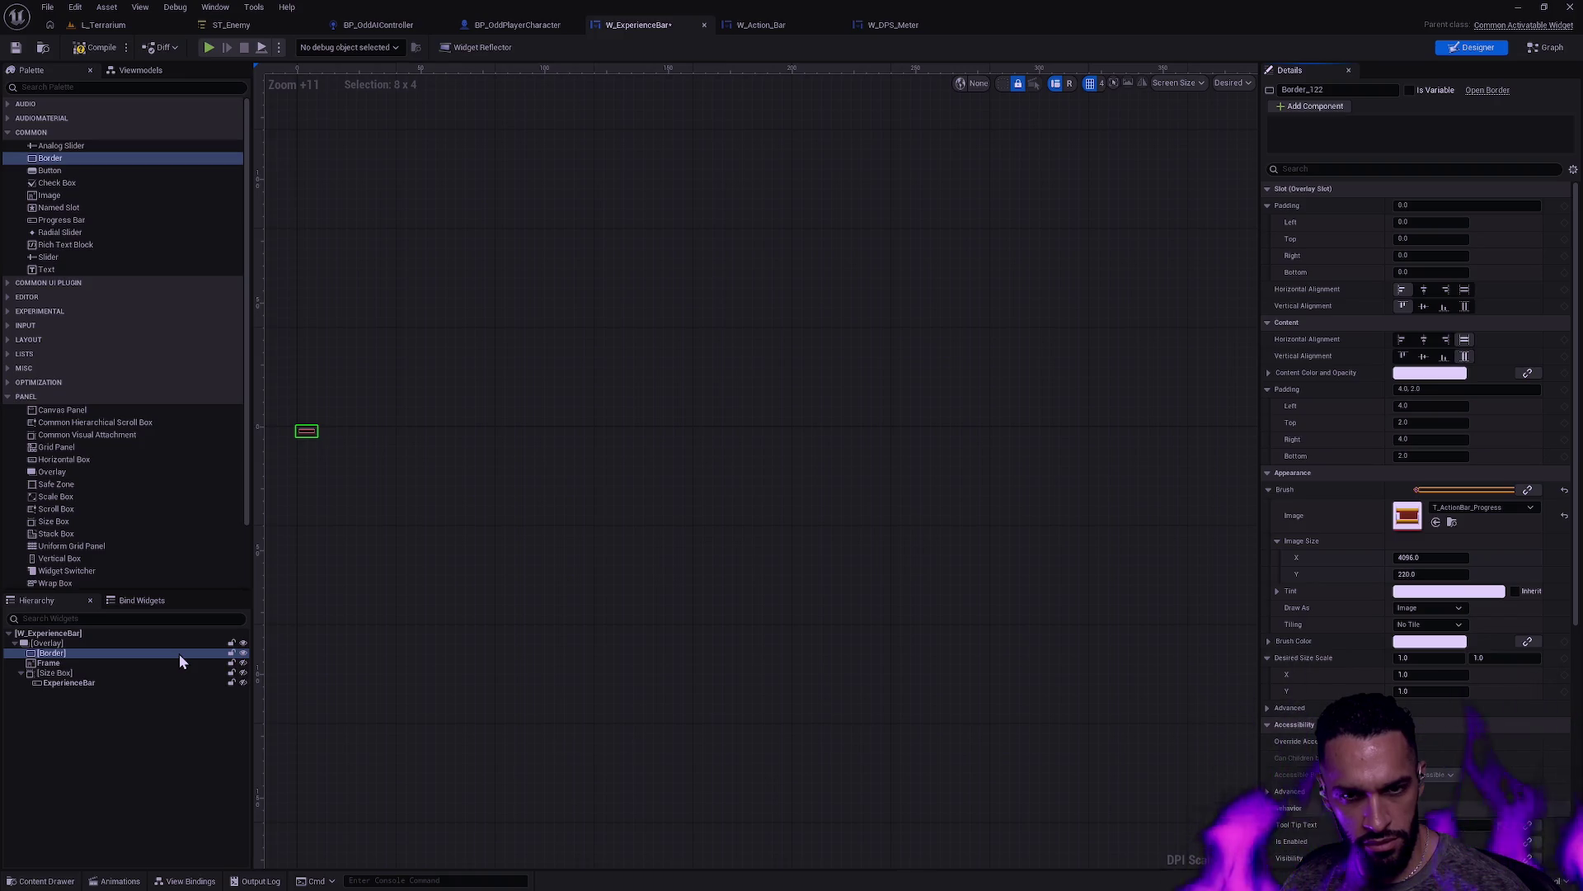
{"action": "scroll", "coordinate": [447, 477], "scroll_direction": "up", "scroll_amount": 5}
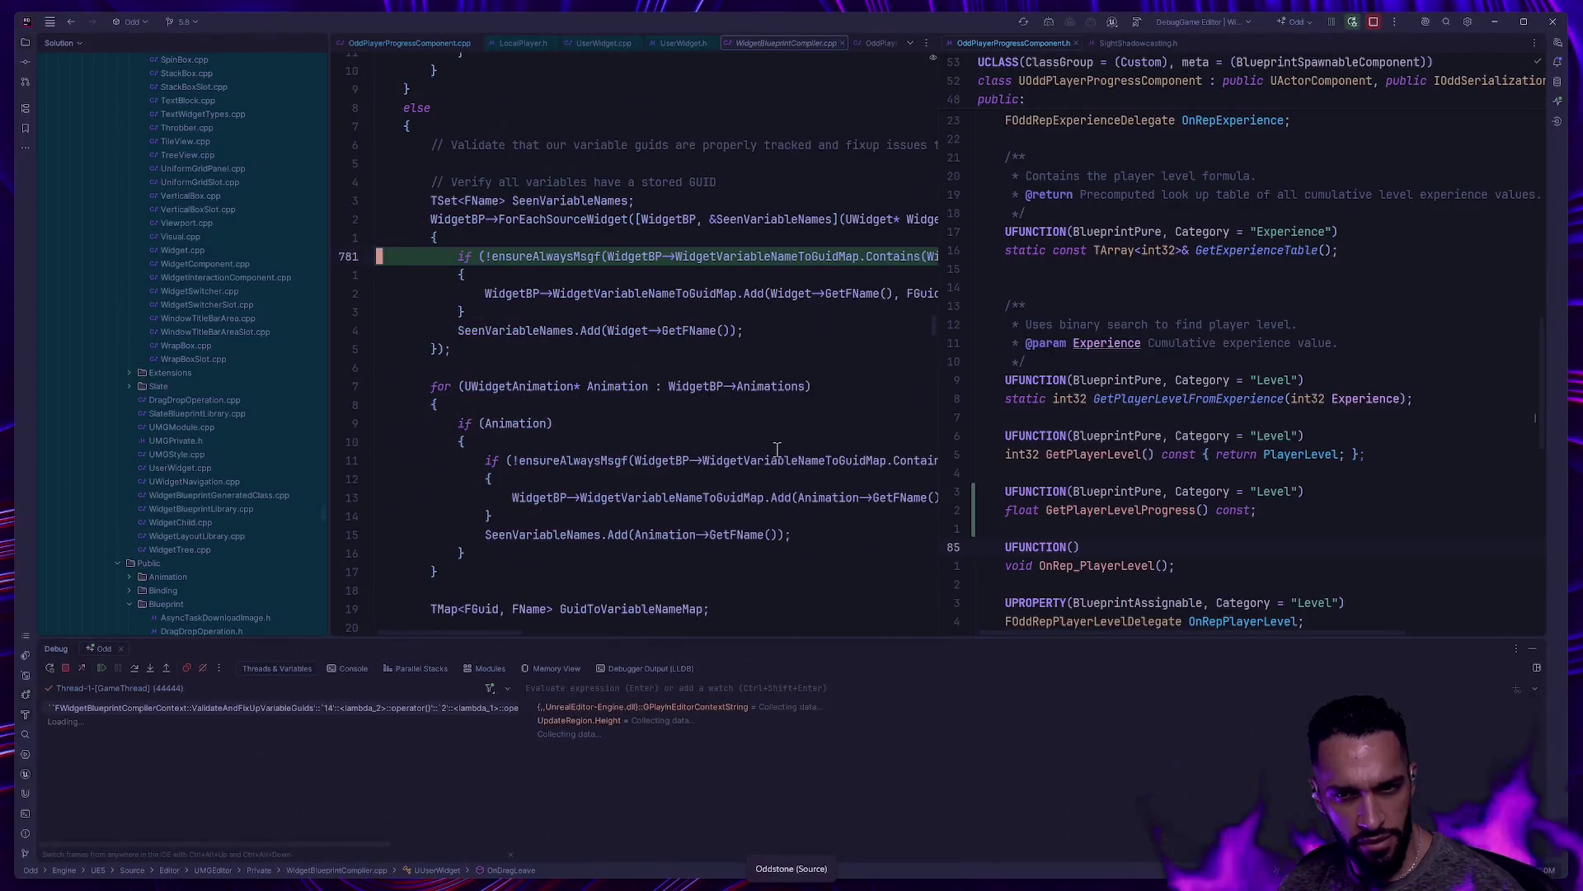
{"action": "left_click", "coordinate": [101, 667]}
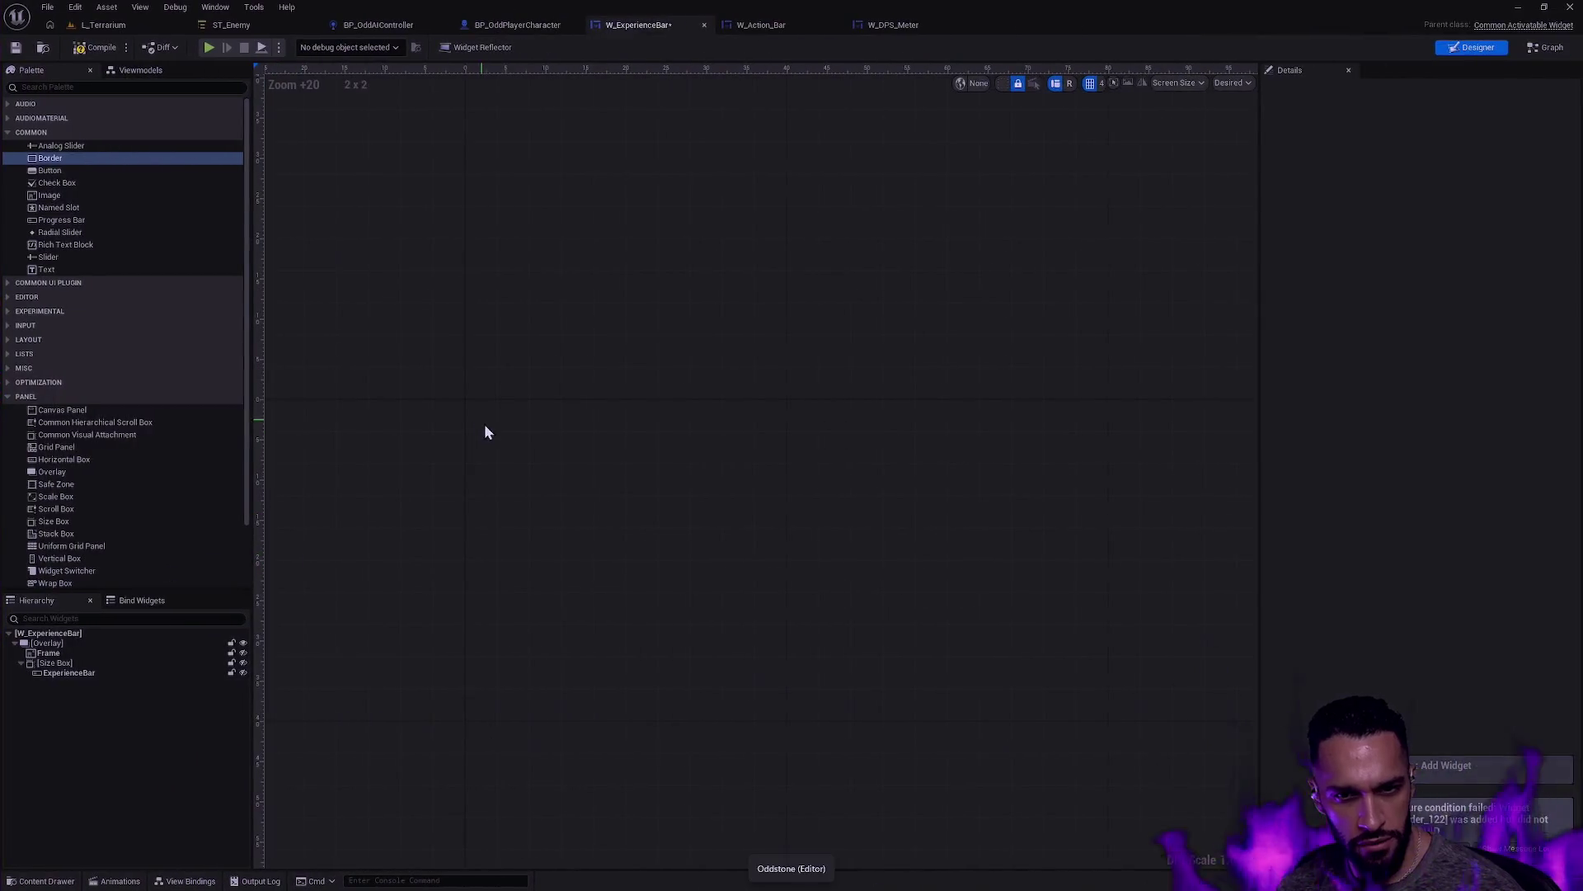
{"action": "scroll", "coordinate": [578, 625], "scroll_direction": "down", "scroll_amount": 6}
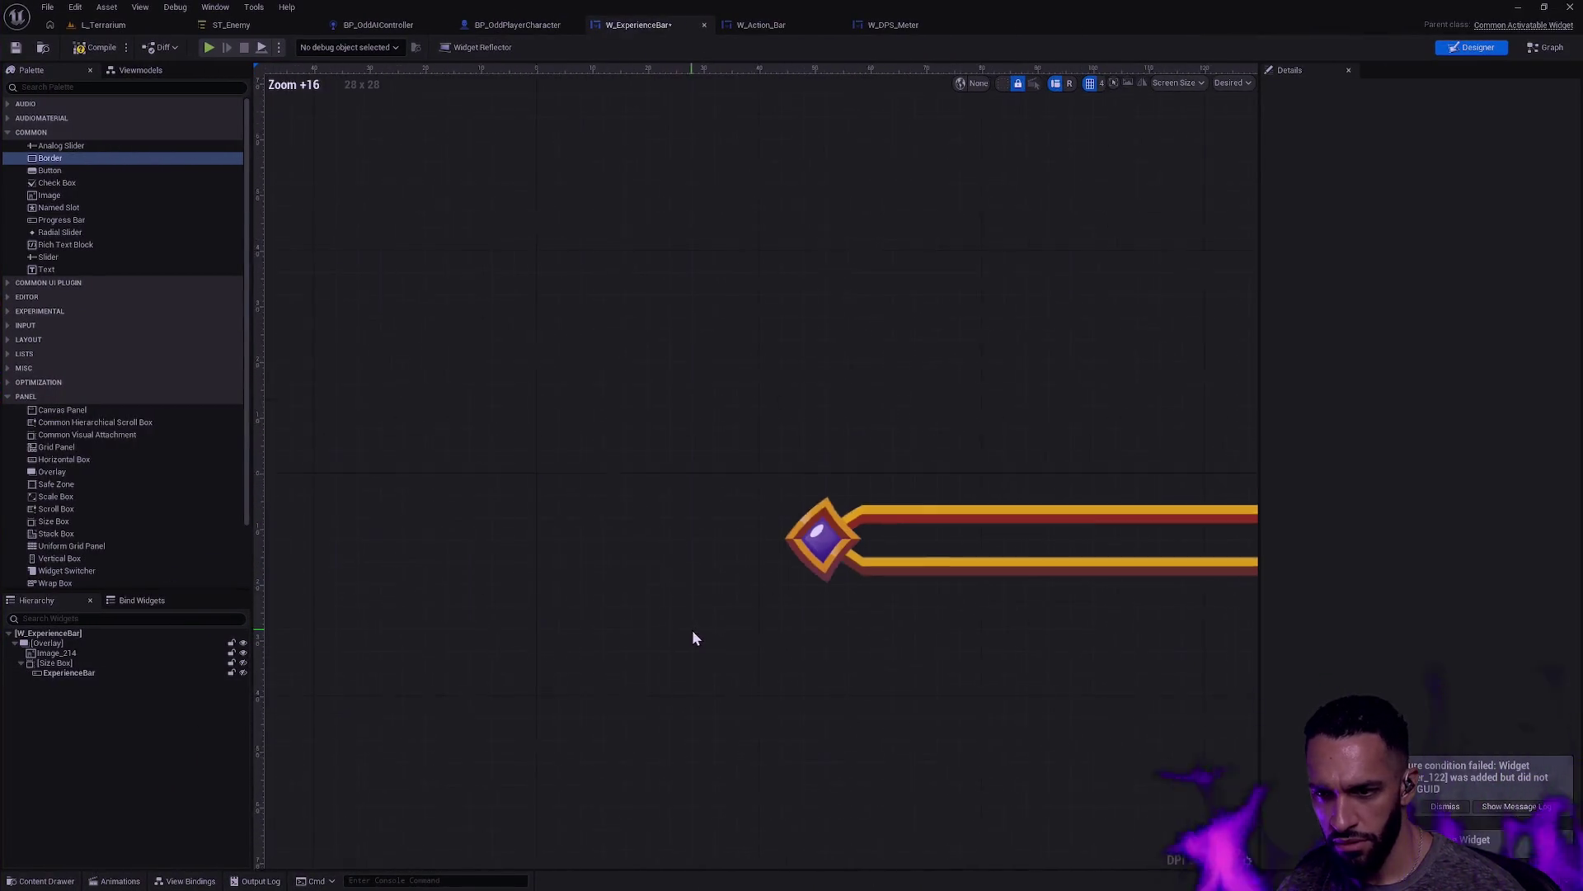
Step: Rename Image_214 to Frame again and centre the bar in view
{"action": "left_click", "coordinate": [120, 653]}
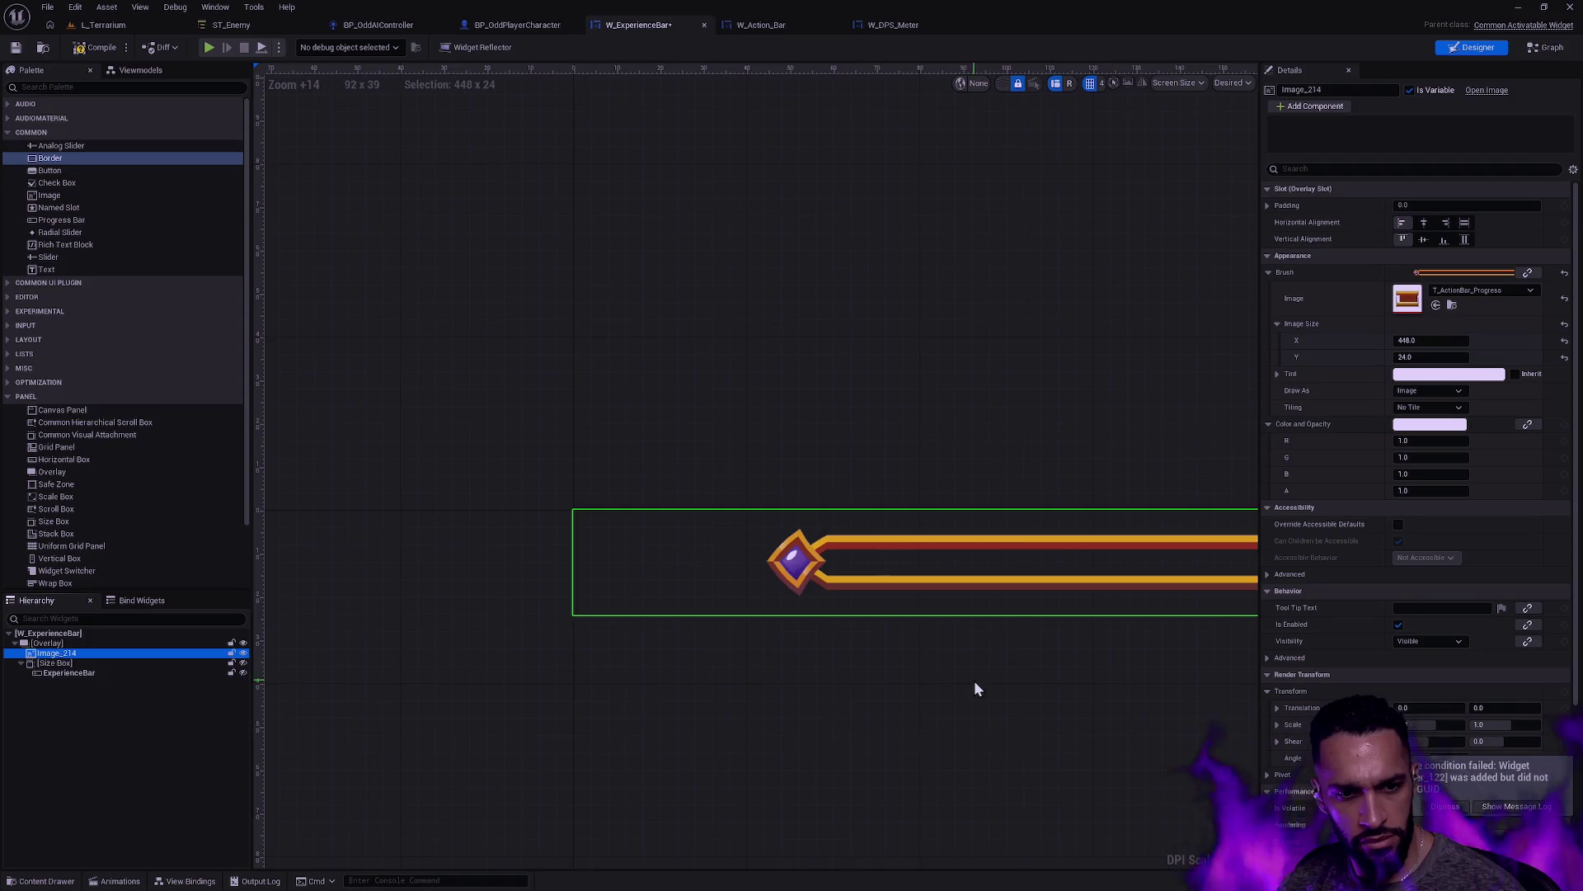
{"action": "left_click_drag", "start_coordinate": [977, 686], "coordinate": [595, 670]}
{"action": "scroll", "coordinate": [596, 669], "scroll_direction": "down", "scroll_amount": 2}
{"action": "key", "text": "F2"}
{"action": "type", "text": "Frame"}
{"action": "key", "text": "Return"}
{"action": "scroll", "coordinate": [701, 668], "scroll_direction": "down", "scroll_amount": 4}
{"action": "mouse_move", "coordinate": [788, 673]}
{"action": "left_mouse_down"}
{"action": "mouse_move", "coordinate": [714, 643]}
{"action": "mouse_move", "coordinate": [824, 644]}
{"action": "mouse_move", "coordinate": [888, 734]}
{"action": "mouse_move", "coordinate": [803, 622]}
{"action": "left_mouse_up"}
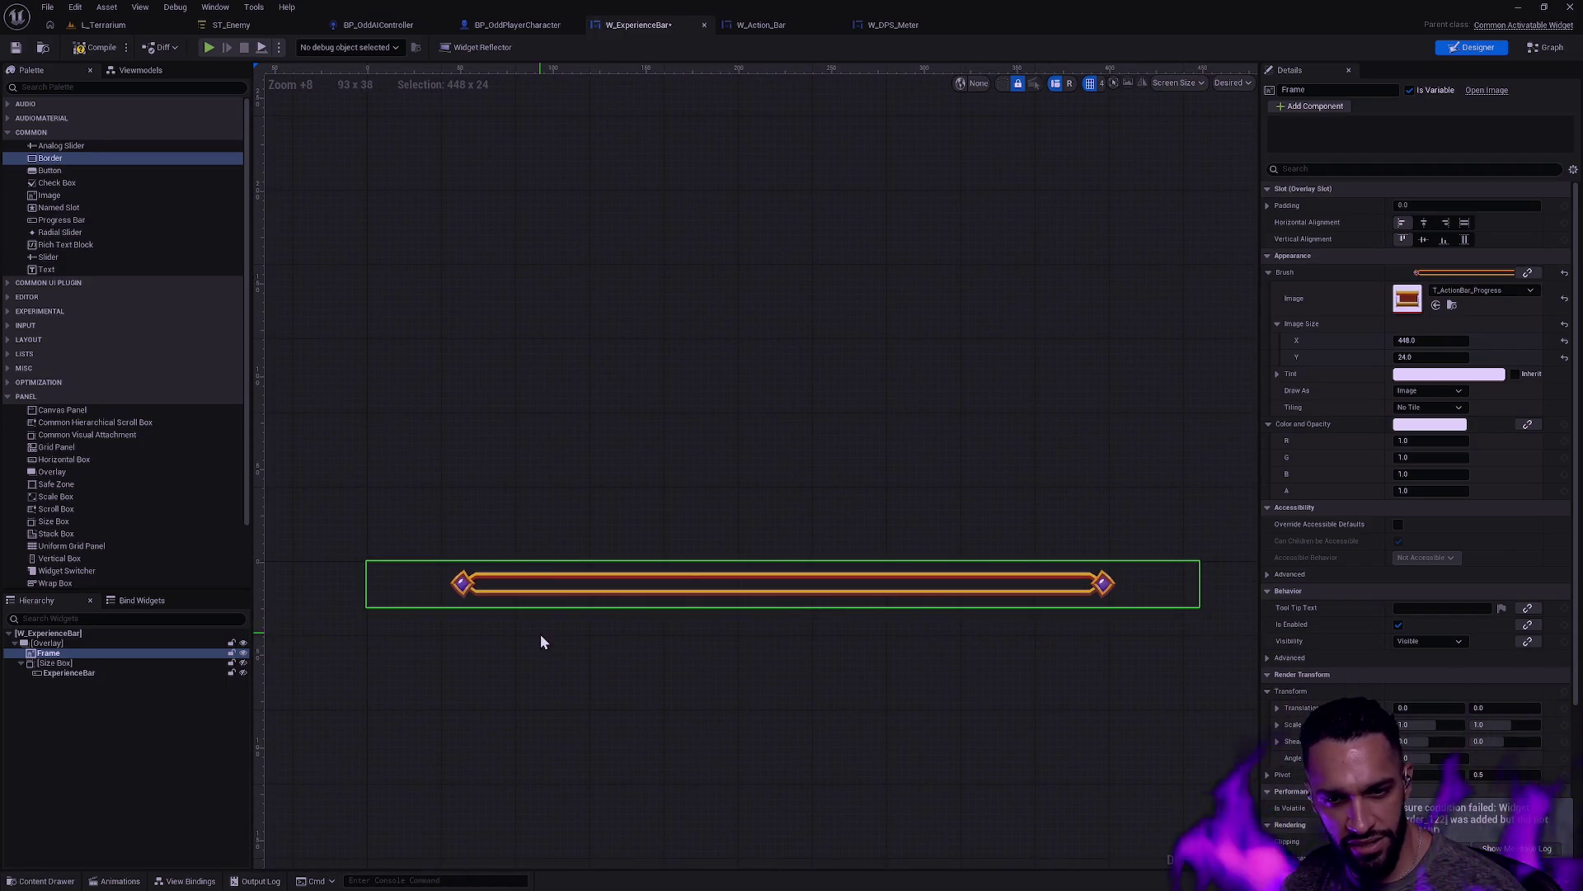
Step: Inspect the Size Box and the ExperienceBar progress bar settings in the Hierarchy
{"action": "left_click", "coordinate": [78, 663]}
{"action": "left_click", "coordinate": [86, 673]}
{"action": "left_click", "coordinate": [87, 663]}
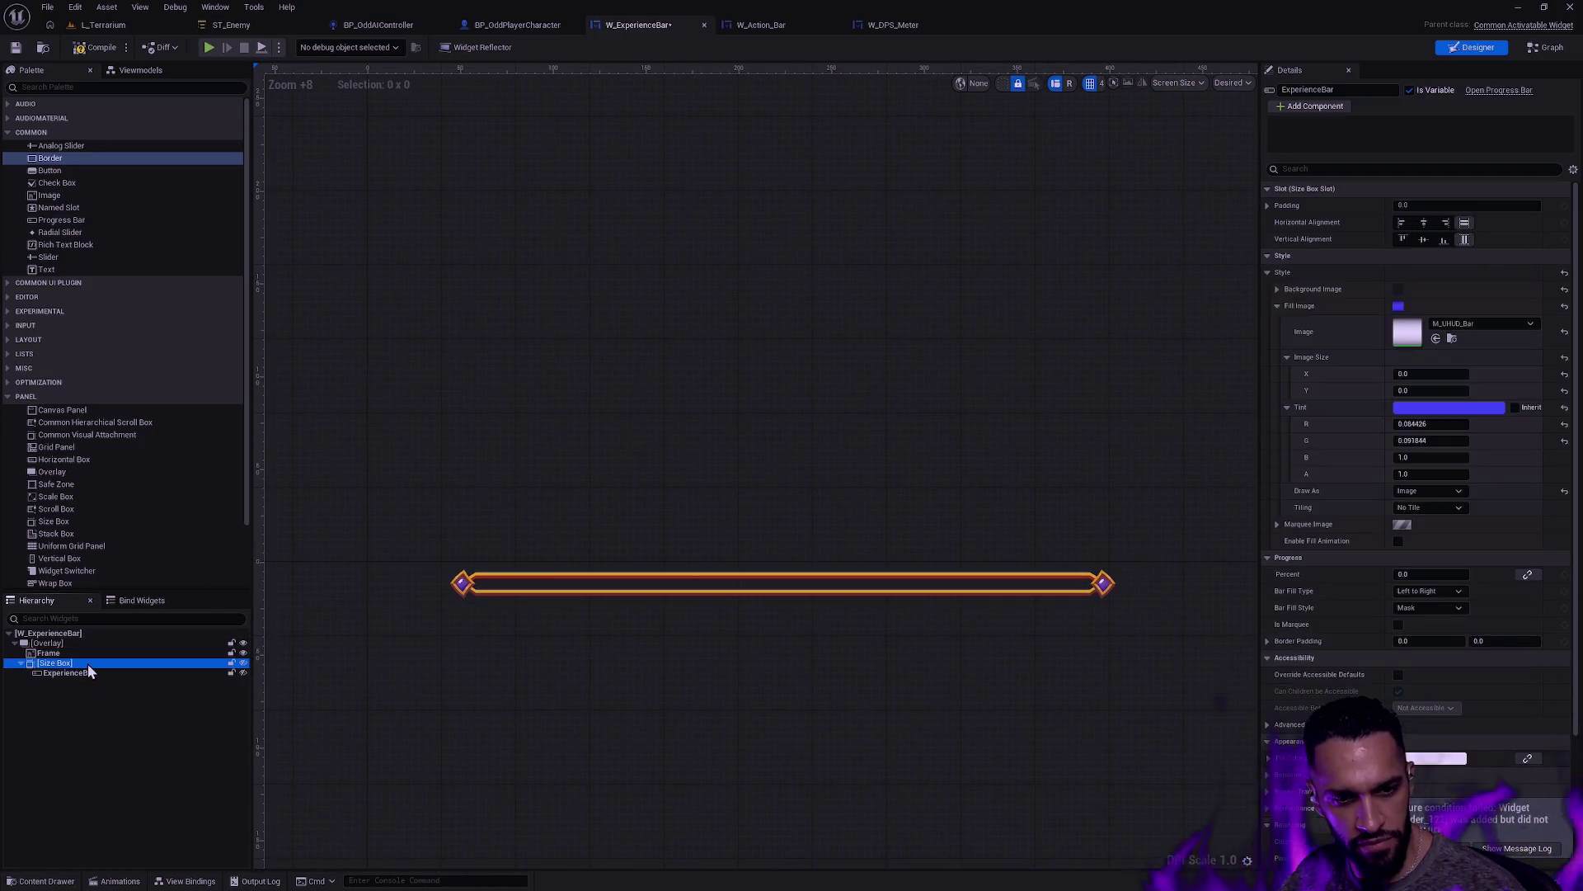
{"action": "left_click", "coordinate": [1200, 528]}
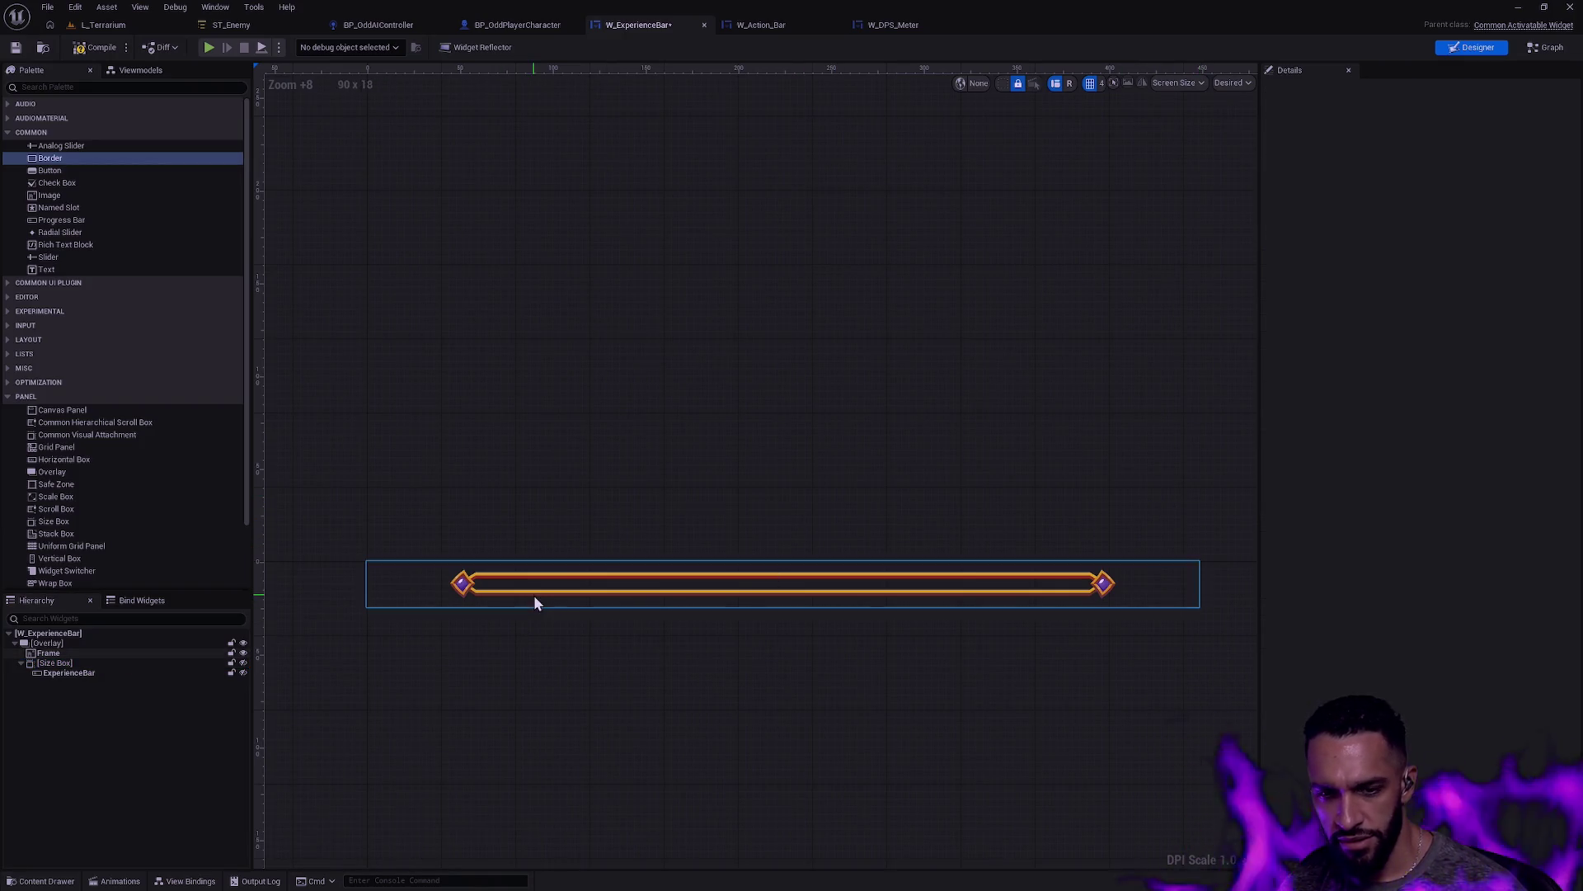
{"action": "left_click", "coordinate": [124, 671]}
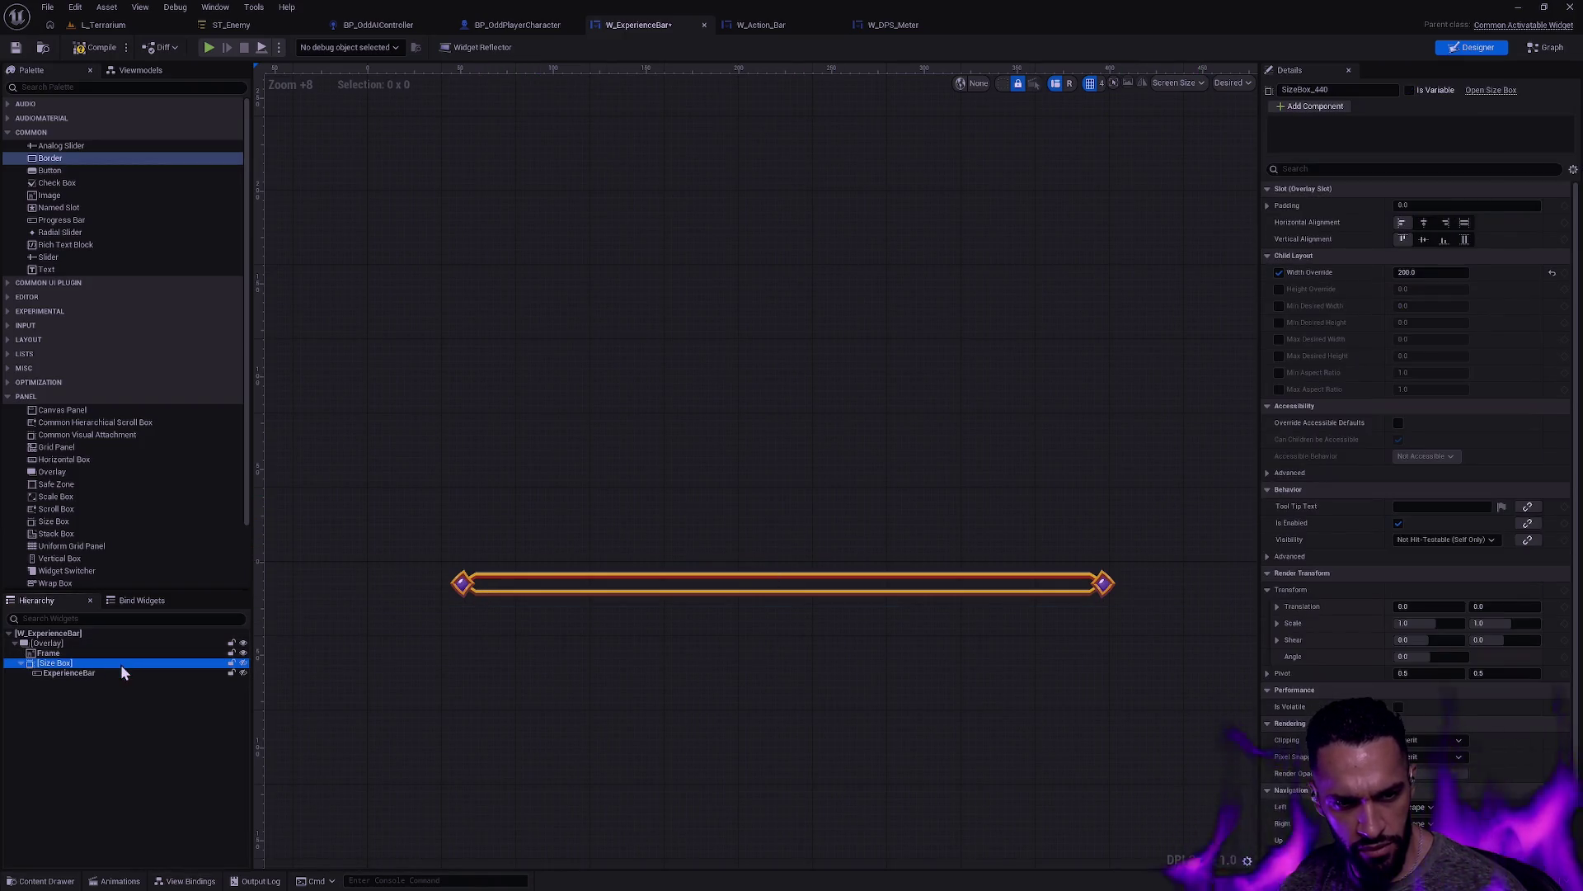
{"action": "left_click", "coordinate": [744, 657]}
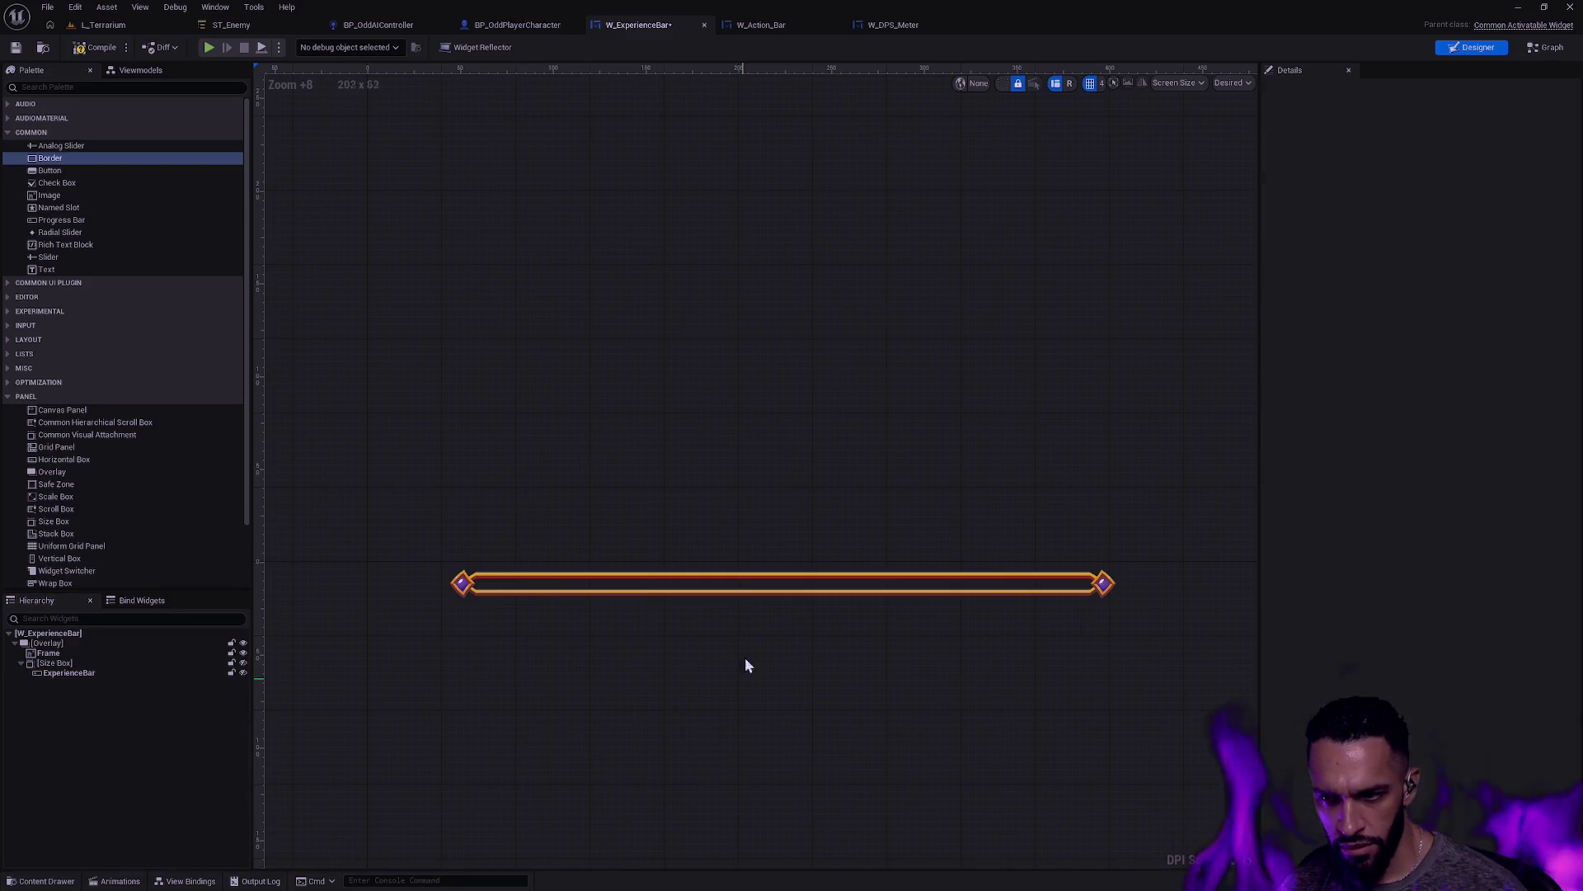
{"action": "scroll", "coordinate": [714, 693], "scroll_direction": "down", "scroll_amount": 5}
{"action": "left_click", "coordinate": [87, 673]}
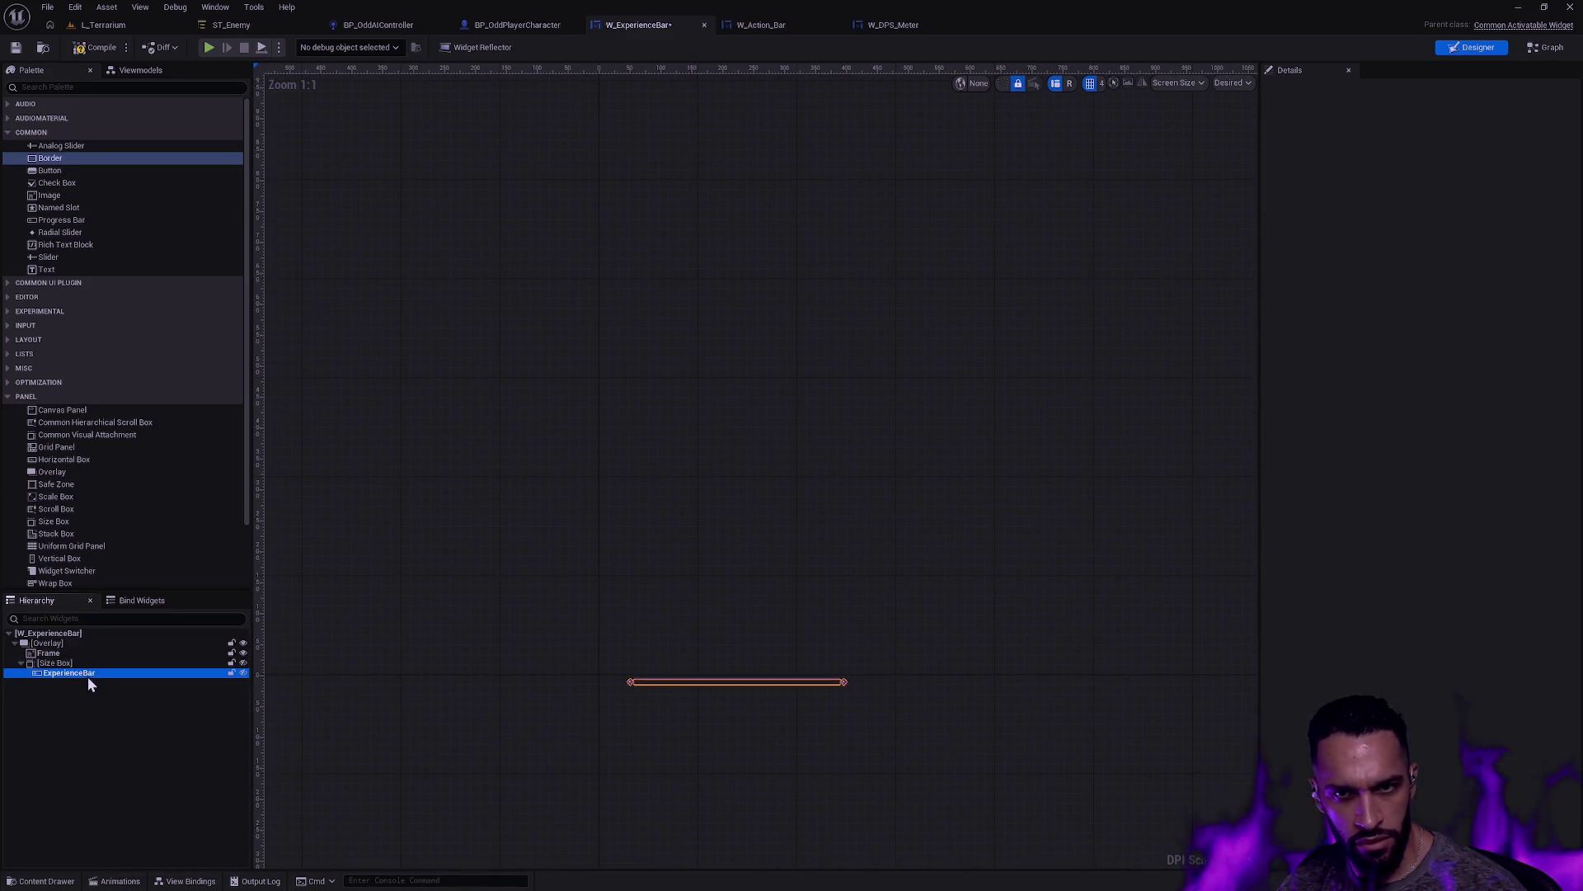
{"action": "scroll", "coordinate": [685, 470], "scroll_direction": "down", "scroll_amount": 9}
{"action": "scroll", "coordinate": [674, 480], "scroll_direction": "up", "scroll_amount": 9}
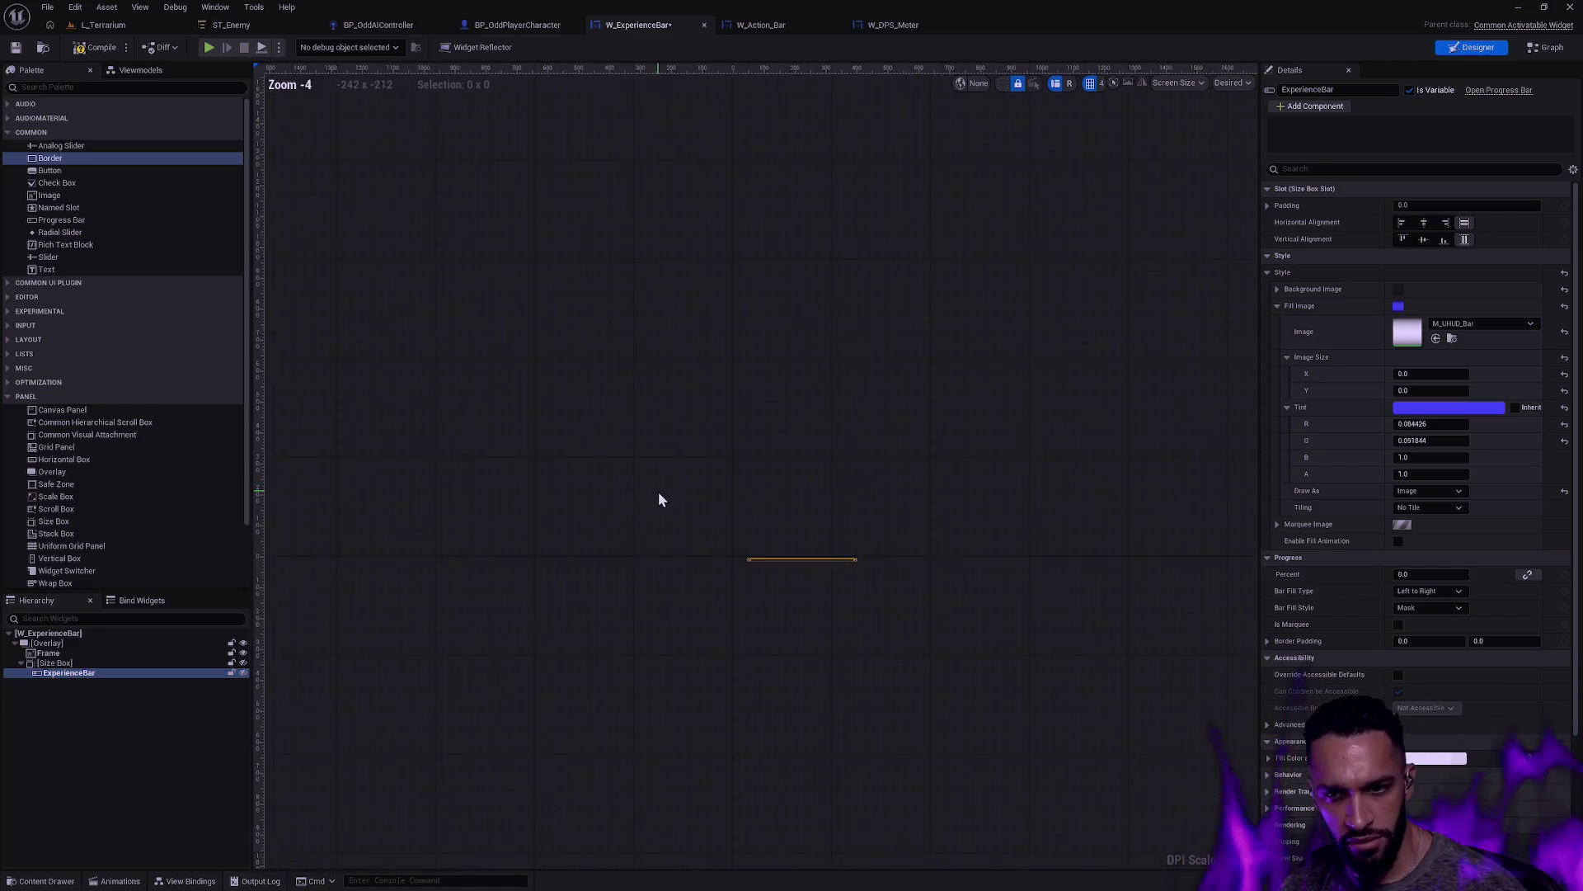
{"action": "left_click", "coordinate": [135, 662]}
{"action": "scroll", "coordinate": [759, 646], "scroll_direction": "up", "scroll_amount": 5}
{"action": "scroll", "coordinate": [758, 647], "scroll_direction": "up", "scroll_amount": 3}
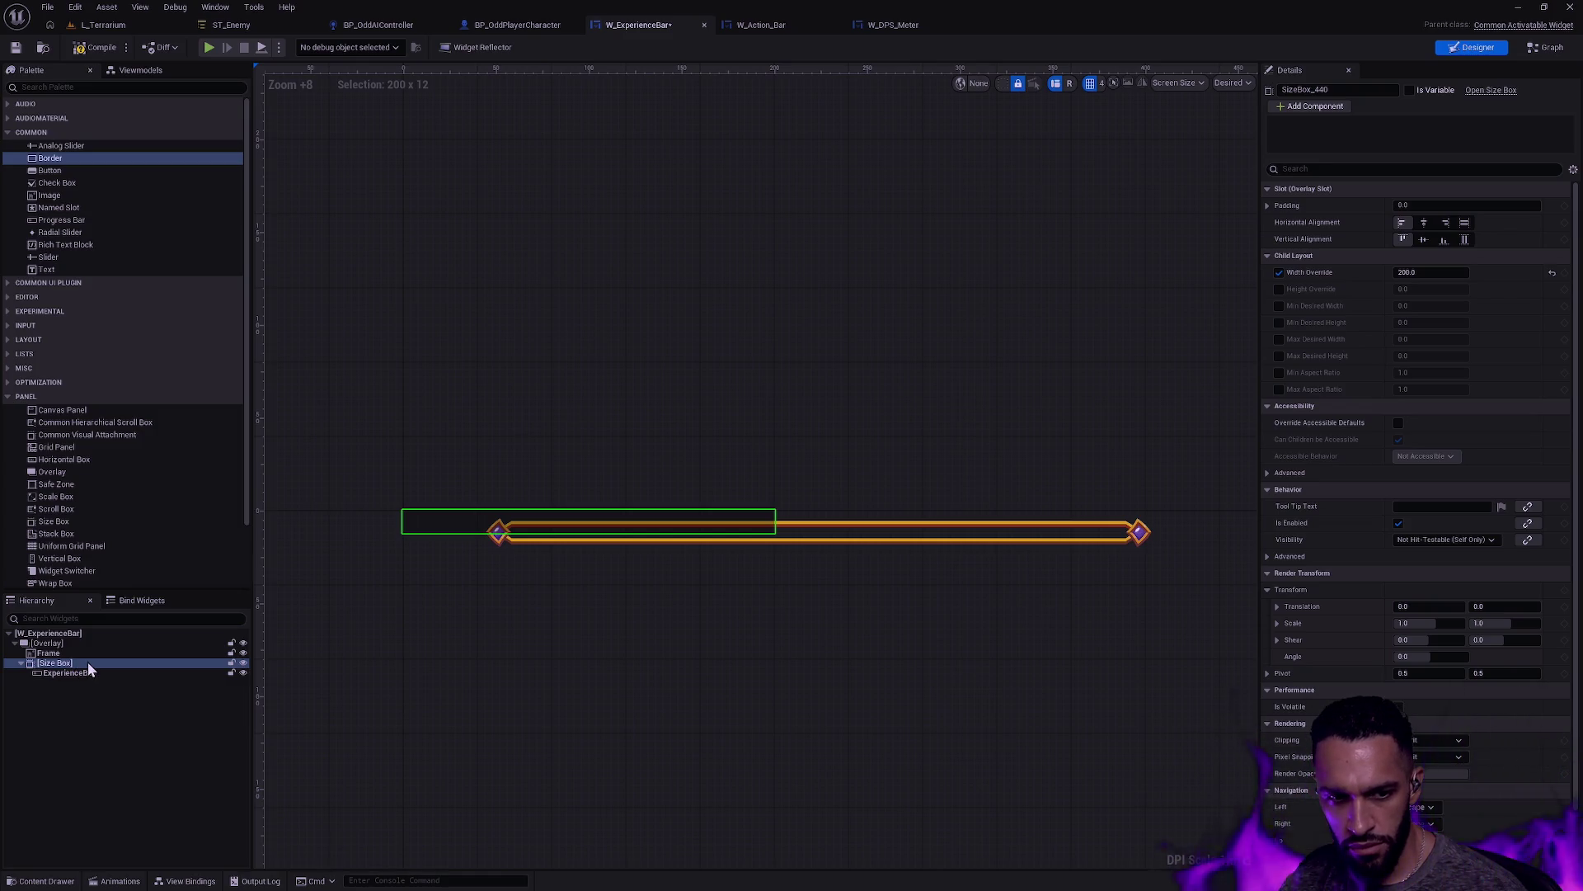
Step: Move ExperienceBar out of the Size Box into the Overlay and delete the empty Size Box
{"action": "left_click", "coordinate": [70, 673]}
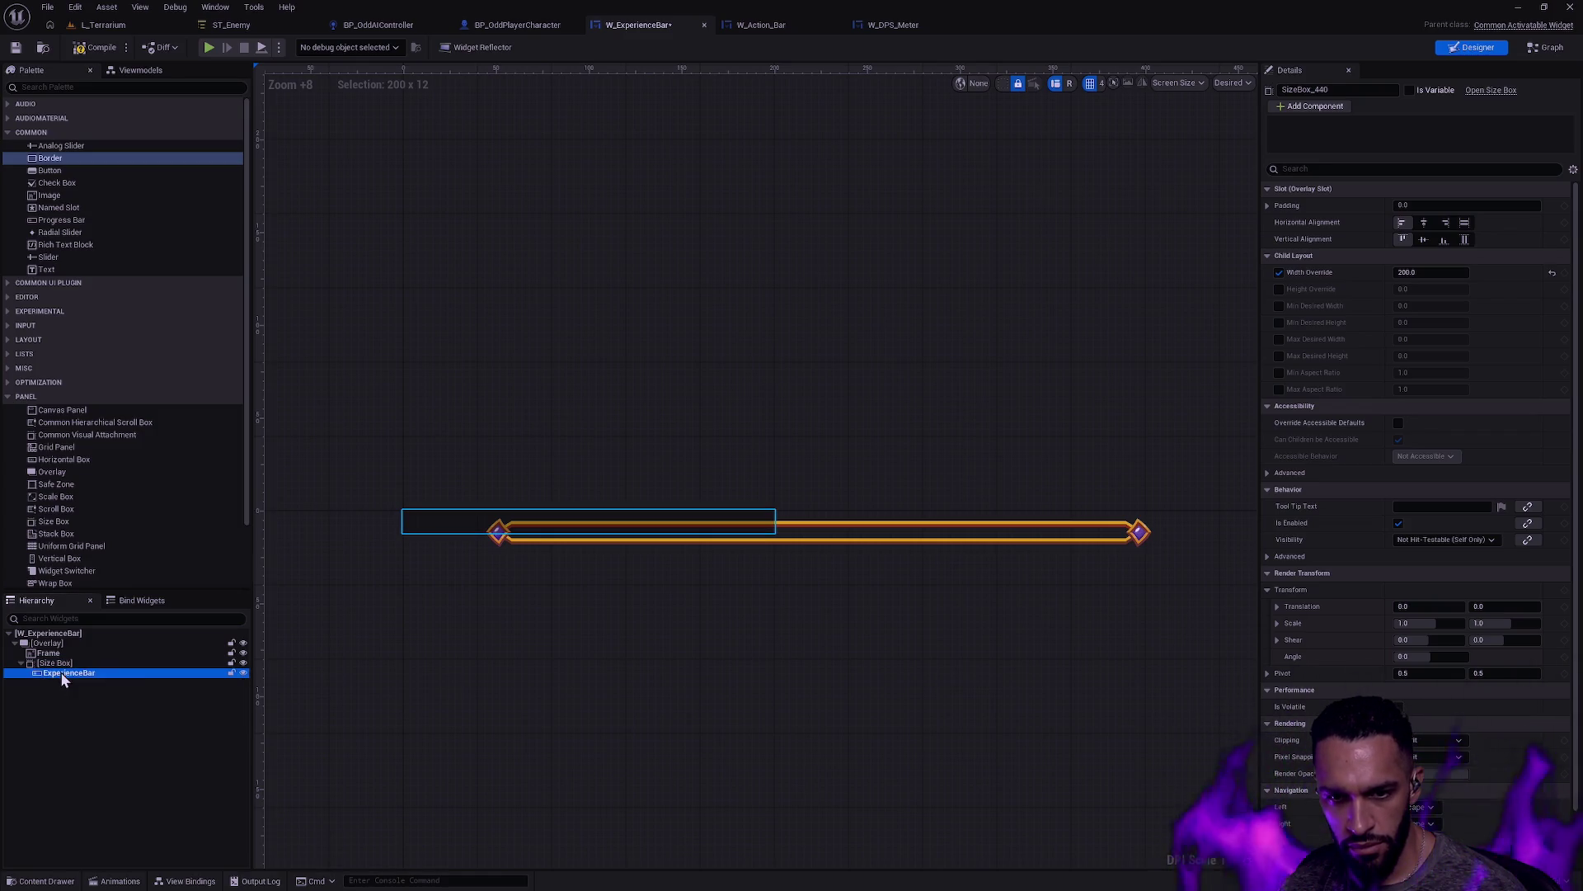
{"action": "left_click_drag", "start_coordinate": [70, 676], "coordinate": [71, 660]}
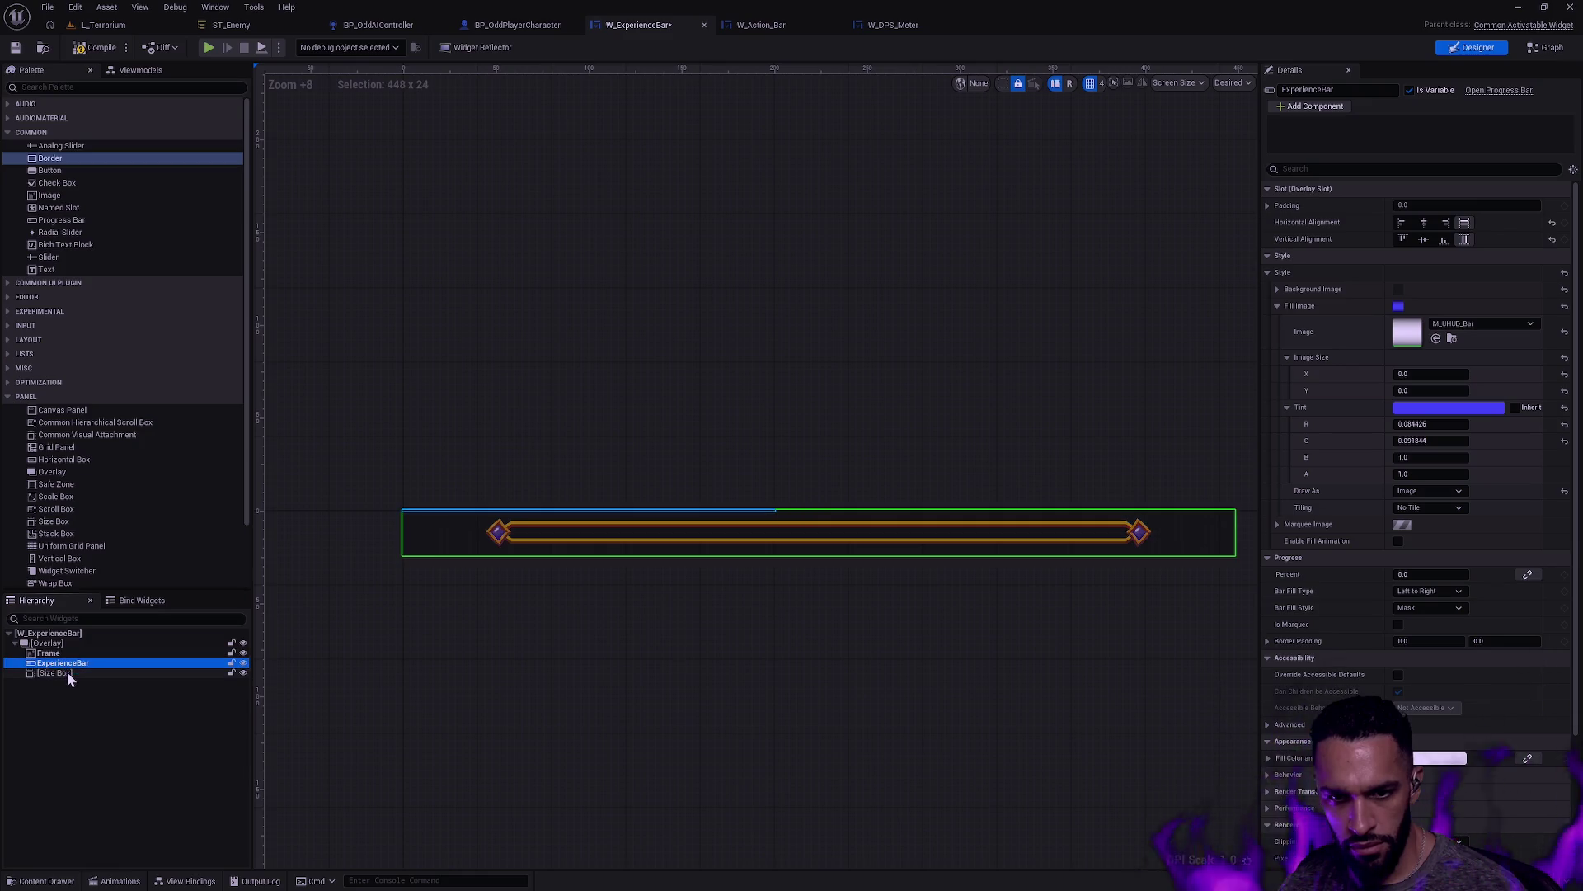
{"action": "left_click", "coordinate": [133, 674]}
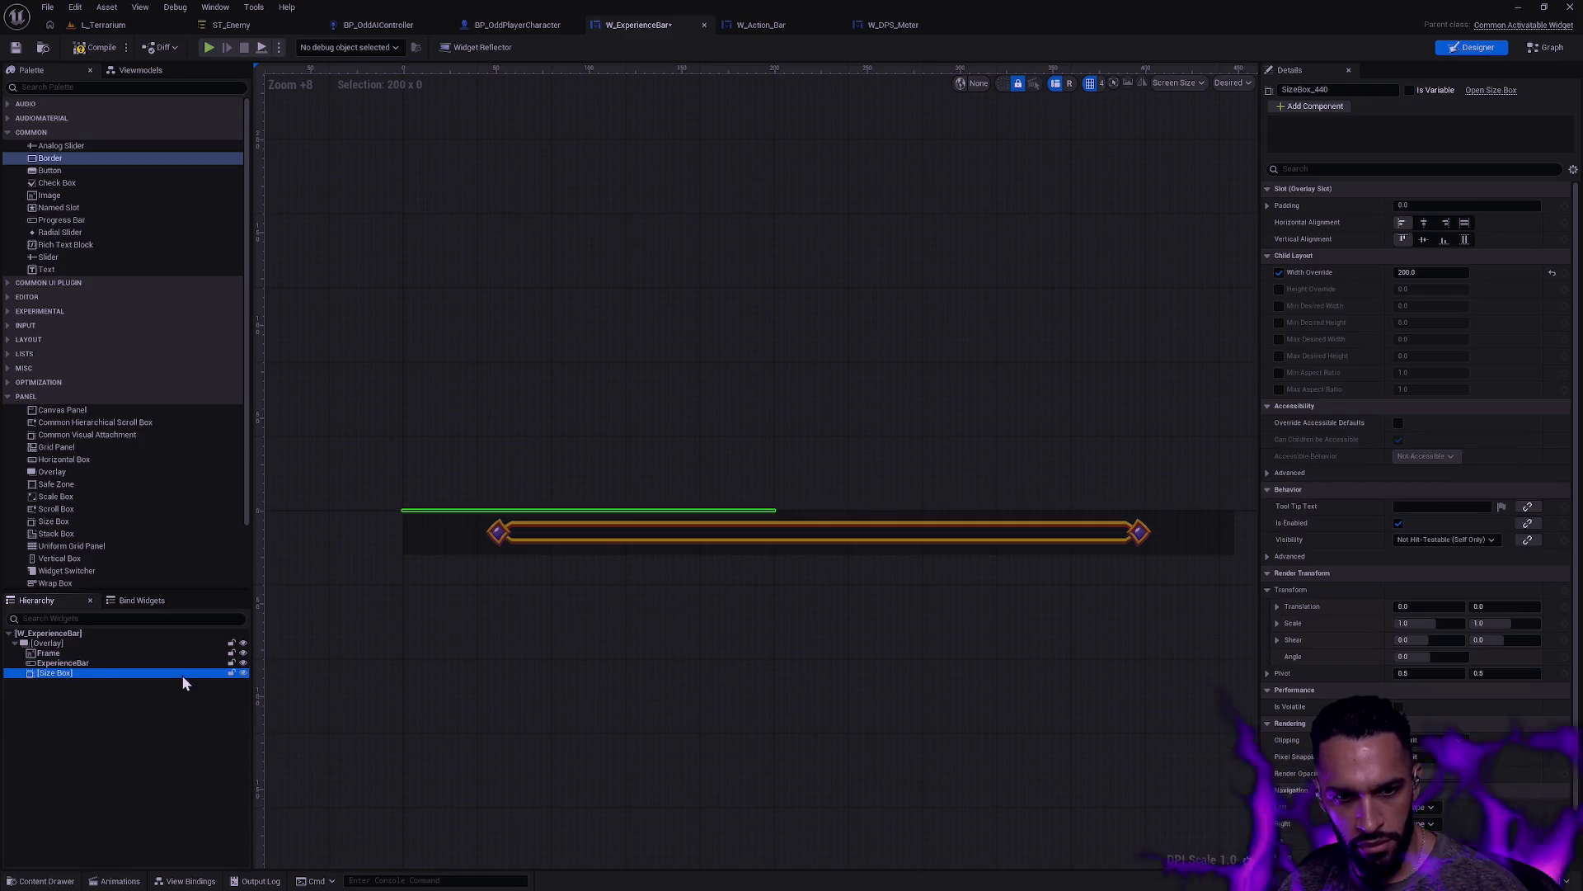
{"action": "key", "text": "Delete"}
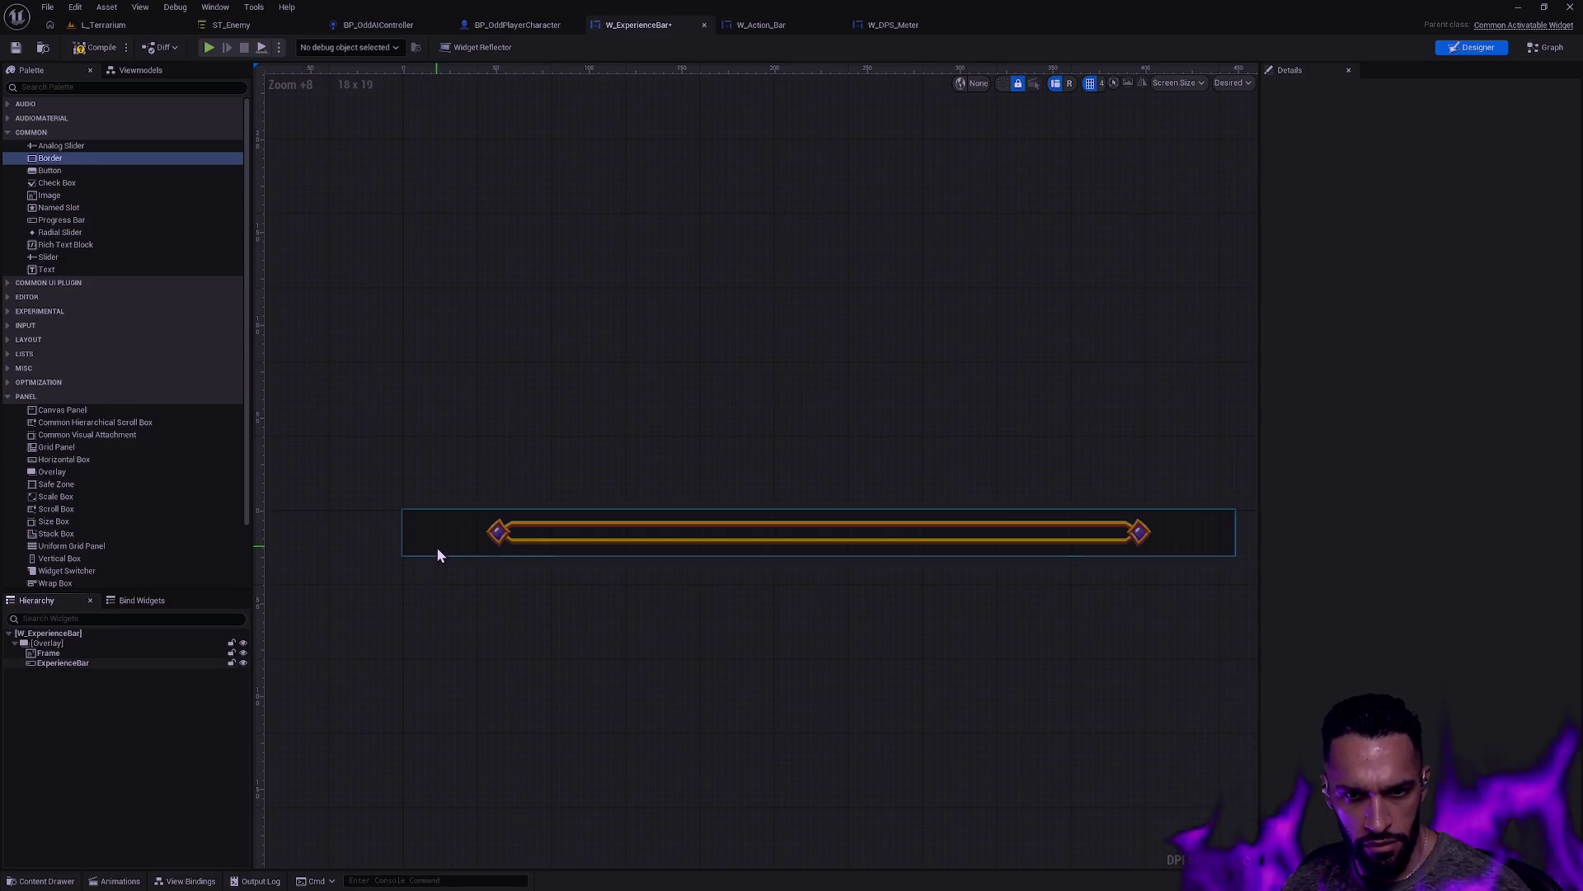
{"action": "left_click", "coordinate": [438, 549]}
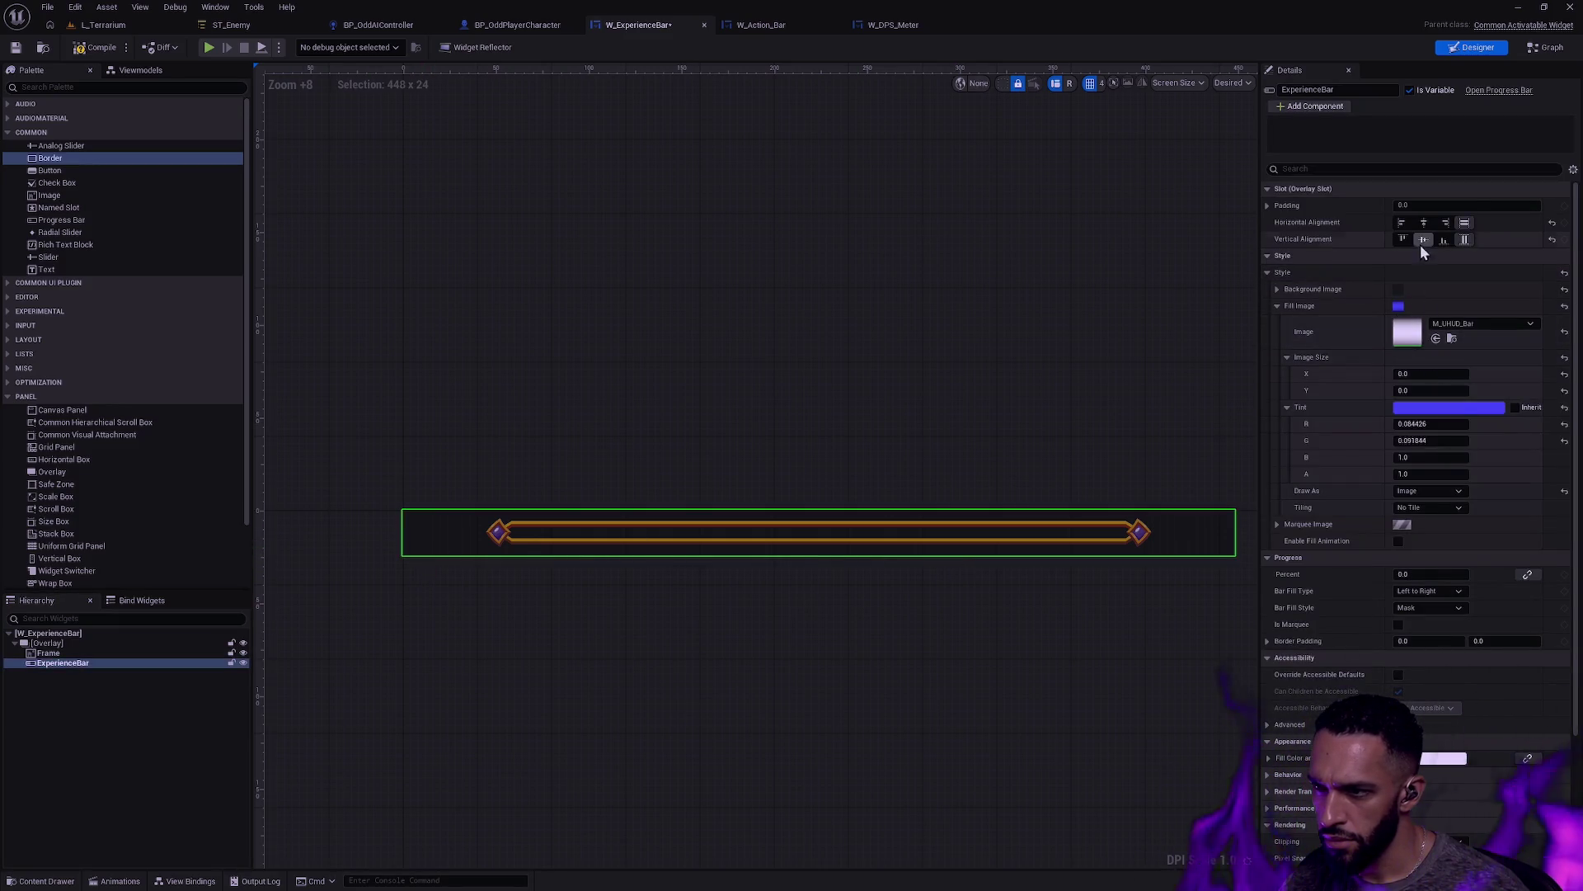
Step: Expand the ExperienceBar's slot padding and try left values from 100 down to 60
{"action": "left_click", "coordinate": [1427, 206]}
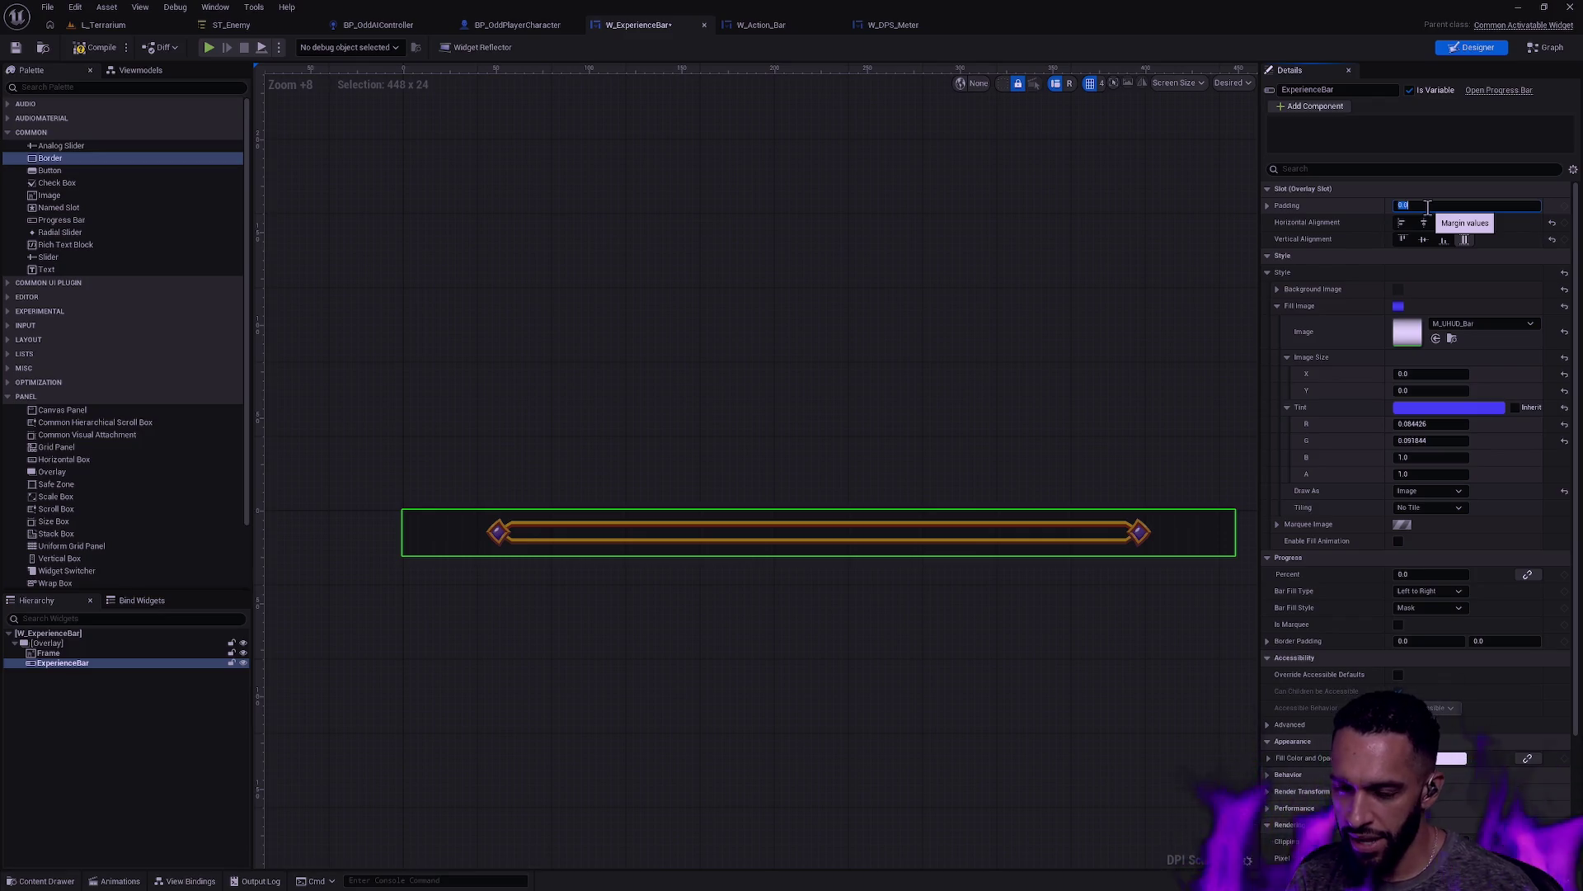
{"action": "left_click", "coordinate": [1268, 205]}
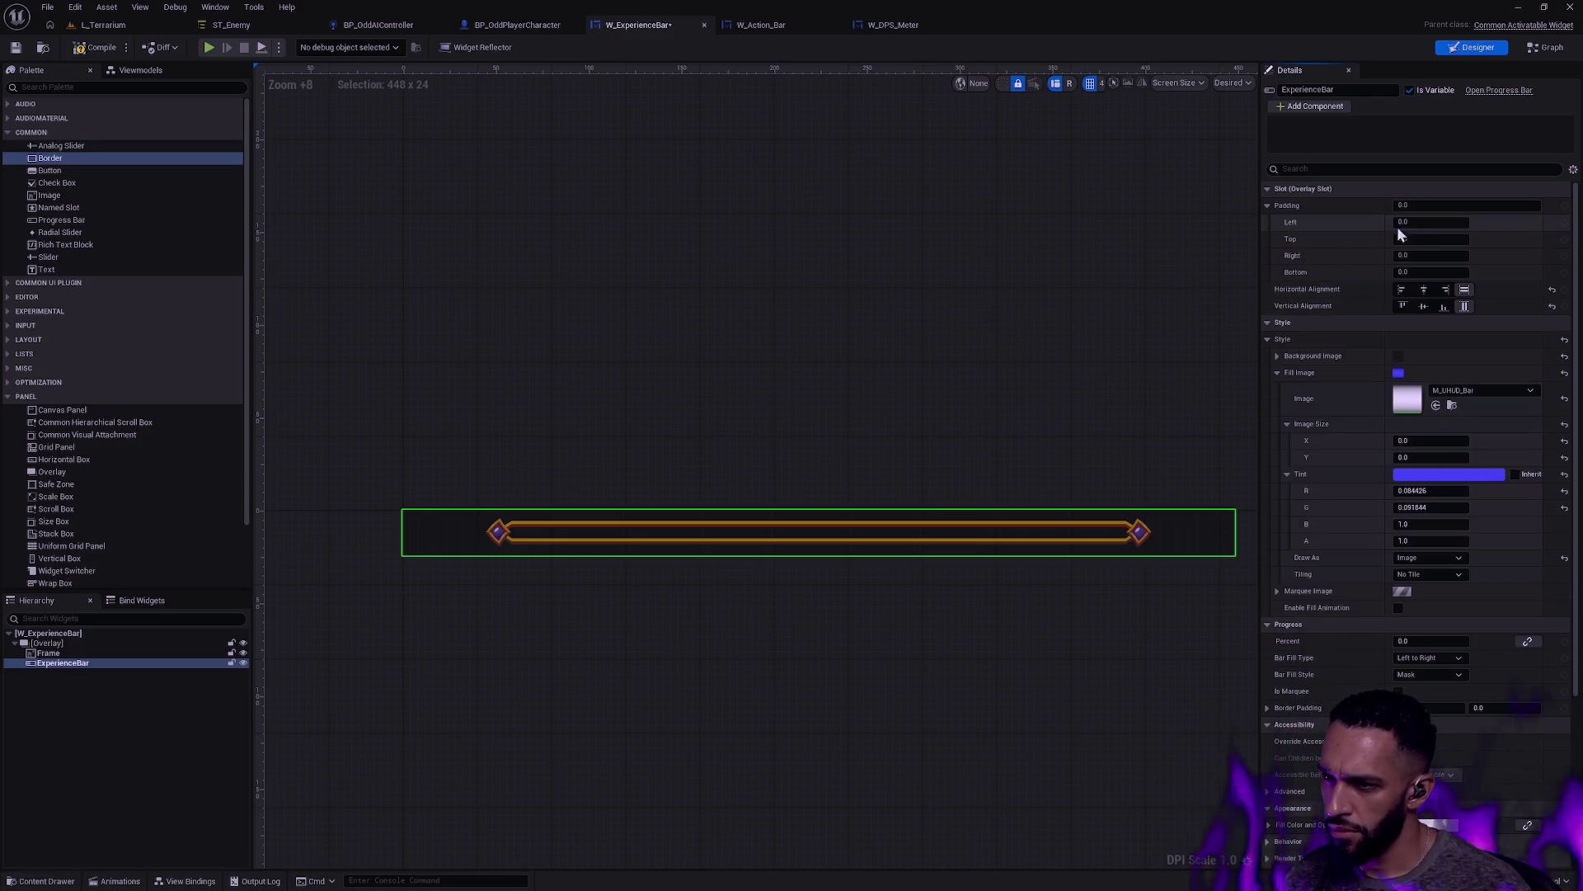
{"action": "left_click", "coordinate": [1449, 222]}
{"action": "type", "text": "100"}
{"action": "key", "text": "Return"}
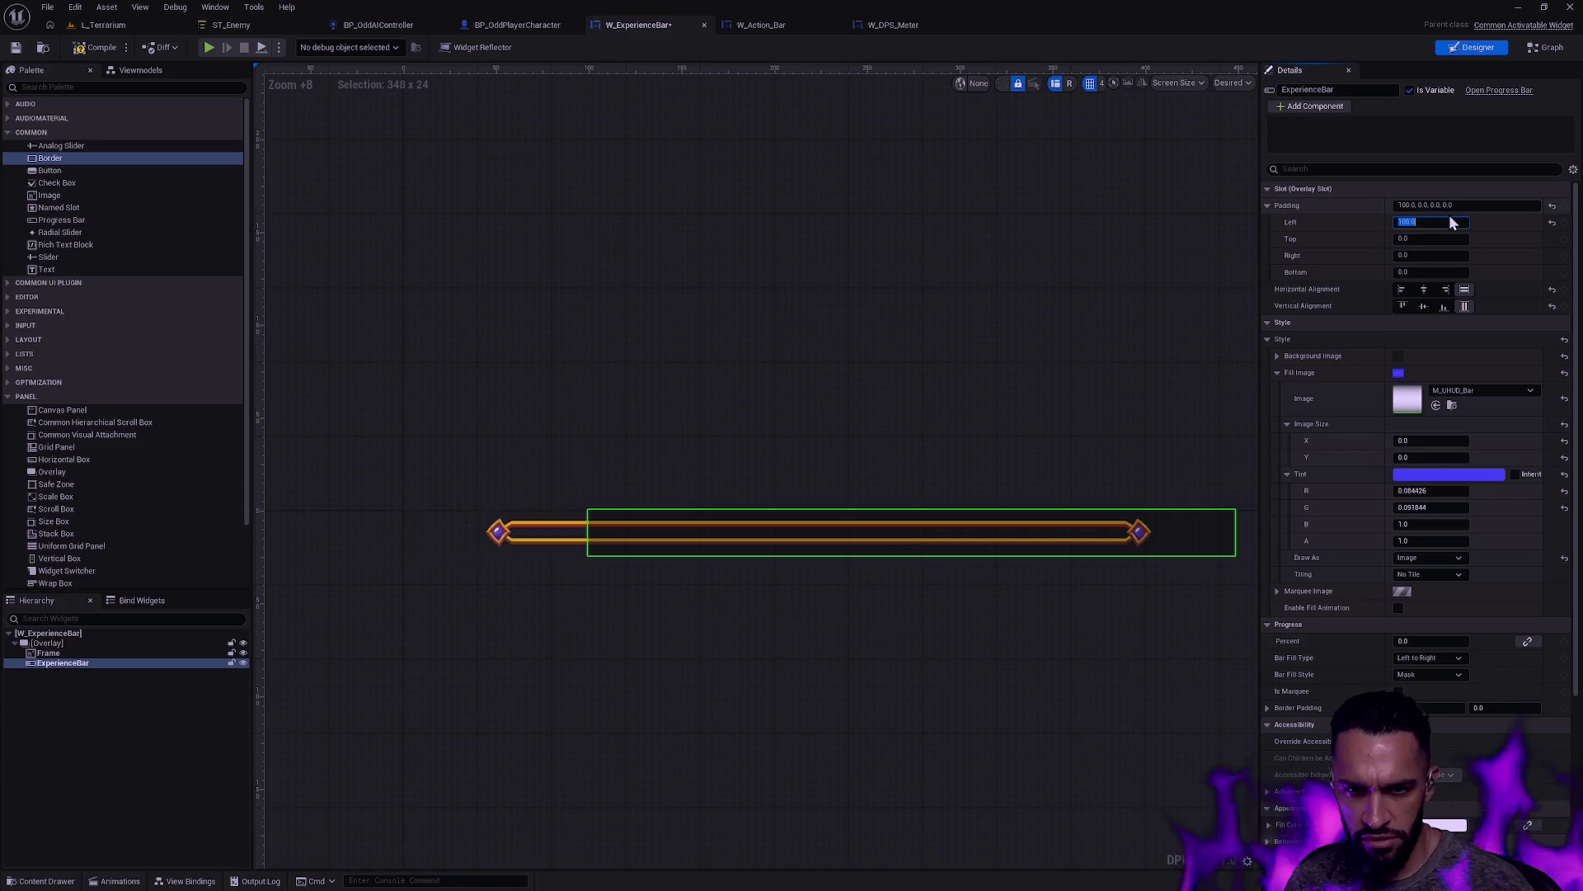
{"action": "type", "text": "50"}
{"action": "key", "text": "Return"}
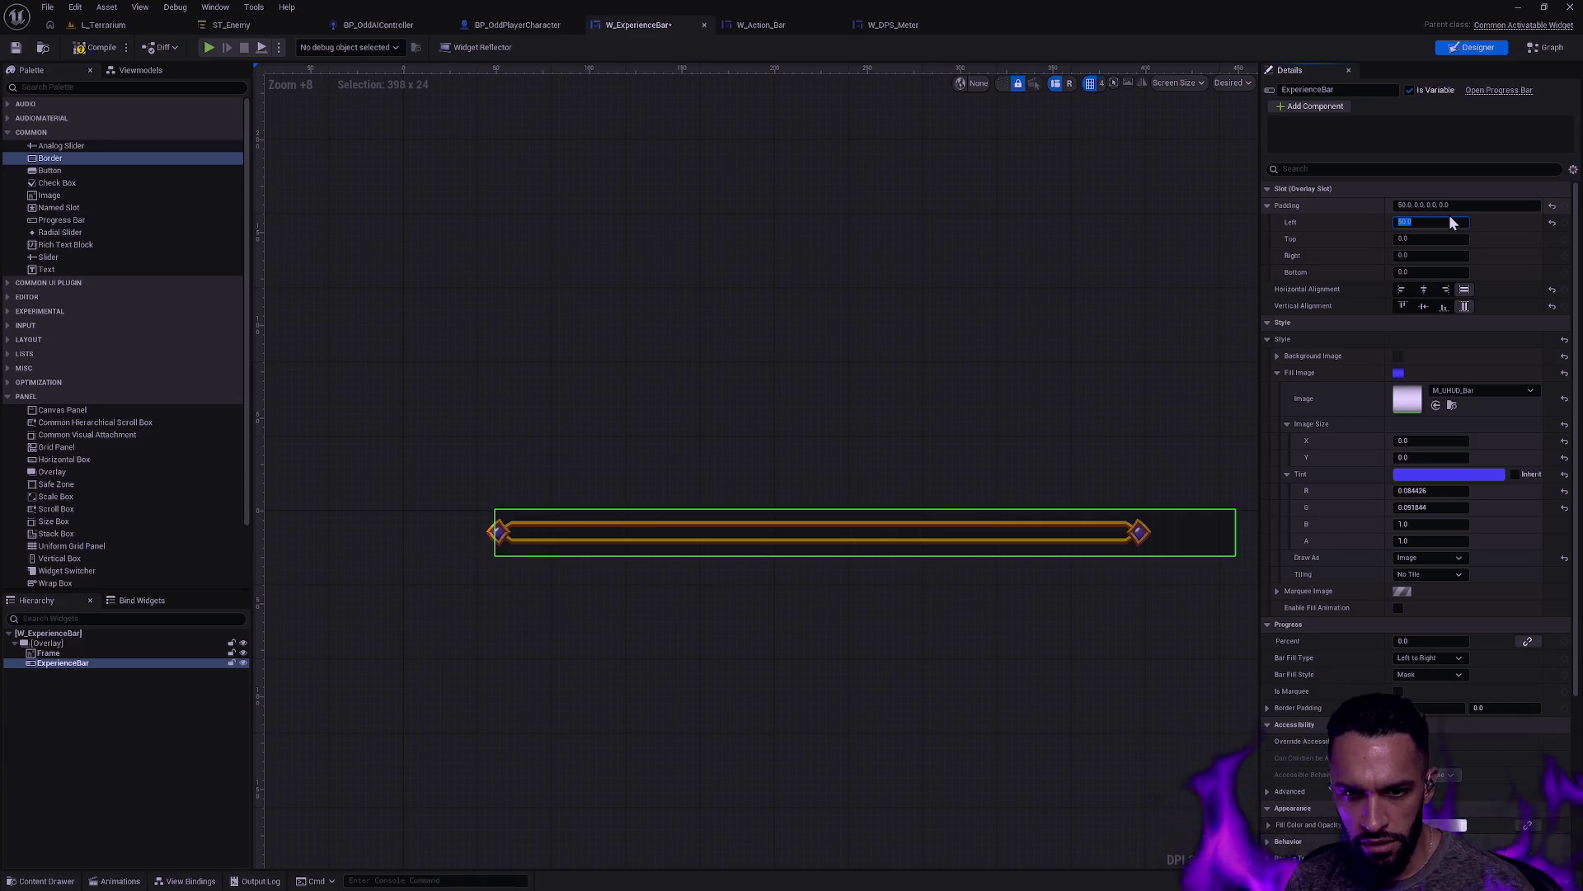
{"action": "key", "text": "Return"}
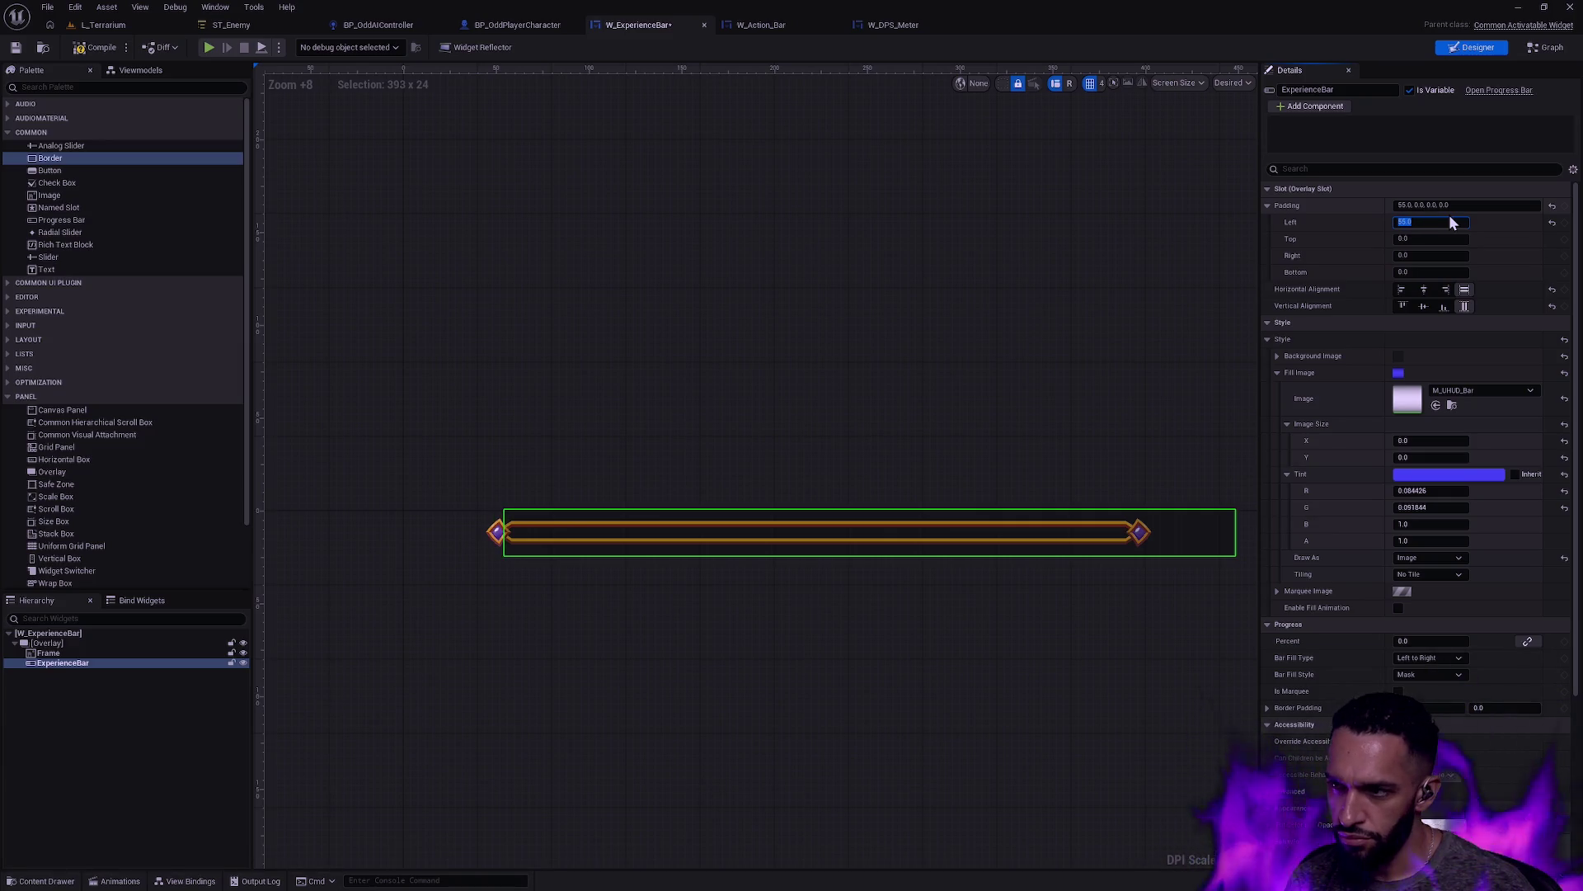
{"action": "type", "text": "0"}
{"action": "key", "text": "Return"}
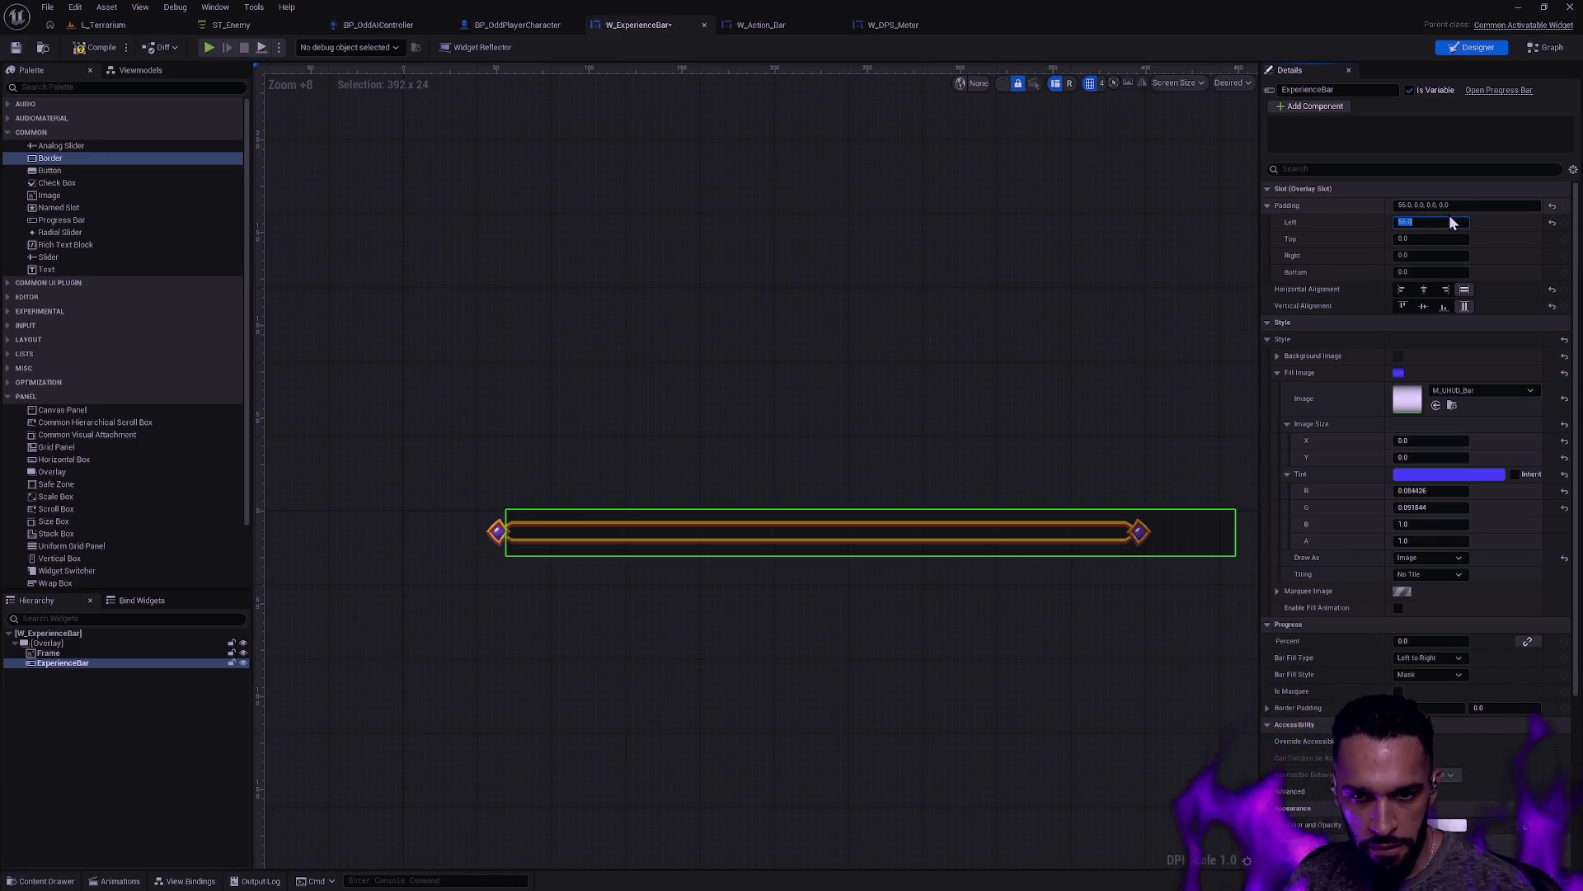
{"action": "scroll", "coordinate": [528, 521], "scroll_direction": "up", "scroll_amount": 5}
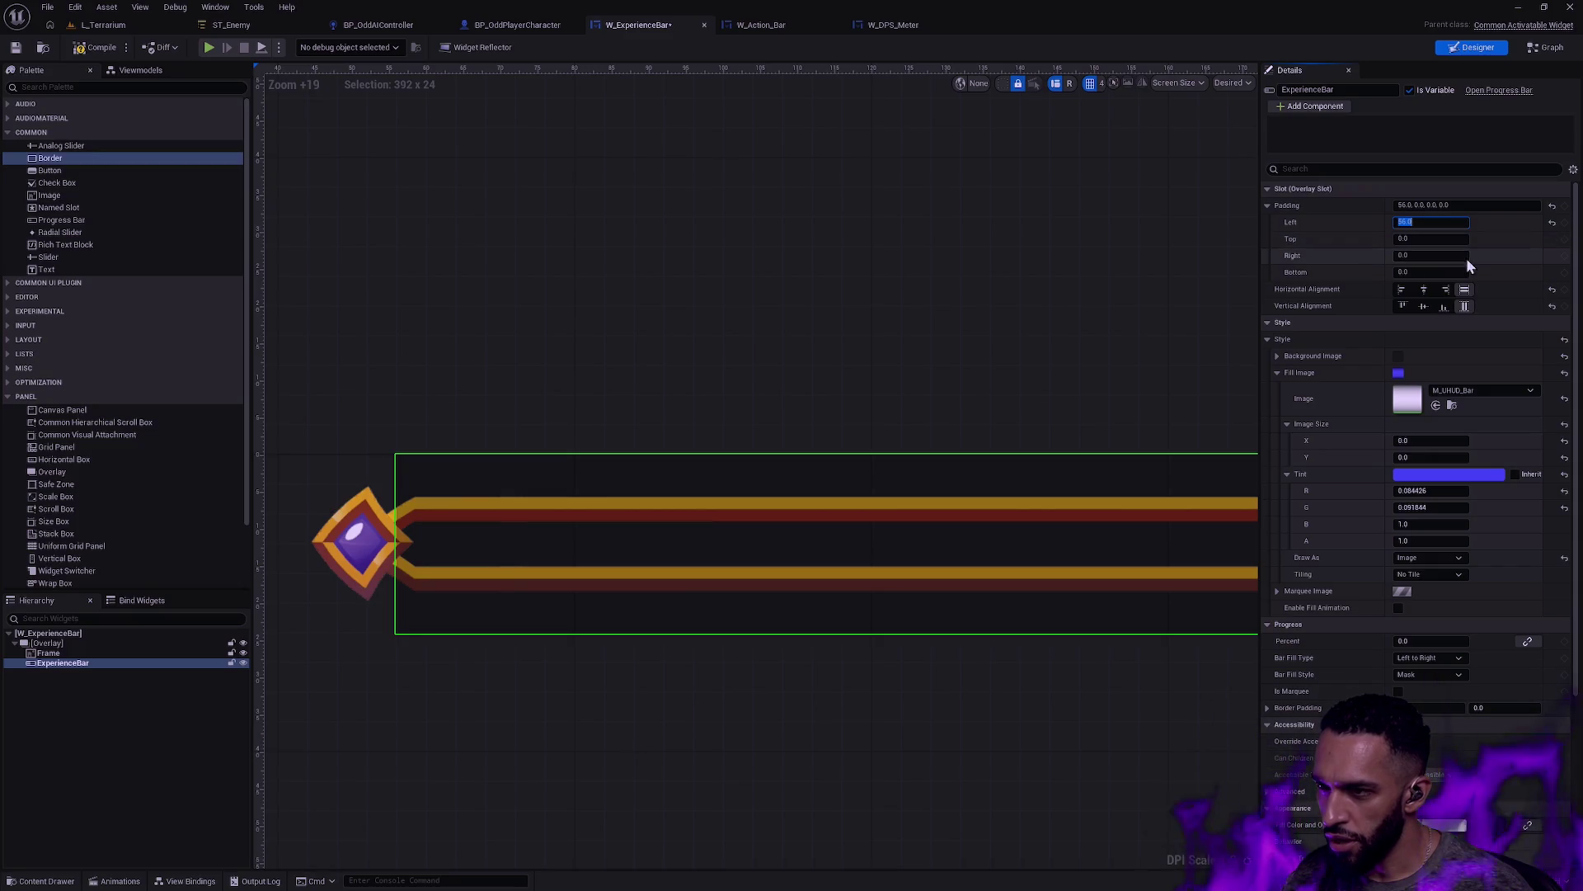
Step: Set the ExperienceBar's top padding to 8
{"action": "left_click", "coordinate": [1435, 239]}
{"action": "type", "text": "10"}
{"action": "key", "text": "Return"}
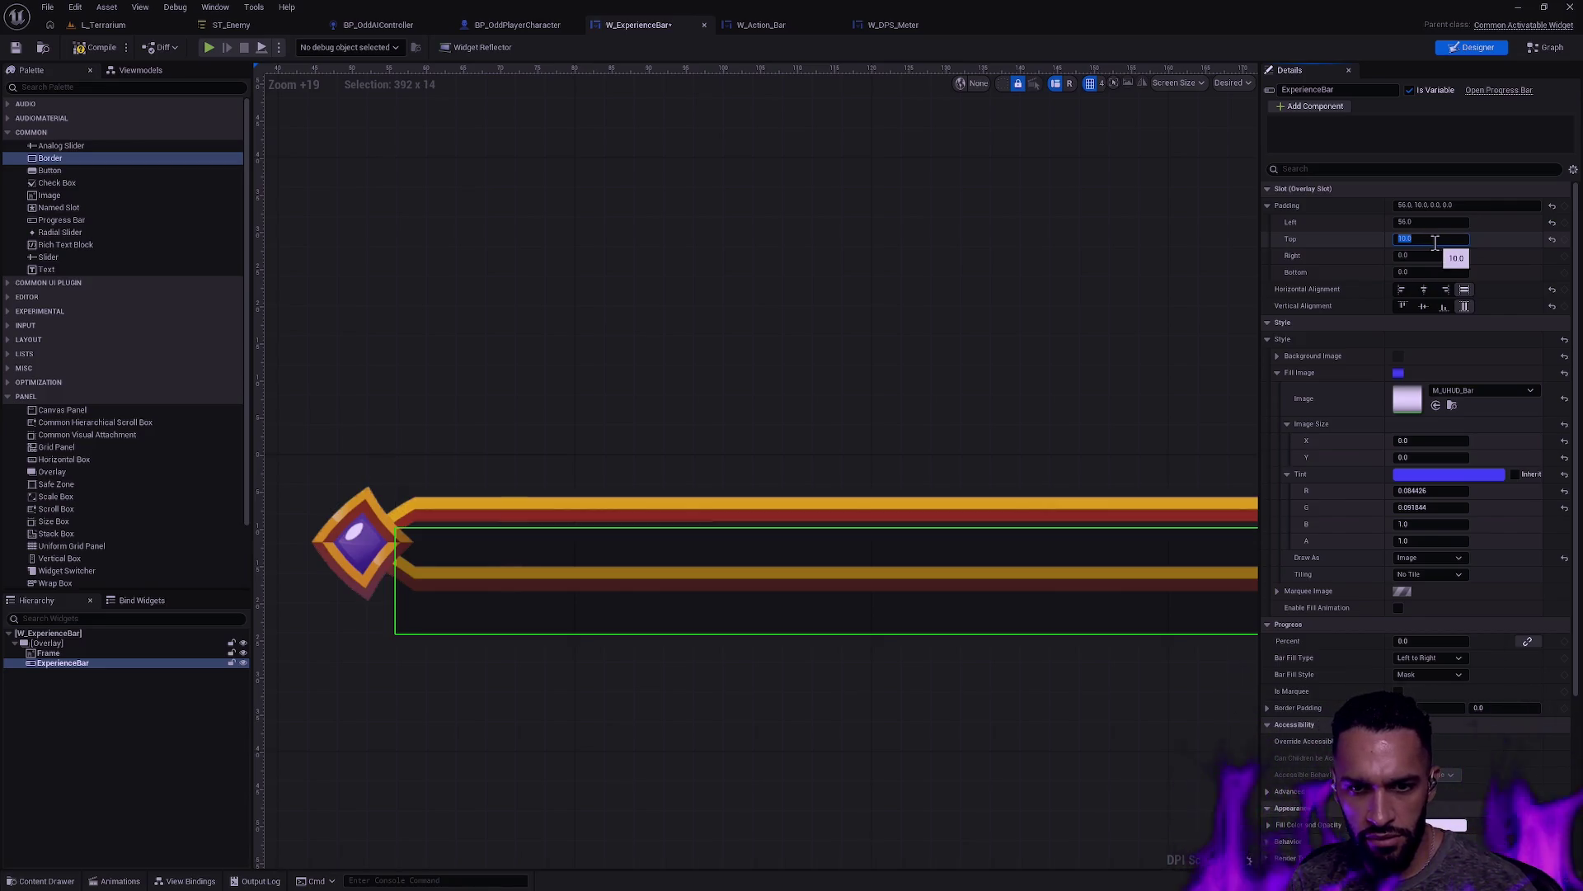
{"action": "type", "text": "8"}
{"action": "key", "text": "Return"}
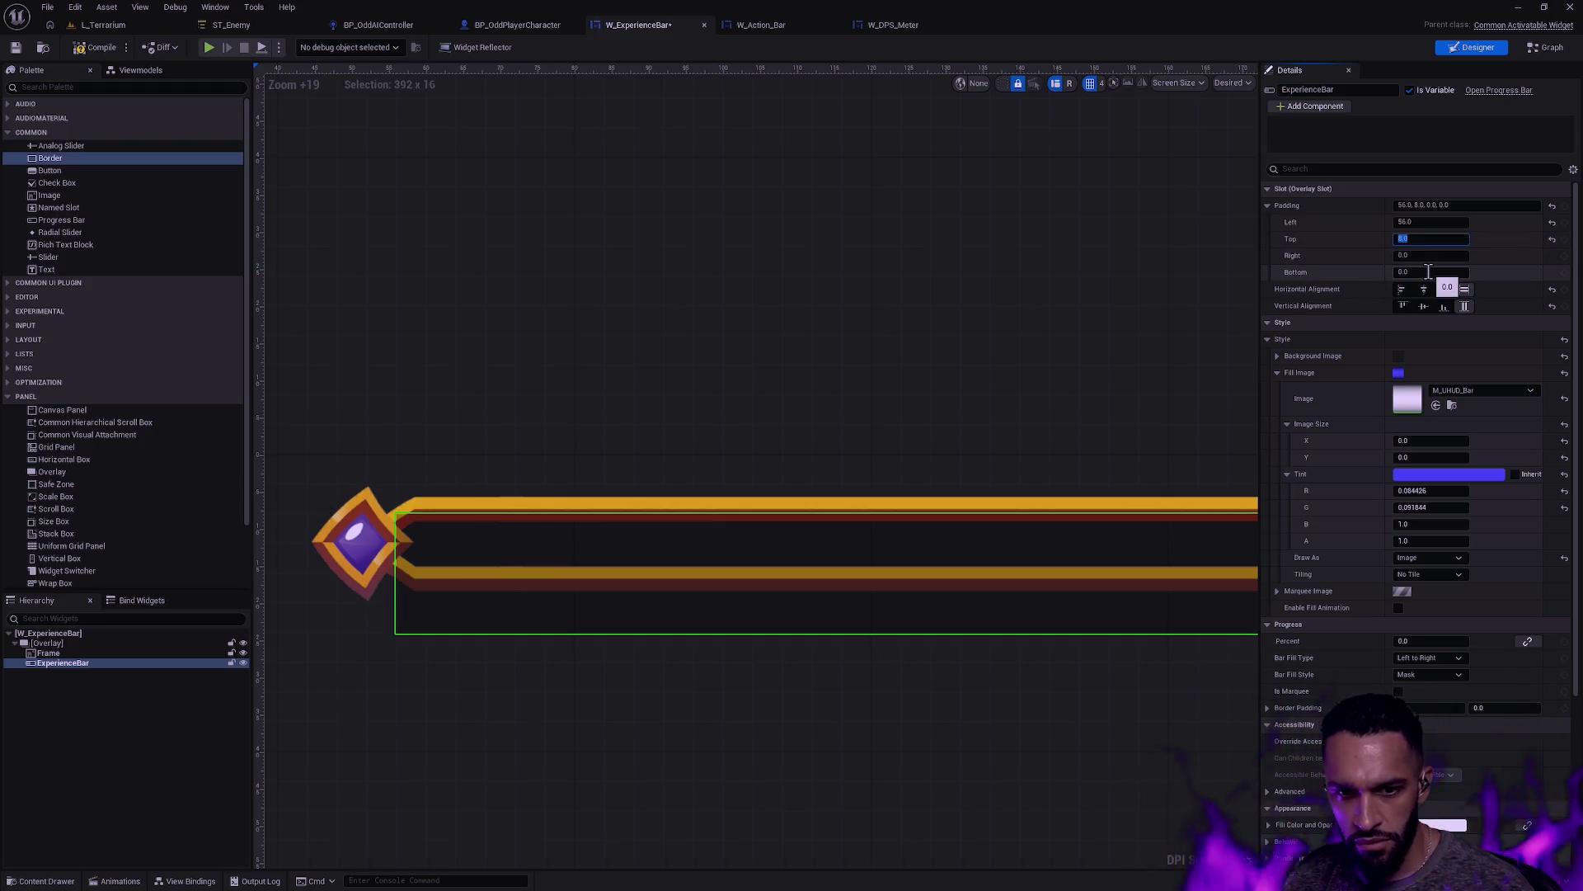
Step: Set left padding to 56 and bottom padding to 14, keeping Fill Vertically alignment
{"action": "left_click", "coordinate": [1439, 223]}
{"action": "type", "text": "57"}
{"action": "key", "text": "Return"}
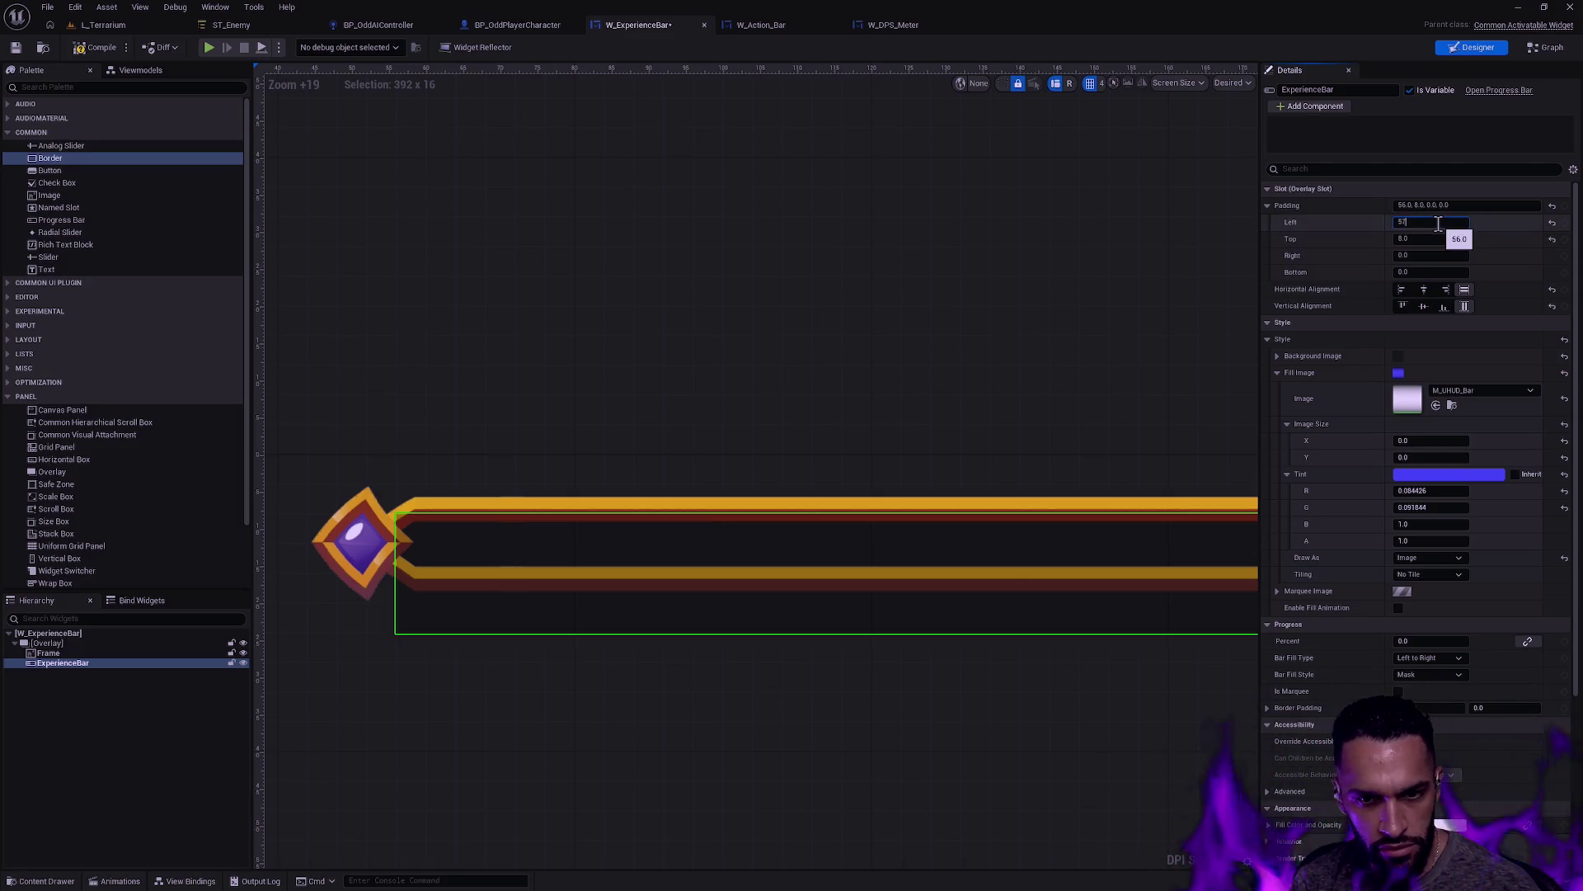
{"action": "type", "text": "56"}
{"action": "key", "text": "Return"}
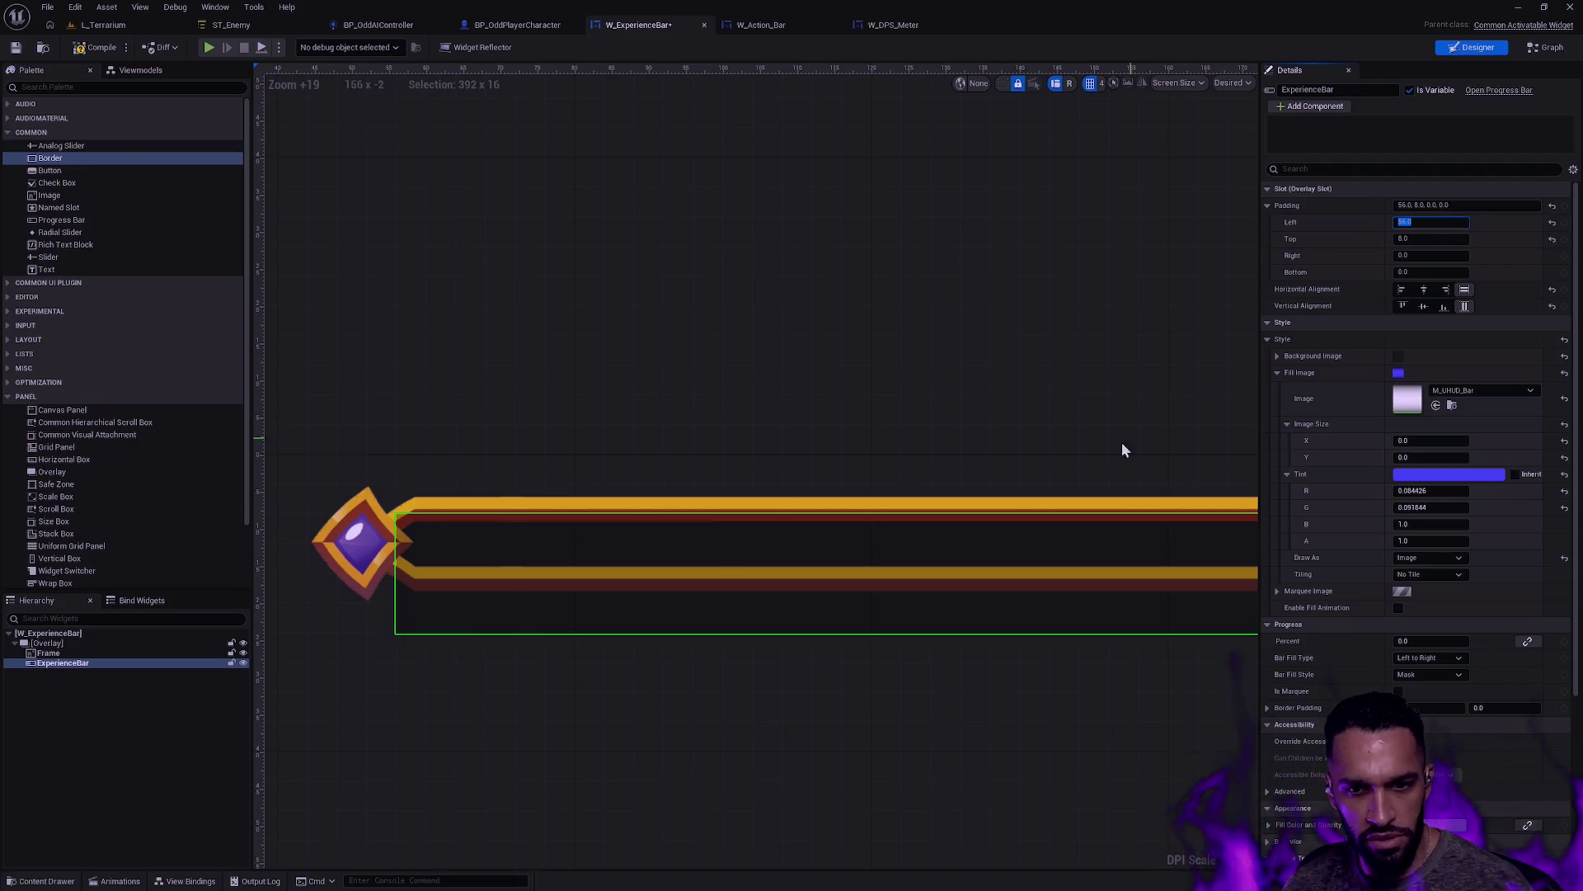
{"action": "key", "text": "Escape"}
{"action": "left_click", "coordinate": [1437, 271]}
{"action": "type", "text": "8"}
{"action": "key", "text": "Return"}
{"action": "type", "text": "12"}
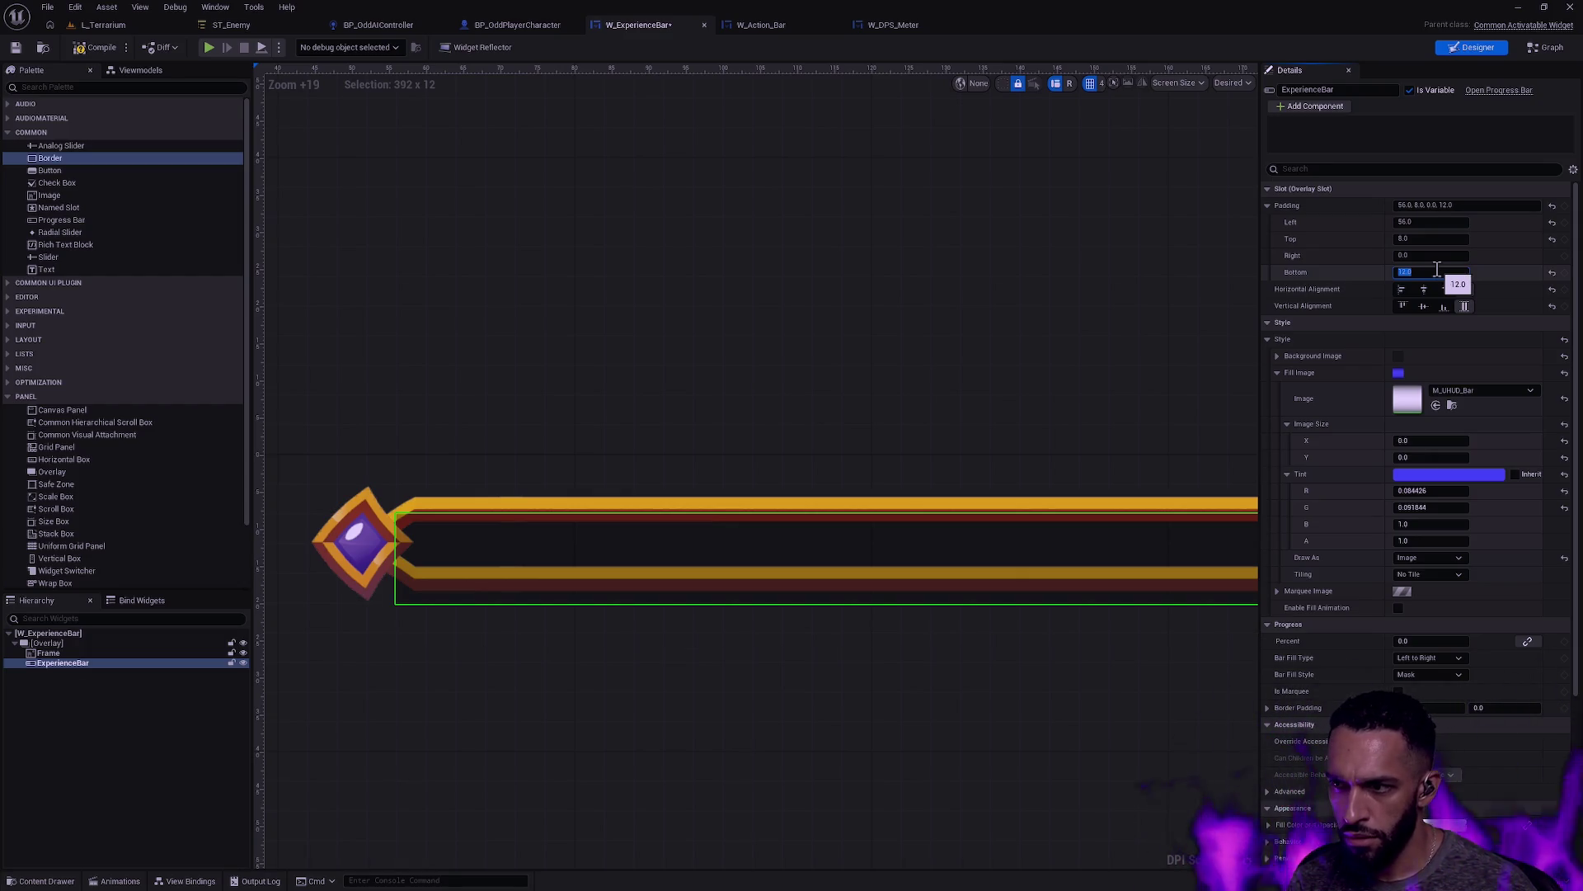
{"action": "type", "text": "4"}
{"action": "key", "text": "Return"}
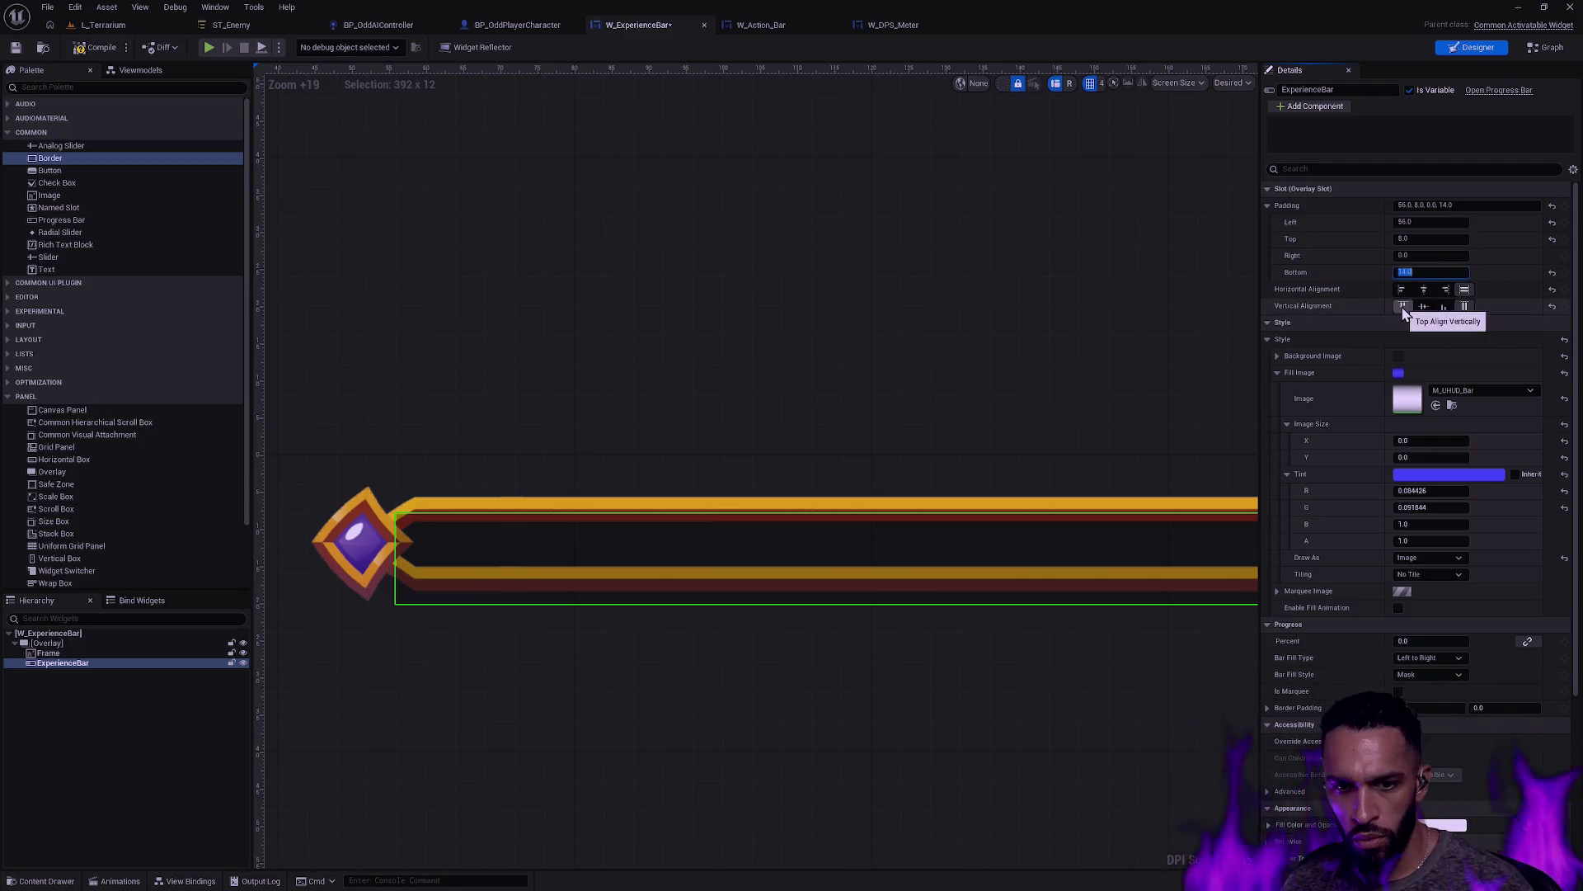
{"action": "left_click", "coordinate": [1467, 306]}
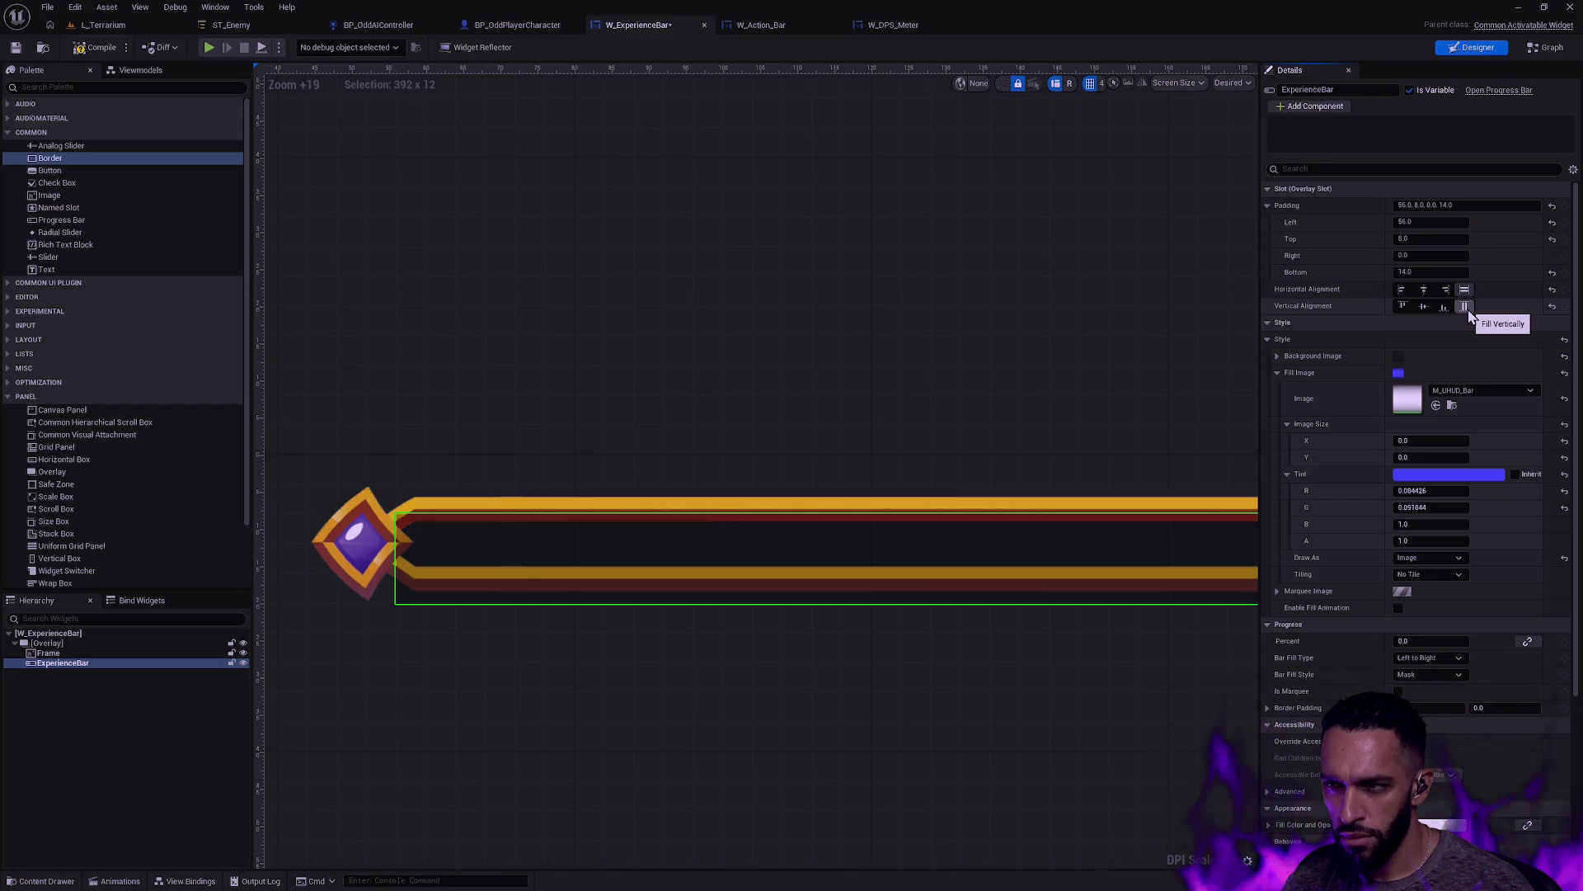
Step: Set the ExperienceBar's right padding to 56
{"action": "scroll", "coordinate": [1014, 508], "scroll_direction": "down", "scroll_amount": 6}
{"action": "mouse_move", "coordinate": [1142, 558]}
{"action": "left_mouse_down"}
{"action": "mouse_move", "coordinate": [589, 580]}
{"action": "mouse_move", "coordinate": [647, 513]}
{"action": "mouse_move", "coordinate": [883, 484]}
{"action": "mouse_move", "coordinate": [1167, 484]}
{"action": "mouse_move", "coordinate": [1006, 462]}
{"action": "left_mouse_up"}
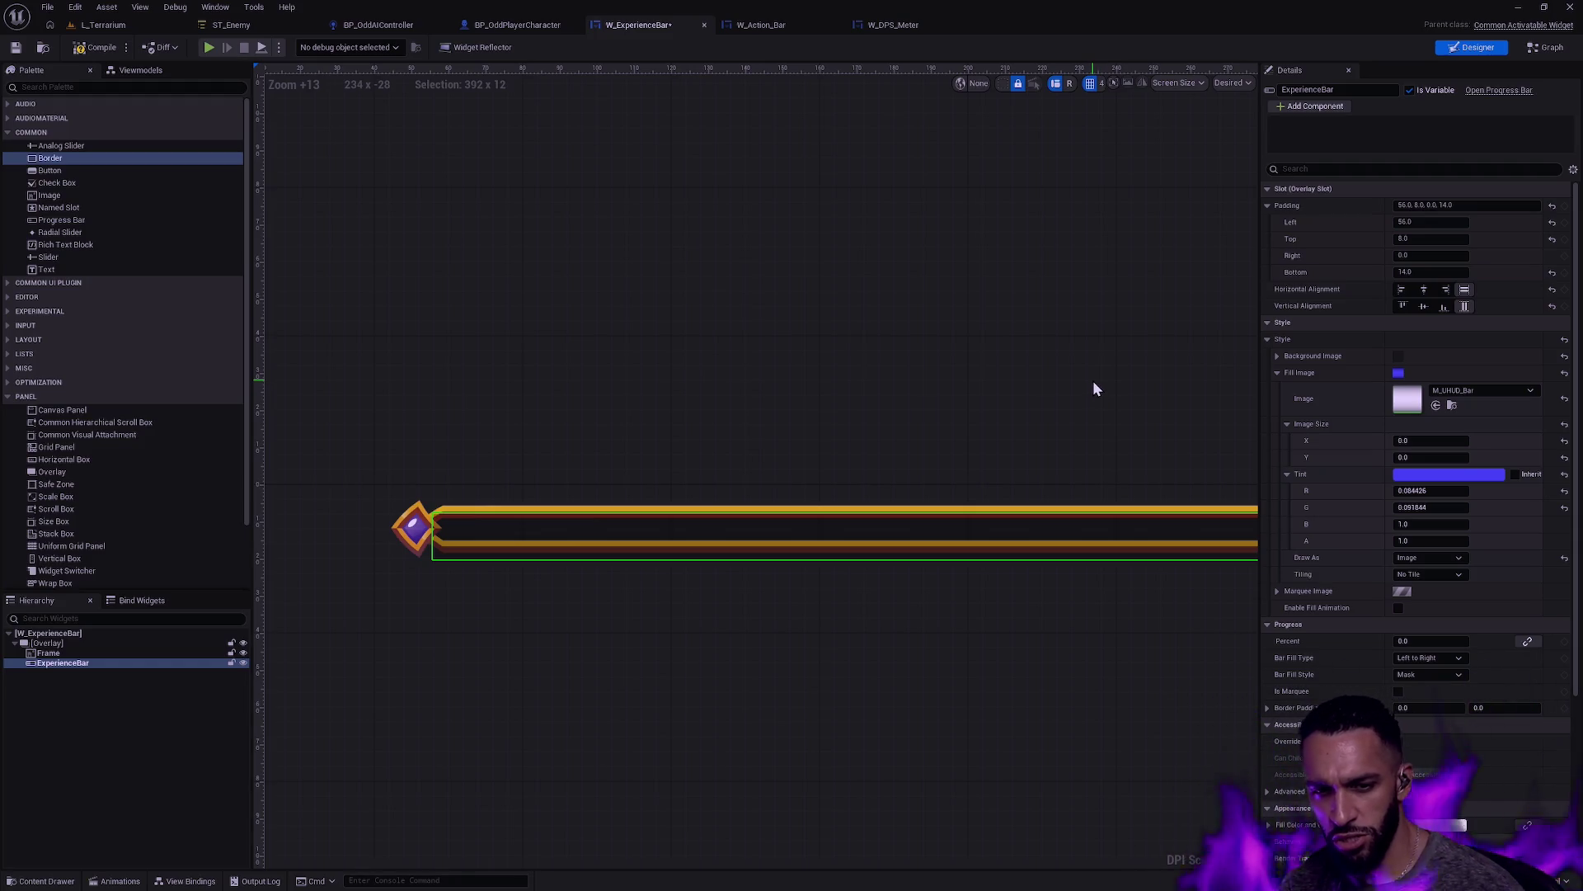
{"action": "mouse_move", "coordinate": [1105, 459]}
{"action": "left_mouse_down"}
{"action": "mouse_move", "coordinate": [884, 445]}
{"action": "mouse_move", "coordinate": [647, 460]}
{"action": "mouse_move", "coordinate": [999, 459]}
{"action": "left_mouse_up"}
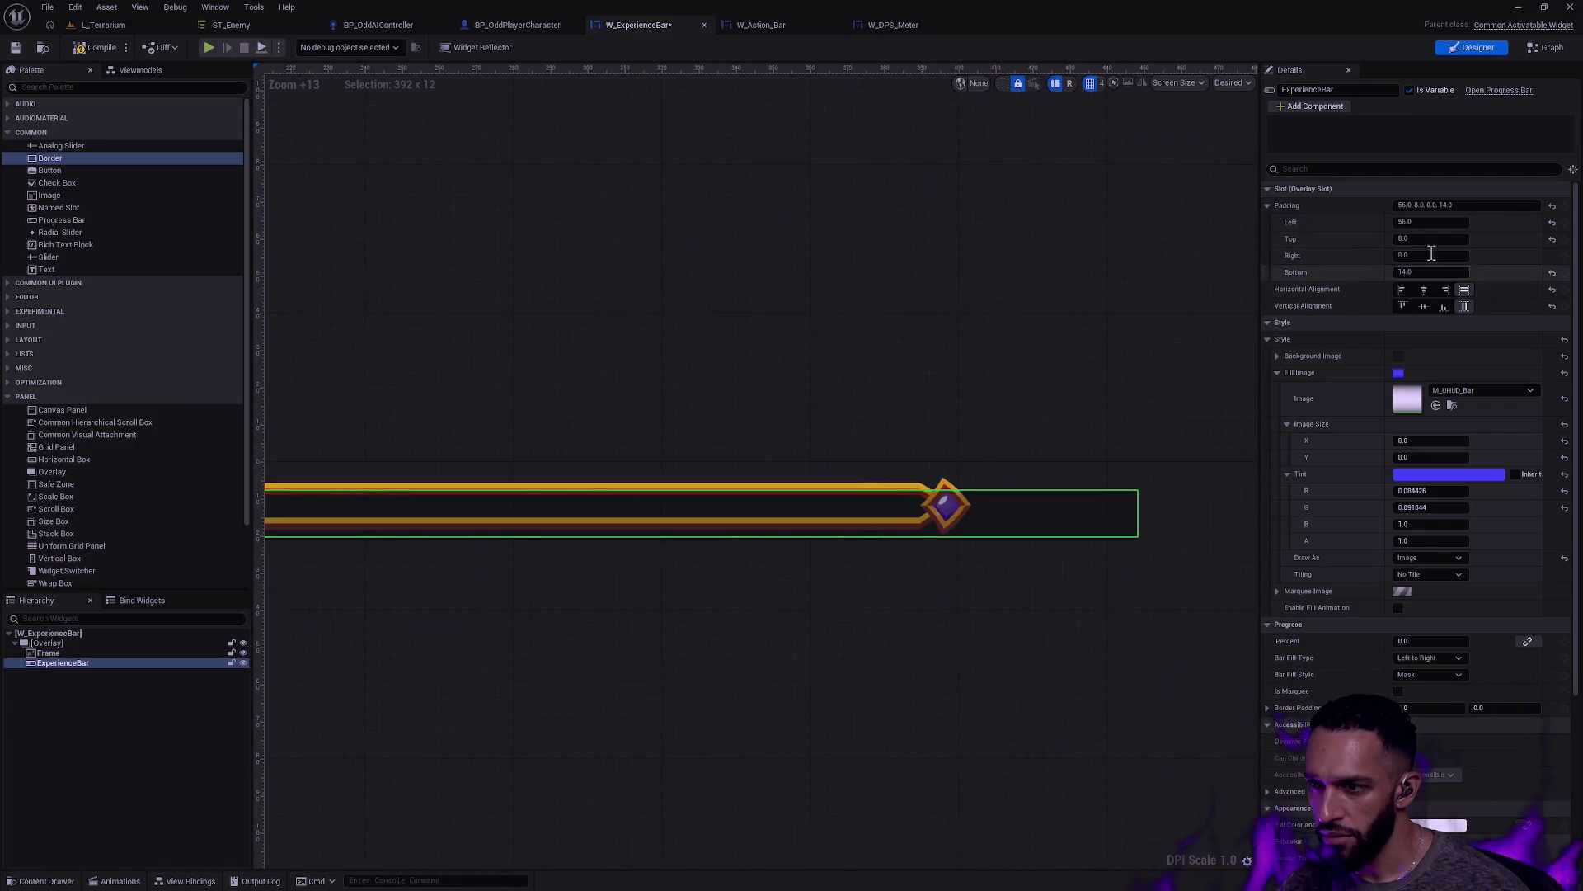
{"action": "left_click", "coordinate": [1439, 225]}
{"action": "left_click", "coordinate": [1447, 256]}
{"action": "type", "text": "56"}
{"action": "key", "text": "Return"}
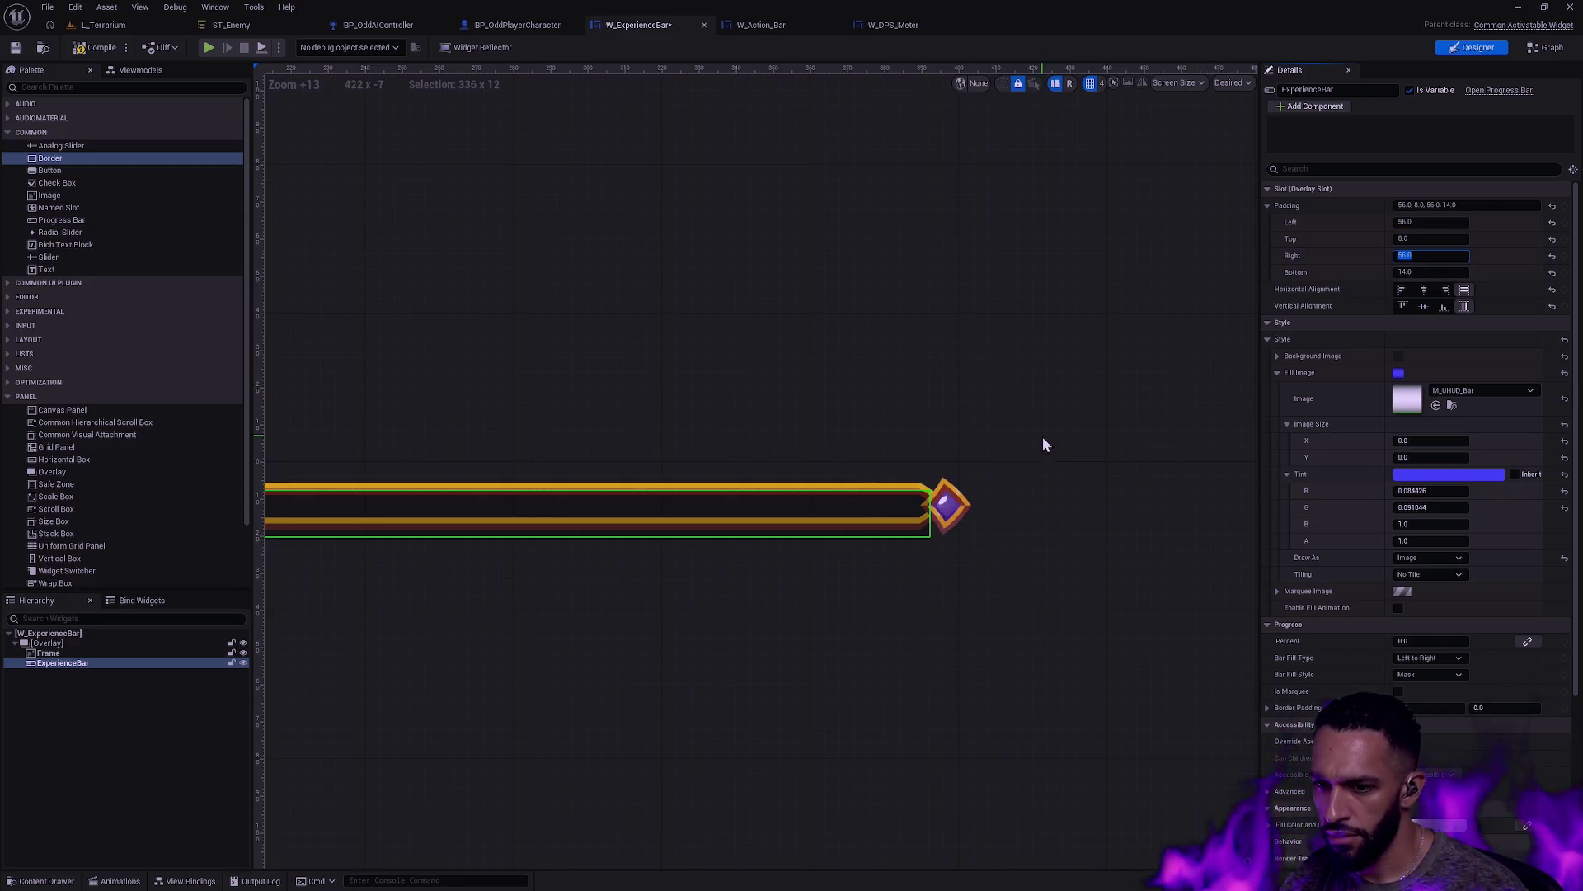
Step: Reorder ExperienceBar in the Hierarchy so the Frame draws on top of it
{"action": "left_click_drag", "start_coordinate": [759, 446], "coordinate": [920, 509]}
{"action": "left_click_drag", "start_coordinate": [70, 663], "coordinate": [90, 651]}
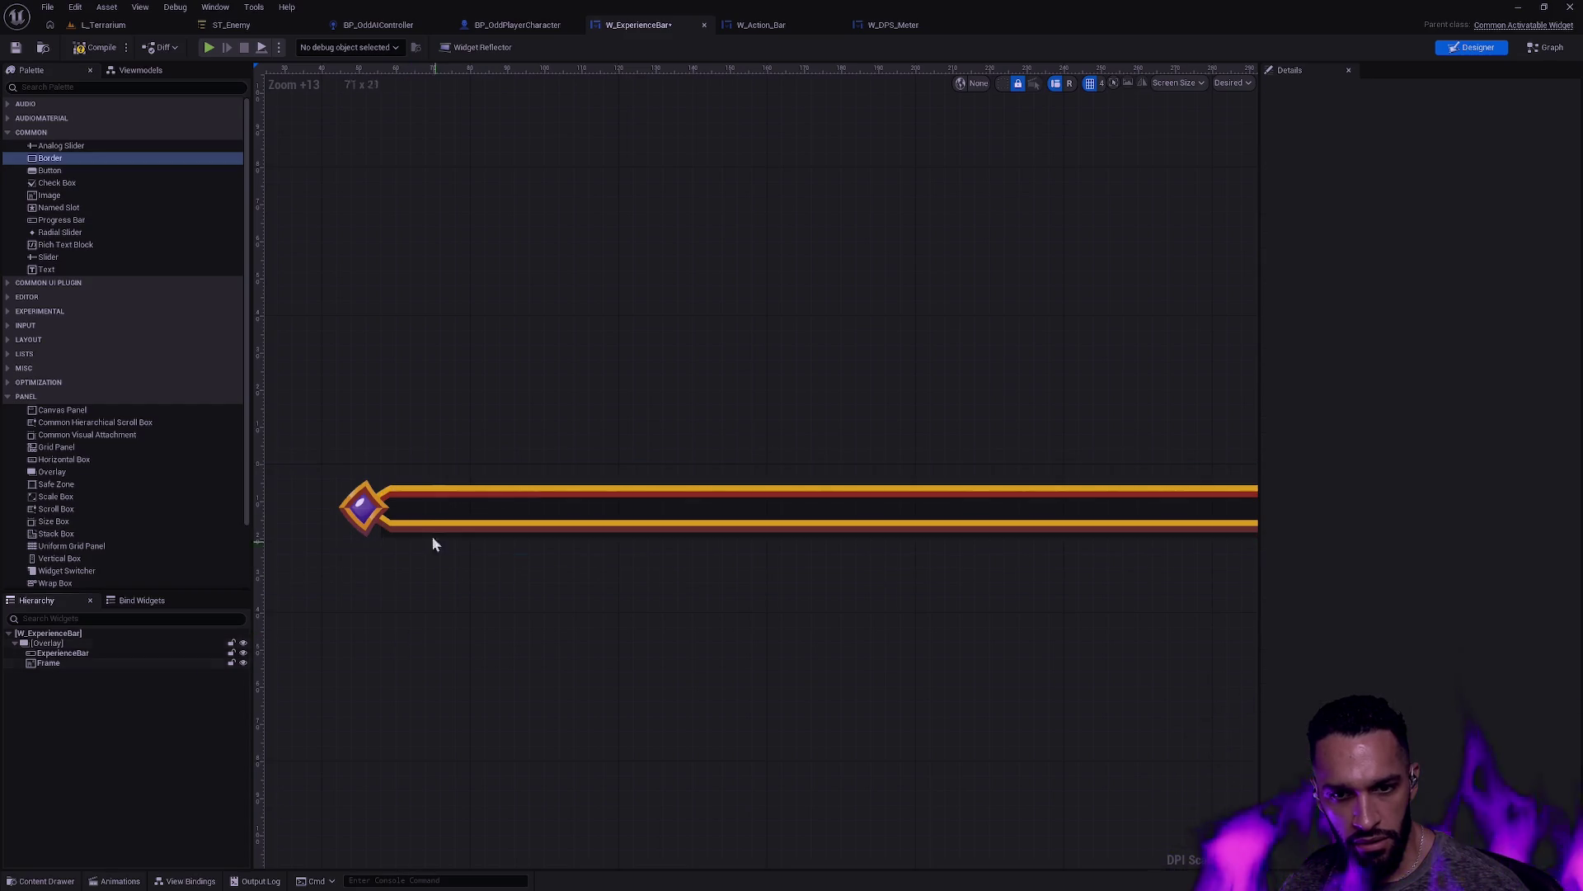
{"action": "left_click", "coordinate": [419, 510]}
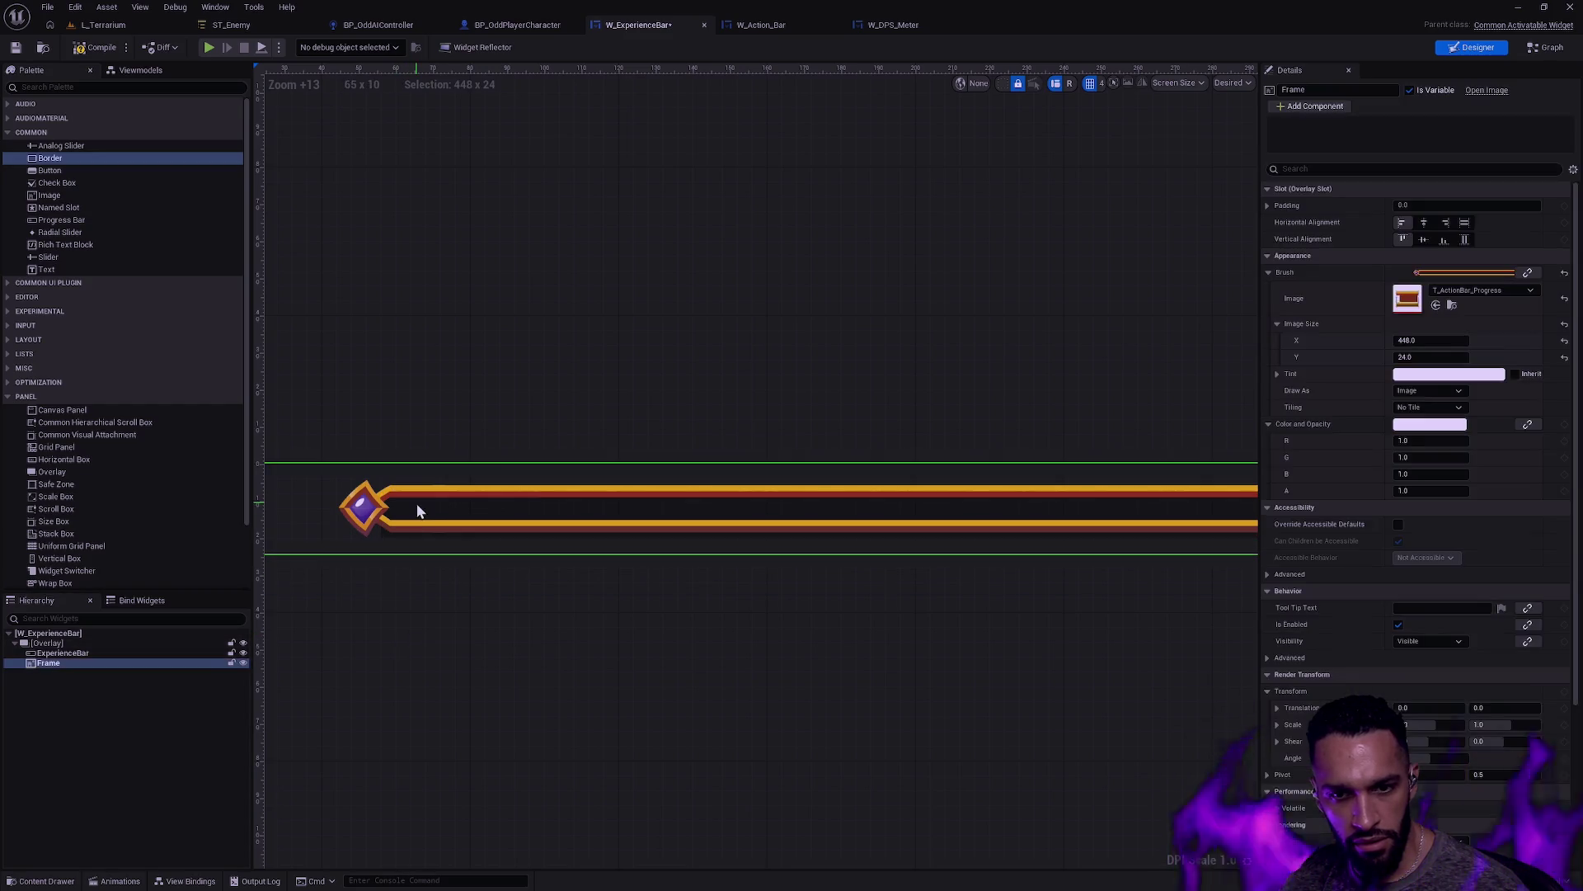
{"action": "left_click", "coordinate": [87, 653]}
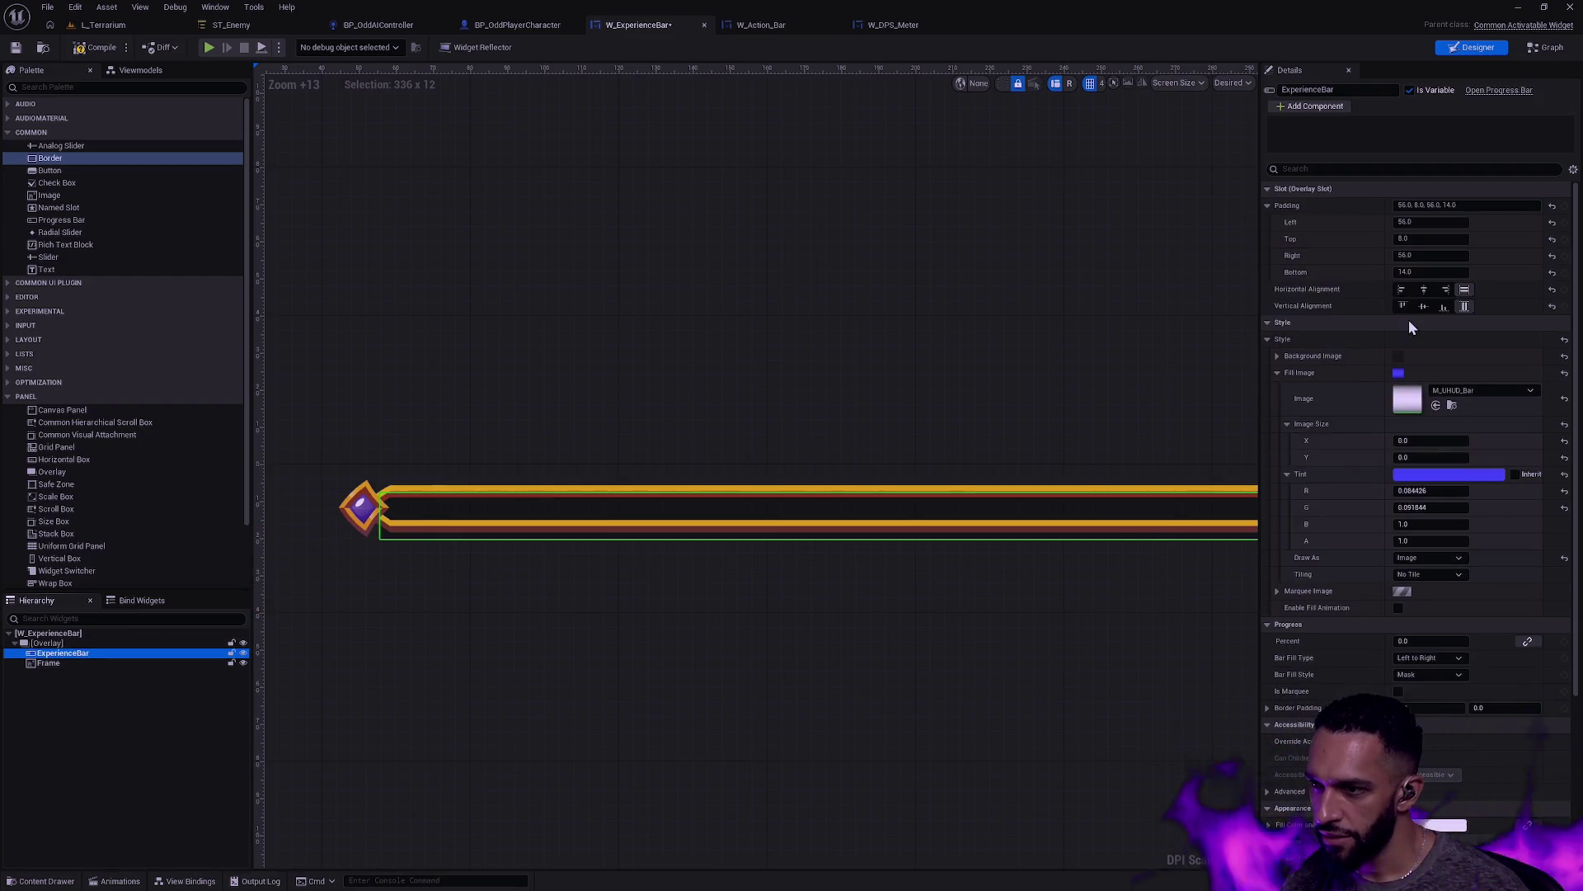
Step: Set the ExperienceBar's bottom padding to 6, then switch to the W_Action_Bar widget
{"action": "left_click", "coordinate": [1438, 272]}
{"action": "type", "text": "0"}
{"action": "key", "text": "Return"}
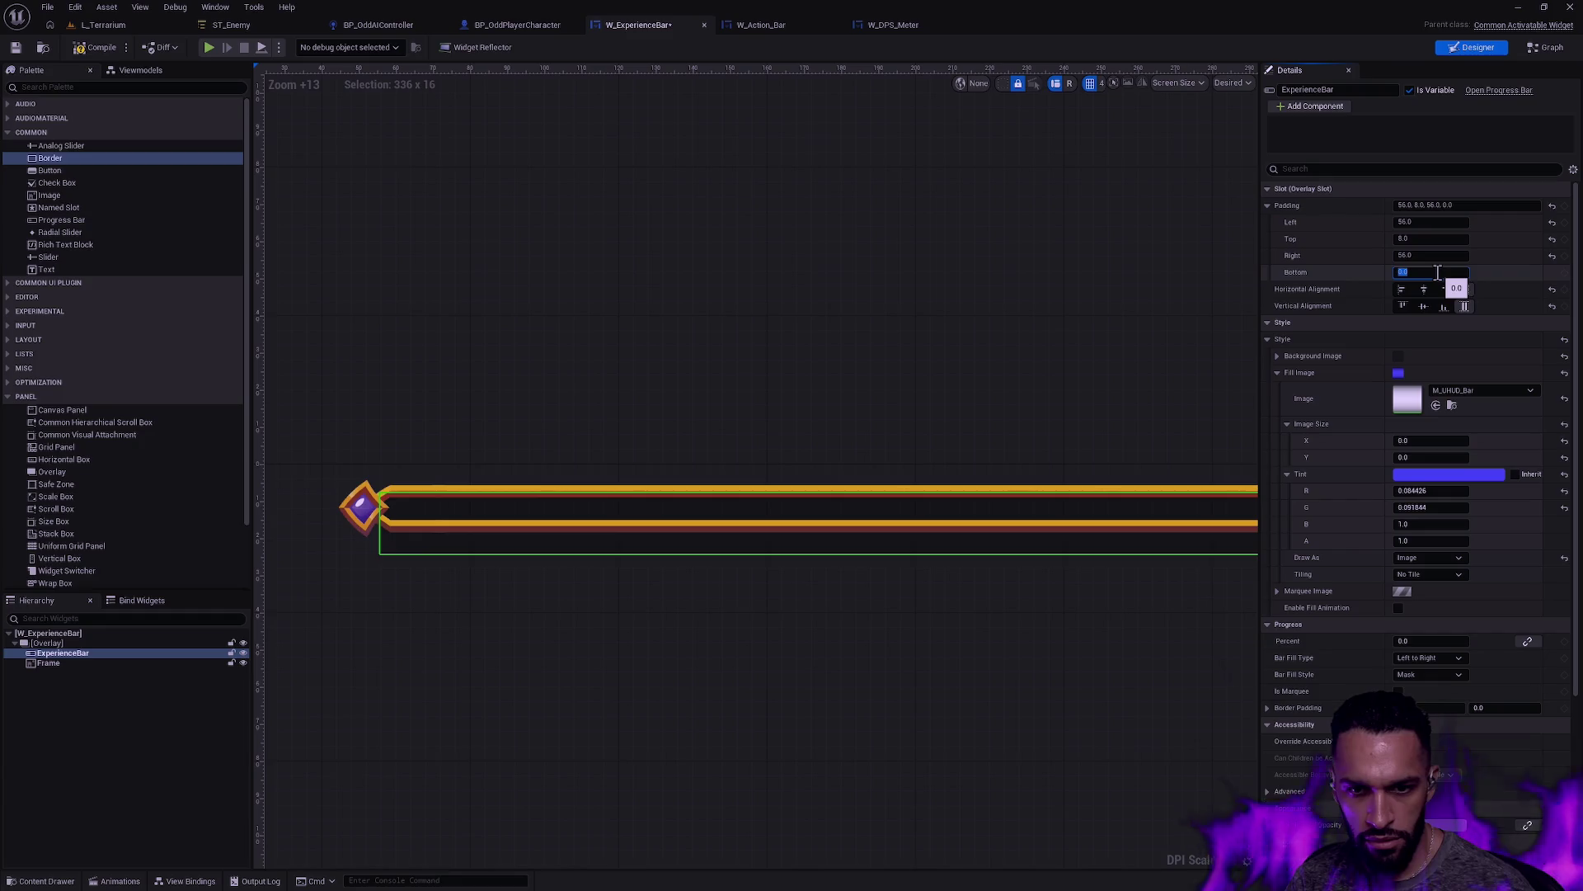
{"action": "type", "text": "4"}
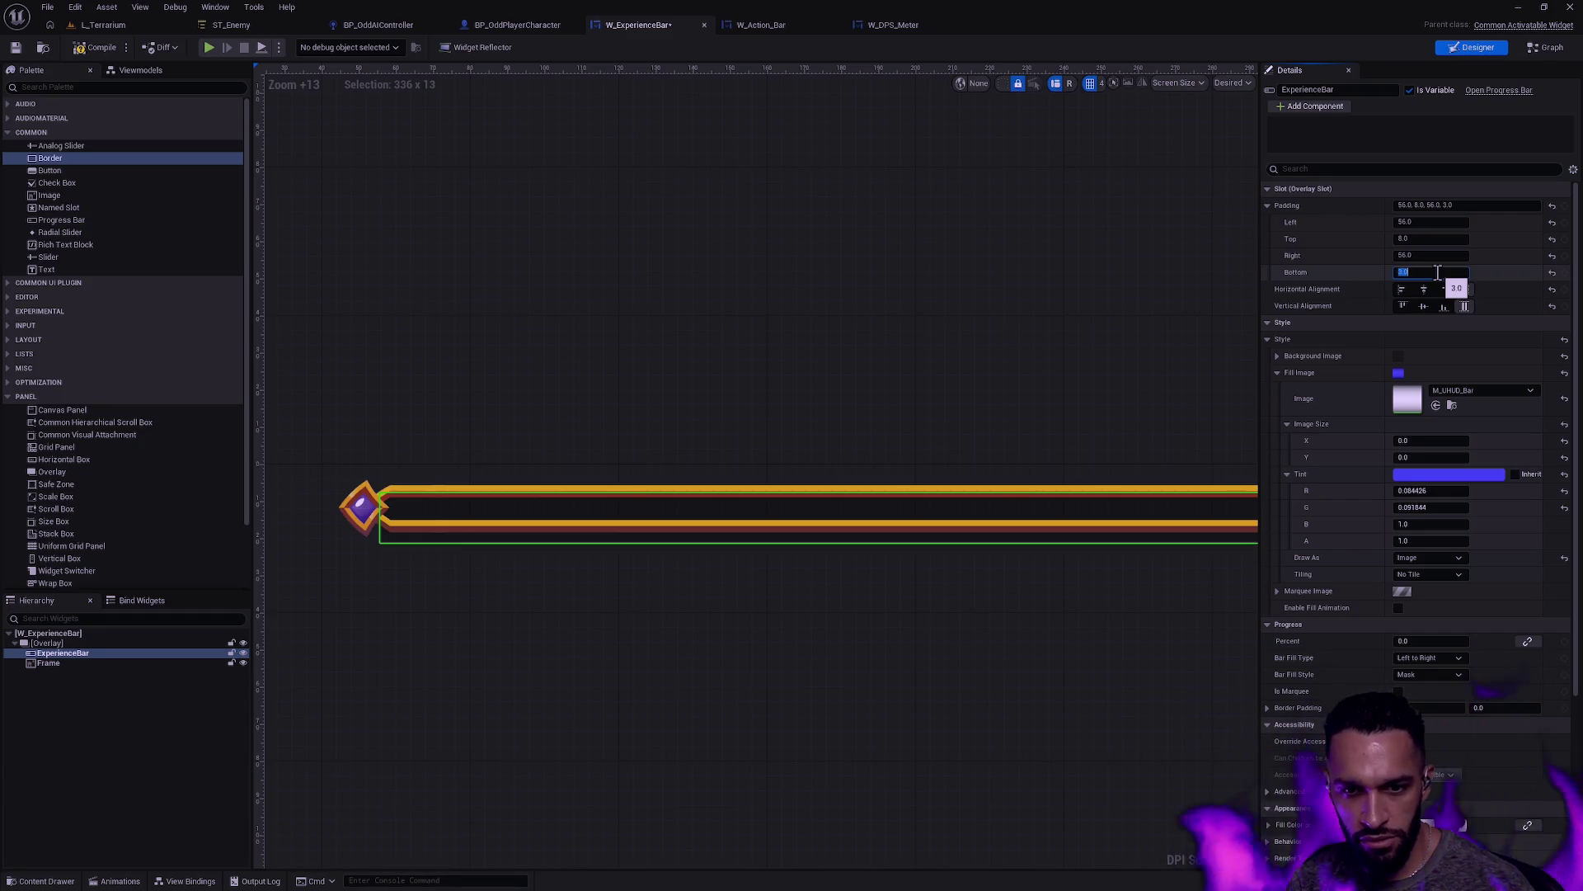
{"action": "key", "text": "Return"}
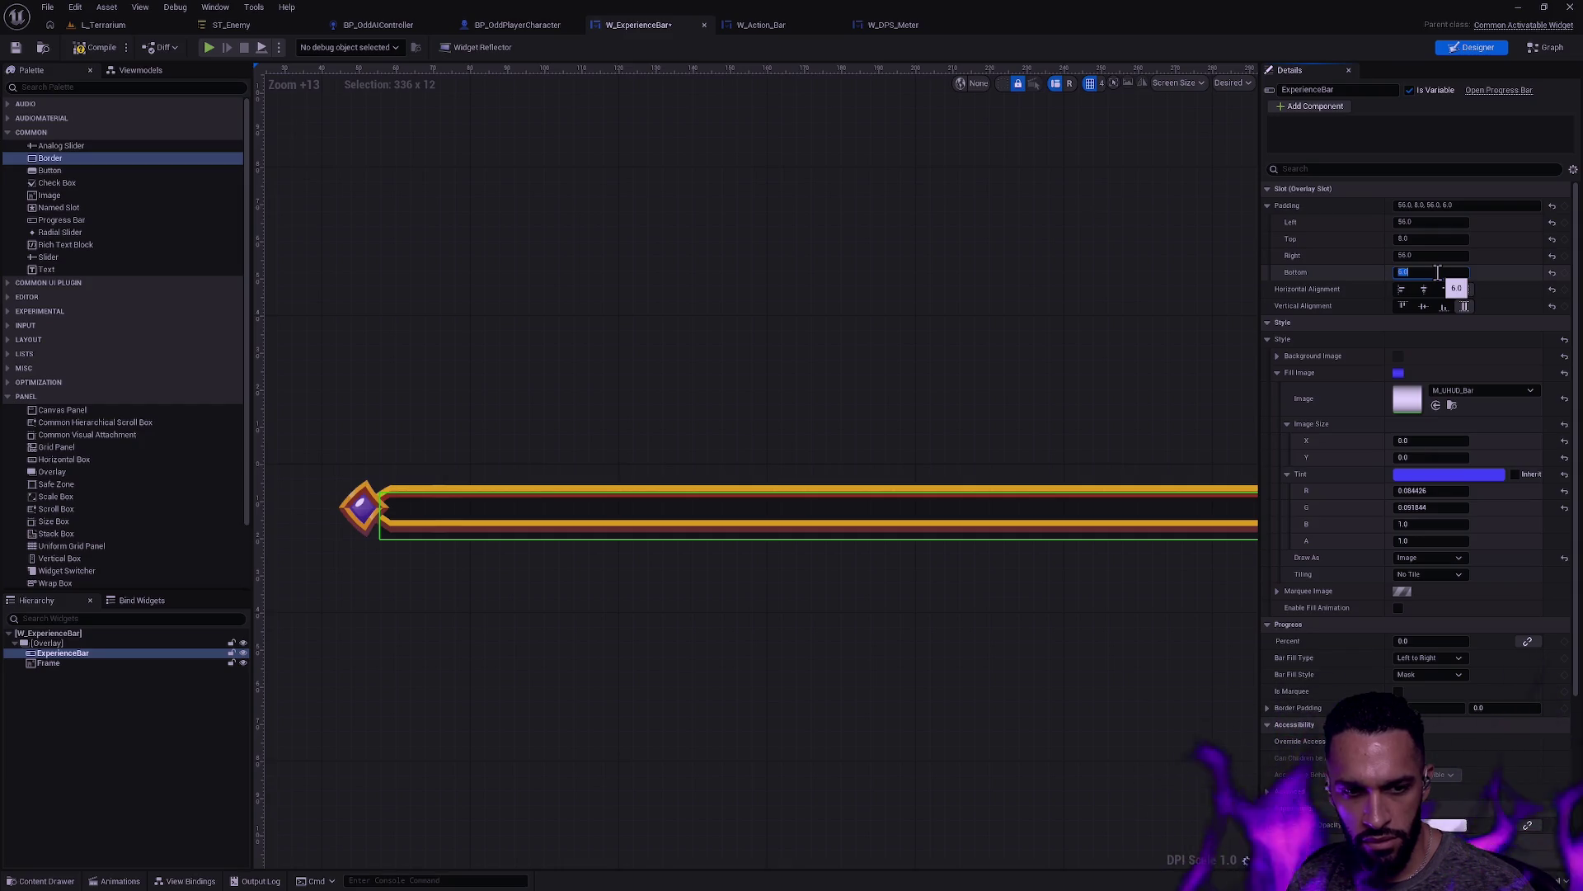
{"action": "left_click", "coordinate": [767, 27]}
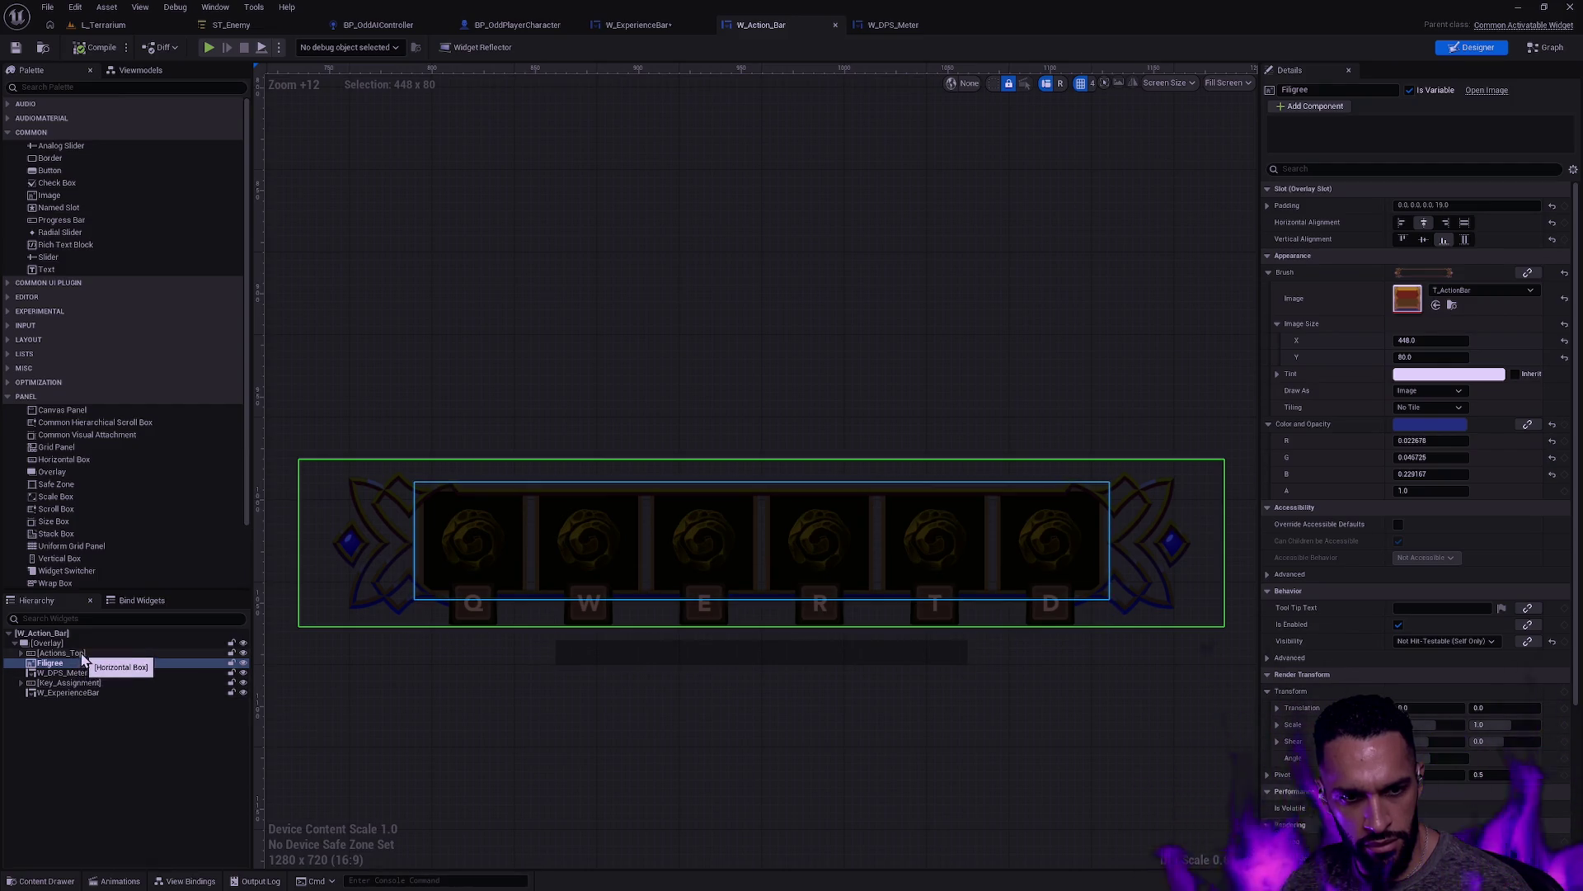
Step: Select Actions_Top, look over the action bar, then return to W_ExperienceBar
{"action": "left_click", "coordinate": [36, 653]}
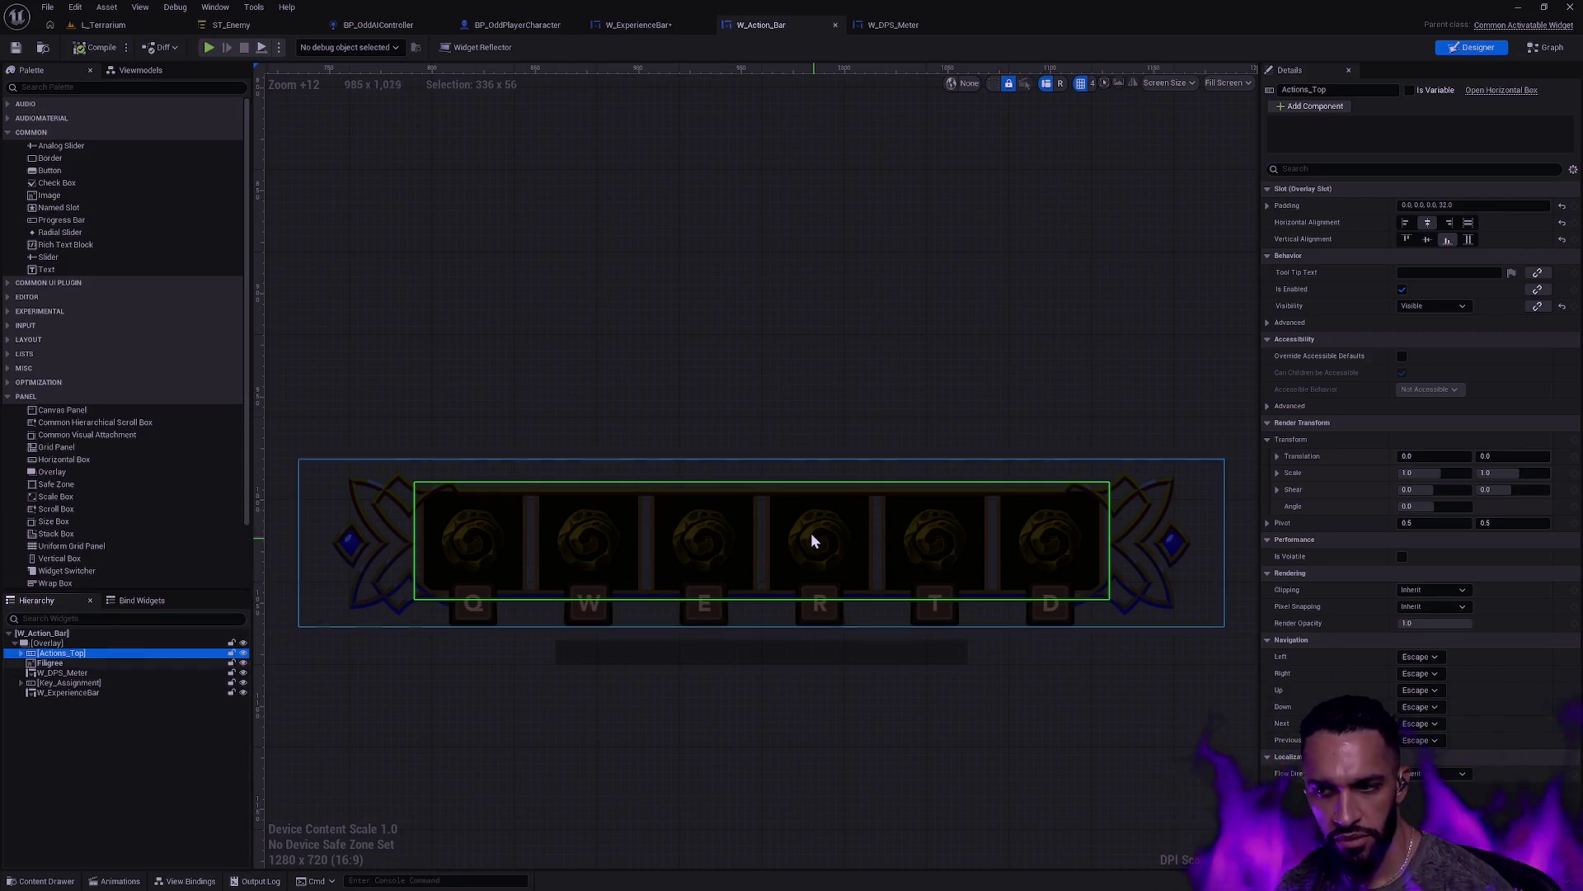
{"action": "scroll", "coordinate": [855, 544], "scroll_direction": "down", "scroll_amount": 4}
{"action": "mouse_move", "coordinate": [806, 530]}
{"action": "left_mouse_down"}
{"action": "mouse_move", "coordinate": [877, 470]}
{"action": "mouse_move", "coordinate": [852, 413]}
{"action": "left_mouse_up"}
{"action": "scroll", "coordinate": [774, 601], "scroll_direction": "up", "scroll_amount": 6}
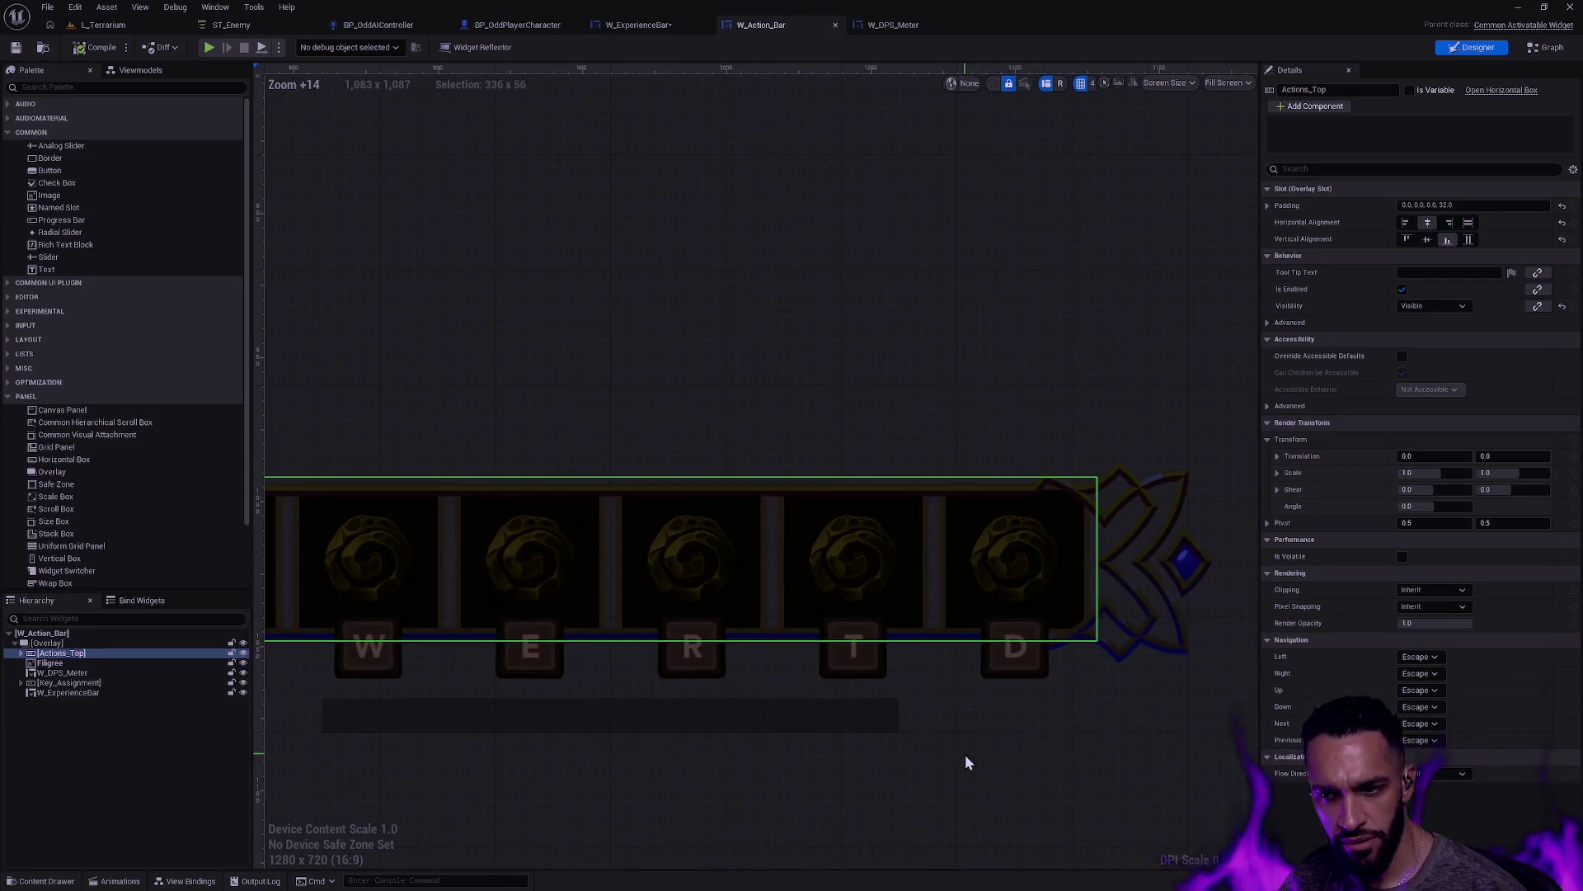
{"action": "scroll", "coordinate": [994, 642], "scroll_direction": "down", "scroll_amount": 2}
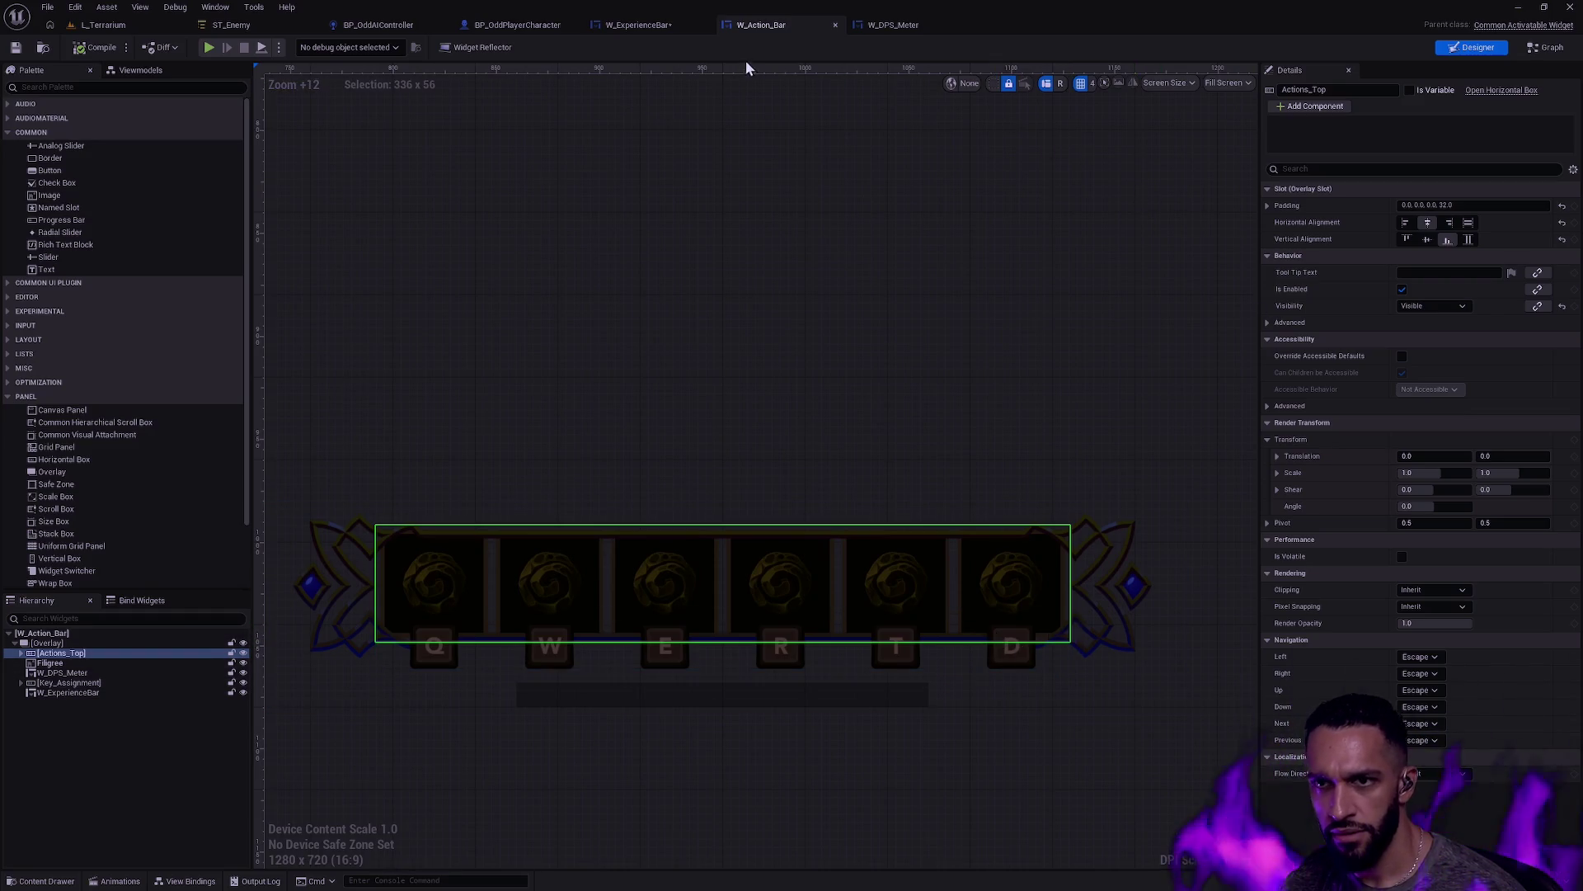
{"action": "left_click", "coordinate": [647, 25]}
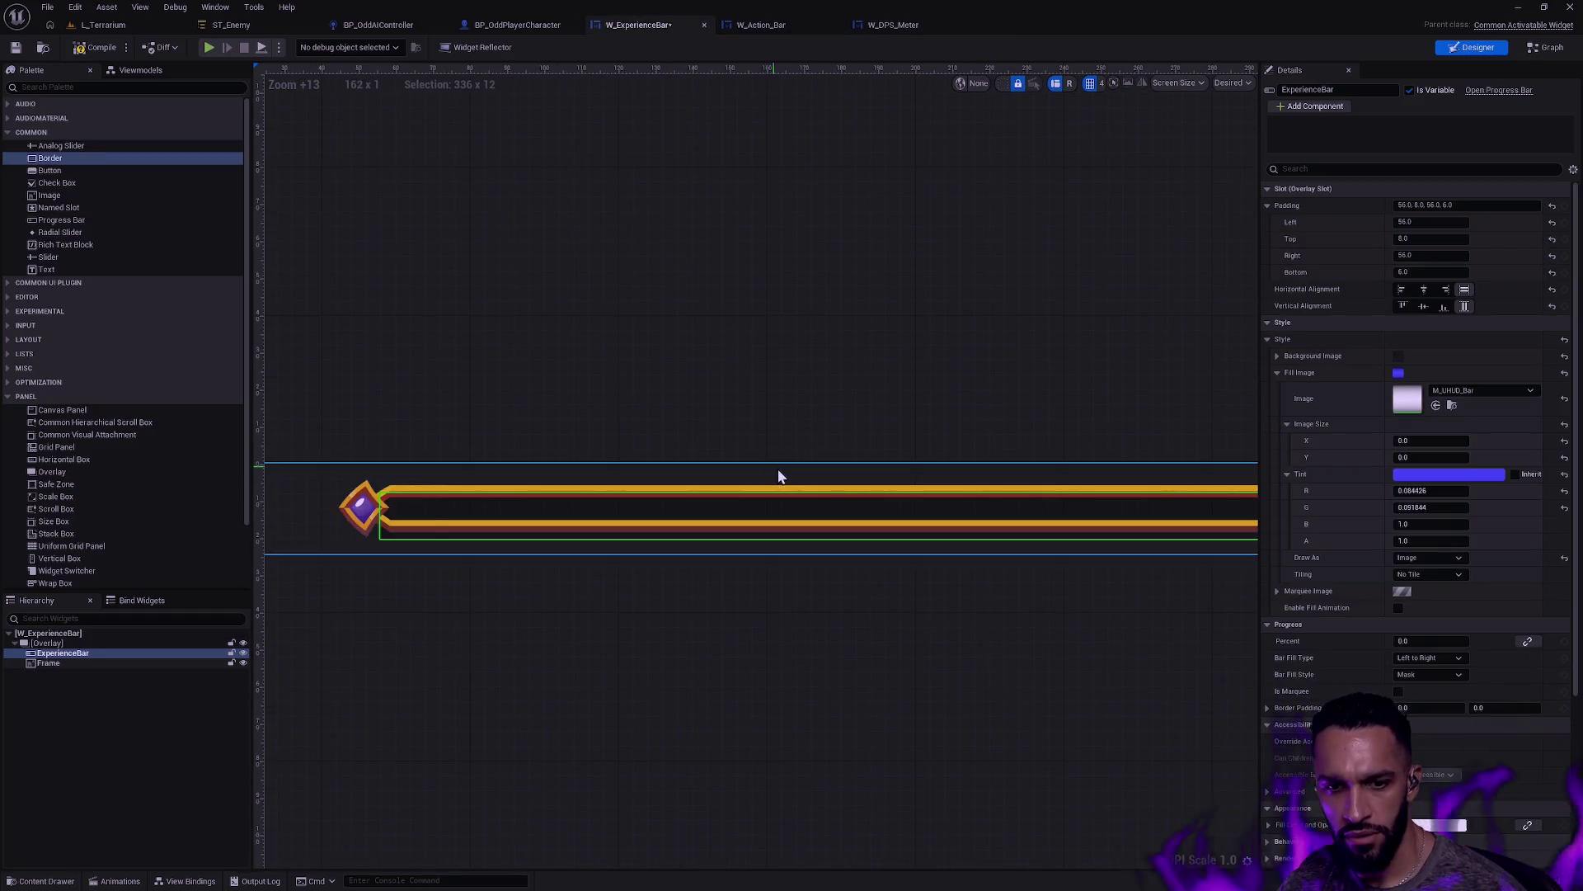
Step: Raise the ExperienceBar's Progress Percent to about 0.46 to preview the blue fill
{"action": "mouse_move", "coordinate": [1431, 641]}
{"action": "left_mouse_down"}
{"action": "mouse_move", "coordinate": [1471, 641]}
{"action": "mouse_move", "coordinate": [1406, 641]}
{"action": "left_mouse_up"}
{"action": "left_click", "coordinate": [1032, 640]}
{"action": "mouse_move", "coordinate": [905, 610]}
{"action": "left_mouse_down"}
{"action": "mouse_move", "coordinate": [506, 638]}
{"action": "mouse_move", "coordinate": [1196, 576]}
{"action": "left_mouse_up"}
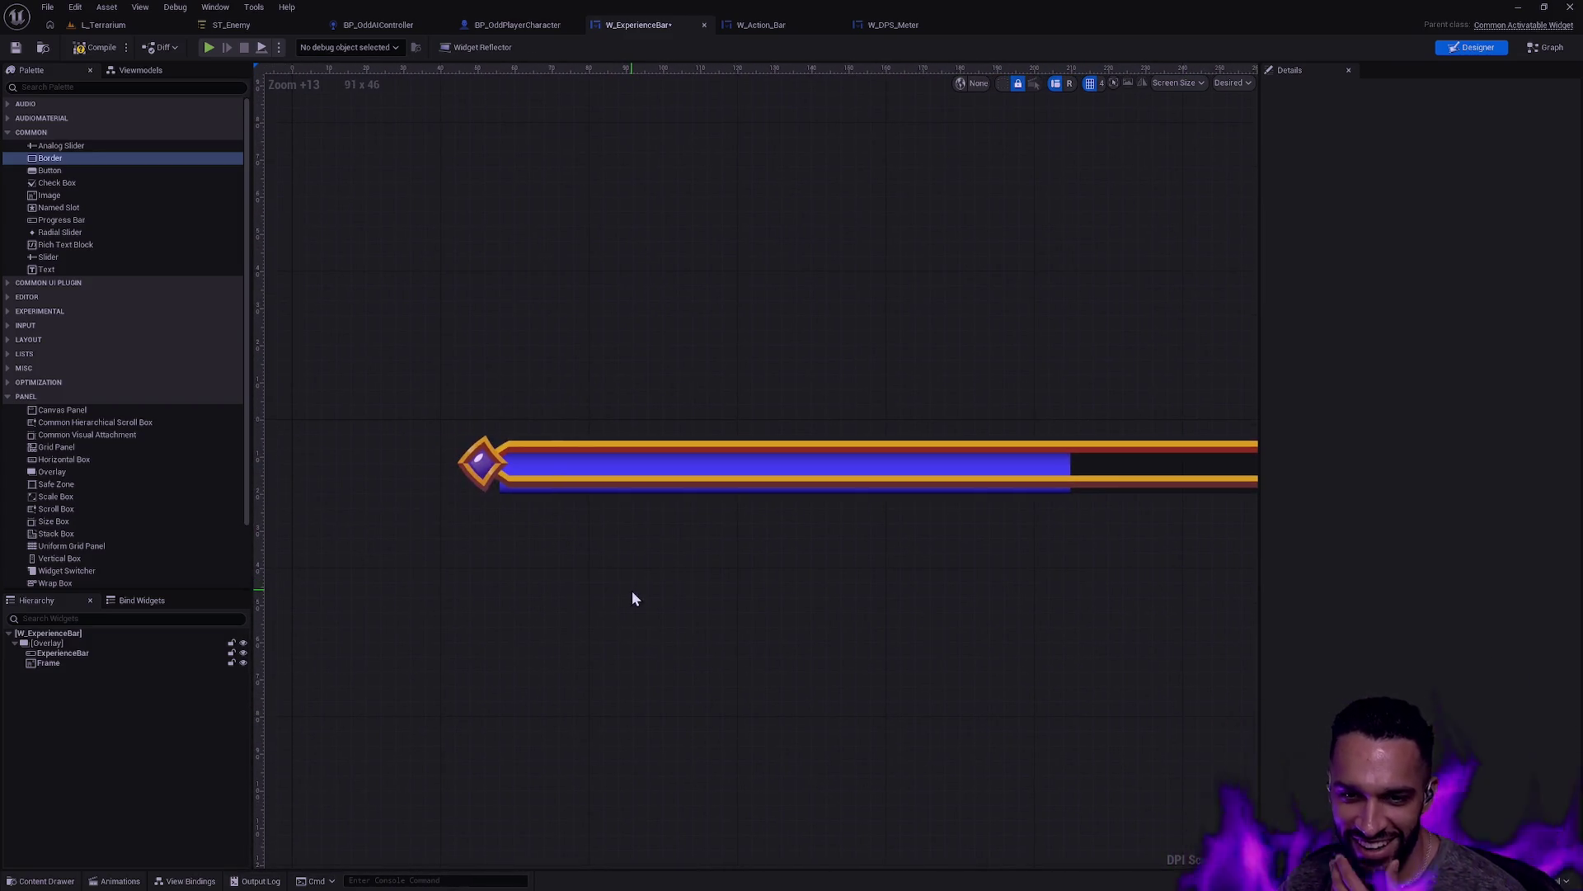
{"action": "left_click", "coordinate": [566, 467]}
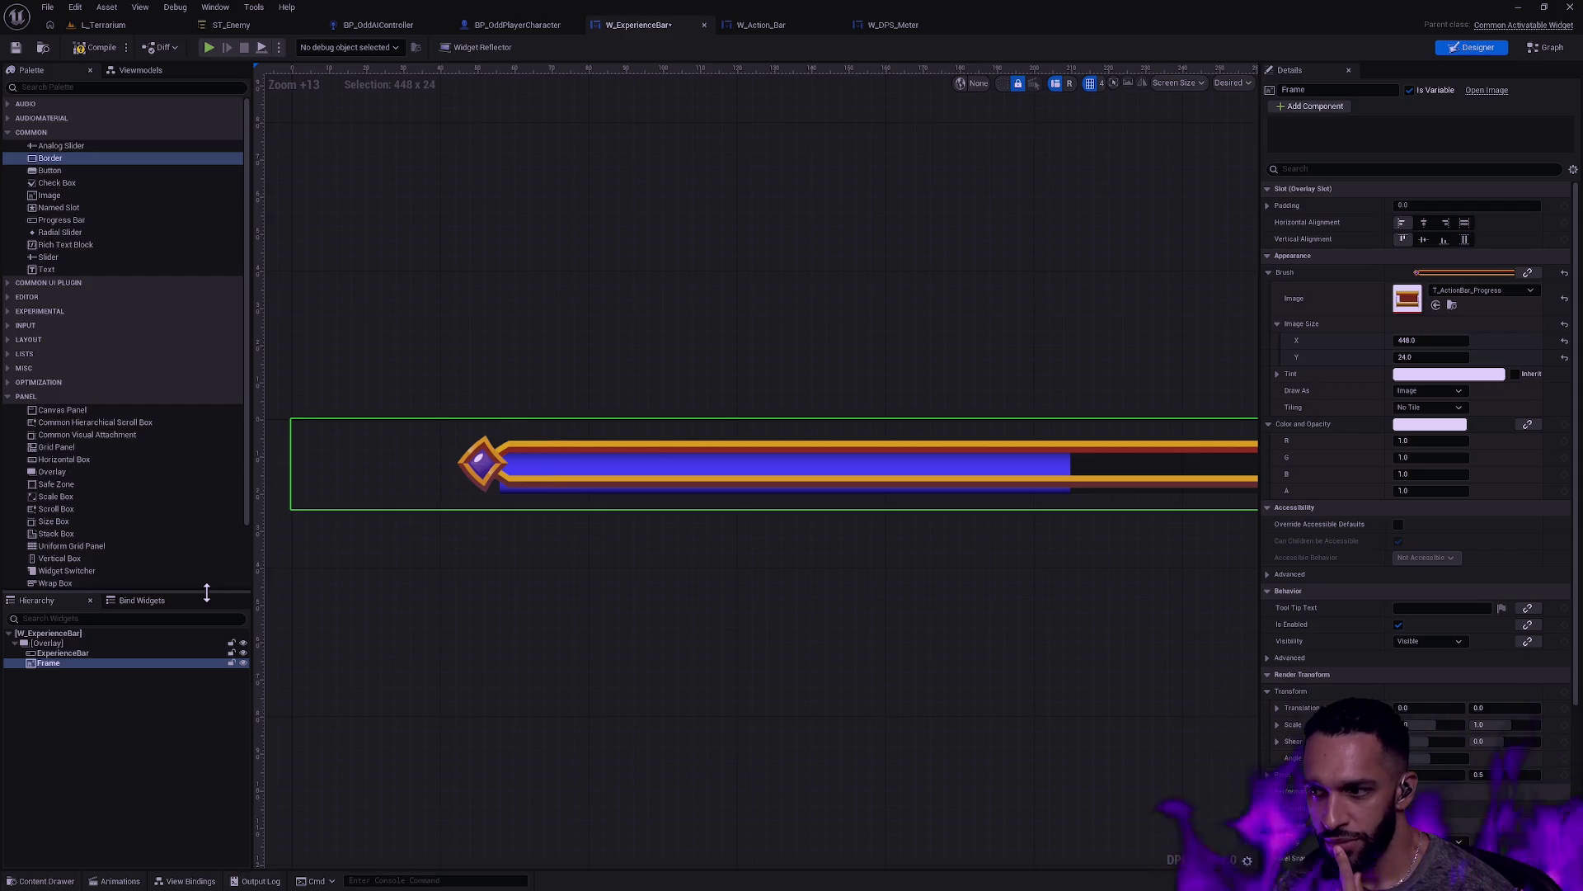
Step: Inspect the ExperienceBar's Background Image settings, including its size values
{"action": "left_click", "coordinate": [81, 654]}
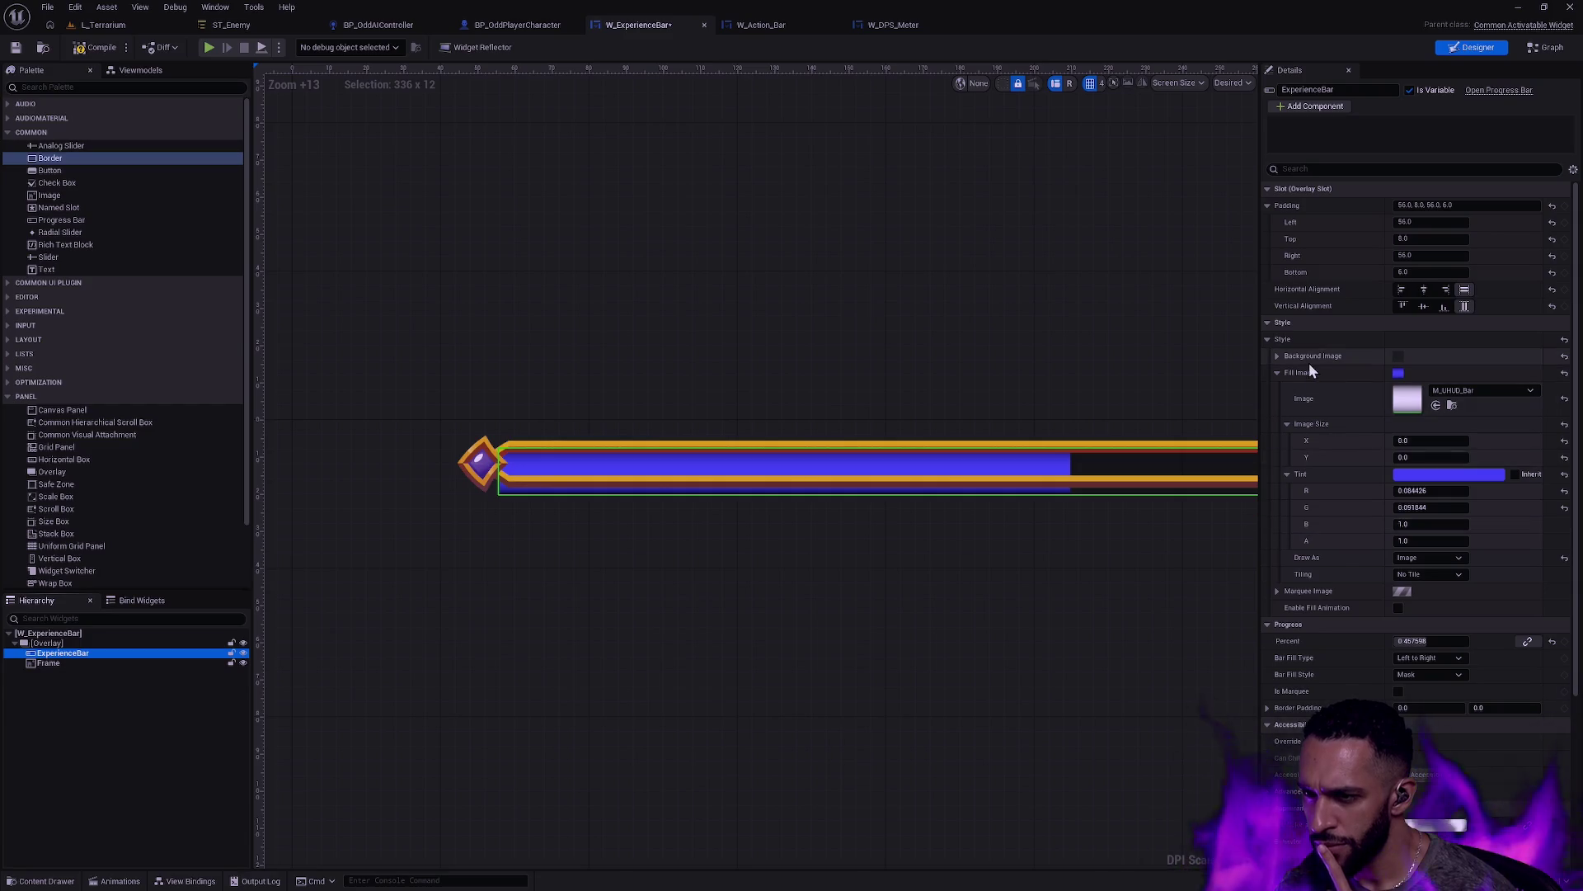
{"action": "left_click", "coordinate": [1276, 357]}
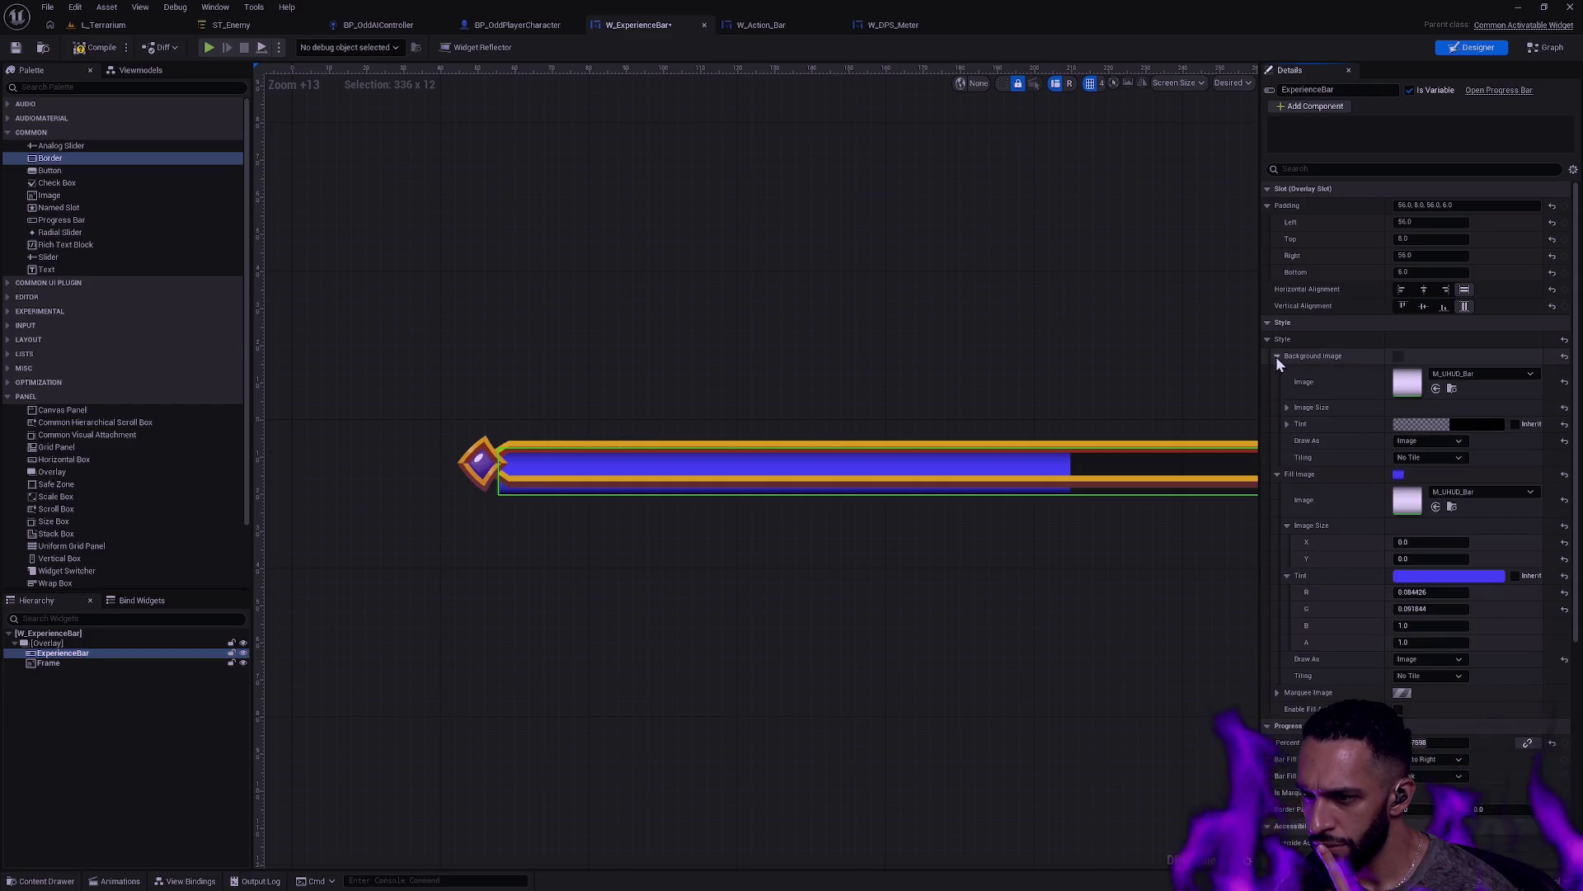
{"action": "left_click", "coordinate": [1288, 407]}
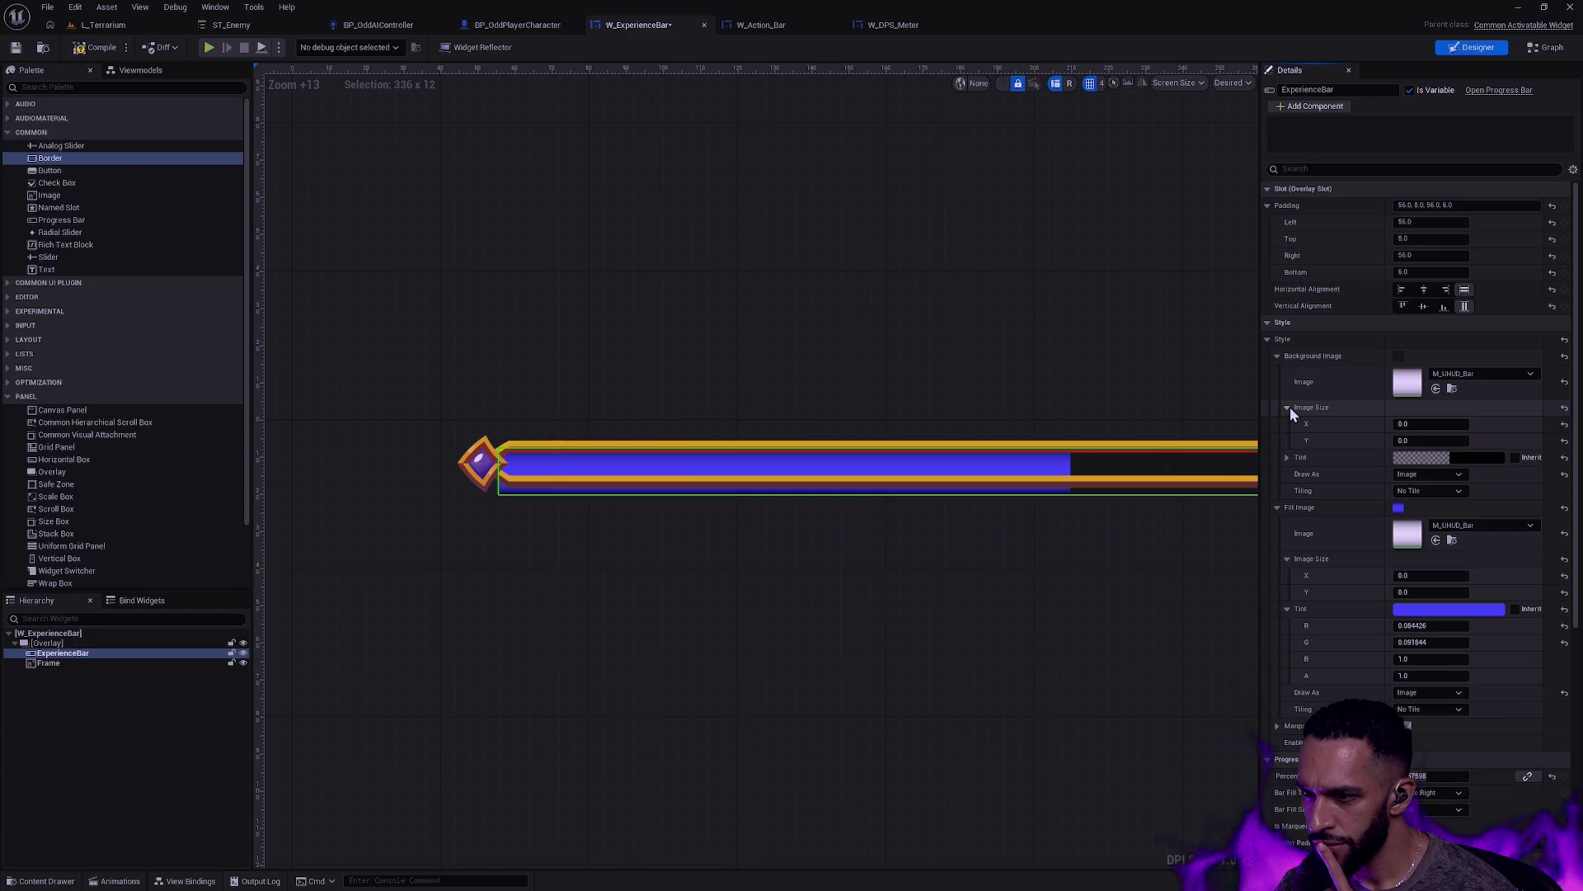
{"action": "left_click", "coordinate": [1278, 357]}
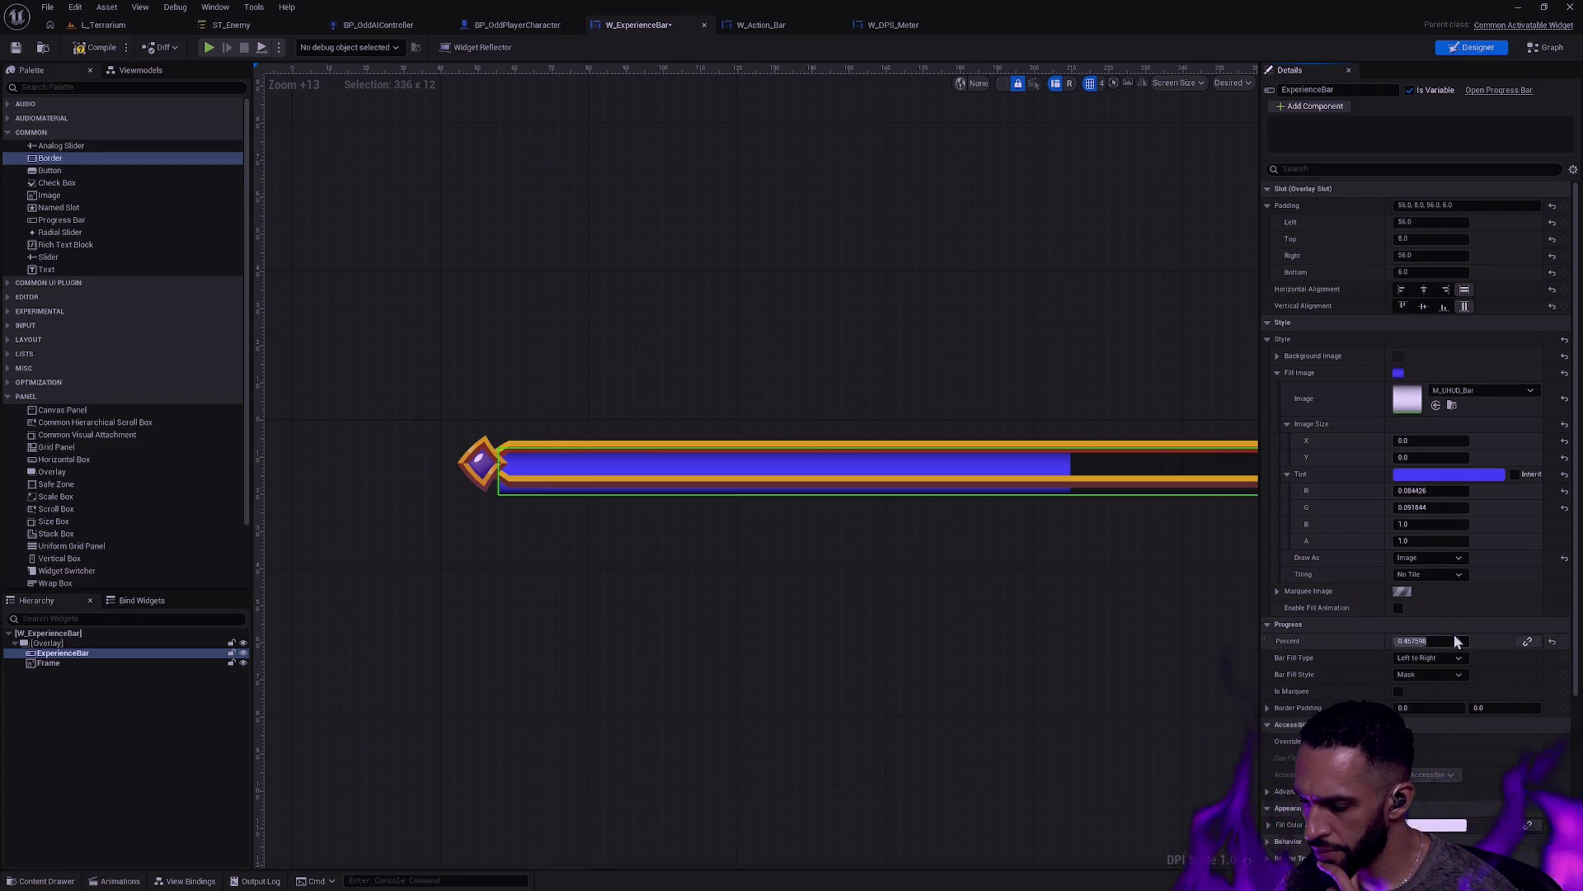
Step: Set the ExperienceBar's render Pivot Y to about -0.25 and its Scale Y to 0.65
{"action": "scroll", "coordinate": [1456, 640], "scroll_direction": "down", "scroll_amount": 5}
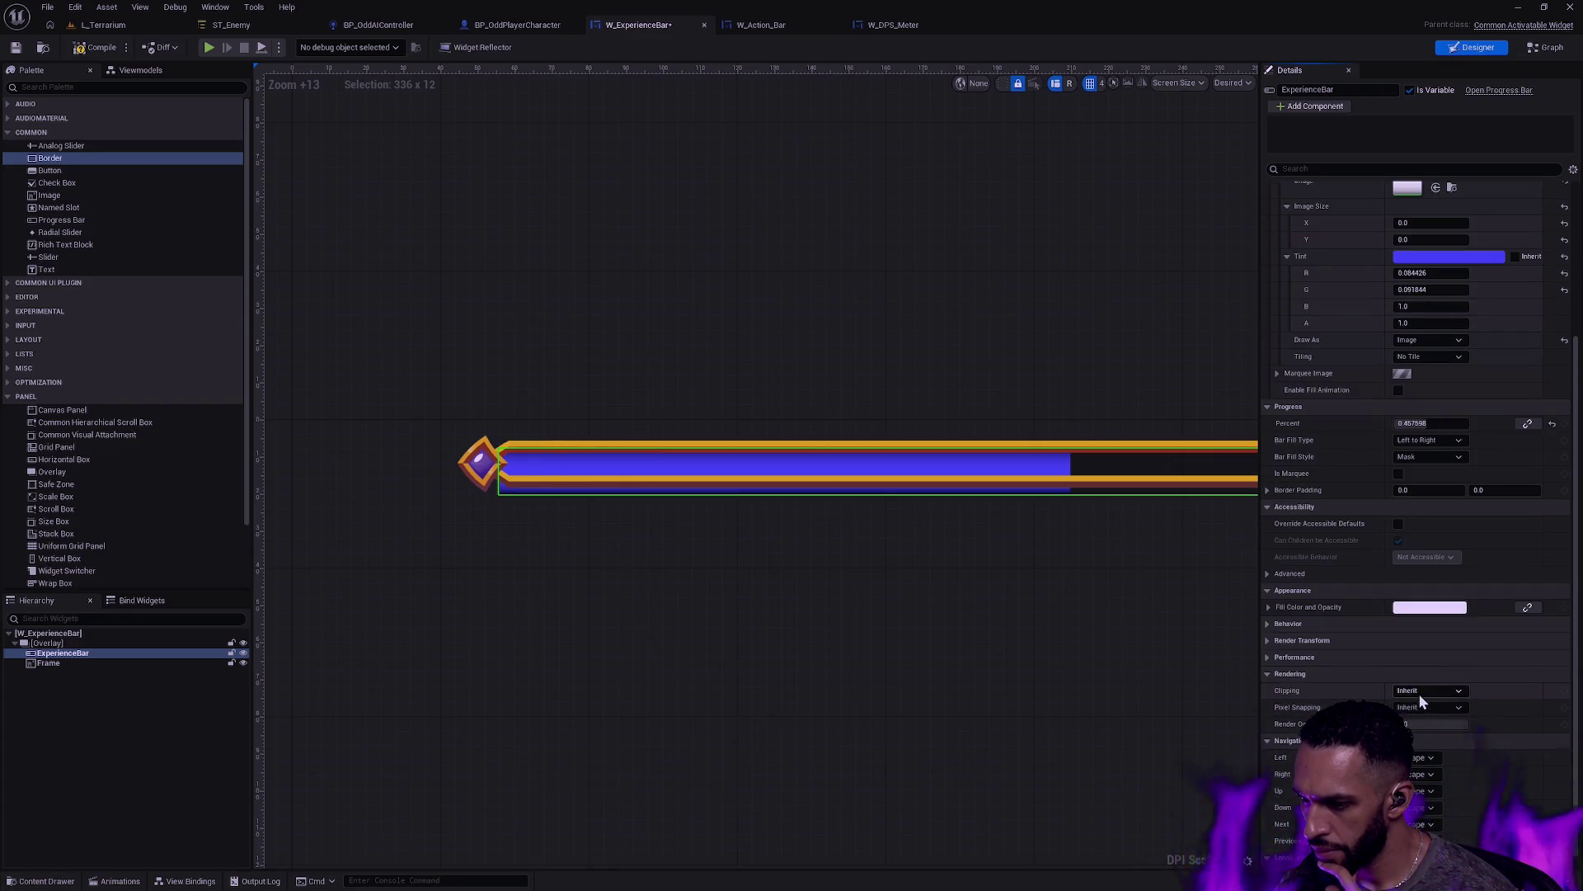
{"action": "left_click", "coordinate": [1274, 626]}
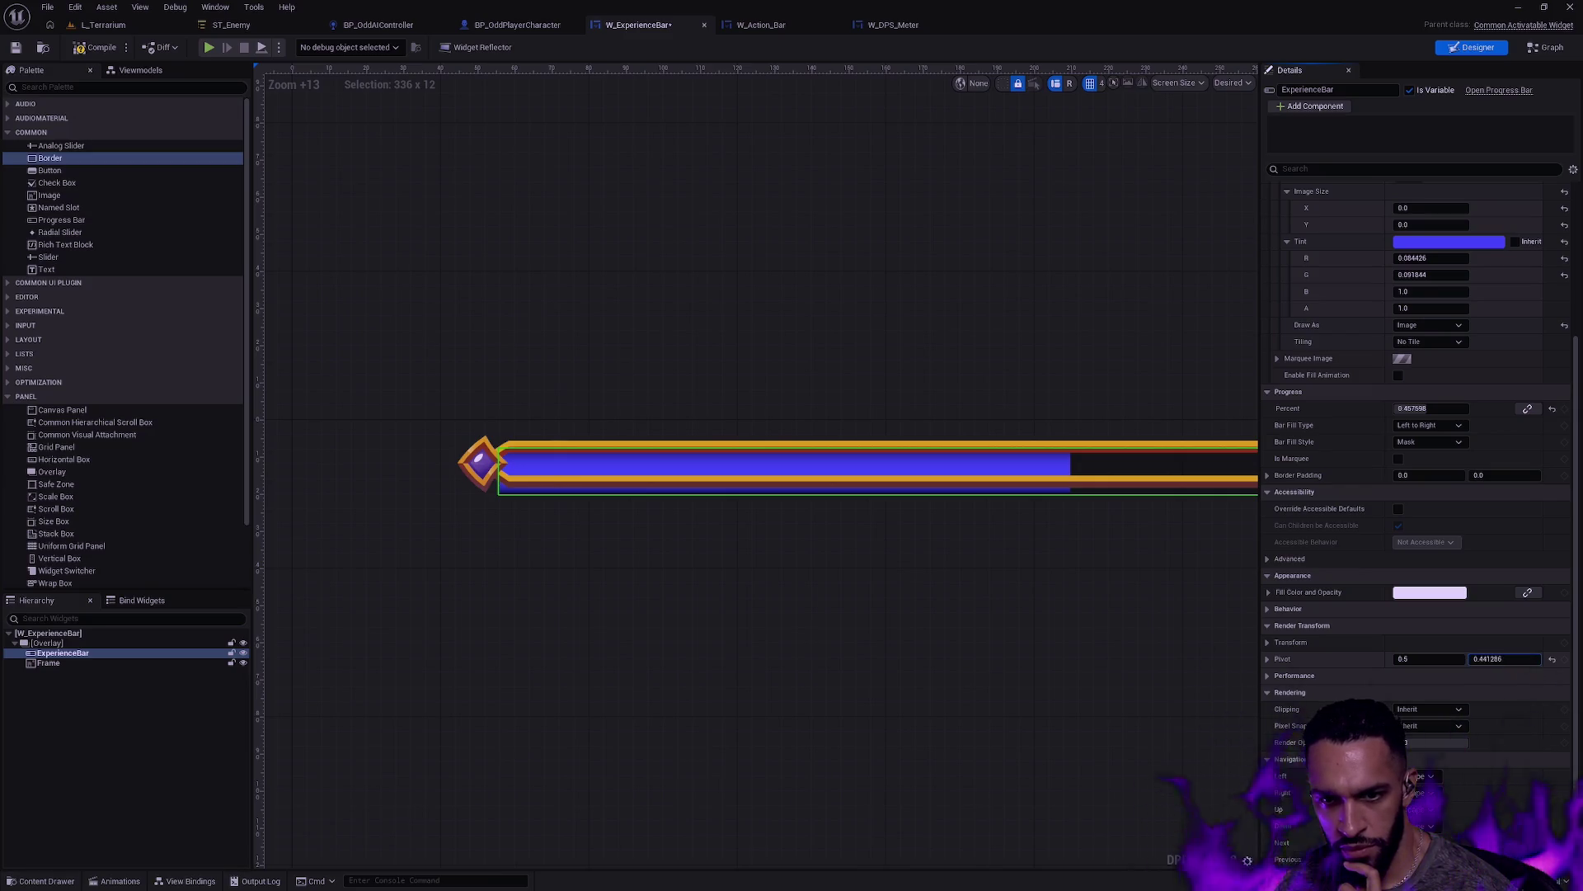
{"action": "left_click_drag", "start_coordinate": [1505, 659], "coordinate": [1543, 662]}
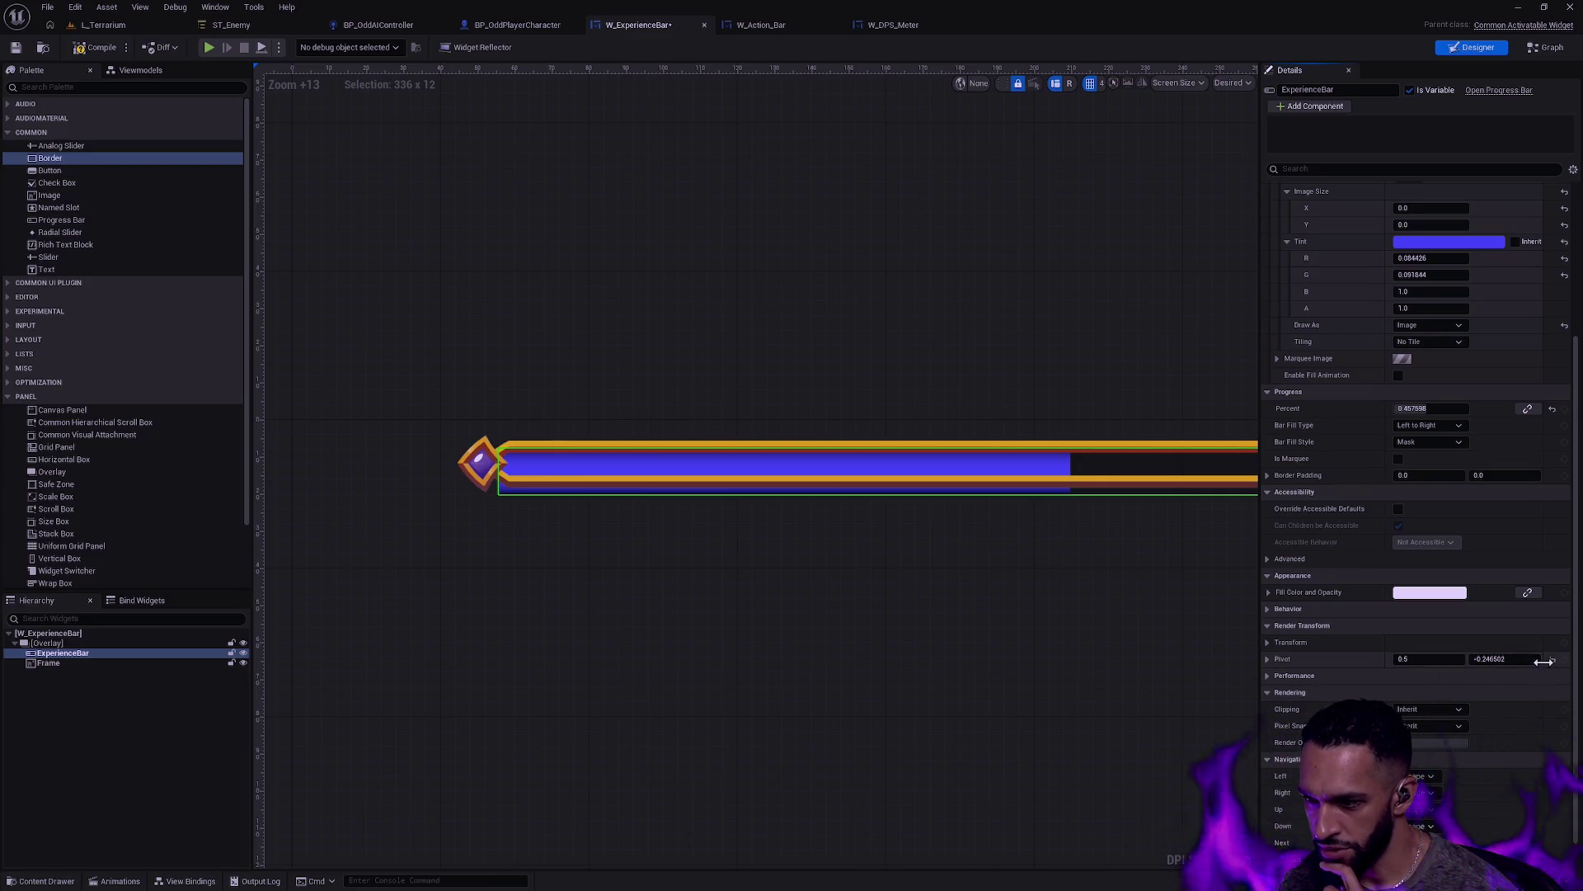
{"action": "left_click", "coordinate": [1268, 644]}
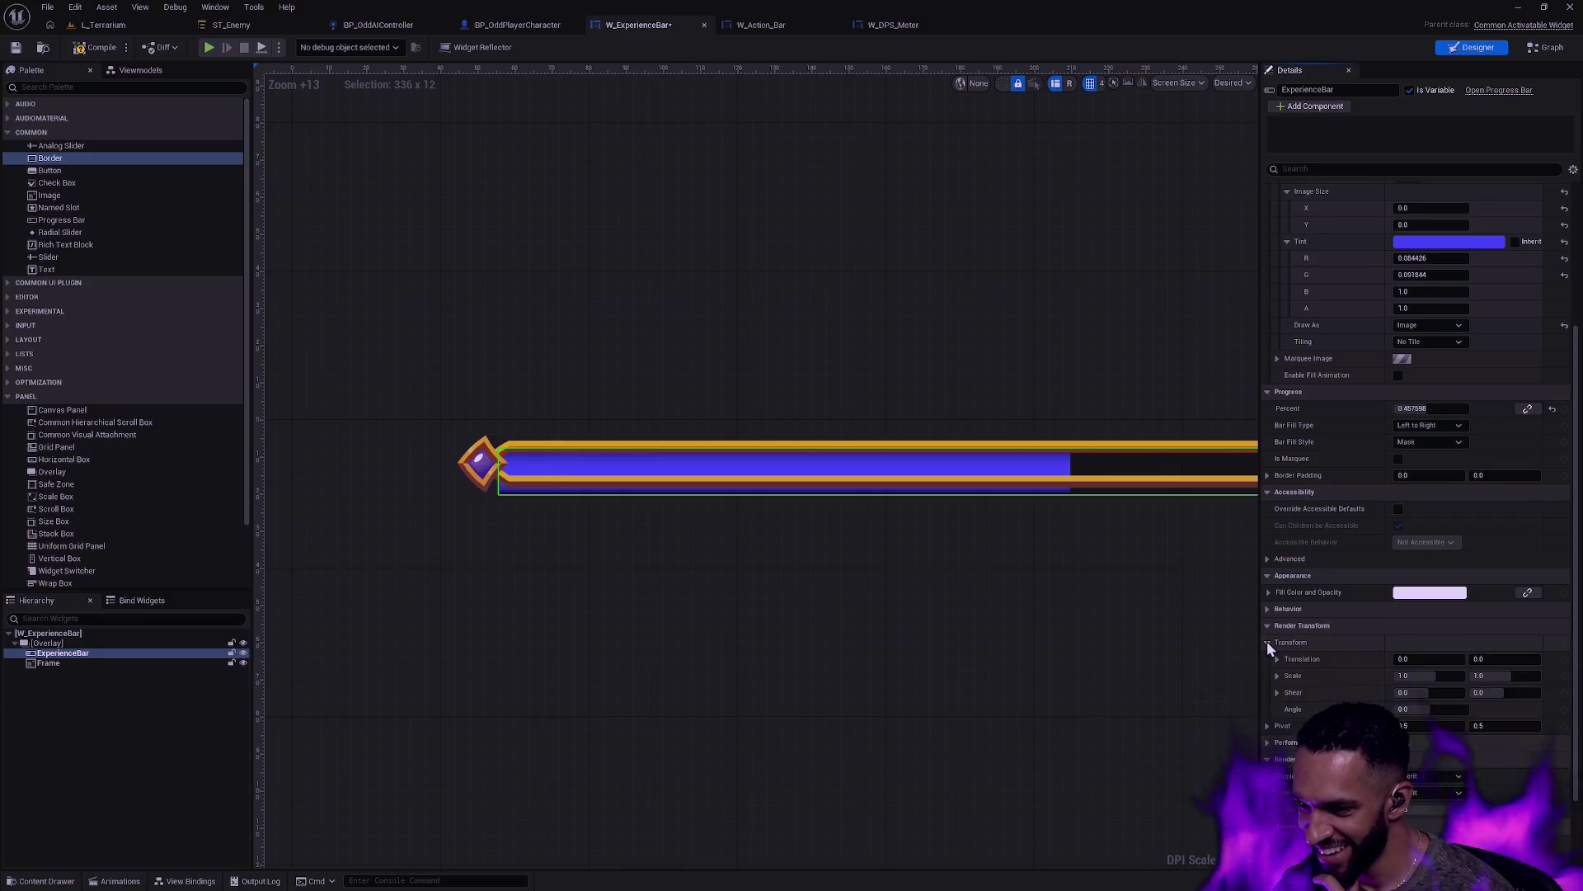
{"action": "left_click_drag", "start_coordinate": [1496, 676], "coordinate": [1470, 676]}
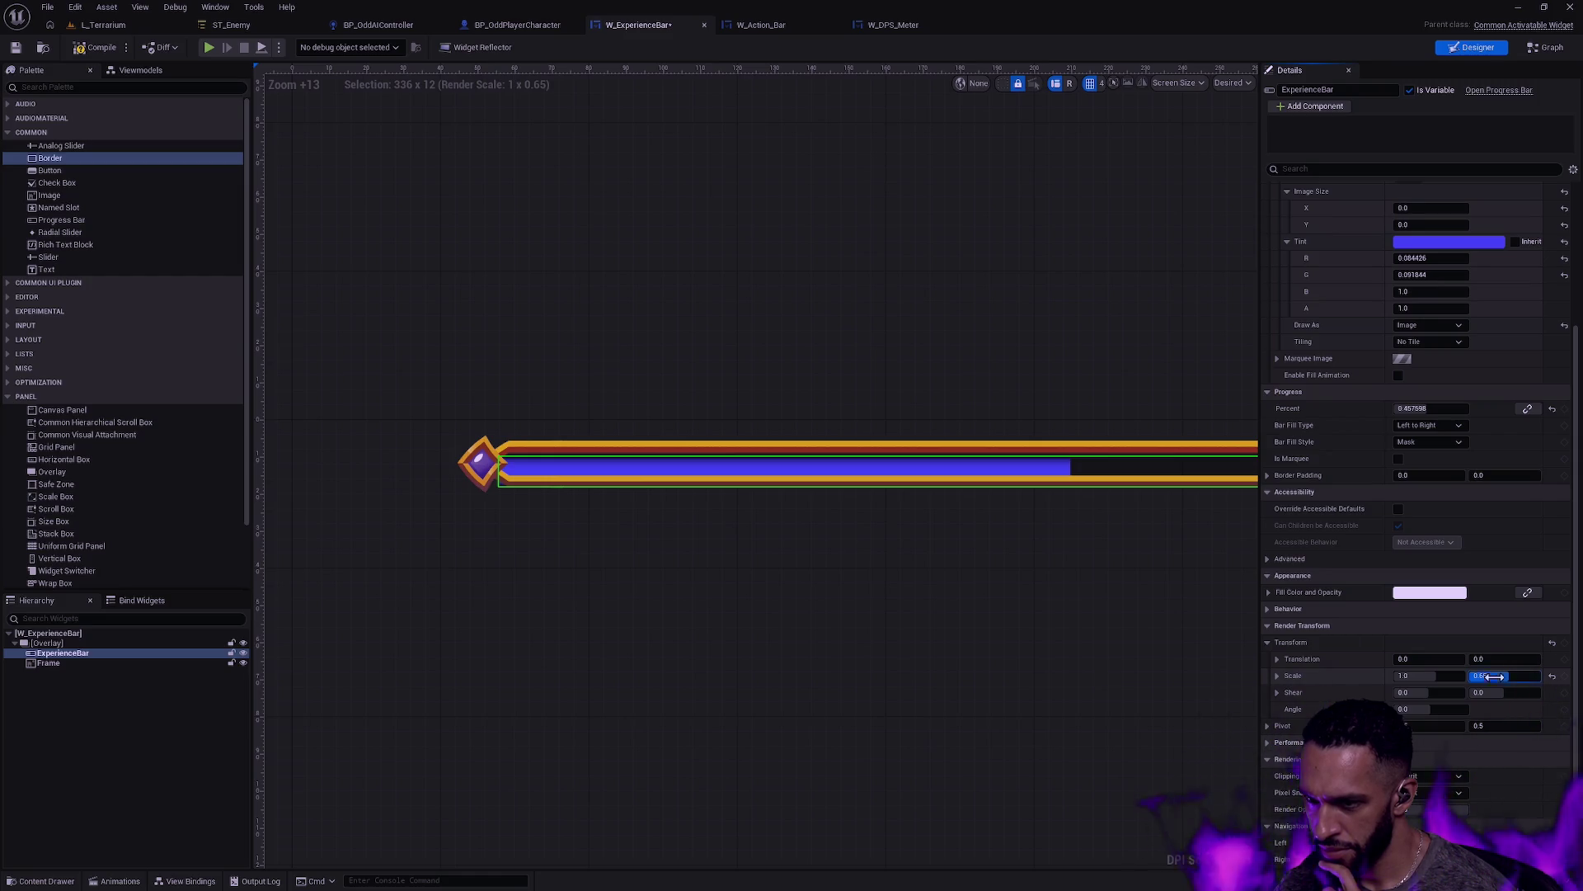
{"action": "scroll", "coordinate": [1567, 412], "scroll_direction": "up", "scroll_amount": 3}
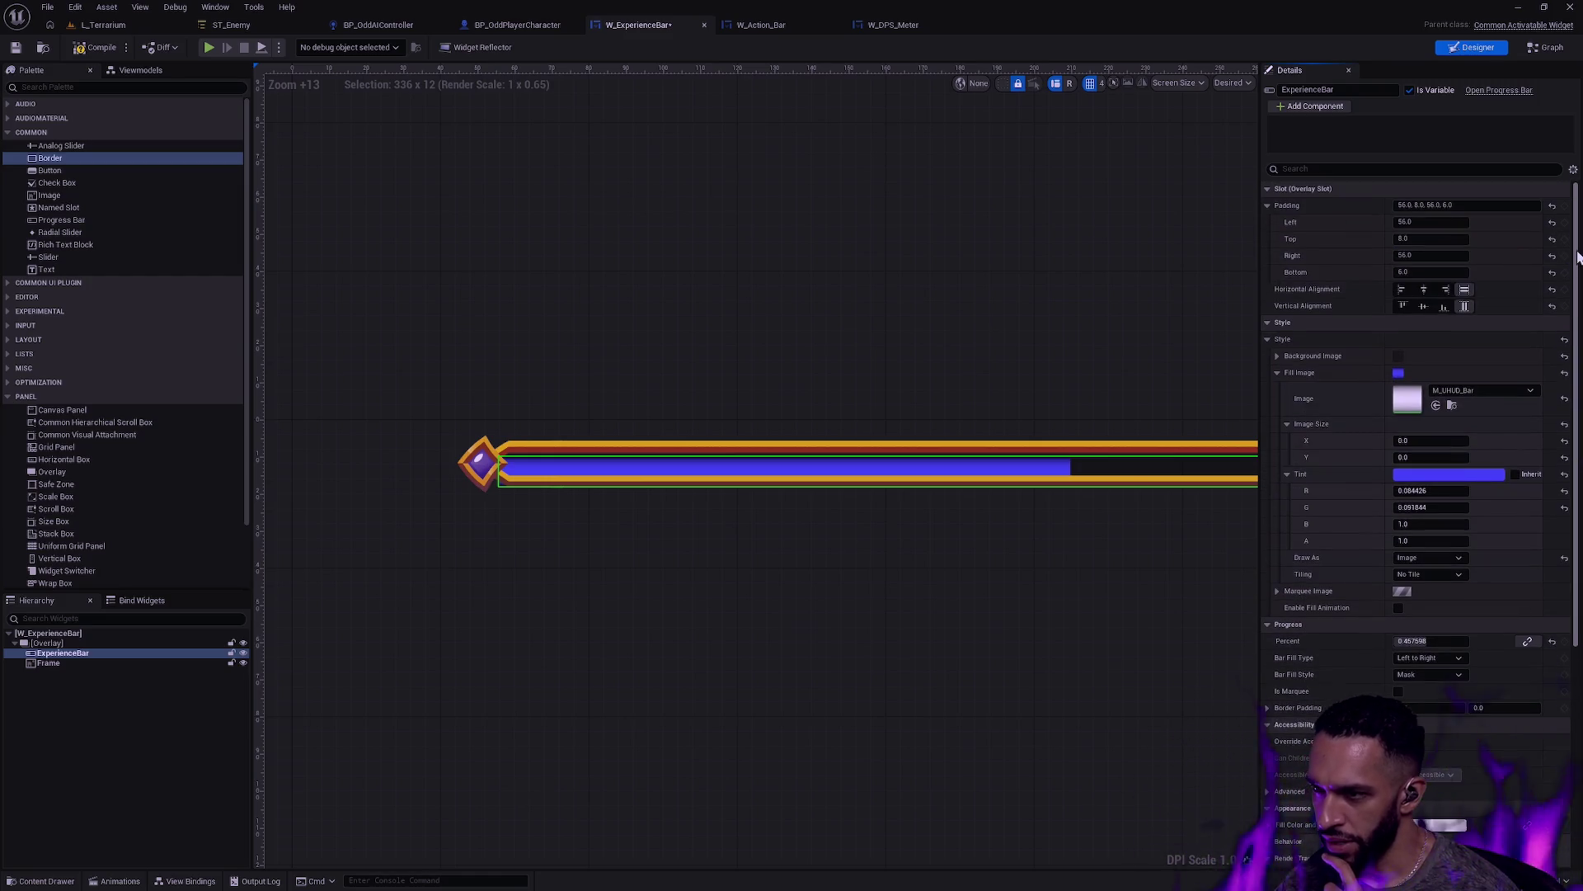
Step: Try resetting the bar's padding to zero, undo it, and reselect ExperienceBar
{"action": "left_click", "coordinate": [1554, 207]}
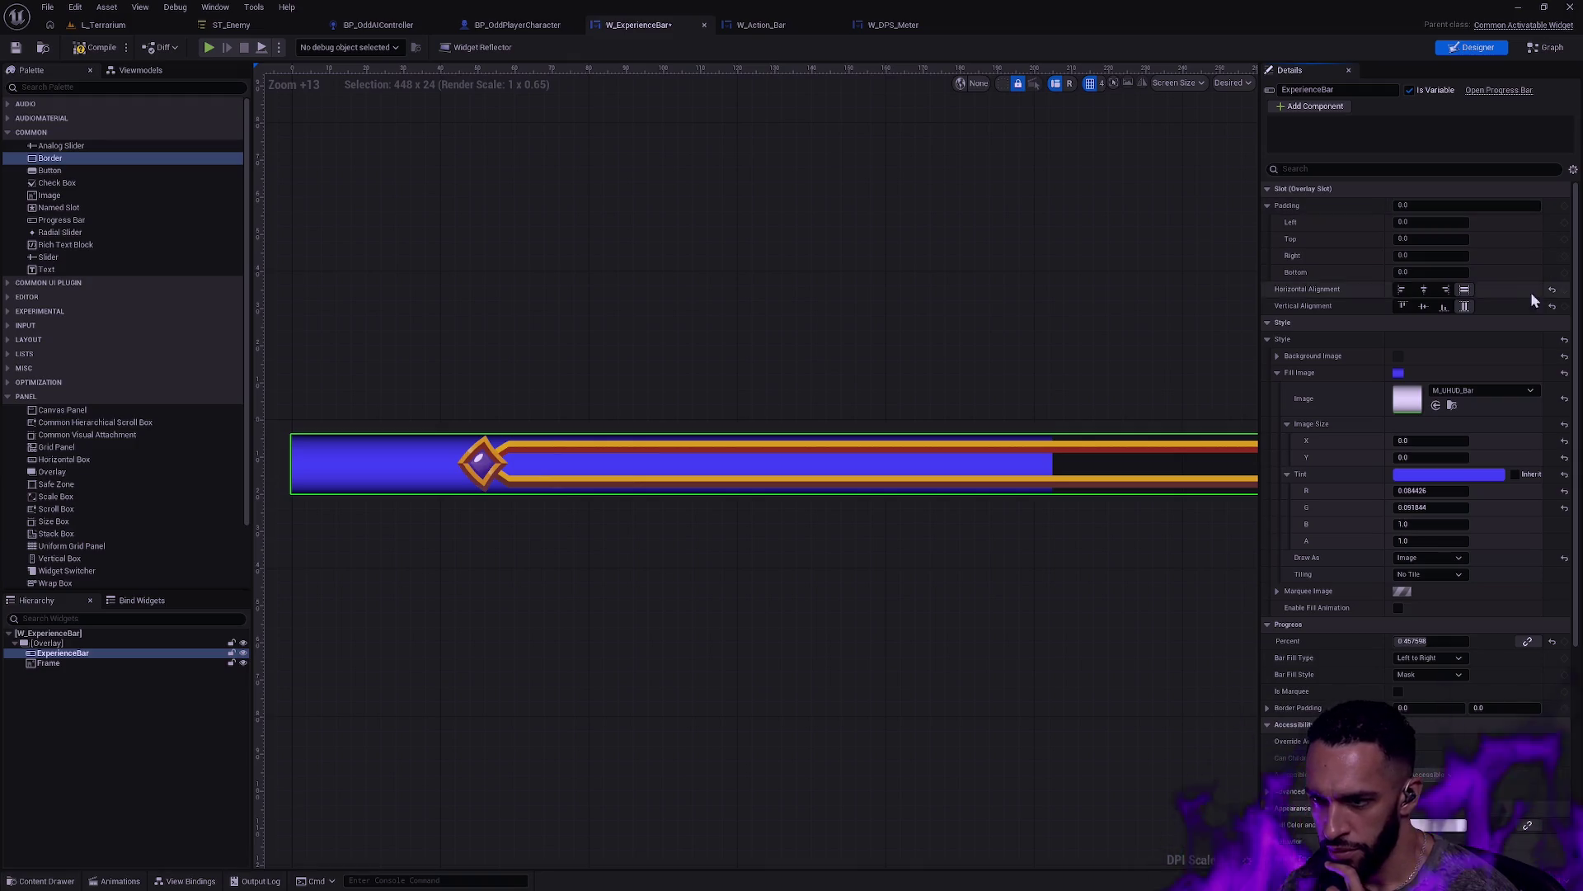
{"action": "scroll", "coordinate": [982, 568], "scroll_direction": "down", "scroll_amount": 5}
{"action": "left_click", "coordinate": [1021, 572]}
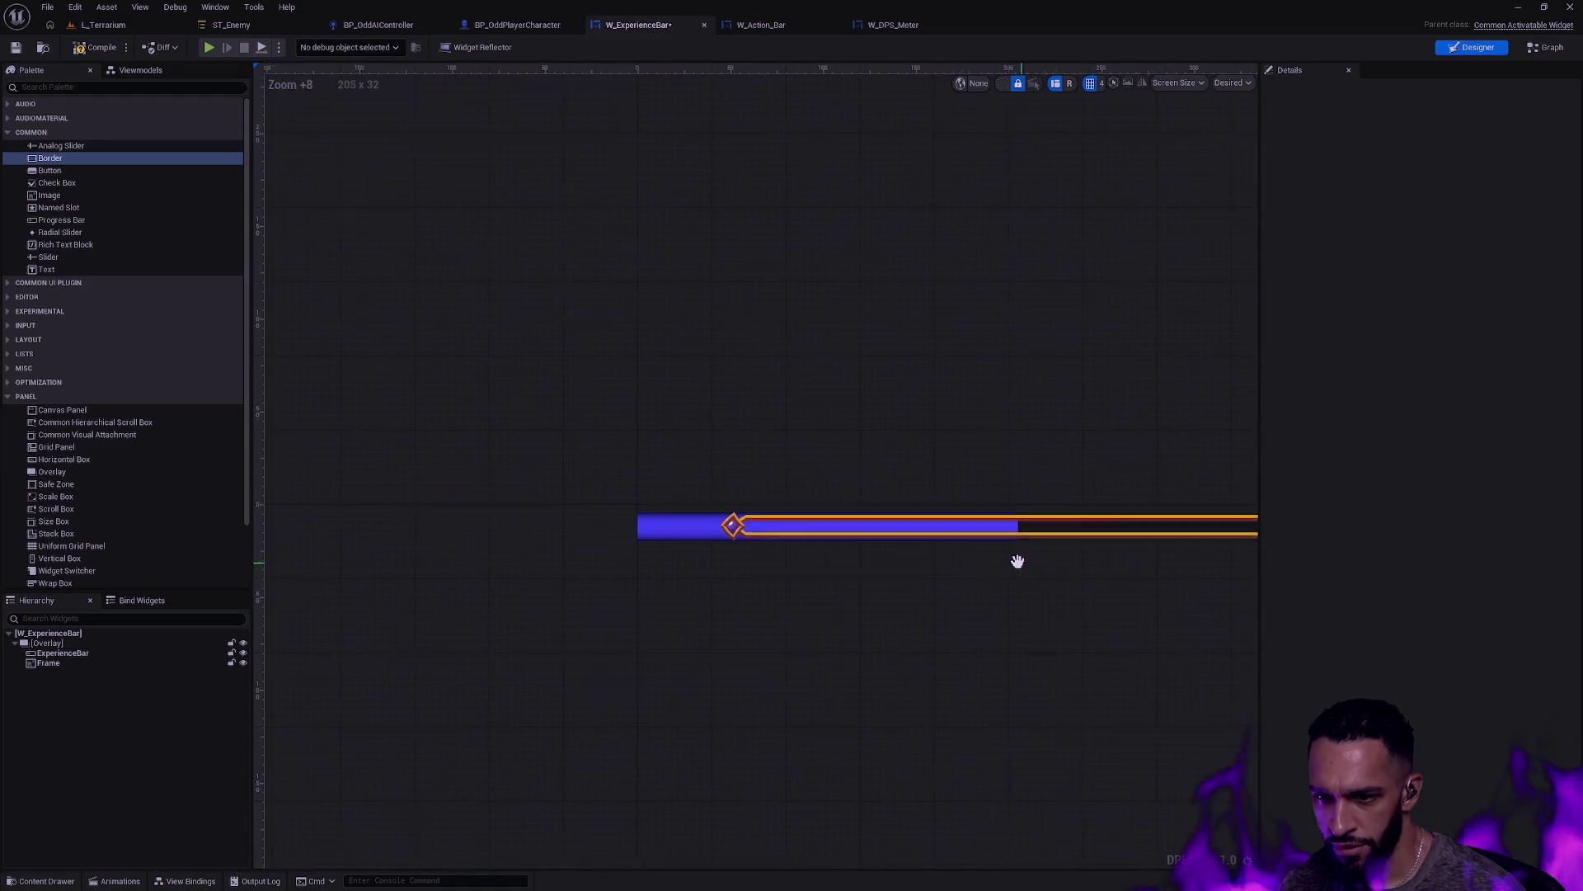
{"action": "key", "text": "ctrl+z"}
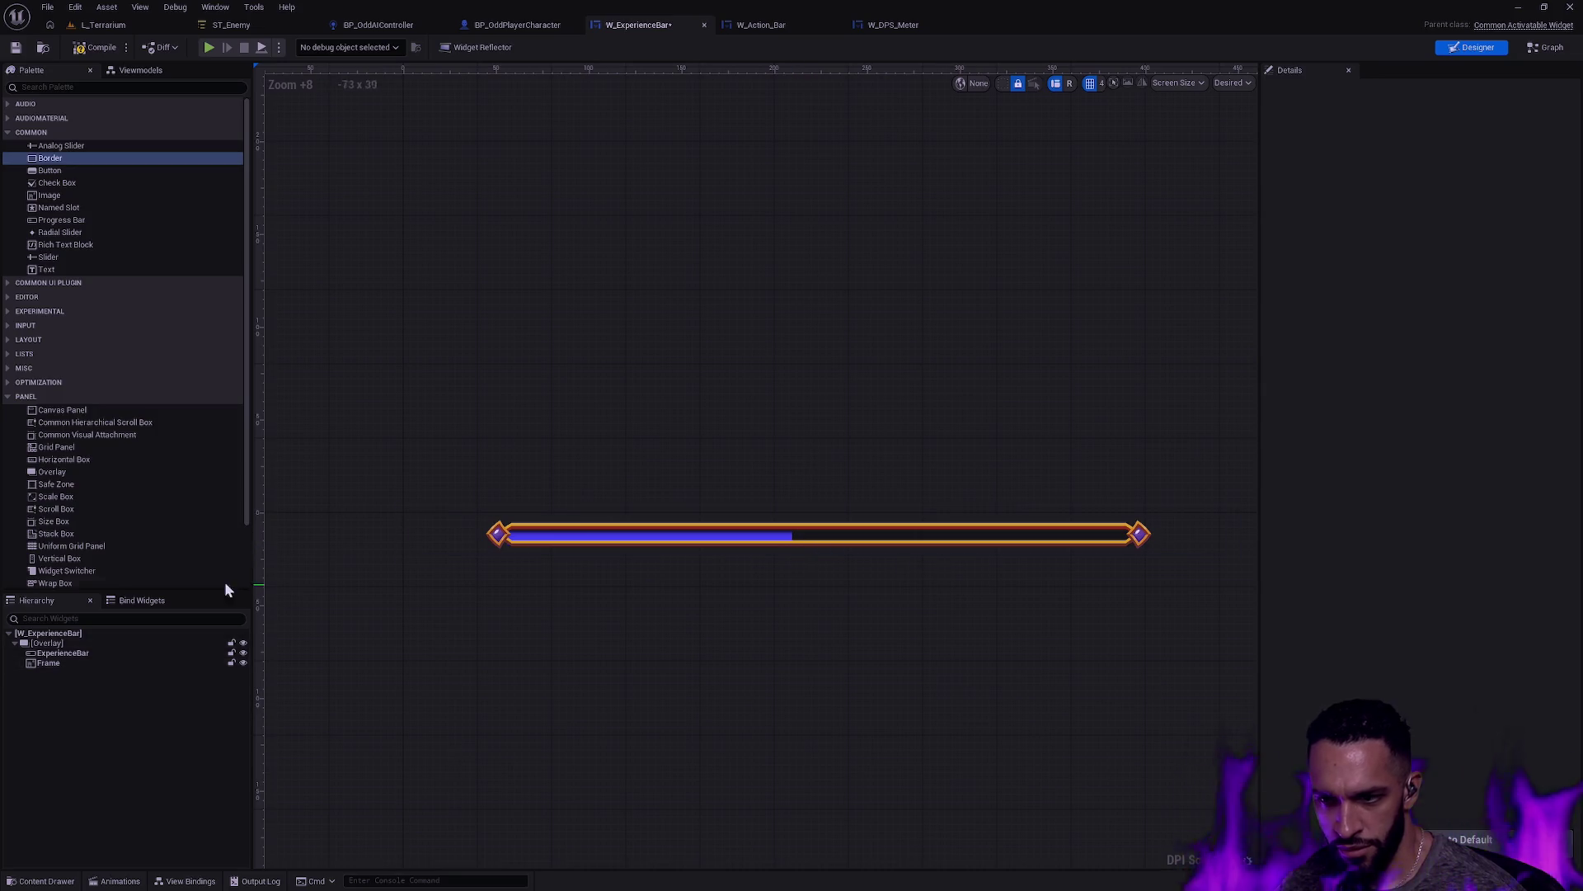
{"action": "scroll", "coordinate": [577, 545], "scroll_direction": "up", "scroll_amount": 7}
{"action": "left_click", "coordinate": [96, 663]}
{"action": "left_click", "coordinate": [90, 653]}
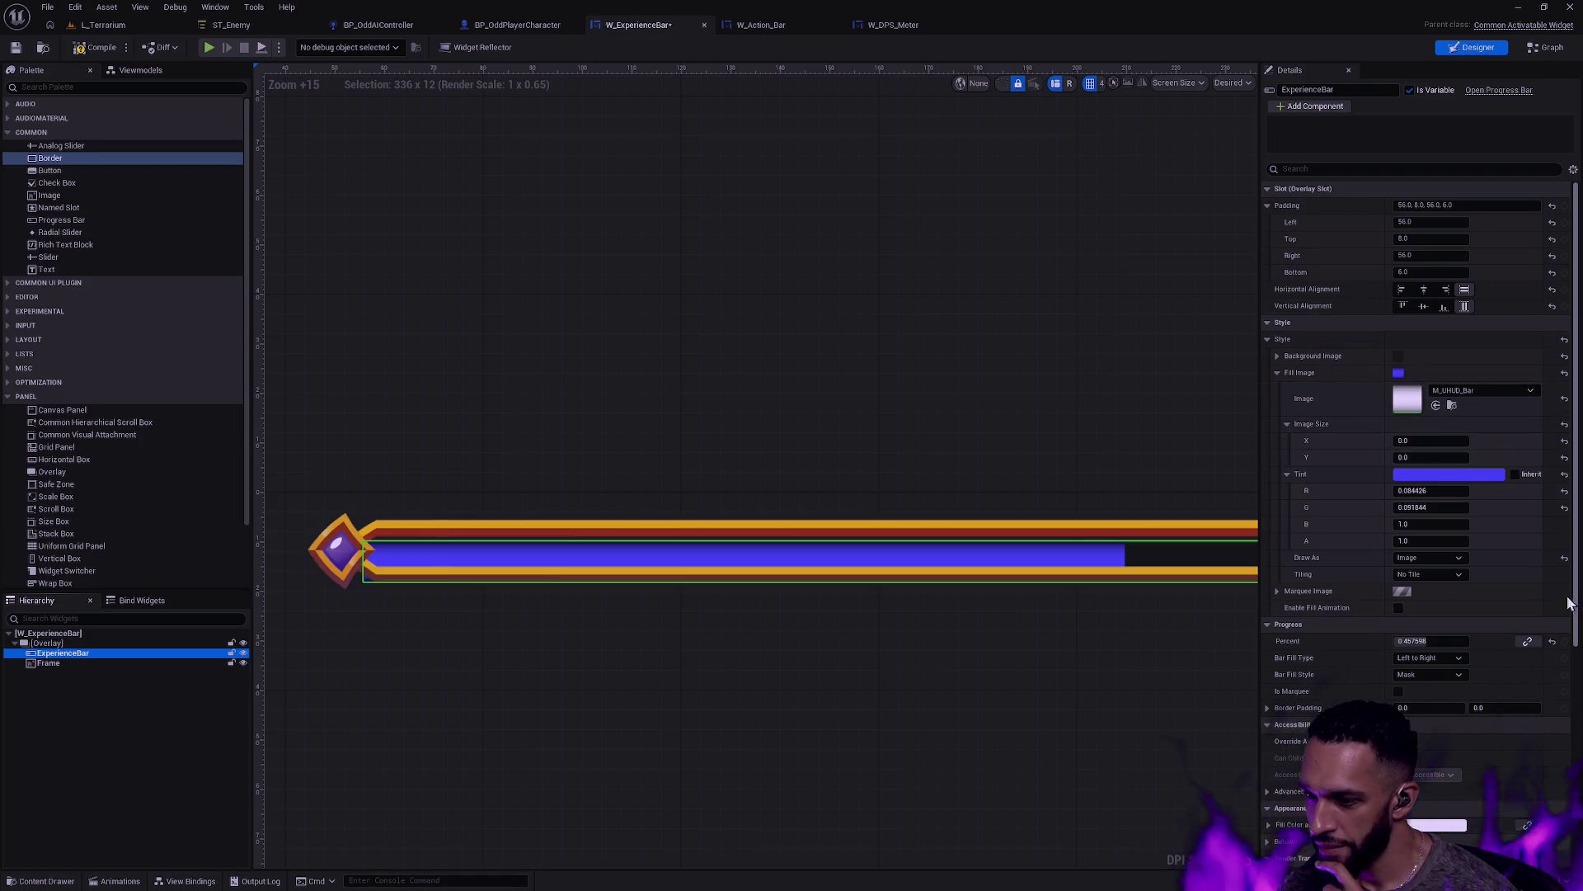
{"action": "scroll", "coordinate": [1580, 615], "scroll_direction": "down", "scroll_amount": 3}
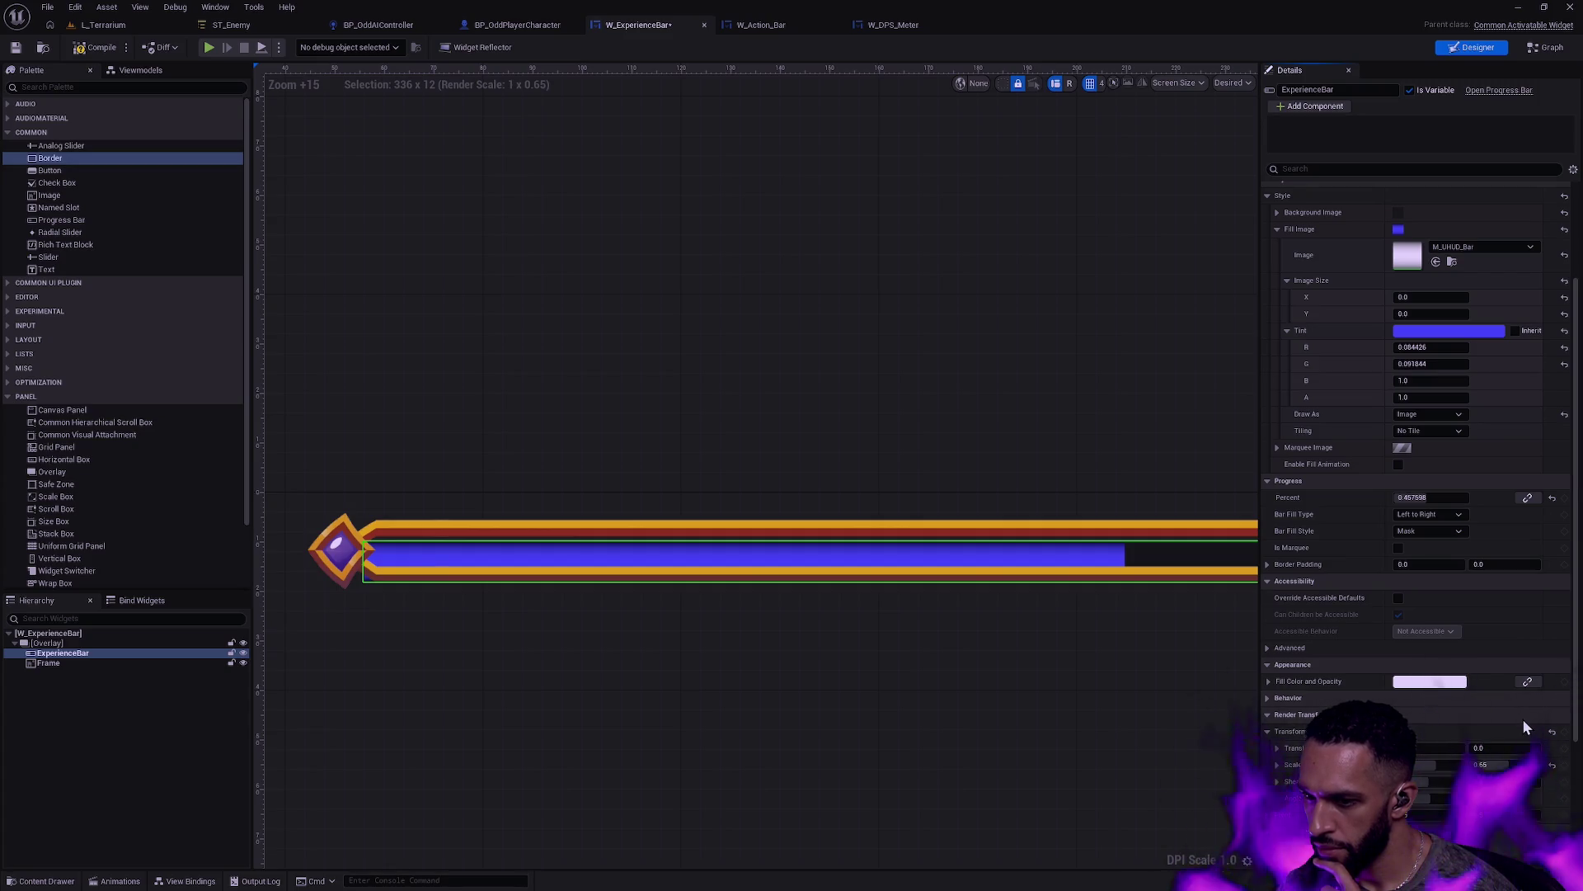
Step: Set the fill's vertical scale to 0.75 and zero its top and bottom padding
{"action": "left_click", "coordinate": [1516, 766]}
{"action": "type", "text": ".75"}
{"action": "key", "text": "Return"}
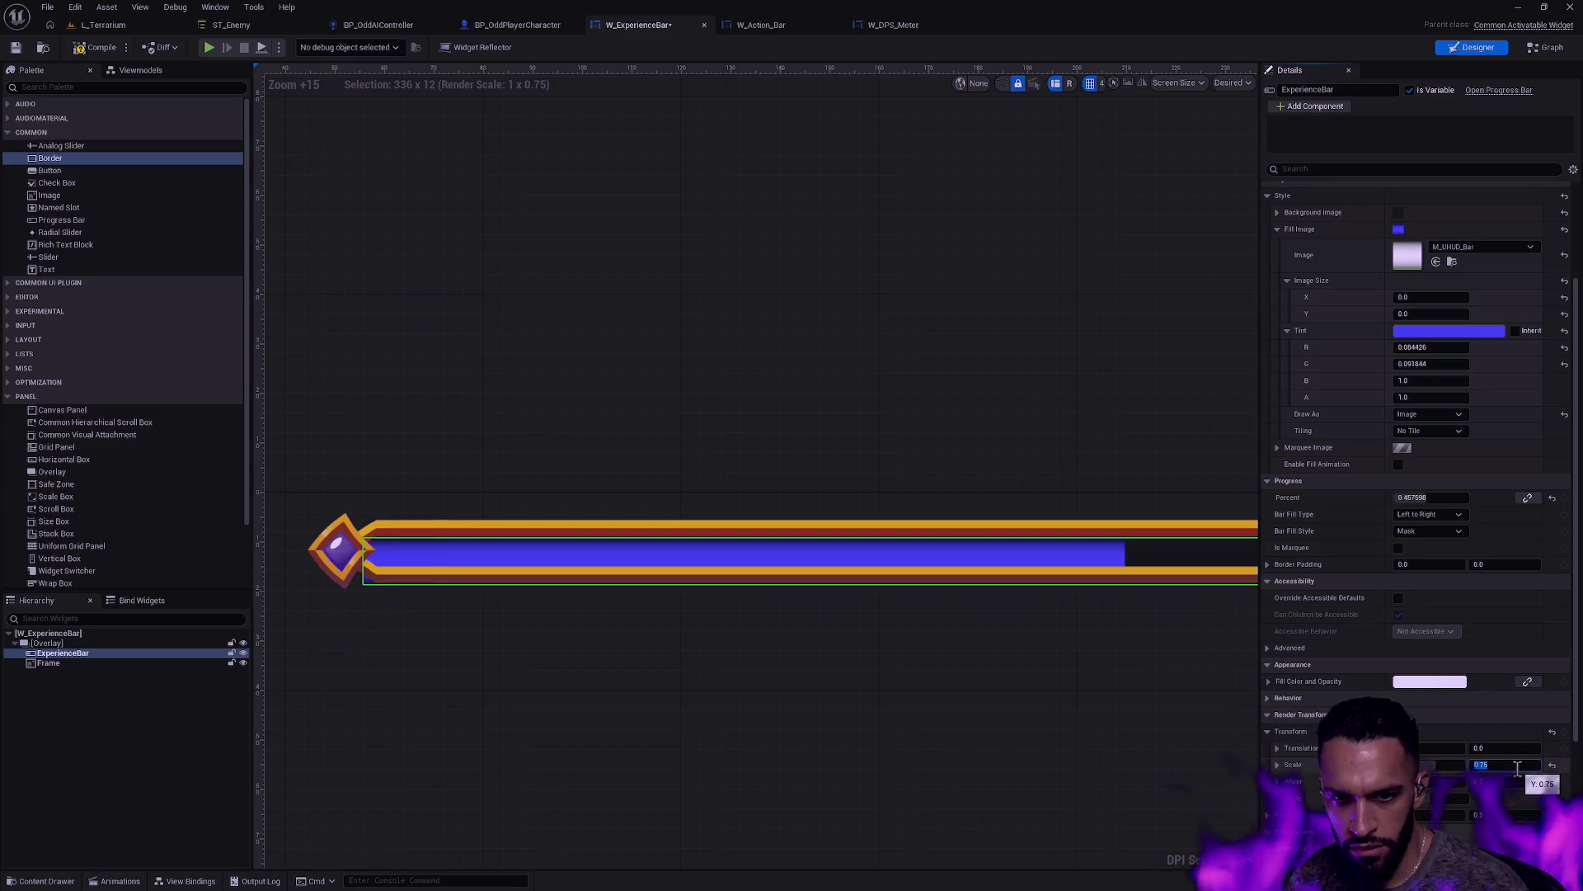
{"action": "scroll", "coordinate": [1567, 553], "scroll_direction": "up", "scroll_amount": 3}
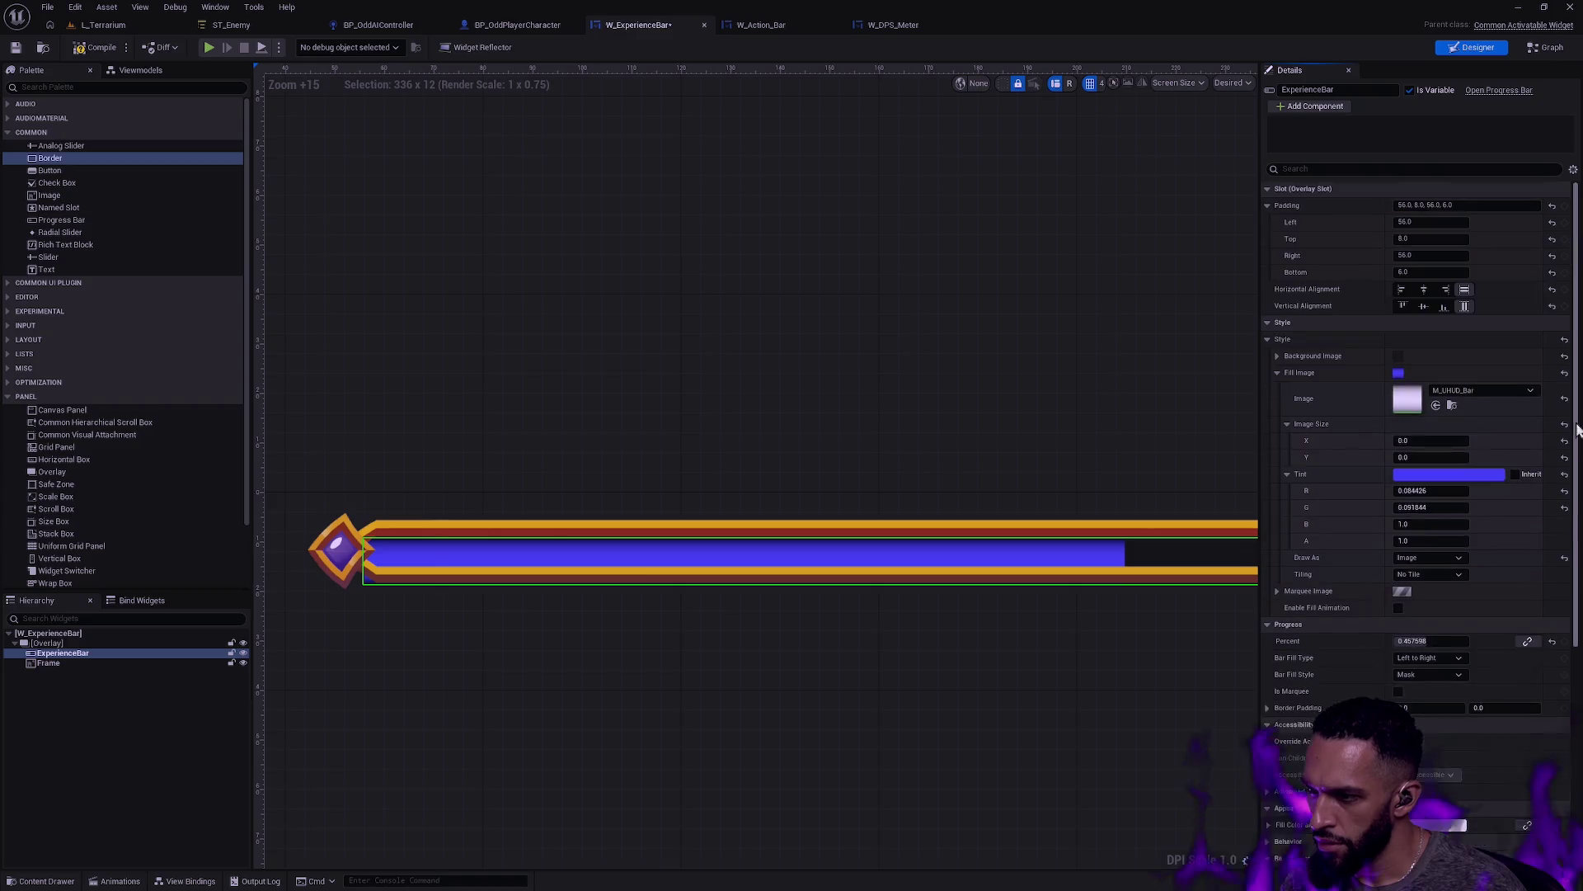
{"action": "left_click", "coordinate": [1432, 272]}
{"action": "type", "text": "0"}
{"action": "key", "text": "Return"}
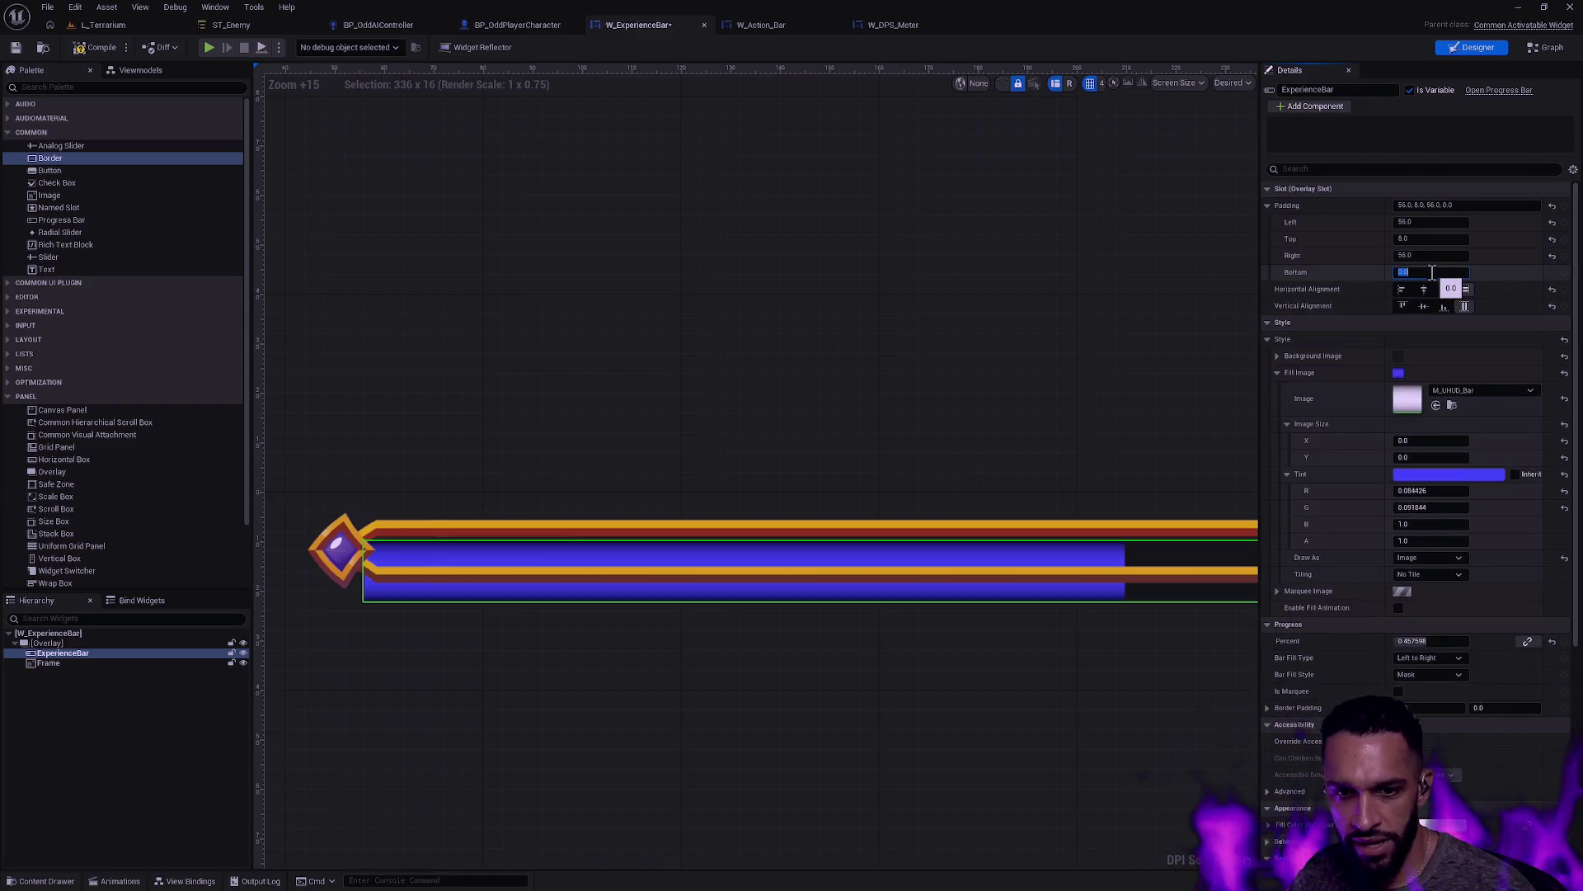
{"action": "left_click", "coordinate": [1426, 238]}
{"action": "type", "text": "0"}
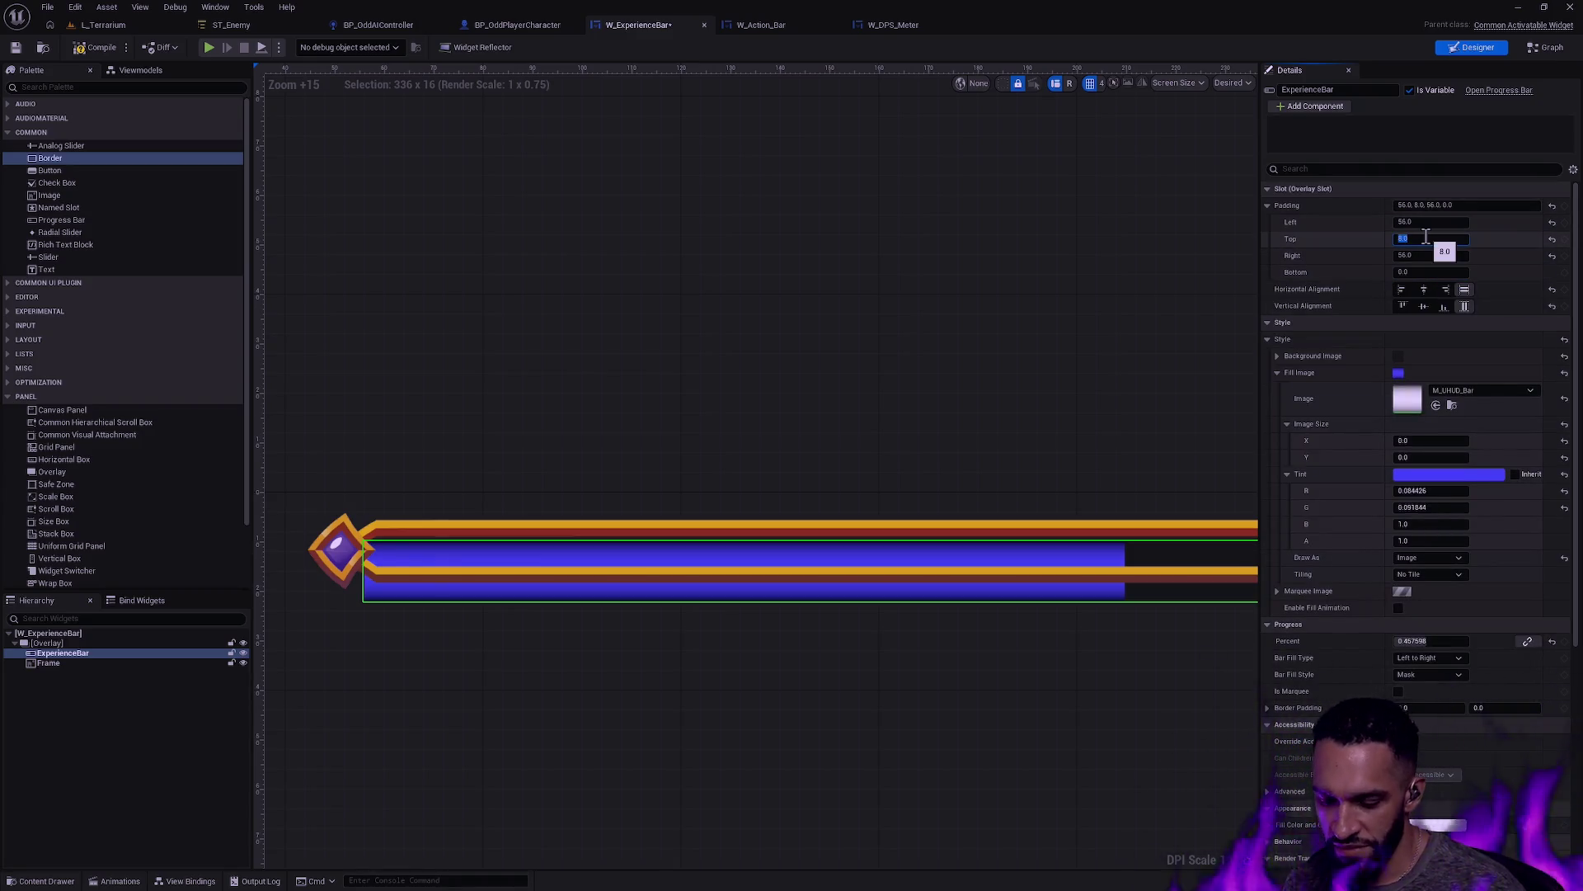
{"action": "key", "text": "Return"}
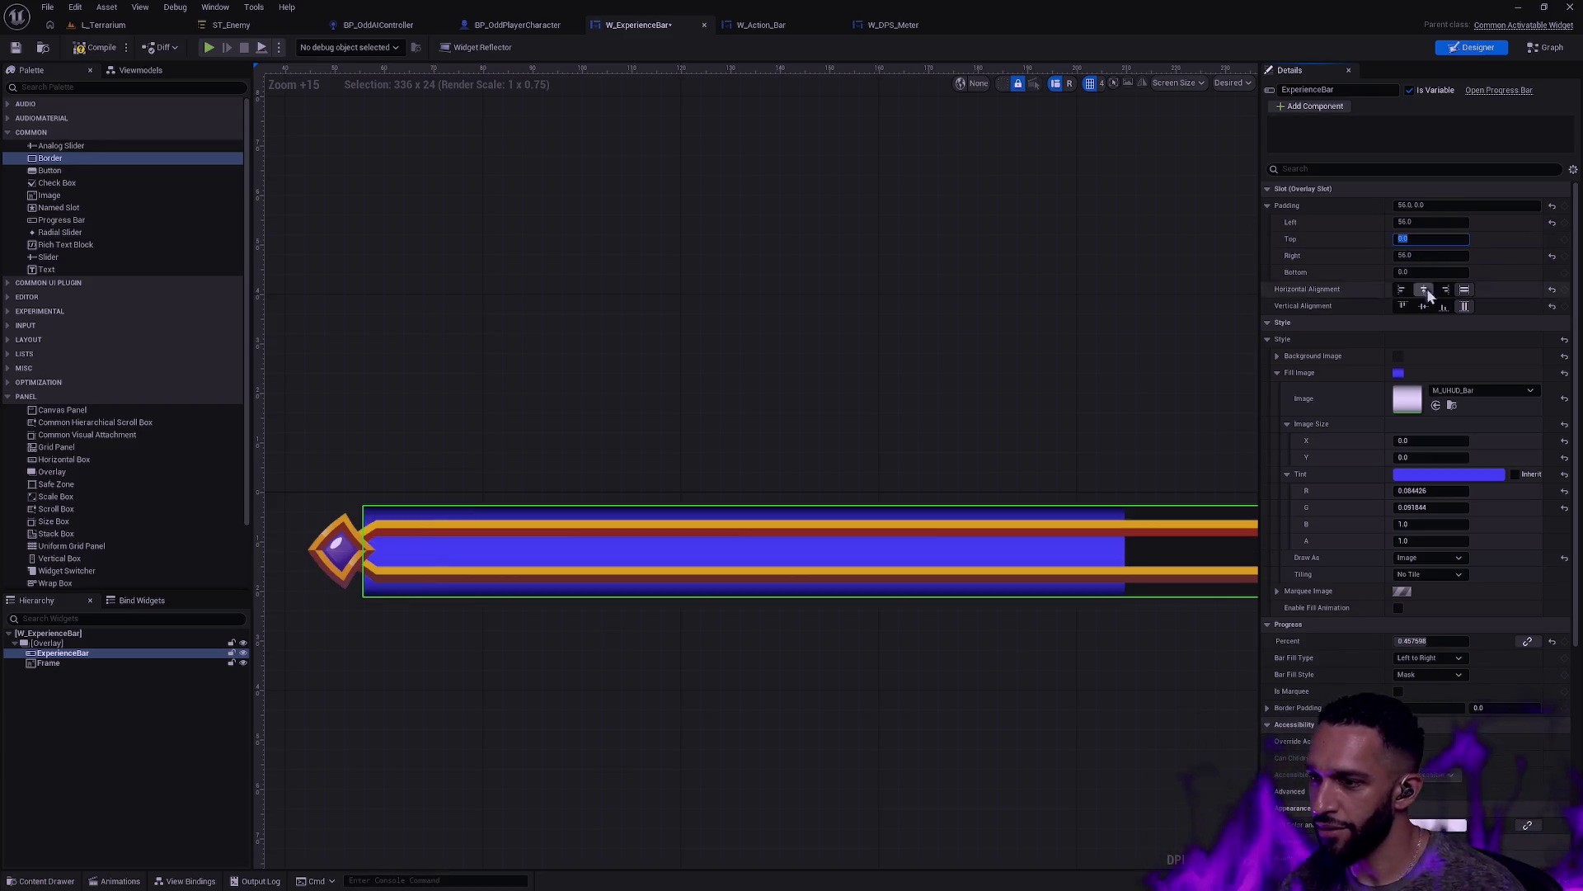
Step: Shrink the fill's vertical scale from 0.65 down to about 0.35
{"action": "scroll", "coordinate": [1577, 410], "scroll_direction": "down", "scroll_amount": 5}
{"action": "left_click", "coordinate": [1489, 614]}
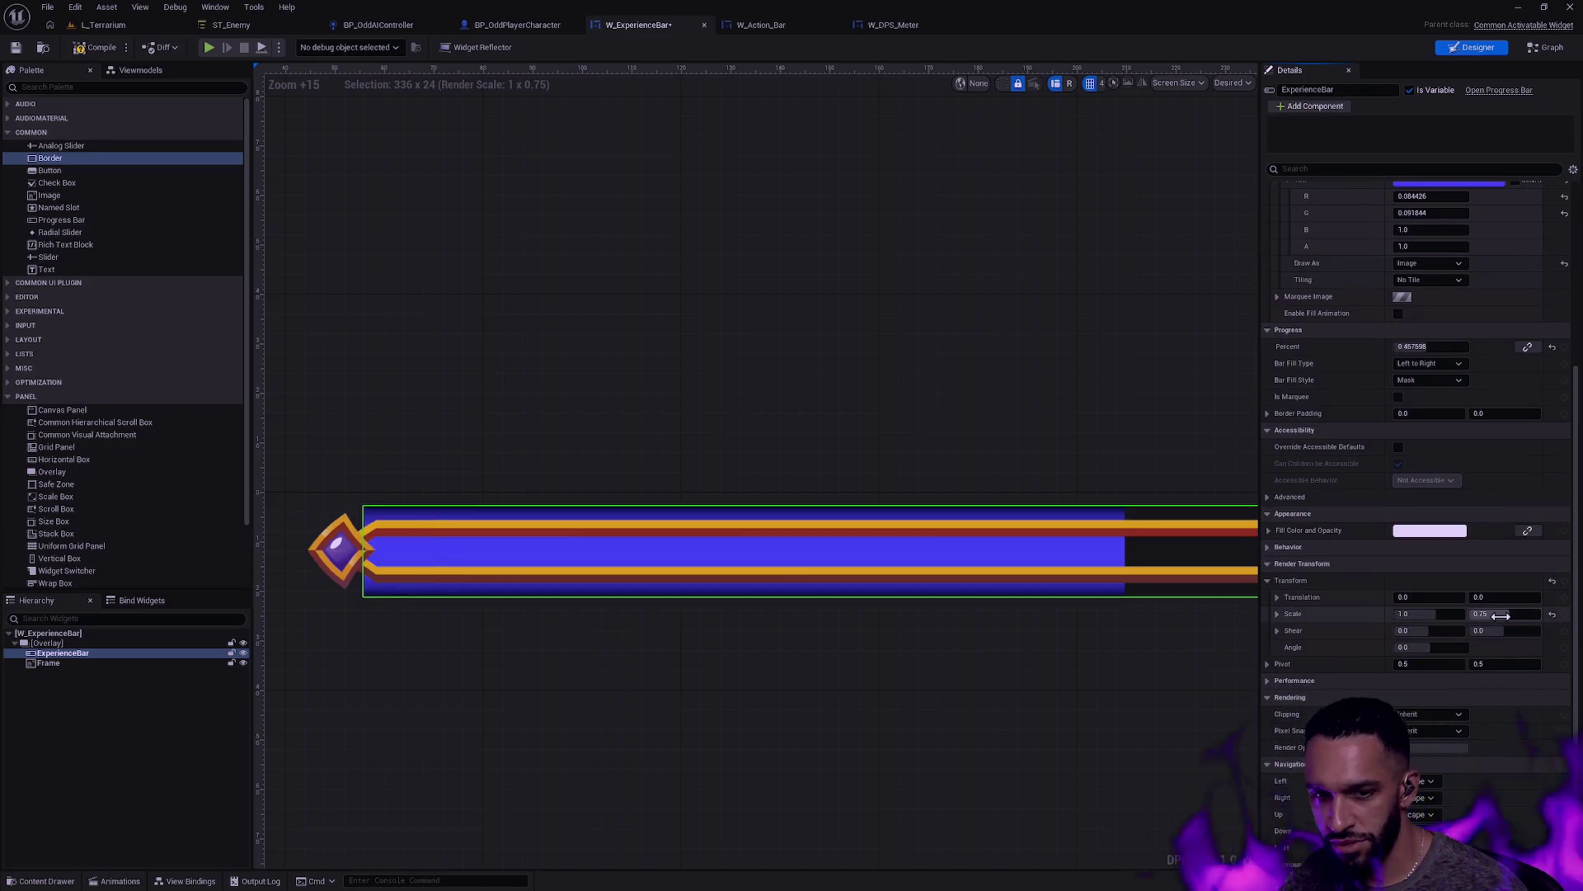
{"action": "type", "text": "0.65"}
{"action": "key", "text": "Return"}
{"action": "left_click_drag", "start_coordinate": [1489, 613], "coordinate": [1450, 614]}
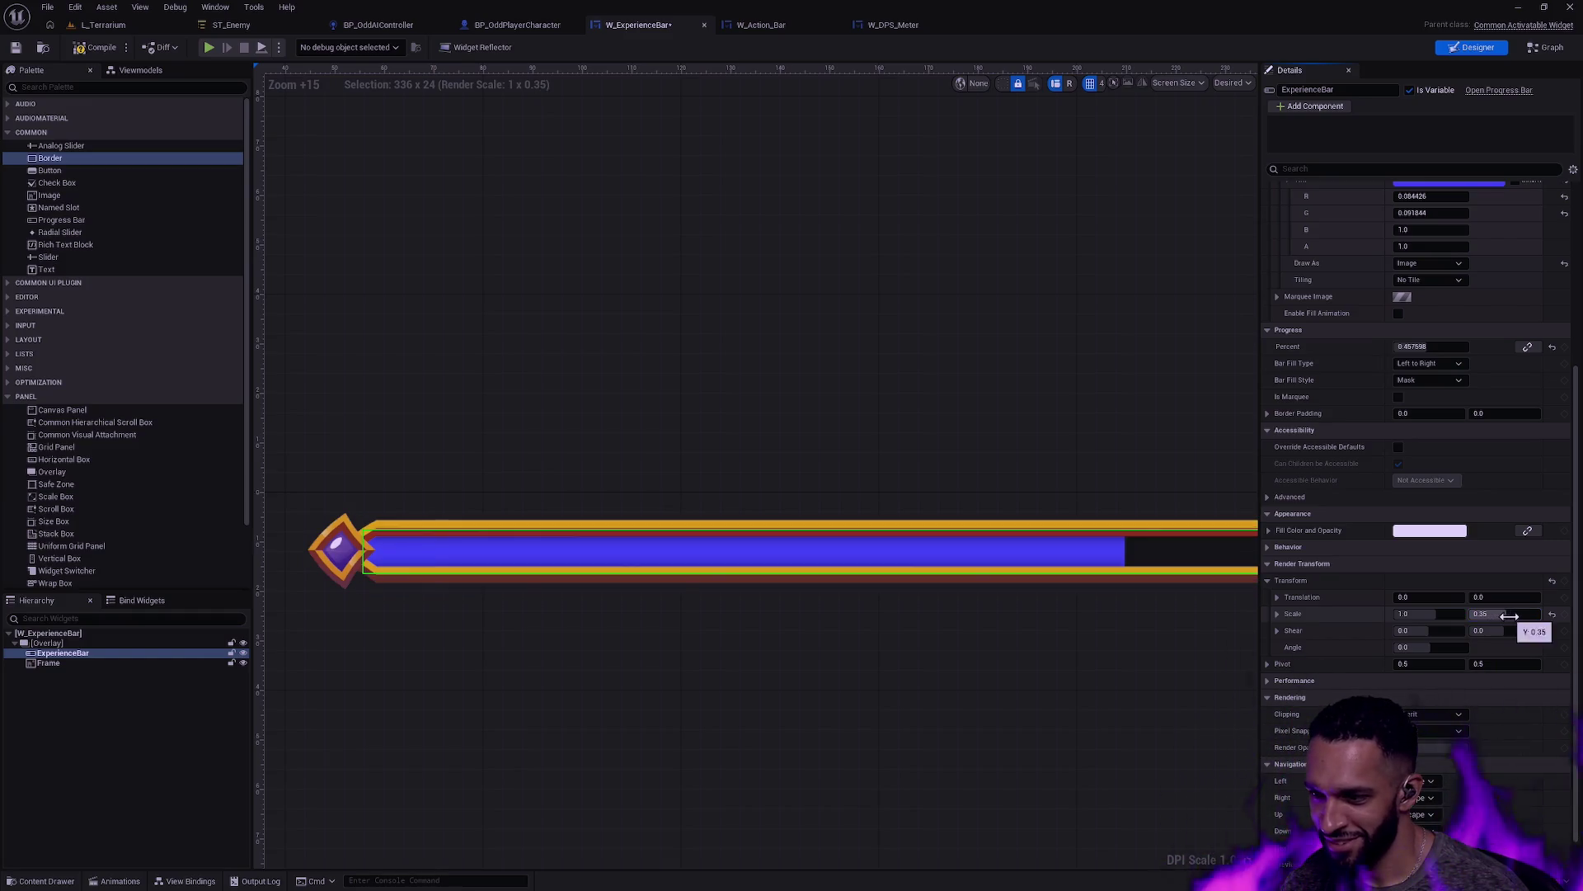
{"action": "left_click", "coordinate": [1017, 687]}
Step: Review the resized fill, compile W_ExperienceBar, and switch to W_Action_Bar
{"action": "scroll", "coordinate": [899, 591], "scroll_direction": "down", "scroll_amount": 3}
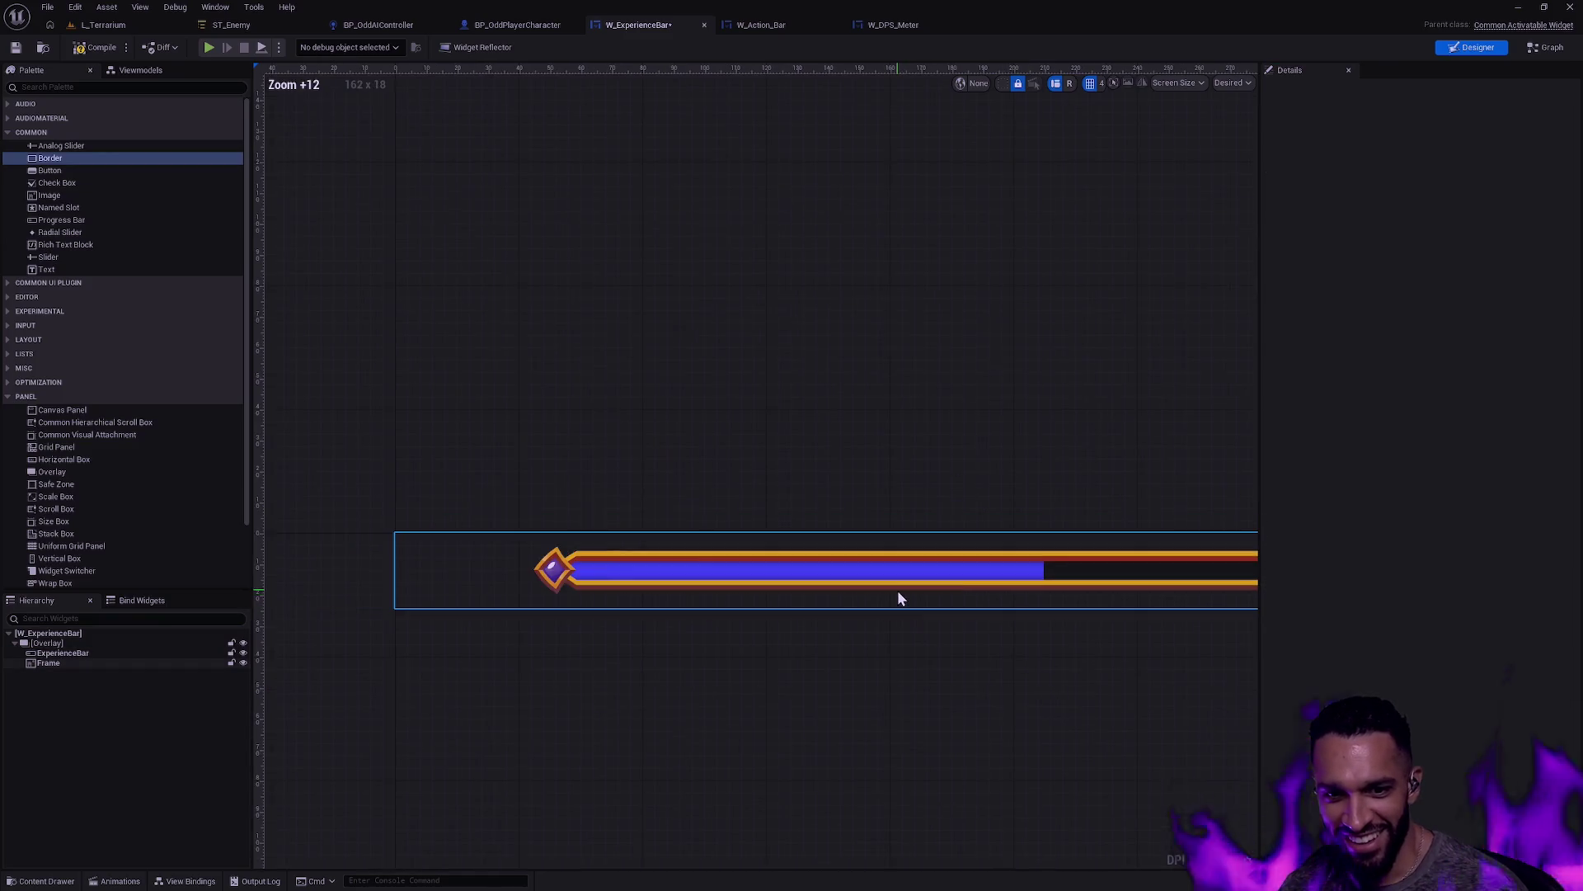
{"action": "scroll", "coordinate": [845, 651], "scroll_direction": "down", "scroll_amount": 2}
{"action": "scroll", "coordinate": [1030, 640], "scroll_direction": "up", "scroll_amount": 4}
{"action": "scroll", "coordinate": [711, 586], "scroll_direction": "up", "scroll_amount": 2}
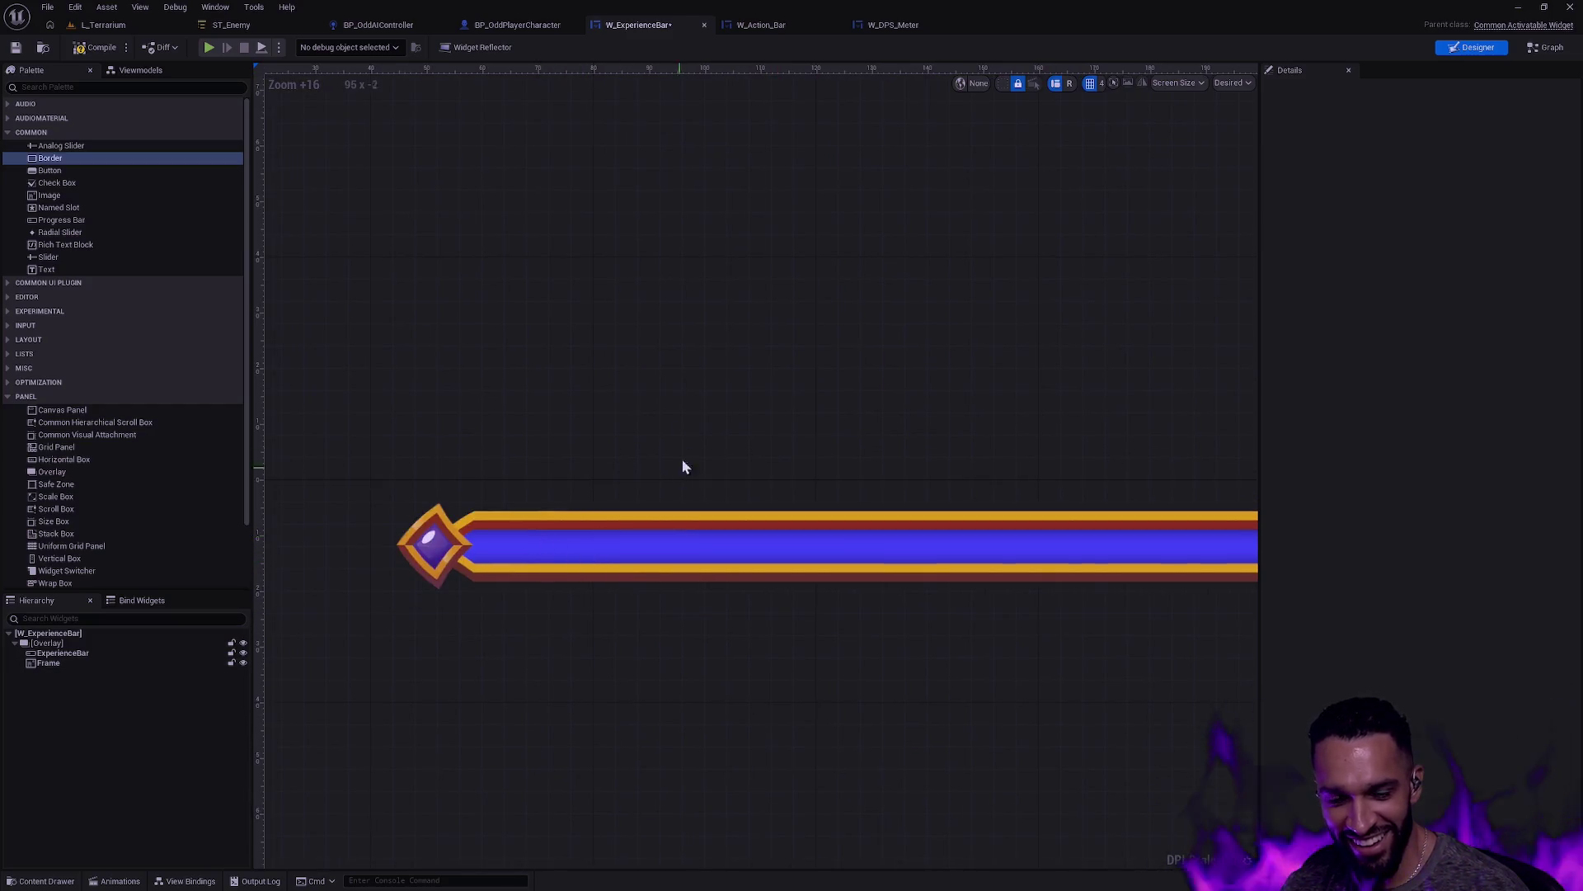
{"action": "scroll", "coordinate": [803, 527], "scroll_direction": "down", "scroll_amount": 3}
{"action": "scroll", "coordinate": [765, 540], "scroll_direction": "up", "scroll_amount": 1}
{"action": "scroll", "coordinate": [763, 538], "scroll_direction": "up", "scroll_amount": 2}
{"action": "scroll", "coordinate": [1003, 643], "scroll_direction": "down", "scroll_amount": 3}
{"action": "scroll", "coordinate": [841, 644], "scroll_direction": "down", "scroll_amount": 5}
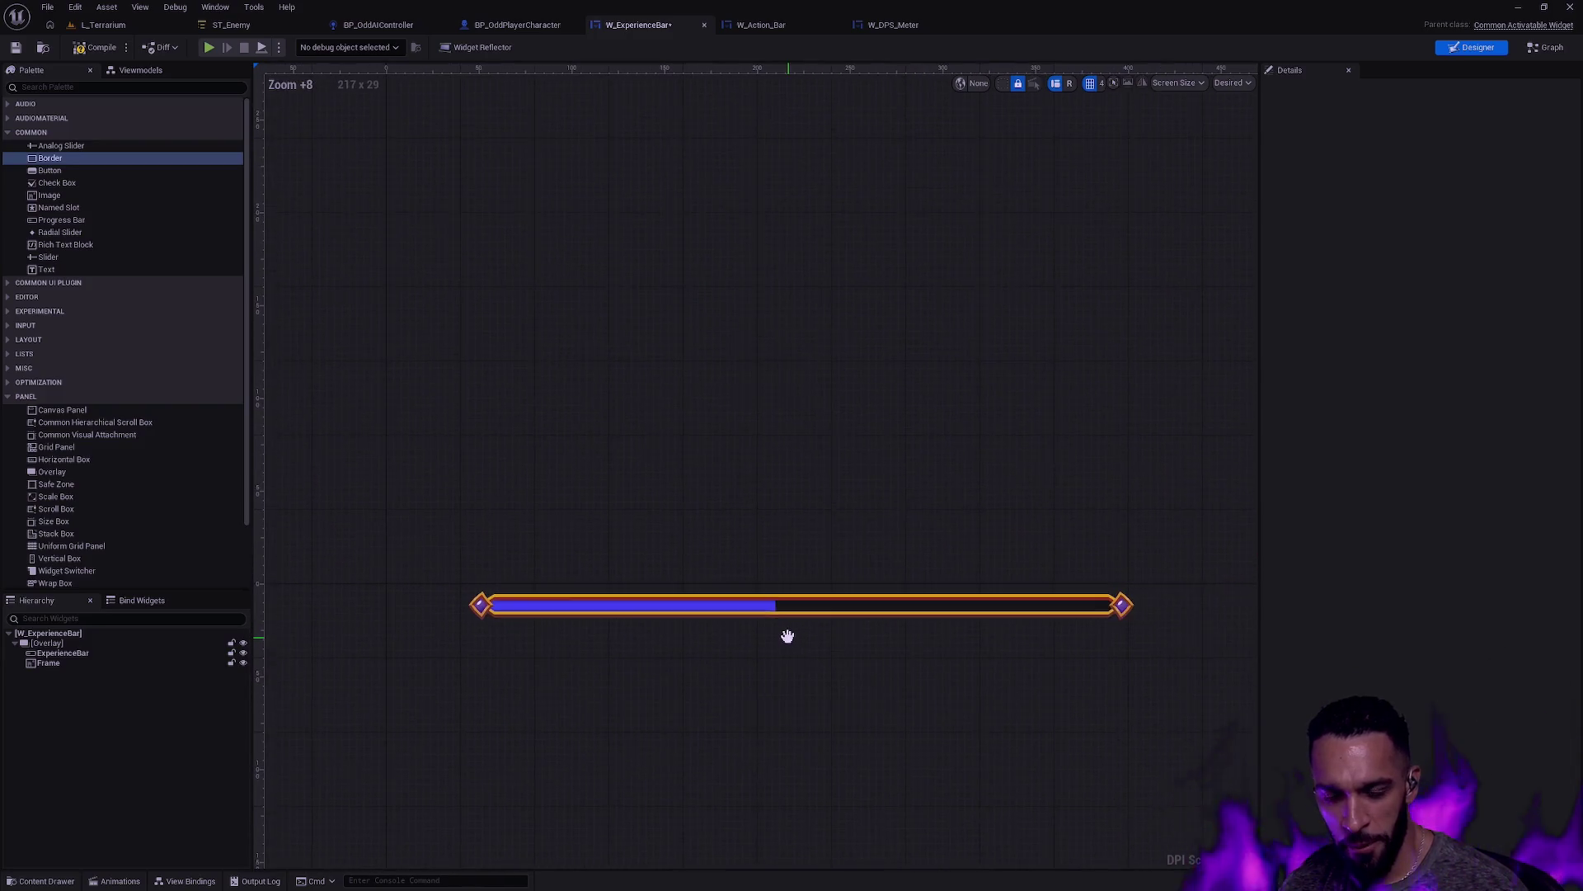
{"action": "scroll", "coordinate": [717, 598], "scroll_direction": "up", "scroll_amount": 4}
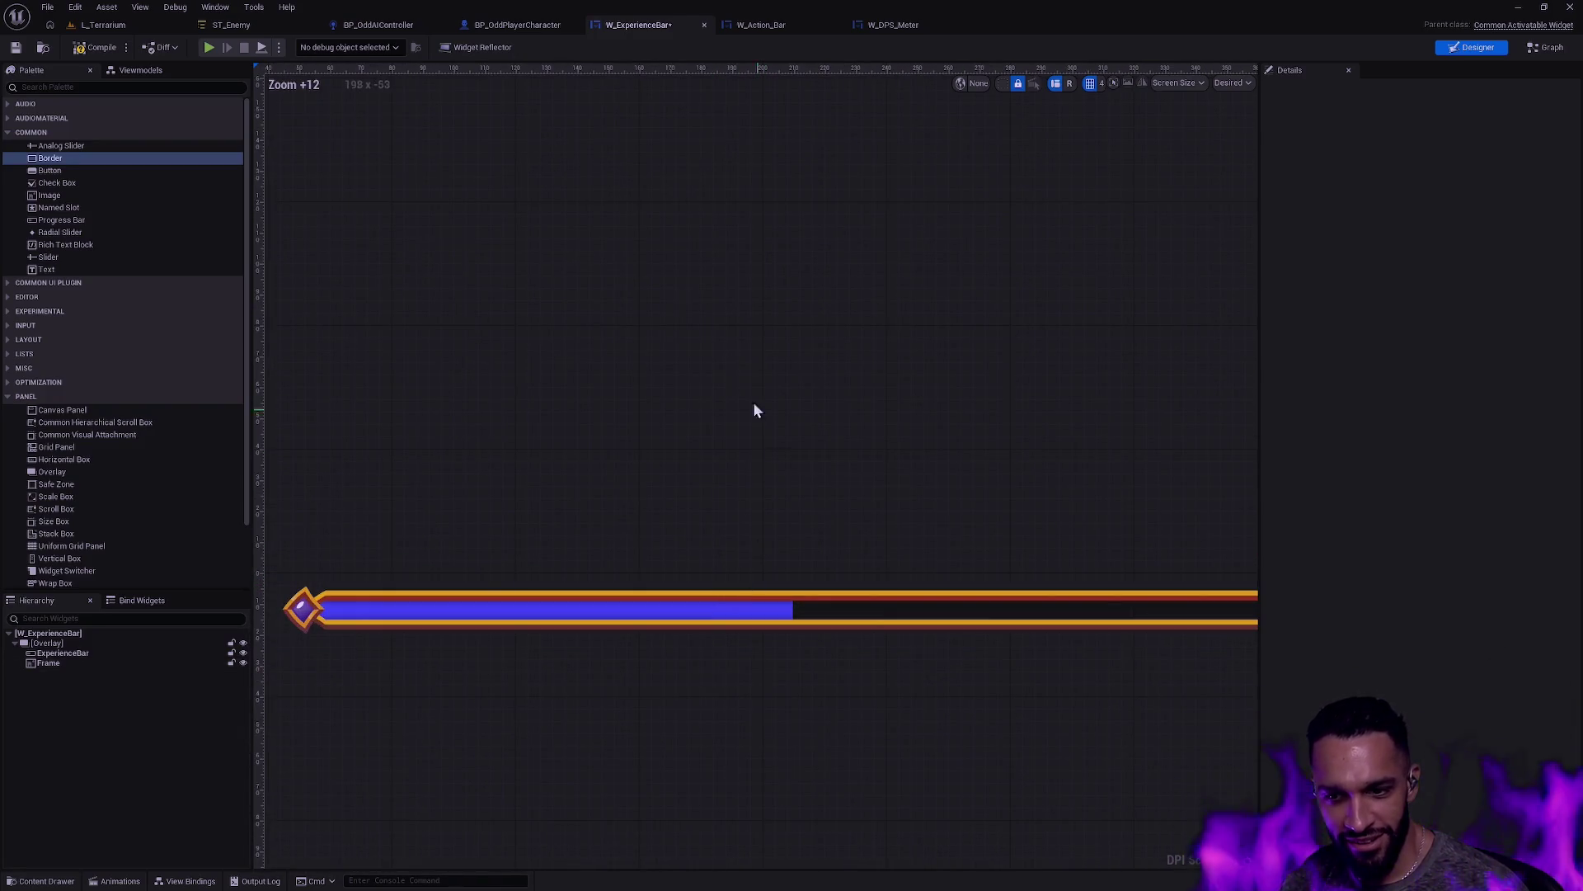
{"action": "left_click", "coordinate": [96, 49]}
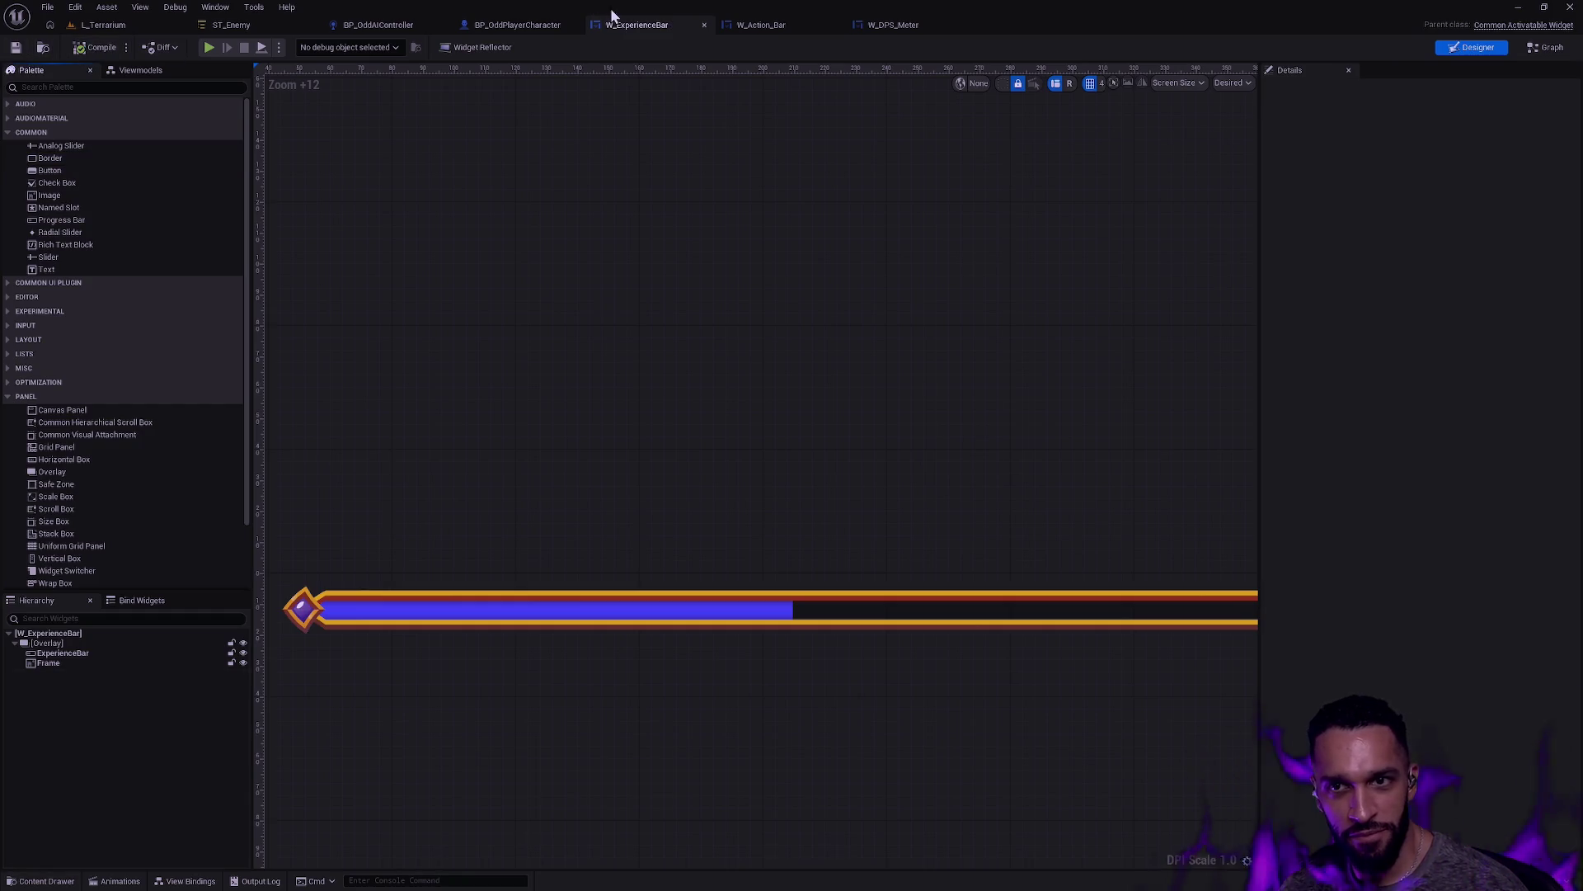
{"action": "left_click", "coordinate": [760, 24]}
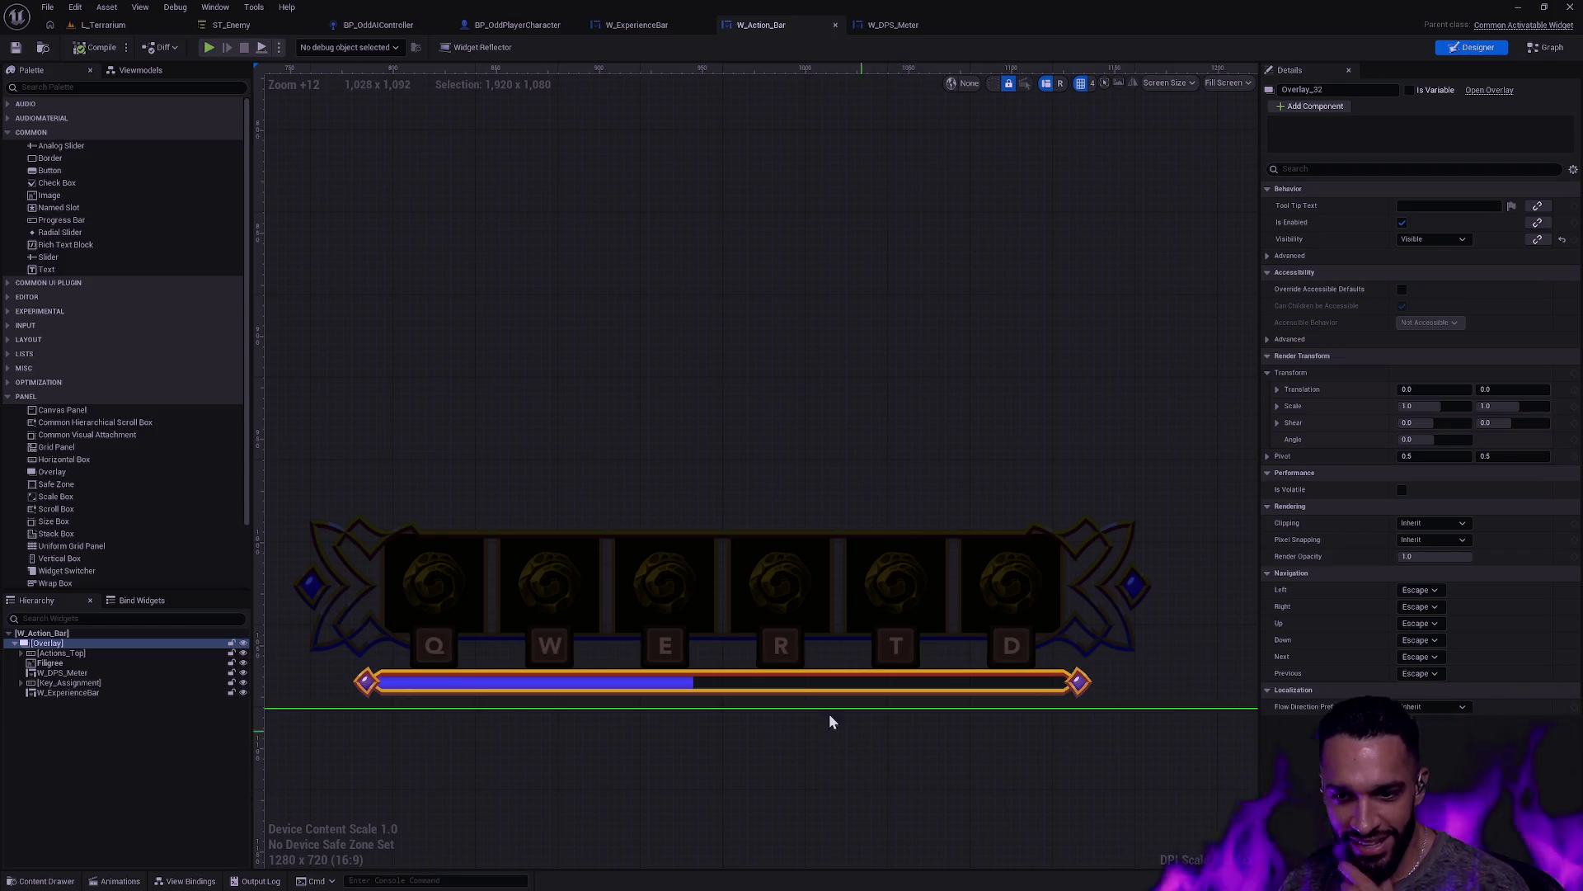
Step: Select the embedded experience bar and try bottom paddings of 70, 100, 90 and 80
{"action": "left_click", "coordinate": [648, 688]}
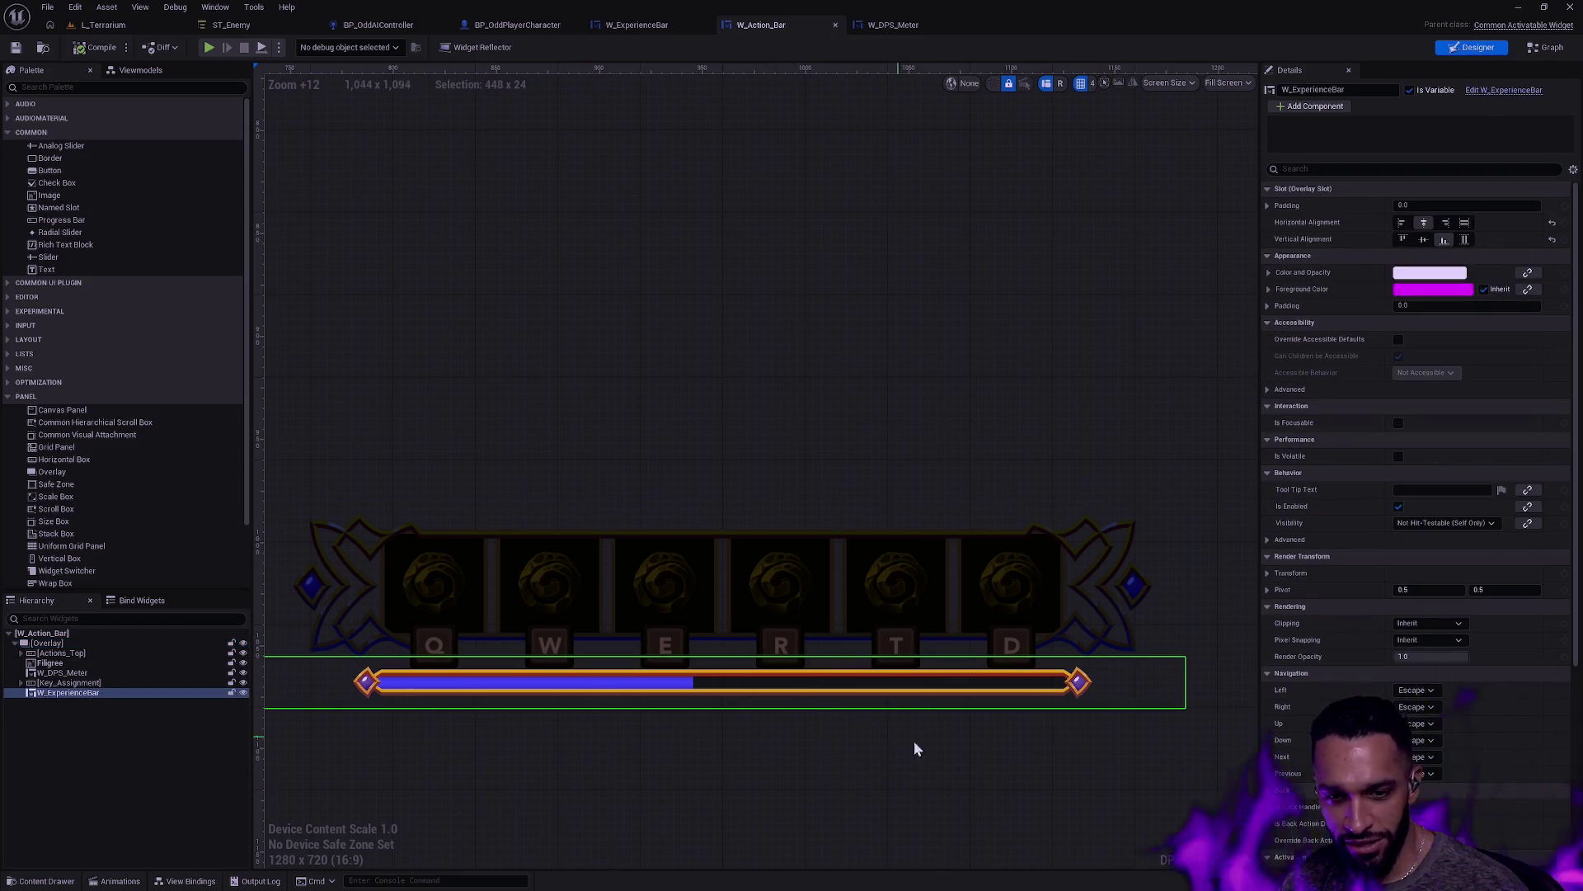
{"action": "left_click", "coordinate": [1268, 206]}
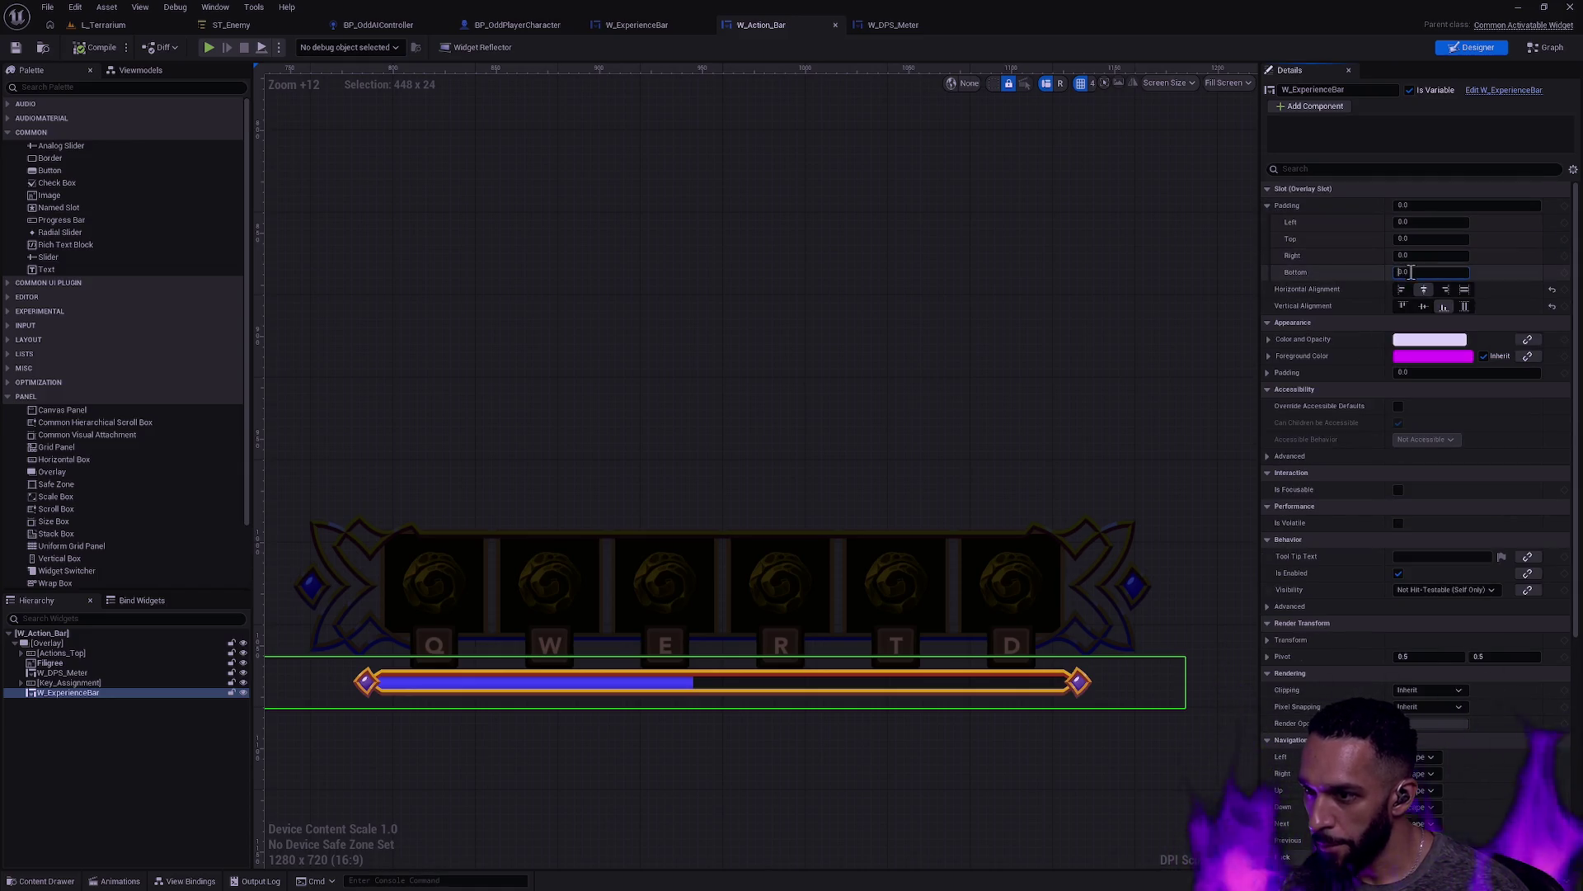
{"action": "key", "text": "Return"}
{"action": "type", "text": "70"}
{"action": "key", "text": "Return"}
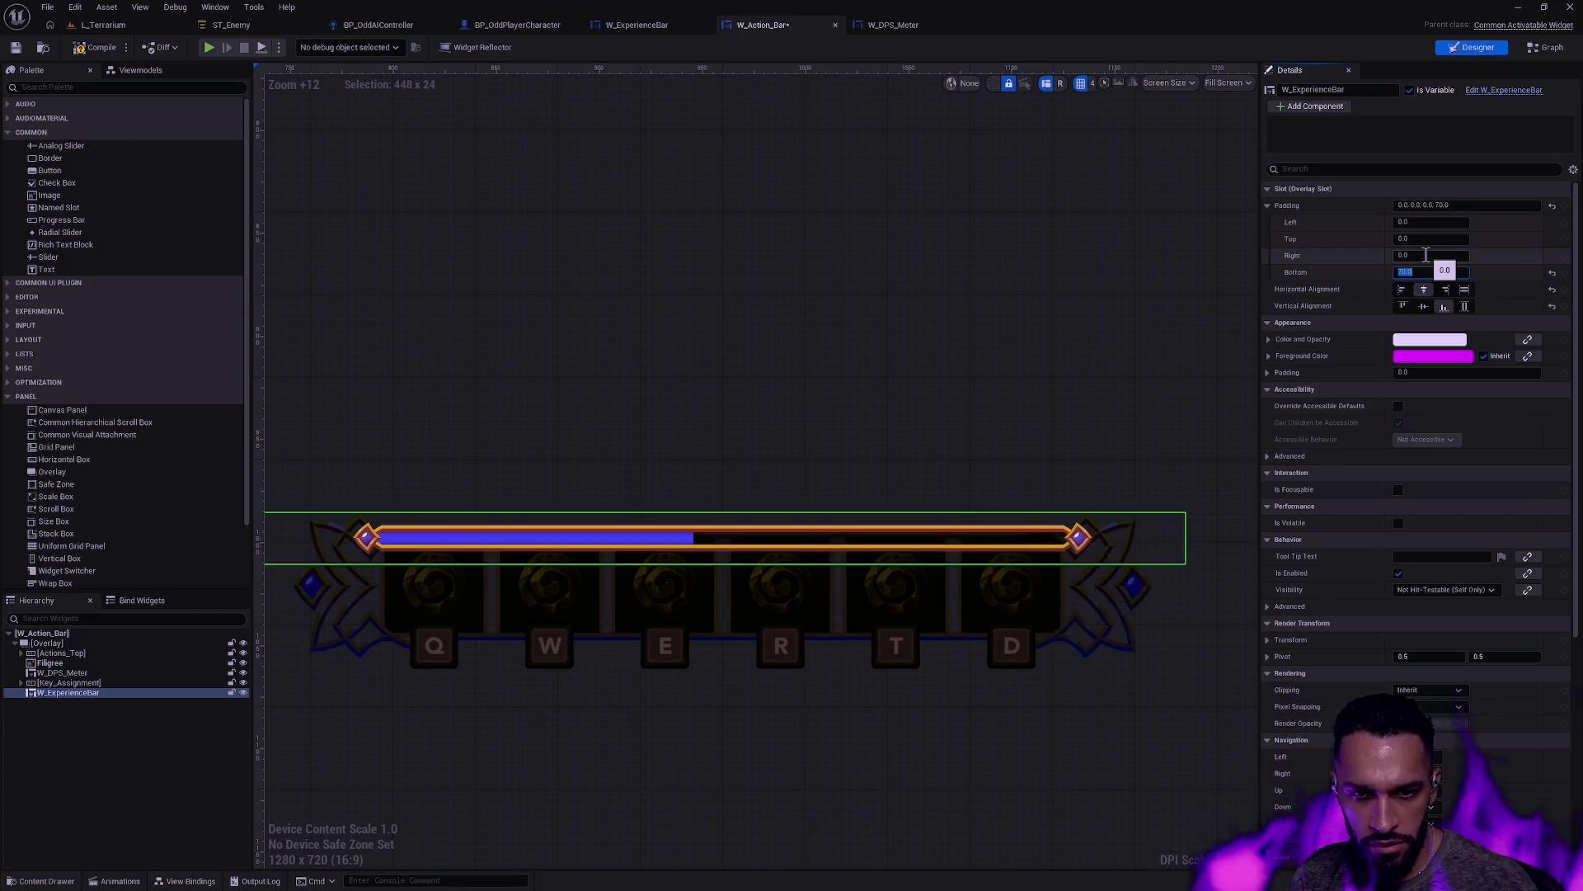
{"action": "type", "text": "100"}
{"action": "key", "text": "Return"}
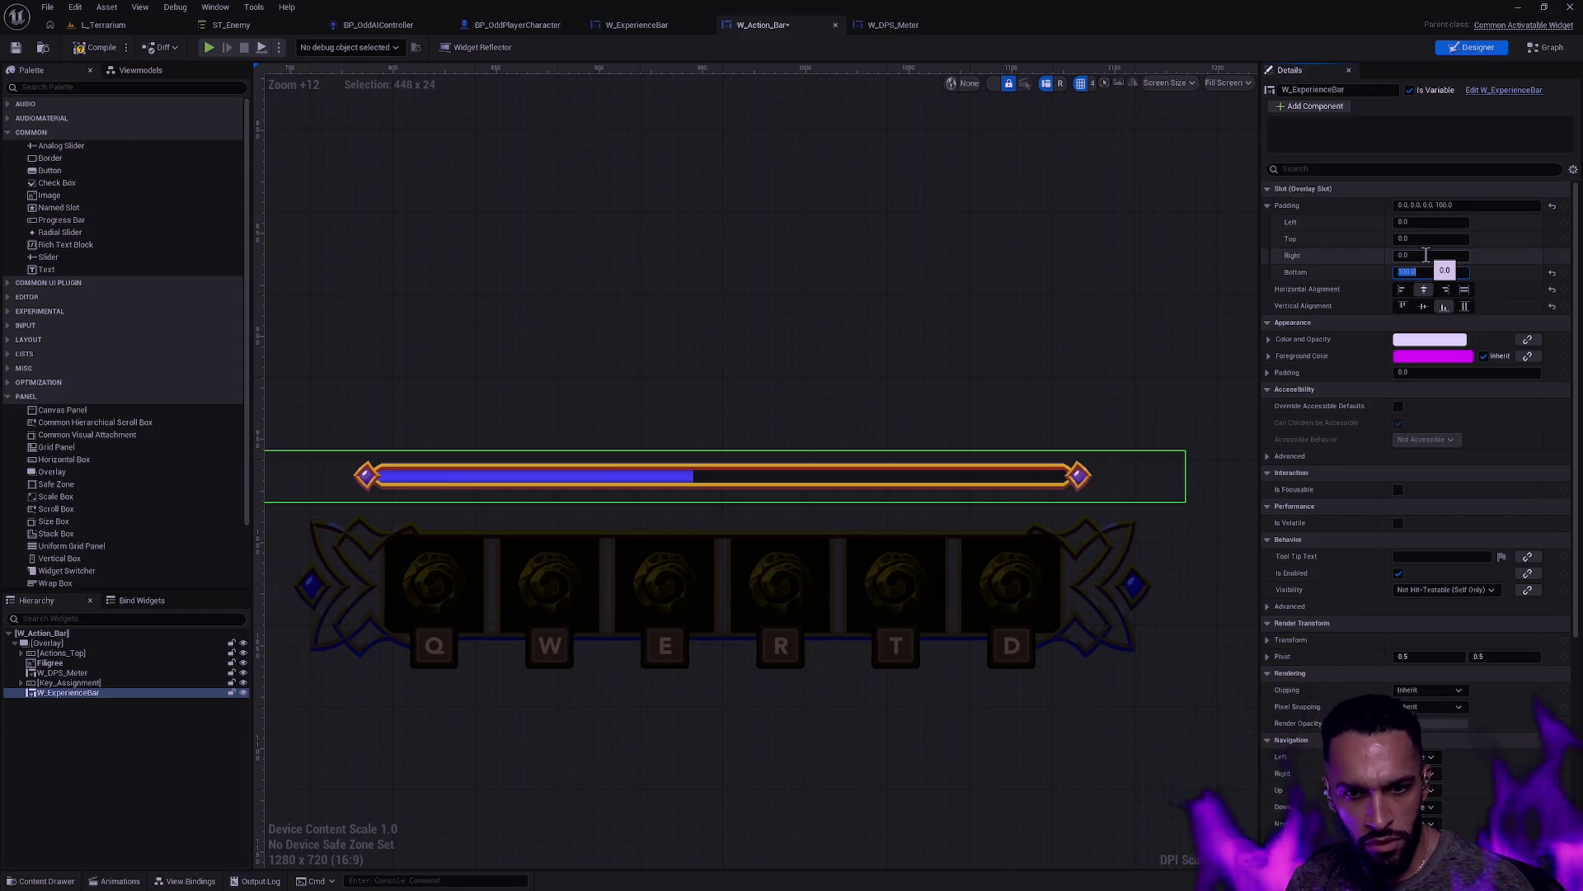
{"action": "type", "text": "90"}
{"action": "key", "text": "Return"}
{"action": "type", "text": "80"}
{"action": "key", "text": "Return"}
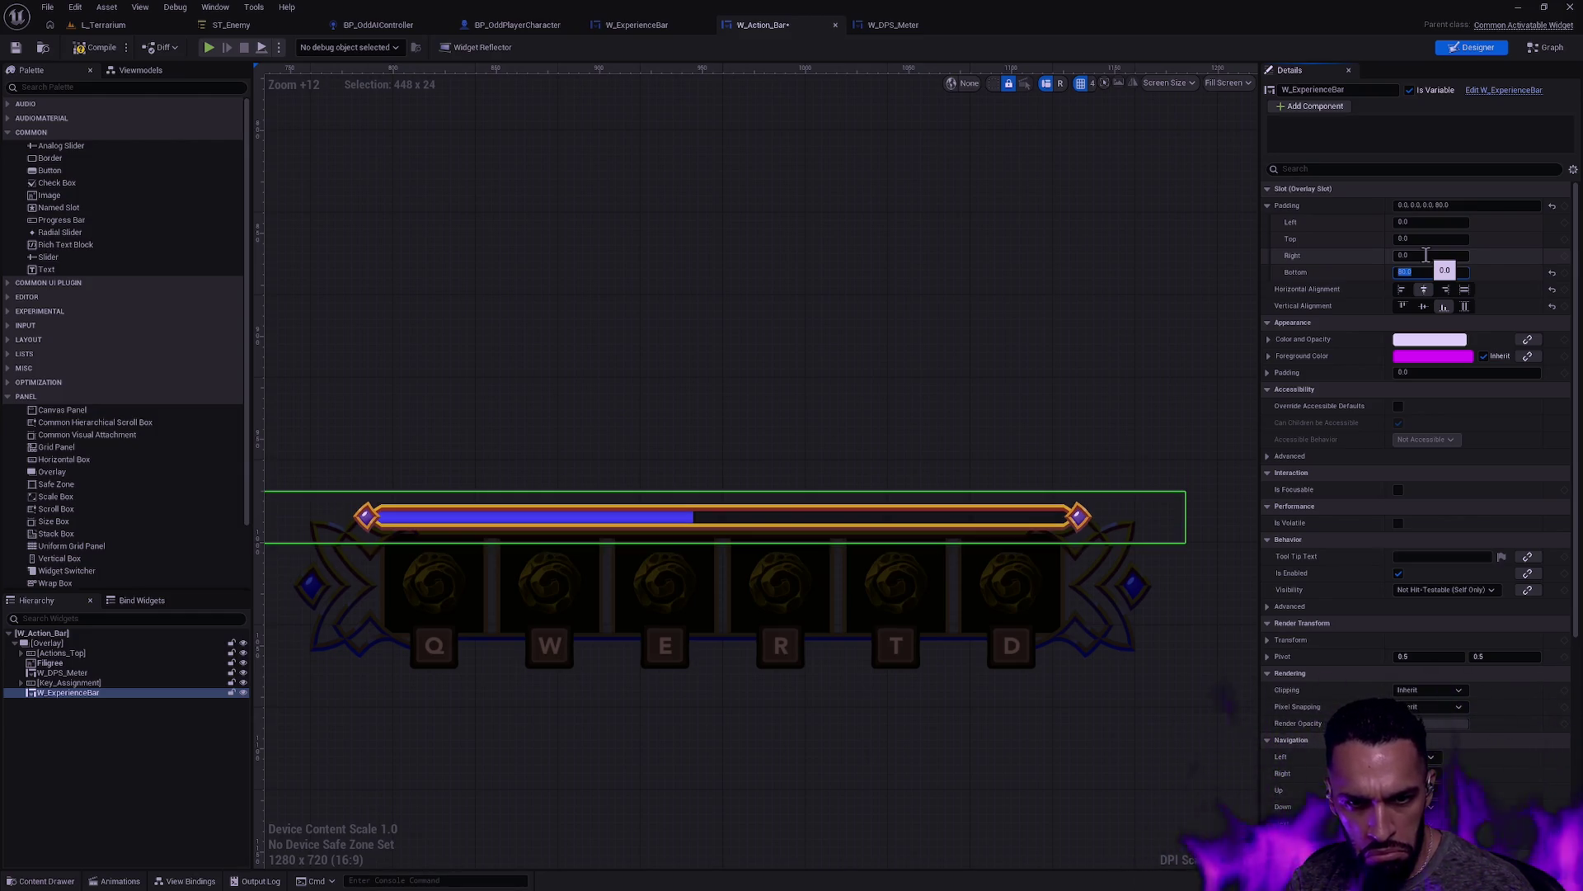
Step: Fine-tune the bar's bottom padding through 75 and 82, settling at 81
{"action": "key", "text": "Return"}
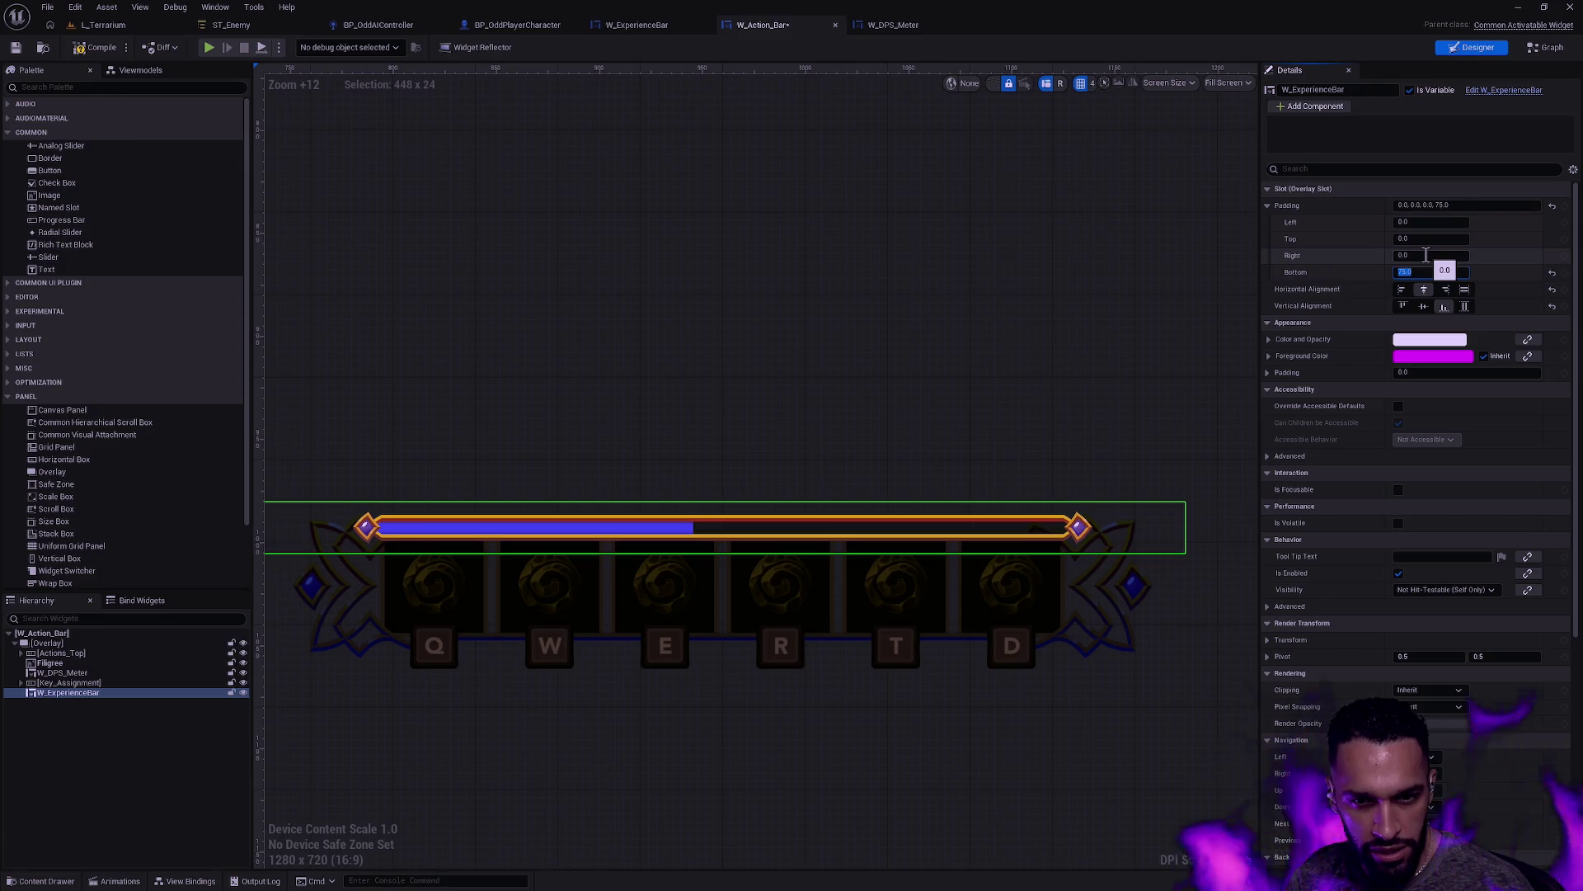
{"action": "key", "text": "Return"}
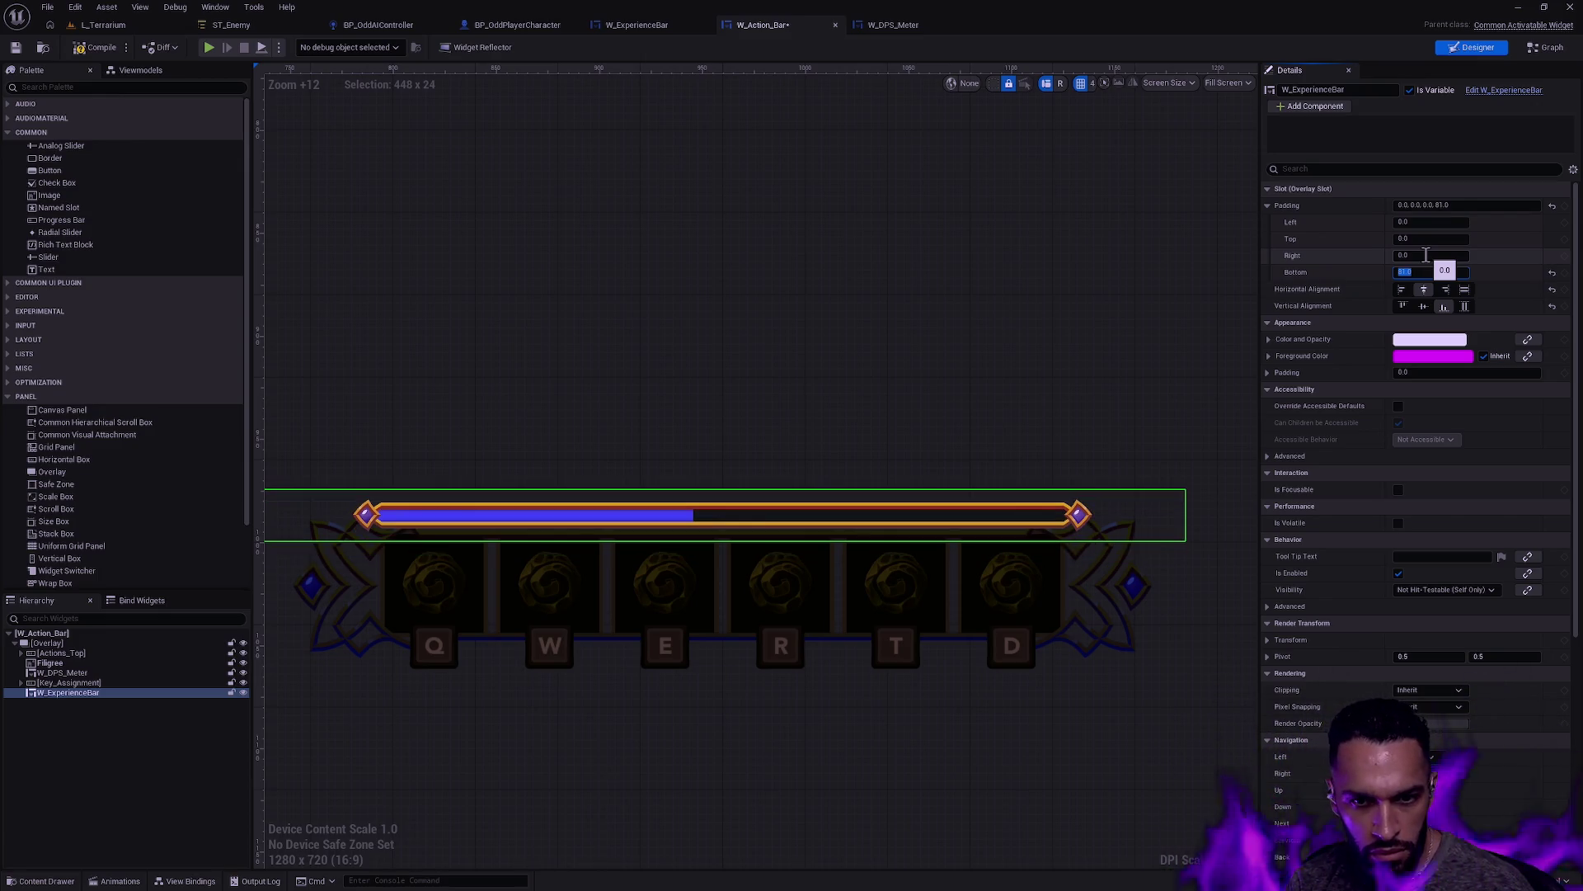
{"action": "type", "text": "82"}
{"action": "key", "text": "Return"}
{"action": "scroll", "coordinate": [363, 527], "scroll_direction": "up", "scroll_amount": 4}
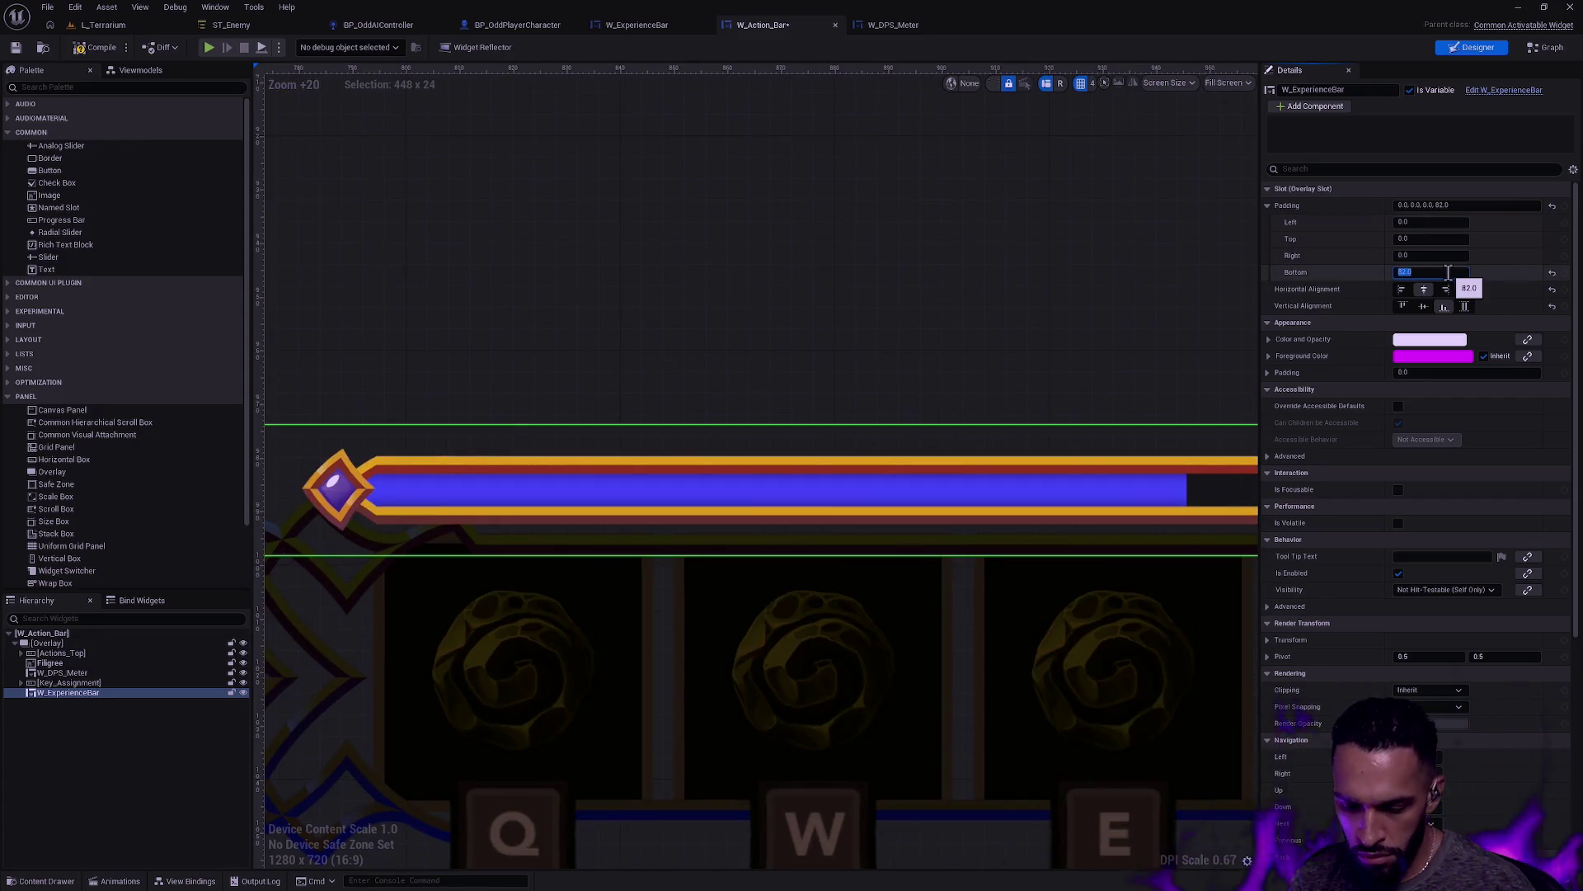
{"action": "type", "text": "81"}
{"action": "key", "text": "Return"}
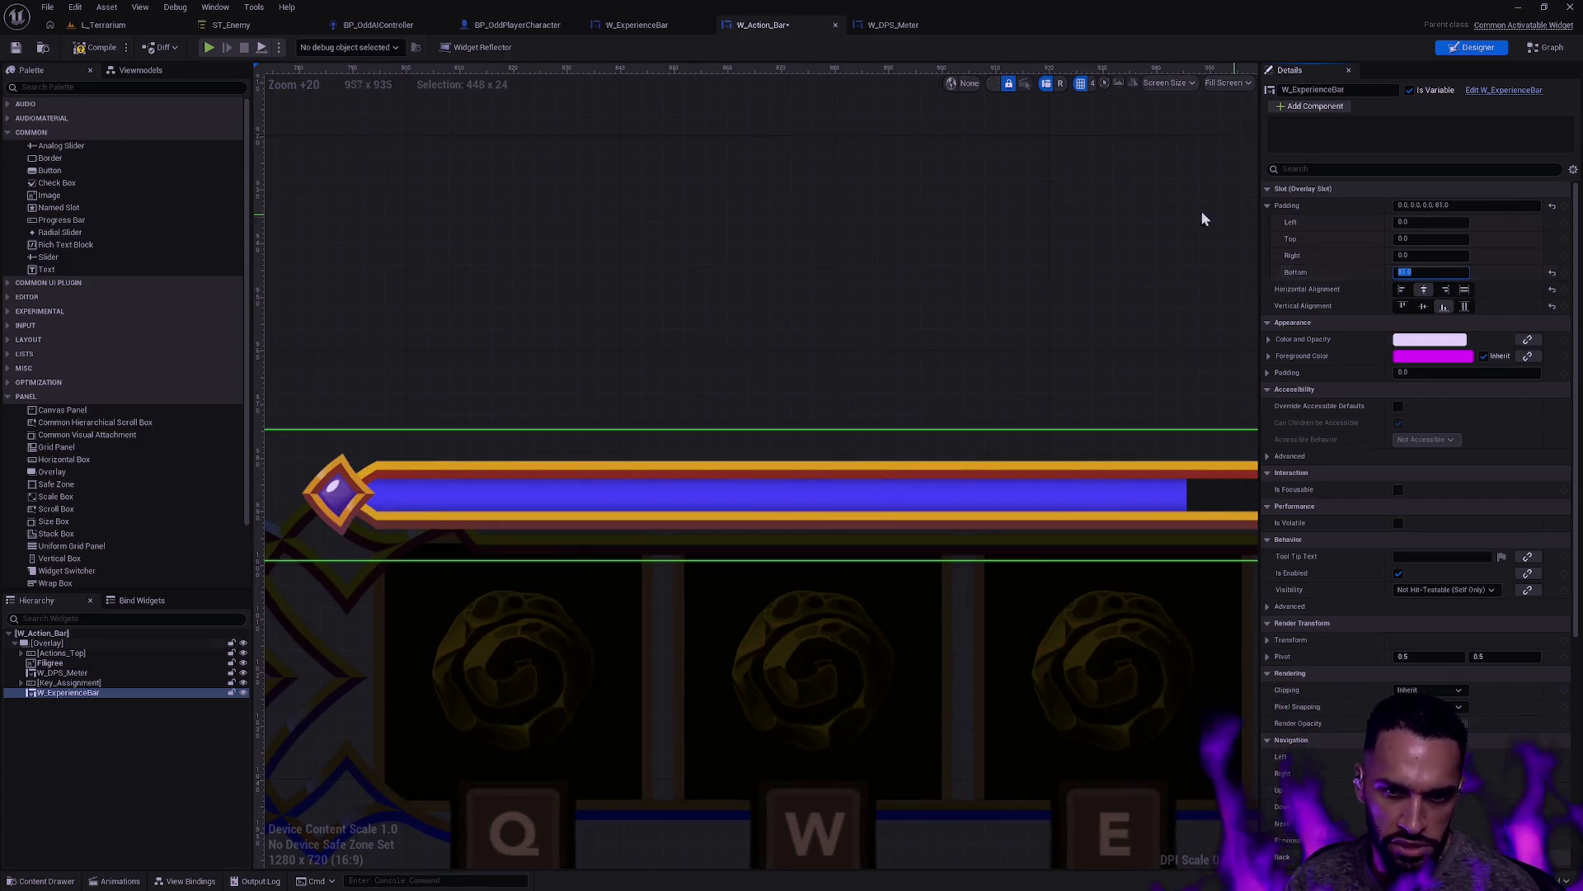
Step: Move the experience bar above Actions_Top in the Hierarchy
{"action": "left_click", "coordinate": [1026, 329]}
{"action": "scroll", "coordinate": [993, 359], "scroll_direction": "down", "scroll_amount": 3}
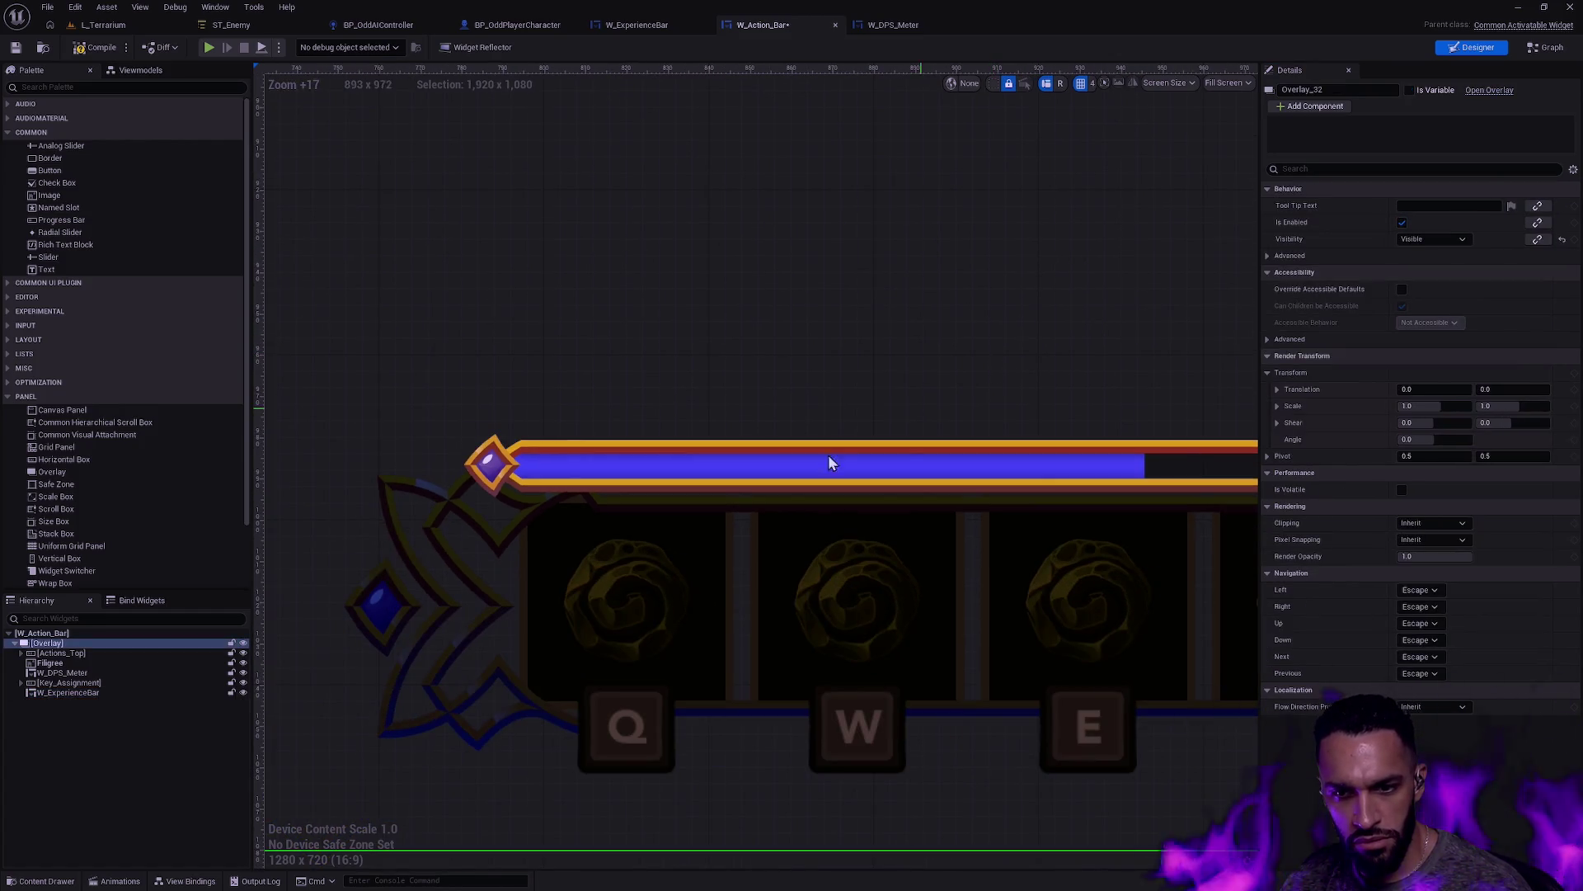
{"action": "left_click", "coordinate": [83, 693]}
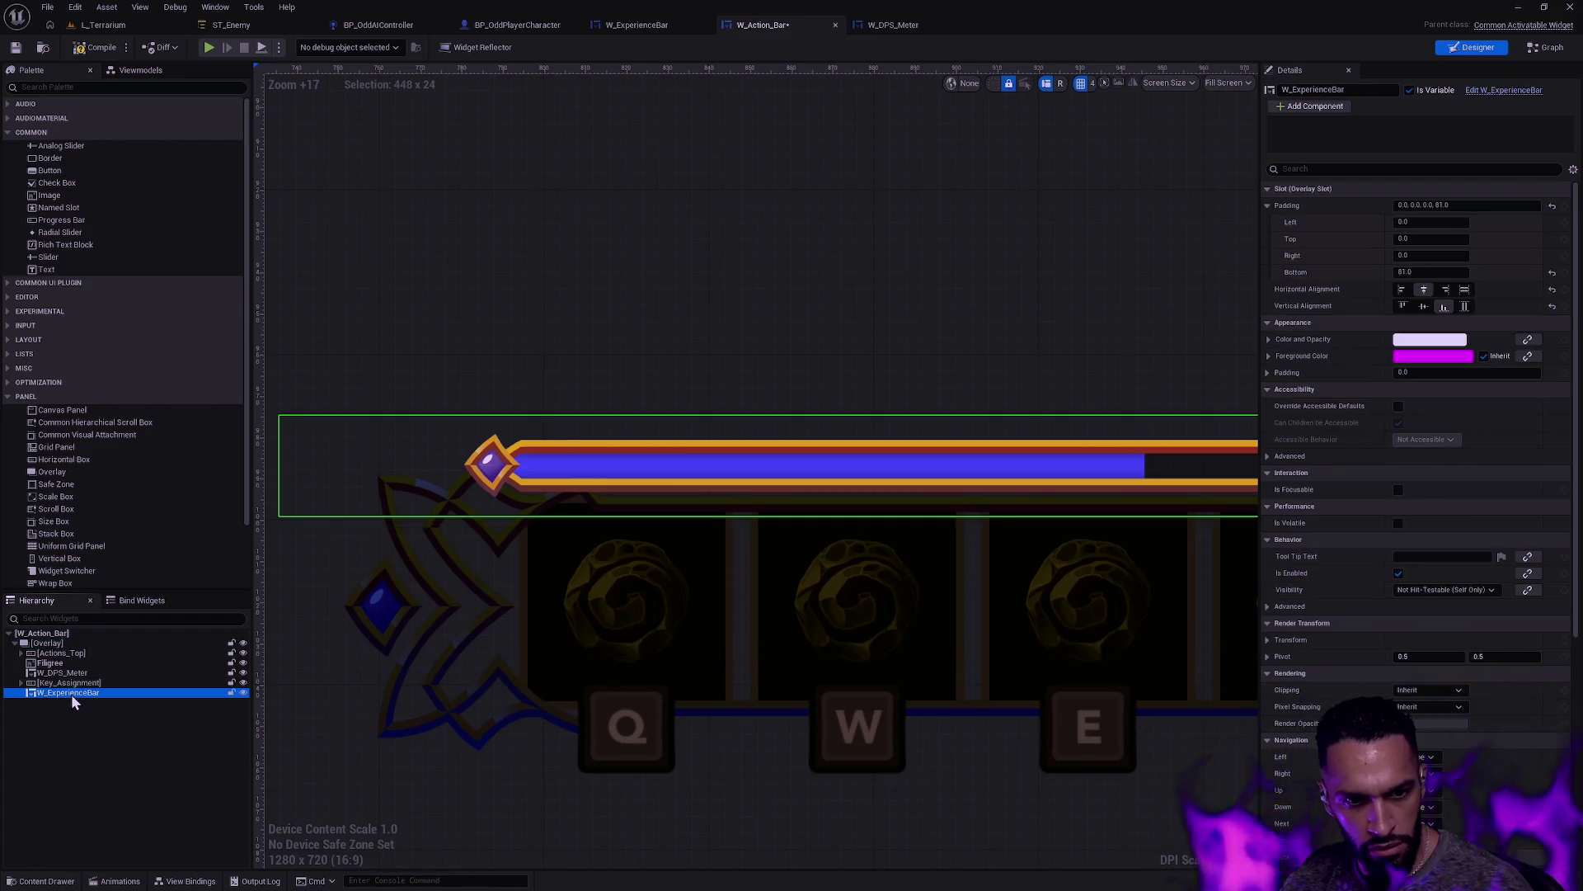
{"action": "left_click_drag", "start_coordinate": [67, 691], "coordinate": [81, 649]}
{"action": "left_click", "coordinate": [21, 663]}
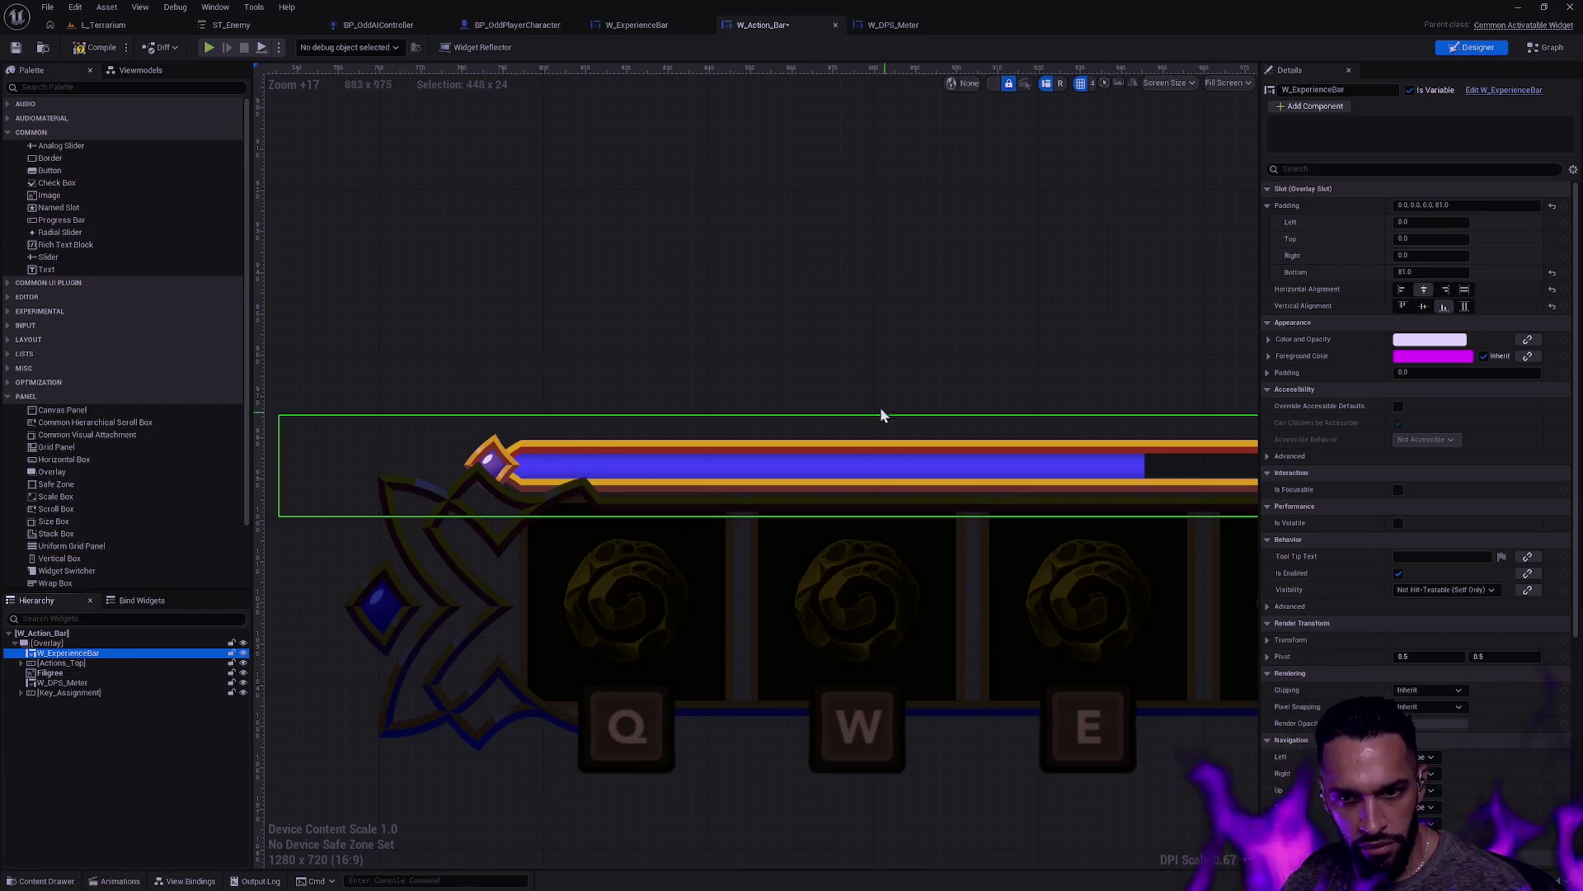
Step: Adjust the bar's slot bottom padding to 80, then to 82
{"action": "left_click", "coordinate": [1497, 189]}
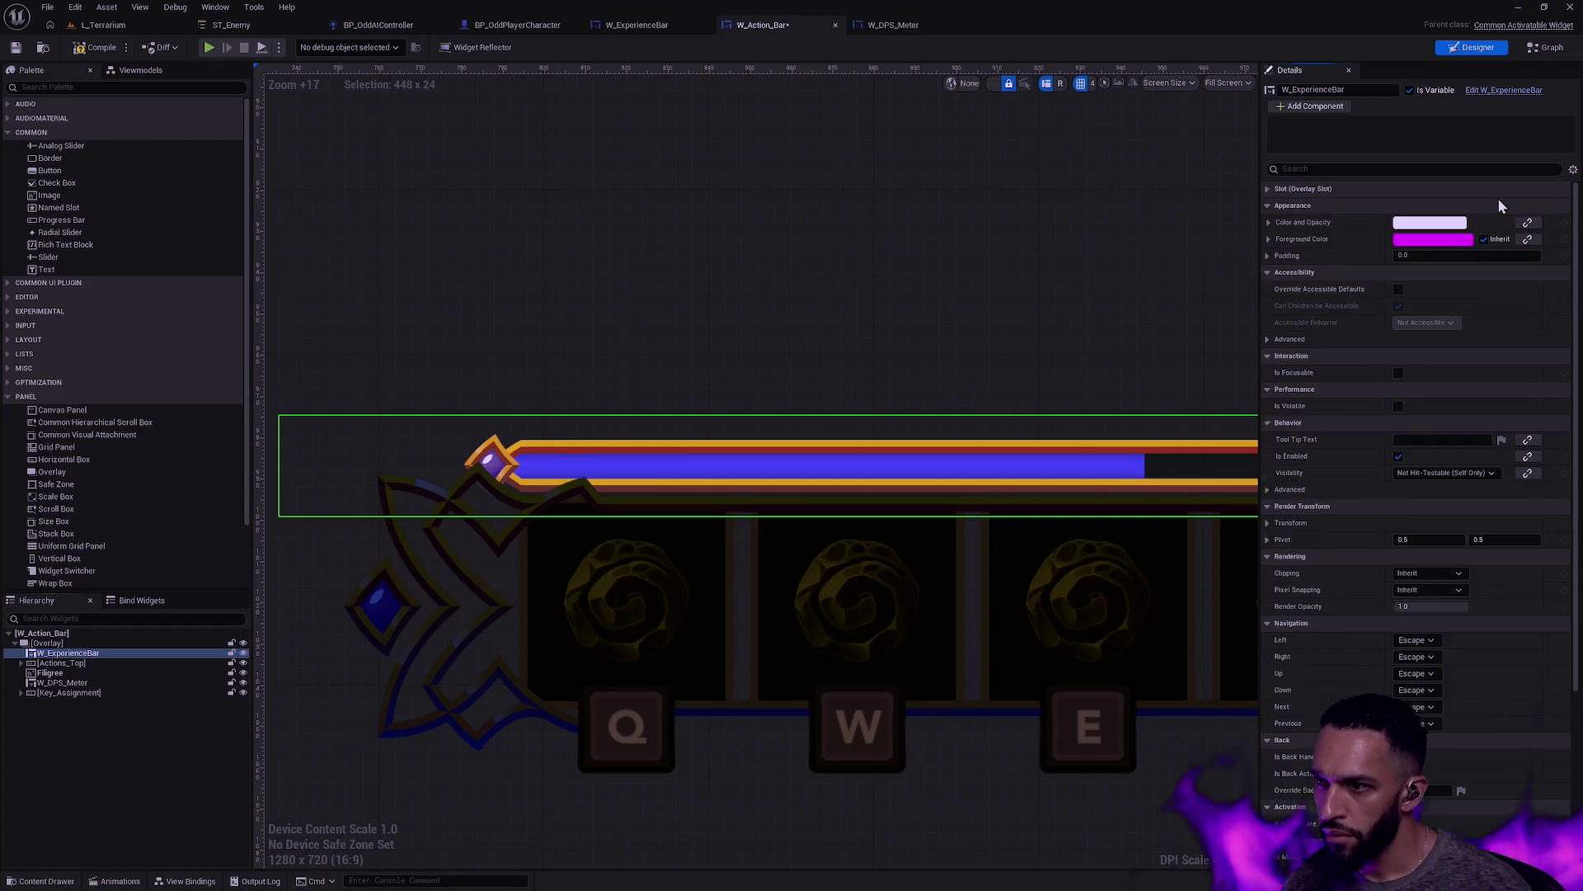
{"action": "left_click", "coordinate": [1440, 190]}
{"action": "left_click", "coordinate": [1474, 206]}
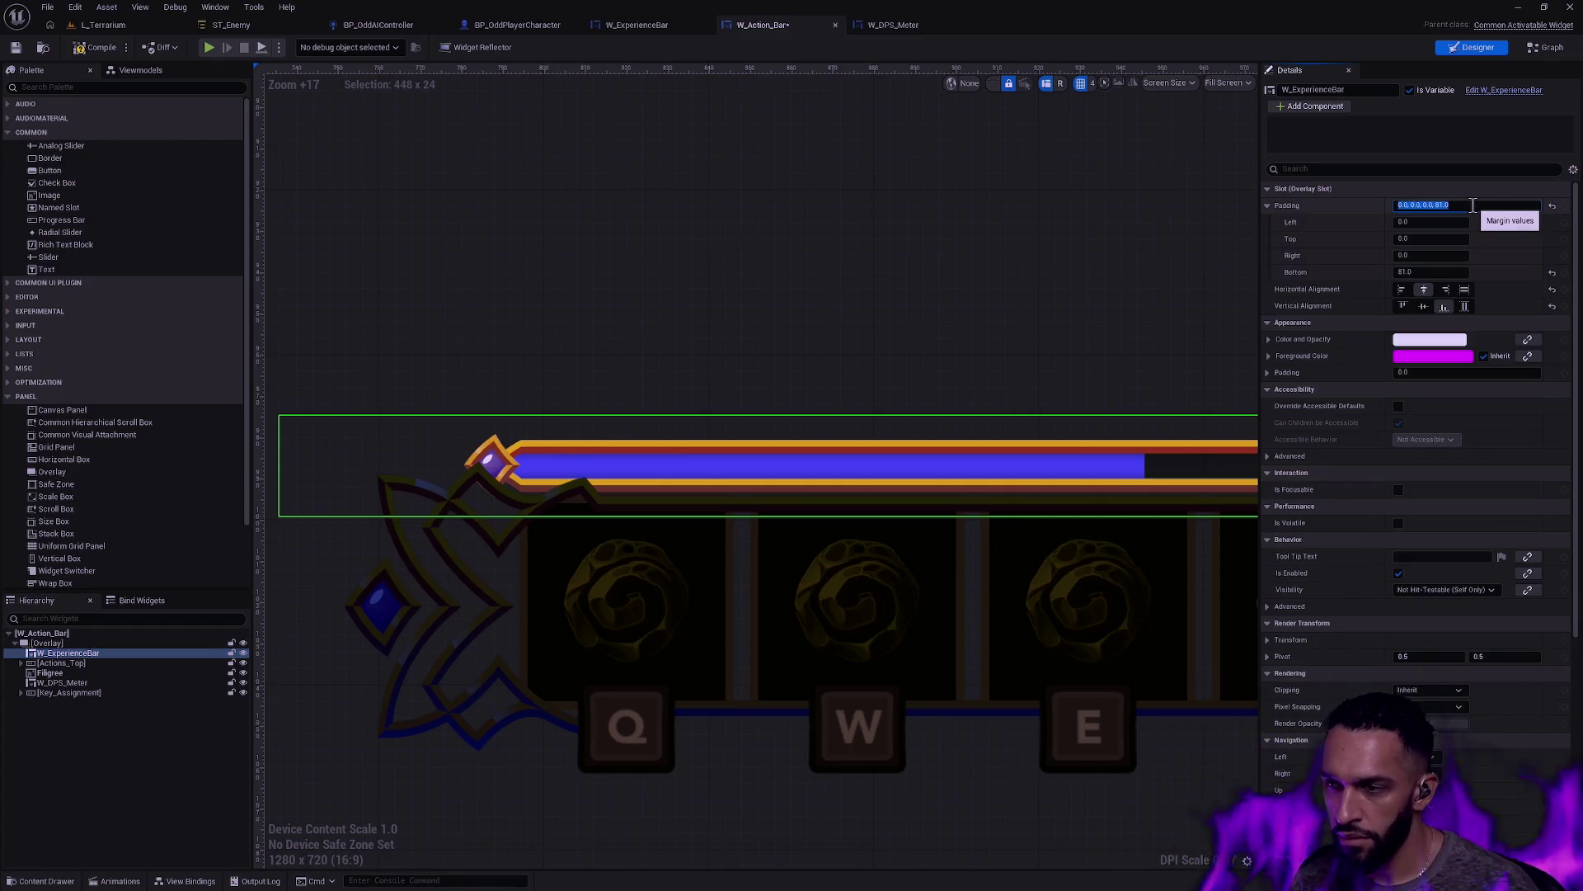
{"action": "key", "text": "BackSpace"}
{"action": "key", "text": "BackSpace"}
{"action": "key", "text": "BackSpace"}
{"action": "type", "text": "0.0"}
{"action": "key", "text": "Return"}
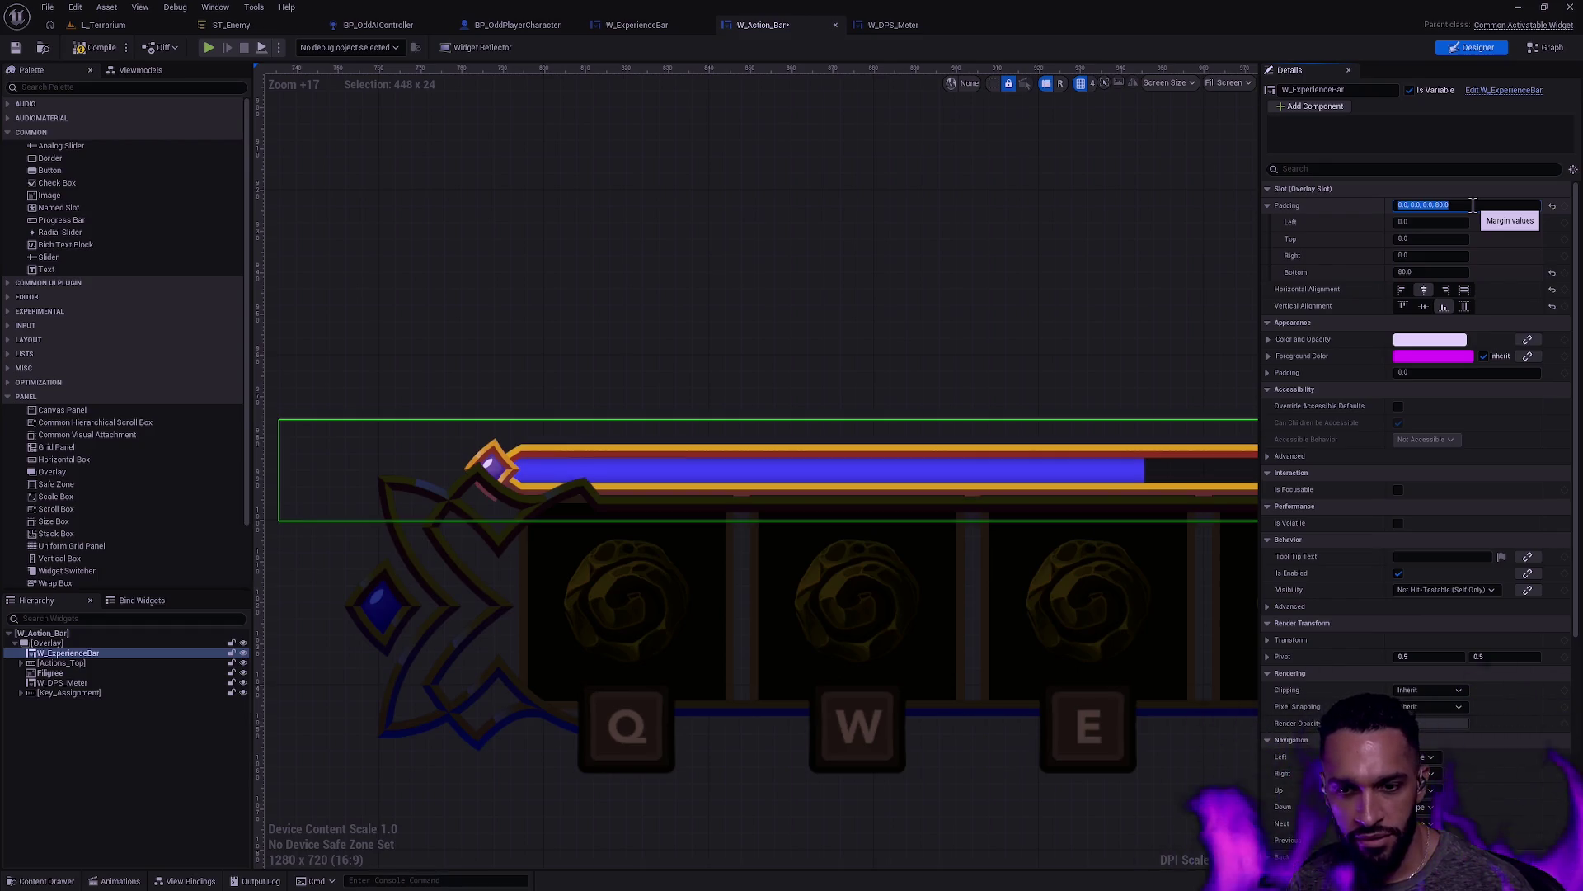
{"action": "key", "text": "BackSpace"}
{"action": "key", "text": "BackSpace"}
{"action": "key", "text": "BackSpace"}
{"action": "type", "text": "2.0"}
{"action": "key", "text": "Return"}
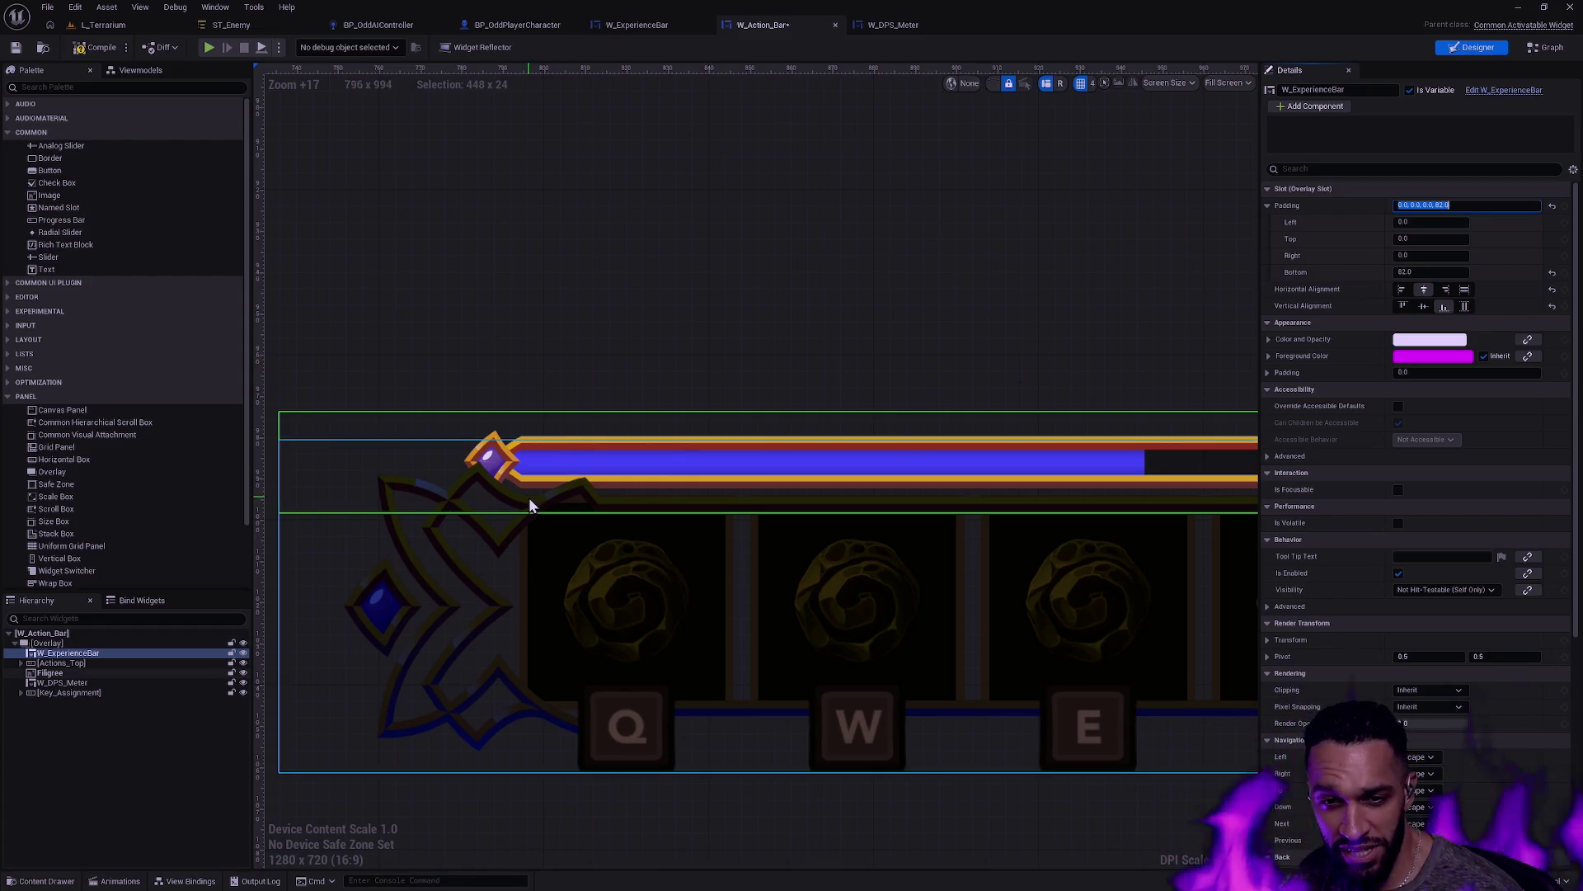
Step: Try 84, then settle the bar's bottom padding at 83
{"action": "scroll", "coordinate": [491, 478], "scroll_direction": "up", "scroll_amount": 3}
{"action": "left_click", "coordinate": [1486, 206]}
{"action": "type", "text": "4"}
{"action": "key", "text": "Return"}
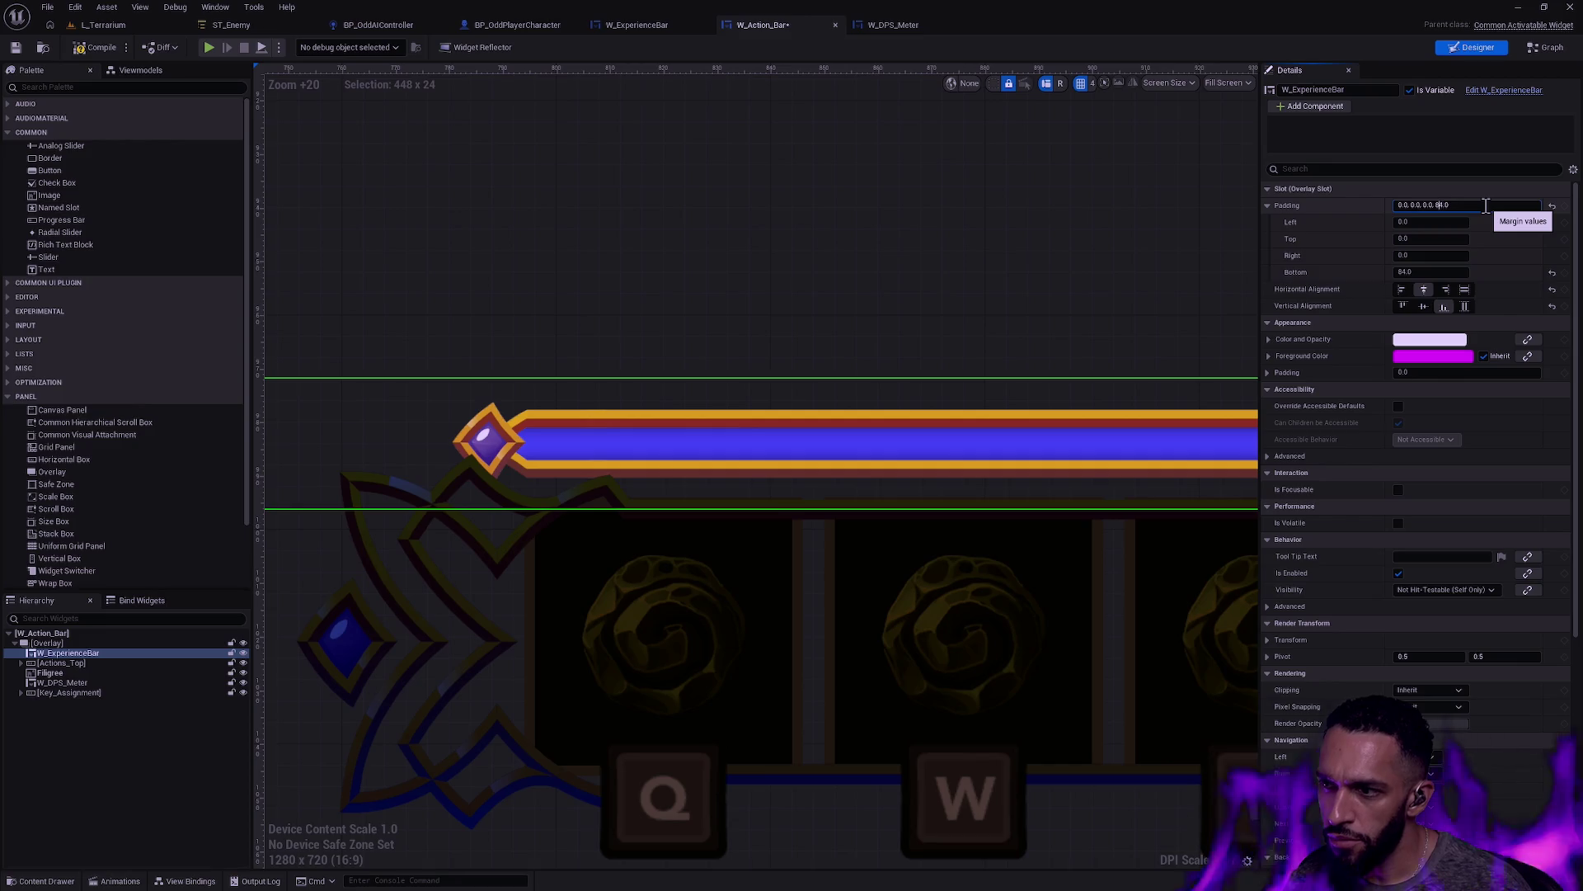
{"action": "type", "text": "3"}
{"action": "key", "text": "Return"}
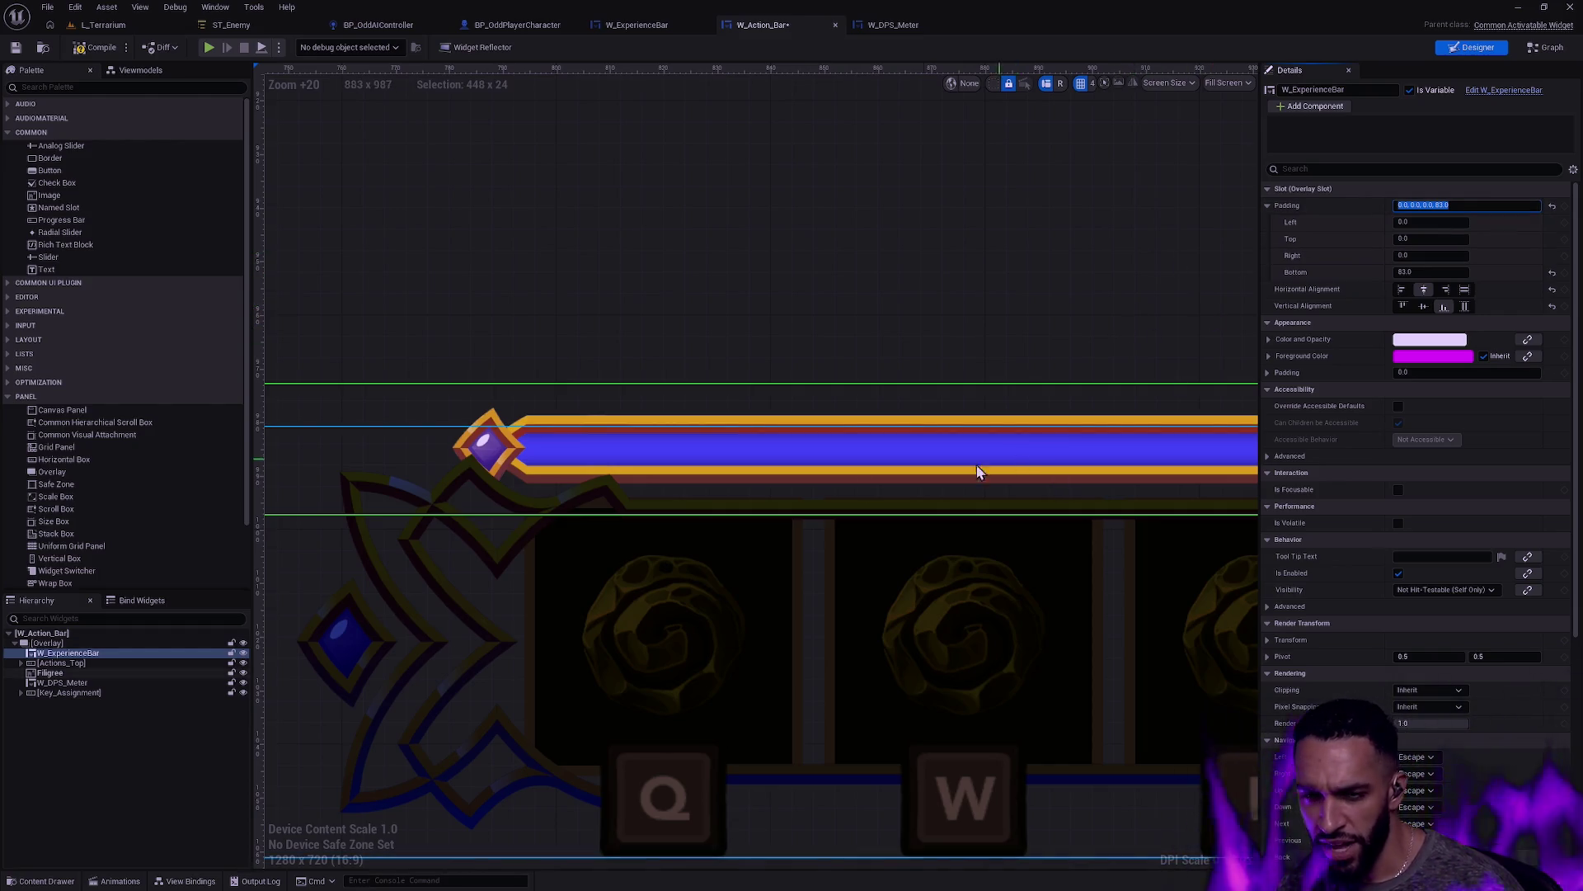
{"action": "left_click", "coordinate": [86, 662]}
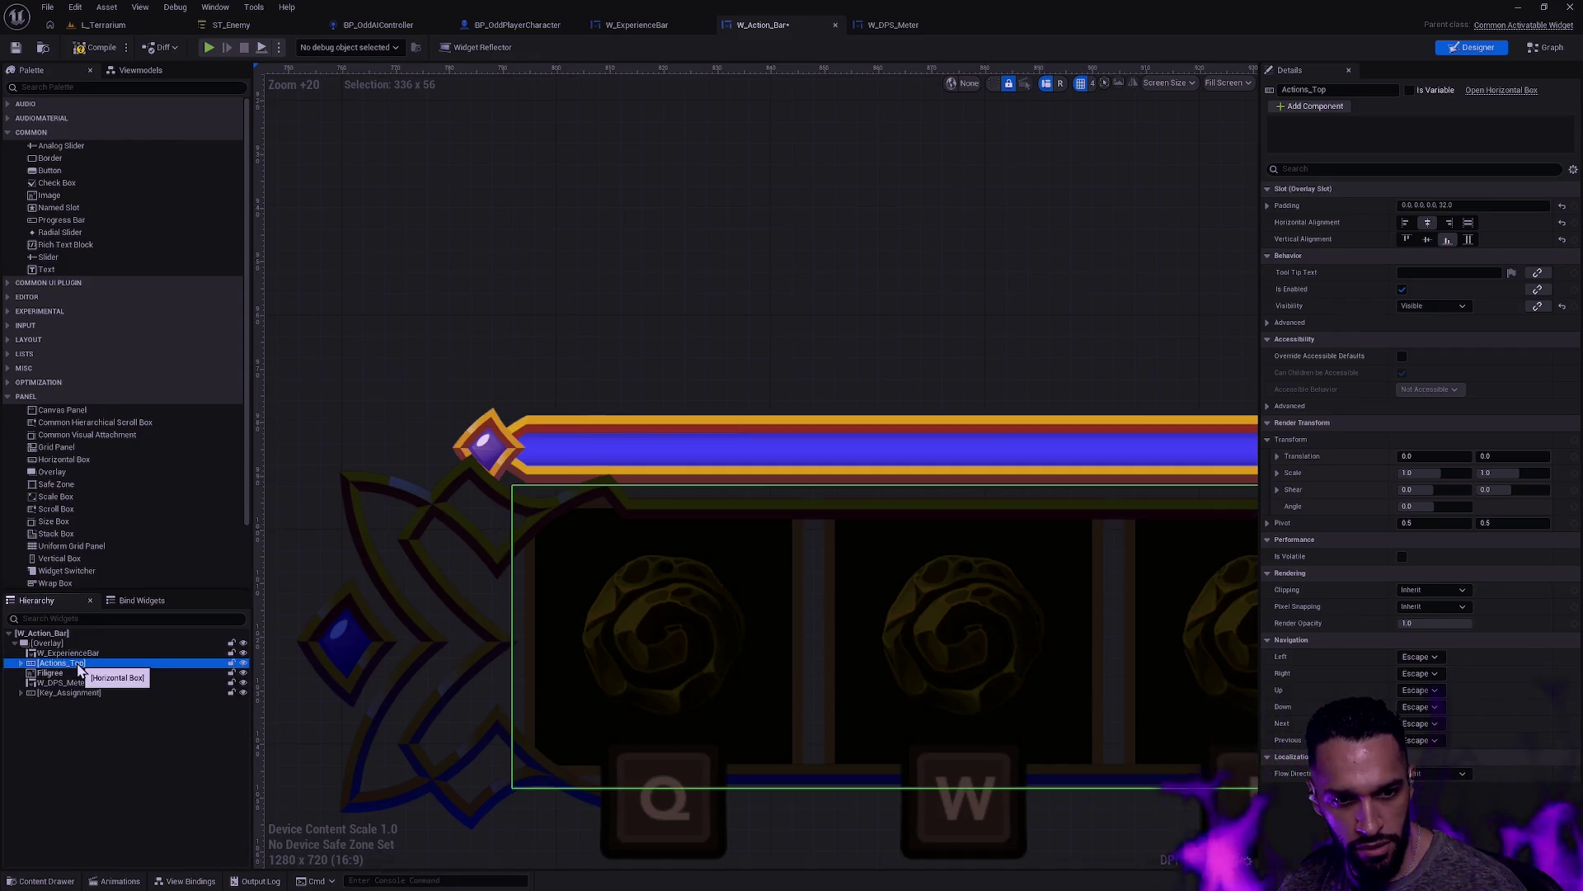
Step: Match the experience bar's Color and Opacity to the Filigree's dark blue and compile W_Action_Bar
{"action": "left_click", "coordinate": [21, 663]}
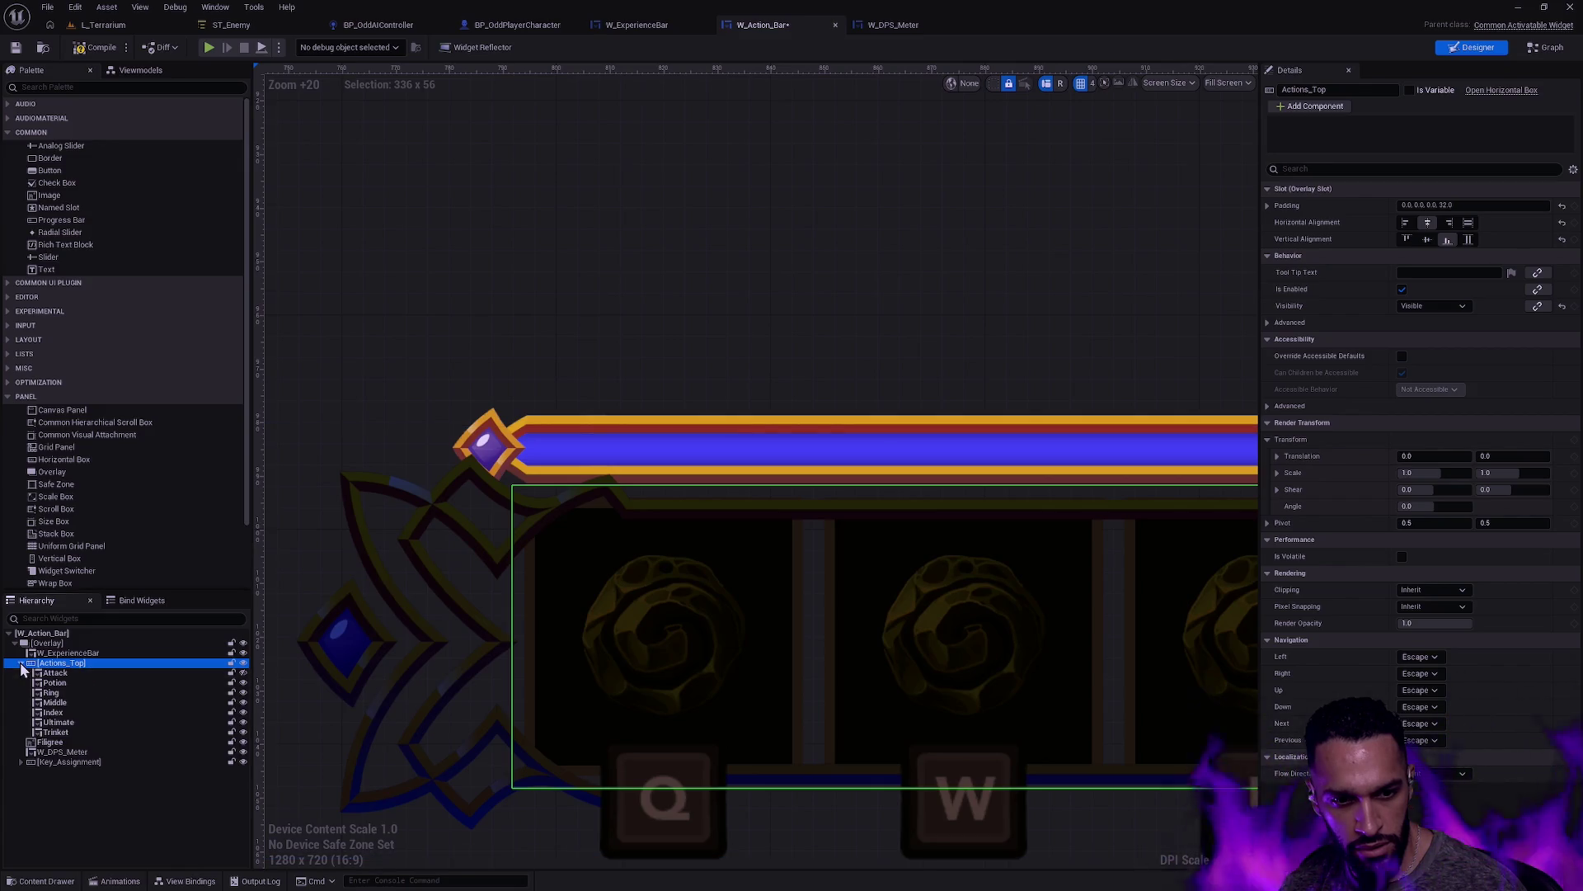
{"action": "left_click", "coordinate": [21, 663]}
{"action": "left_click", "coordinate": [50, 673]}
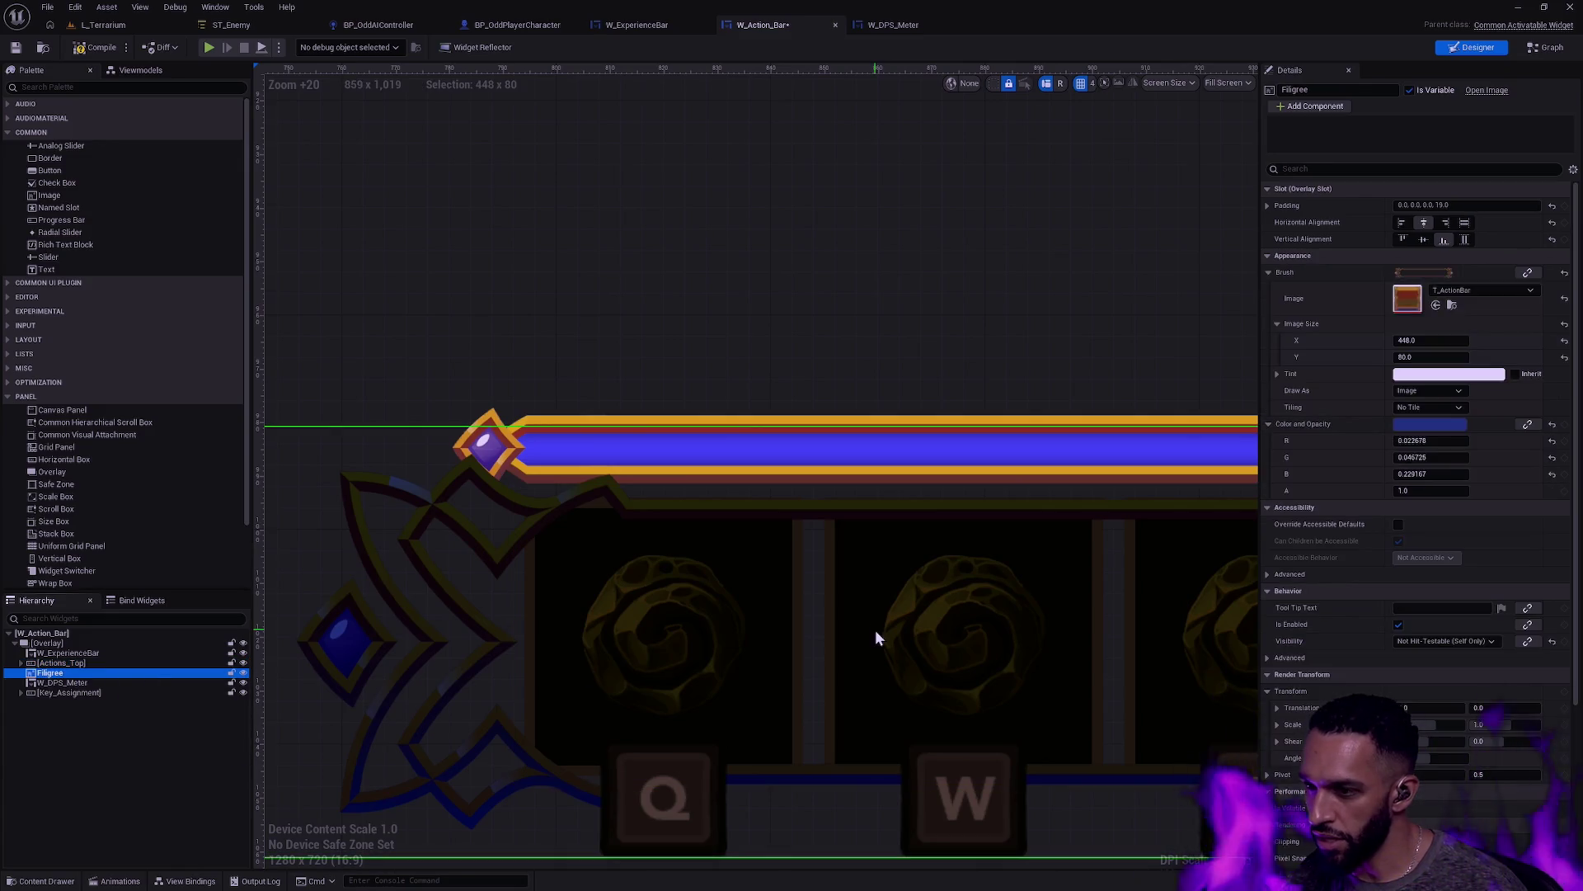
{"action": "left_click", "coordinate": [77, 652]}
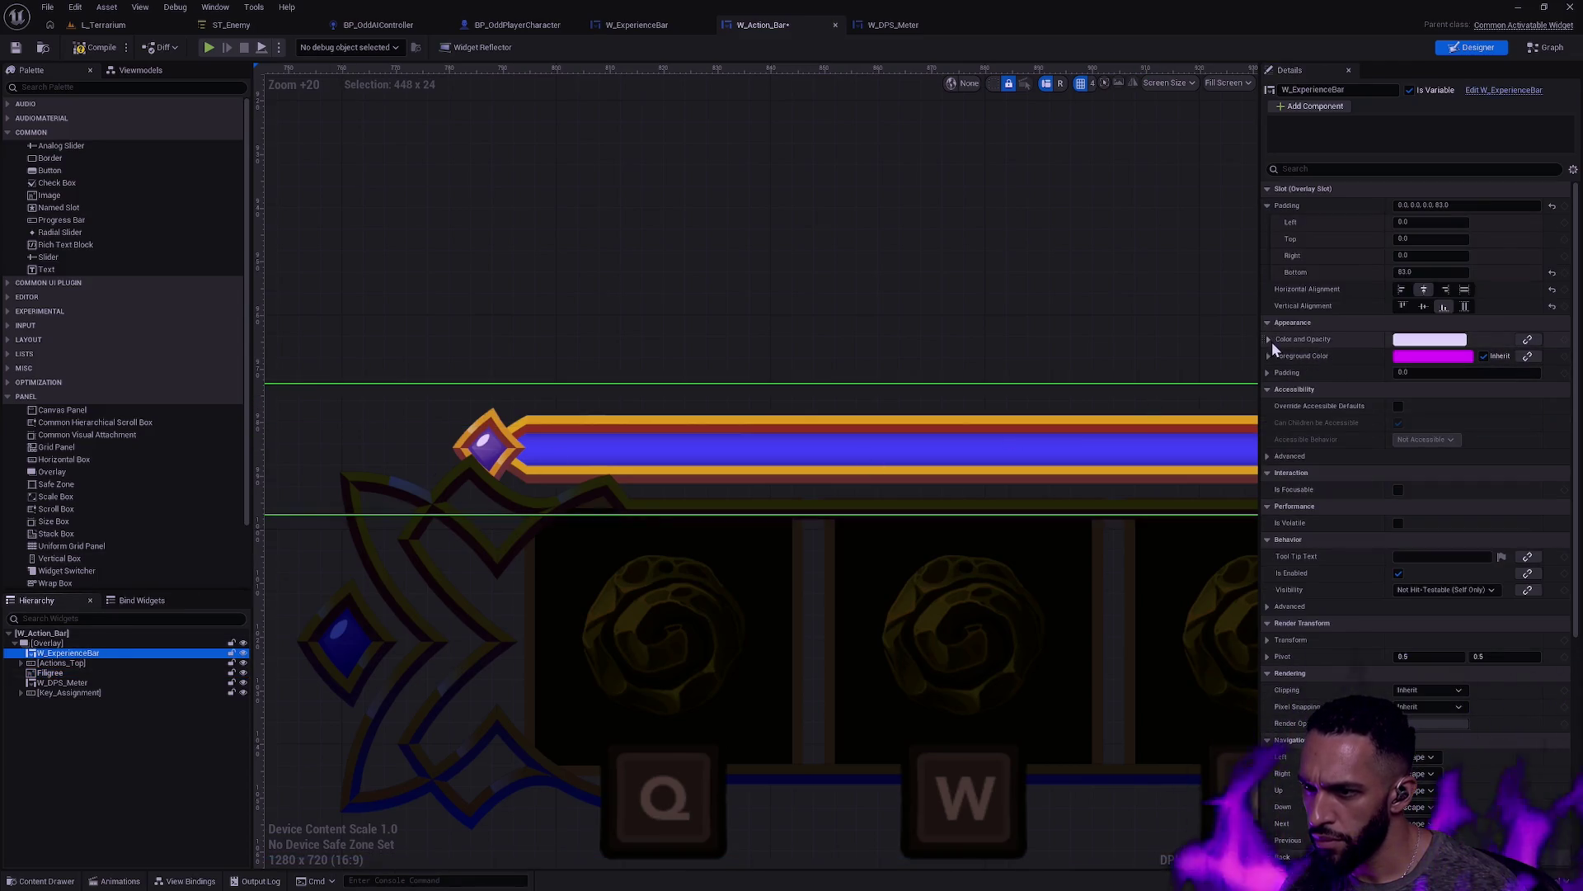
{"action": "left_click", "coordinate": [1343, 339], "text": "shift"}
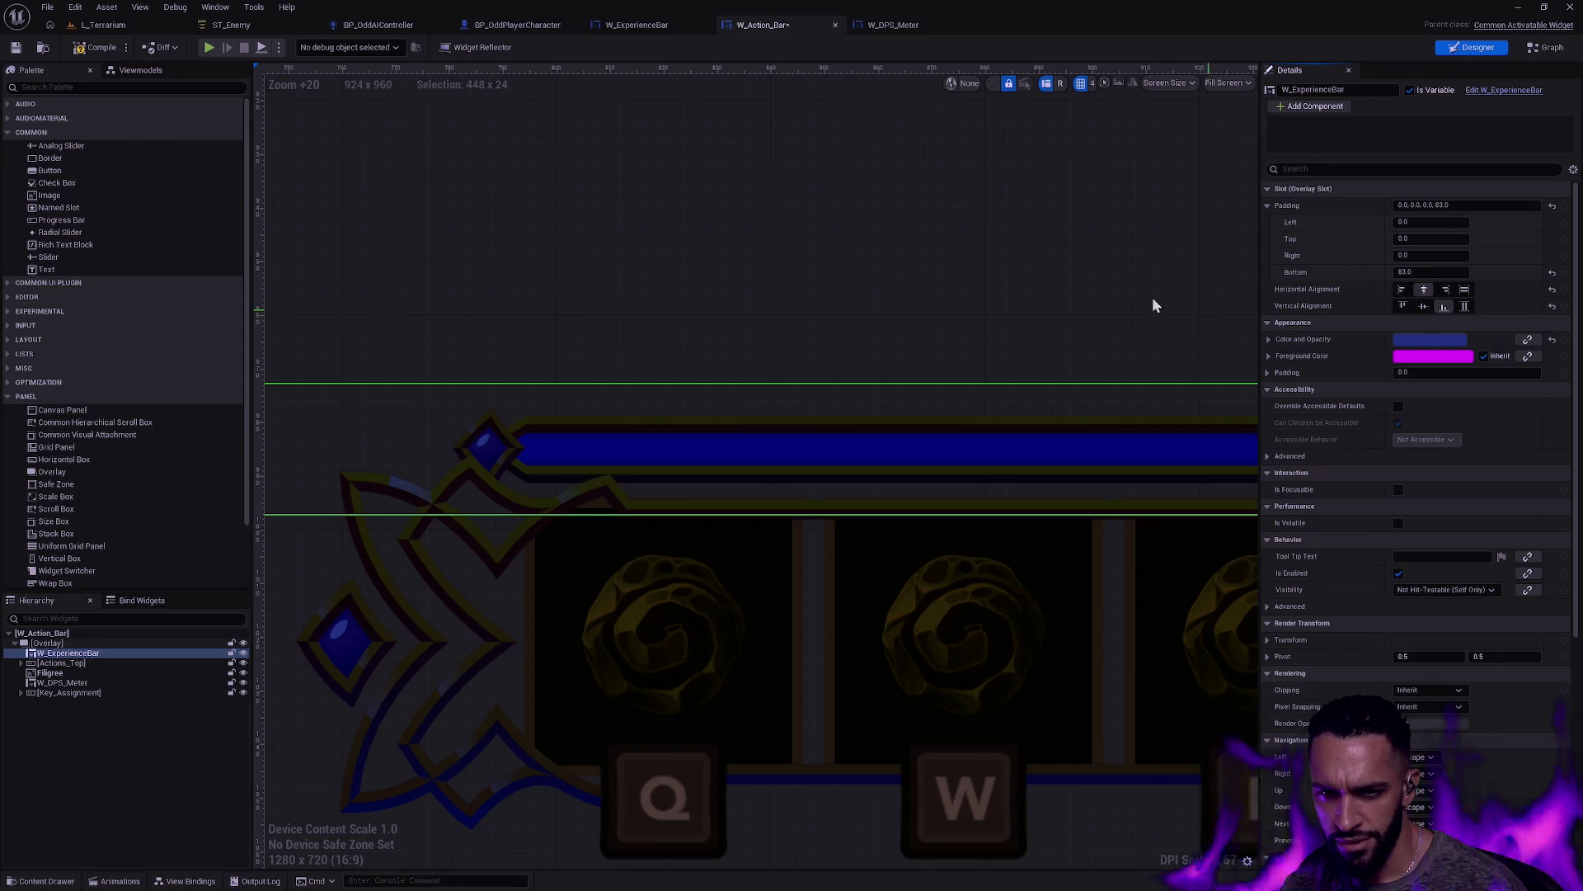
{"action": "left_click", "coordinate": [1113, 291]}
{"action": "scroll", "coordinate": [1094, 310], "scroll_direction": "down", "scroll_amount": 8}
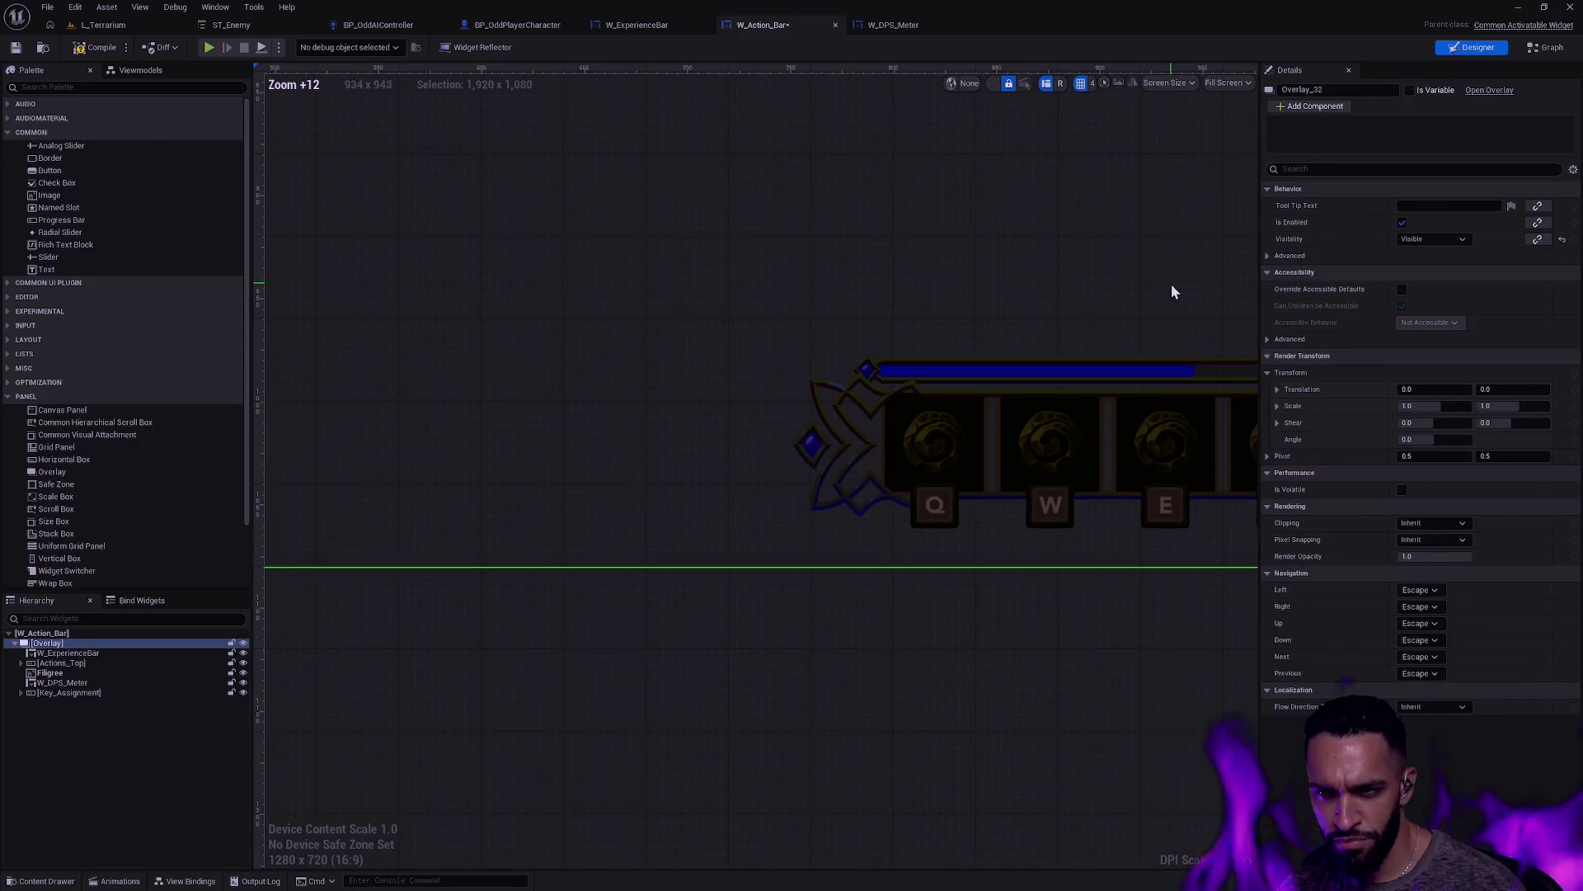
{"action": "left_click", "coordinate": [90, 49]}
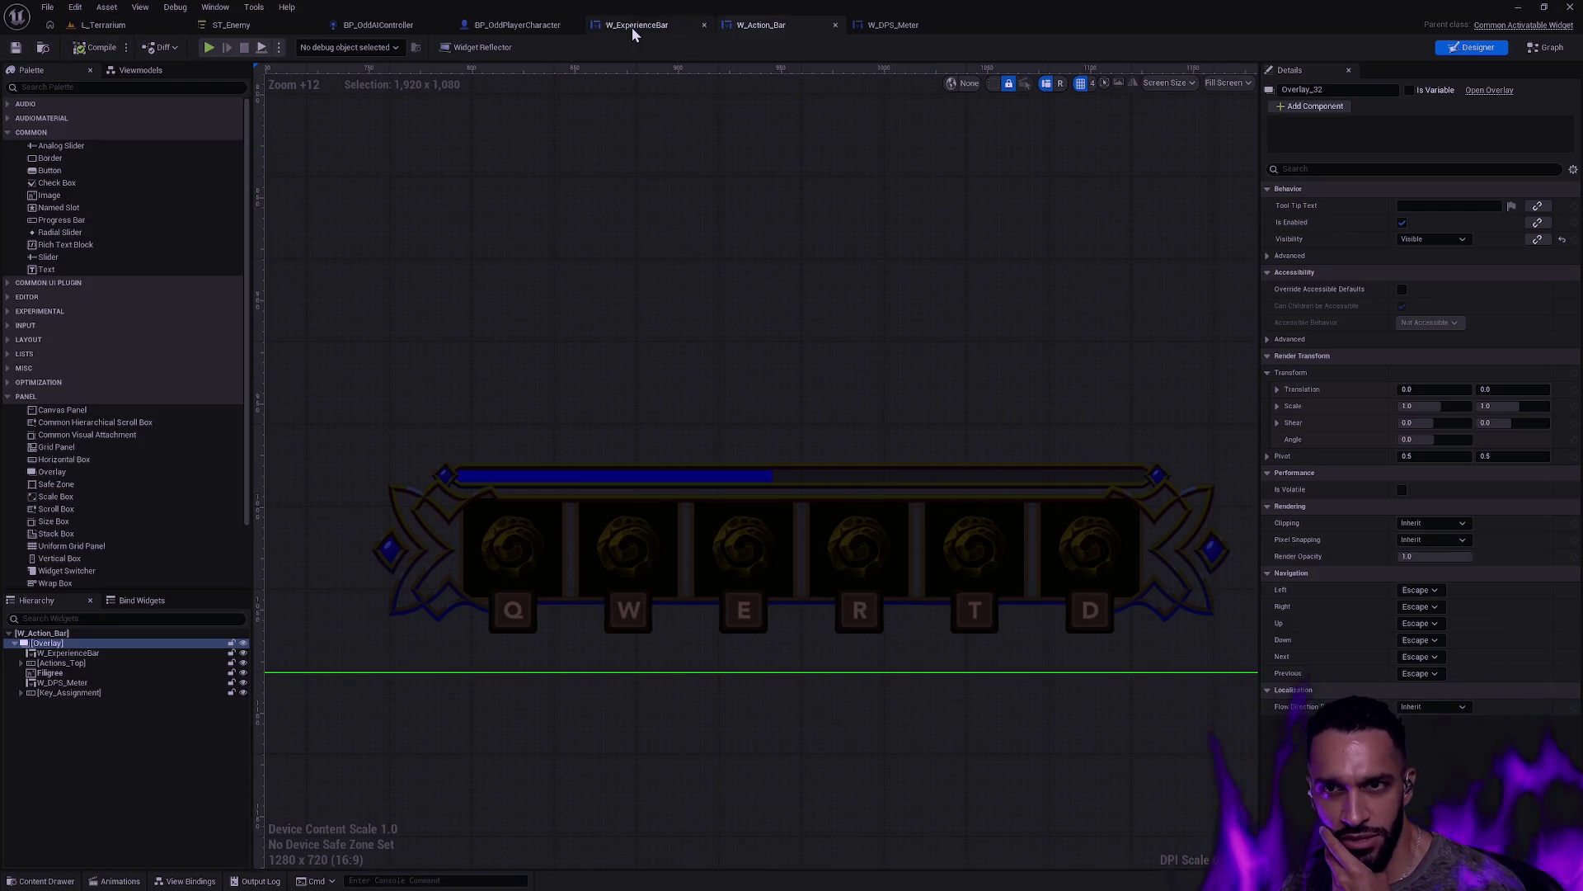
Step: Lower the ExperienceBar fill tint's saturation to 0.25, save W_ExperienceBar, and return to W_Action_Bar
{"action": "left_click", "coordinate": [632, 26]}
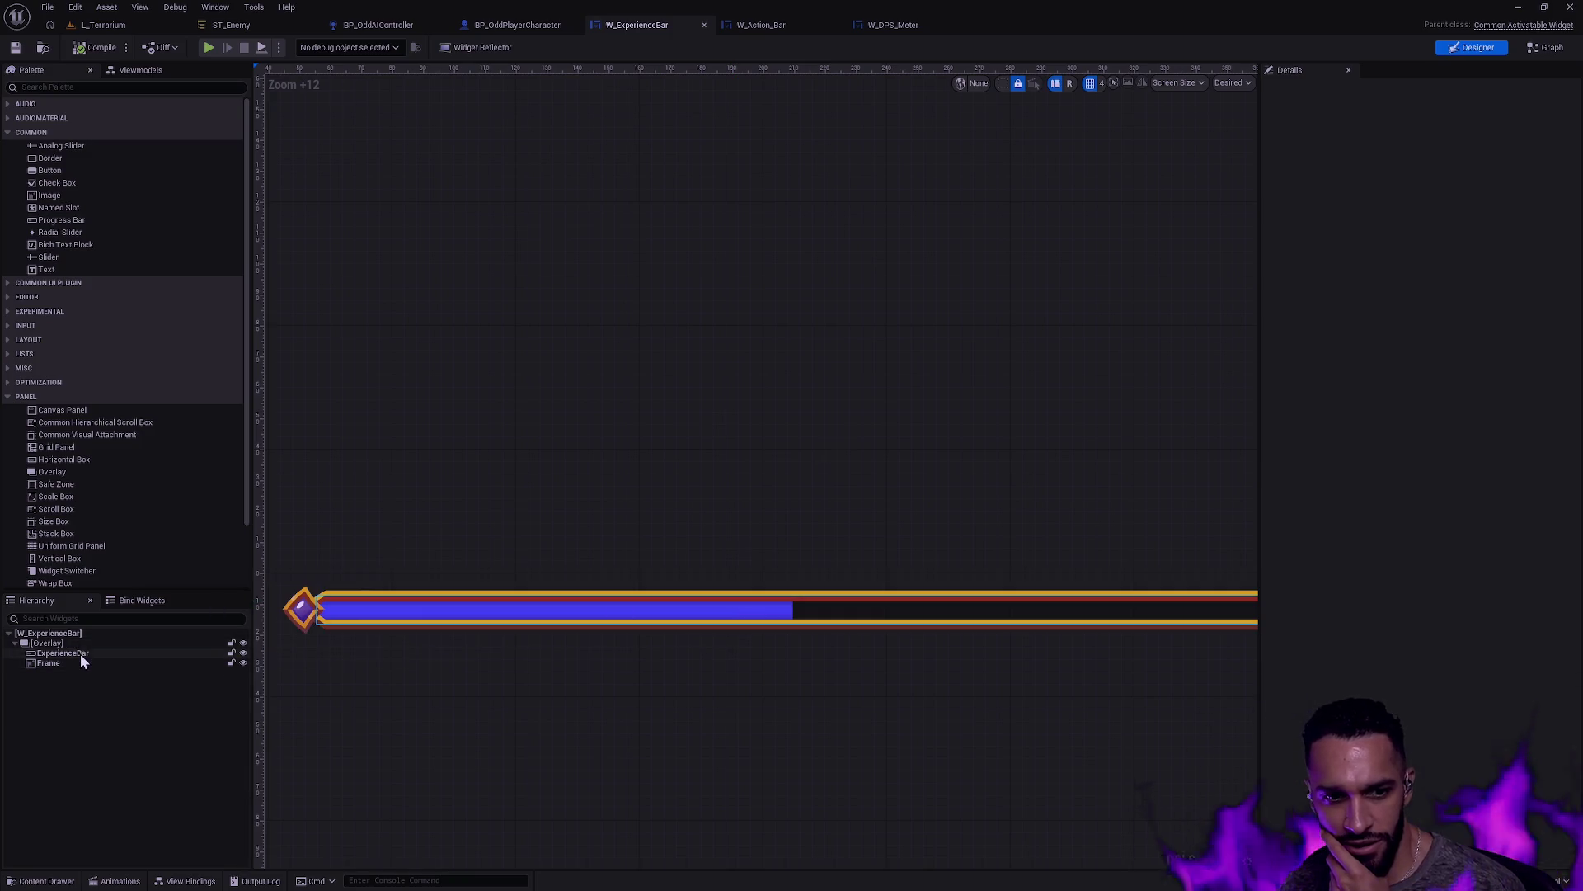
{"action": "left_click", "coordinate": [199, 653]}
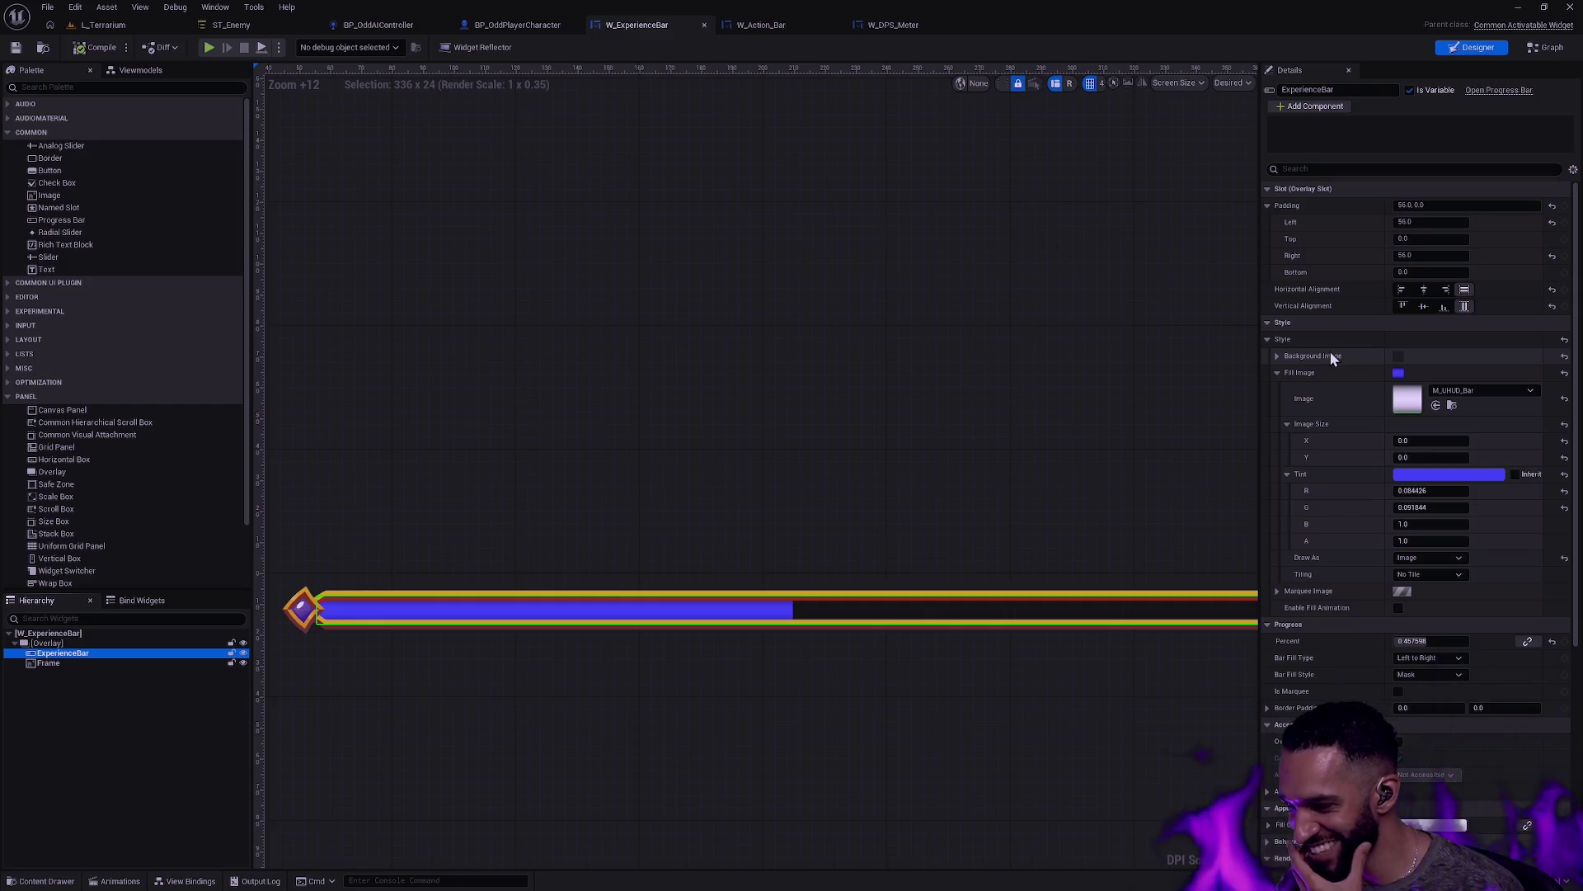
{"action": "left_click", "coordinate": [1422, 475]}
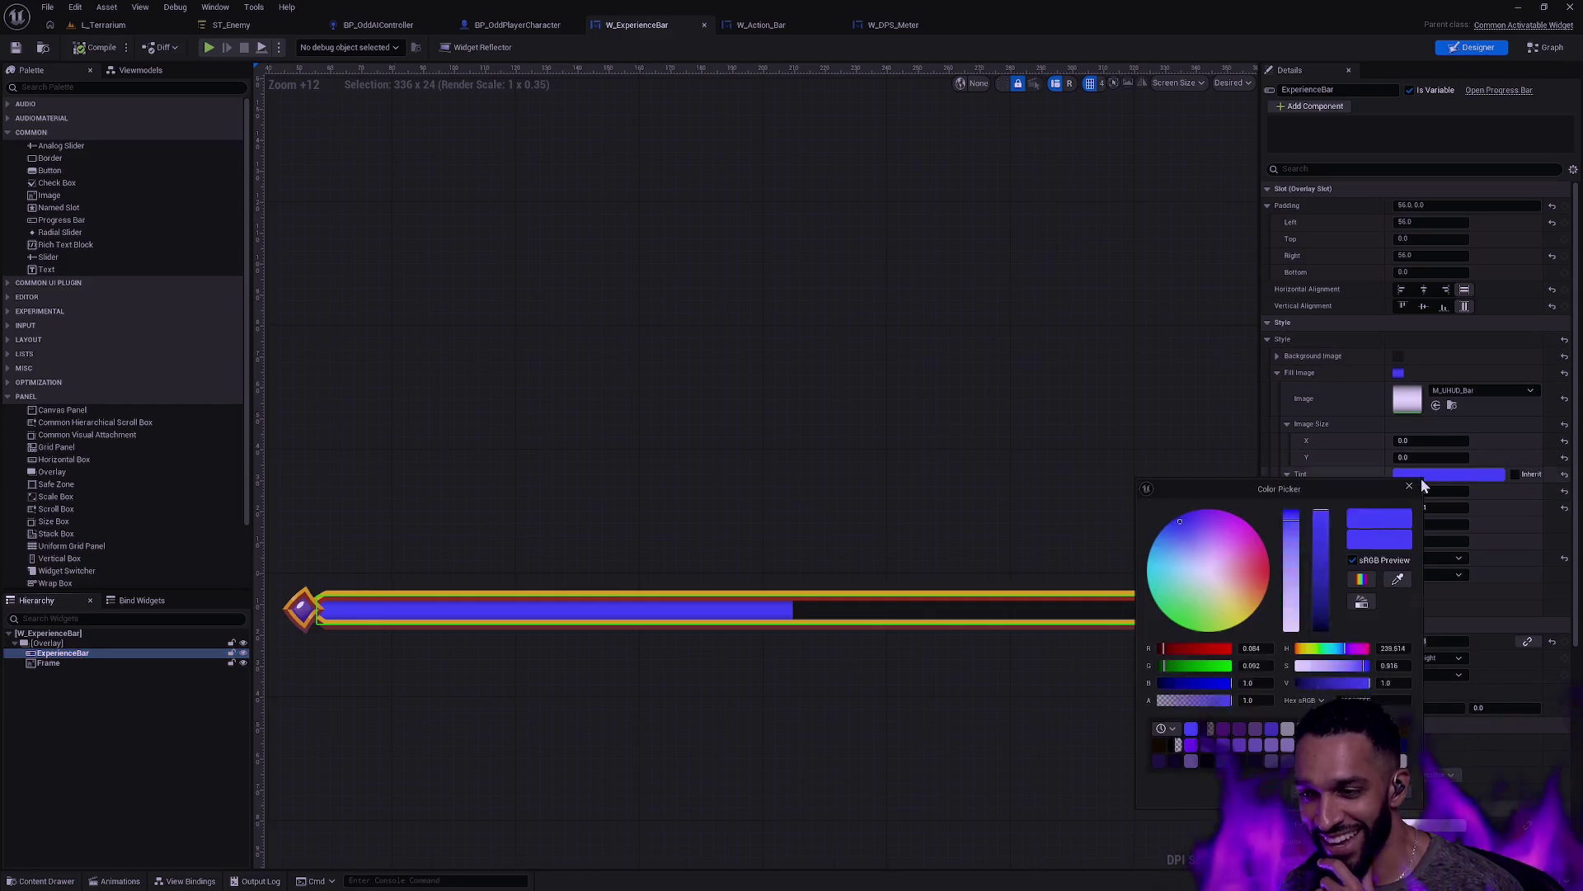
{"action": "left_click", "coordinate": [1291, 601]}
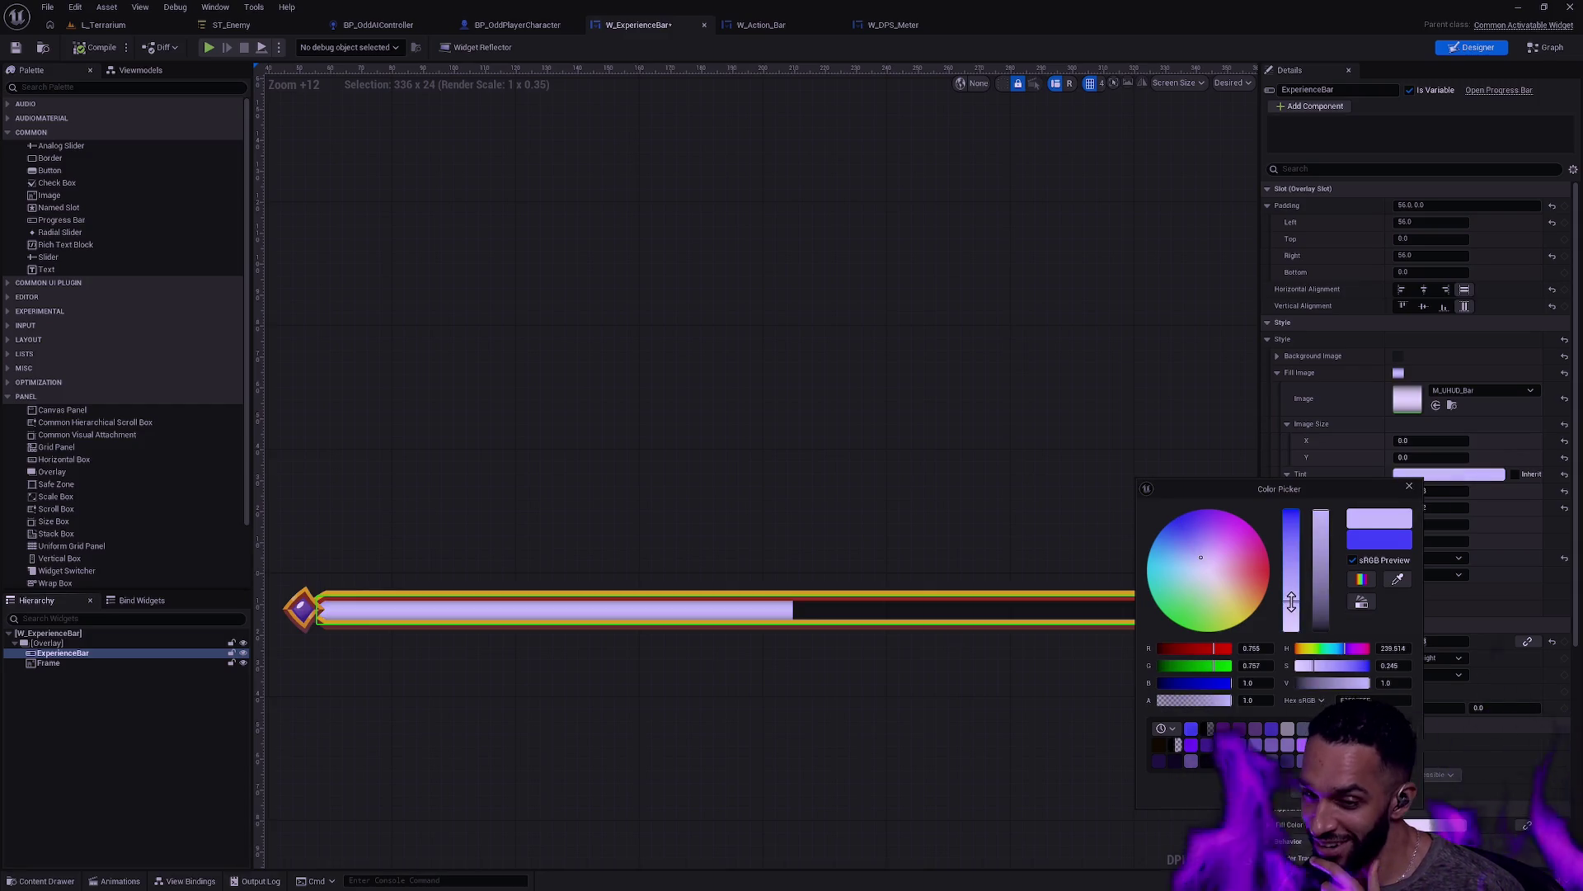
{"action": "left_click", "coordinate": [946, 755]}
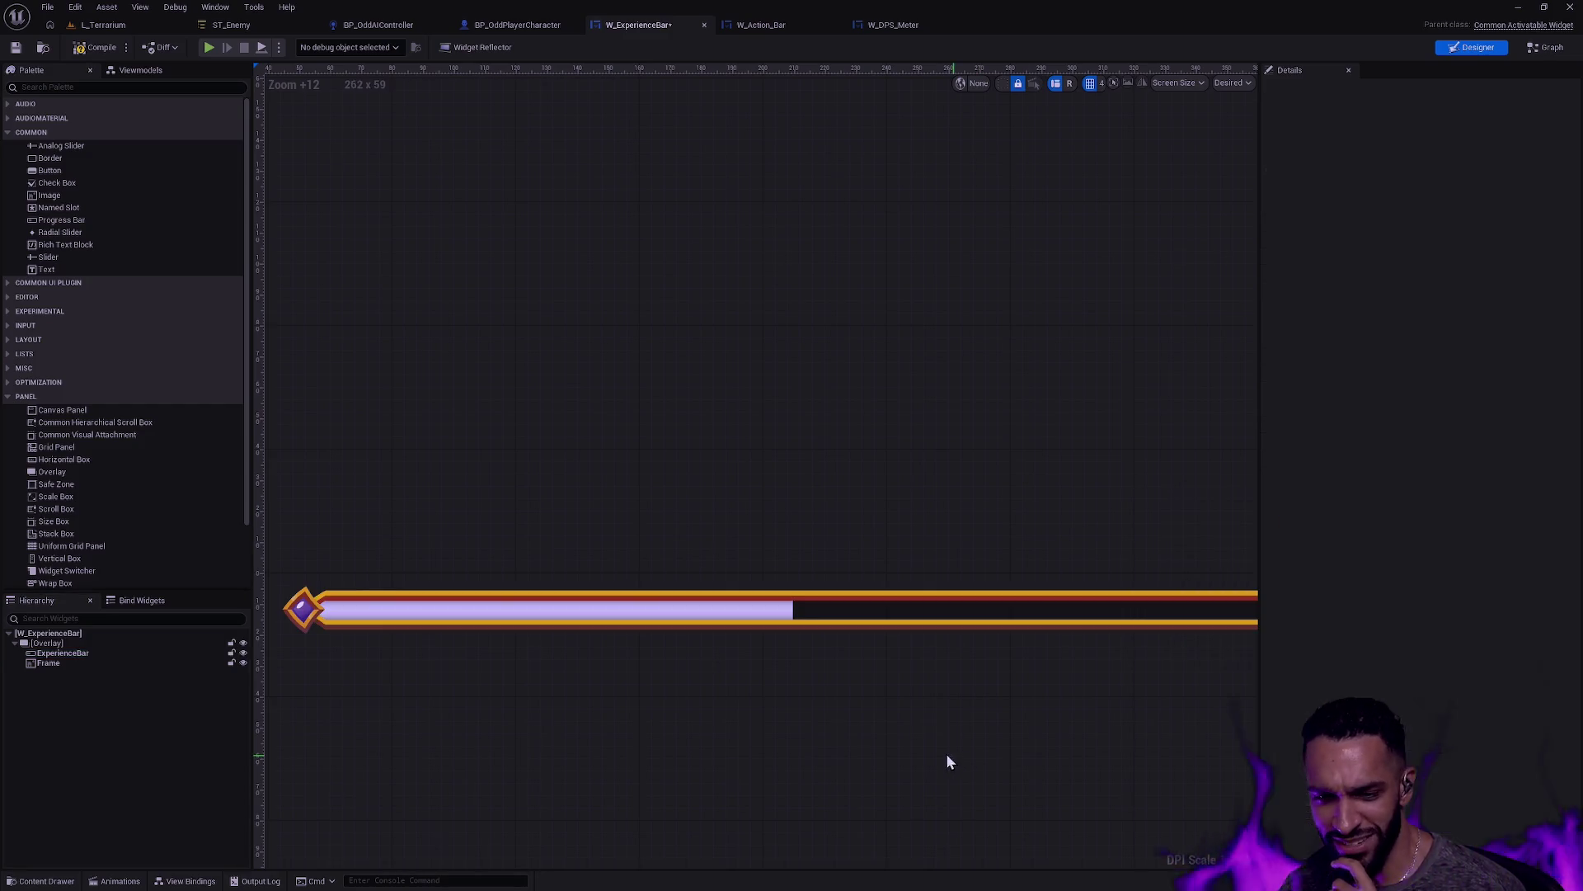
{"action": "left_click", "coordinate": [17, 47]}
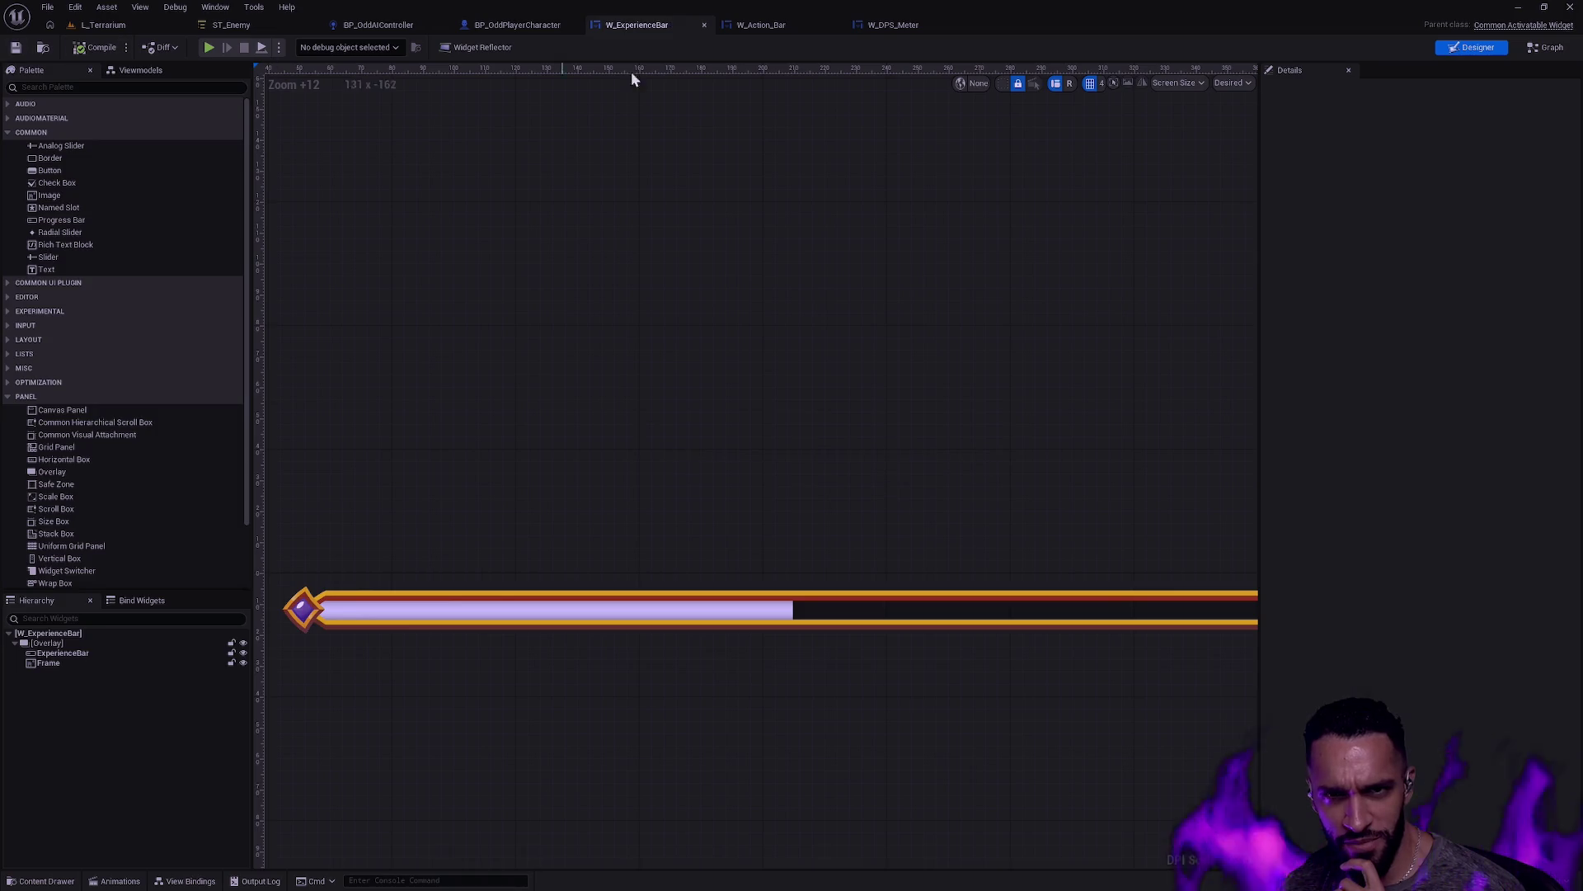
{"action": "left_click", "coordinate": [750, 27]}
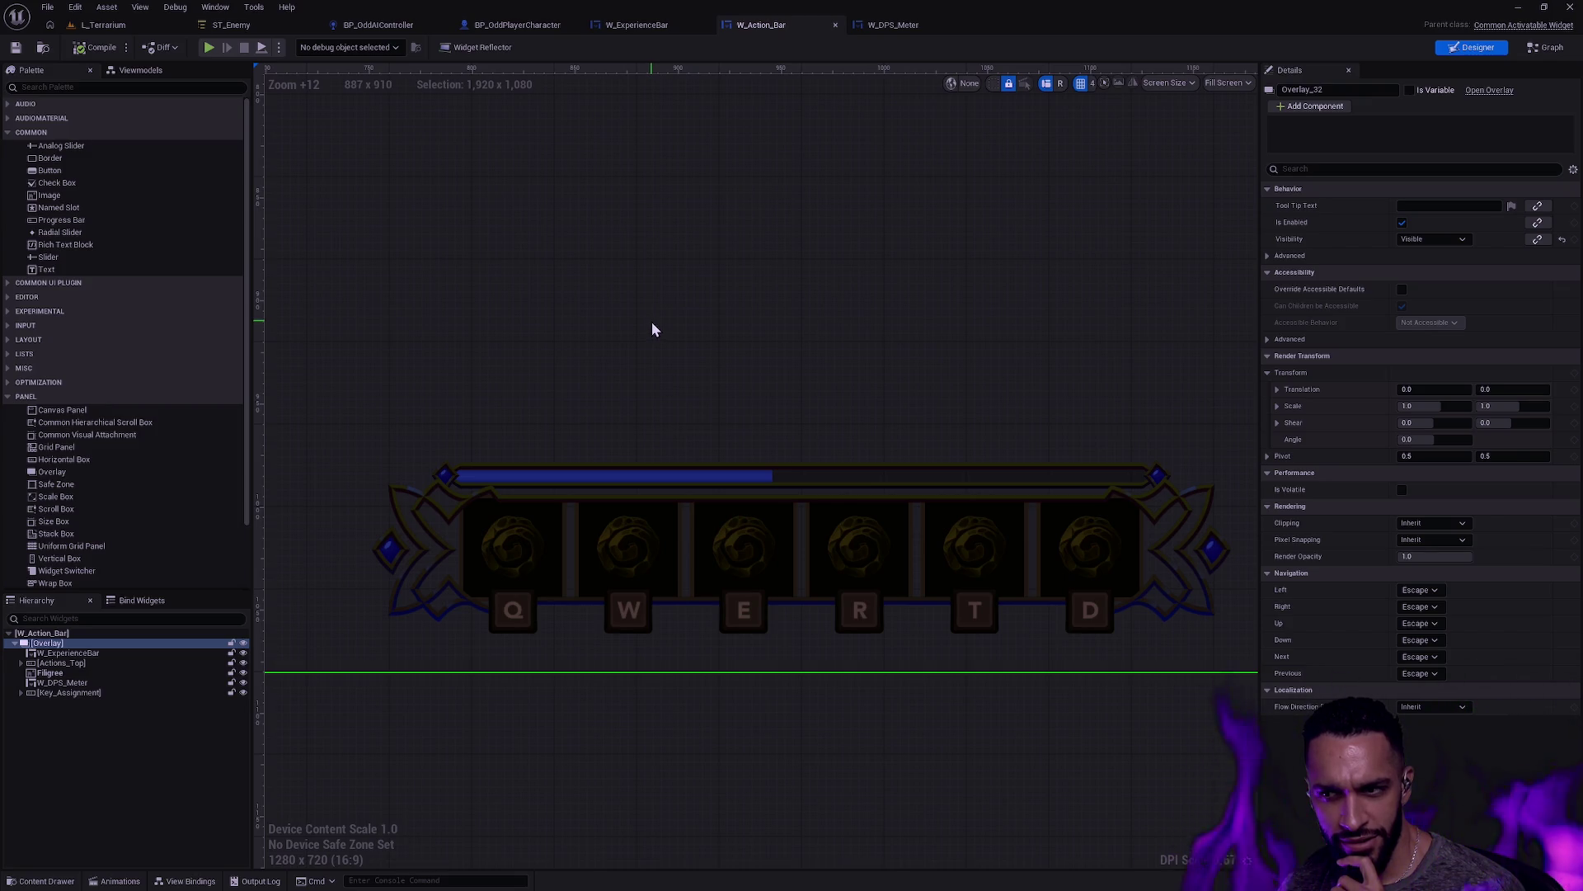
Step: Move W_ExperienceBar to the end of the Overlay and give it 83 bottom padding
{"action": "mouse_move", "coordinate": [66, 654]}
{"action": "left_mouse_down"}
{"action": "mouse_move", "coordinate": [80, 655]}
{"action": "mouse_move", "coordinate": [76, 770]}
{"action": "mouse_move", "coordinate": [76, 732]}
{"action": "mouse_move", "coordinate": [68, 767]}
{"action": "mouse_move", "coordinate": [33, 691]}
{"action": "left_mouse_up"}
{"action": "scroll", "coordinate": [503, 493], "scroll_direction": "up", "scroll_amount": 7}
{"action": "left_click", "coordinate": [1476, 205]}
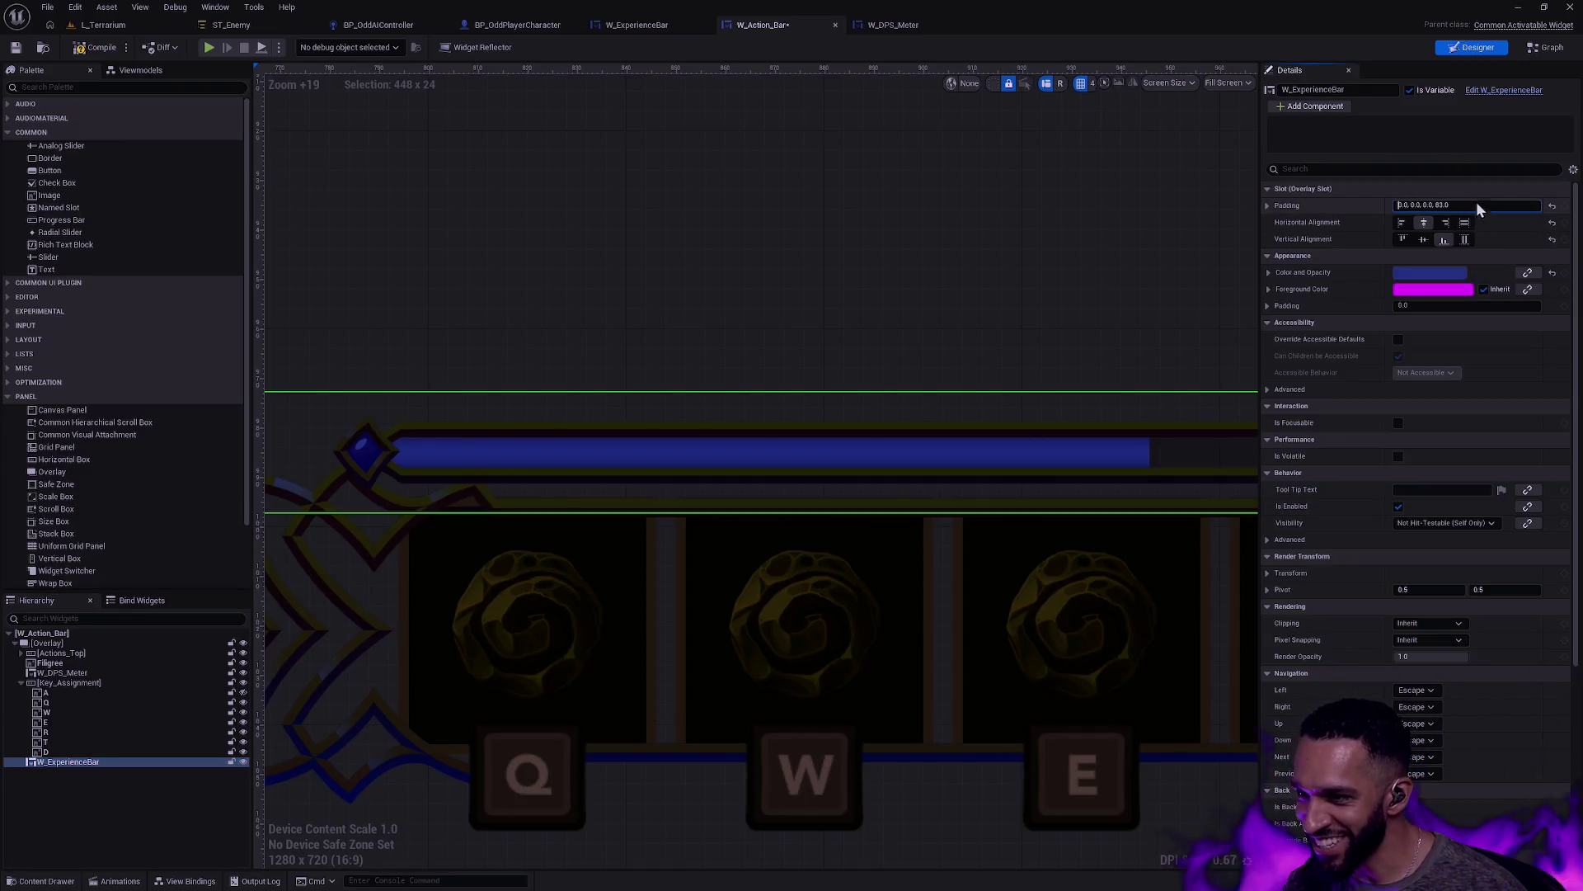
{"action": "type", "text": "2"}
{"action": "key", "text": "Return"}
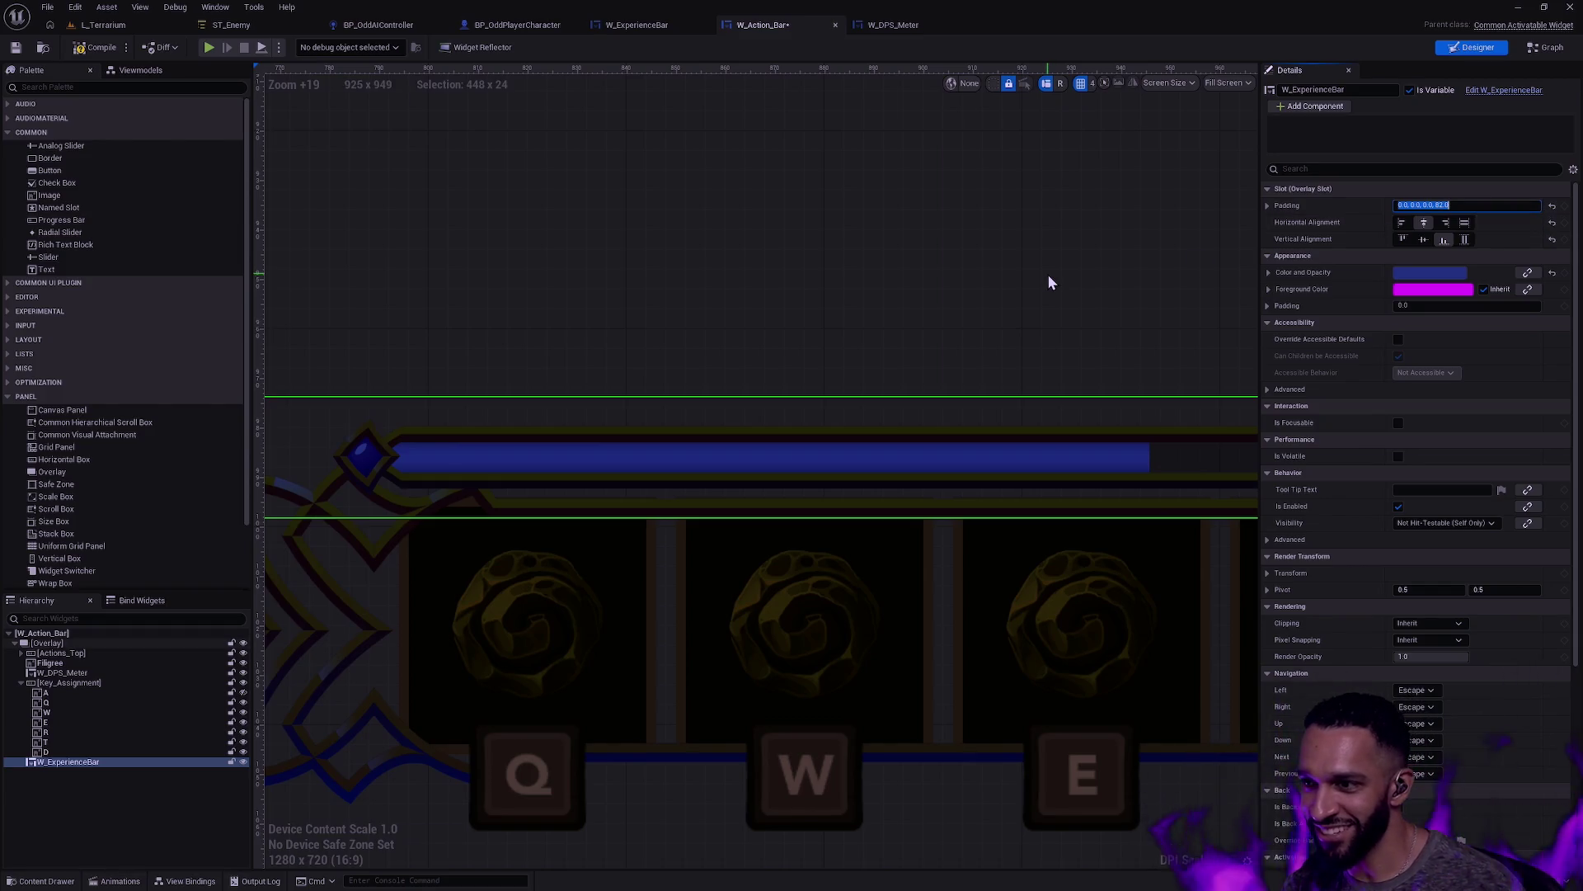
{"action": "key", "text": "BackSpace"}
{"action": "type", "text": "4"}
{"action": "key", "text": "Return"}
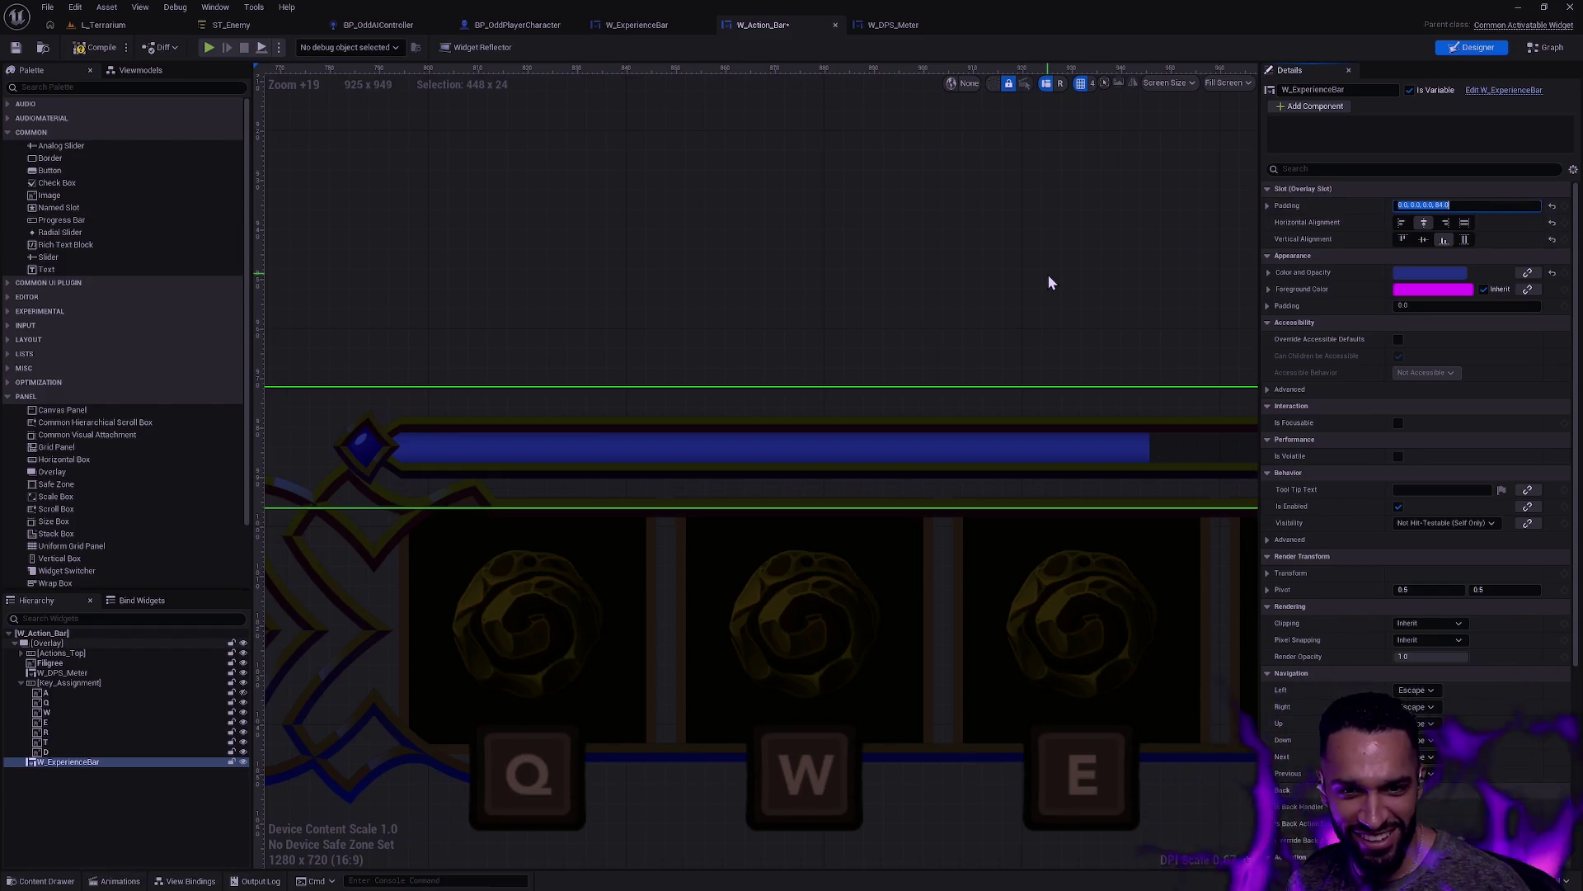
{"action": "key", "text": "BackSpace"}
{"action": "key", "text": "BackSpace"}
{"action": "key", "text": "BackSpace"}
{"action": "type", "text": "3"}
{"action": "key", "text": "Return"}
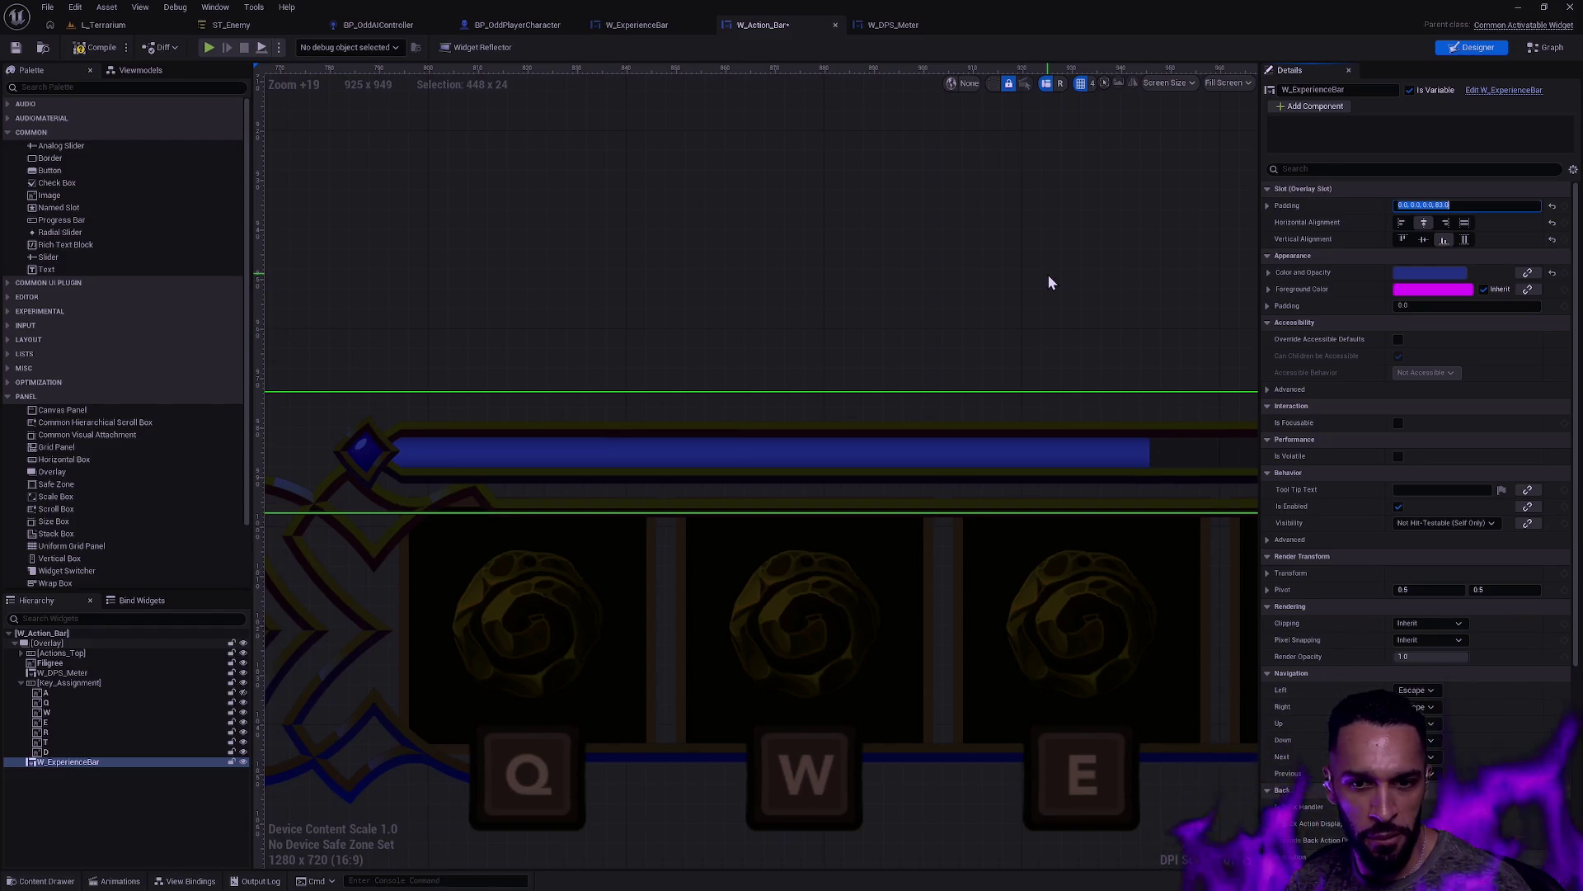
Step: Select the action bar's root overlay and review its details
{"action": "left_click", "coordinate": [963, 297]}
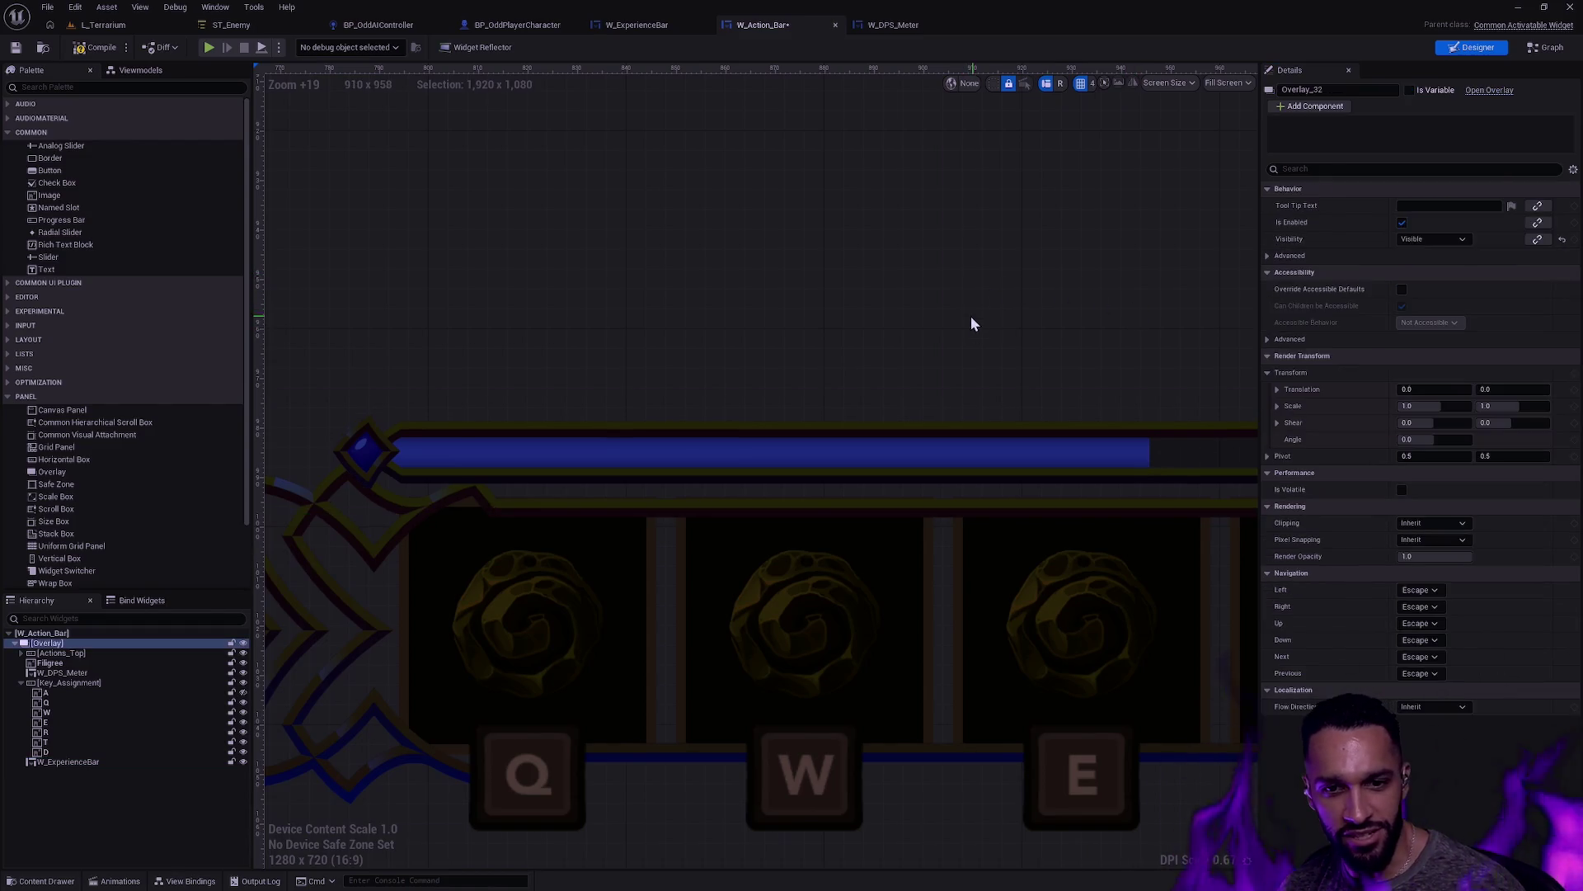
{"action": "scroll", "coordinate": [965, 325], "scroll_direction": "down", "scroll_amount": 2}
{"action": "scroll", "coordinate": [965, 326], "scroll_direction": "down", "scroll_amount": 8}
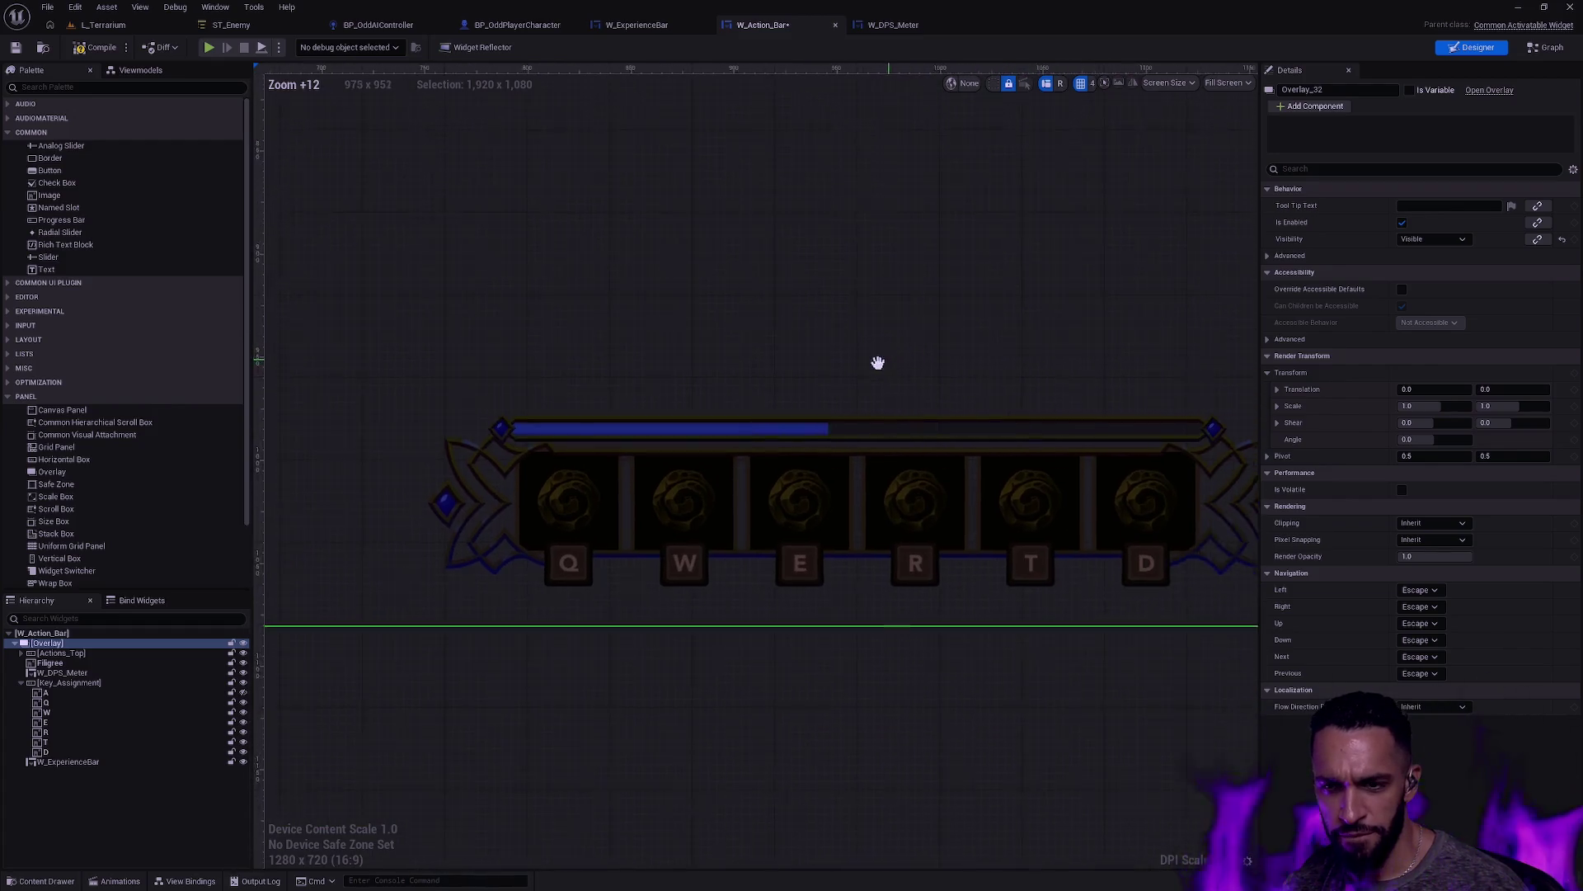
{"action": "scroll", "coordinate": [897, 348], "scroll_direction": "down", "scroll_amount": 3}
{"action": "scroll", "coordinate": [825, 475], "scroll_direction": "up", "scroll_amount": 4}
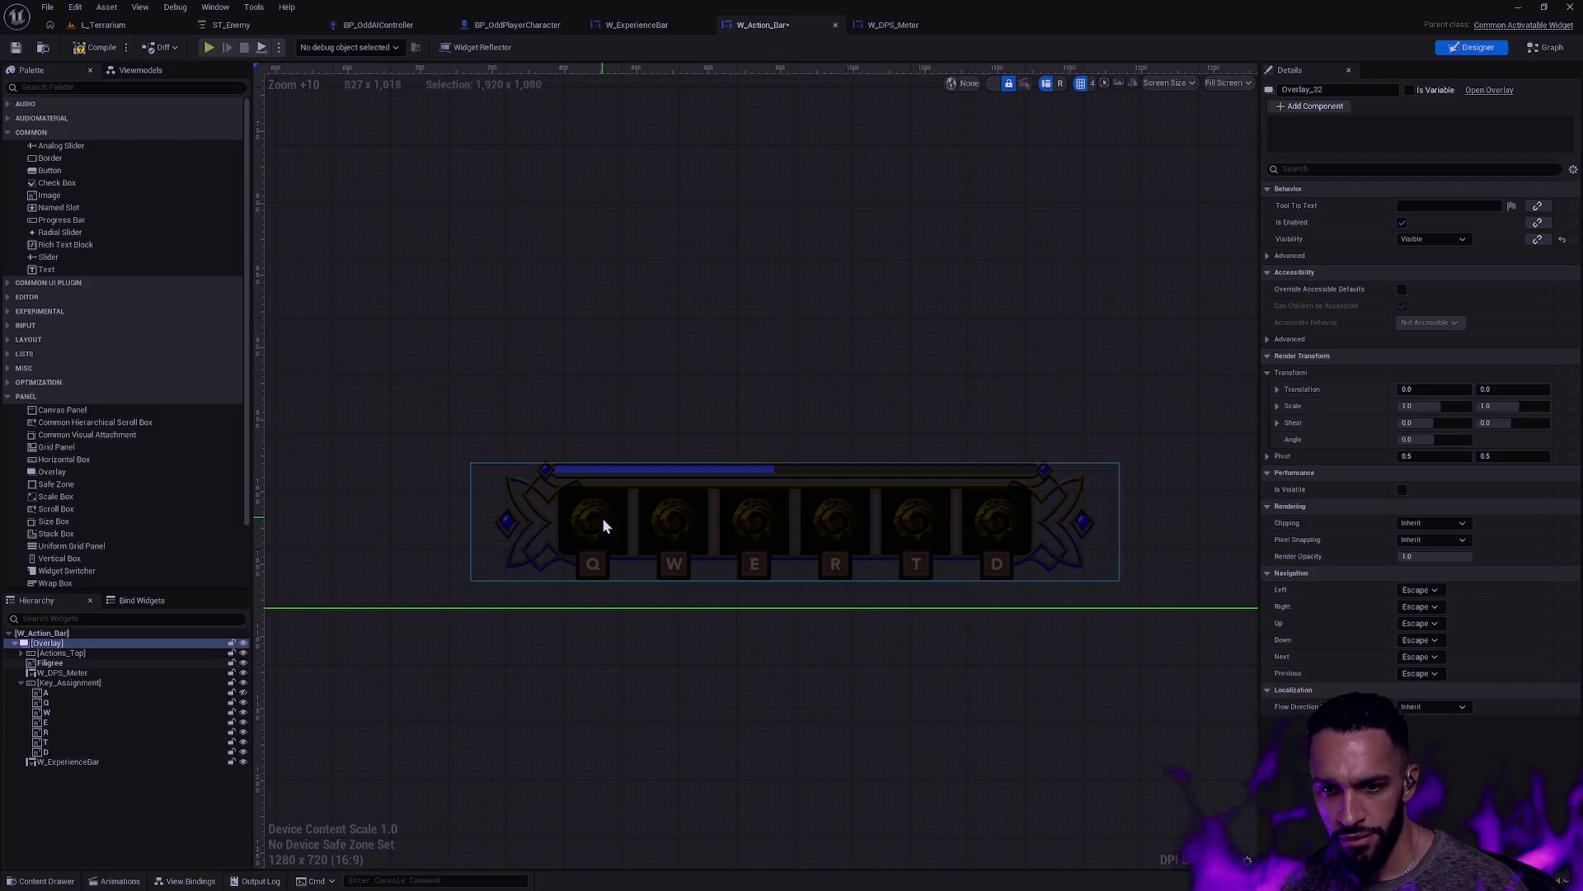
{"action": "scroll", "coordinate": [769, 448], "scroll_direction": "up", "scroll_amount": 2}
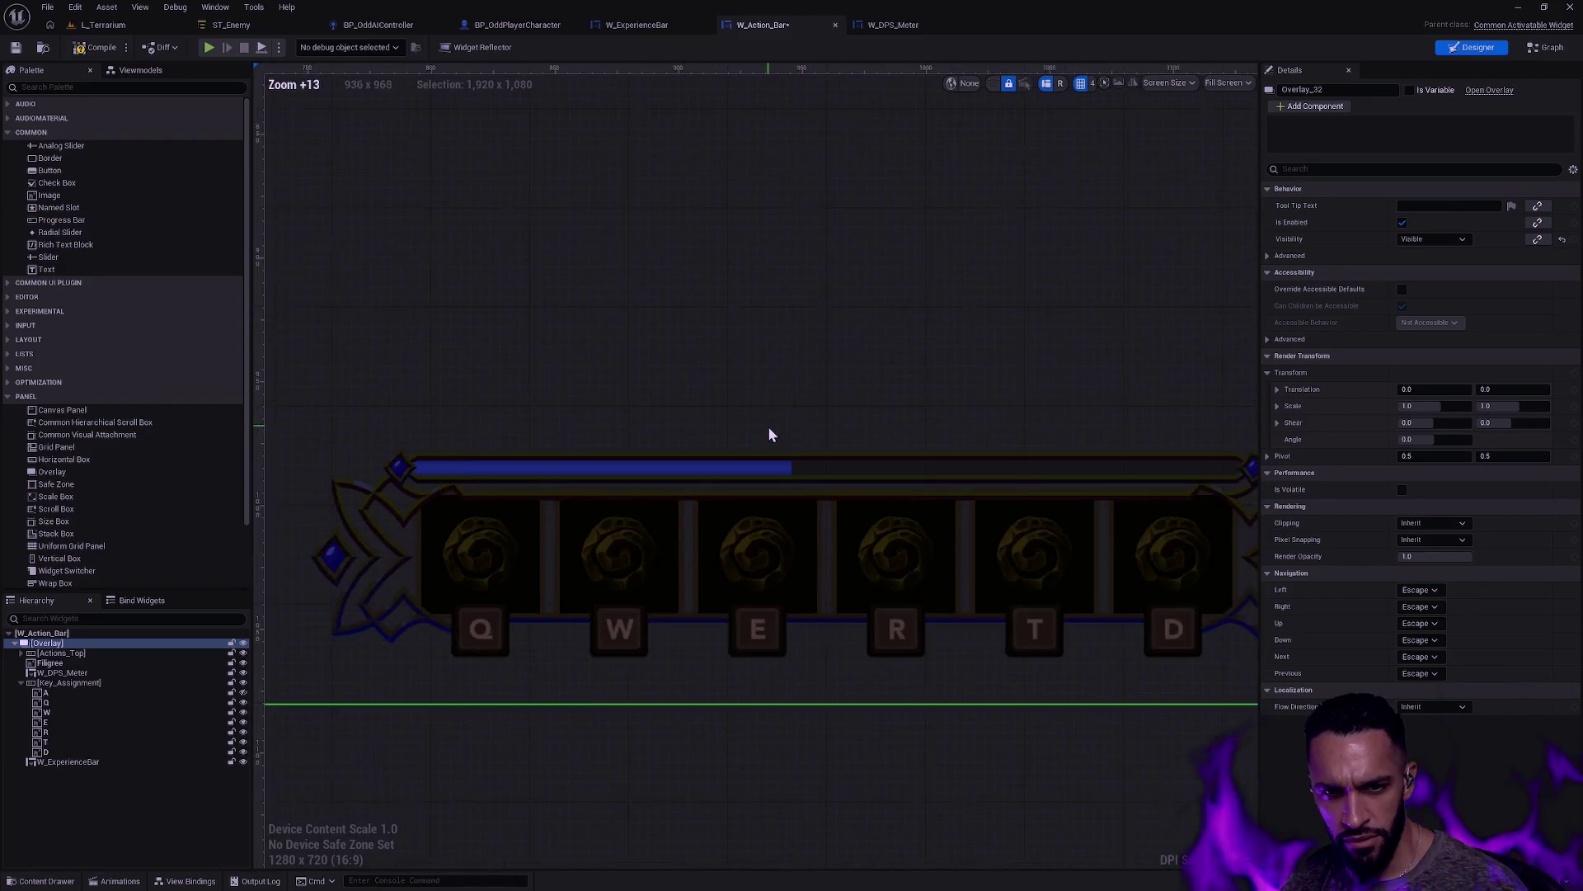
{"action": "left_click", "coordinate": [652, 27]}
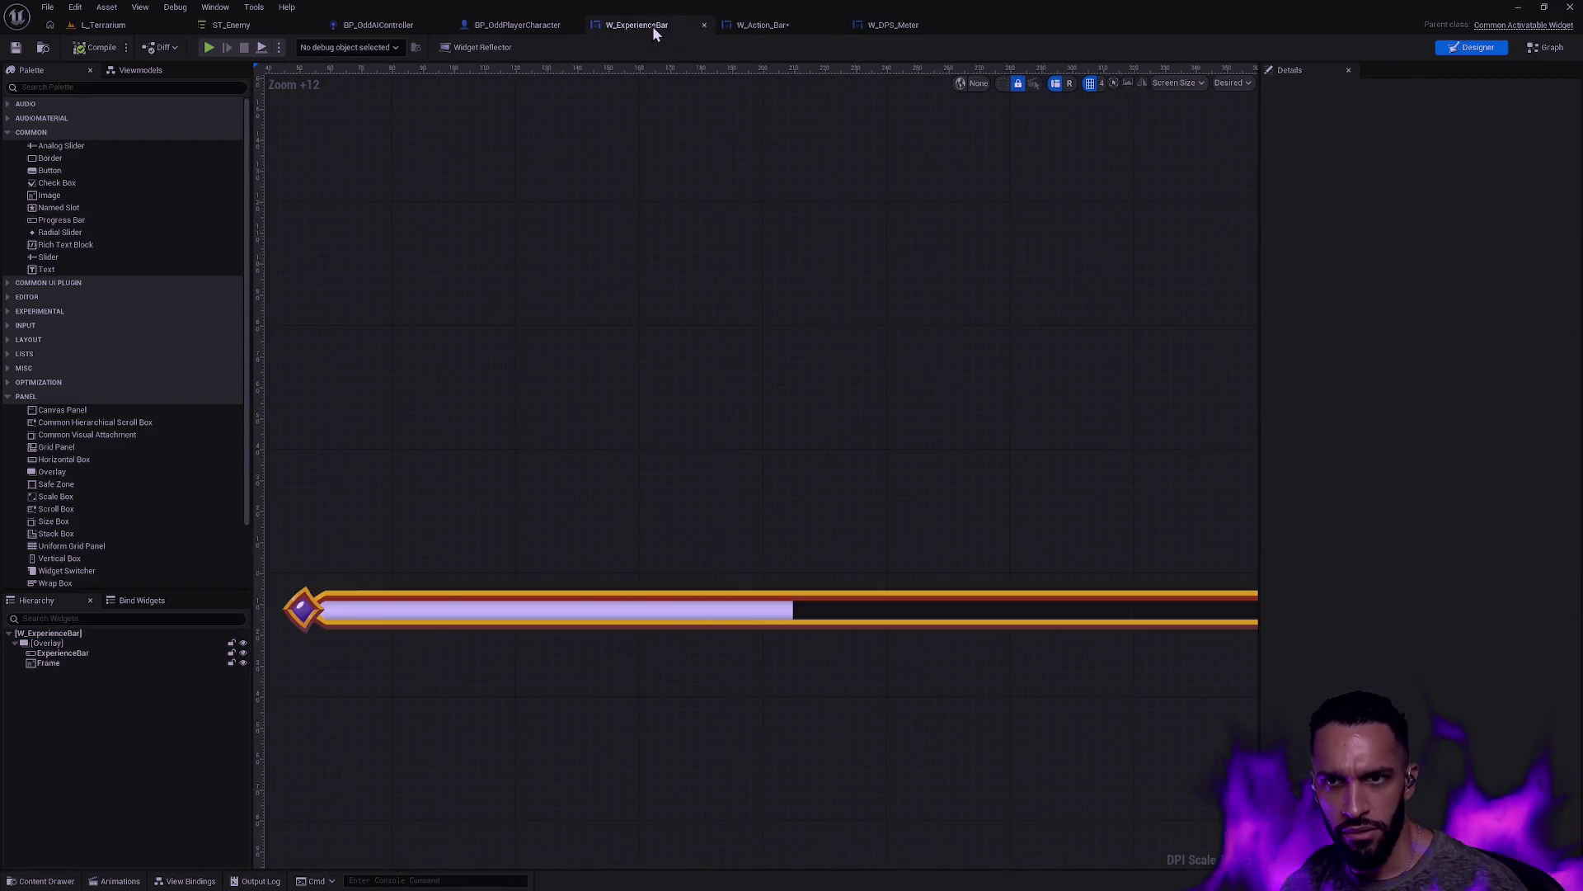
Step: Reset the experience progress bar's fill tint to white and save W_ExperienceBar
{"action": "left_click", "coordinate": [830, 610]}
{"action": "left_click", "coordinate": [92, 655]}
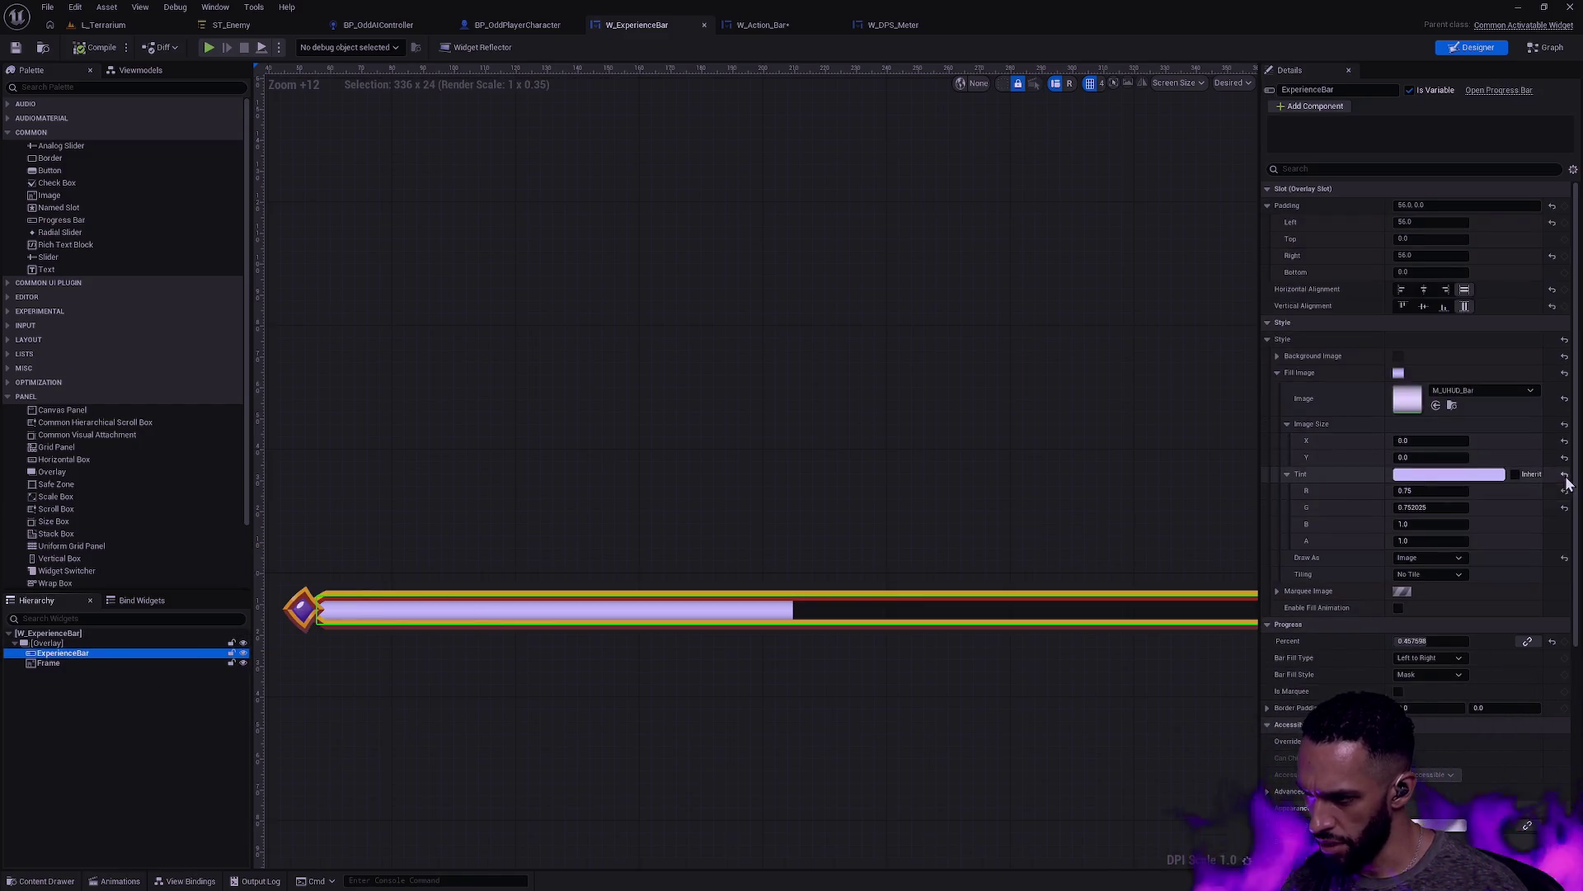
{"action": "left_click", "coordinate": [1565, 474]}
{"action": "left_click", "coordinate": [14, 48]}
Step: Compile and save the W_Action_Bar widget
{"action": "left_click", "coordinate": [790, 27]}
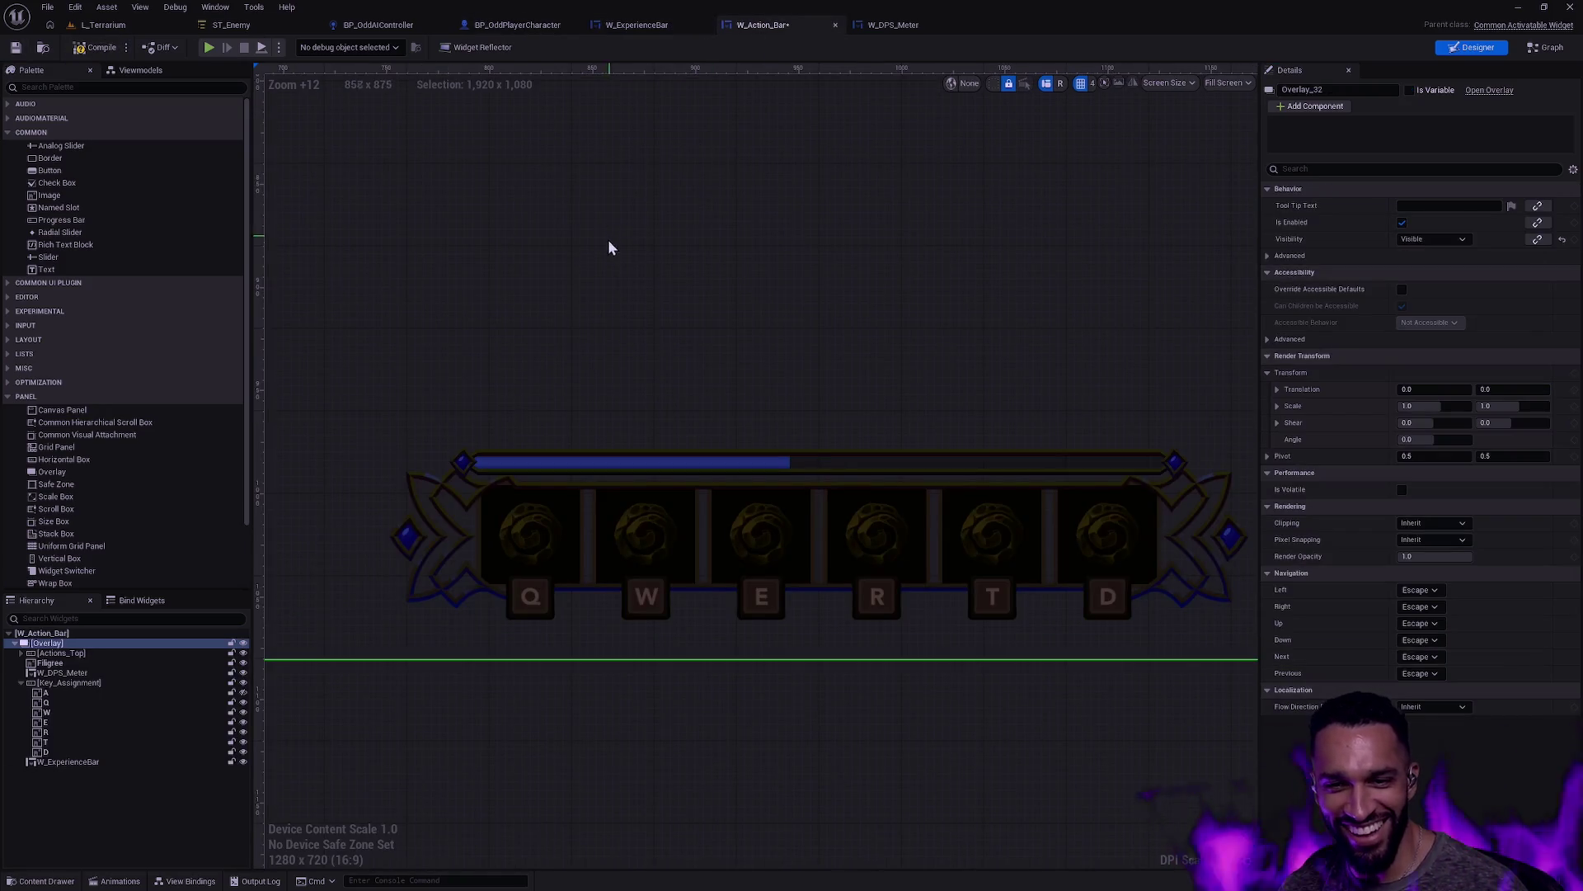
{"action": "scroll", "coordinate": [651, 305], "scroll_direction": "down", "scroll_amount": 2}
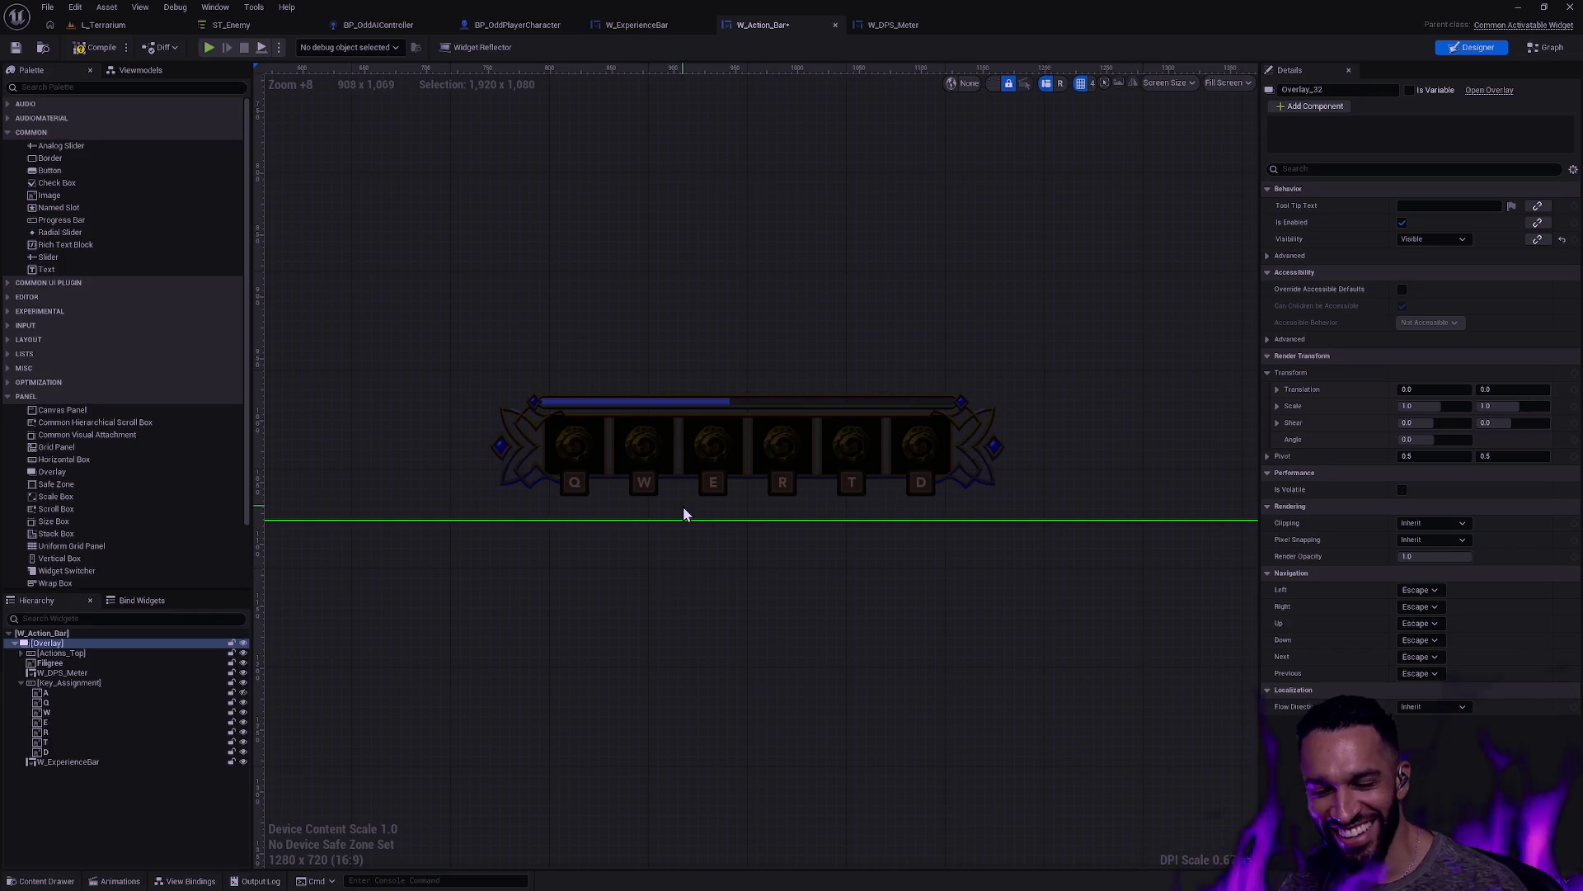
{"action": "scroll", "coordinate": [639, 384], "scroll_direction": "up", "scroll_amount": 5}
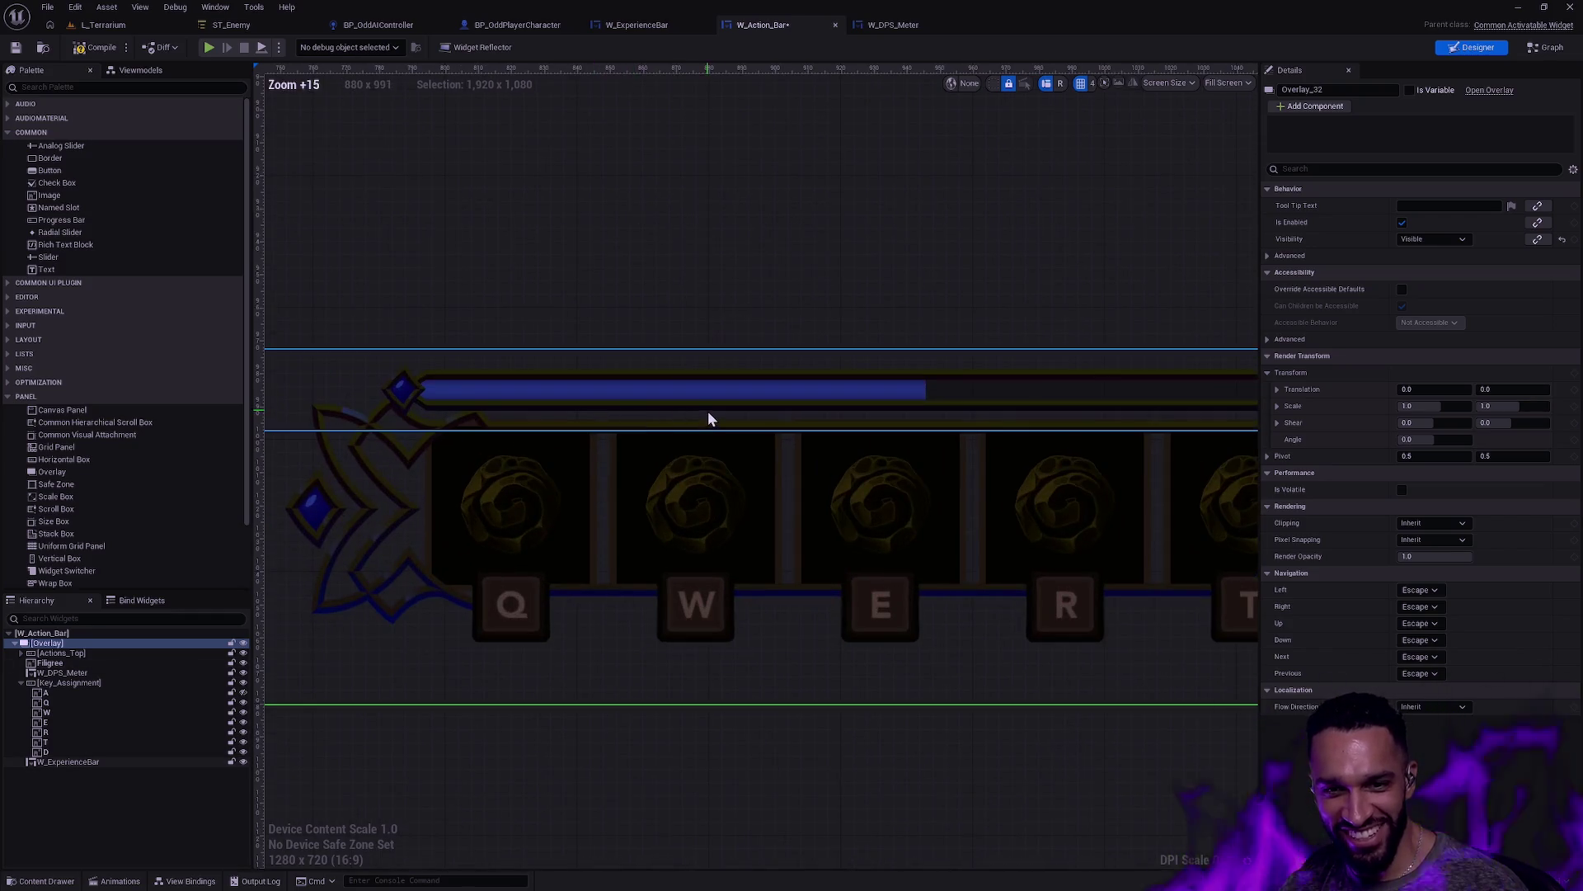
{"action": "left_click", "coordinate": [92, 47]}
{"action": "left_click", "coordinate": [16, 47]}
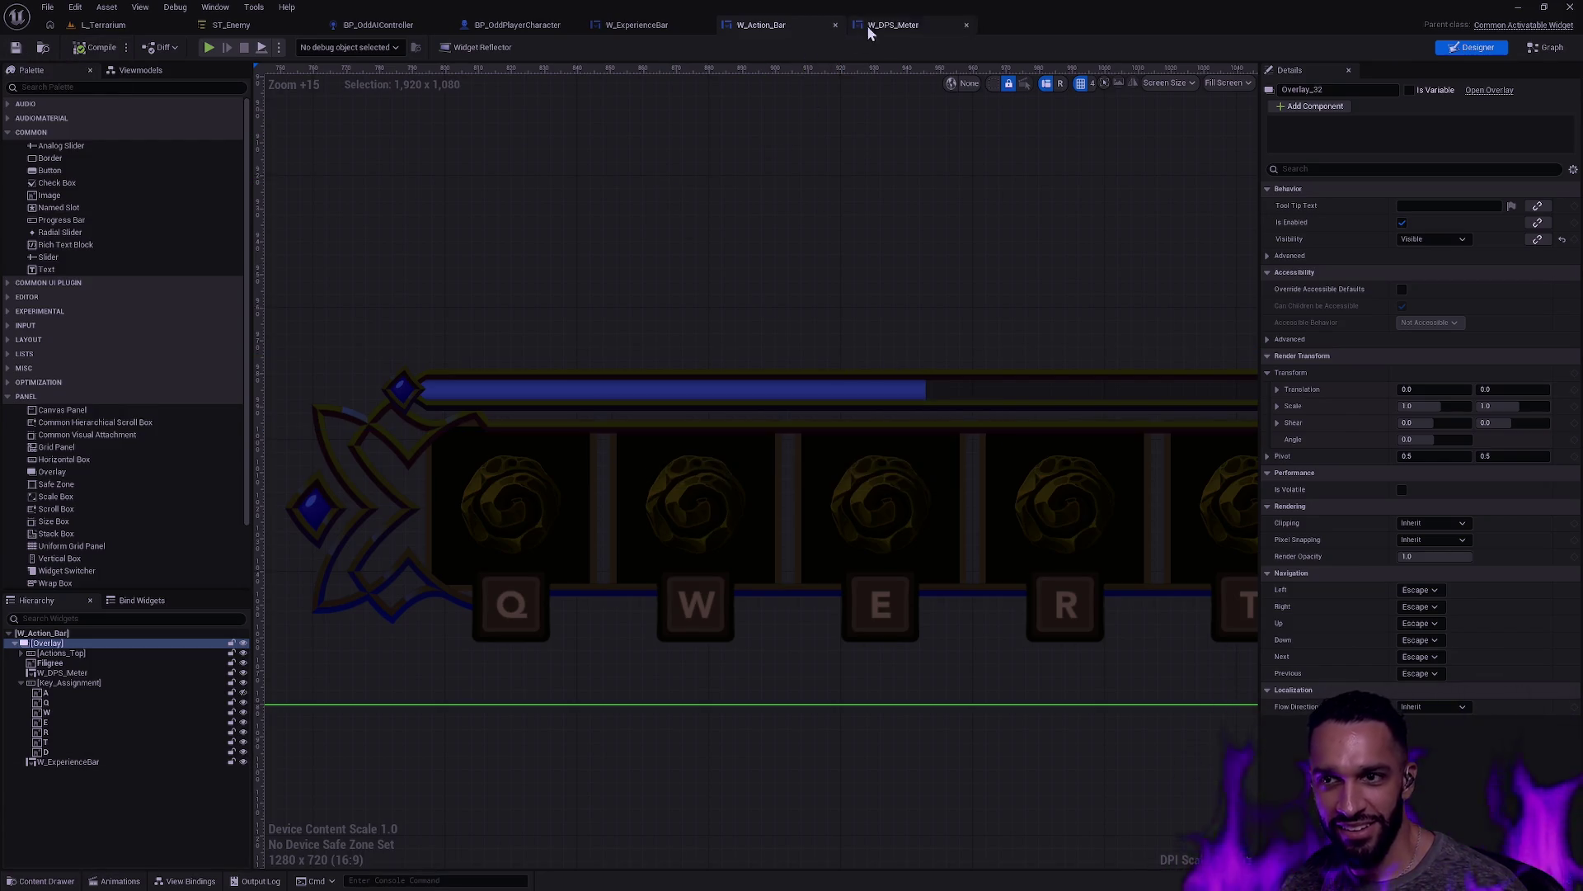
Step: Try the M_UHUD_BarSegmented fill image, undo it, and return to L_Terrarium
{"action": "left_click", "coordinate": [657, 30]}
{"action": "left_click", "coordinate": [1491, 390]}
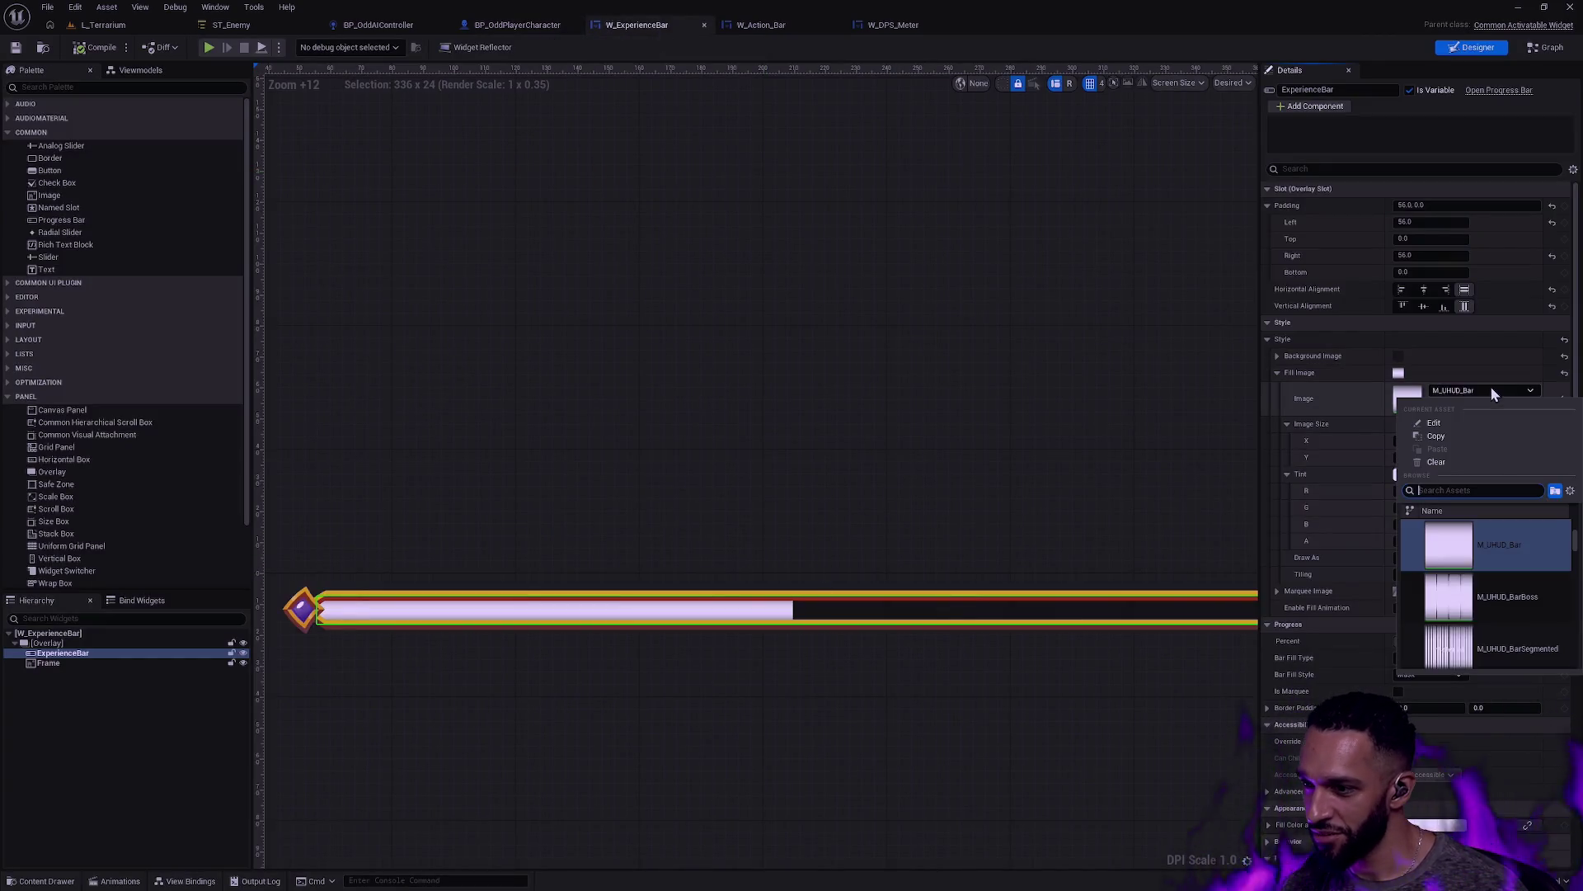
{"action": "left_click", "coordinate": [1545, 655]}
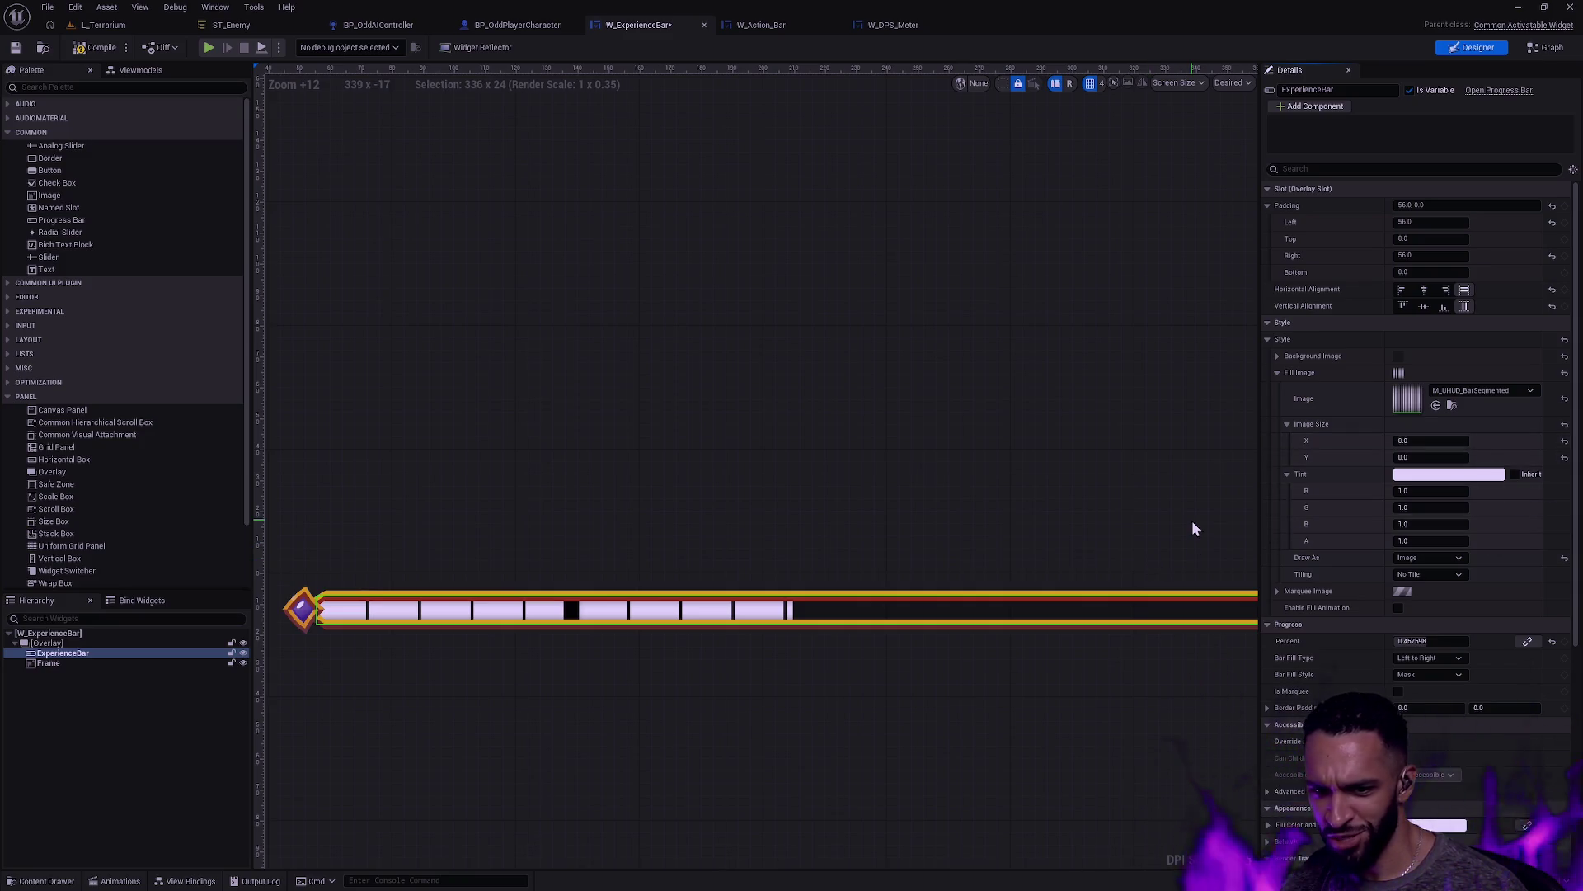
{"action": "key", "text": "ctrl+z"}
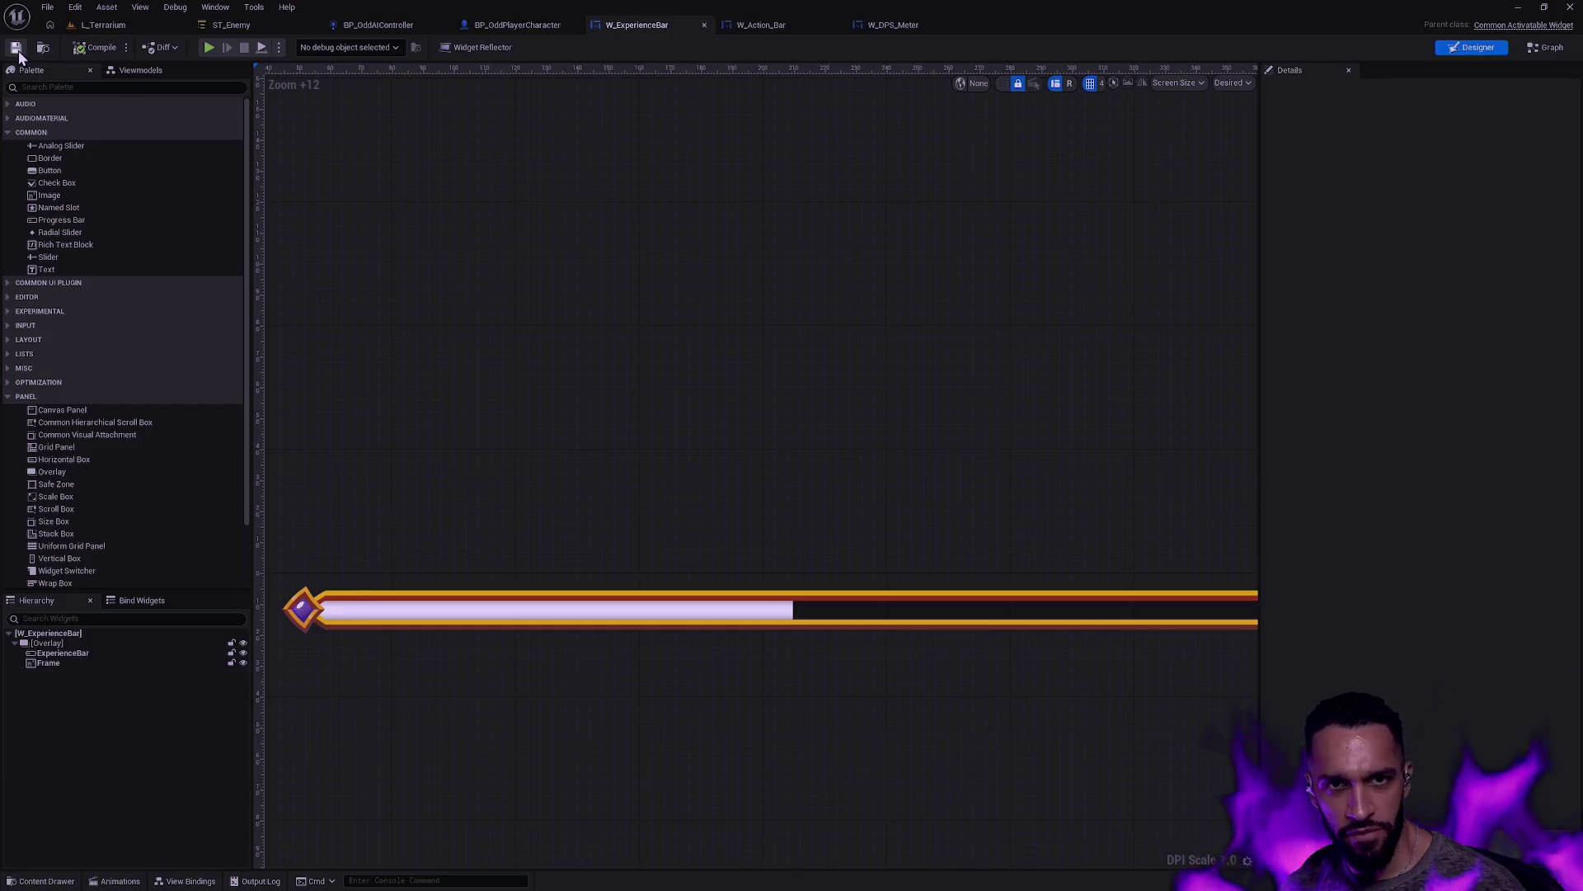
{"action": "left_click", "coordinate": [114, 23]}
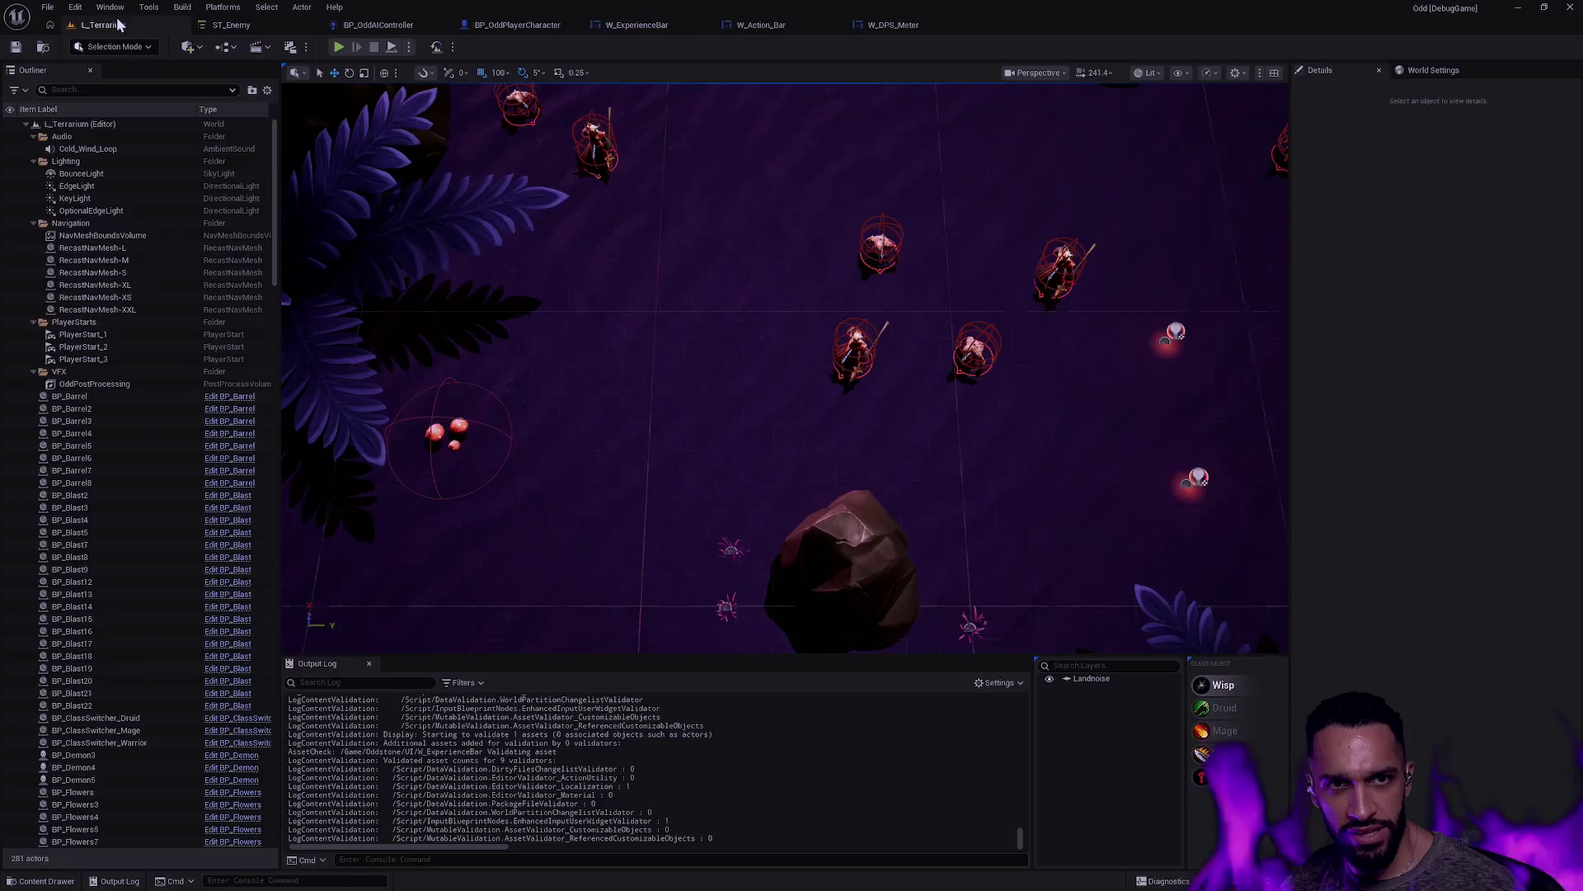
Step: Play L_Terrarium in the editor and maximize the play viewport with F11
{"action": "left_click", "coordinate": [341, 52]}
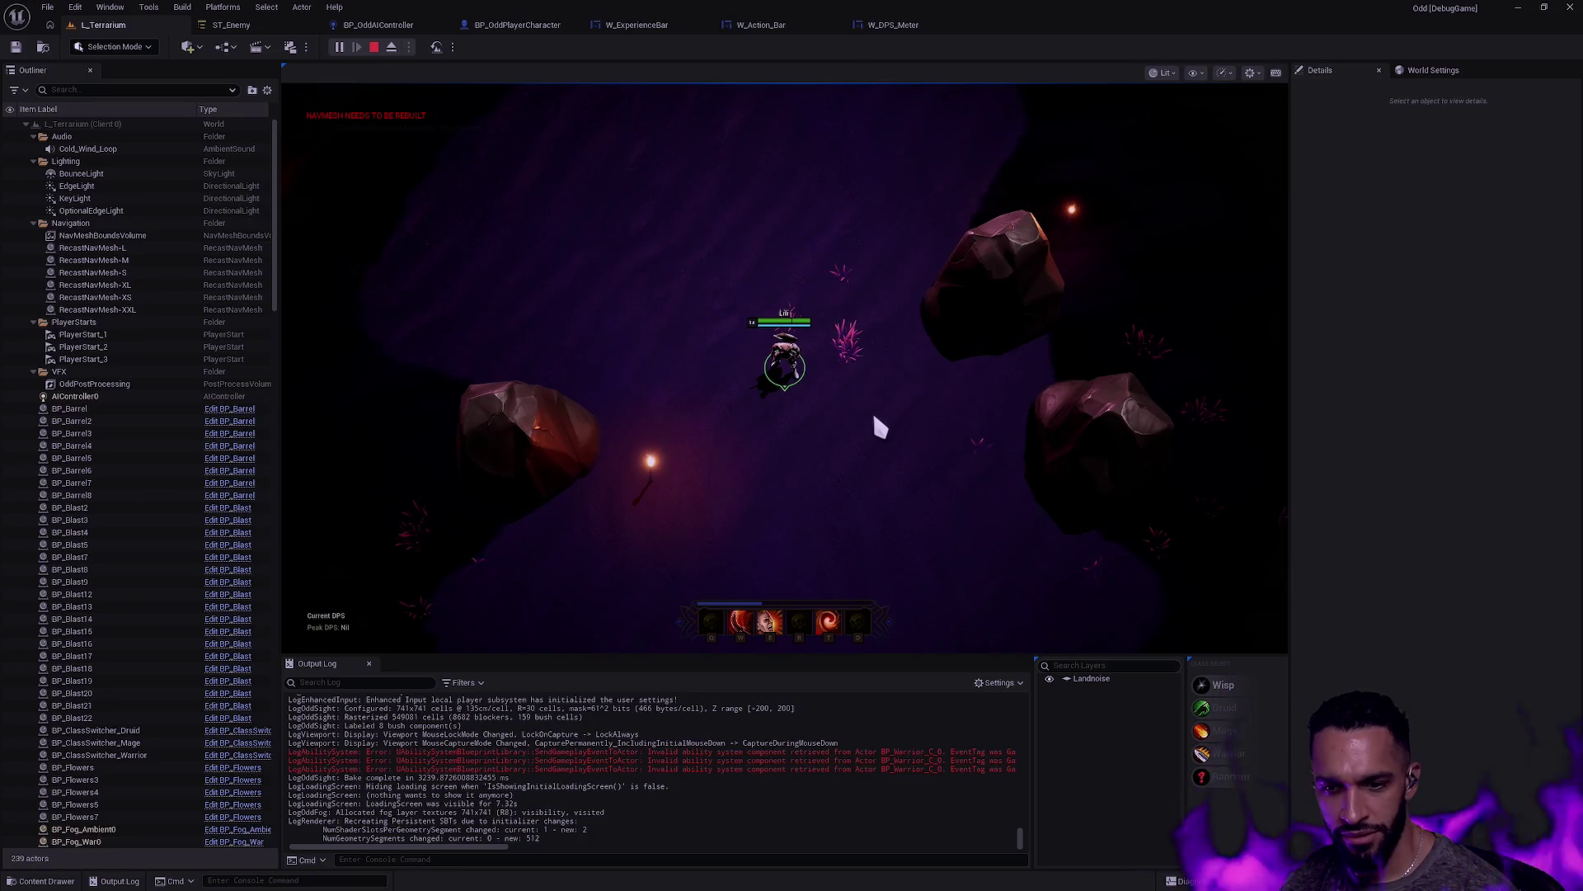
{"action": "key", "text": "F11"}
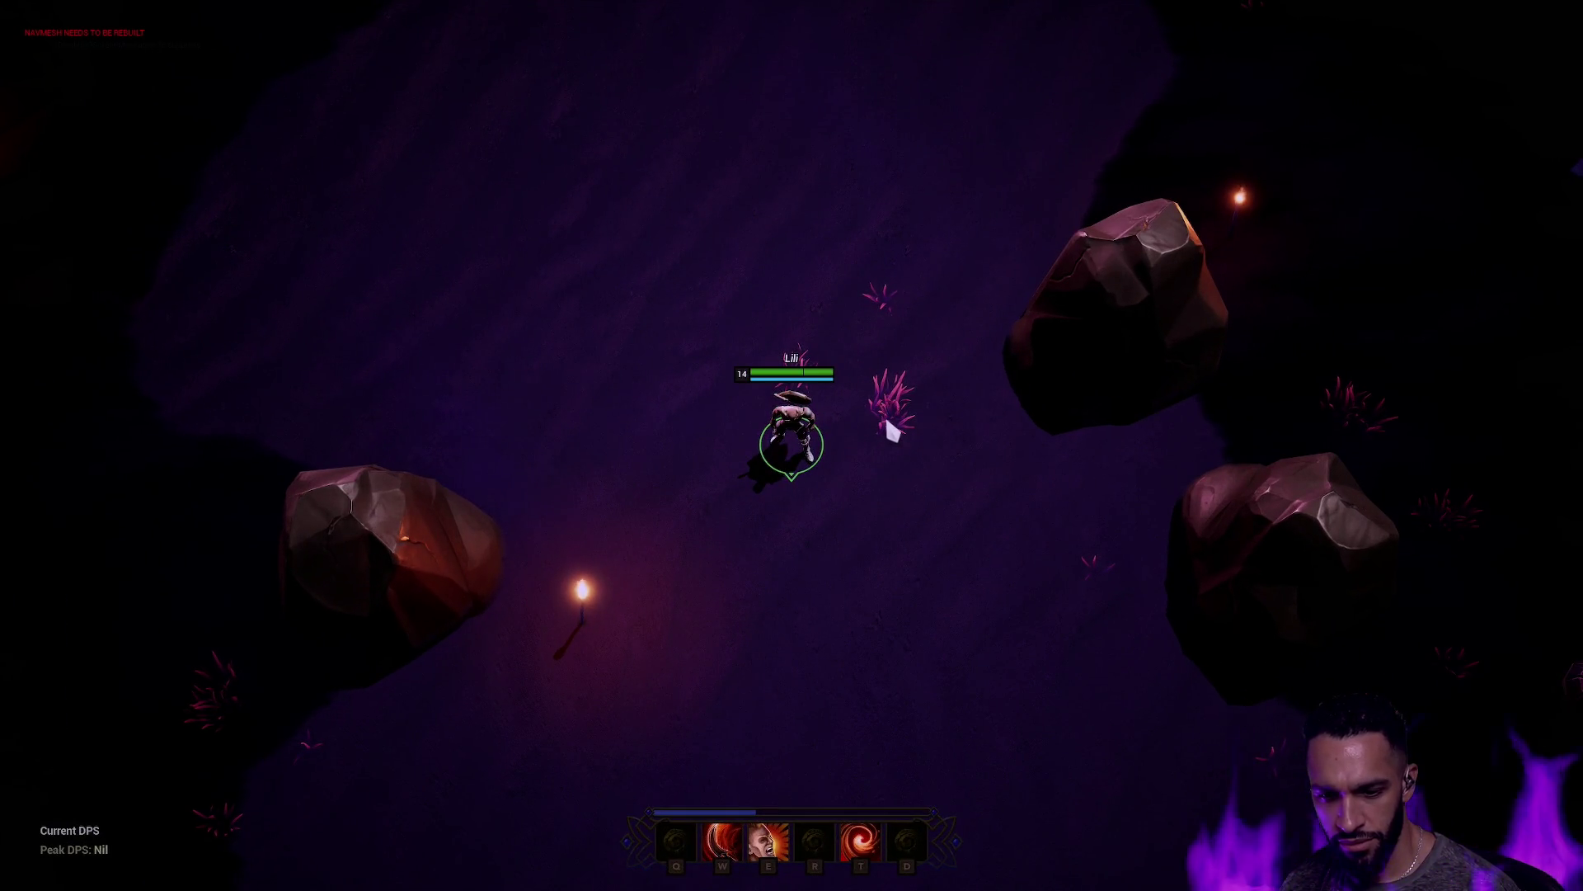
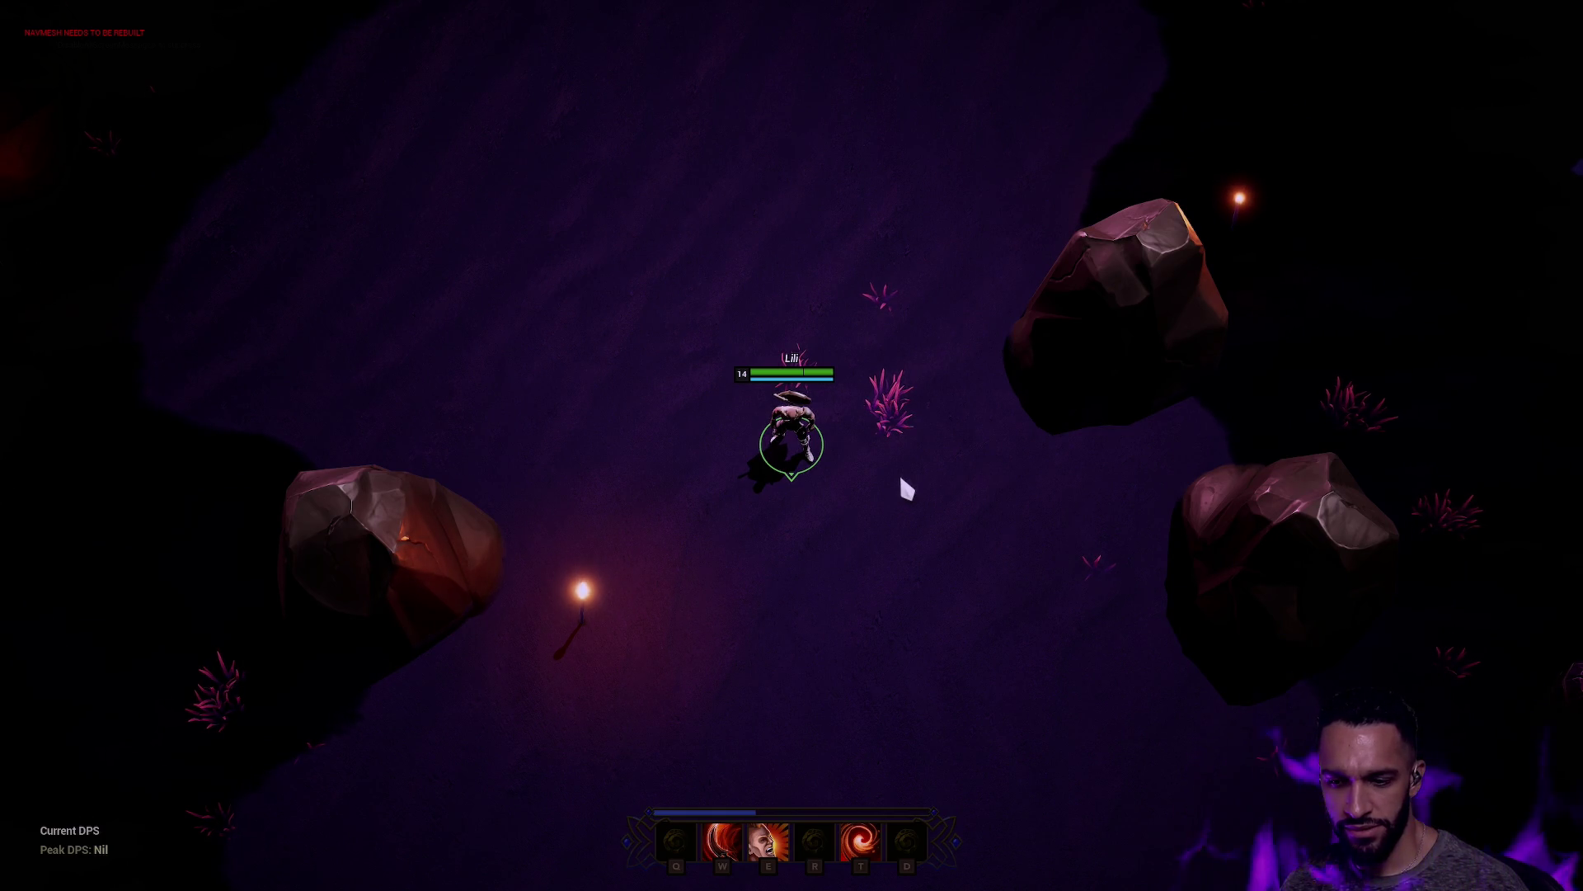
Step: Stop the play session and open the W_Action_Bar widget designer
{"action": "key", "text": "Escape"}
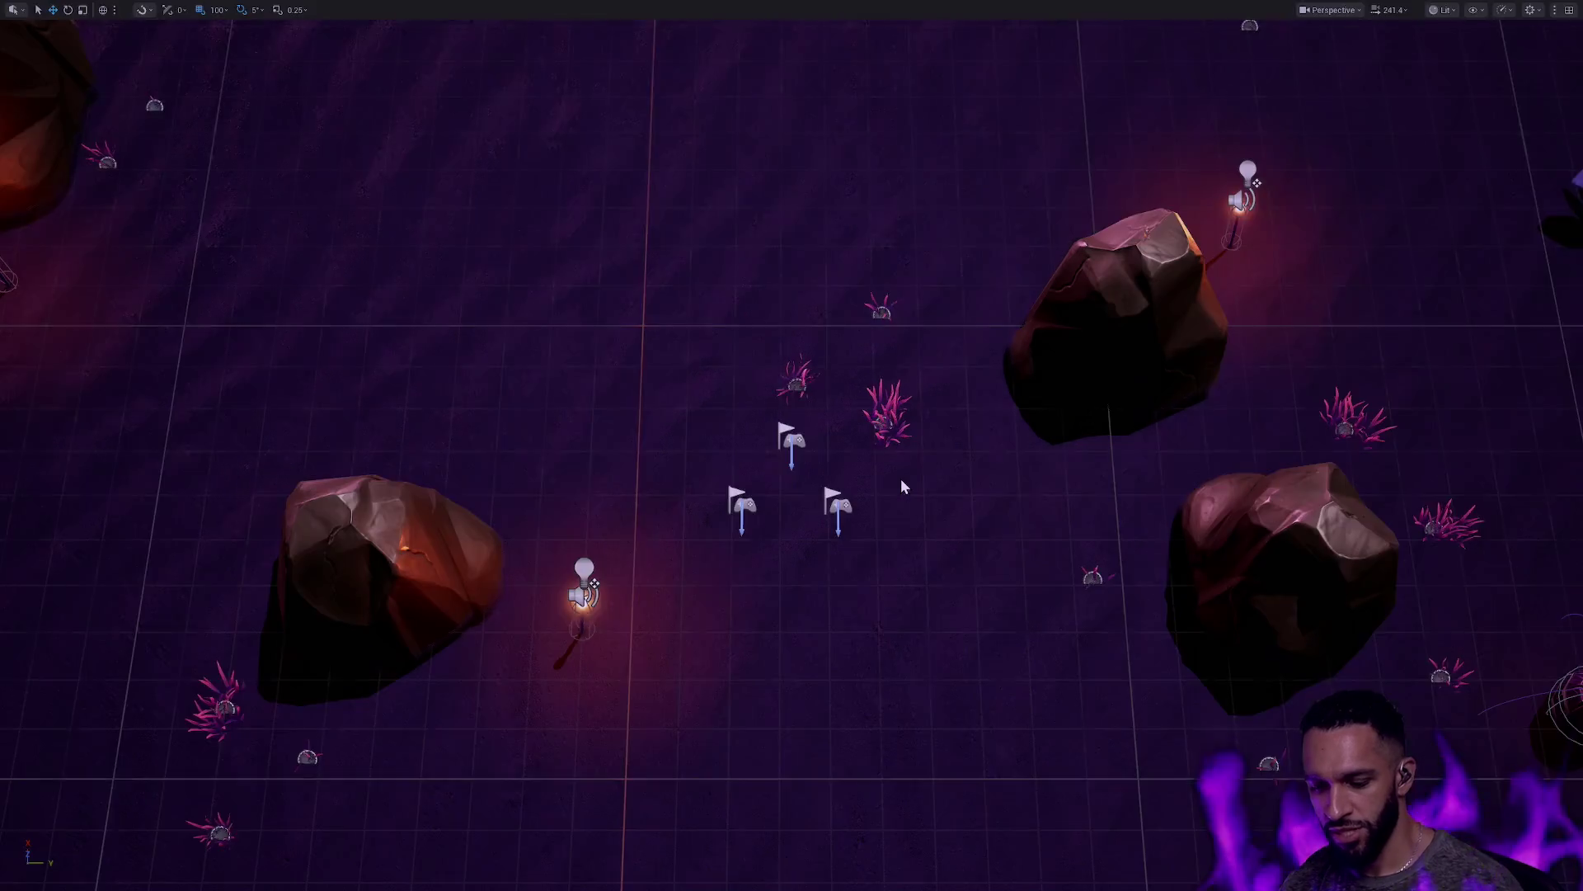
{"action": "left_click", "coordinate": [660, 27]}
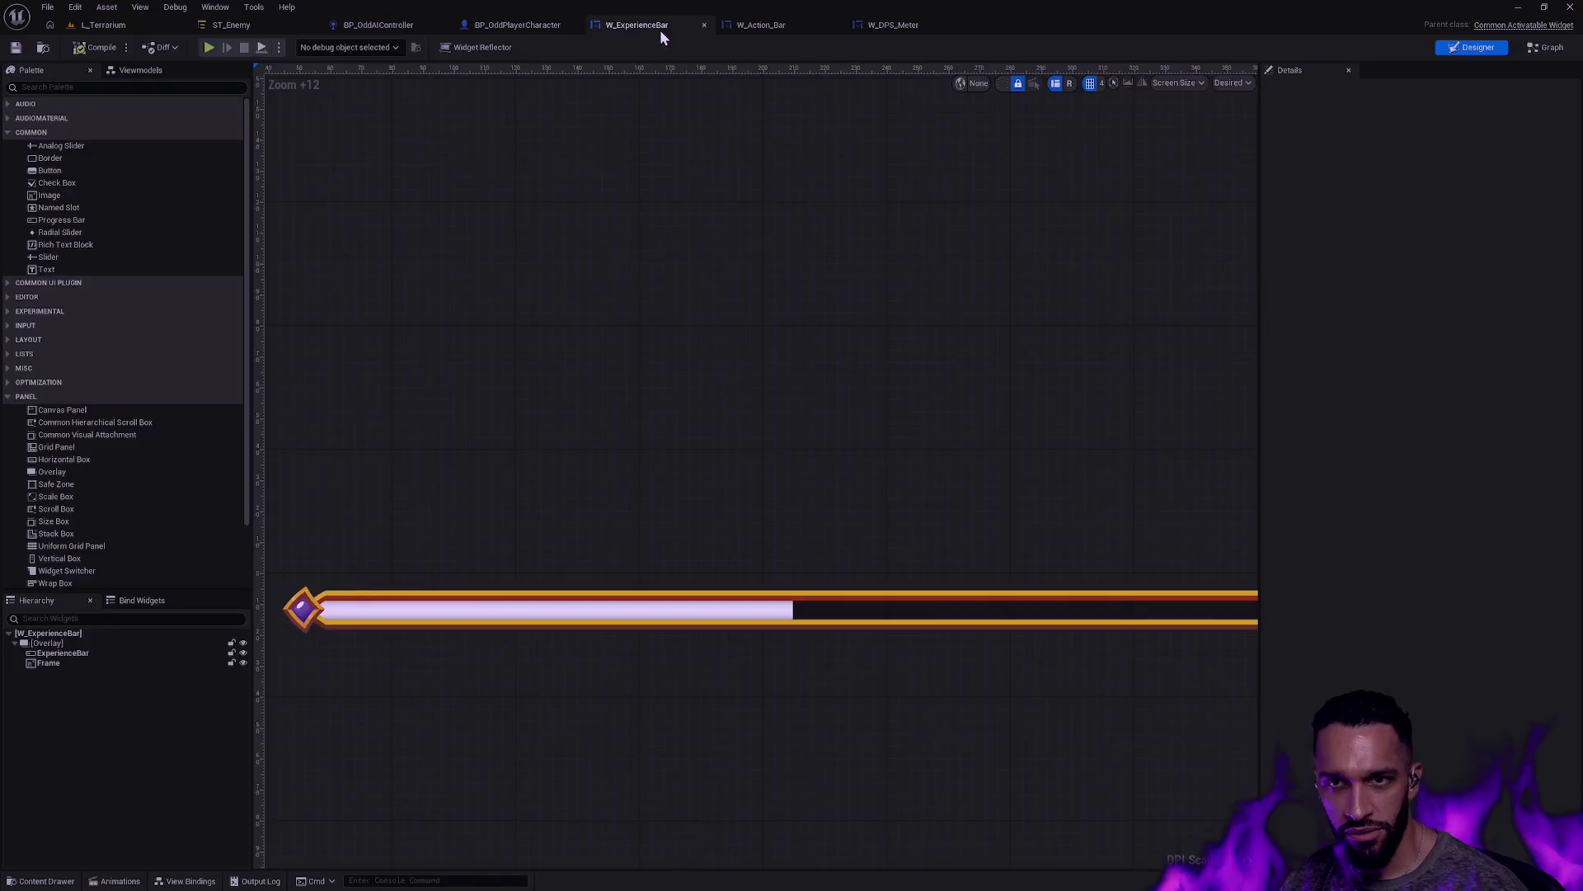
{"action": "left_click", "coordinate": [523, 28]}
{"action": "left_click", "coordinate": [758, 25]}
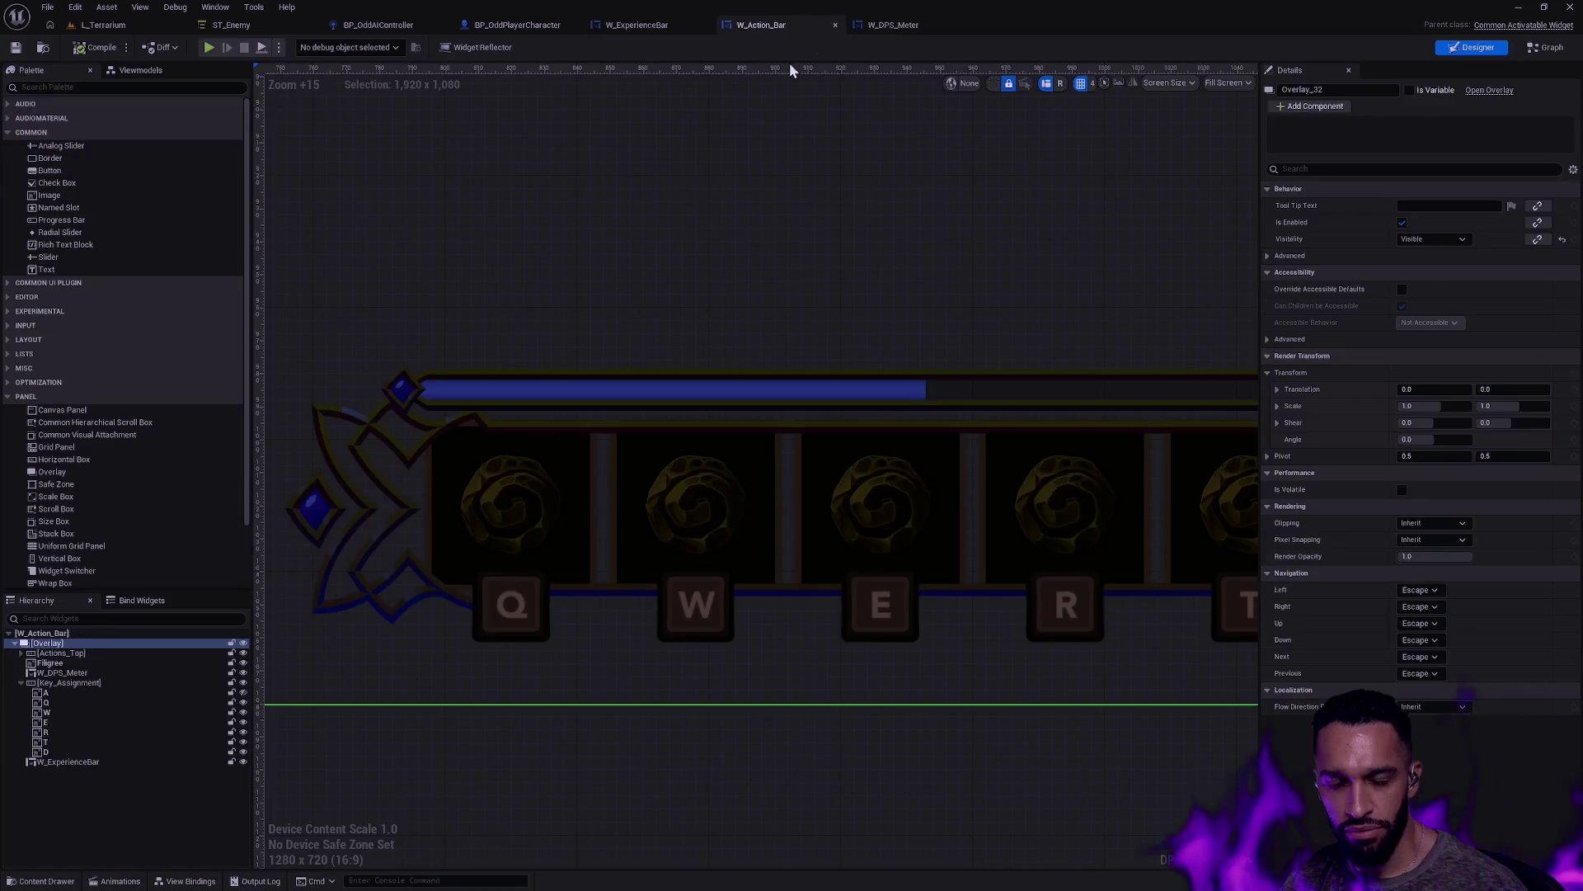
Step: Move W_ExperienceBar to the top of the overlay's children and review the other rows' placement
{"action": "left_click", "coordinate": [21, 683]}
{"action": "left_click", "coordinate": [68, 692]}
{"action": "left_click_drag", "start_coordinate": [69, 696], "coordinate": [82, 650]}
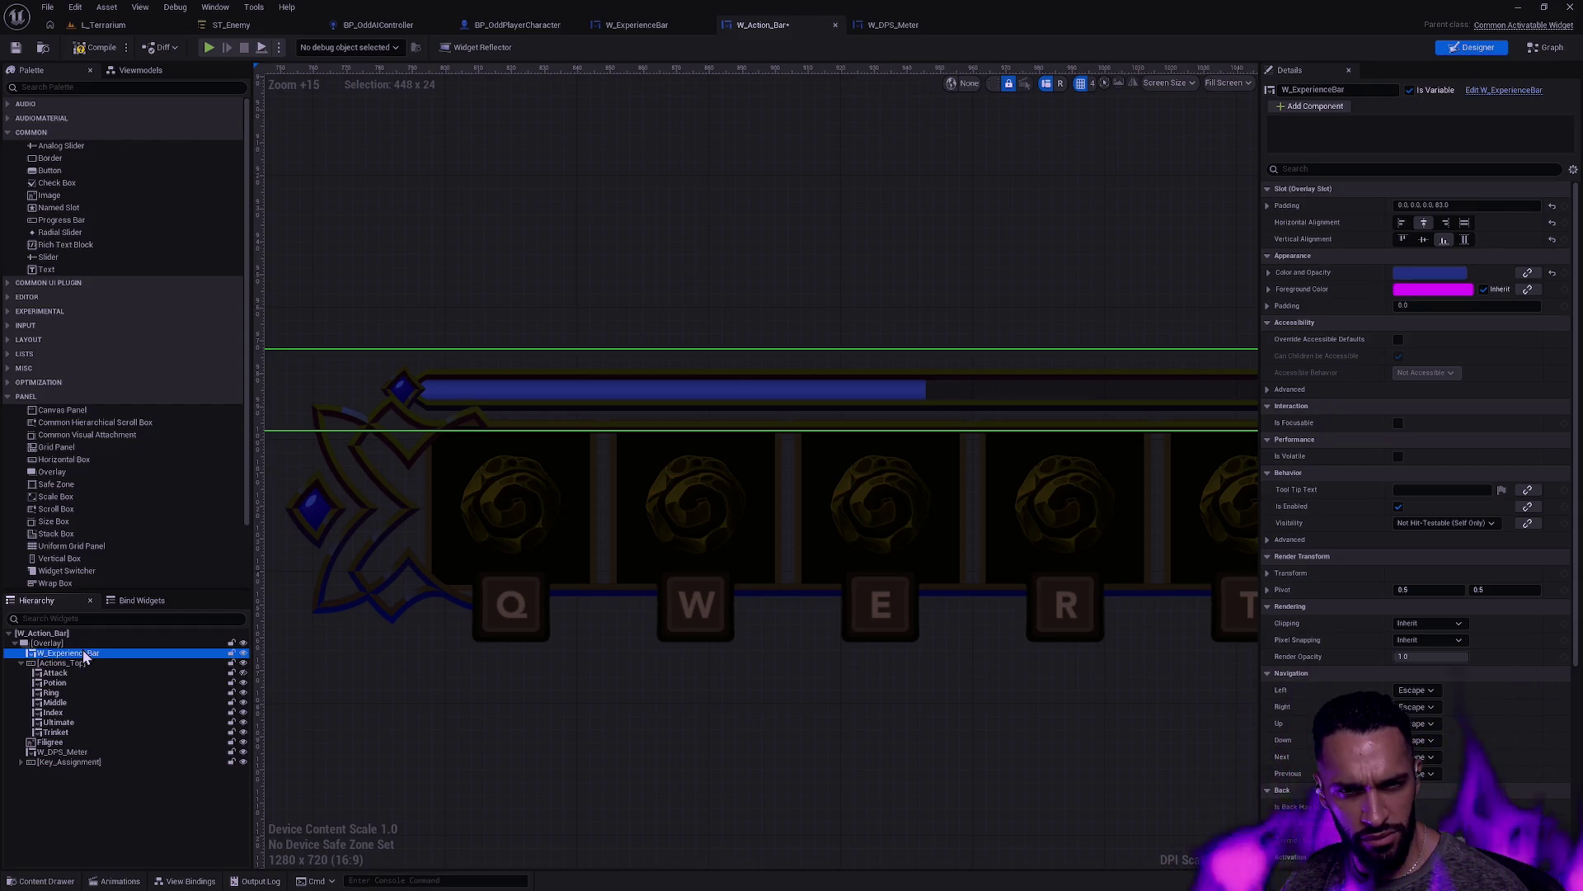
{"action": "left_click", "coordinate": [577, 234]}
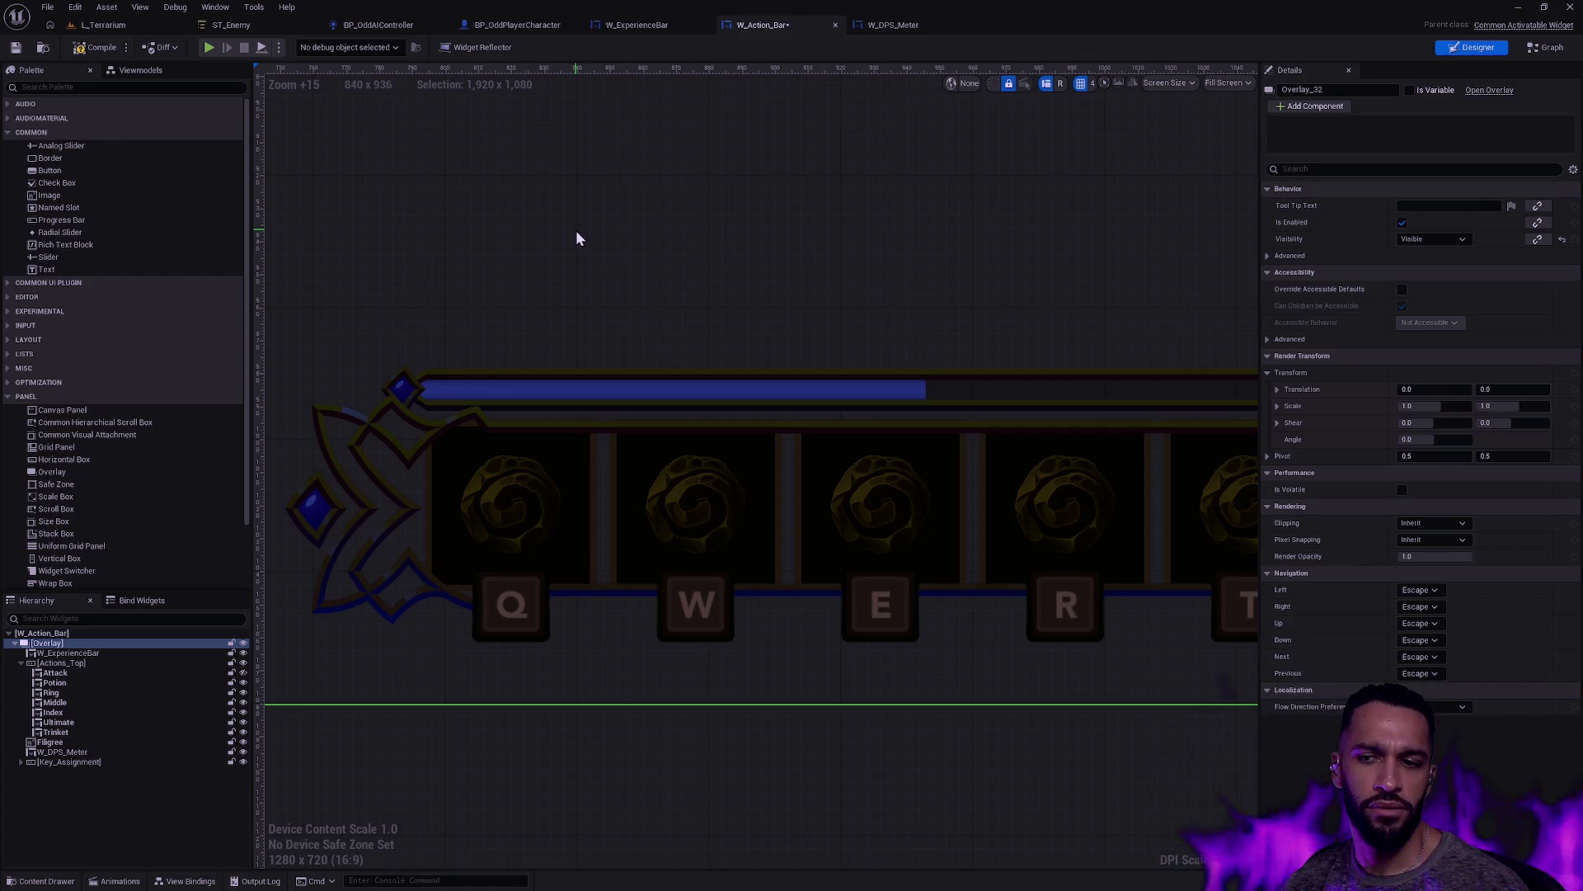
{"action": "left_click", "coordinate": [81, 760]}
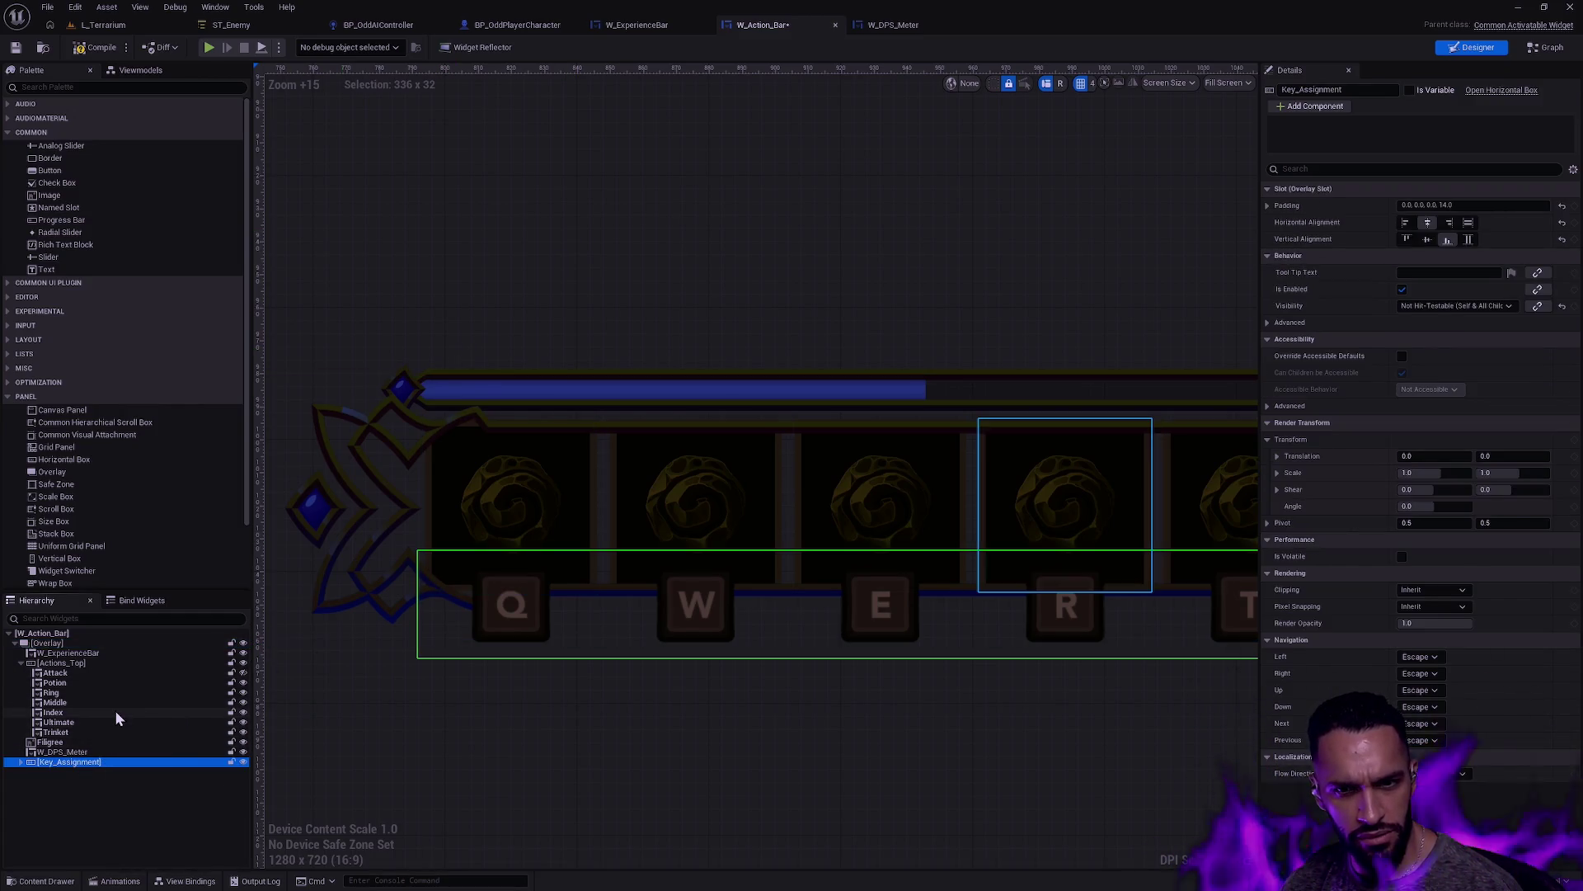
{"action": "left_click", "coordinate": [71, 751]}
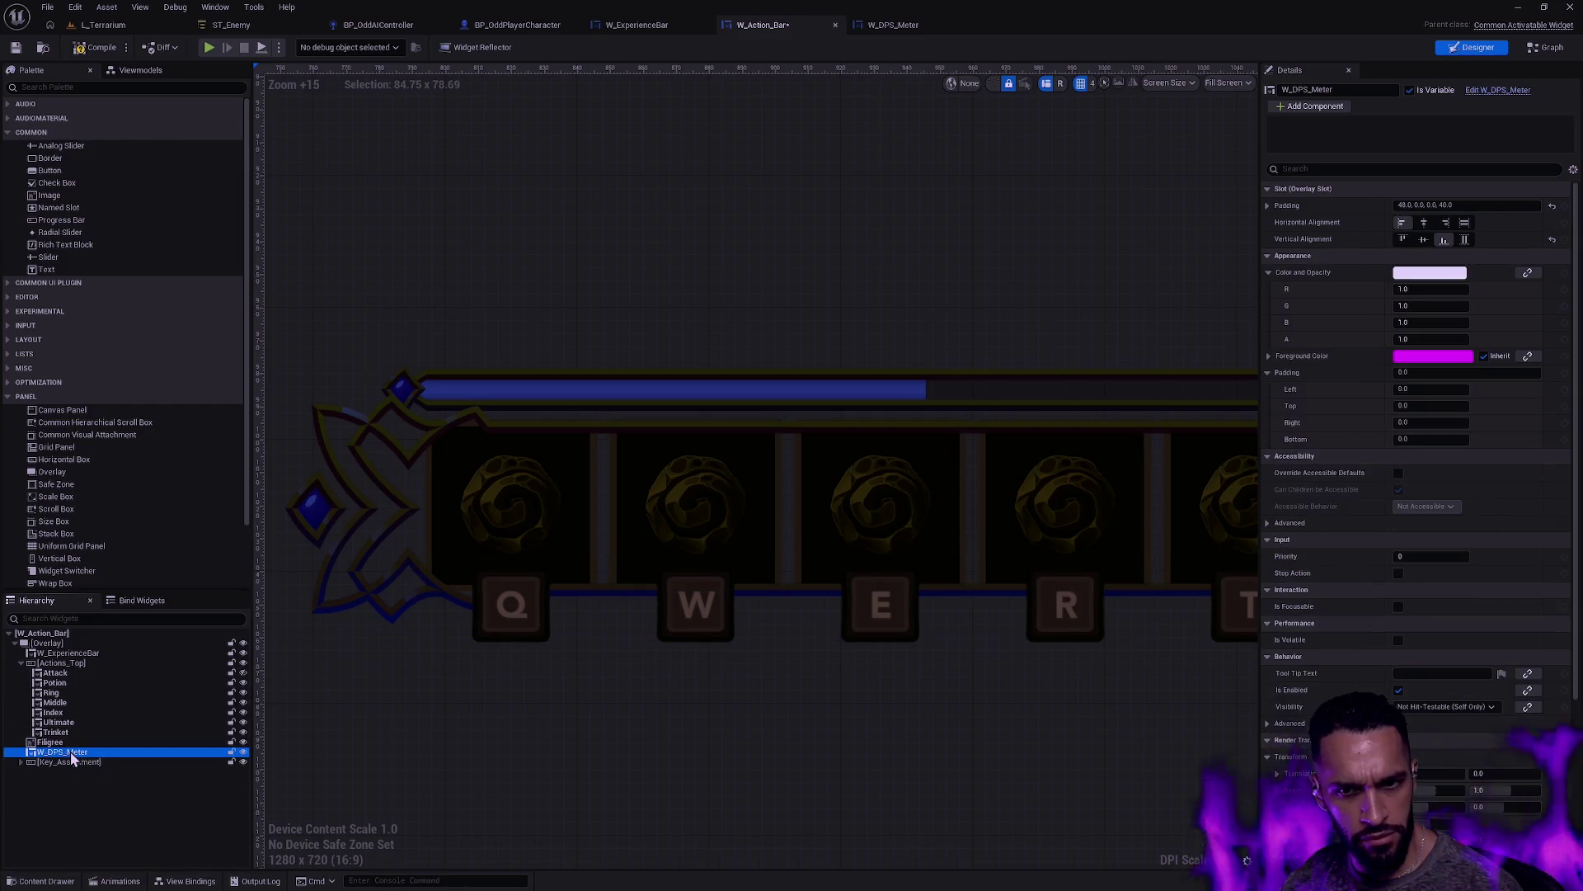
Step: Set the experience bar's bottom padding to 86, then 87
{"action": "left_click", "coordinate": [82, 654]}
{"action": "left_click", "coordinate": [1476, 205]}
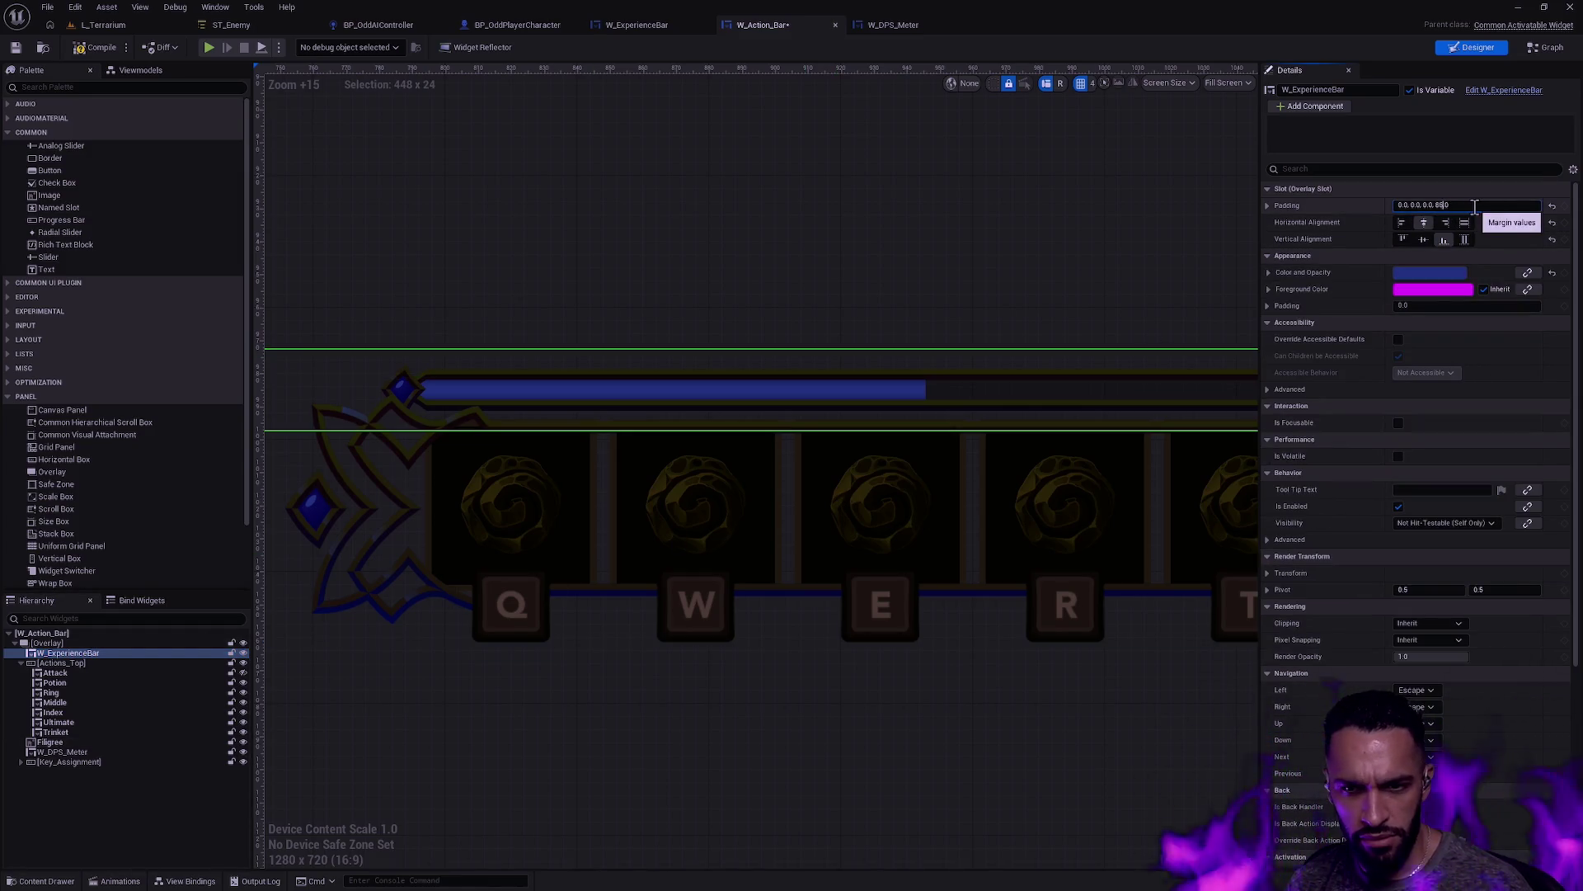
{"action": "type", "text": "6"}
{"action": "key", "text": "Return"}
{"action": "left_click", "coordinate": [1476, 205]}
{"action": "key", "text": "Return"}
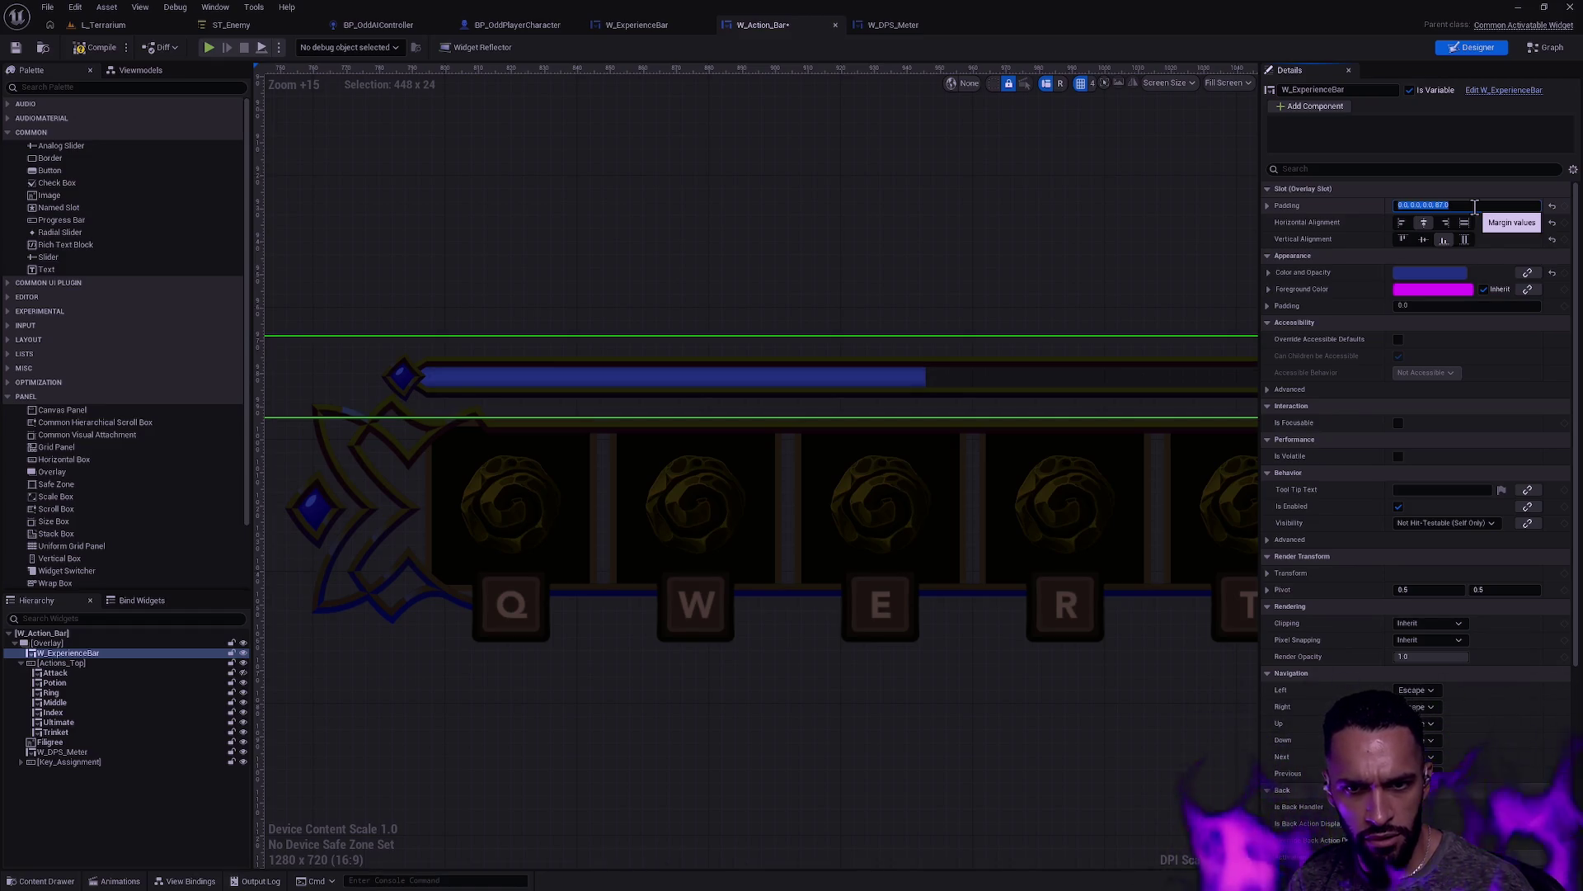
{"action": "left_click", "coordinate": [1131, 777]}
{"action": "scroll", "coordinate": [1081, 506], "scroll_direction": "down", "scroll_amount": 7}
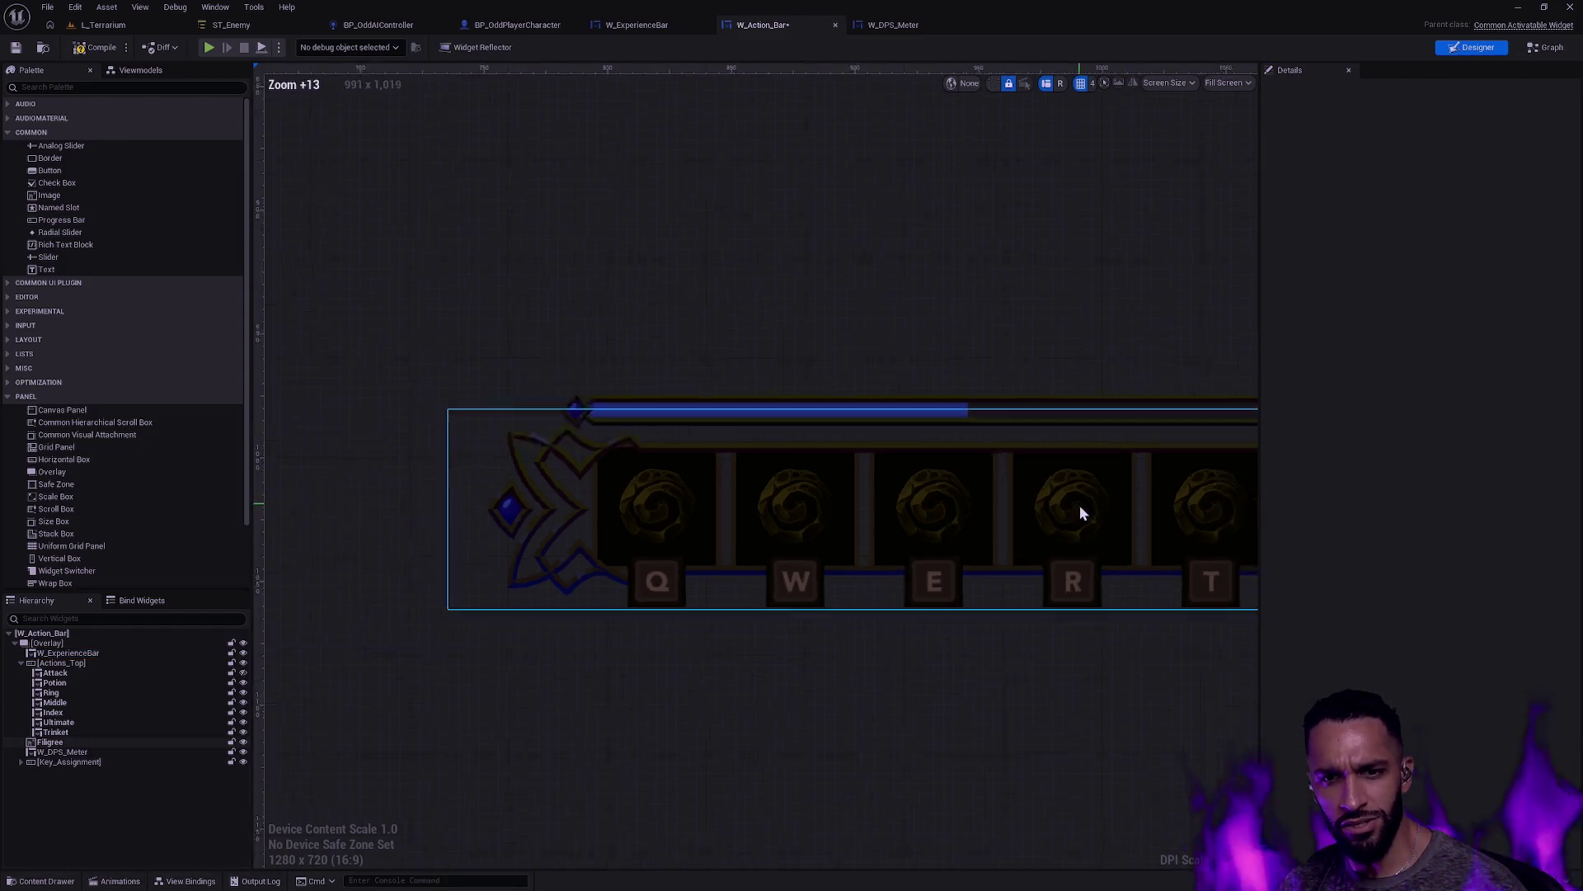
Step: Center the action bar in the designer and recheck the experience bar's padding
{"action": "left_click_drag", "start_coordinate": [1083, 618], "coordinate": [823, 616]}
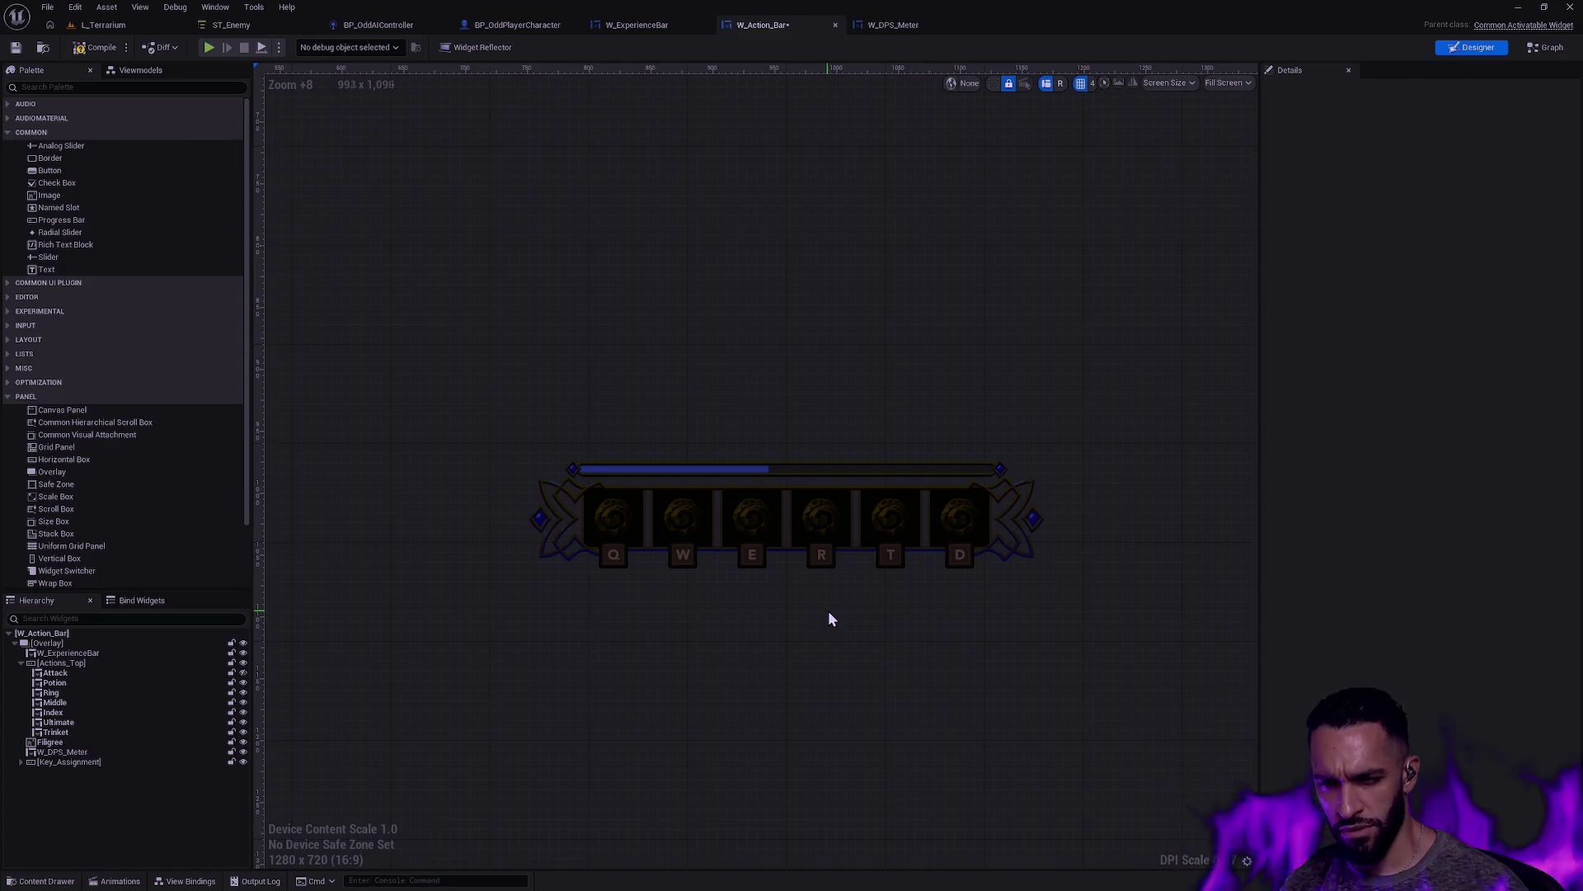
{"action": "scroll", "coordinate": [745, 516], "scroll_direction": "up", "scroll_amount": 9}
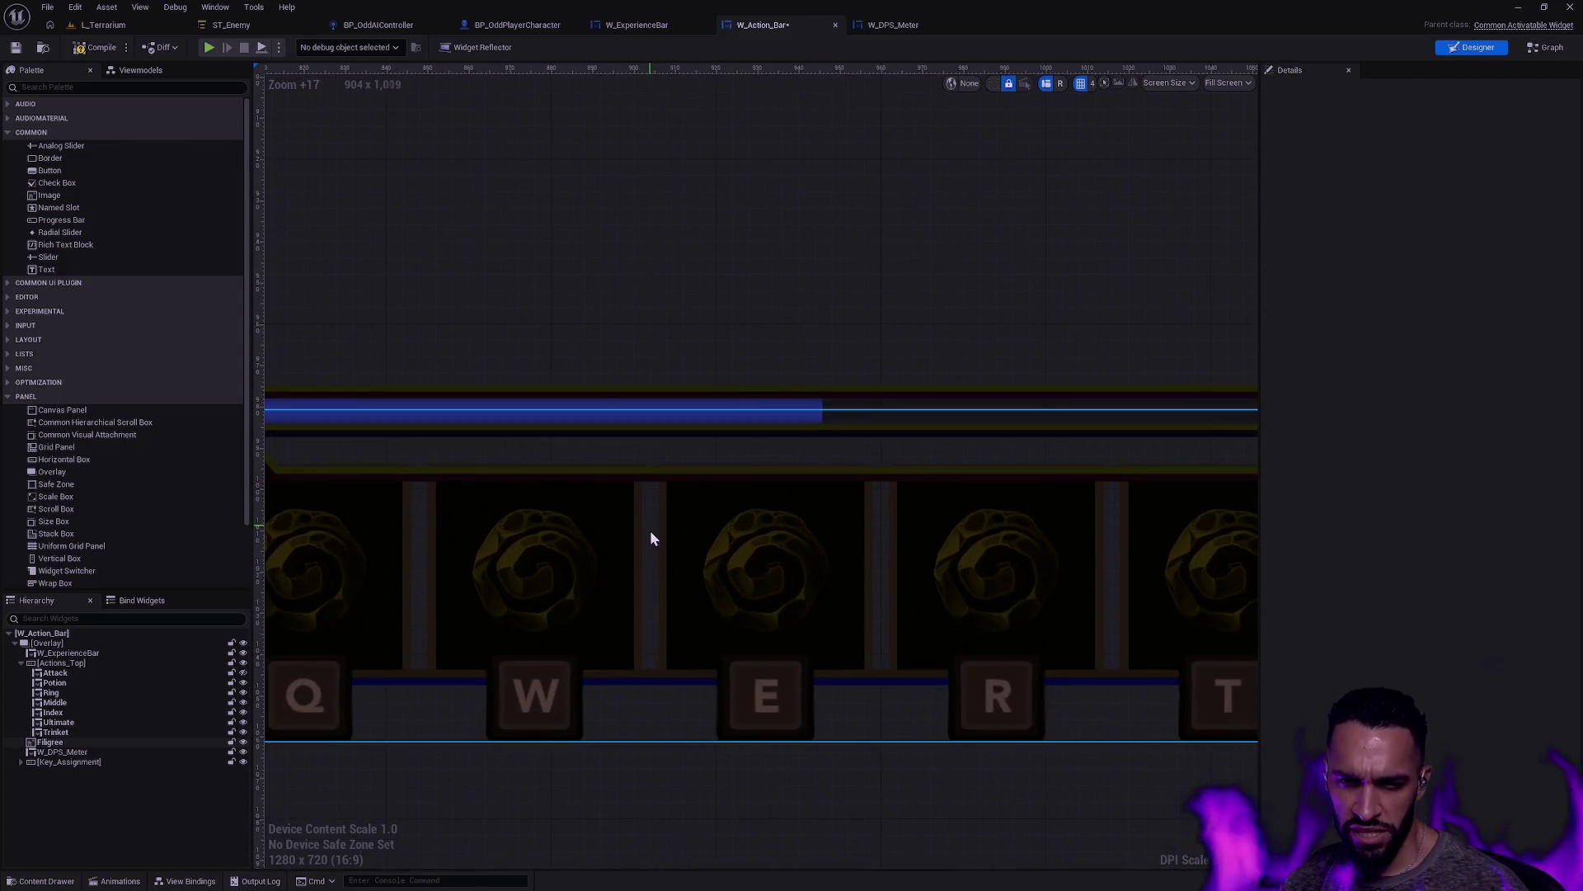
{"action": "scroll", "coordinate": [636, 448], "scroll_direction": "down", "scroll_amount": 3}
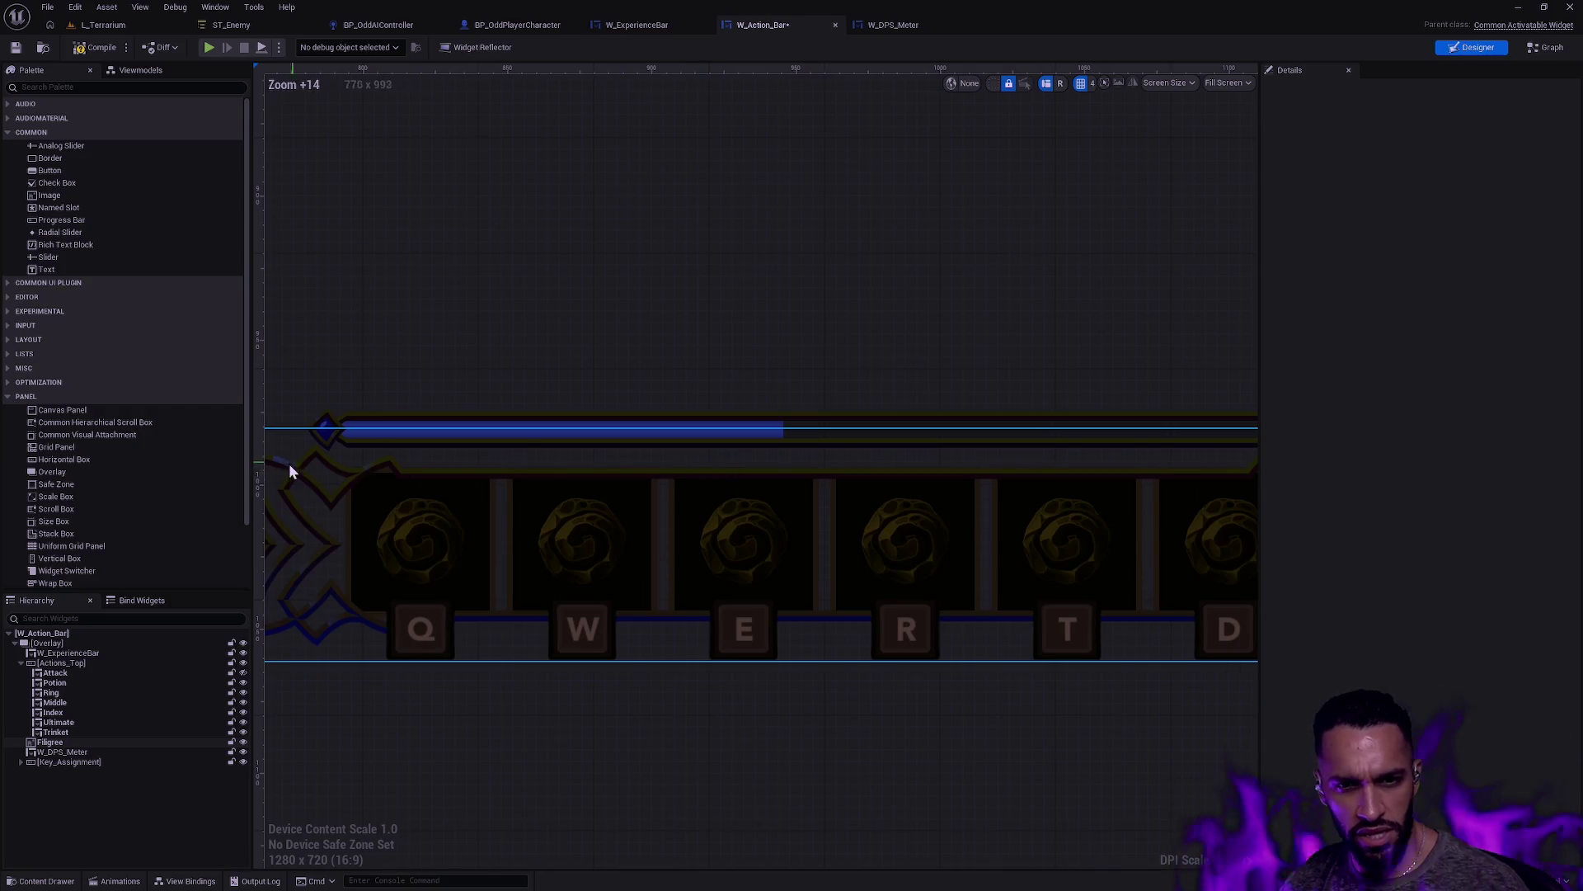
{"action": "left_click", "coordinate": [94, 653]}
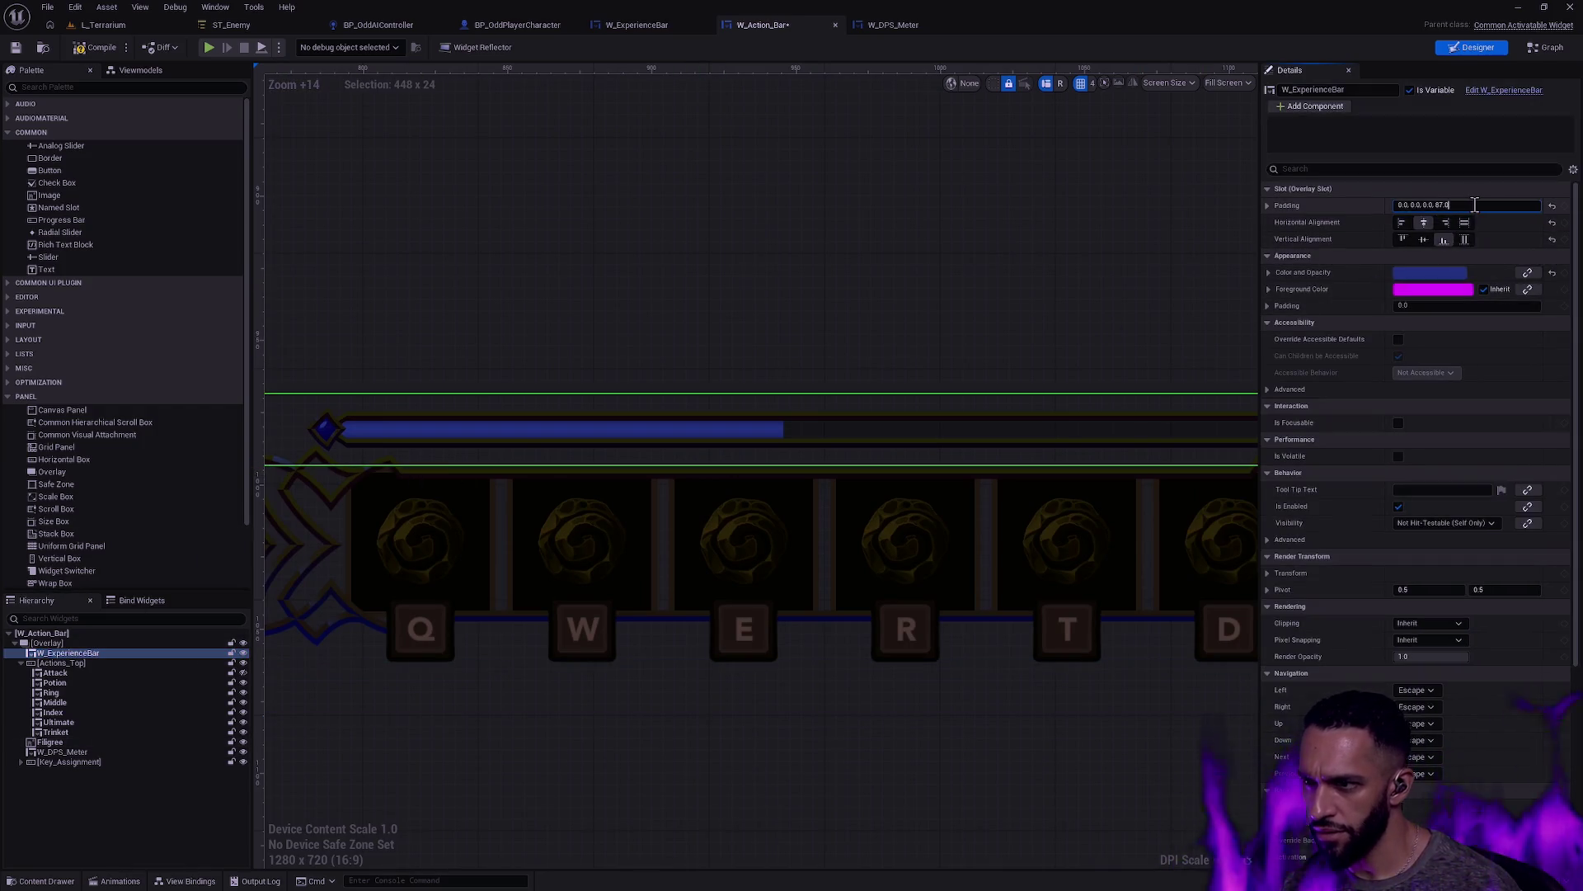
{"action": "key", "text": "Return"}
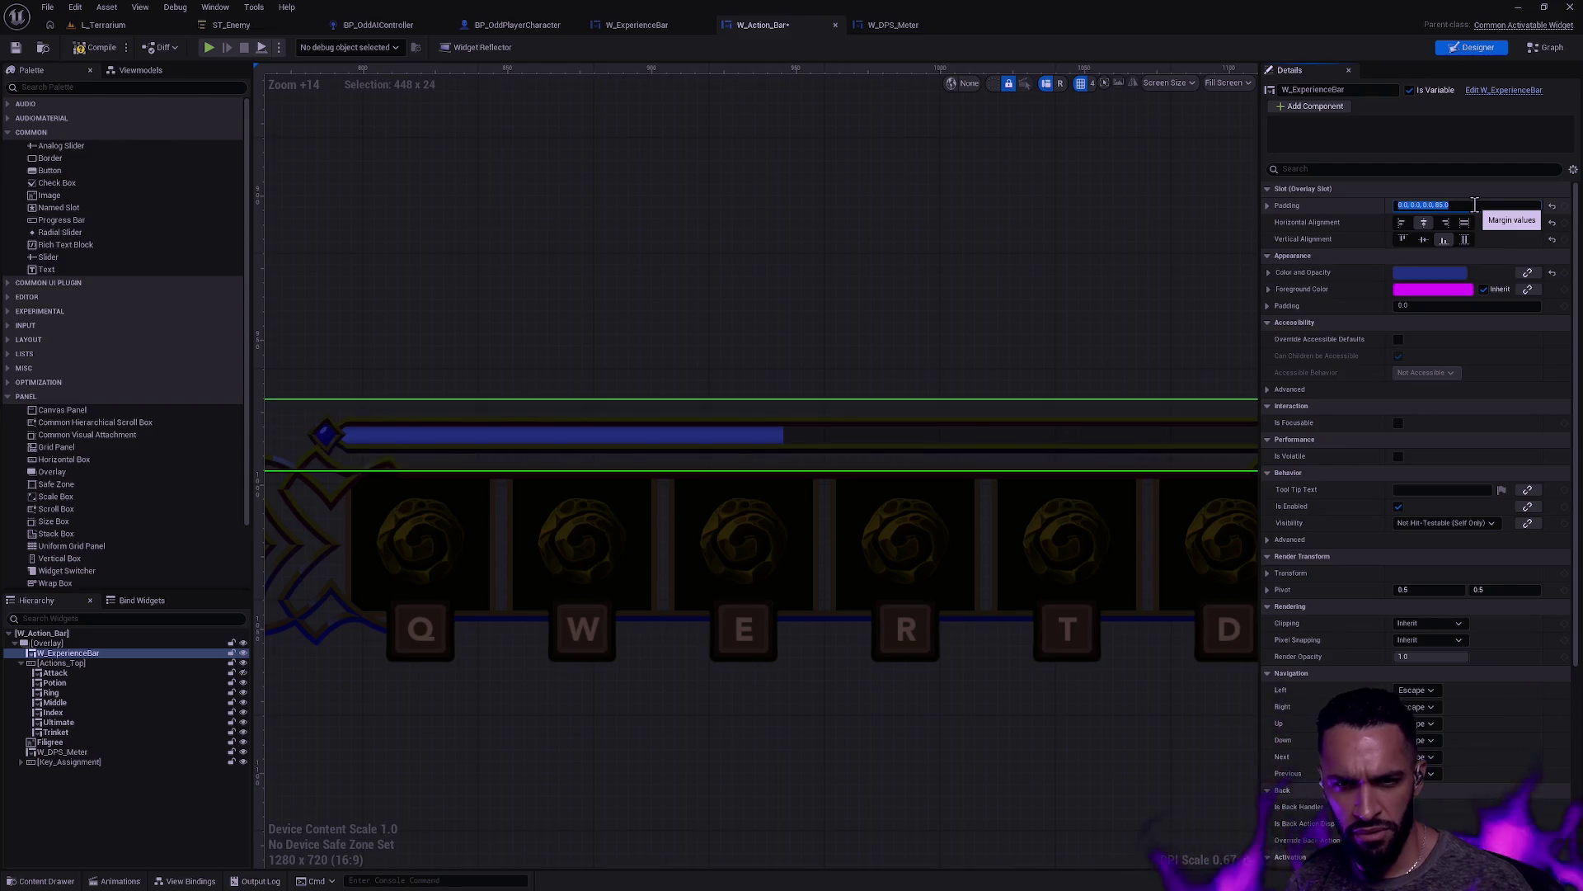
{"action": "left_click", "coordinate": [978, 778]}
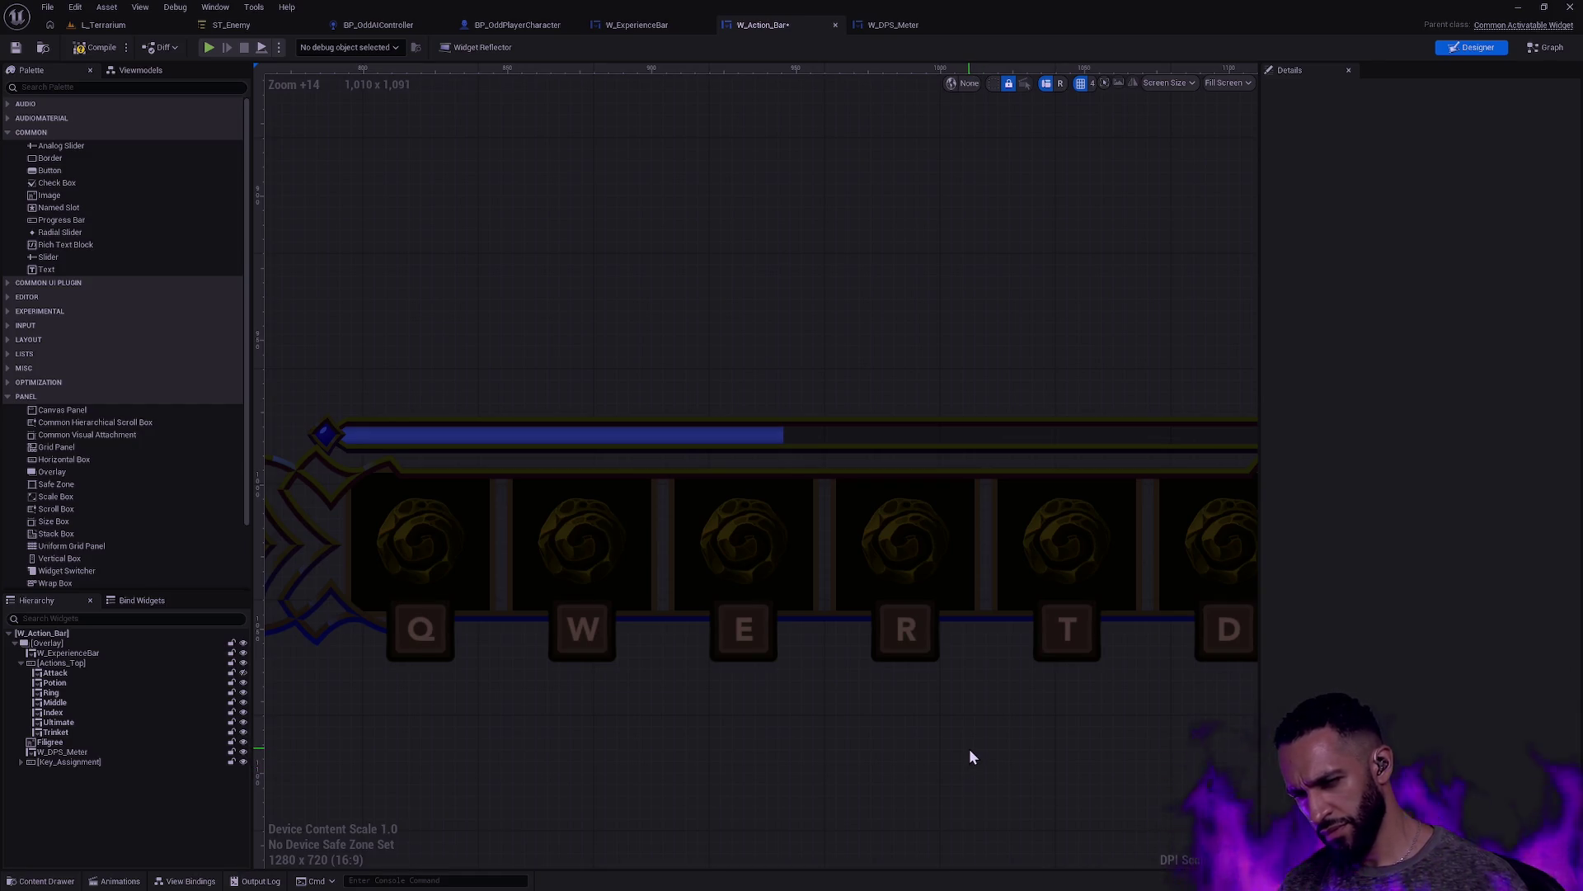
{"action": "scroll", "coordinate": [907, 520], "scroll_direction": "down", "scroll_amount": 6}
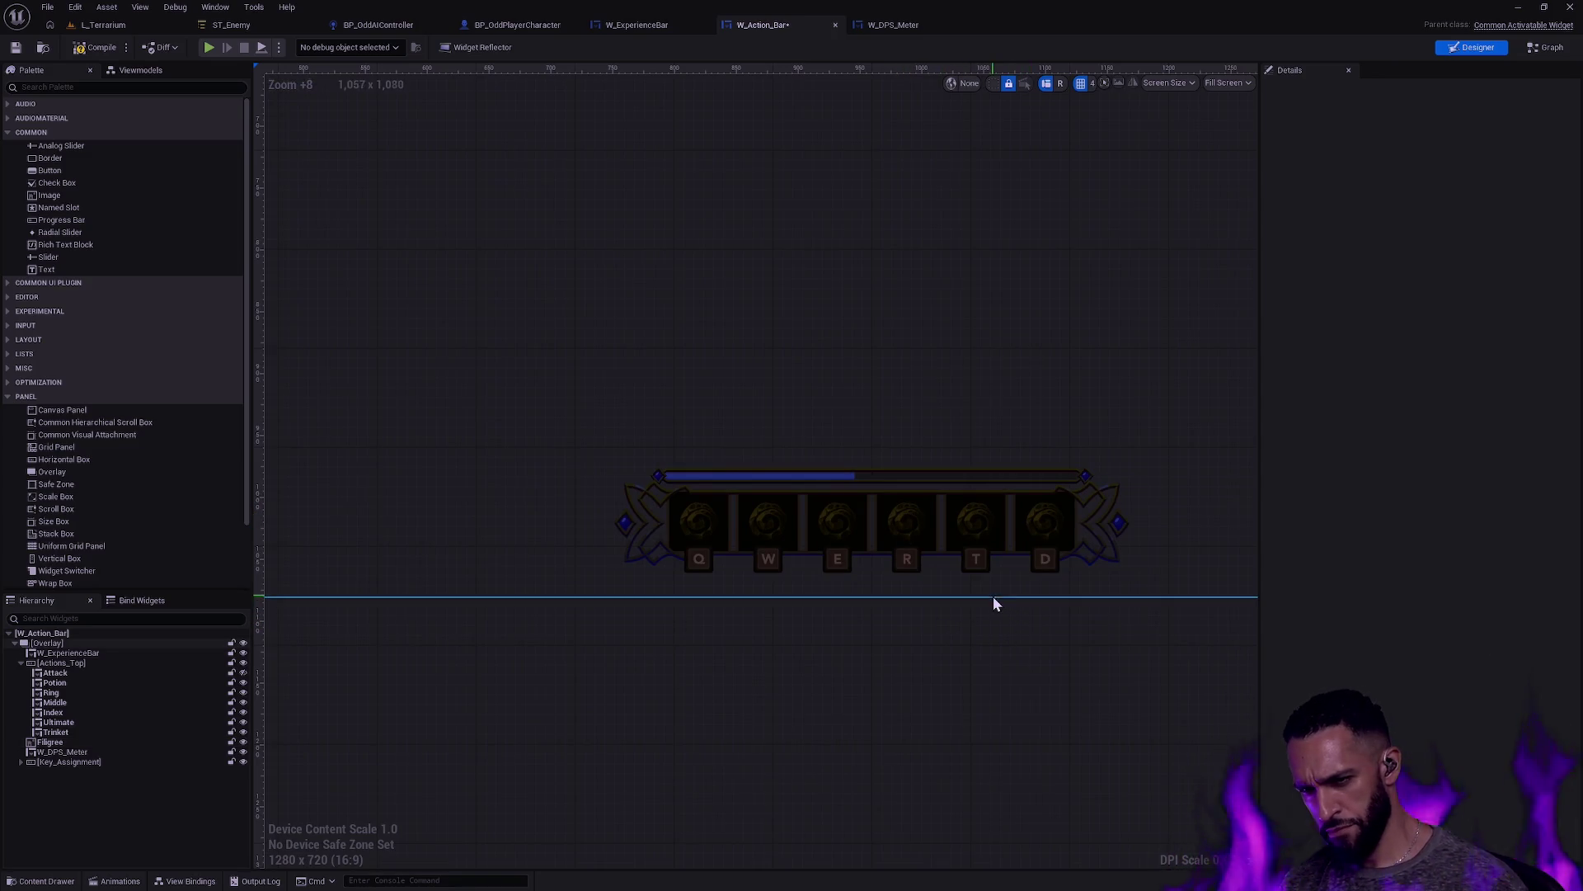
{"action": "scroll", "coordinate": [951, 531], "scroll_direction": "down", "scroll_amount": 5}
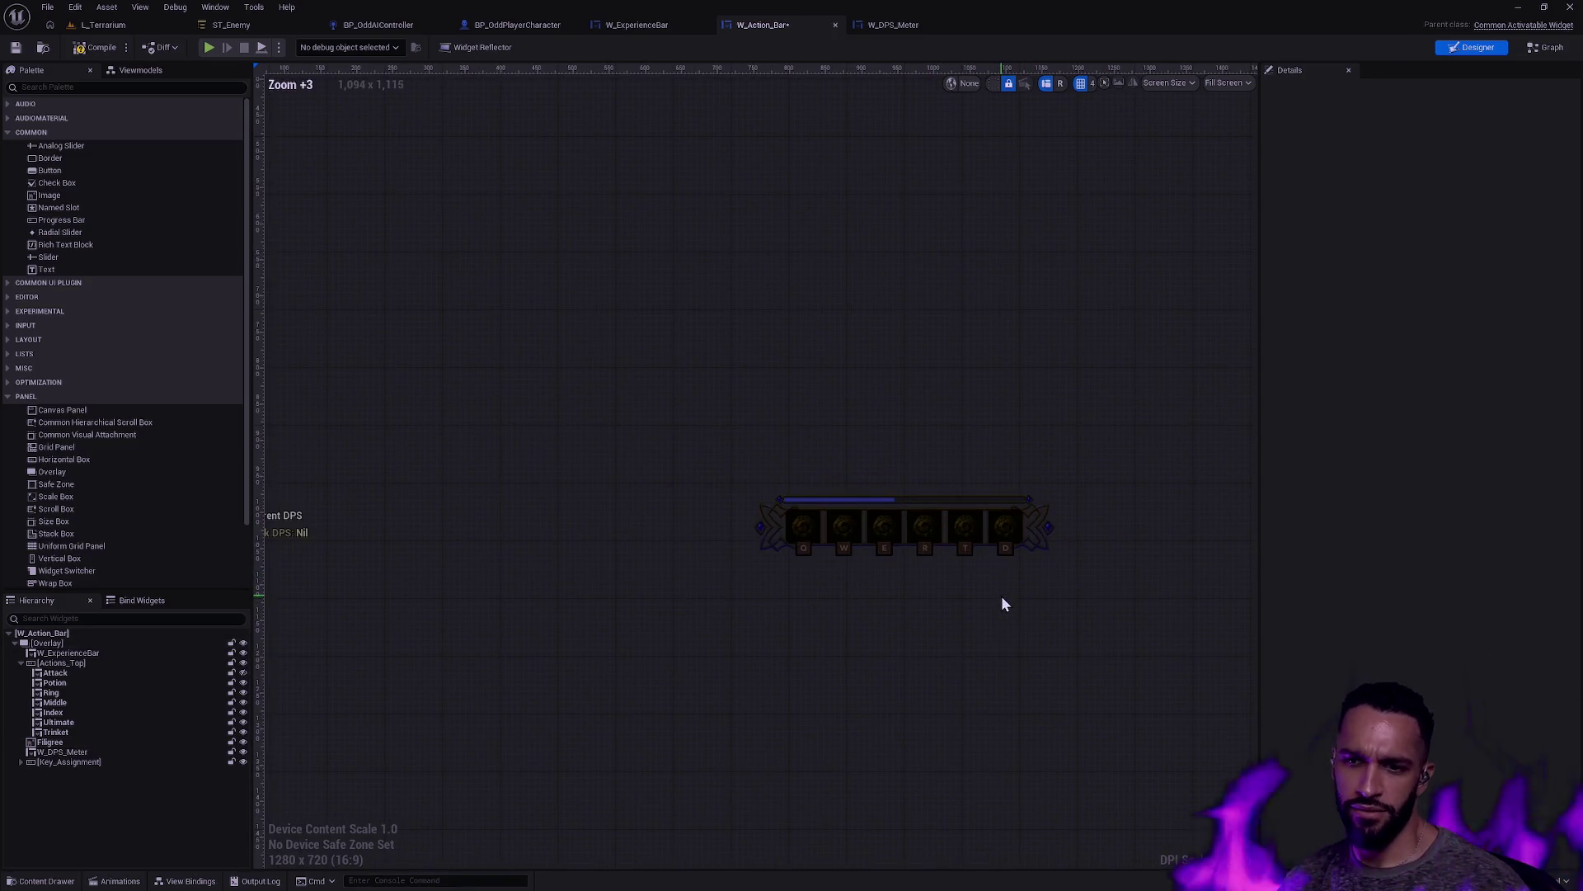
{"action": "scroll", "coordinate": [989, 563], "scroll_direction": "up", "scroll_amount": 6}
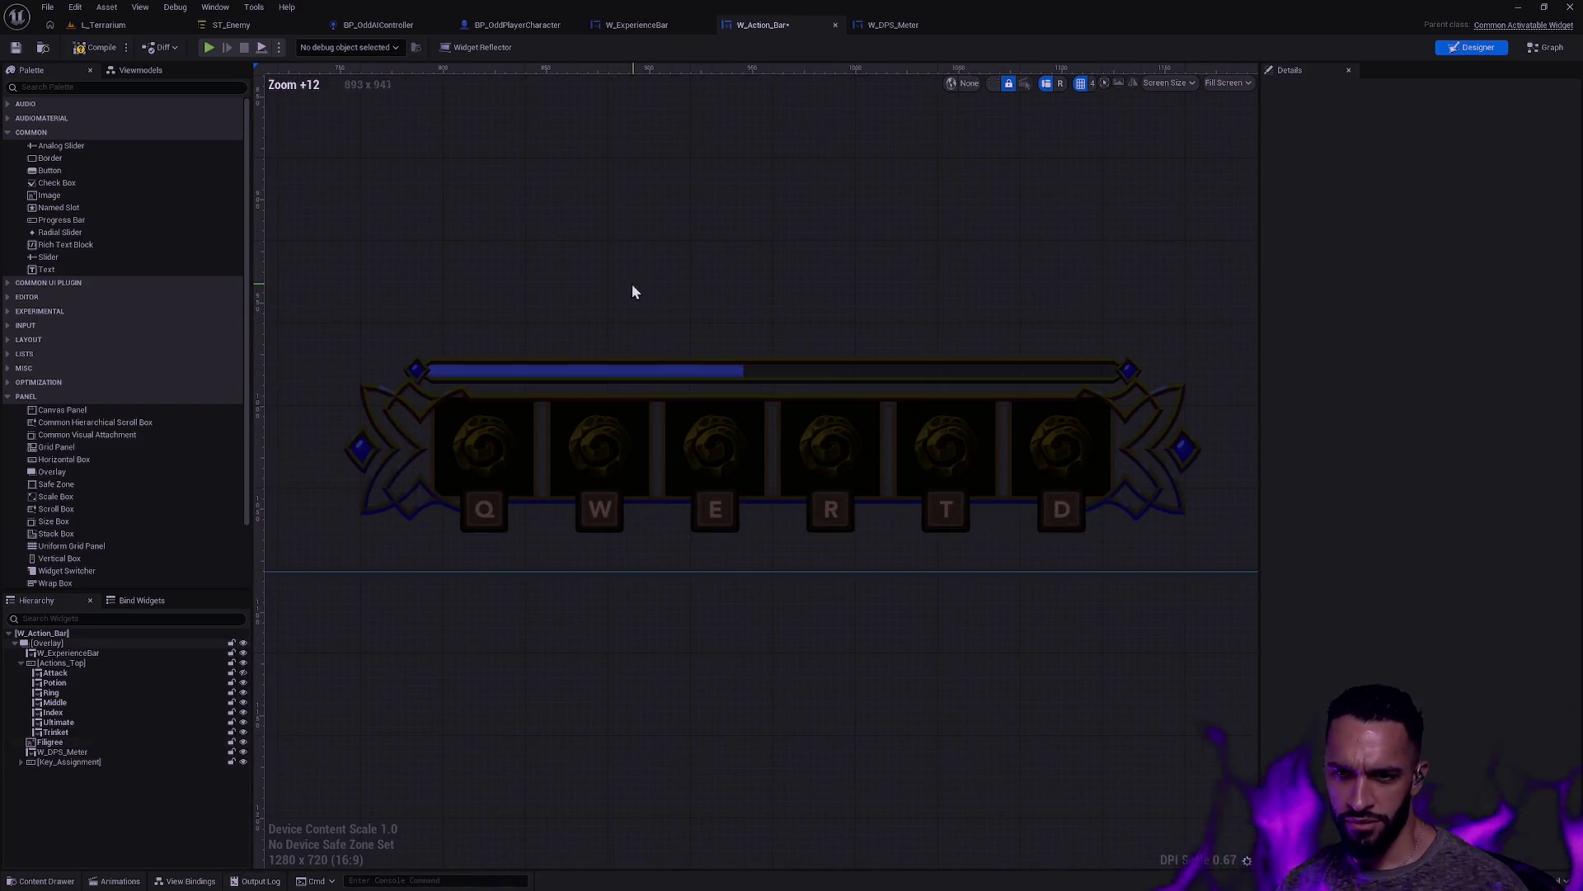
Step: Set the experience bar's bottom padding to 84
{"action": "left_click", "coordinate": [742, 373]}
{"action": "left_click", "coordinate": [745, 373]}
{"action": "left_click", "coordinate": [1472, 205]}
{"action": "key", "text": "BackSpace"}
{"action": "type", "text": "4"}
{"action": "key", "text": "Return"}
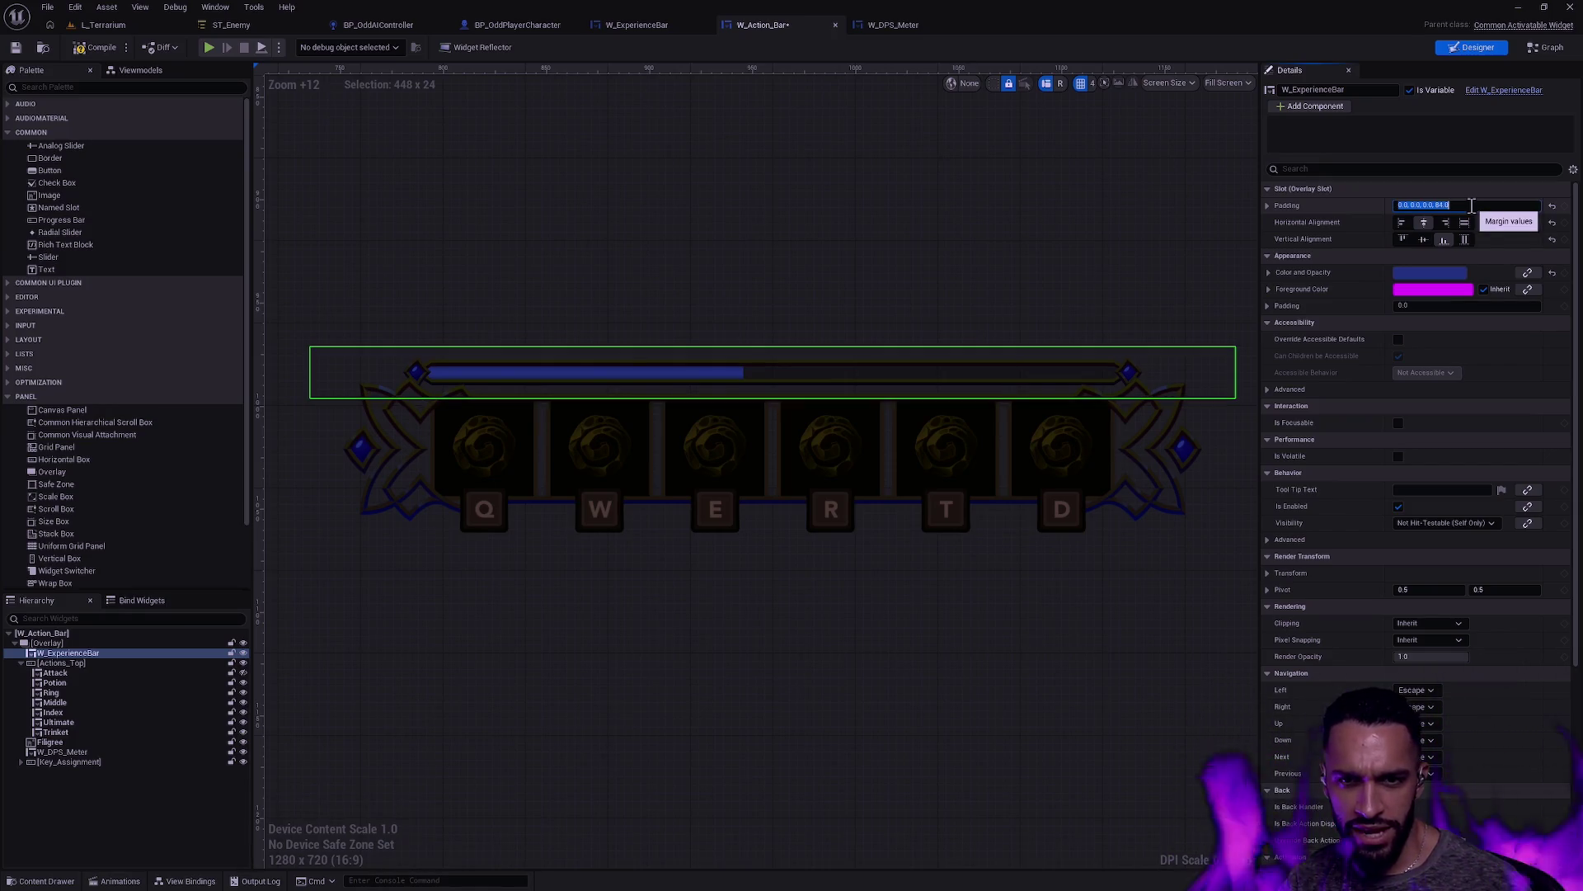
{"action": "left_click", "coordinate": [1049, 726]}
Step: Move W_ExperienceBar below Key_Assignment, save W_Action_Bar, and return to L_Terrarium
{"action": "left_click_drag", "start_coordinate": [76, 653], "coordinate": [78, 766]}
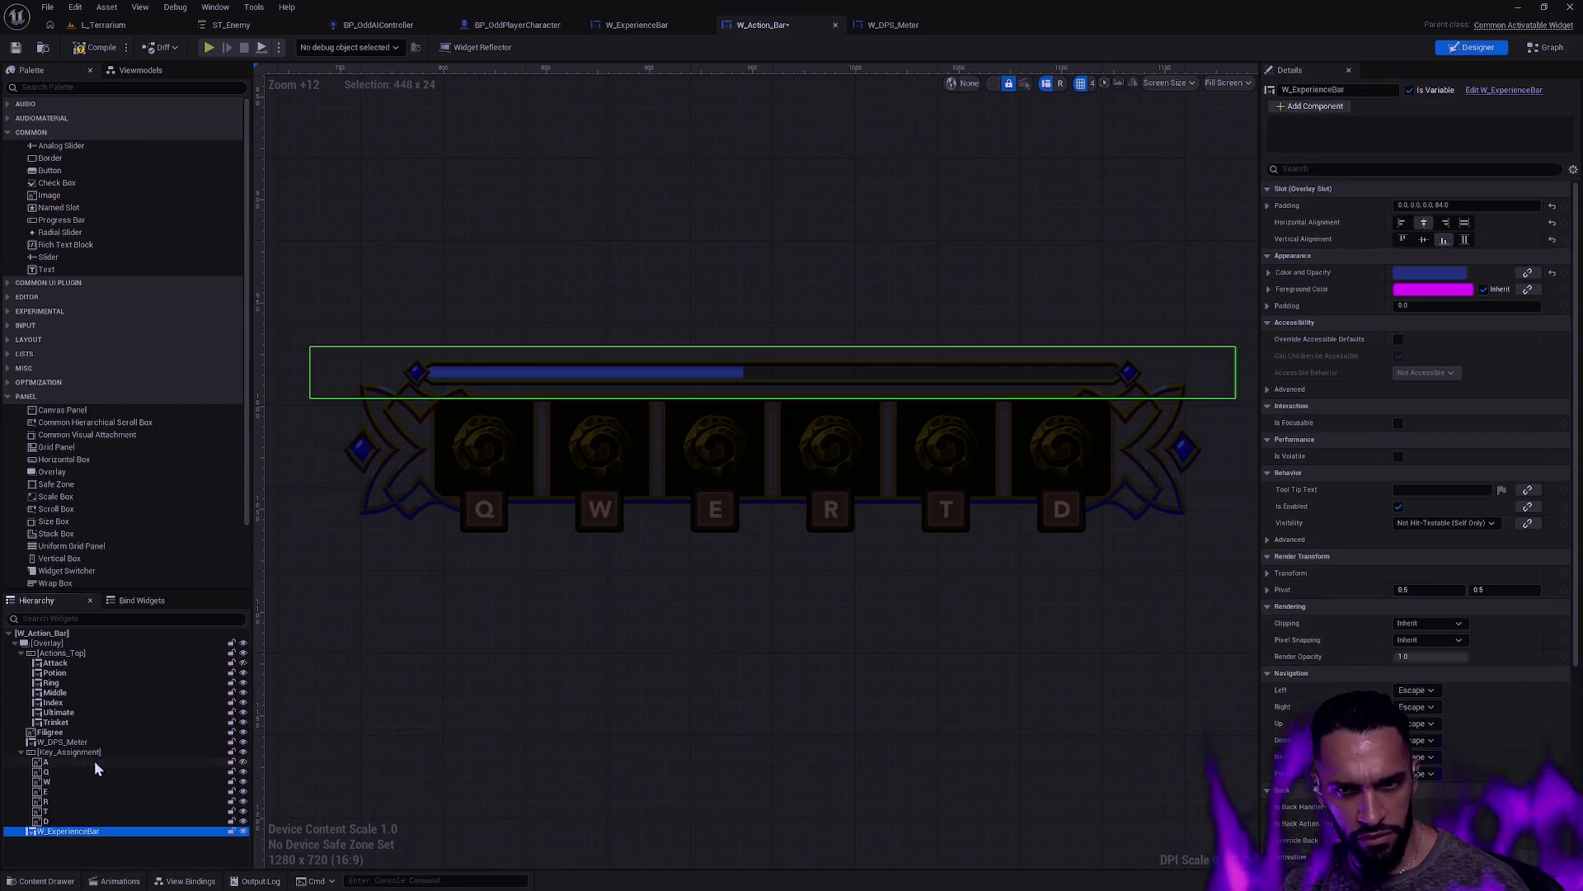
{"action": "left_click", "coordinate": [21, 752]}
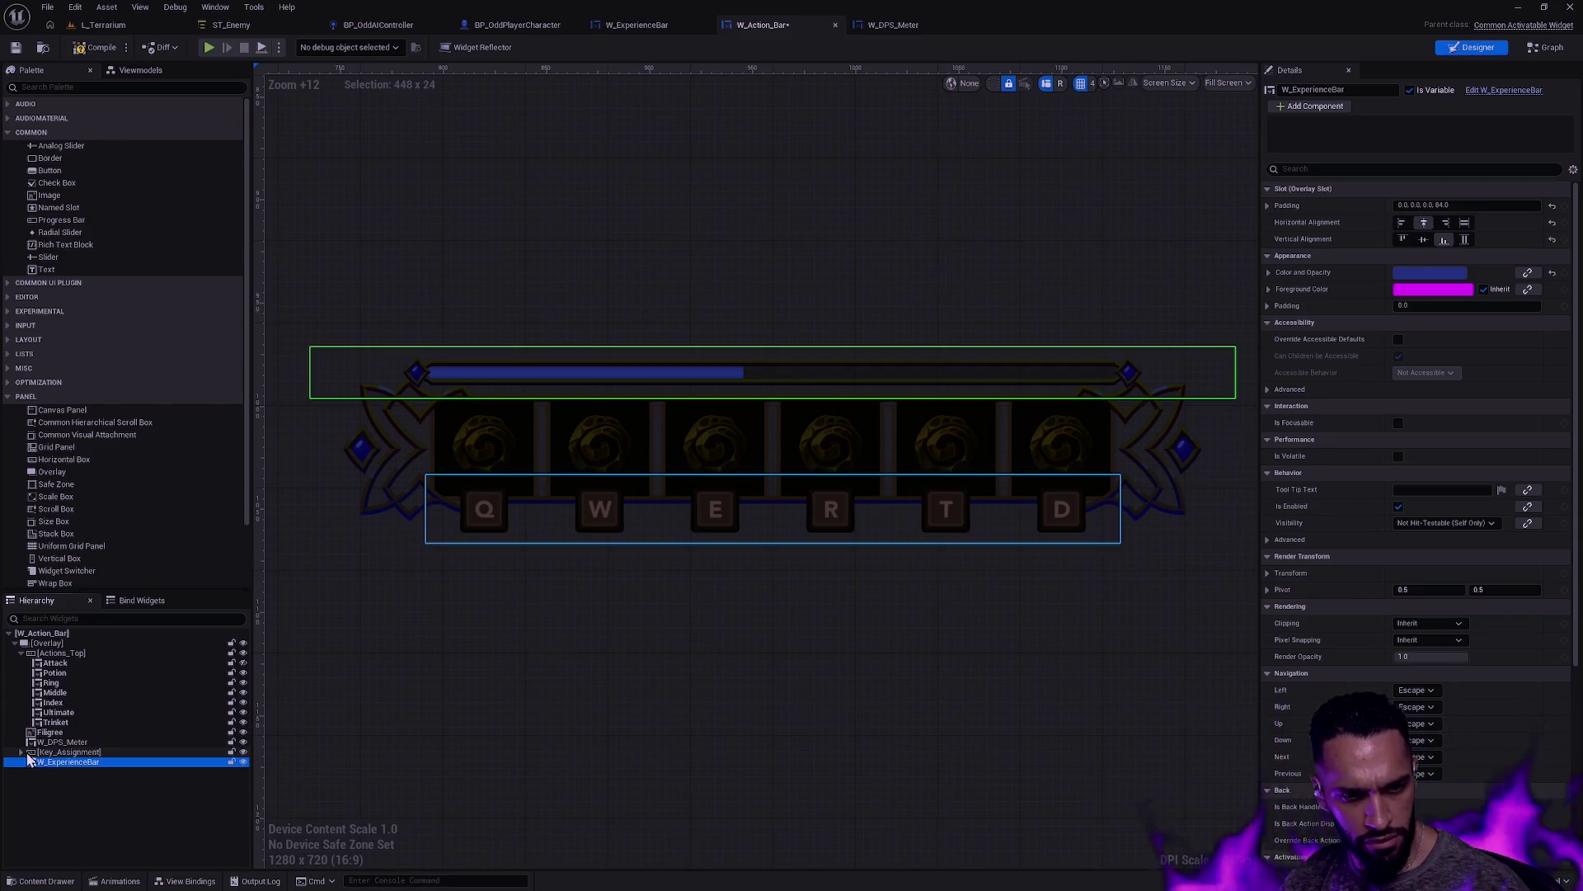
{"action": "left_click", "coordinate": [507, 687]}
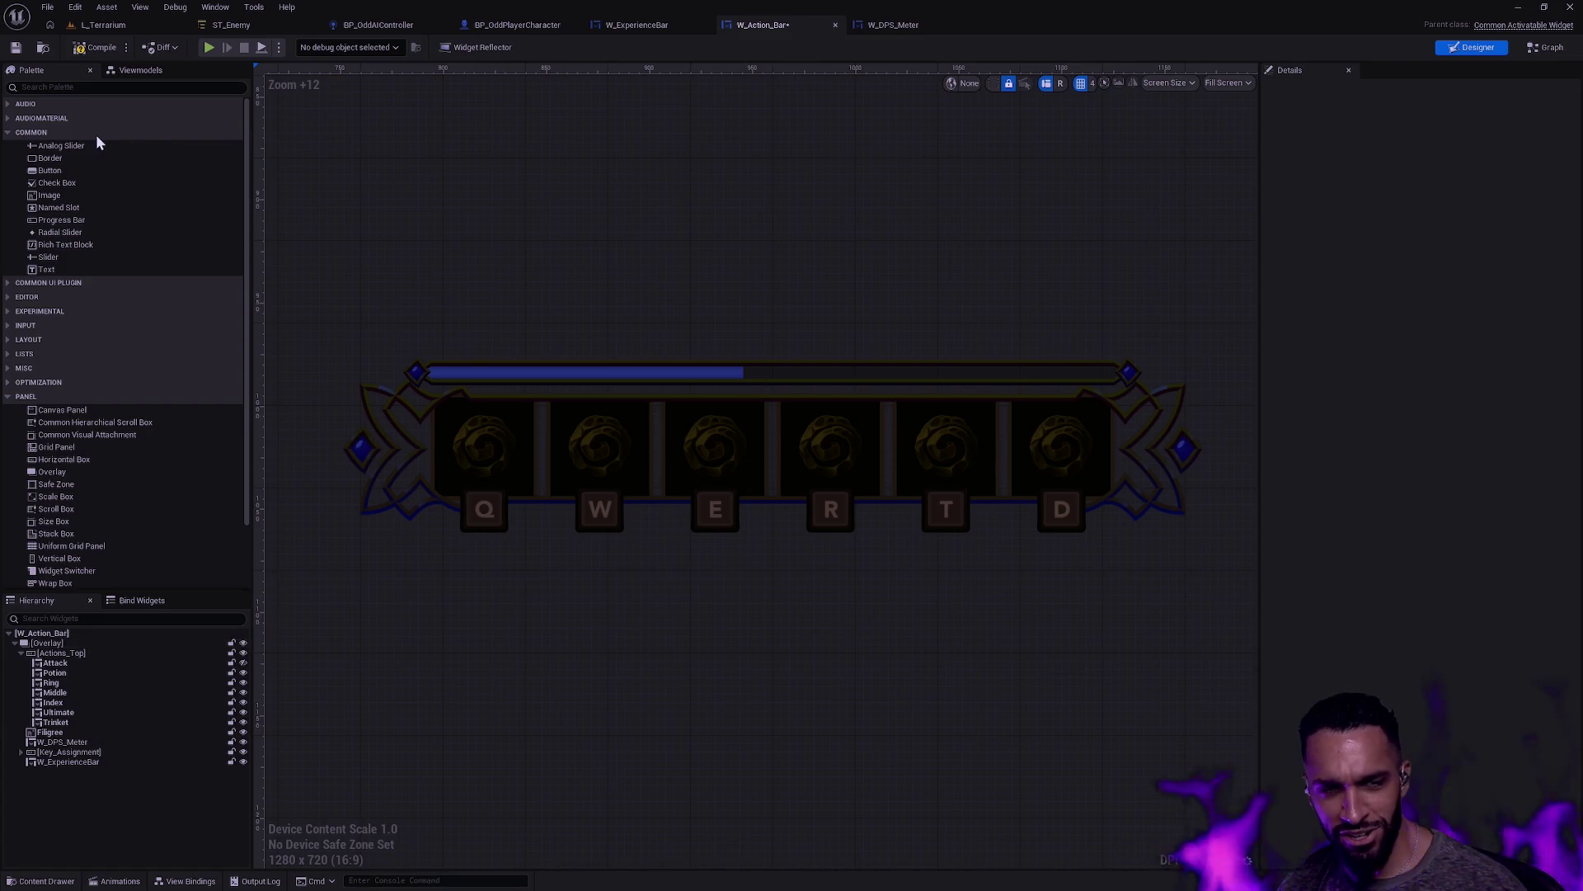
{"action": "left_click", "coordinate": [15, 47]}
{"action": "left_click", "coordinate": [103, 24]}
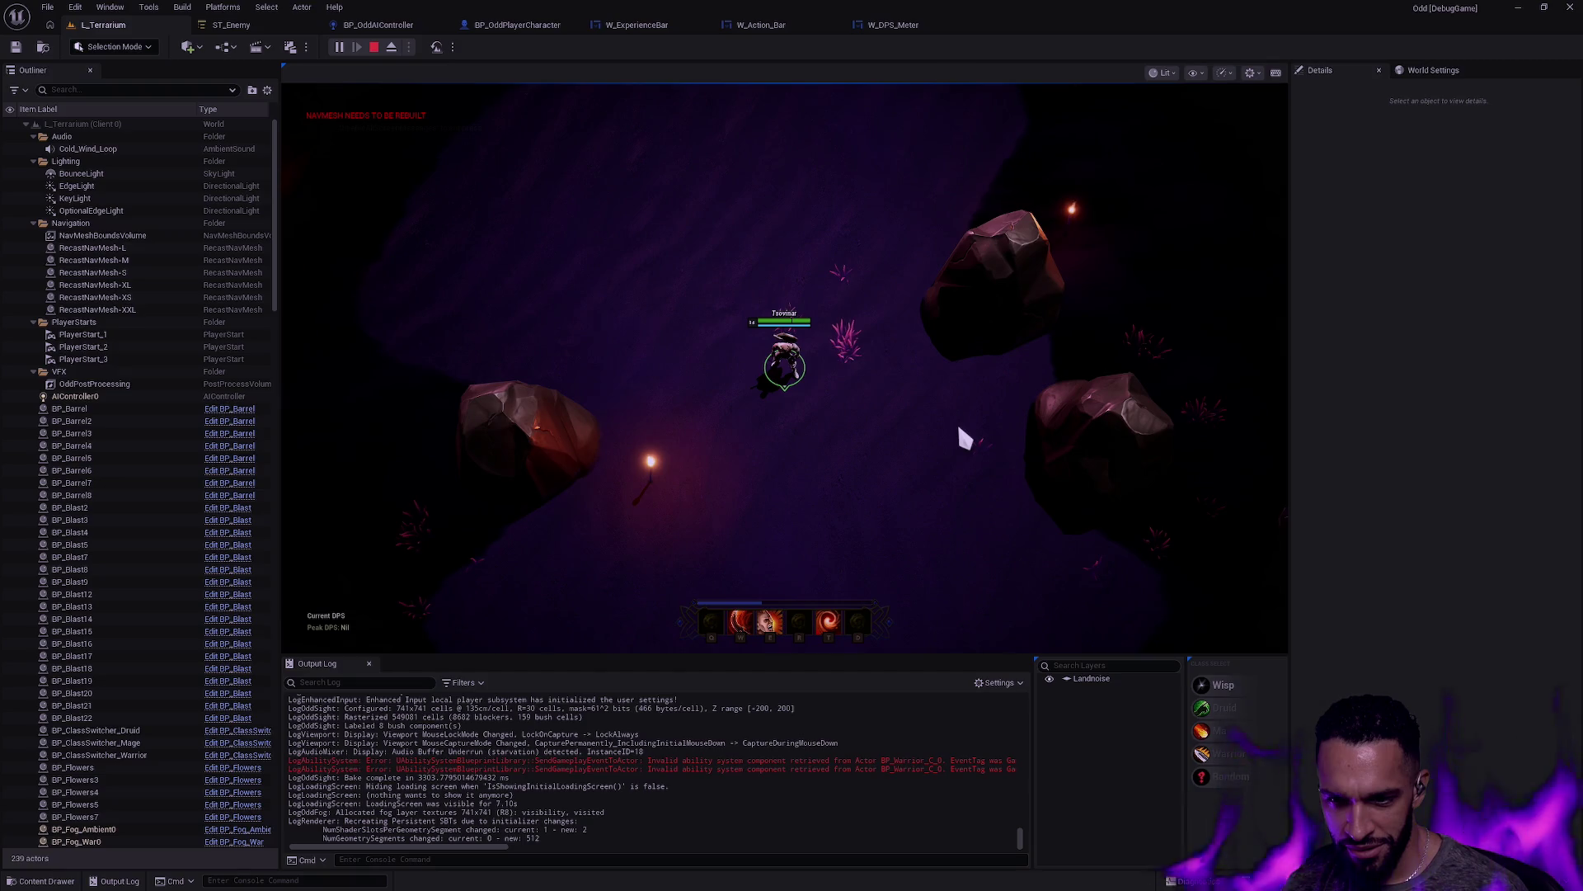
{"action": "left_click", "coordinate": [797, 474]}
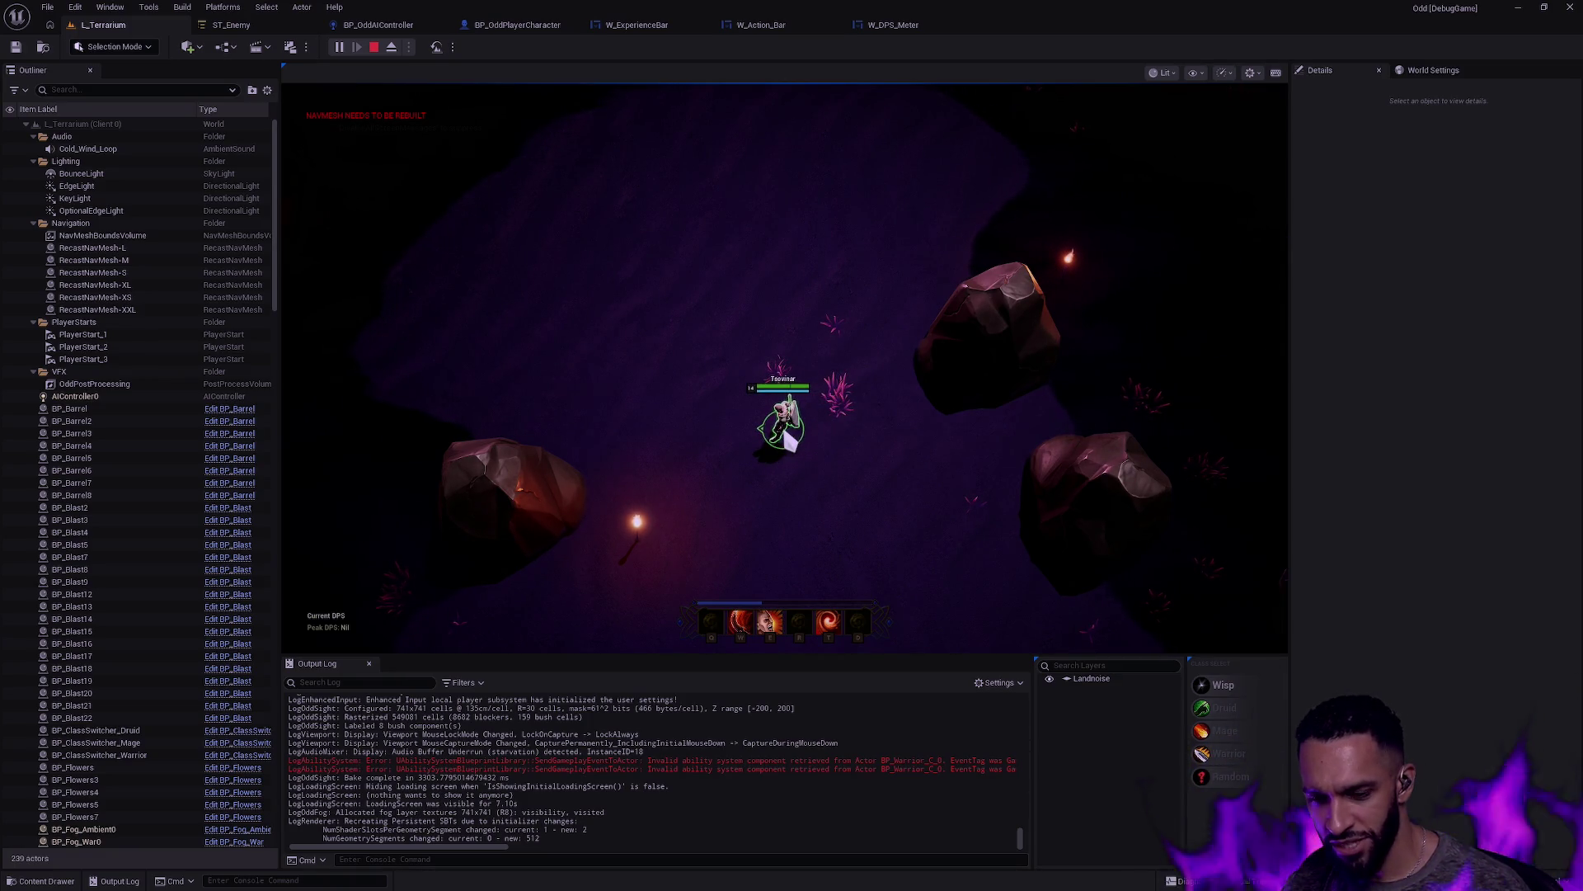
{"action": "left_click", "coordinate": [768, 262]}
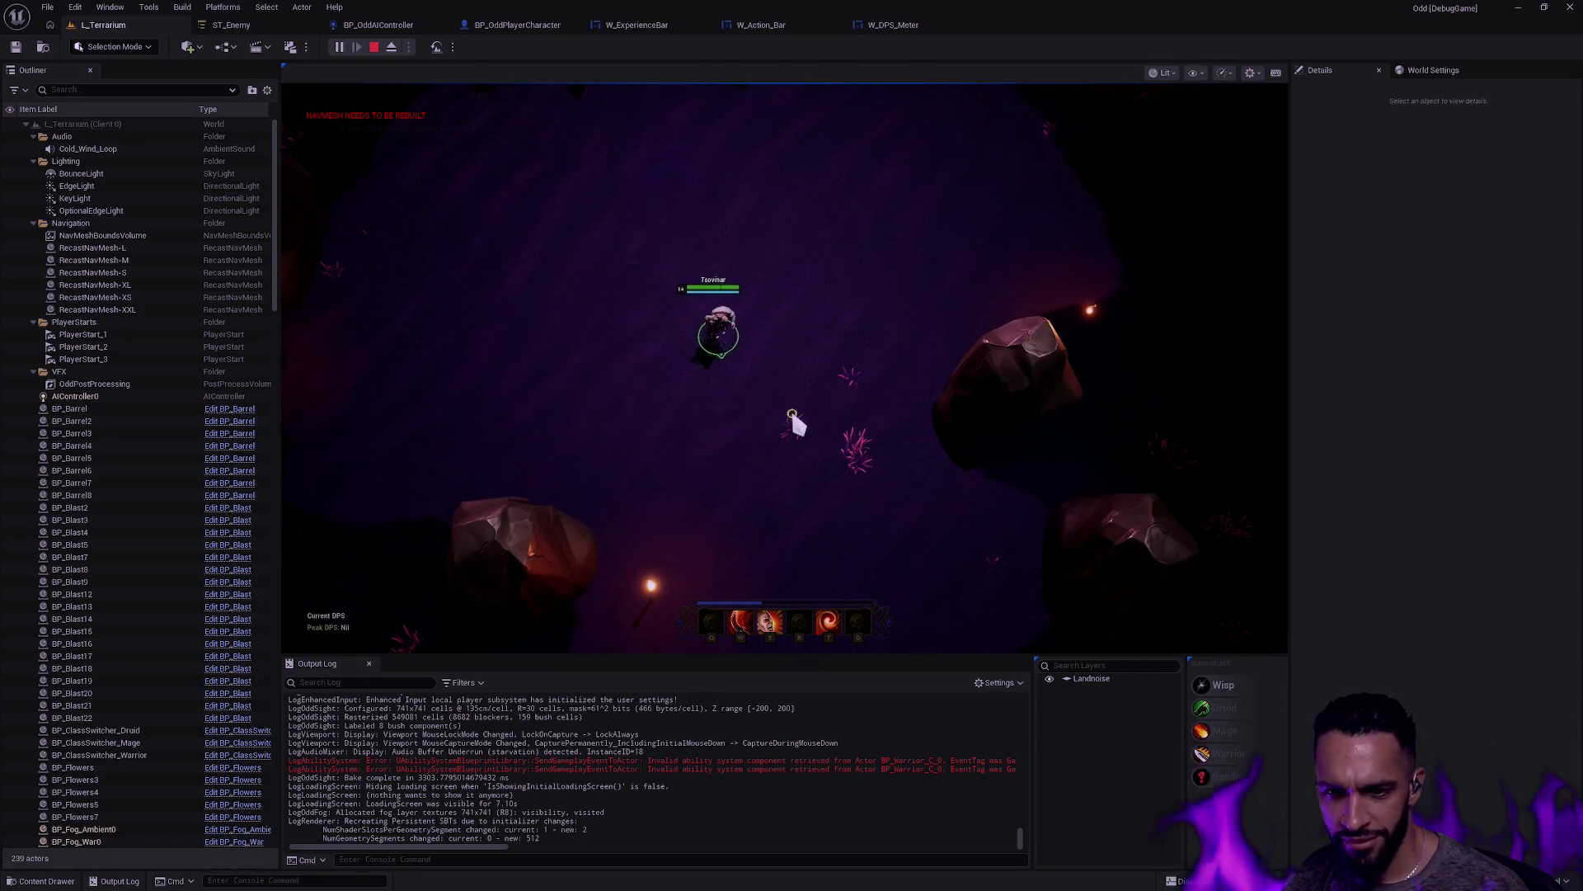
{"action": "left_click", "coordinate": [790, 405]}
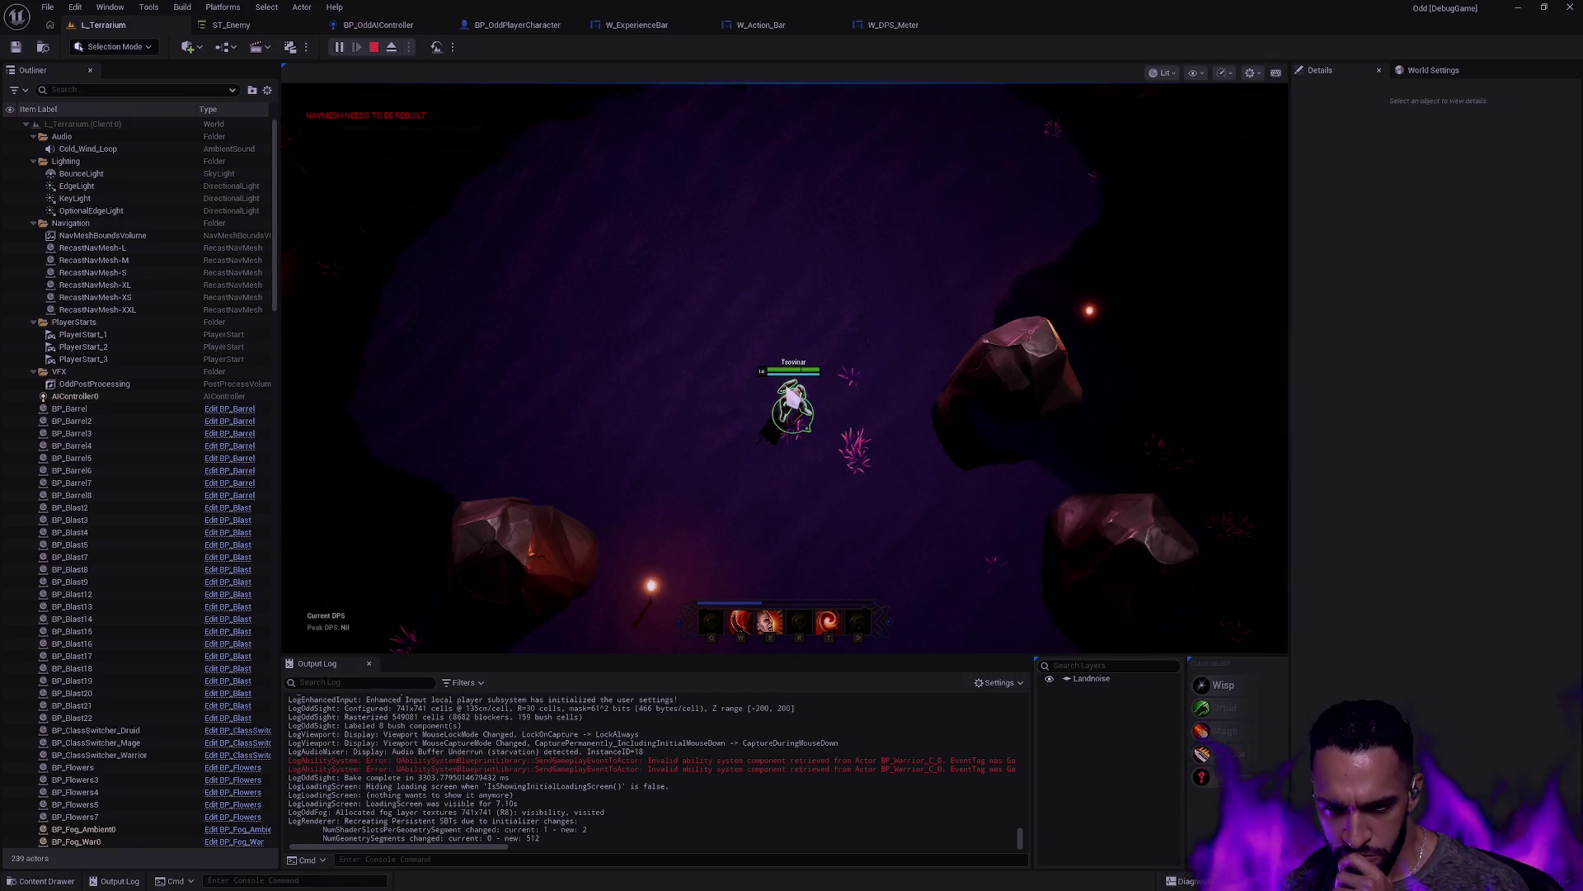
{"action": "left_click", "coordinate": [683, 484]}
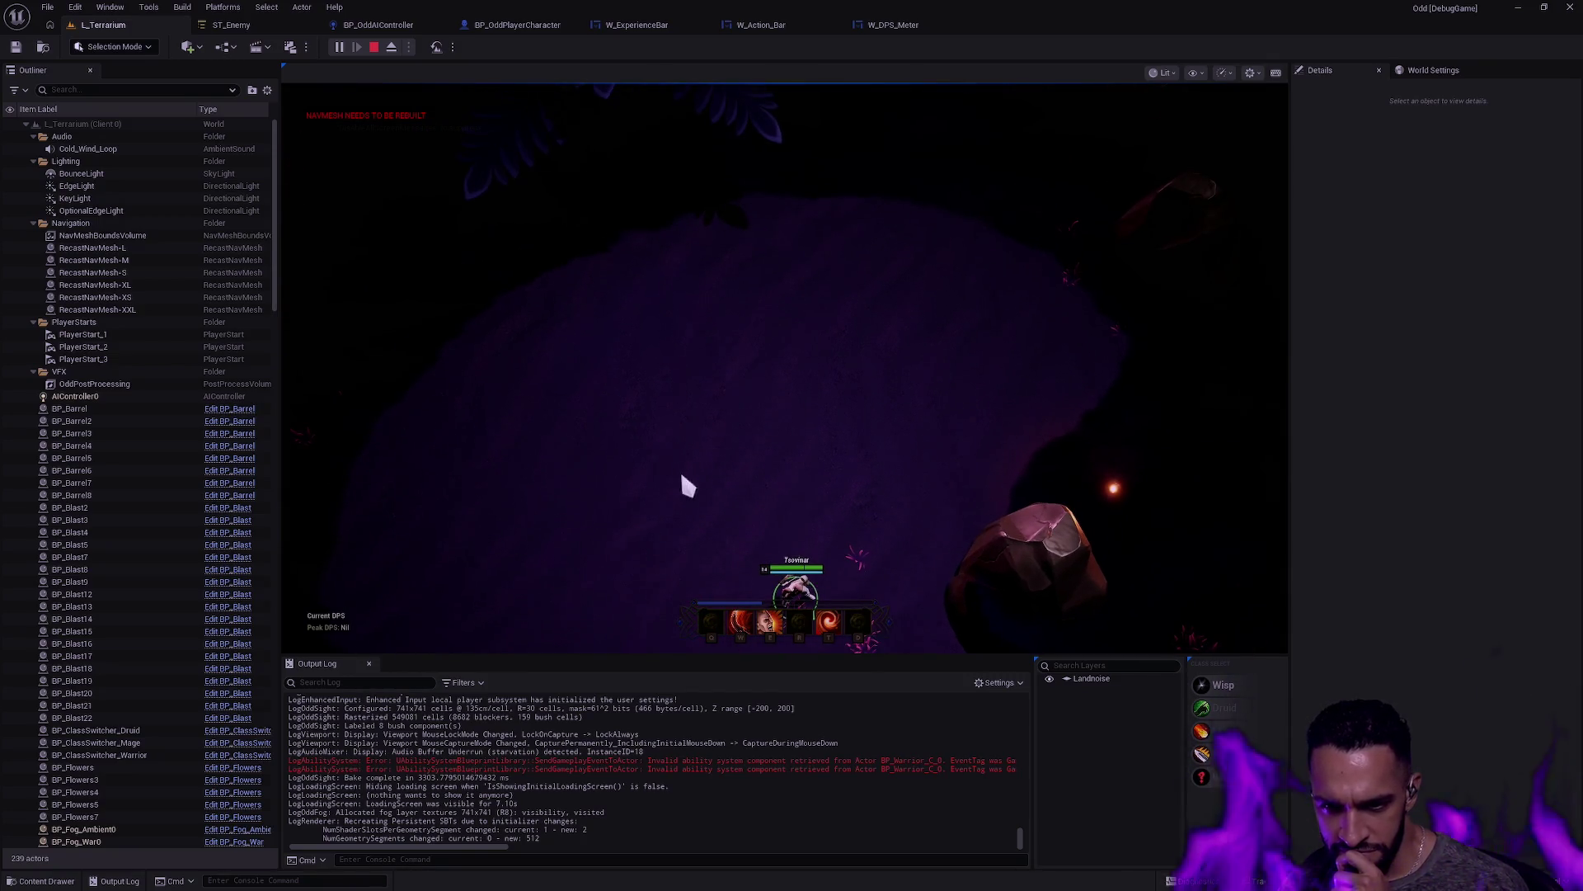
{"action": "left_click", "coordinate": [633, 407]}
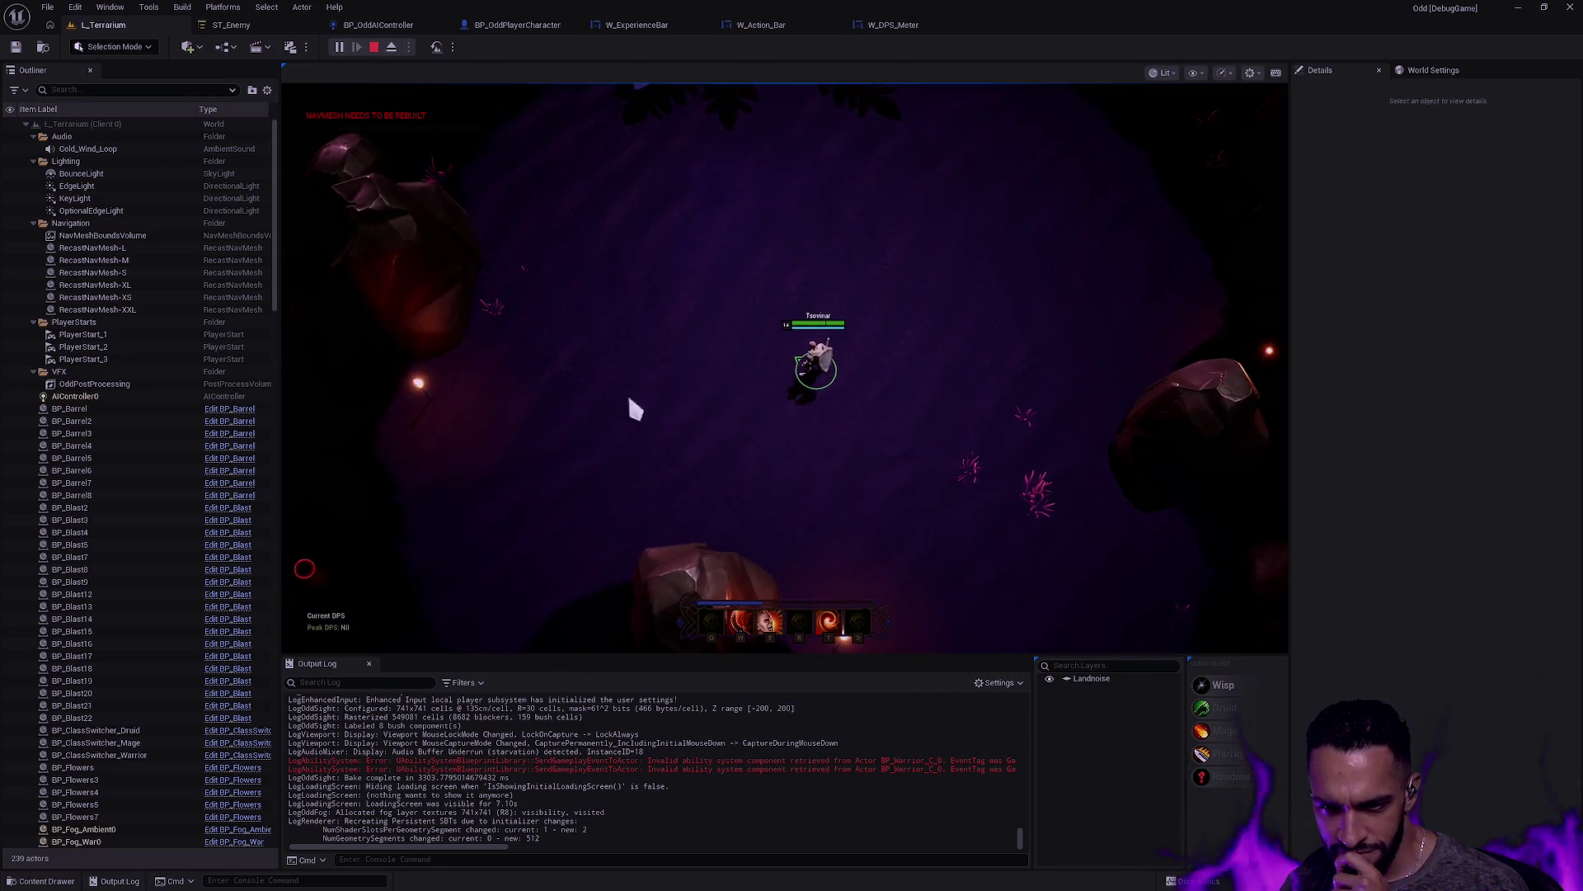
{"action": "left_click", "coordinate": [636, 576]}
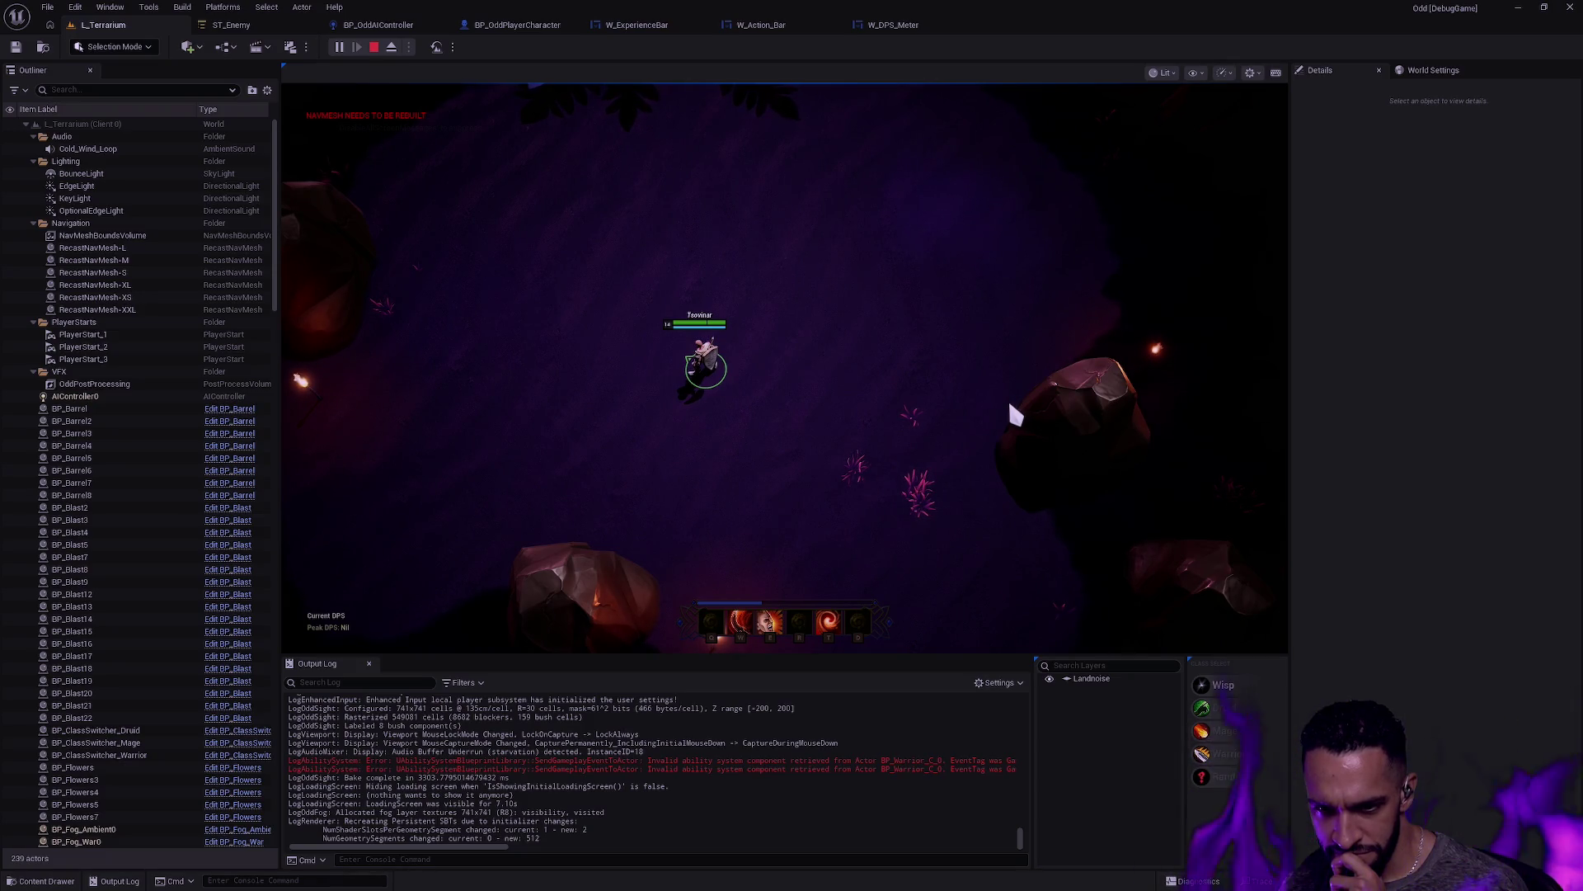
{"action": "key", "text": "Escape"}
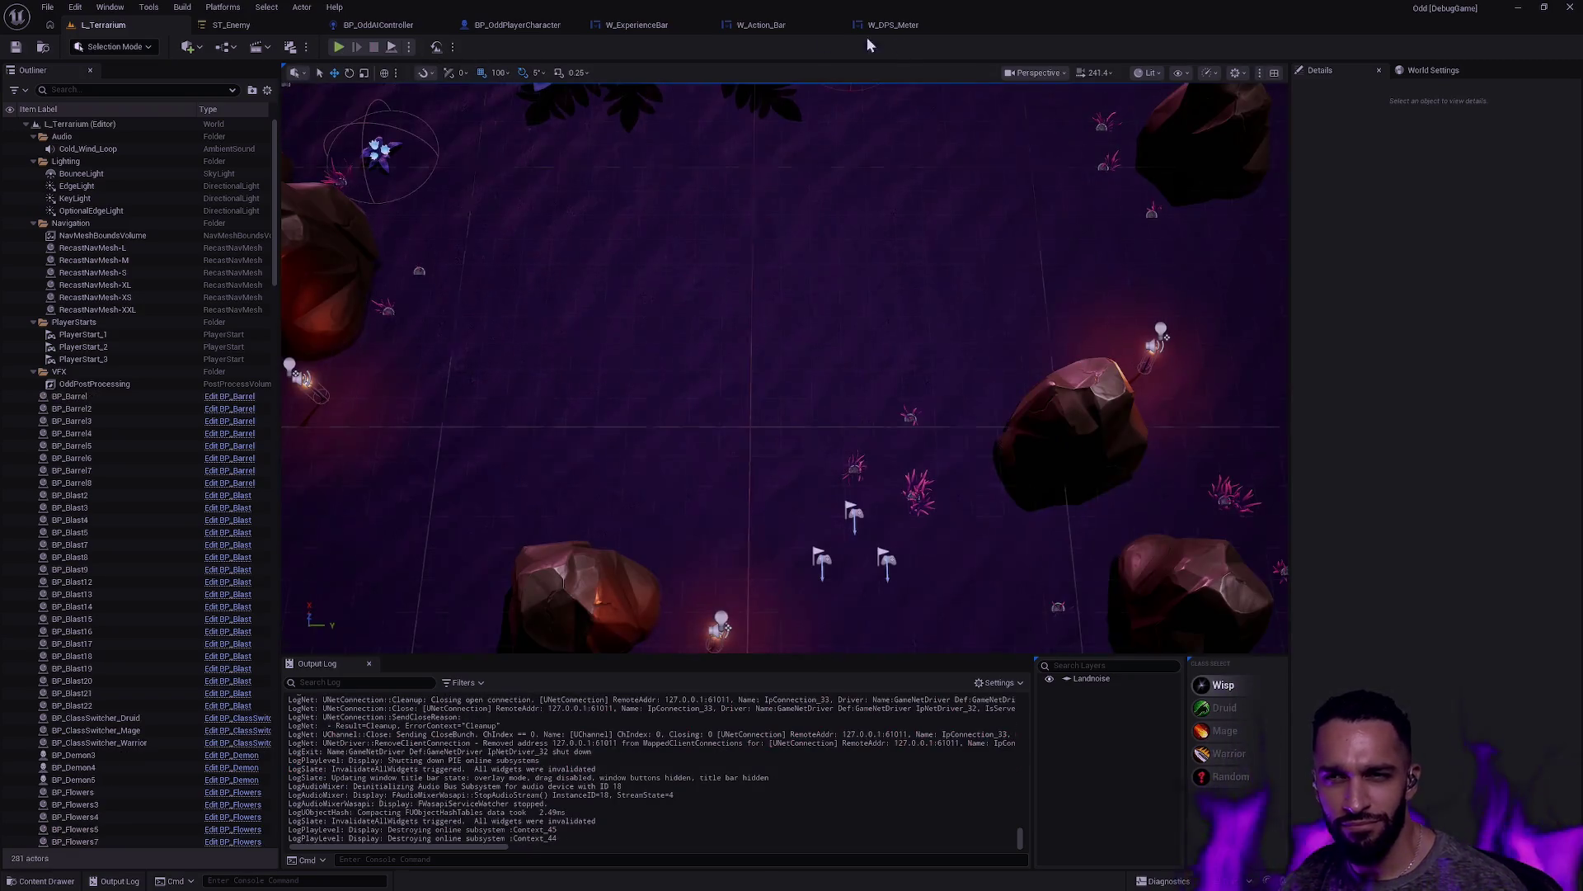
Step: In W_Action_Bar, move W_ExperienceBar above Actions_Top and set its bottom padding to 82
{"action": "left_click", "coordinate": [758, 25]}
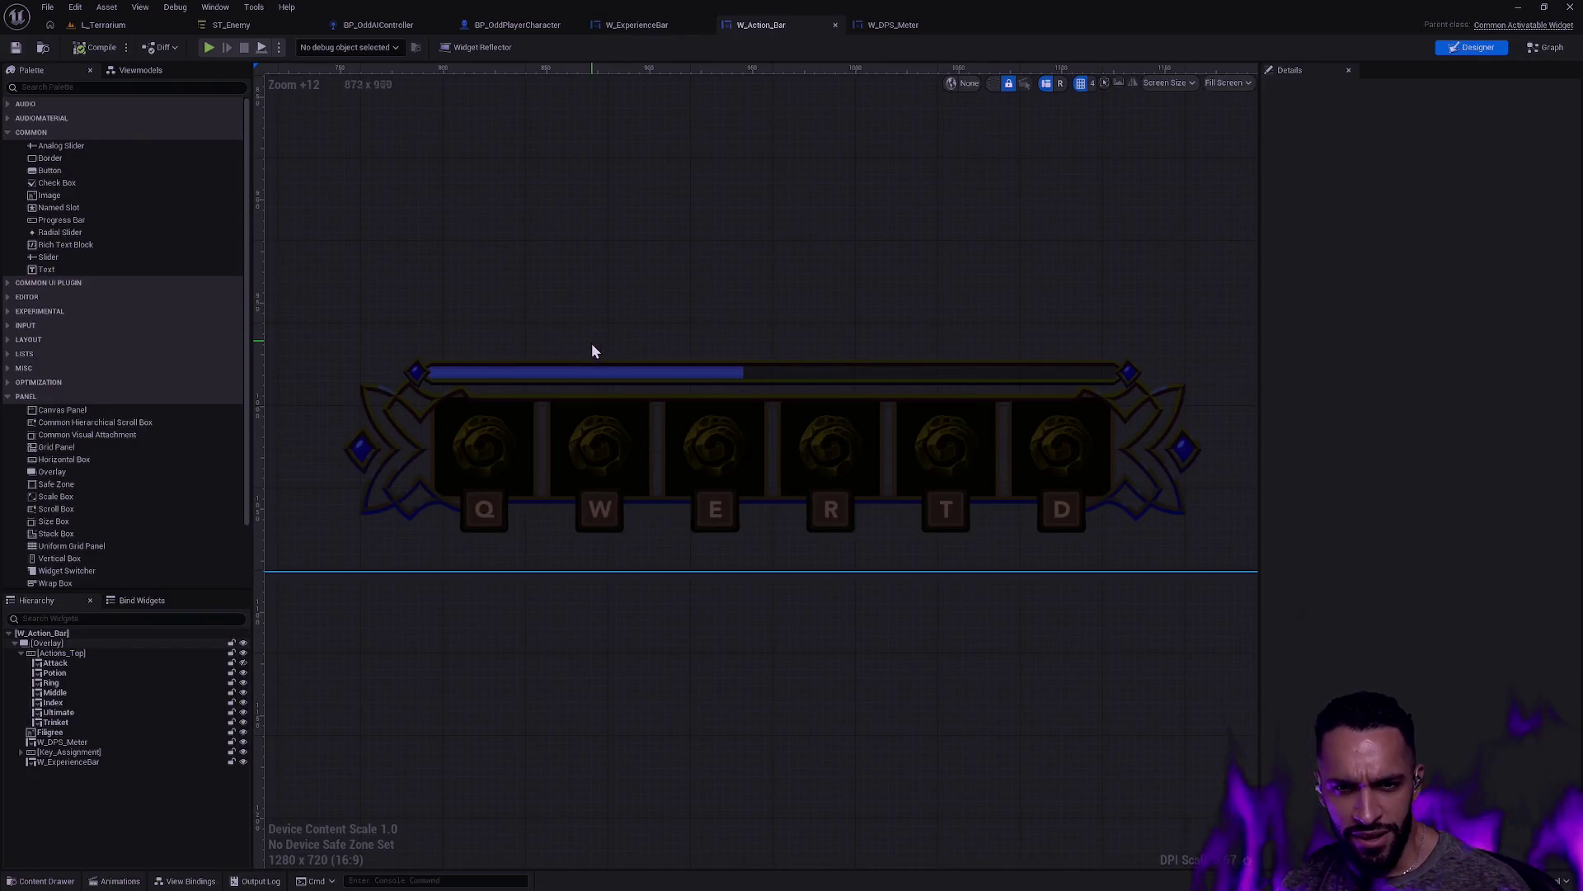
{"action": "left_click", "coordinate": [546, 360]}
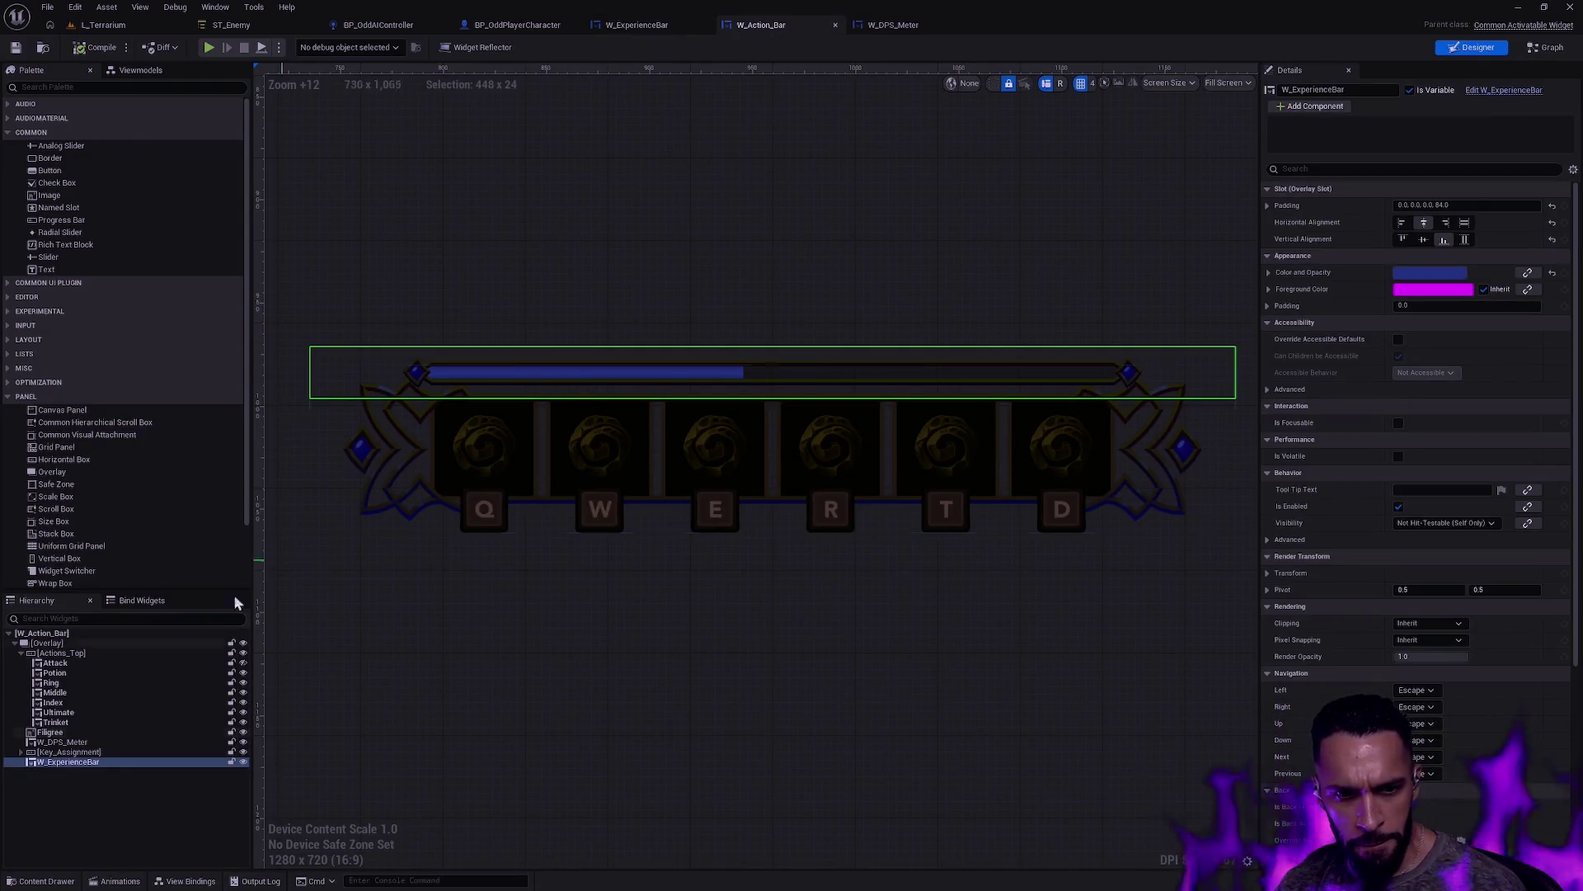
{"action": "mouse_move", "coordinate": [81, 761]}
{"action": "left_mouse_down"}
{"action": "mouse_move", "coordinate": [86, 663]}
{"action": "mouse_move", "coordinate": [101, 650]}
{"action": "left_mouse_up"}
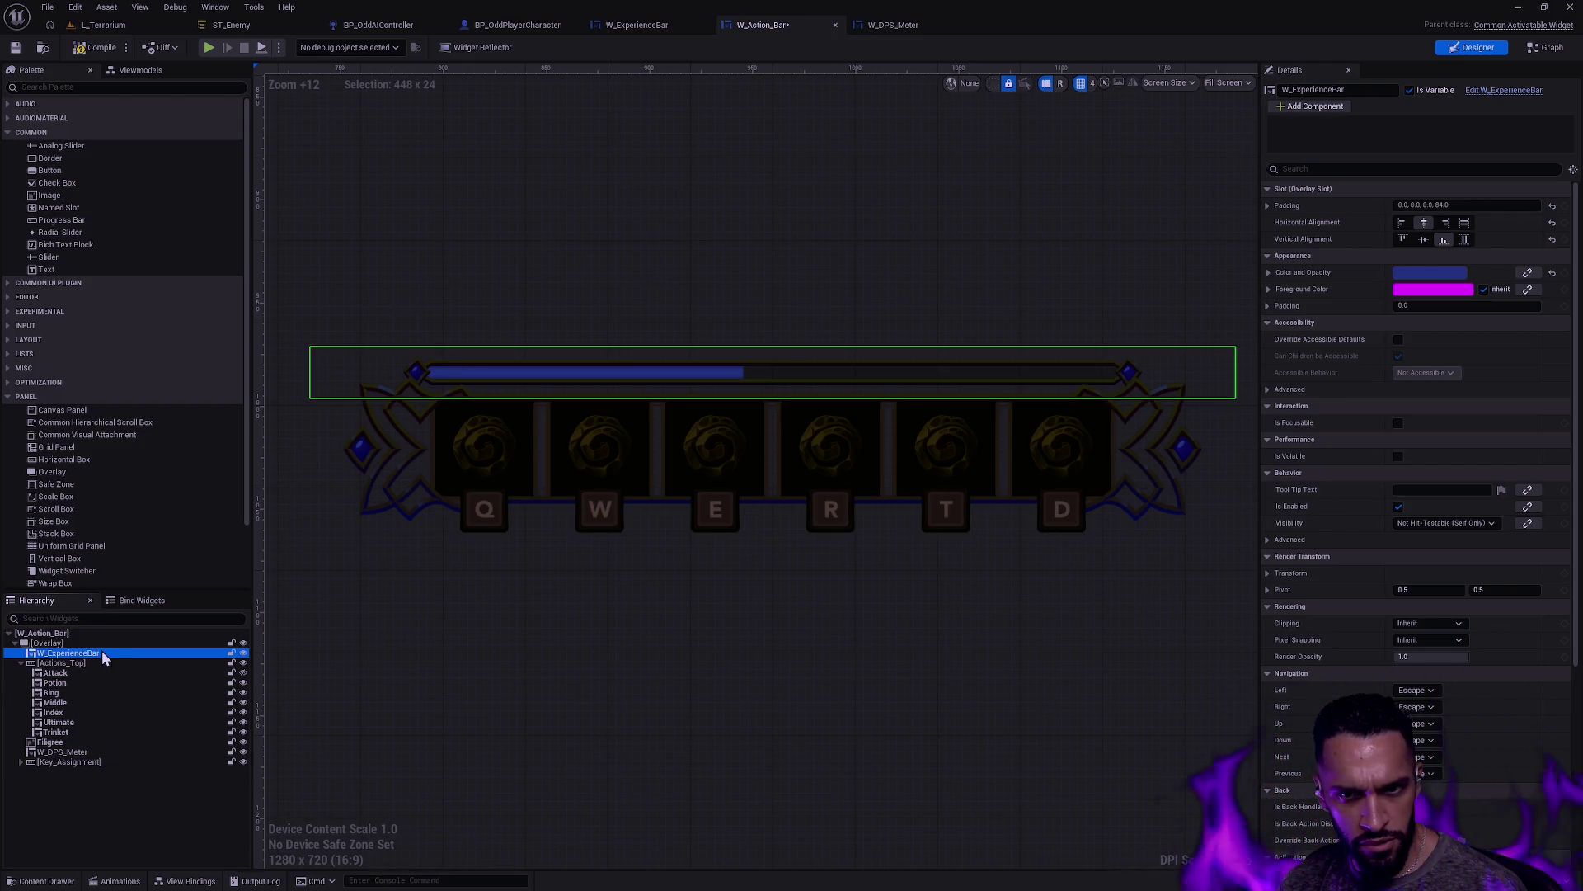
{"action": "left_click", "coordinate": [1473, 203]}
{"action": "key", "text": "BackSpace"}
{"action": "key", "text": "BackSpace"}
{"action": "key", "text": "BackSpace"}
{"action": "type", "text": "2.0"}
{"action": "key", "text": "Return"}
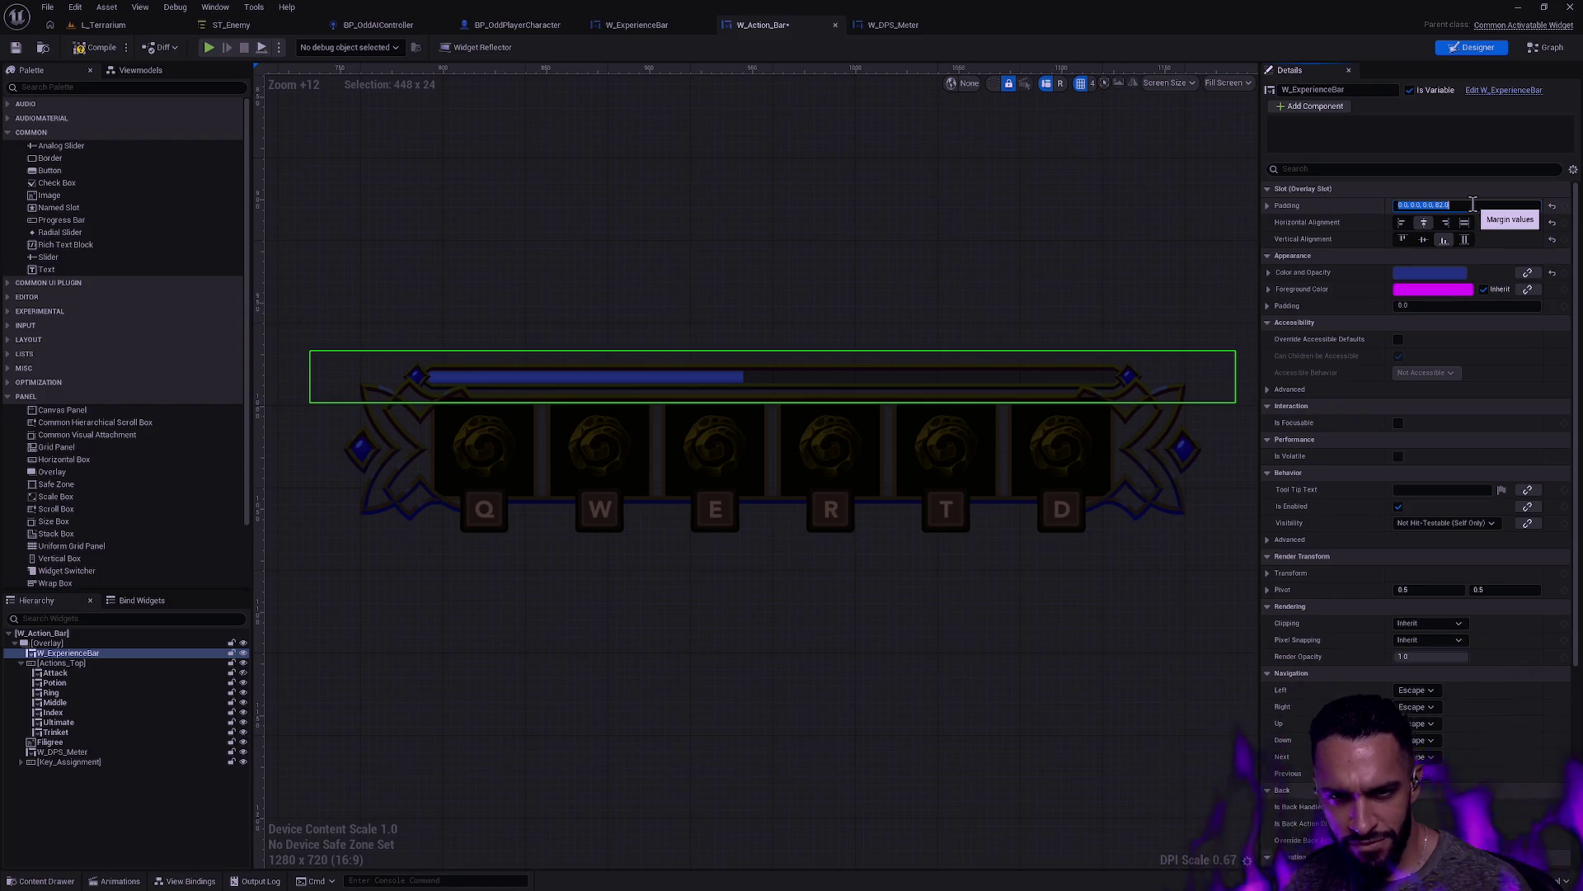
{"action": "left_click", "coordinate": [1060, 757]}
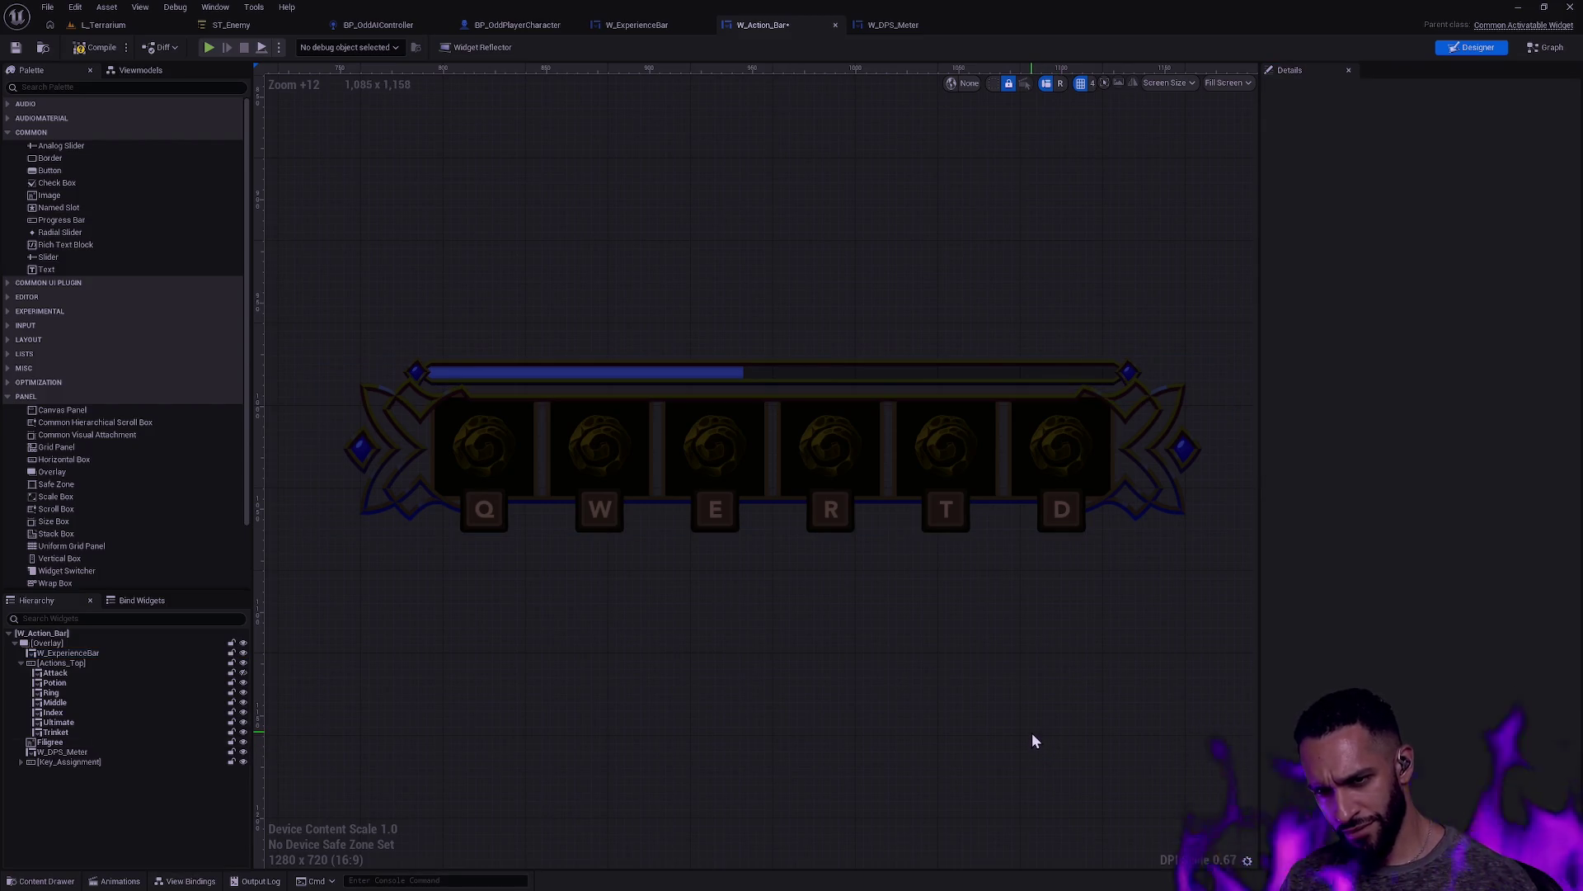
Step: Refine the experience bar's bottom padding from 82 to 83 and check its placement
{"action": "left_click", "coordinate": [706, 372]}
{"action": "left_click", "coordinate": [1505, 205]}
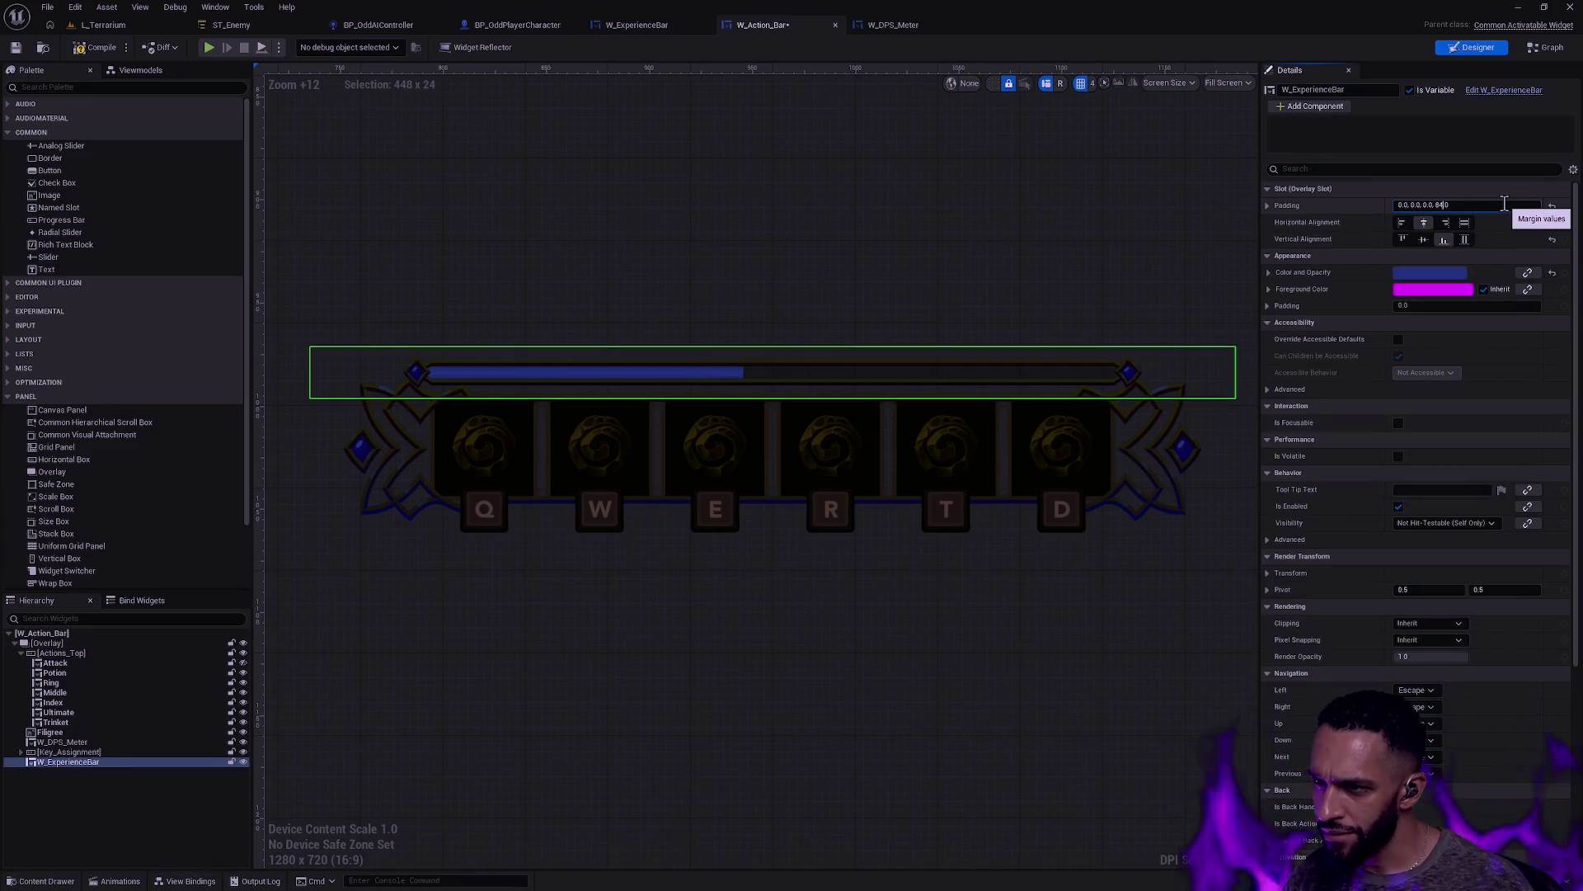
{"action": "key", "text": "BackSpace"}
{"action": "key", "text": "BackSpace"}
{"action": "key", "text": "BackSpace"}
{"action": "type", "text": "2.0"}
{"action": "key", "text": "Return"}
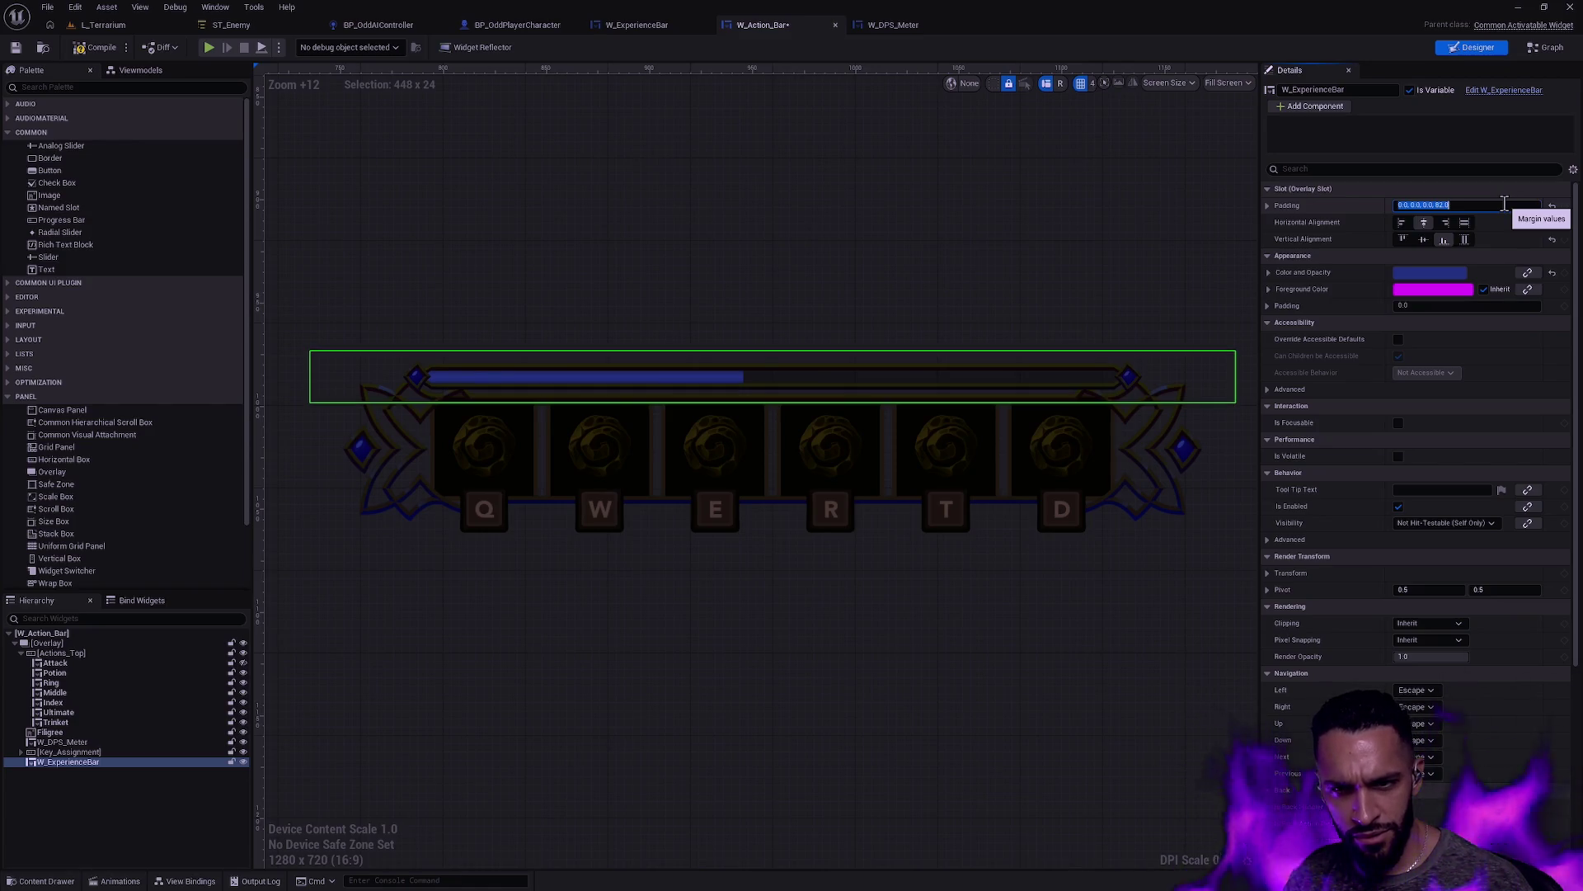
{"action": "left_click", "coordinate": [1505, 203]}
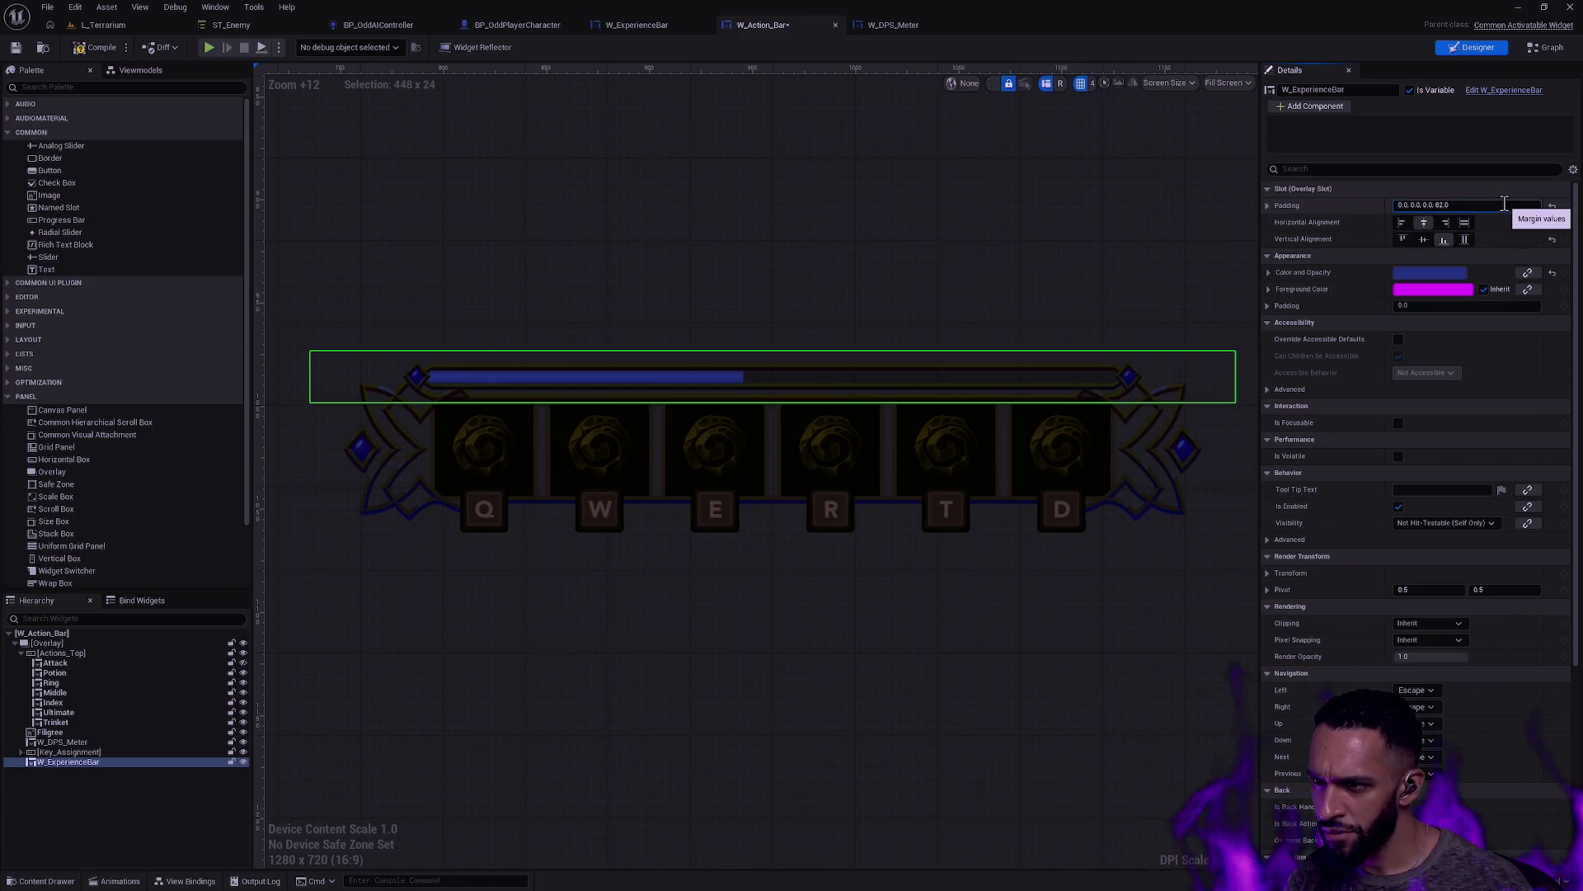
{"action": "key", "text": "Delete"}
{"action": "type", "text": "3"}
{"action": "key", "text": "Return"}
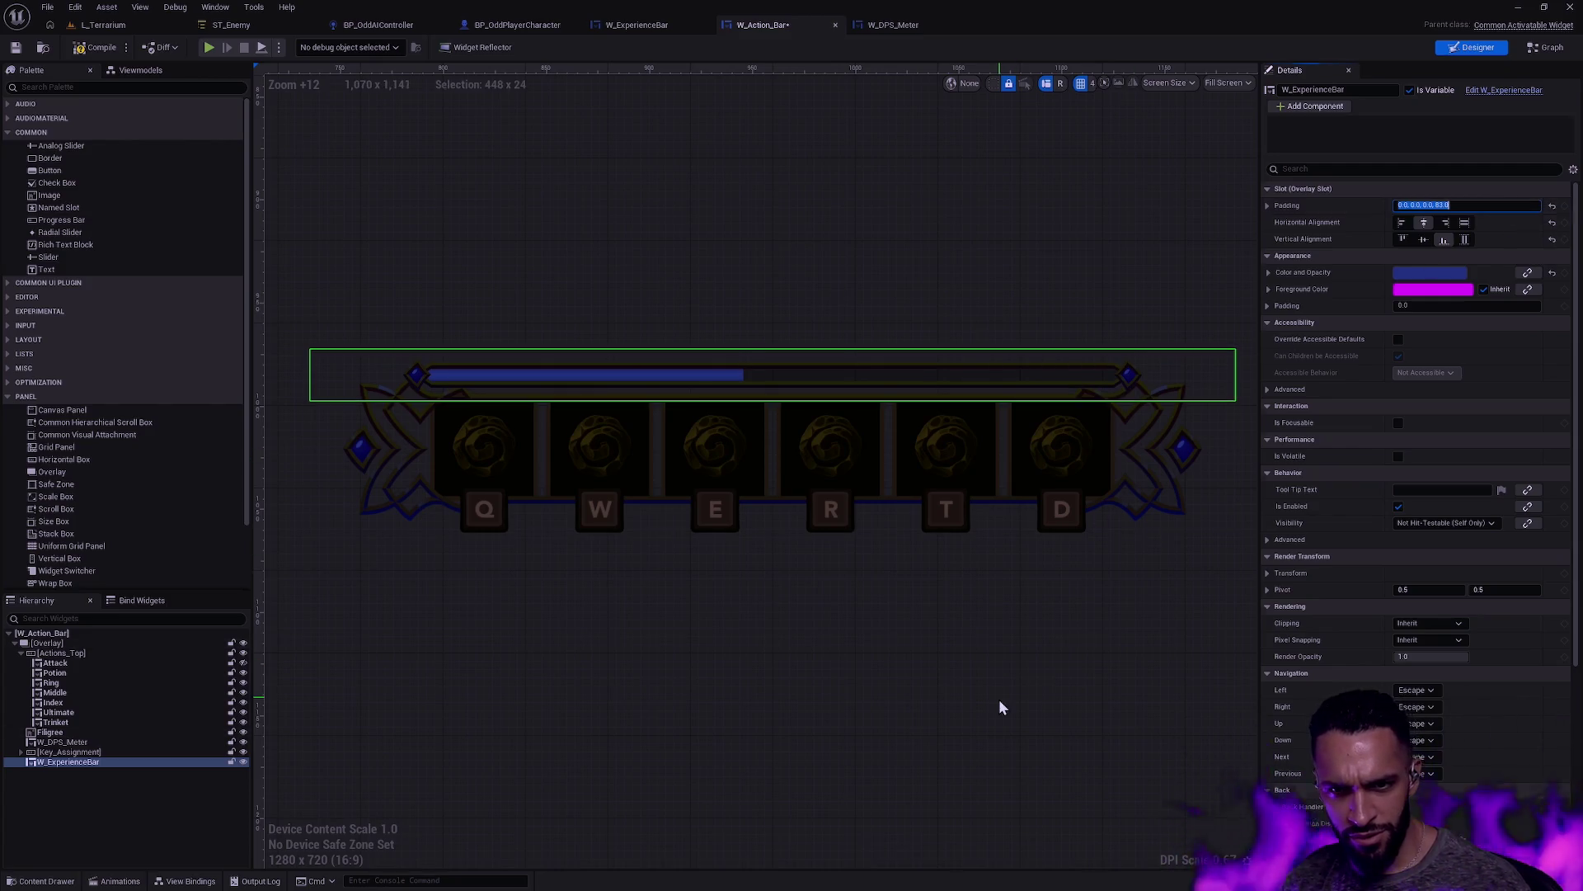
{"action": "left_click", "coordinate": [1014, 669]}
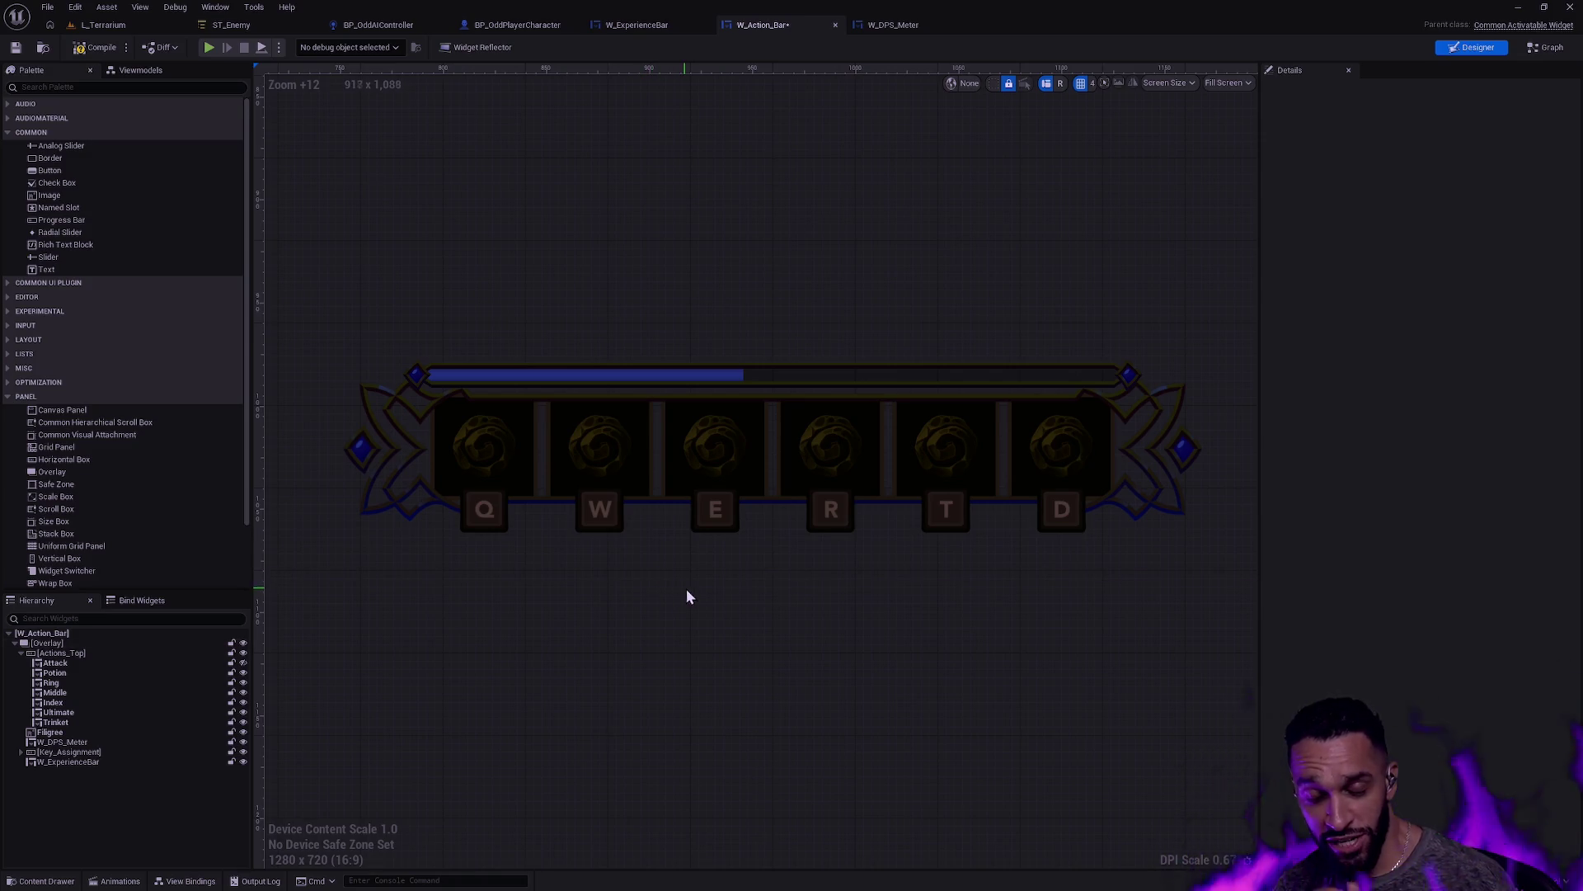
{"action": "key", "text": "alt+Tab"}
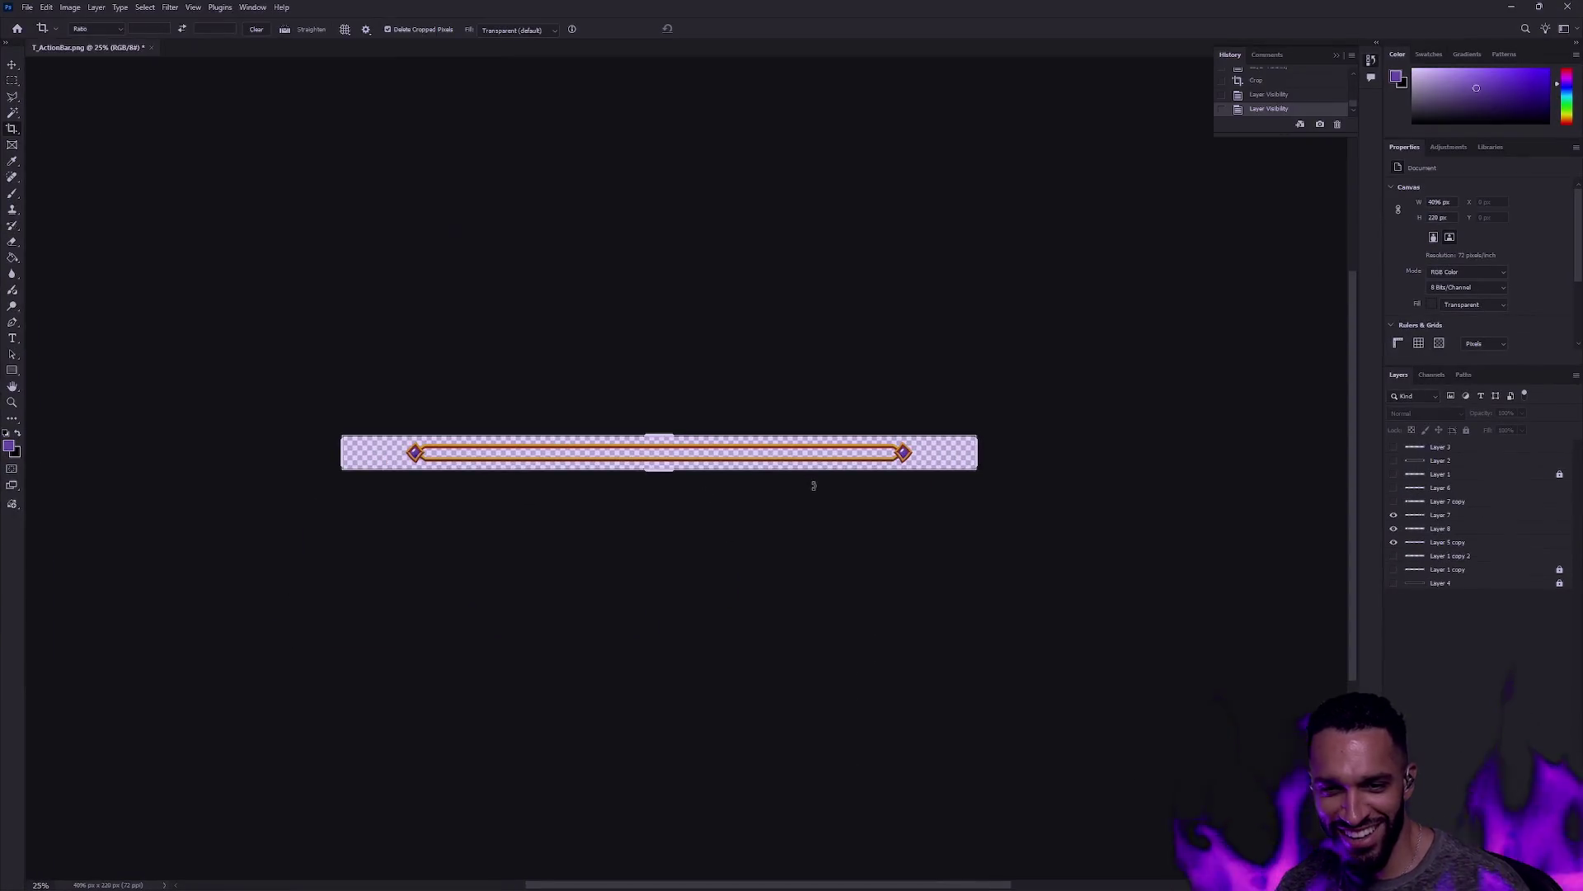
Step: Zoom into the bar texture and hide the long bar layer, leaving only the diamond caps
{"action": "left_click", "coordinate": [11, 402]}
{"action": "left_click", "coordinate": [723, 465]}
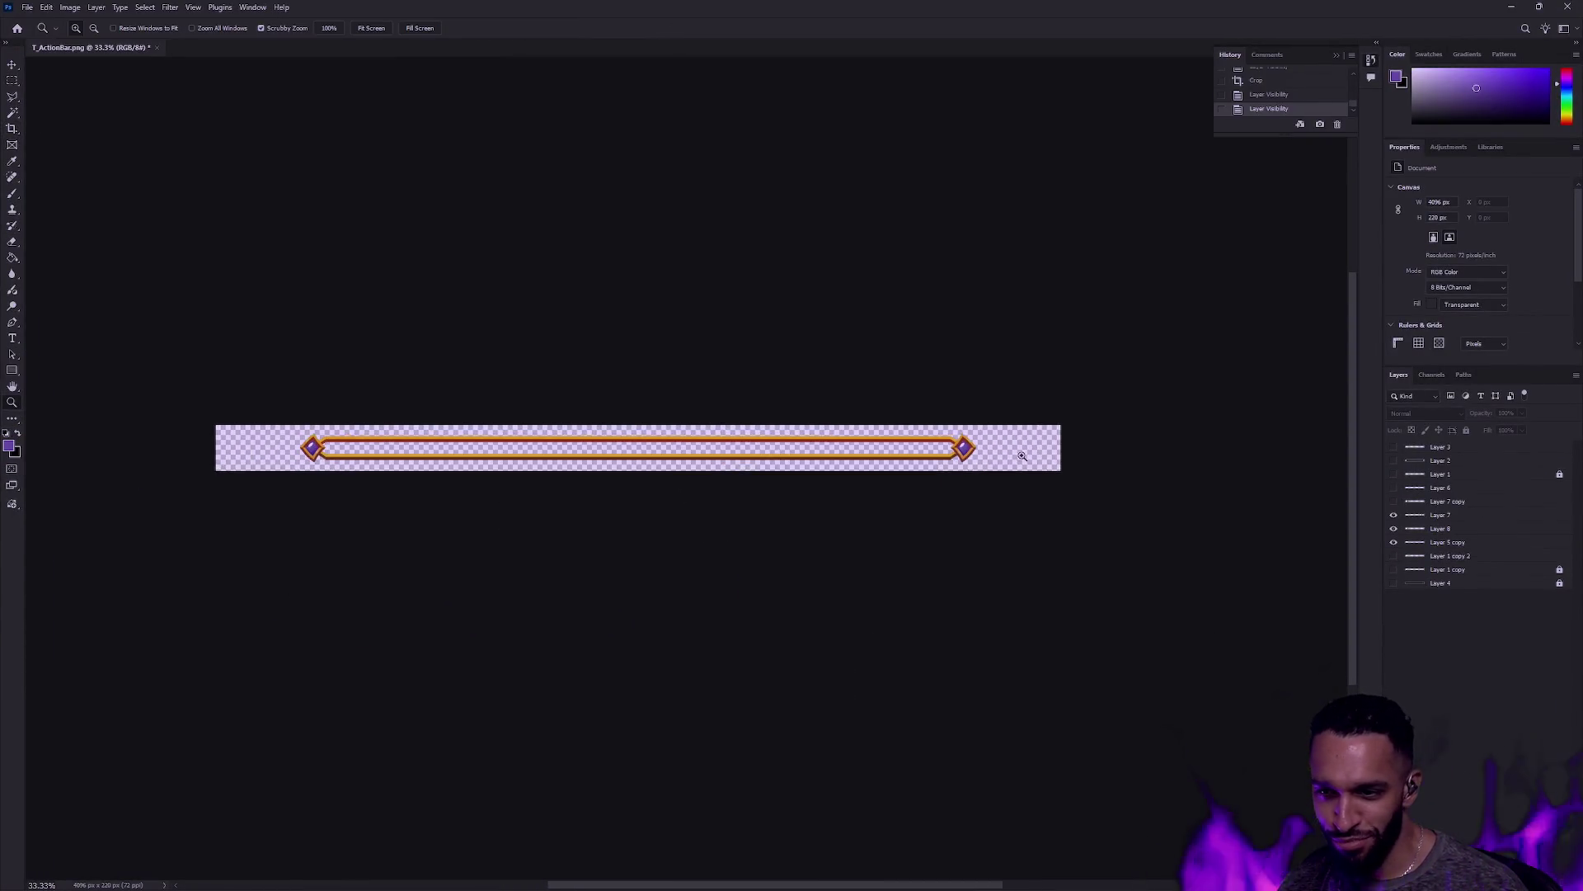
{"action": "left_click", "coordinate": [1394, 542]}
{"action": "left_click", "coordinate": [1394, 540]}
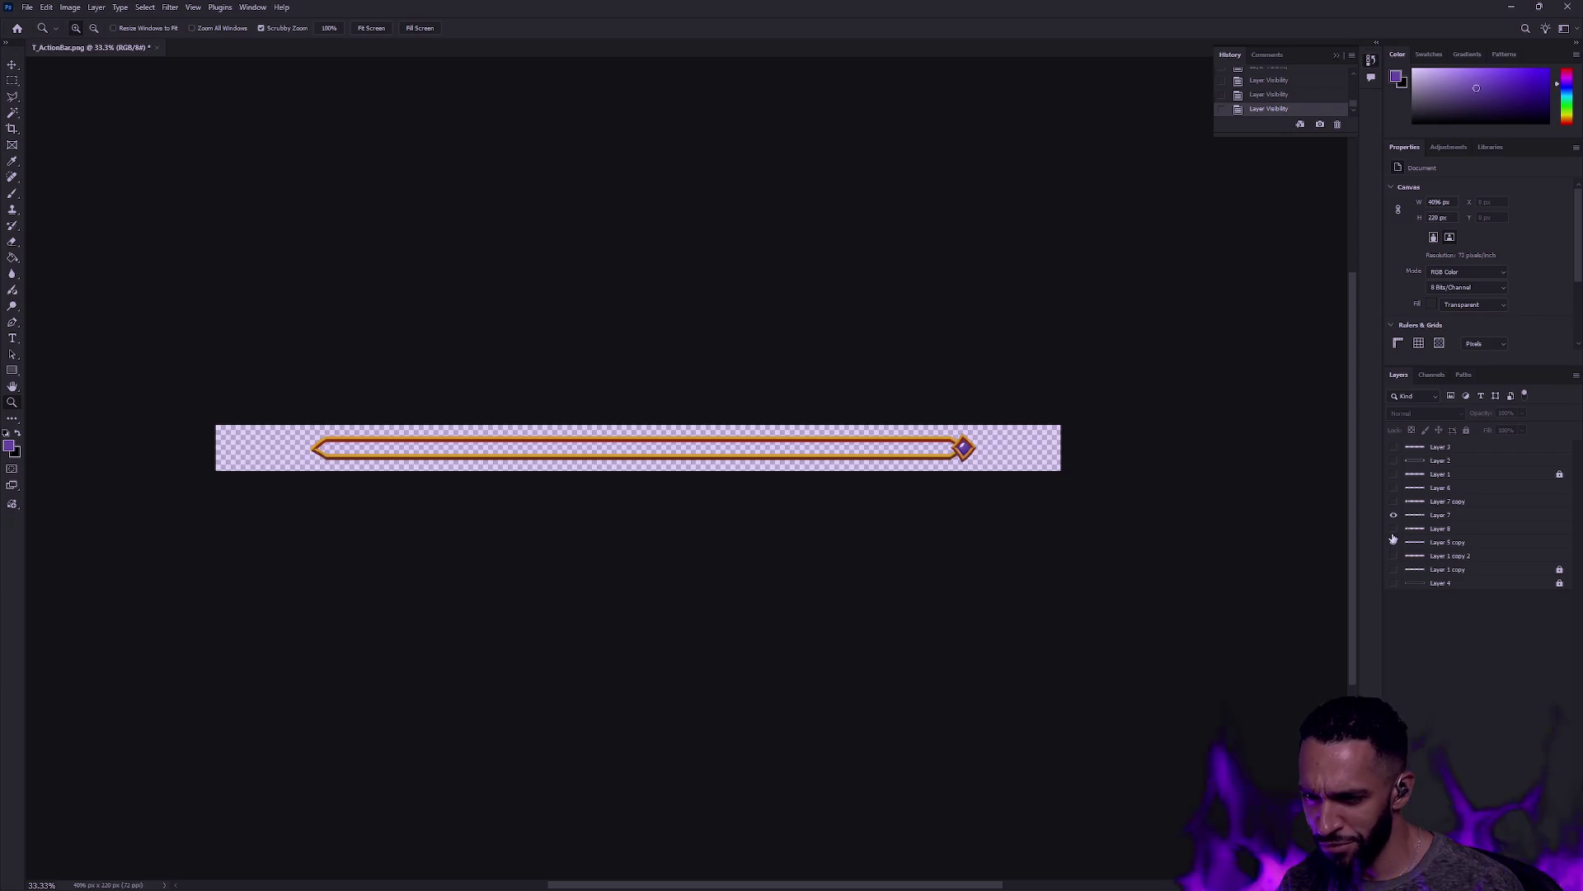
{"action": "left_click", "coordinate": [1393, 541]}
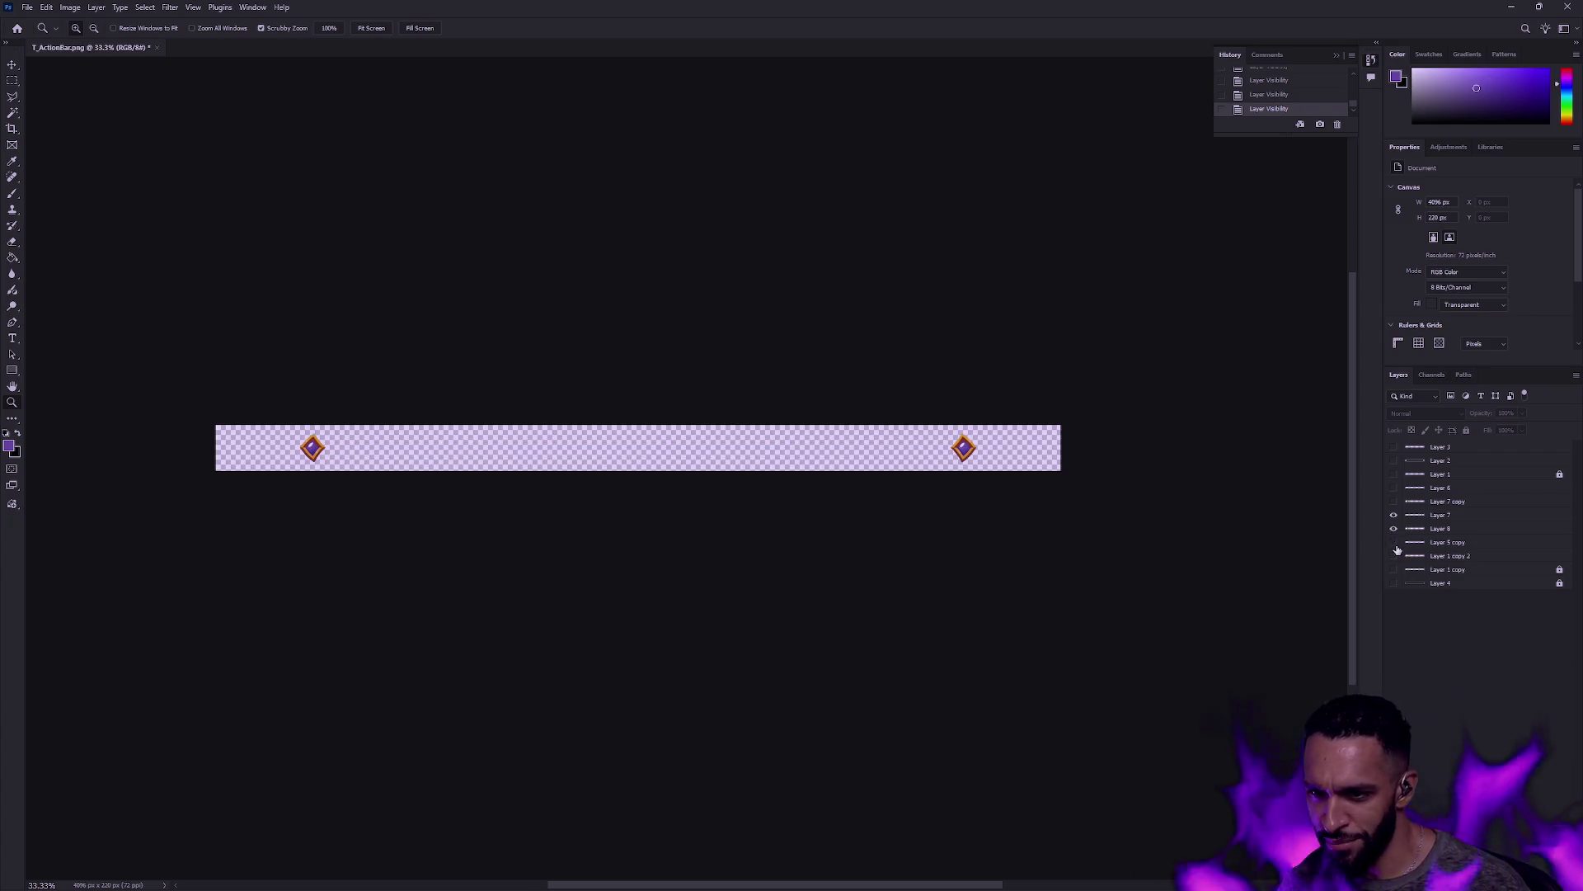
Step: Save for Web the caps-only image as T_ActionBar_Progress_Caps.png
{"action": "key", "text": "ctrl+alt+shift+s"}
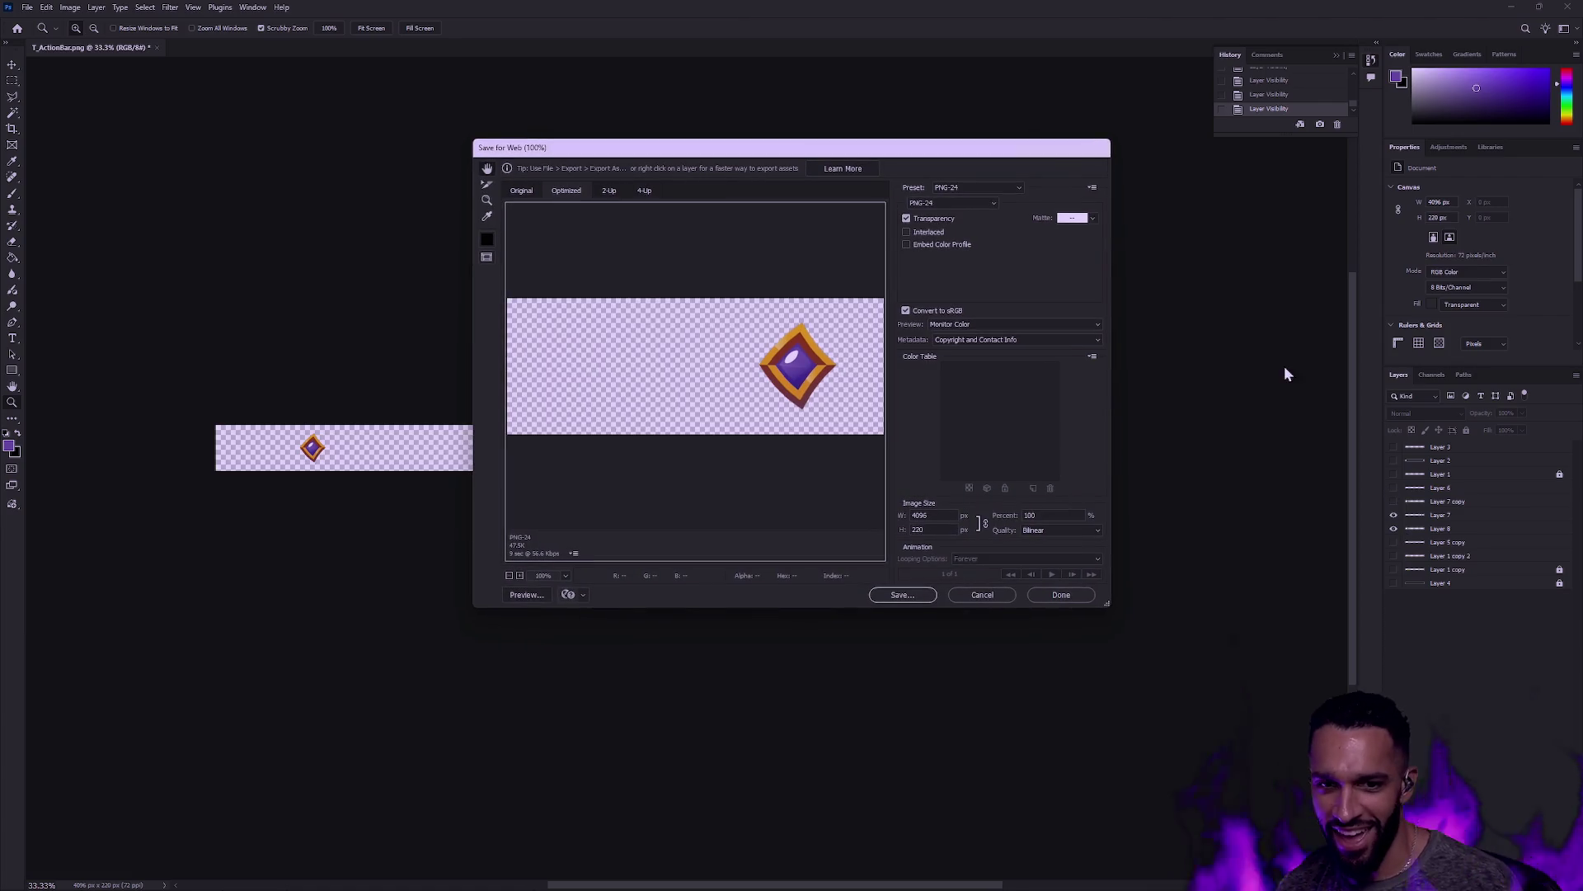
{"action": "key", "text": "Return"}
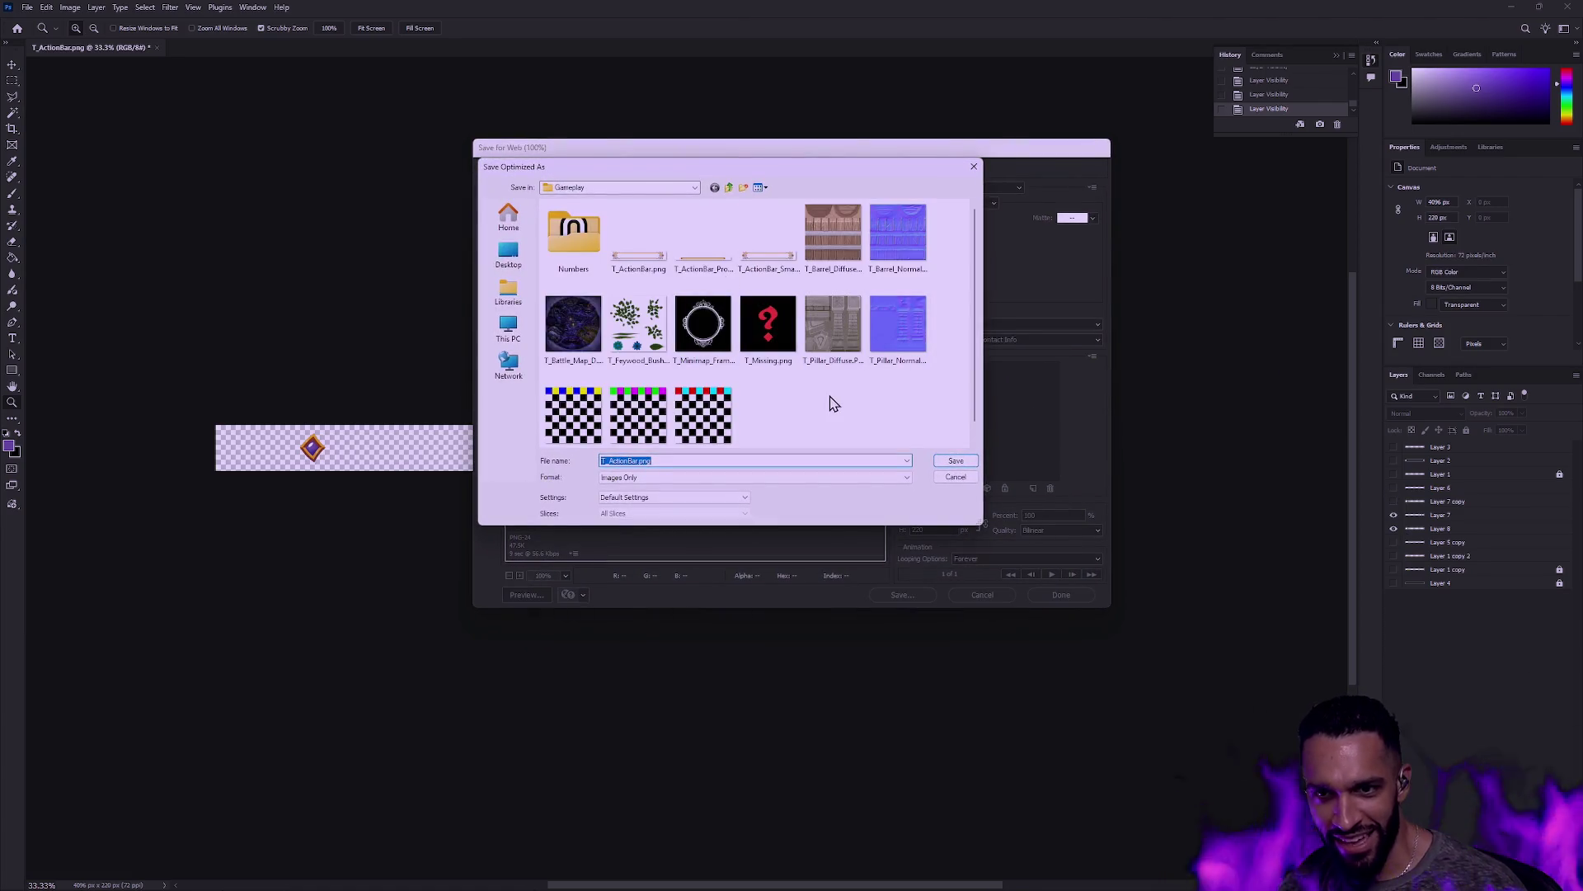
{"action": "left_click", "coordinate": [703, 235]}
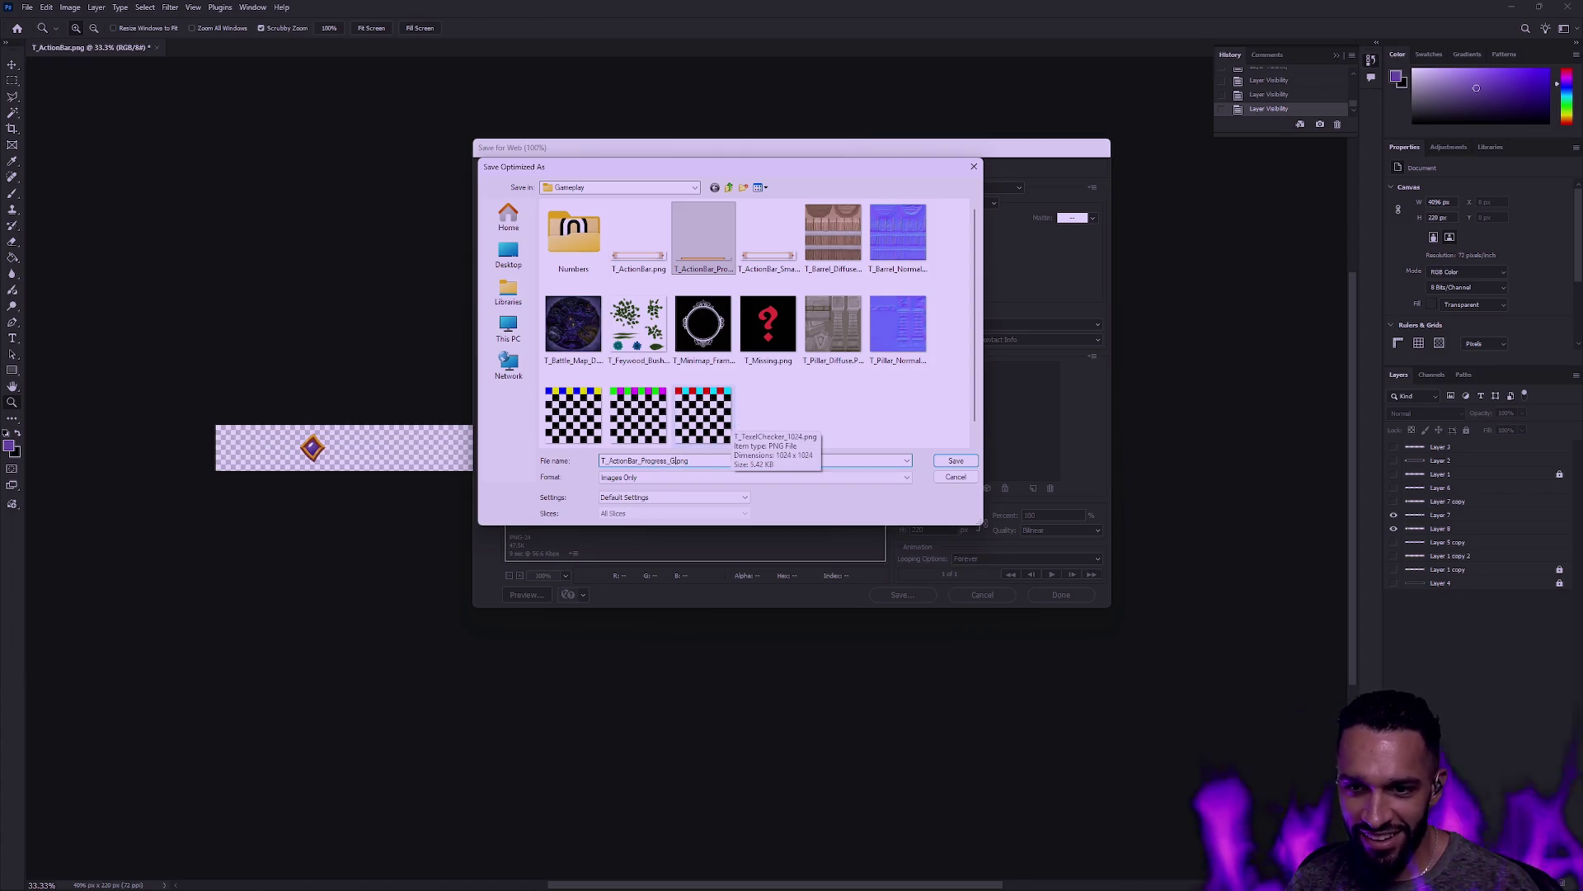
{"action": "type", "text": "Caps"}
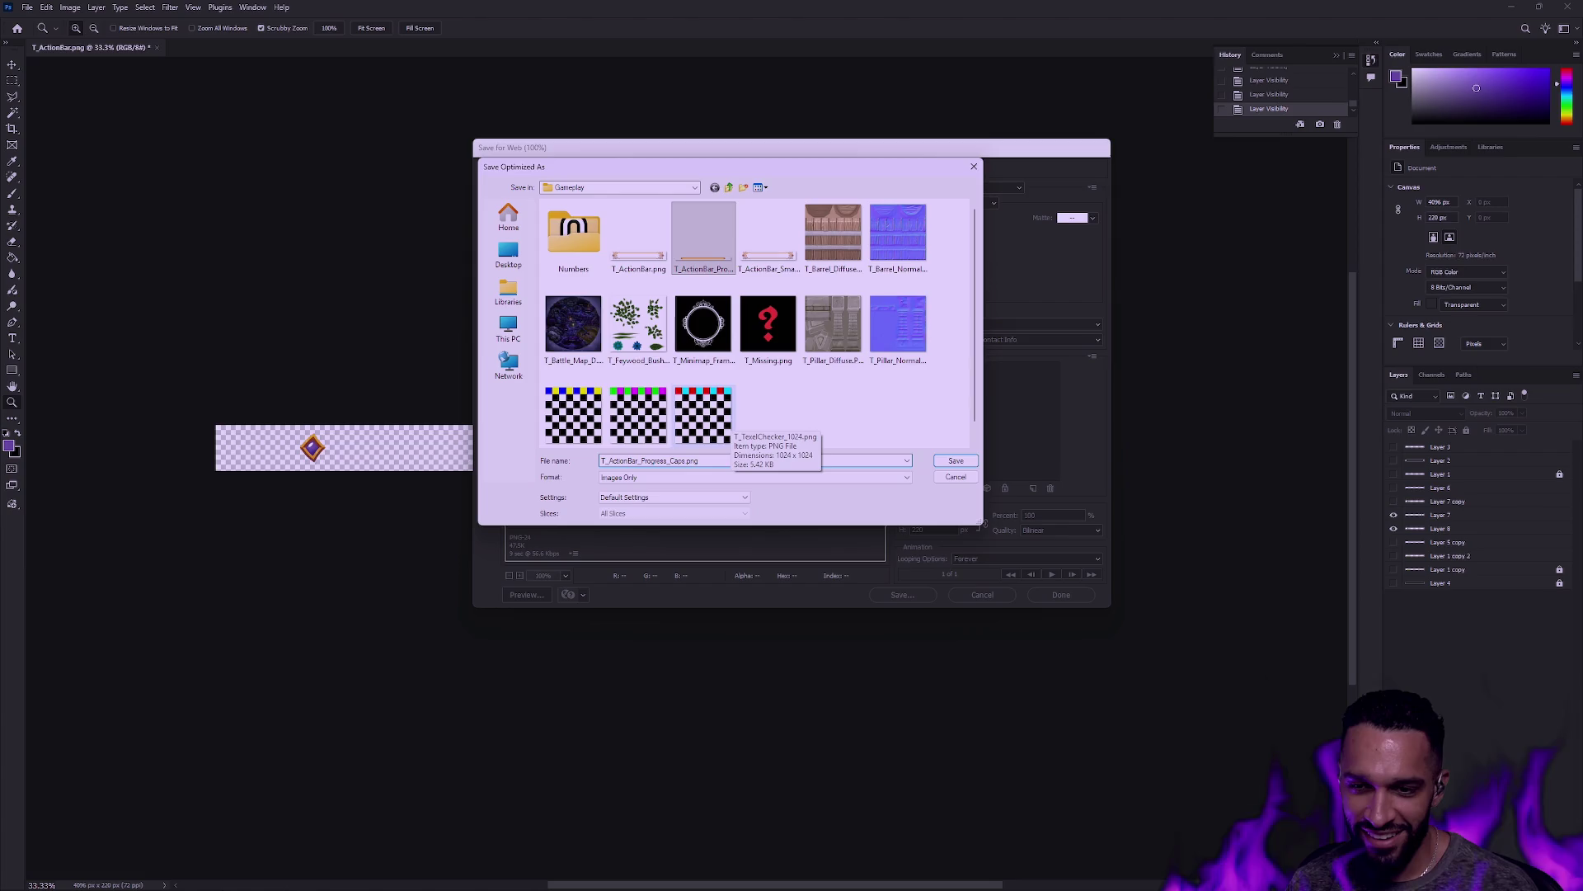
{"action": "key", "text": "Return"}
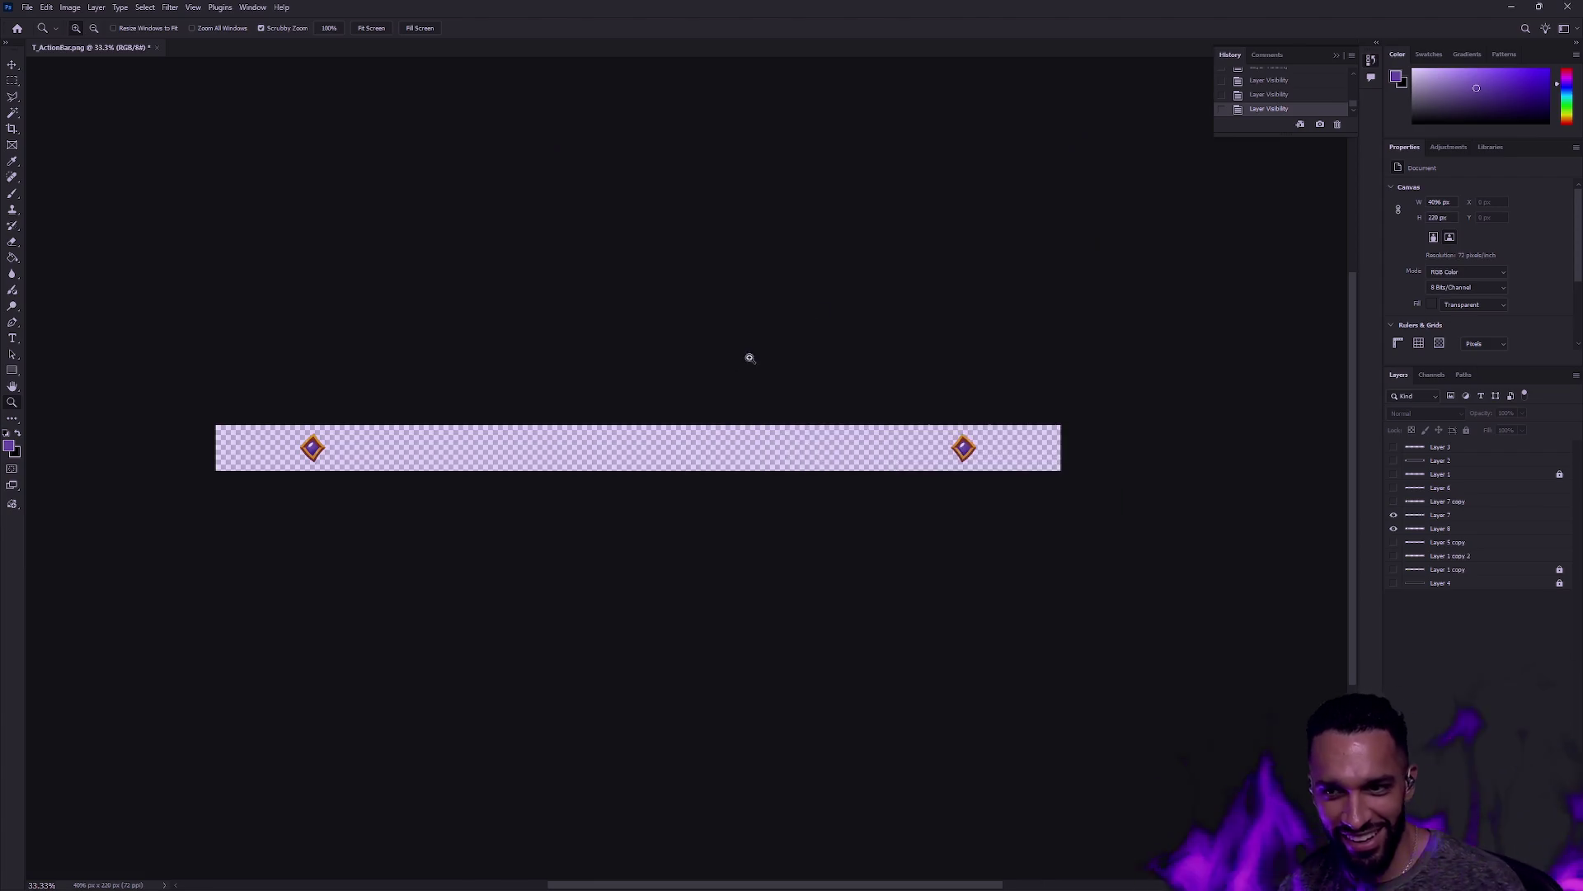
{"action": "left_click", "coordinate": [1512, 7]}
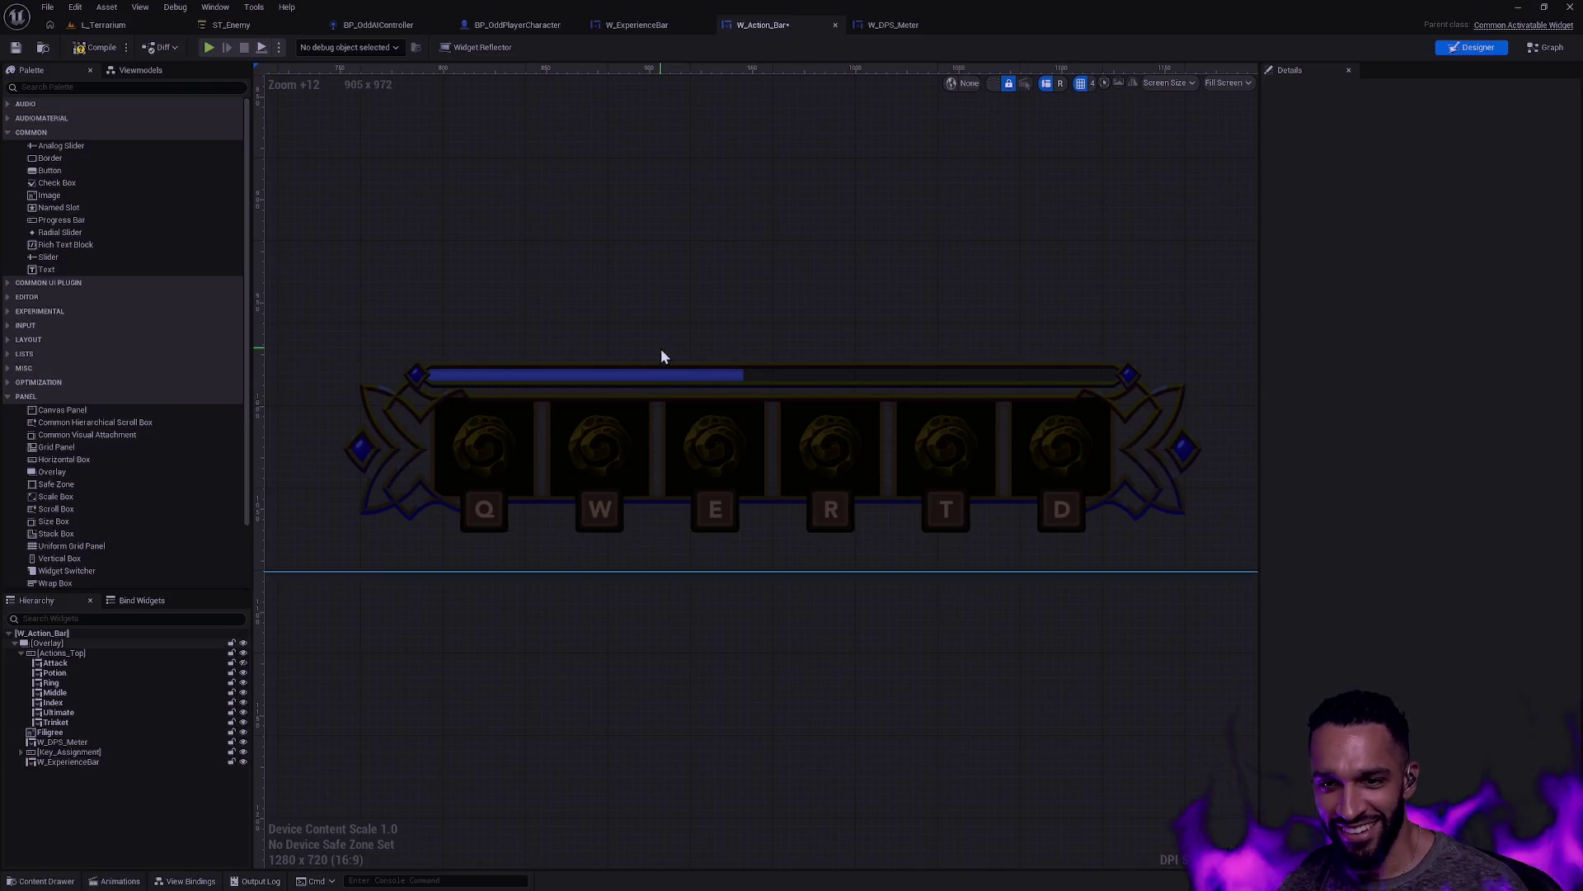
Step: Import T_ActionBar_Progress_Caps.png into the UI Texture folder, then hide the left diamond layer in Photoshop
{"action": "key", "text": "ctrl+space"}
{"action": "right_click", "coordinate": [583, 644]}
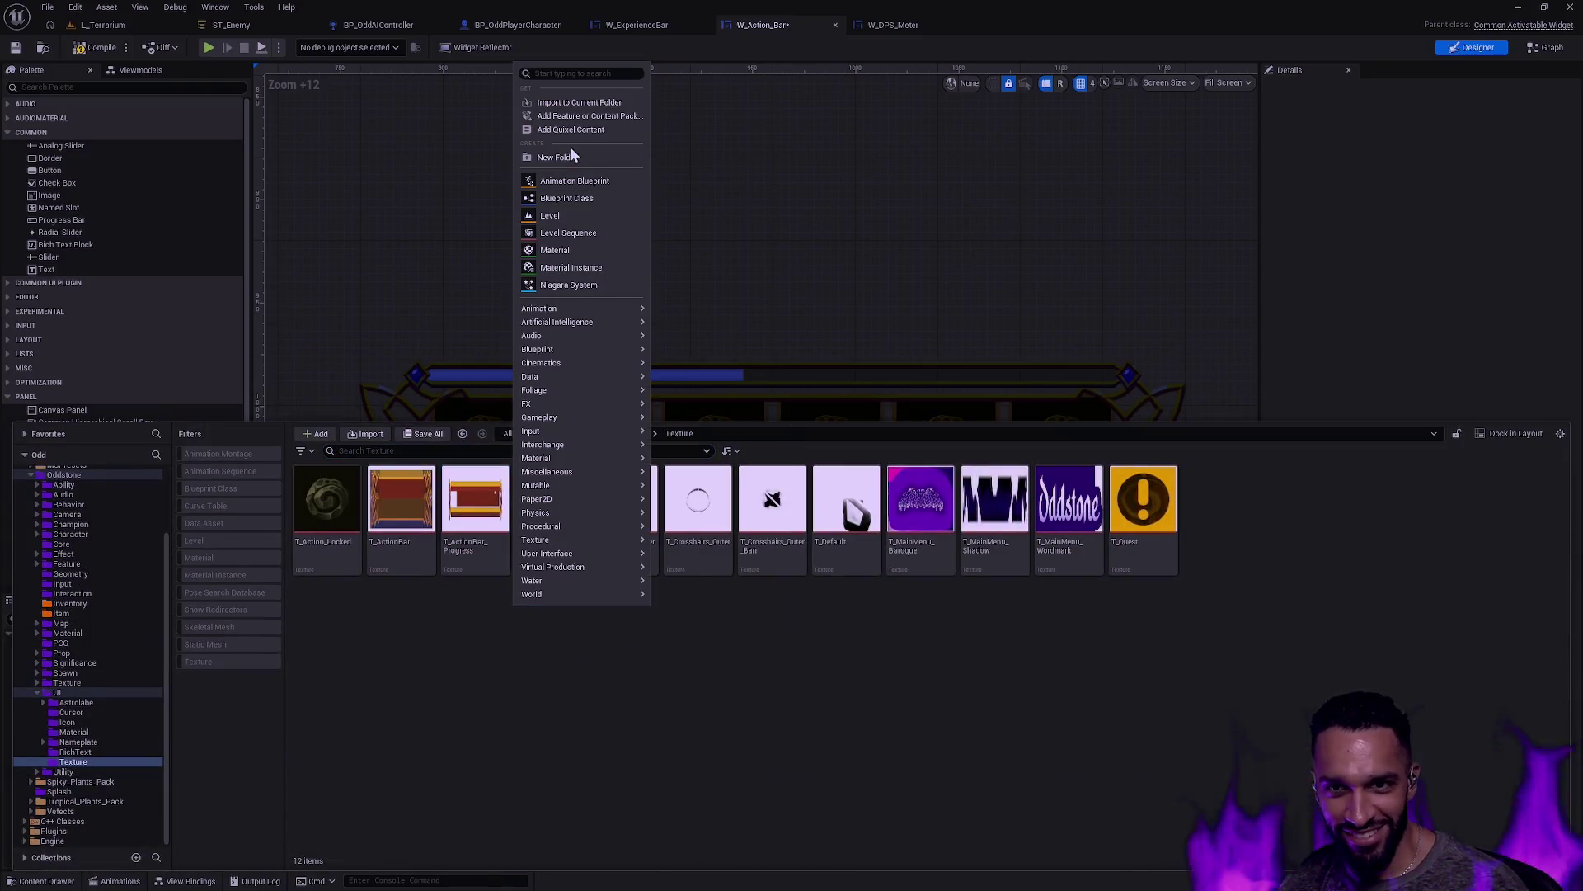
{"action": "left_click", "coordinate": [577, 101]}
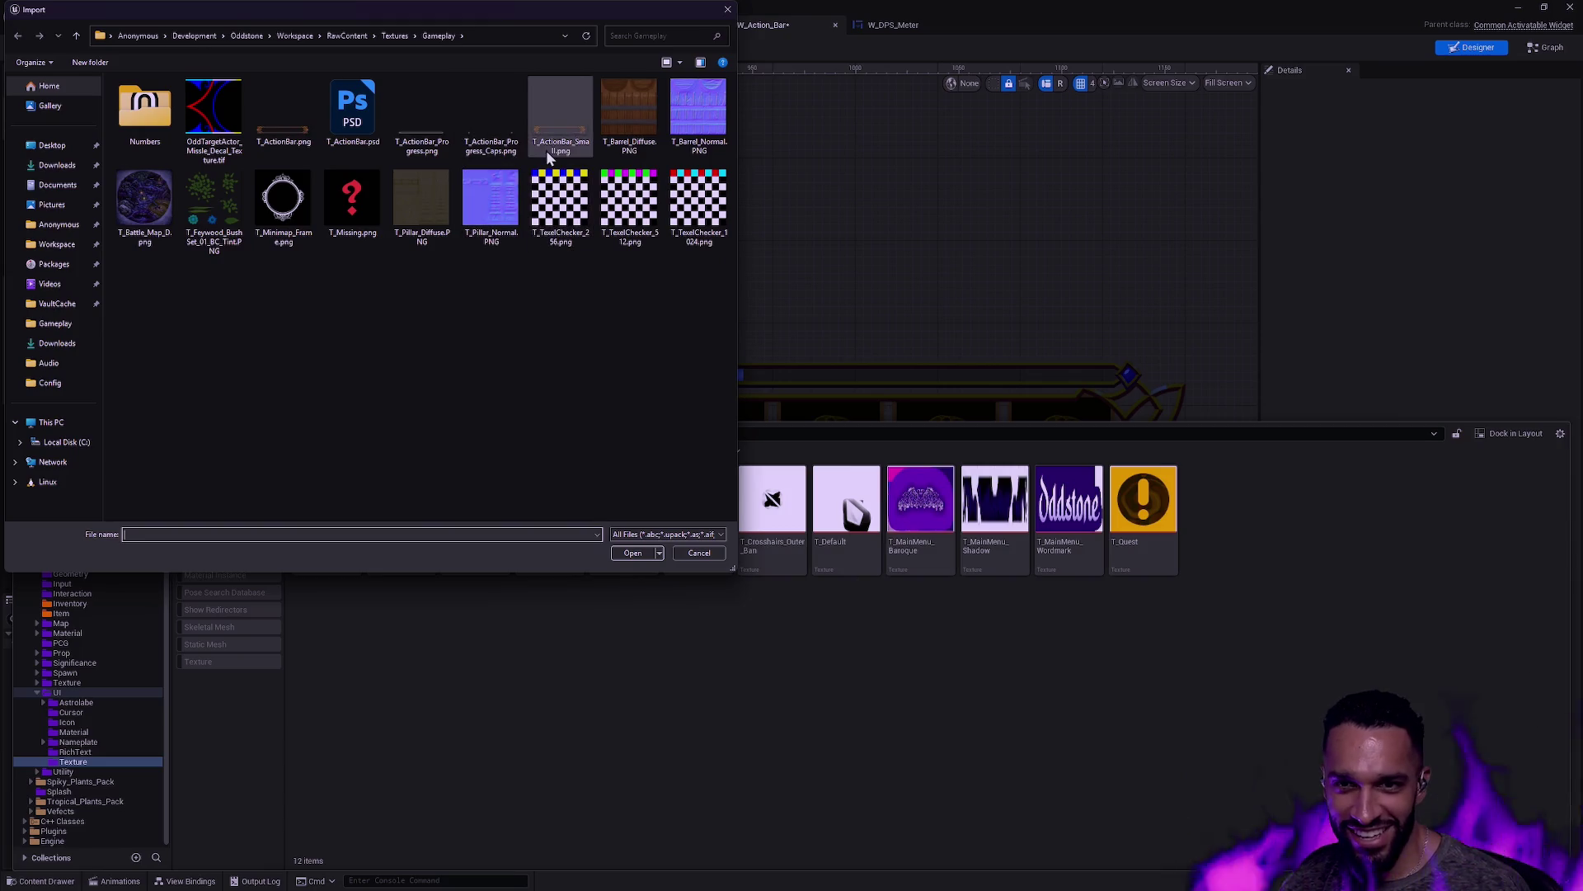
{"action": "left_click", "coordinate": [497, 145]}
{"action": "double_click", "coordinate": [497, 145]}
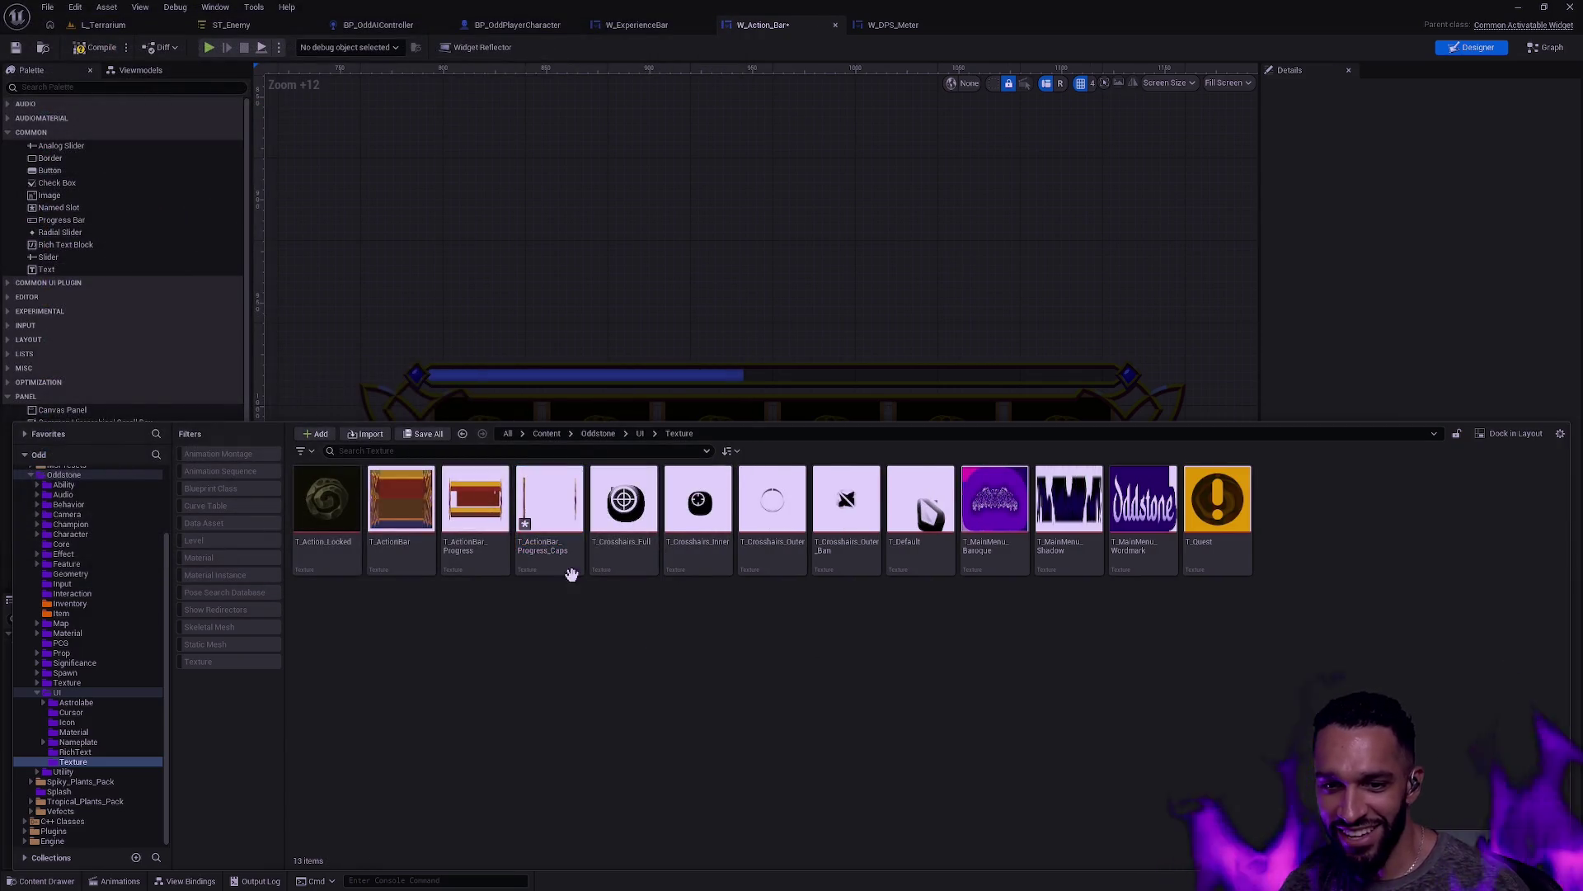
{"action": "left_click", "coordinate": [621, 258]}
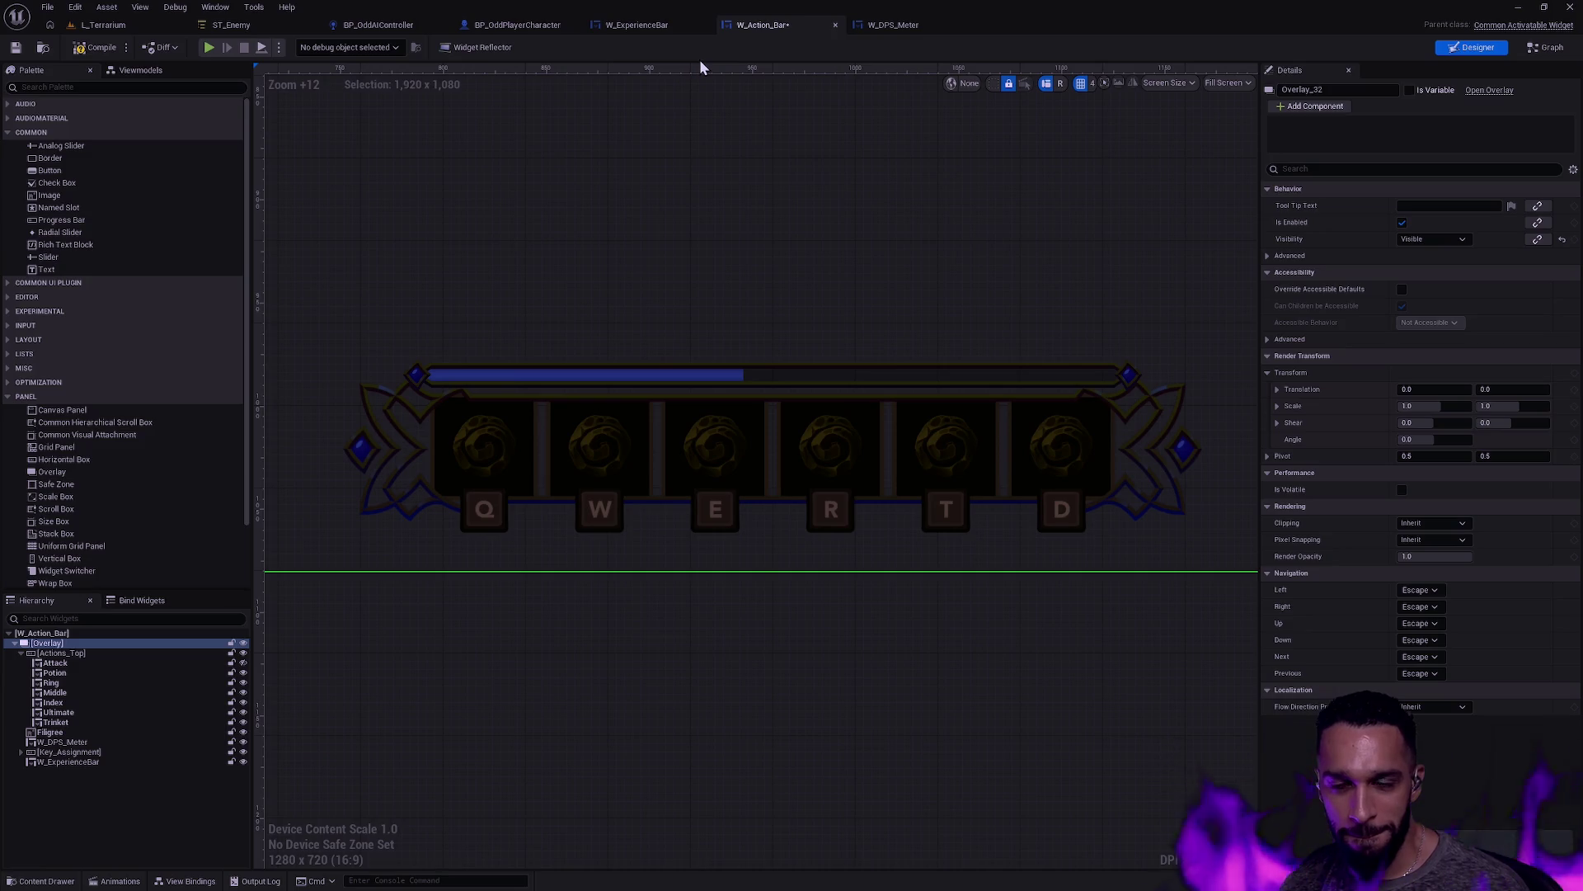
{"action": "key", "text": "alt+Tab"}
{"action": "key", "text": "alt+Tab"}
{"action": "key", "text": "alt+Tab"}
{"action": "left_click", "coordinate": [1393, 515]}
Step: Show only the long bar line and export it over T_ActionBar_Progress.png, confirming Replace
{"action": "left_click", "coordinate": [1394, 529]}
{"action": "left_click", "coordinate": [1393, 542]}
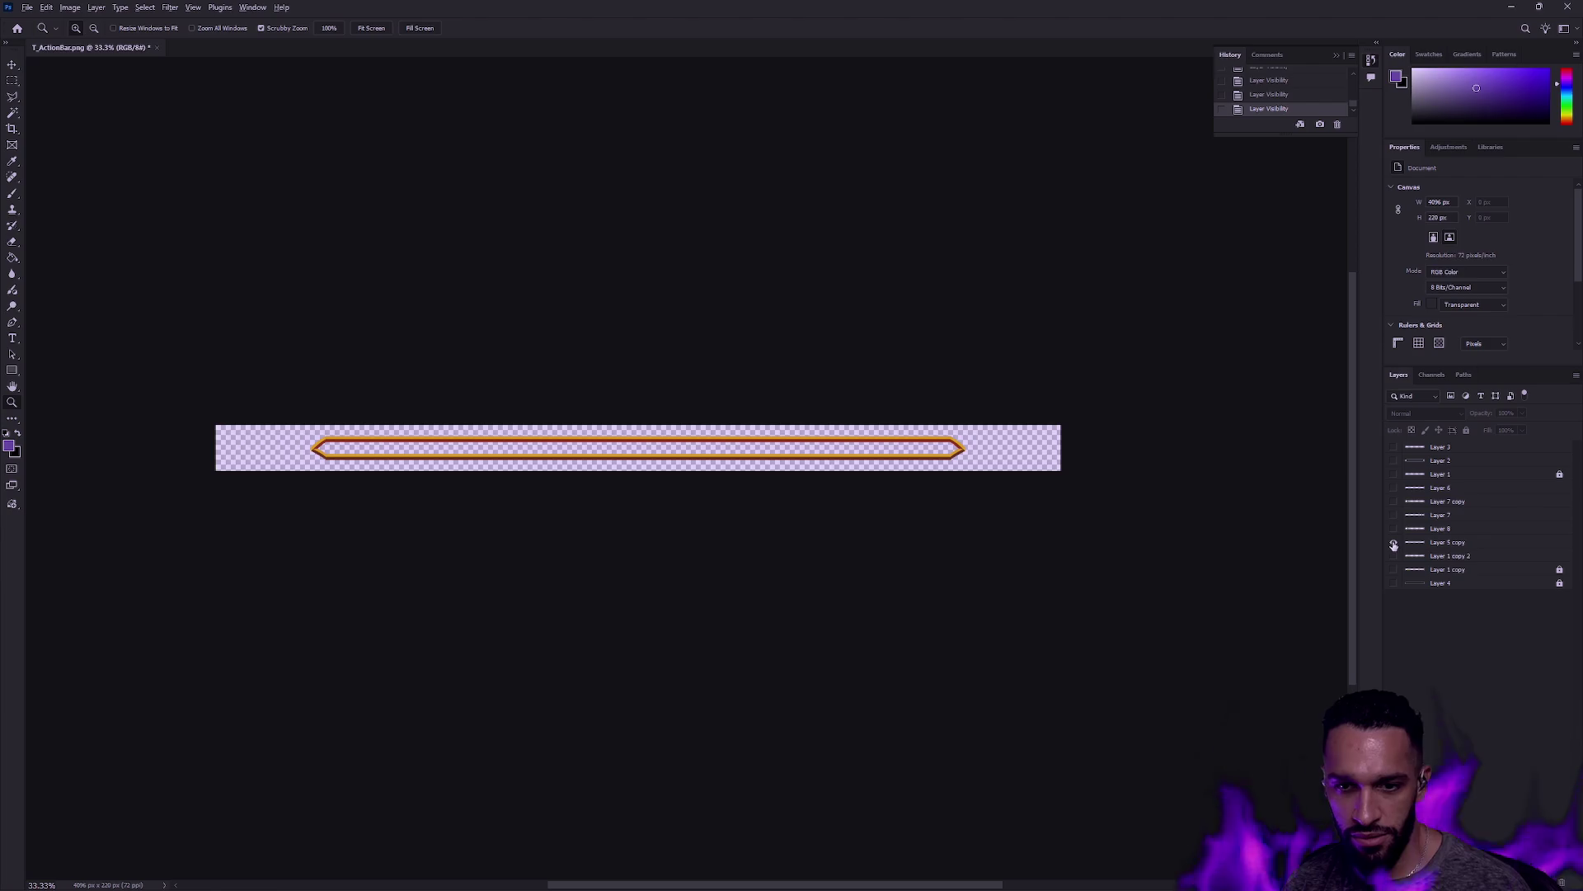
{"action": "key", "text": "ctrl+alt+shift+s"}
{"action": "key", "text": "Return"}
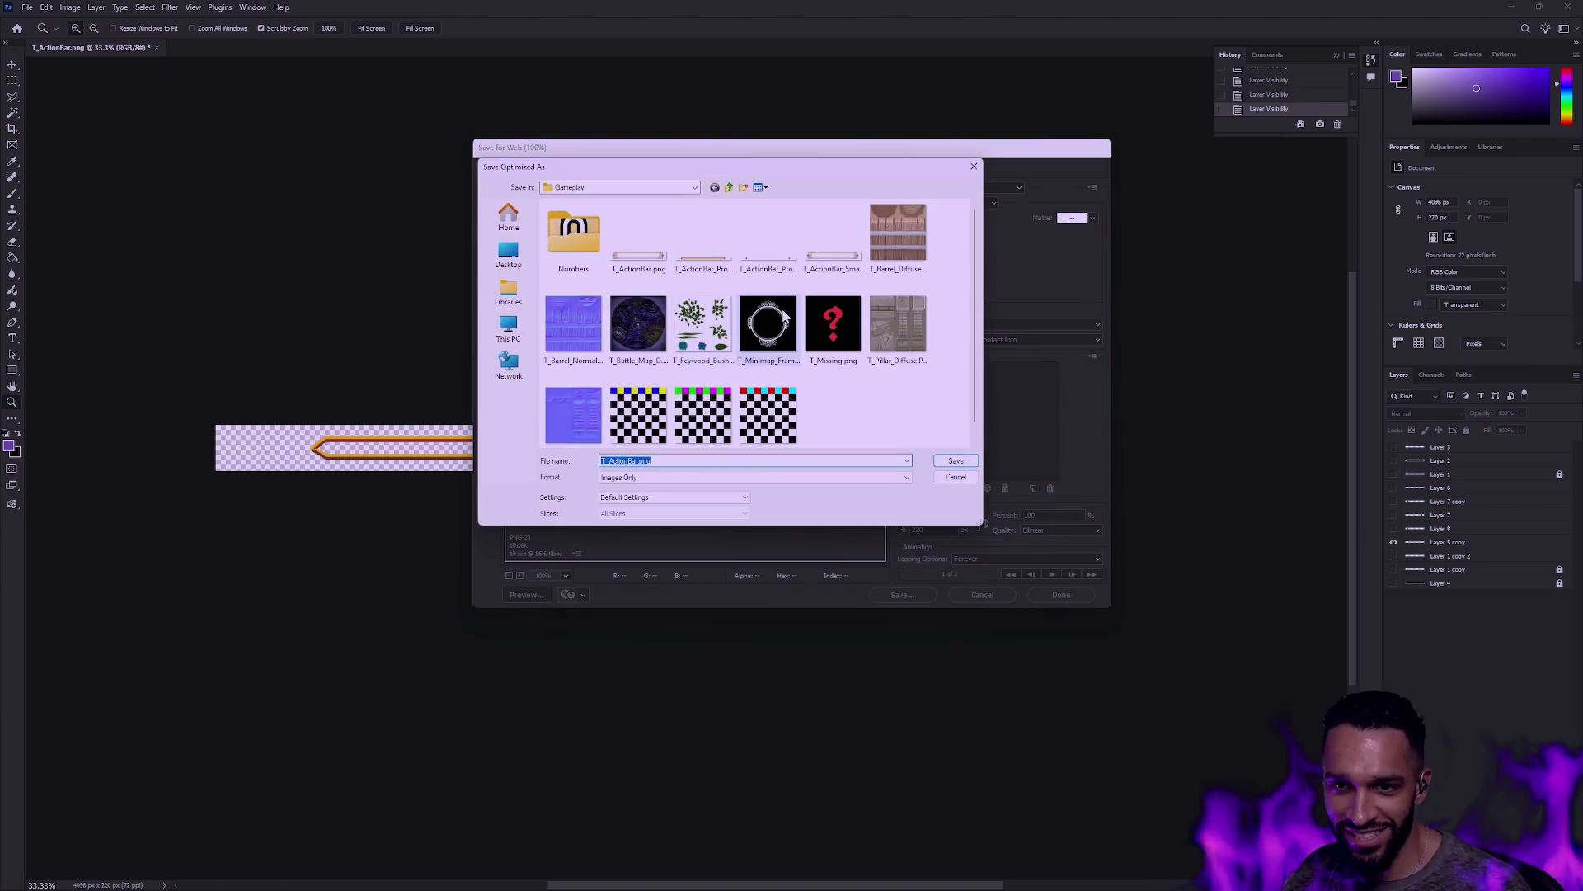
{"action": "left_click", "coordinate": [763, 247]}
{"action": "left_click", "coordinate": [708, 275]}
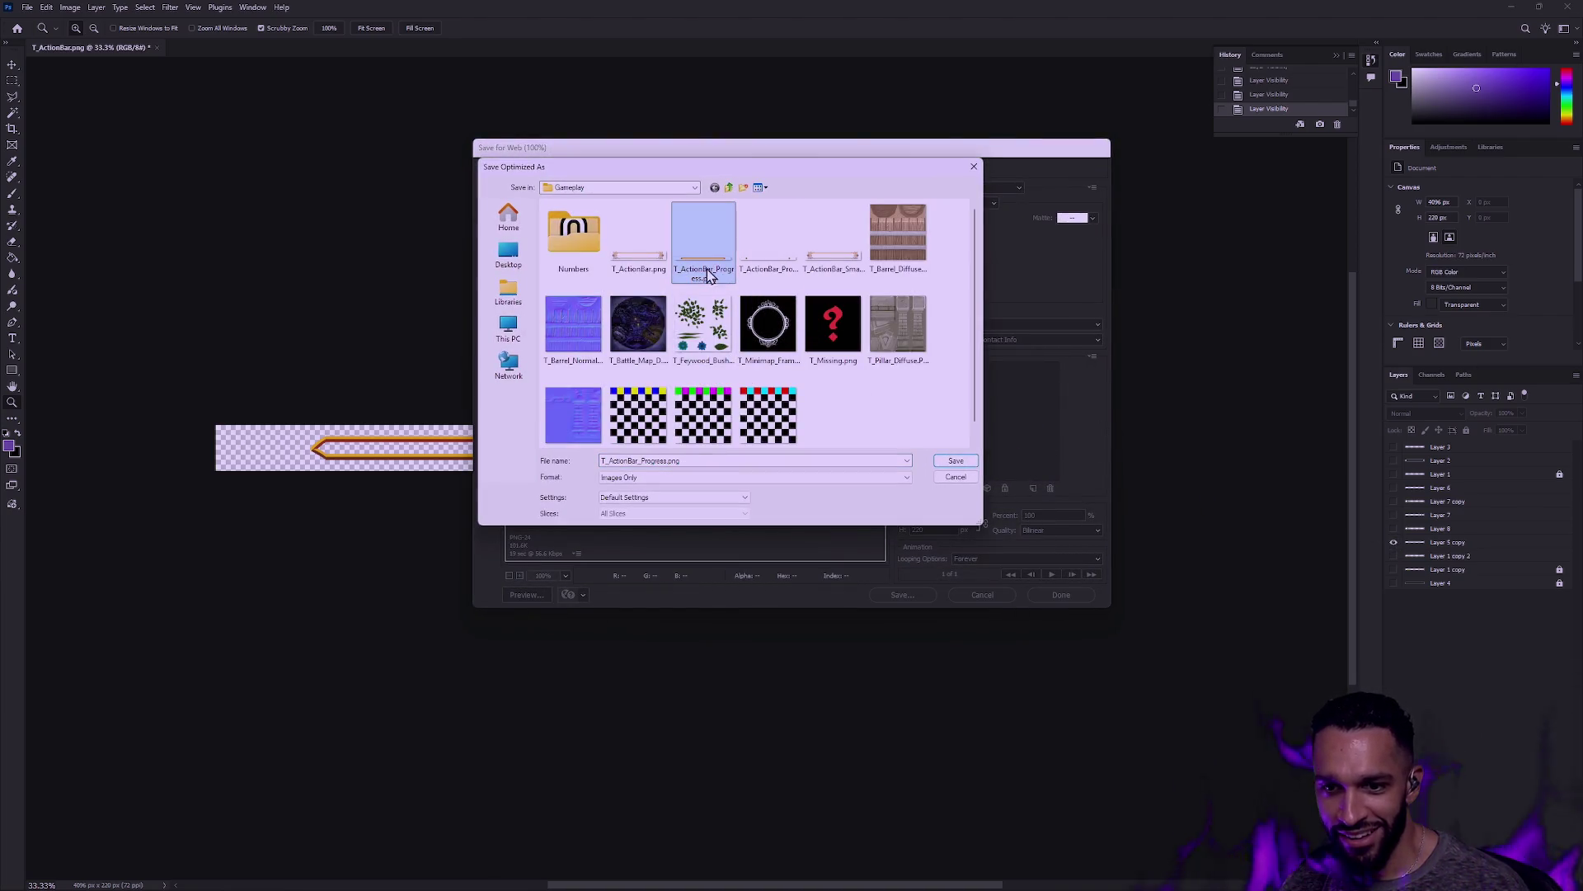
{"action": "double_click", "coordinate": [708, 276]}
{"action": "left_click", "coordinate": [868, 403]}
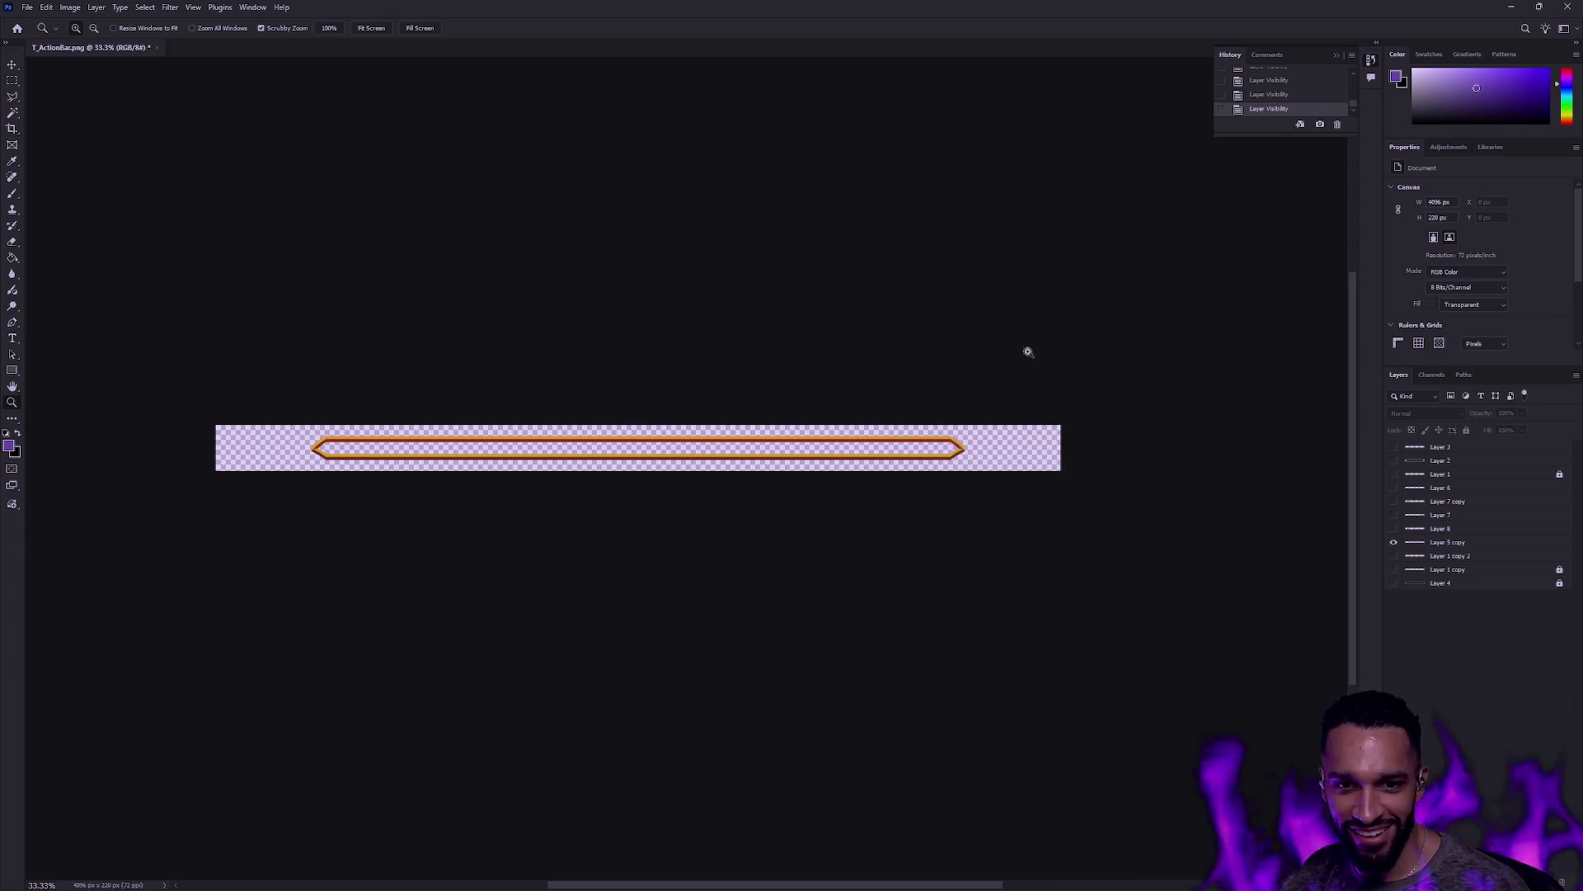
{"action": "left_click", "coordinate": [1512, 7]}
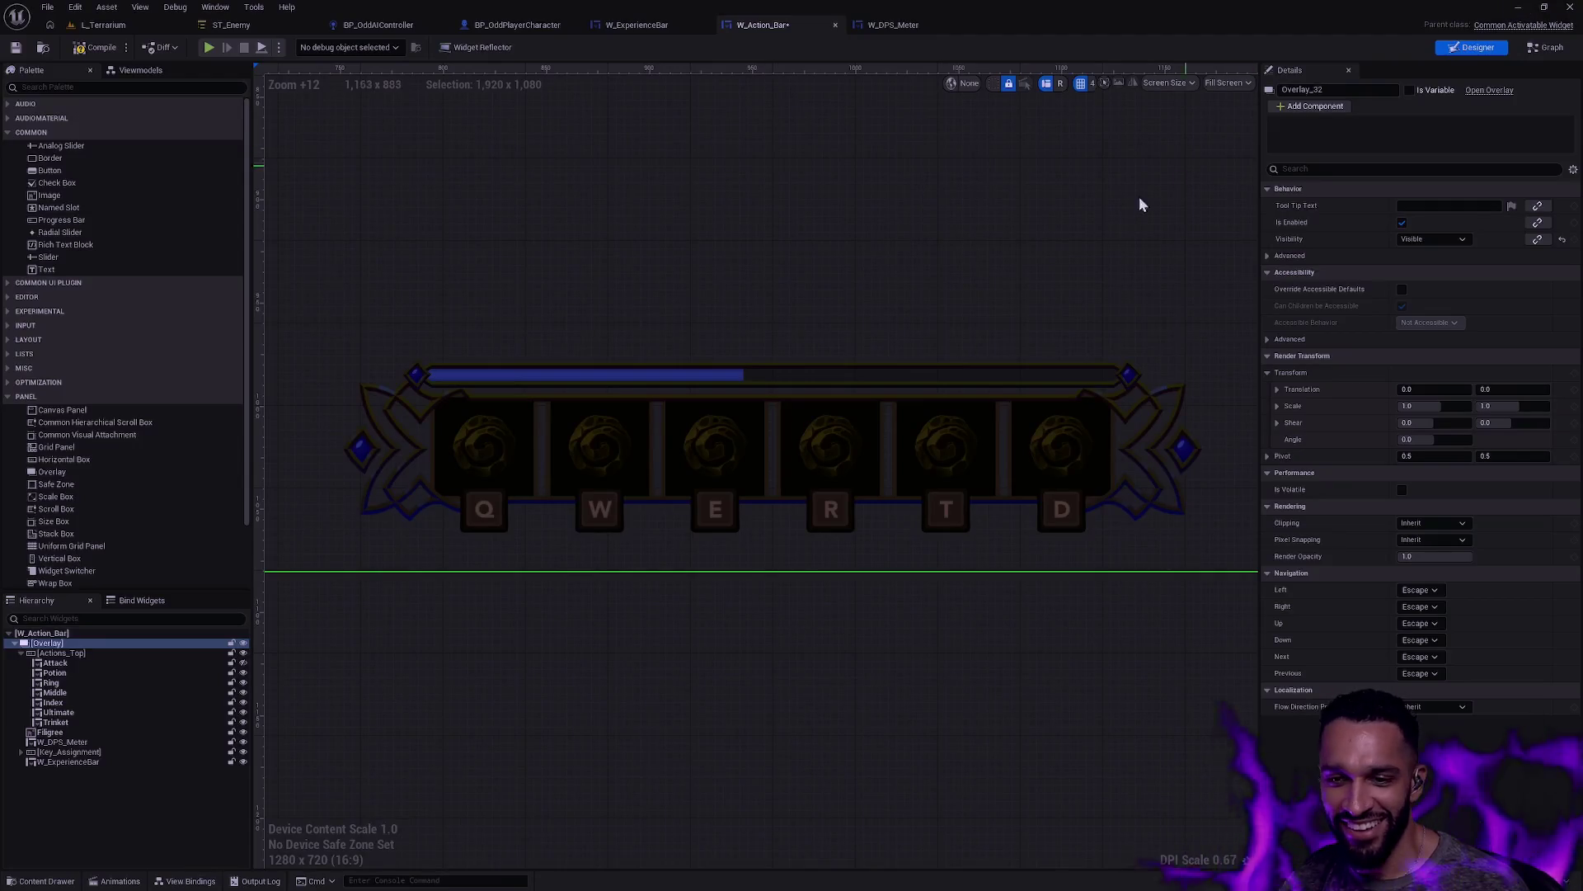
Step: Reimport the updated T_ActionBar_Progress texture and select it alongside T_ActionBar_Progress_Caps
{"action": "left_click", "coordinate": [812, 646]}
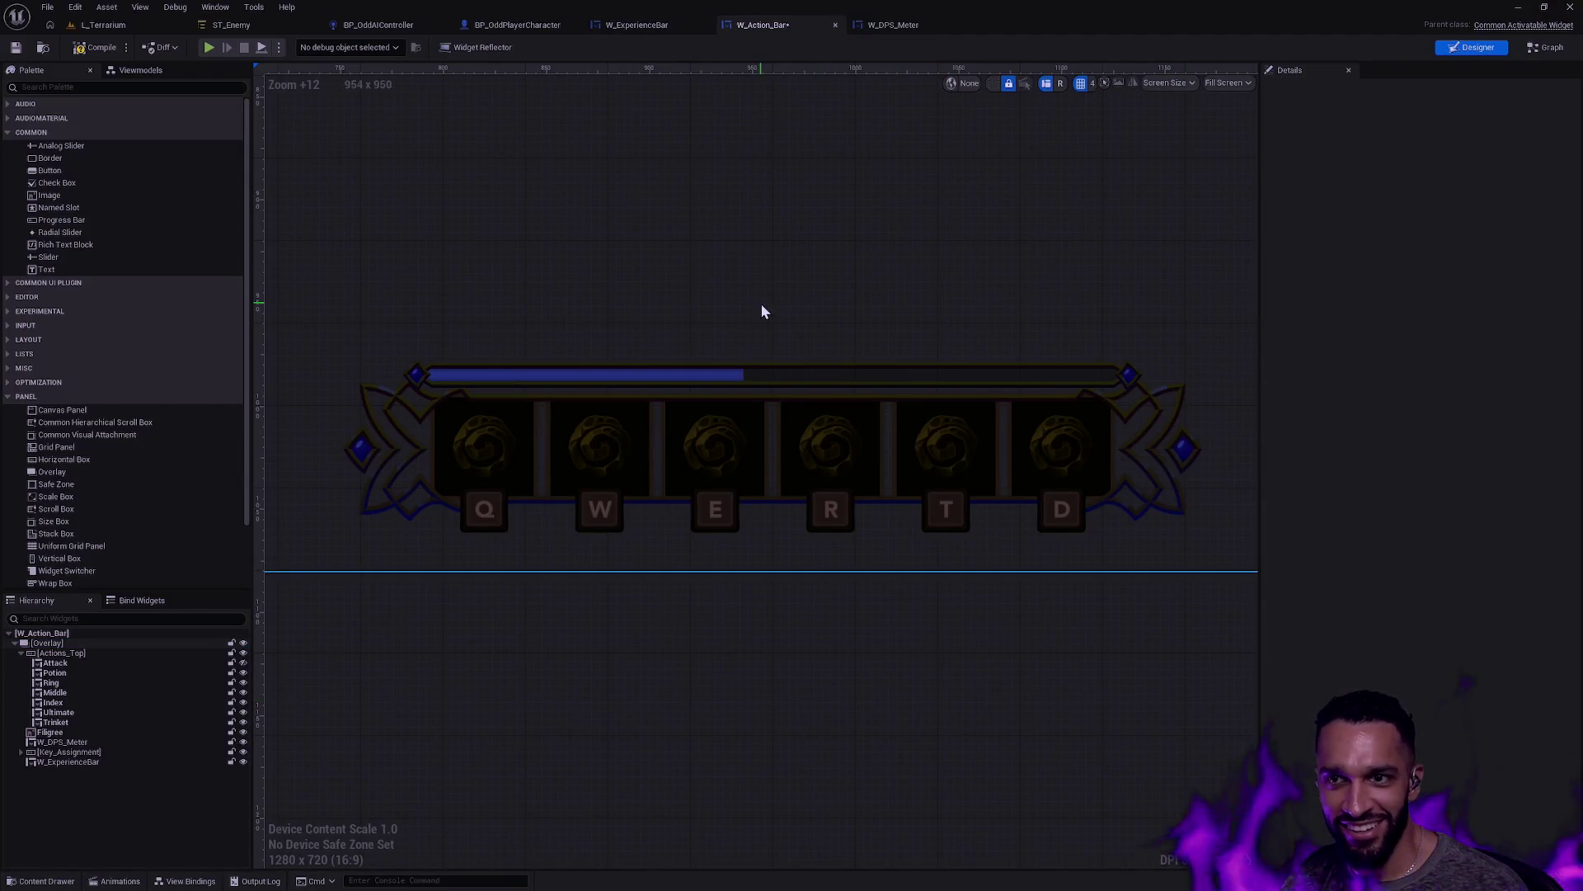
{"action": "key", "text": "ctrl+space"}
{"action": "right_click", "coordinate": [490, 519]}
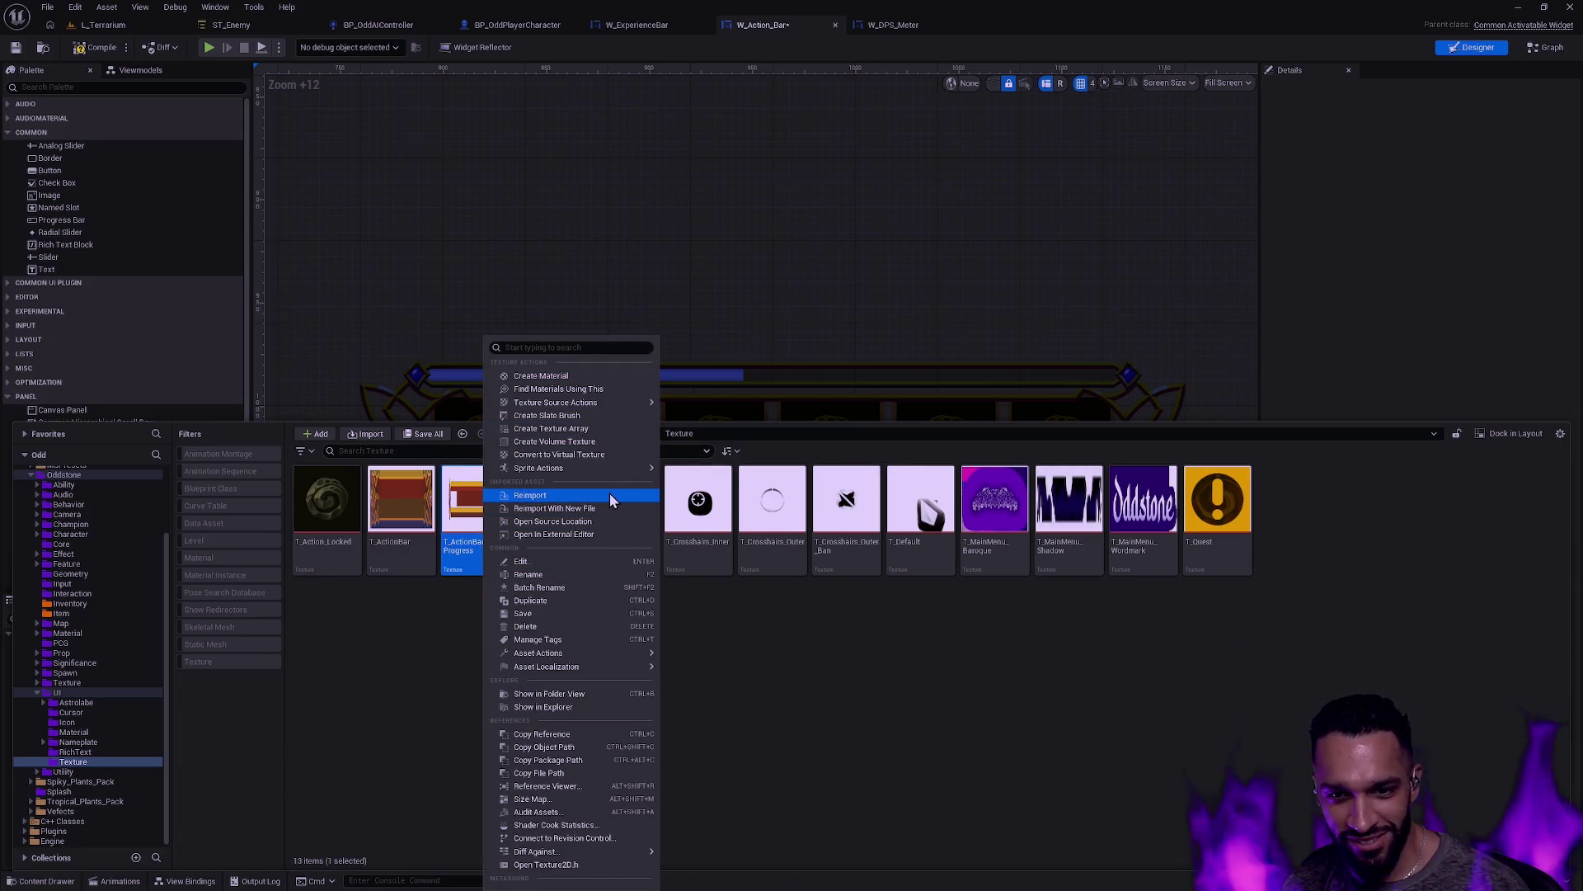
{"action": "left_click", "coordinate": [610, 495]}
{"action": "left_click", "coordinate": [565, 644]}
{"action": "left_click", "coordinate": [475, 503]}
{"action": "left_click", "coordinate": [549, 503], "text": "ctrl"}
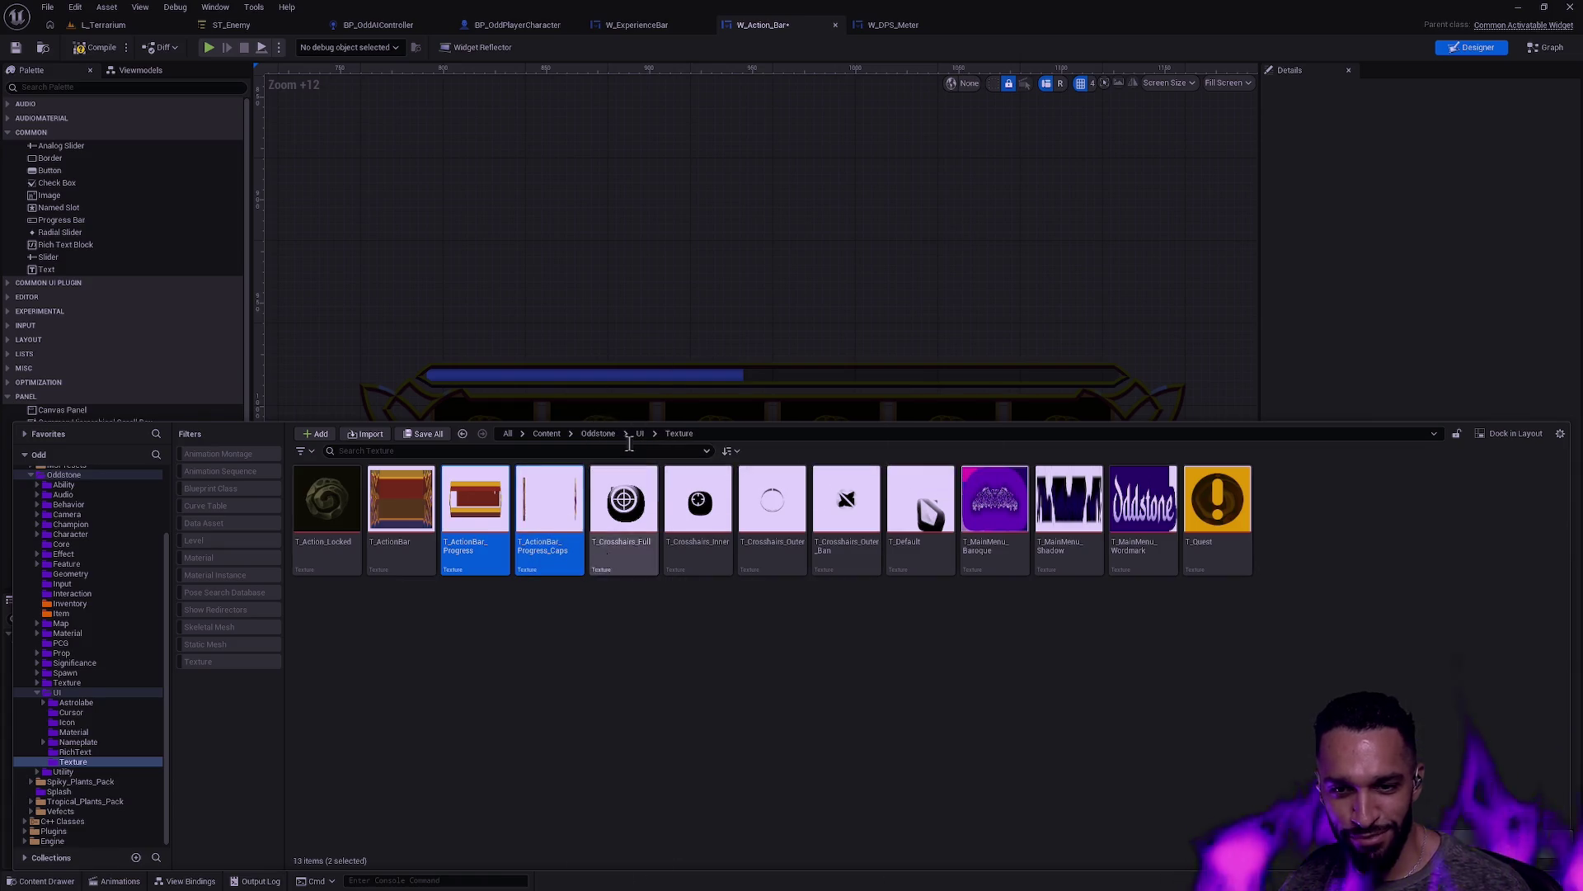
{"action": "left_click", "coordinate": [753, 275]}
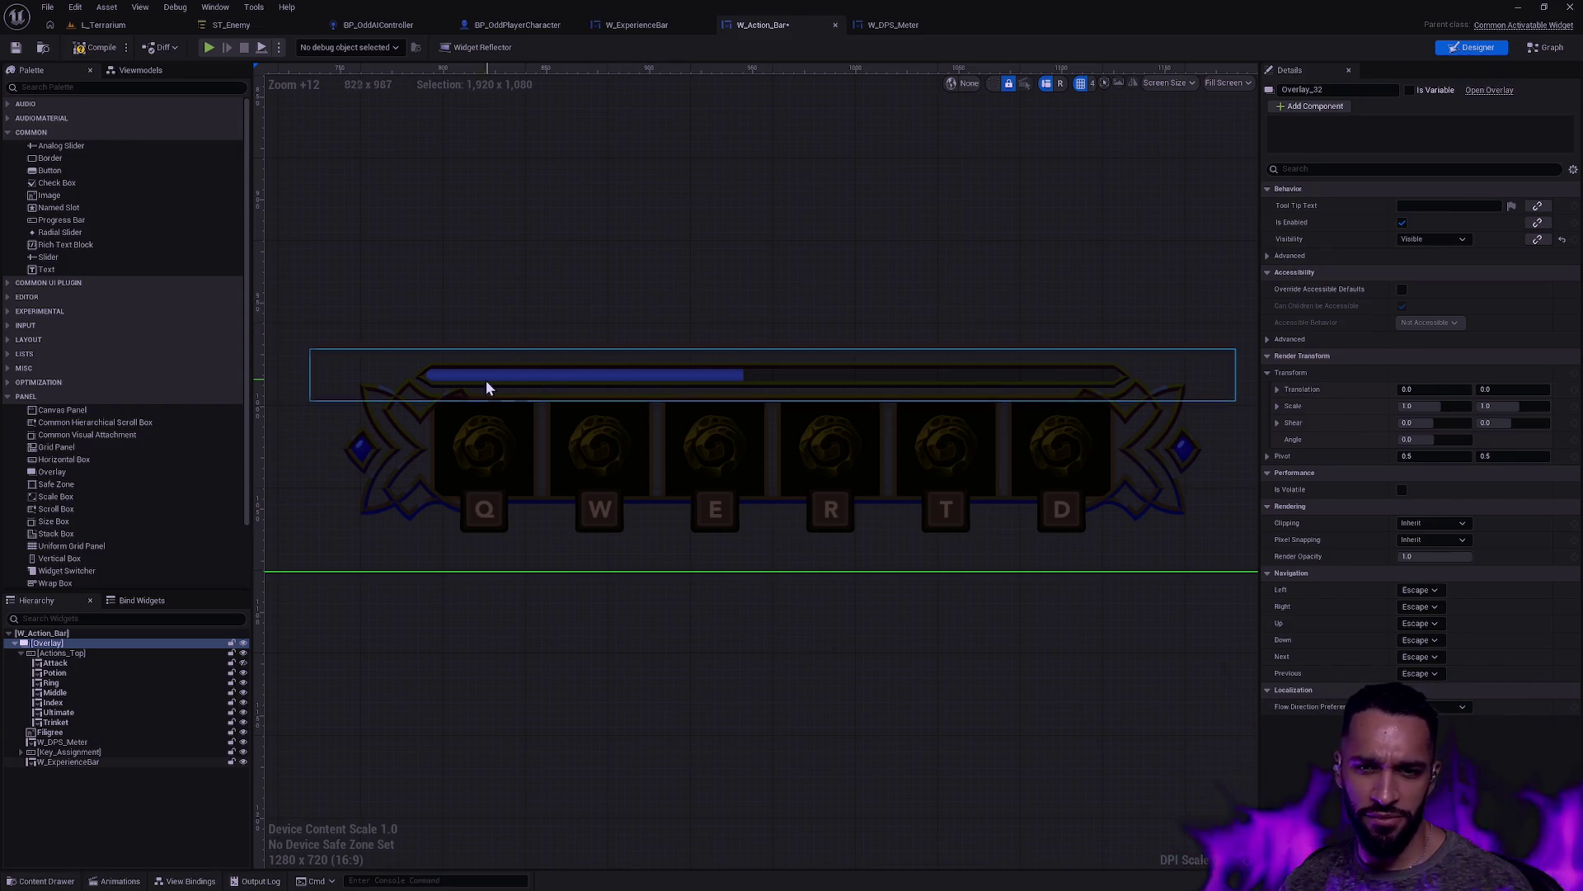
Step: Zoom the canvas to inspect the experience bar above the Q–D ability slots
{"action": "scroll", "coordinate": [1075, 275], "scroll_direction": "down", "scroll_amount": 3}
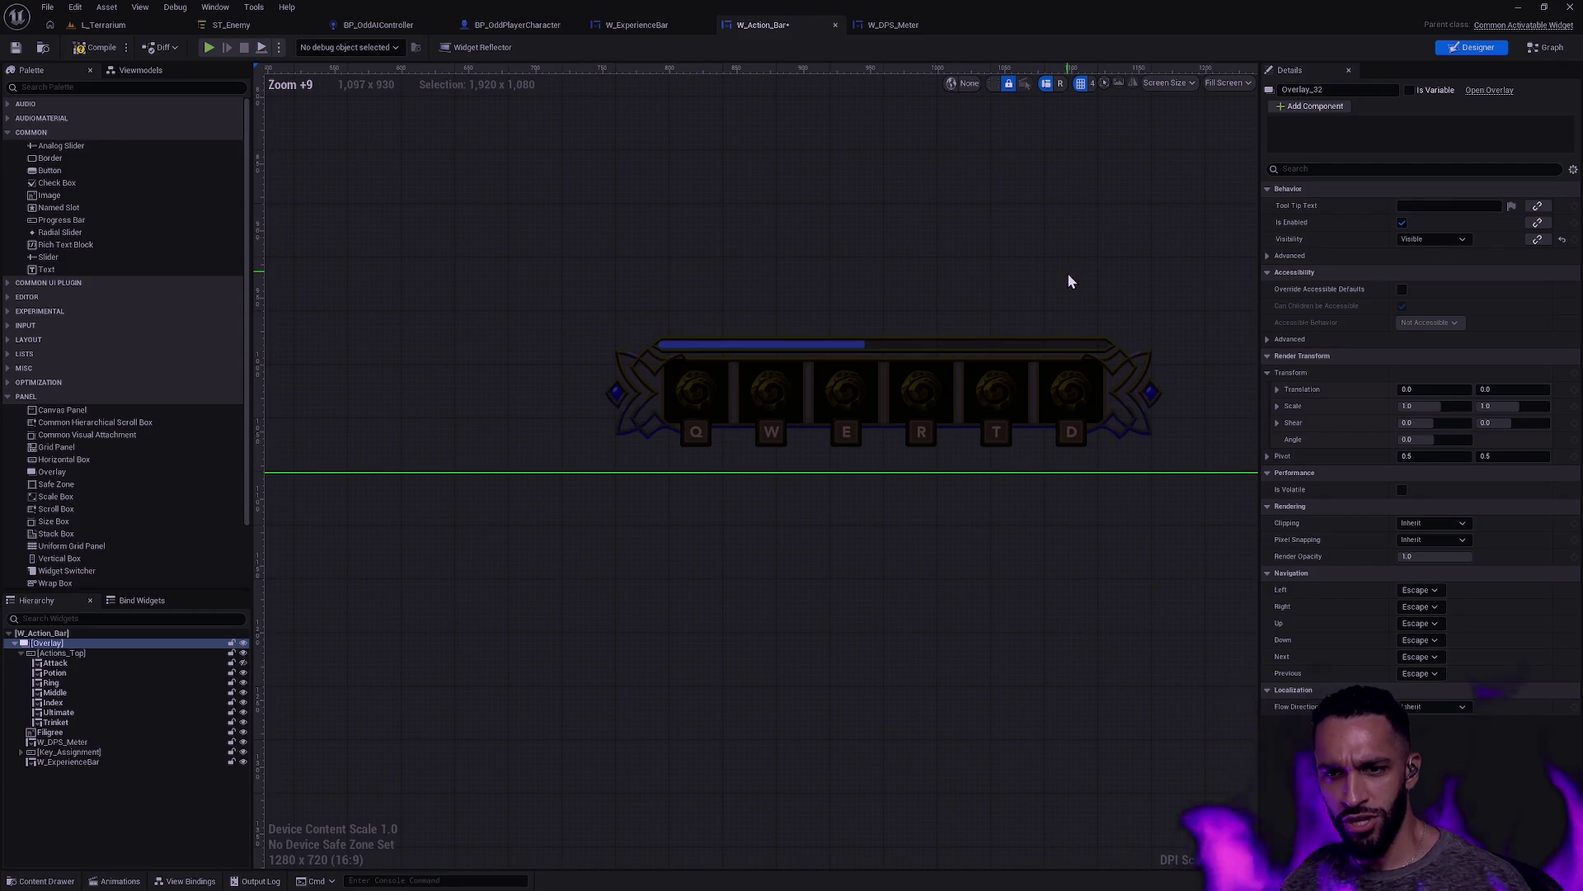
{"action": "scroll", "coordinate": [1067, 273], "scroll_direction": "down", "scroll_amount": 2}
{"action": "scroll", "coordinate": [804, 335], "scroll_direction": "up", "scroll_amount": 4}
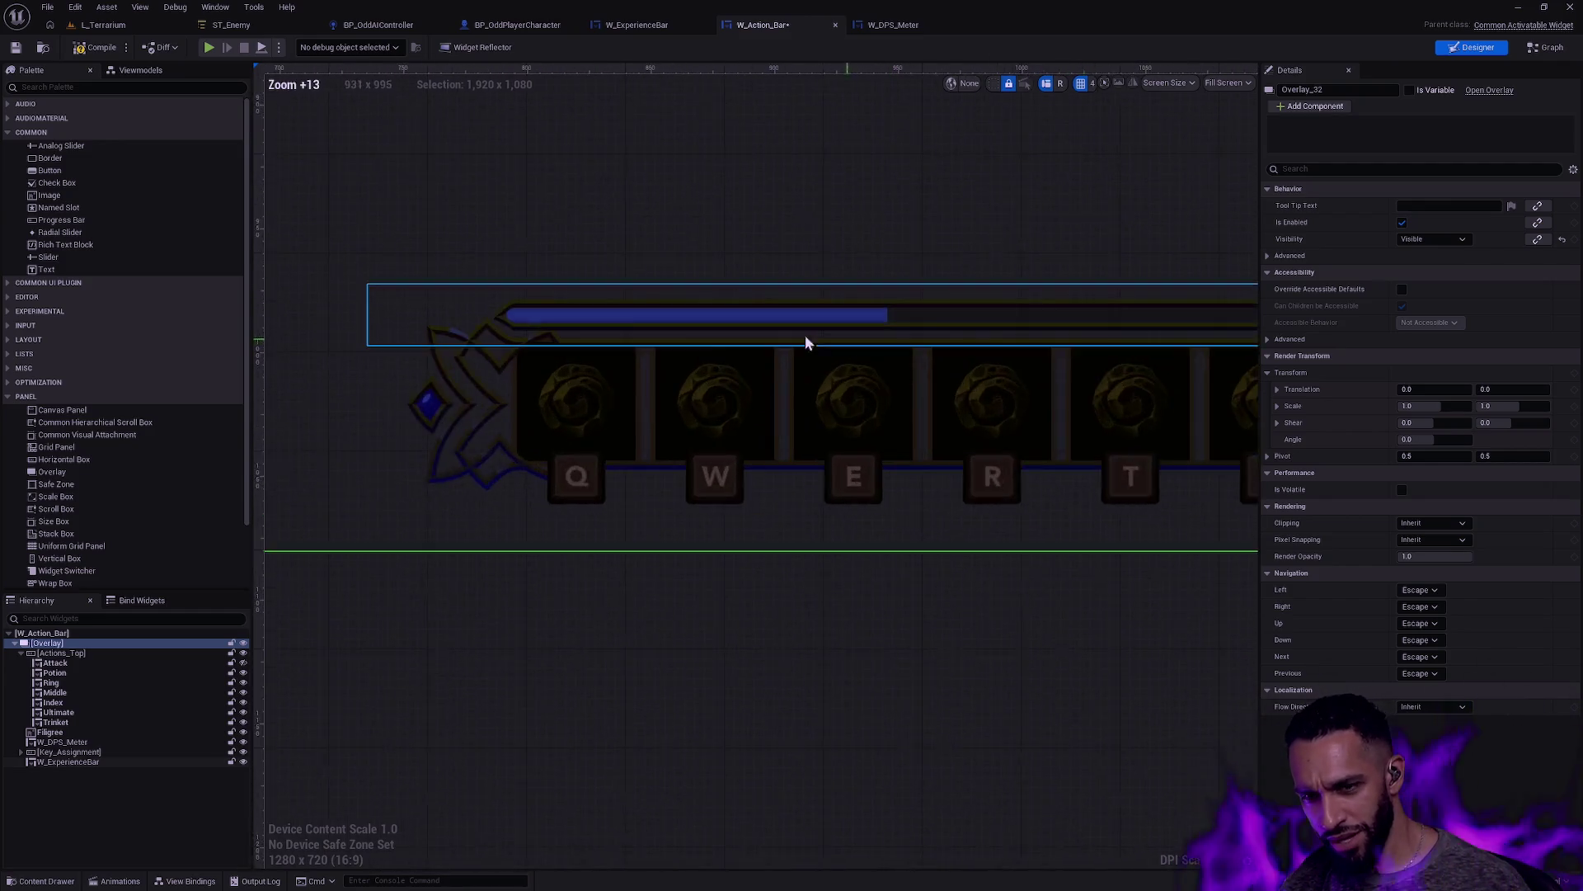
{"action": "scroll", "coordinate": [459, 298], "scroll_direction": "up", "scroll_amount": 4}
{"action": "scroll", "coordinate": [384, 325], "scroll_direction": "up", "scroll_amount": 5}
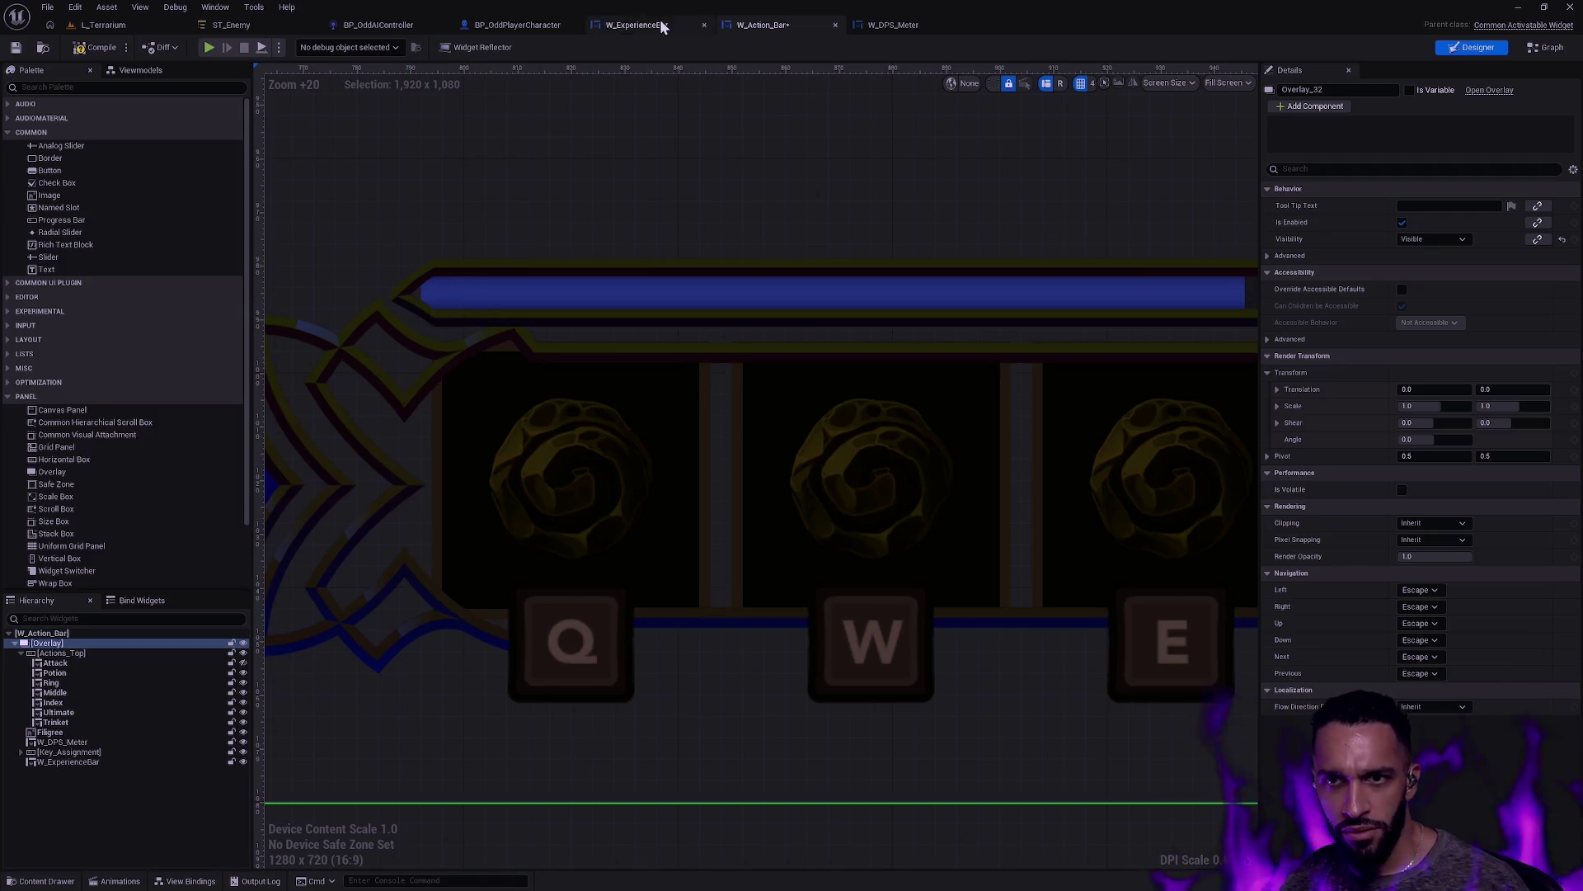
Step: Save W_Action_Bar and select the ExperienceBar progress fill in W_ExperienceBar
{"action": "left_click", "coordinate": [14, 51]}
{"action": "left_click", "coordinate": [636, 27]}
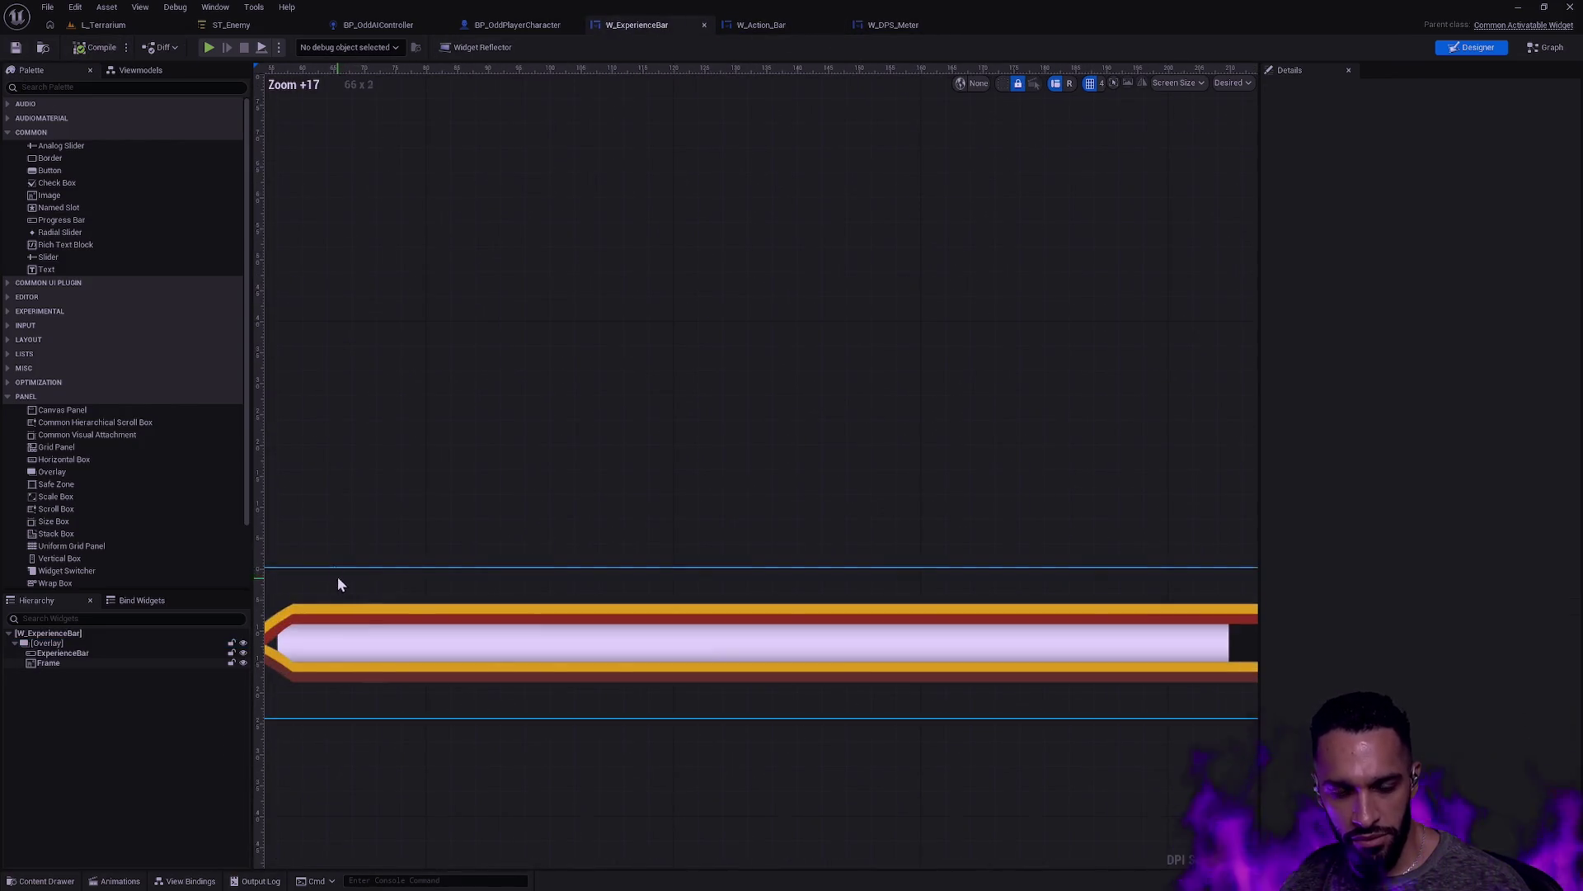
{"action": "left_click", "coordinate": [584, 566]}
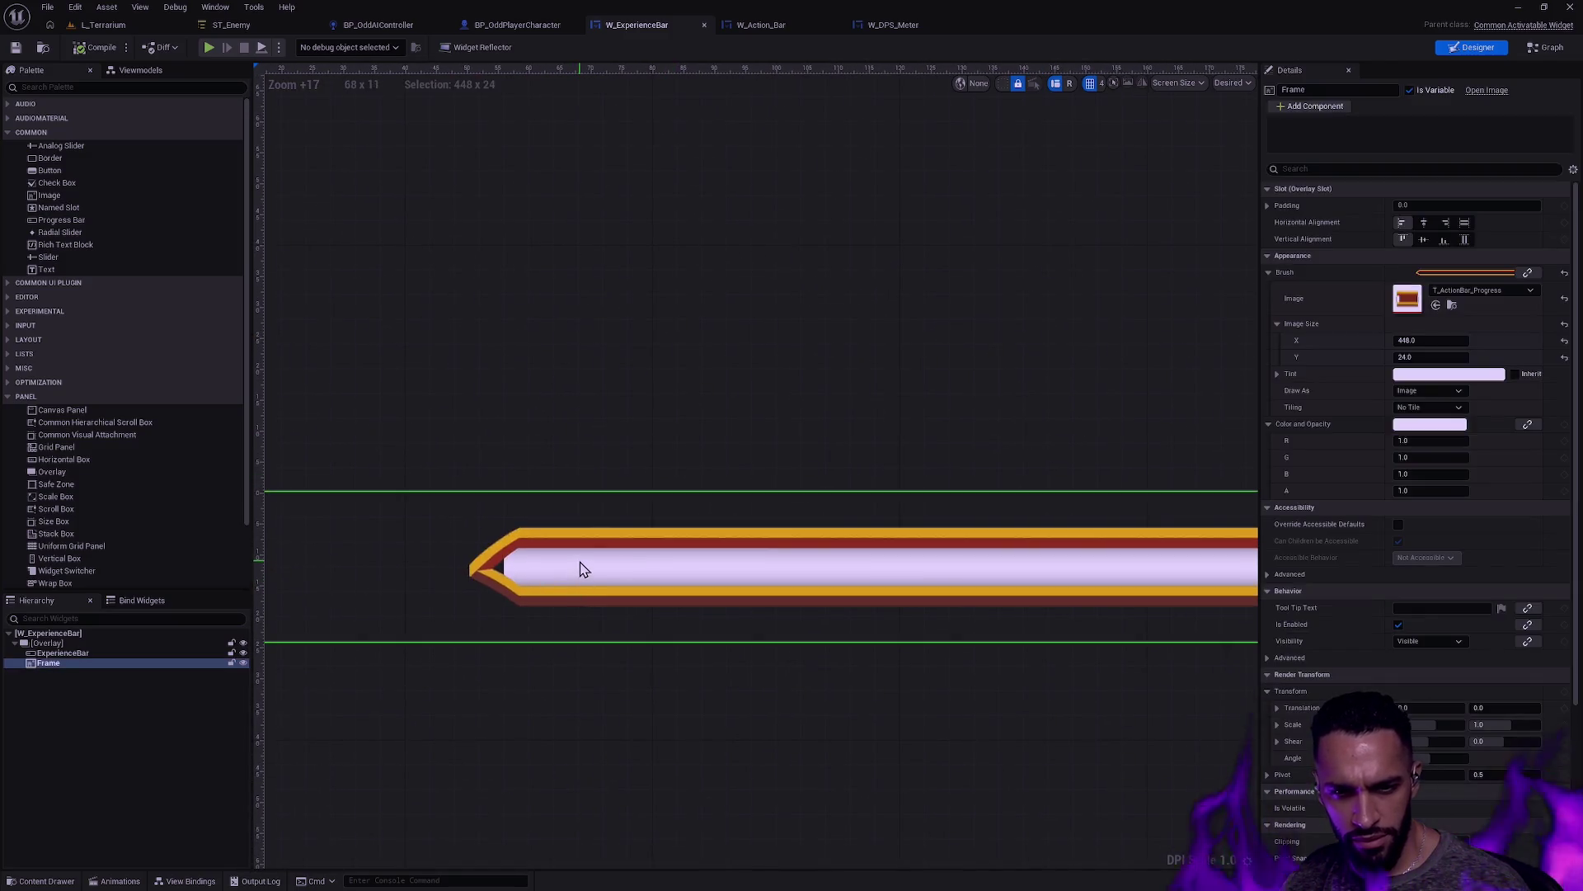
{"action": "left_click", "coordinate": [67, 654]}
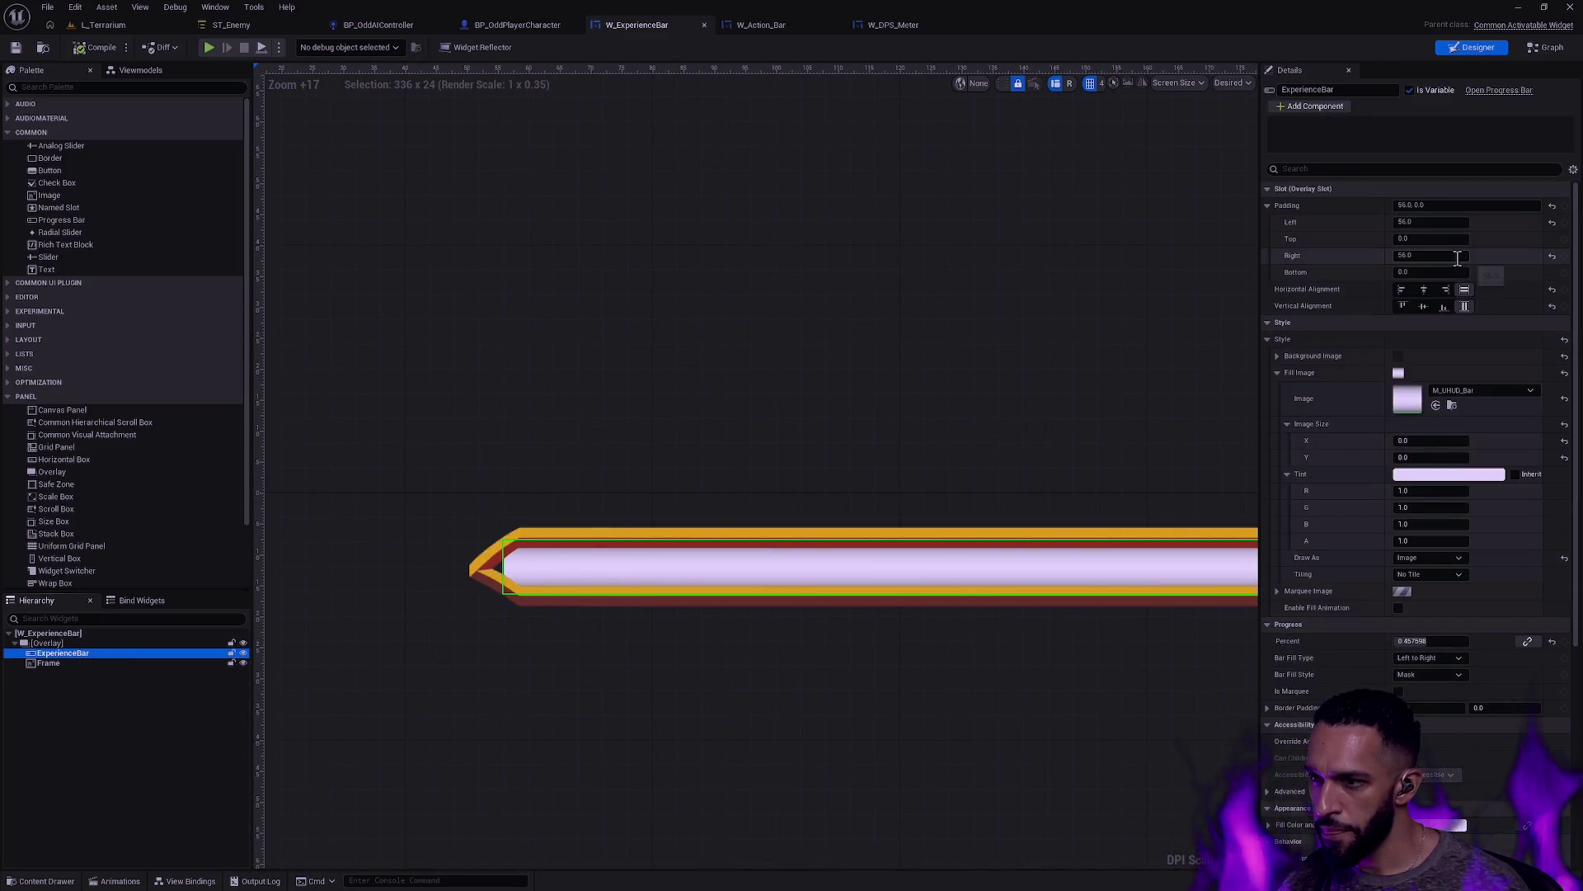
{"action": "scroll", "coordinate": [1465, 217], "scroll_direction": "down", "scroll_amount": 1}
Step: Try left padding values of 54, 55 and 56 for the fill against the chevron tip
{"action": "left_click", "coordinate": [1449, 220]}
{"action": "type", "text": "54"}
{"action": "key", "text": "Return"}
{"action": "left_click", "coordinate": [1448, 218]}
{"action": "type", "text": "5"}
{"action": "key", "text": "Return"}
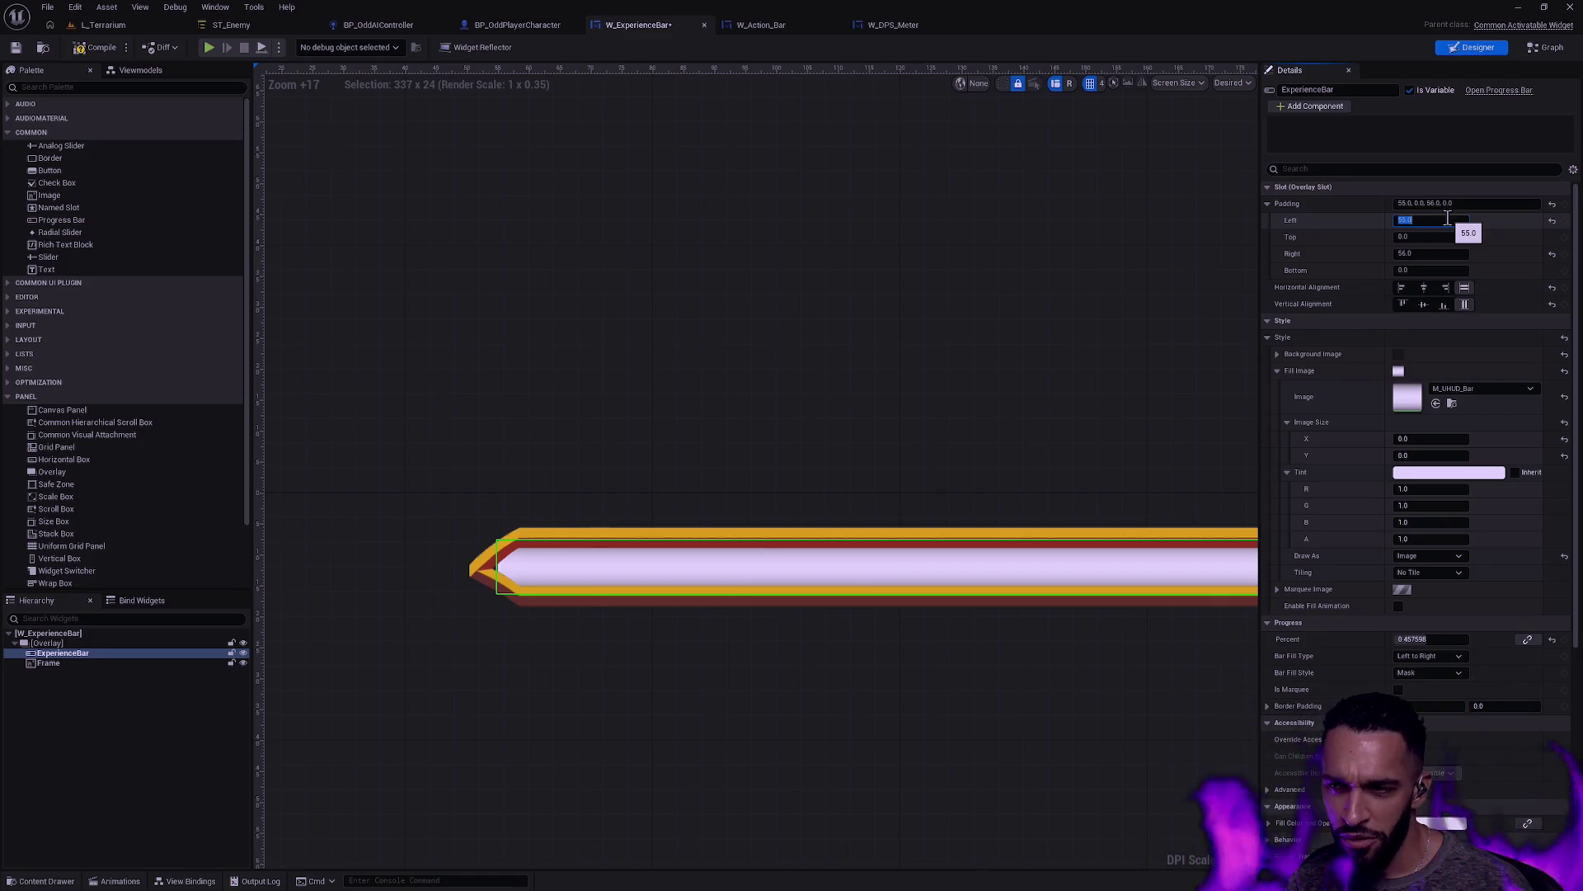
{"action": "type", "text": "56"}
{"action": "key", "text": "Return"}
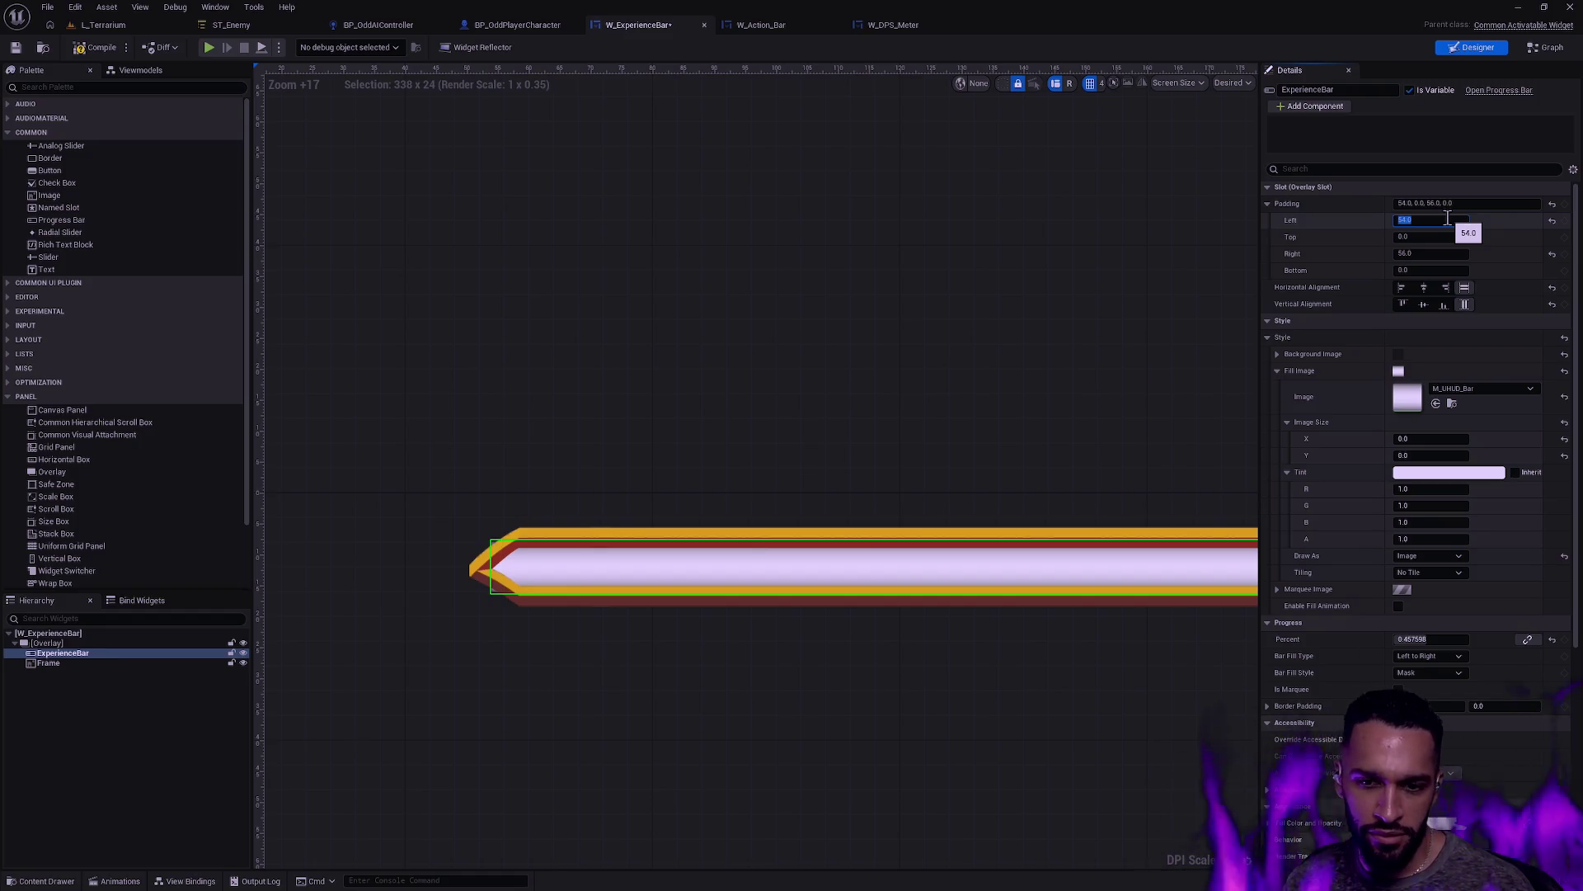
{"action": "left_click", "coordinate": [714, 703]}
{"action": "scroll", "coordinate": [485, 572], "scroll_direction": "up", "scroll_amount": 3}
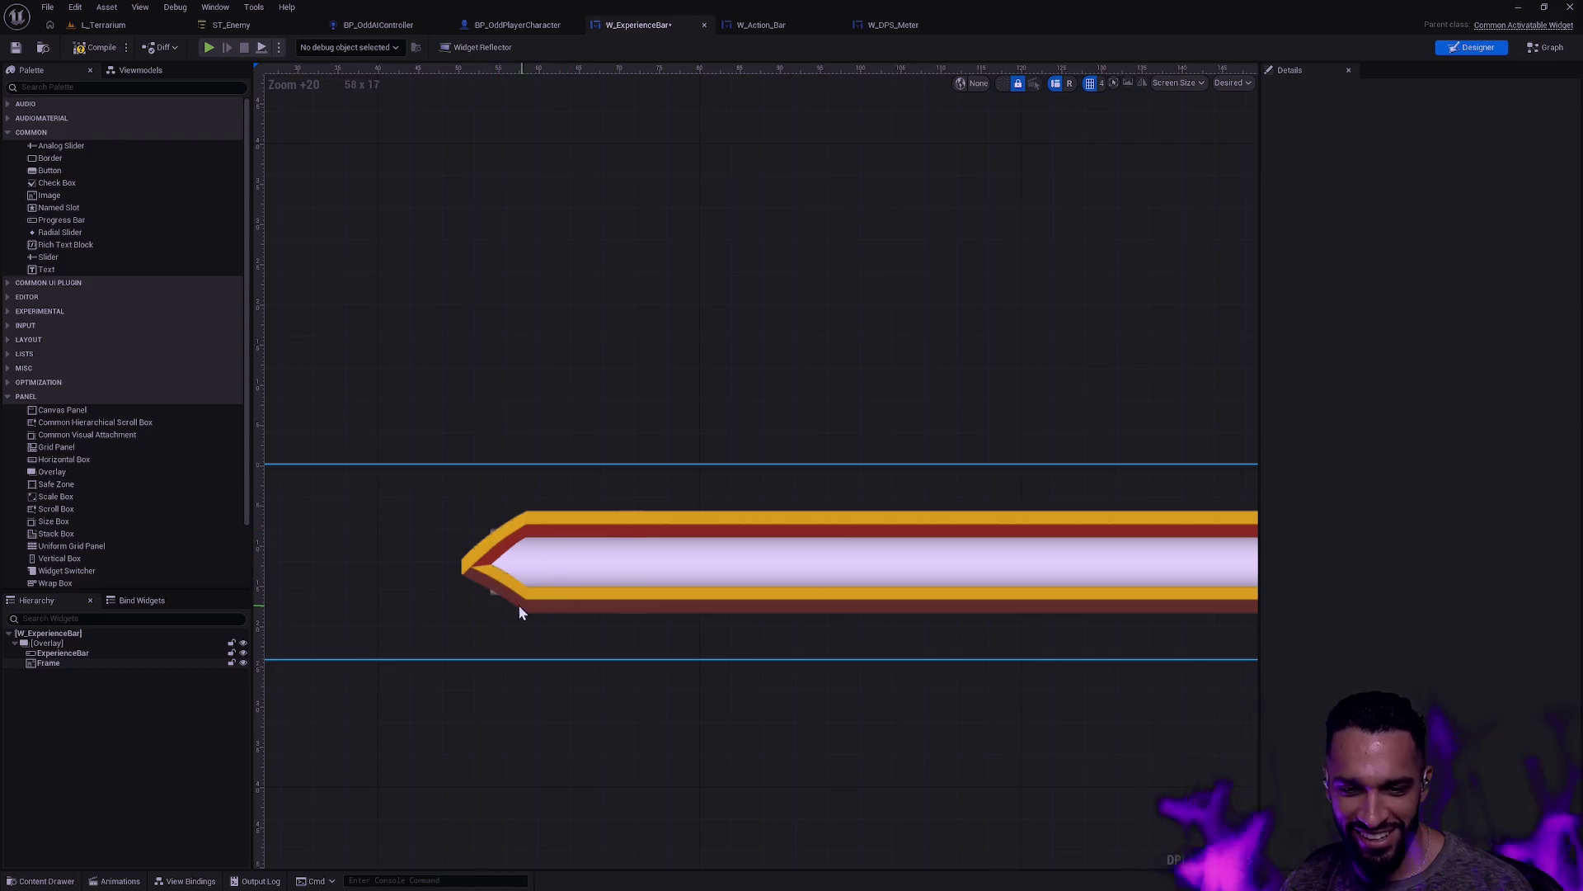
{"action": "scroll", "coordinate": [904, 624], "scroll_direction": "down", "scroll_amount": 6}
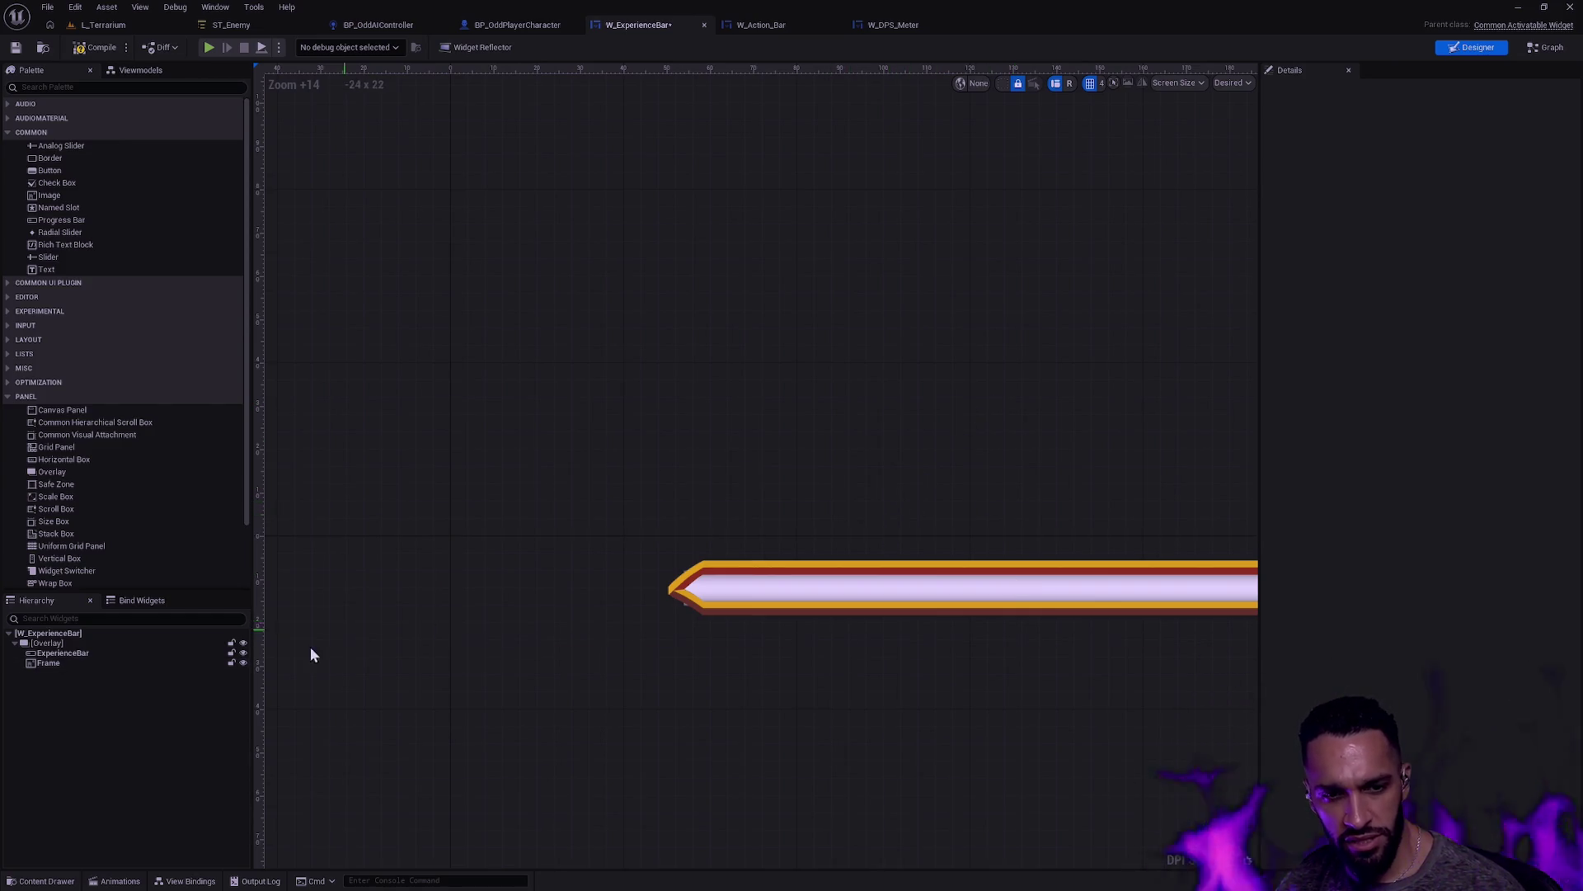
{"action": "left_click", "coordinate": [120, 654]}
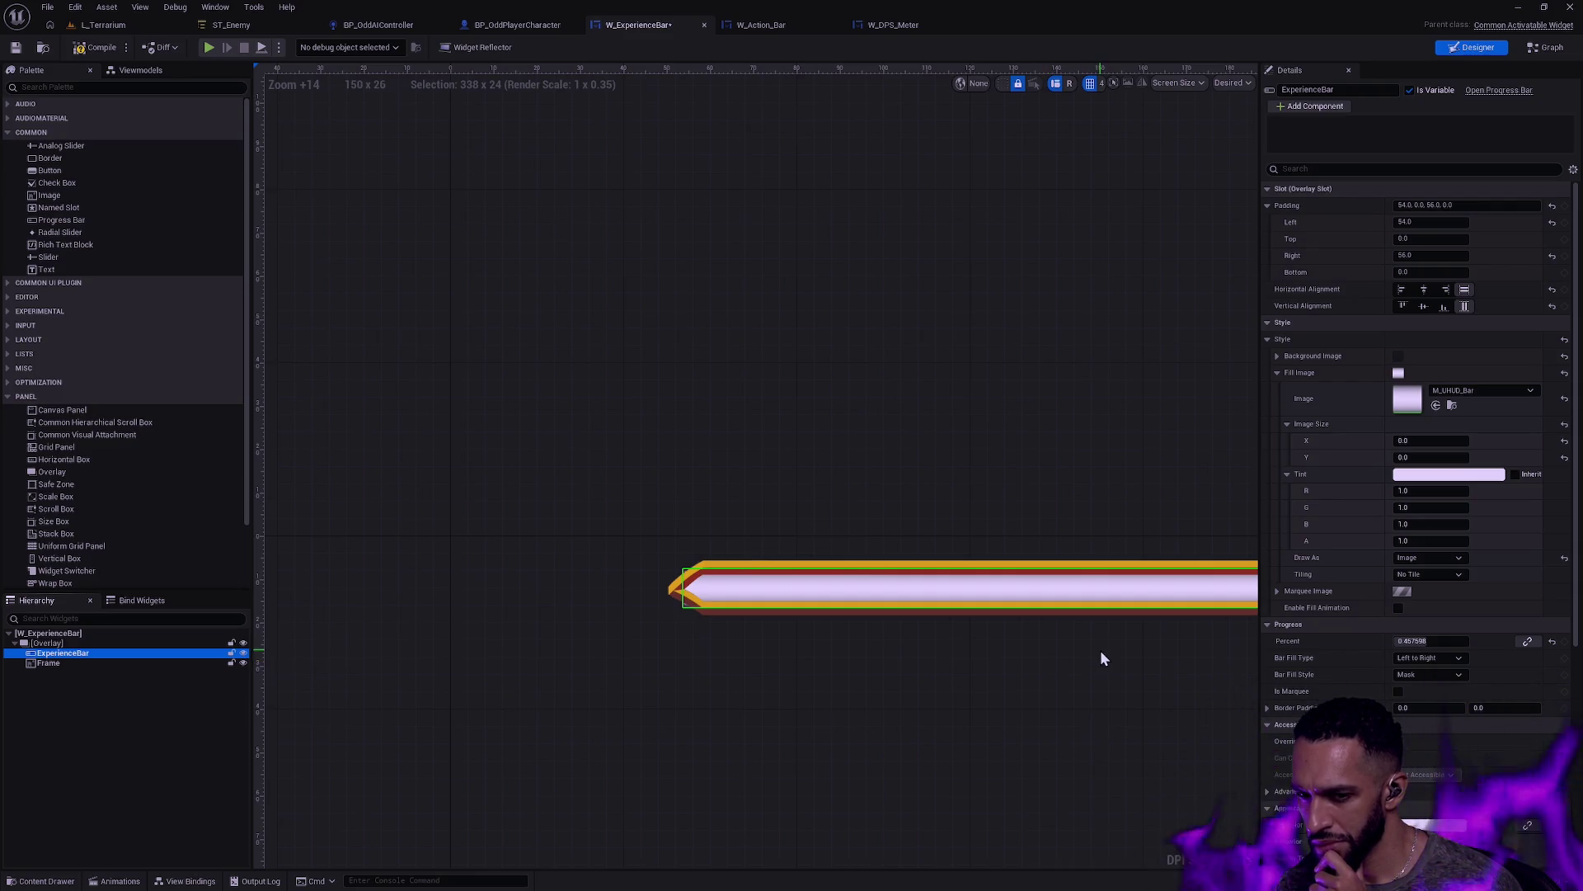
{"action": "left_click", "coordinate": [1052, 672]}
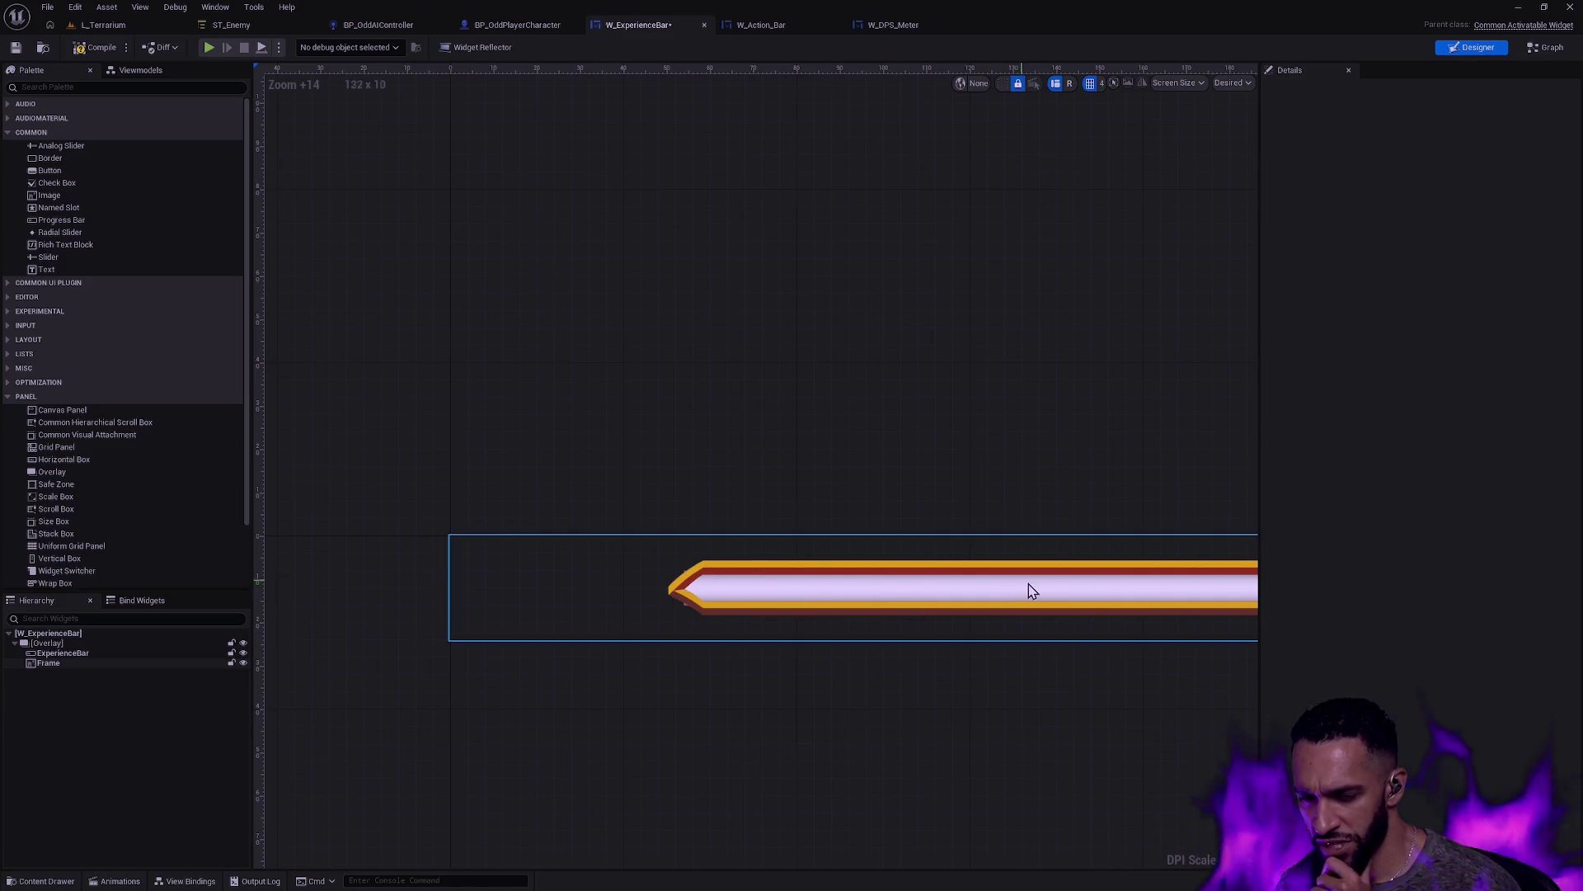
{"action": "scroll", "coordinate": [1097, 582], "scroll_direction": "down", "scroll_amount": 5}
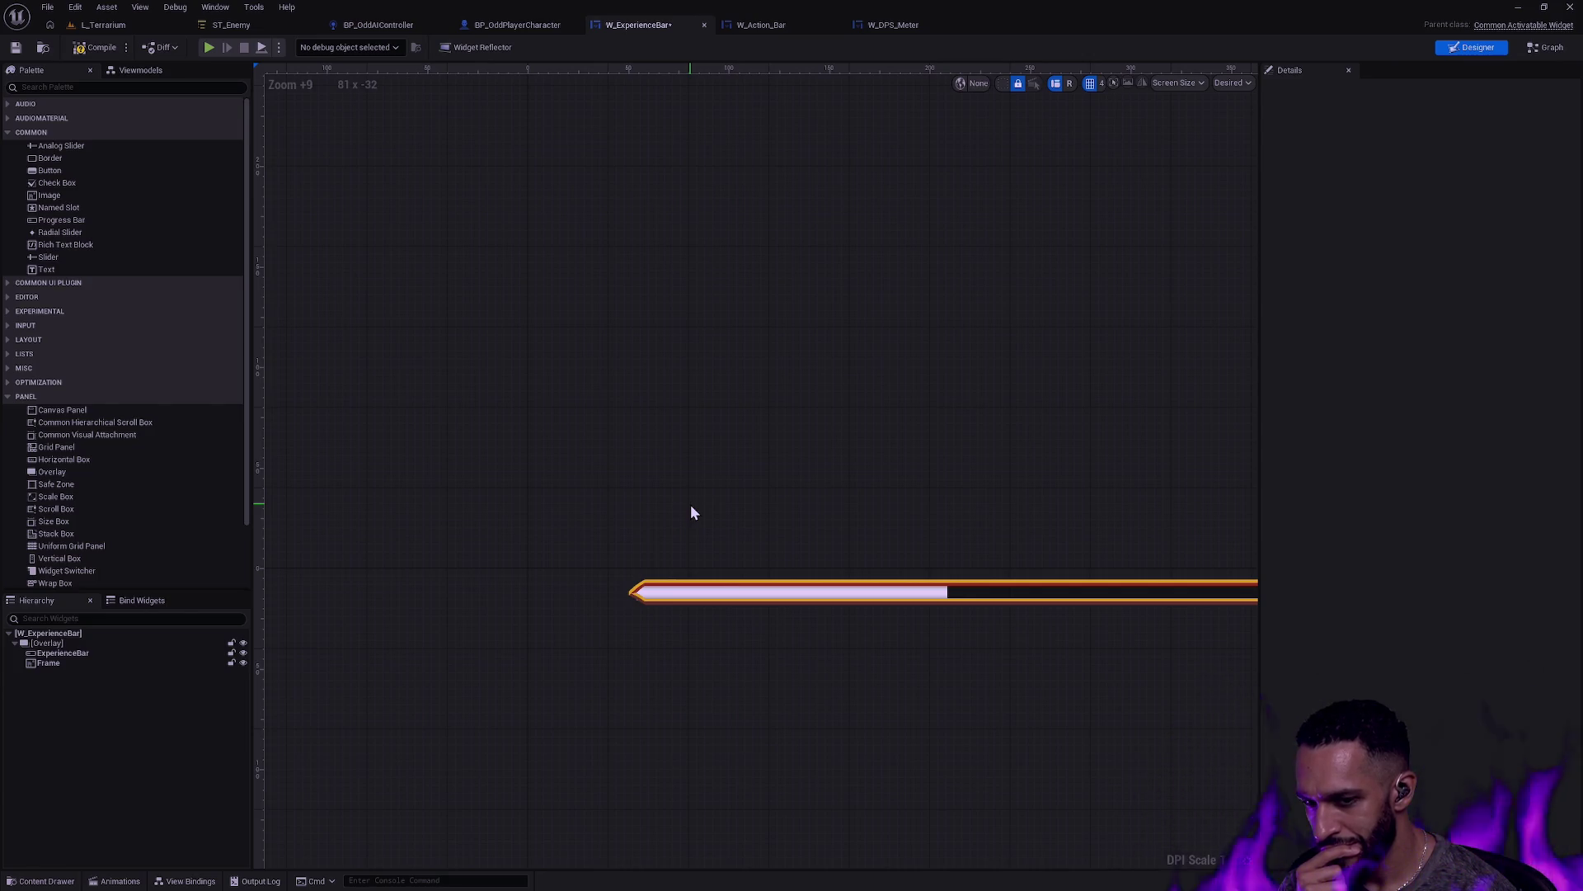
{"action": "scroll", "coordinate": [635, 610], "scroll_direction": "up", "scroll_amount": 4}
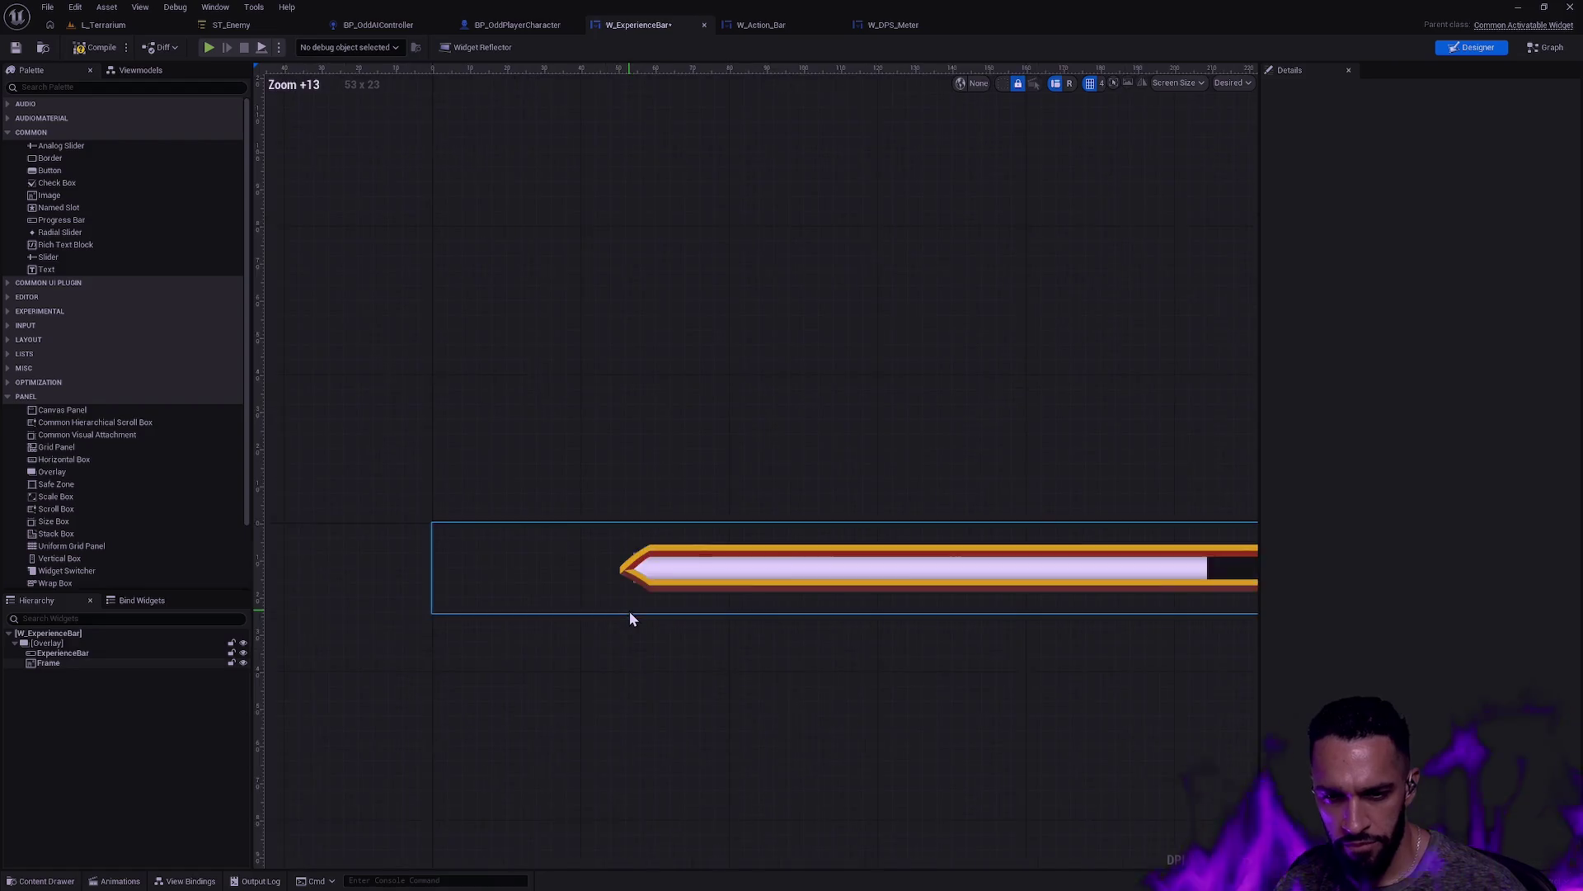
{"action": "scroll", "coordinate": [630, 611], "scroll_direction": "up", "scroll_amount": 4}
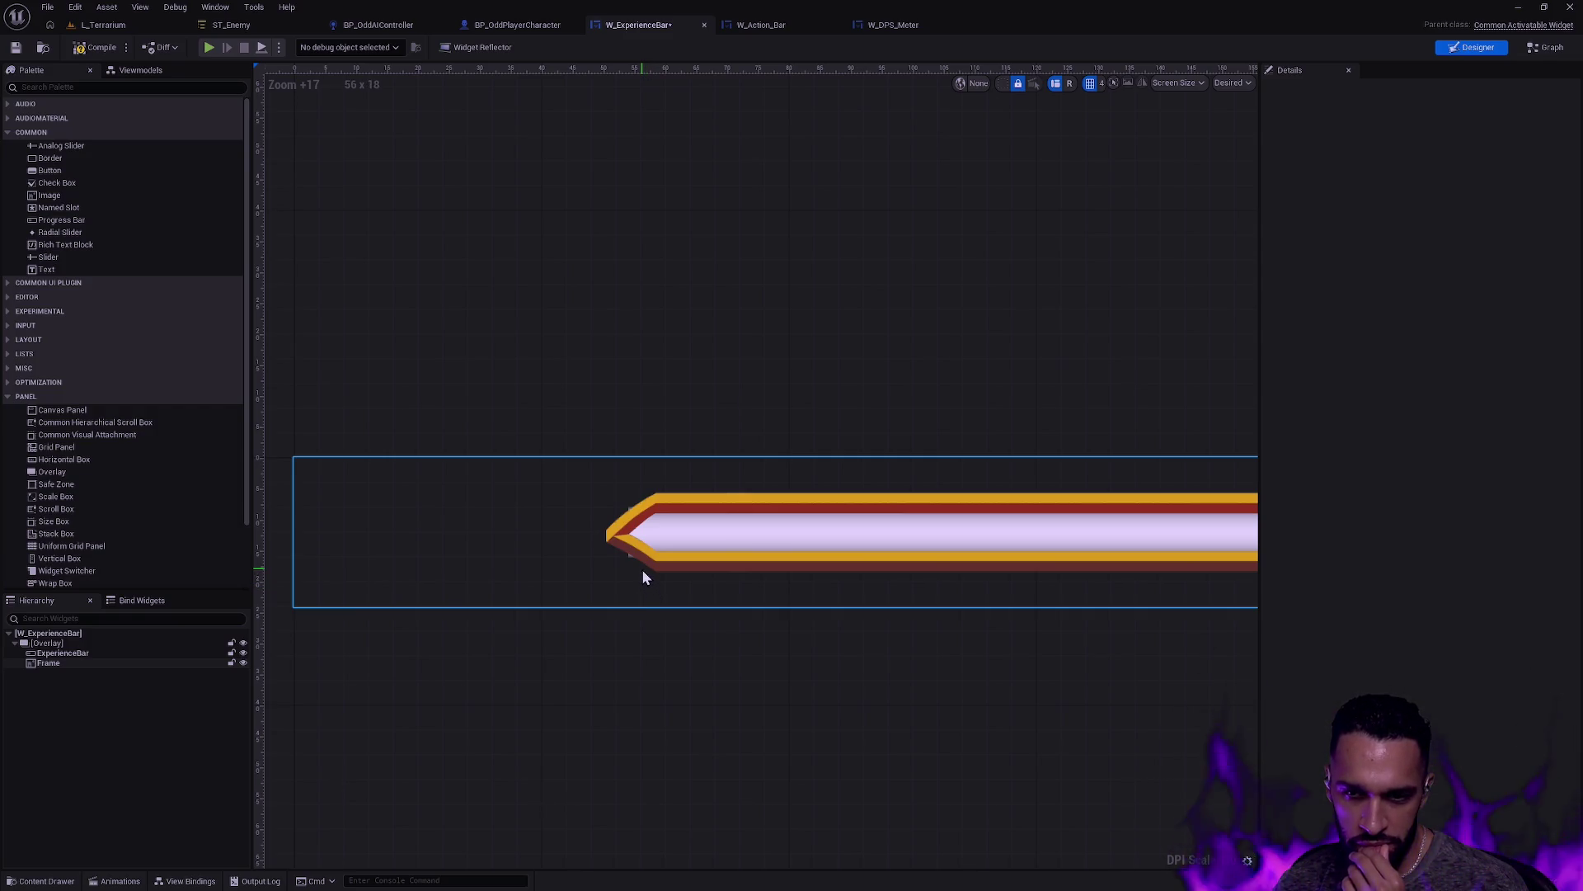
Step: Duplicate the Frame image and rename the copy Gems
{"action": "left_click", "coordinate": [117, 665]}
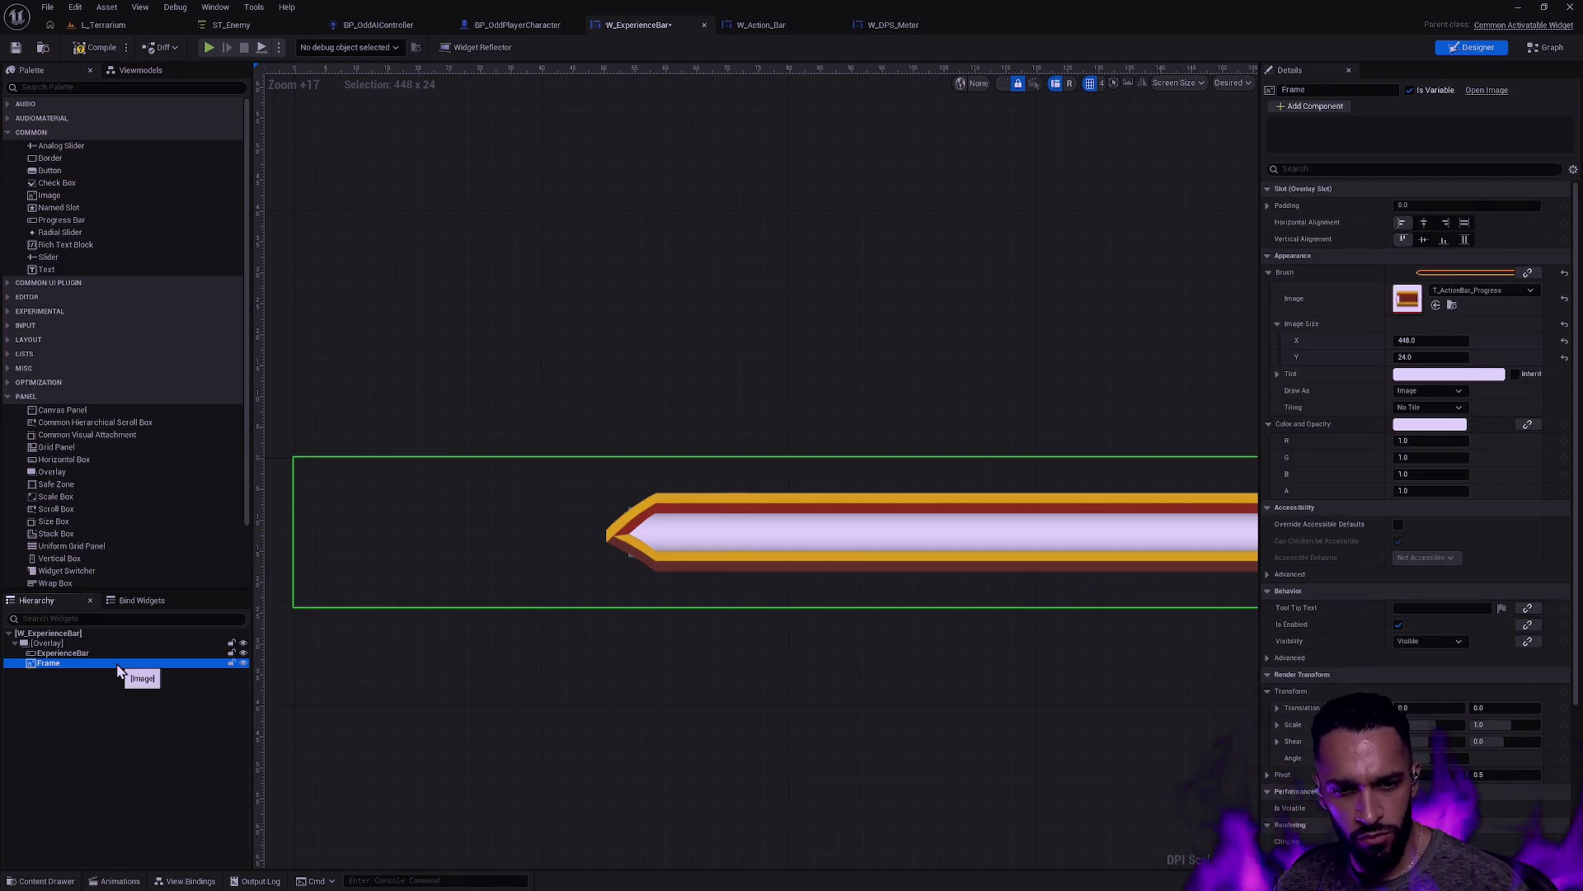
{"action": "key", "text": "ctrl+d"}
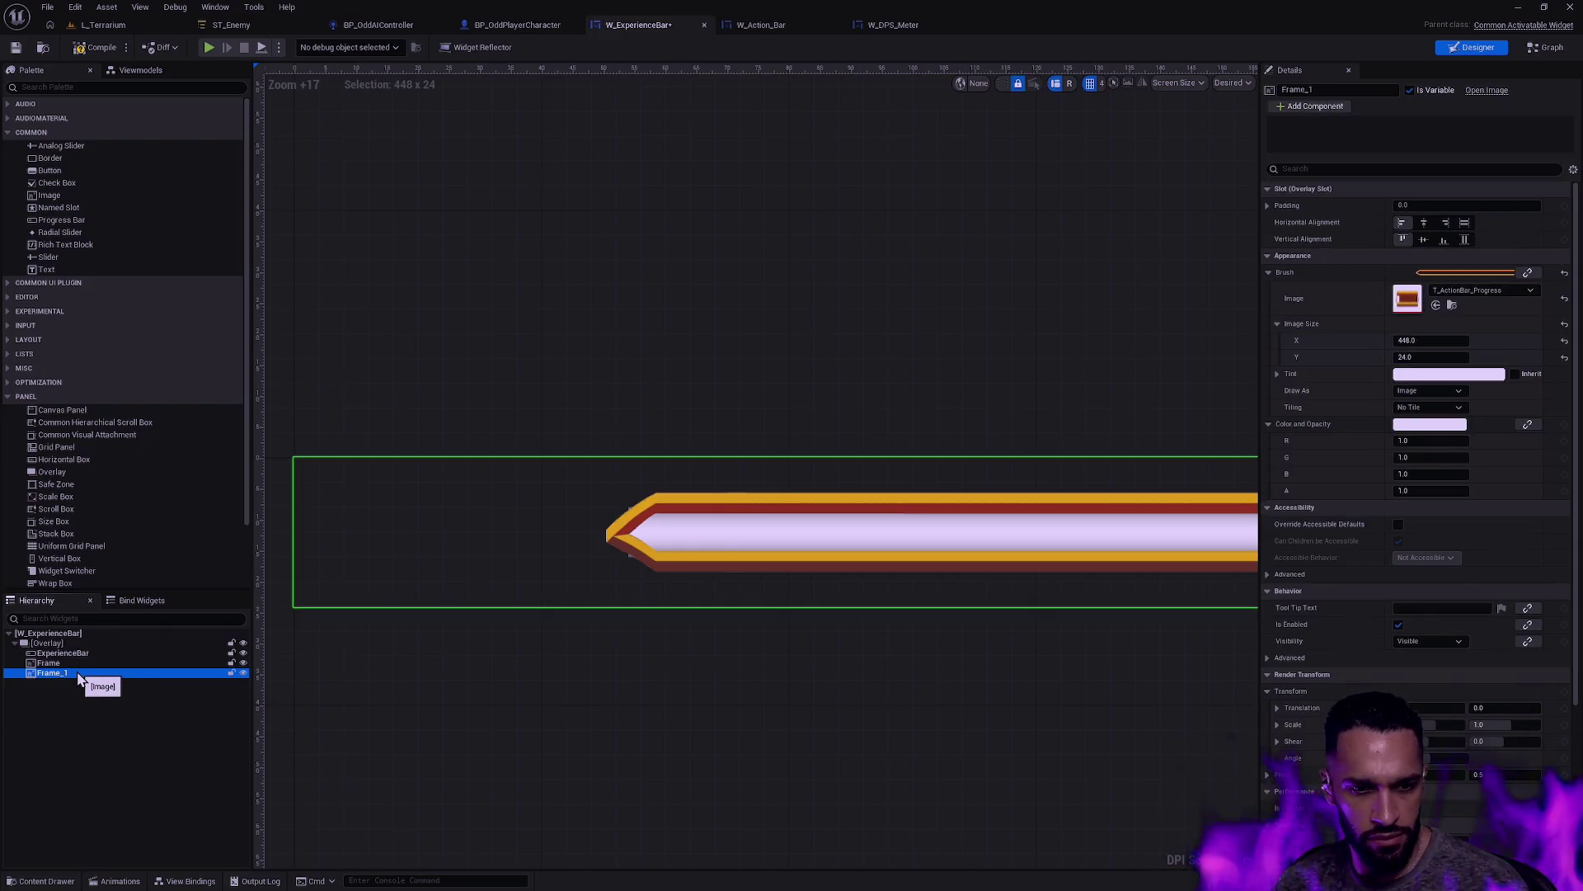
{"action": "key", "text": "F2"}
{"action": "type", "text": "Gems"}
{"action": "key", "text": "Return"}
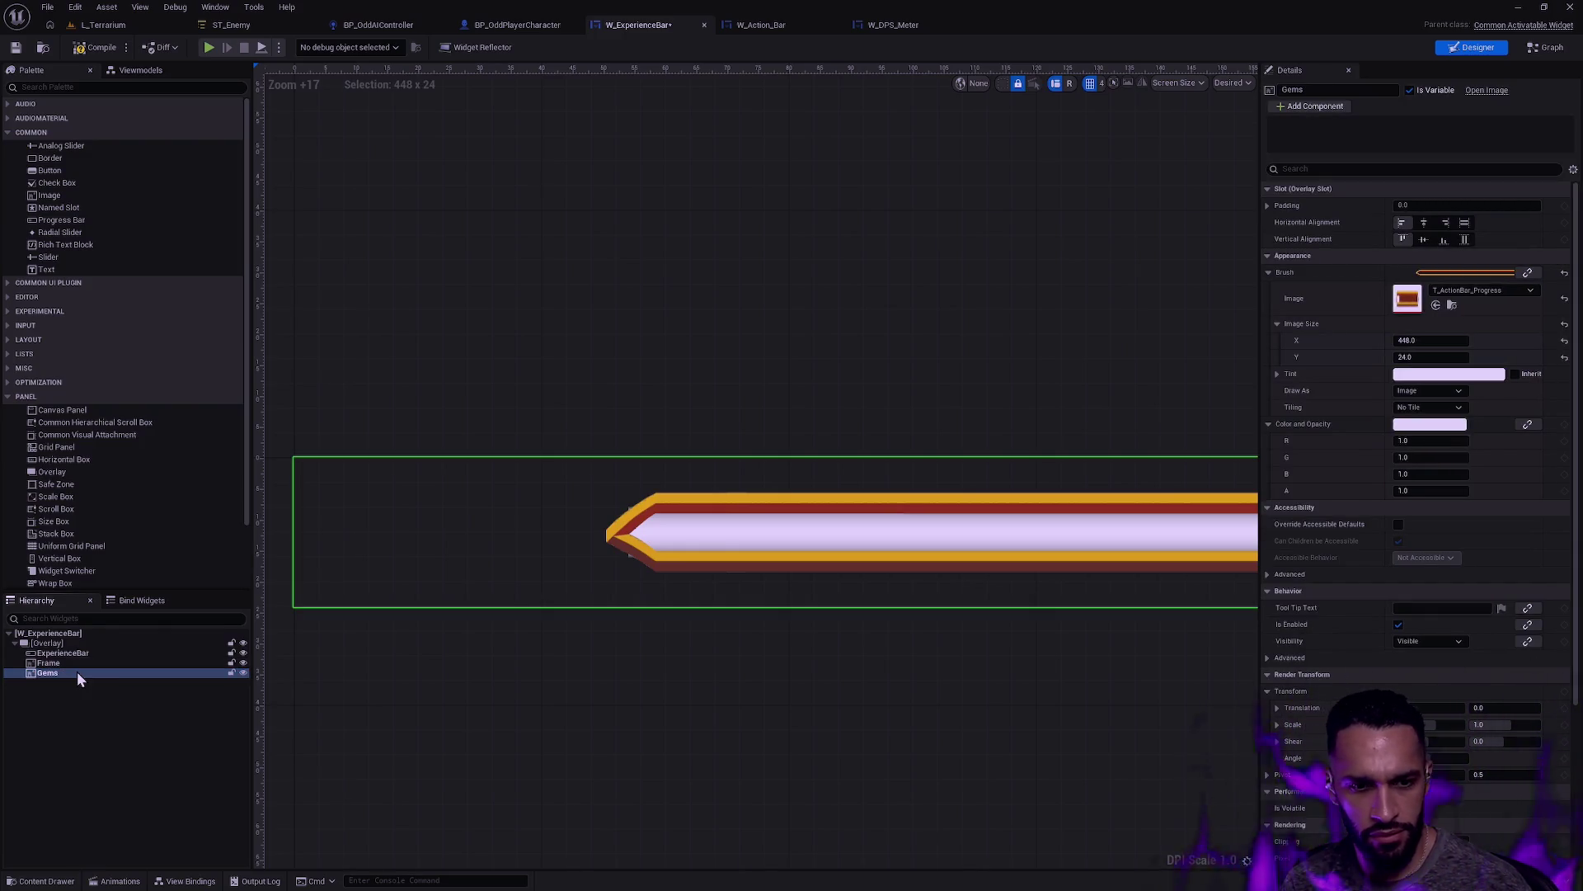
Step: Give Gems the T_ActionBar_Progress_Caps brush image sized 448×24
{"action": "left_click", "coordinate": [1452, 305]}
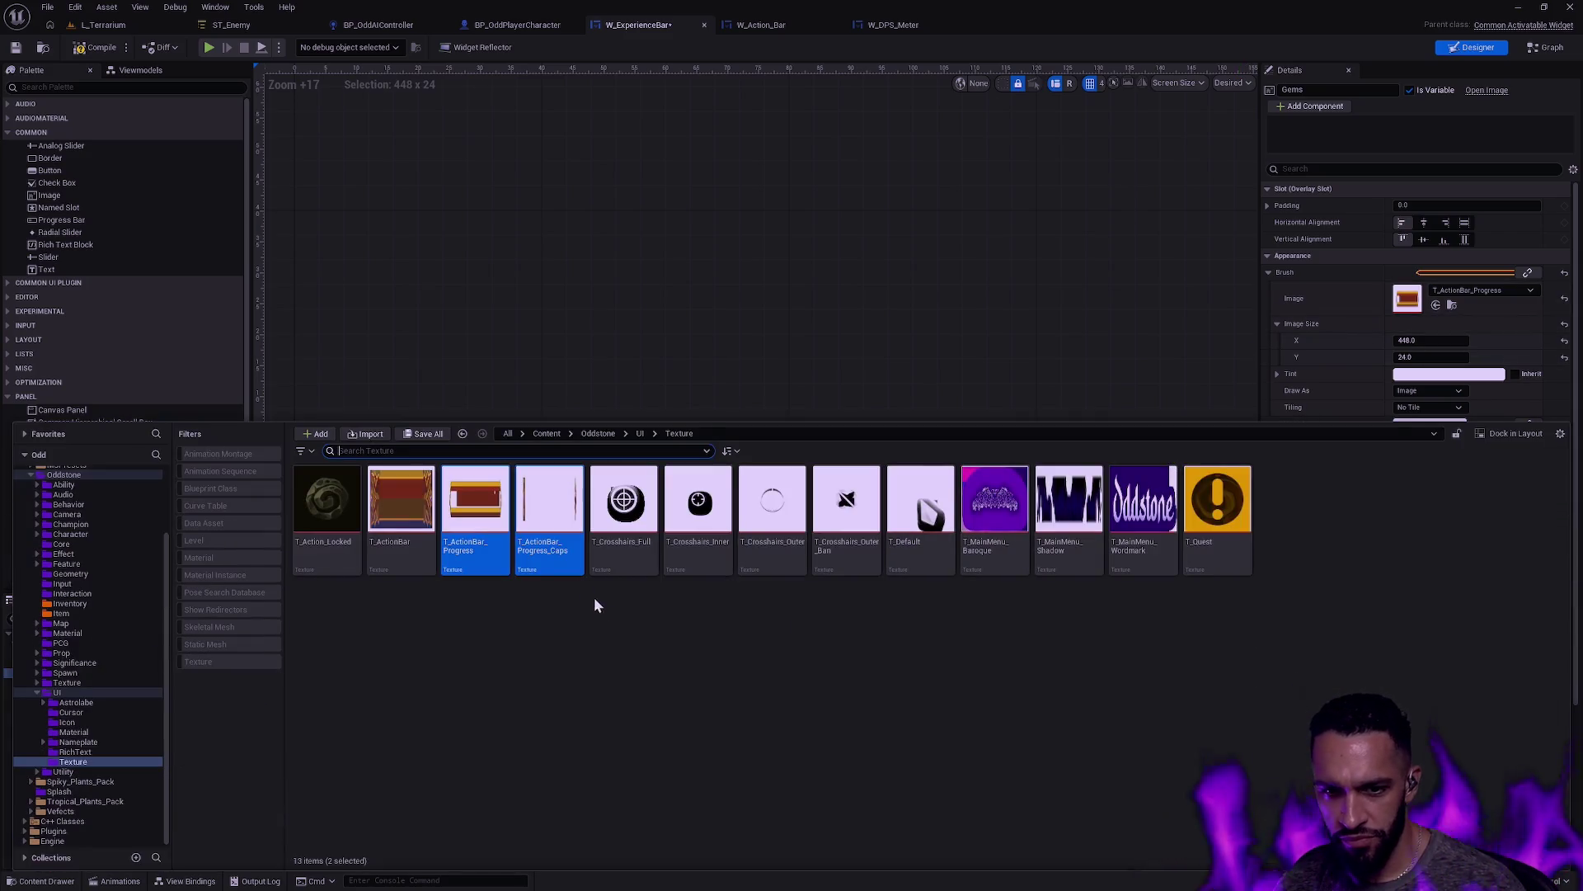
{"action": "left_click", "coordinate": [563, 546]}
{"action": "left_click", "coordinate": [1436, 305]}
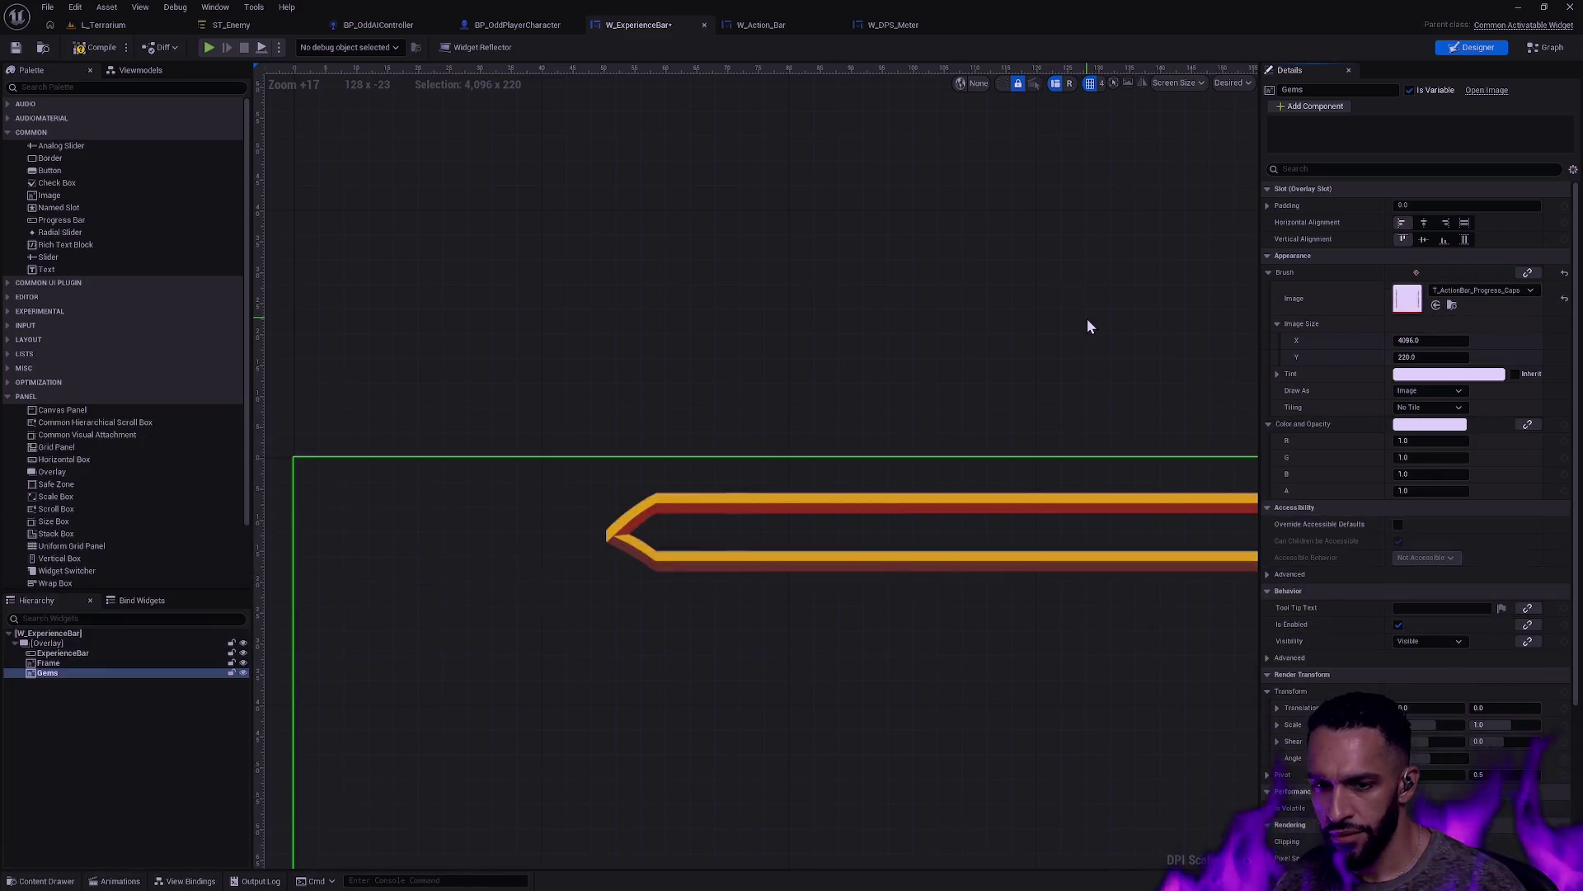
{"action": "left_click", "coordinate": [1410, 340]}
{"action": "left_click", "coordinate": [48, 662]}
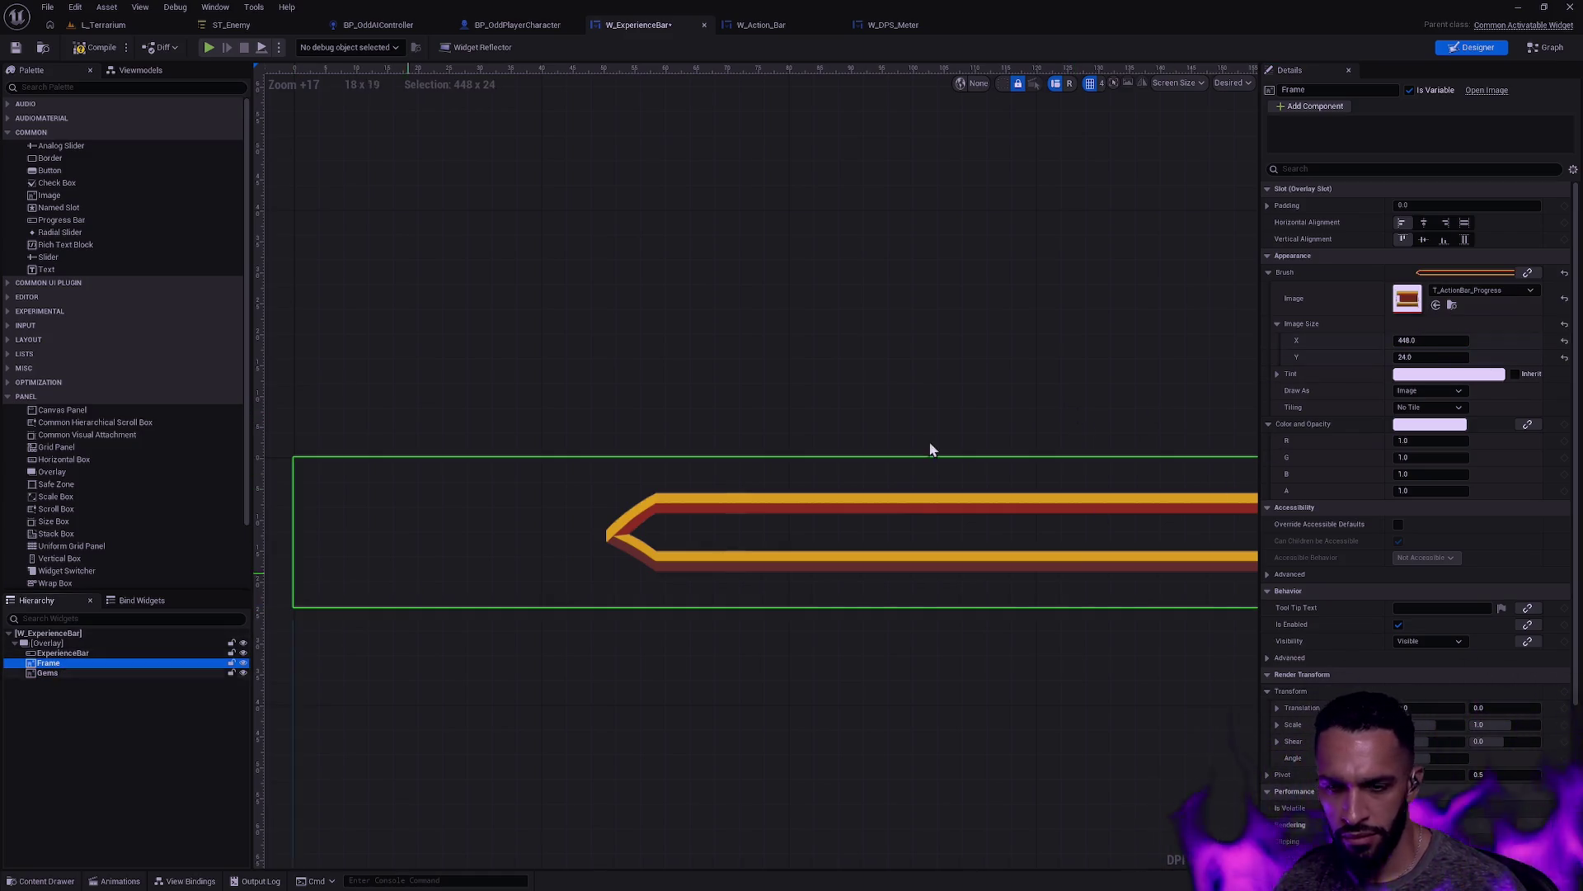
{"action": "left_click", "coordinate": [47, 672]}
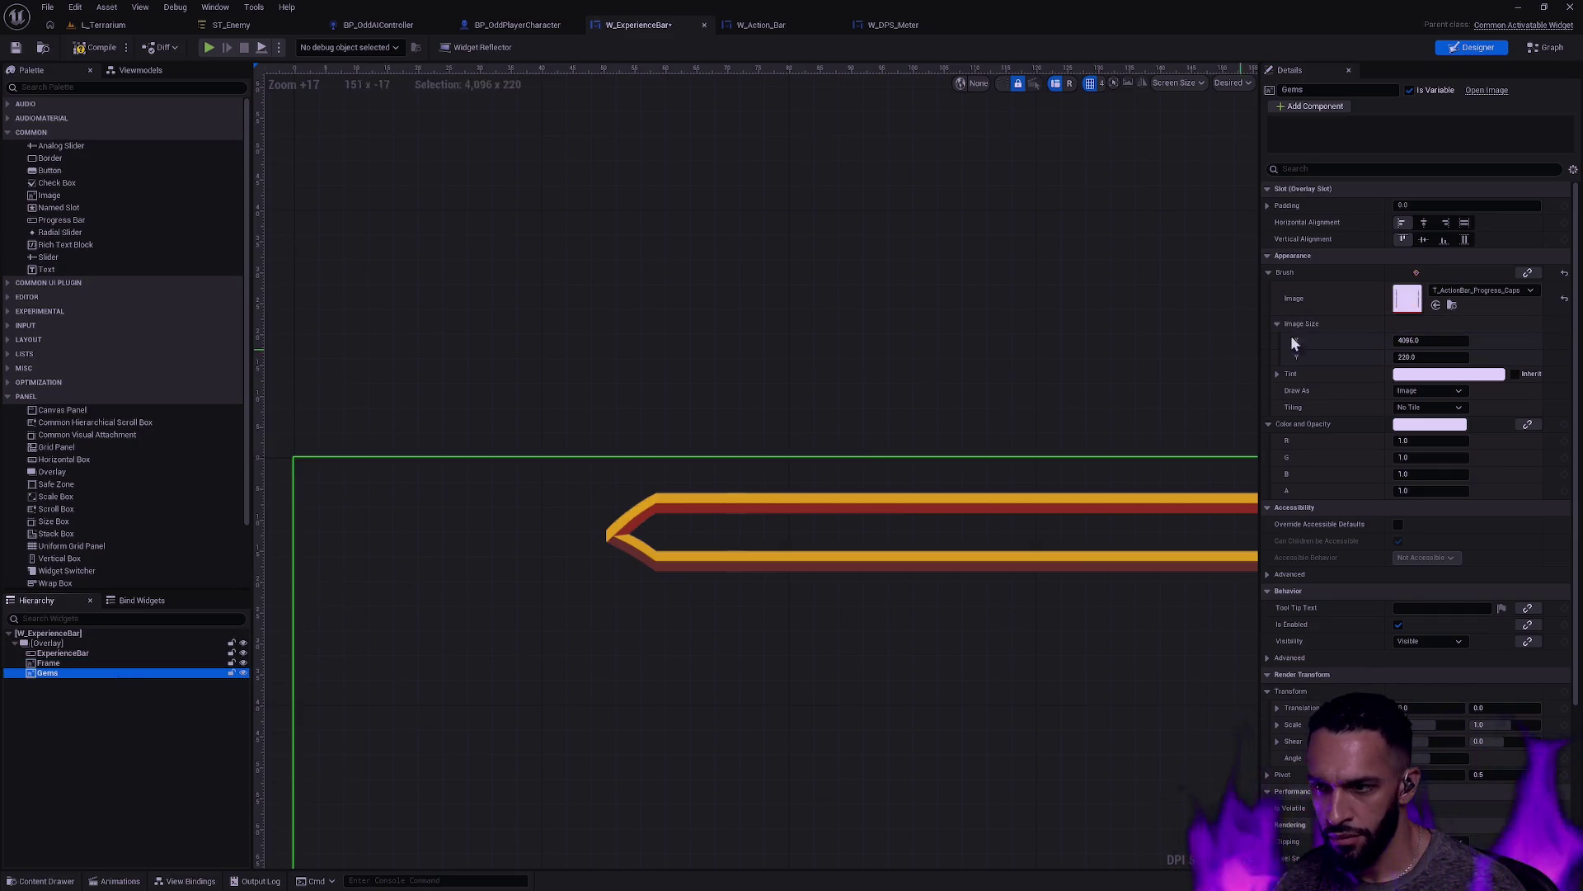
{"action": "left_click", "coordinate": [1320, 326], "text": "shift"}
{"action": "left_click", "coordinate": [880, 699]}
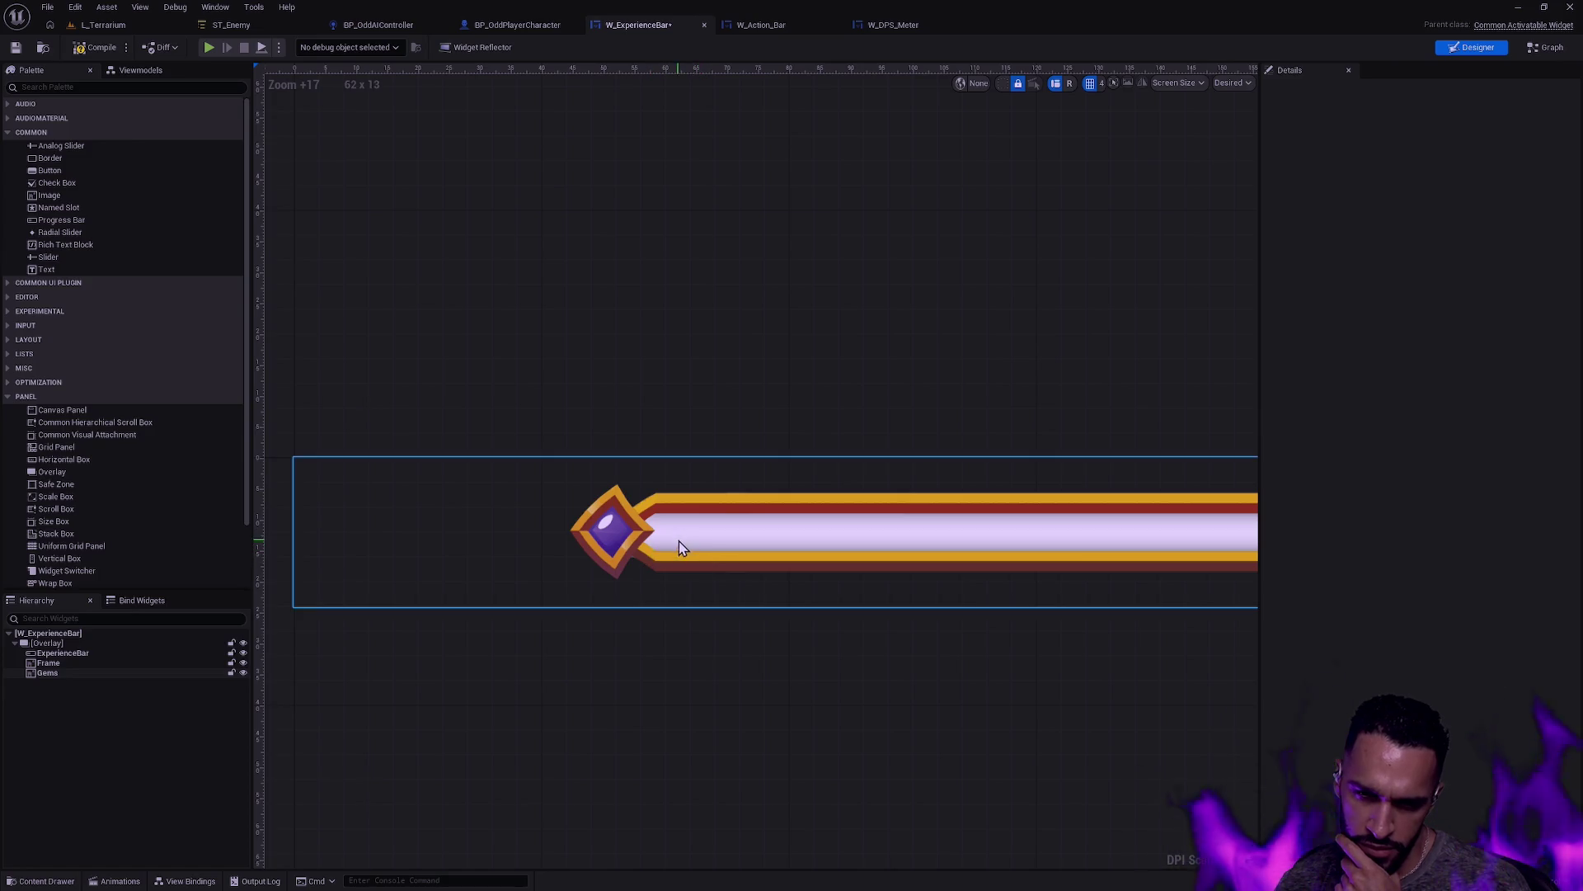
Step: Set the ExperienceBar's left padding to 56 and review the bar
{"action": "left_click", "coordinate": [120, 654]}
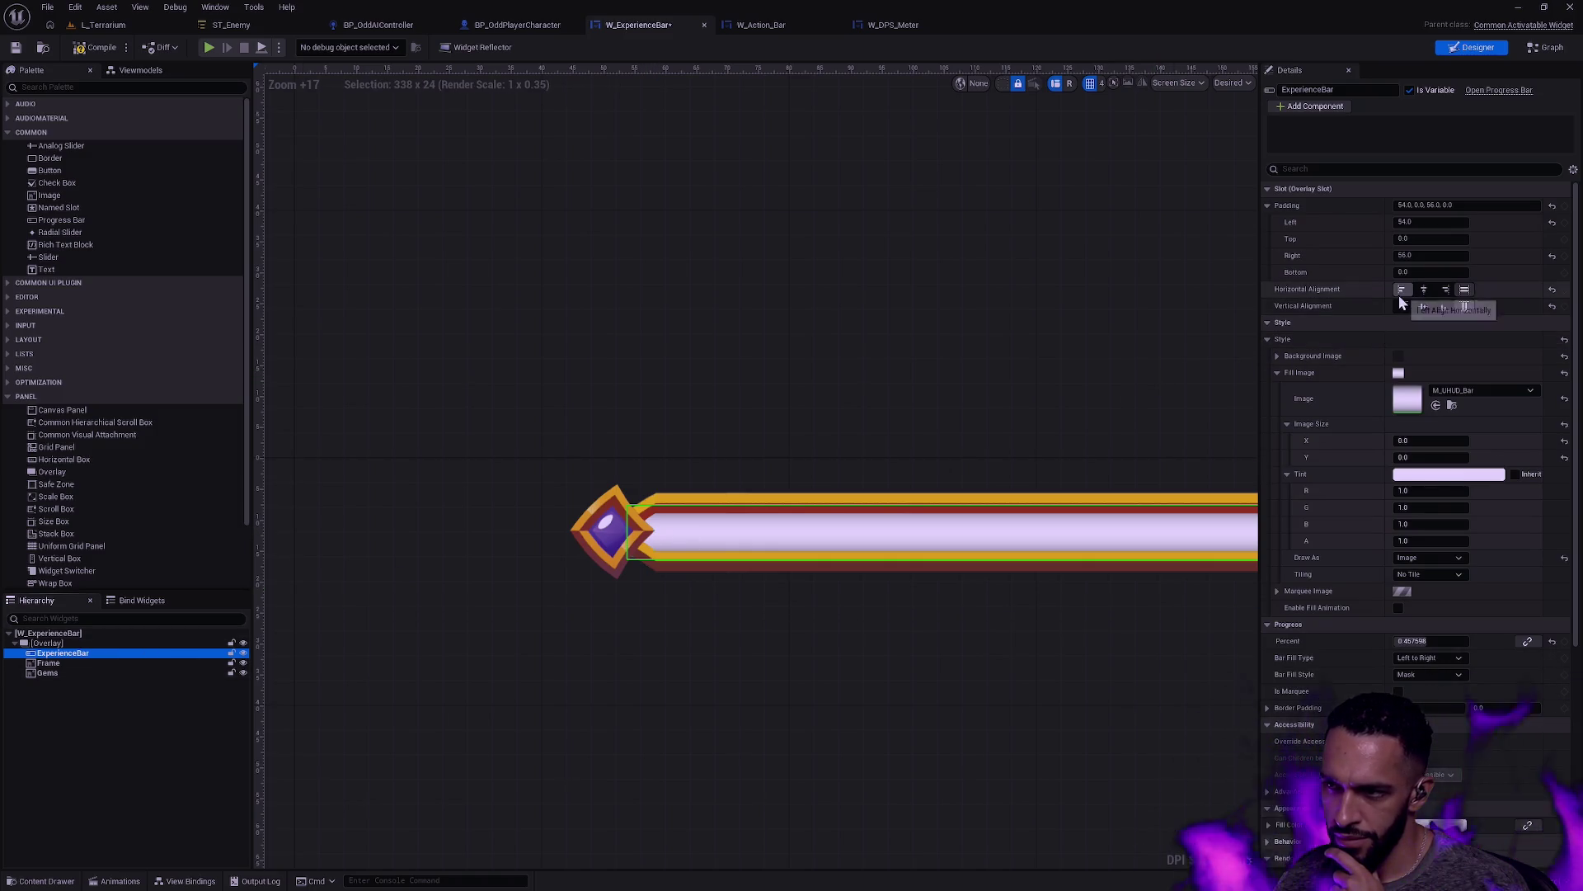
{"action": "left_click", "coordinate": [1428, 221]}
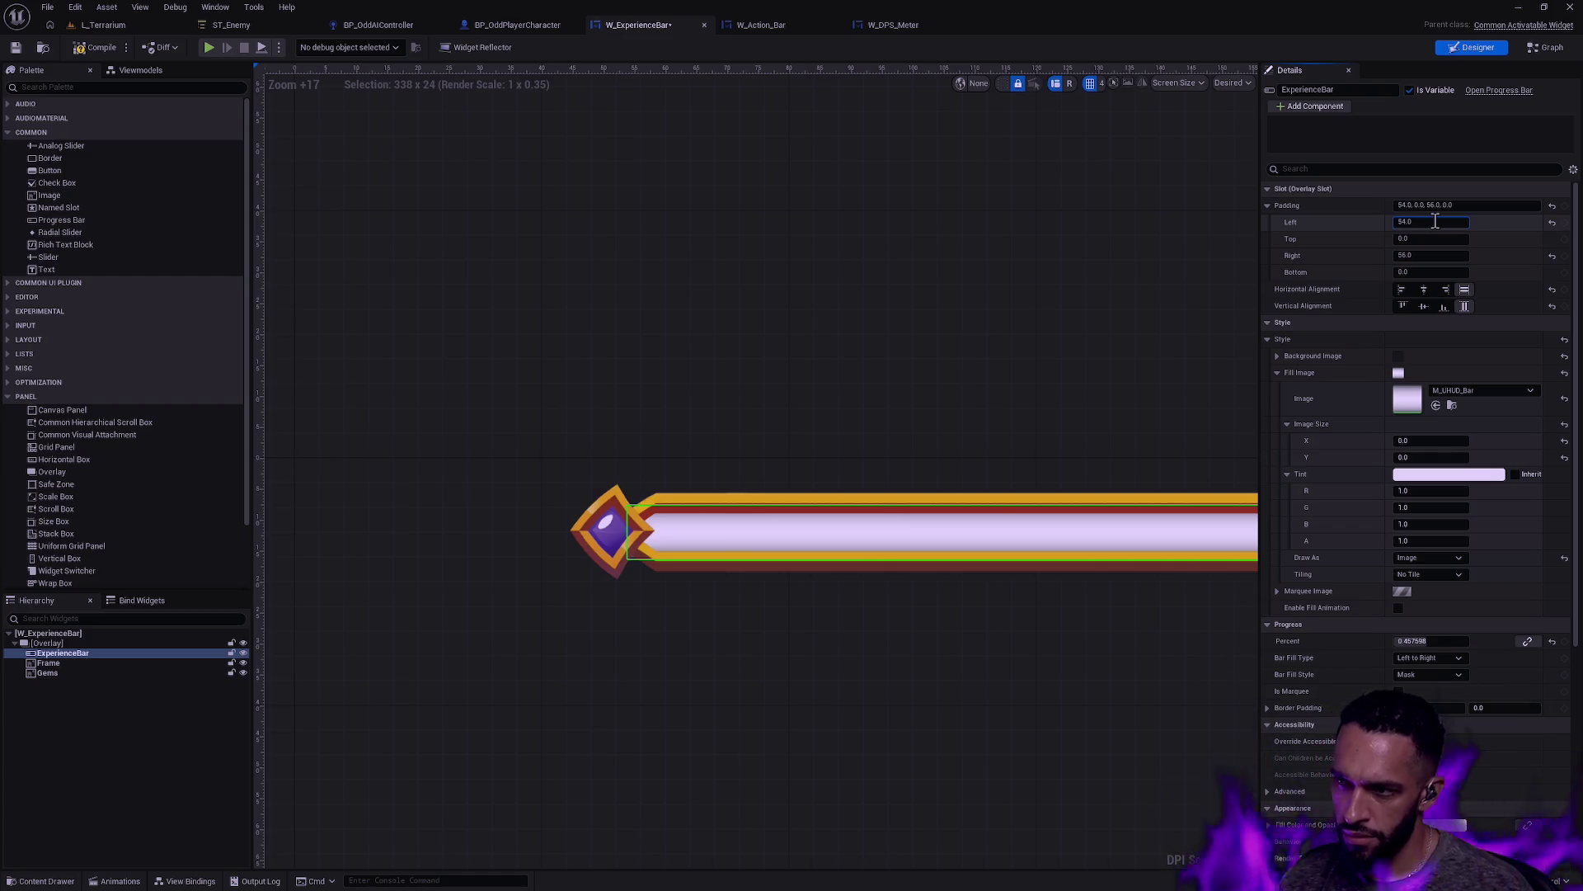
{"action": "type", "text": "56"}
{"action": "key", "text": "Return"}
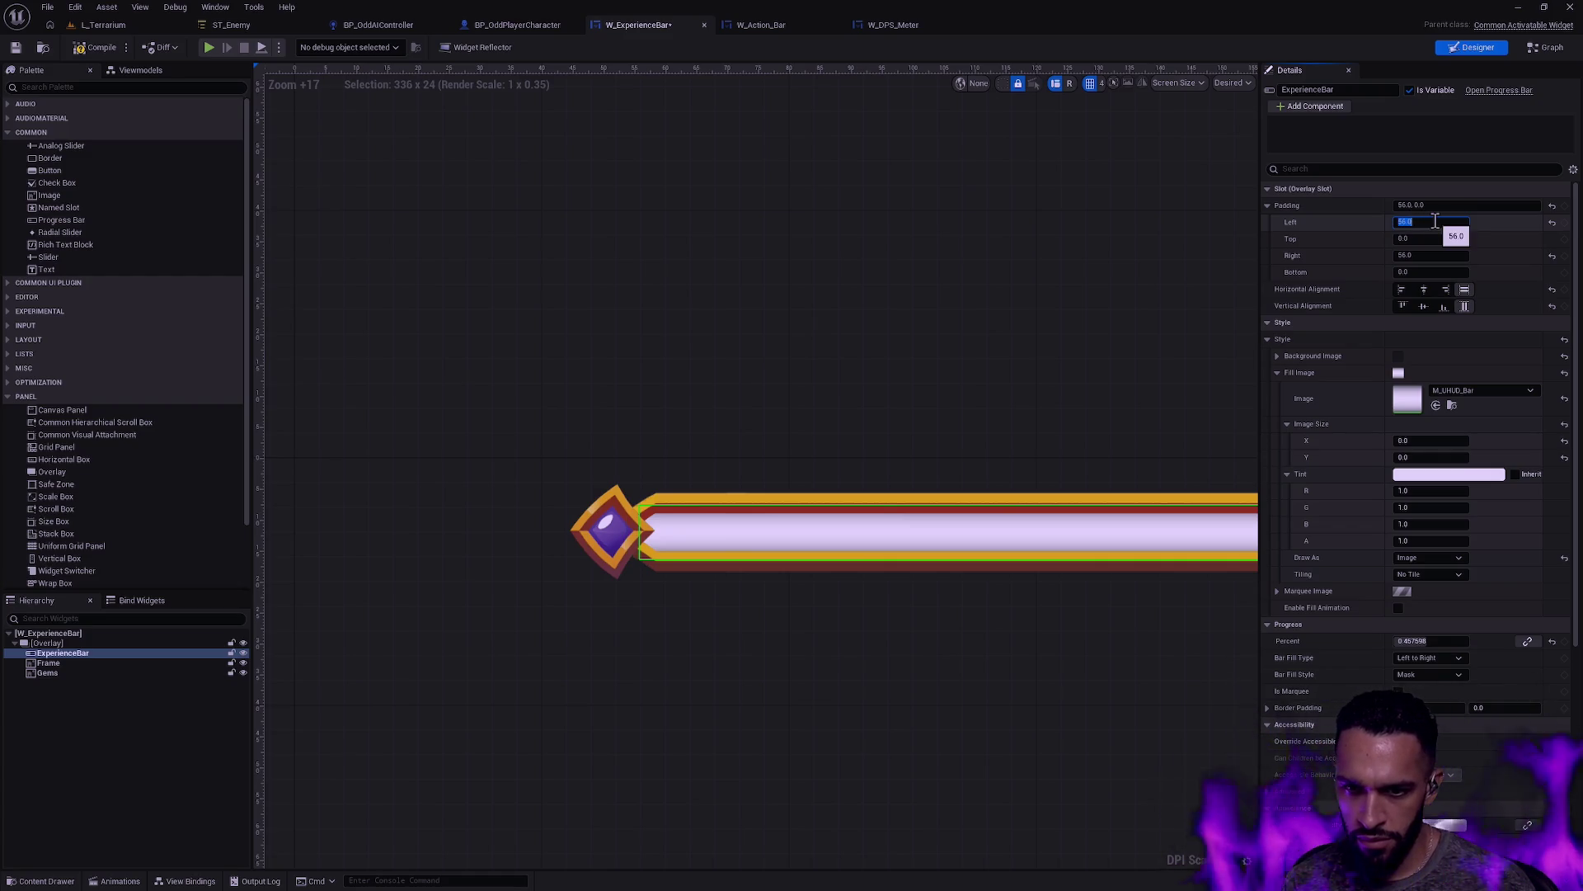
{"action": "left_click", "coordinate": [1003, 666]}
{"action": "scroll", "coordinate": [1097, 615], "scroll_direction": "down", "scroll_amount": 3}
{"action": "scroll", "coordinate": [1105, 622], "scroll_direction": "down", "scroll_amount": 6}
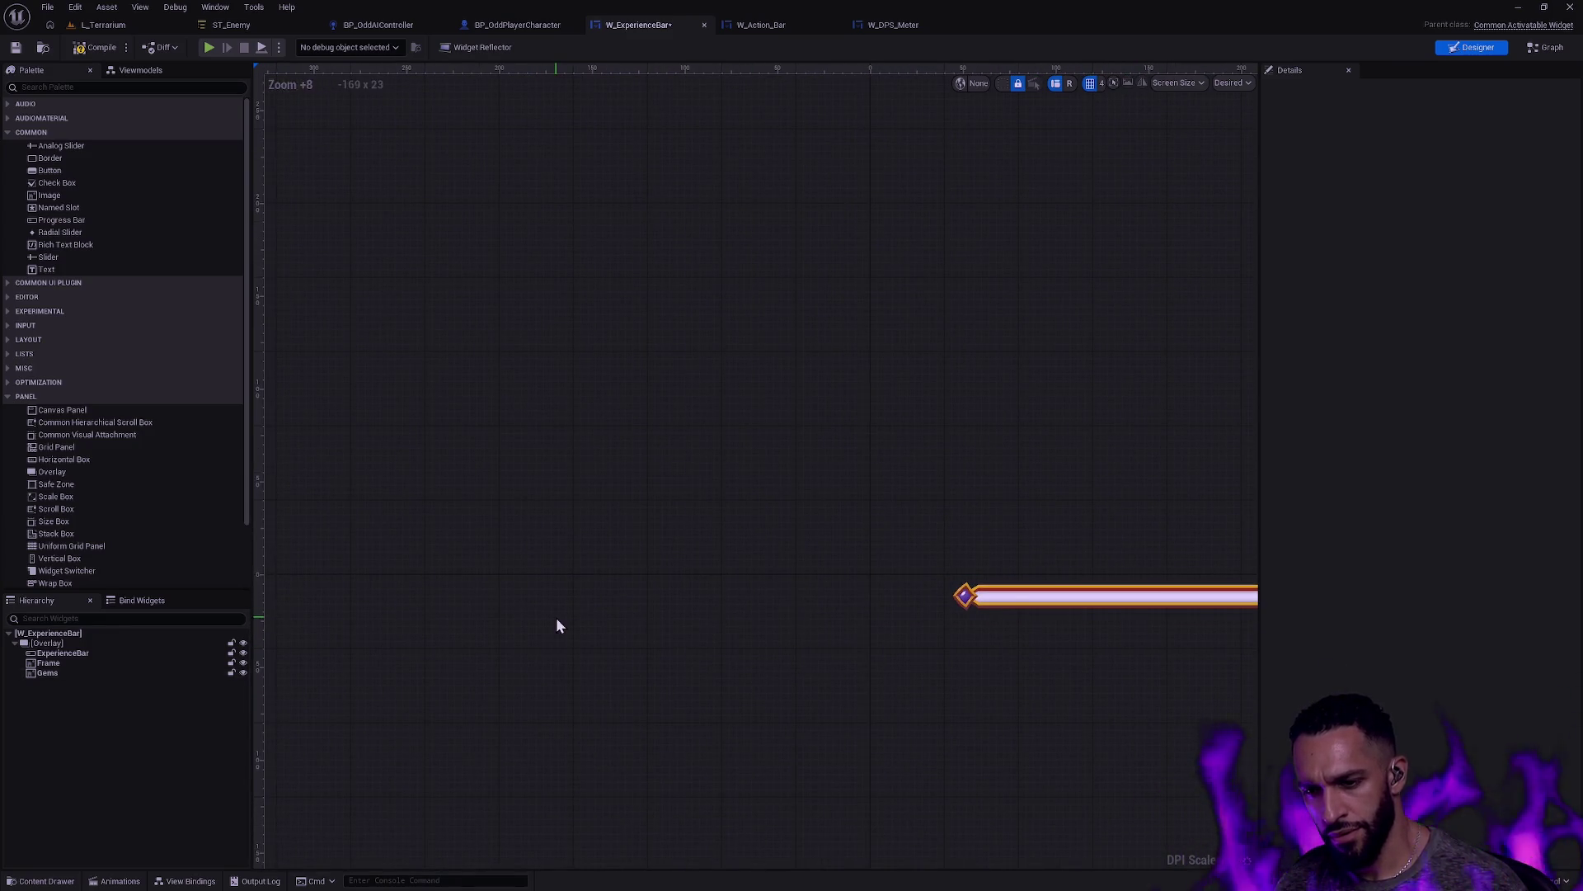
{"action": "left_click", "coordinate": [676, 599]}
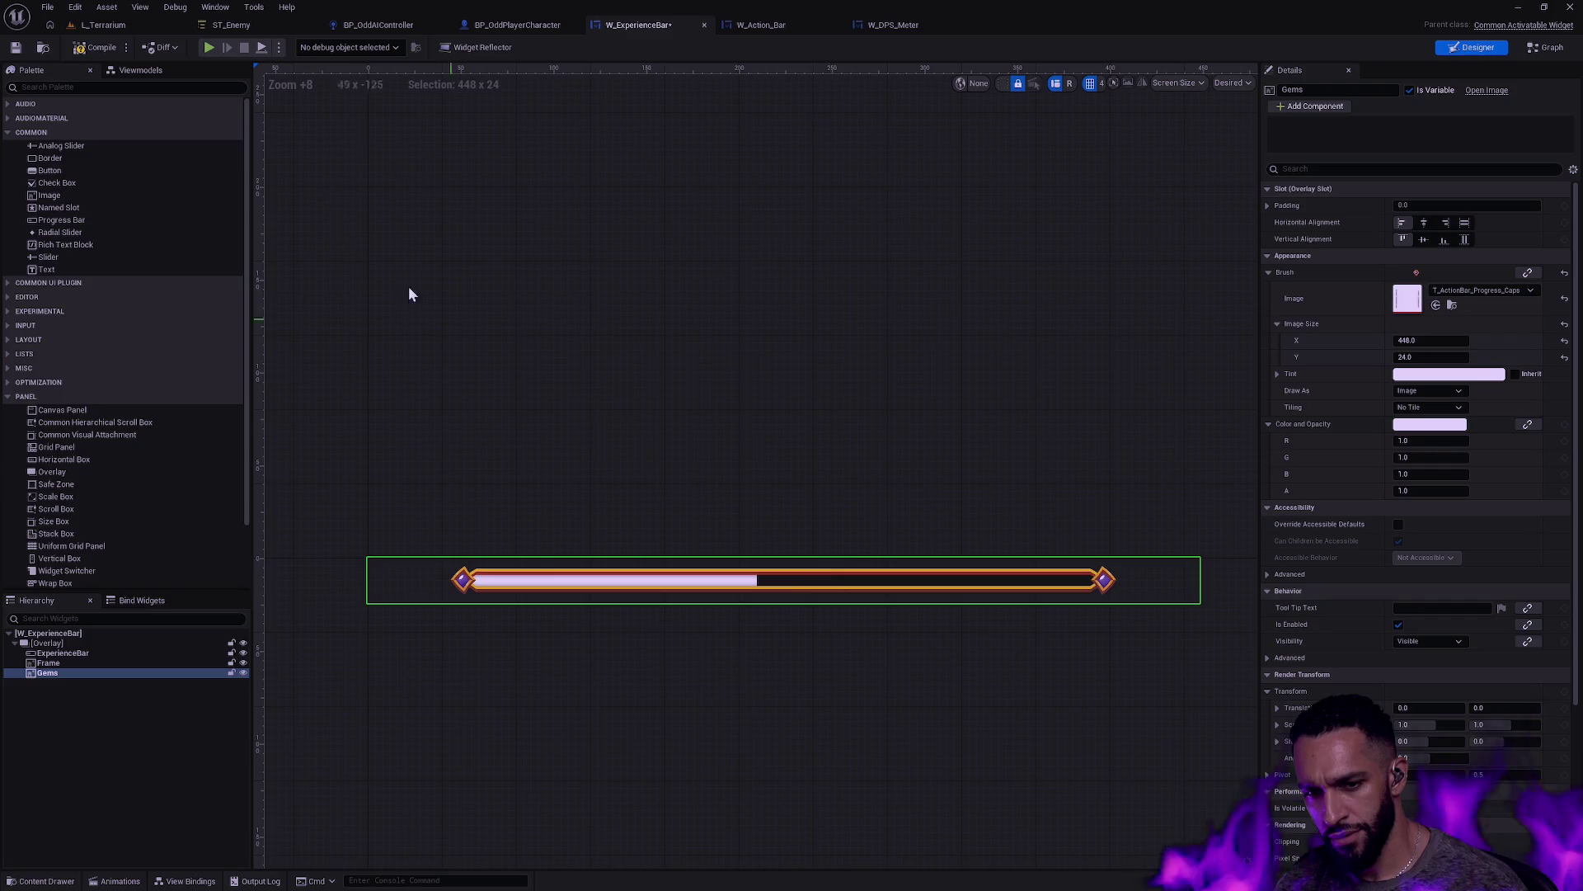
{"action": "left_click", "coordinate": [16, 47]}
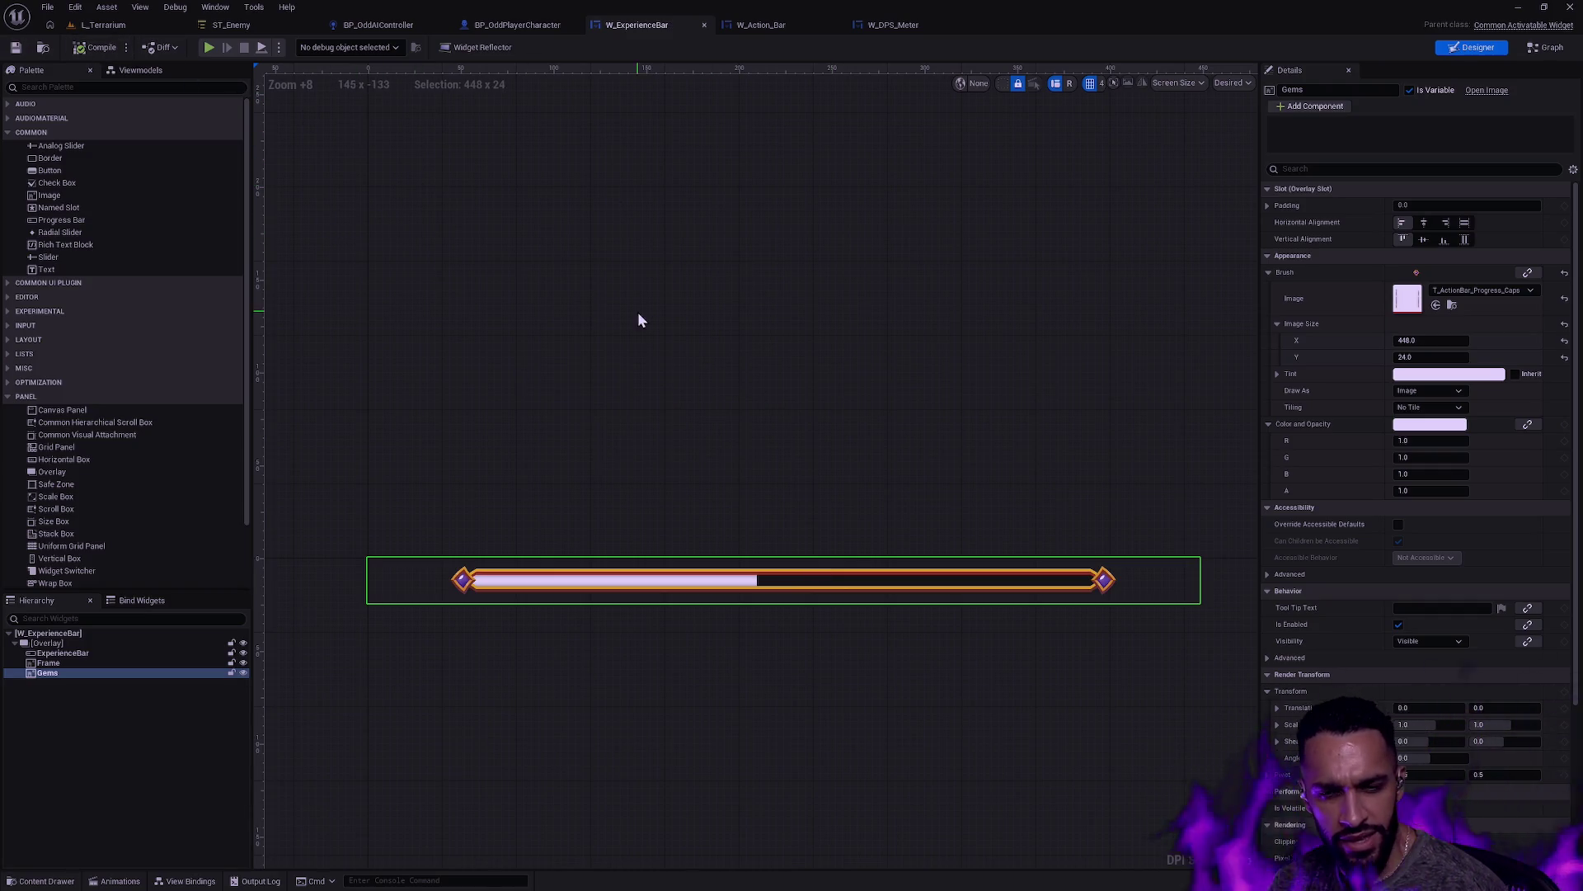
{"action": "left_click", "coordinate": [784, 658]}
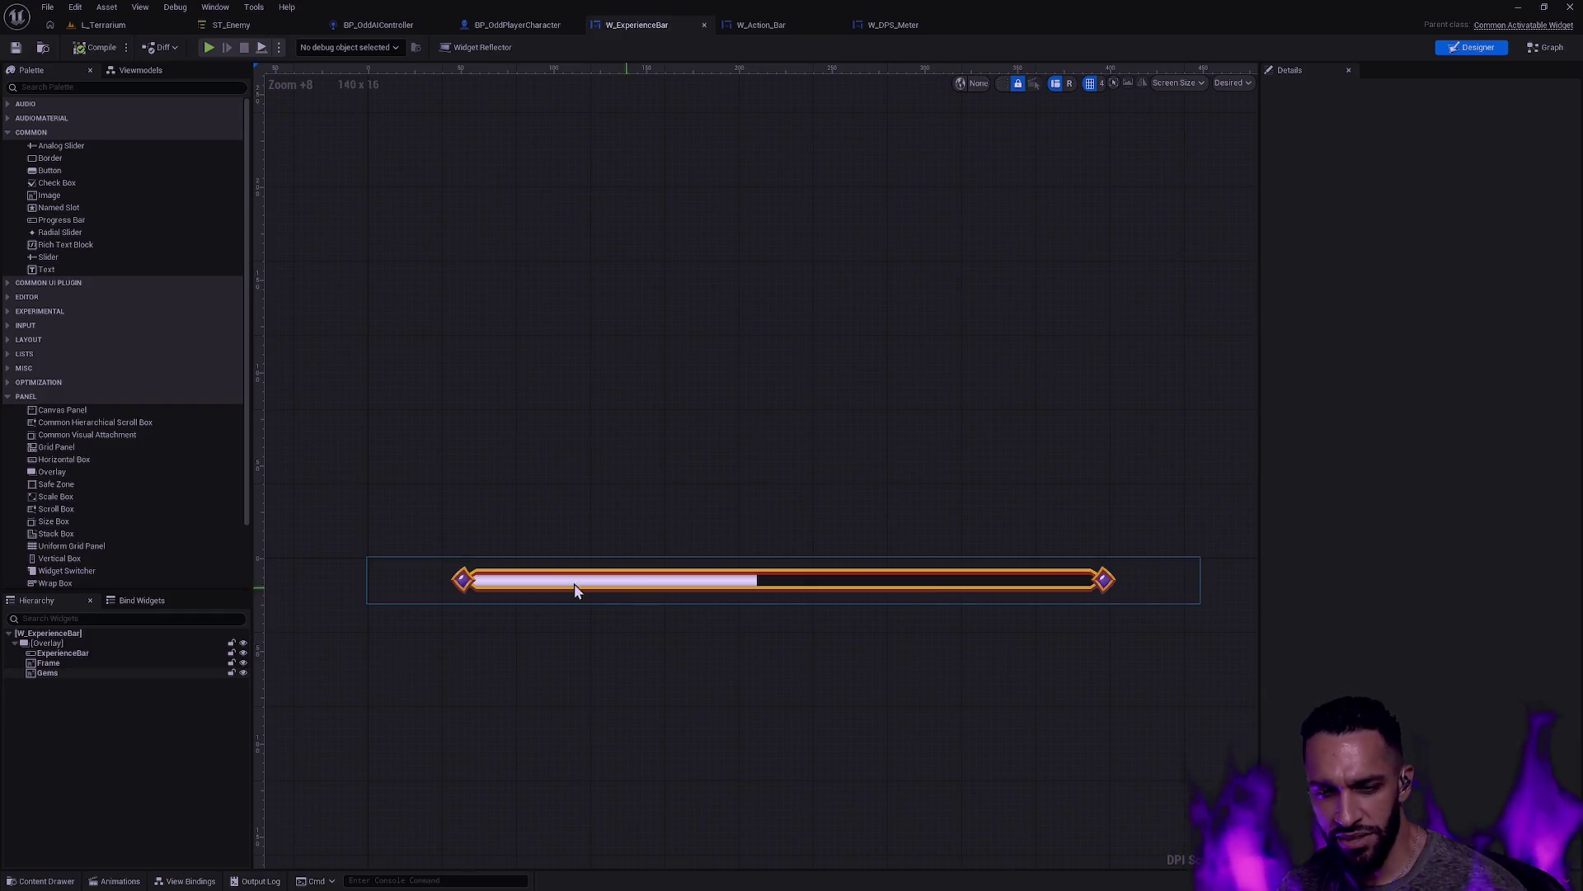
{"action": "scroll", "coordinate": [536, 586], "scroll_direction": "up", "scroll_amount": 4}
{"action": "scroll", "coordinate": [784, 589], "scroll_direction": "down", "scroll_amount": 5}
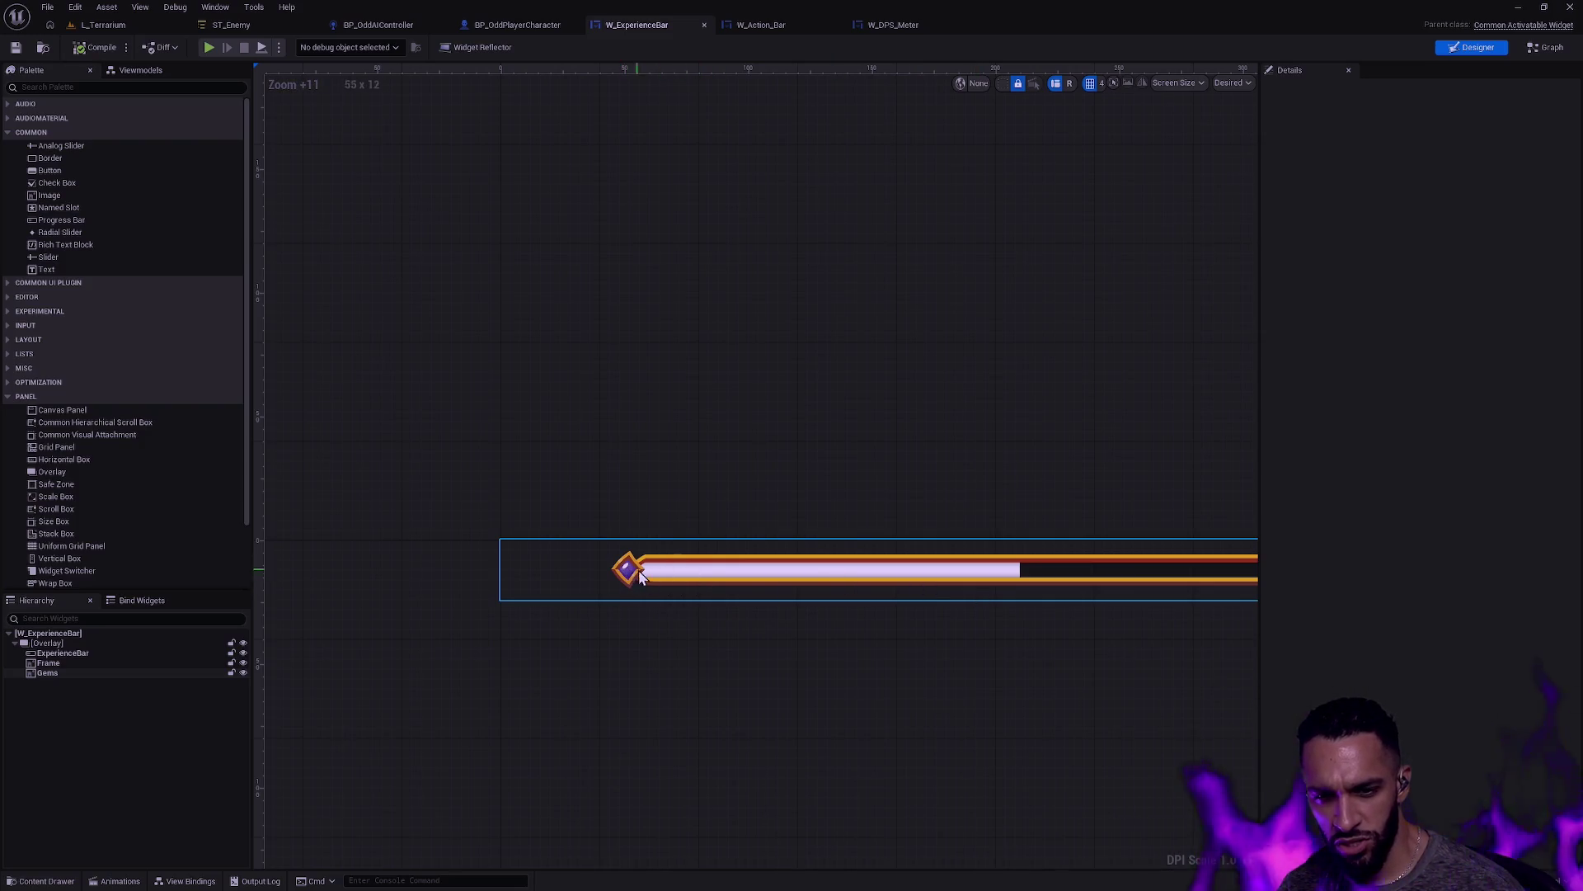
{"action": "left_click", "coordinate": [891, 607]}
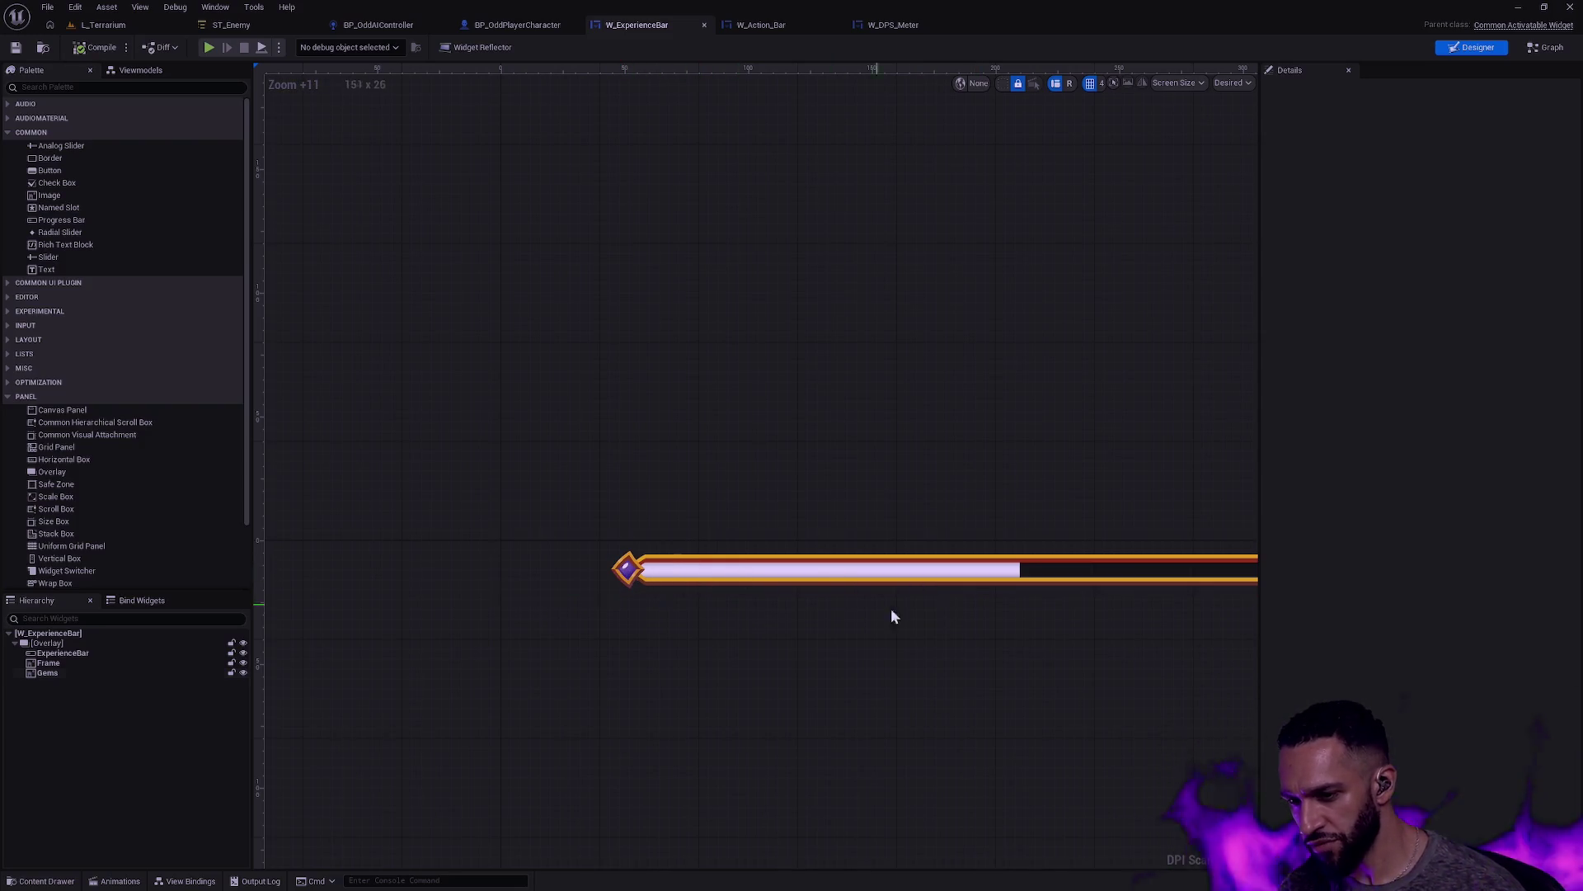
{"action": "left_click_drag", "start_coordinate": [890, 607], "coordinate": [806, 654]}
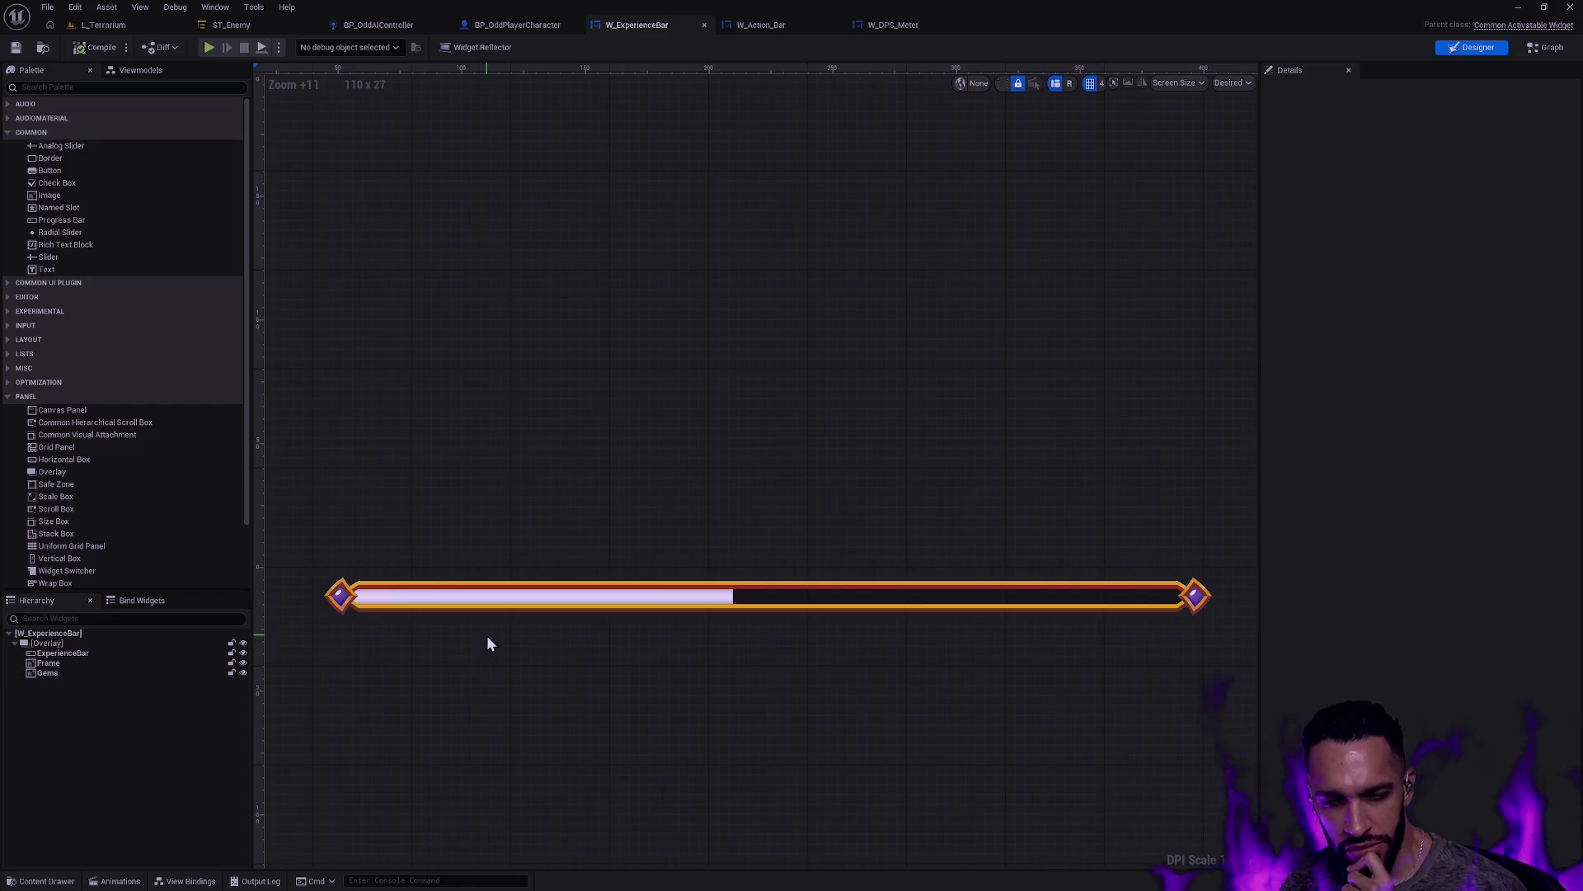
{"action": "left_click", "coordinate": [511, 25]}
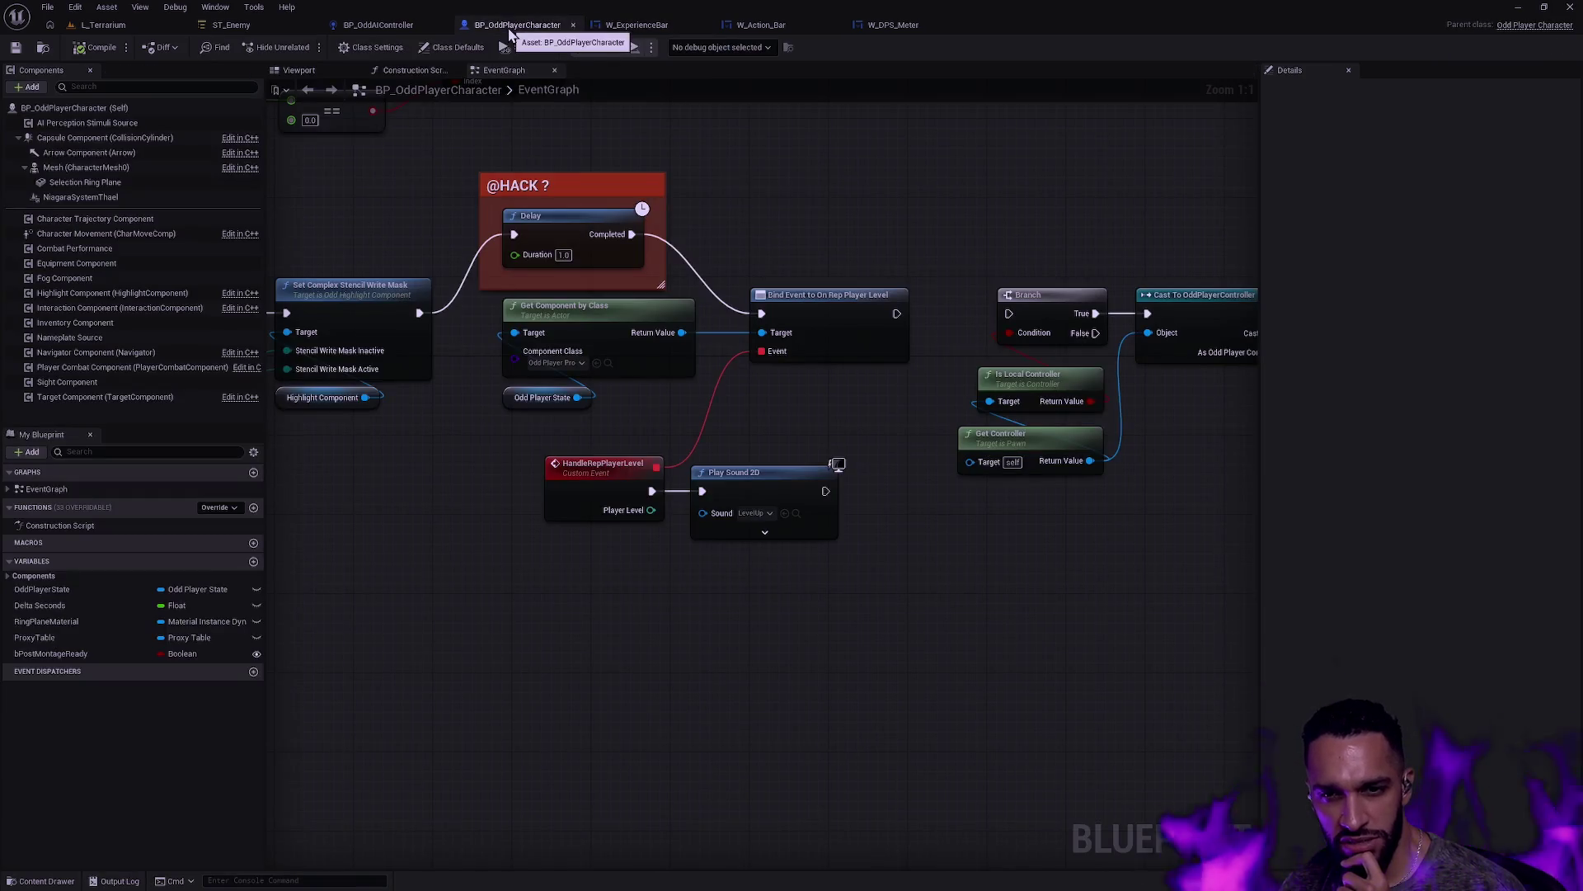
Step: Compare W_ExperienceBar with the W_Action_Bar widget, inspecting its E key image and full bar
{"action": "left_click", "coordinate": [675, 24]}
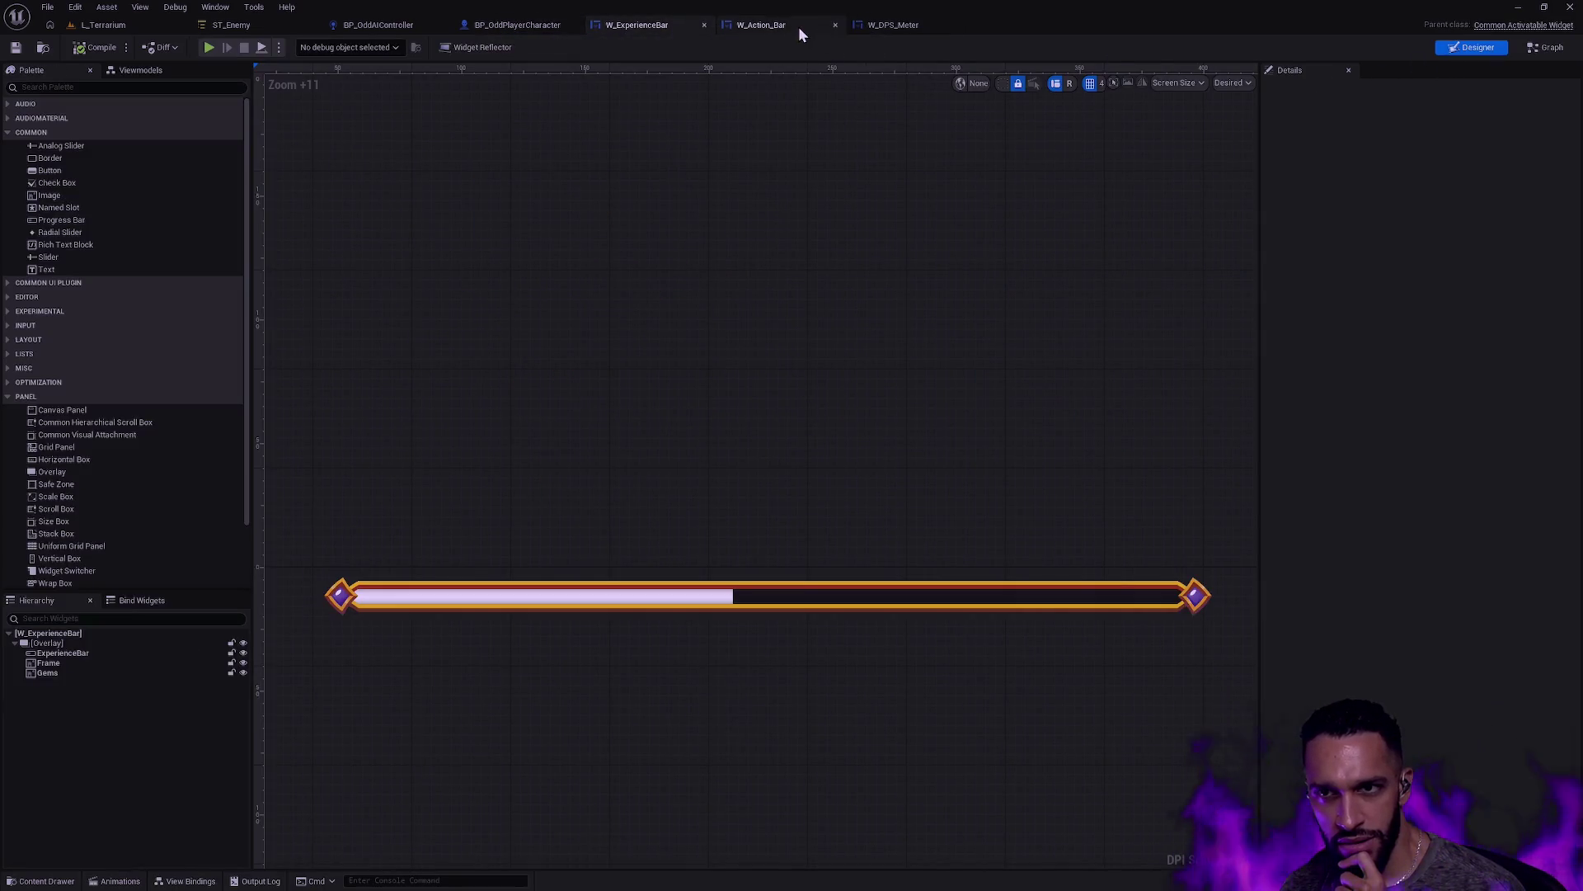
{"action": "left_click", "coordinate": [798, 27]}
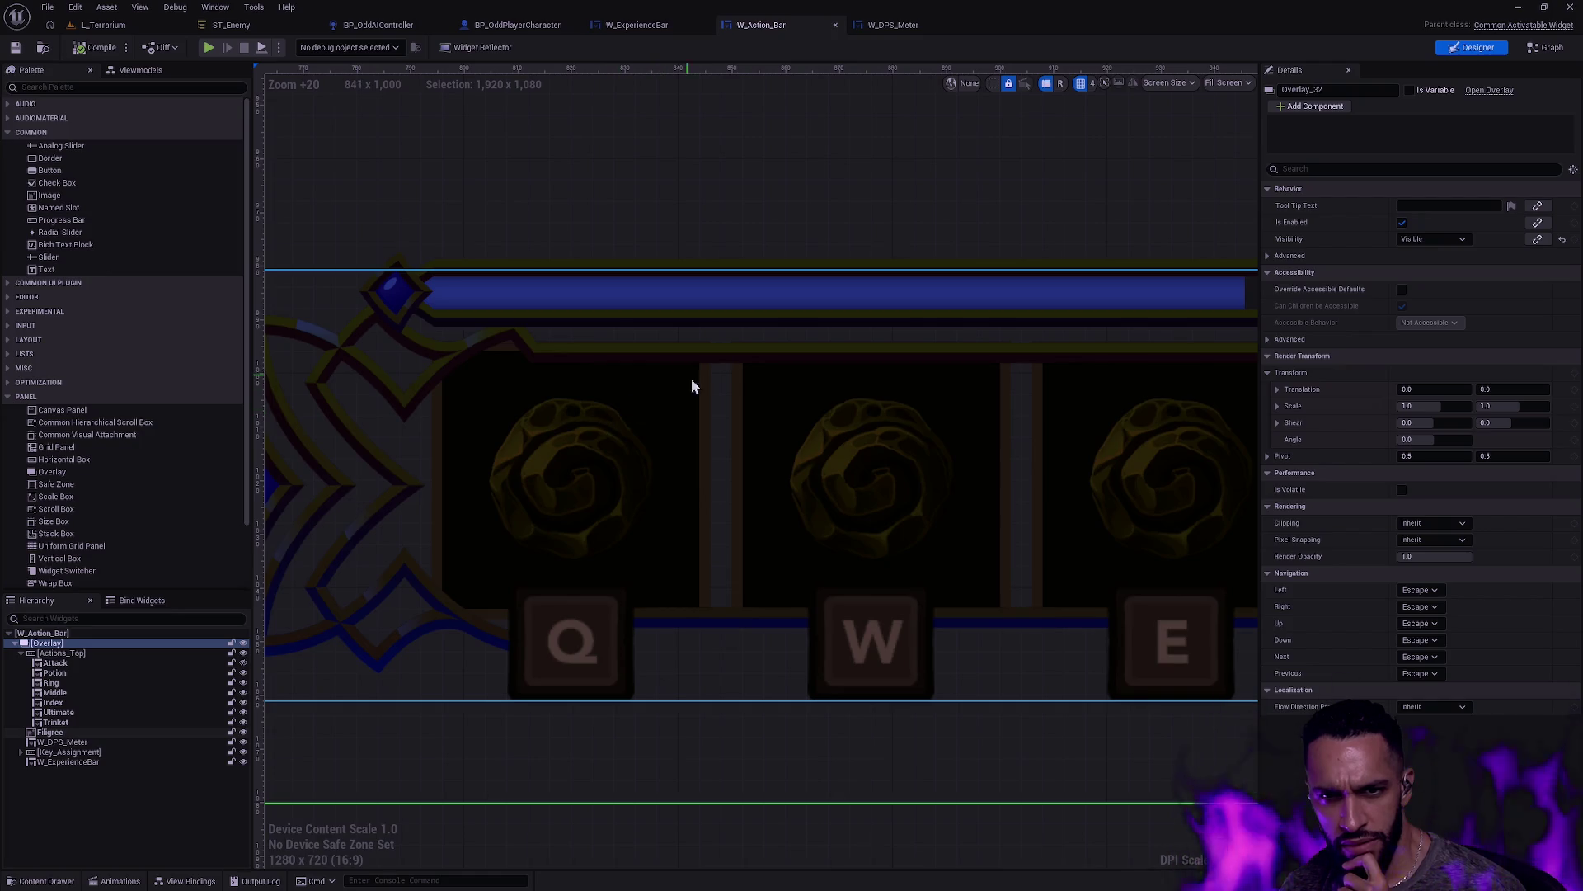
{"action": "scroll", "coordinate": [728, 395], "scroll_direction": "down", "scroll_amount": 5}
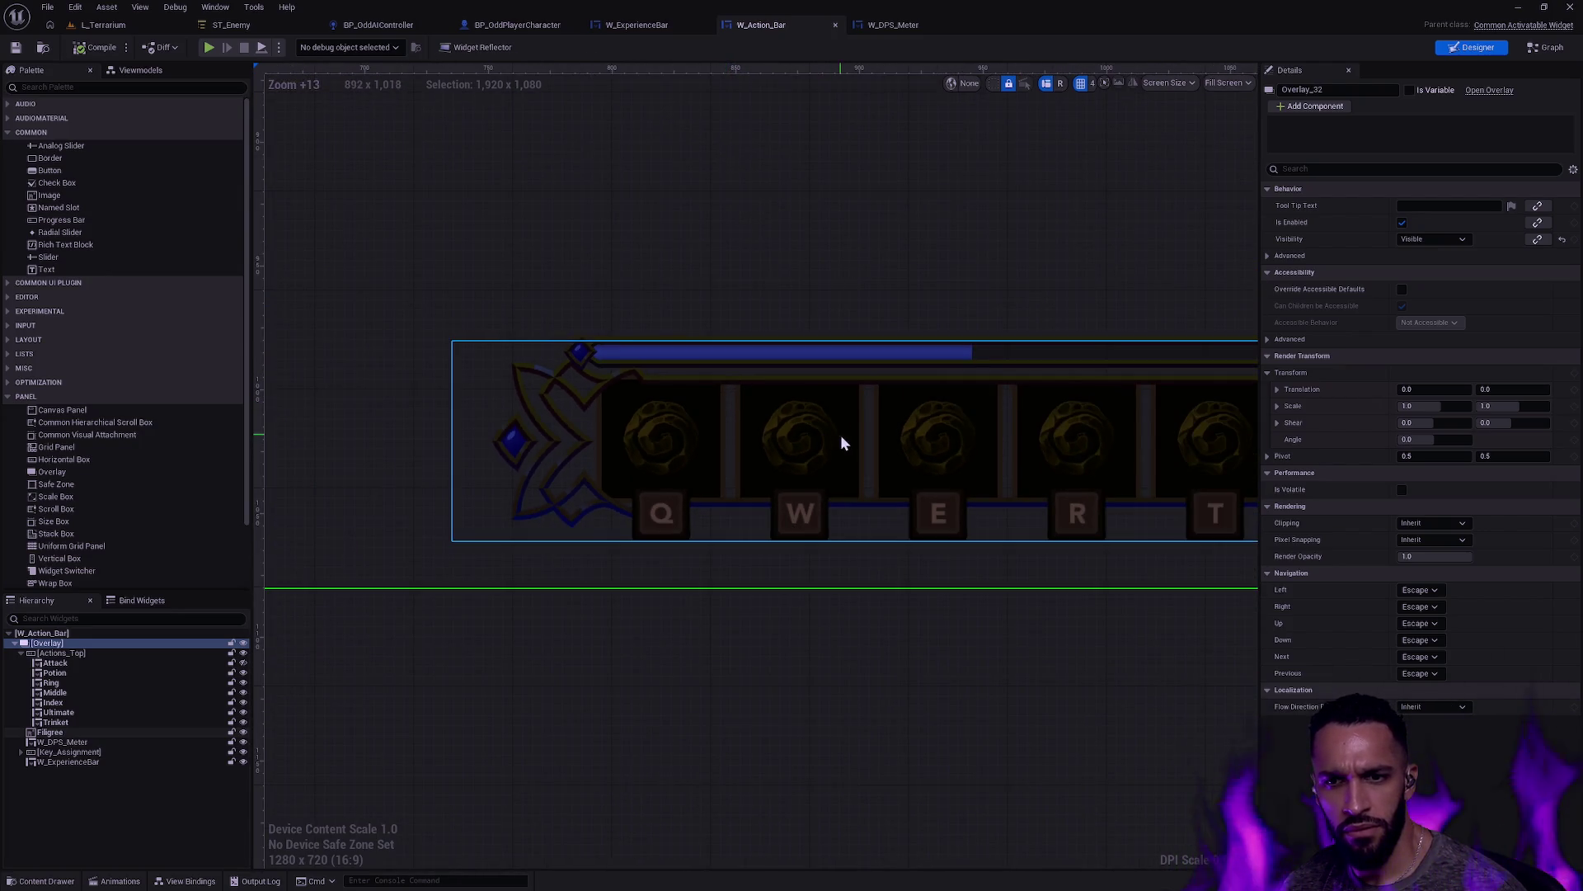
{"action": "scroll", "coordinate": [842, 443], "scroll_direction": "down", "scroll_amount": 1}
{"action": "left_click", "coordinate": [924, 501]}
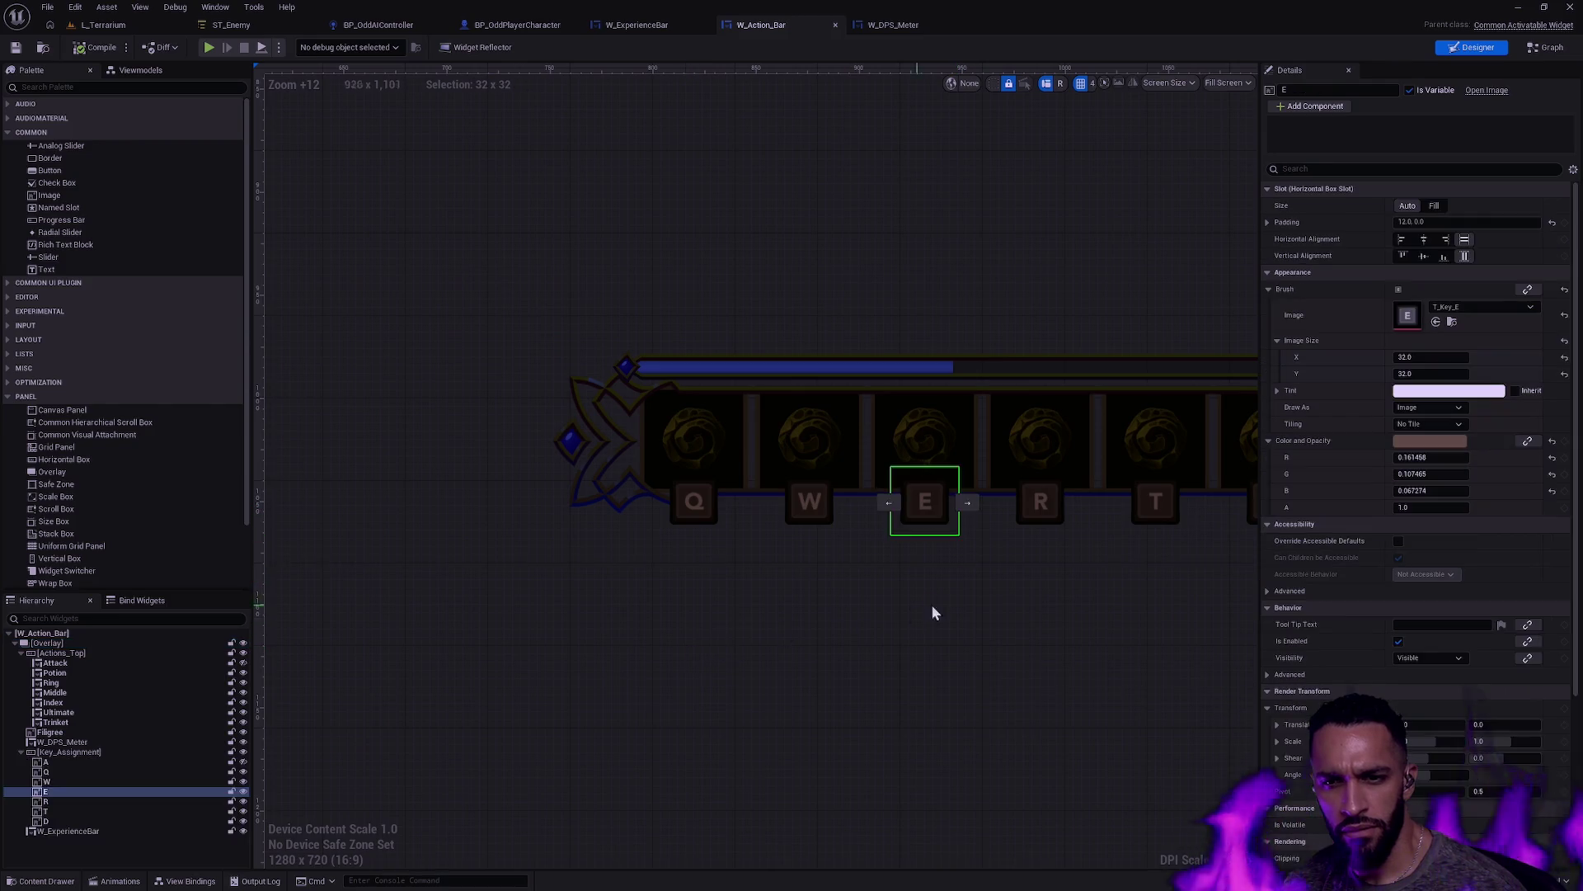
{"action": "left_click_drag", "start_coordinate": [935, 612], "coordinate": [522, 667]}
{"action": "left_click", "coordinate": [627, 661]}
{"action": "left_click_drag", "start_coordinate": [627, 662], "coordinate": [820, 670]}
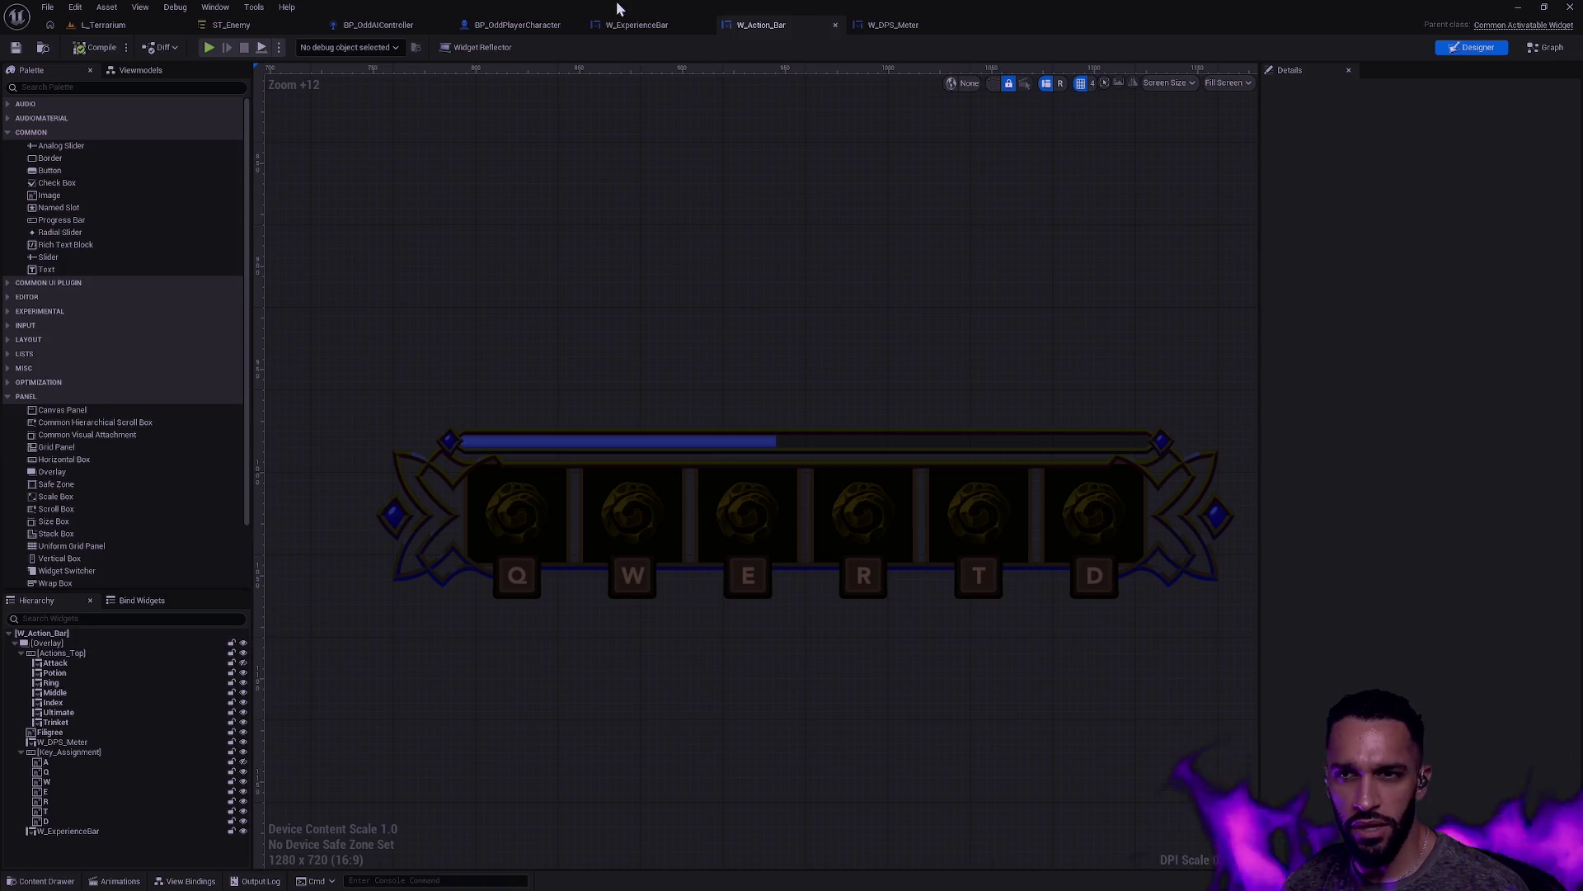
Step: Delete the Gems end-cap image from W_ExperienceBar and go back to Photoshop
{"action": "left_click", "coordinate": [640, 25]}
{"action": "left_click", "coordinate": [342, 598]}
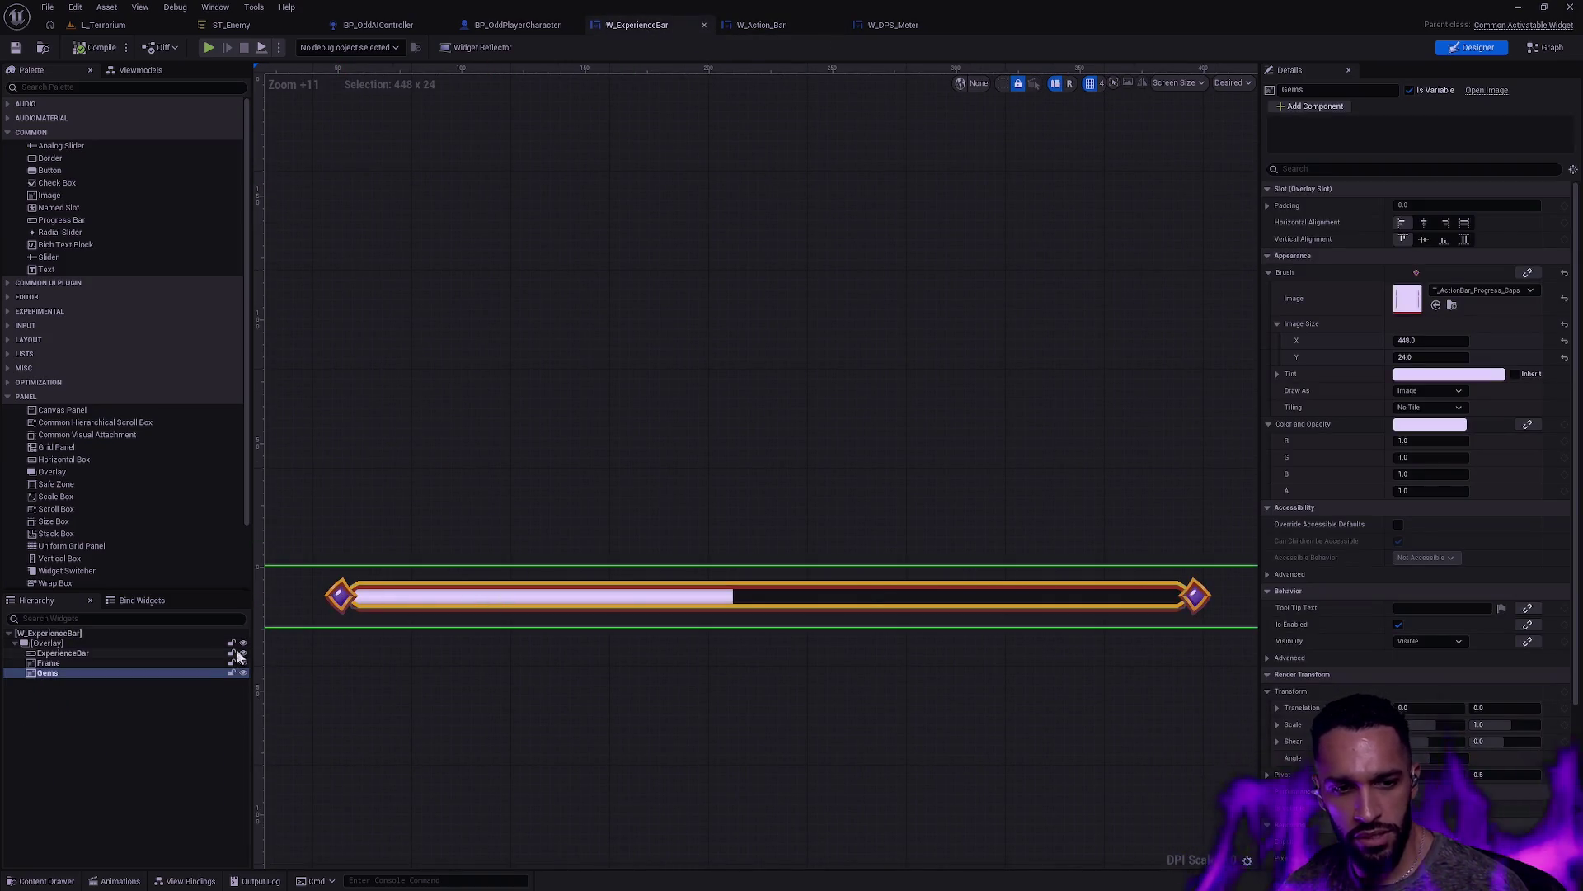
{"action": "key", "text": "Delete"}
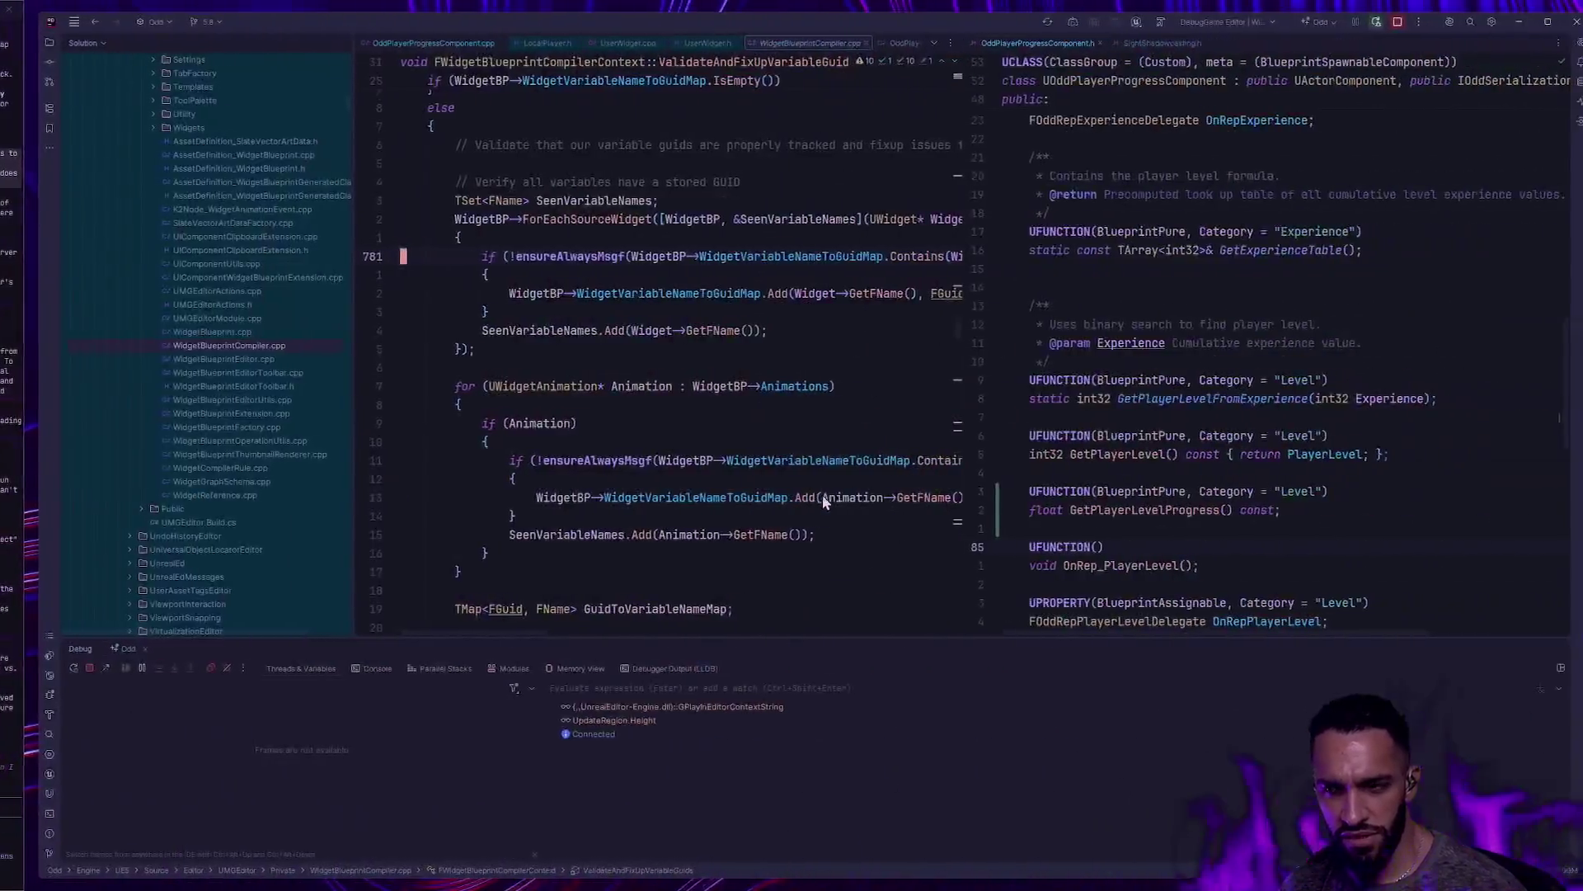
{"action": "key", "text": "alt+Tab"}
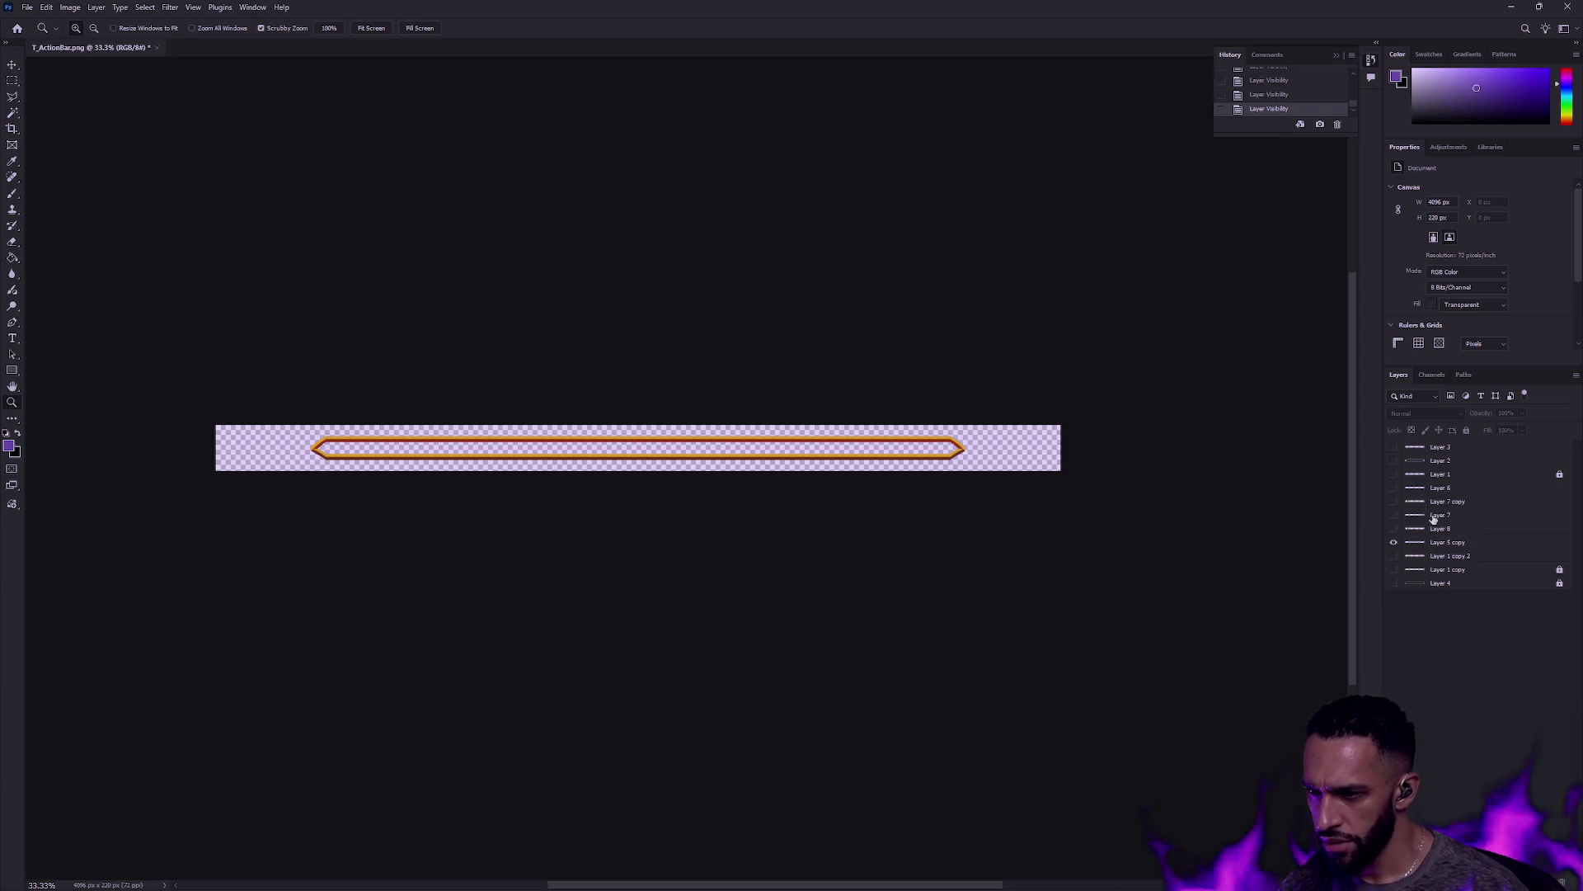
{"action": "left_click", "coordinate": [12, 112]}
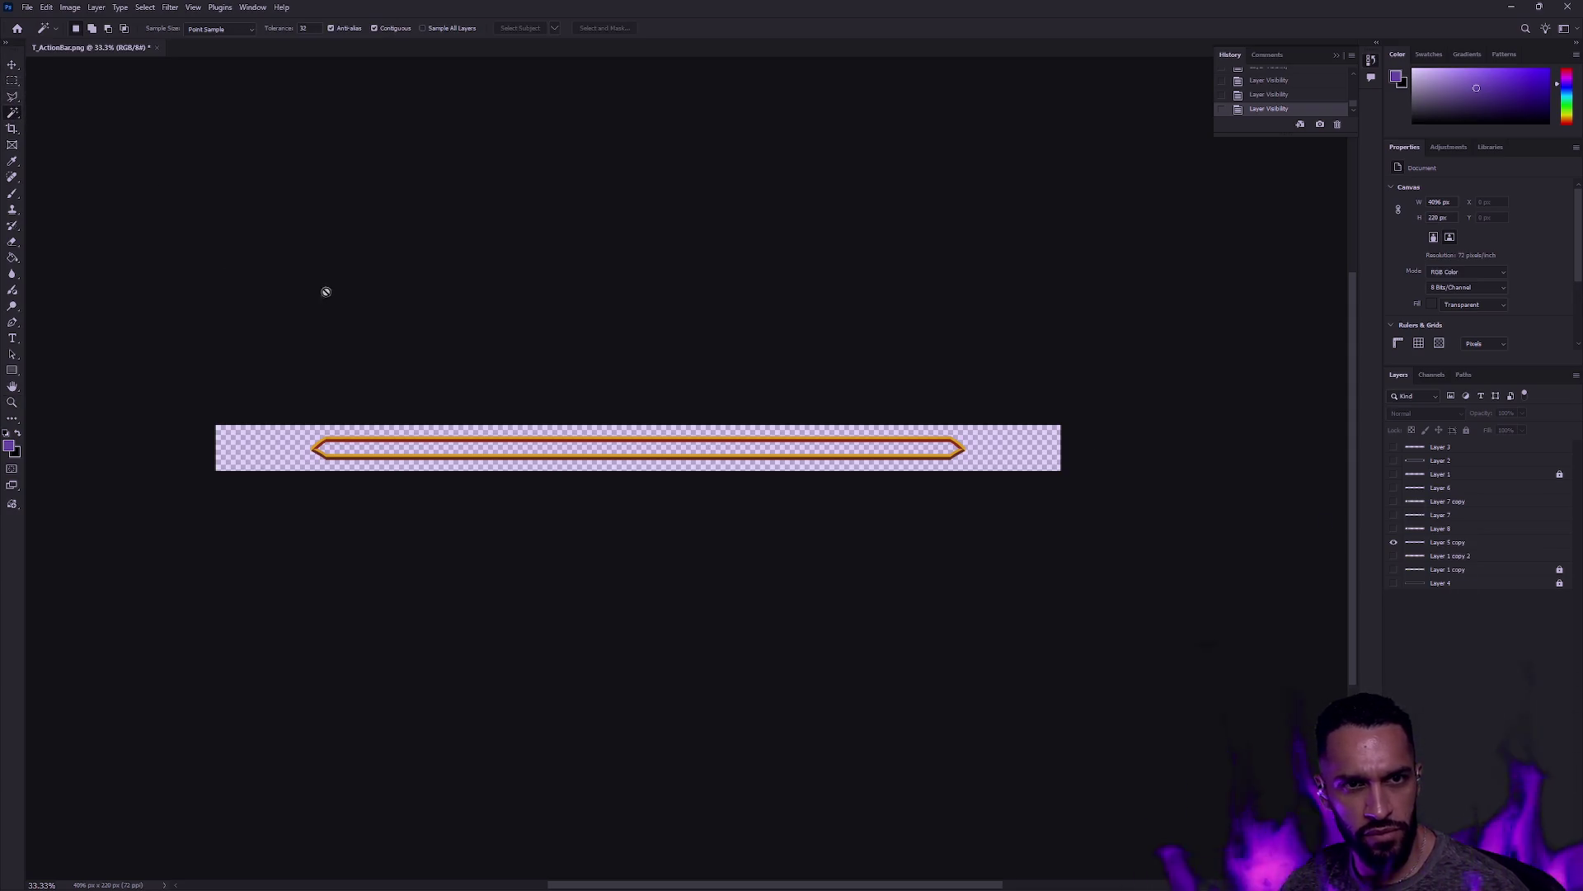
{"action": "left_click", "coordinate": [377, 450]}
{"action": "left_click", "coordinate": [766, 330]}
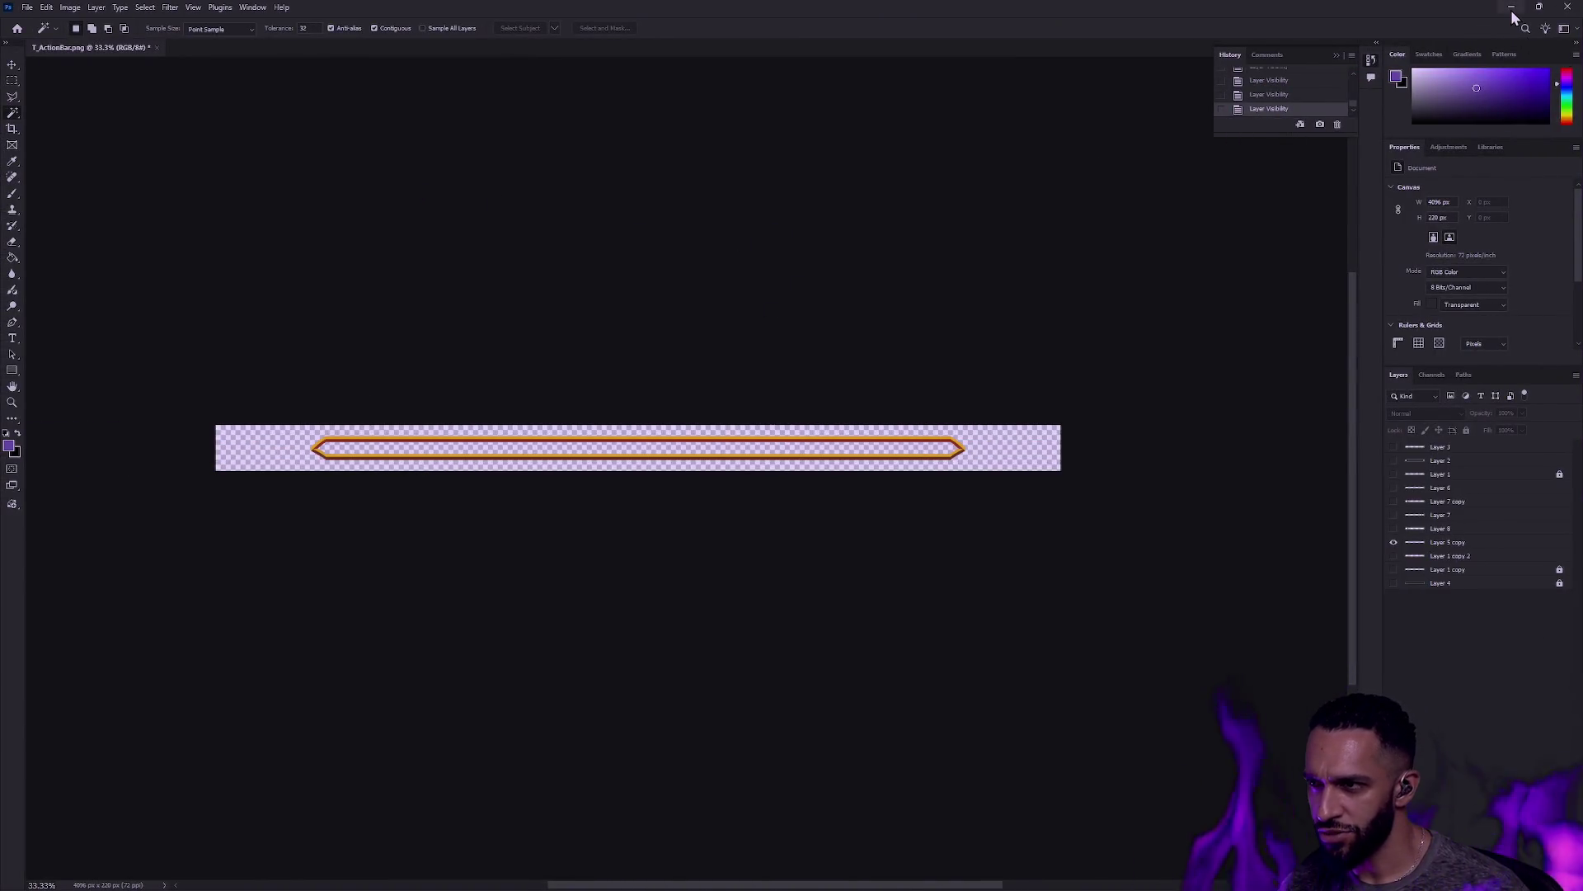
{"action": "key", "text": "alt+Tab"}
Step: Undo the Gems deletion in the Unreal Editor so the diamond caps return
{"action": "left_click", "coordinate": [648, 445]}
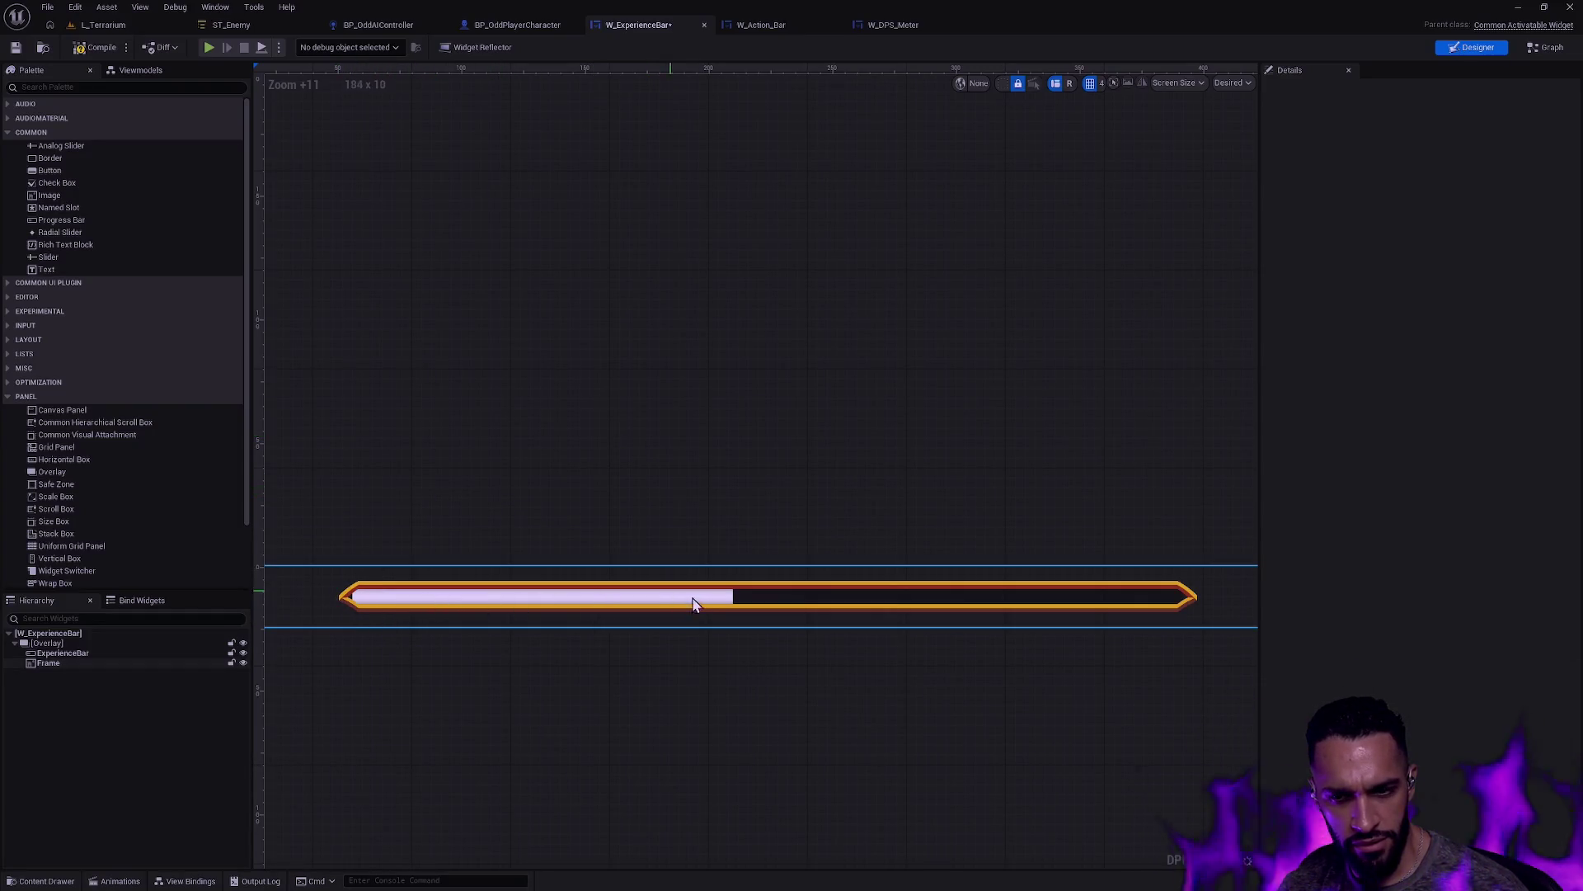
{"action": "key", "text": "ctrl+z"}
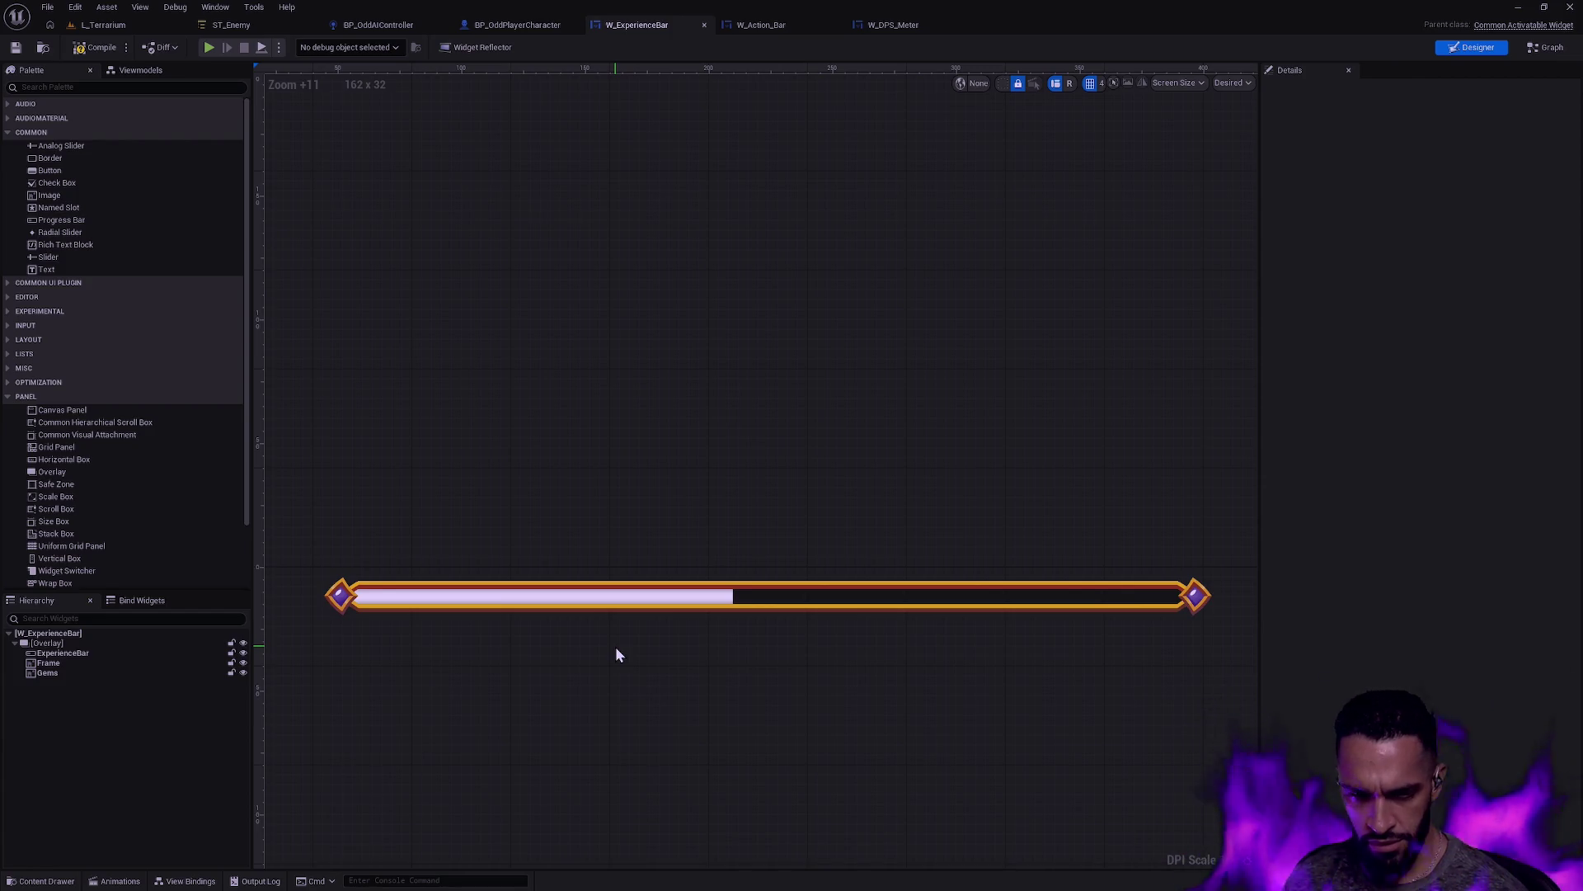
{"action": "key", "text": "alt+Tab"}
{"action": "key", "text": "alt+Tab"}
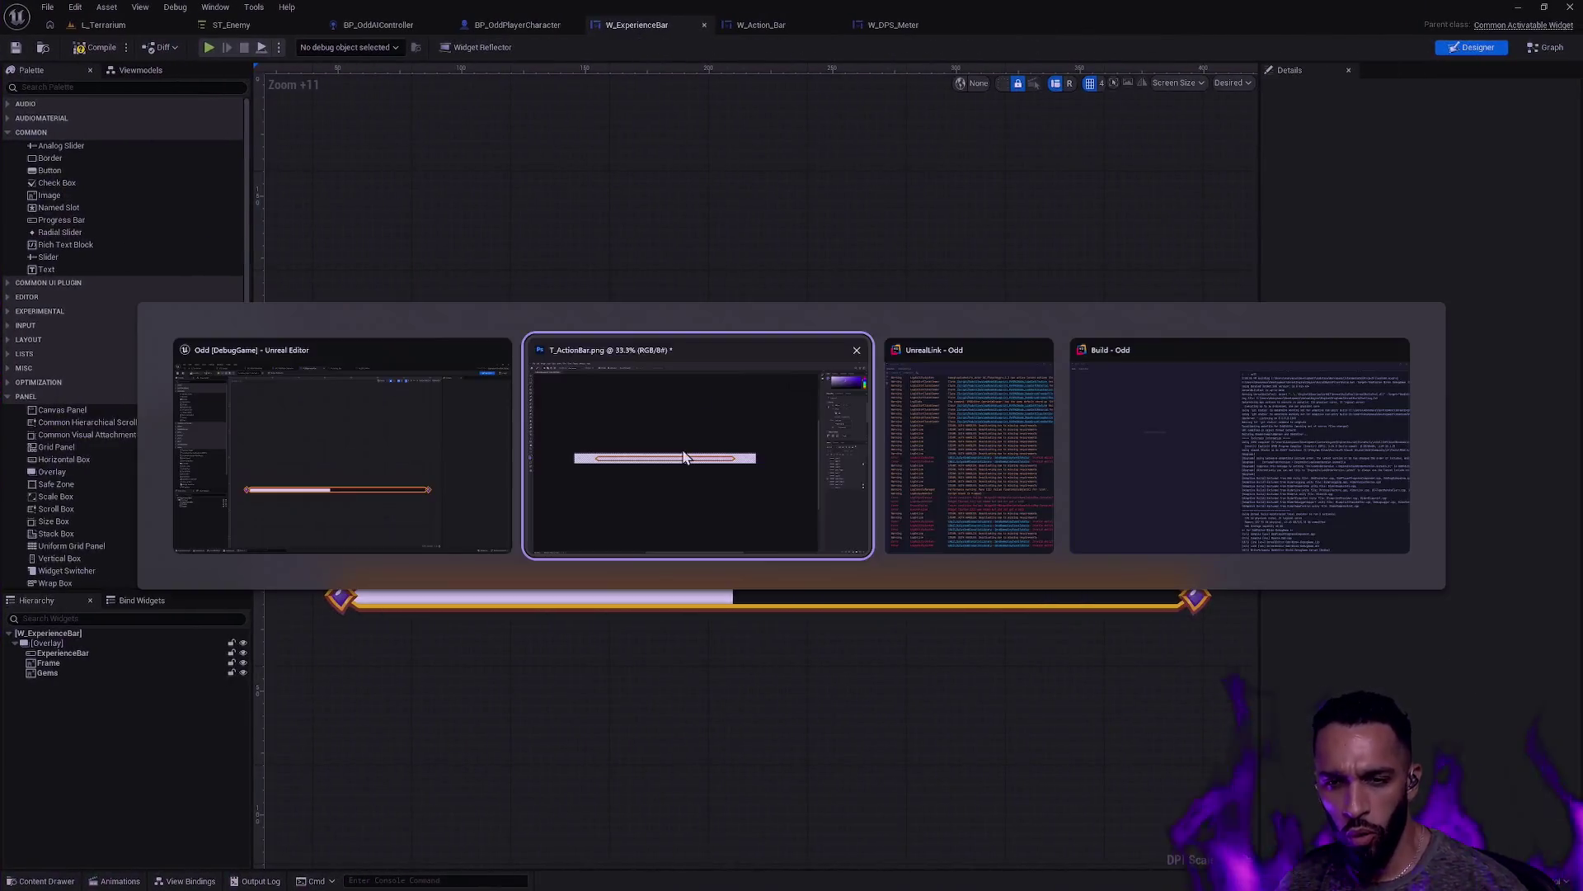
Step: Dismiss the magic wand error and compare the Layer 5 copy and Layer 1 copy 2 bars
{"action": "left_click", "coordinate": [627, 423]}
{"action": "left_click", "coordinate": [773, 325]}
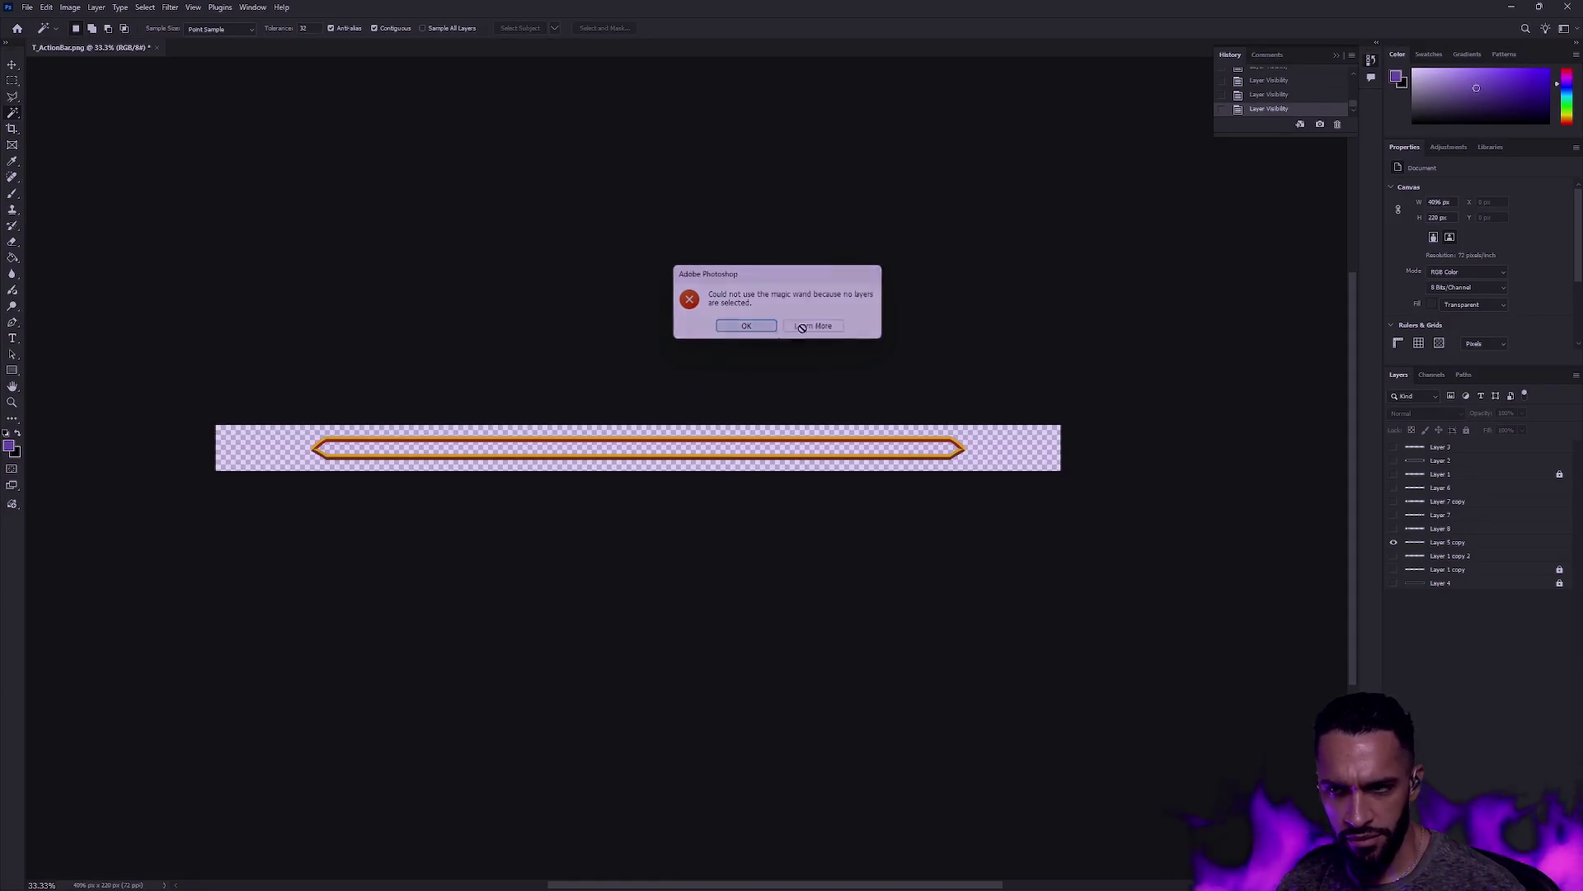
{"action": "left_click", "coordinate": [1394, 542]}
{"action": "left_click", "coordinate": [1394, 556]}
{"action": "left_click", "coordinate": [1394, 556]}
{"action": "left_click", "coordinate": [1394, 556]}
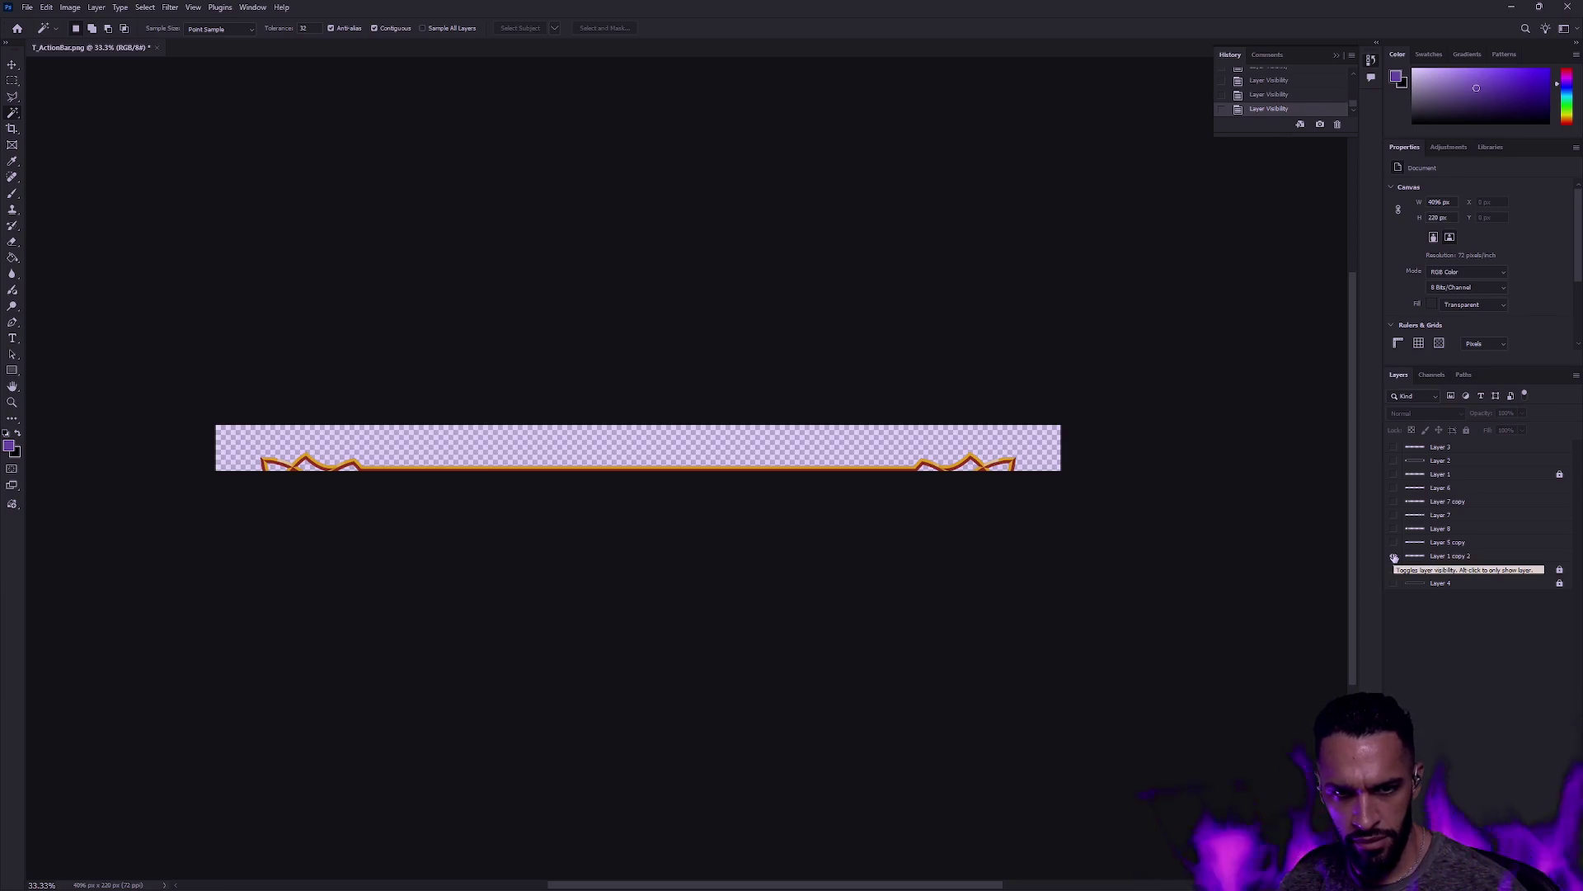
{"action": "left_click", "coordinate": [1394, 556]}
{"action": "left_click", "coordinate": [1394, 542]}
Step: Try Layer 1 copy's angled bar, then undo so it stays hidden
{"action": "left_click", "coordinate": [1394, 570]}
{"action": "left_click", "coordinate": [1394, 569]}
{"action": "left_click", "coordinate": [1393, 569]}
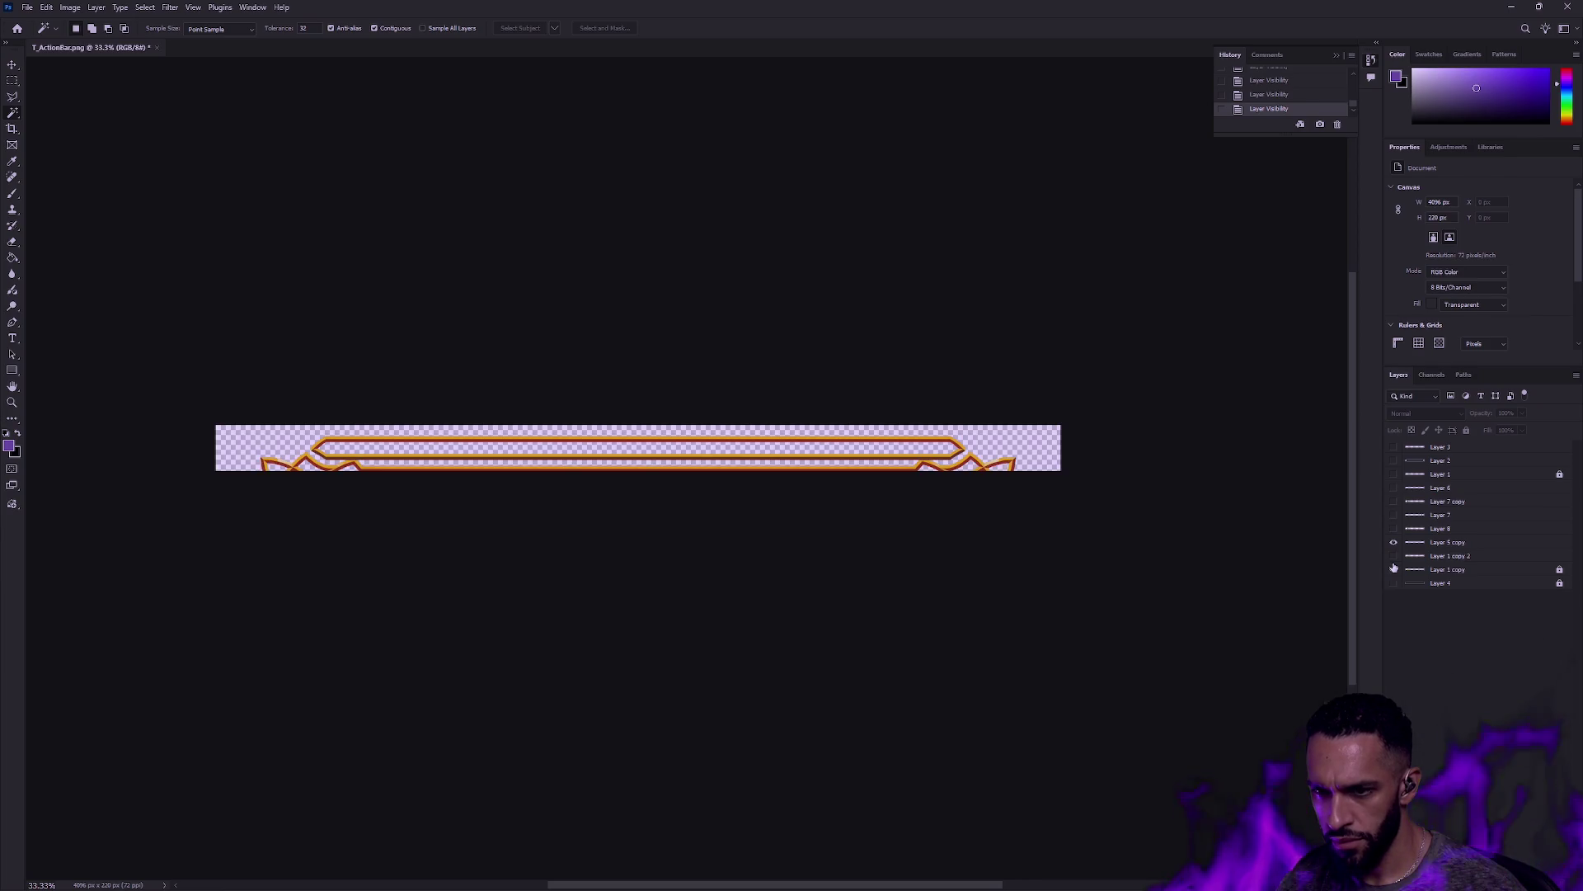
{"action": "left_click", "coordinate": [1393, 568]}
{"action": "left_click", "coordinate": [1394, 571]}
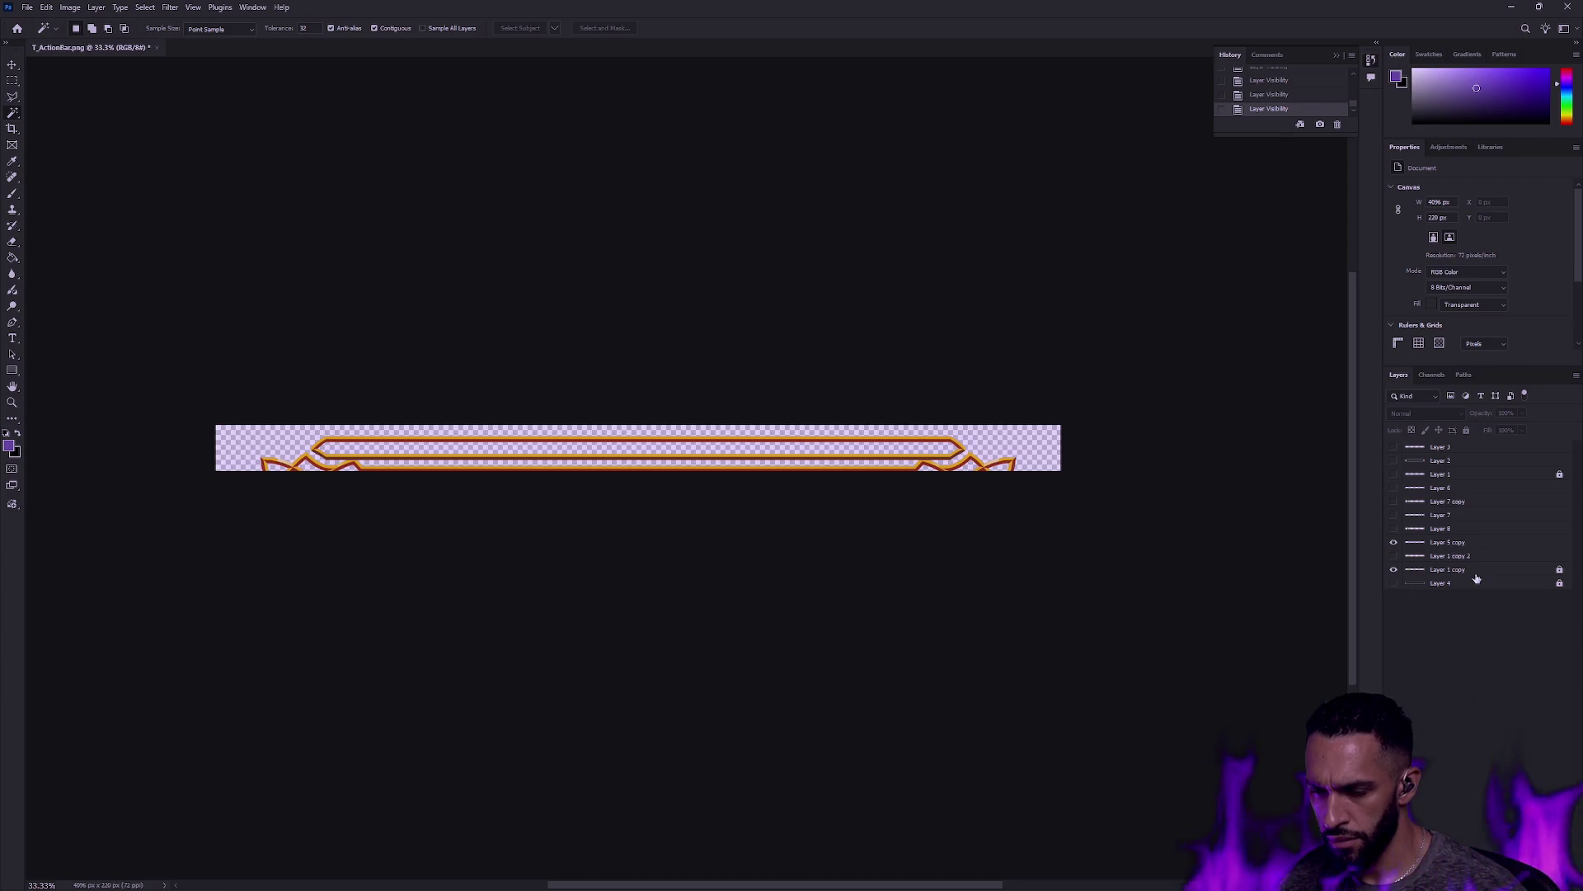
{"action": "key", "text": "ctrl+z"}
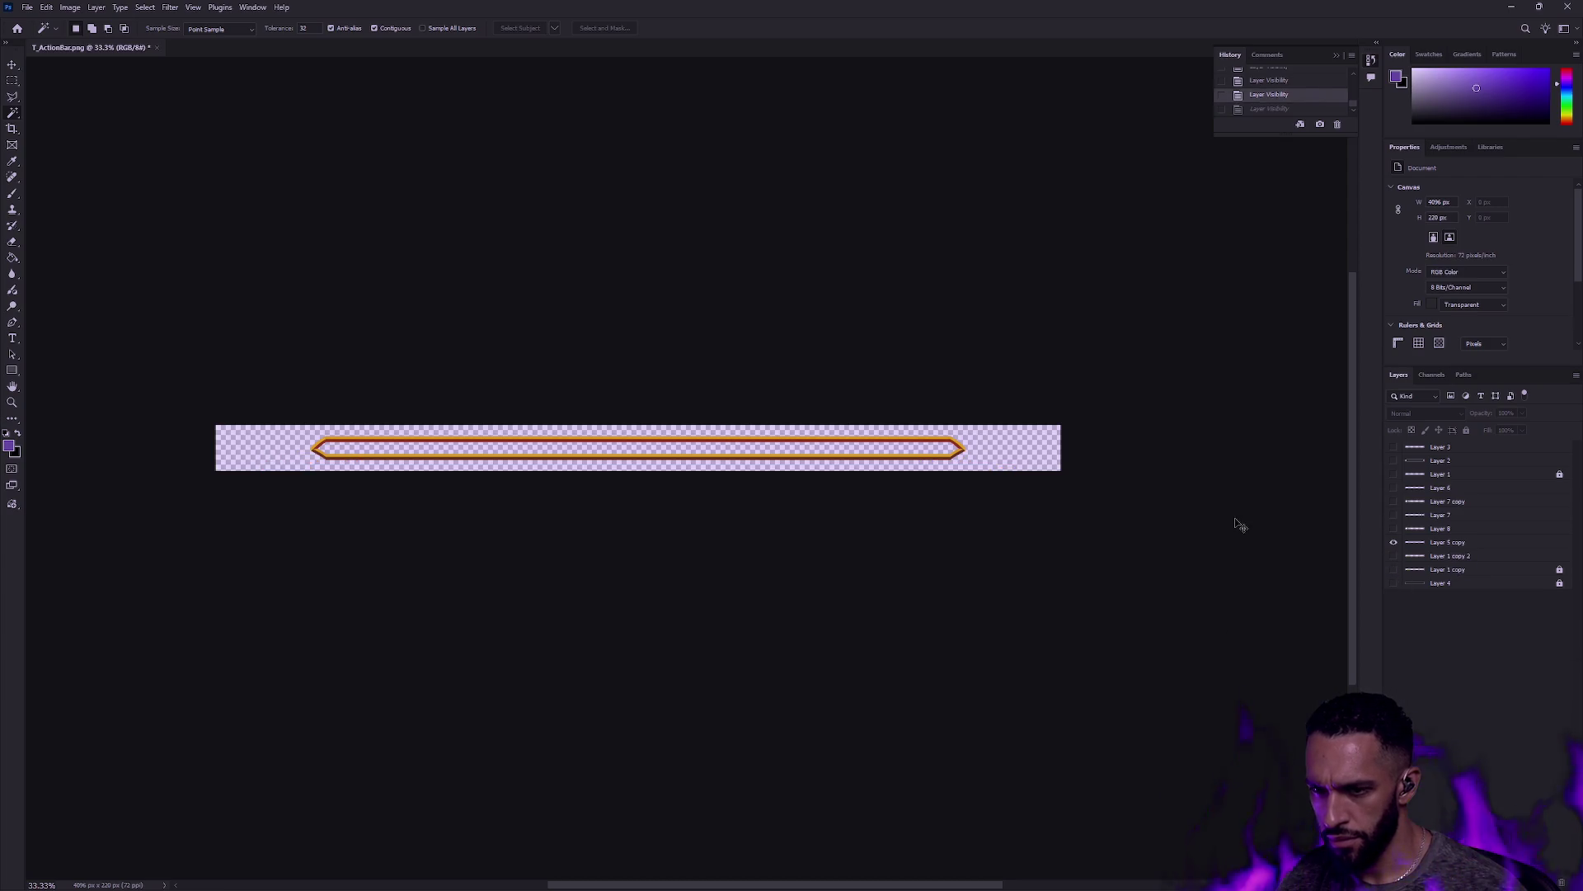
Step: Zoom to 100% on the bar's right end
{"action": "left_click", "coordinate": [12, 403]}
{"action": "mouse_move", "coordinate": [588, 442]}
{"action": "left_mouse_down"}
{"action": "mouse_move", "coordinate": [1078, 460]}
{"action": "mouse_move", "coordinate": [912, 474]}
{"action": "mouse_move", "coordinate": [1046, 467]}
{"action": "left_mouse_up"}
{"action": "left_click", "coordinate": [1046, 466]}
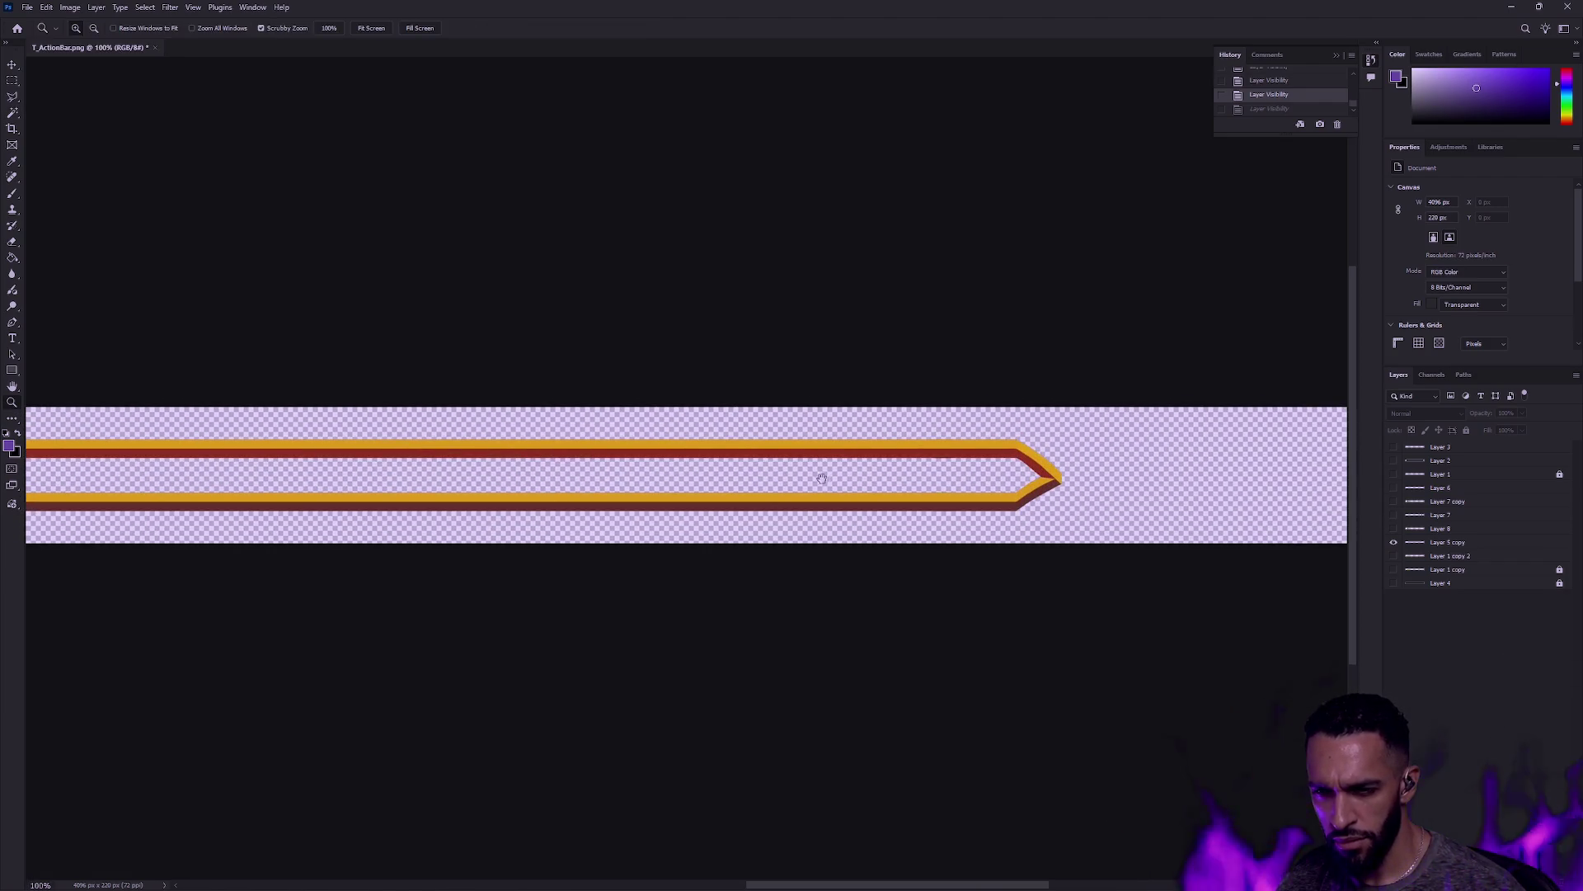
Step: Duplicate Layer 5 copy into a new layer, Layer 5 copy 2
{"action": "left_click", "coordinate": [1461, 545]}
{"action": "key", "text": "ctrl+j"}
{"action": "key", "text": "v"}
Step: Drag the copied bar right until its pointed end crosses the original
{"action": "mouse_move", "coordinate": [415, 459]}
{"action": "left_mouse_down"}
{"action": "mouse_move", "coordinate": [668, 481]}
{"action": "mouse_move", "coordinate": [649, 495]}
{"action": "left_mouse_up"}
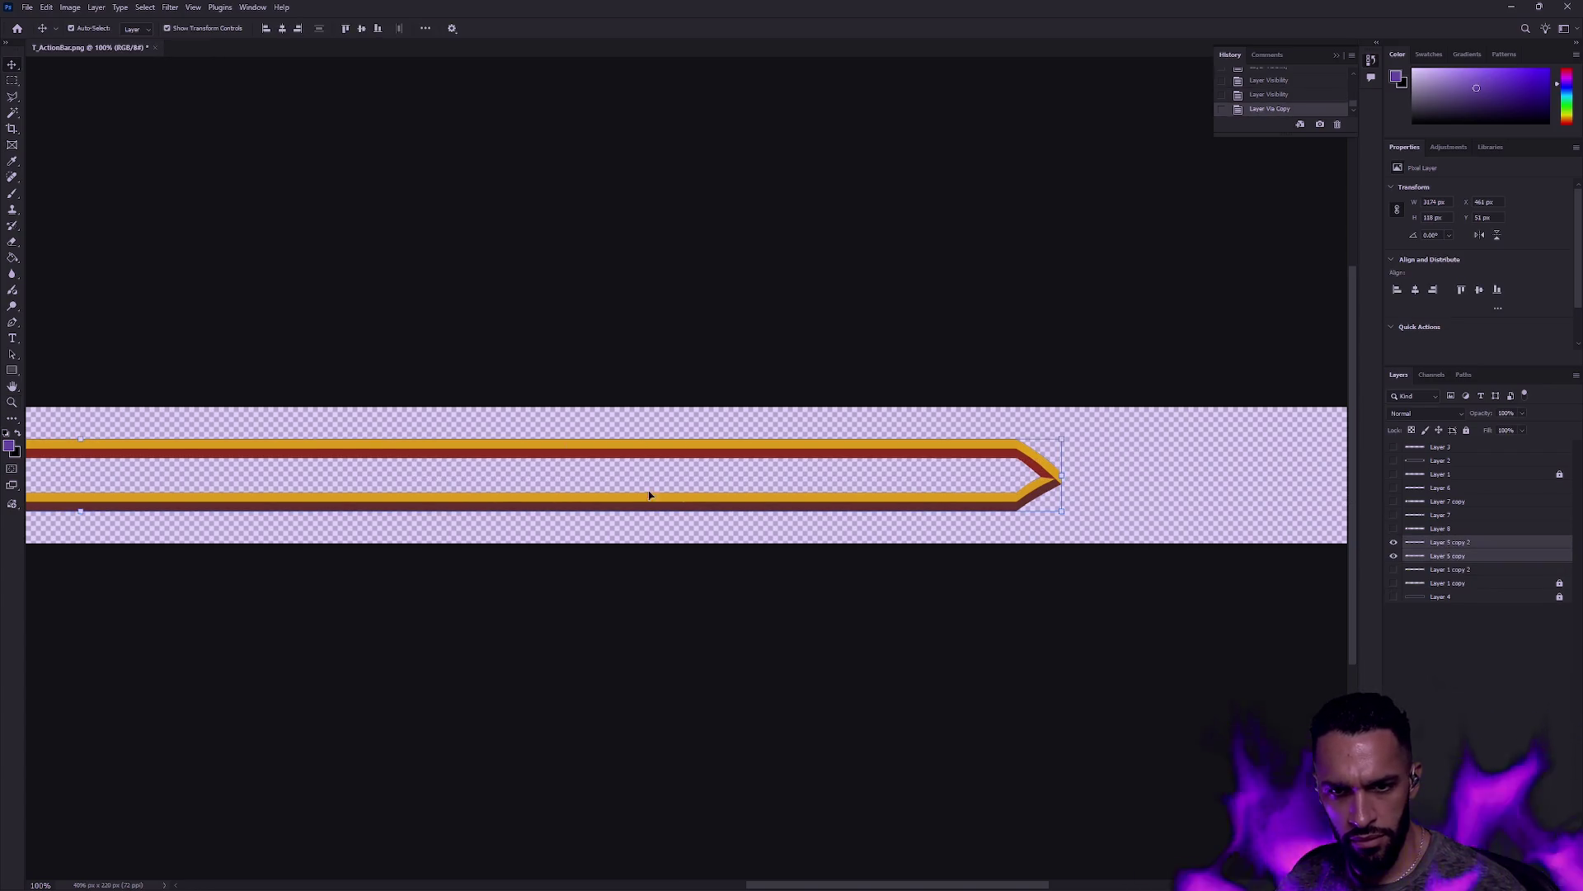
{"action": "mouse_move", "coordinate": [406, 470]}
{"action": "left_mouse_down"}
{"action": "mouse_move", "coordinate": [1263, 488]}
{"action": "mouse_move", "coordinate": [1152, 501]}
{"action": "mouse_move", "coordinate": [1274, 466]}
{"action": "mouse_move", "coordinate": [1344, 486]}
{"action": "mouse_move", "coordinate": [1116, 497]}
{"action": "left_mouse_up"}
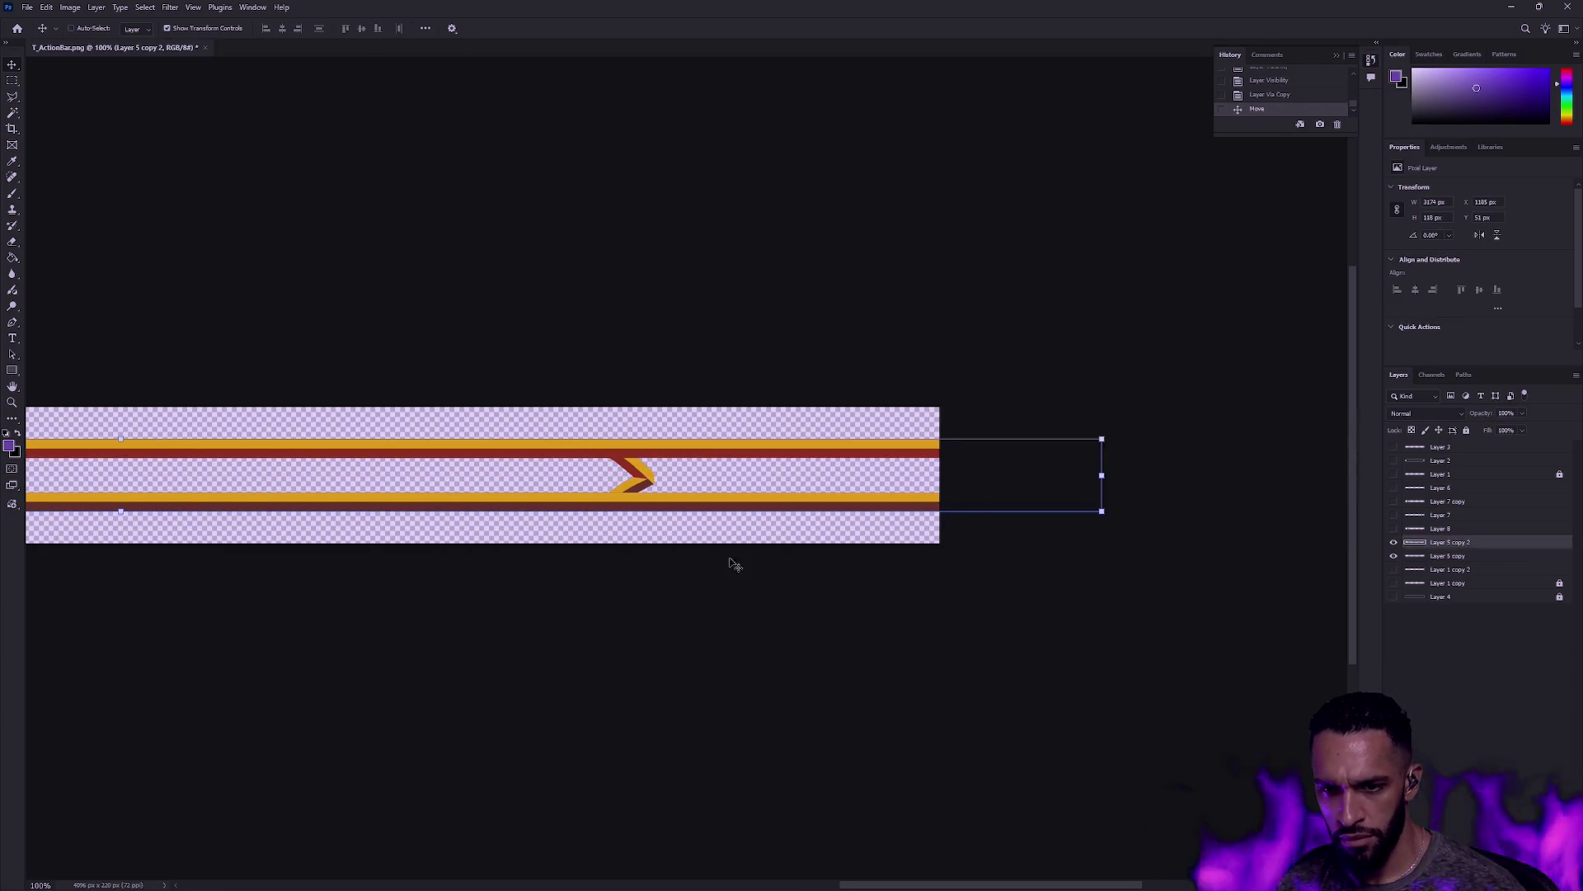
{"action": "scroll", "coordinate": [336, 505], "scroll_direction": "down", "scroll_amount": 2}
{"action": "mouse_move", "coordinate": [444, 430]}
{"action": "left_mouse_down"}
{"action": "mouse_move", "coordinate": [1343, 354]}
{"action": "mouse_move", "coordinate": [654, 396]}
{"action": "mouse_move", "coordinate": [684, 363]}
{"action": "mouse_move", "coordinate": [1235, 373]}
{"action": "mouse_move", "coordinate": [1063, 379]}
{"action": "mouse_move", "coordinate": [940, 358]}
{"action": "left_mouse_up"}
{"action": "mouse_move", "coordinate": [611, 379]}
{"action": "left_mouse_down"}
{"action": "mouse_move", "coordinate": [696, 334]}
{"action": "mouse_move", "coordinate": [916, 343]}
{"action": "mouse_move", "coordinate": [686, 364]}
{"action": "left_mouse_up"}
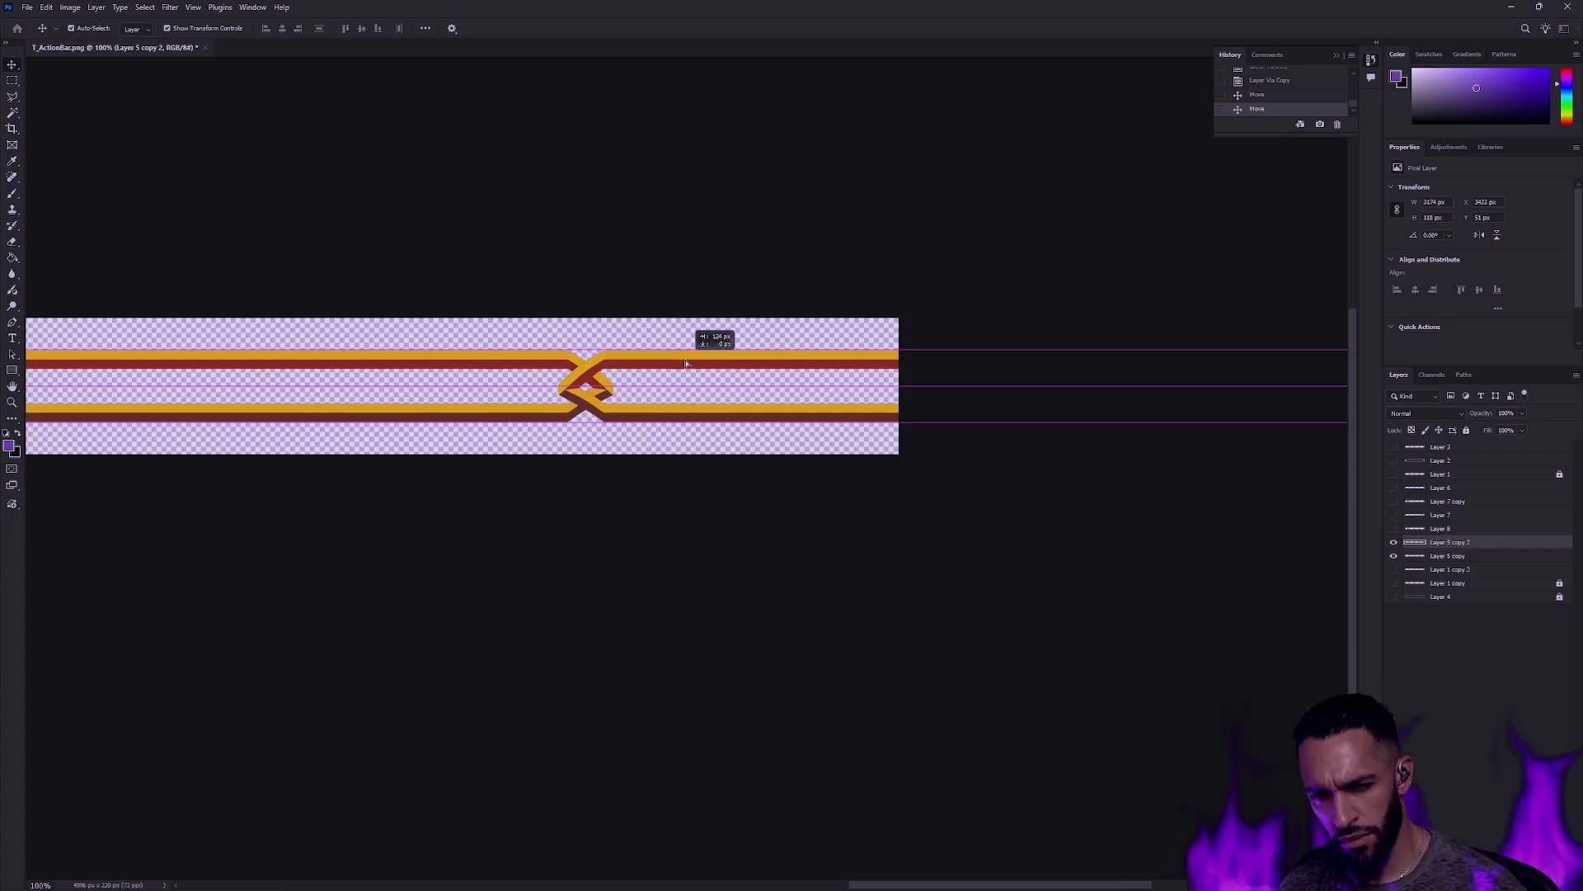
{"action": "mouse_move", "coordinate": [686, 363]}
{"action": "left_mouse_down"}
{"action": "mouse_move", "coordinate": [713, 365]}
{"action": "mouse_move", "coordinate": [697, 364]}
{"action": "left_mouse_up"}
Step: Nudge the crossing piece 34 px left, checking the crossing zoomed in, then return to 200%
{"action": "left_click", "coordinate": [33, 419]}
{"action": "left_click", "coordinate": [11, 401]}
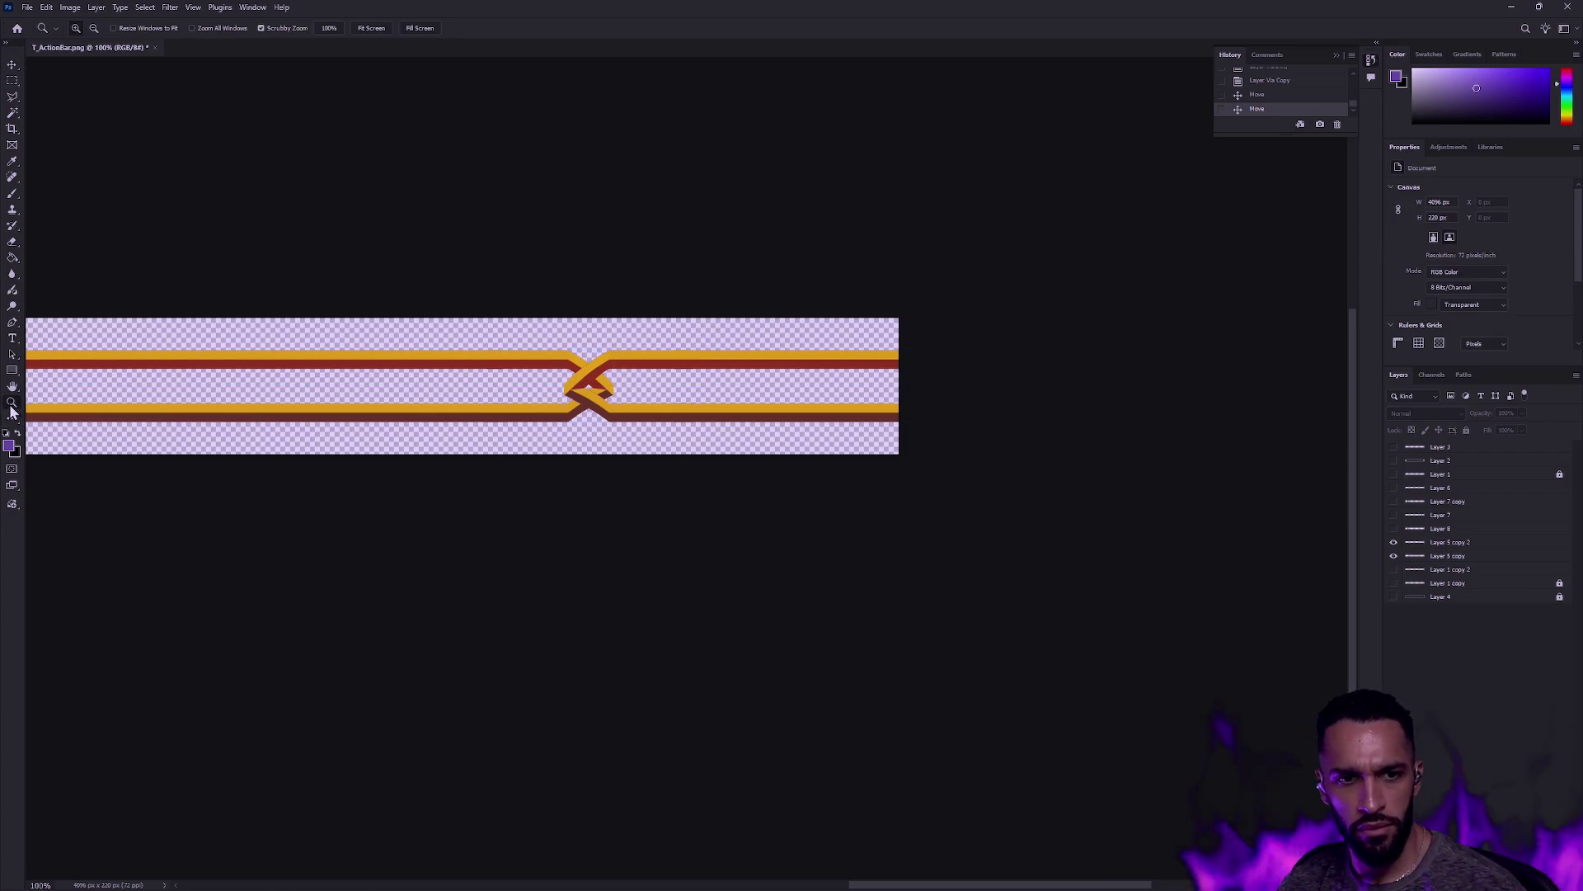
{"action": "left_click", "coordinate": [613, 384]}
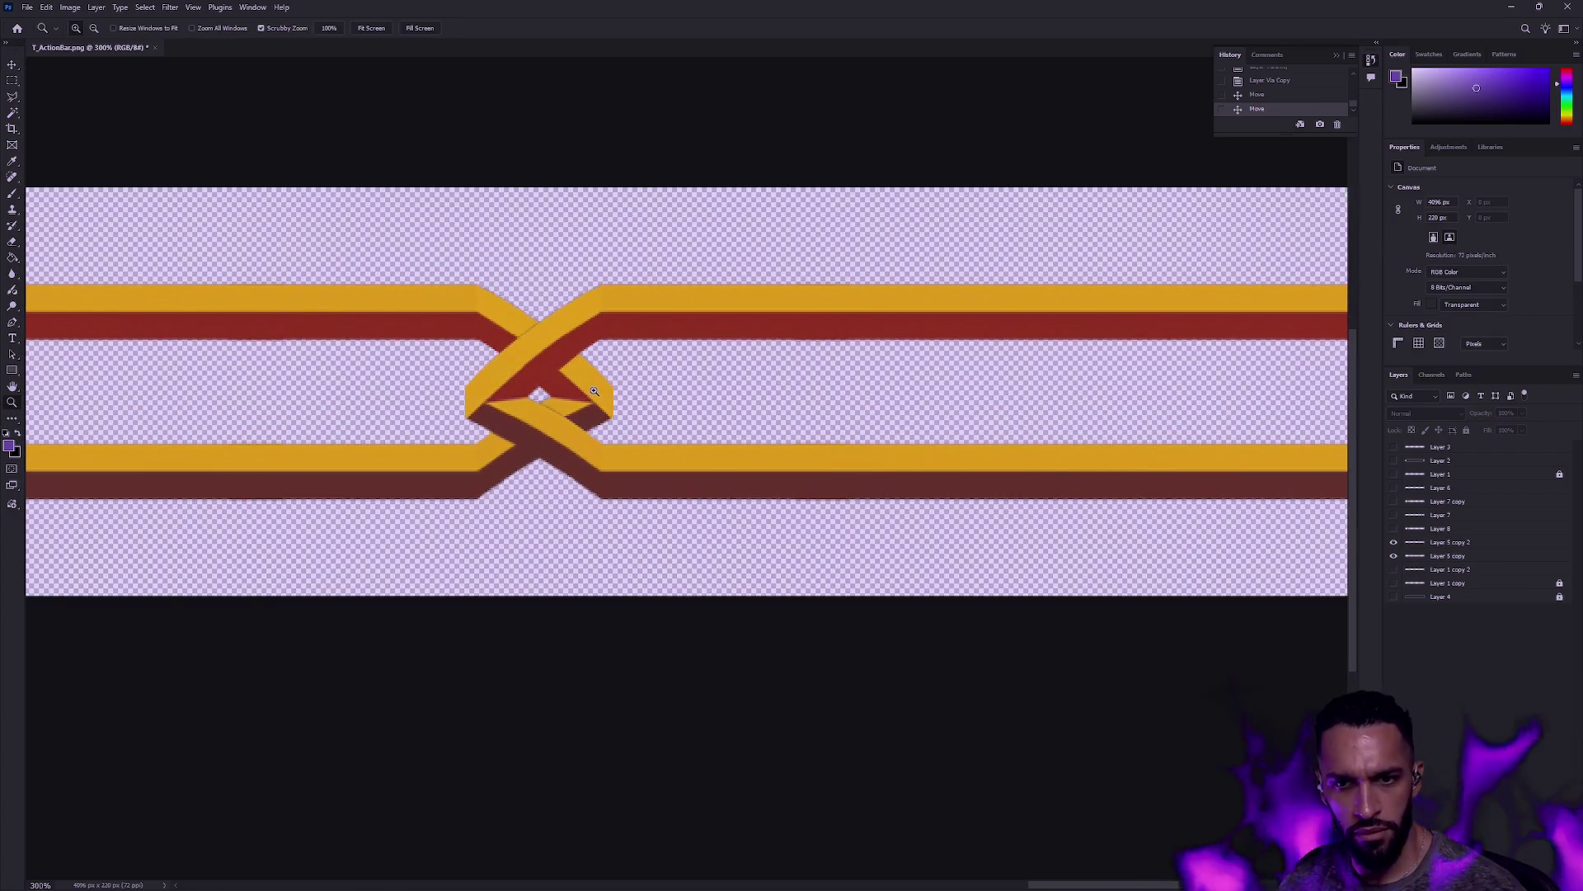
{"action": "key", "text": "v"}
{"action": "mouse_move", "coordinate": [609, 378]}
{"action": "left_mouse_down"}
{"action": "mouse_move", "coordinate": [548, 349]}
{"action": "mouse_move", "coordinate": [563, 353]}
{"action": "mouse_move", "coordinate": [505, 351]}
{"action": "mouse_move", "coordinate": [558, 353]}
{"action": "left_mouse_up"}
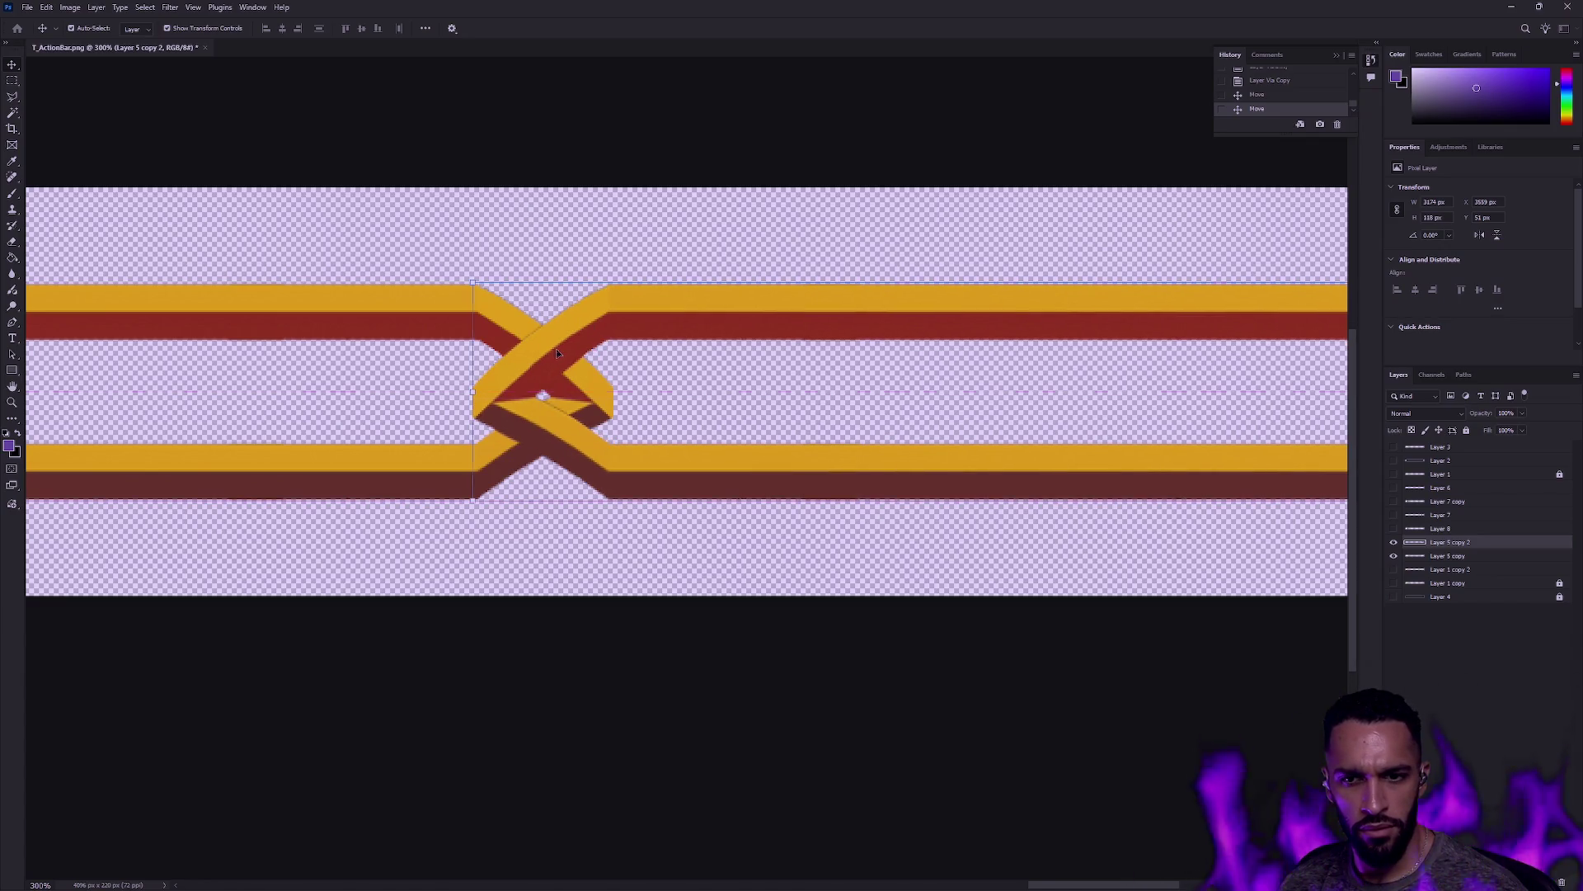
{"action": "left_click", "coordinate": [11, 403]}
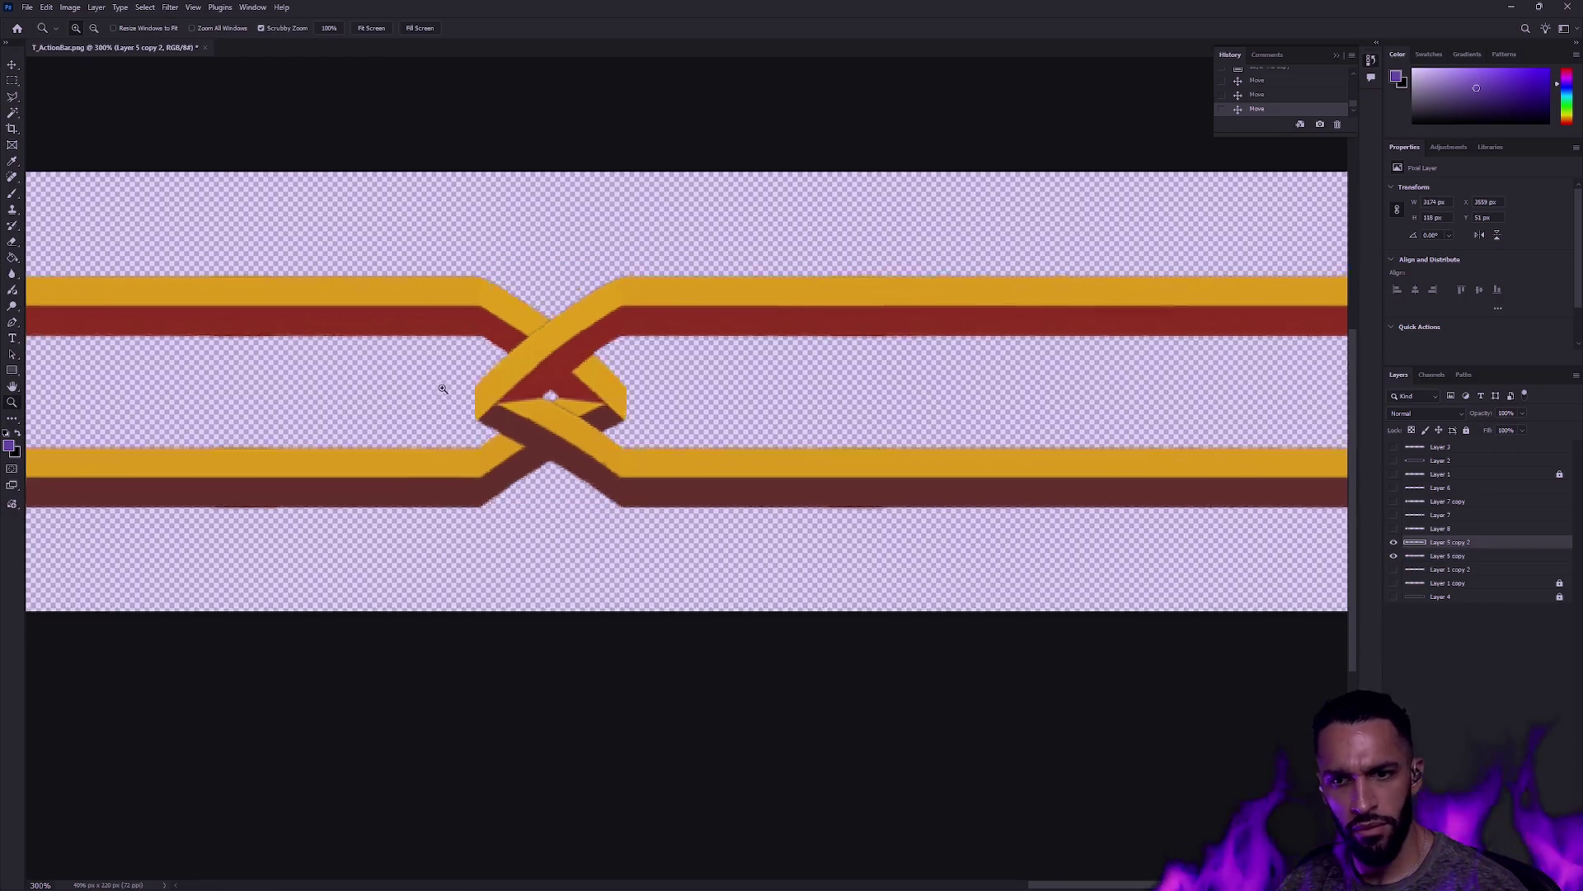
{"action": "left_click", "coordinate": [583, 383]}
{"action": "left_click", "coordinate": [583, 387], "text": "alt"}
{"action": "left_click", "coordinate": [771, 423], "text": "alt"}
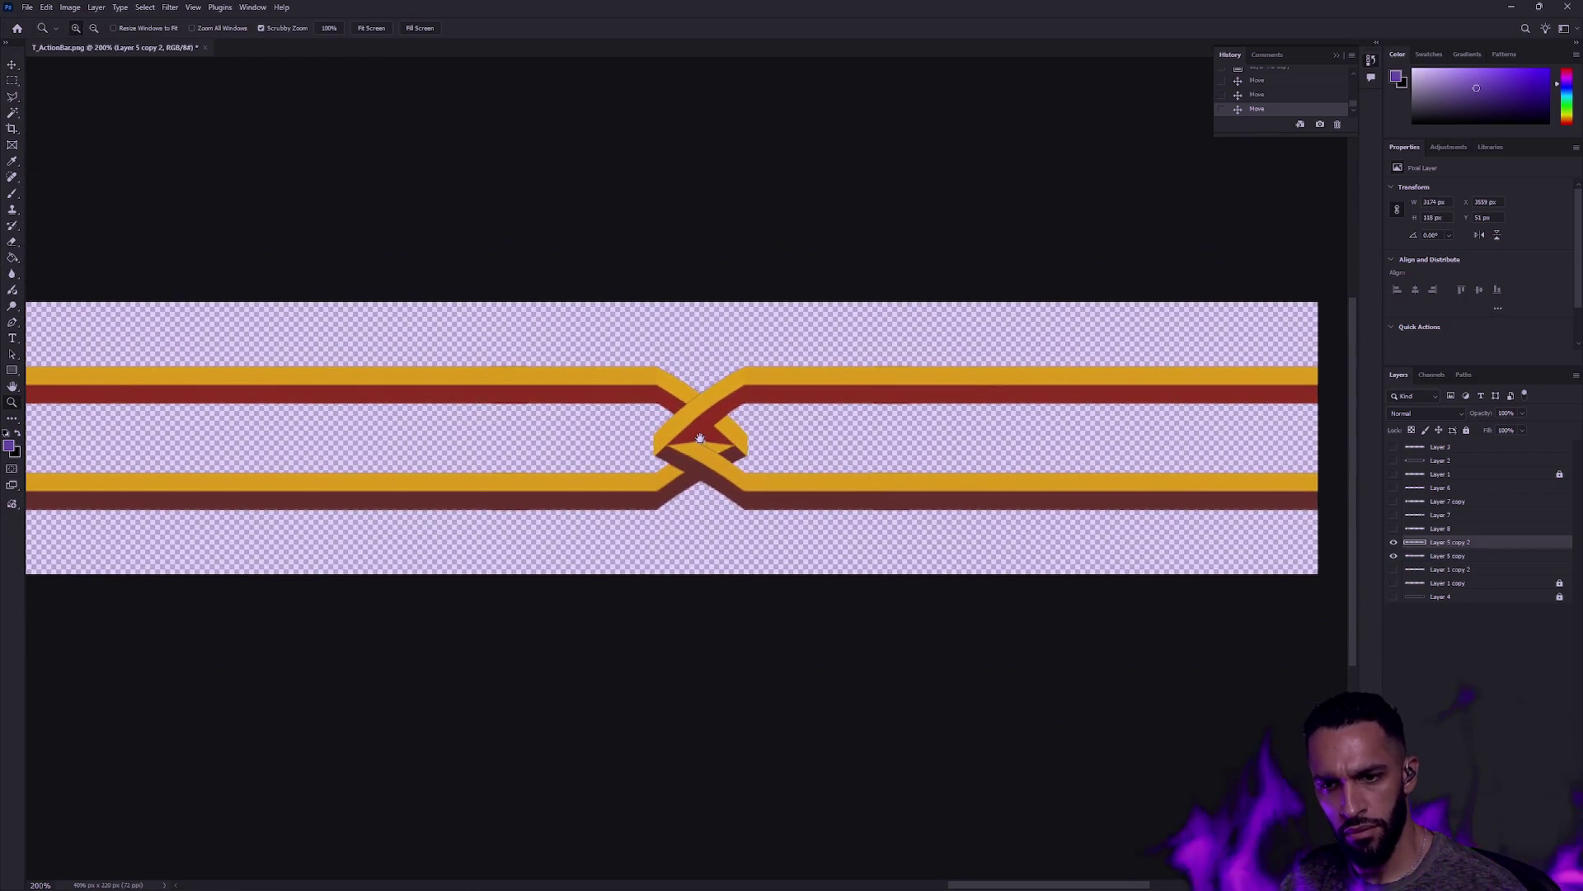
Step: Compare the two stripe layers and load Layer 5 copy's pixels as a selection
{"action": "left_click", "coordinate": [1416, 558], "text": "shift"}
{"action": "double_click", "coordinate": [1436, 558]}
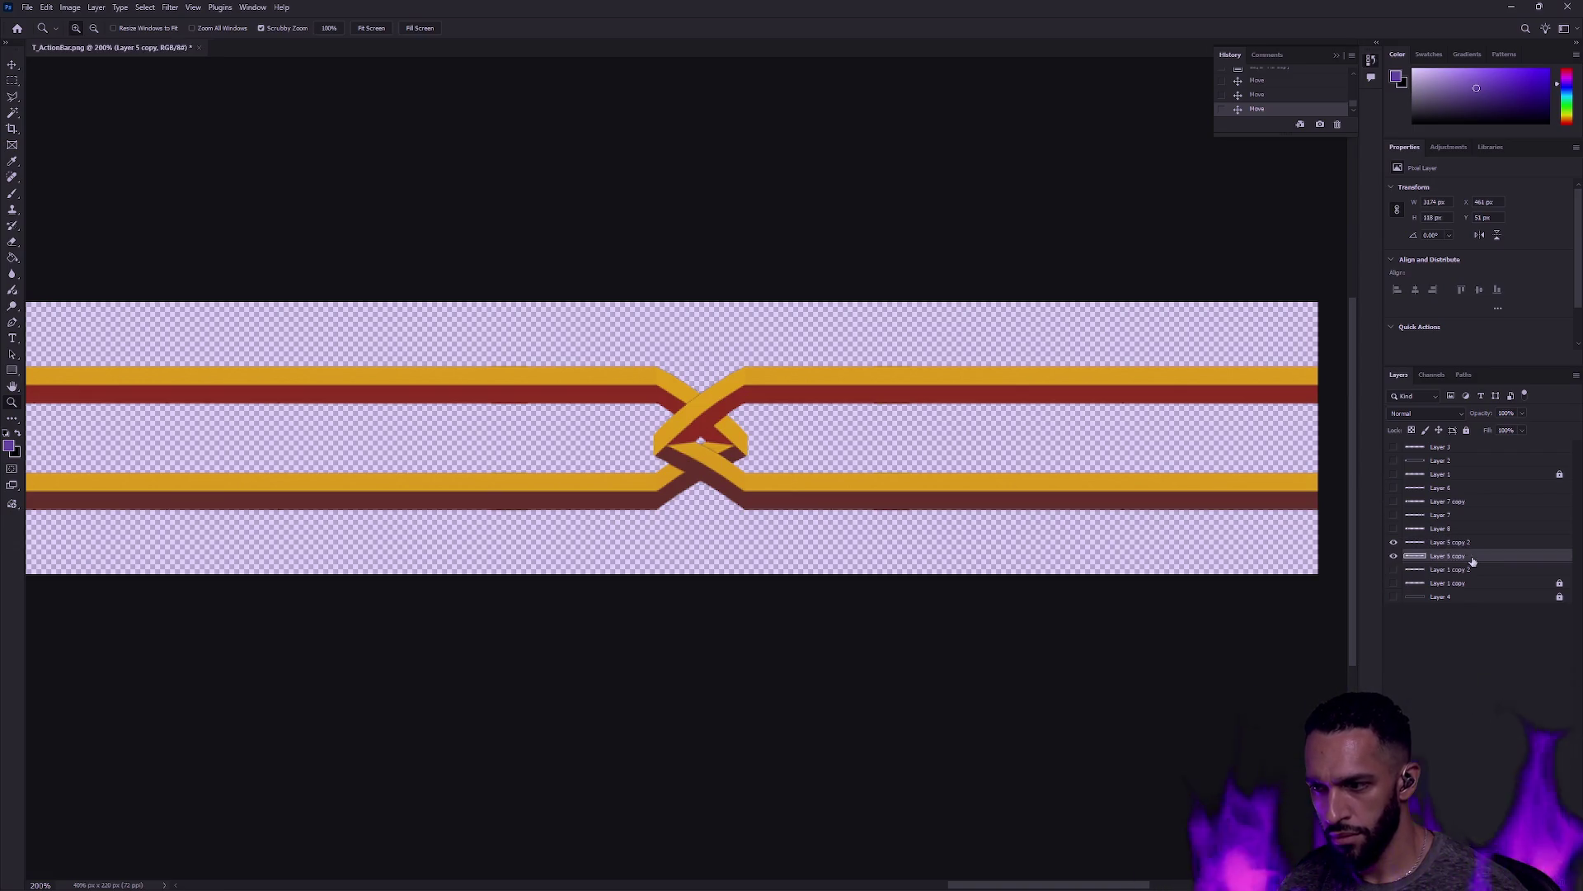
{"action": "key", "text": "Return"}
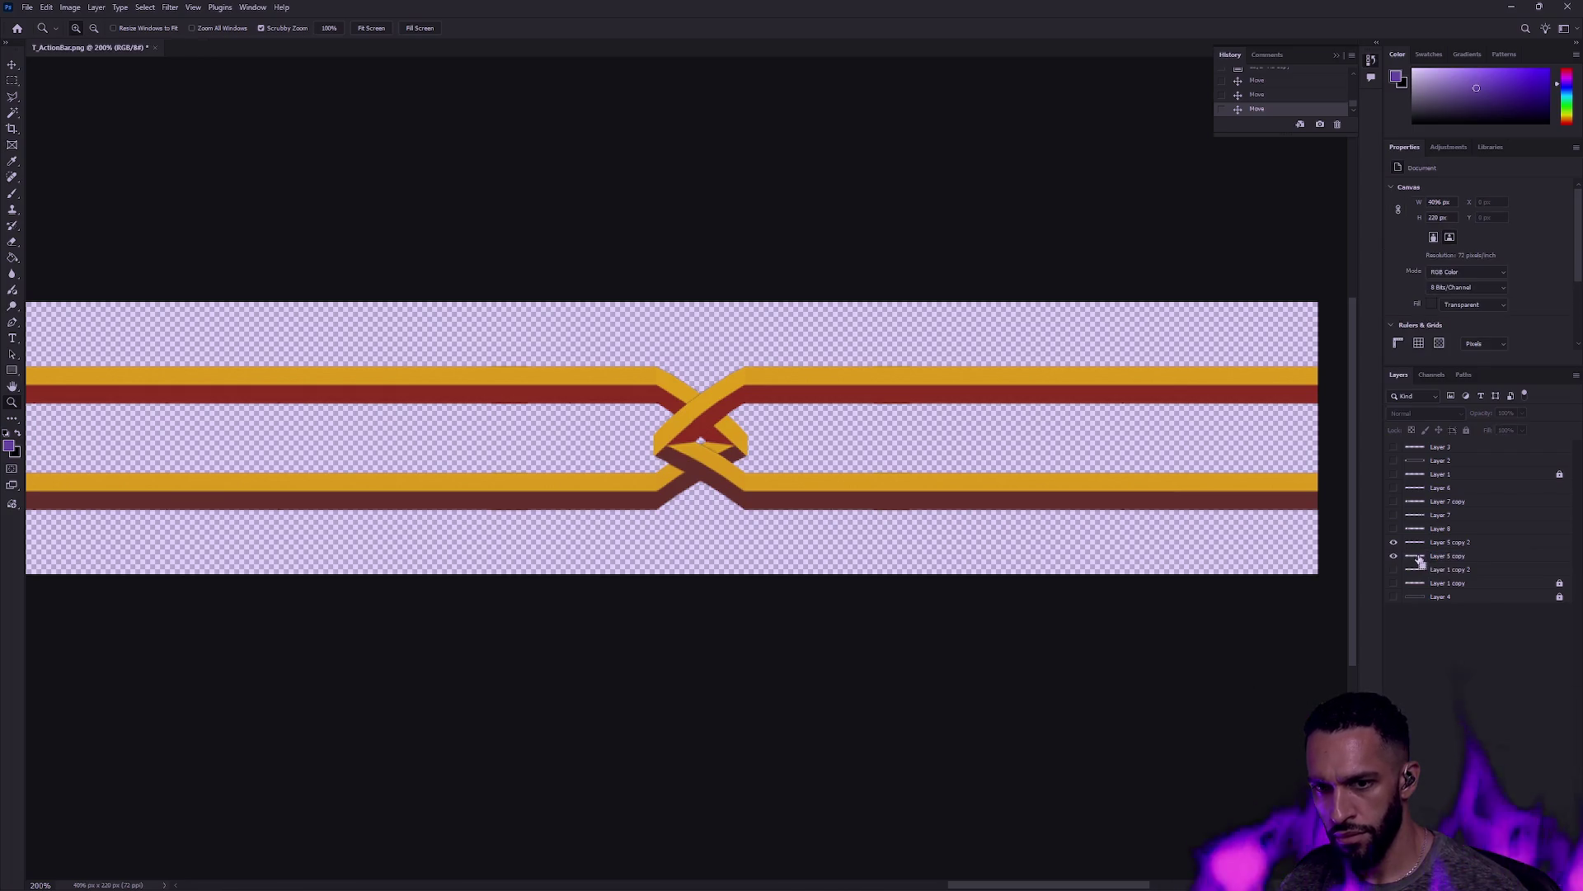
{"action": "left_click", "coordinate": [1416, 543]}
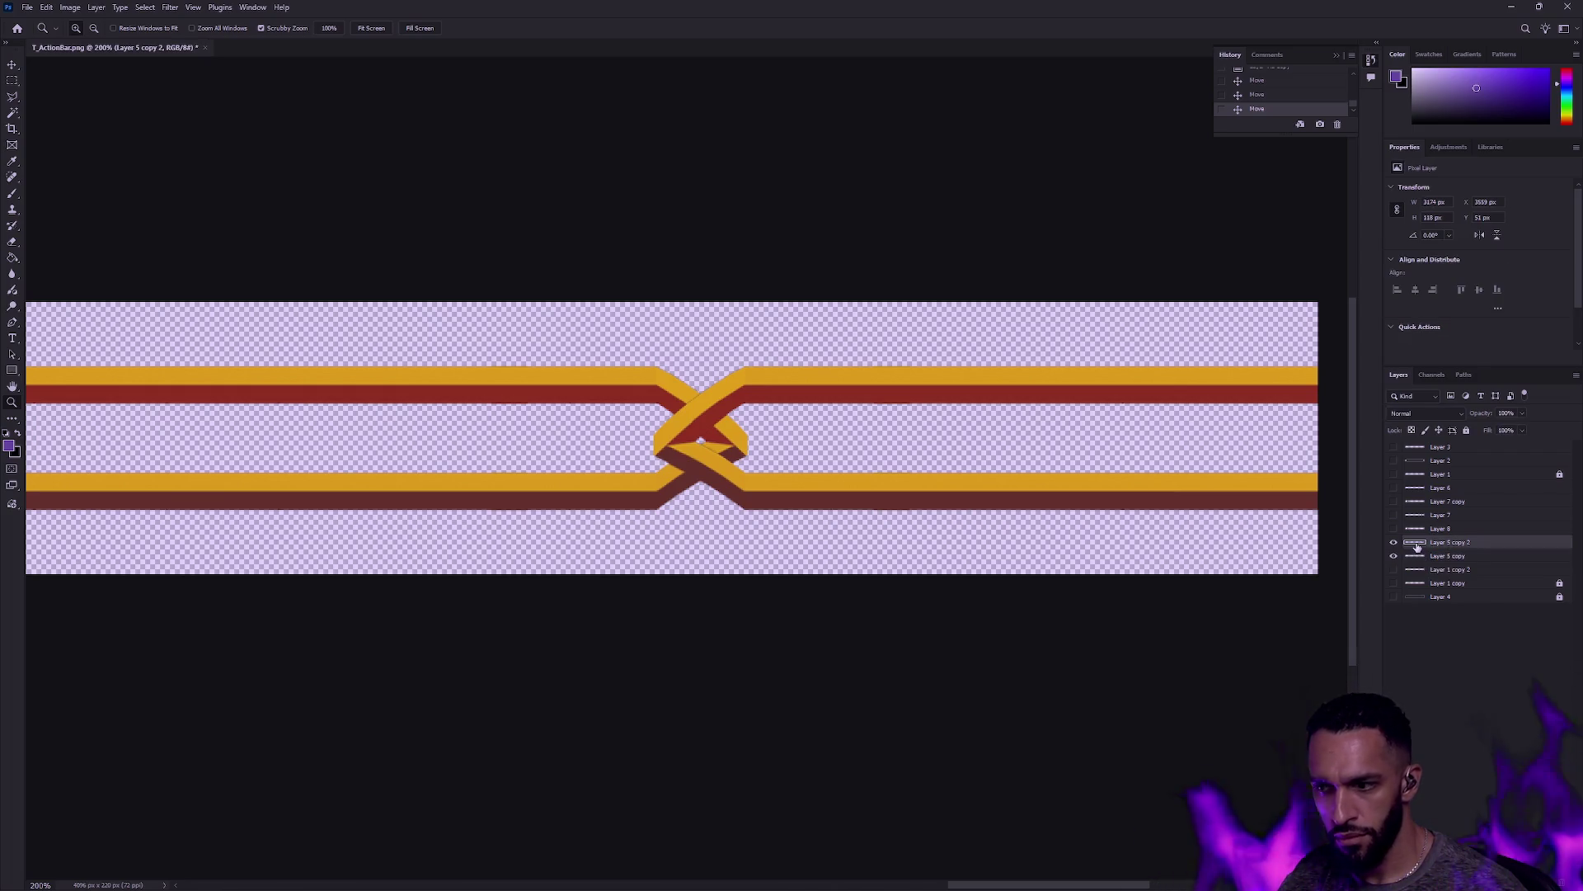
{"action": "left_click", "coordinate": [12, 81]}
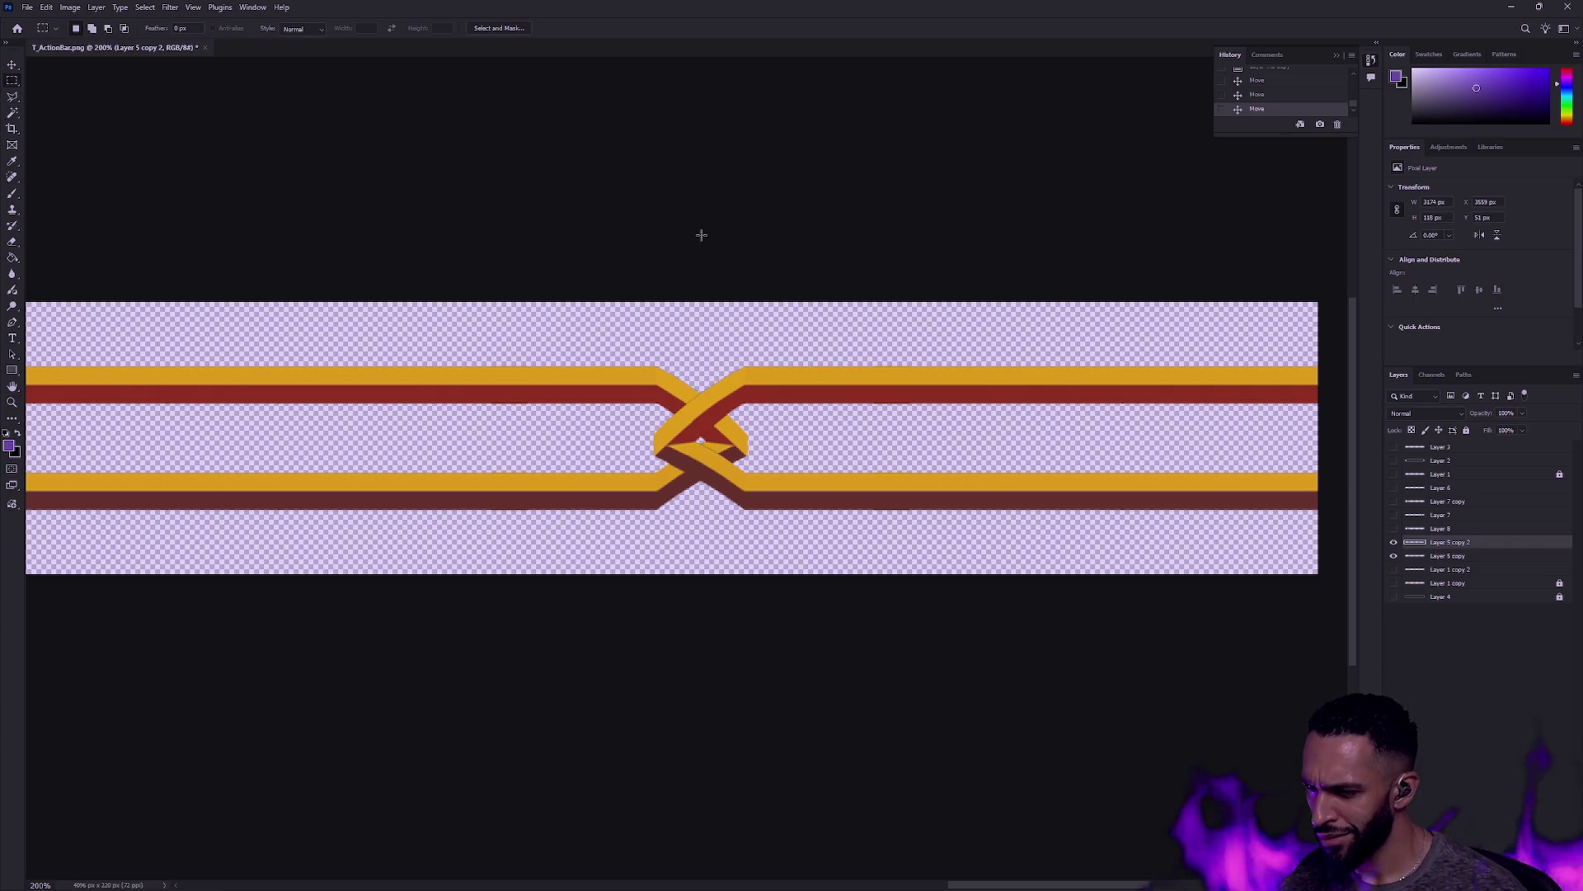
{"action": "left_click", "coordinate": [1469, 559]}
{"action": "left_click", "coordinate": [1394, 555]}
{"action": "left_click", "coordinate": [1394, 556]}
{"action": "left_click", "coordinate": [1416, 559], "text": "ctrl"}
{"action": "left_click", "coordinate": [1468, 544]}
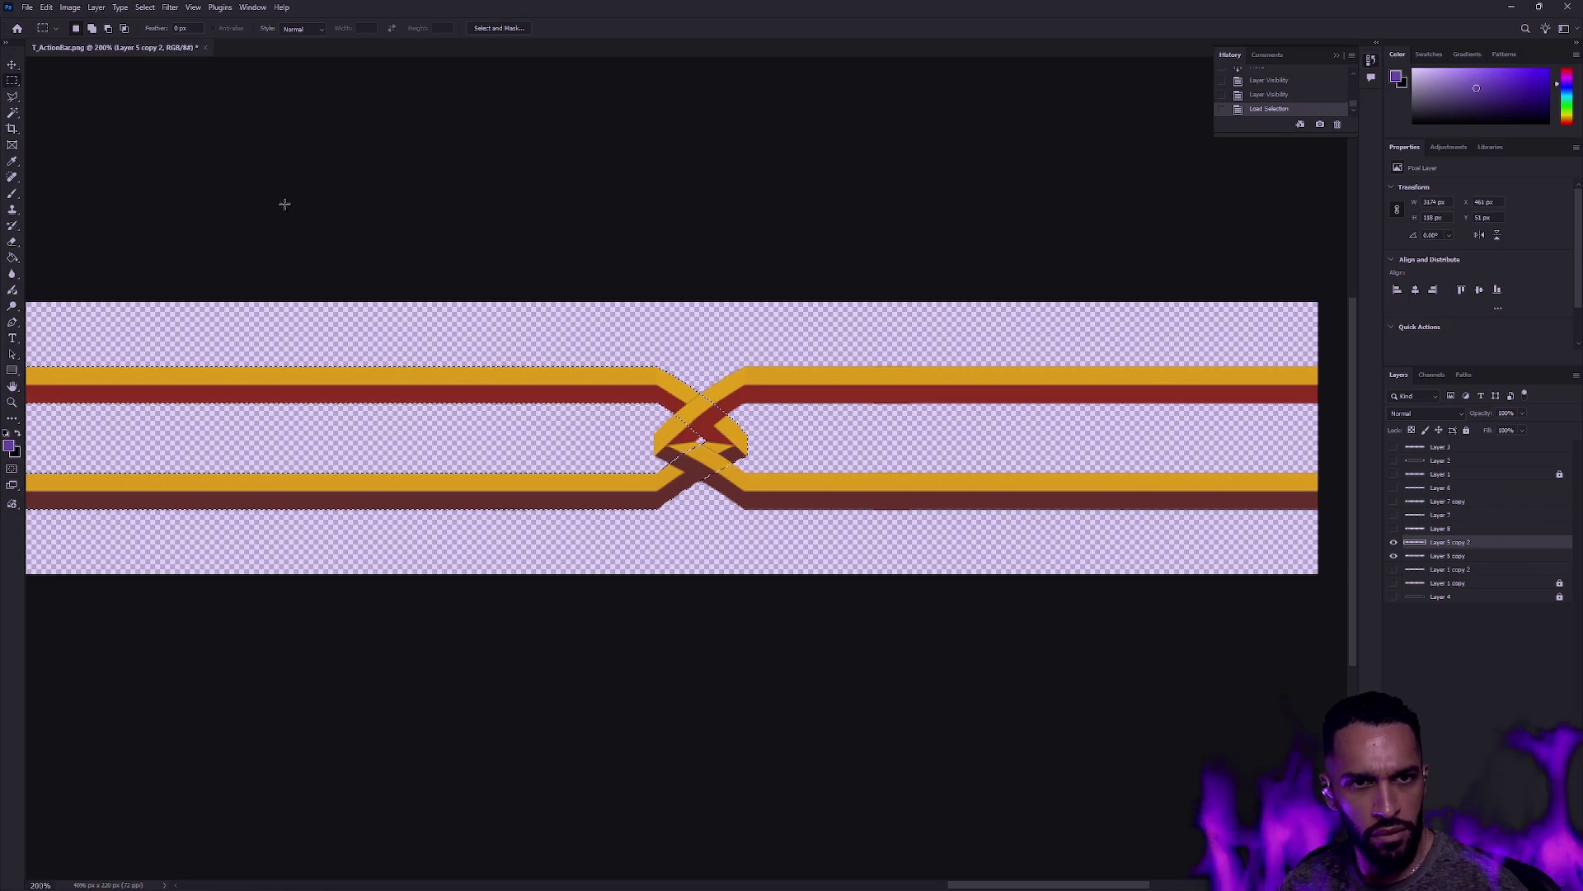
Step: Restore the loaded stripe selection after trying another selection mode
{"action": "left_click", "coordinate": [12, 96]}
{"action": "left_click", "coordinate": [56, 96]}
{"action": "key", "text": "ctrl+z"}
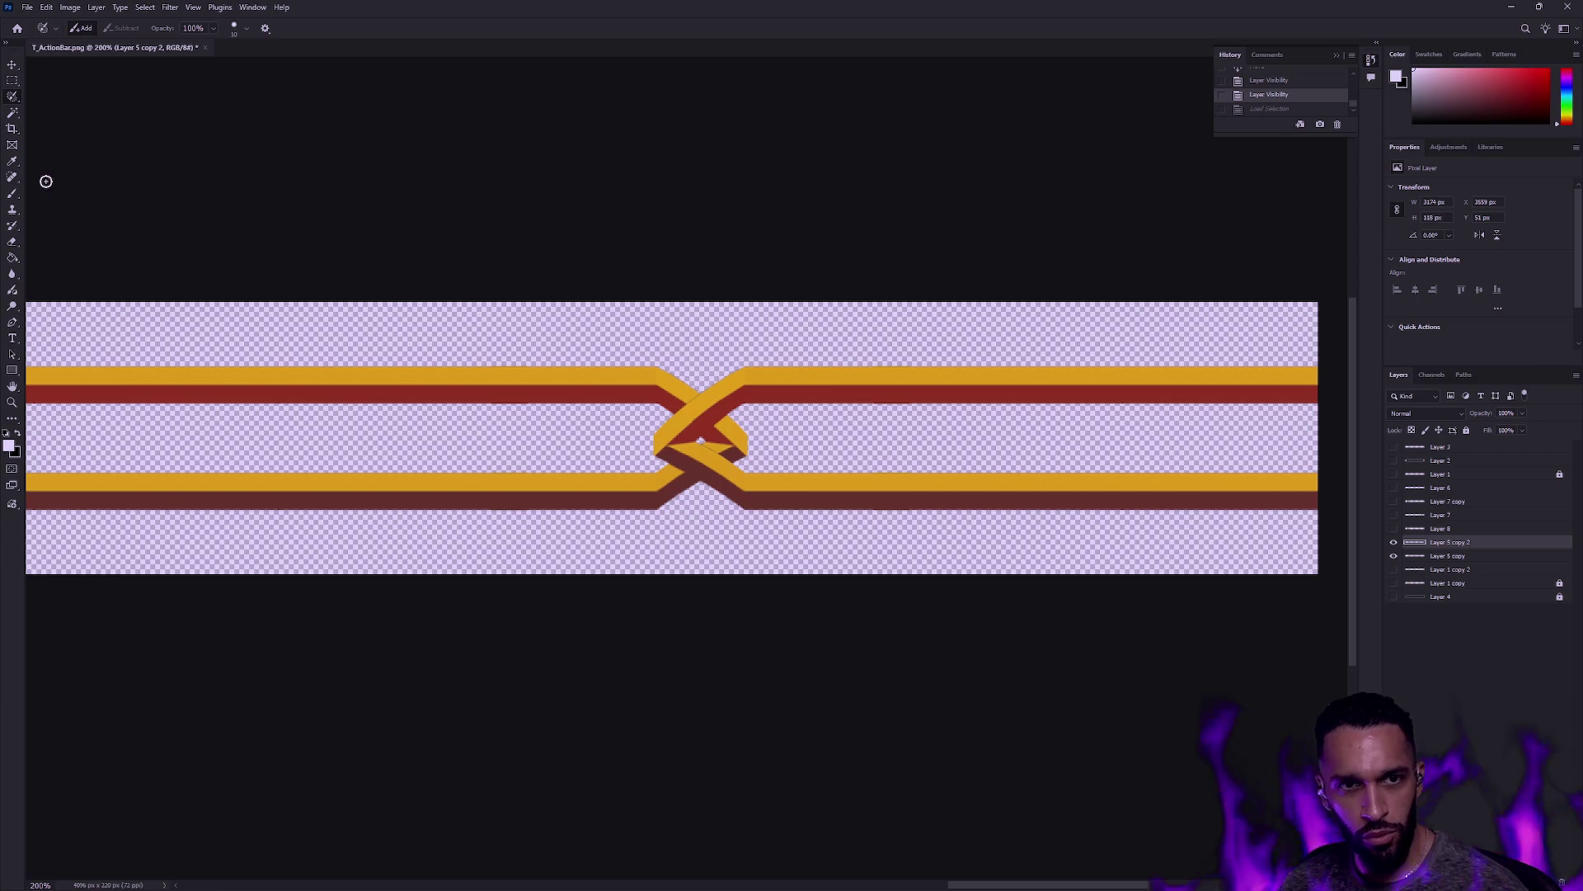
{"action": "key", "text": "ctrl+z"}
{"action": "key", "text": "ctrl+shift+z"}
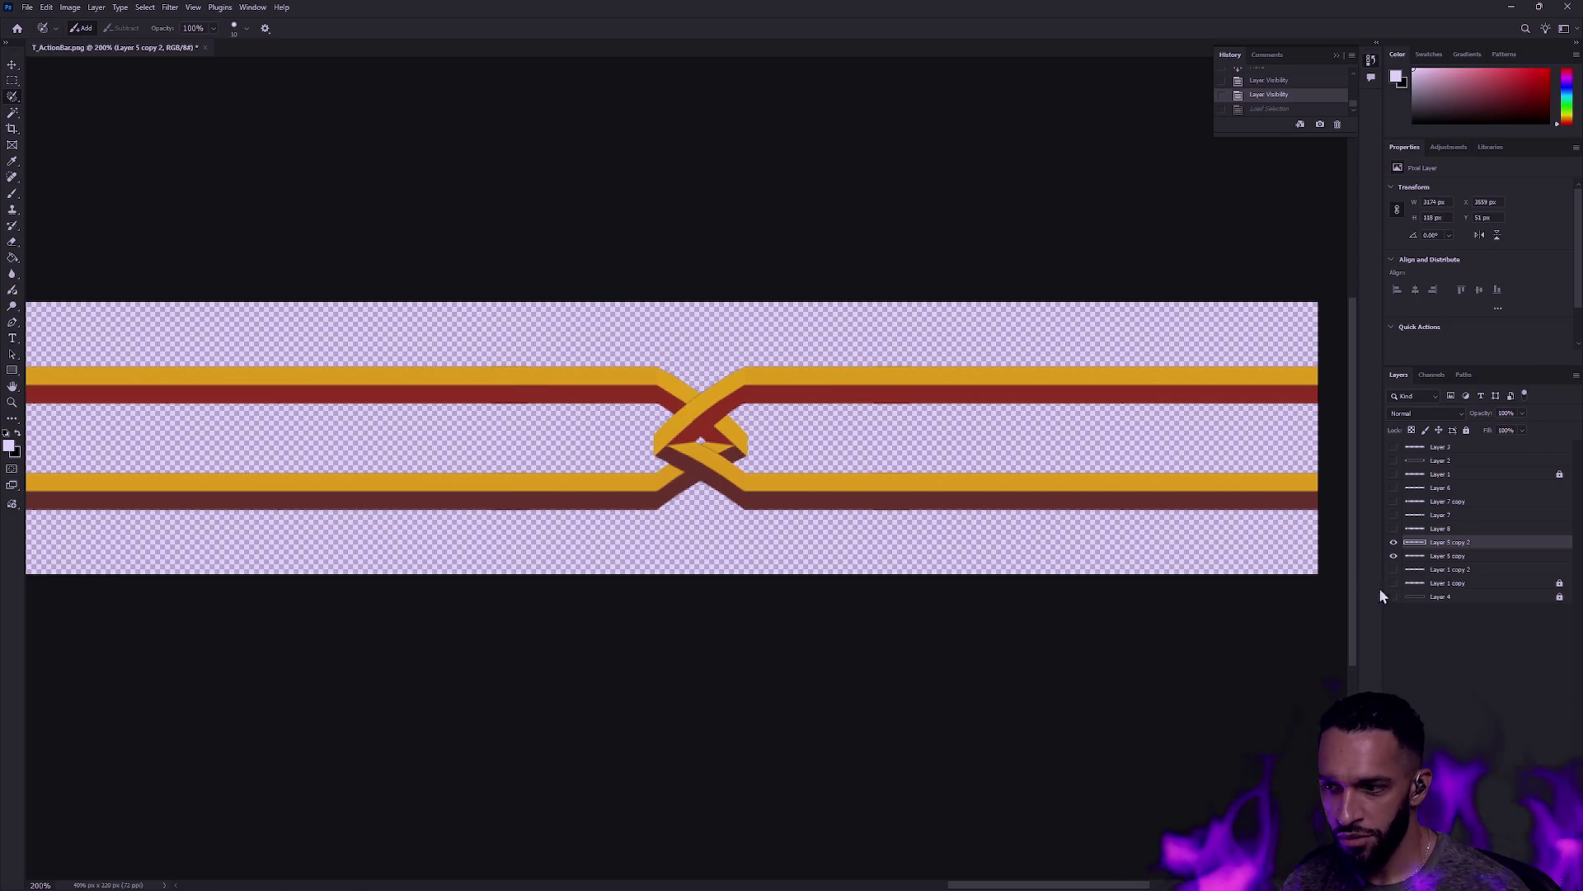
{"action": "left_click", "coordinate": [1416, 558], "text": "ctrl"}
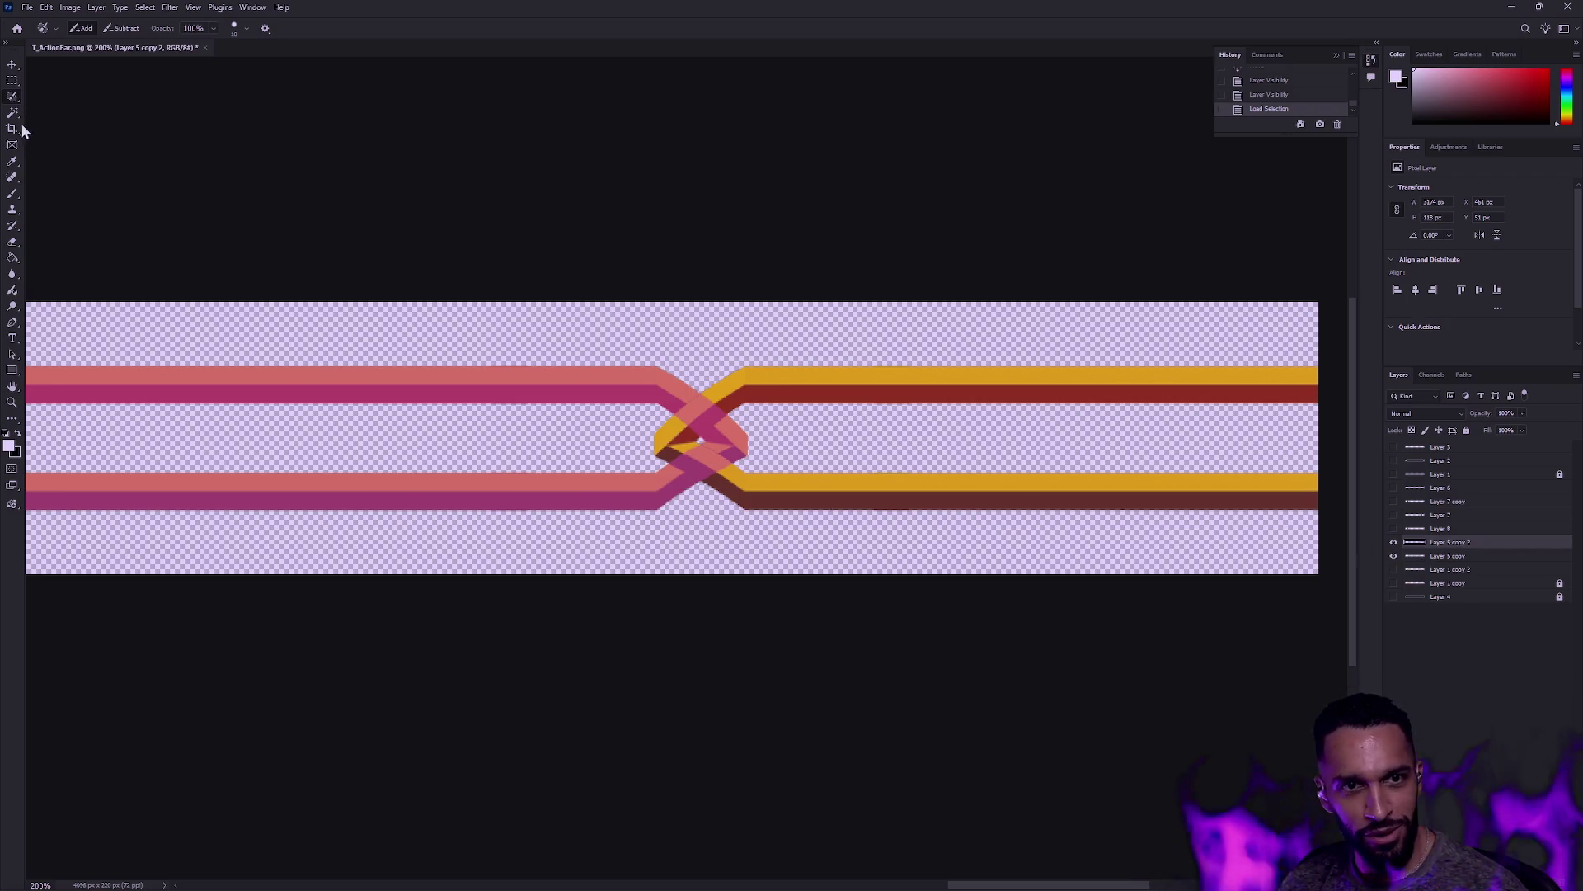
Step: Lasso around the knot, invert the selection and delete the bands beyond it
{"action": "right_click", "coordinate": [12, 98]}
{"action": "left_click", "coordinate": [70, 111]}
{"action": "mouse_move", "coordinate": [675, 403]}
{"action": "left_mouse_down"}
{"action": "mouse_move", "coordinate": [642, 449]}
{"action": "mouse_move", "coordinate": [711, 459]}
{"action": "mouse_move", "coordinate": [689, 406]}
{"action": "left_mouse_up"}
{"action": "key", "text": "ctrl+shift+i"}
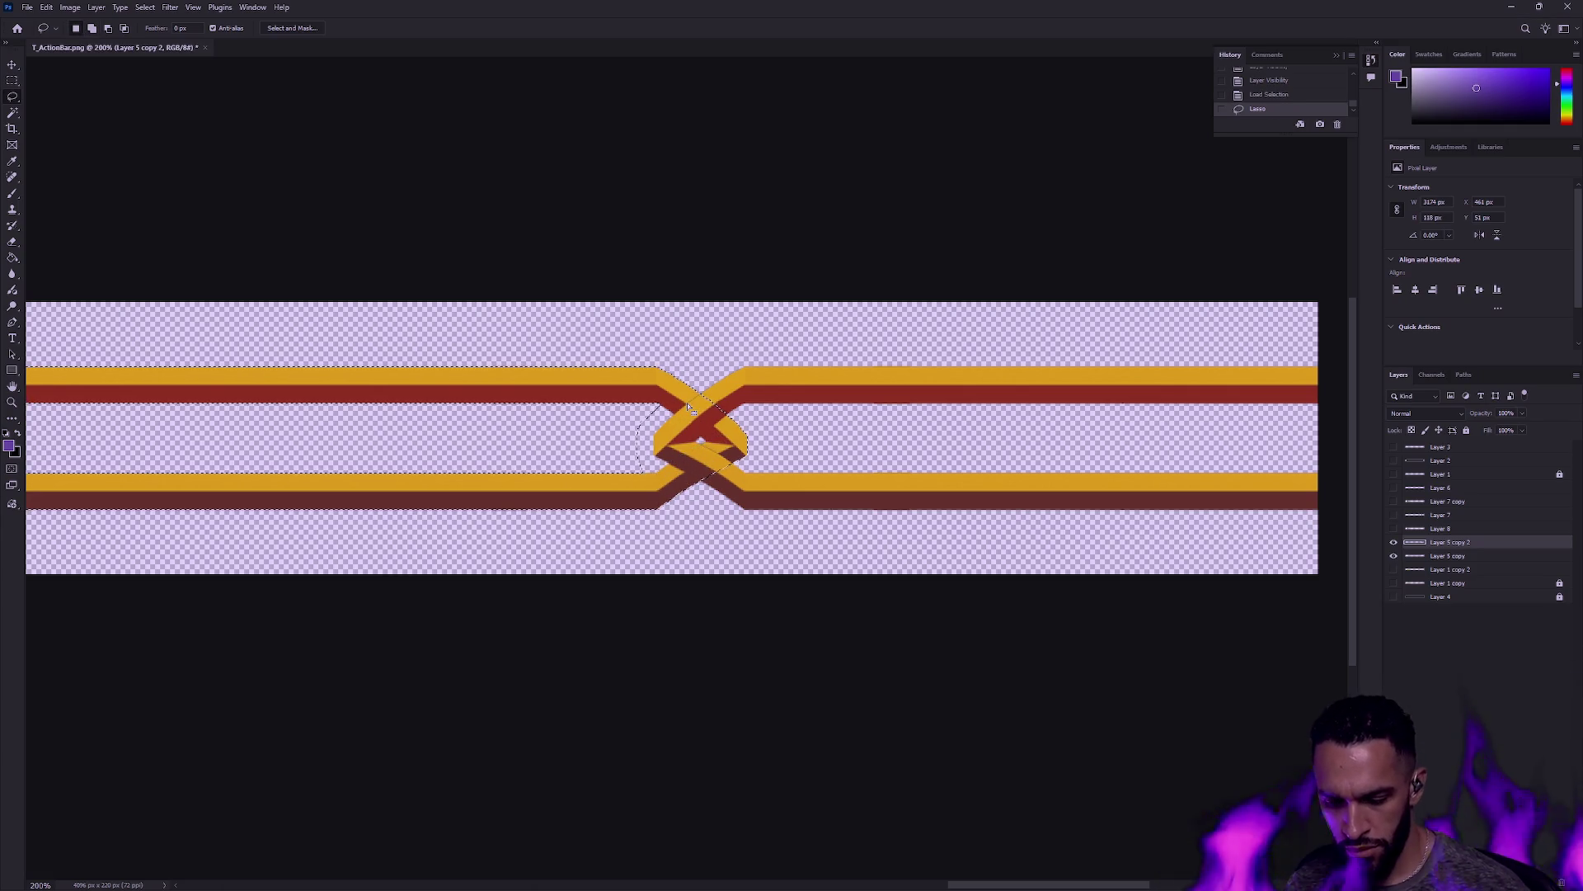
{"action": "key", "text": "Delete"}
{"action": "key", "text": "m"}
{"action": "left_click", "coordinate": [882, 414]}
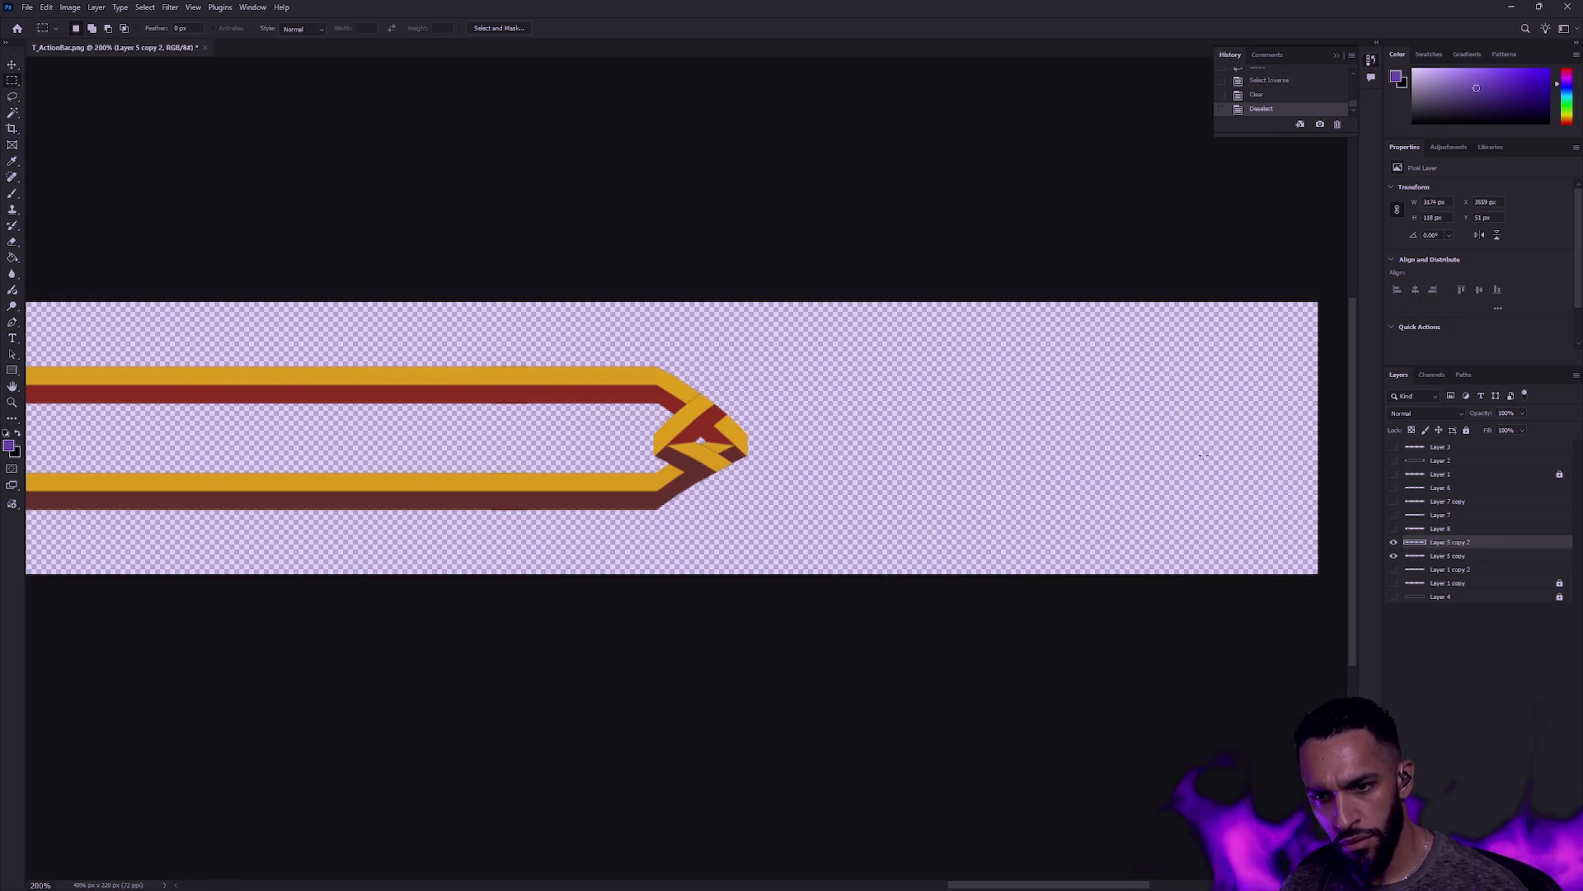
Step: Lasso and delete the knot on Layer 5 copy, deselect, and view at 100%
{"action": "left_click", "coordinate": [1394, 541]}
{"action": "left_click", "coordinate": [1394, 555]}
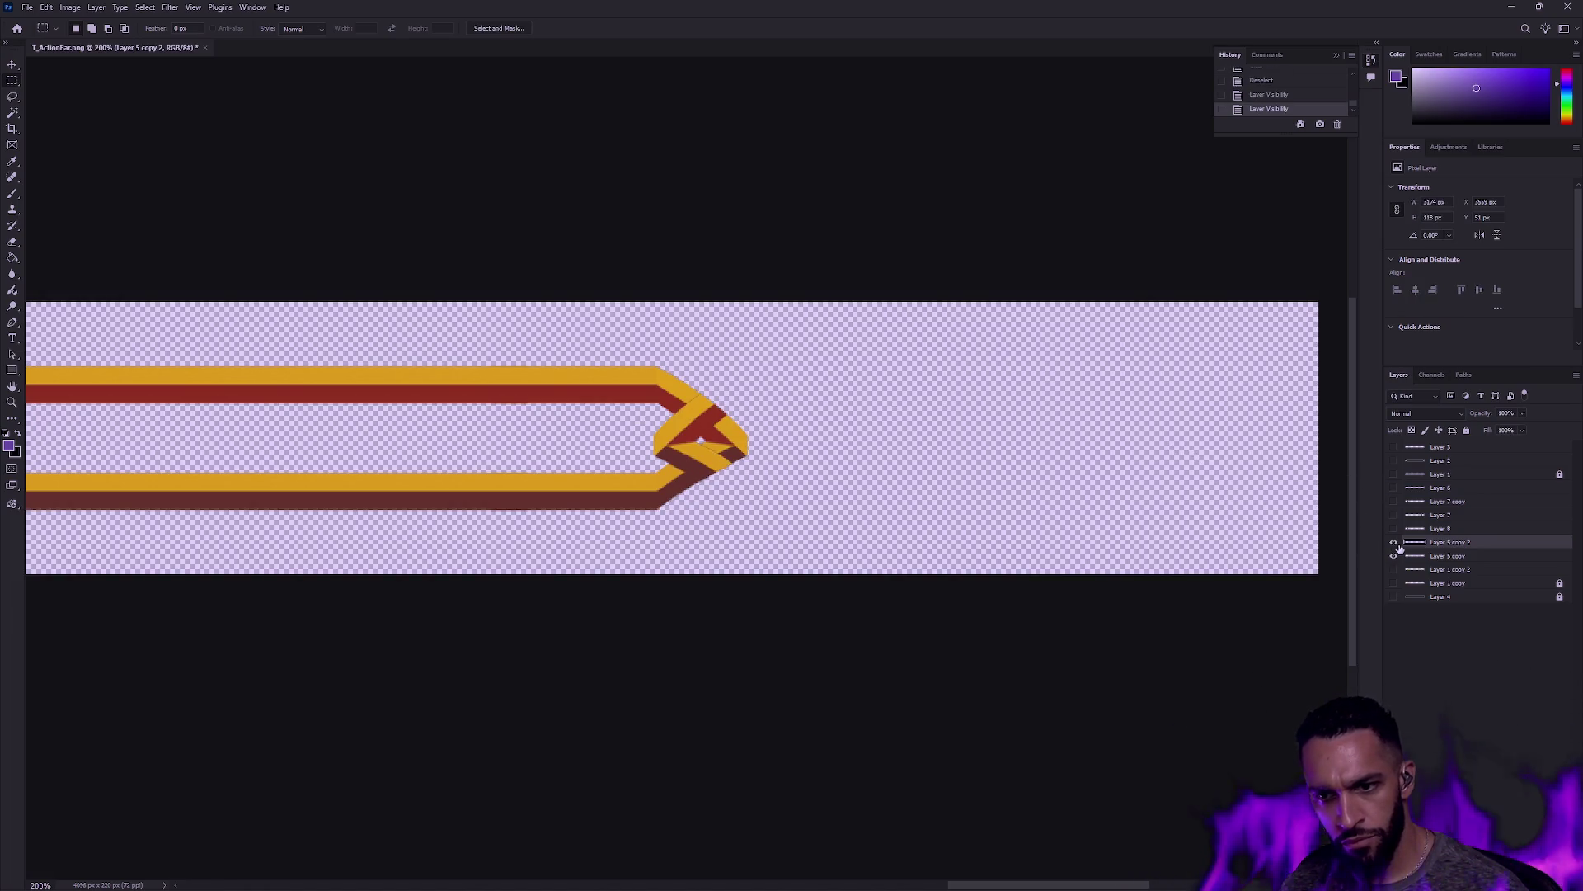
{"action": "left_click", "coordinate": [1417, 555]}
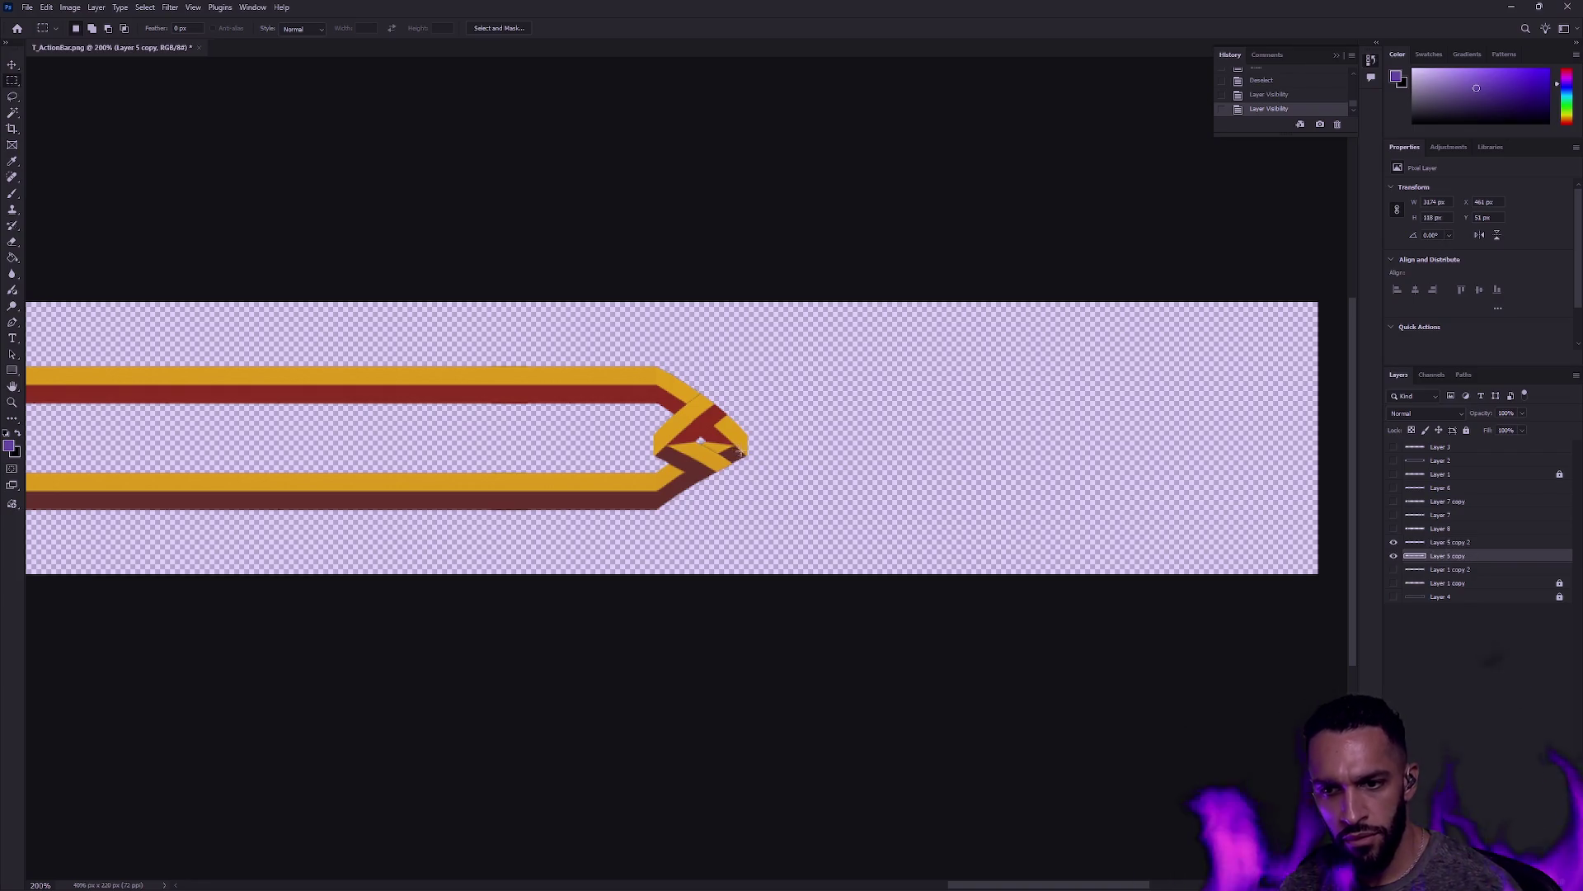
{"action": "left_click", "coordinate": [12, 97]}
{"action": "mouse_move", "coordinate": [720, 468]}
{"action": "left_mouse_down"}
{"action": "mouse_move", "coordinate": [693, 424]}
{"action": "mouse_move", "coordinate": [774, 456]}
{"action": "left_mouse_up"}
{"action": "key", "text": "Delete"}
{"action": "key", "text": "ctrl+d"}
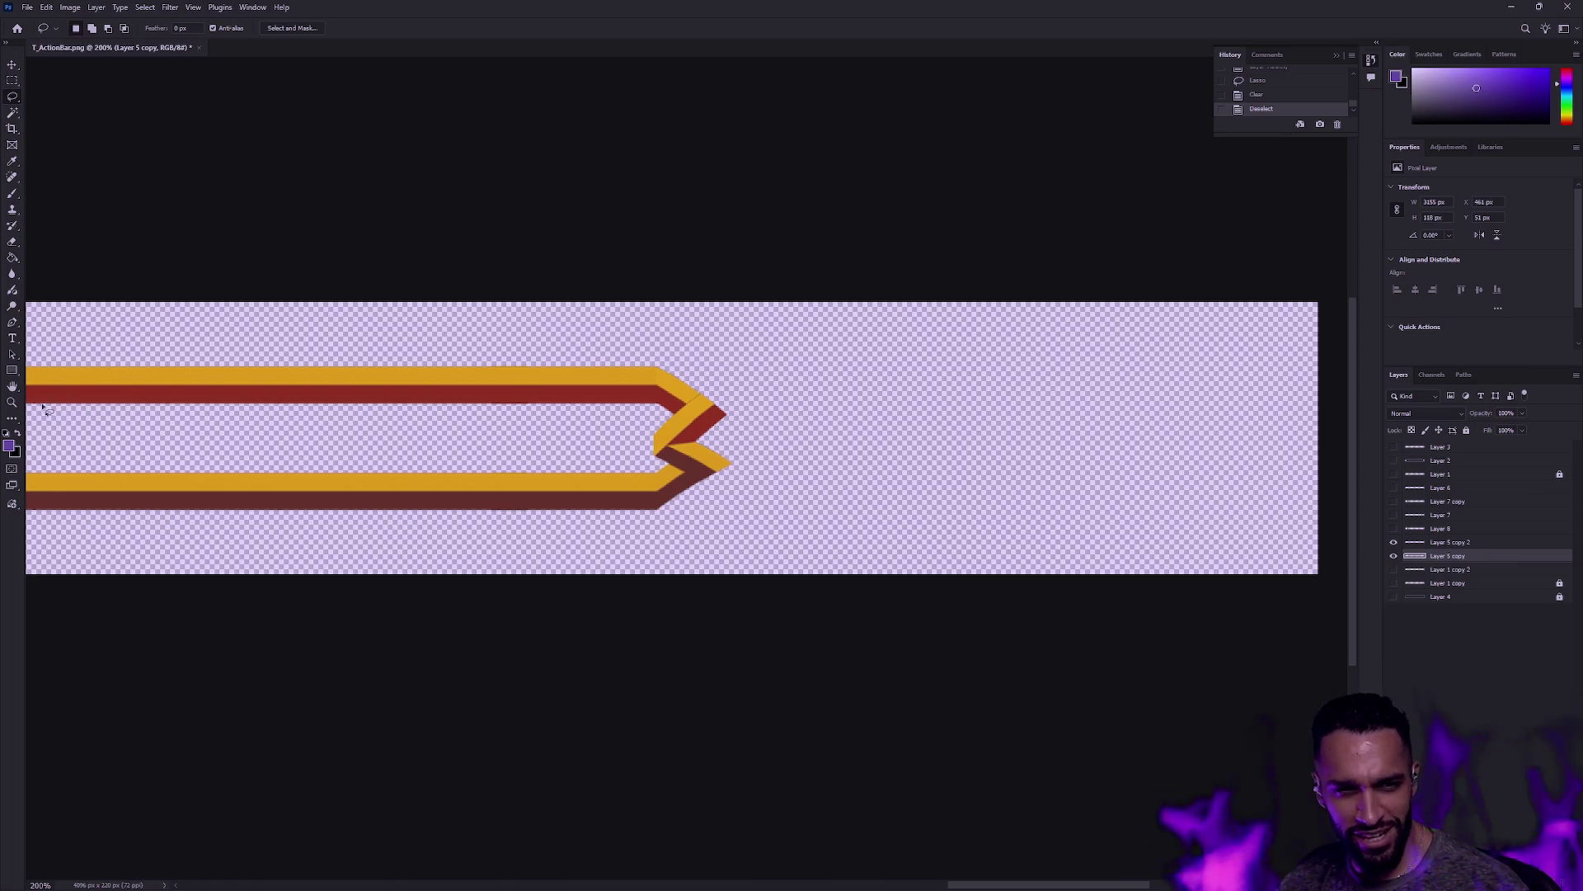
{"action": "double_click", "coordinate": [12, 402]}
Step: Zoom in to inspect the arrow tip, then back out to the full canvas
{"action": "left_click", "coordinate": [466, 400], "text": "alt"}
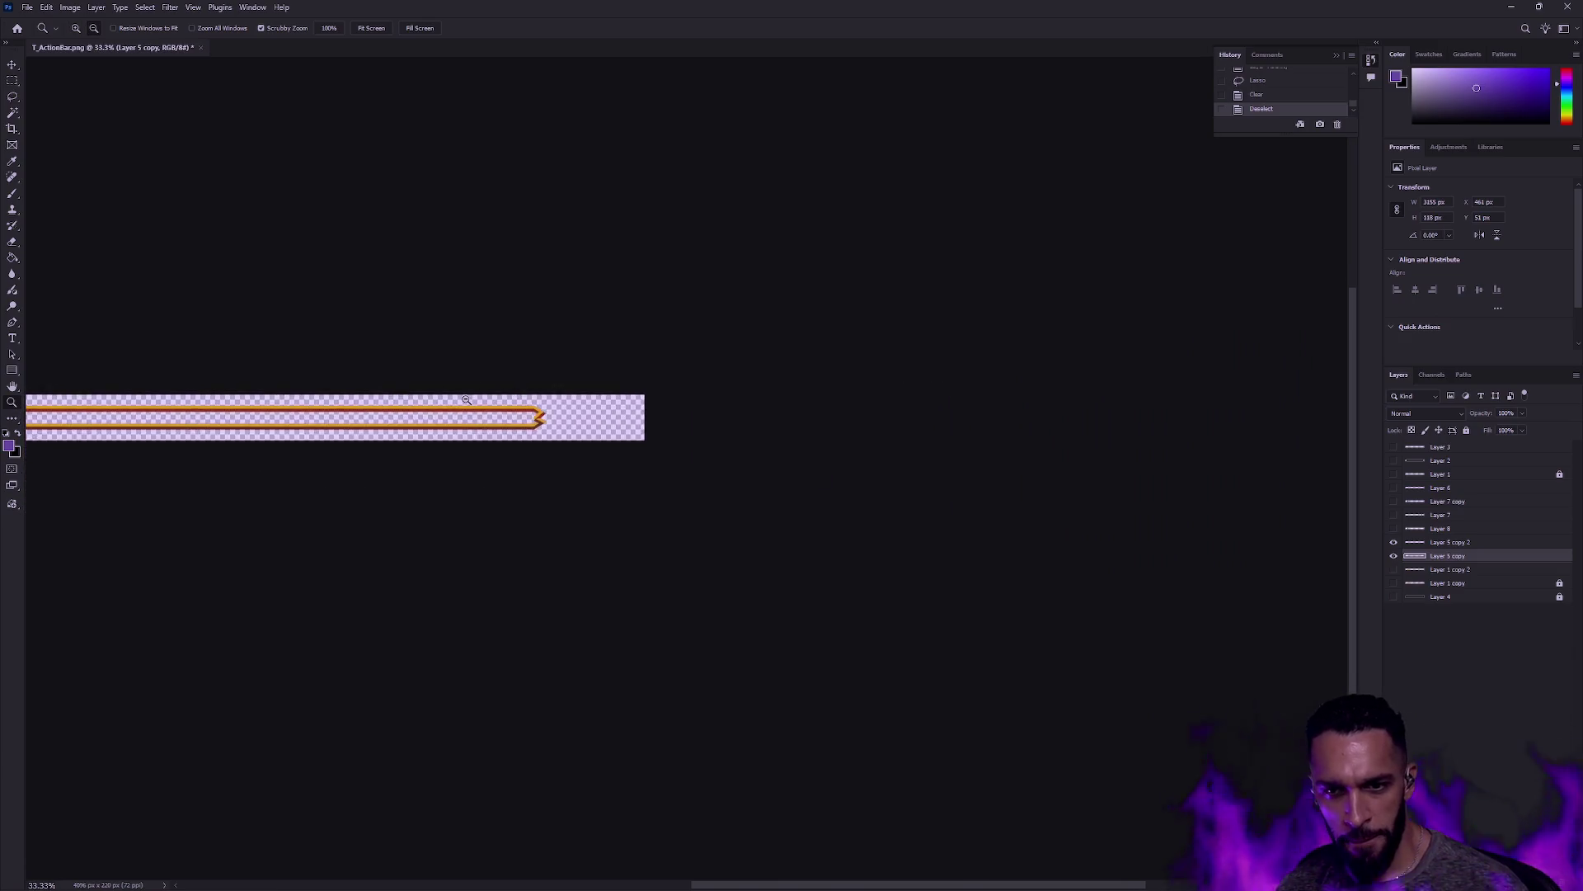
{"action": "left_click", "coordinate": [536, 407]}
{"action": "left_click", "coordinate": [537, 408]}
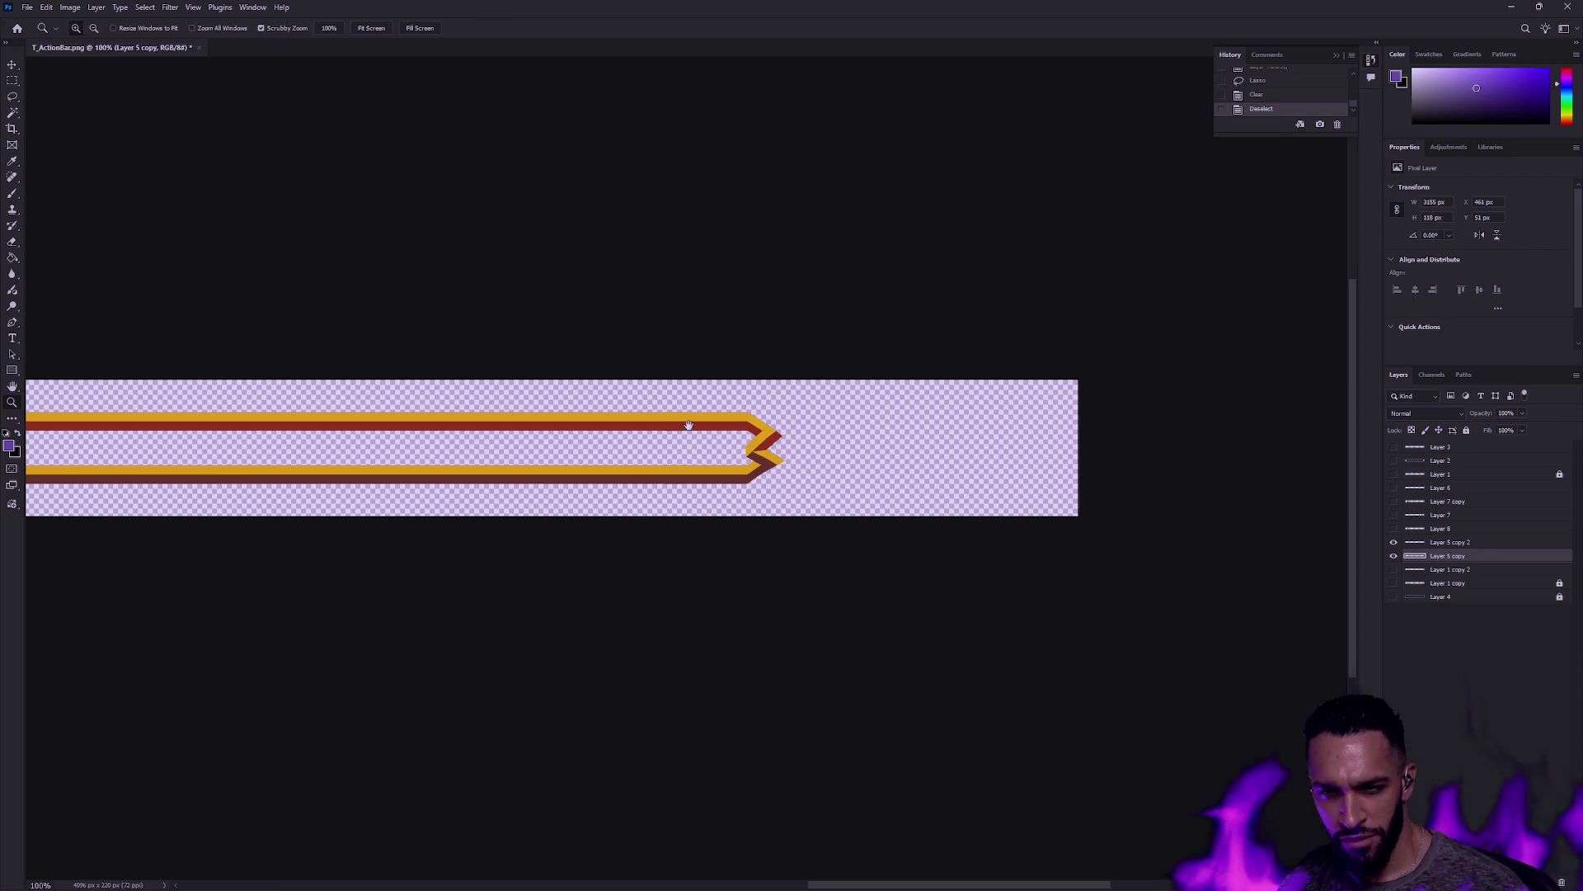
{"action": "left_click", "coordinate": [734, 440]}
{"action": "left_click", "coordinate": [779, 452]}
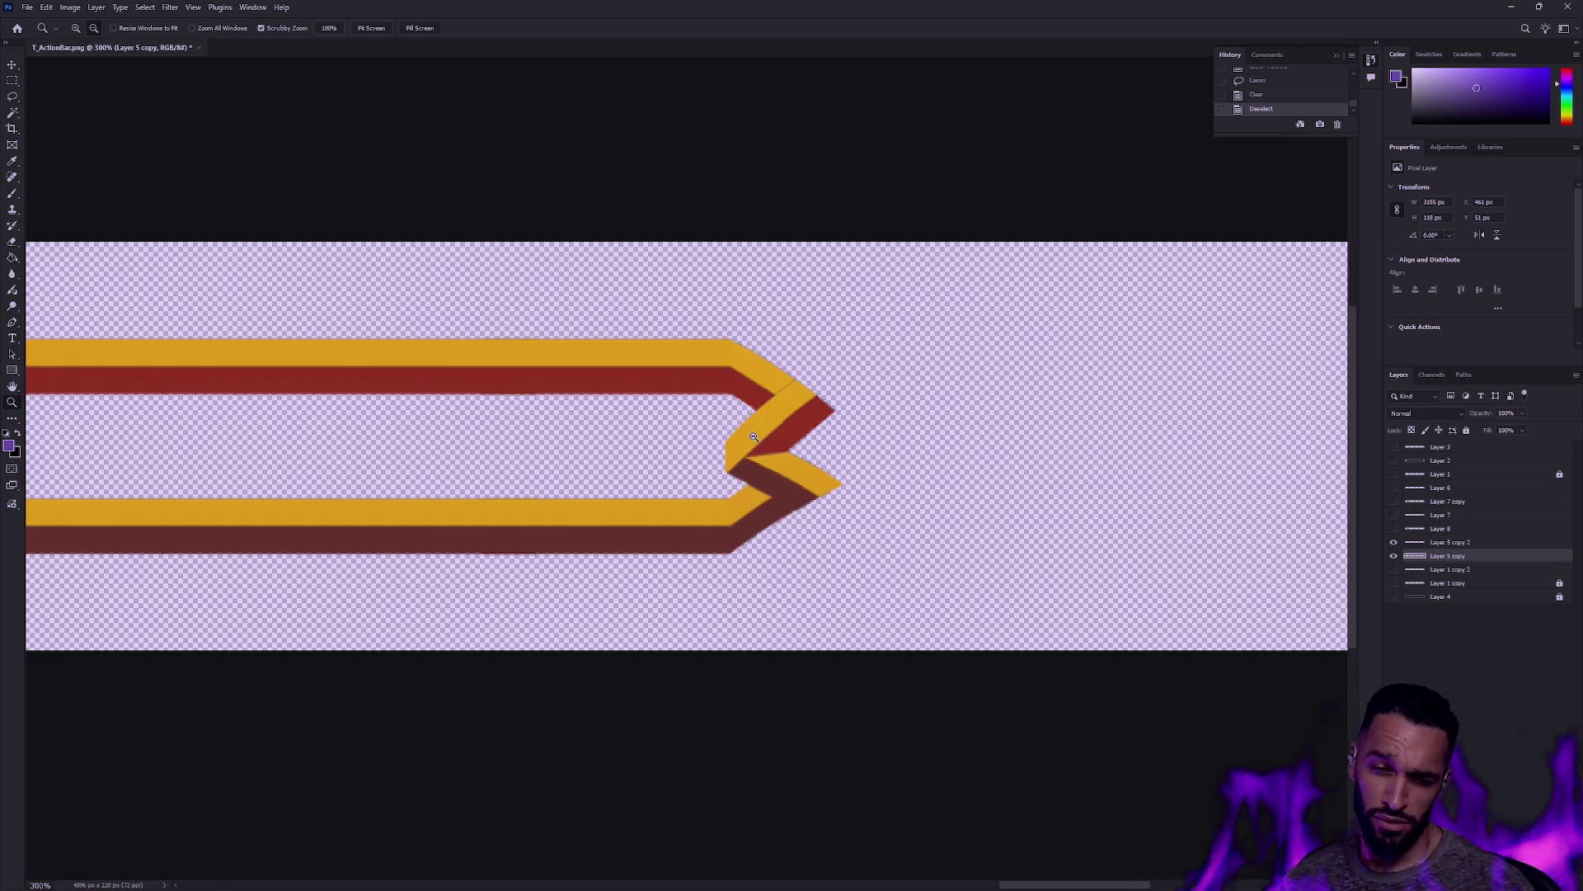
{"action": "left_click", "coordinate": [732, 458], "text": "alt"}
{"action": "left_click", "coordinate": [729, 454], "text": "alt"}
{"action": "left_click", "coordinate": [726, 449], "text": "alt"}
{"action": "left_click", "coordinate": [713, 437], "text": "alt"}
{"action": "left_click", "coordinate": [713, 437], "text": "alt"}
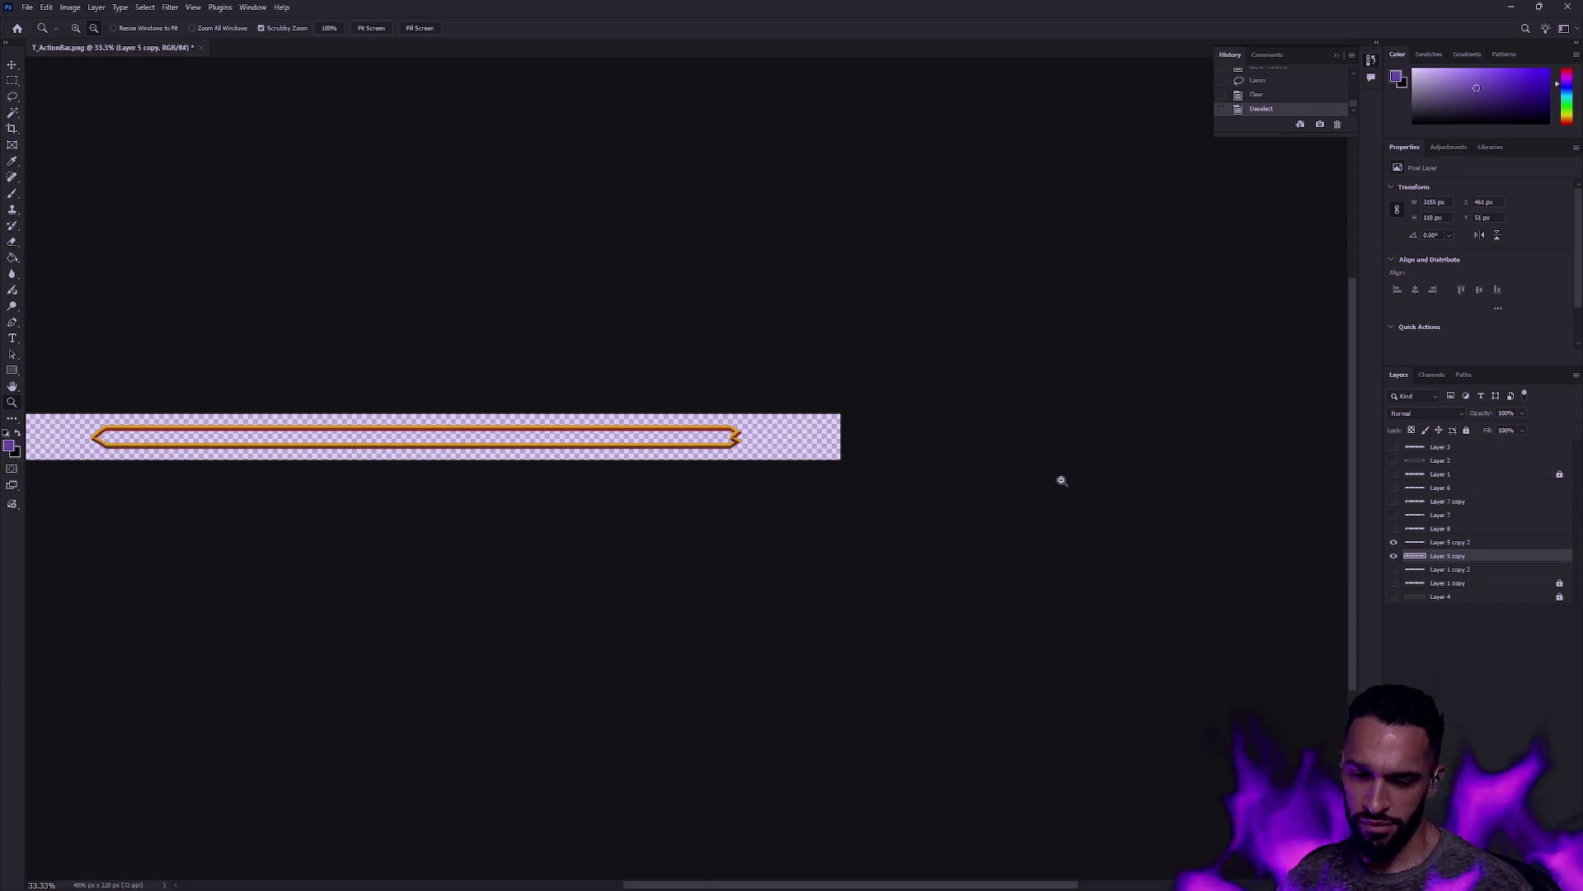
Step: Show the dark background layer and view the arrow tip at 200%
{"action": "left_click", "coordinate": [1394, 596]}
{"action": "left_click", "coordinate": [726, 463]}
{"action": "left_click", "coordinate": [738, 445]}
{"action": "left_click", "coordinate": [744, 440]}
{"action": "left_click", "coordinate": [746, 438]}
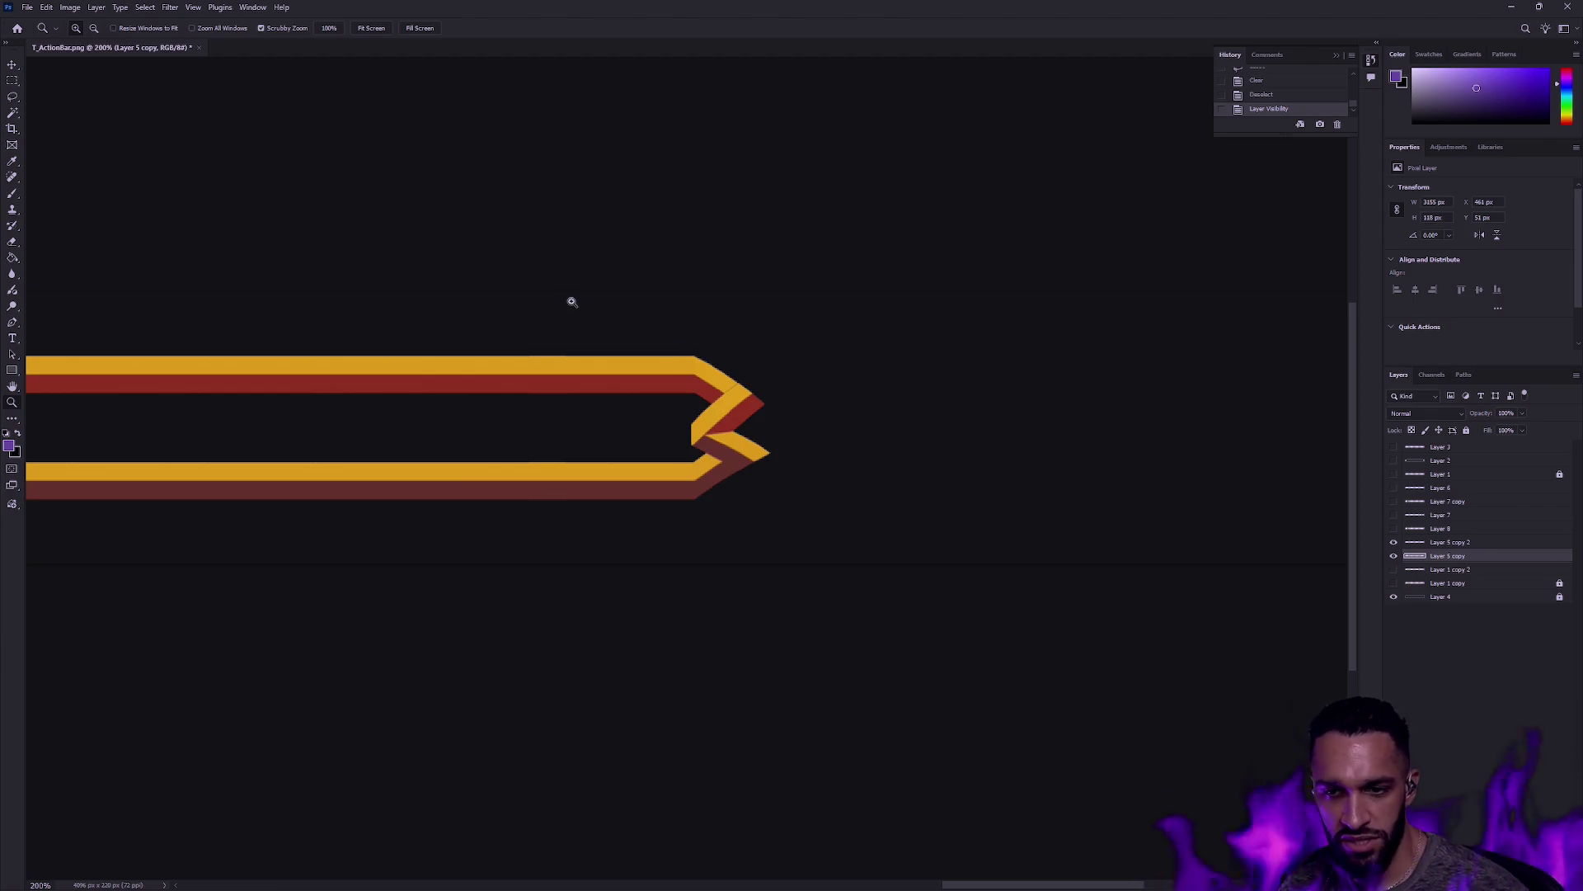
Step: Recentre the whole bar in view at 50% zoom
{"action": "scroll", "coordinate": [567, 364], "scroll_direction": "down", "scroll_amount": 5}
{"action": "left_click_drag", "start_coordinate": [435, 368], "coordinate": [822, 375]}
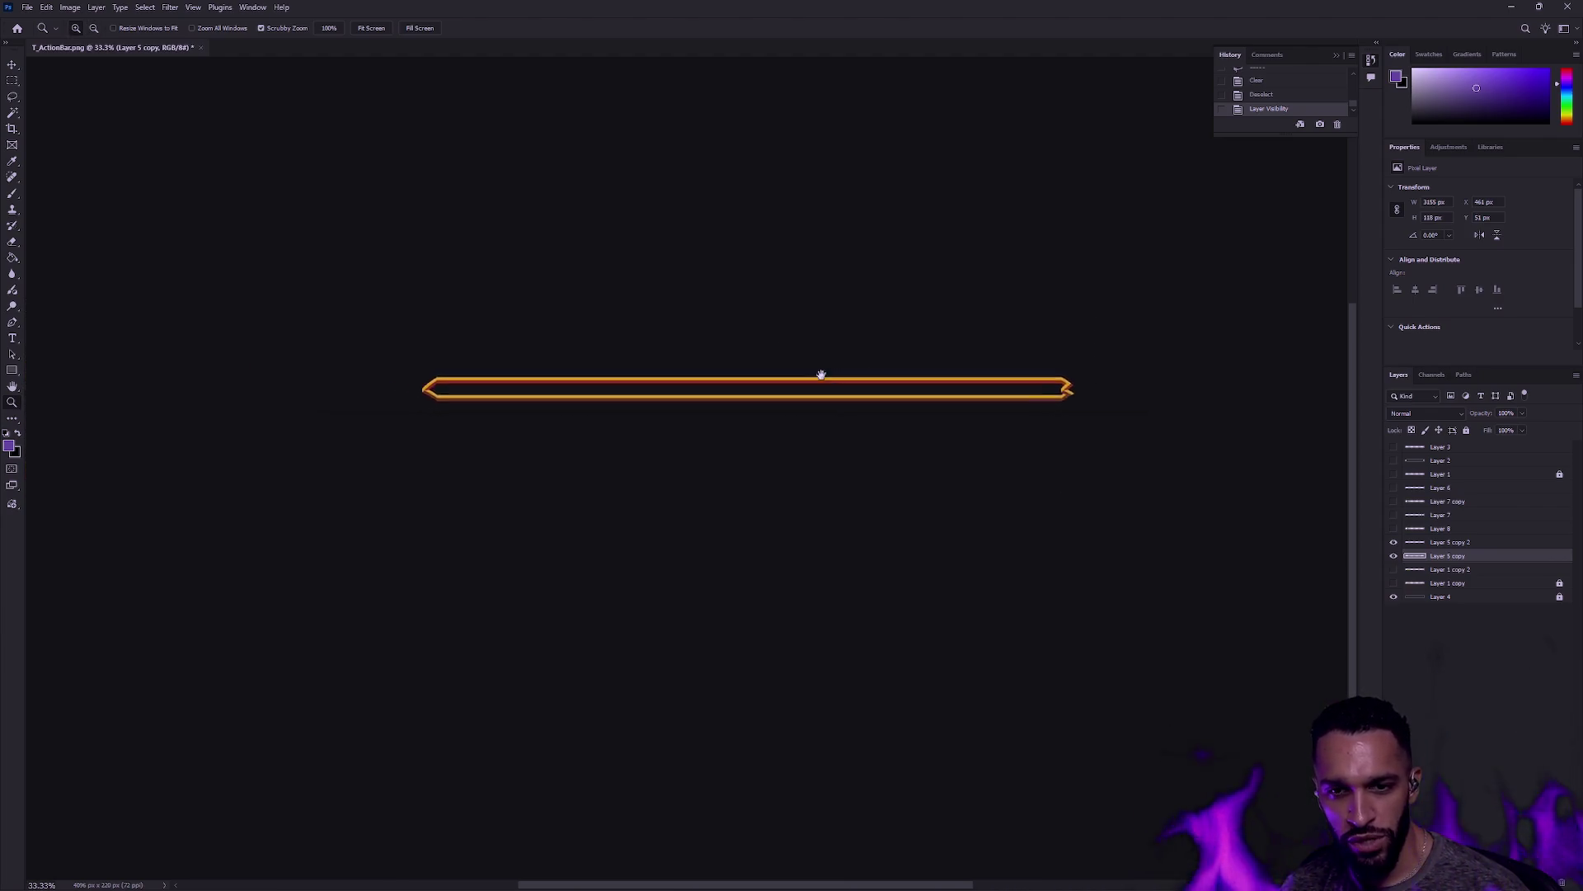
{"action": "left_click", "coordinate": [849, 402], "text": "alt"}
{"action": "mouse_move", "coordinate": [700, 406]}
{"action": "left_mouse_down"}
{"action": "mouse_move", "coordinate": [1057, 418]}
{"action": "mouse_move", "coordinate": [855, 417]}
{"action": "left_mouse_up"}
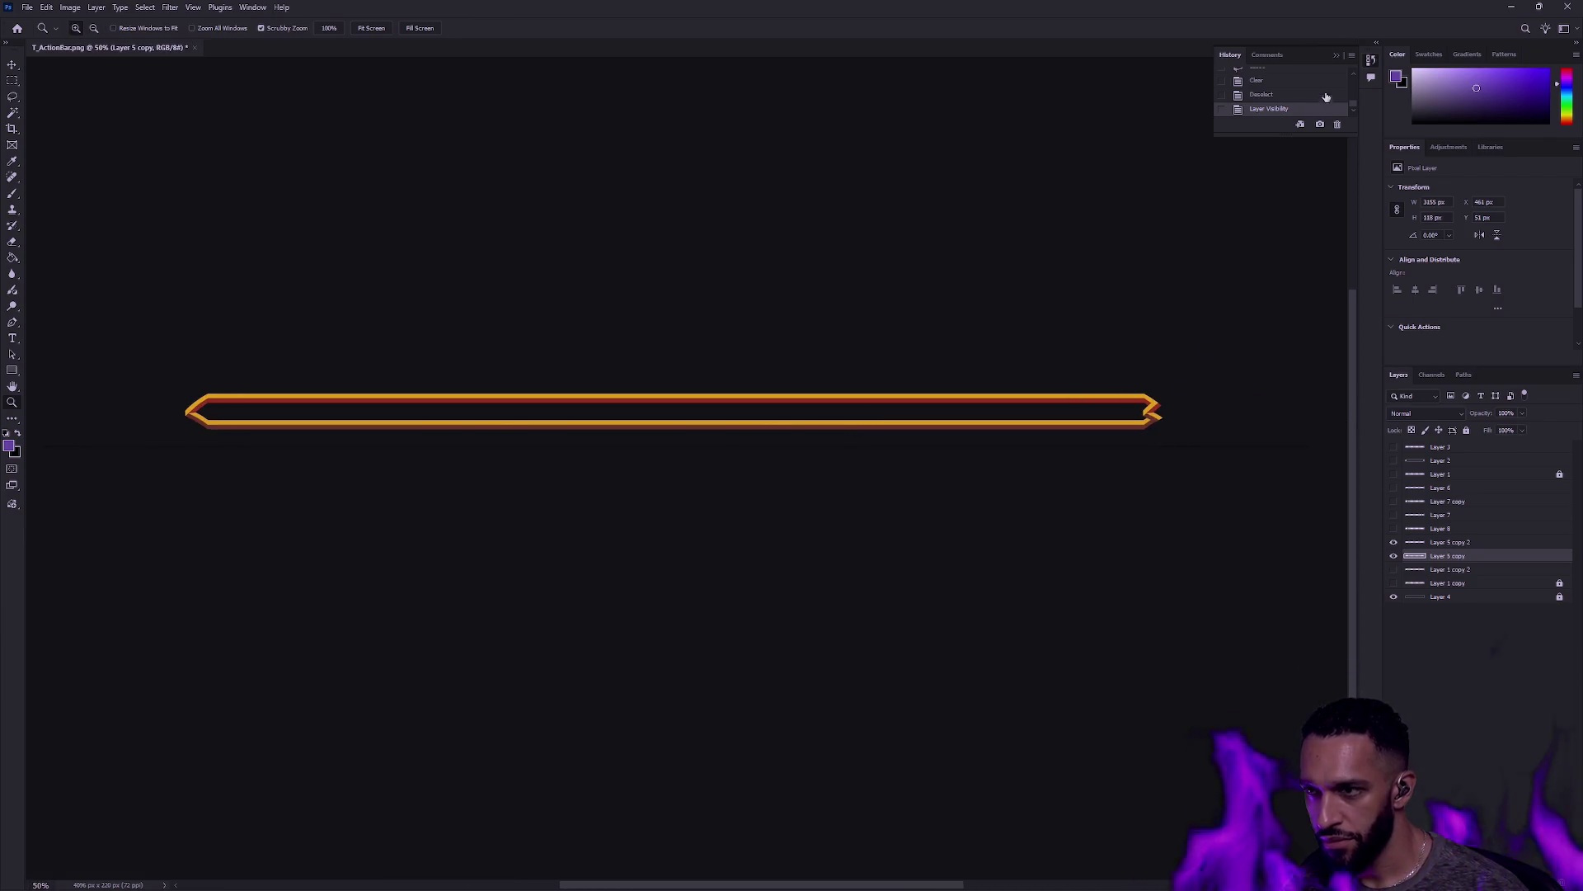
Step: Step back through History to an earlier edit state and enlarge the history list
{"action": "left_click", "coordinate": [1270, 82]}
{"action": "scroll", "coordinate": [1276, 94], "scroll_direction": "up", "scroll_amount": 2}
{"action": "left_click", "coordinate": [1270, 96]}
{"action": "scroll", "coordinate": [1274, 91], "scroll_direction": "up", "scroll_amount": 2}
{"action": "left_click", "coordinate": [1275, 93]}
{"action": "scroll", "coordinate": [1277, 89], "scroll_direction": "down", "scroll_amount": 2}
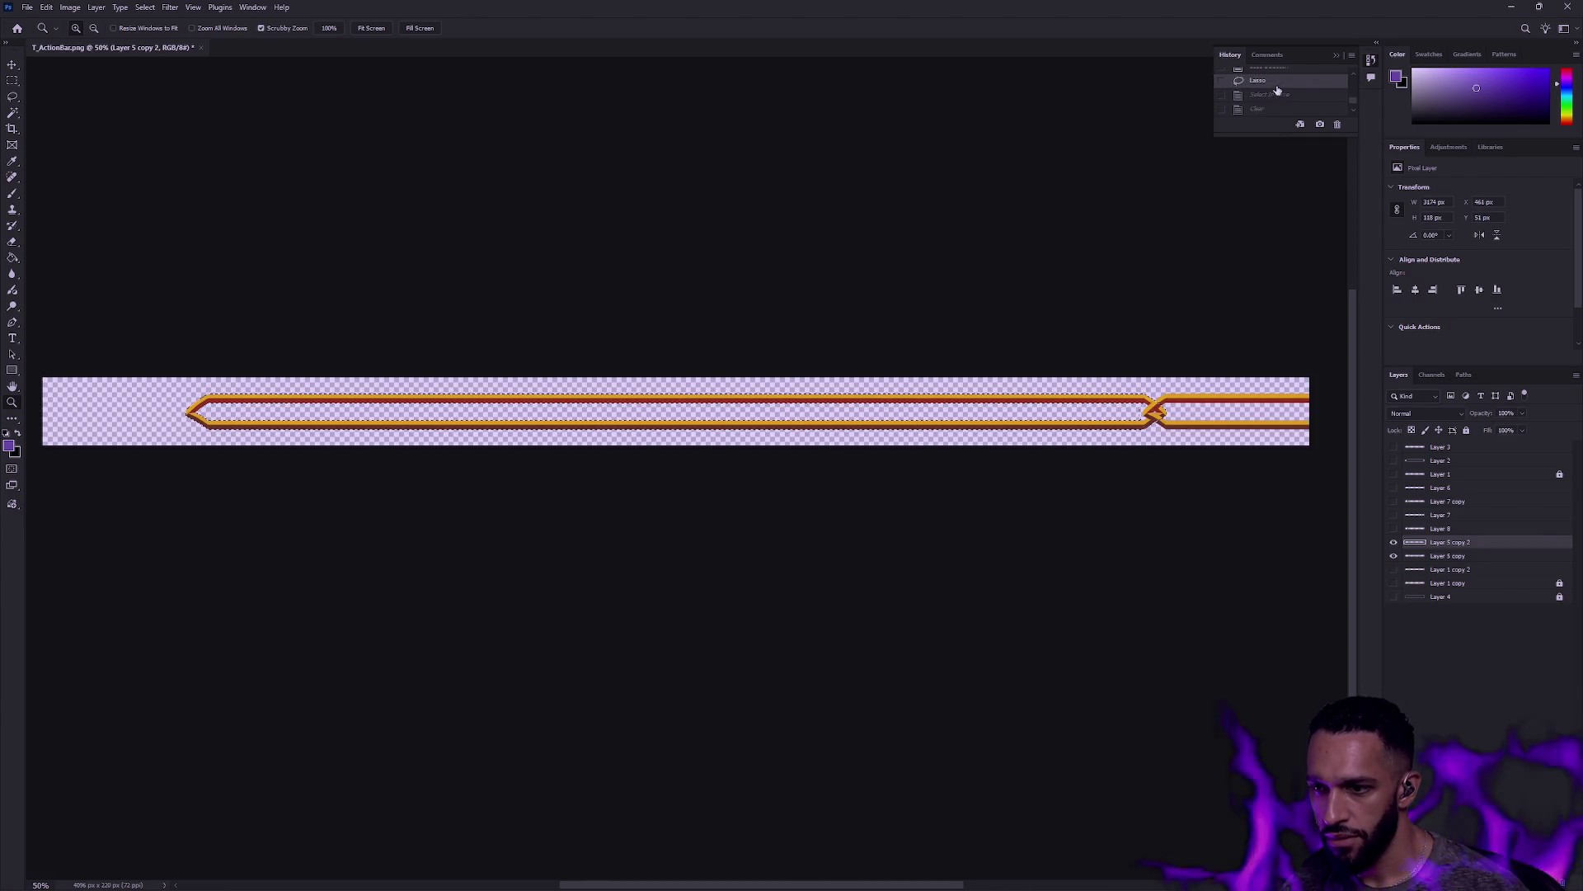
{"action": "left_click", "coordinate": [1278, 82]}
{"action": "left_click_drag", "start_coordinate": [1271, 133], "coordinate": [1274, 355]}
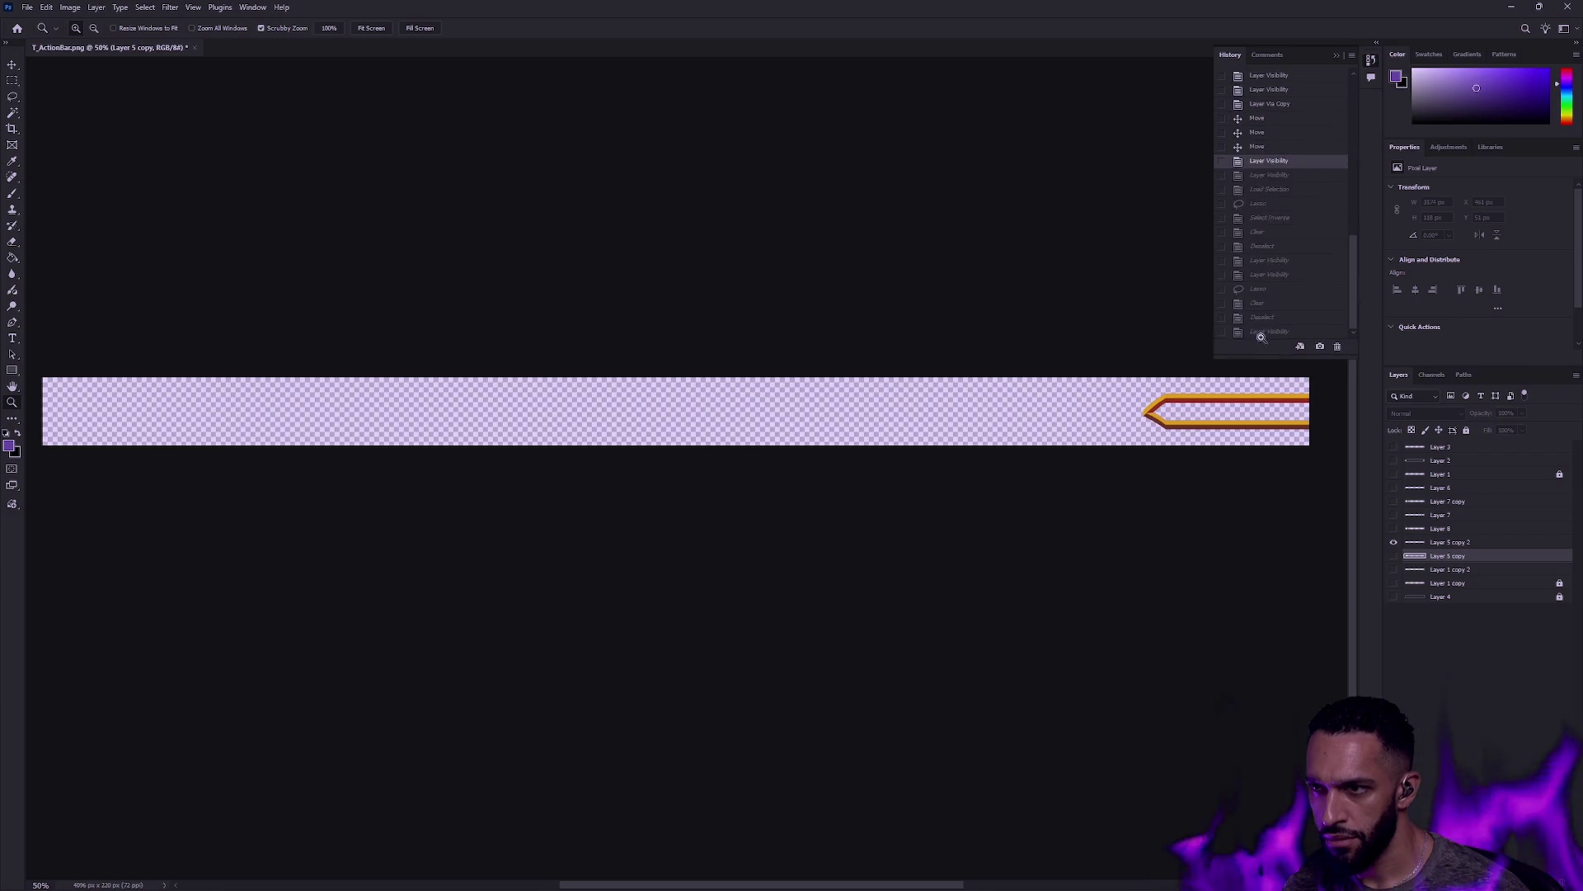
Step: Restore the History state that still has the diamond end caps
{"action": "left_click", "coordinate": [1279, 196]}
{"action": "scroll", "coordinate": [1284, 189], "scroll_direction": "up", "scroll_amount": 2}
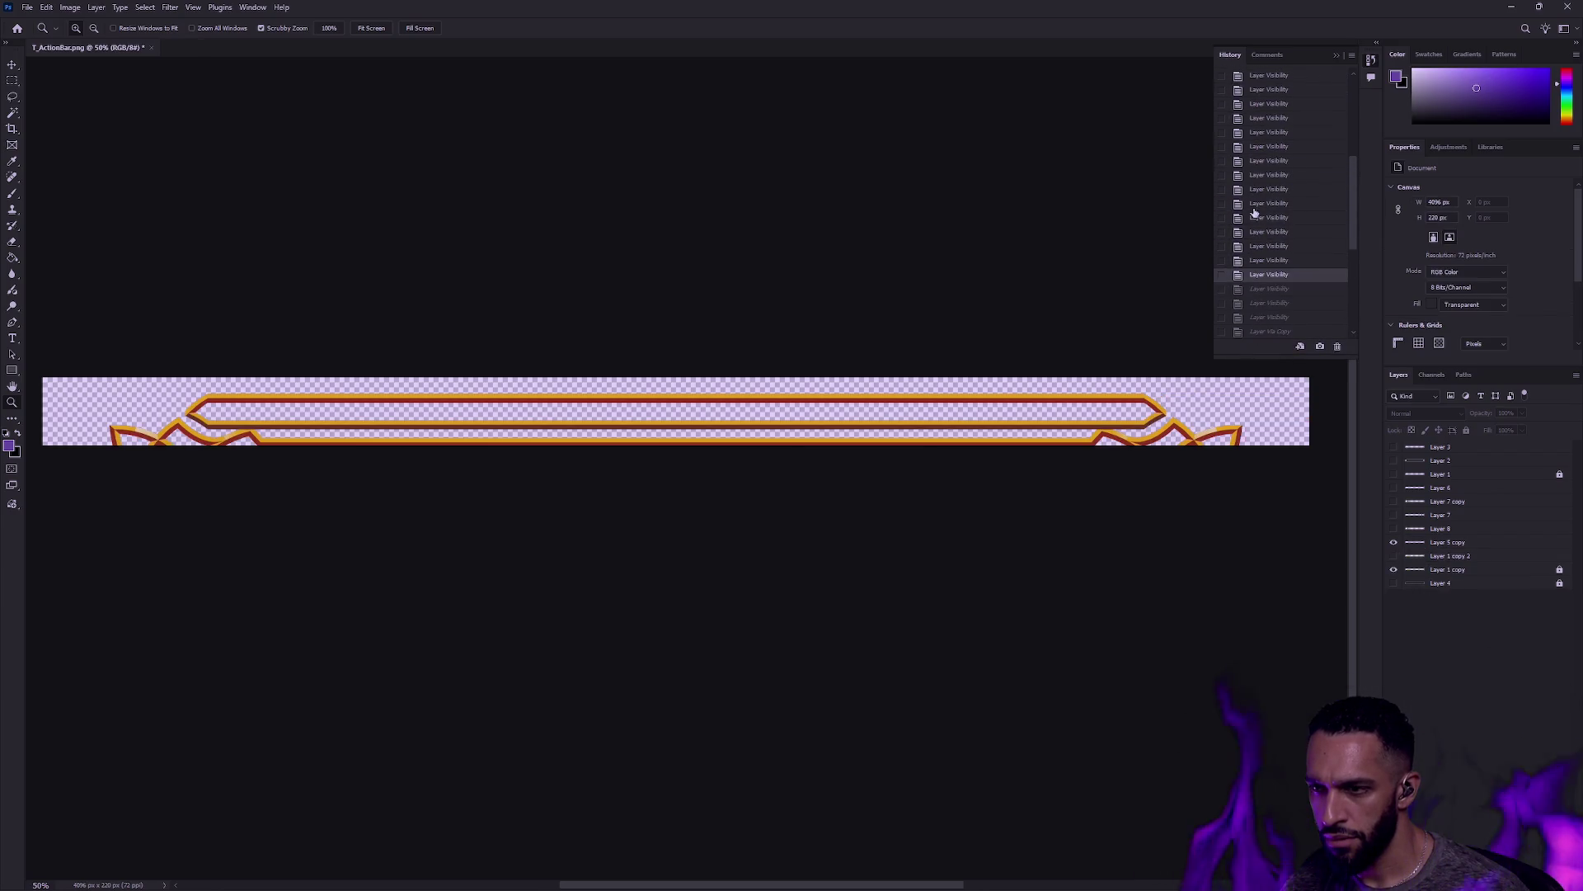
{"action": "left_click", "coordinate": [1258, 212]}
{"action": "scroll", "coordinate": [1276, 194], "scroll_direction": "up", "scroll_amount": 2}
{"action": "left_click", "coordinate": [1270, 162]}
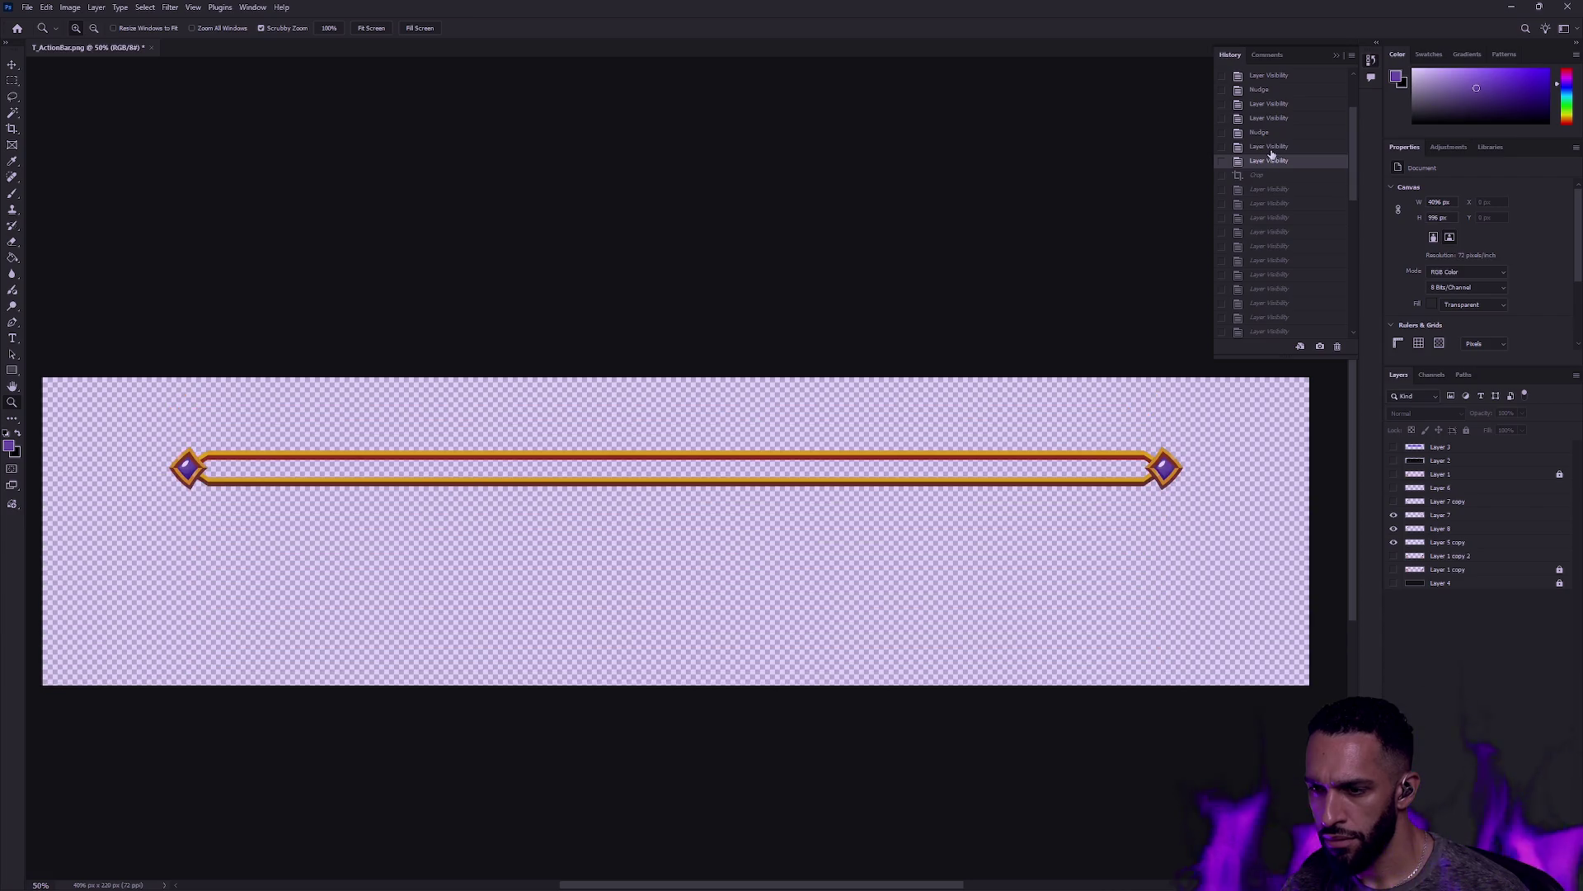
Step: Turn on both ornate frame layers, Layer 1 copy and Layer 1 copy 2, comparing their visibility
{"action": "left_click_drag", "start_coordinate": [1394, 555], "coordinate": [1394, 580]}
{"action": "left_click", "coordinate": [1393, 585]}
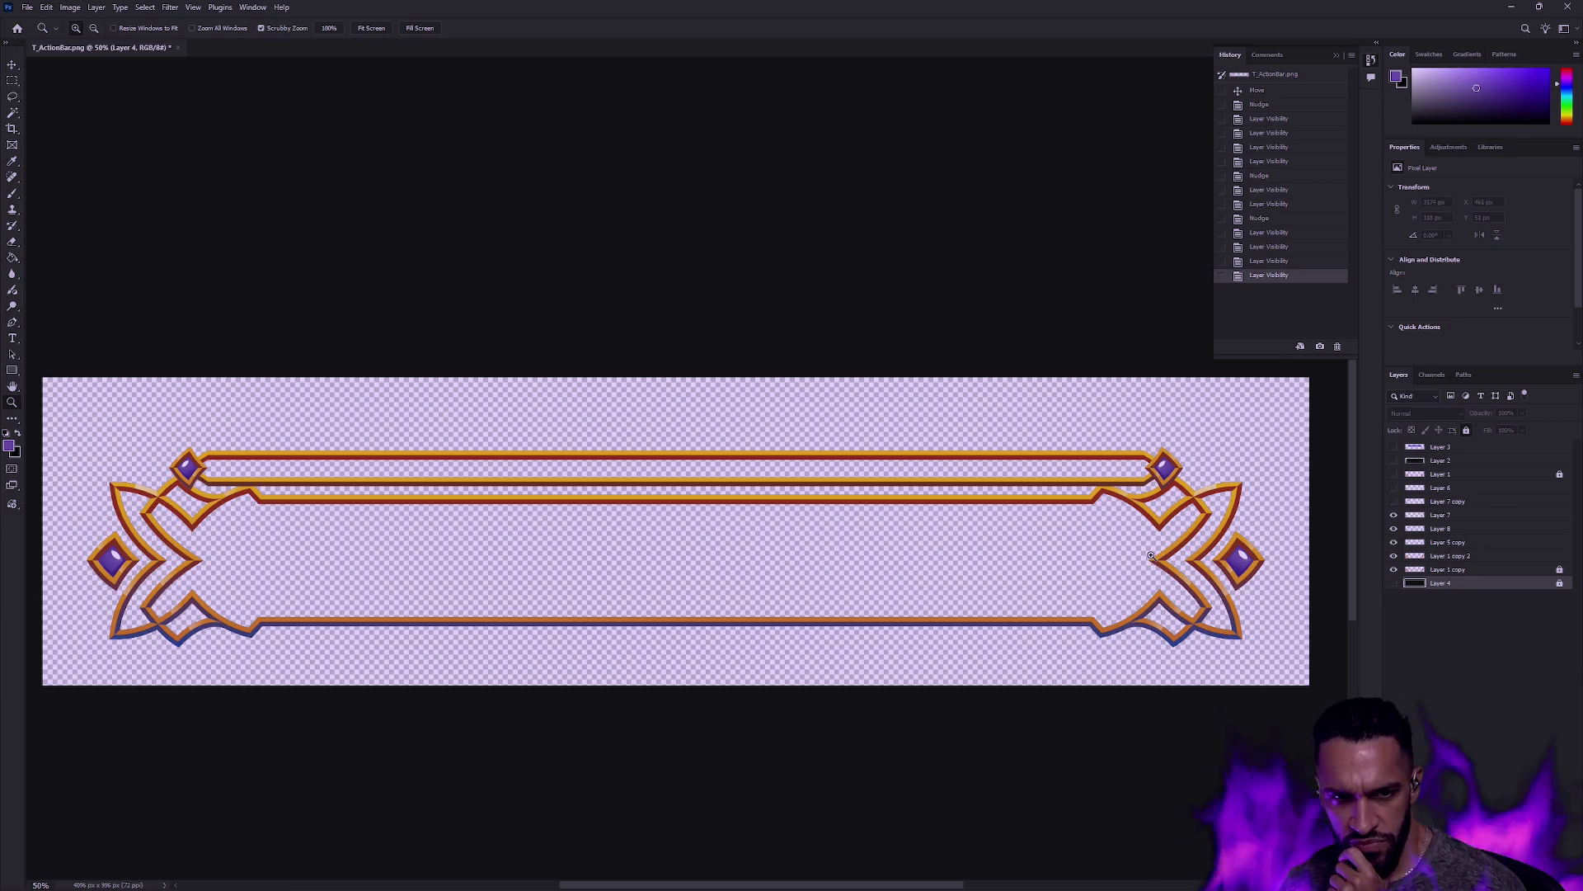
{"action": "left_click", "coordinate": [1394, 557]}
{"action": "left_click", "coordinate": [1394, 557]}
{"action": "left_click", "coordinate": [1394, 556]}
{"action": "left_click", "coordinate": [1394, 556]}
{"action": "left_click", "coordinate": [1394, 557]}
{"action": "left_click", "coordinate": [1394, 532]}
Step: Hide the small top diamonds on Layers 7 and 8 and compare the line layers
{"action": "left_click", "coordinate": [1394, 532]}
{"action": "left_click", "coordinate": [1394, 531]}
{"action": "left_click", "coordinate": [1394, 515]}
{"action": "left_click", "coordinate": [1395, 532]}
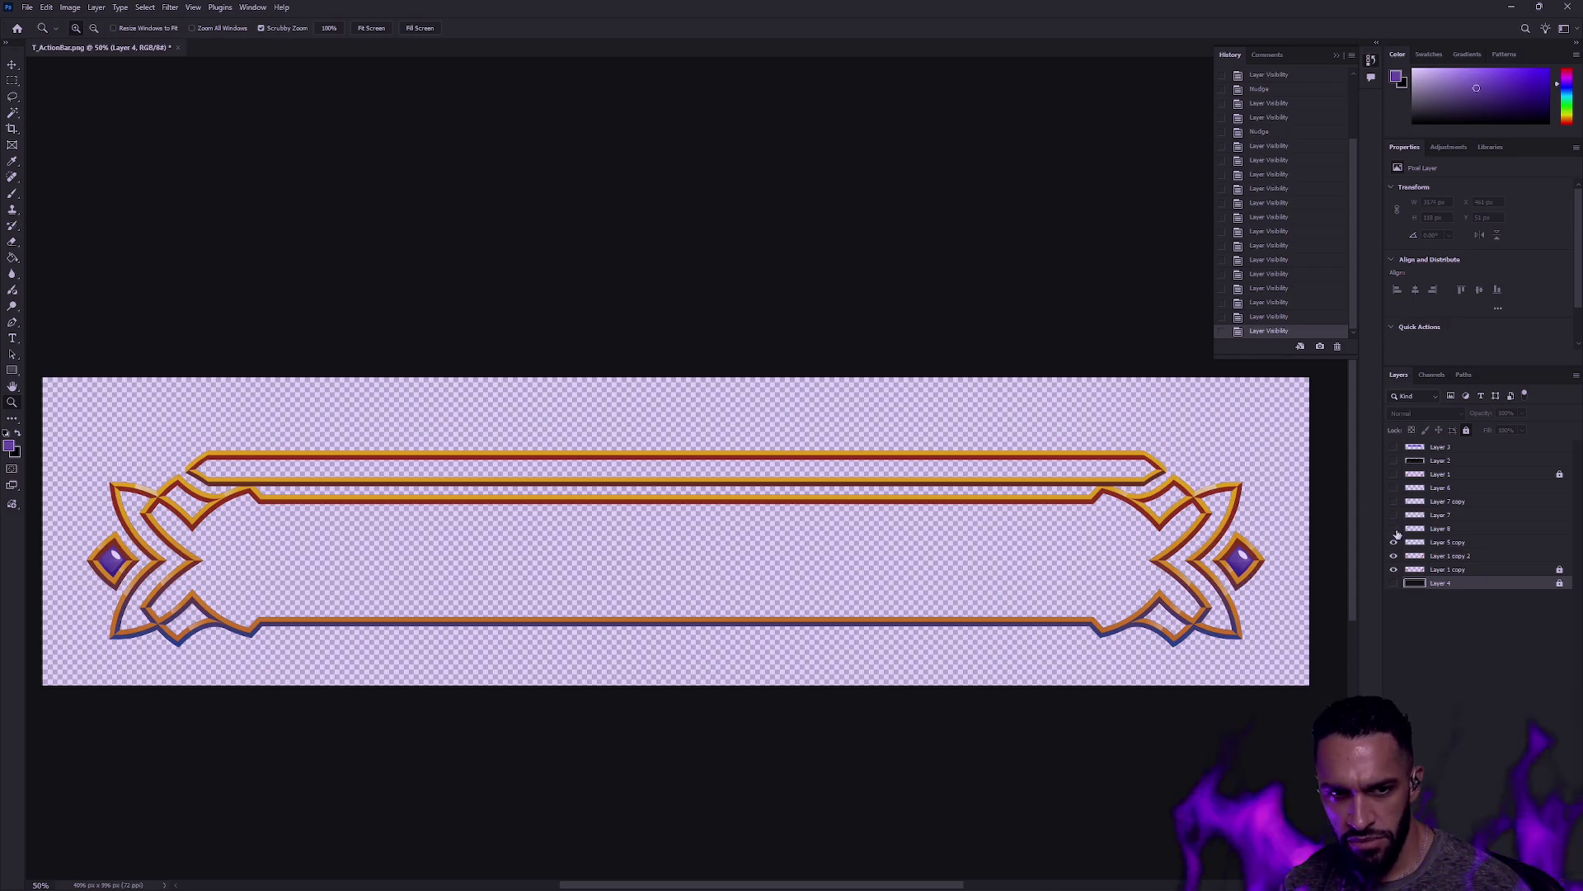
{"action": "left_click", "coordinate": [1396, 556]}
{"action": "left_click", "coordinate": [1394, 569]}
{"action": "left_click", "coordinate": [1394, 569]}
{"action": "left_click", "coordinate": [1394, 557]}
{"action": "left_click", "coordinate": [1393, 555]}
{"action": "left_click", "coordinate": [1394, 569], "text": "alt"}
{"action": "left_click", "coordinate": [1393, 569], "text": "alt"}
Step: Make Layer 1 copy active and marquee-select the upper part of the curved frame
{"action": "left_click", "coordinate": [1447, 569]}
{"action": "key", "text": "v"}
{"action": "key", "text": "m"}
{"action": "mouse_move", "coordinate": [1291, 431]}
{"action": "left_mouse_down"}
{"action": "mouse_move", "coordinate": [980, 529]}
{"action": "mouse_move", "coordinate": [55, 534]}
{"action": "left_mouse_up"}
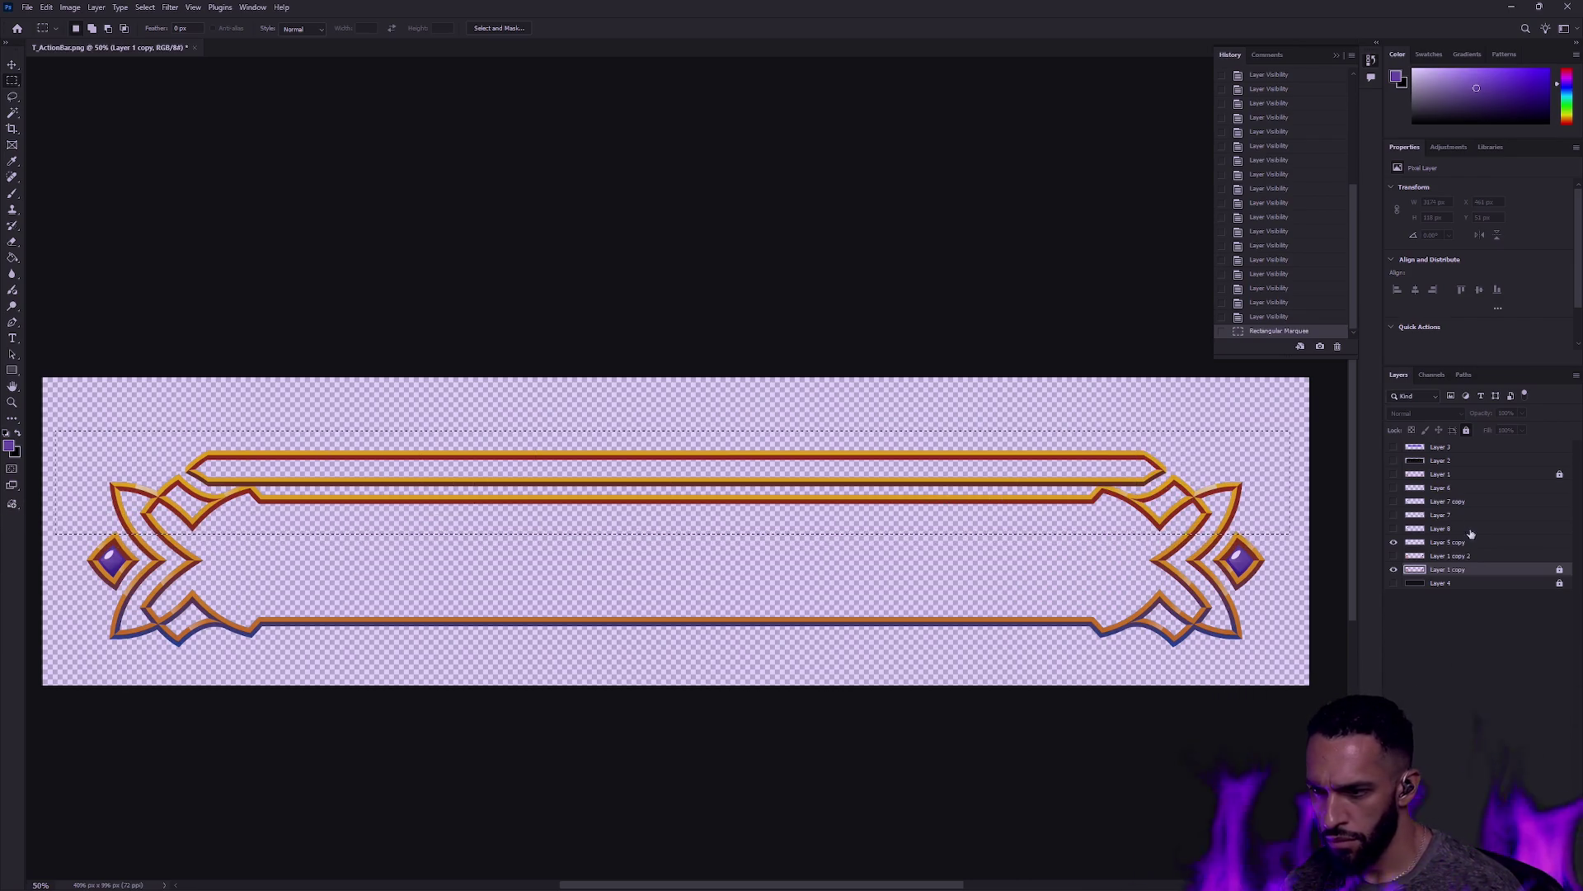
Step: Erase the upper and lower curved frame pieces and raise the arrow ornaments about 112 px
{"action": "left_click", "coordinate": [1464, 430]}
{"action": "key", "text": "Delete"}
{"action": "mouse_move", "coordinate": [1172, 513]}
{"action": "left_mouse_down"}
{"action": "mouse_move", "coordinate": [1160, 638]}
{"action": "mouse_move", "coordinate": [1184, 664]}
{"action": "left_mouse_up"}
{"action": "key", "text": "Delete"}
{"action": "key", "text": "ctrl+d"}
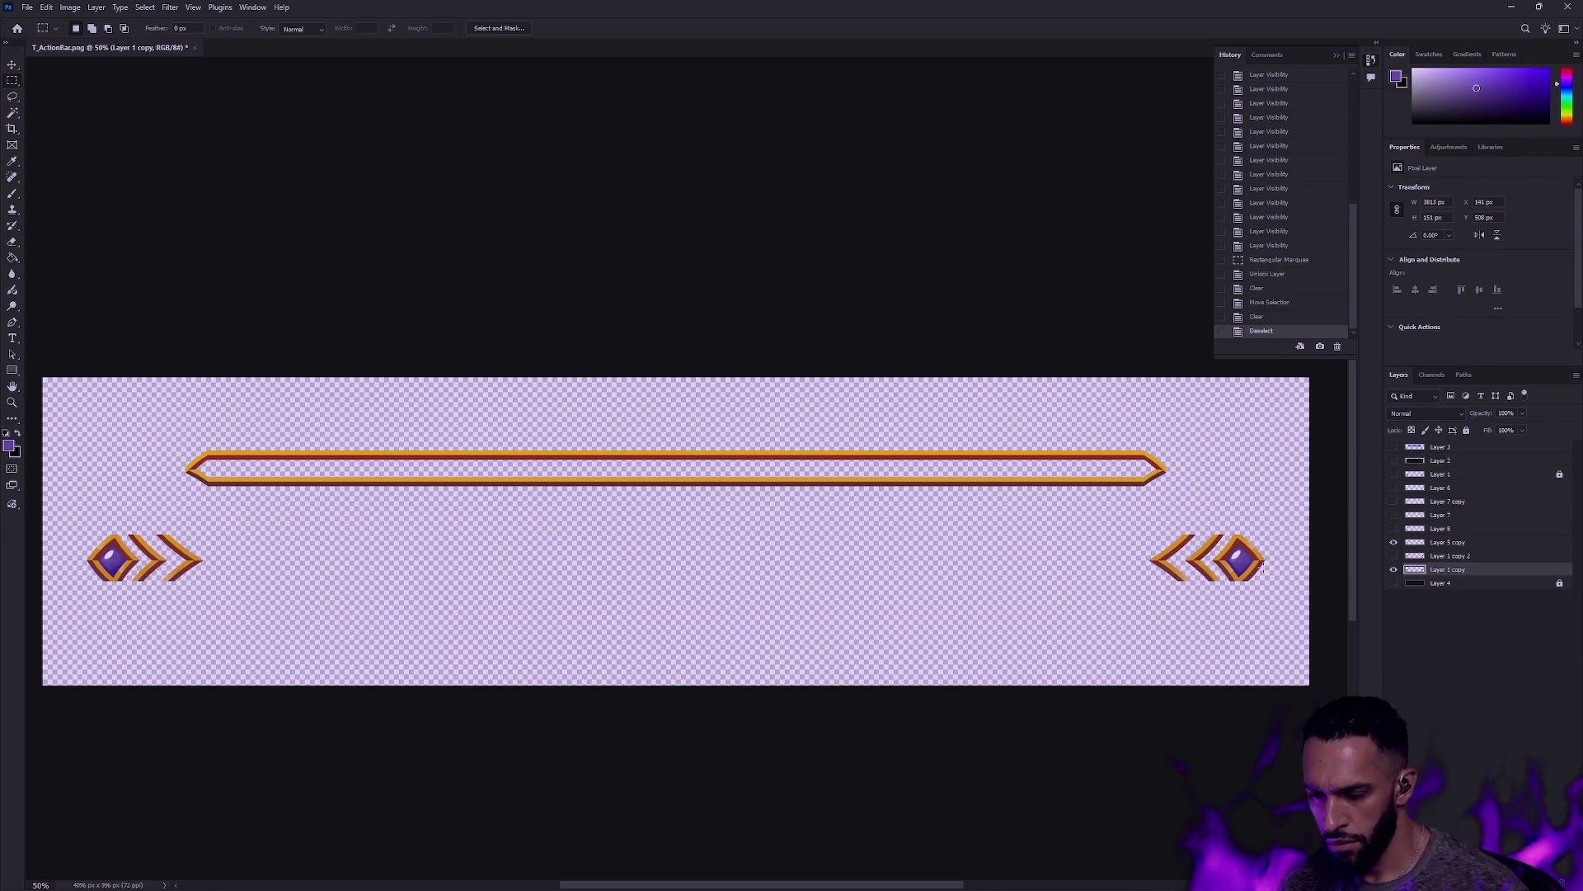
{"action": "key", "text": "v"}
{"action": "mouse_move", "coordinate": [1175, 565]}
{"action": "left_mouse_down"}
{"action": "mouse_move", "coordinate": [1176, 472]}
{"action": "mouse_move", "coordinate": [1190, 537]}
{"action": "left_mouse_up"}
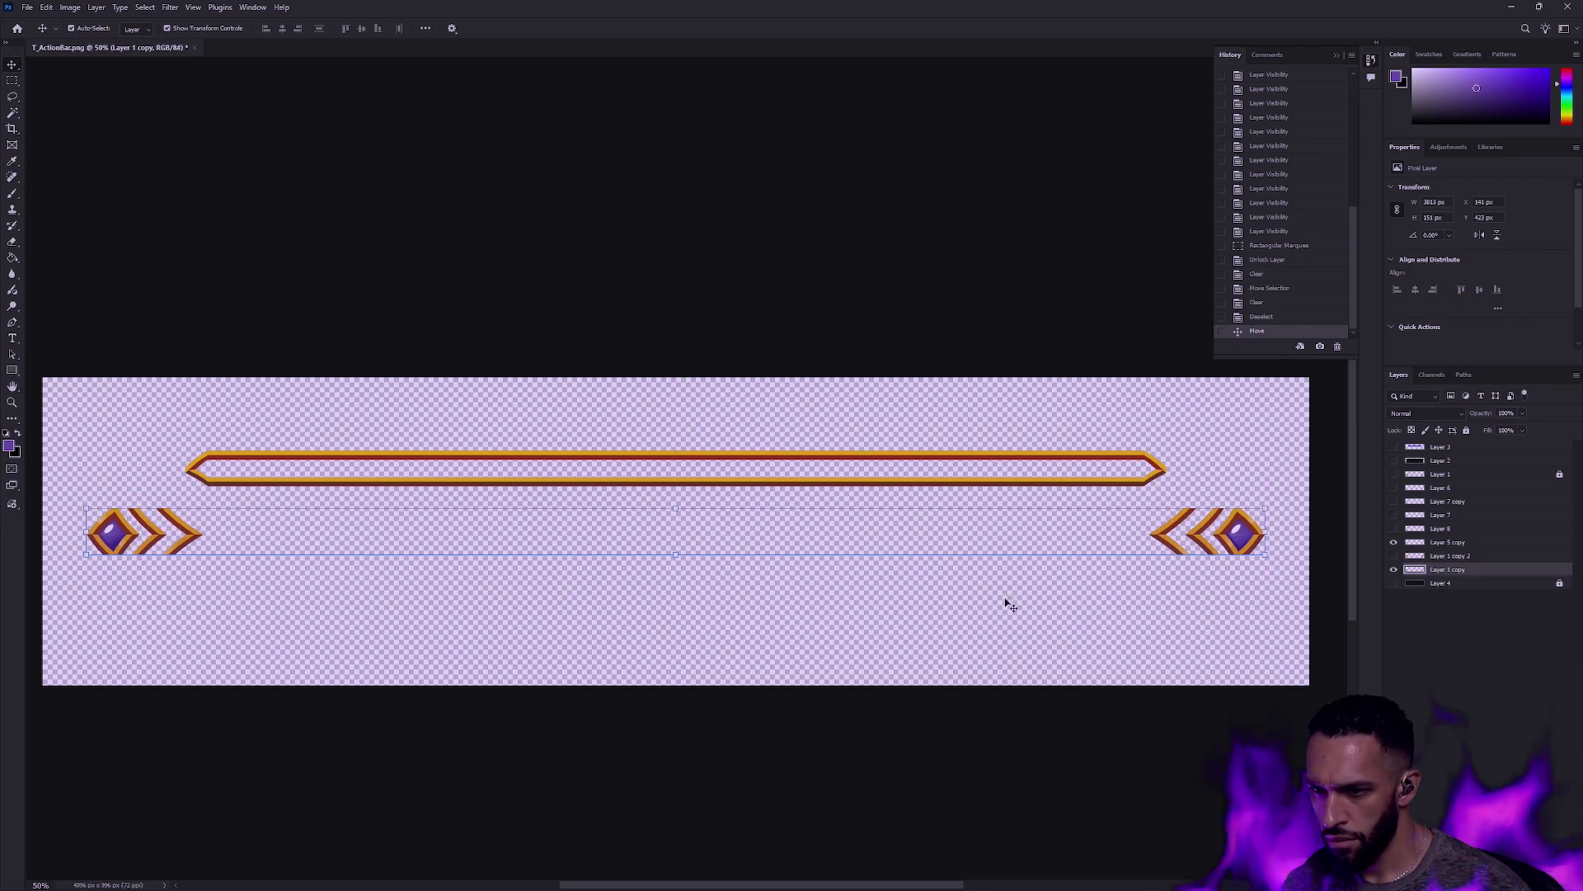
Step: Erase the left arrow ornament and the right purple diamond with rectangular selections
{"action": "key", "text": "m"}
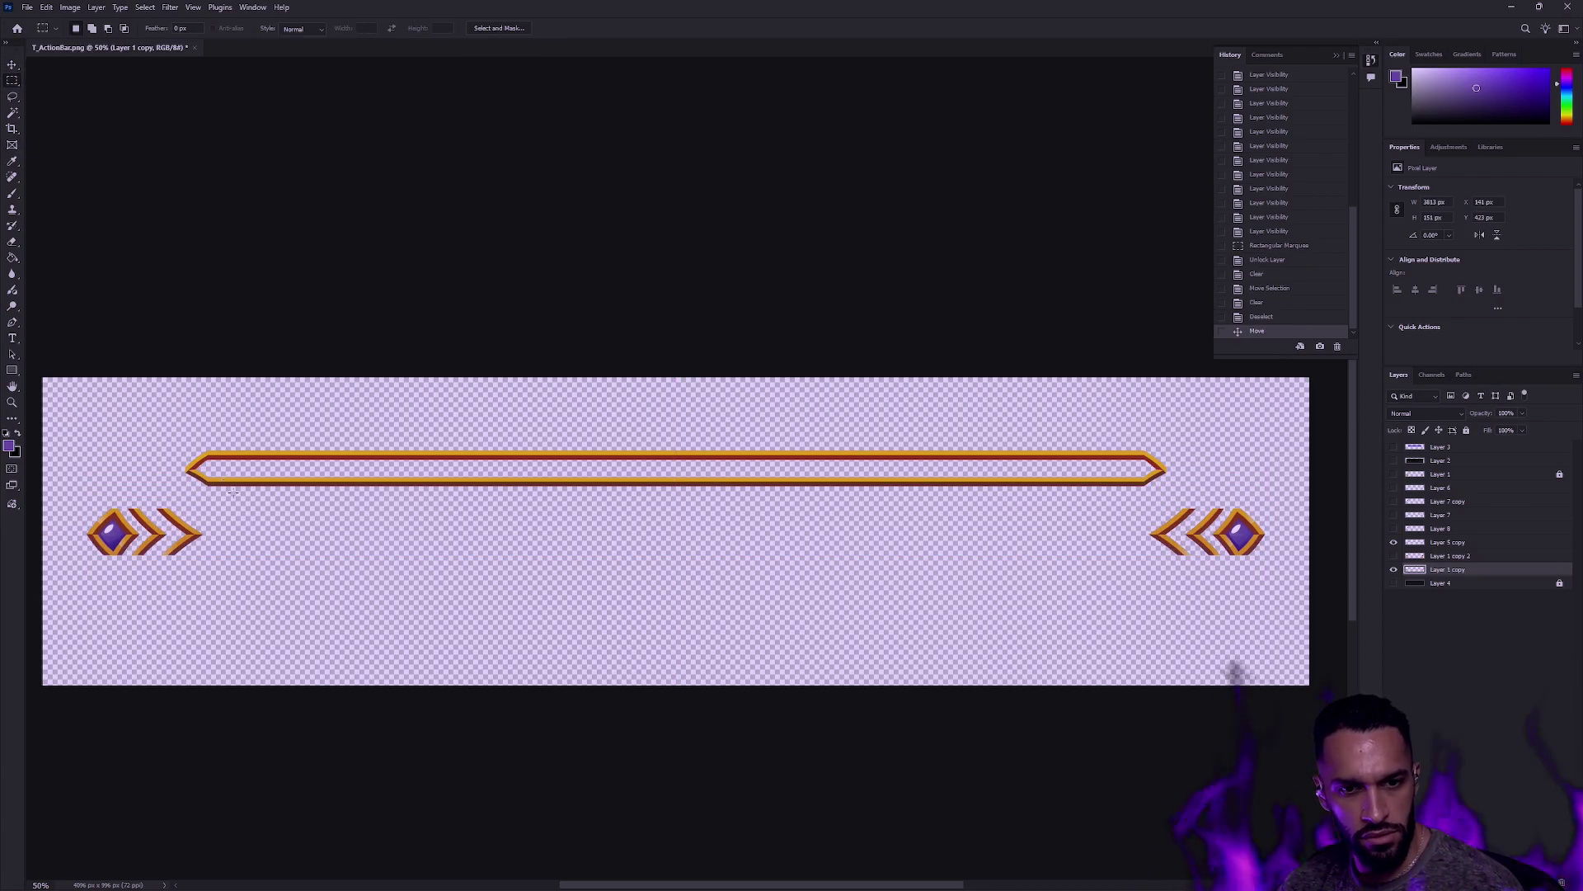
{"action": "left_click_drag", "start_coordinate": [234, 582], "coordinate": [78, 495]}
{"action": "key", "text": "Delete"}
{"action": "key", "text": "ctrl+d"}
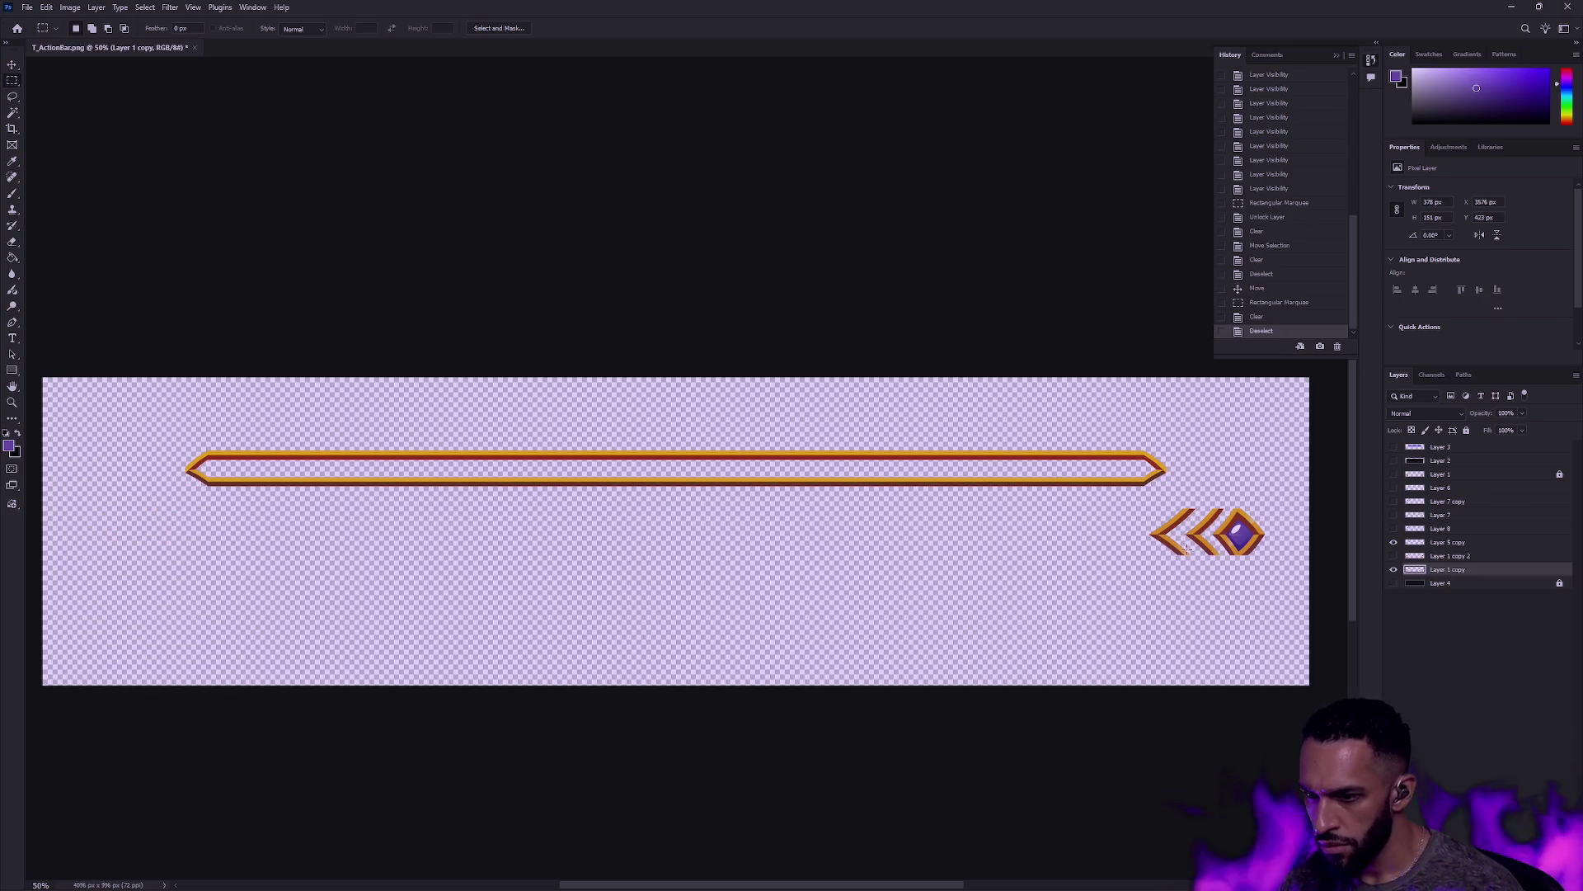
{"action": "mouse_move", "coordinate": [1287, 582]}
{"action": "left_mouse_down"}
{"action": "mouse_move", "coordinate": [1196, 464]}
{"action": "mouse_move", "coordinate": [1224, 472]}
{"action": "left_mouse_up"}
{"action": "key", "text": "Delete"}
{"action": "key", "text": "ctrl+d"}
{"action": "scroll", "coordinate": [1234, 539], "scroll_direction": "up", "scroll_amount": 3}
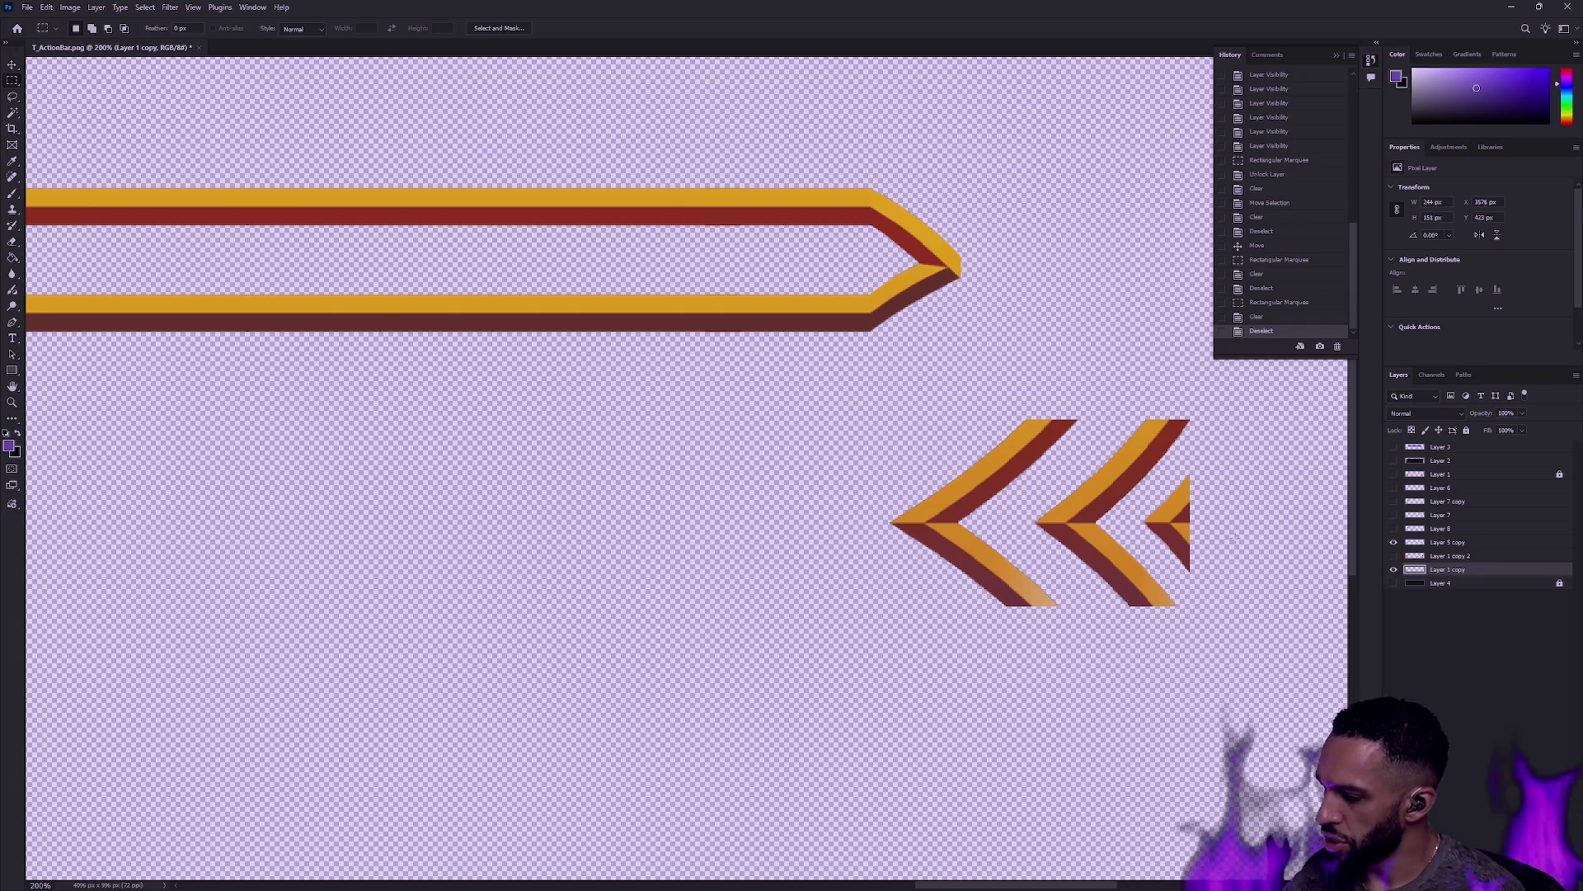
Step: Show the dark background, stack the chevron layer above the stripes, and move the chevrons onto the bar's tip
{"action": "left_click", "coordinate": [1393, 583]}
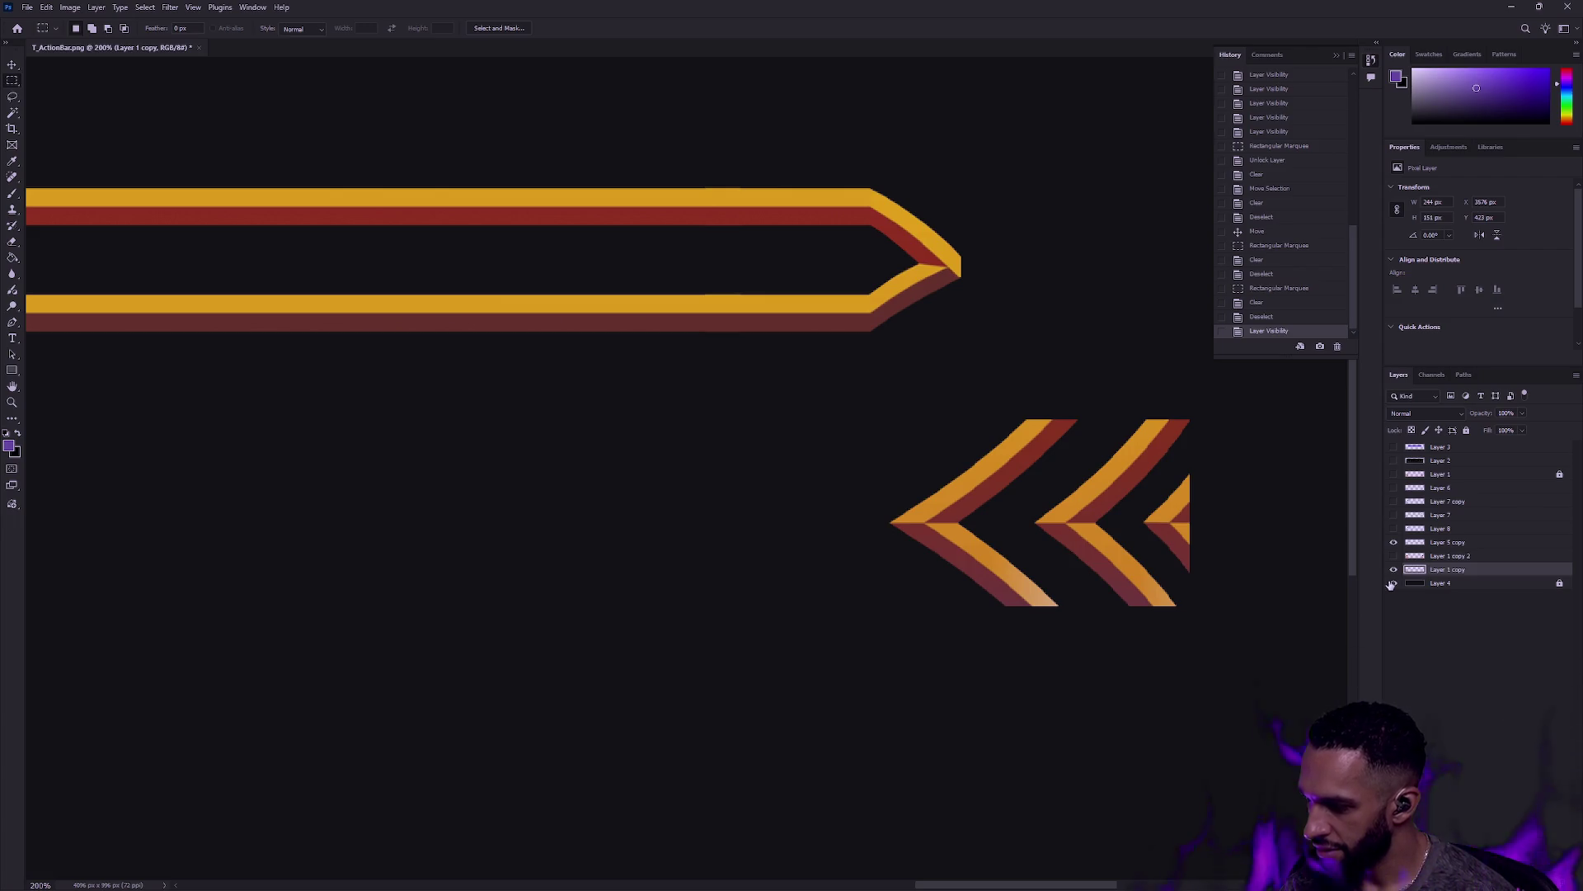
{"action": "key", "text": "v"}
{"action": "left_click", "coordinate": [1097, 297]}
{"action": "mouse_move", "coordinate": [1101, 532]}
{"action": "left_mouse_down"}
{"action": "mouse_move", "coordinate": [1085, 336]}
{"action": "mouse_move", "coordinate": [1062, 287]}
{"action": "left_mouse_up"}
{"action": "left_click_drag", "start_coordinate": [1464, 569], "coordinate": [1465, 541]}
{"action": "mouse_move", "coordinate": [1050, 280]}
{"action": "left_mouse_down"}
{"action": "mouse_move", "coordinate": [867, 280]}
{"action": "mouse_move", "coordinate": [899, 480]}
{"action": "left_mouse_up"}
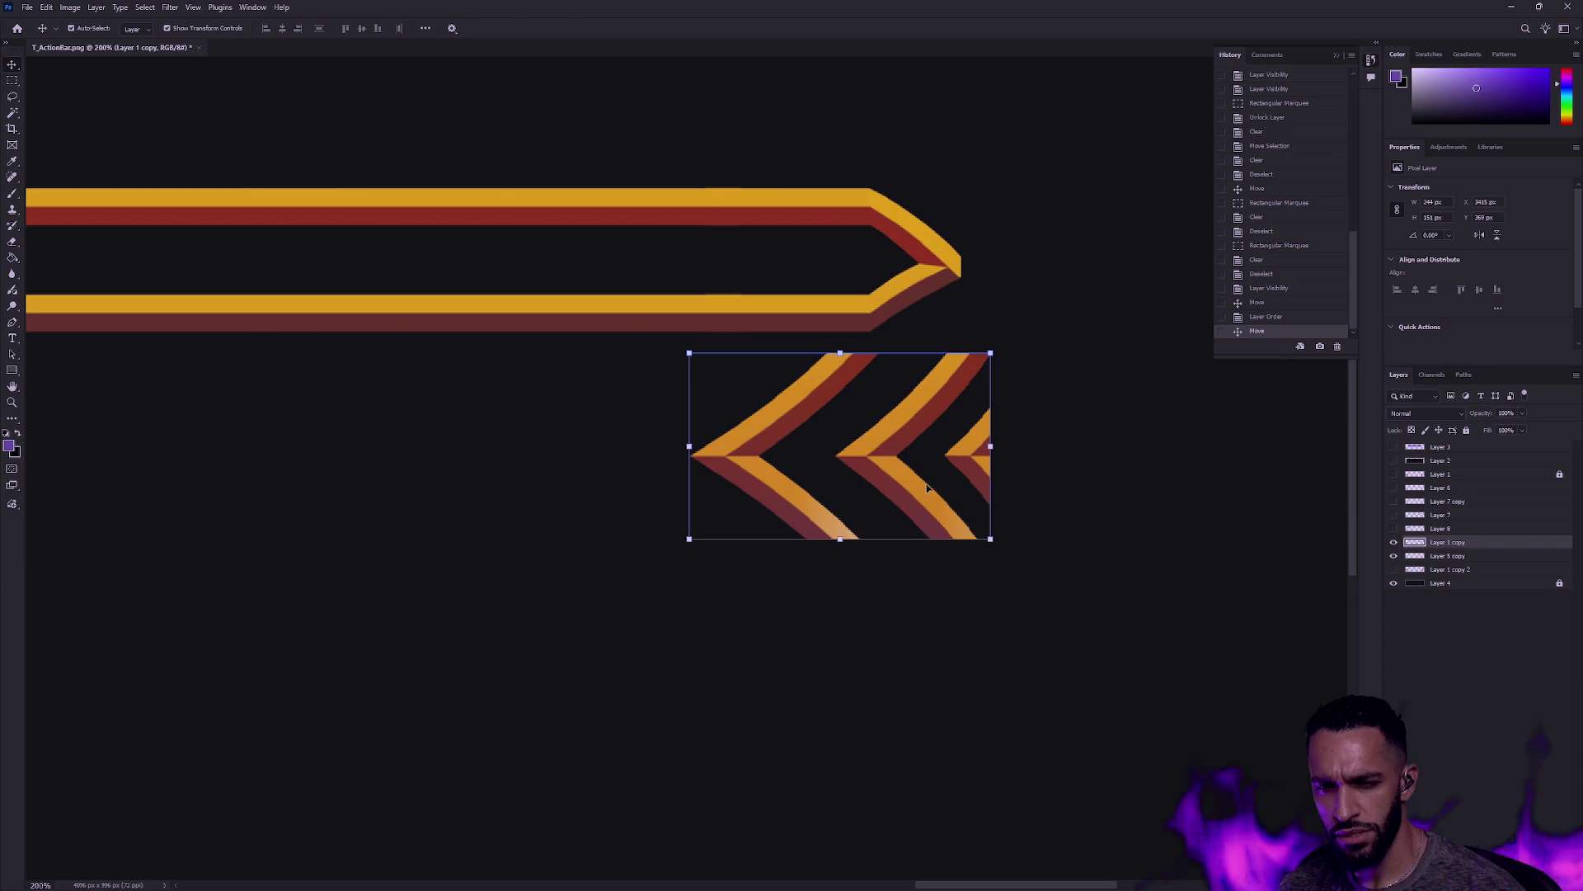
{"action": "mouse_move", "coordinate": [880, 480]}
{"action": "left_mouse_down"}
{"action": "mouse_move", "coordinate": [880, 301]}
{"action": "mouse_move", "coordinate": [849, 289]}
{"action": "mouse_move", "coordinate": [1074, 289]}
{"action": "mouse_move", "coordinate": [781, 295]}
{"action": "mouse_move", "coordinate": [806, 248]}
{"action": "left_mouse_up"}
Step: Undo the accidental two-layer move and the last chevron edits
{"action": "left_click", "coordinate": [781, 295], "text": "shift"}
{"action": "key", "text": "ctrl+z"}
{"action": "key", "text": "ctrl+z"}
{"action": "key", "text": "ctrl+z"}
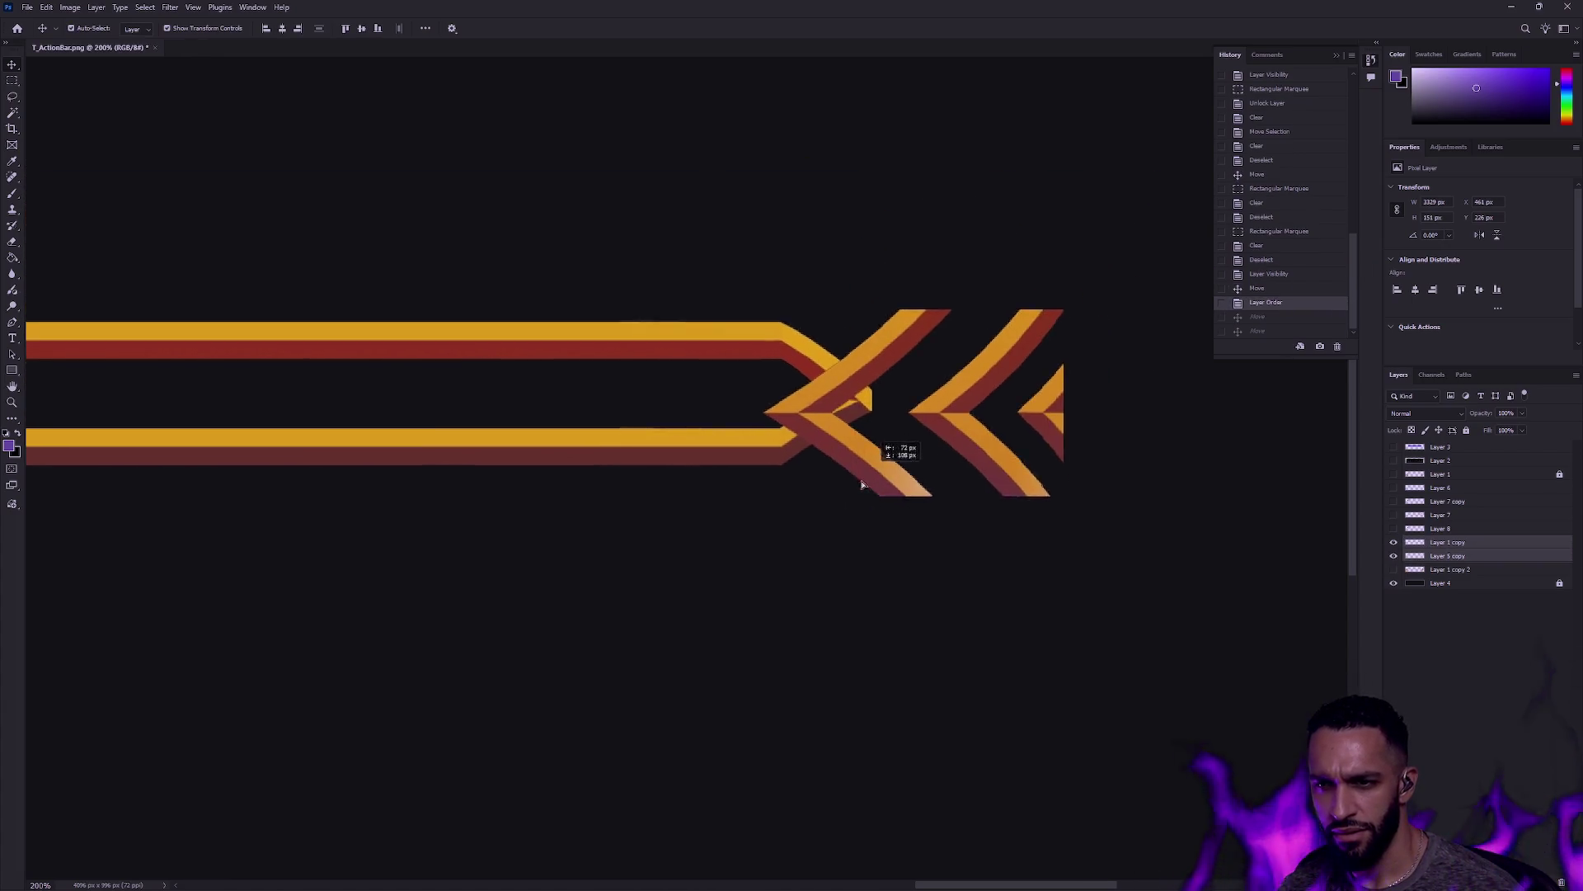
{"action": "key", "text": "ctrl+z"}
{"action": "key", "text": "shift+Left"}
{"action": "key", "text": "shift+Left"}
{"action": "key", "text": "shift+Left"}
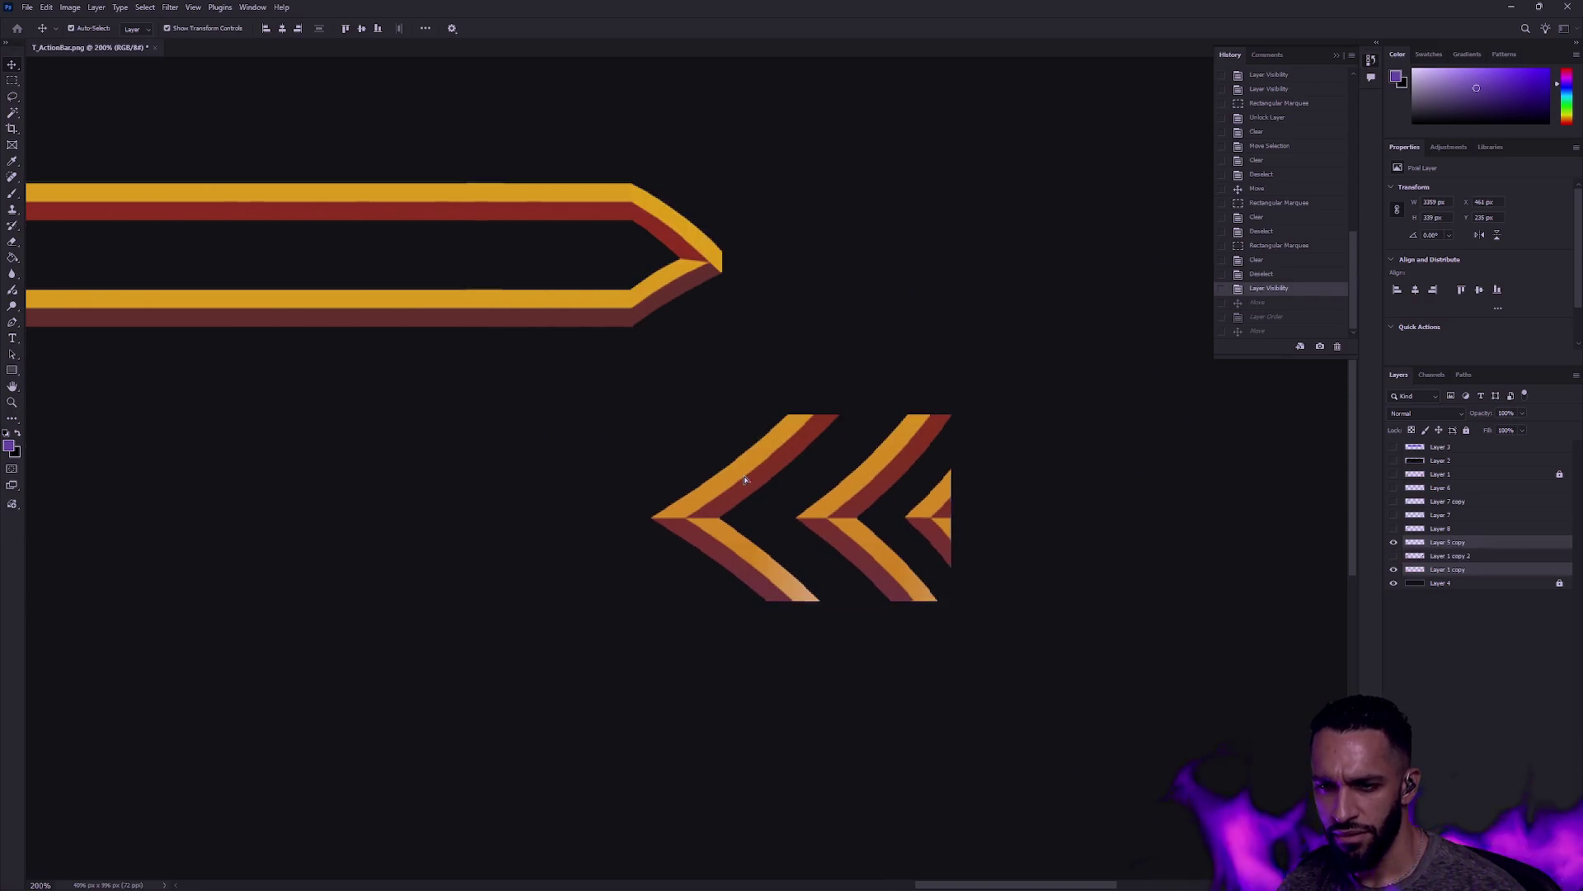
{"action": "key", "text": "ctrl+z"}
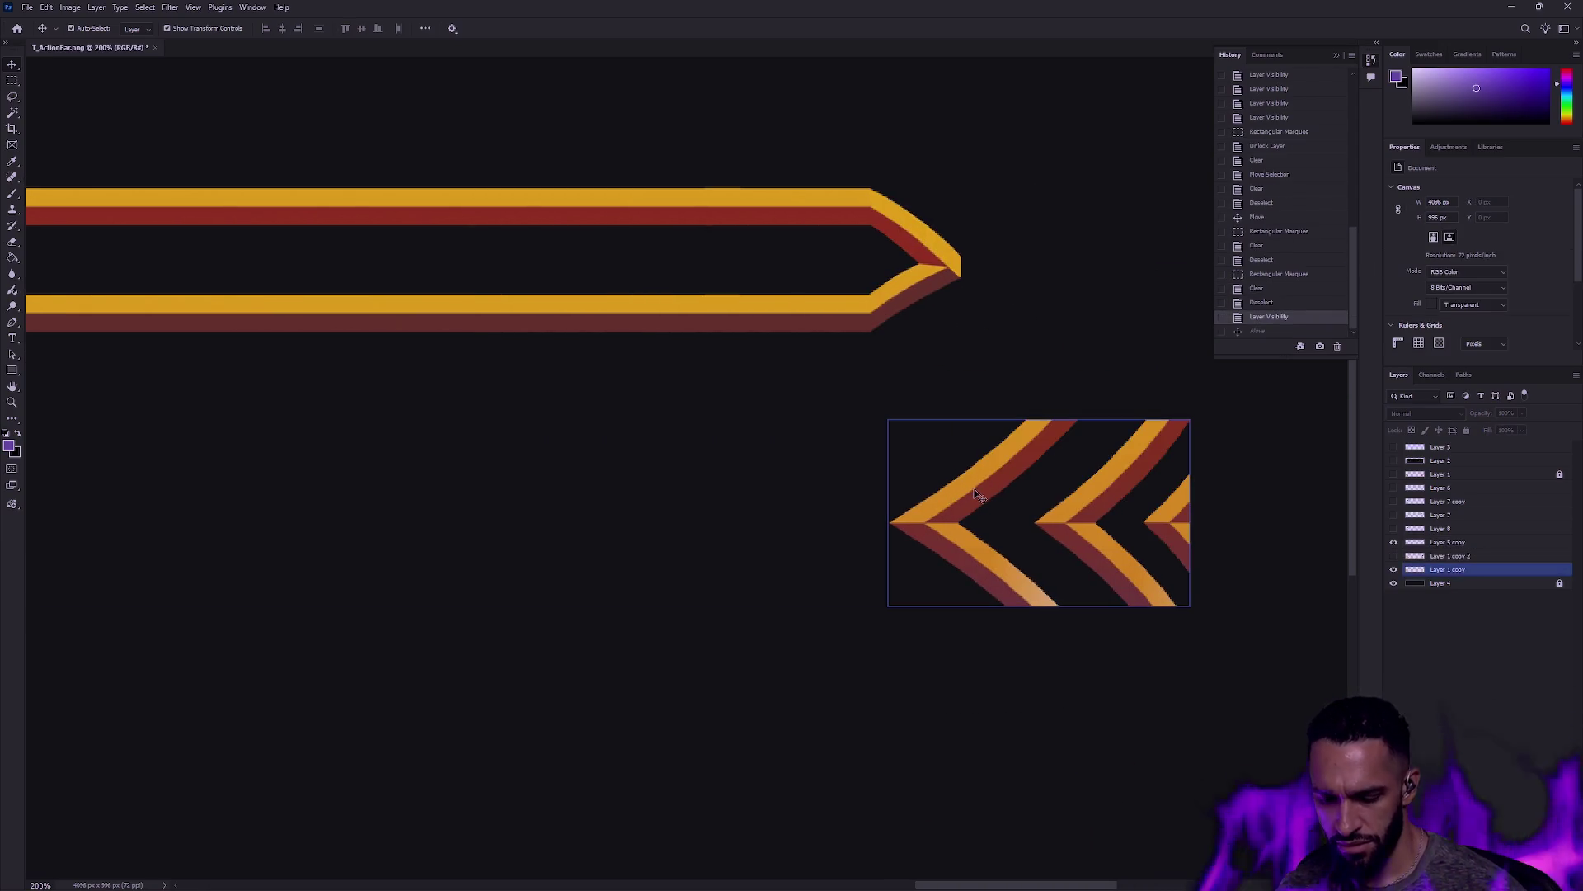
Step: Lasso-select and delete the two extra right-hand chevrons on the chevron layer
{"action": "left_click", "coordinate": [12, 81]}
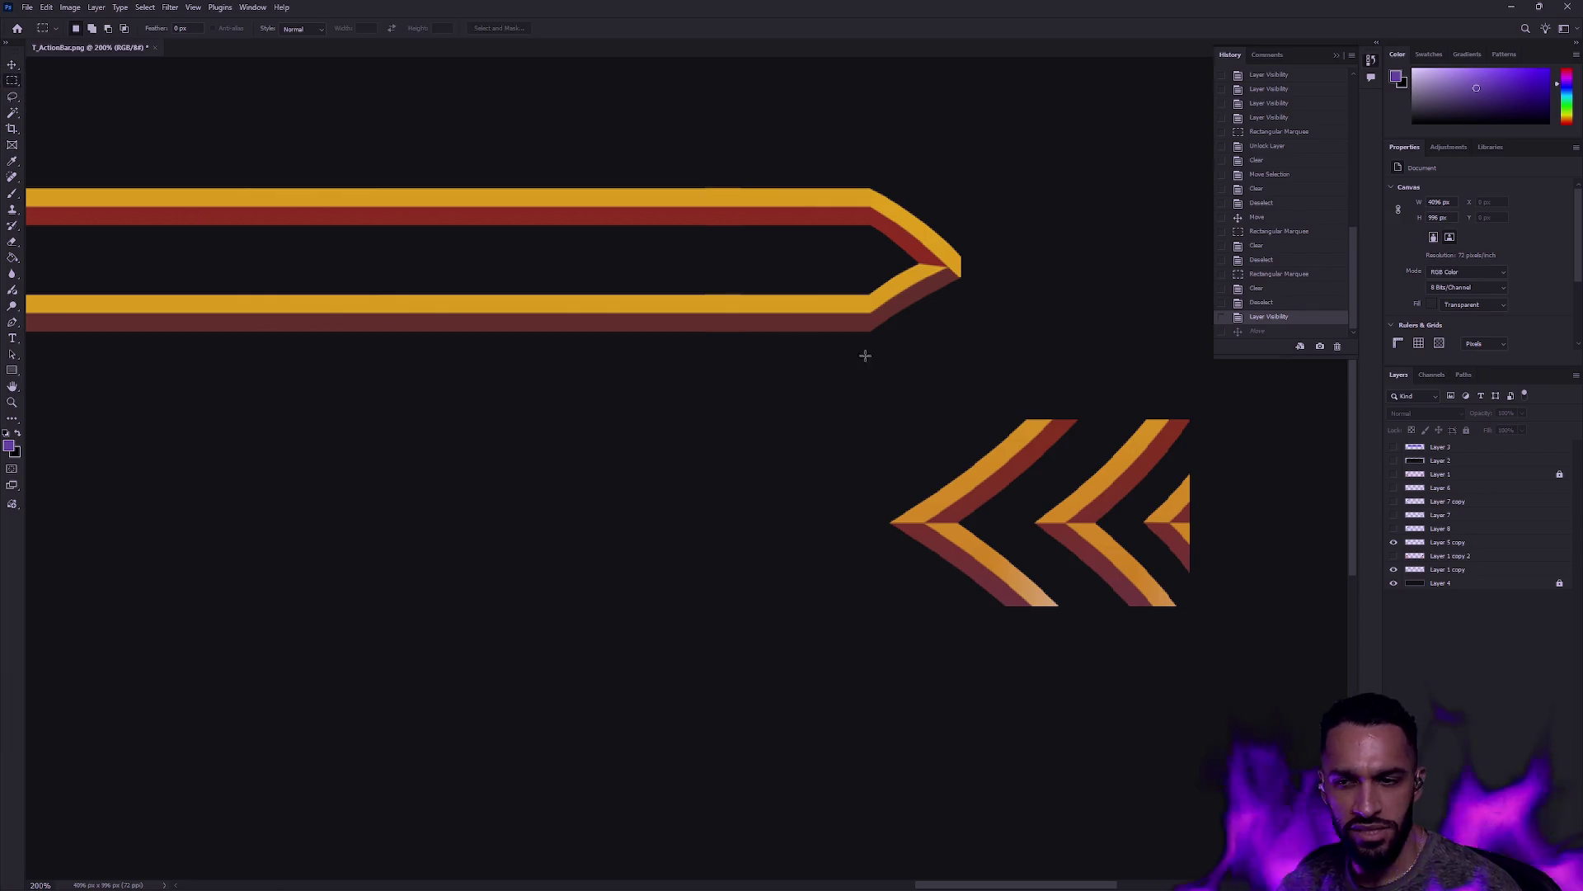
{"action": "left_click", "coordinate": [12, 96]}
{"action": "mouse_move", "coordinate": [1209, 430]}
{"action": "left_mouse_down"}
{"action": "mouse_move", "coordinate": [1152, 553]}
{"action": "mouse_move", "coordinate": [1208, 641]}
{"action": "mouse_move", "coordinate": [1001, 530]}
{"action": "mouse_move", "coordinate": [967, 397]}
{"action": "mouse_move", "coordinate": [1220, 731]}
{"action": "mouse_move", "coordinate": [1233, 425]}
{"action": "left_mouse_up"}
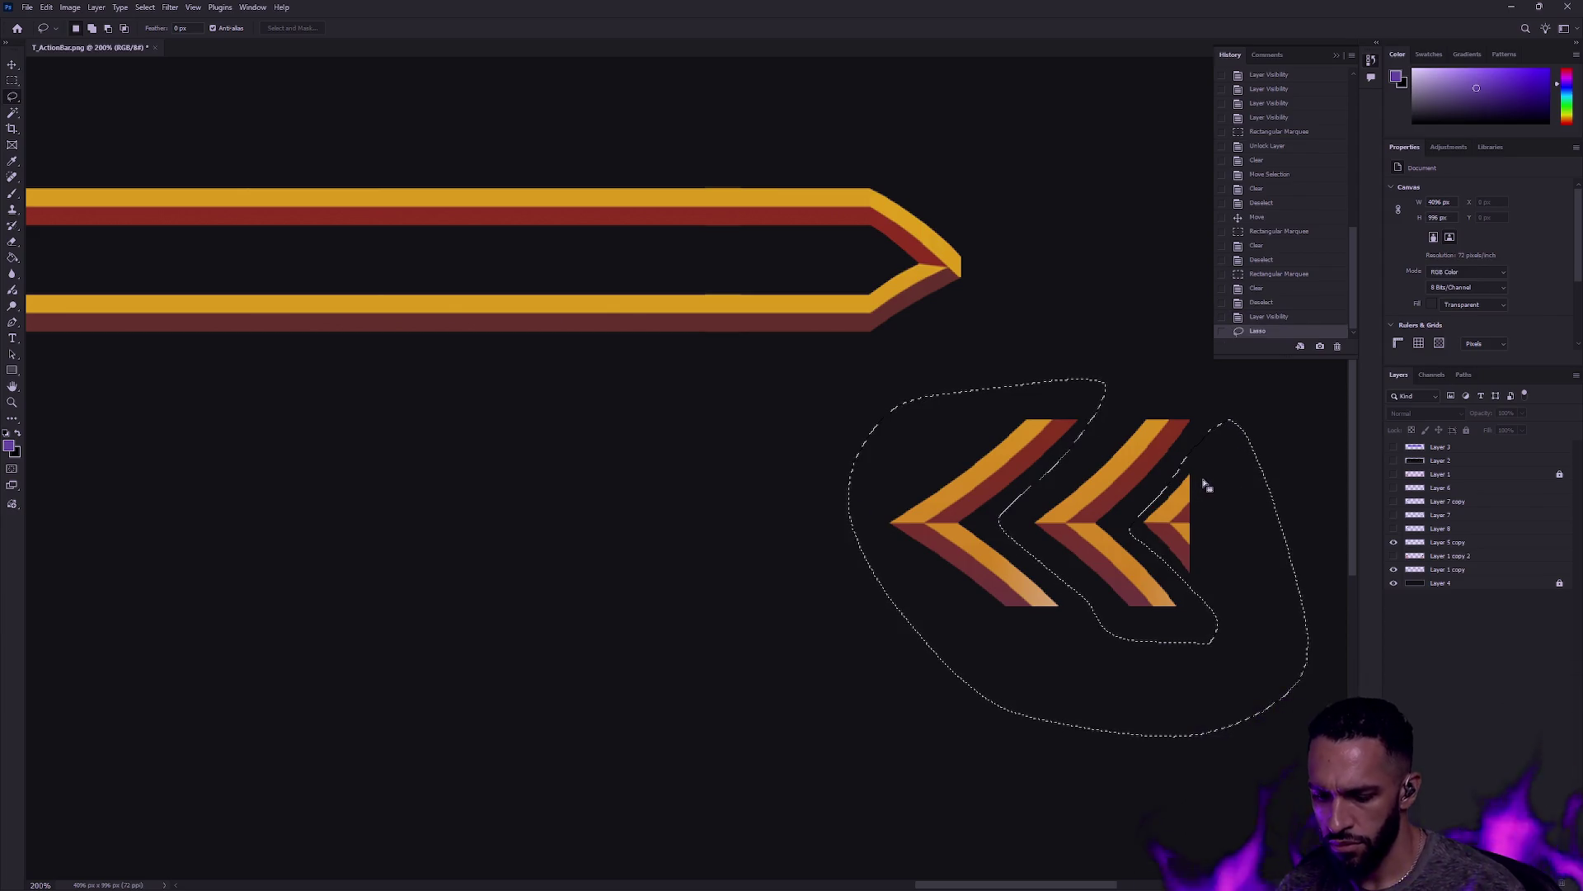
{"action": "left_click", "coordinate": [1407, 570]}
{"action": "key", "text": "Delete"}
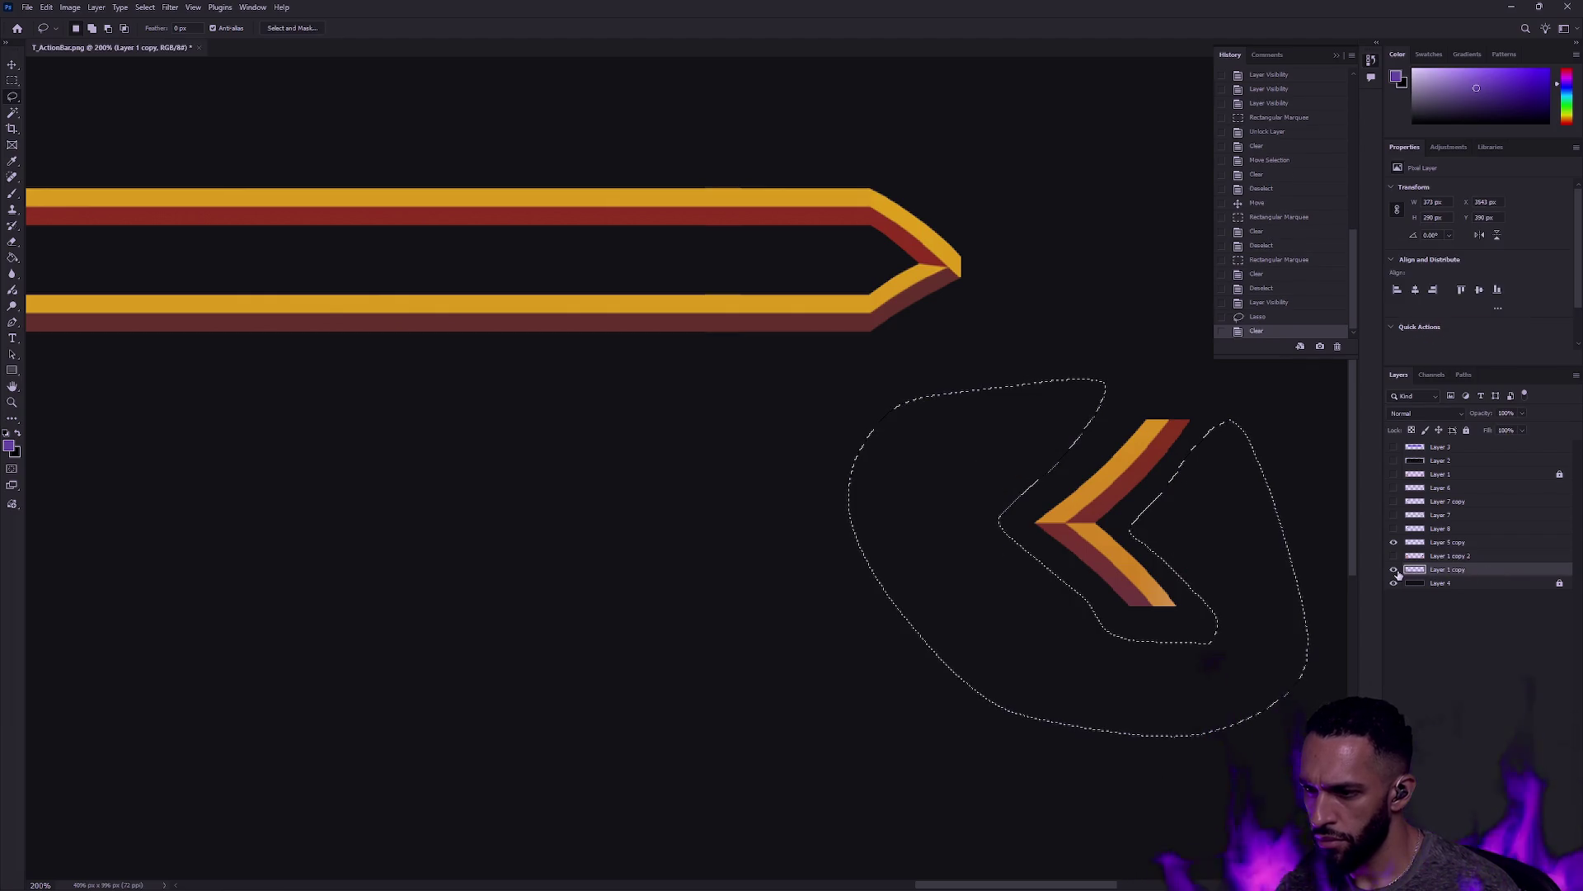
{"action": "key", "text": "ctrl+d"}
Step: Place the remaining chevron above the bar on its pointed end, aligned to the pixel
{"action": "key", "text": "v"}
{"action": "mouse_move", "coordinate": [1119, 583]}
{"action": "left_mouse_down"}
{"action": "mouse_move", "coordinate": [1025, 364]}
{"action": "mouse_move", "coordinate": [924, 328]}
{"action": "left_mouse_up"}
{"action": "key", "text": "ctrl+bracketright"}
{"action": "key", "text": "ctrl+bracketright"}
{"action": "mouse_move", "coordinate": [902, 307]}
{"action": "left_mouse_down"}
{"action": "mouse_move", "coordinate": [922, 303]}
{"action": "mouse_move", "coordinate": [905, 311]}
{"action": "left_mouse_up"}
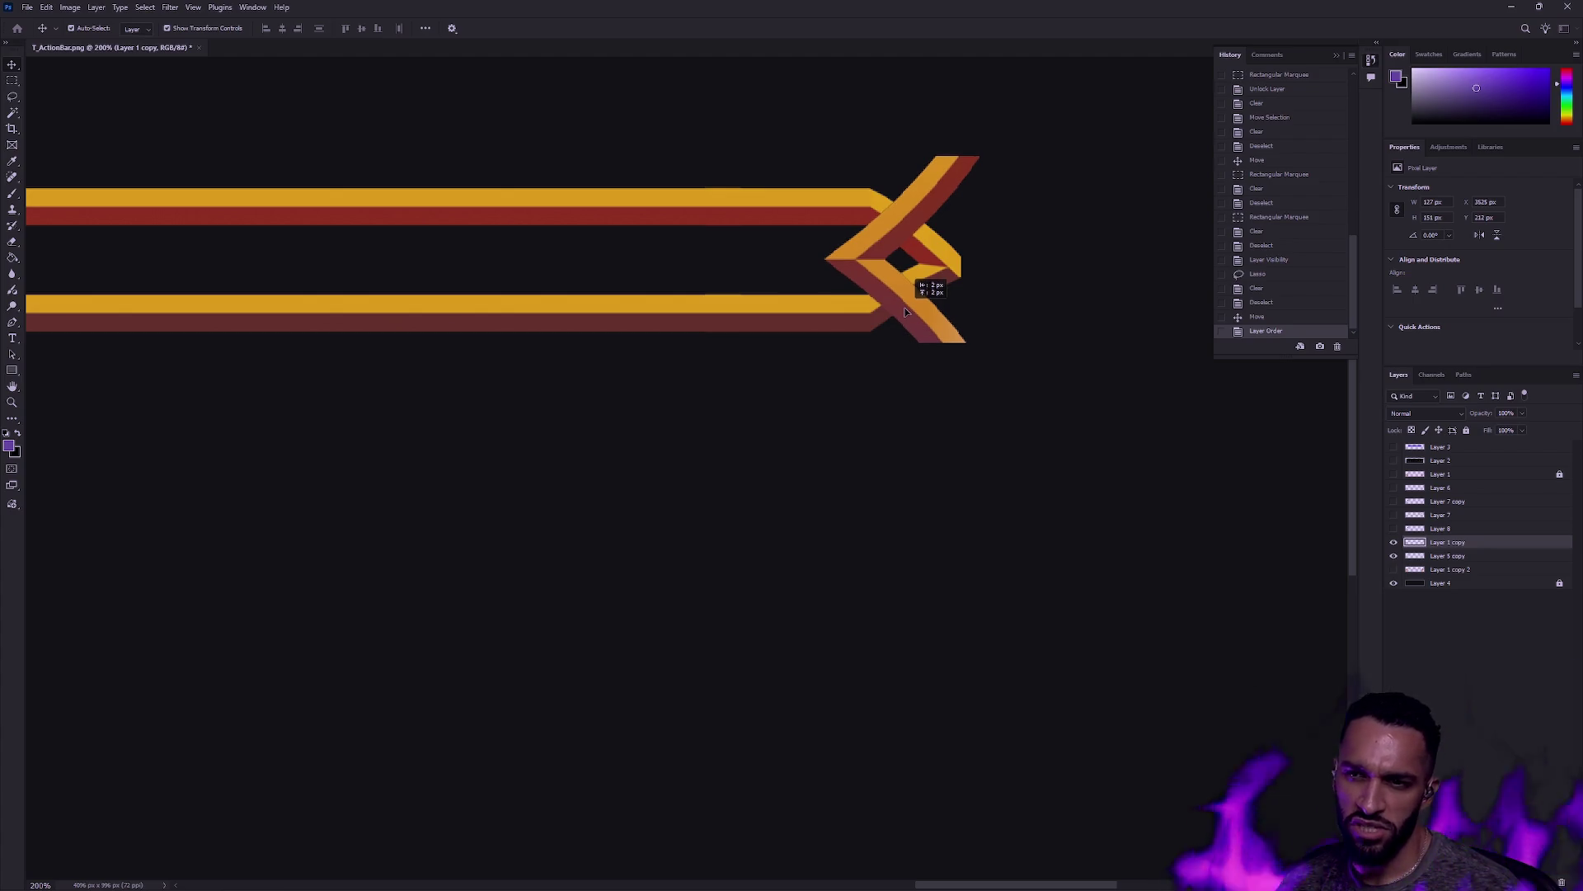
{"action": "left_click_drag", "start_coordinate": [905, 310], "coordinate": [905, 312]}
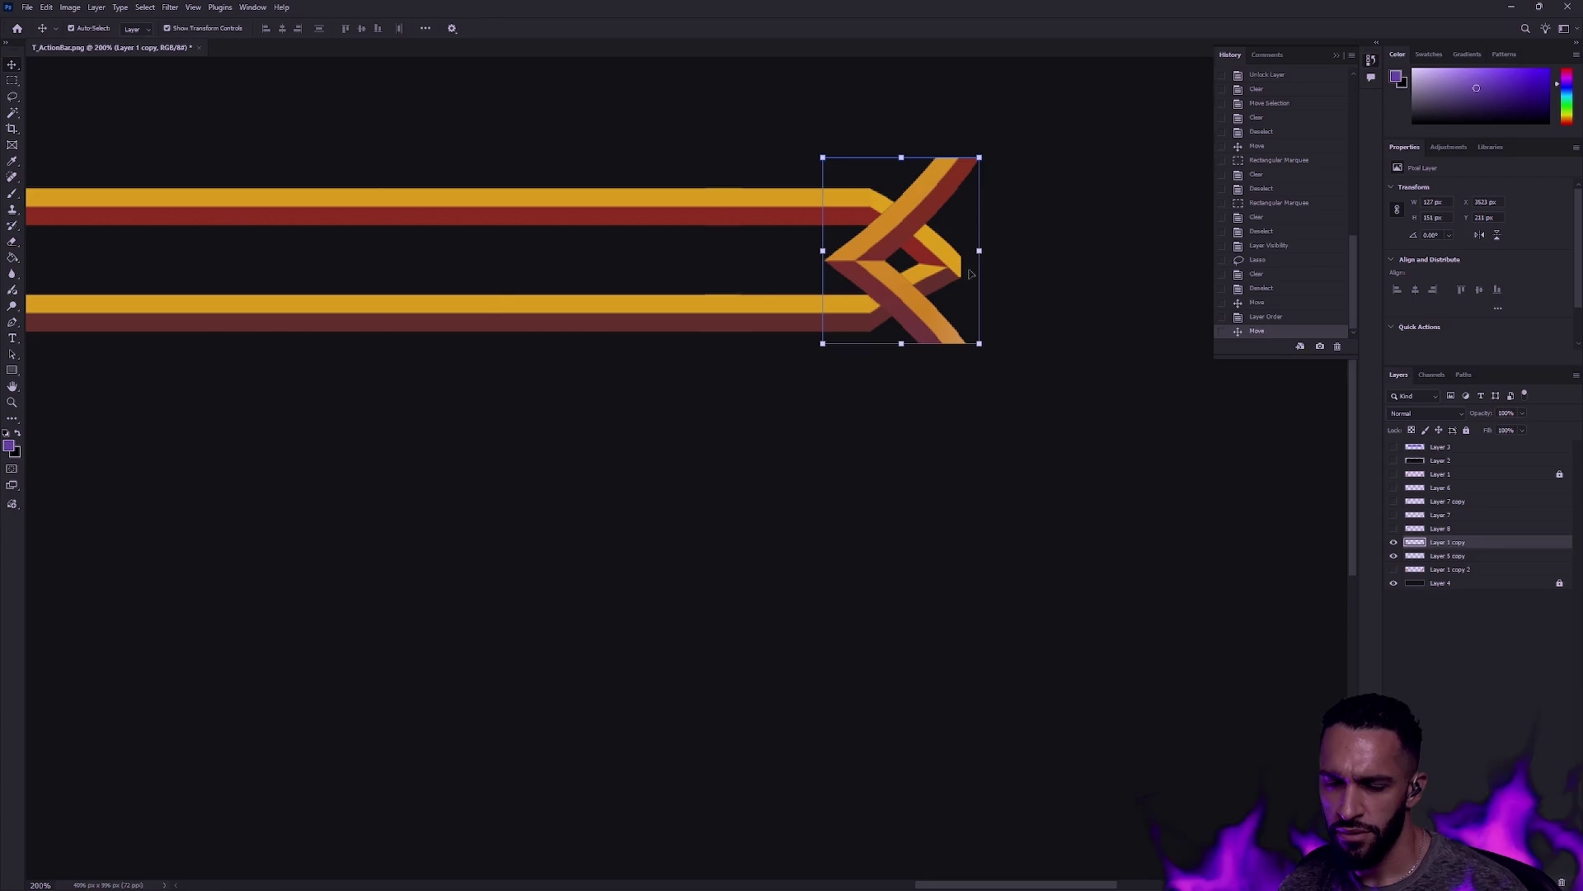
{"action": "left_click", "coordinate": [12, 403]}
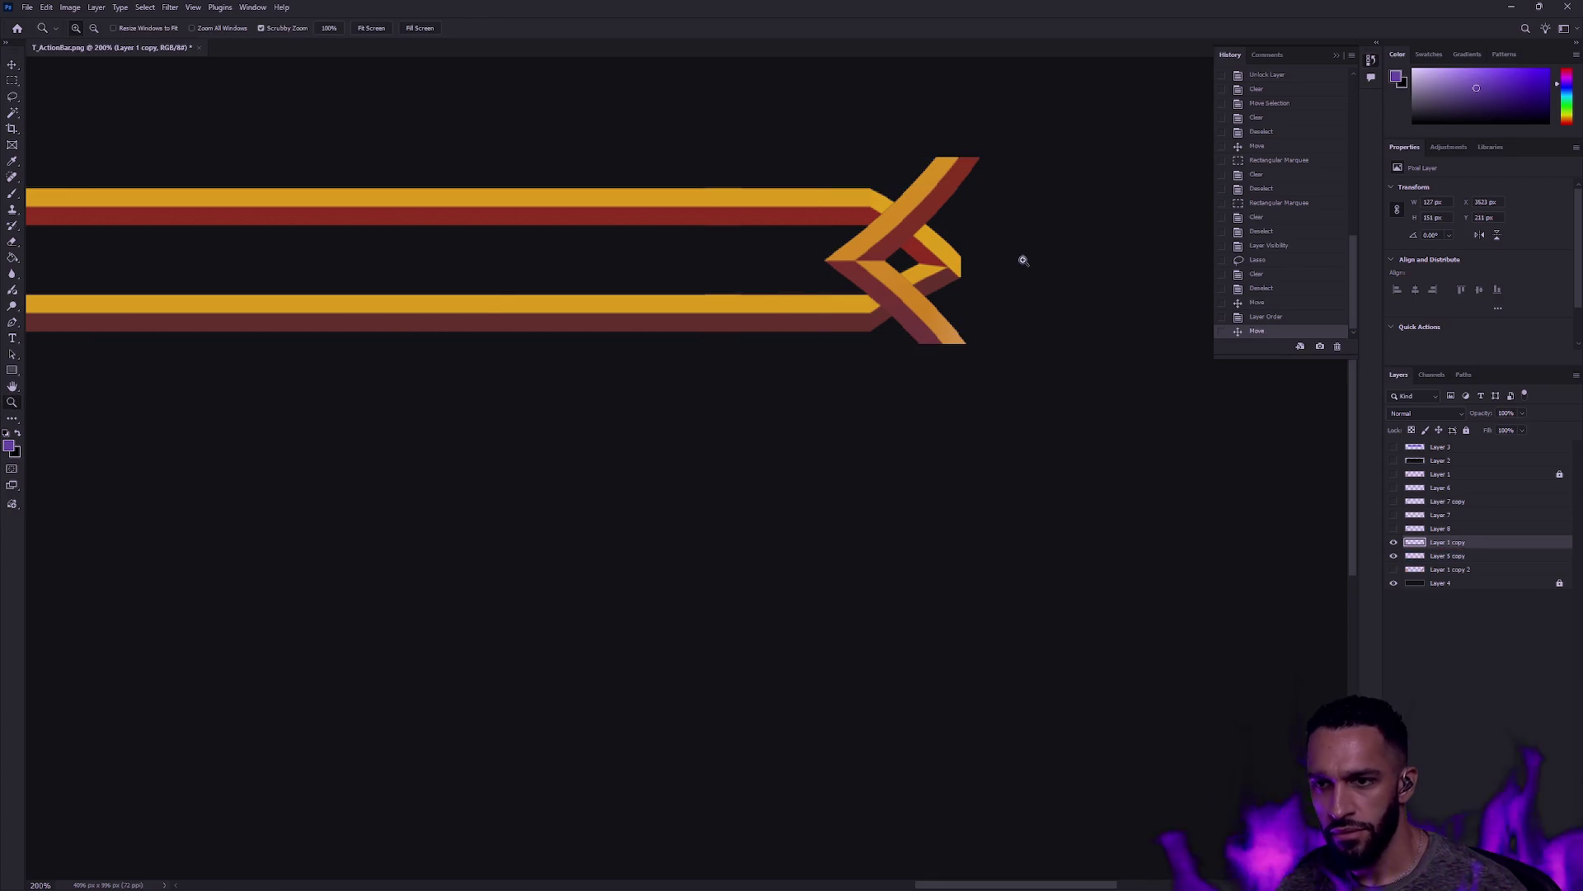
{"action": "left_click", "coordinate": [919, 231]}
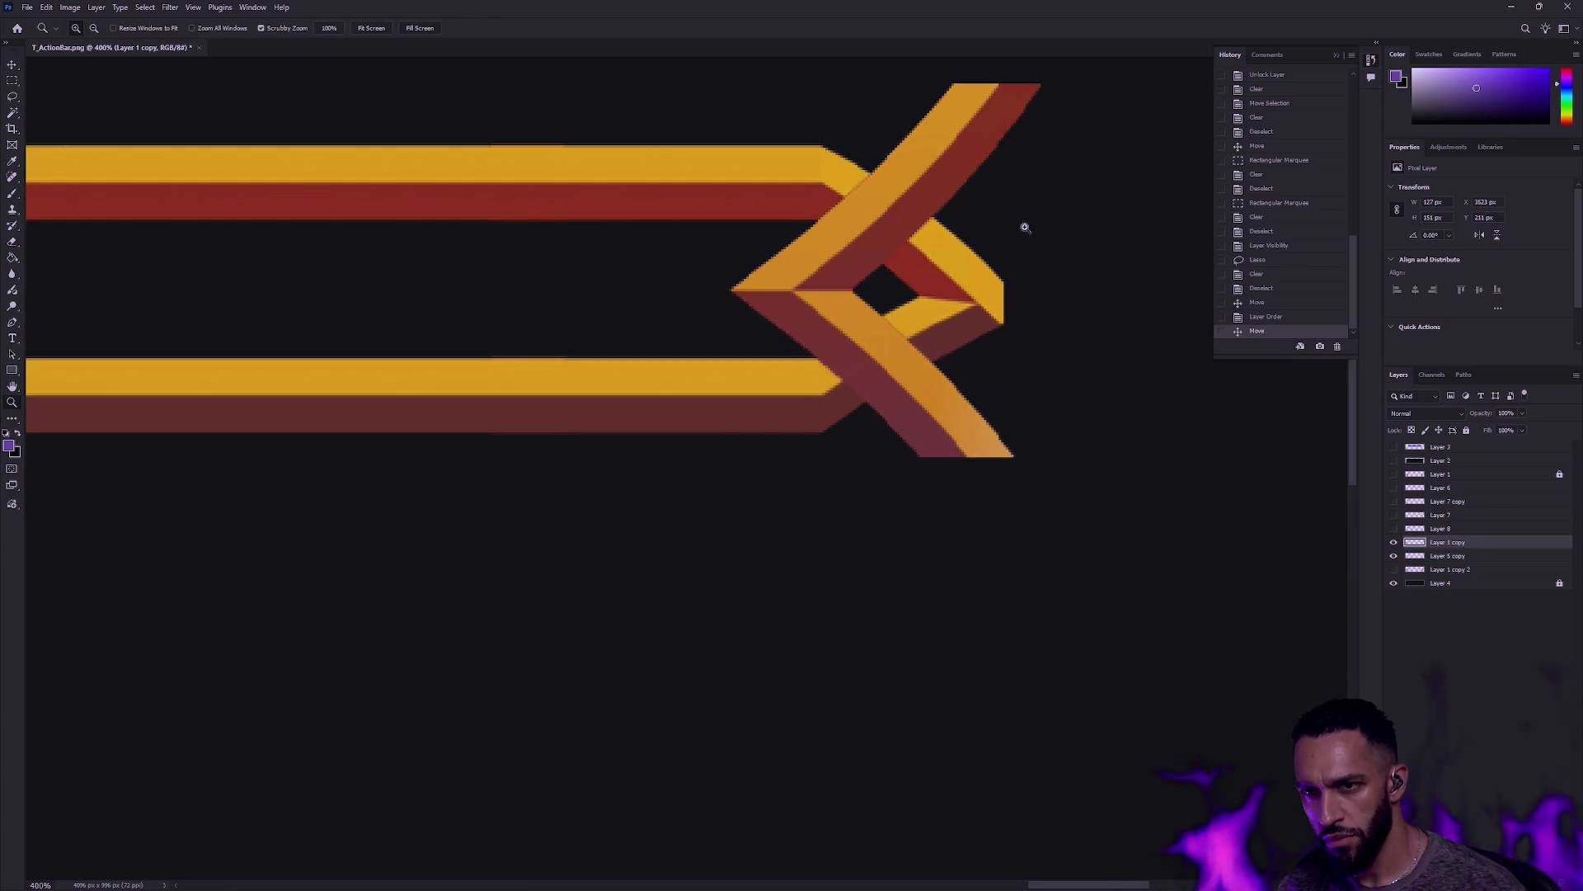
{"action": "left_click", "coordinate": [1394, 543]}
{"action": "left_click", "coordinate": [1394, 544]}
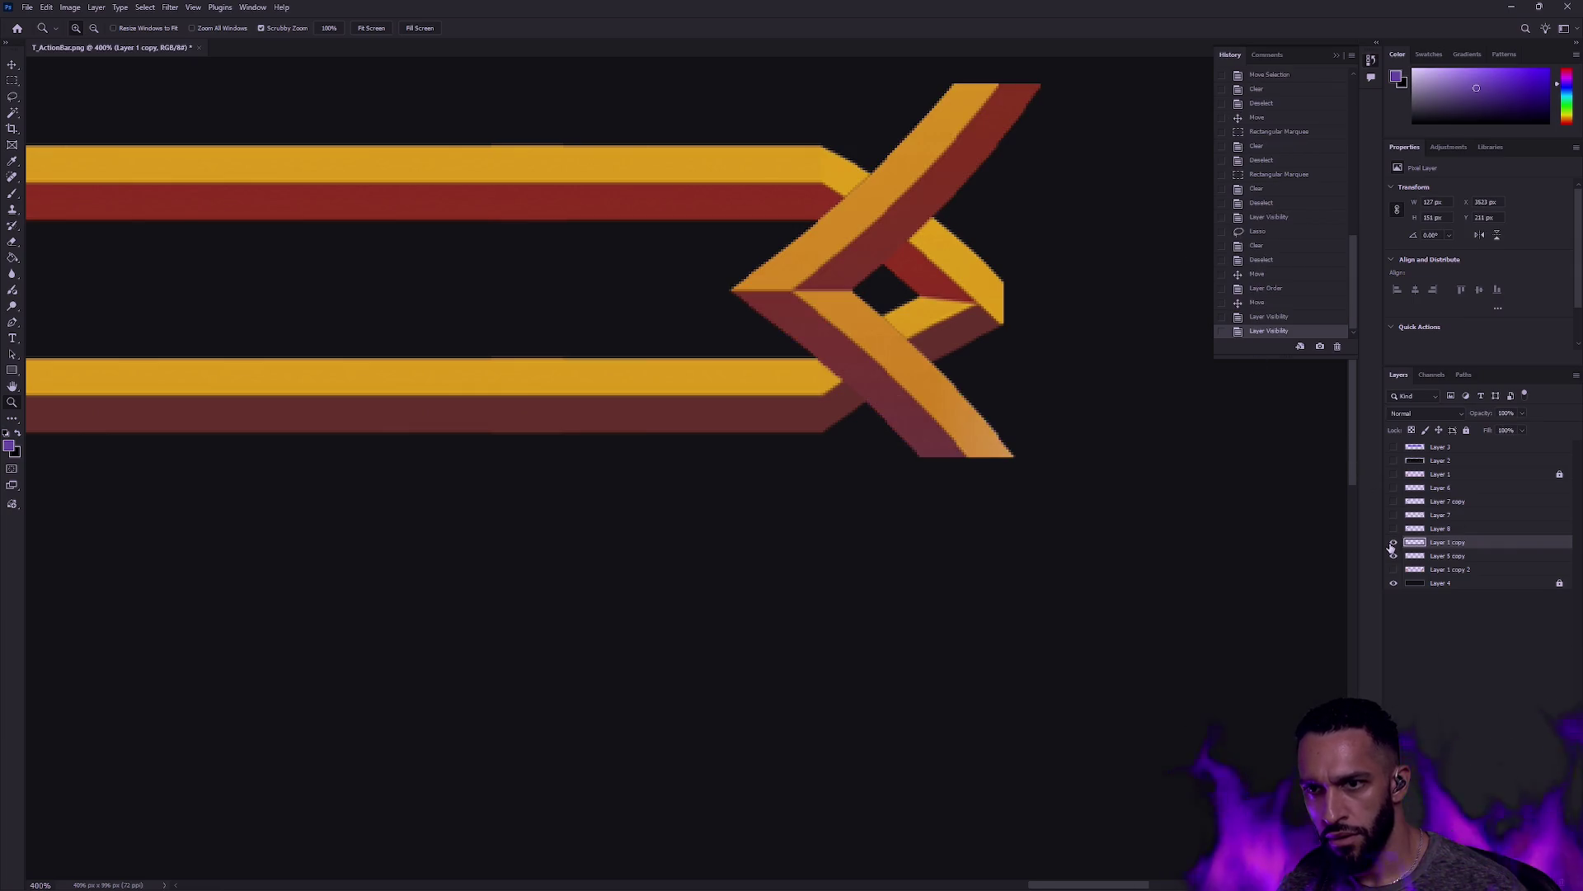
{"action": "scroll", "coordinate": [1008, 366], "scroll_direction": "up", "scroll_amount": 4}
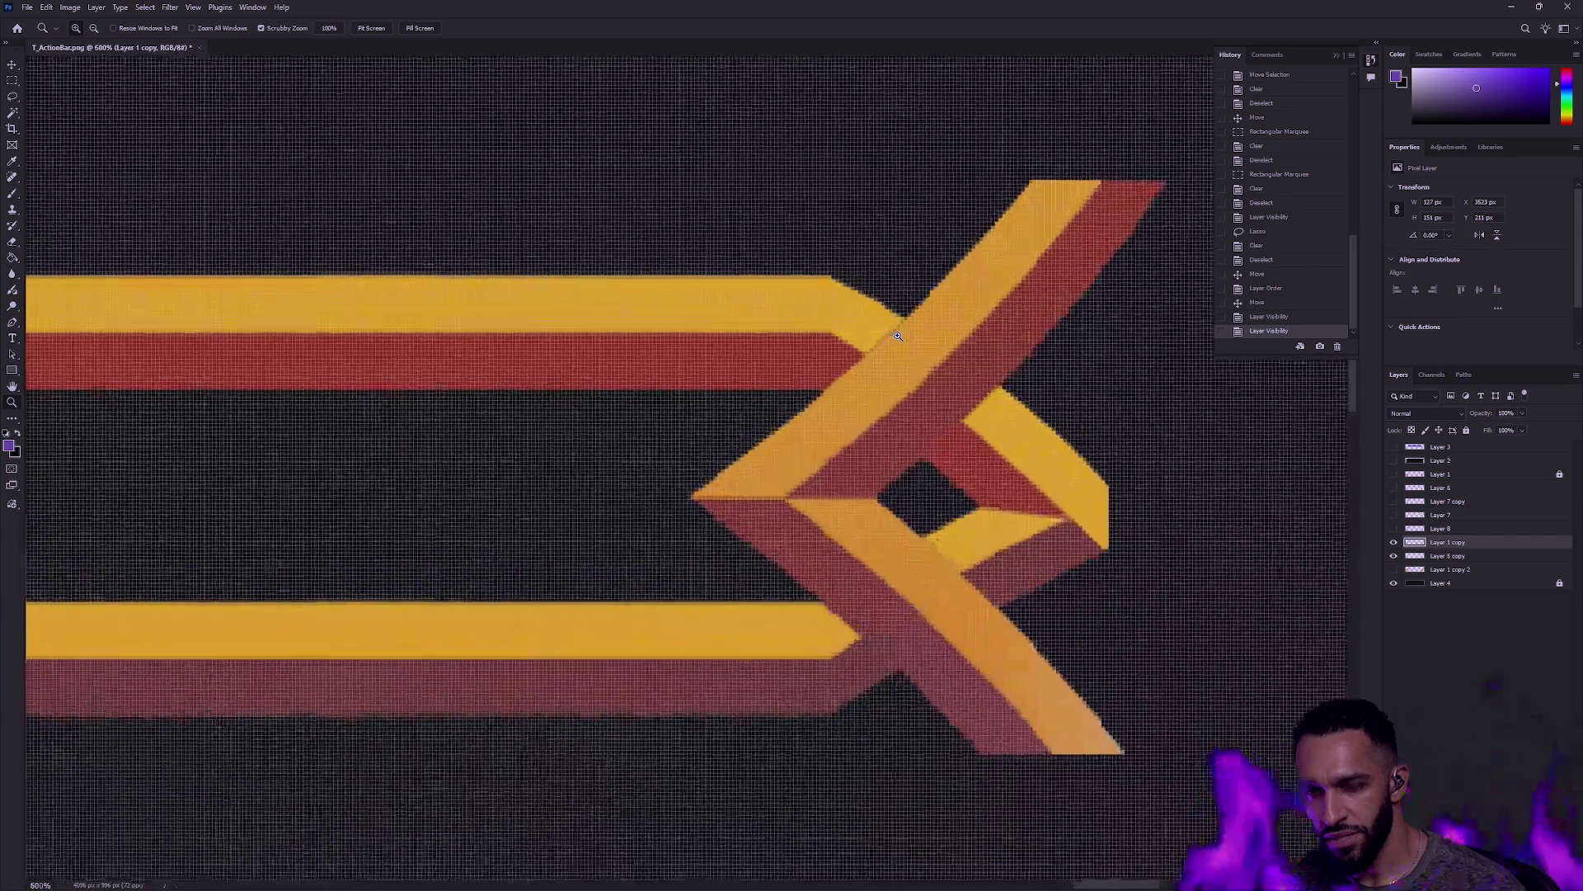
{"action": "scroll", "coordinate": [889, 341], "scroll_direction": "down", "scroll_amount": 3}
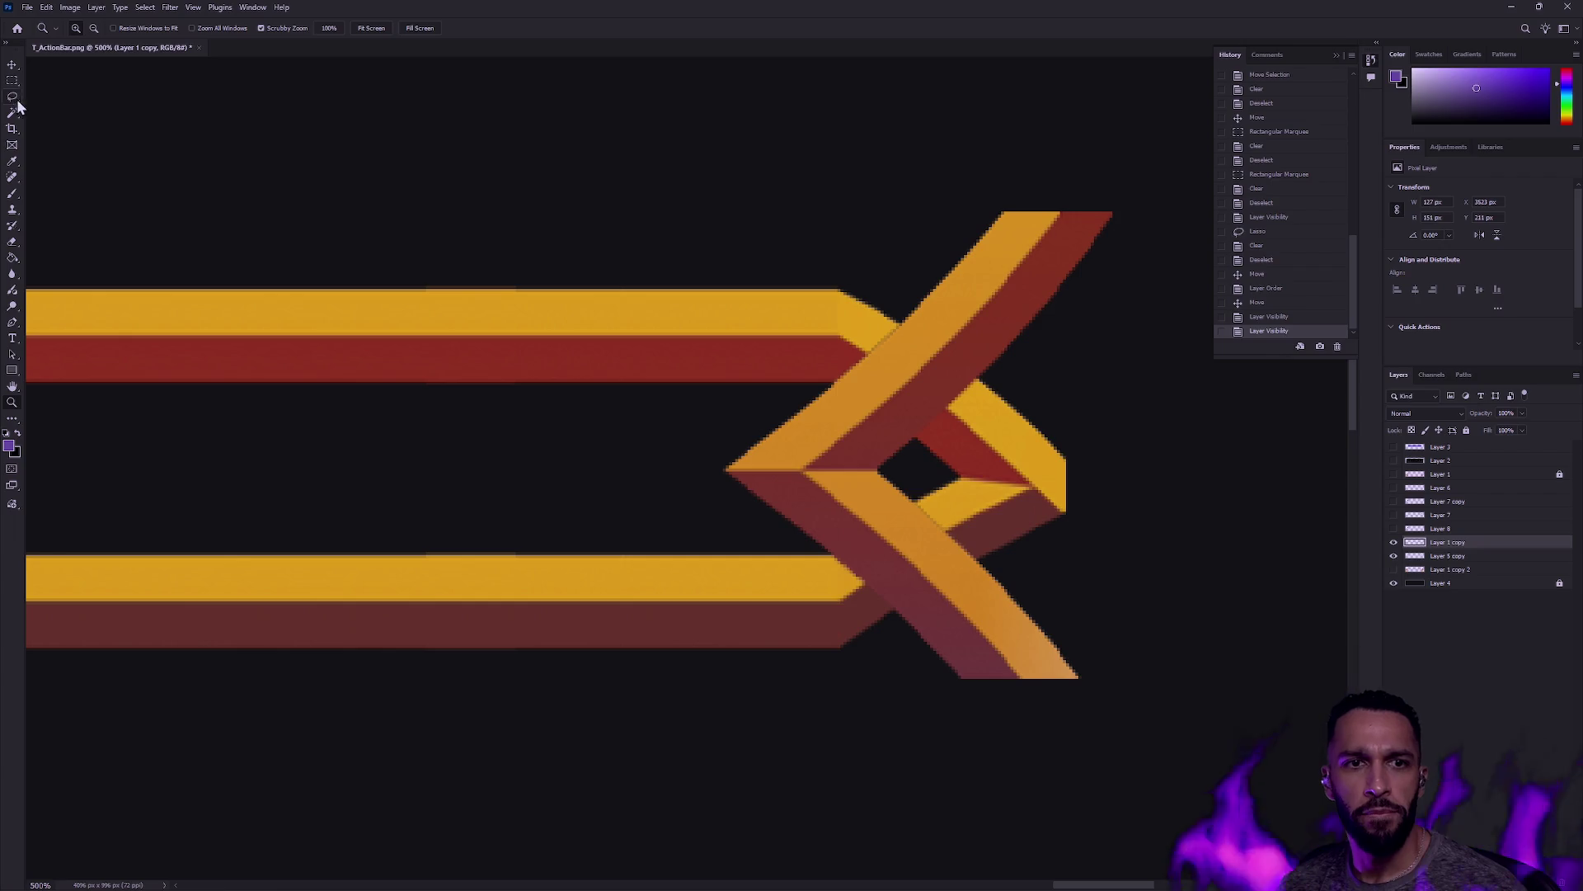
Step: Load the chevron's selection, contract and invert it, and clear the fringe pixels
{"action": "left_click", "coordinate": [1414, 545], "text": "ctrl"}
{"action": "left_click", "coordinate": [147, 8]}
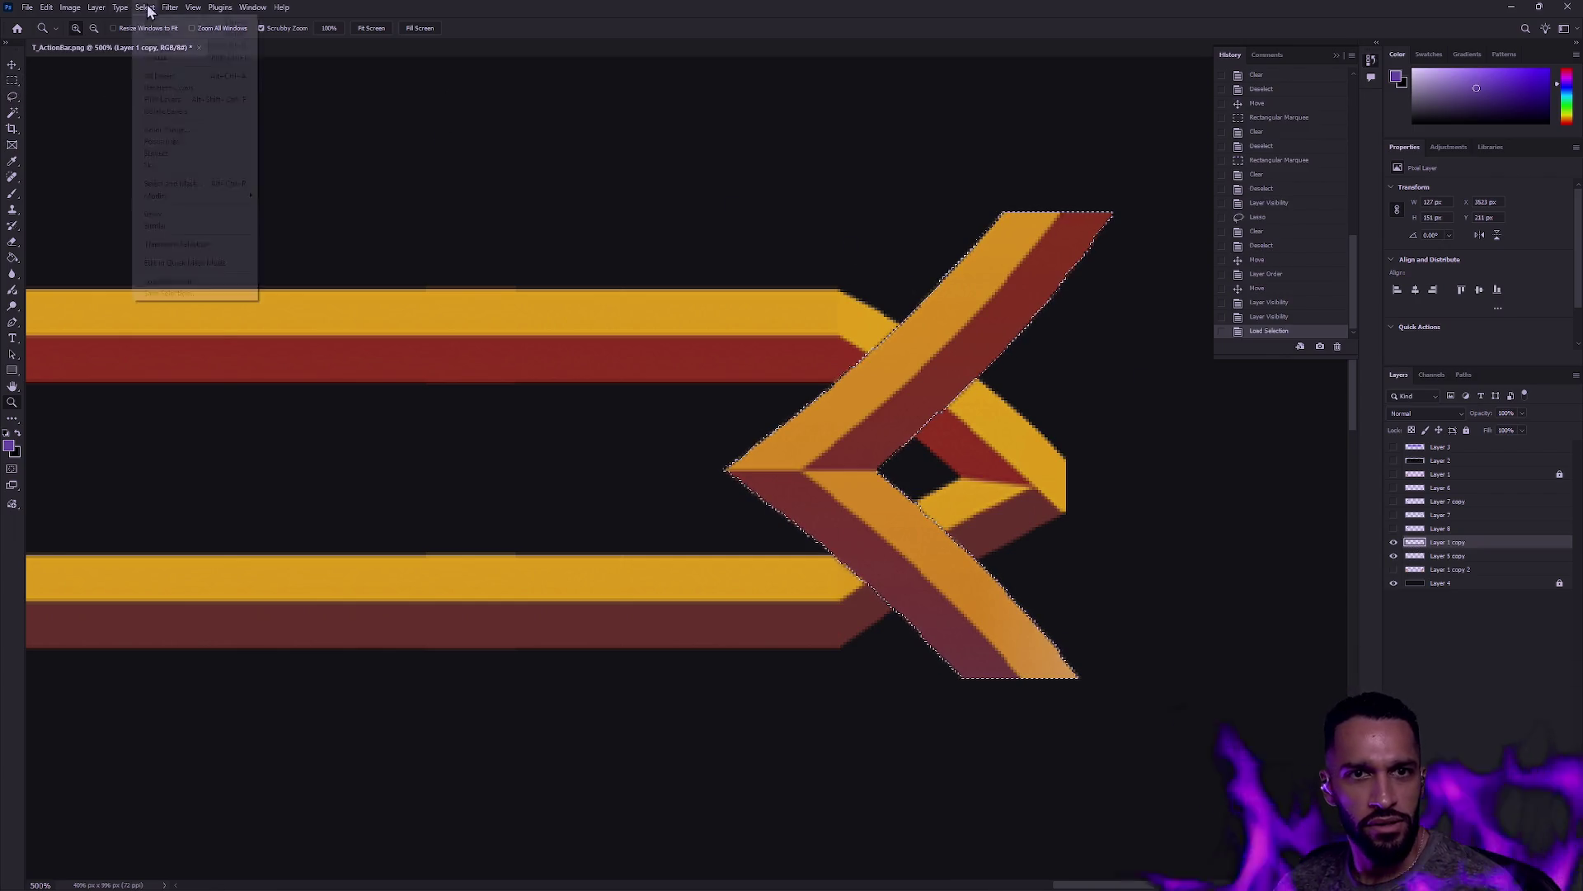
{"action": "mouse_move", "coordinate": [96, 7]}
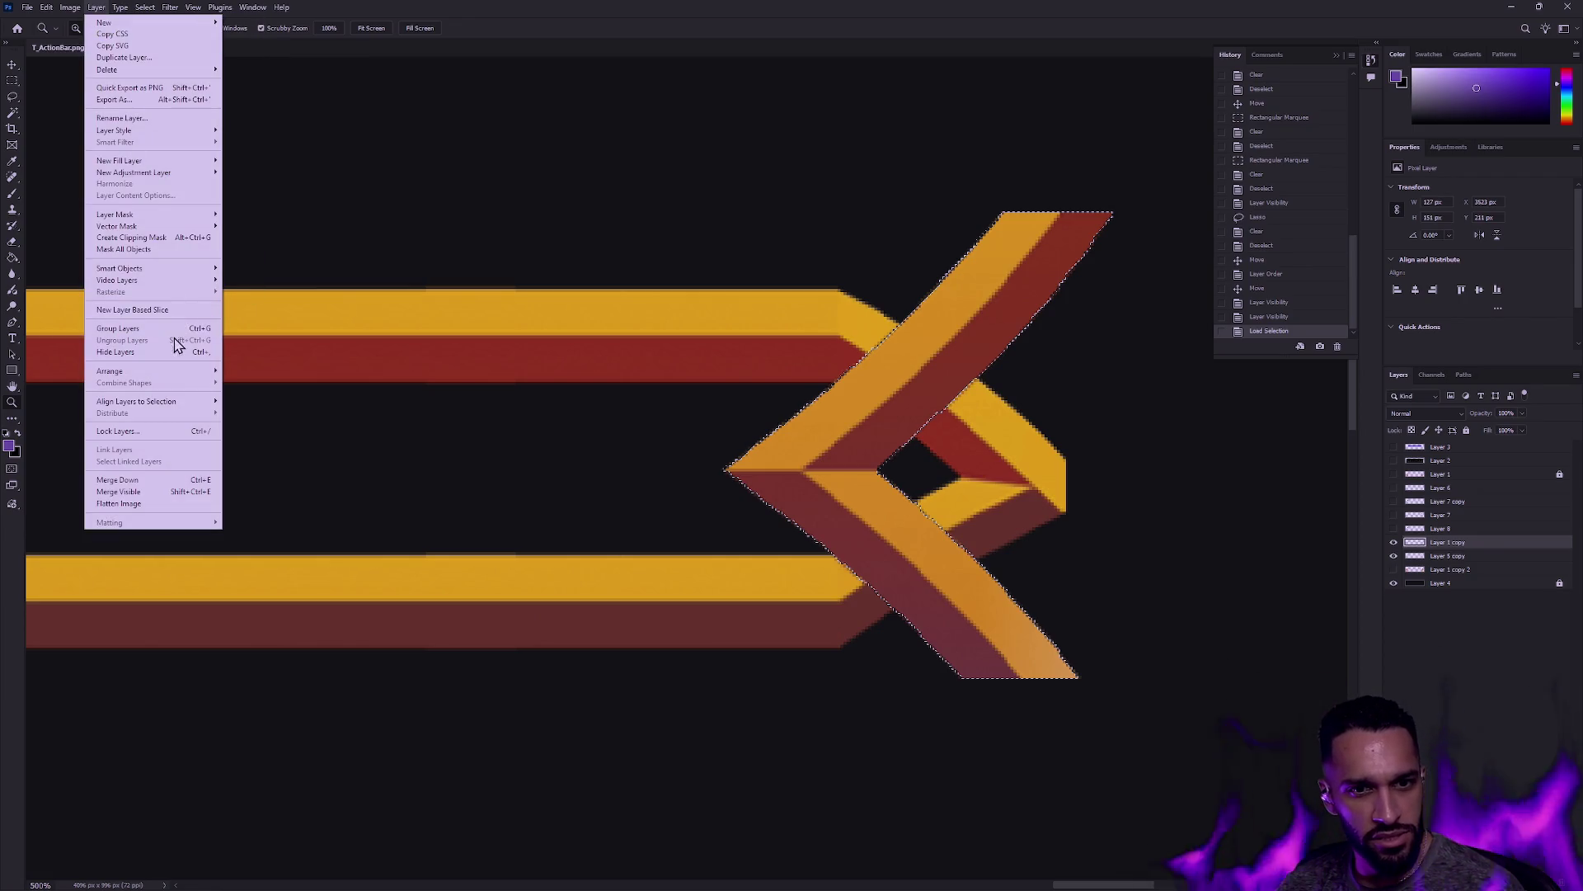
{"action": "mouse_move", "coordinate": [145, 8]}
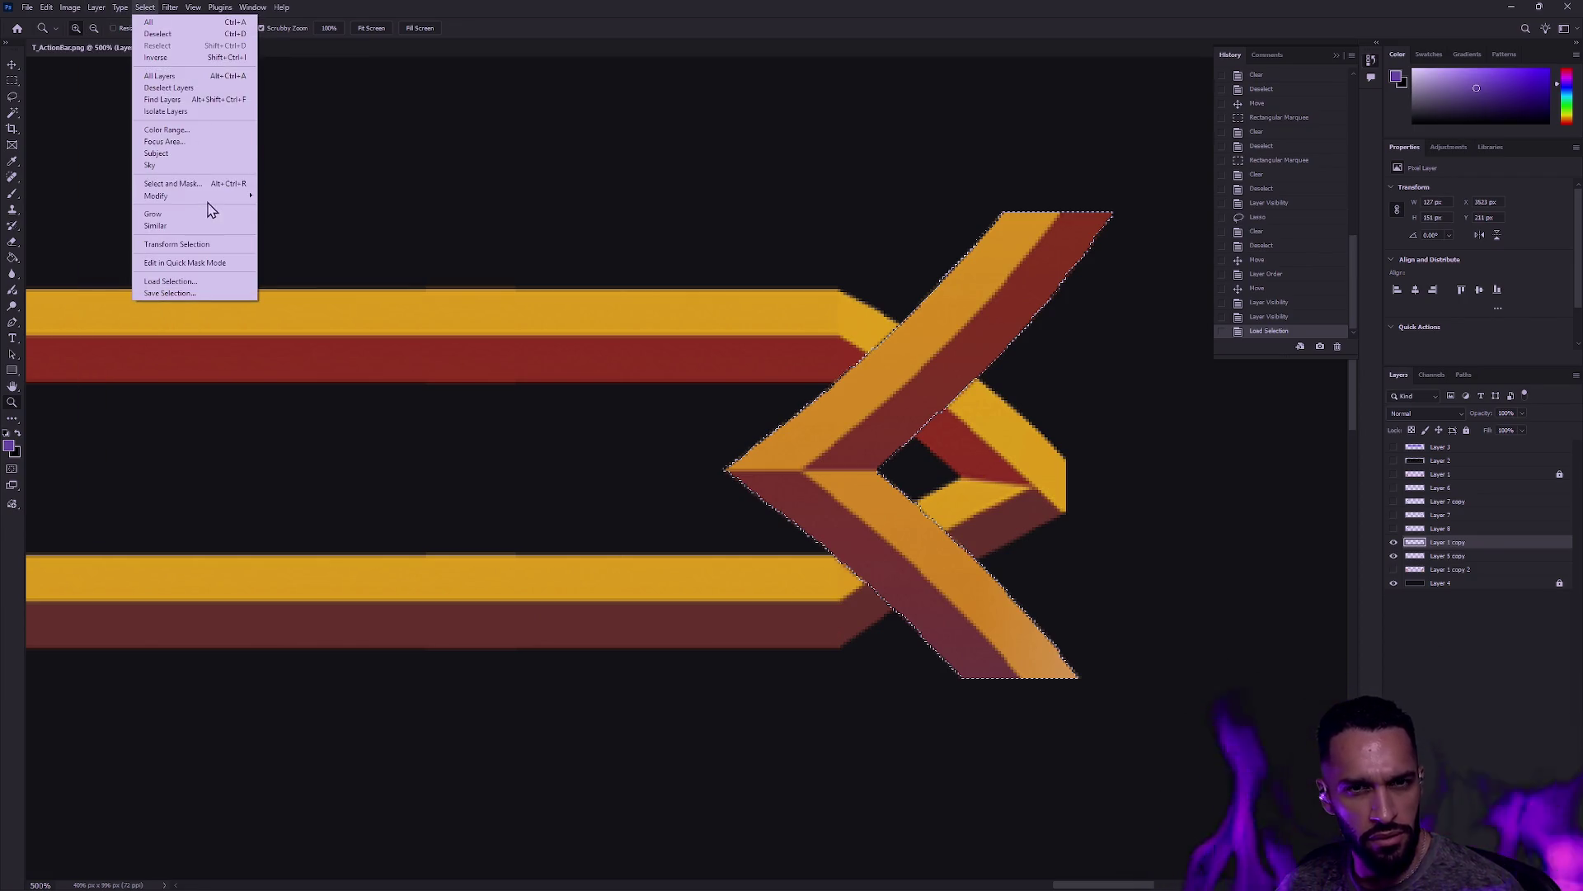
{"action": "mouse_move", "coordinate": [212, 198]}
{"action": "left_click", "coordinate": [314, 238]}
{"action": "key", "text": "Return"}
{"action": "key", "text": "ctrl+shift+i"}
{"action": "key", "text": "Delete"}
{"action": "key", "text": "m"}
{"action": "key", "text": "ctrl+d"}
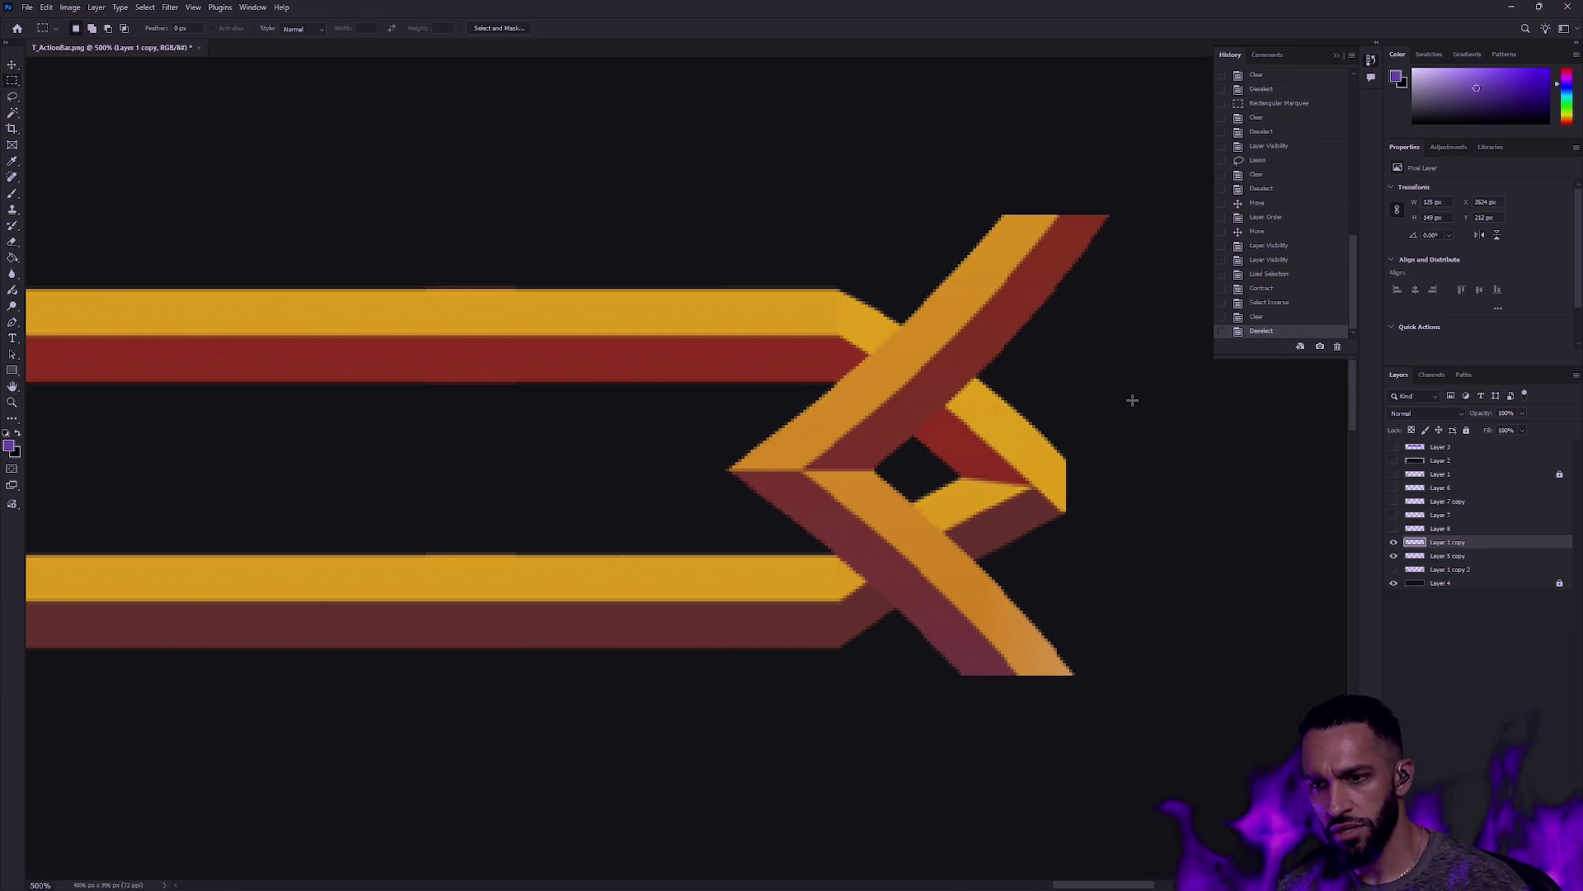
Step: Lasso-delete the bar's old arrow tip behind the chevron, undoing an accidental layer copy
{"action": "left_click", "coordinate": [1449, 557]}
{"action": "key", "text": "l"}
{"action": "mouse_move", "coordinate": [925, 534]}
{"action": "left_mouse_down"}
{"action": "mouse_move", "coordinate": [932, 565]}
{"action": "mouse_move", "coordinate": [866, 396]}
{"action": "mouse_move", "coordinate": [1138, 457]}
{"action": "left_mouse_up"}
{"action": "key", "text": "Delete"}
{"action": "key", "text": "ctrl+d"}
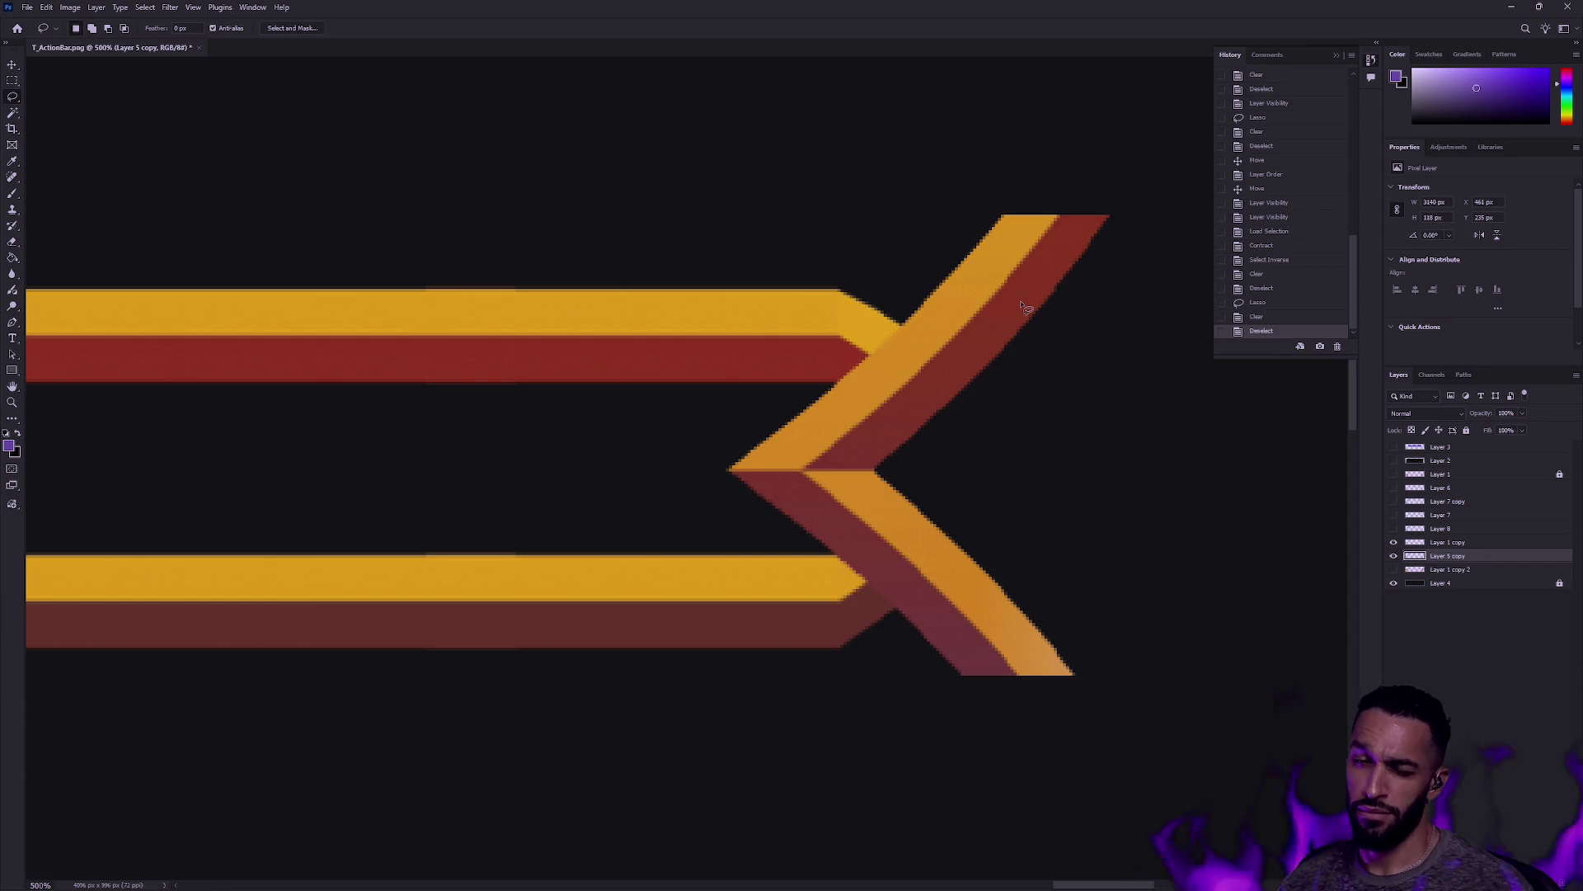
{"action": "key", "text": "ctrl+j"}
{"action": "key", "text": "v"}
{"action": "key", "text": "ctrl+z"}
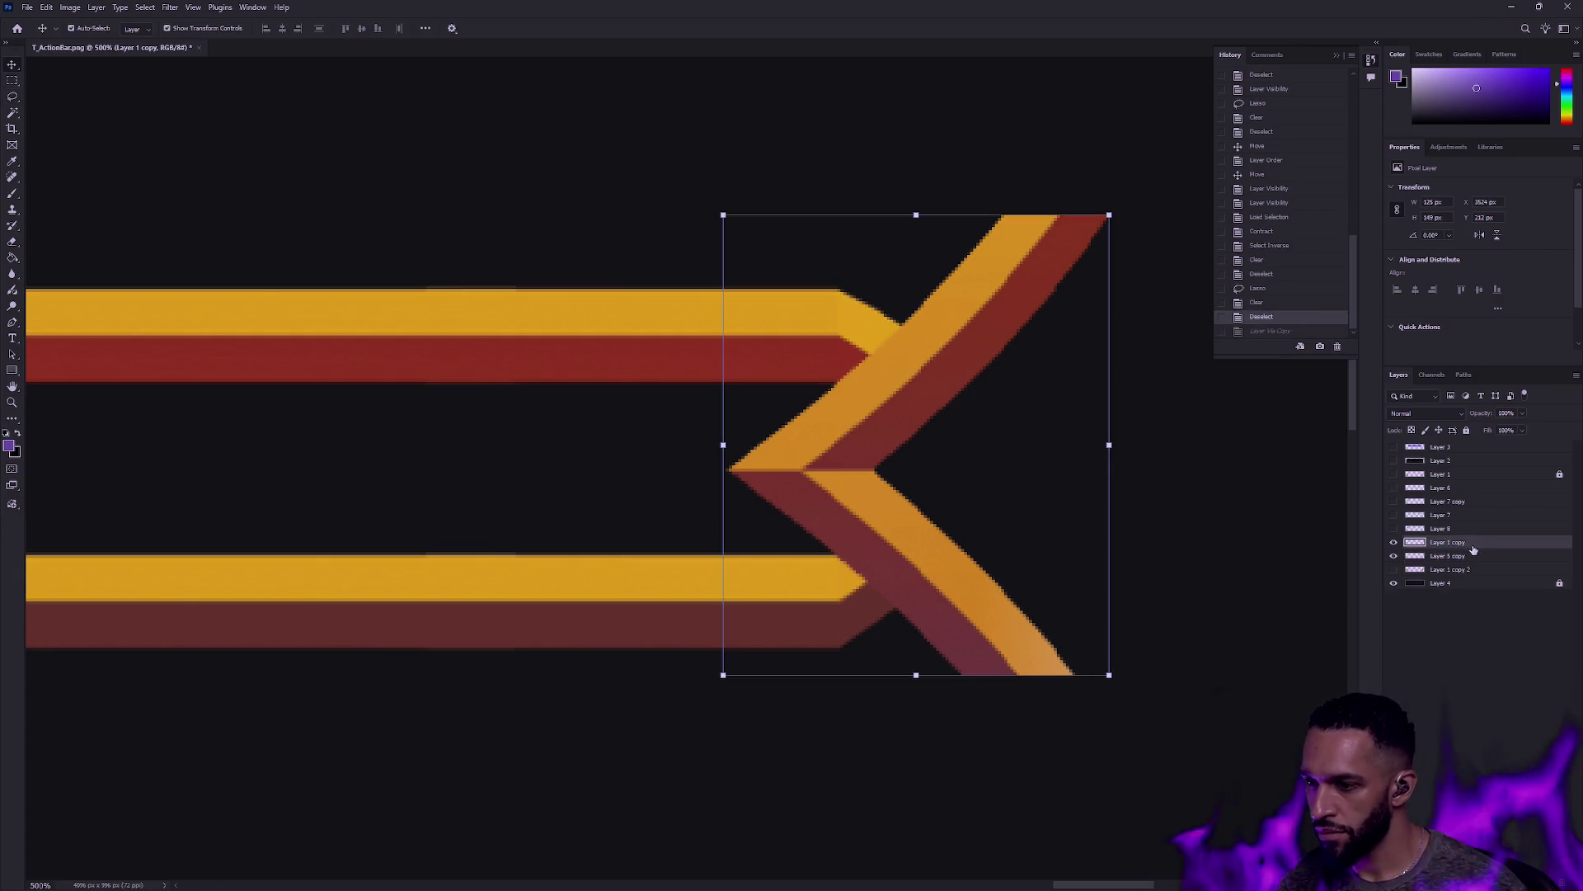
Step: Duplicate the chevron, tilt the copy slightly, and position it over the upper arm
{"action": "key", "text": "ctrl+j"}
{"action": "mouse_move", "coordinate": [1124, 216]}
{"action": "left_mouse_down"}
{"action": "mouse_move", "coordinate": [1172, 273]}
{"action": "mouse_move", "coordinate": [1166, 607]}
{"action": "left_mouse_up"}
{"action": "mouse_move", "coordinate": [1035, 478]}
{"action": "left_mouse_down"}
{"action": "mouse_move", "coordinate": [879, 442]}
{"action": "mouse_move", "coordinate": [981, 492]}
{"action": "mouse_move", "coordinate": [965, 480]}
{"action": "mouse_move", "coordinate": [972, 317]}
{"action": "mouse_move", "coordinate": [983, 345]}
{"action": "mouse_move", "coordinate": [962, 357]}
{"action": "mouse_move", "coordinate": [992, 321]}
{"action": "mouse_move", "coordinate": [984, 336]}
{"action": "mouse_move", "coordinate": [1025, 334]}
{"action": "mouse_move", "coordinate": [1016, 346]}
{"action": "left_mouse_up"}
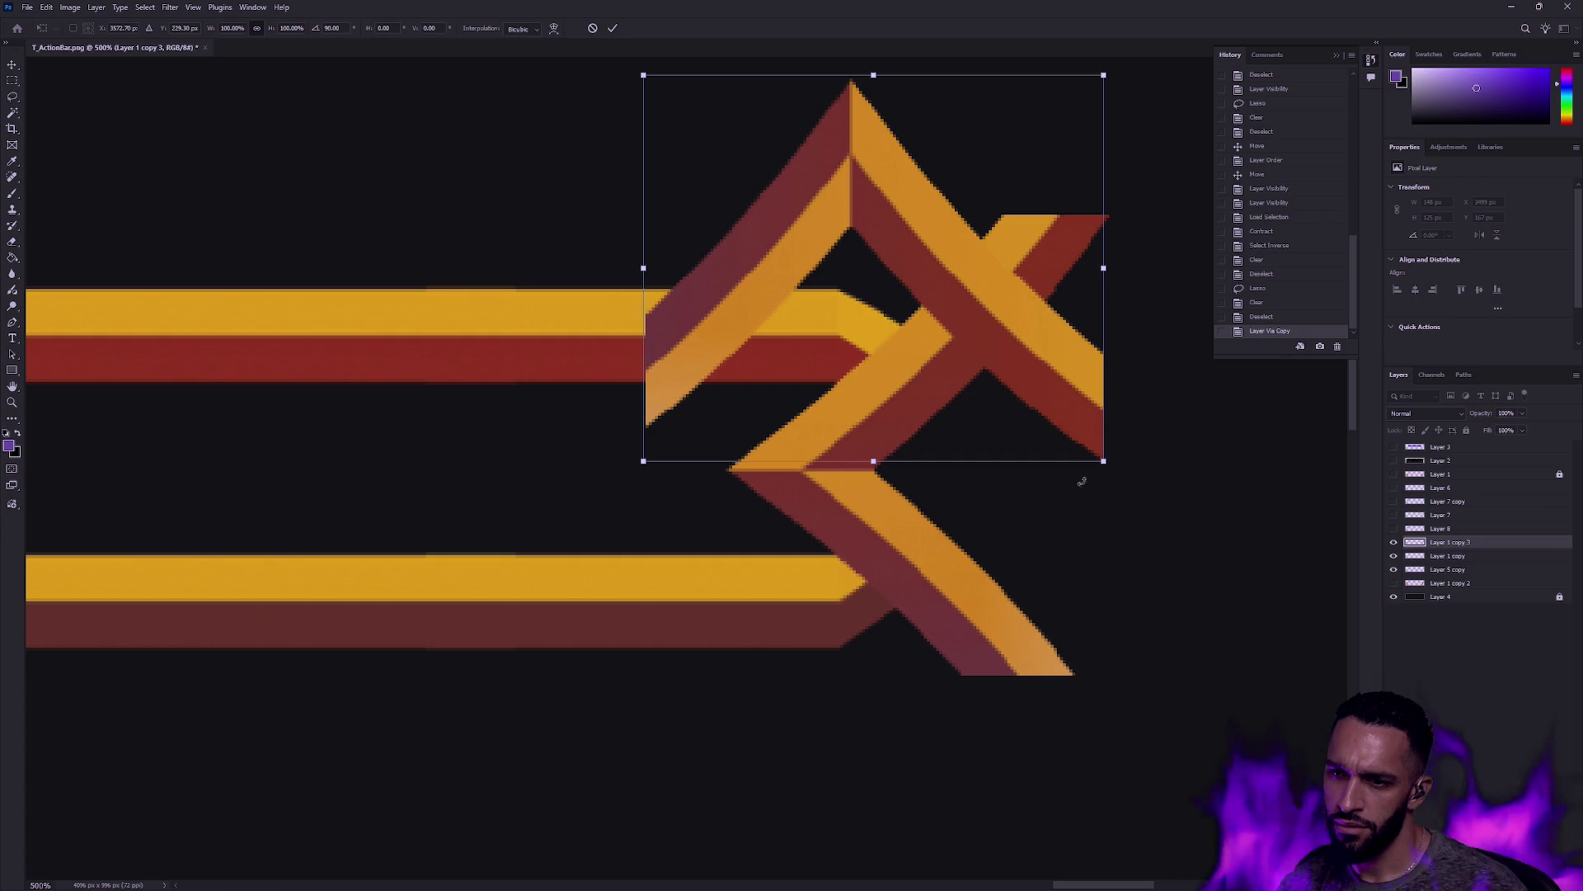
{"action": "mouse_move", "coordinate": [1102, 478]}
{"action": "left_mouse_down"}
{"action": "mouse_move", "coordinate": [1155, 203]}
{"action": "mouse_move", "coordinate": [837, 110]}
{"action": "left_mouse_up"}
{"action": "key", "text": "Escape"}
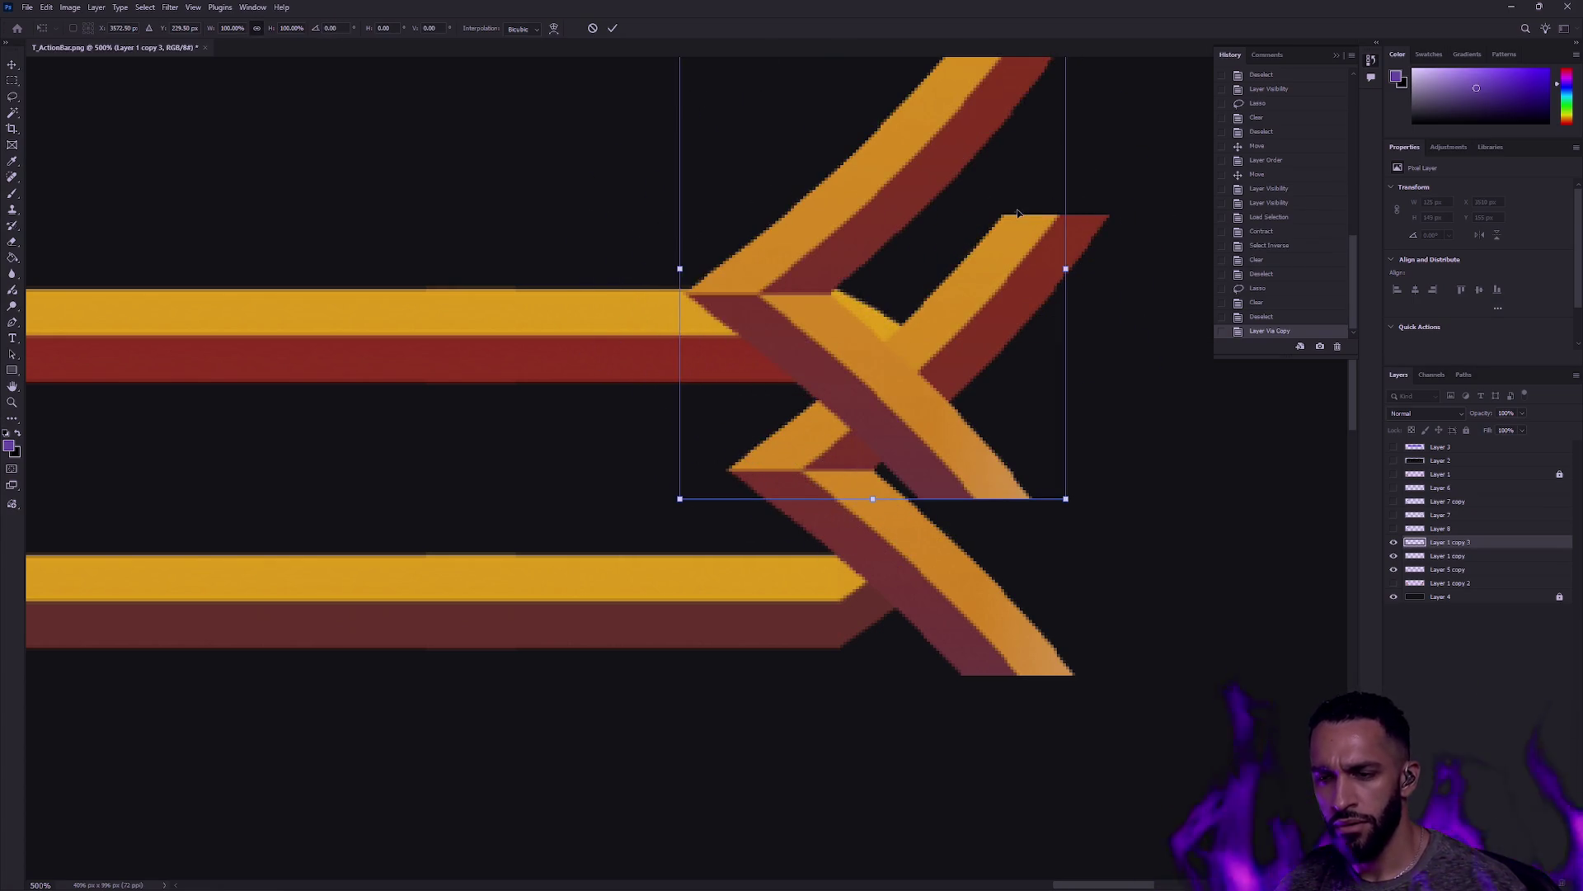
{"action": "mouse_move", "coordinate": [919, 536]}
{"action": "left_mouse_down"}
{"action": "mouse_move", "coordinate": [985, 307]}
{"action": "mouse_move", "coordinate": [962, 299]}
{"action": "mouse_move", "coordinate": [994, 296]}
{"action": "mouse_move", "coordinate": [966, 292]}
{"action": "left_mouse_up"}
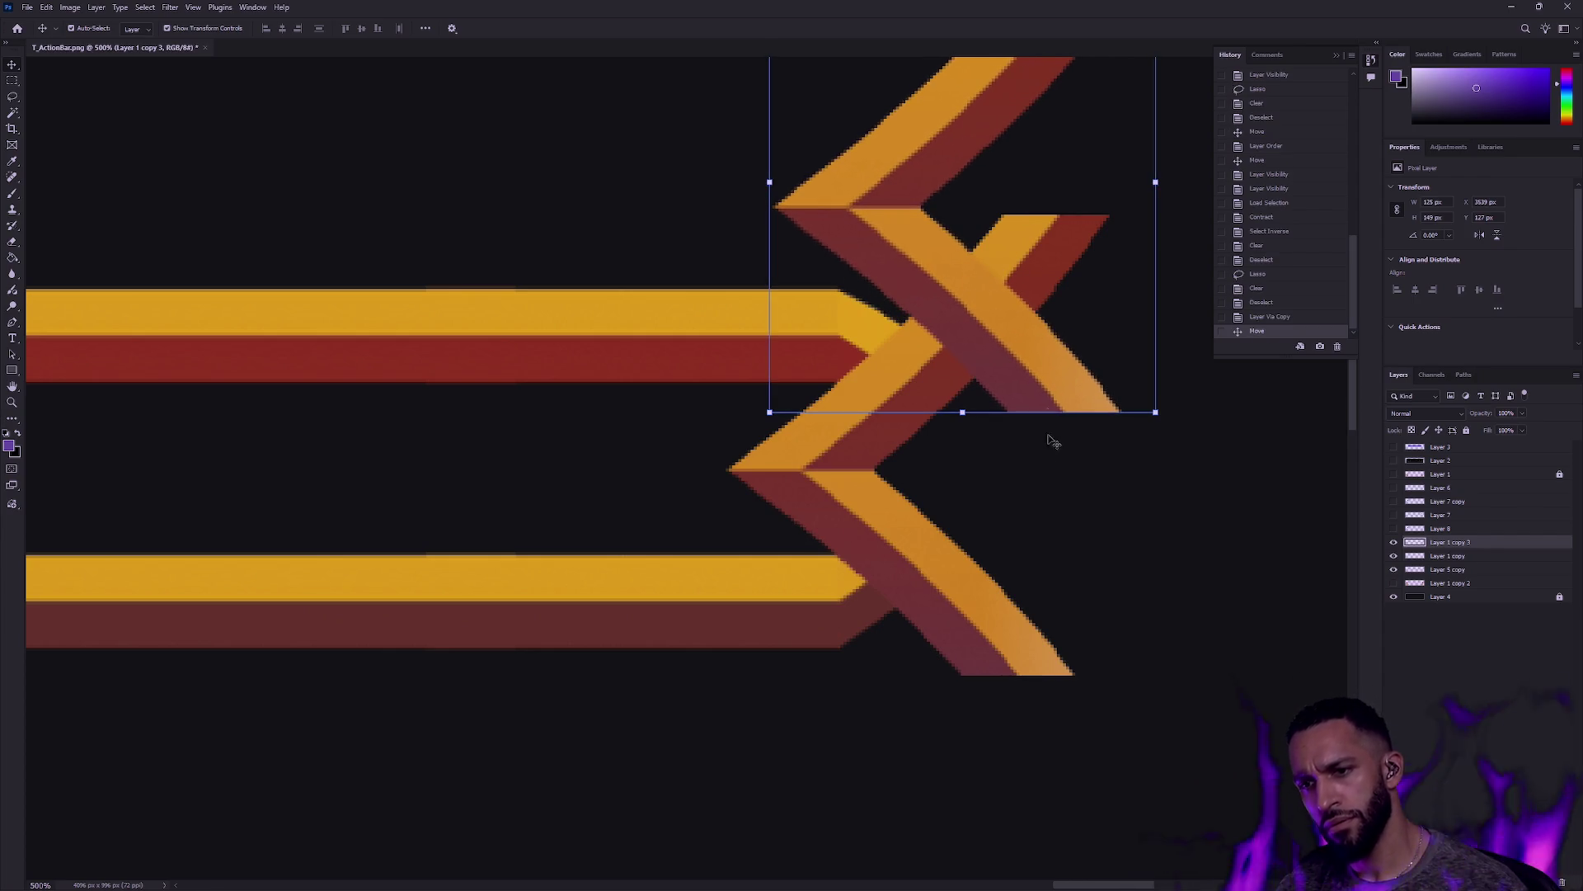
{"action": "mouse_move", "coordinate": [1136, 434]}
{"action": "left_mouse_down"}
{"action": "mouse_move", "coordinate": [1230, 402]}
{"action": "mouse_move", "coordinate": [1206, 397]}
{"action": "left_mouse_up"}
{"action": "key", "text": "Return"}
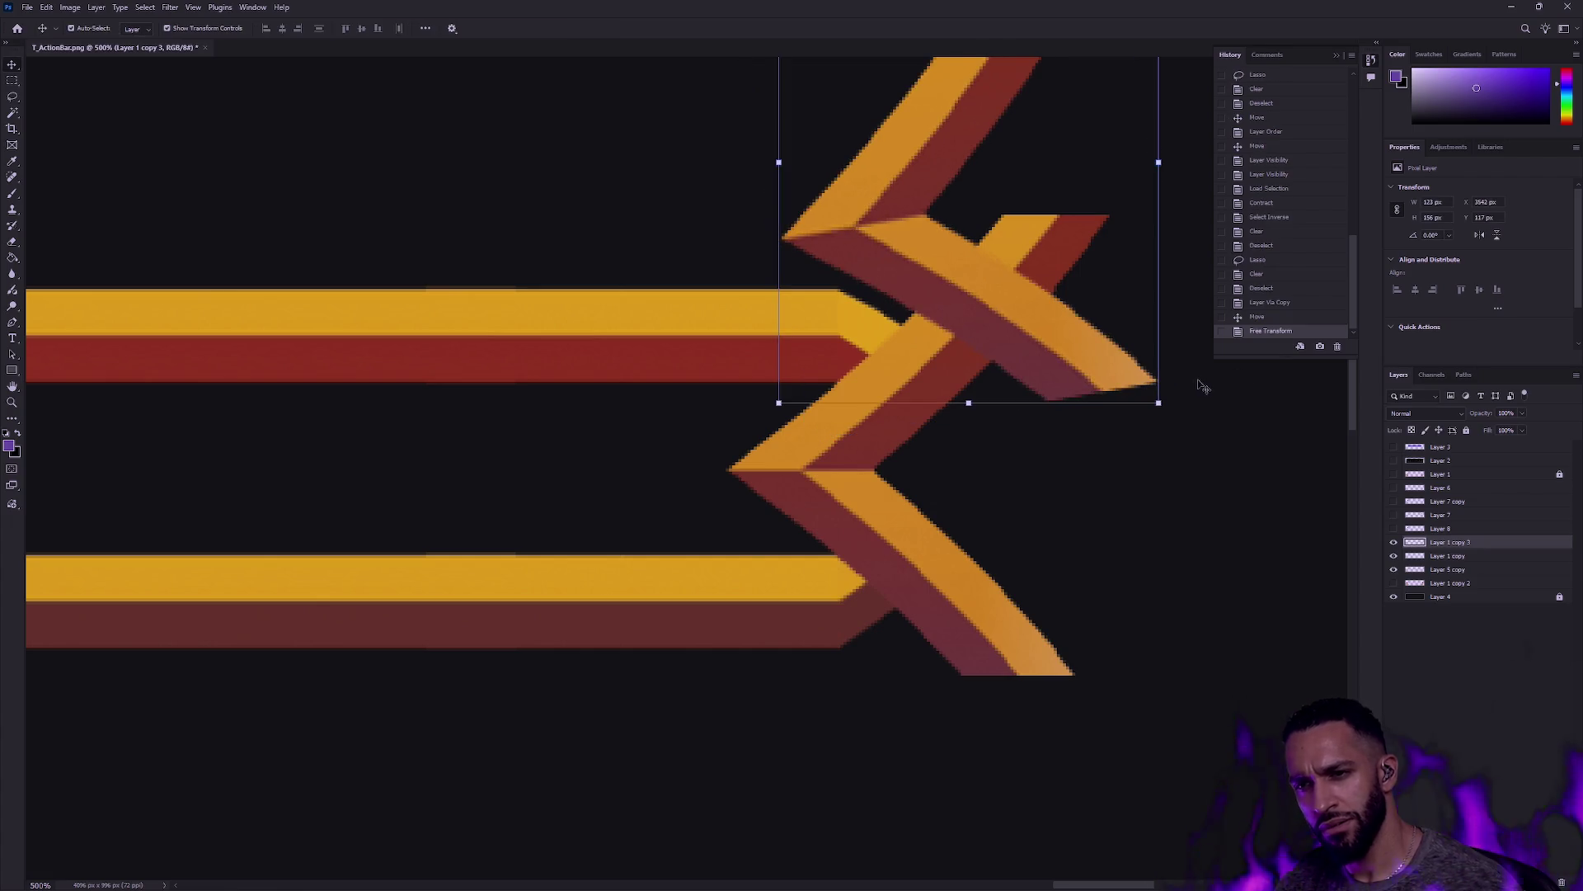
{"action": "left_click_drag", "start_coordinate": [1005, 342], "coordinate": [973, 350]}
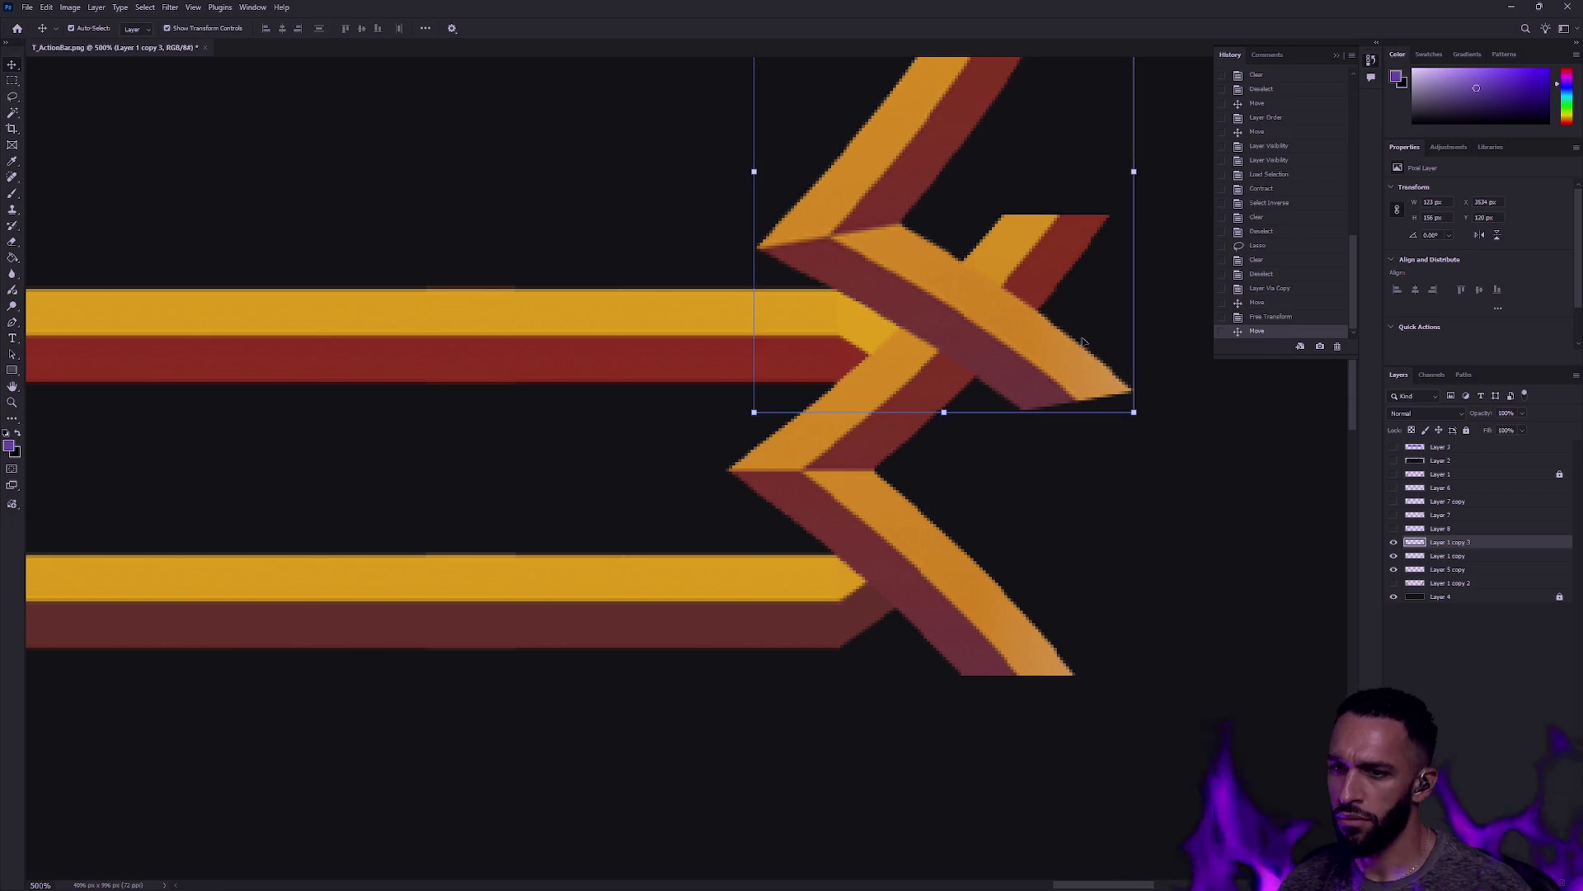
Step: Load the copy's shape, hide the copy, and delete that shape from the original chevron
{"action": "left_click", "coordinate": [1414, 542], "text": "ctrl"}
{"action": "left_click", "coordinate": [1394, 542]}
{"action": "left_click", "coordinate": [1402, 556]}
{"action": "left_click", "coordinate": [1393, 556]}
{"action": "left_click", "coordinate": [1393, 556]}
{"action": "key", "text": "Delete"}
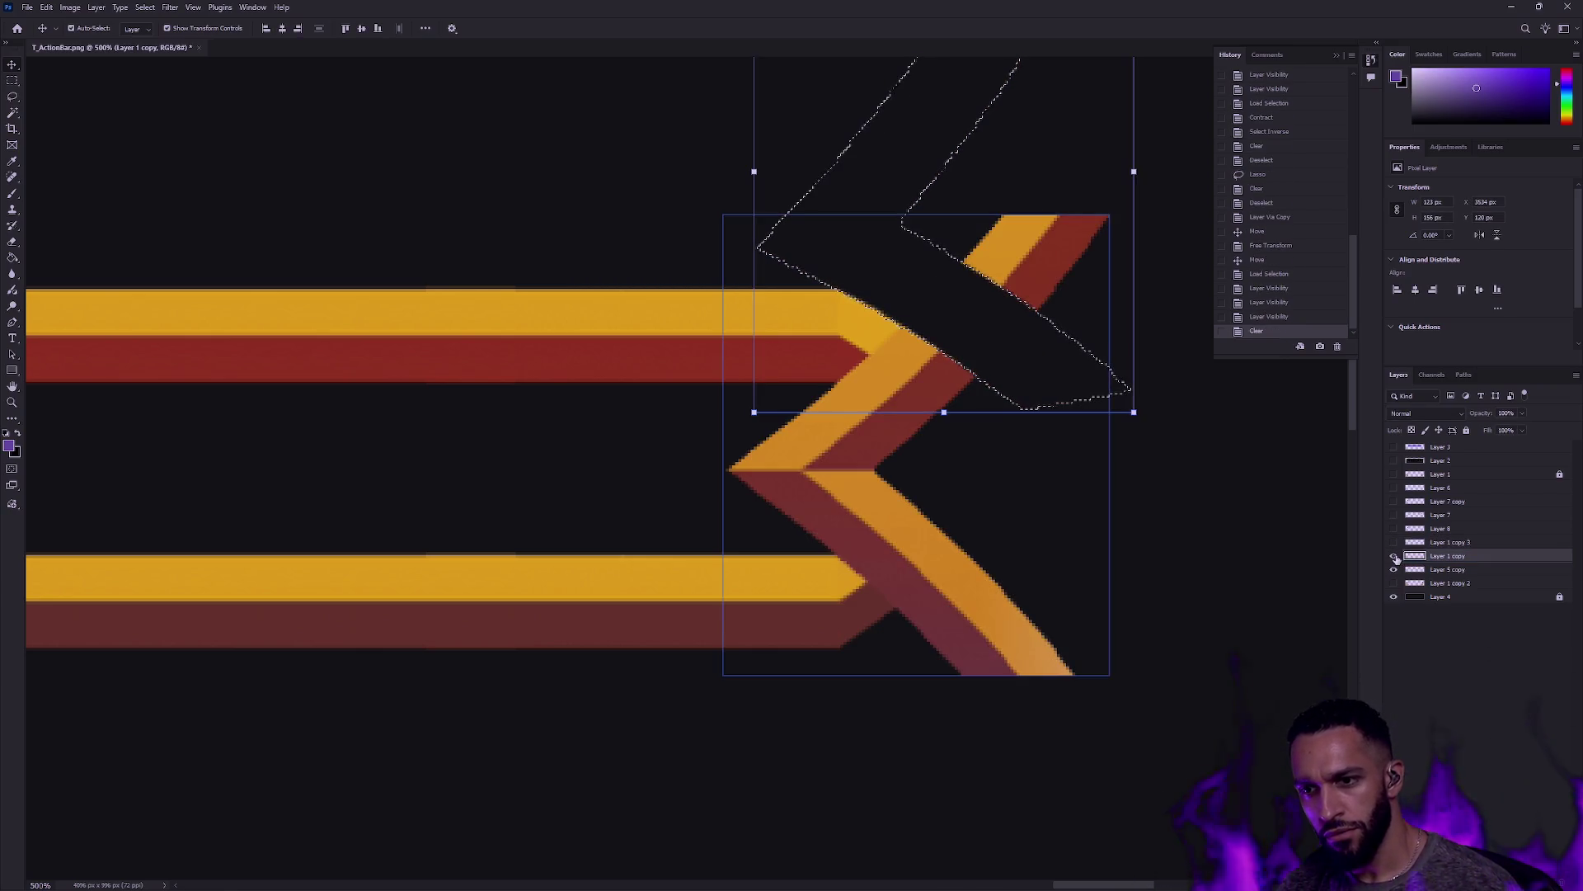
{"action": "key", "text": "m"}
{"action": "key", "text": "ctrl+d"}
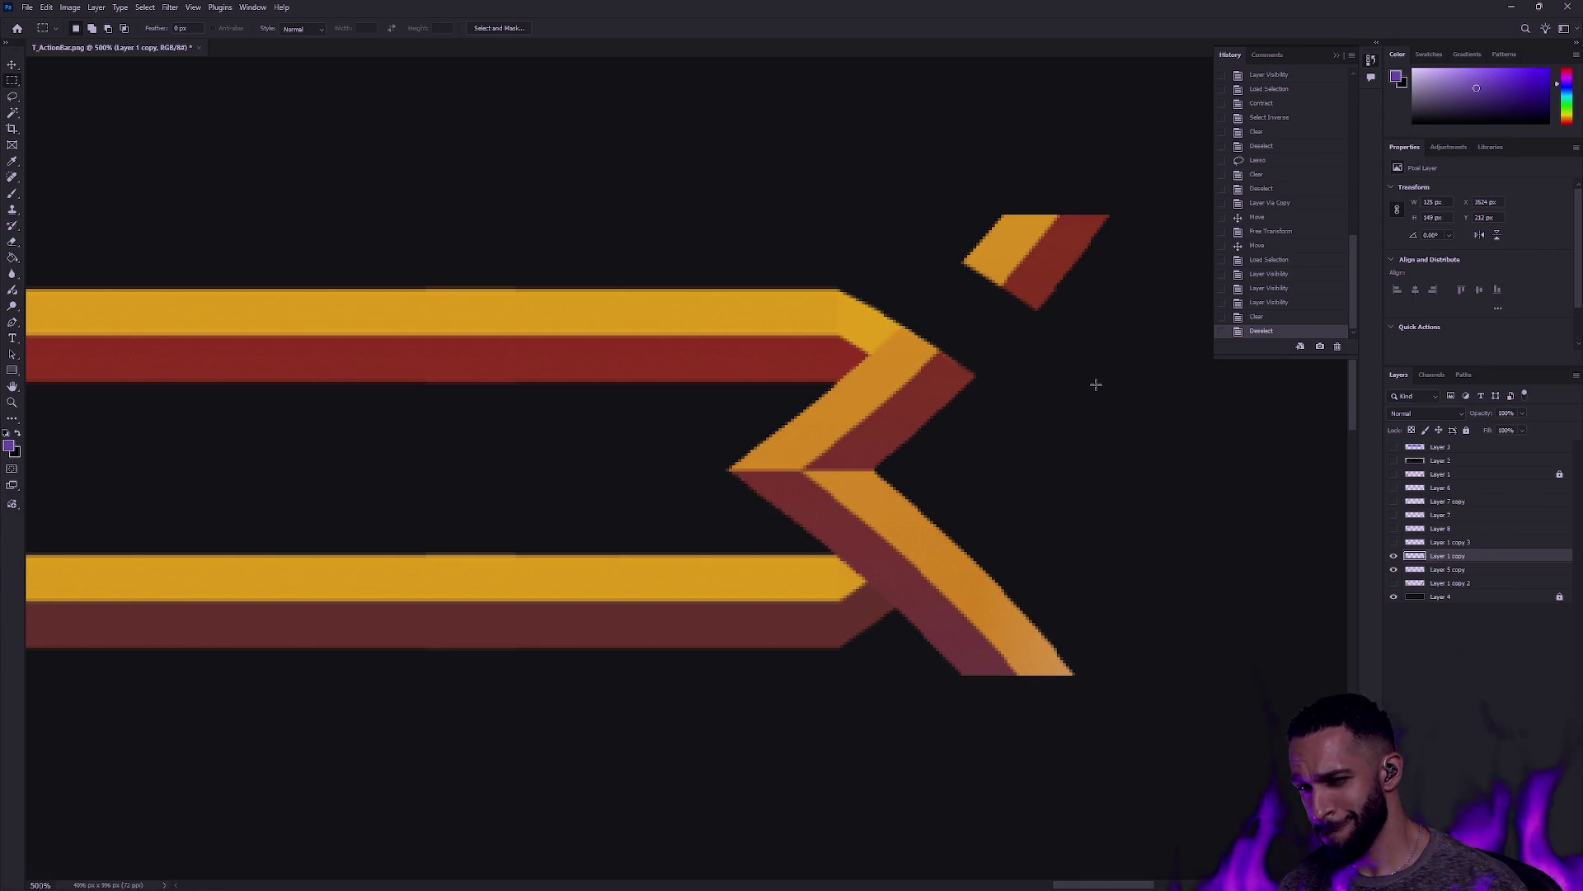
{"action": "left_click", "coordinate": [12, 403]}
Step: Show the chevron copy, flip it vertically, and move it below the end cap, nudged up 2 px
{"action": "mouse_move", "coordinate": [746, 367]}
{"action": "left_mouse_down"}
{"action": "mouse_move", "coordinate": [726, 398]}
{"action": "mouse_move", "coordinate": [661, 407]}
{"action": "mouse_move", "coordinate": [789, 435]}
{"action": "left_mouse_up"}
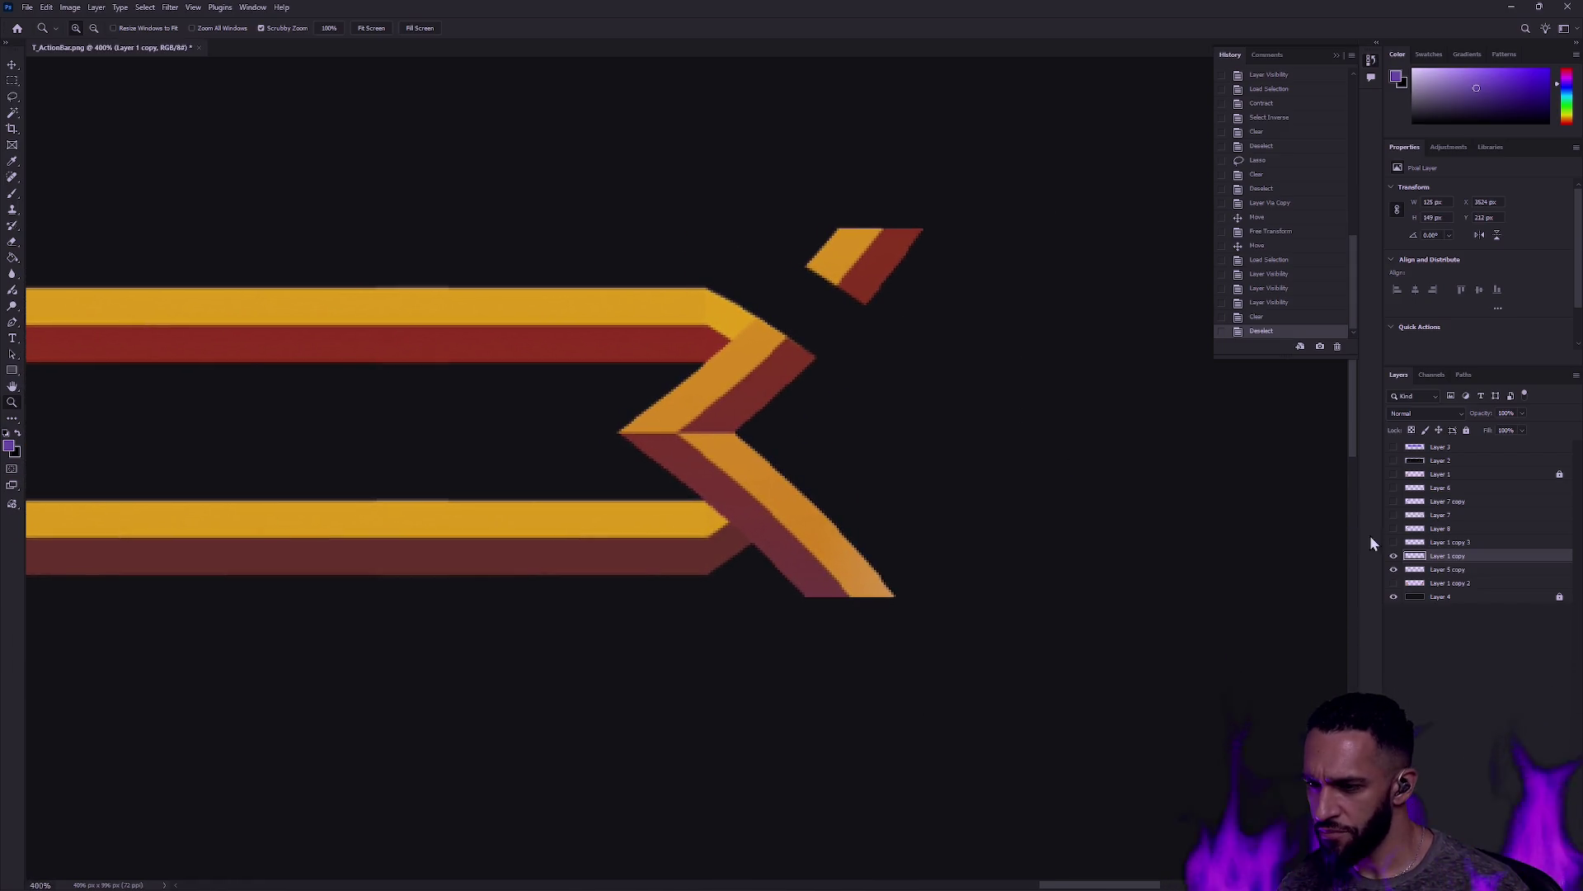
{"action": "left_click", "coordinate": [1394, 543]}
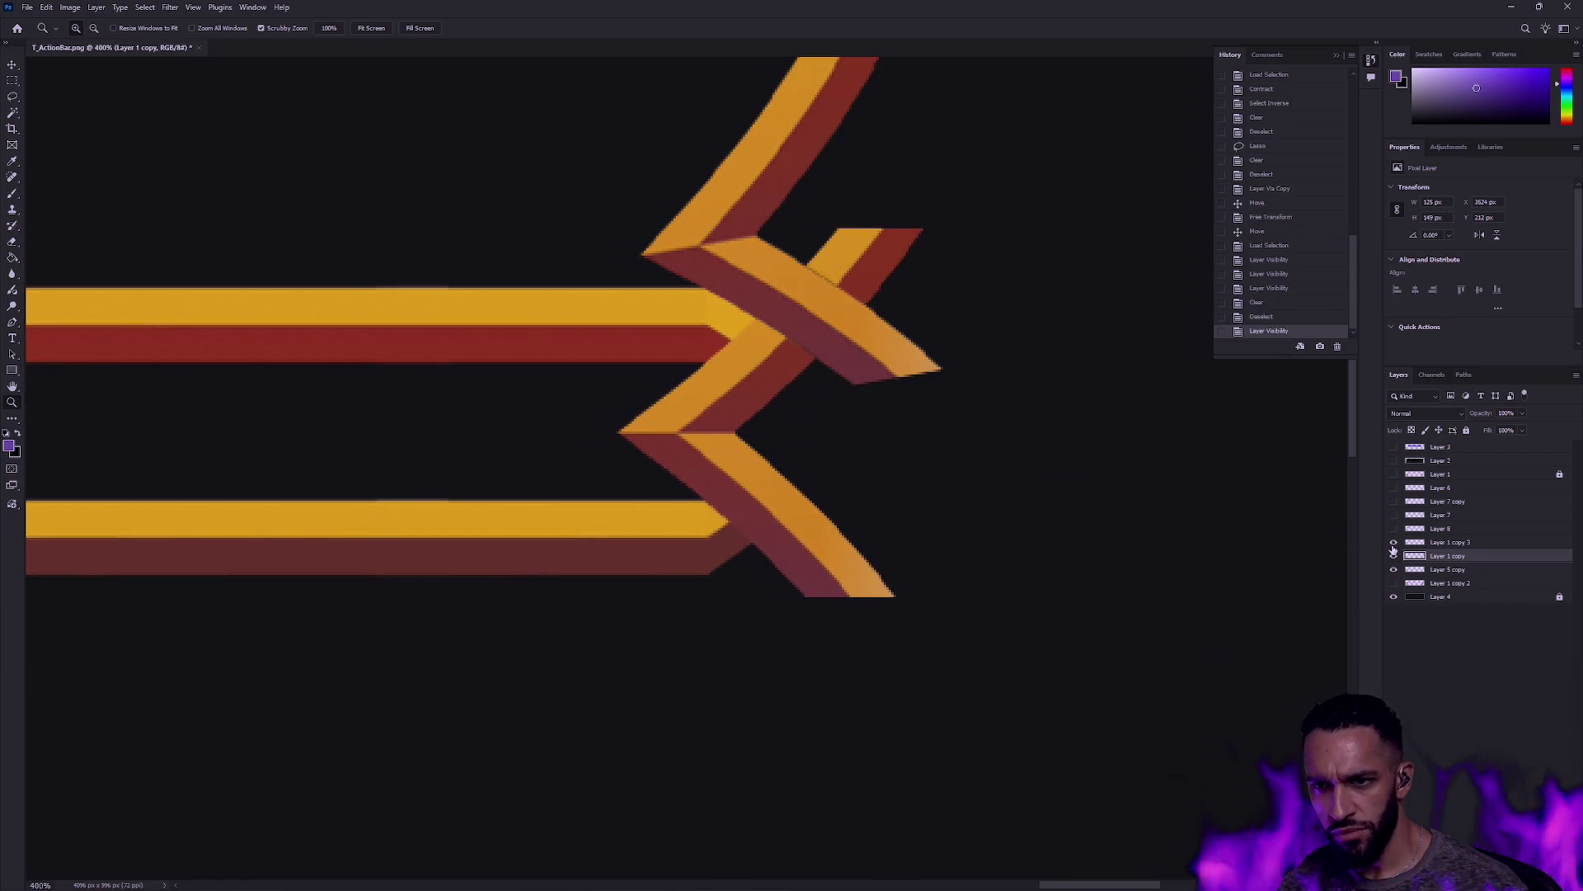
{"action": "left_click", "coordinate": [1449, 542]}
{"action": "key", "text": "v"}
{"action": "mouse_move", "coordinate": [743, 189]}
{"action": "left_mouse_down"}
{"action": "mouse_move", "coordinate": [742, 590]}
{"action": "mouse_move", "coordinate": [718, 595]}
{"action": "mouse_move", "coordinate": [738, 606]}
{"action": "mouse_move", "coordinate": [812, 470]}
{"action": "mouse_move", "coordinate": [808, 297]}
{"action": "mouse_move", "coordinate": [819, 309]}
{"action": "left_mouse_up"}
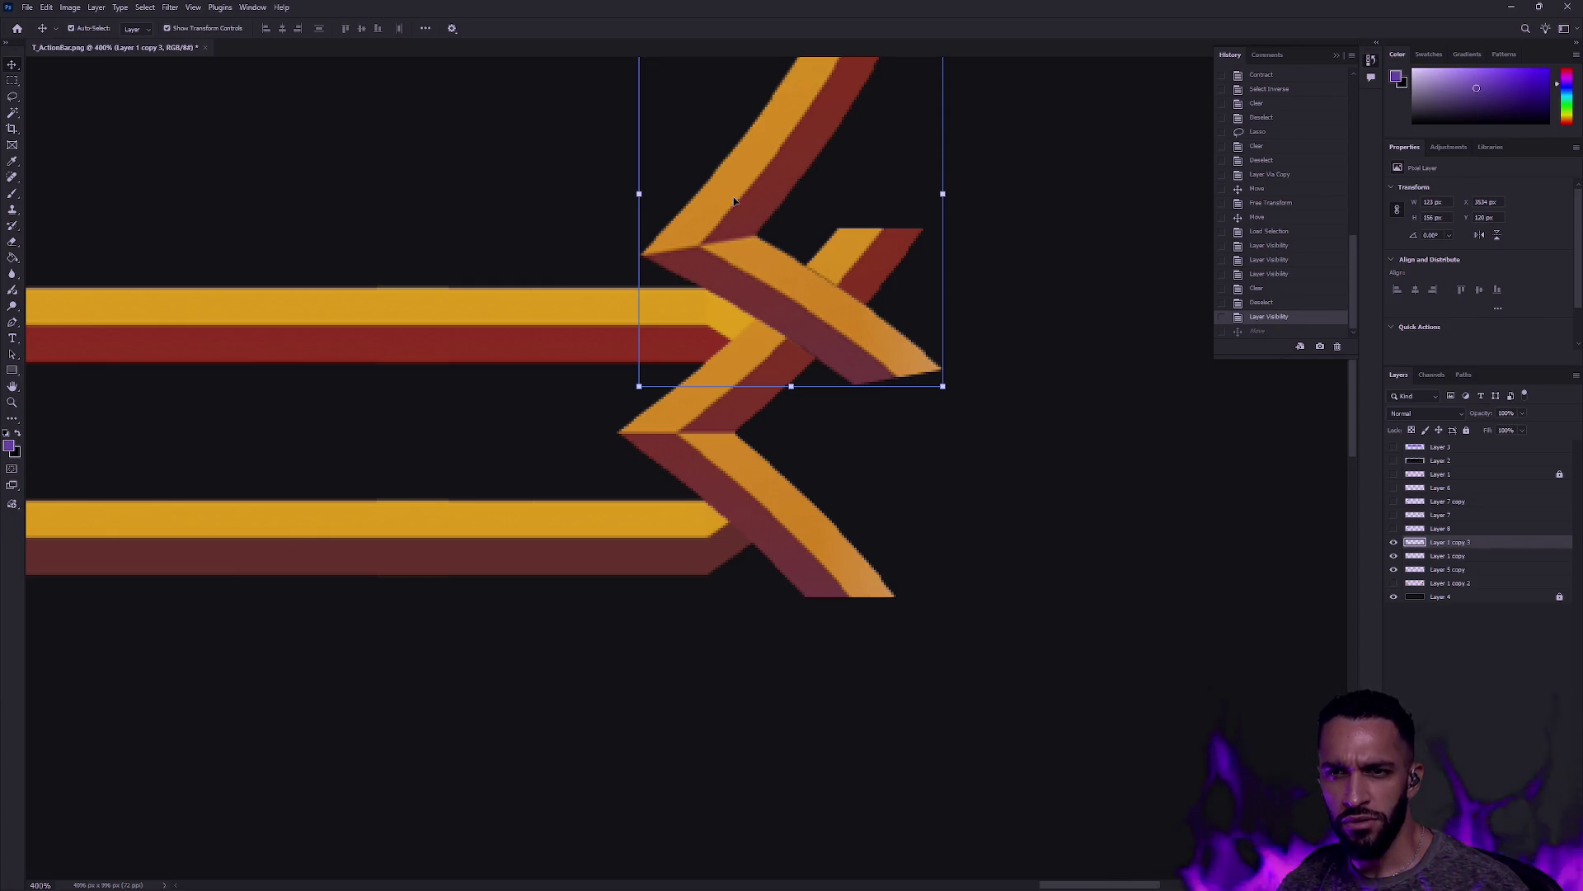
{"action": "mouse_move", "coordinate": [755, 212]}
{"action": "left_mouse_down"}
{"action": "mouse_move", "coordinate": [742, 248]}
{"action": "mouse_move", "coordinate": [540, 370]}
{"action": "left_mouse_up"}
{"action": "left_click", "coordinate": [47, 6]}
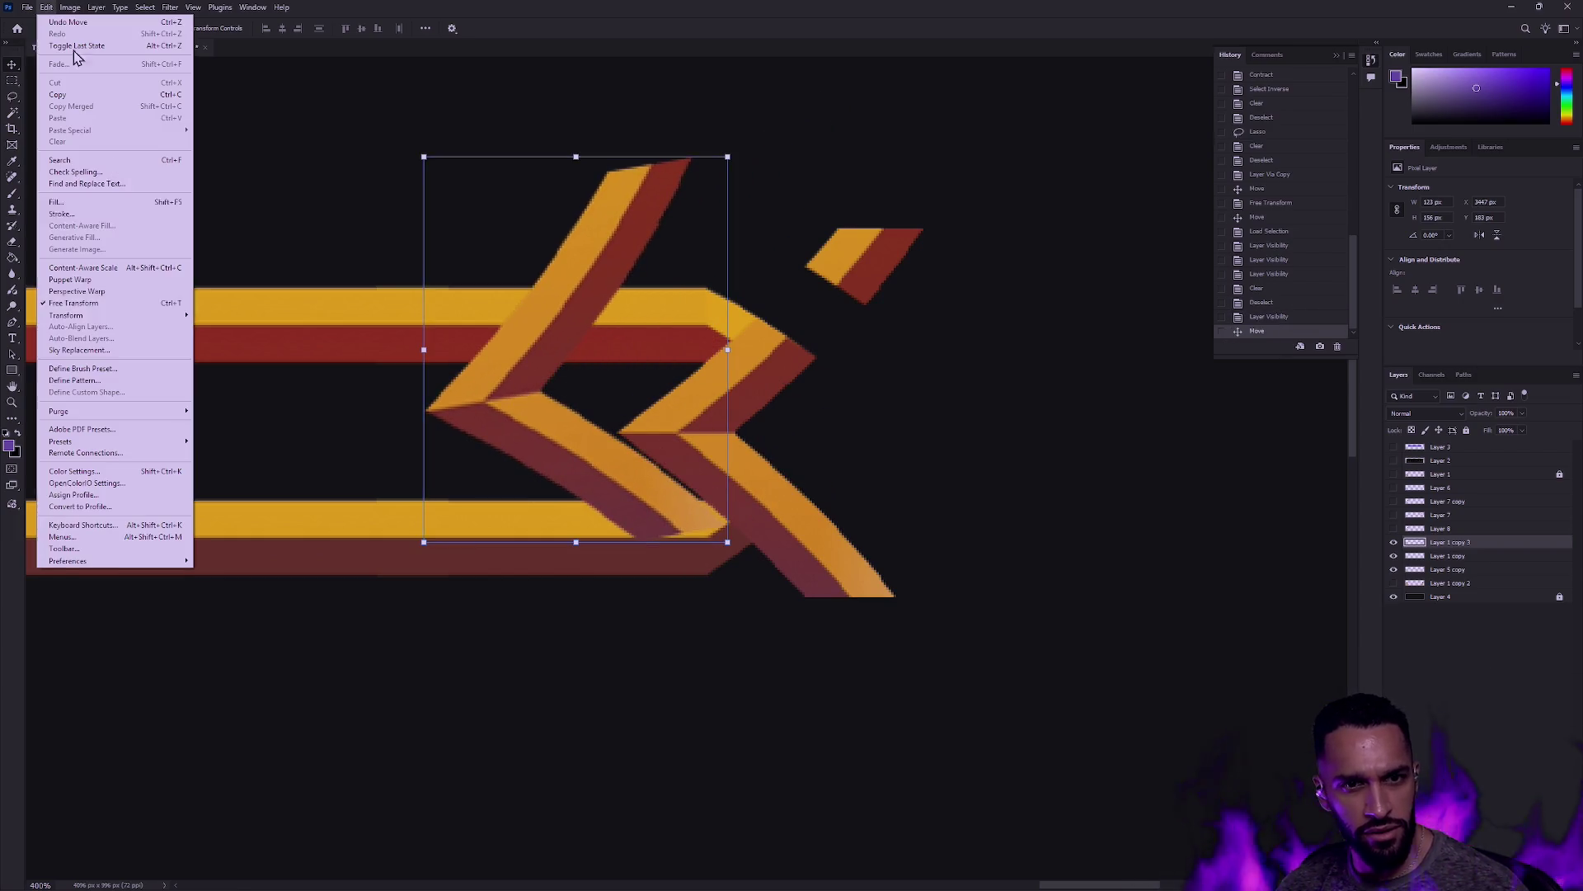
{"action": "mouse_move", "coordinate": [123, 317]}
{"action": "left_click", "coordinate": [265, 555]}
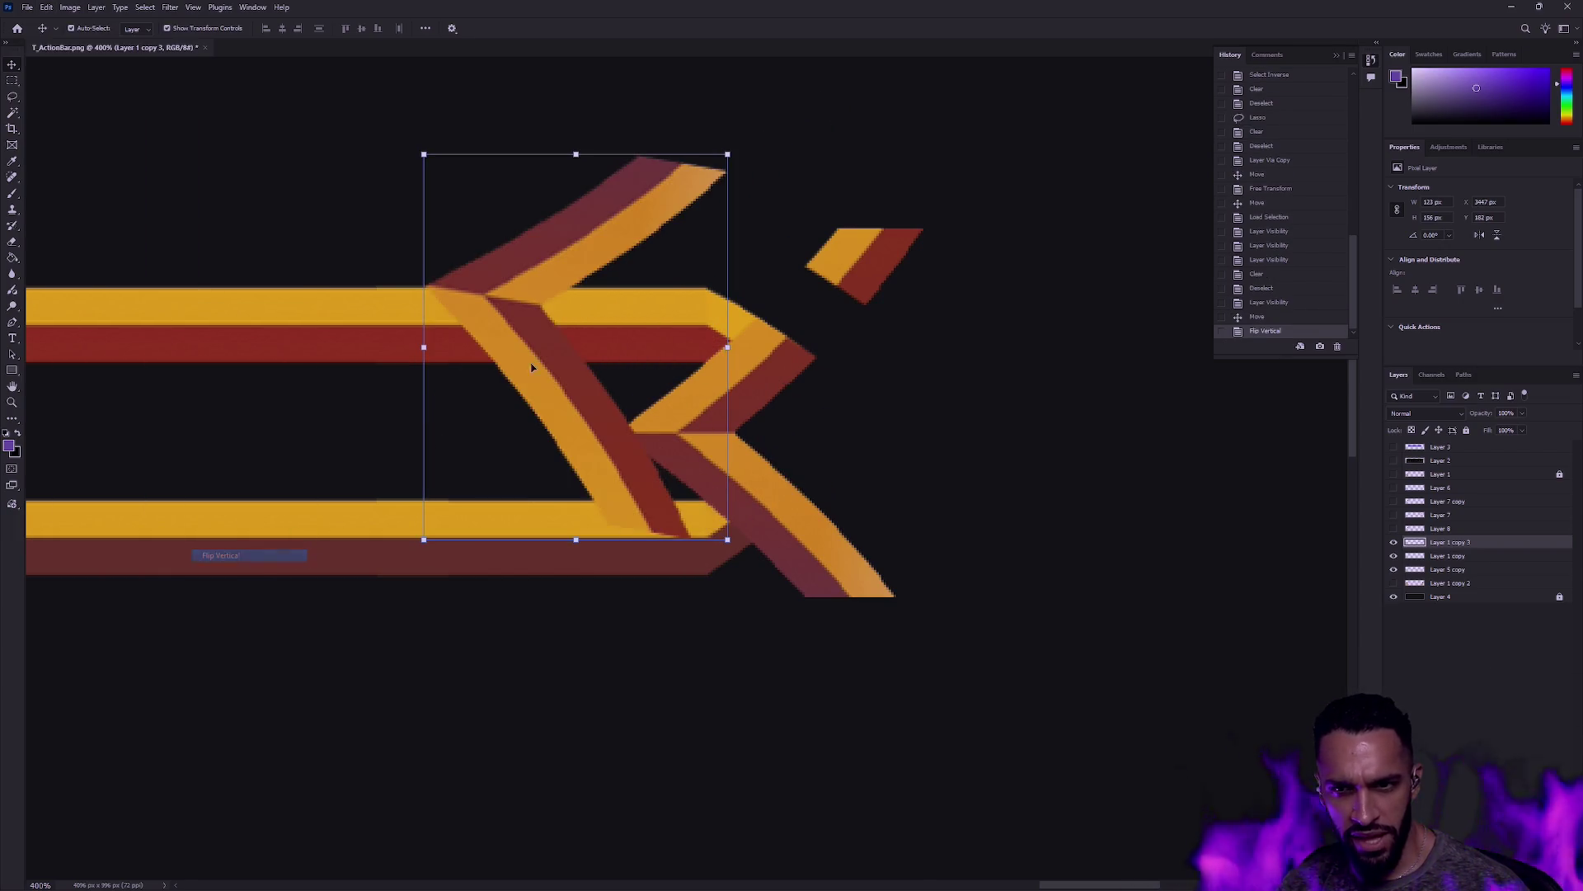
{"action": "mouse_move", "coordinate": [567, 274]}
{"action": "left_mouse_down"}
{"action": "mouse_move", "coordinate": [813, 494]}
{"action": "mouse_move", "coordinate": [862, 472]}
{"action": "mouse_move", "coordinate": [778, 495]}
{"action": "mouse_move", "coordinate": [817, 600]}
{"action": "mouse_move", "coordinate": [748, 598]}
{"action": "mouse_move", "coordinate": [760, 584]}
{"action": "left_mouse_up"}
{"action": "key", "text": "Up"}
{"action": "key", "text": "Up"}
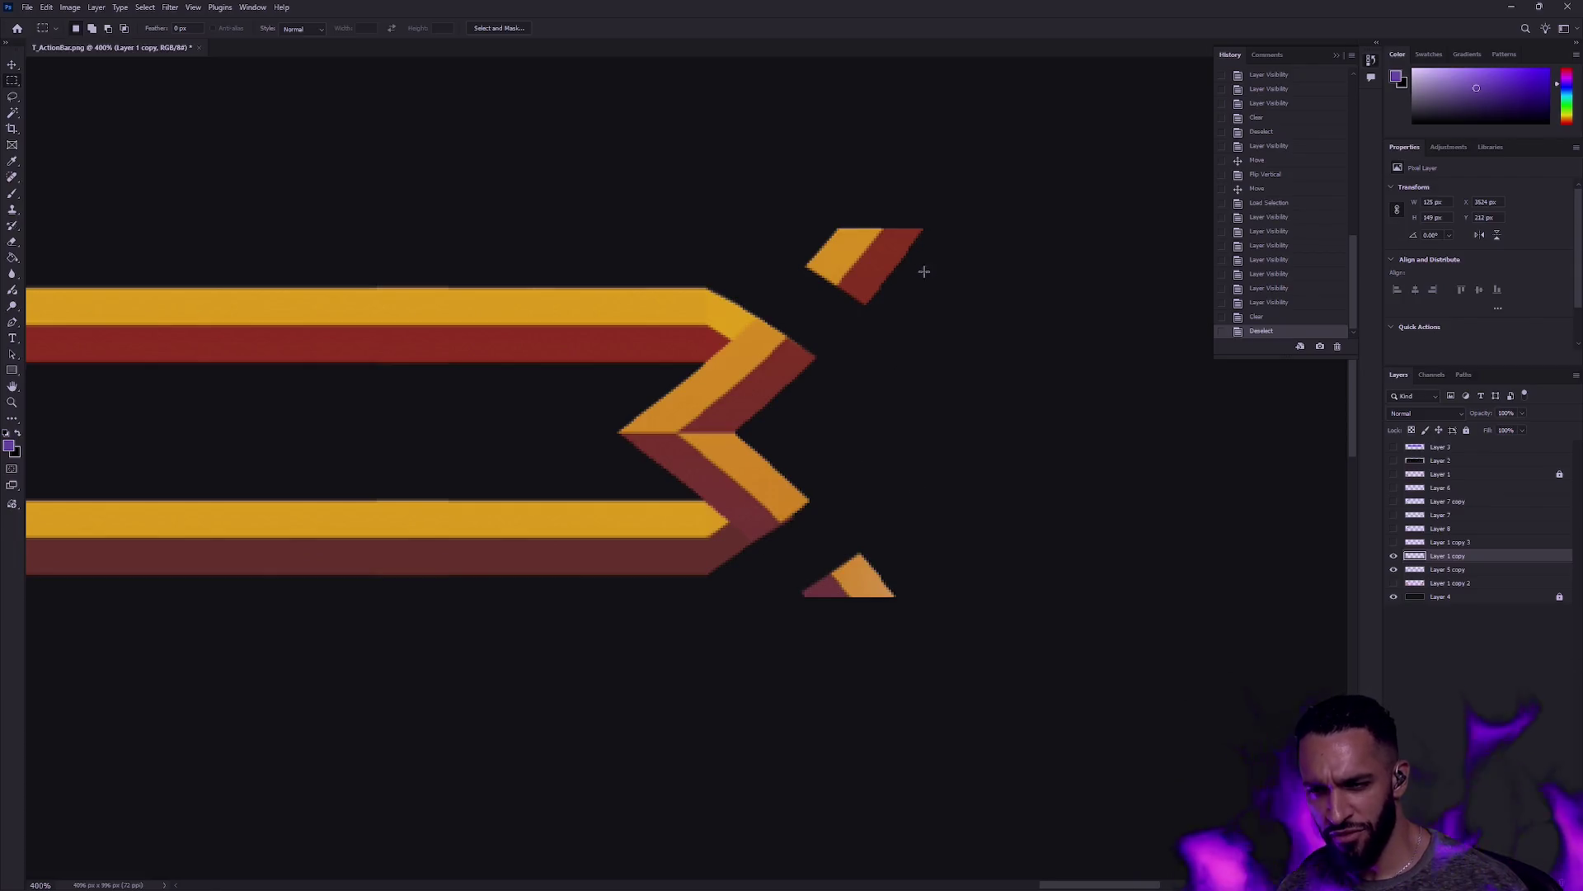
{"action": "left_click", "coordinate": [1399, 558]}
{"action": "left_click", "coordinate": [1399, 558]}
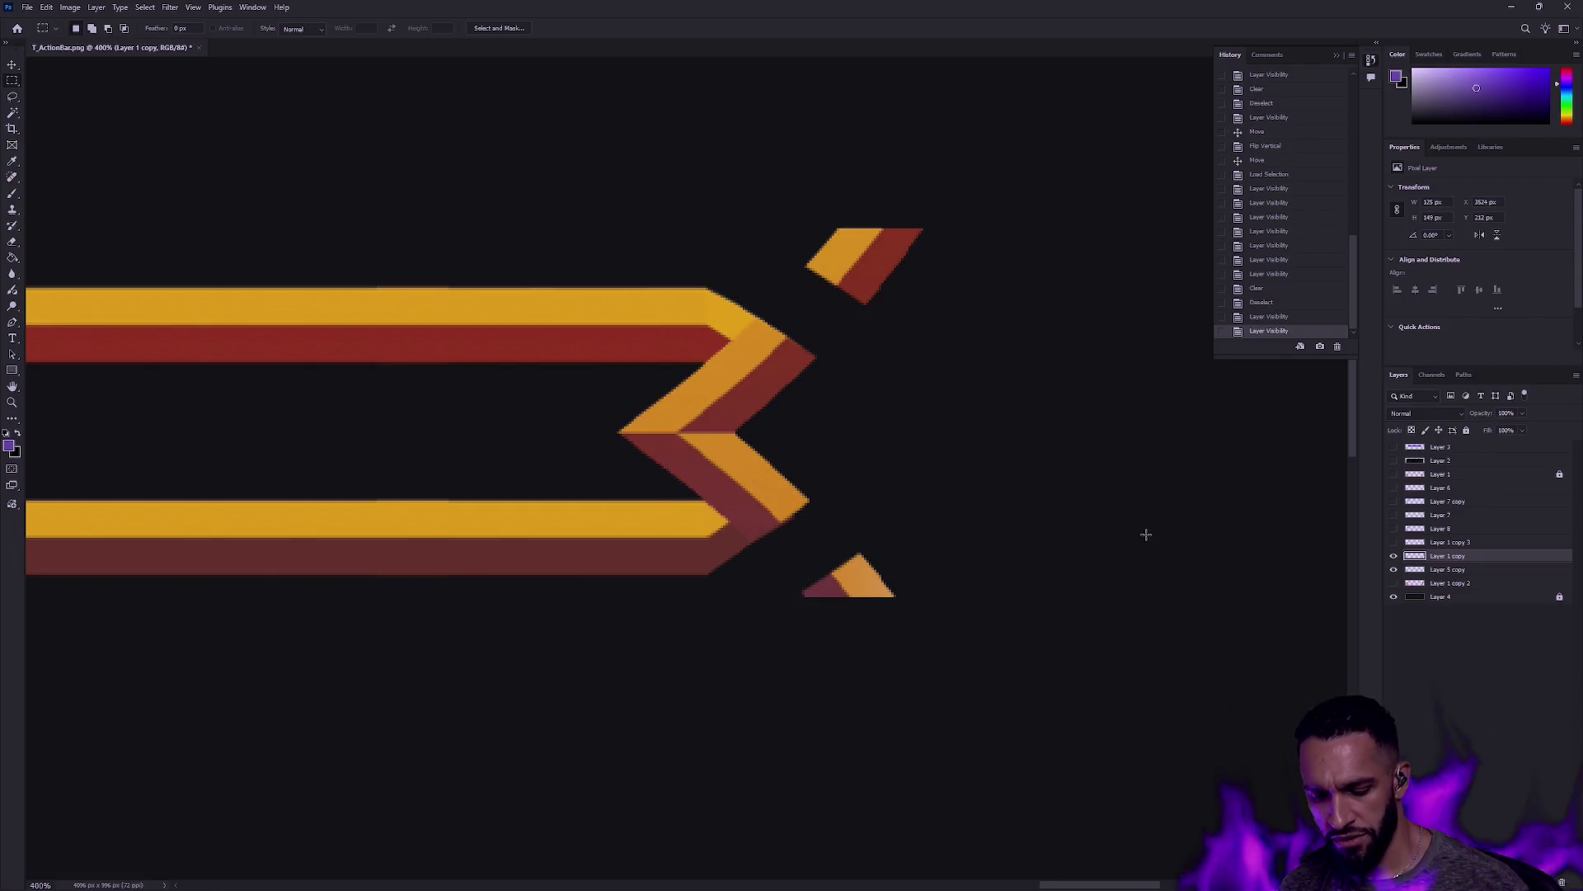
Step: Marquee-delete the stray chevron pieces above and below the end cap, then zoom out
{"action": "left_click_drag", "start_coordinate": [799, 190], "coordinate": [986, 319]}
{"action": "key", "text": "Delete"}
{"action": "key", "text": "ctrl+d"}
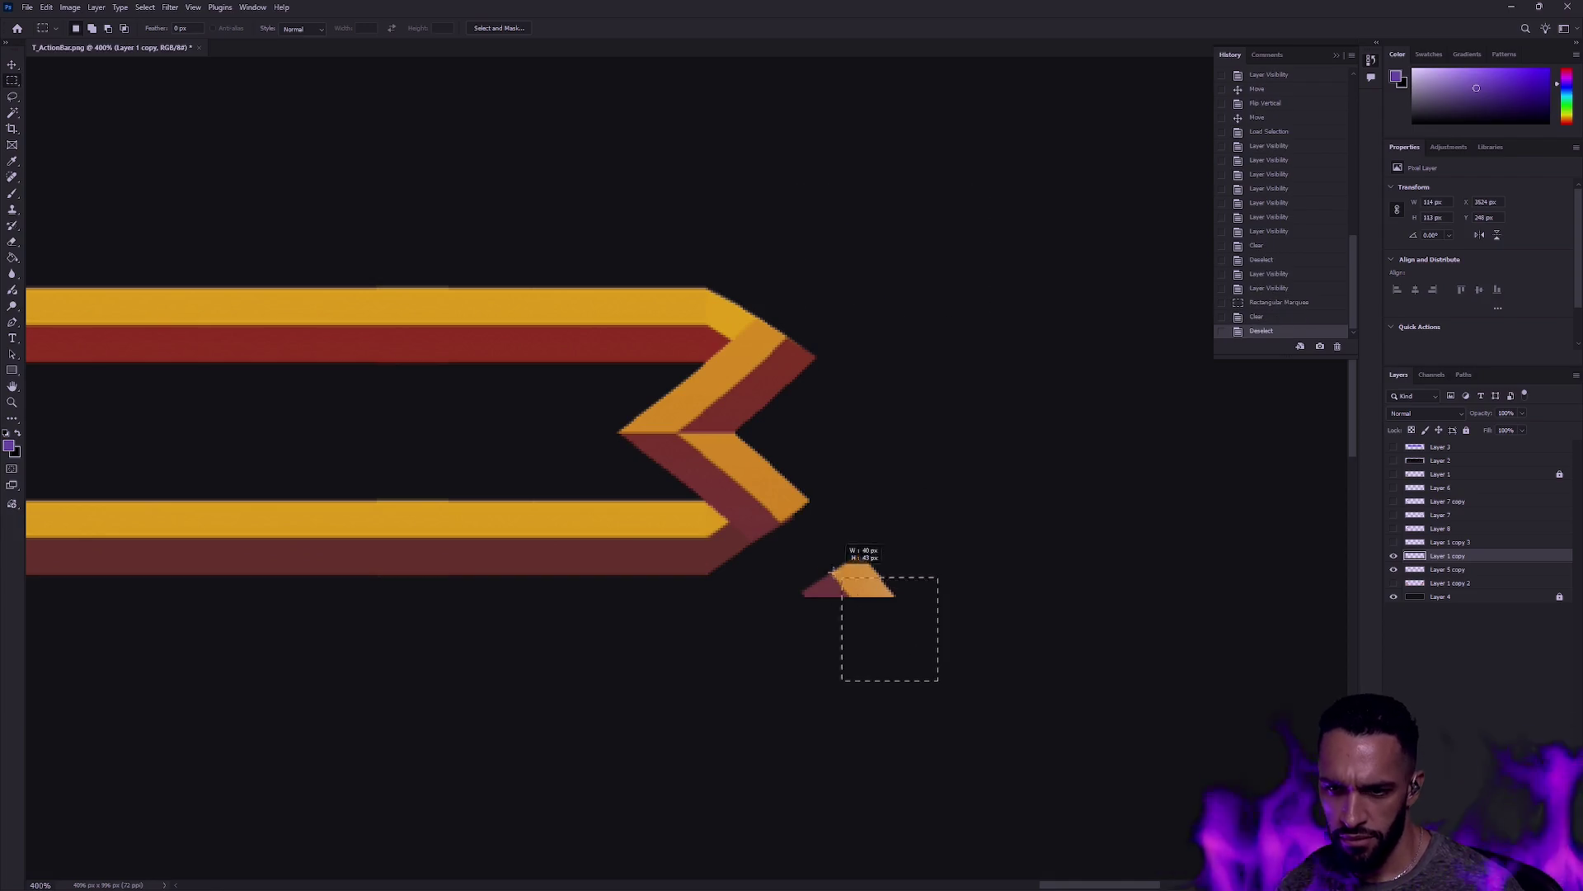
{"action": "left_click_drag", "start_coordinate": [797, 550], "coordinate": [907, 606]}
{"action": "key", "text": "Delete"}
{"action": "key", "text": "ctrl+d"}
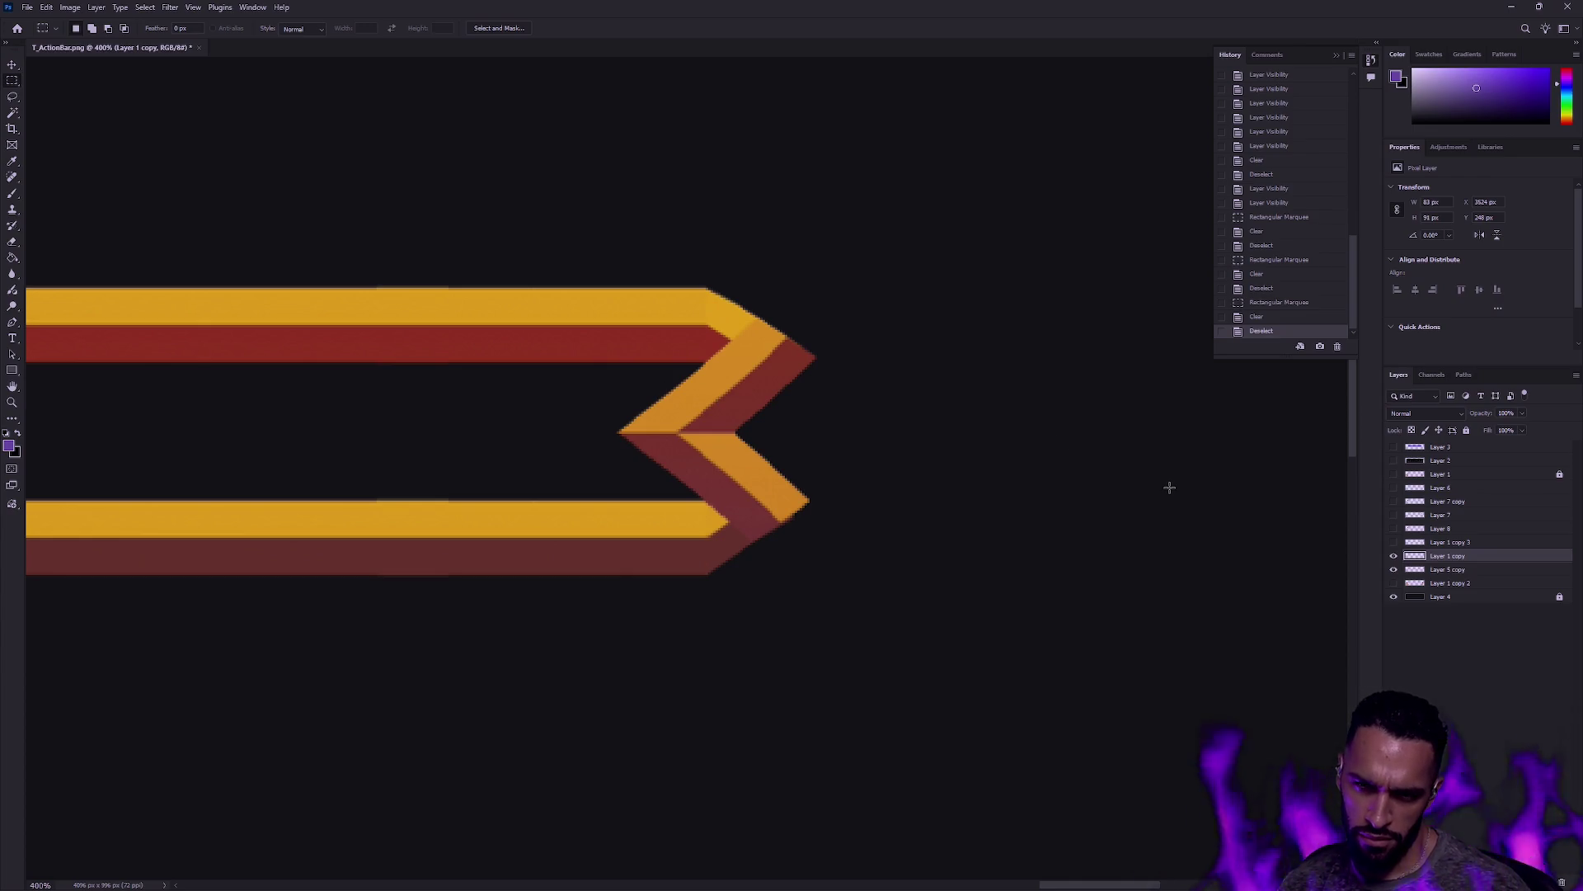
{"action": "left_click", "coordinate": [12, 402]}
{"action": "key", "text": "ctrl+minus"}
{"action": "key", "text": "ctrl+minus"}
{"action": "key", "text": "ctrl+minus"}
{"action": "scroll", "coordinate": [566, 456], "scroll_direction": "down", "scroll_amount": 8}
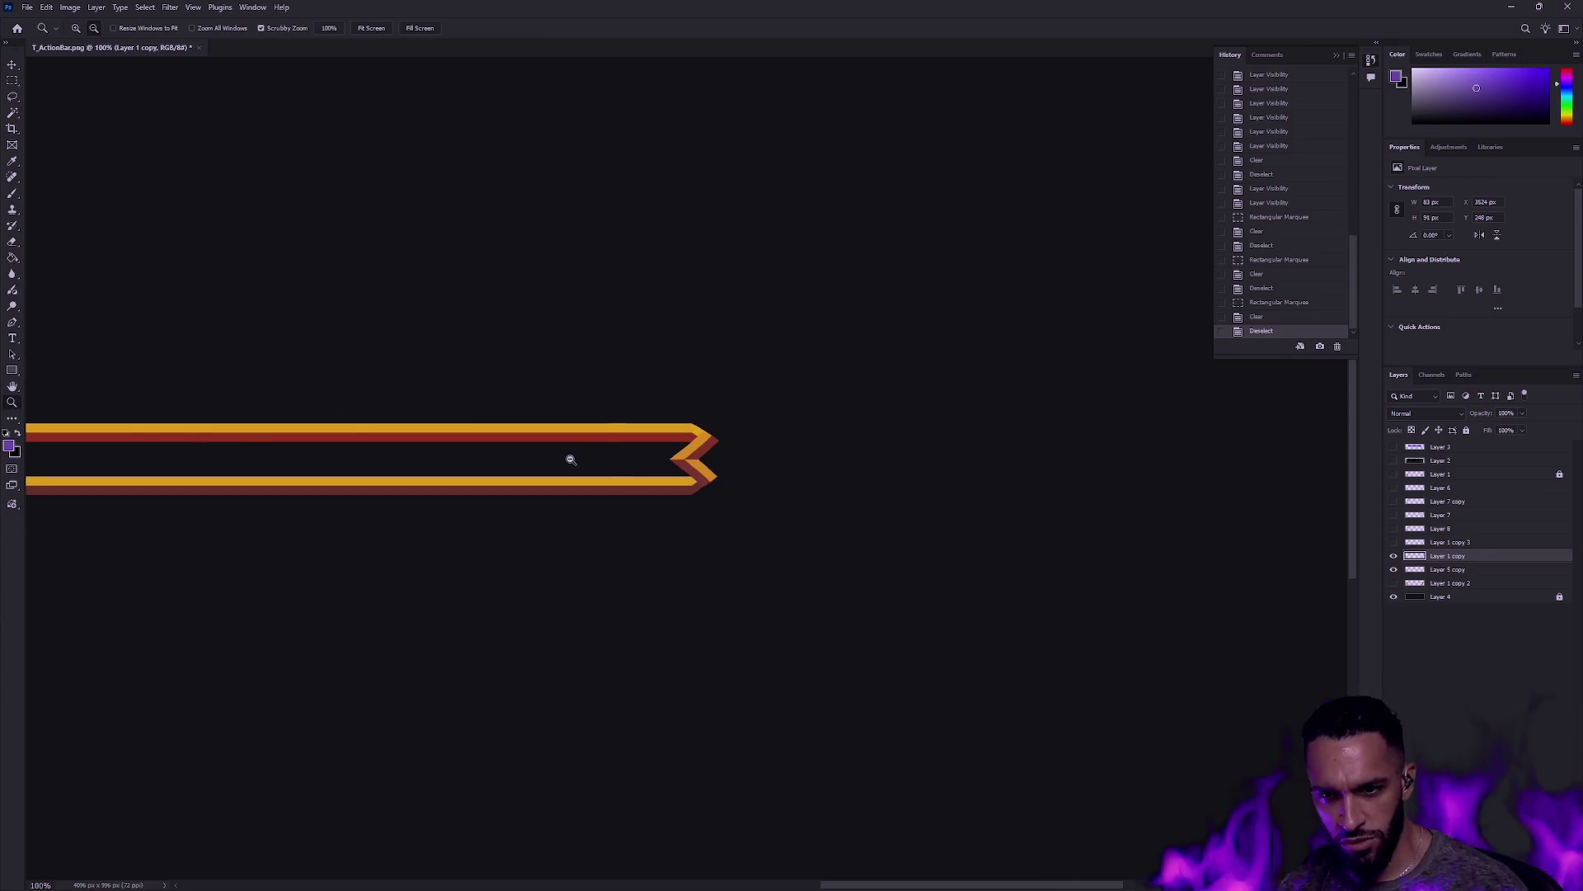
Step: Zoom out to the whole bar and toggle the chevron layers' visibility to compare
{"action": "left_click", "coordinate": [629, 481], "text": "alt"}
{"action": "scroll", "coordinate": [586, 478], "scroll_direction": "up", "scroll_amount": 2}
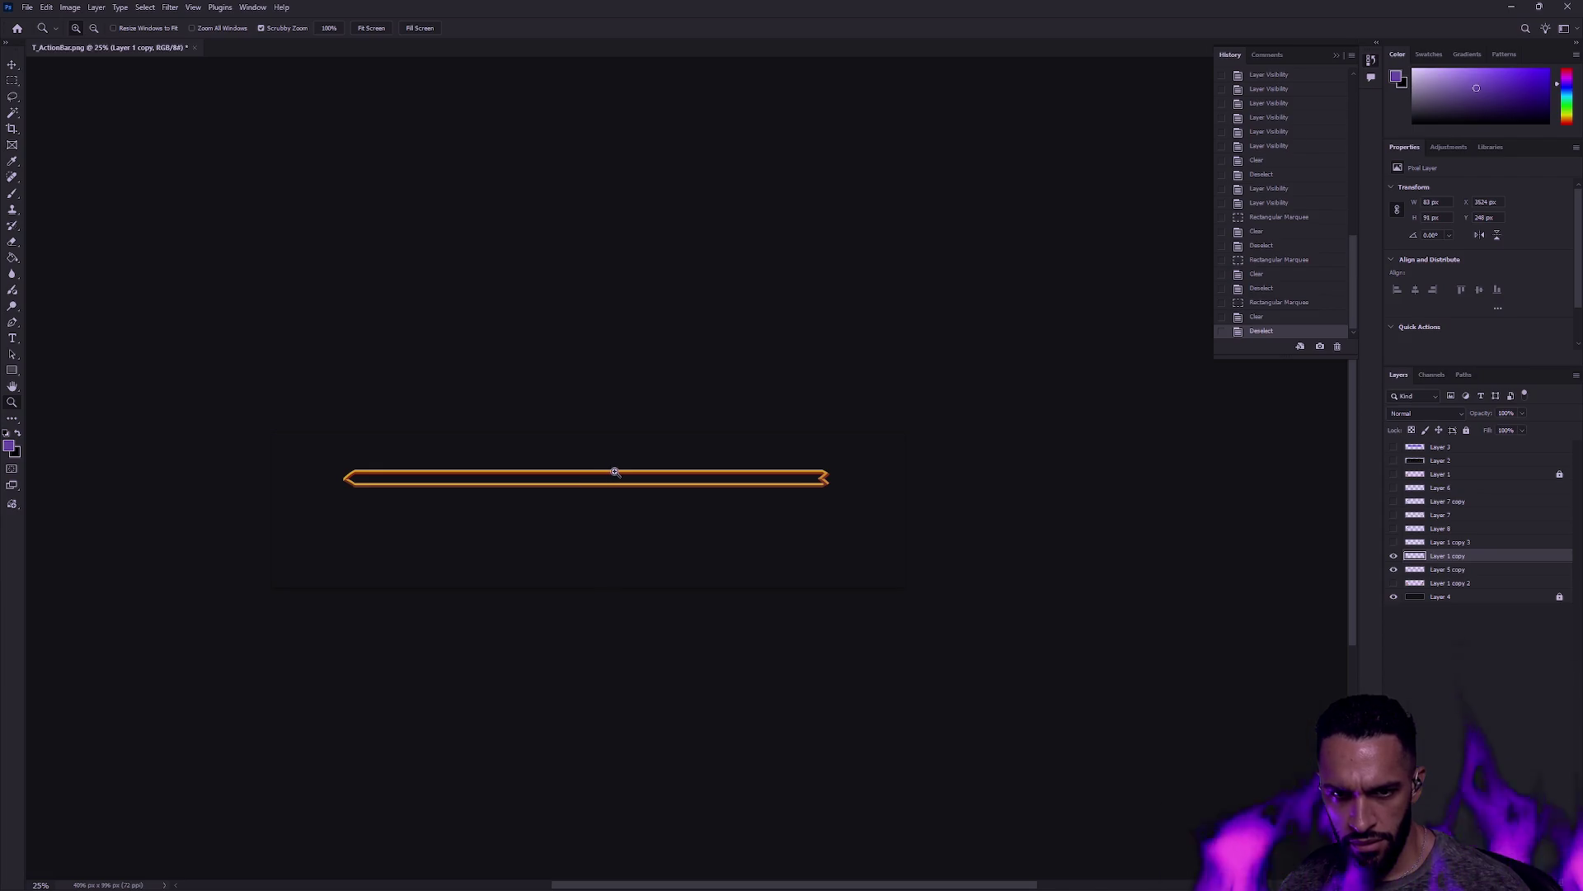
{"action": "scroll", "coordinate": [841, 478], "scroll_direction": "up", "scroll_amount": 5}
{"action": "scroll", "coordinate": [852, 487], "scroll_direction": "up", "scroll_amount": 1}
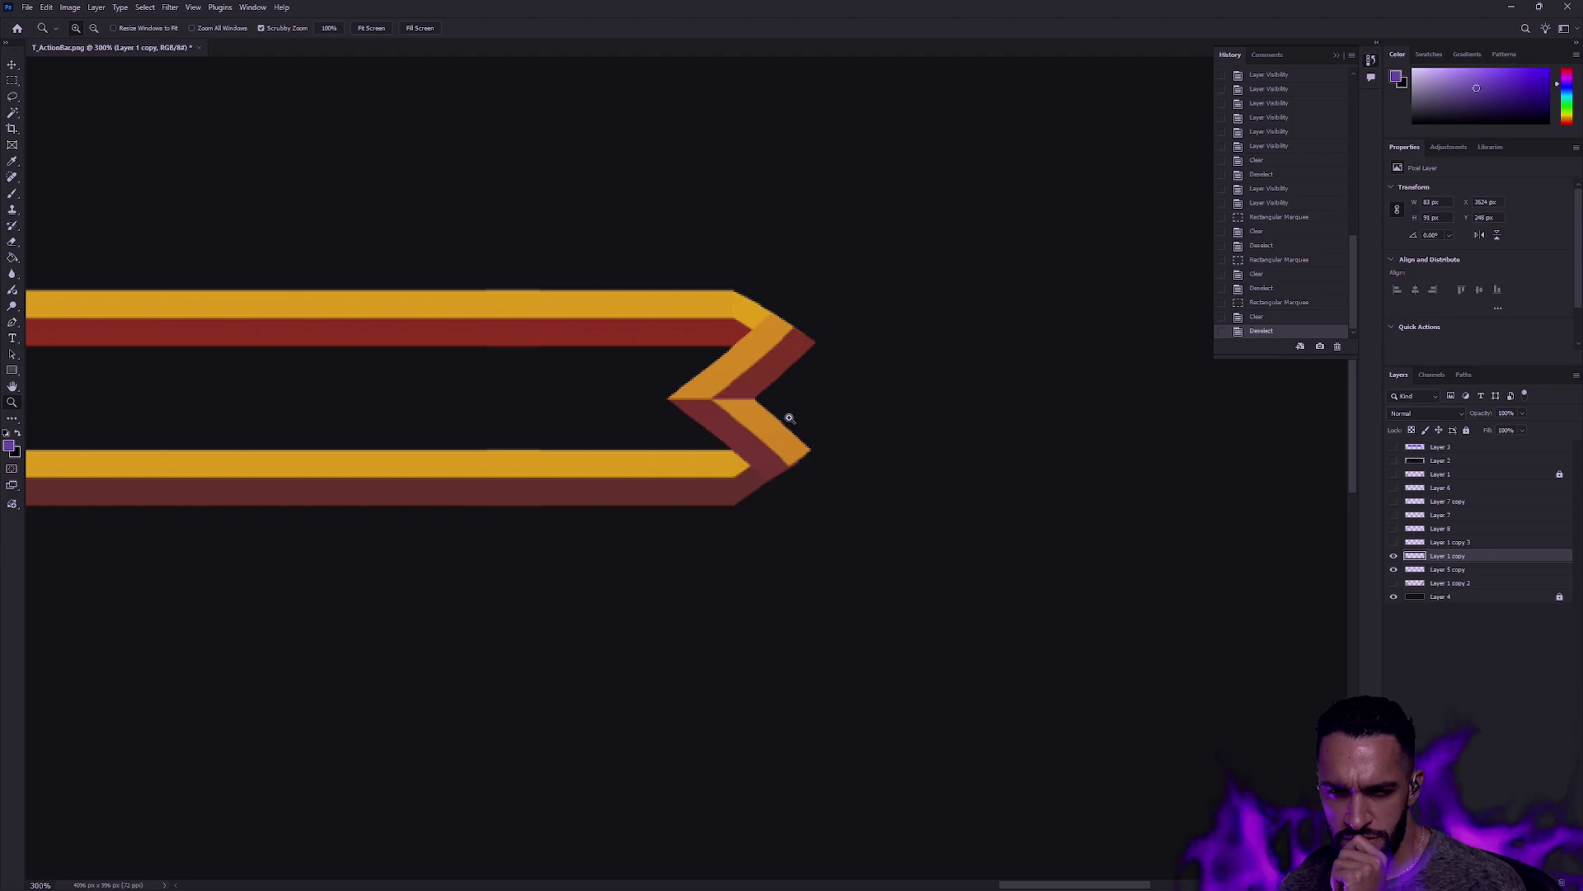
{"action": "left_click", "coordinate": [1393, 557]}
{"action": "left_click", "coordinate": [1394, 556]}
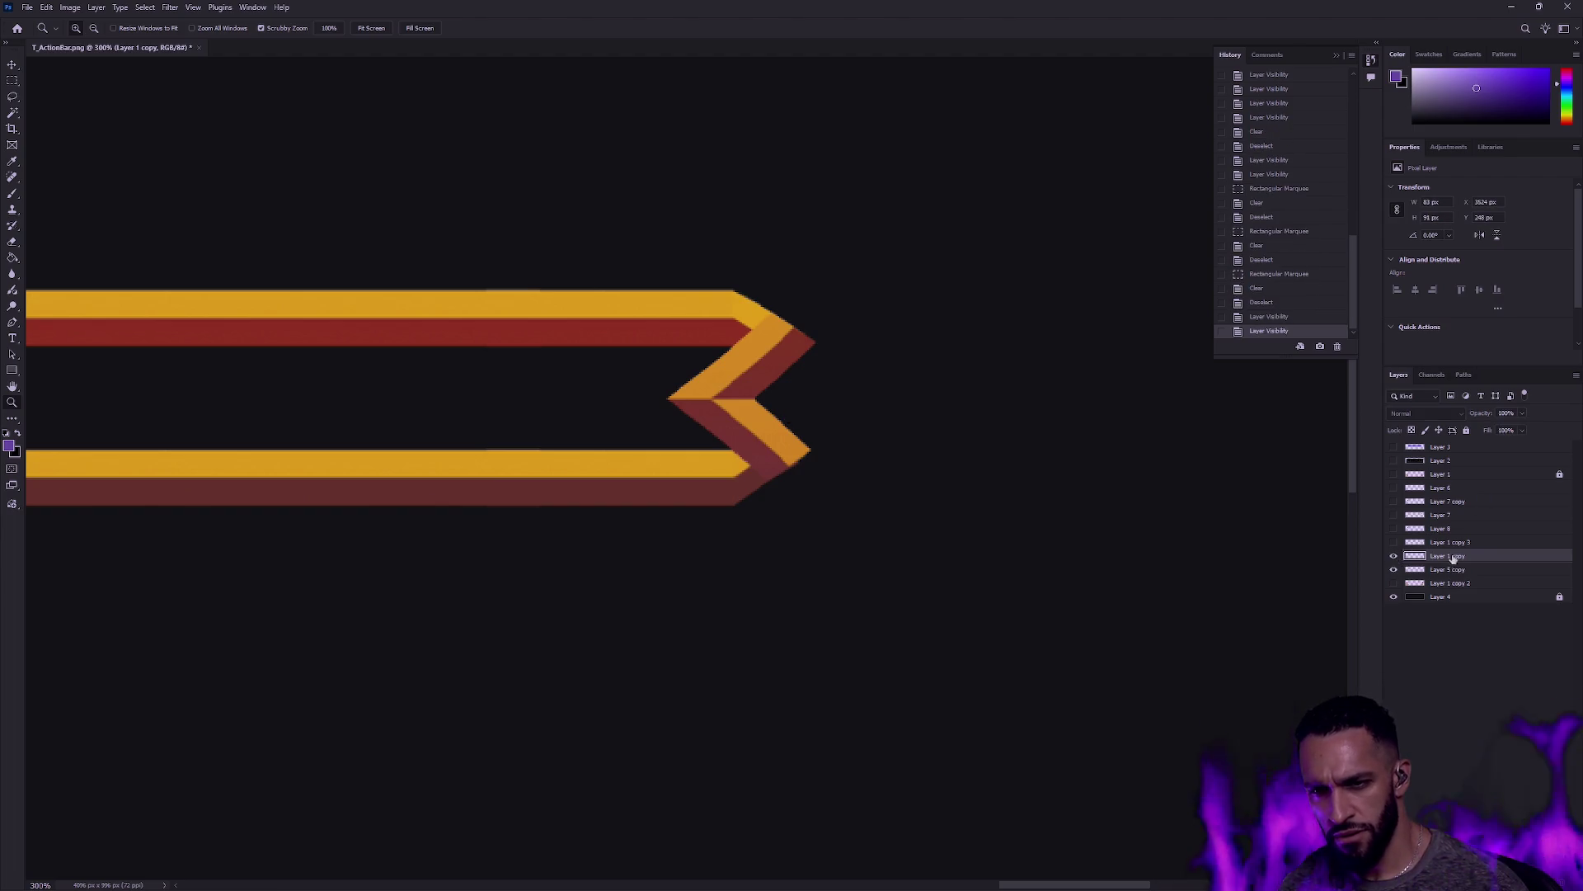
{"action": "left_click", "coordinate": [1394, 557]}
{"action": "left_click", "coordinate": [1394, 557]}
{"action": "left_click", "coordinate": [1394, 557]}
{"action": "left_click", "coordinate": [1394, 557]}
{"action": "left_click", "coordinate": [1394, 556]}
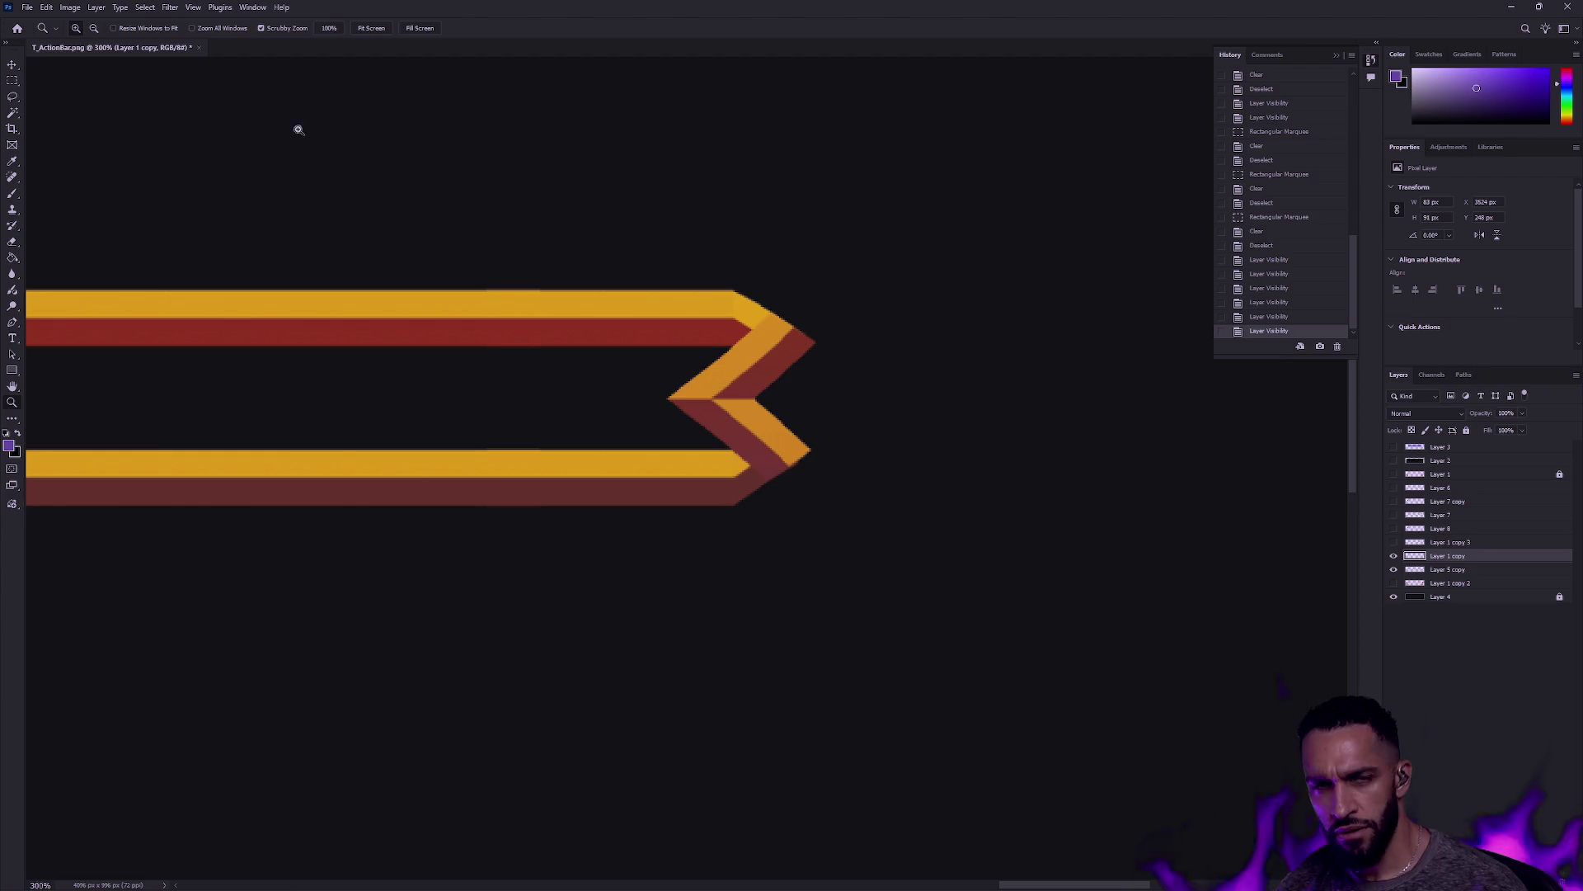
Step: Flip the chevron end cap vertically, nudge it 2 px up and right, then hide it and show the purple gem
{"action": "left_click", "coordinate": [46, 6]}
{"action": "mouse_move", "coordinate": [127, 324]}
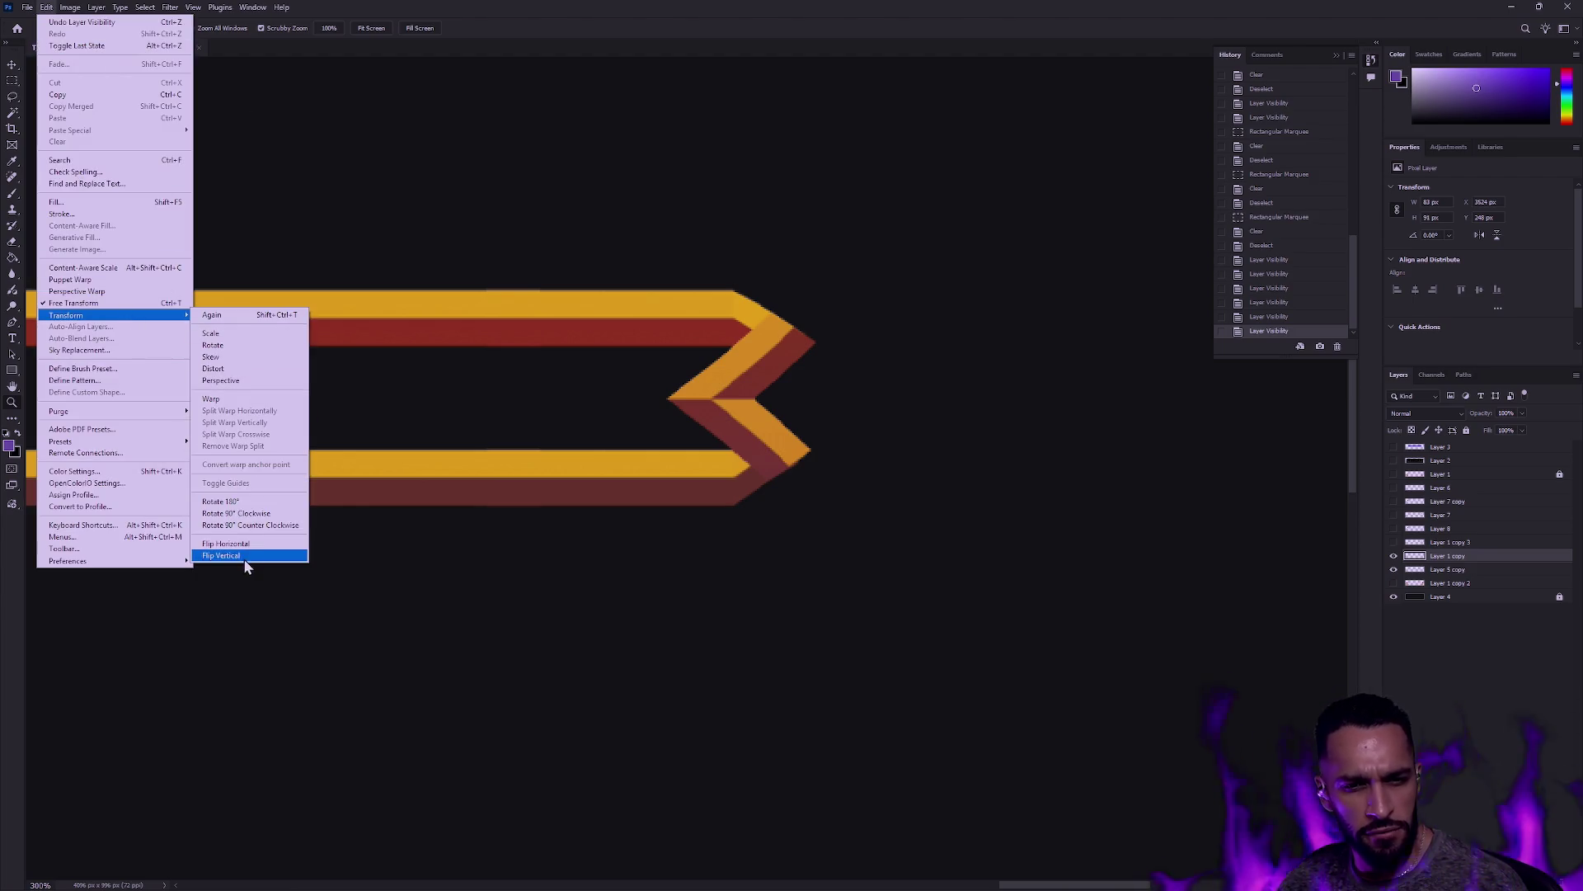
{"action": "left_click", "coordinate": [255, 553]}
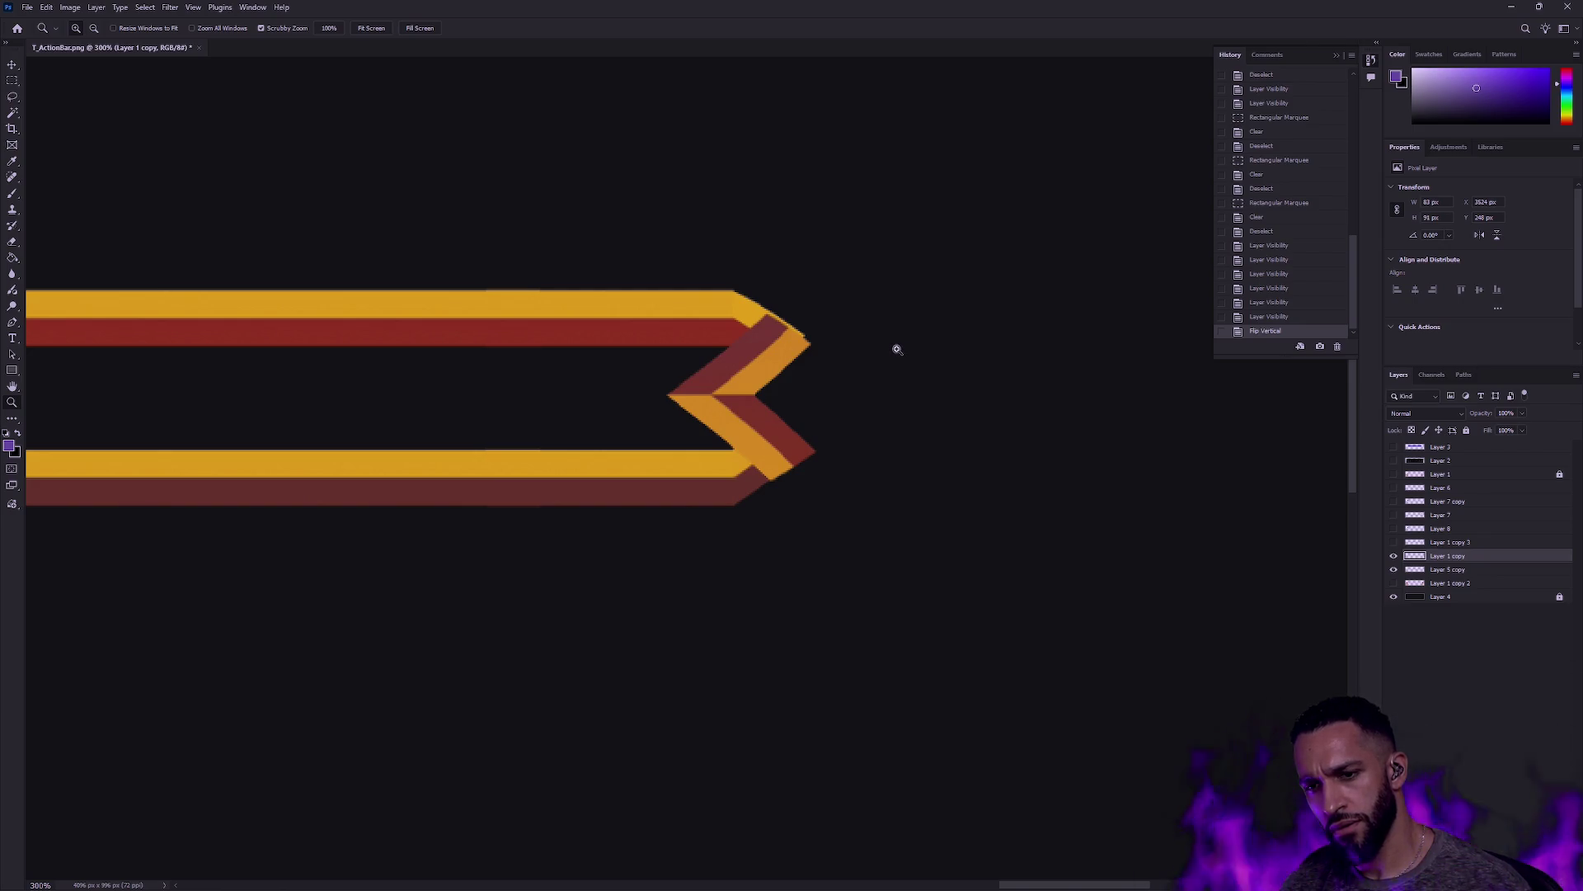
{"action": "key", "text": "v"}
{"action": "key", "text": "Up"}
{"action": "key", "text": "Up"}
{"action": "key", "text": "Right"}
{"action": "key", "text": "Right"}
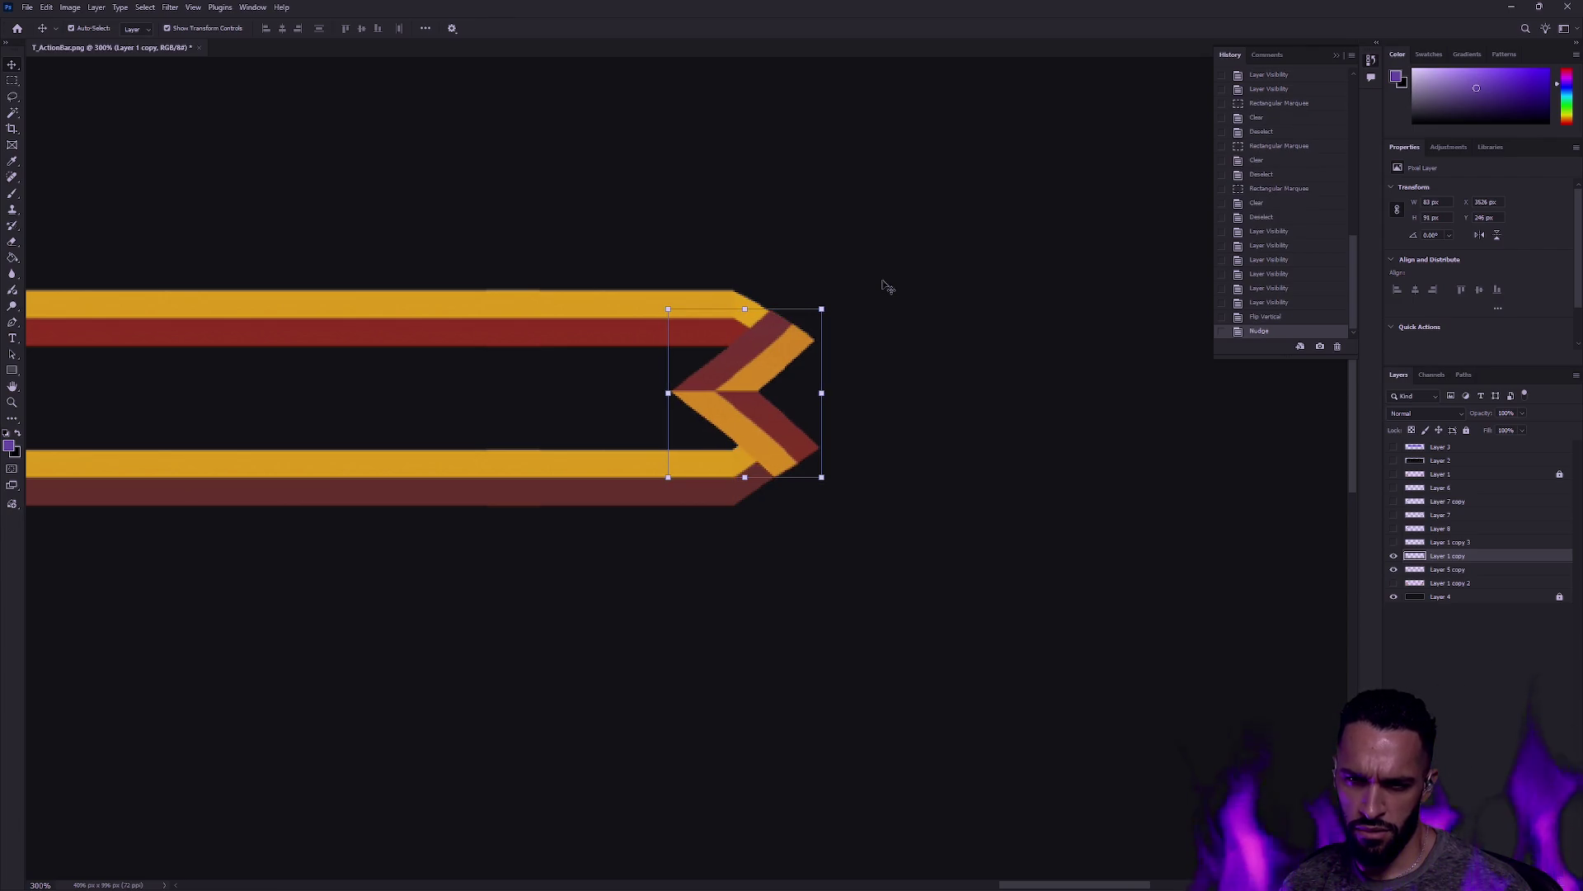
{"action": "left_click", "coordinate": [981, 408]}
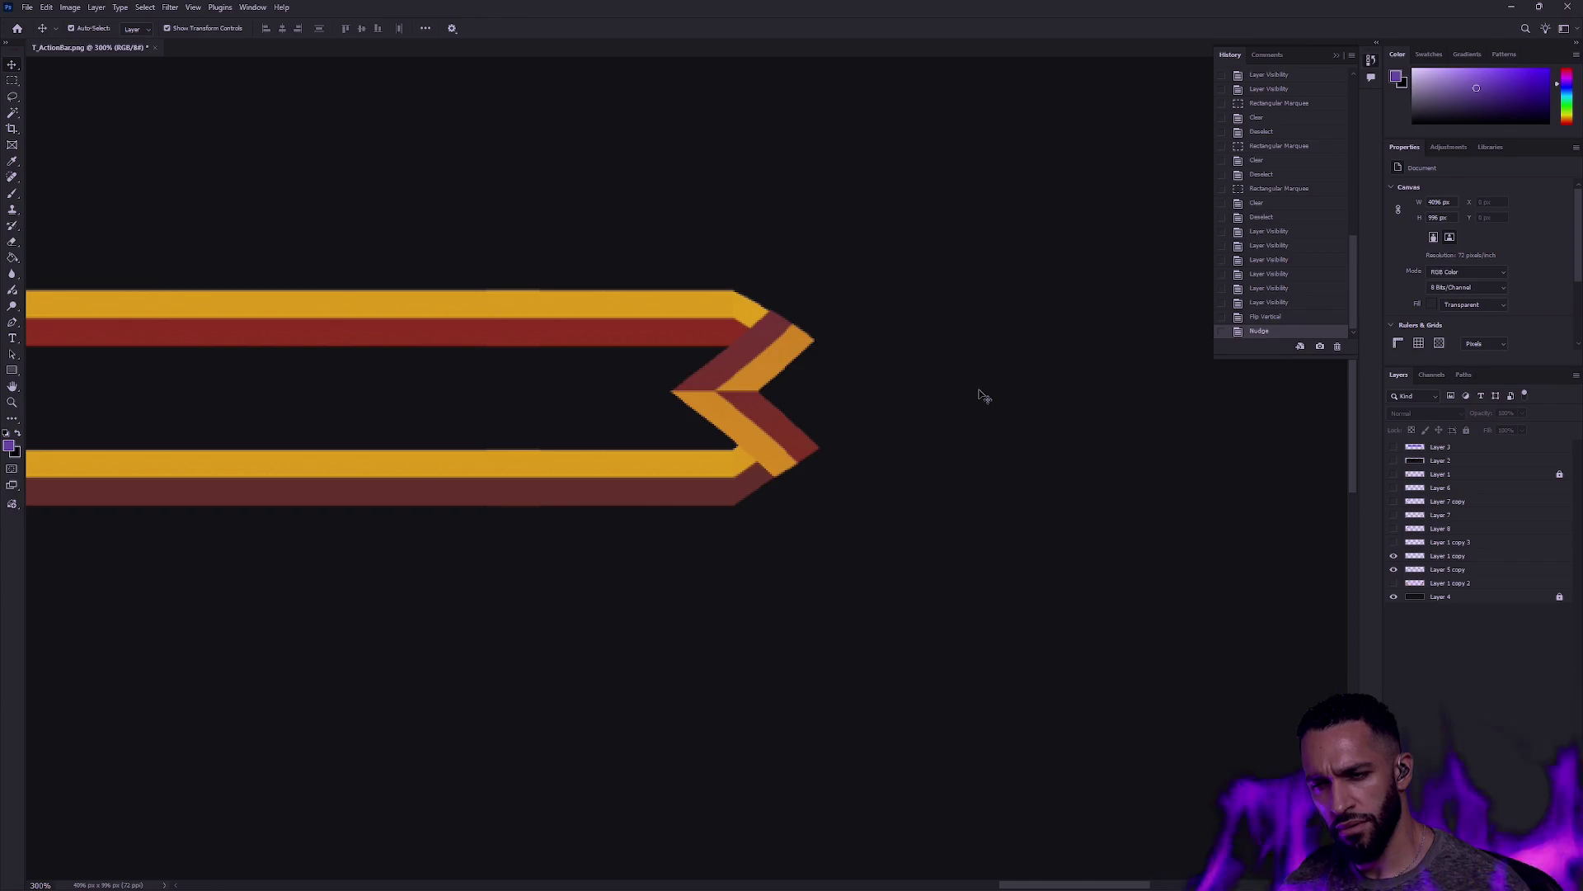
{"action": "left_click", "coordinate": [1394, 556]}
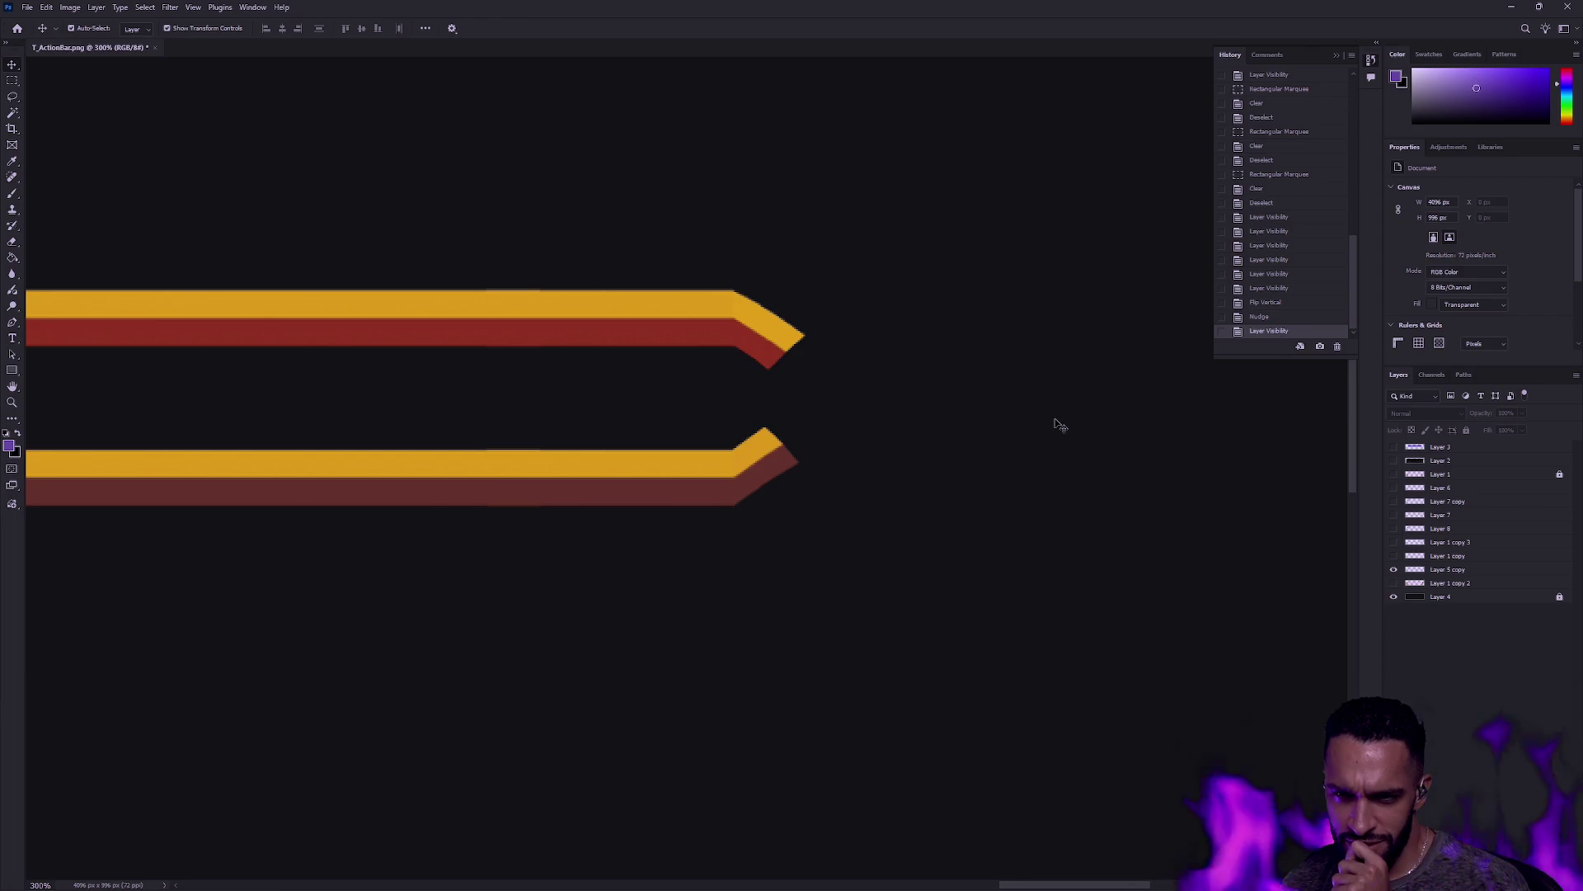
{"action": "left_click", "coordinate": [1394, 515]}
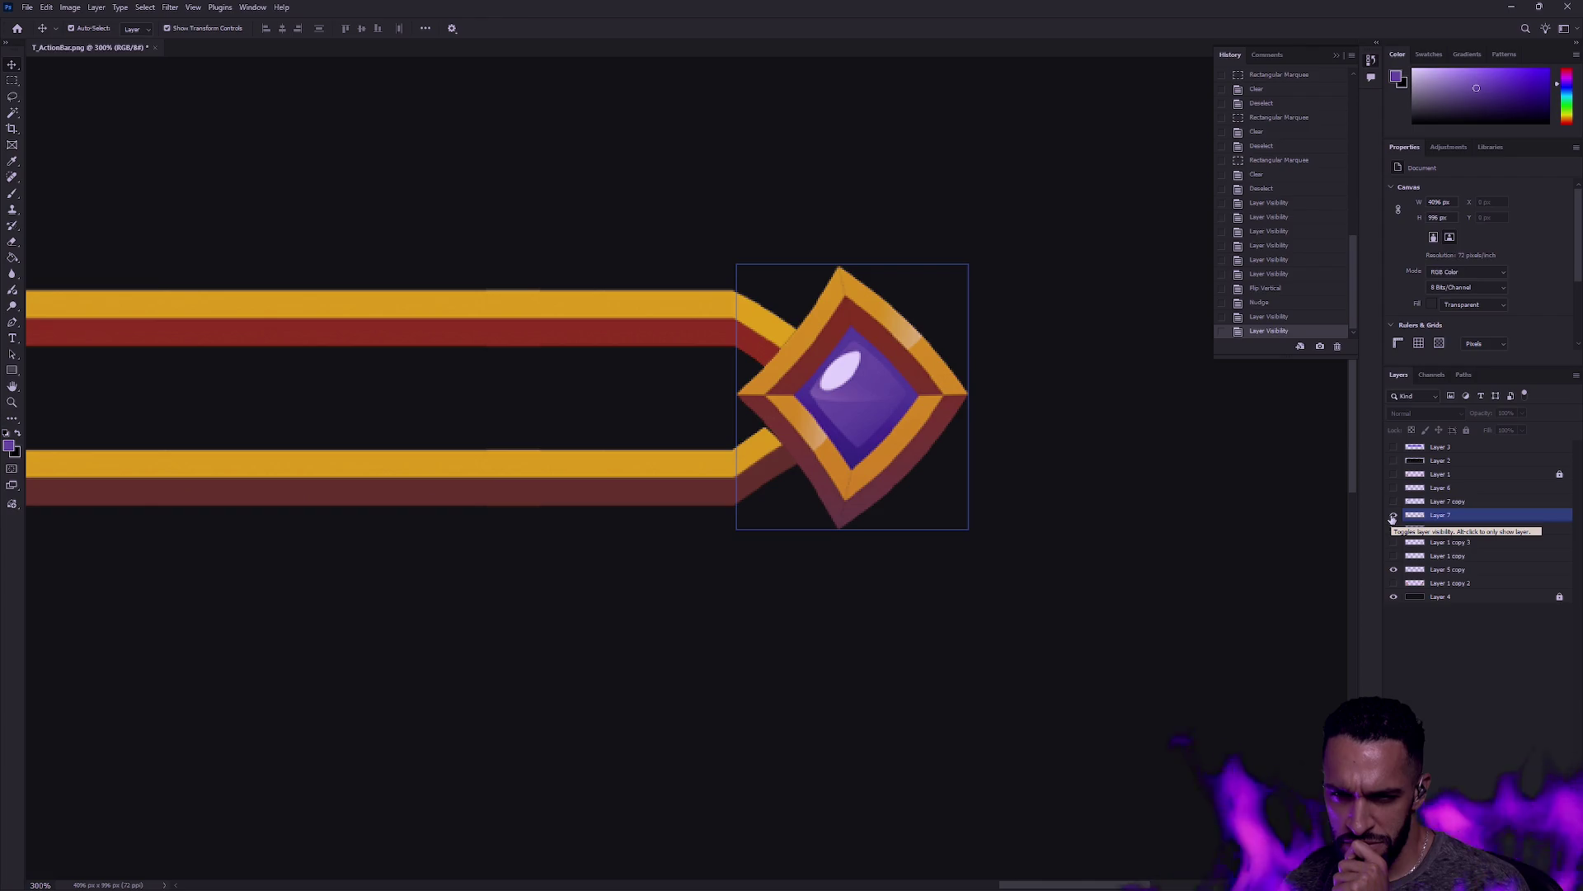
Step: Check layer visibilities, select Layer 5 copy and zoom in on the bars' right ends
{"action": "left_click", "coordinate": [1394, 515]}
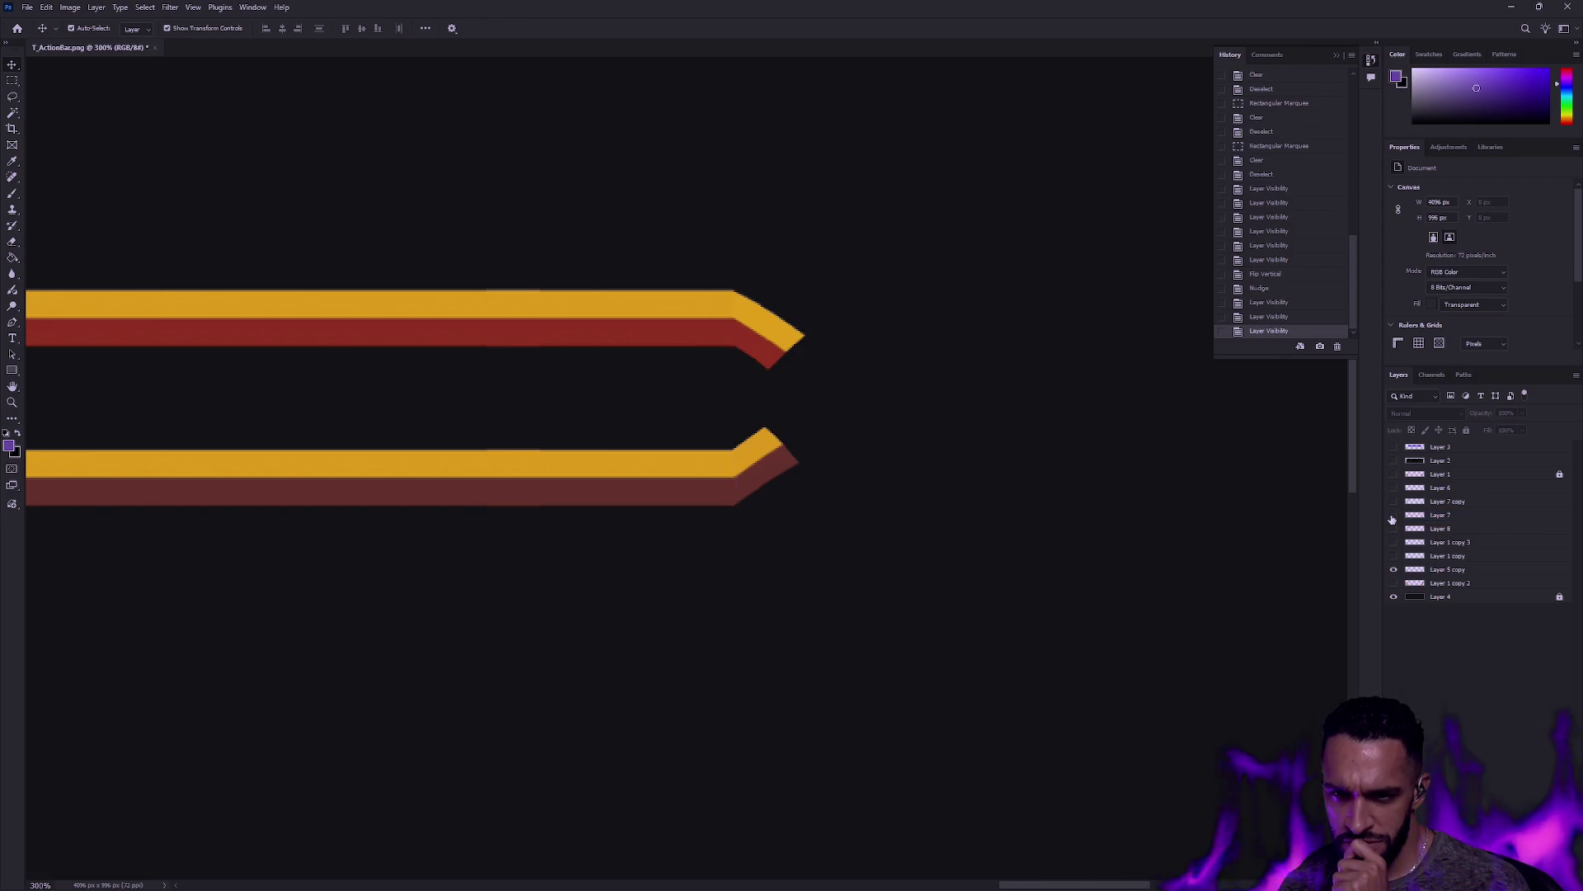
{"action": "left_click", "coordinate": [1394, 542]}
{"action": "left_click", "coordinate": [1394, 542]}
{"action": "left_click", "coordinate": [1394, 569]}
{"action": "left_click", "coordinate": [1394, 569]}
{"action": "left_click", "coordinate": [1447, 569]}
{"action": "left_click", "coordinate": [1393, 569]}
{"action": "left_click", "coordinate": [1394, 569]}
{"action": "left_click", "coordinate": [11, 402]}
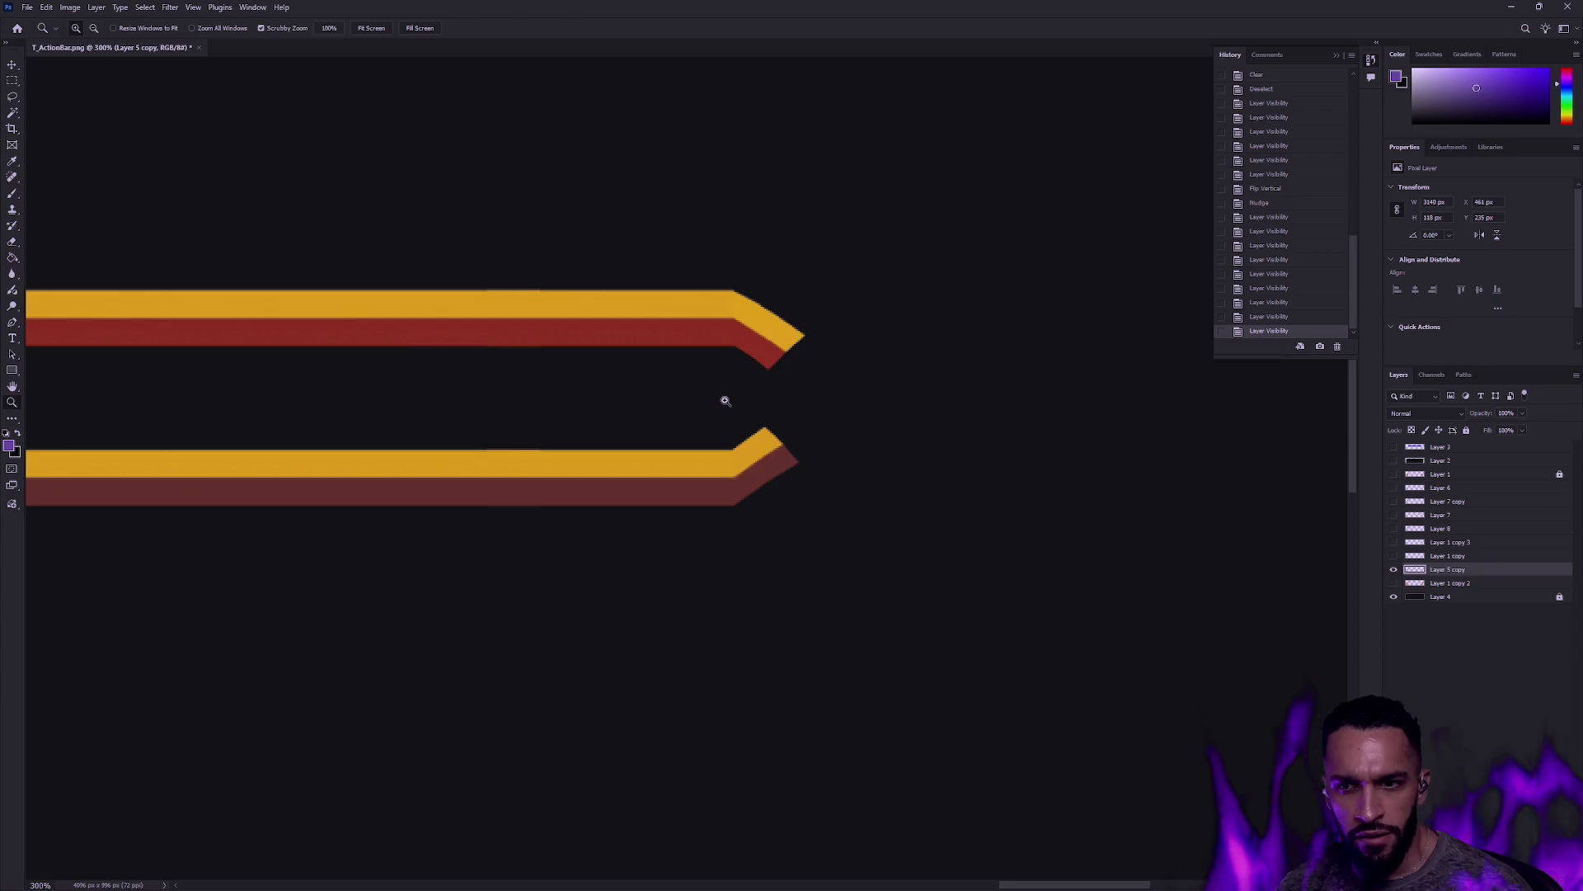
{"action": "left_click", "coordinate": [728, 401]}
Step: Cut a strip from the Layer 5 copy bars and paste it as a new layer
{"action": "key", "text": "ctrl+j"}
{"action": "key", "text": "m"}
{"action": "mouse_move", "coordinate": [579, 232]}
{"action": "left_mouse_down"}
{"action": "mouse_move", "coordinate": [418, 357]}
{"action": "mouse_move", "coordinate": [305, 361]}
{"action": "left_mouse_up"}
{"action": "key", "text": "ctrl+x"}
{"action": "key", "text": "Delete"}
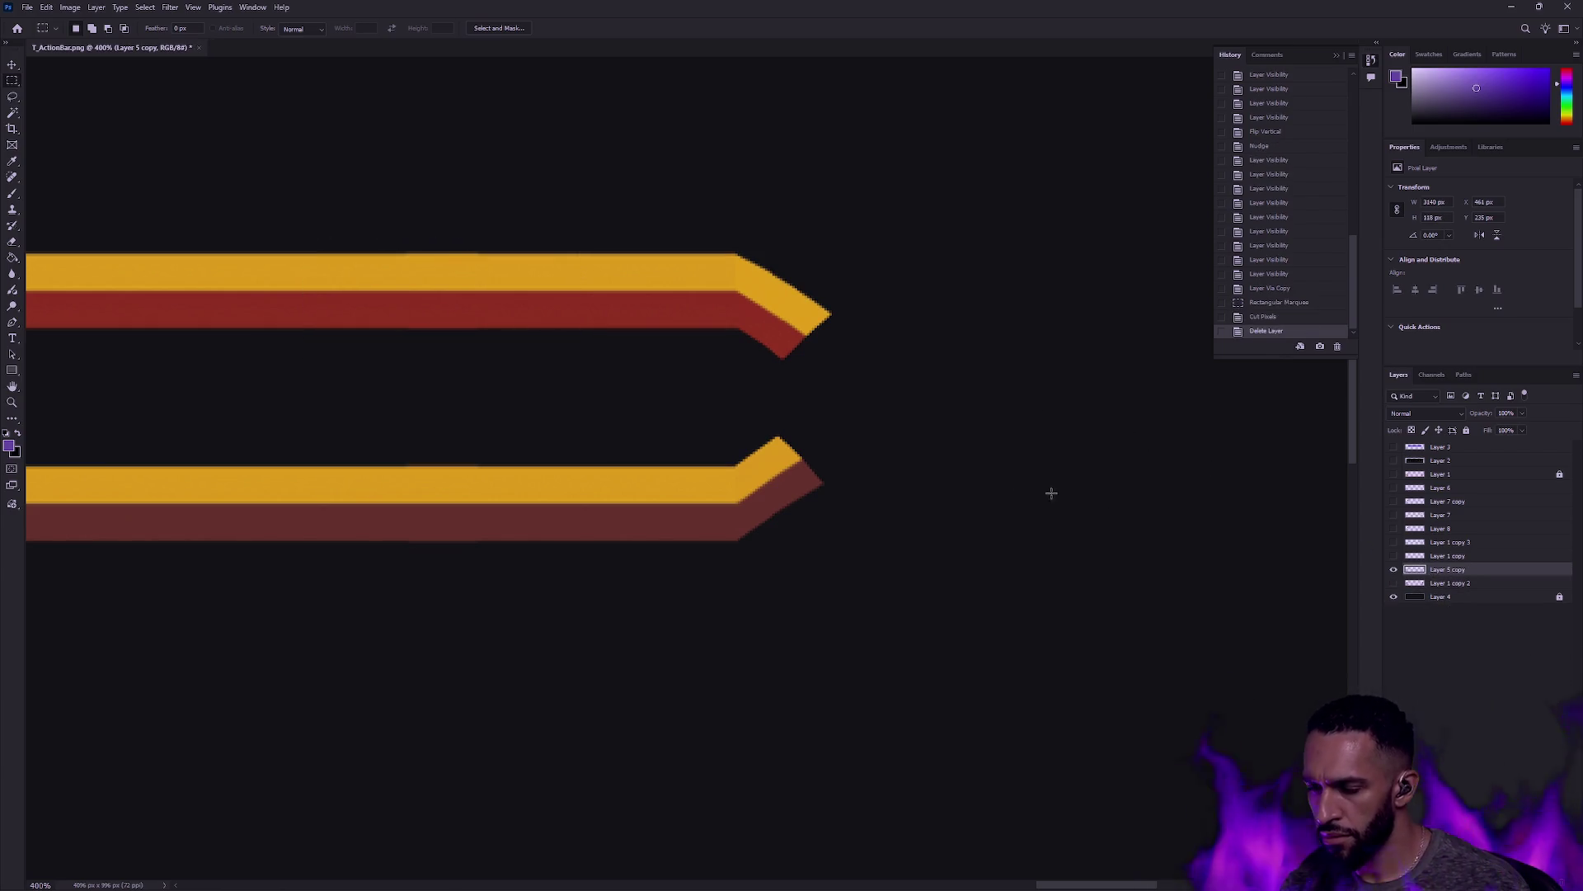
{"action": "key", "text": "ctrl+v"}
Step: Rotate the pasted strip 90° to vertical, red on the left, placed at the bars' ends
{"action": "key", "text": "v"}
{"action": "left_click_drag", "start_coordinate": [700, 431], "coordinate": [851, 392]}
{"action": "mouse_move", "coordinate": [981, 389]}
{"action": "left_mouse_down"}
{"action": "mouse_move", "coordinate": [862, 288]}
{"action": "mouse_move", "coordinate": [809, 319]}
{"action": "left_mouse_up"}
{"action": "mouse_move", "coordinate": [829, 404]}
{"action": "left_mouse_down"}
{"action": "mouse_move", "coordinate": [829, 439]}
{"action": "mouse_move", "coordinate": [804, 435]}
{"action": "mouse_move", "coordinate": [855, 430]}
{"action": "left_mouse_up"}
{"action": "mouse_move", "coordinate": [924, 323]}
{"action": "left_mouse_down"}
{"action": "mouse_move", "coordinate": [894, 607]}
{"action": "mouse_move", "coordinate": [786, 627]}
{"action": "left_mouse_up"}
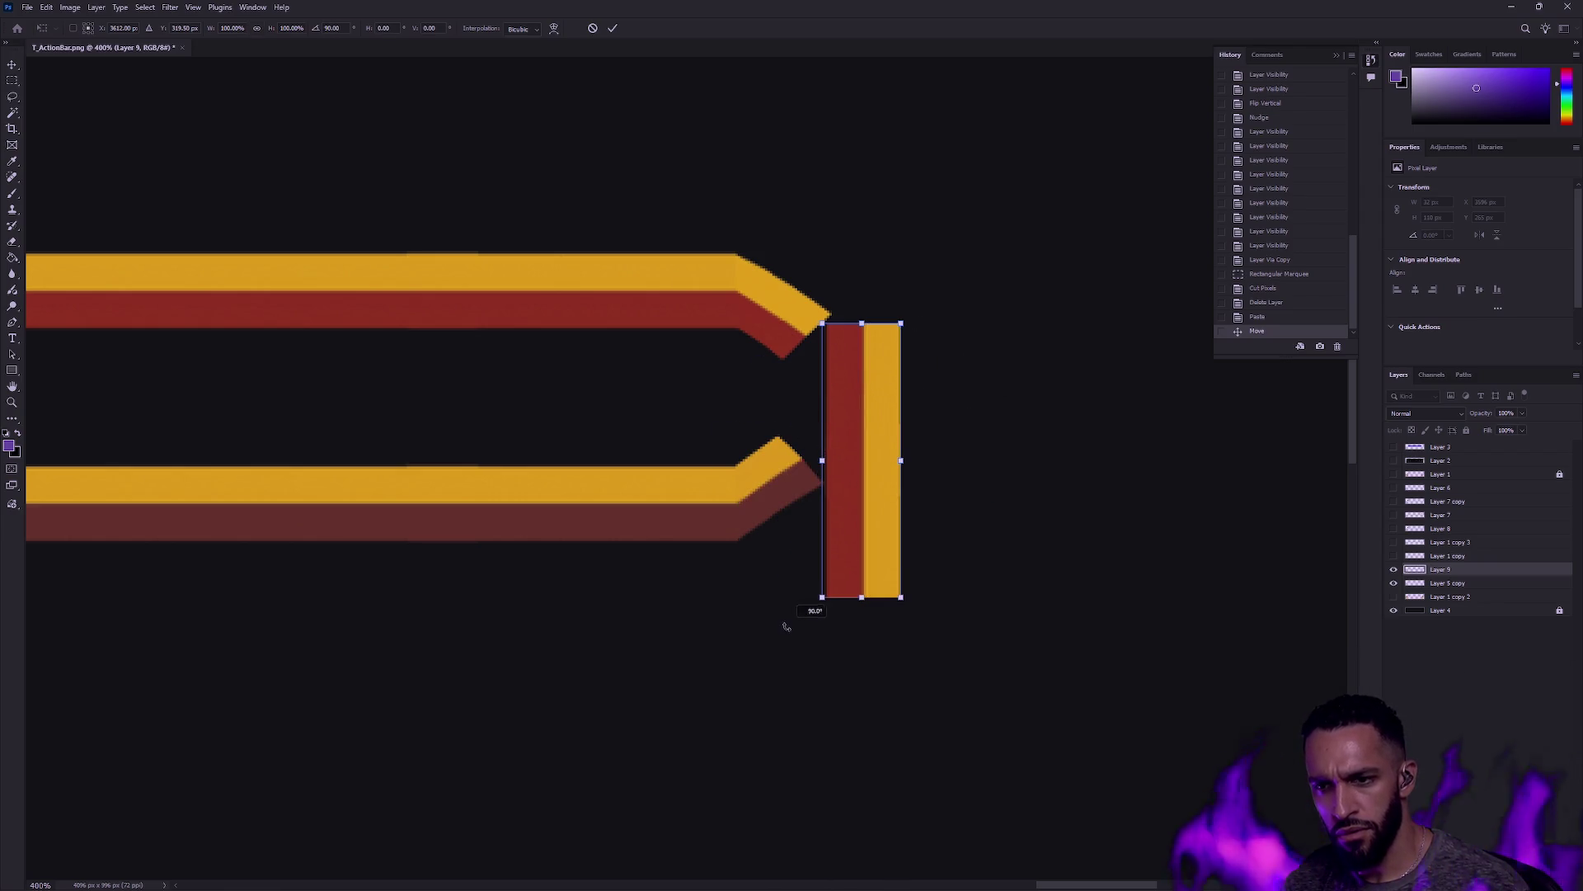
{"action": "left_click_drag", "start_coordinate": [873, 418], "coordinate": [799, 422]}
{"action": "left_click", "coordinate": [13, 82]}
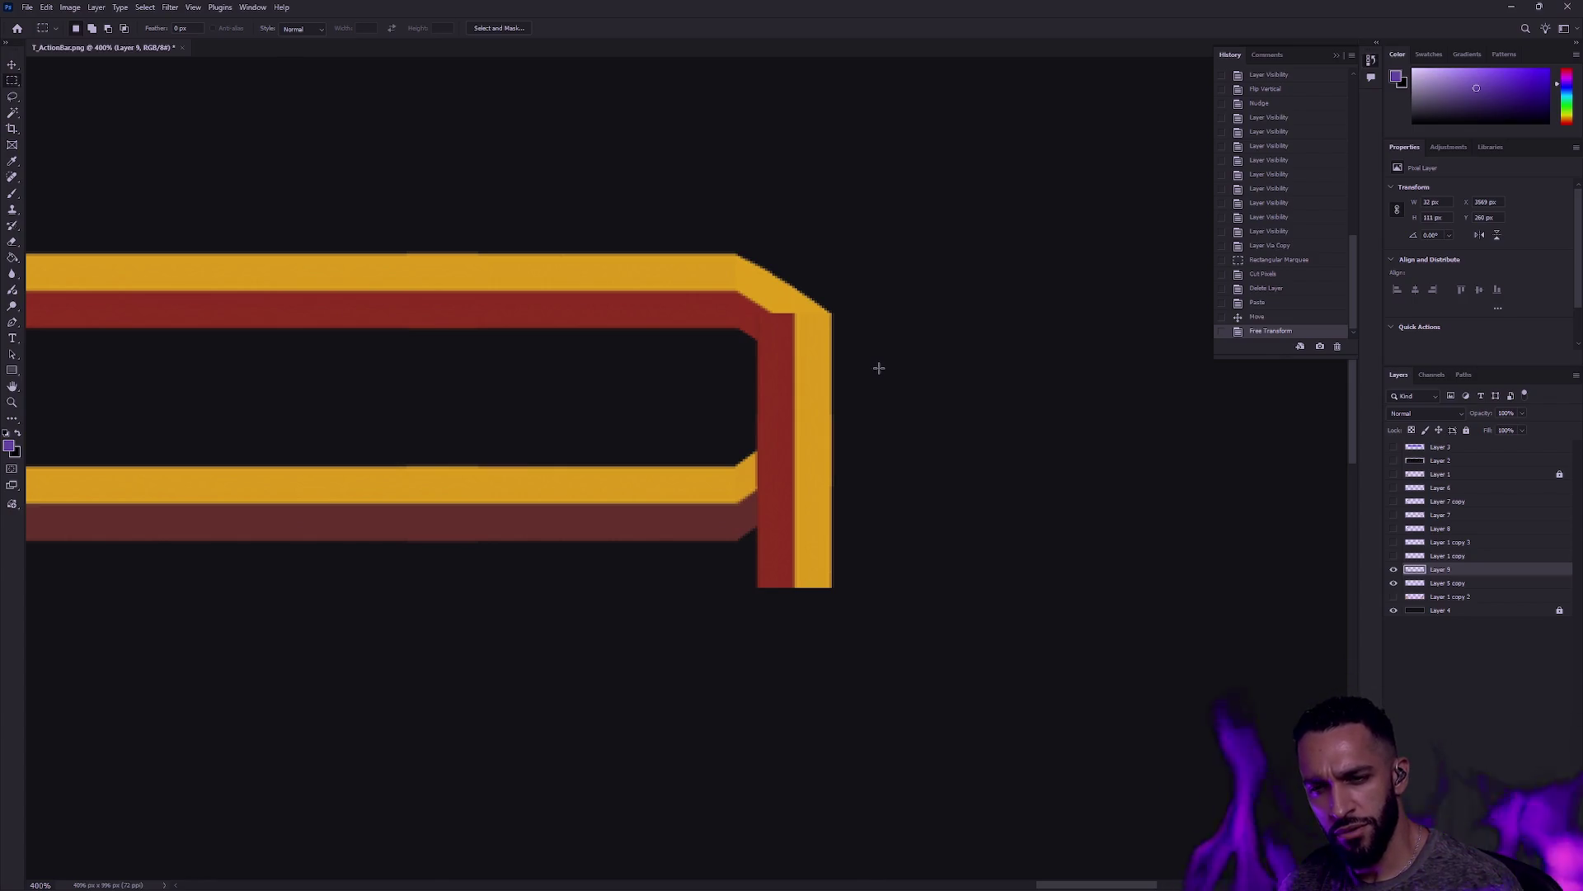
Step: Move the vertical strip about 38 px down
{"action": "left_click", "coordinate": [12, 64]}
{"action": "mouse_move", "coordinate": [801, 399]}
{"action": "left_mouse_down"}
{"action": "mouse_move", "coordinate": [801, 430]}
{"action": "mouse_move", "coordinate": [799, 400]}
{"action": "left_mouse_up"}
{"action": "left_click", "coordinate": [891, 369]}
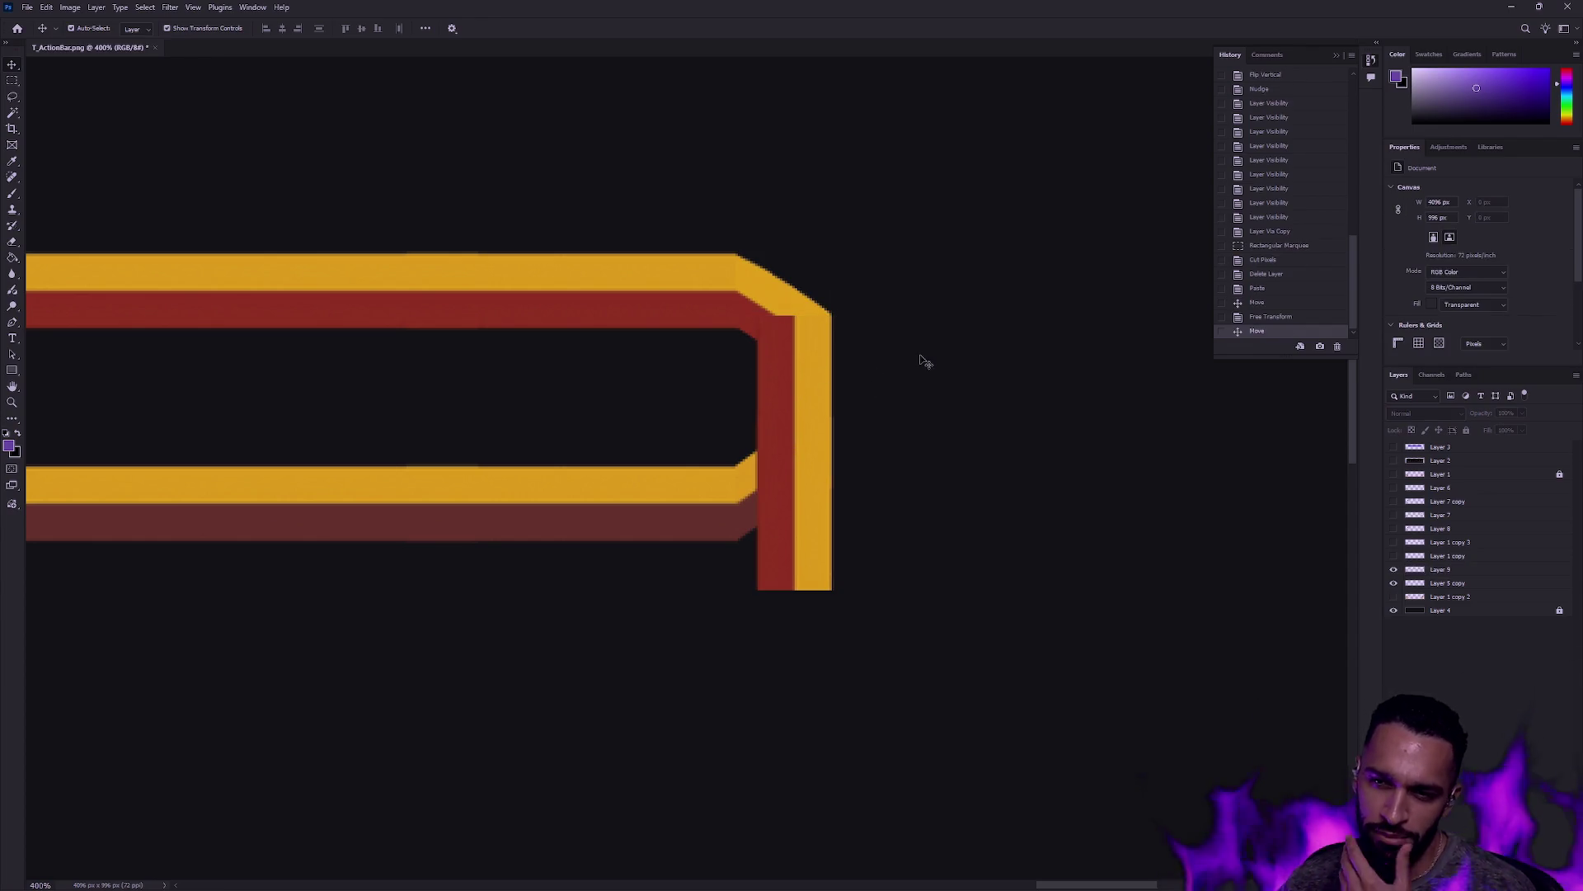
{"action": "left_click", "coordinate": [762, 436]}
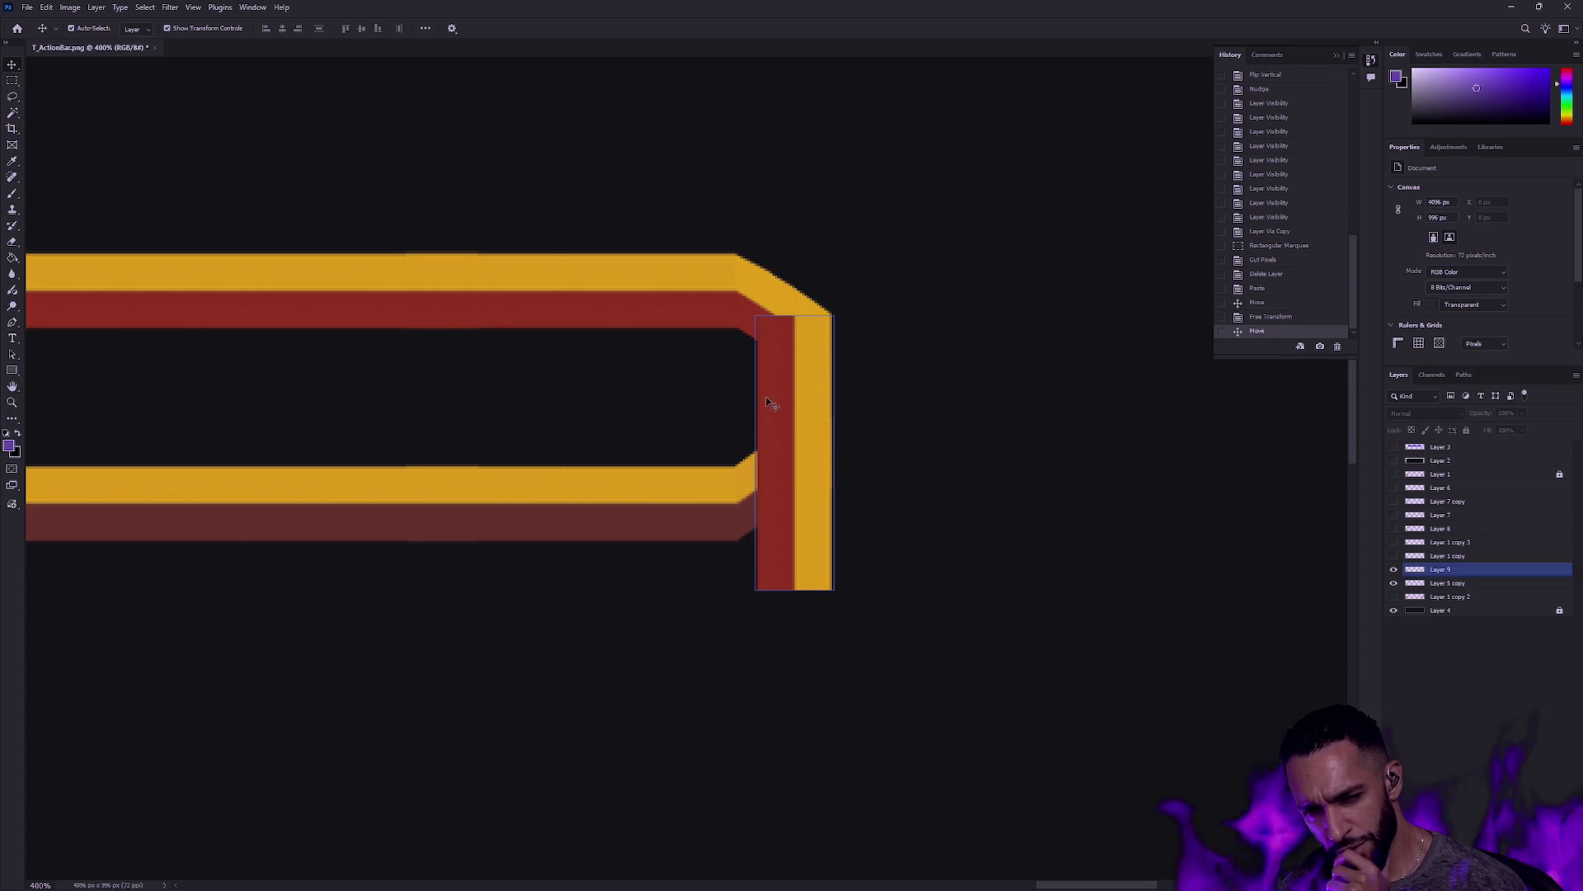
{"action": "left_click", "coordinate": [813, 598]}
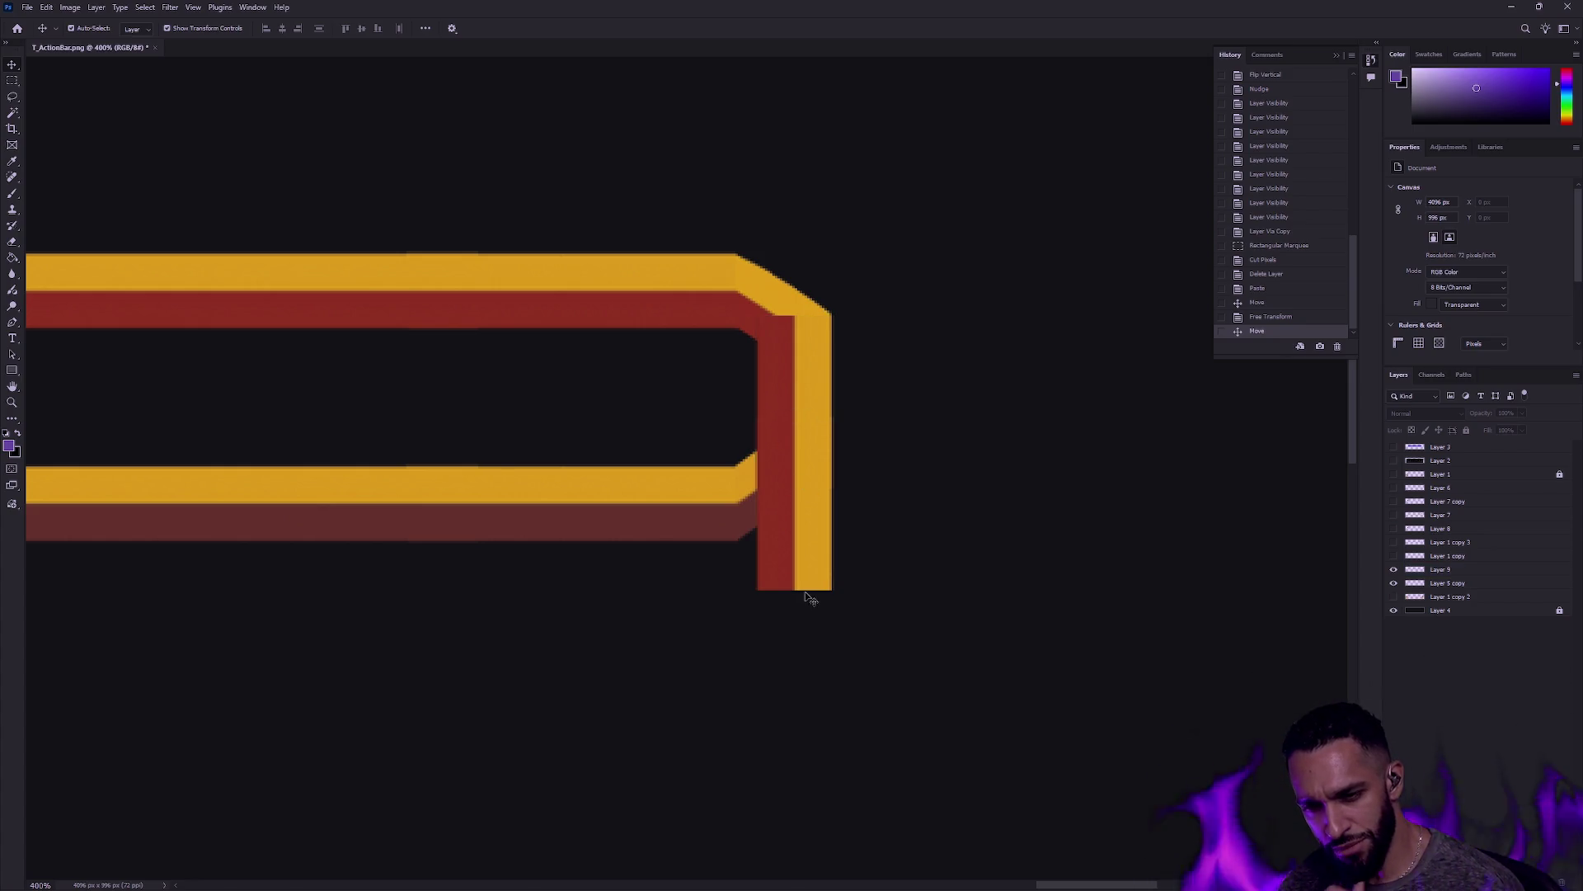
Step: Shorten the vertical strip to about 30% of its height with Free Transform
{"action": "left_click", "coordinate": [1476, 569]}
{"action": "key", "text": "ctrl+t"}
{"action": "left_click_drag", "start_coordinate": [796, 589], "coordinate": [814, 426]}
{"action": "key", "text": "ctrl+z"}
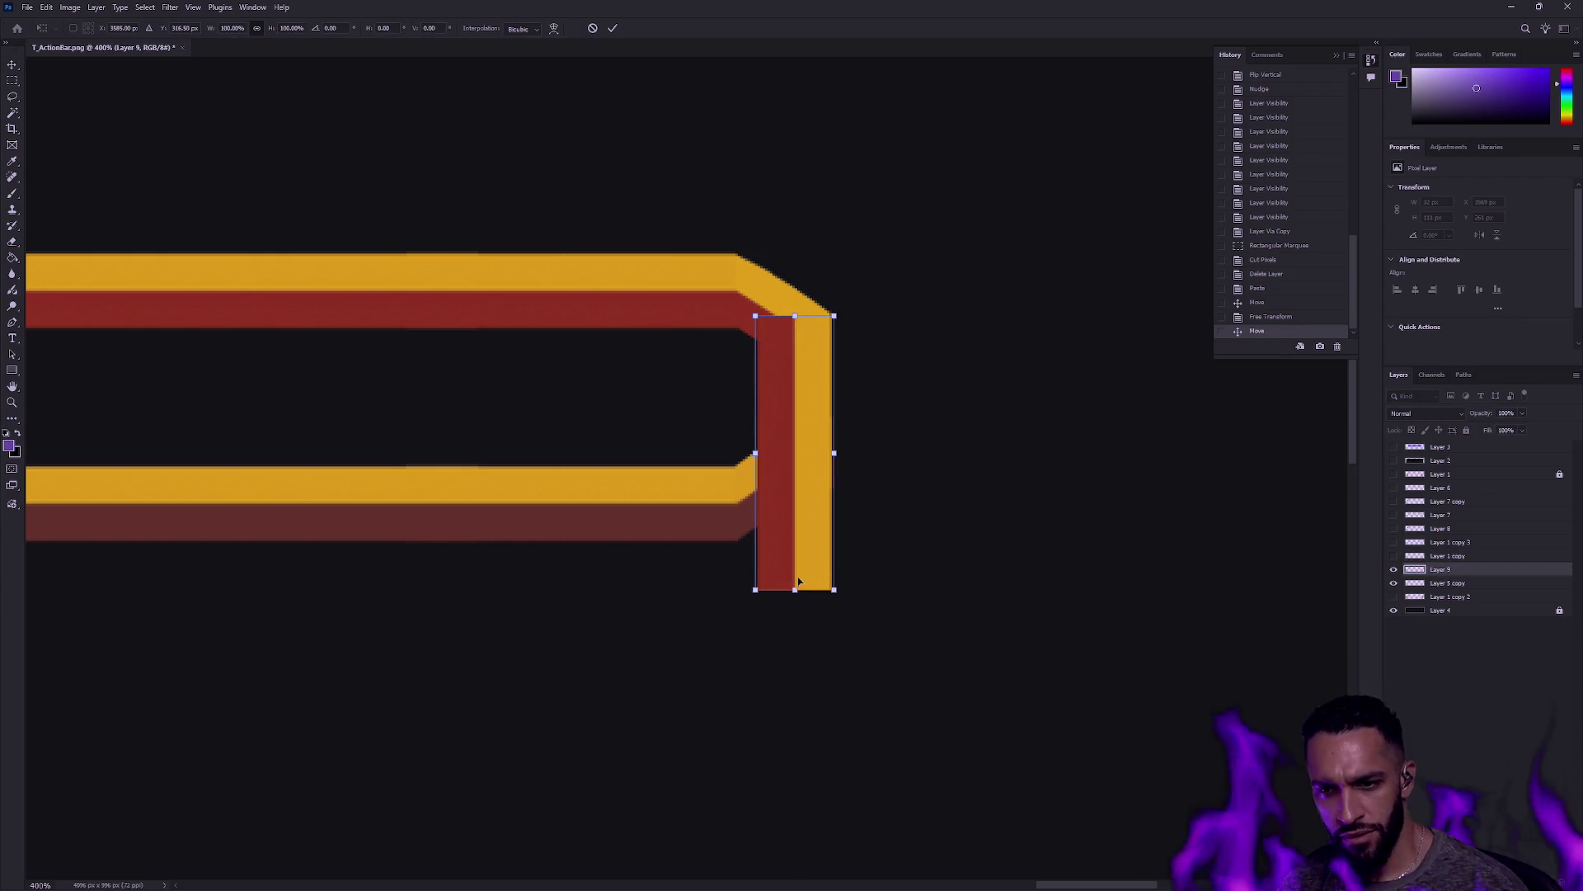
{"action": "left_click_drag", "start_coordinate": [795, 589], "coordinate": [823, 392]}
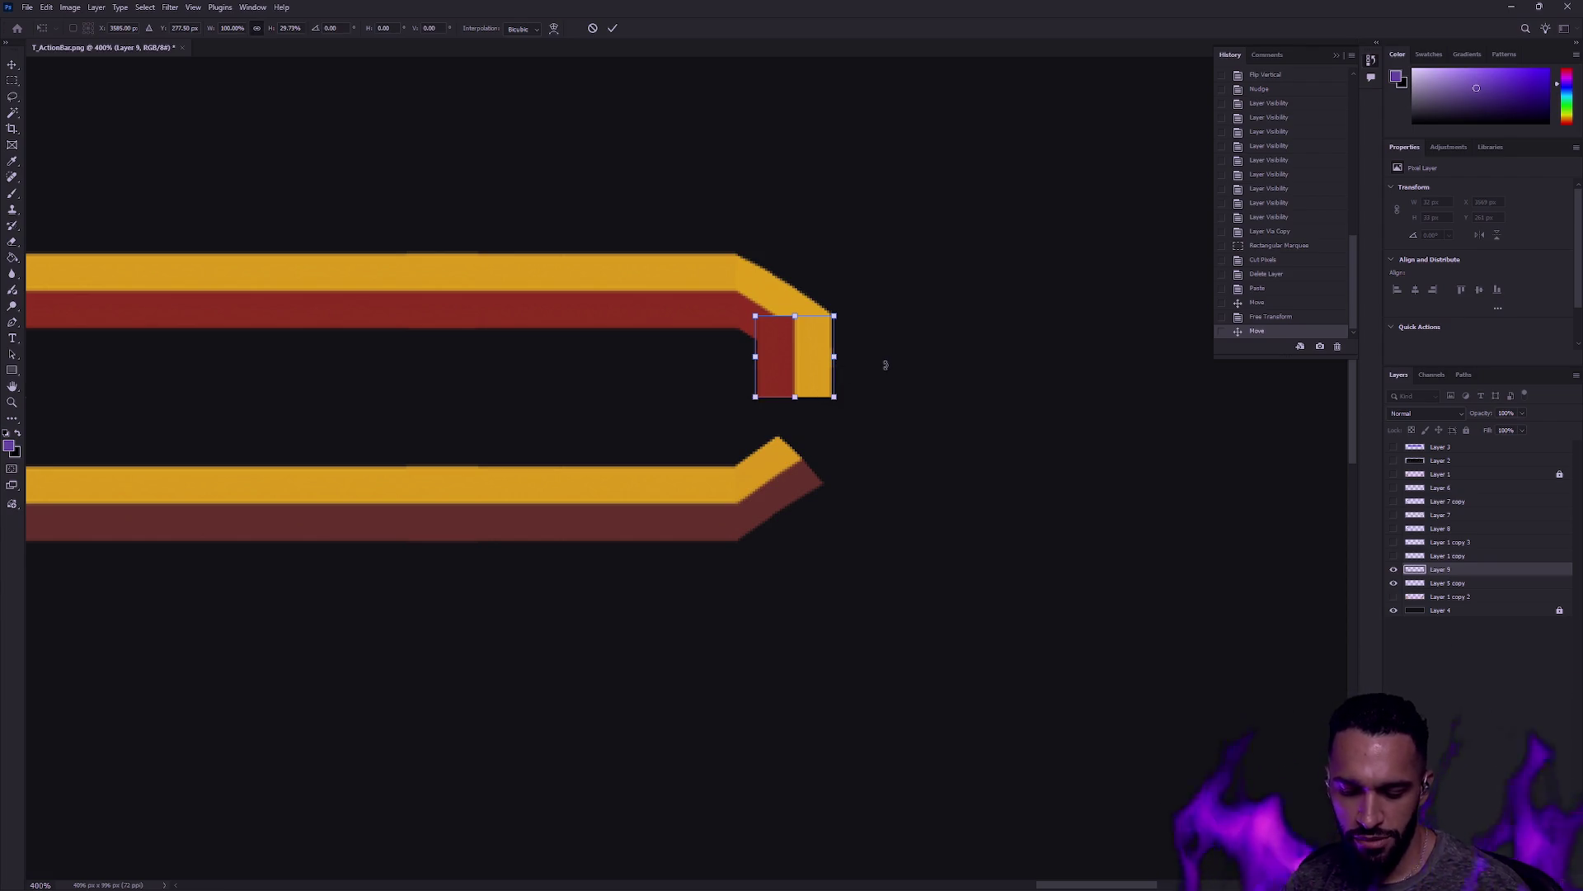
{"action": "key", "text": "Return"}
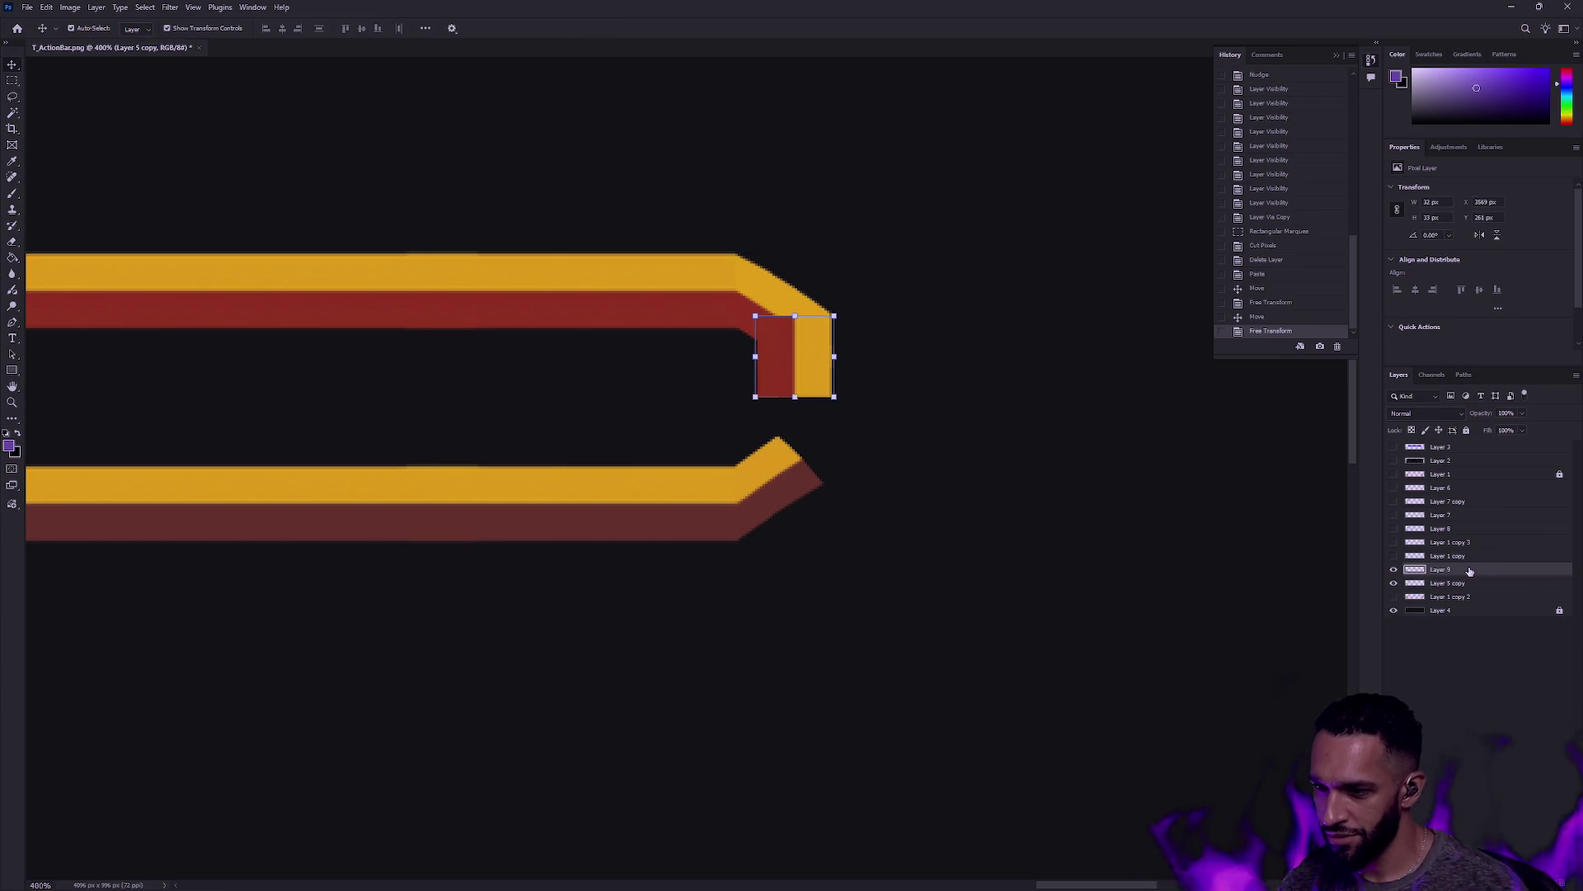
Step: Duplicate the short piece, move the copy below it and rotate it upside down
{"action": "key", "text": "ctrl+j"}
{"action": "mouse_move", "coordinate": [828, 368]}
{"action": "left_mouse_down"}
{"action": "mouse_move", "coordinate": [831, 343]}
{"action": "mouse_move", "coordinate": [820, 449]}
{"action": "left_mouse_up"}
{"action": "left_click", "coordinate": [820, 459], "text": "shift"}
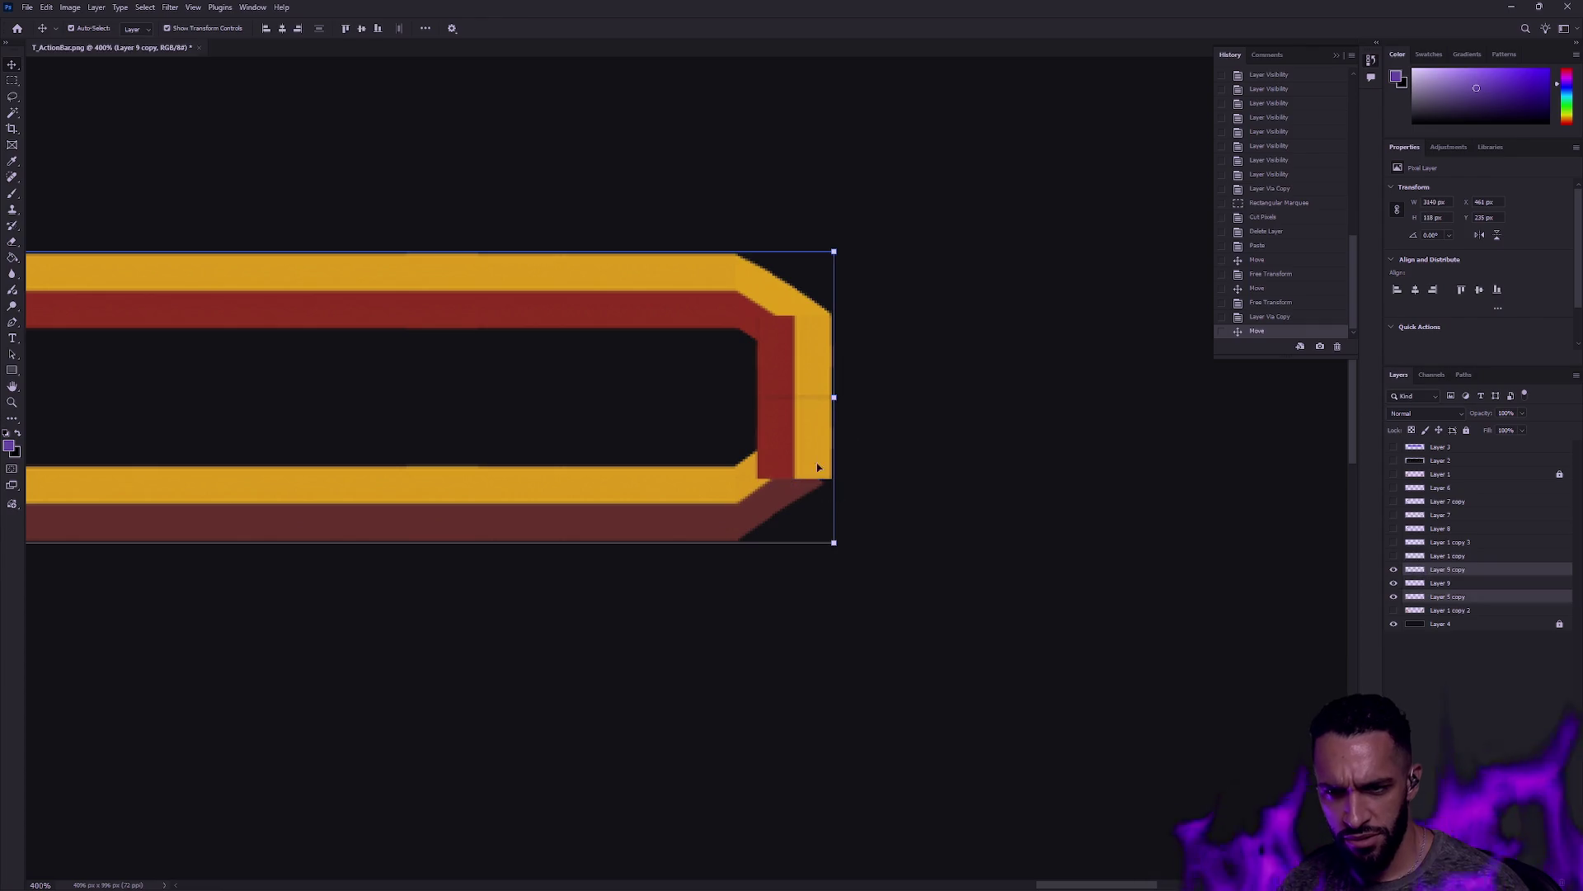
{"action": "left_click", "coordinate": [794, 437]}
{"action": "key", "text": "ctrl+t"}
{"action": "mouse_move", "coordinate": [875, 382]}
{"action": "left_mouse_down"}
{"action": "mouse_move", "coordinate": [730, 512]}
{"action": "mouse_move", "coordinate": [723, 500]}
{"action": "left_mouse_up"}
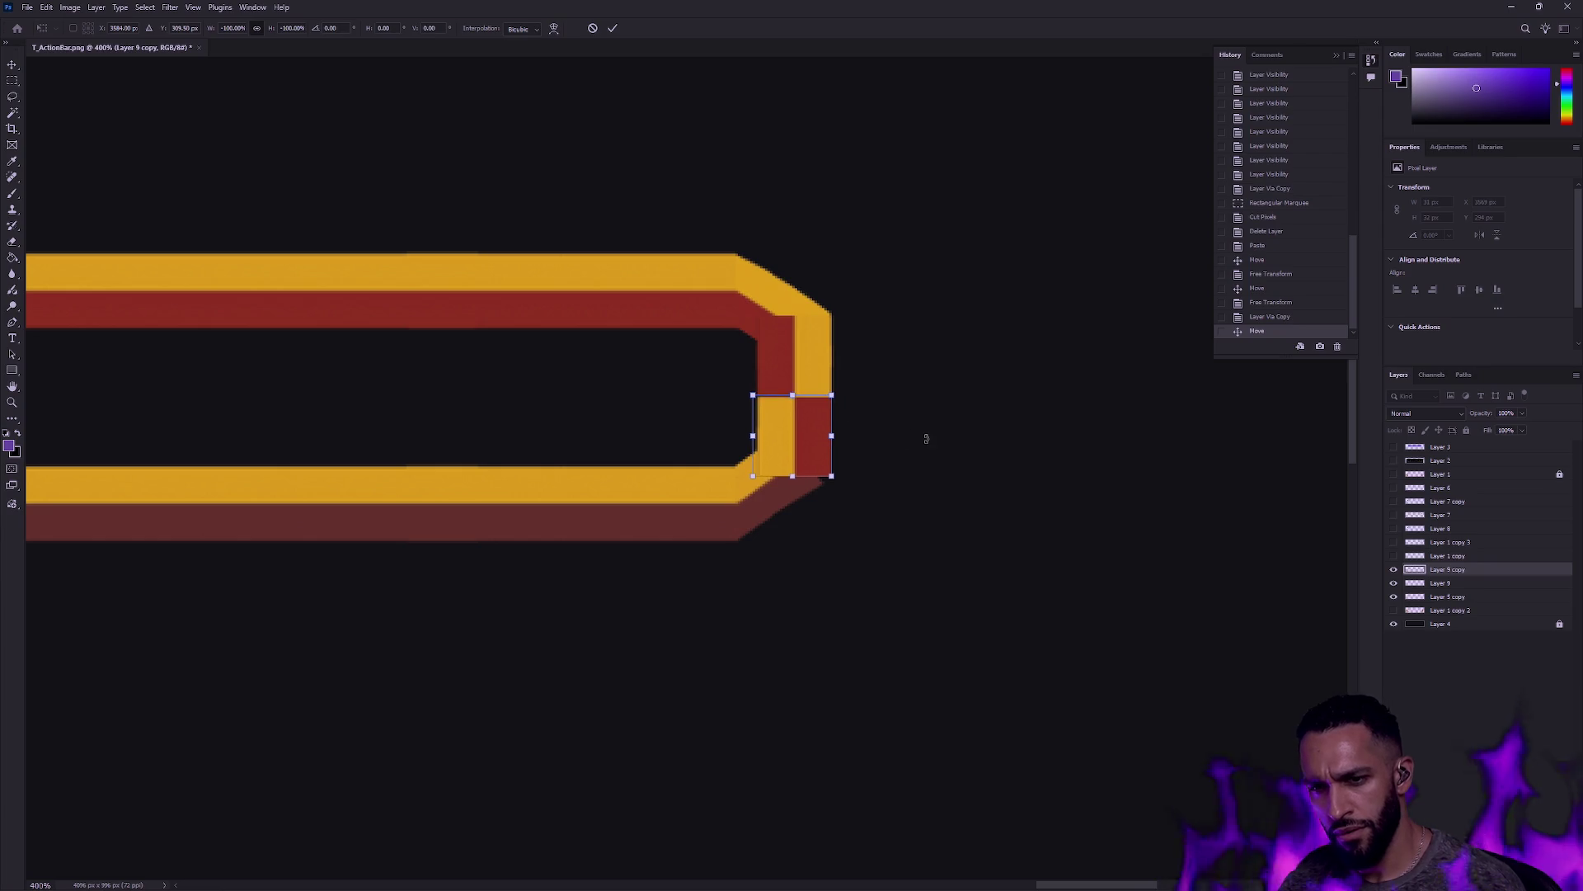
Step: Commit the flipped corner piece's rotation and nudge it 1 px right
{"action": "key", "text": "Return"}
{"action": "key", "text": "m"}
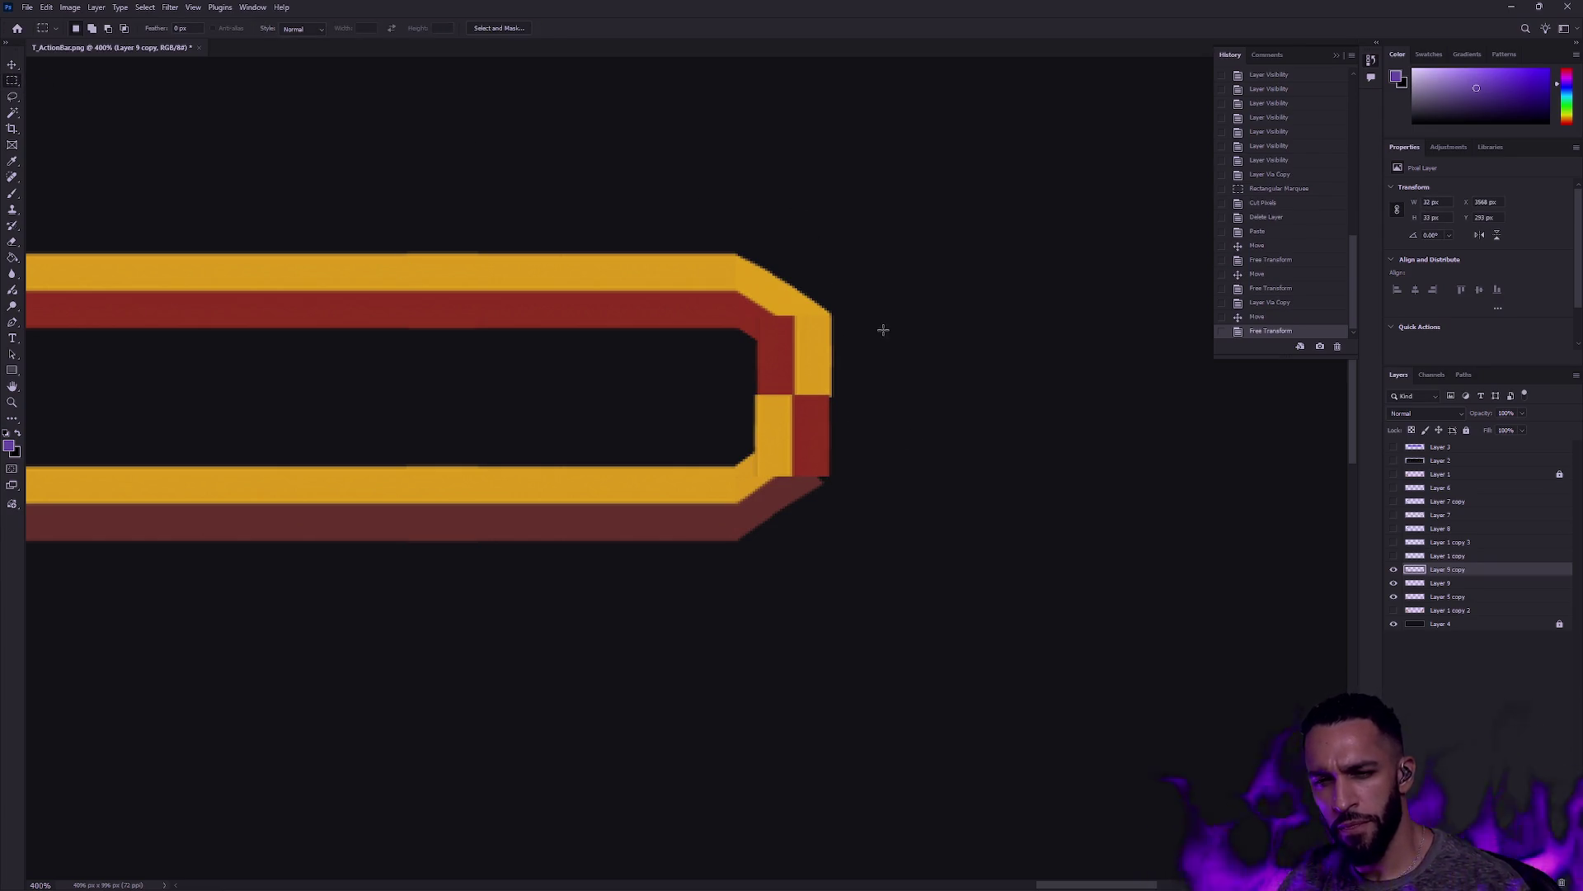
{"action": "key", "text": "v"}
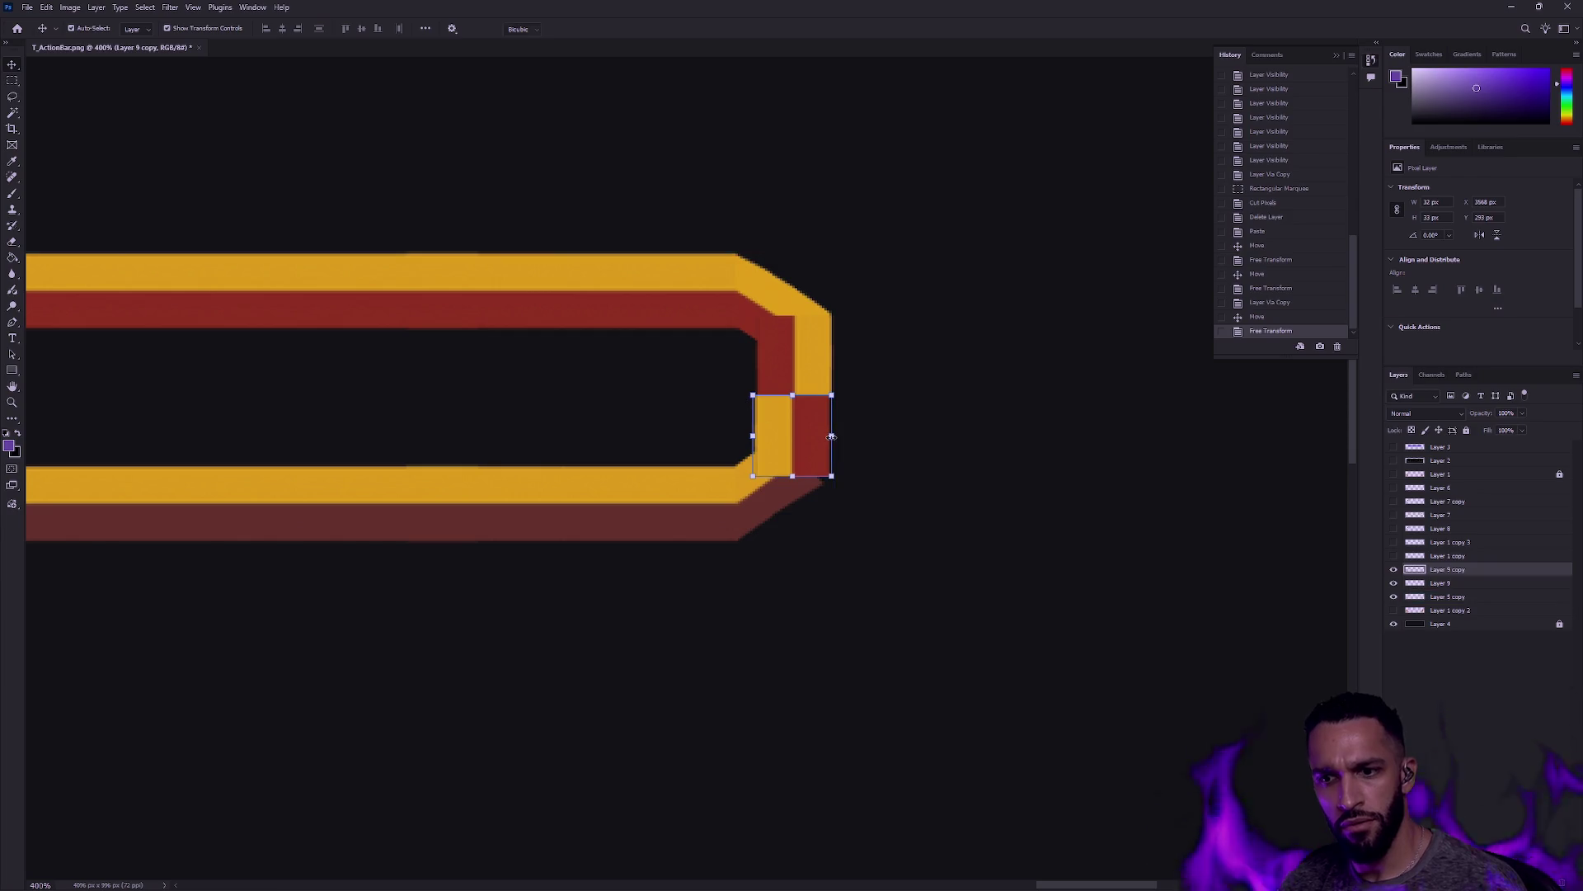
{"action": "key", "text": "ctrl+t"}
{"action": "key", "text": "Right"}
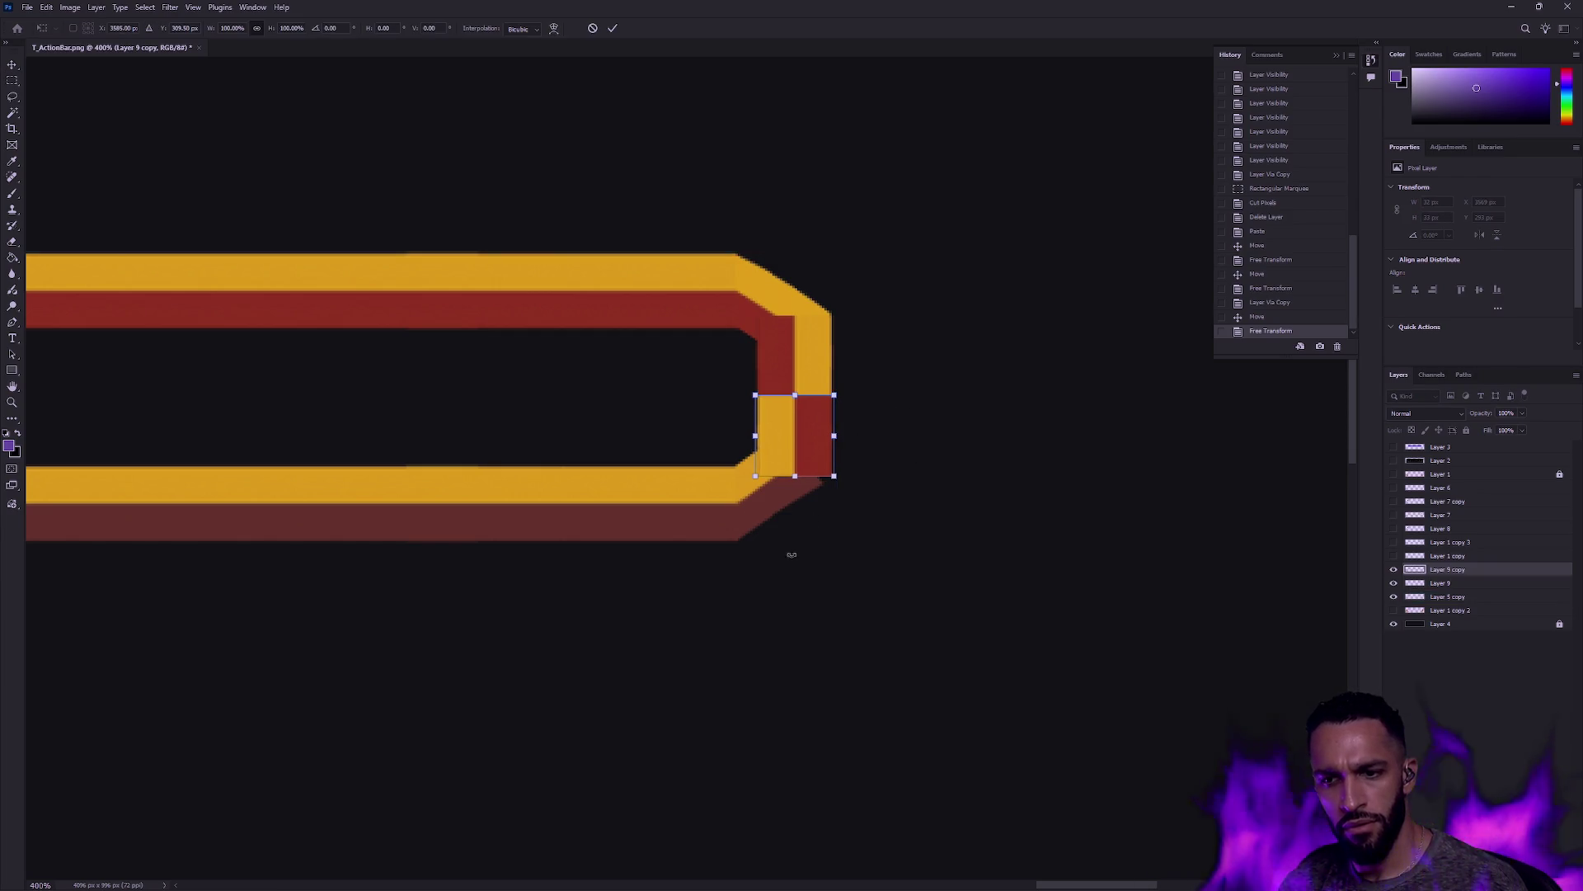
{"action": "key", "text": "Return"}
{"action": "left_click", "coordinate": [1288, 596]}
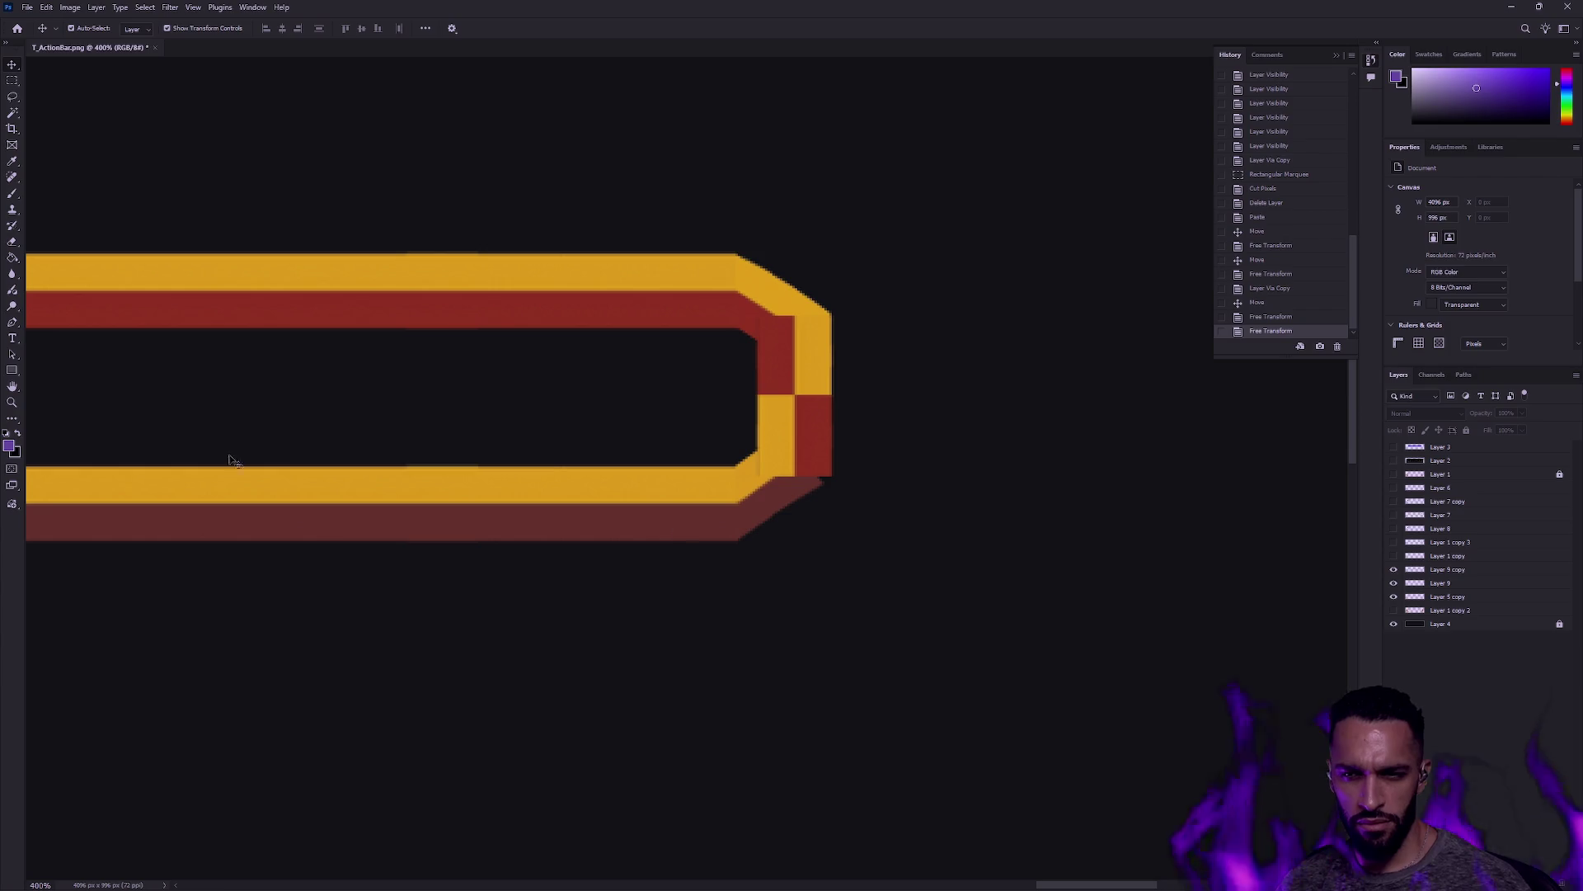
Step: Zoom out to view the whole bar, then zoom to 400% on its right end cap
{"action": "double_click", "coordinate": [12, 402]}
{"action": "left_click", "coordinate": [561, 420], "text": "alt"}
{"action": "left_click", "coordinate": [553, 421], "text": "alt"}
{"action": "mouse_move", "coordinate": [547, 421]}
{"action": "left_mouse_down"}
{"action": "mouse_move", "coordinate": [569, 442]}
{"action": "mouse_move", "coordinate": [742, 464]}
{"action": "left_mouse_up"}
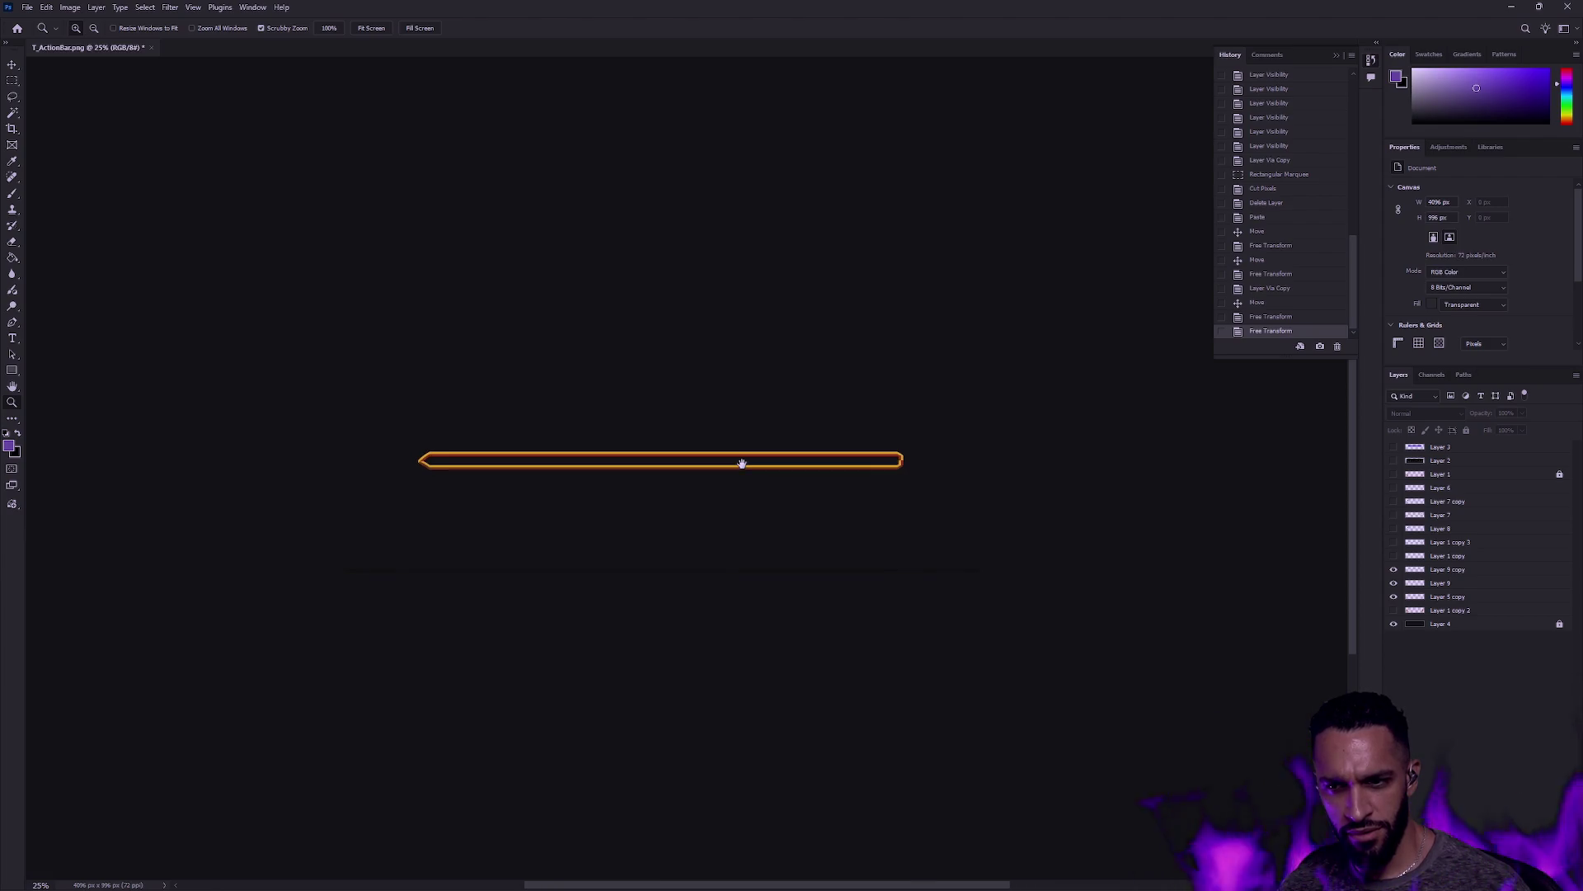
{"action": "left_click", "coordinate": [915, 463]}
{"action": "left_click", "coordinate": [911, 460]}
{"action": "left_click", "coordinate": [907, 459]}
{"action": "left_click", "coordinate": [899, 457]}
{"action": "left_click", "coordinate": [863, 452]}
{"action": "left_click", "coordinate": [863, 451]}
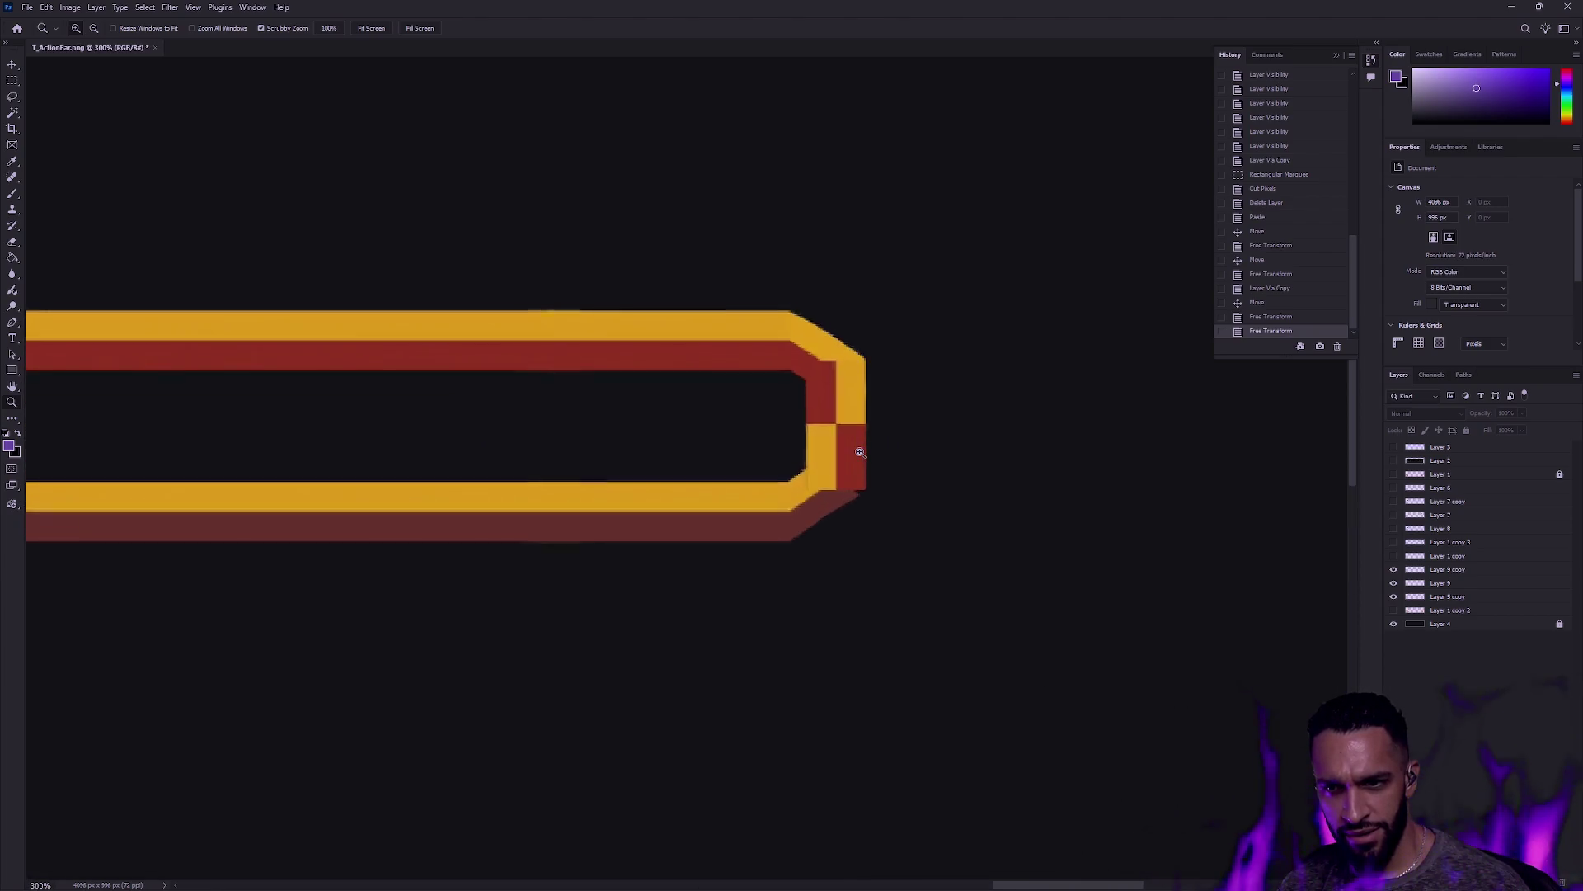
{"action": "left_click", "coordinate": [864, 452]}
Step: Identify the end-cap pieces, select Layer 9 copy and bring up the Edit menu
{"action": "left_click", "coordinate": [1450, 569]}
{"action": "left_click", "coordinate": [1394, 569]}
{"action": "left_click", "coordinate": [1394, 569]}
{"action": "left_click", "coordinate": [1393, 582]}
{"action": "left_click", "coordinate": [1394, 582]}
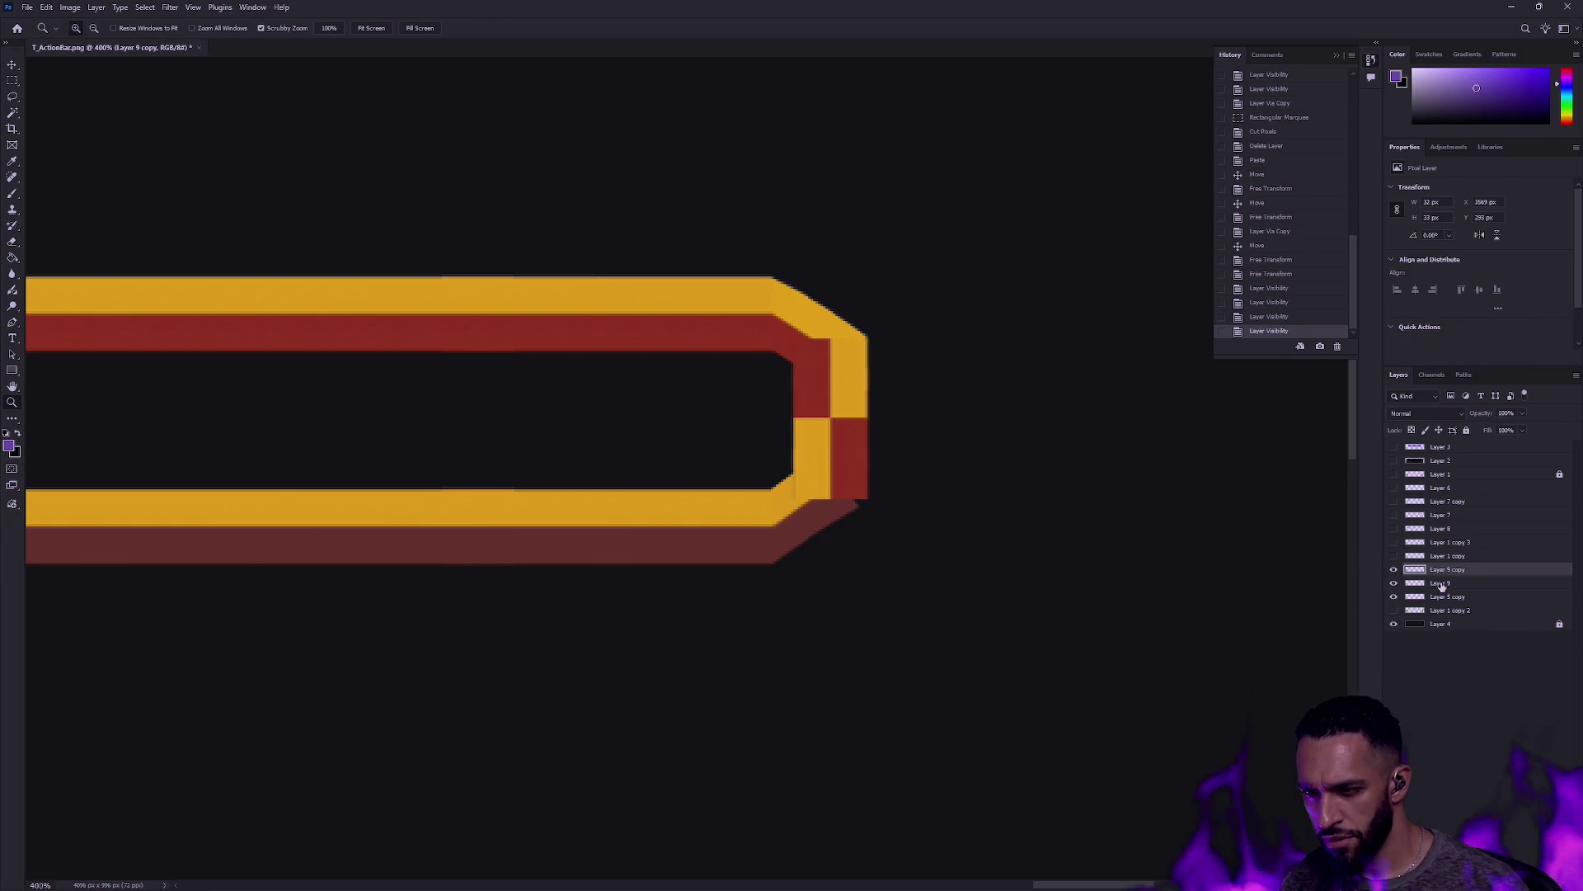
{"action": "left_click", "coordinate": [46, 7]}
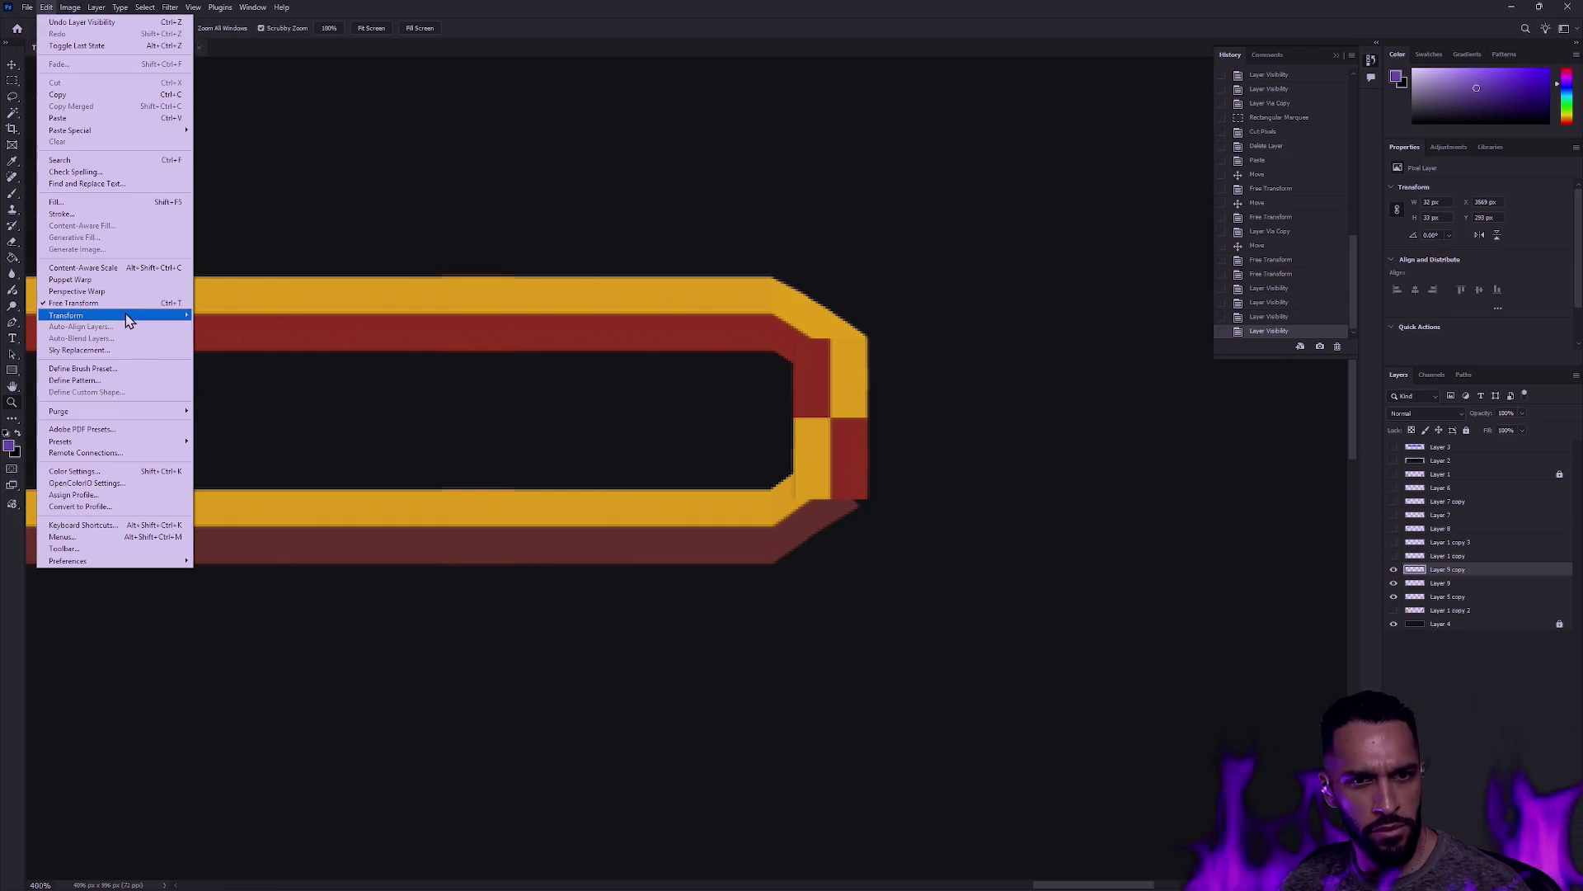
Step: Skew Layer 9 copy so the lower half of the right end cap slants
{"action": "mouse_move", "coordinate": [66, 315]}
{"action": "left_click", "coordinate": [248, 357]}
{"action": "mouse_move", "coordinate": [831, 418]}
{"action": "left_mouse_down"}
{"action": "mouse_move", "coordinate": [784, 426]}
{"action": "mouse_move", "coordinate": [811, 422]}
{"action": "left_mouse_up"}
{"action": "key", "text": "Return"}
{"action": "key", "text": "z"}
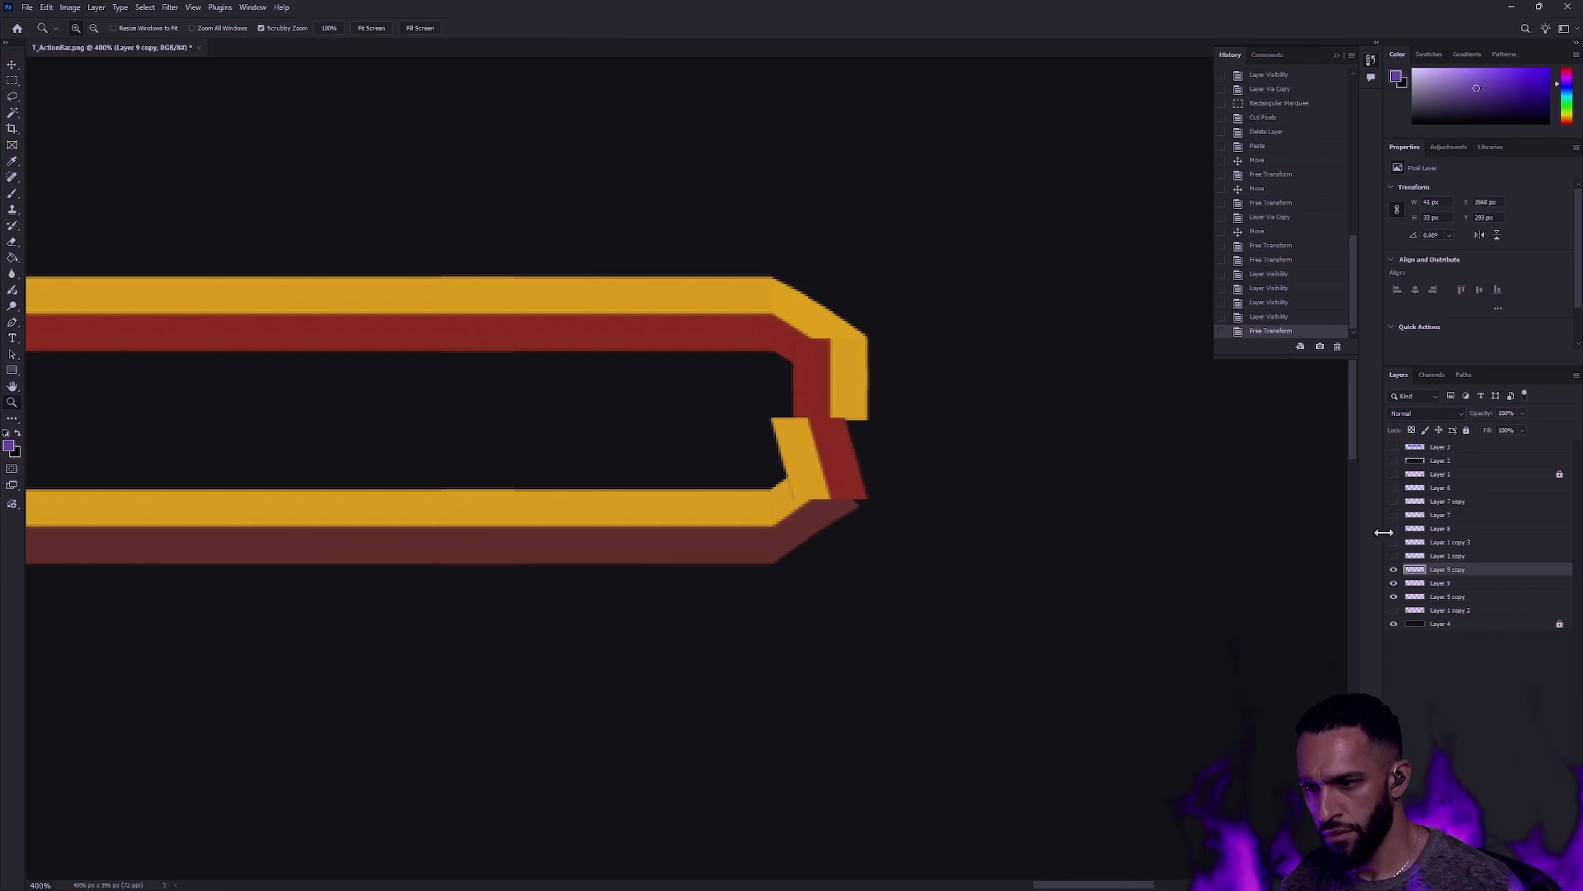
Step: Toggle Layer 9 copy and Layer 9 visibility to identify the upper end-cap piece
{"action": "left_click", "coordinate": [1454, 585]}
{"action": "left_click", "coordinate": [46, 6]}
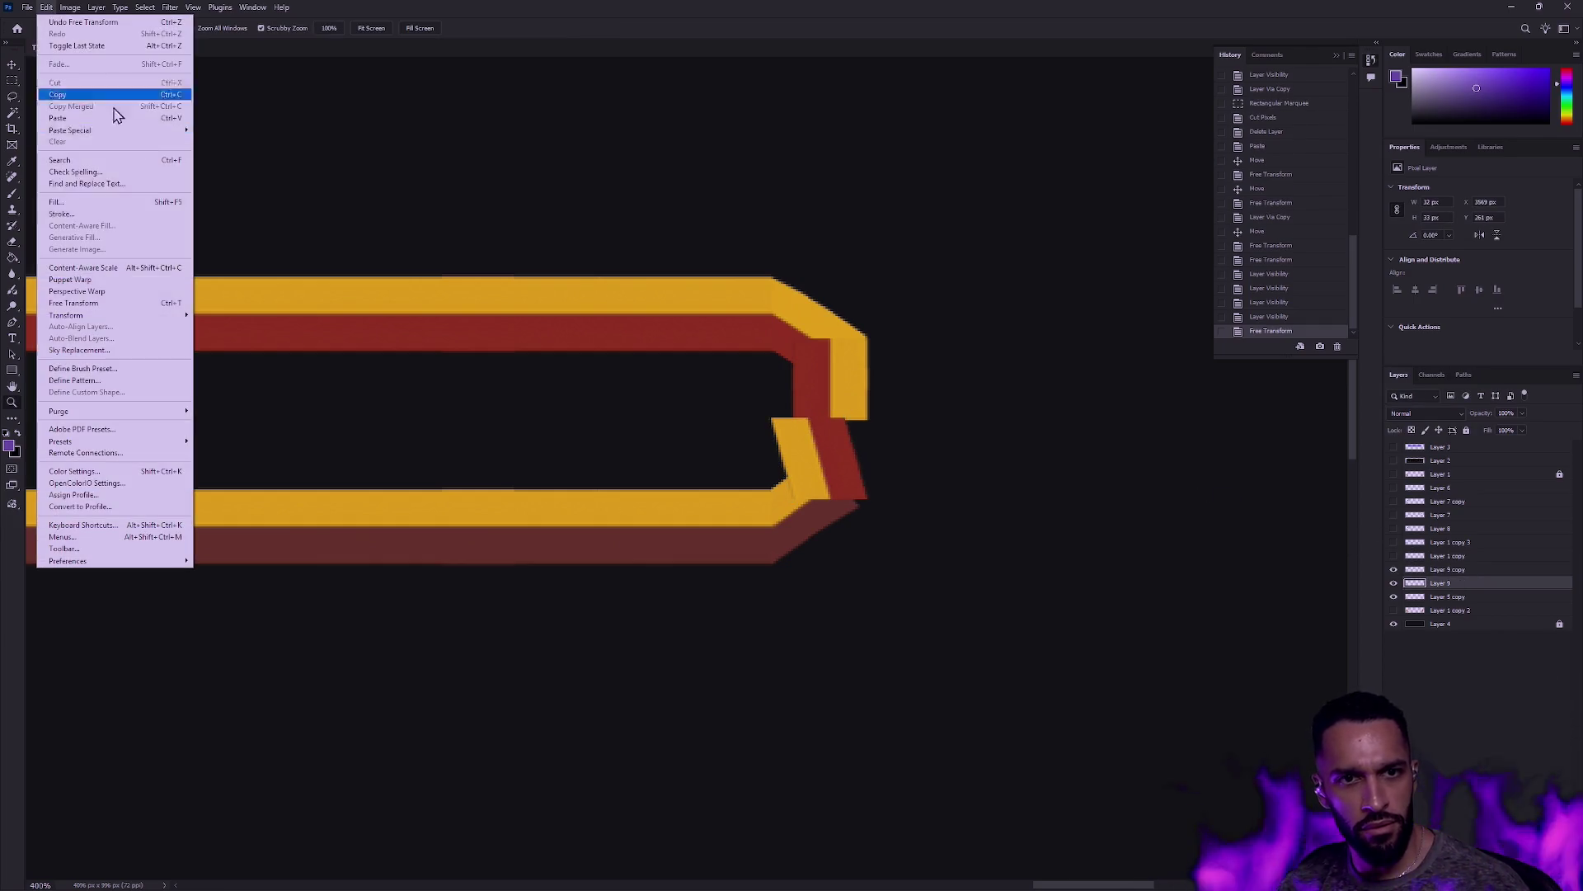
{"action": "mouse_move", "coordinate": [124, 315]}
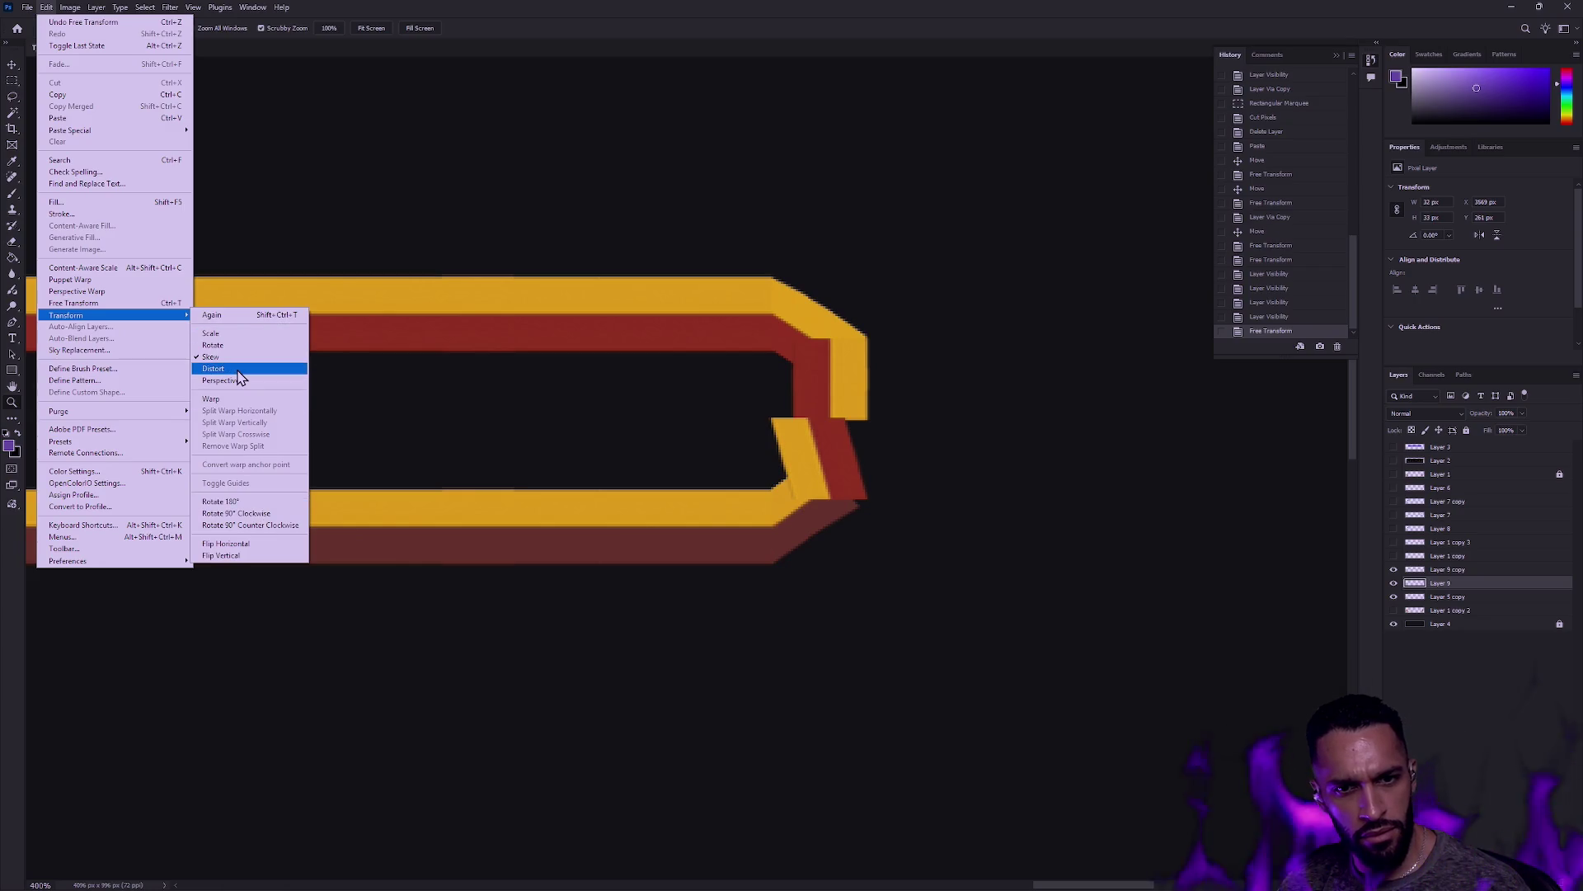
{"action": "key", "text": "Escape"}
{"action": "left_click", "coordinate": [1447, 569]}
{"action": "left_click", "coordinate": [1393, 570]}
{"action": "left_click", "coordinate": [1394, 569]}
{"action": "left_click", "coordinate": [1394, 583]}
{"action": "left_click", "coordinate": [1394, 583]}
Step: Try repeating the last skew on Layer 9, then undo it
{"action": "left_click", "coordinate": [1441, 583]}
{"action": "key", "text": "ctrl+shift+t"}
{"action": "key", "text": "ctrl+z"}
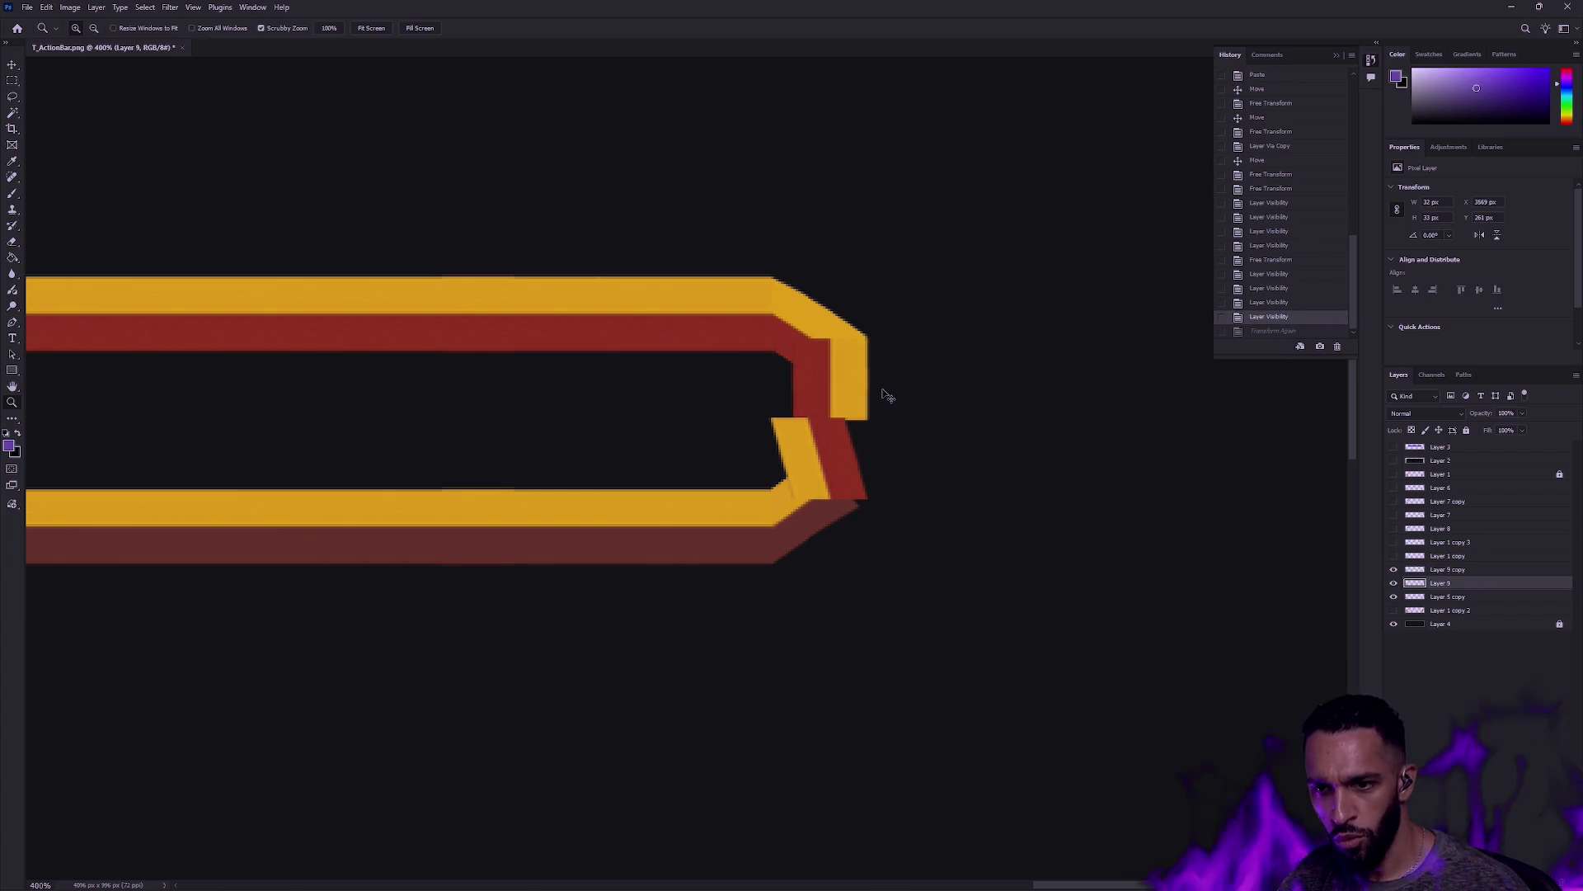
{"action": "key", "text": "ctrl+shift+z"}
{"action": "key", "text": "ctrl+z"}
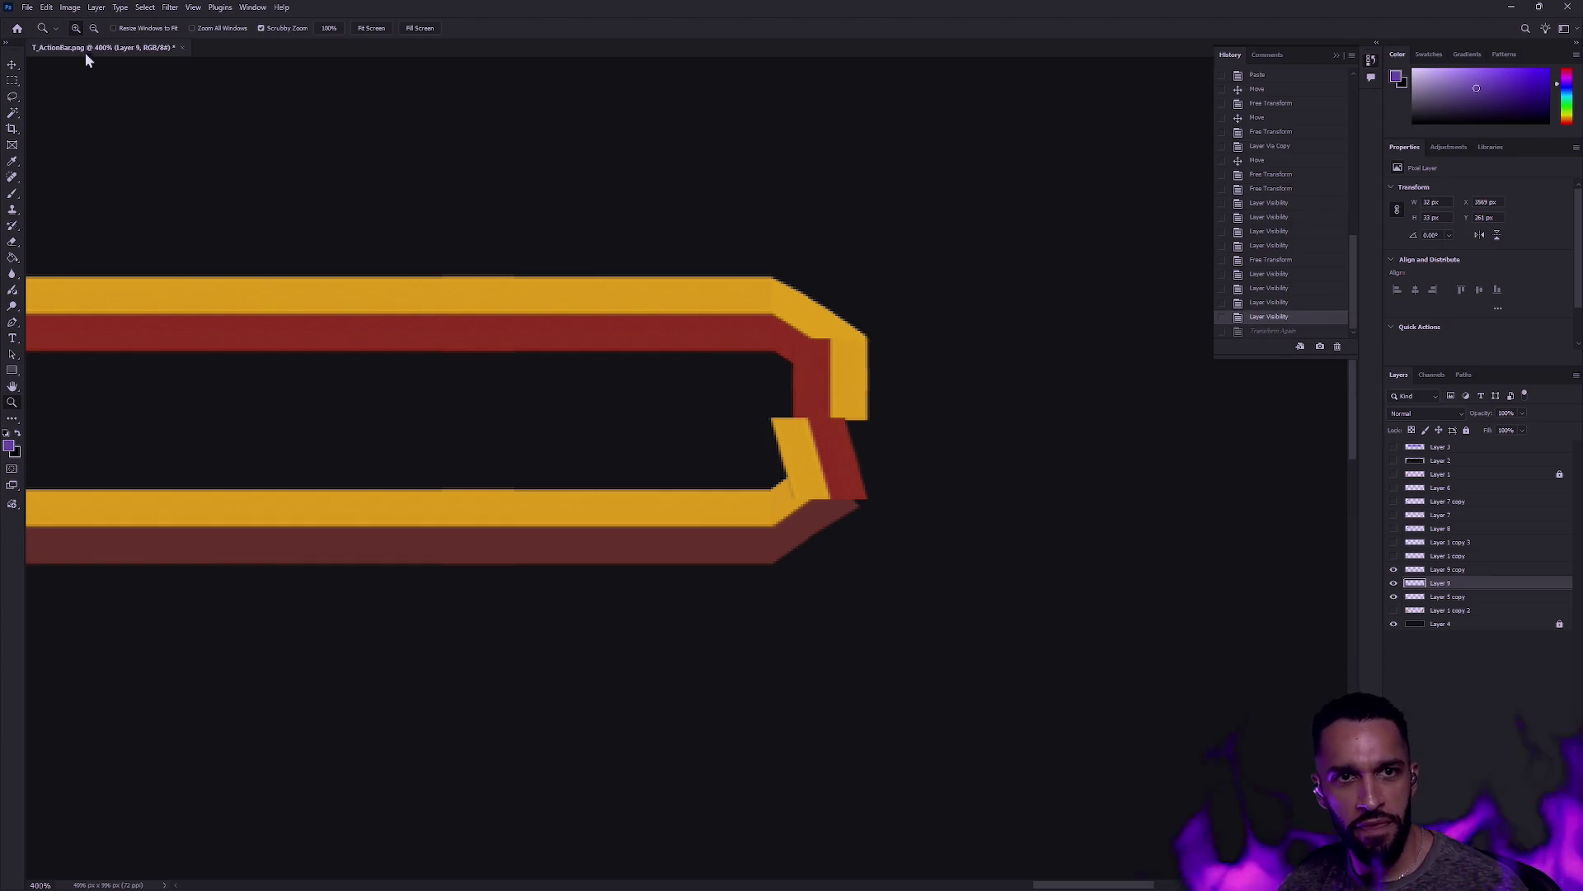
Step: Skew Layer 9 the opposite way so the upper half completes the chevron
{"action": "left_click", "coordinate": [46, 6]}
{"action": "mouse_move", "coordinate": [132, 315]}
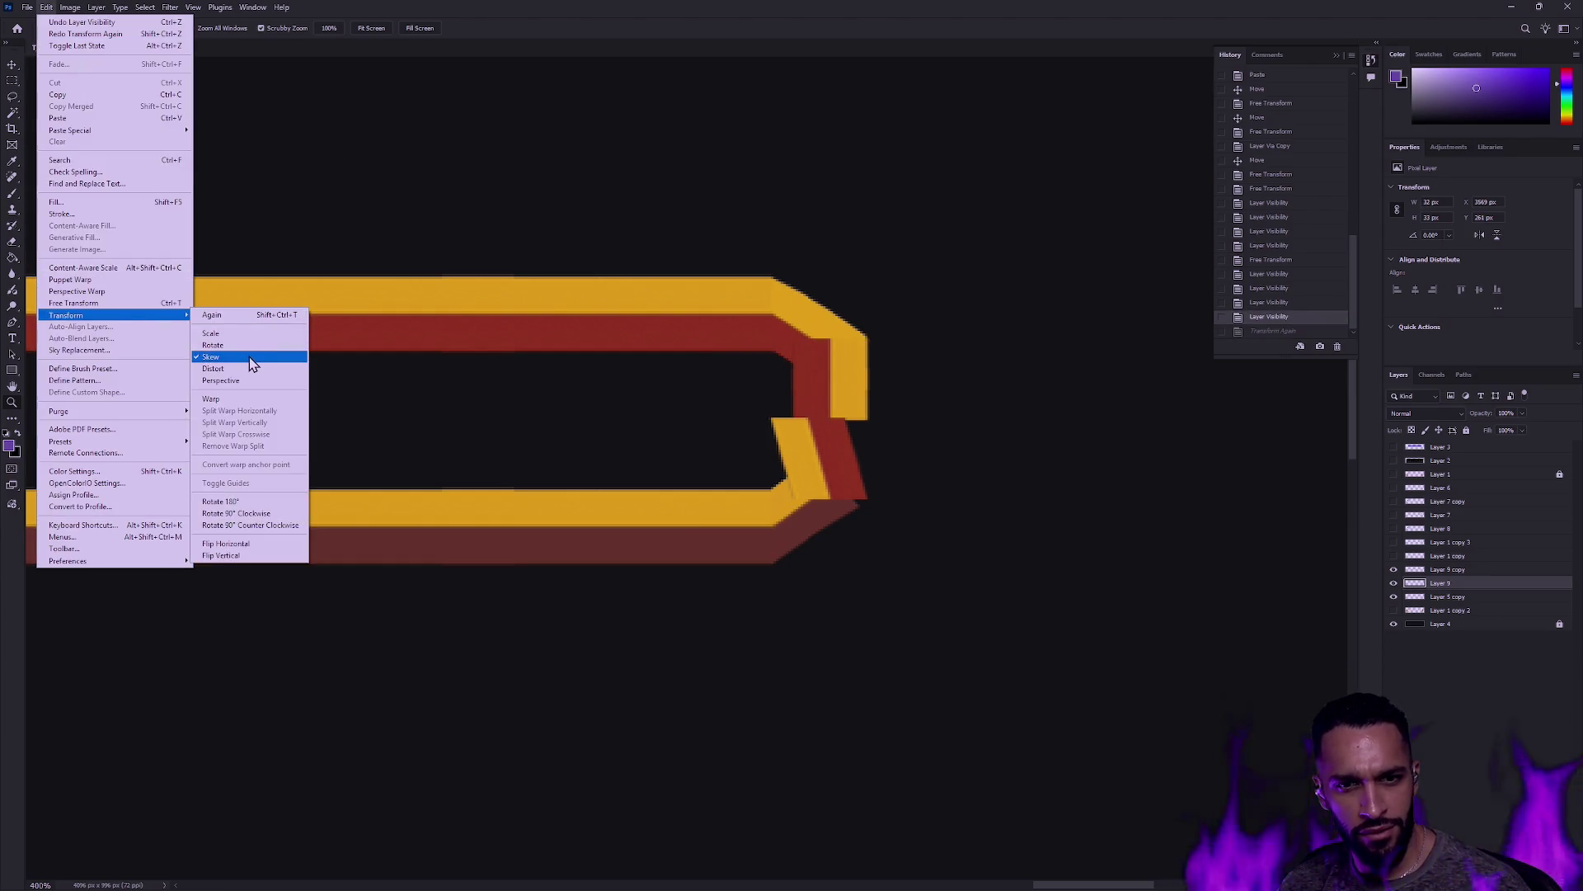
{"action": "left_click", "coordinate": [249, 357]}
{"action": "left_click_drag", "start_coordinate": [830, 420], "coordinate": [815, 422]}
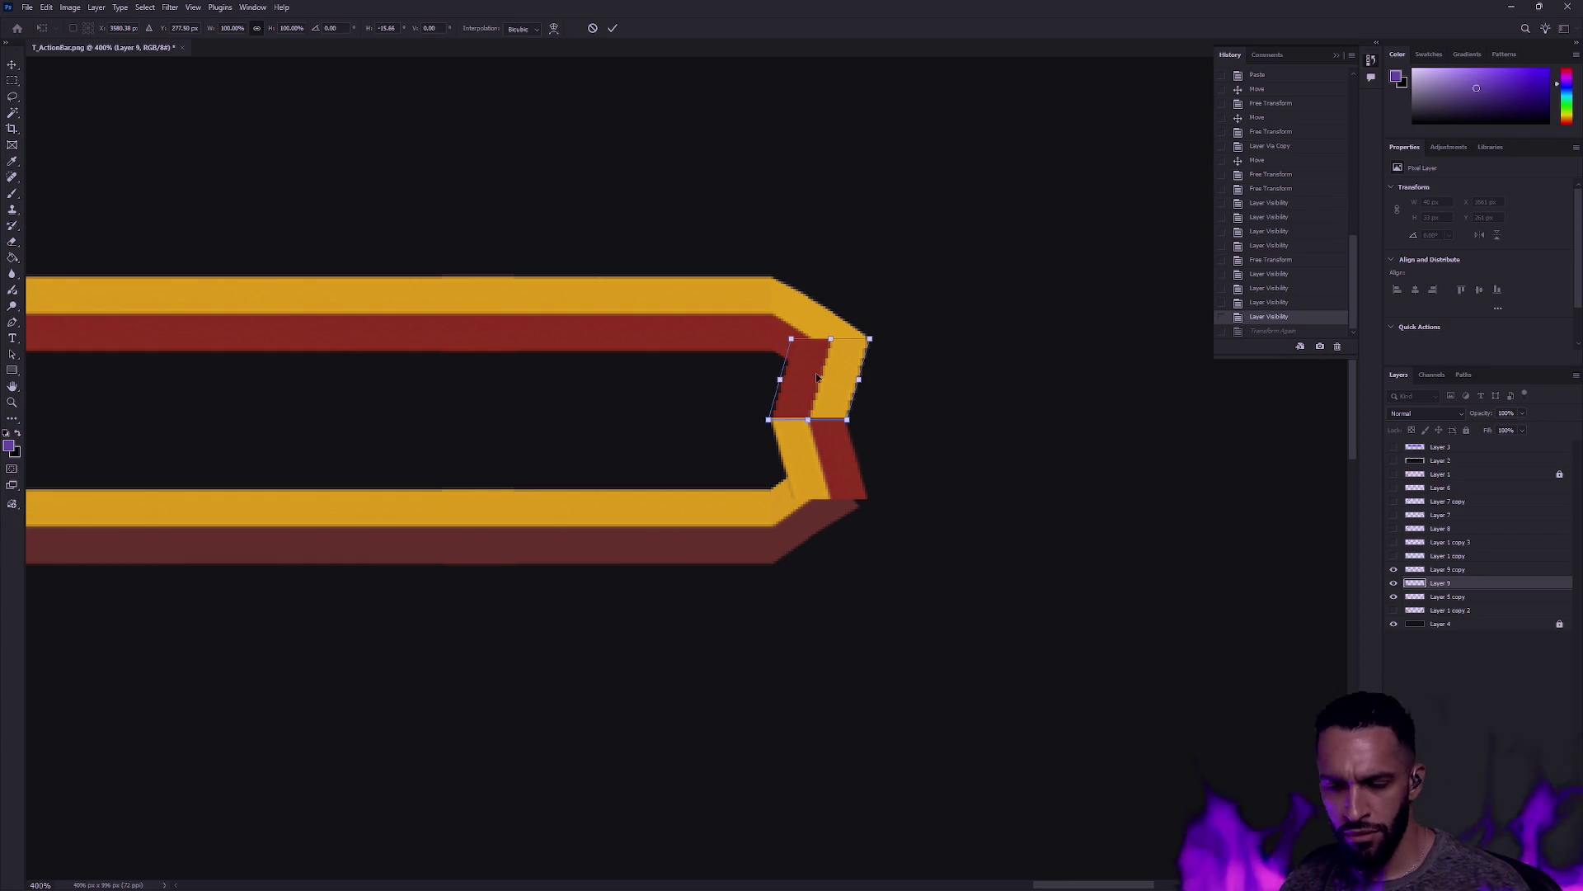
{"action": "key", "text": "Return"}
{"action": "key", "text": "z"}
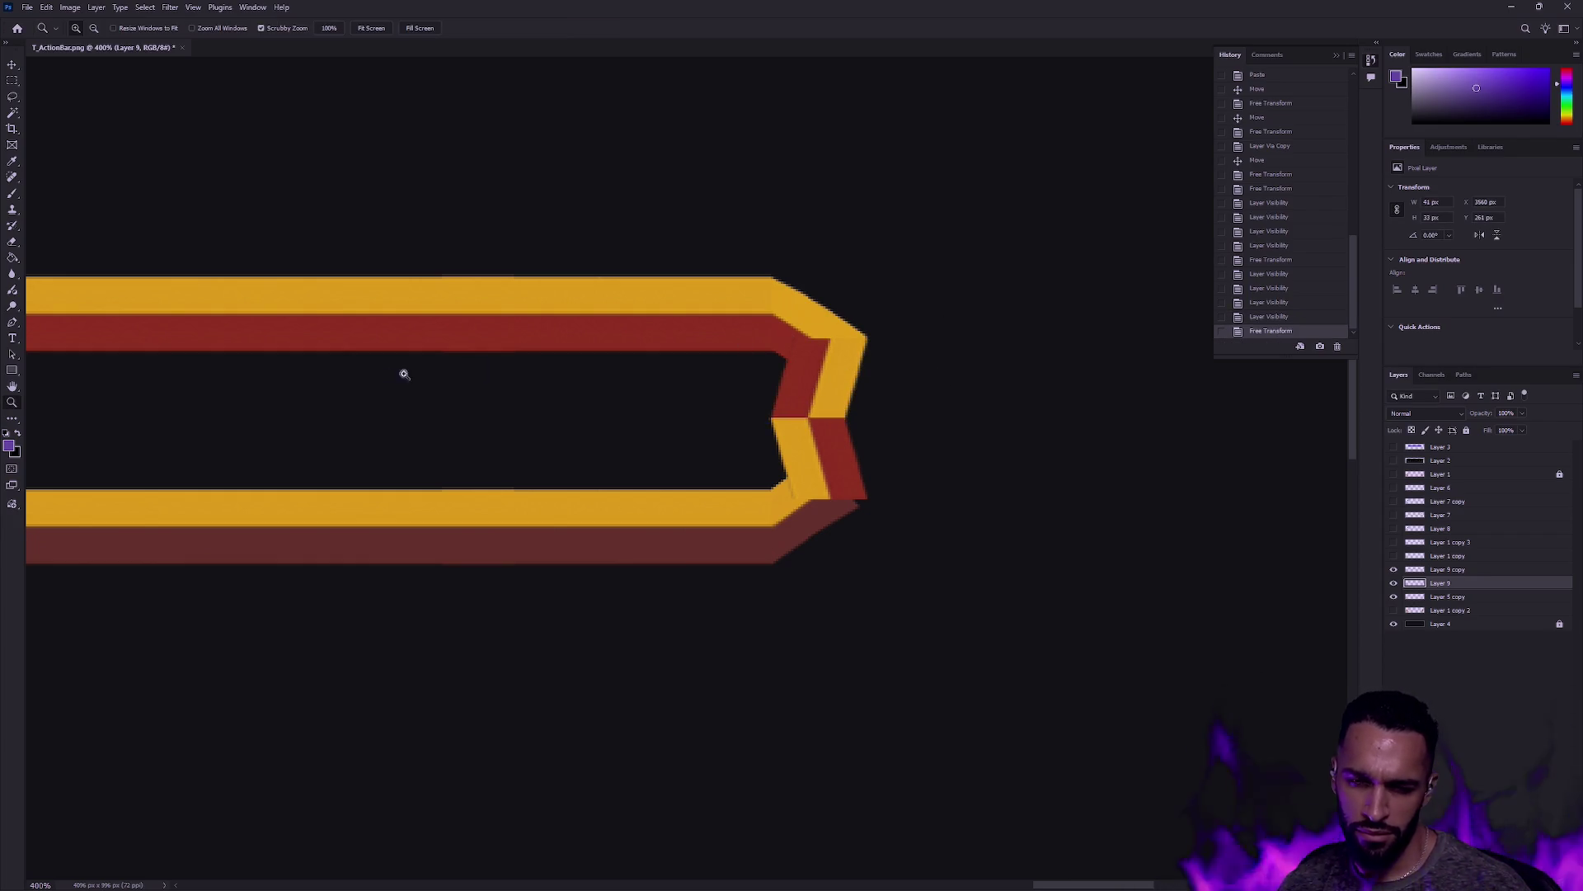
Step: Zoom around to inspect both end caps, pan to the left end, then Alt+Tab to switch windows
{"action": "scroll", "coordinate": [526, 368], "scroll_direction": "down", "scroll_amount": 7}
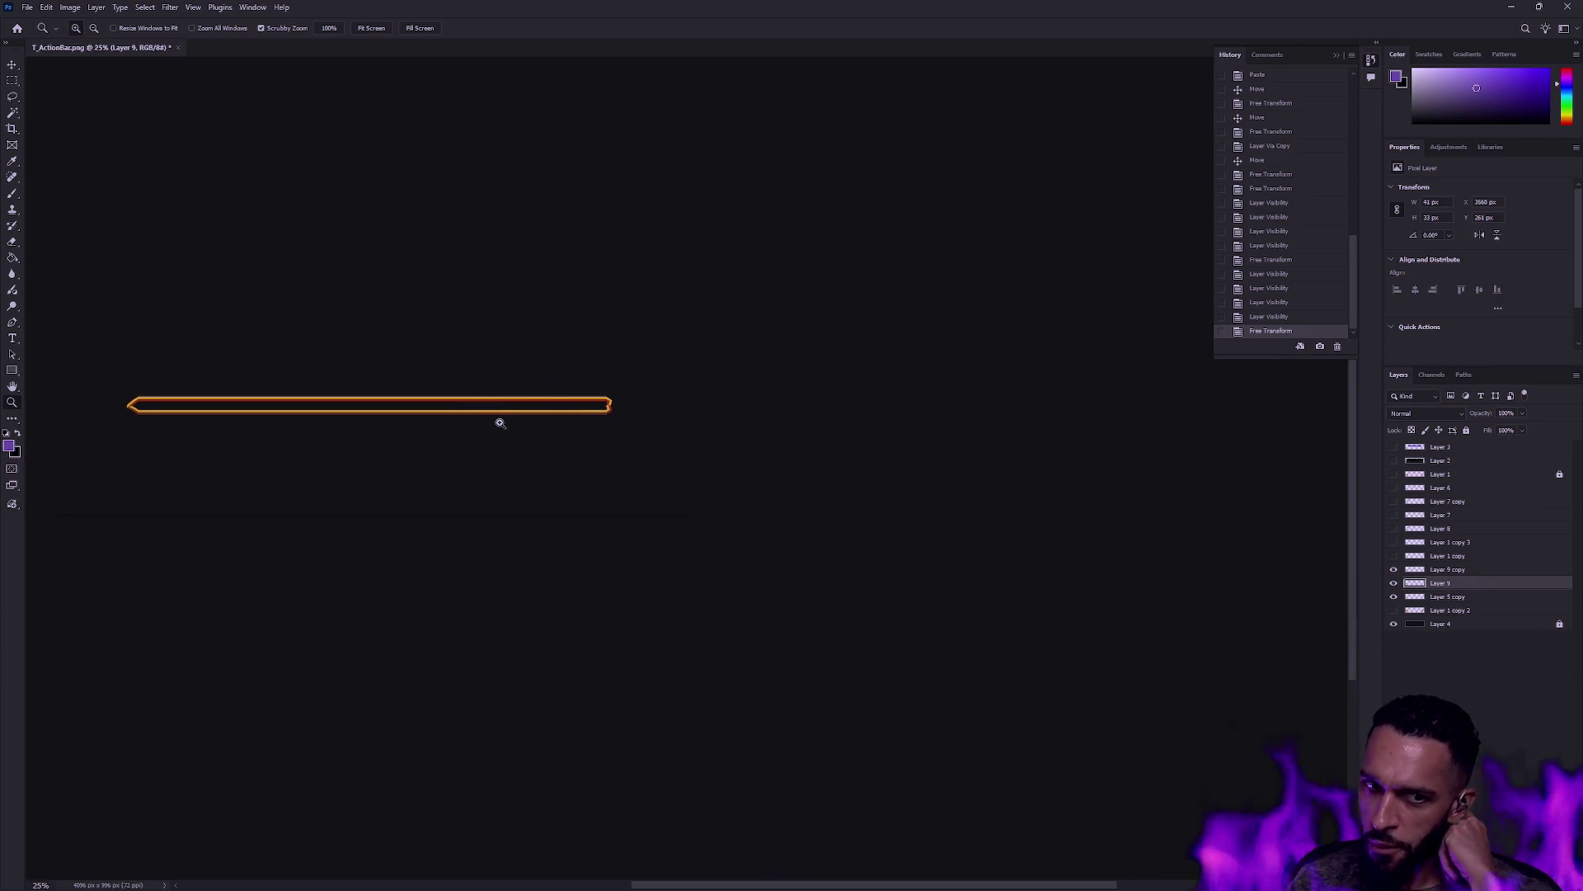
{"action": "left_click_drag", "start_coordinate": [554, 398], "coordinate": [603, 401]}
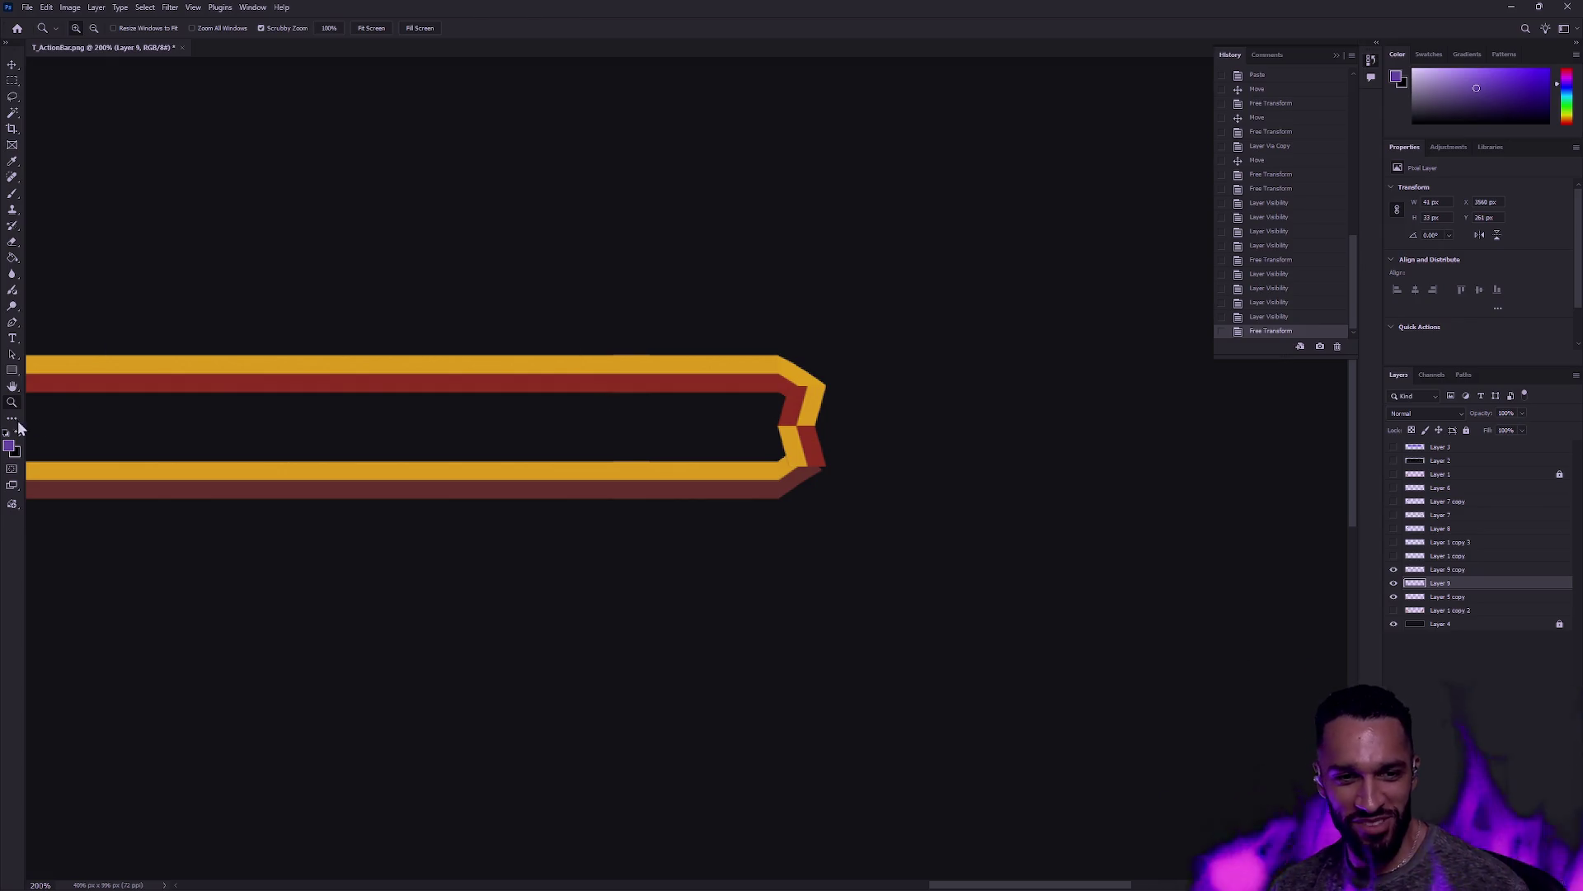
{"action": "scroll", "coordinate": [198, 376], "scroll_direction": "down", "scroll_amount": 5}
{"action": "scroll", "coordinate": [738, 350], "scroll_direction": "down", "scroll_amount": 2}
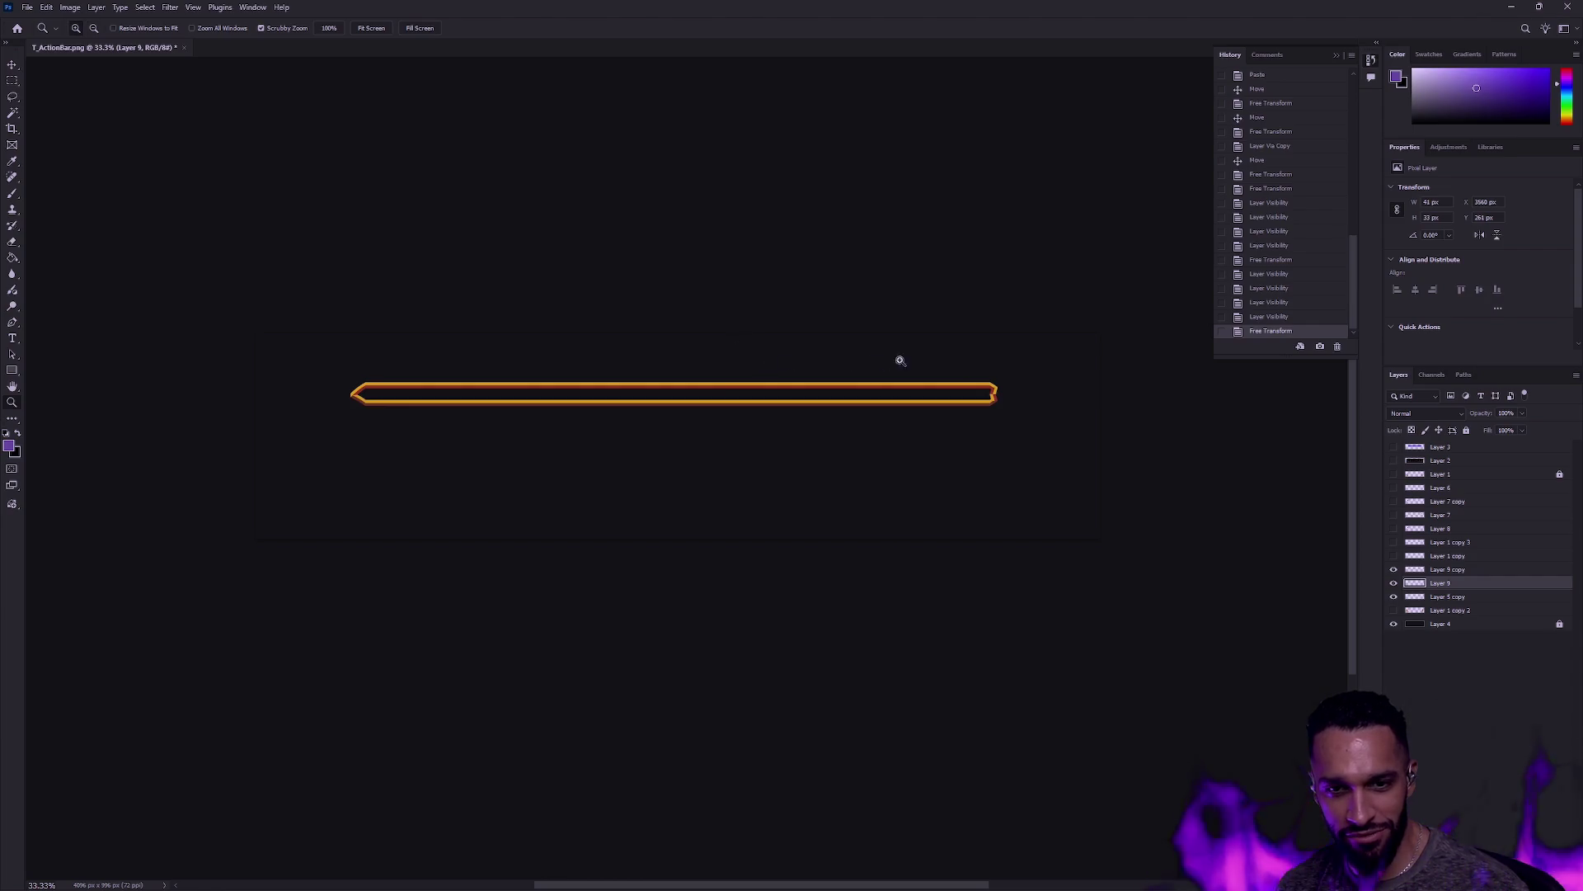
{"action": "scroll", "coordinate": [1031, 398], "scroll_direction": "up", "scroll_amount": 3}
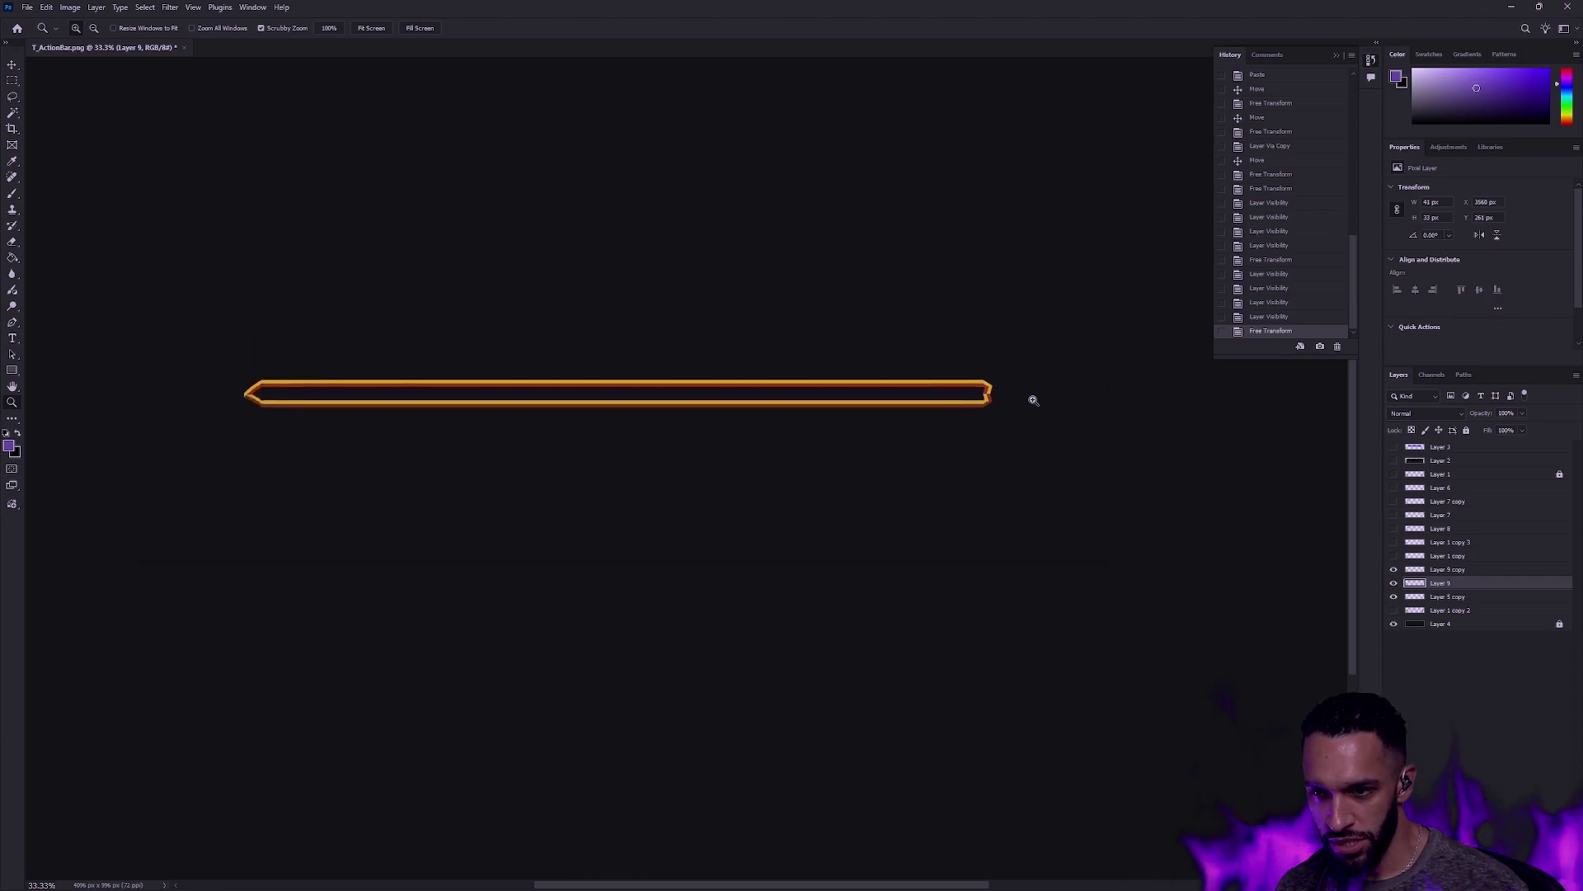
{"action": "left_click_drag", "start_coordinate": [593, 386], "coordinate": [997, 398]}
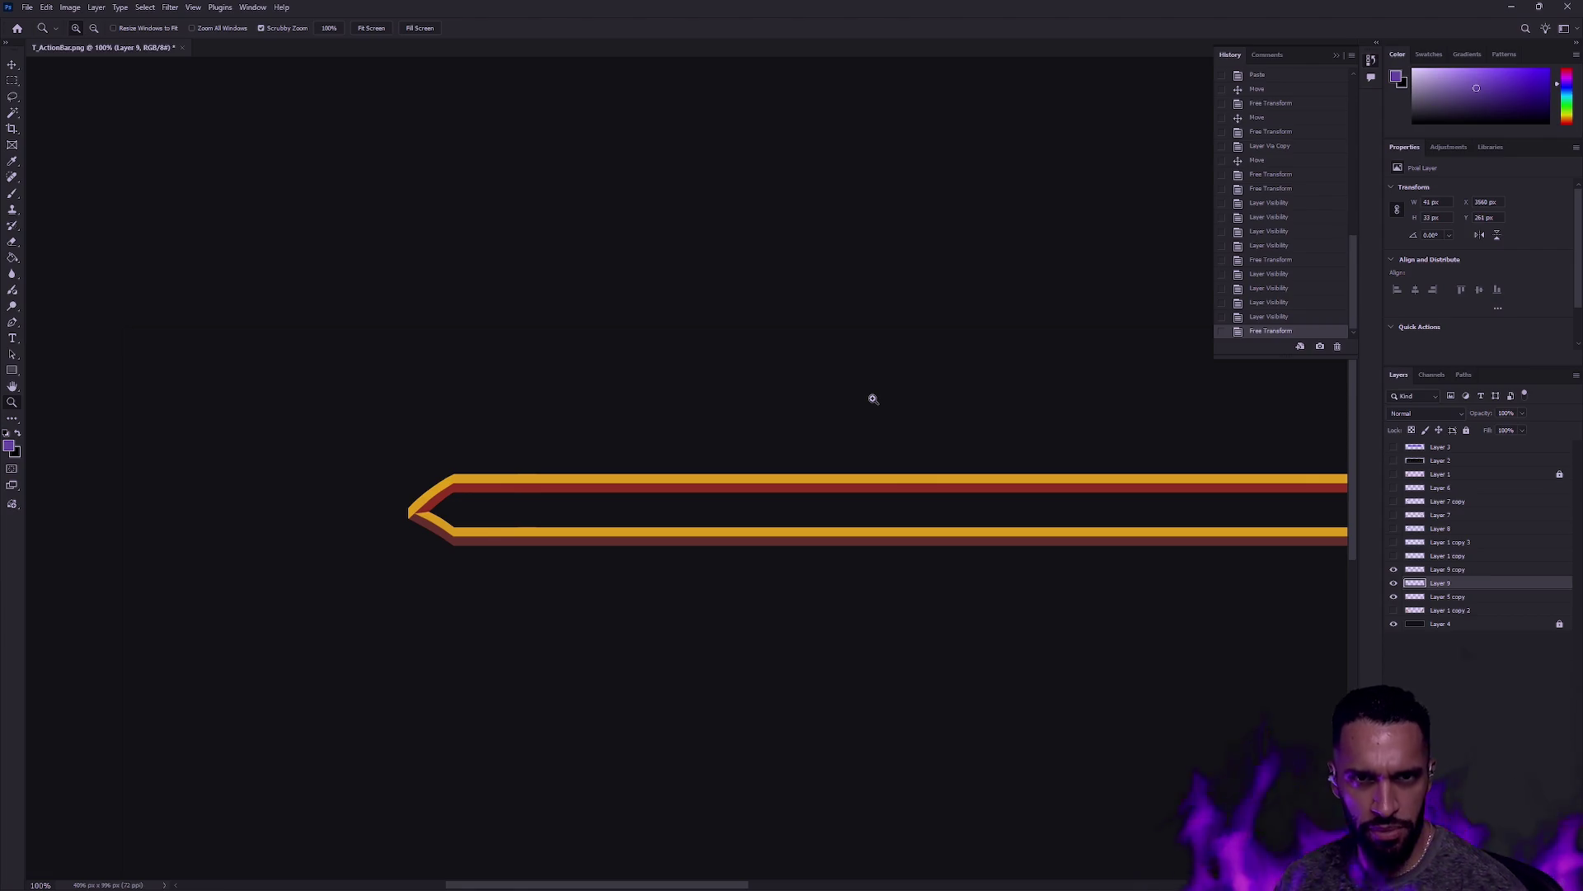
{"action": "key", "text": "alt+Tab"}
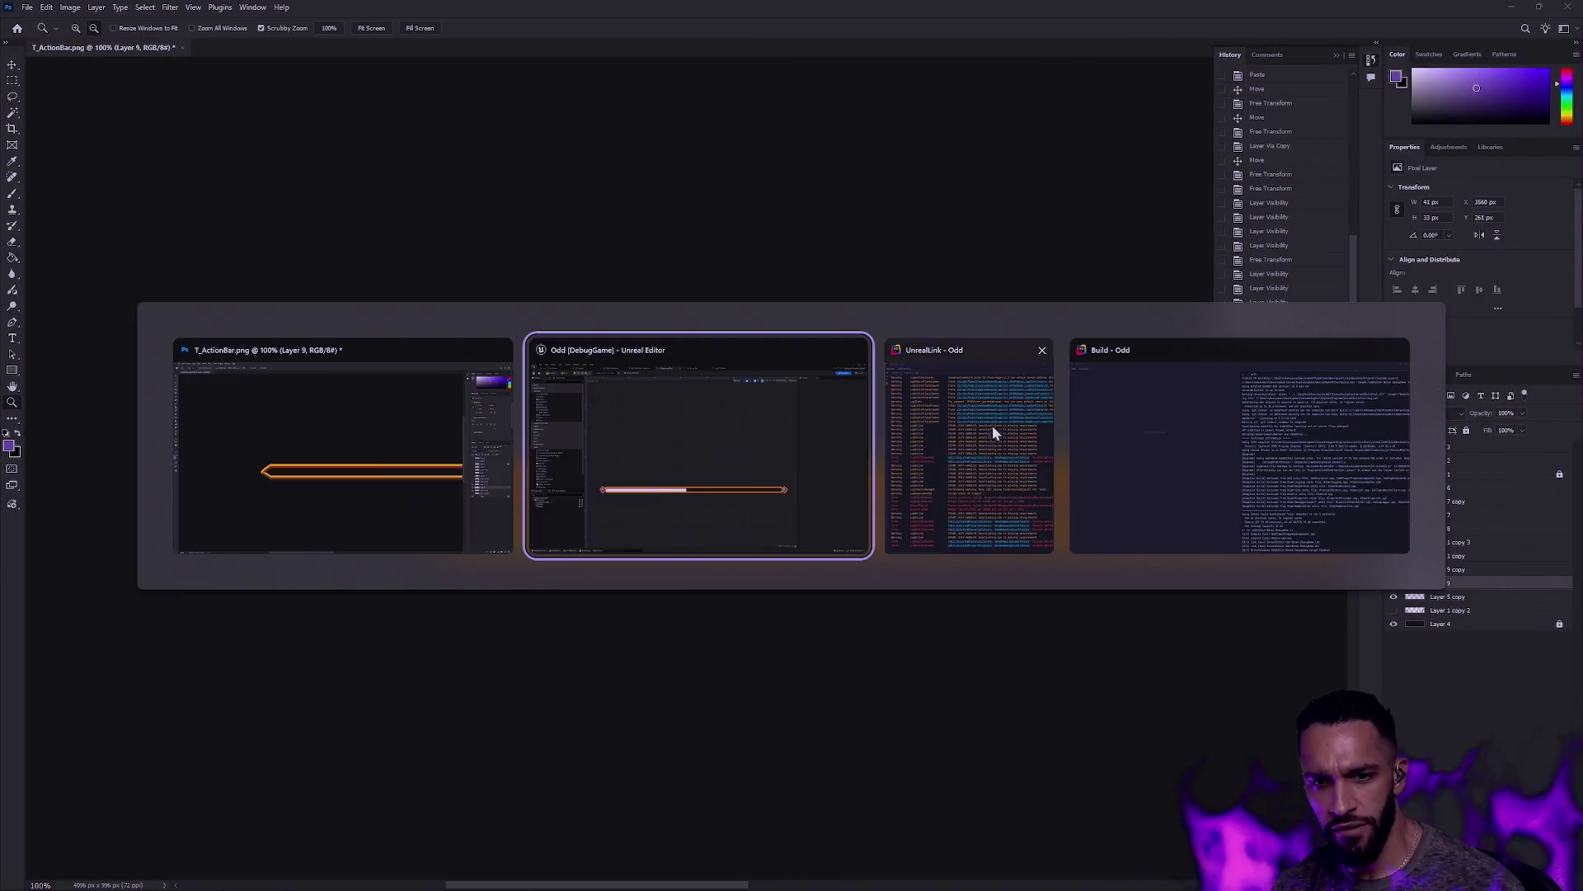
Step: In Unreal Editor, switch to W_ExperienceBar and hide its Gems in the Hierarchy
{"action": "left_click", "coordinate": [737, 452]}
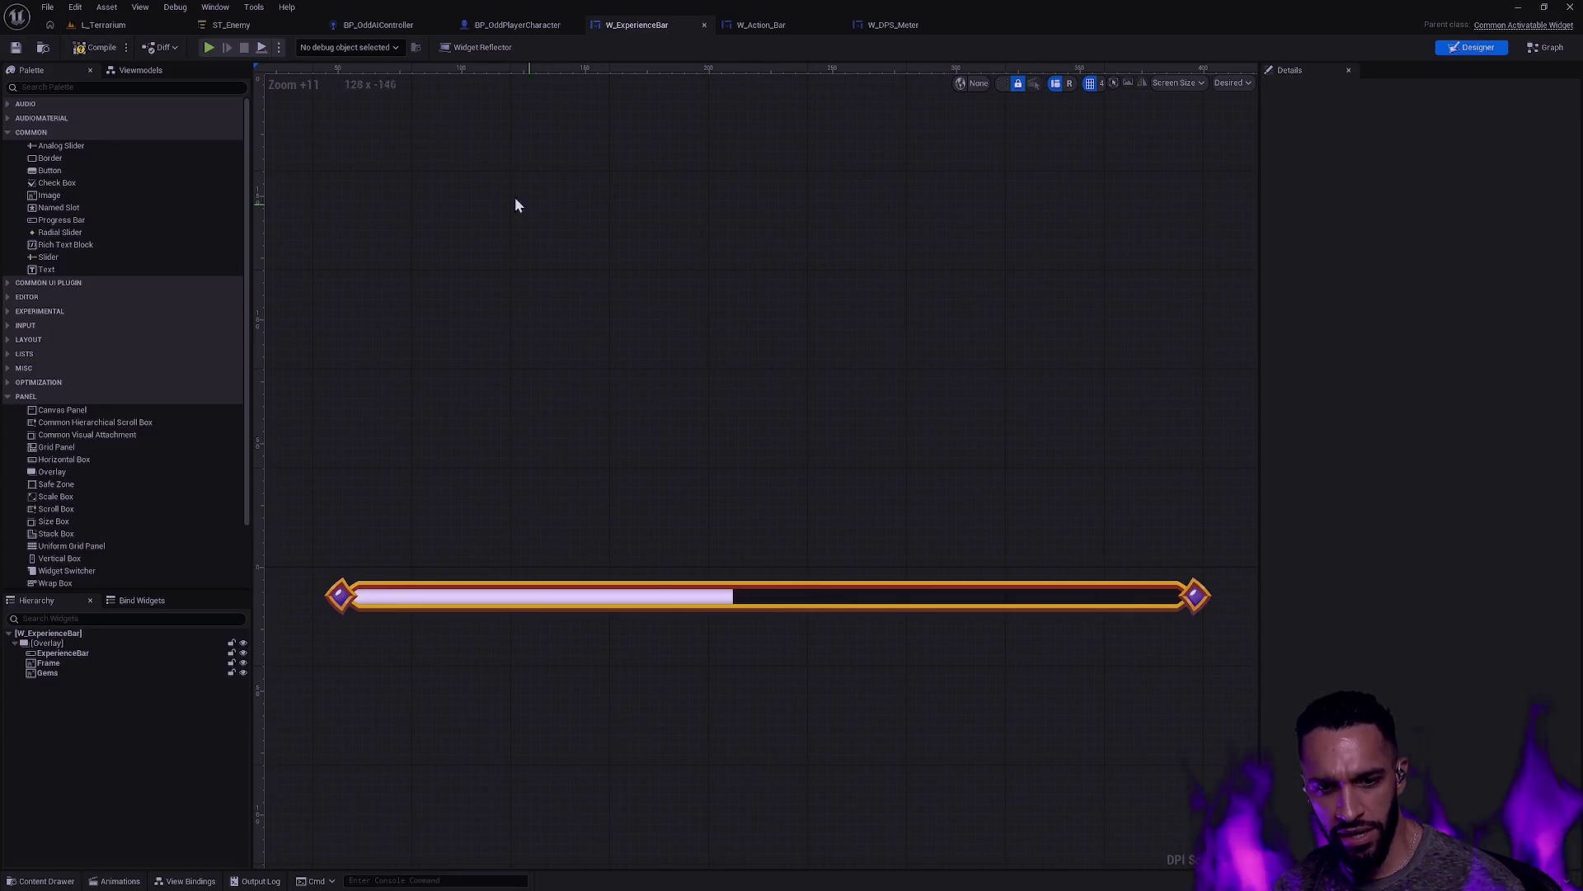
{"action": "left_click", "coordinate": [503, 25]}
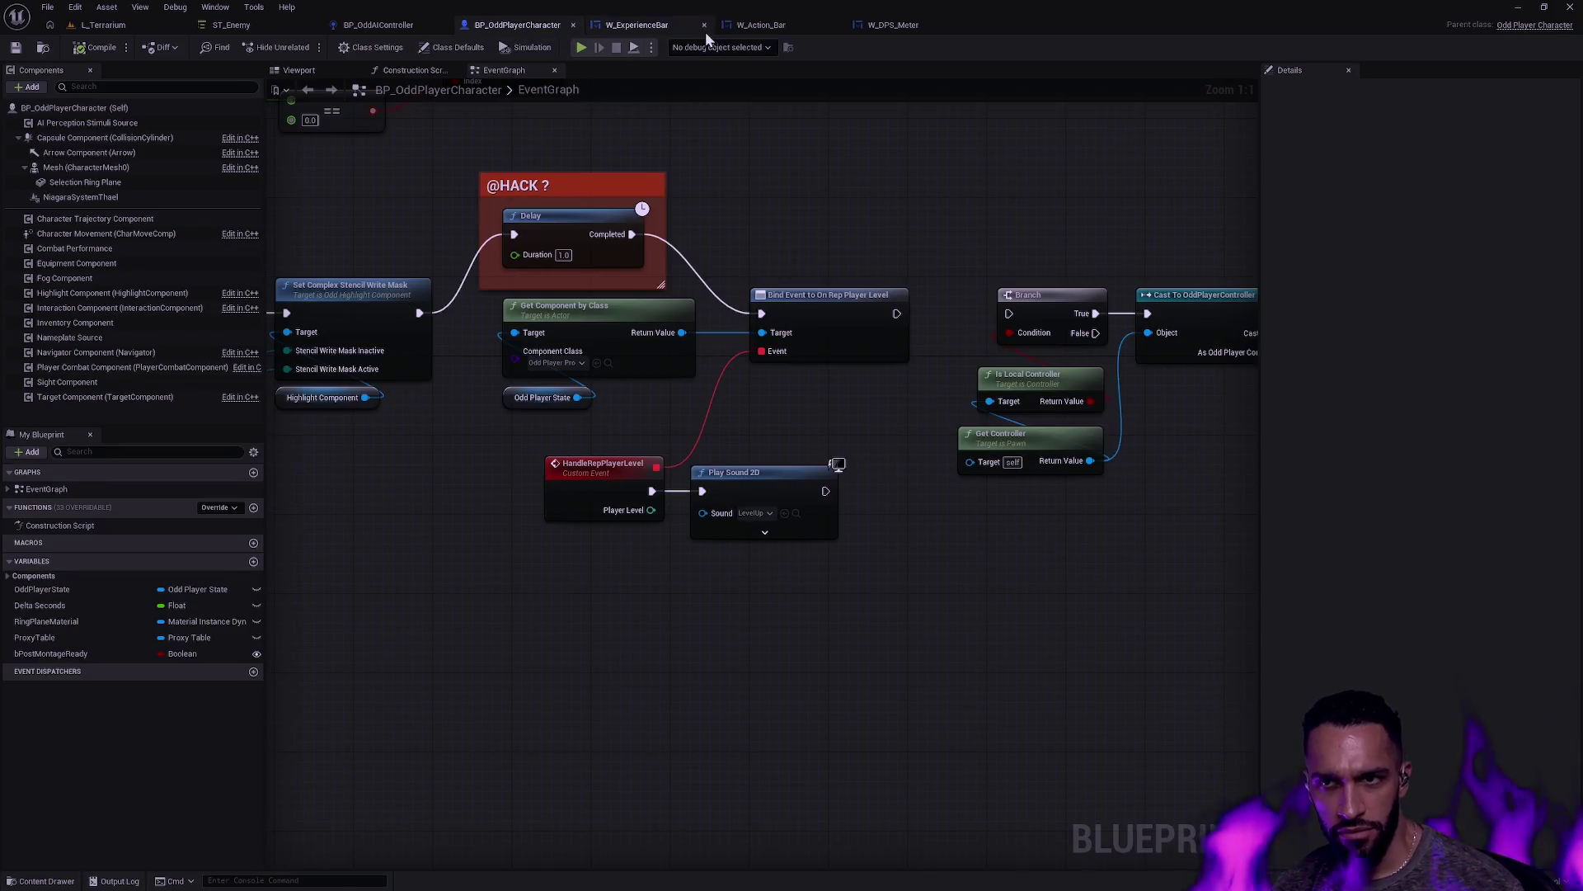
{"action": "left_click", "coordinate": [746, 25]}
{"action": "scroll", "coordinate": [501, 450], "scroll_direction": "up", "scroll_amount": 4}
{"action": "scroll", "coordinate": [532, 437], "scroll_direction": "down", "scroll_amount": 3}
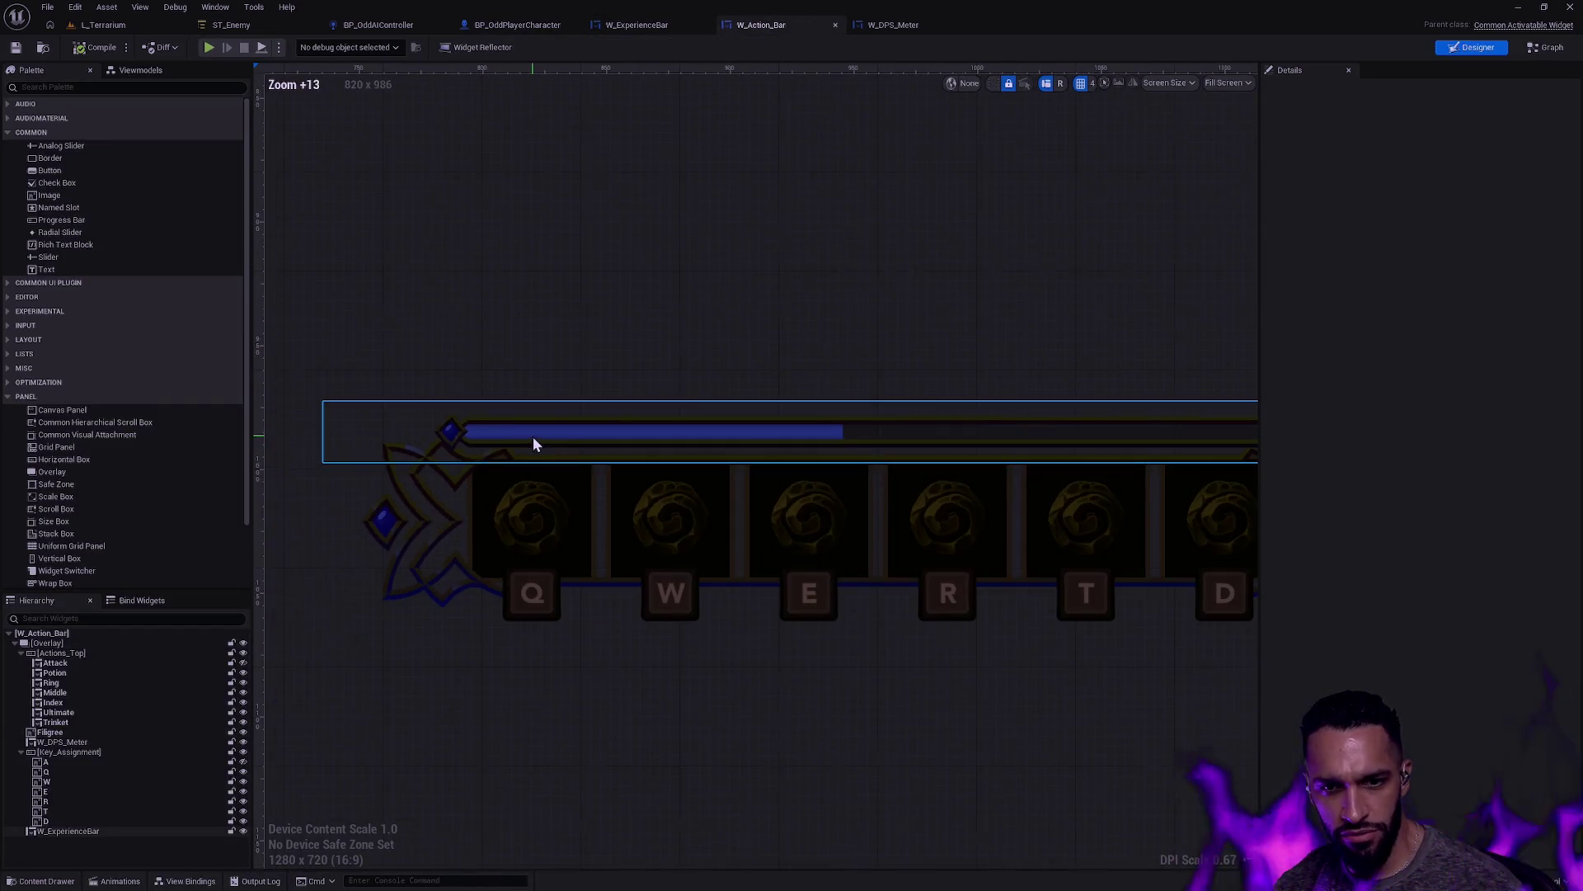
{"action": "left_click", "coordinate": [637, 26]}
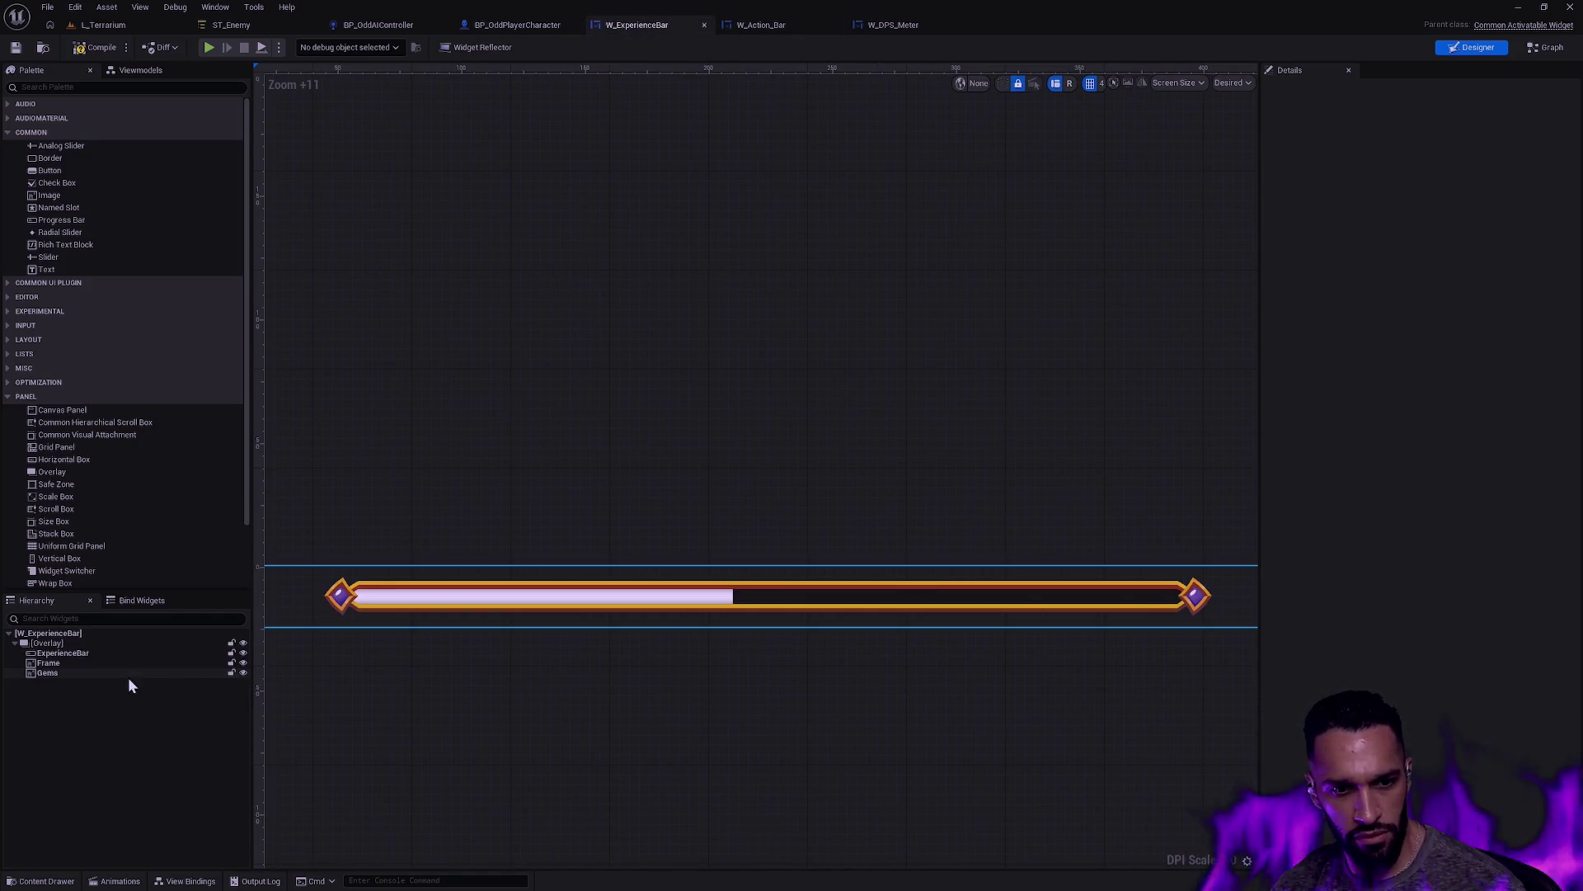
{"action": "left_click", "coordinate": [242, 672]}
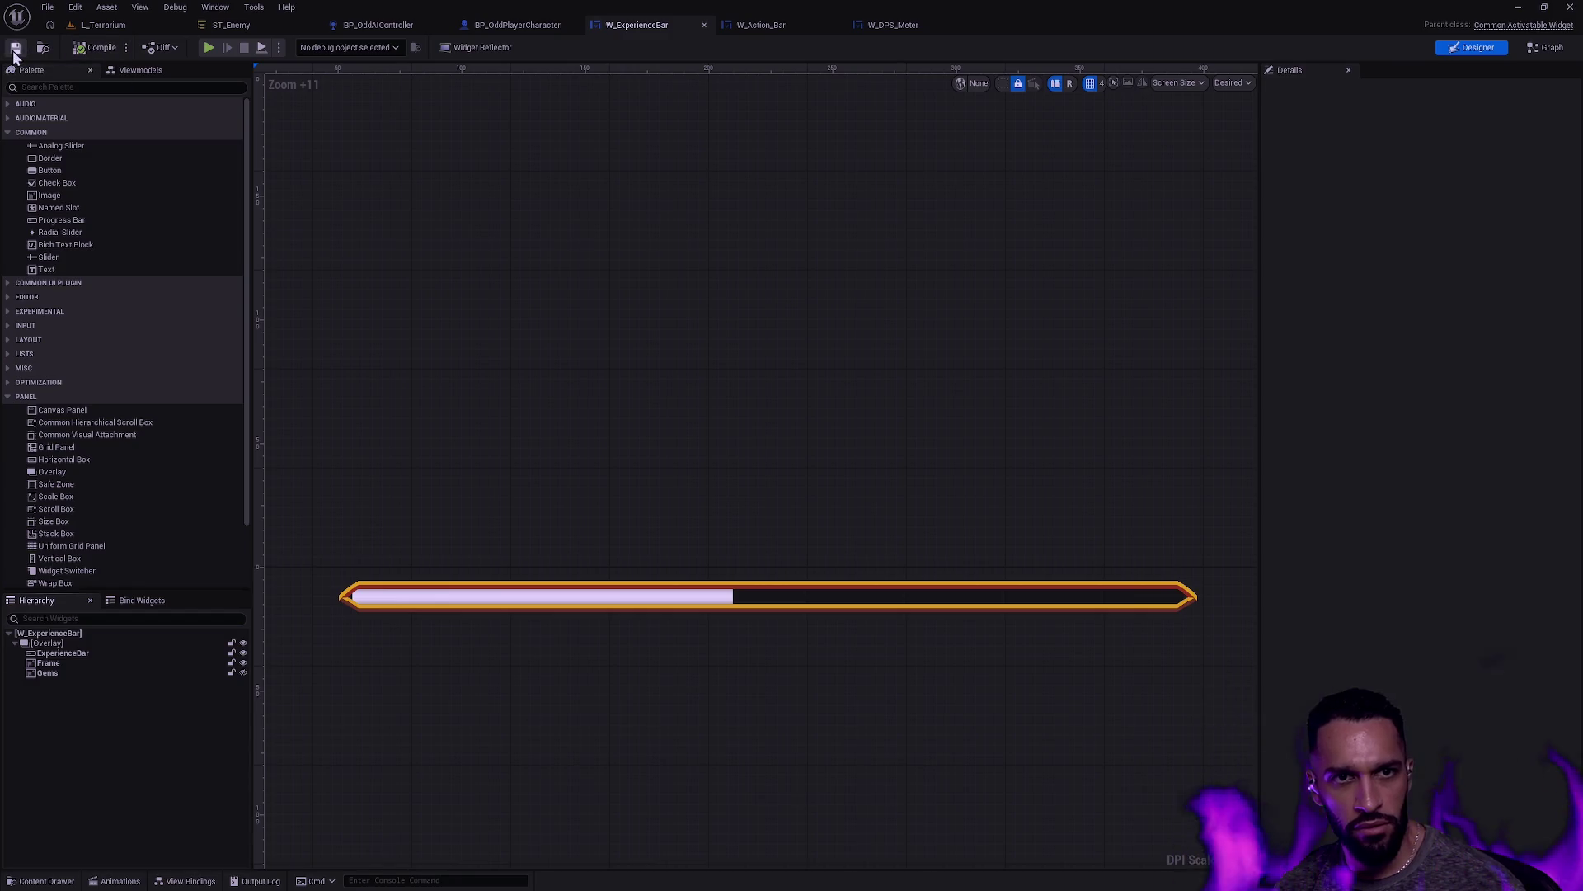
Step: Inspect the bar in W_Action_Bar, zooming to the Q–D slots and selecting its Overlay
{"action": "left_click", "coordinate": [569, 30]}
{"action": "left_click", "coordinate": [740, 19]}
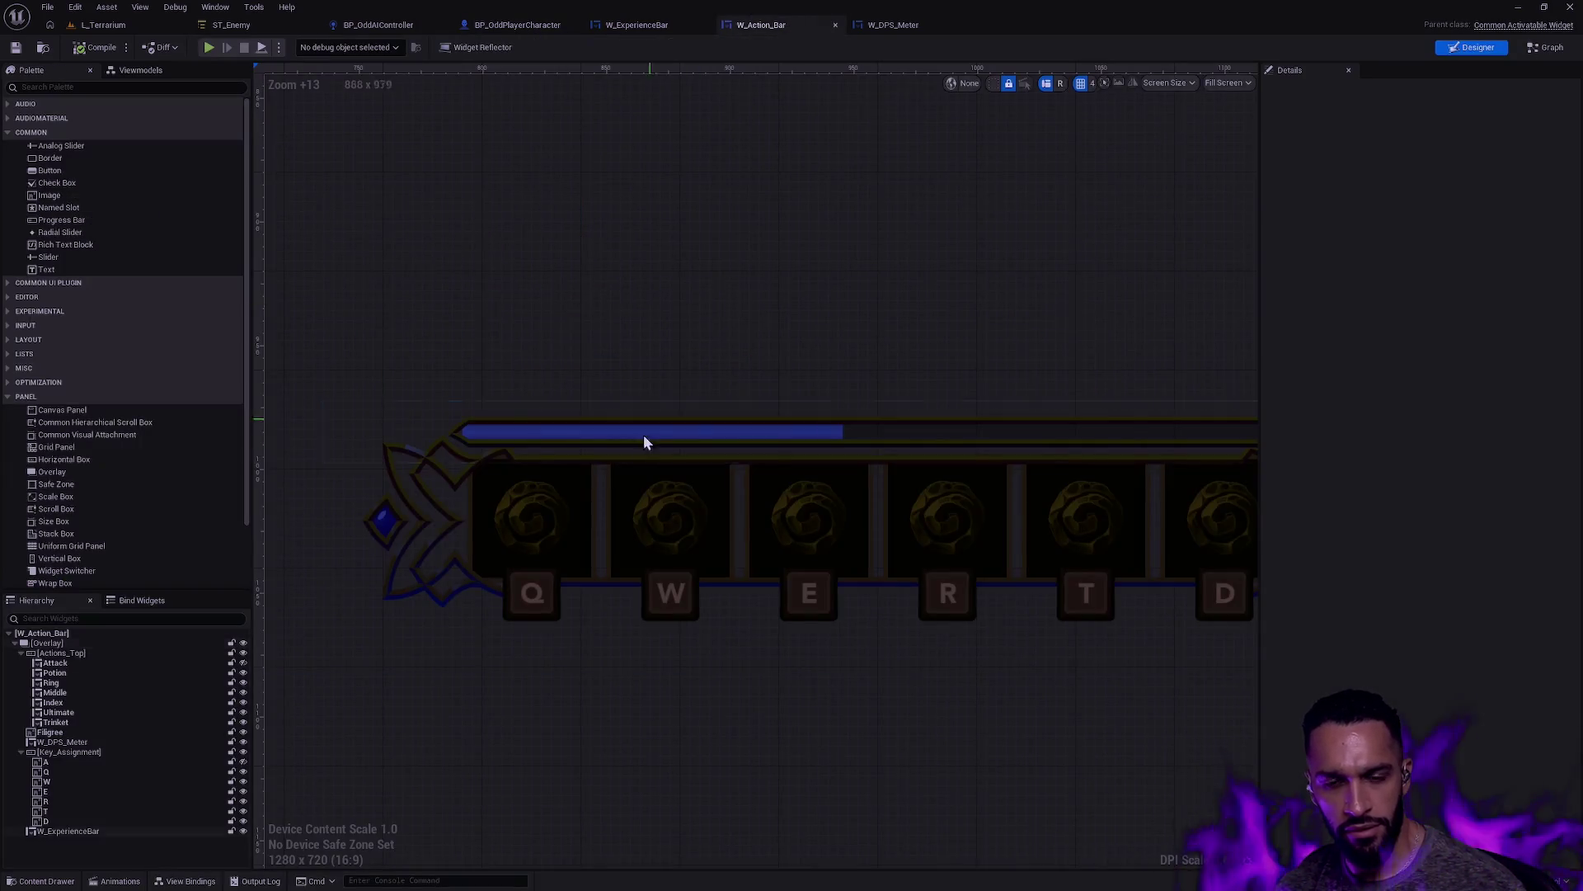
{"action": "scroll", "coordinate": [819, 674], "scroll_direction": "down", "scroll_amount": 6}
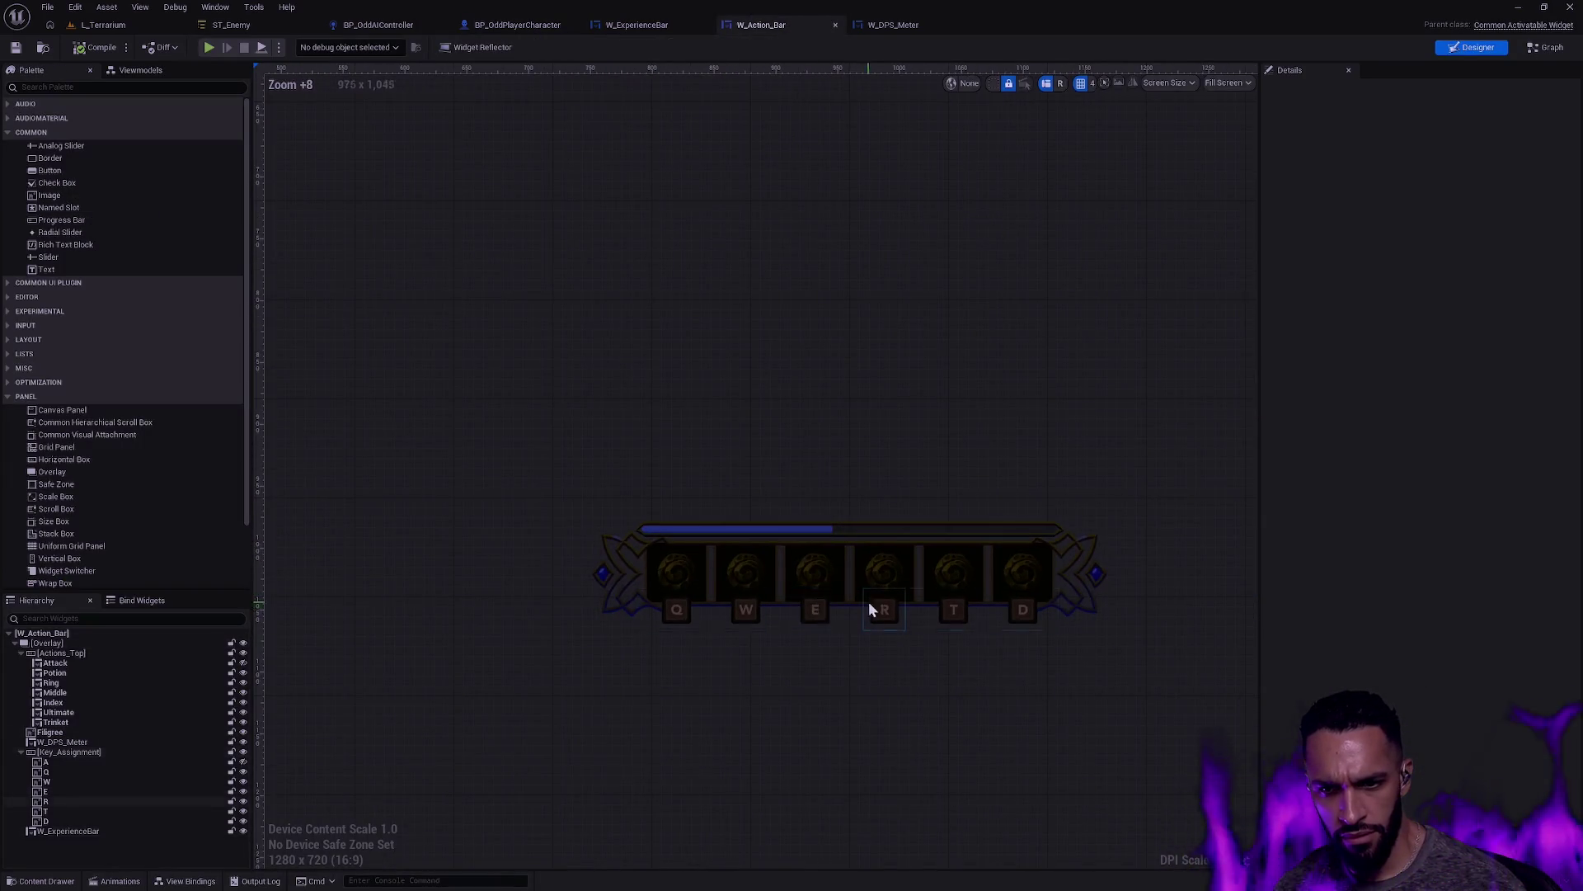
{"action": "scroll", "coordinate": [866, 585], "scroll_direction": "down", "scroll_amount": 5}
{"action": "scroll", "coordinate": [798, 576], "scroll_direction": "up", "scroll_amount": 2}
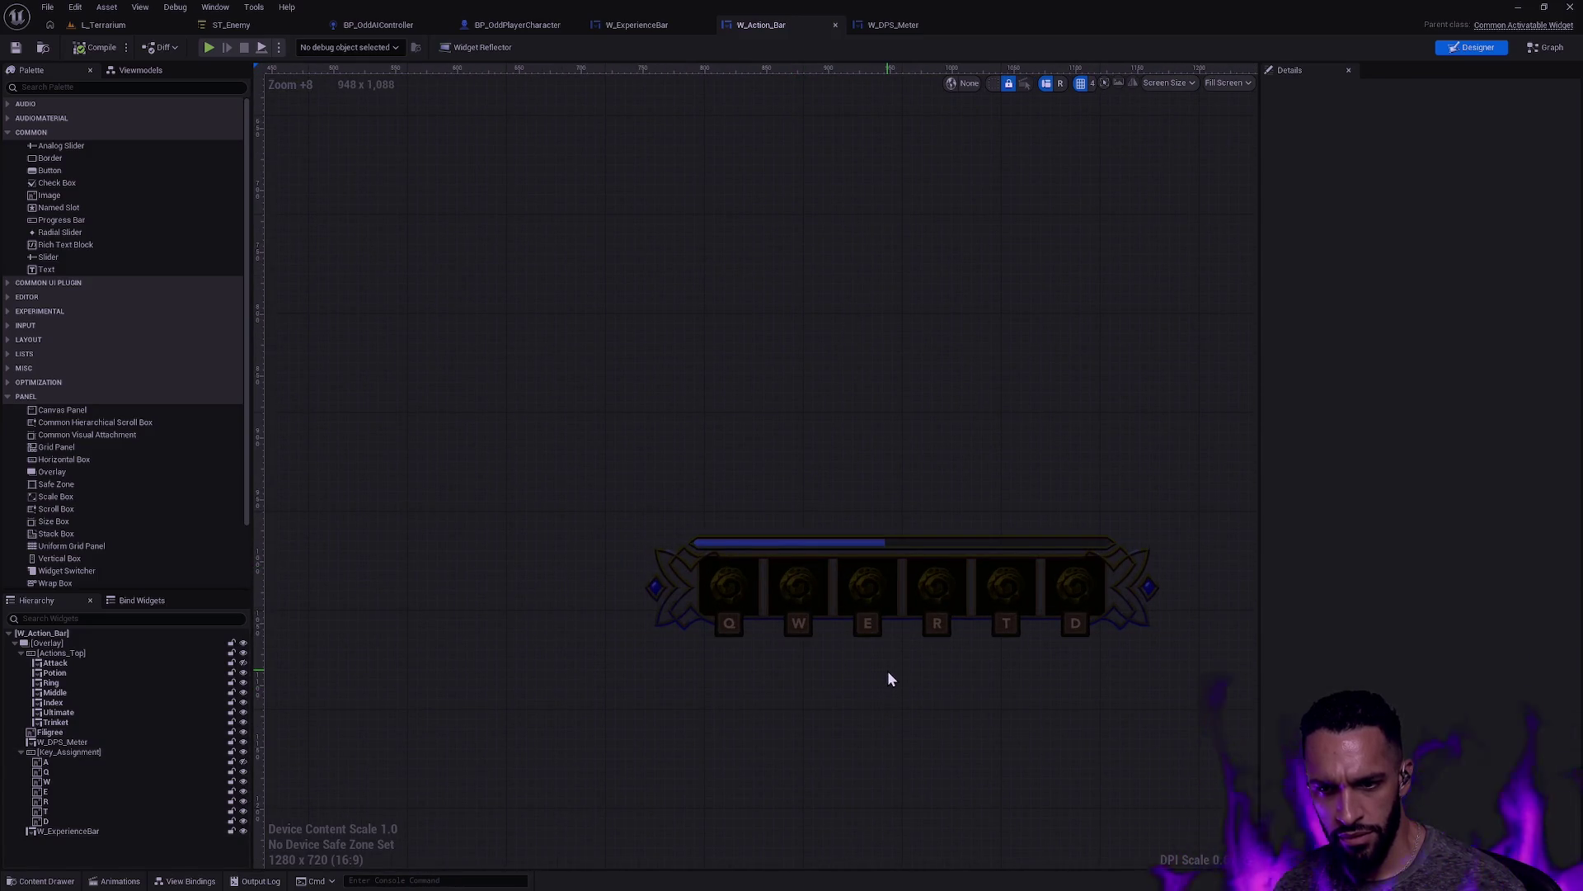
{"action": "scroll", "coordinate": [888, 670], "scroll_direction": "down", "scroll_amount": 4}
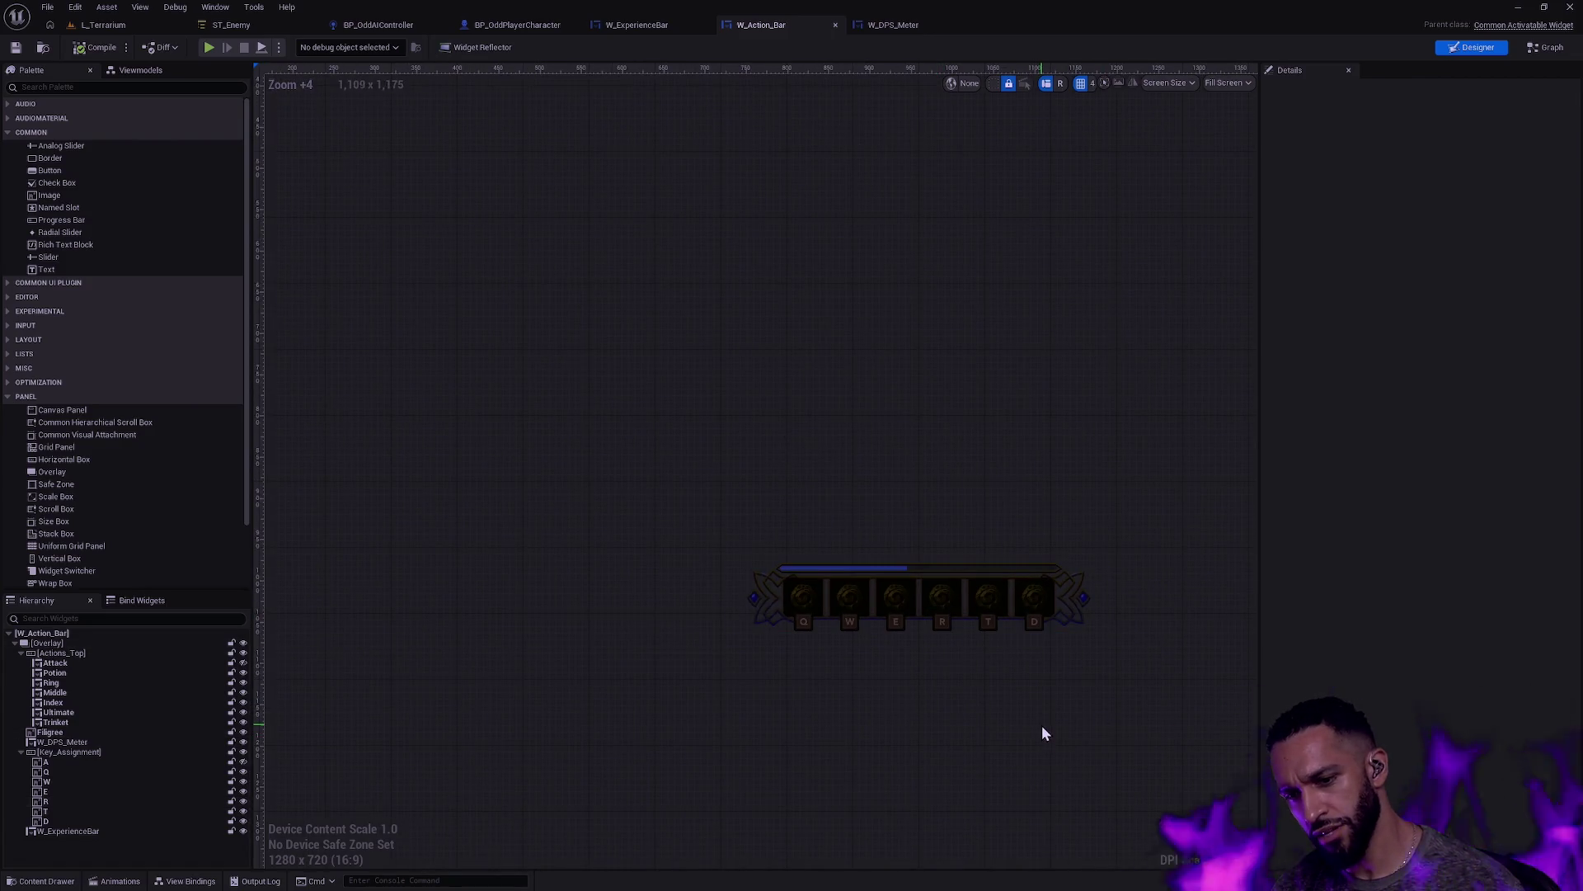
{"action": "scroll", "coordinate": [780, 584], "scroll_direction": "up", "scroll_amount": 14}
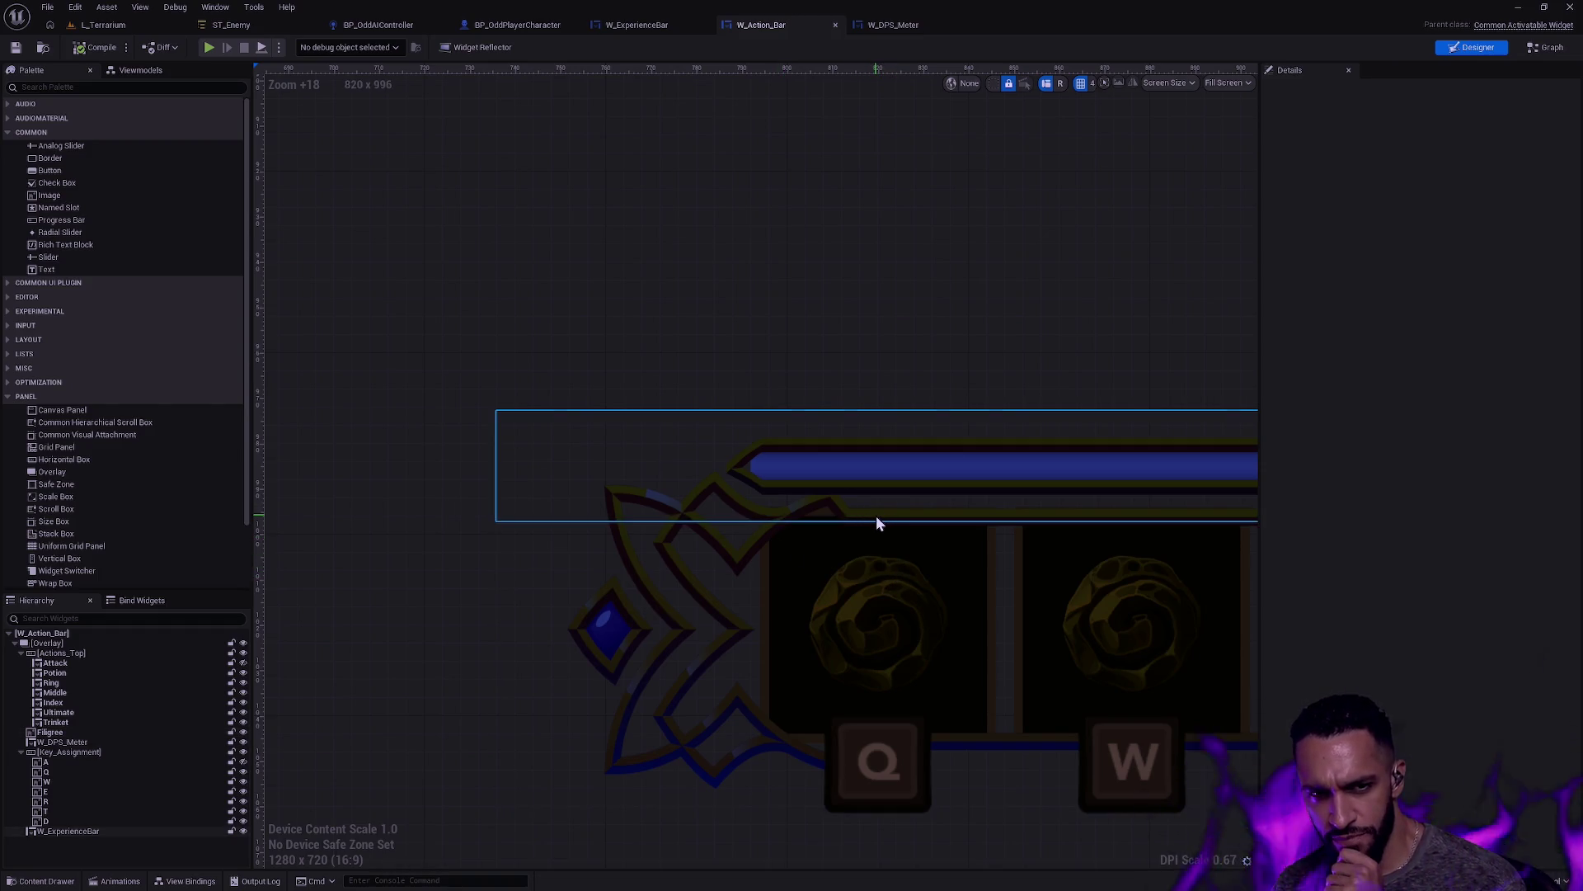
{"action": "scroll", "coordinate": [876, 516], "scroll_direction": "down", "scroll_amount": 5}
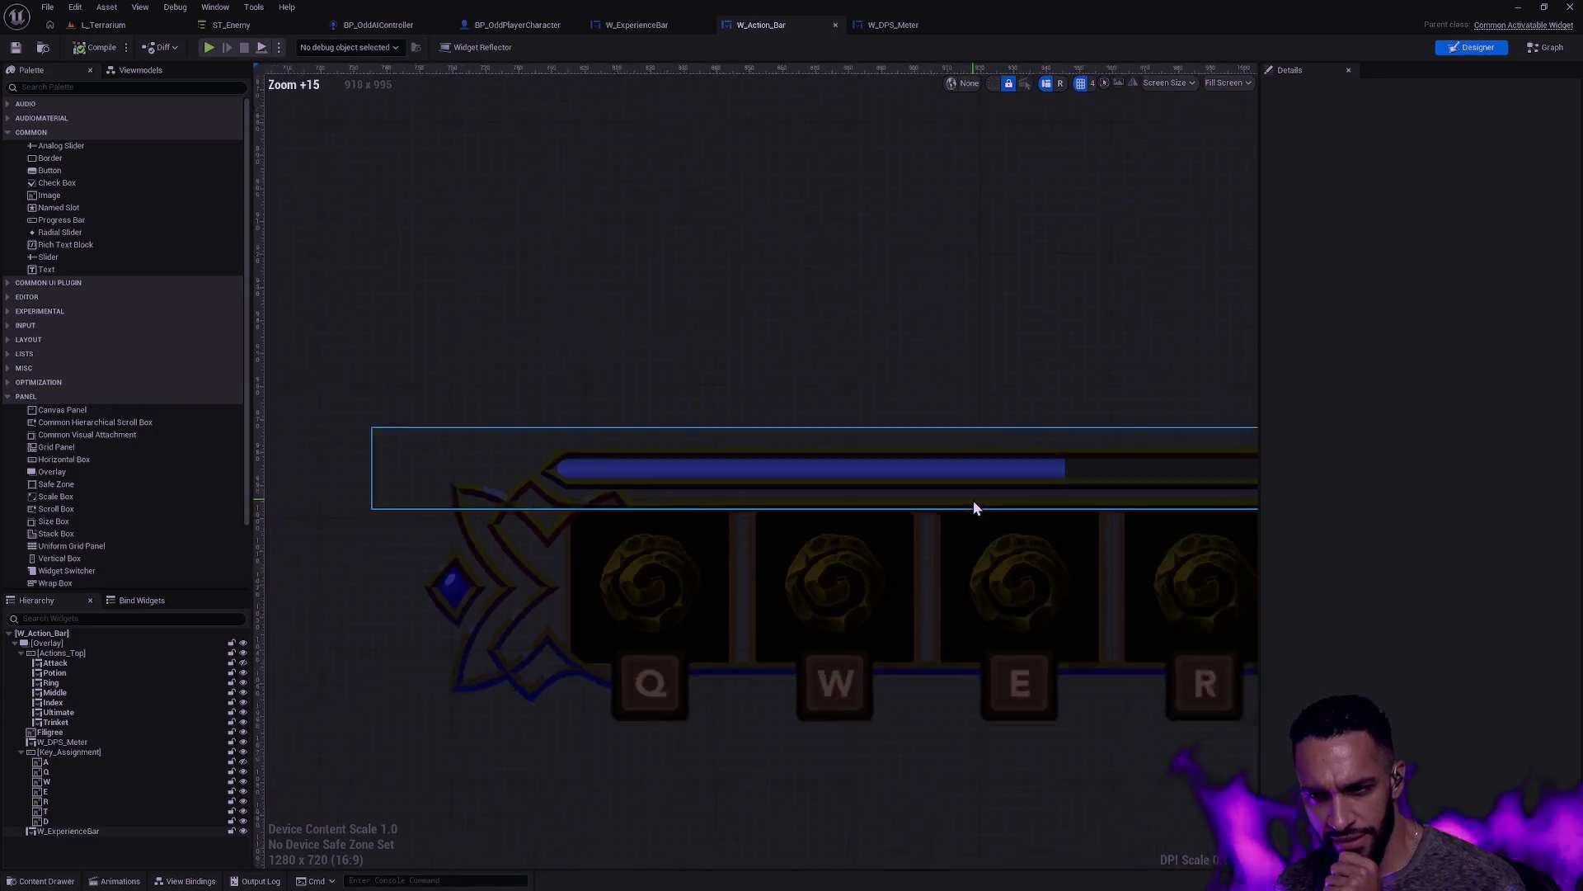
{"action": "mouse_move", "coordinate": [1068, 539]}
{"action": "left_mouse_down"}
{"action": "mouse_move", "coordinate": [1039, 516]}
{"action": "mouse_move", "coordinate": [979, 545]}
{"action": "left_mouse_up"}
{"action": "left_click", "coordinate": [1012, 443]}
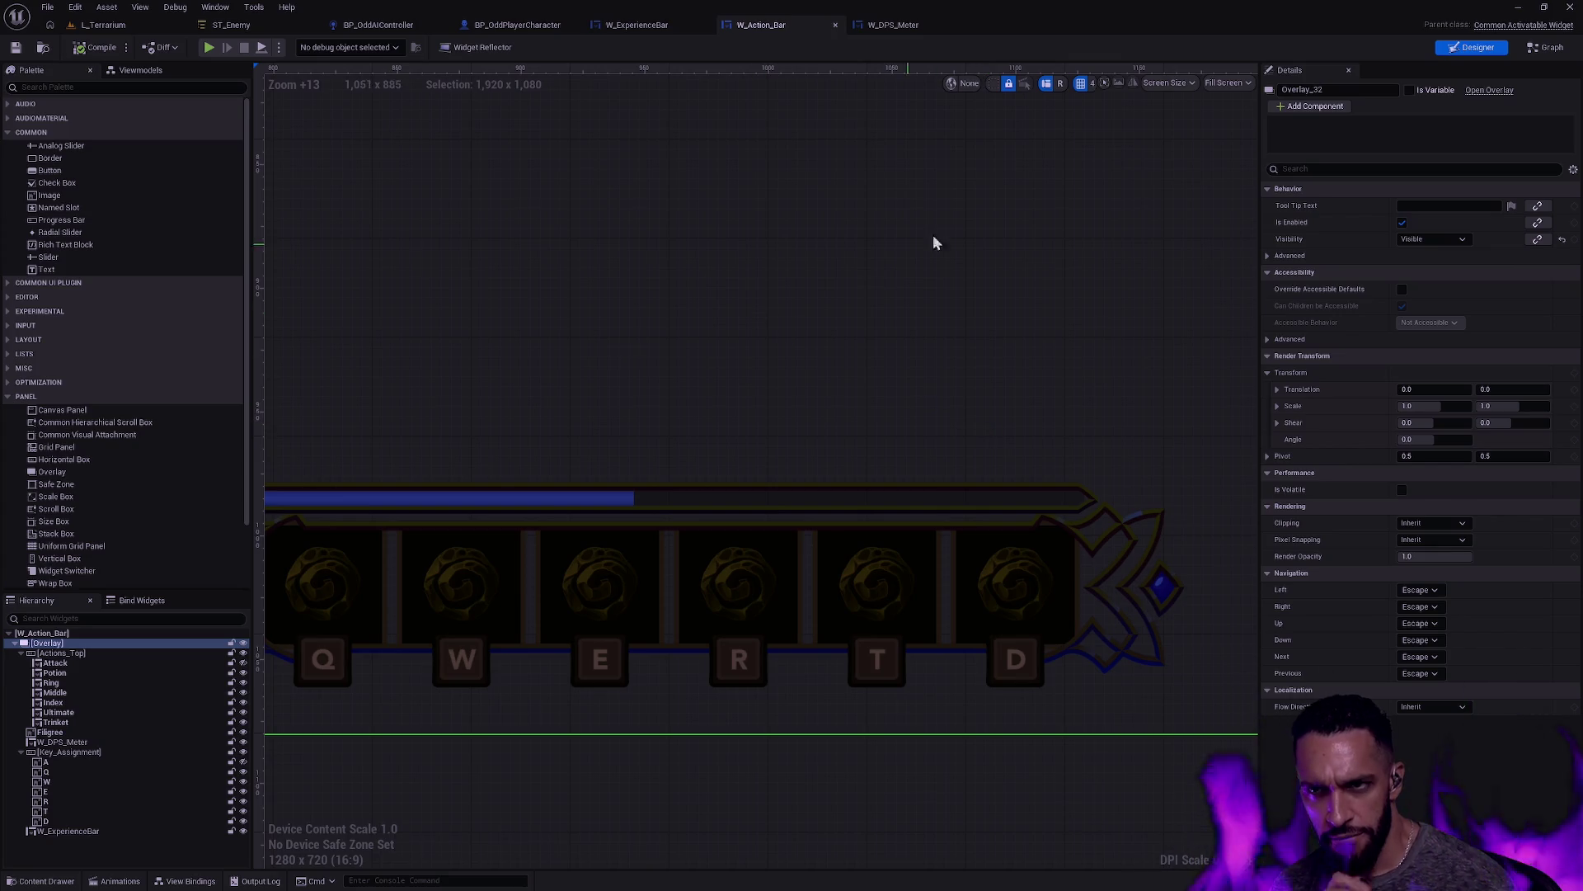
Step: In W_ExperienceBar, inspect the Frame and ExperienceBar Details while panning the designer canvas
{"action": "left_click", "coordinate": [628, 28]}
{"action": "left_click", "coordinate": [435, 593]}
{"action": "left_click_drag", "start_coordinate": [435, 594], "coordinate": [689, 560]}
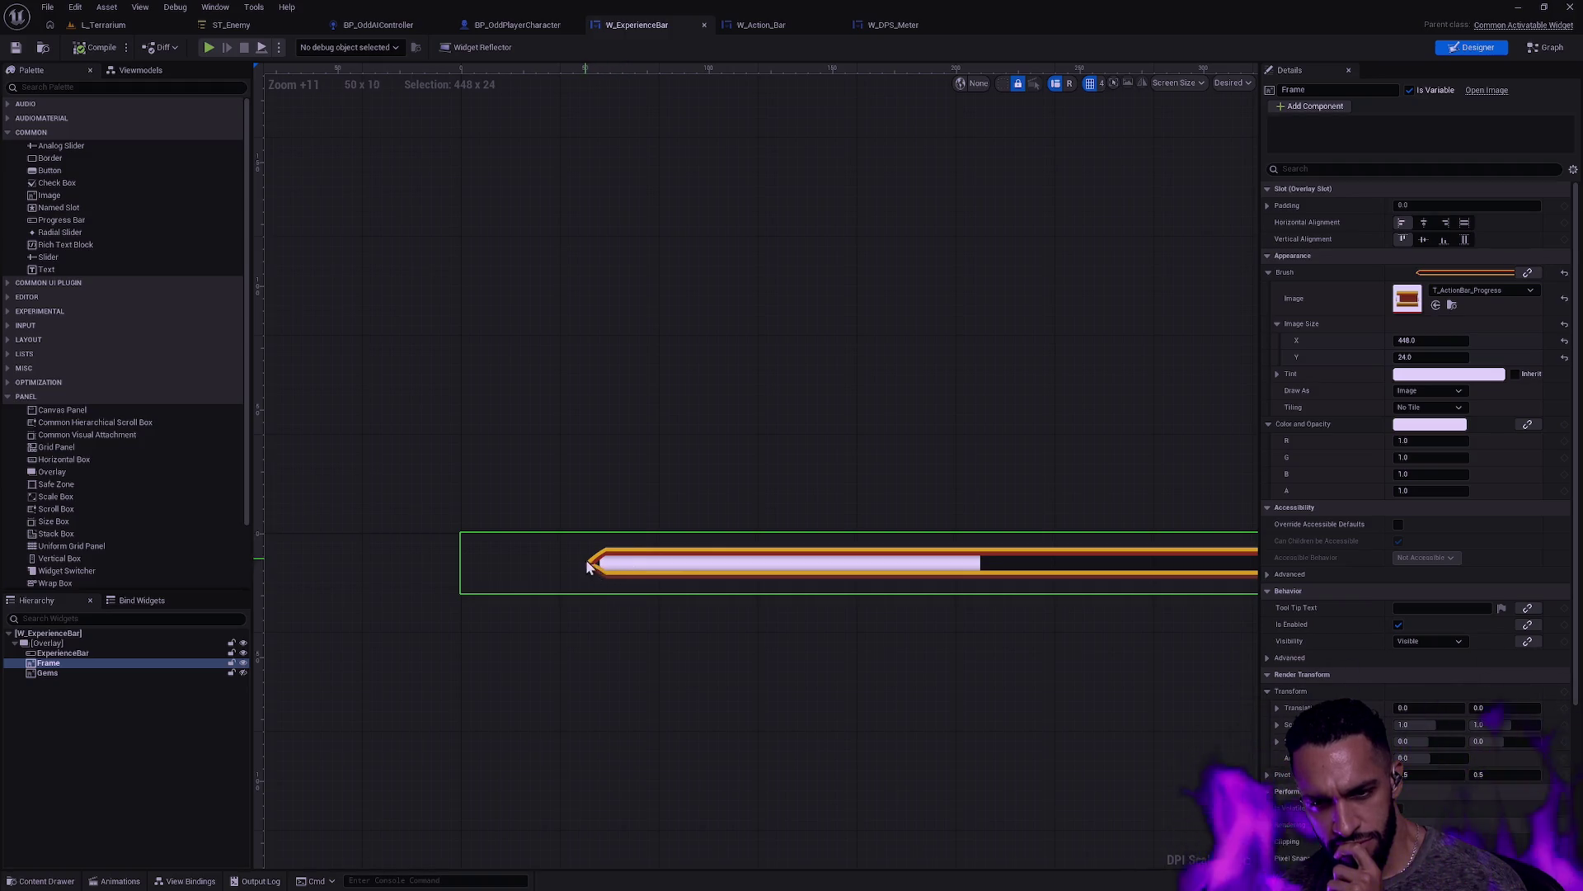
{"action": "left_click", "coordinate": [88, 653]}
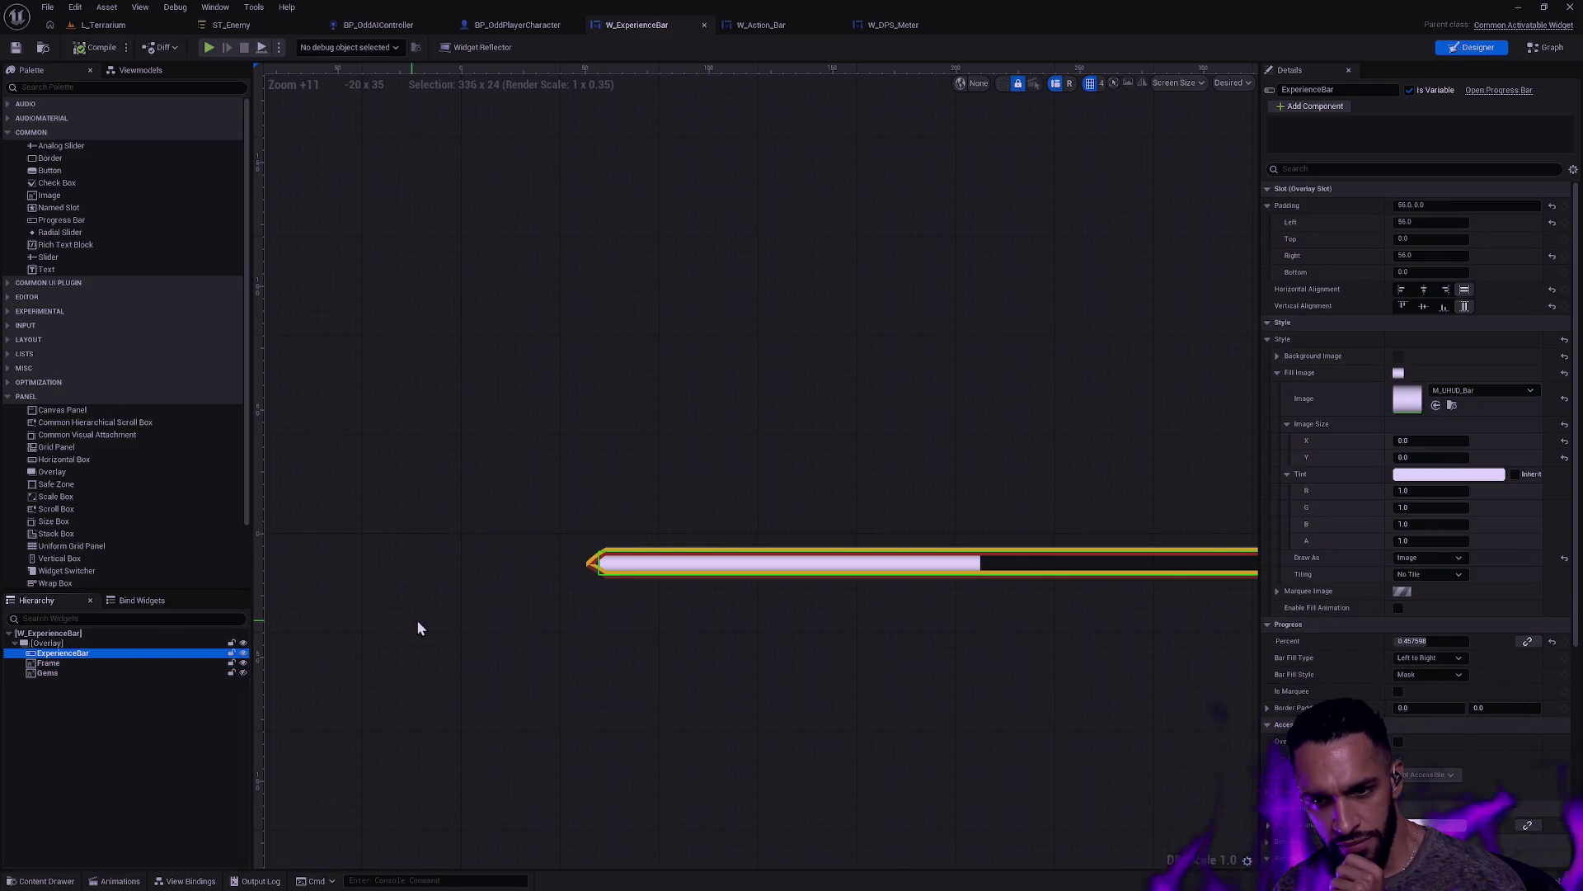
{"action": "mouse_move", "coordinate": [608, 555]}
{"action": "left_mouse_down"}
{"action": "mouse_move", "coordinate": [662, 669]}
{"action": "mouse_move", "coordinate": [584, 662]}
{"action": "mouse_move", "coordinate": [673, 630]}
{"action": "left_mouse_up"}
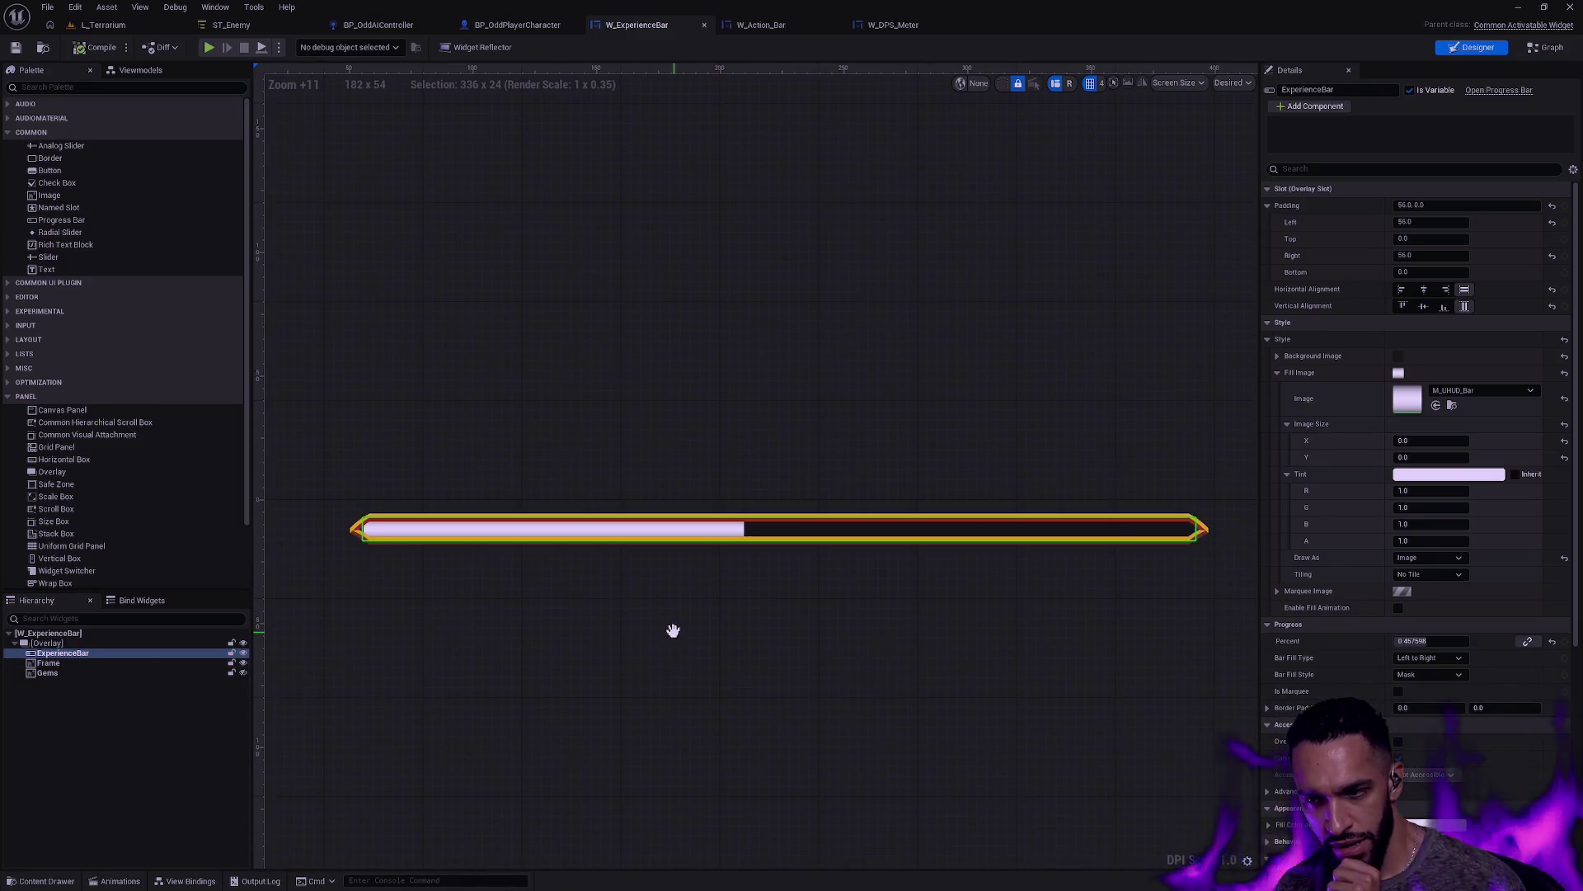
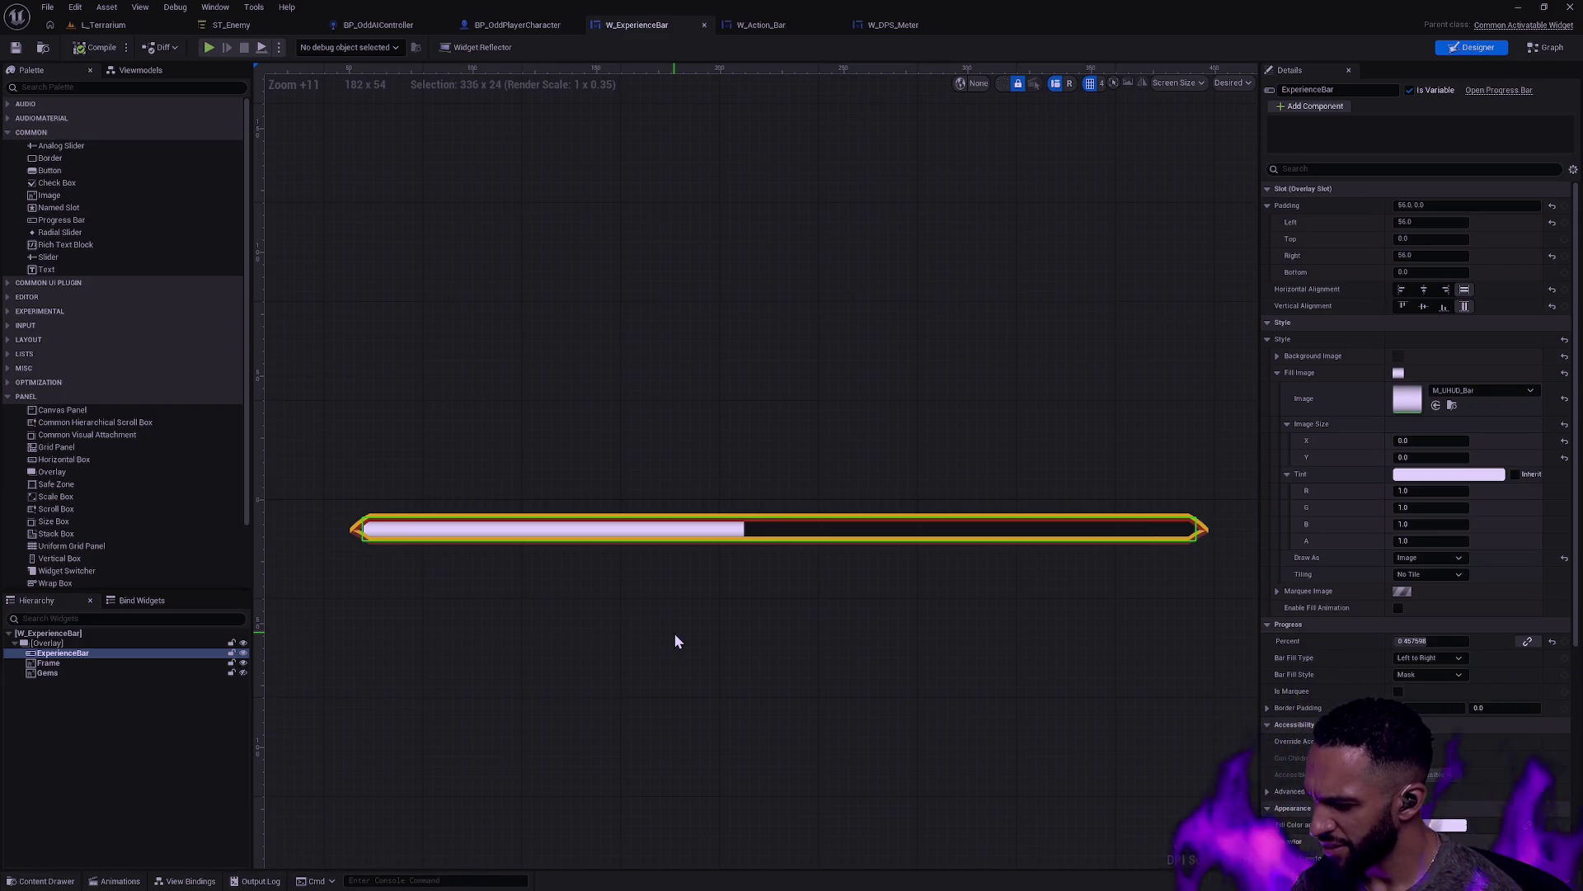
Step: Deselect the ExperienceBar widget and switch to Photoshop showing T_ActionBar.png
{"action": "left_click", "coordinate": [921, 695]}
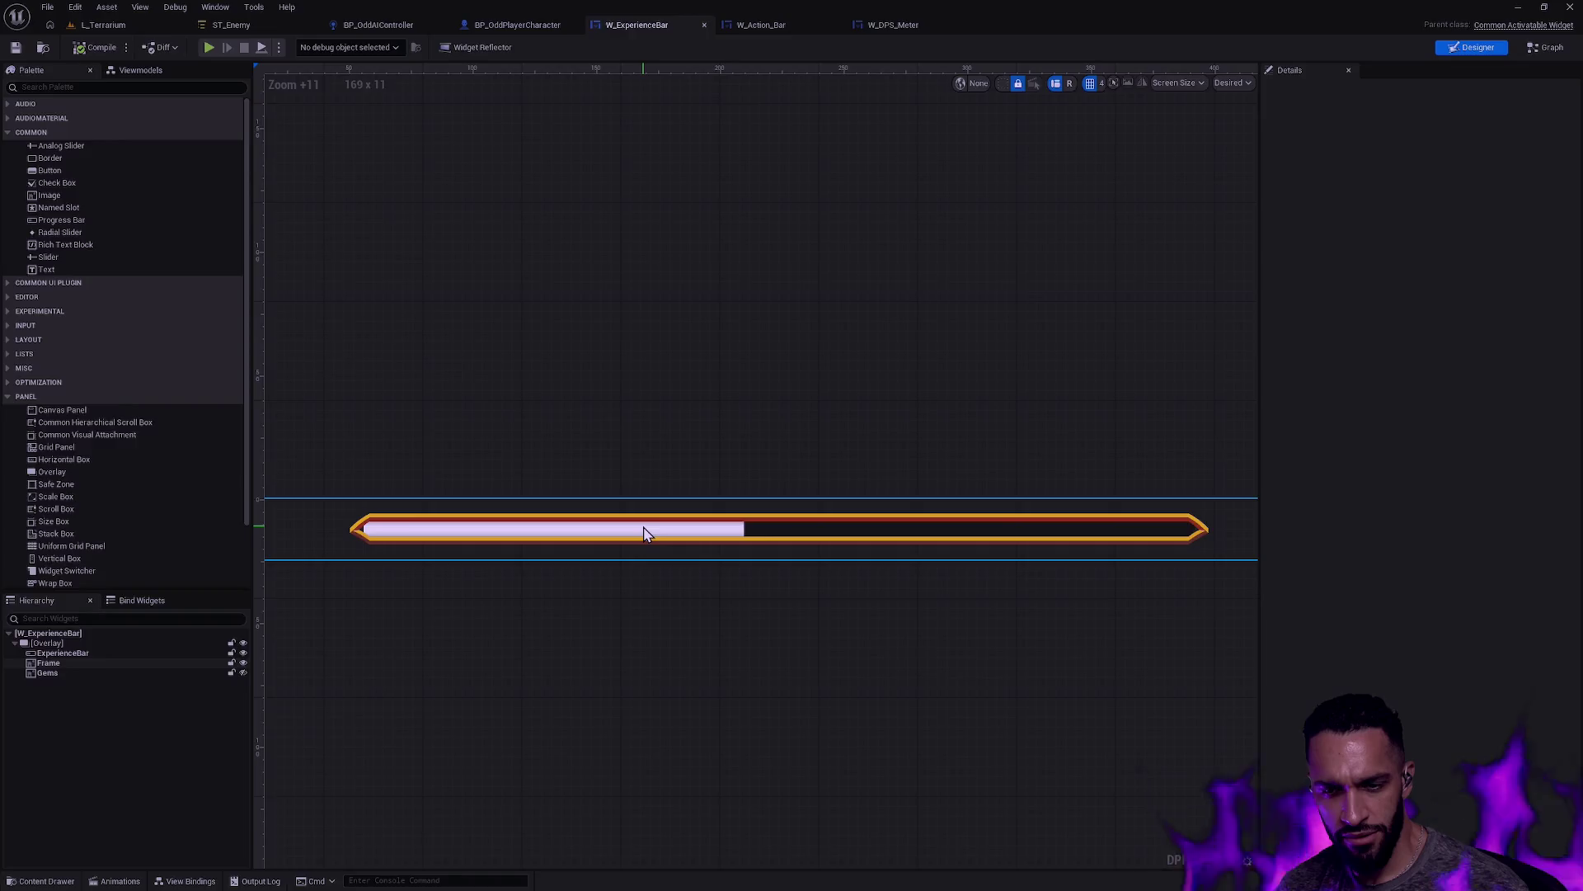
{"action": "key", "text": "alt+Tab"}
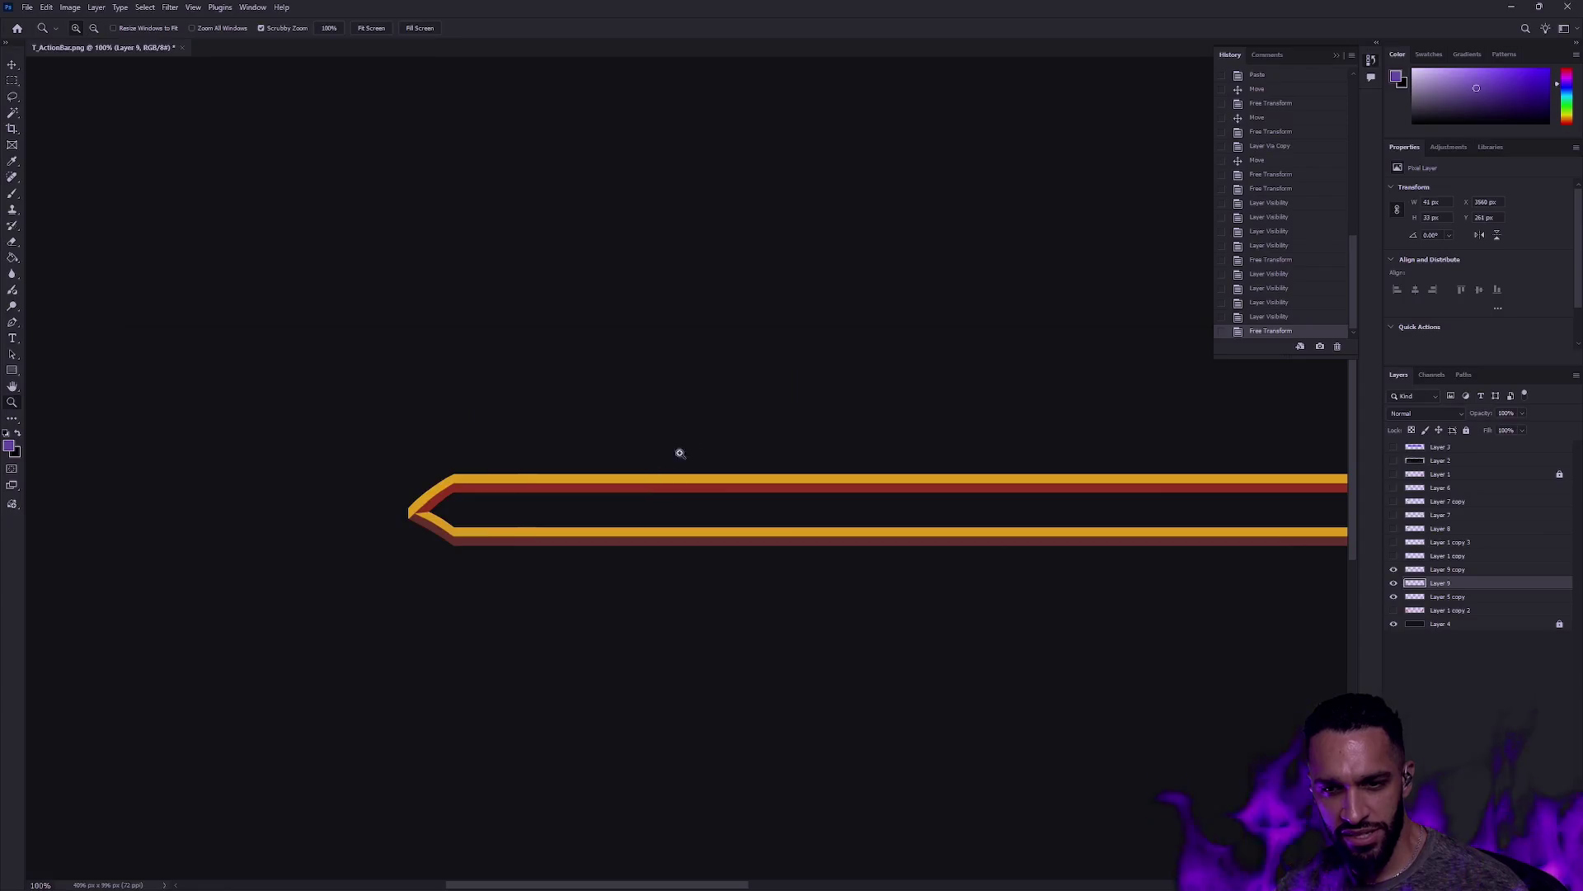
Step: Zoom out to frame the whole bar and step back in History to an earlier layer-visibility state
{"action": "left_click_drag", "start_coordinate": [790, 484], "coordinate": [608, 490]}
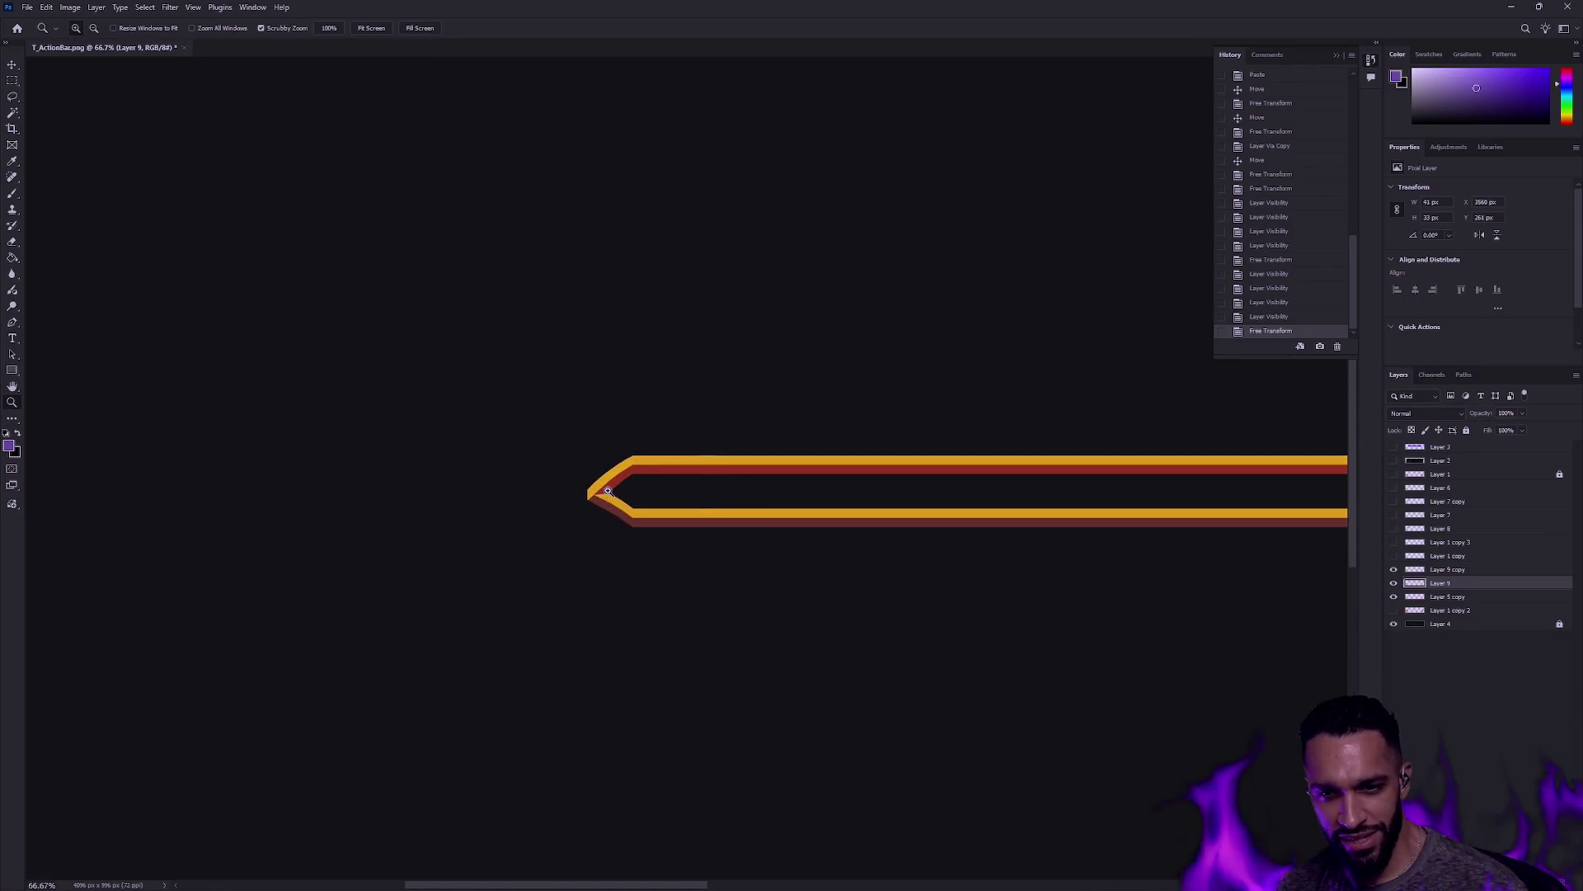
{"action": "left_click", "coordinate": [741, 492], "text": "alt"}
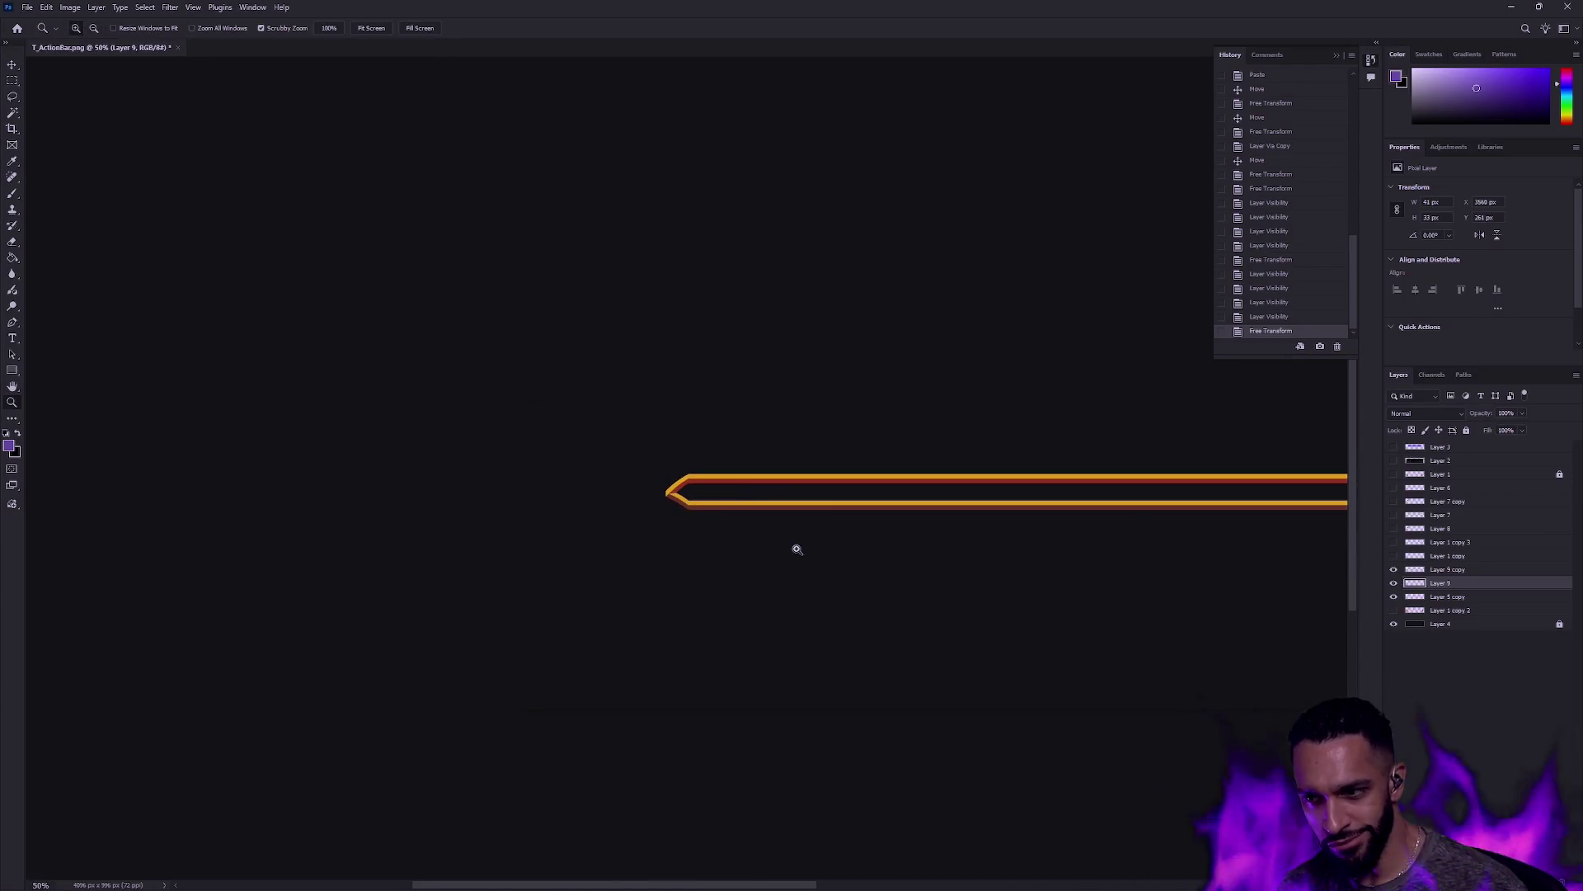
{"action": "mouse_move", "coordinate": [993, 508]}
{"action": "left_mouse_down"}
{"action": "mouse_move", "coordinate": [1017, 506]}
{"action": "mouse_move", "coordinate": [954, 516]}
{"action": "mouse_move", "coordinate": [1148, 533]}
{"action": "left_mouse_up"}
{"action": "mouse_move", "coordinate": [870, 491]}
{"action": "left_mouse_down"}
{"action": "mouse_move", "coordinate": [1092, 509]}
{"action": "mouse_move", "coordinate": [1119, 494]}
{"action": "left_mouse_up"}
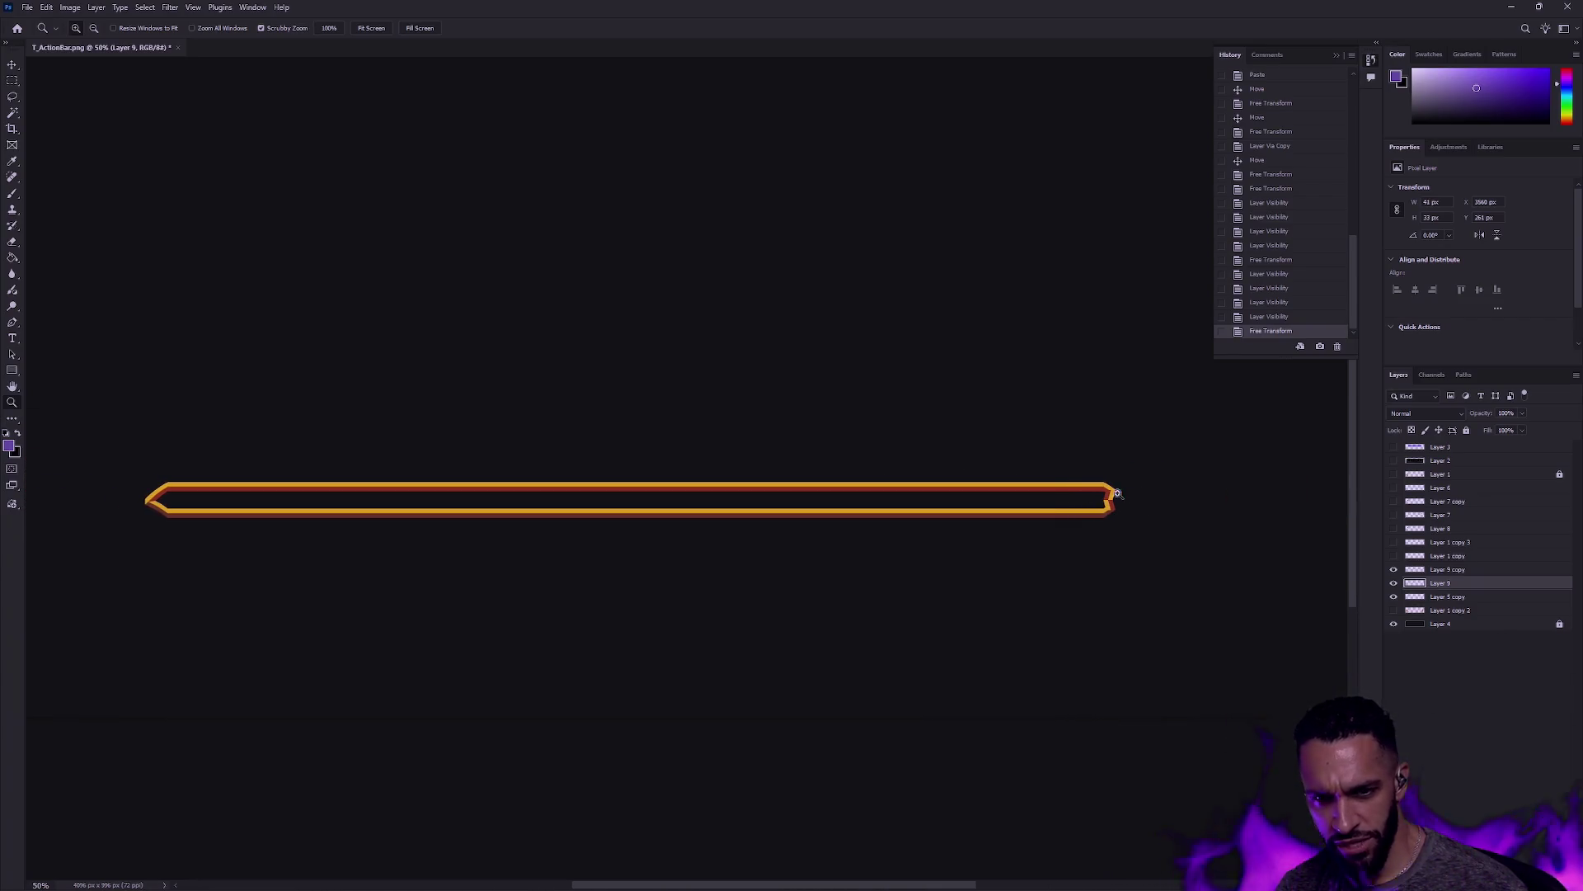
{"action": "left_click", "coordinate": [145, 496], "text": "alt"}
{"action": "mouse_move", "coordinate": [440, 529]}
{"action": "left_mouse_down"}
{"action": "mouse_move", "coordinate": [424, 527]}
{"action": "mouse_move", "coordinate": [445, 526]}
{"action": "left_mouse_up"}
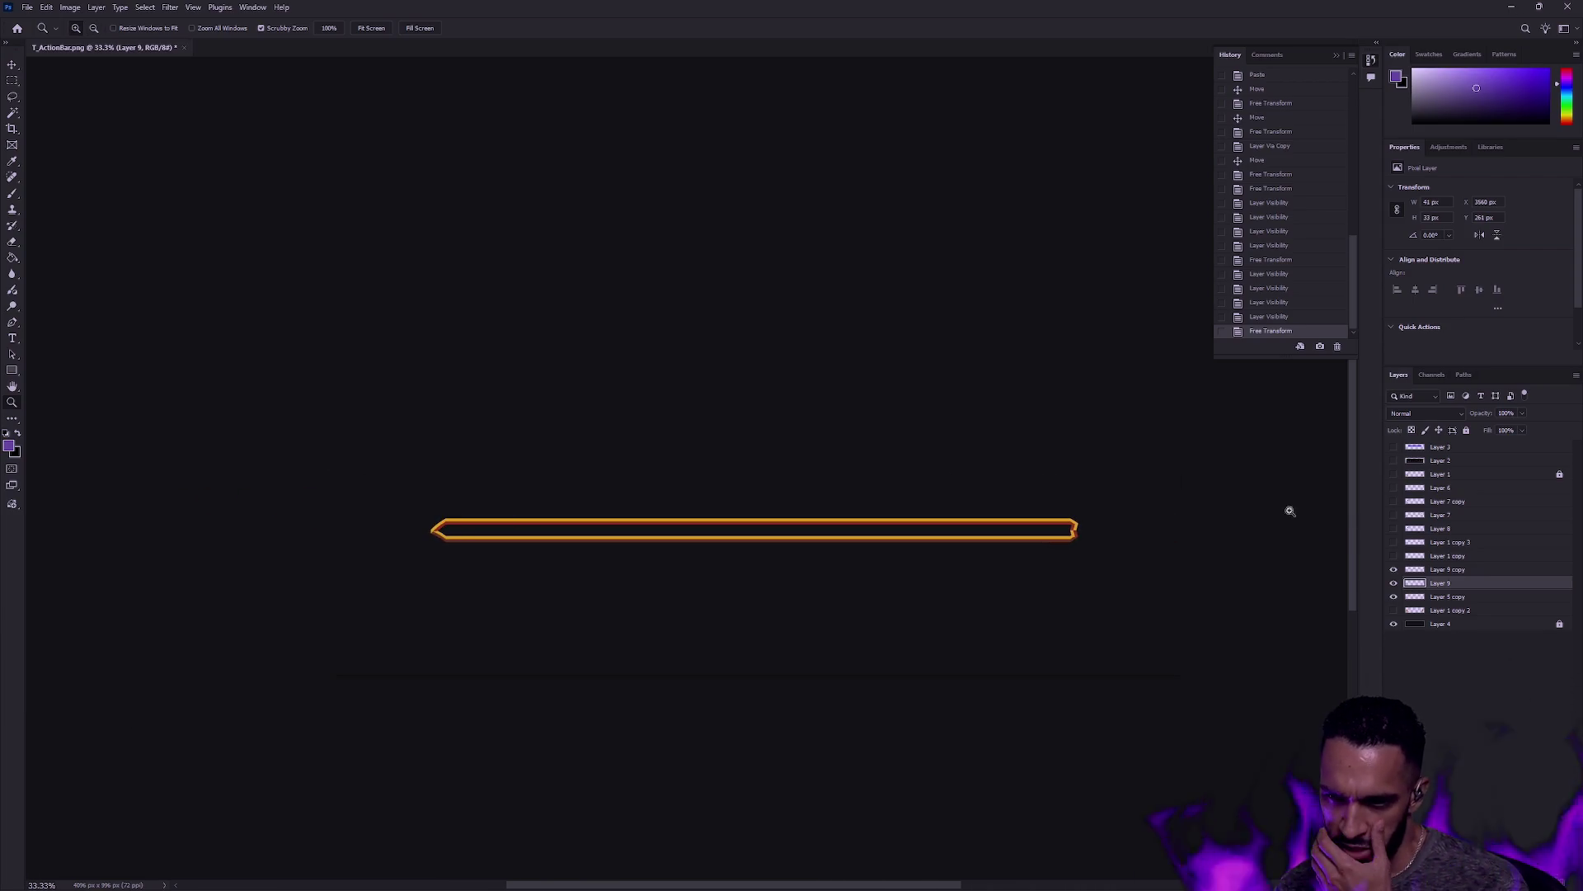
{"action": "left_click", "coordinate": [1292, 316]}
{"action": "left_click", "coordinate": [1283, 217]}
{"action": "left_click", "coordinate": [1282, 188]}
{"action": "key", "text": "ctrl+alt+z"}
{"action": "key", "text": "ctrl+alt+z"}
{"action": "key", "text": "ctrl+alt+z"}
{"action": "key", "text": "ctrl+alt+z"}
{"action": "key", "text": "ctrl+alt+z"}
{"action": "key", "text": "ctrl+alt+z"}
{"action": "key", "text": "ctrl+alt+z"}
{"action": "key", "text": "ctrl+alt+z"}
{"action": "key", "text": "ctrl+alt+z"}
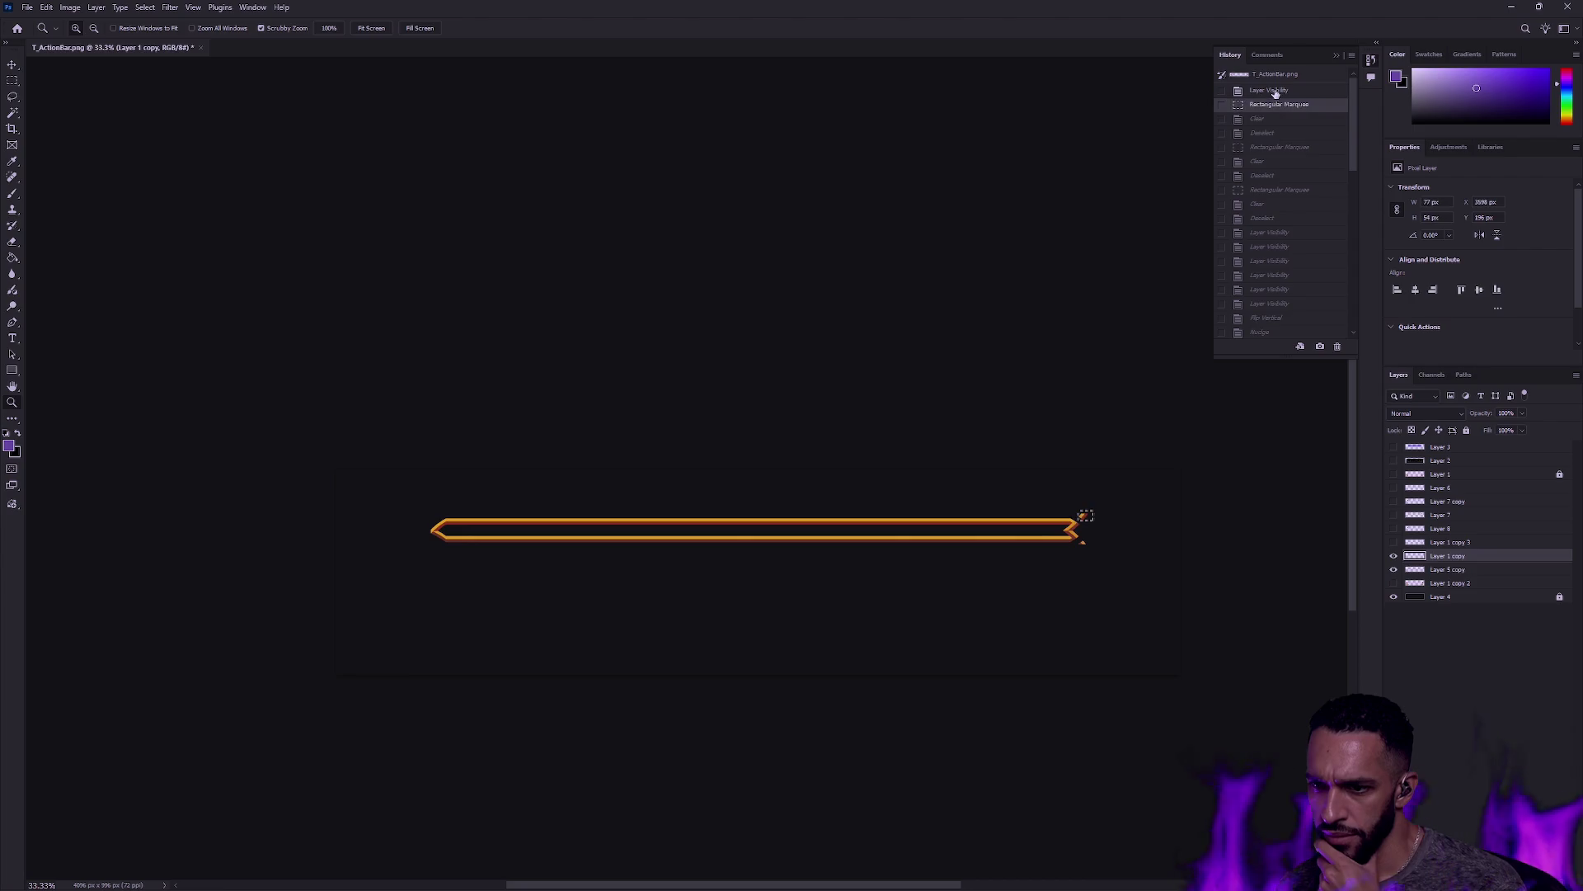
{"action": "left_click", "coordinate": [1276, 91]}
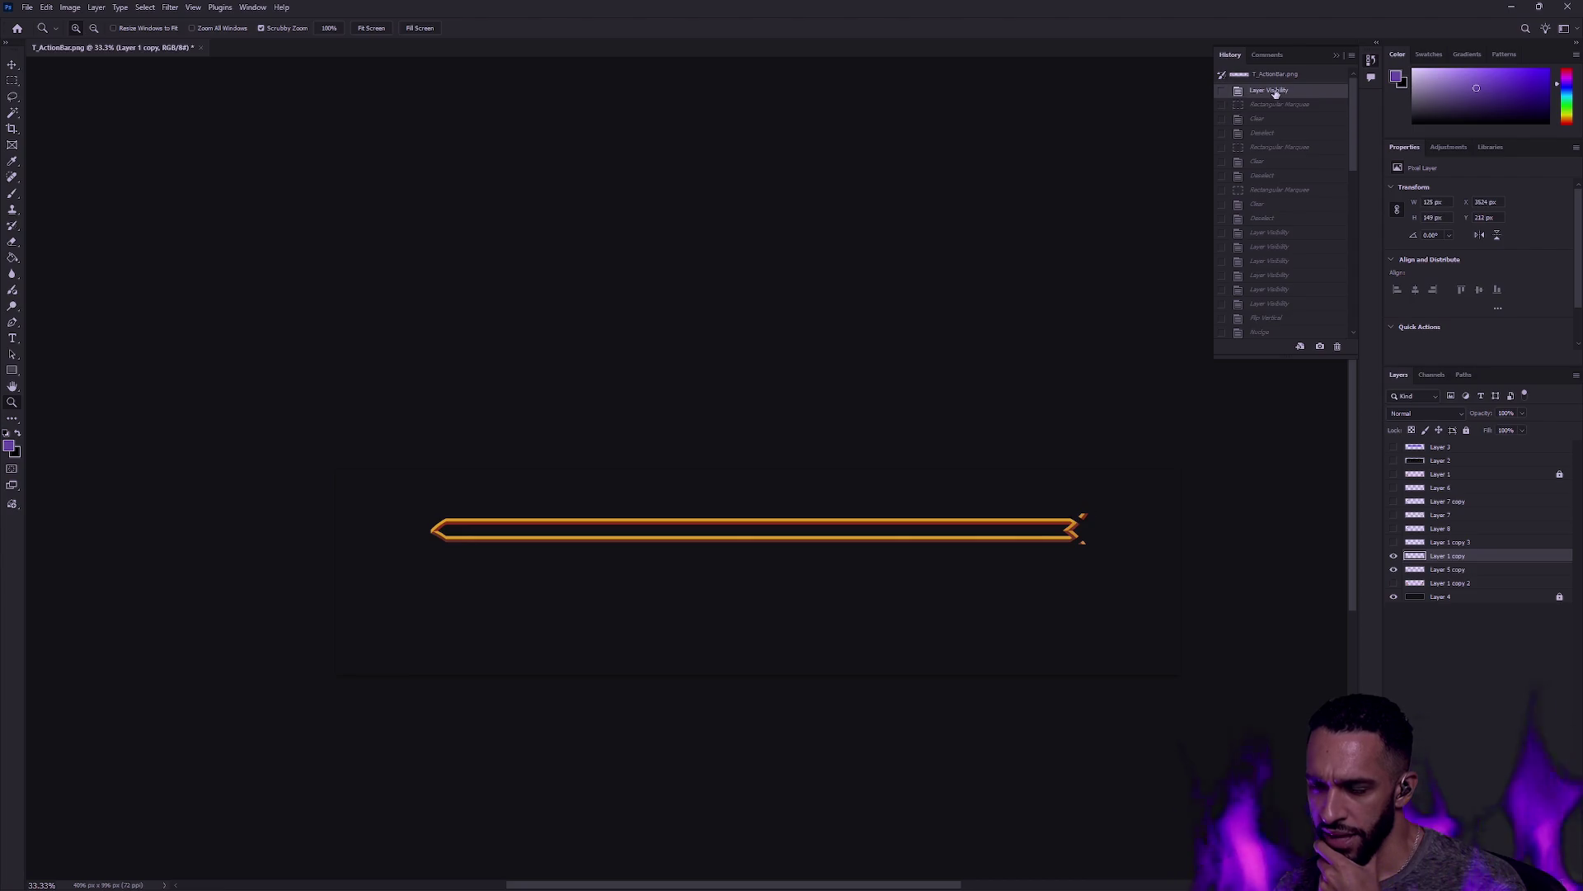
Step: Toggle the corner diamond layers' visibility and show the ornate frame layer
{"action": "left_click", "coordinate": [1394, 556]}
{"action": "left_click", "coordinate": [1393, 542]}
{"action": "left_click", "coordinate": [1393, 528]}
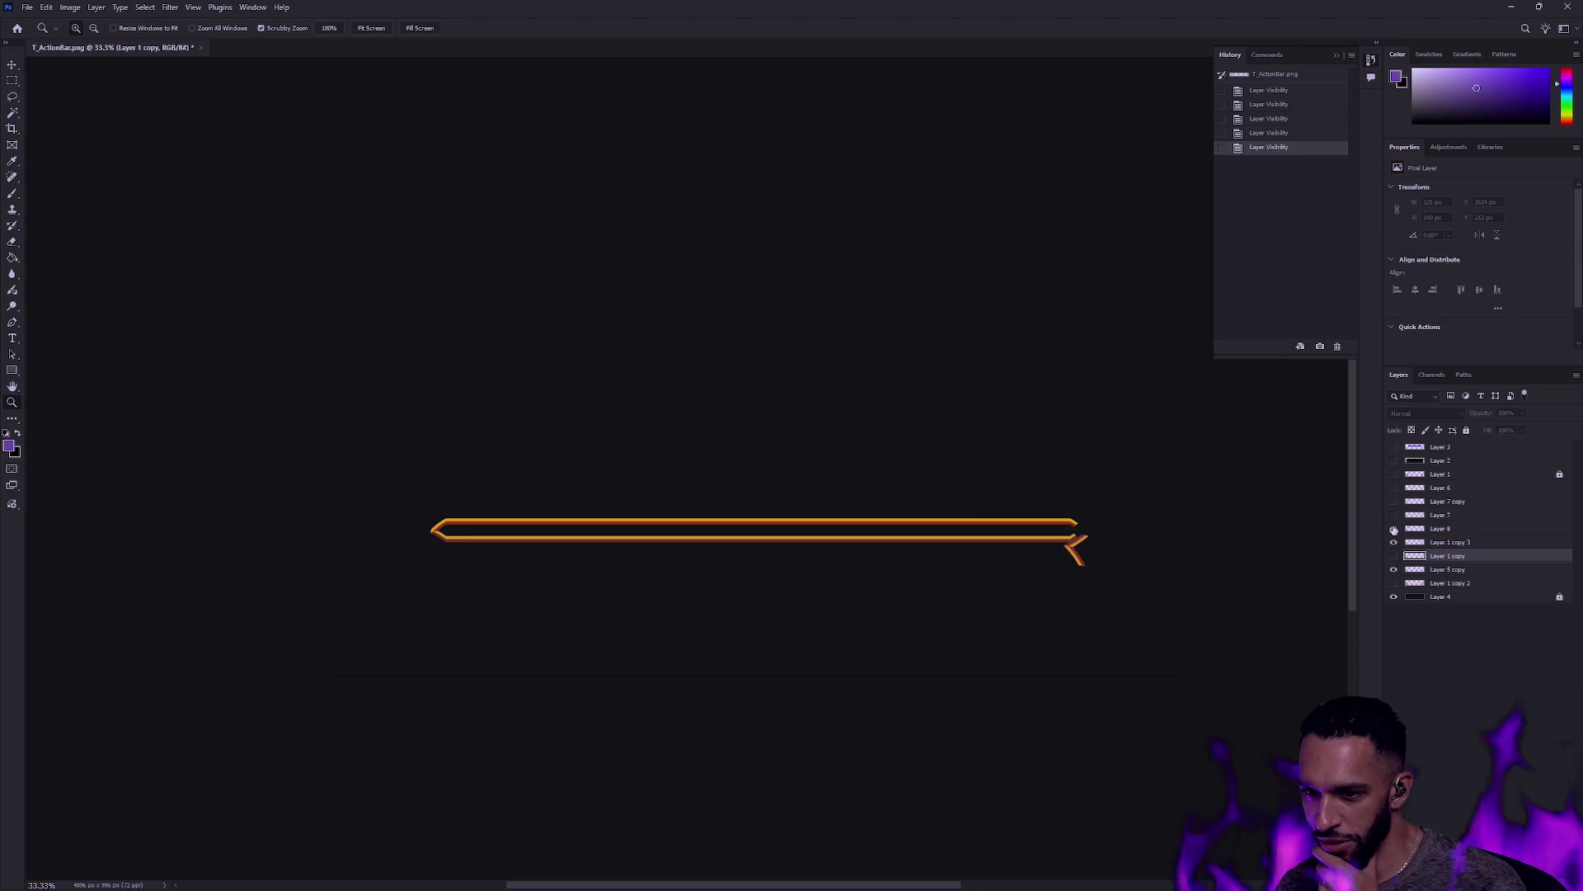
{"action": "left_click", "coordinate": [1394, 515]}
{"action": "left_click", "coordinate": [1394, 569]}
{"action": "left_click", "coordinate": [1394, 569]}
{"action": "left_click", "coordinate": [1393, 529]}
{"action": "left_click", "coordinate": [1393, 515]}
{"action": "left_click", "coordinate": [1394, 514]}
{"action": "left_click", "coordinate": [1394, 556]}
{"action": "left_click", "coordinate": [1394, 555]}
{"action": "left_click", "coordinate": [1393, 583]}
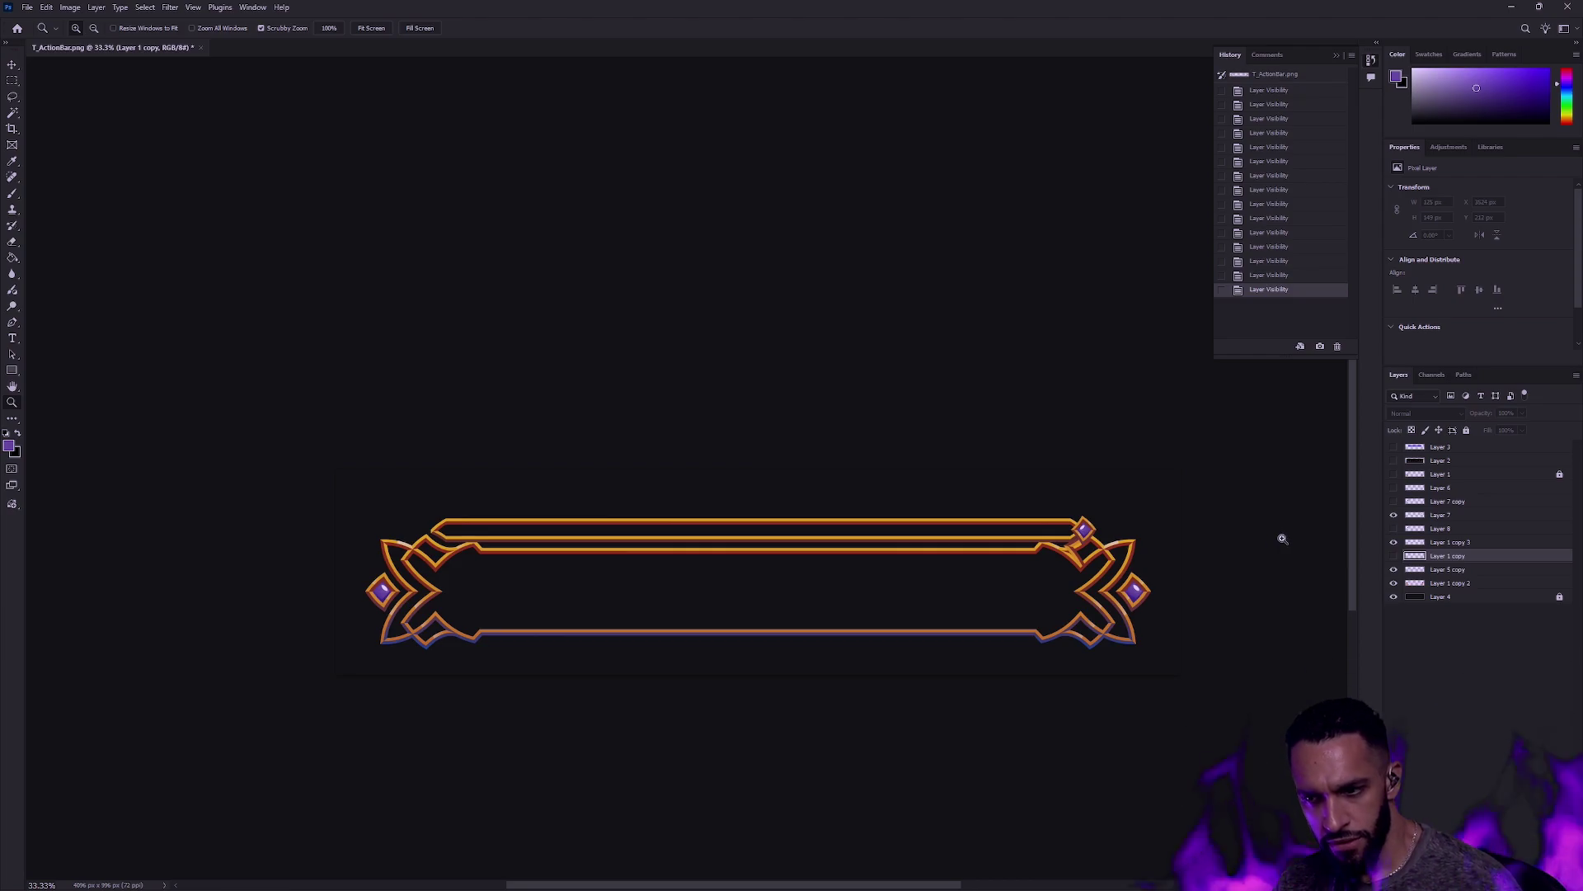
Step: Bring up File > Open on the Gameplay textures folder
{"action": "left_click", "coordinate": [46, 8]}
{"action": "left_click", "coordinate": [18, 22]}
{"action": "left_click", "coordinate": [27, 7]}
{"action": "left_click", "coordinate": [56, 37]}
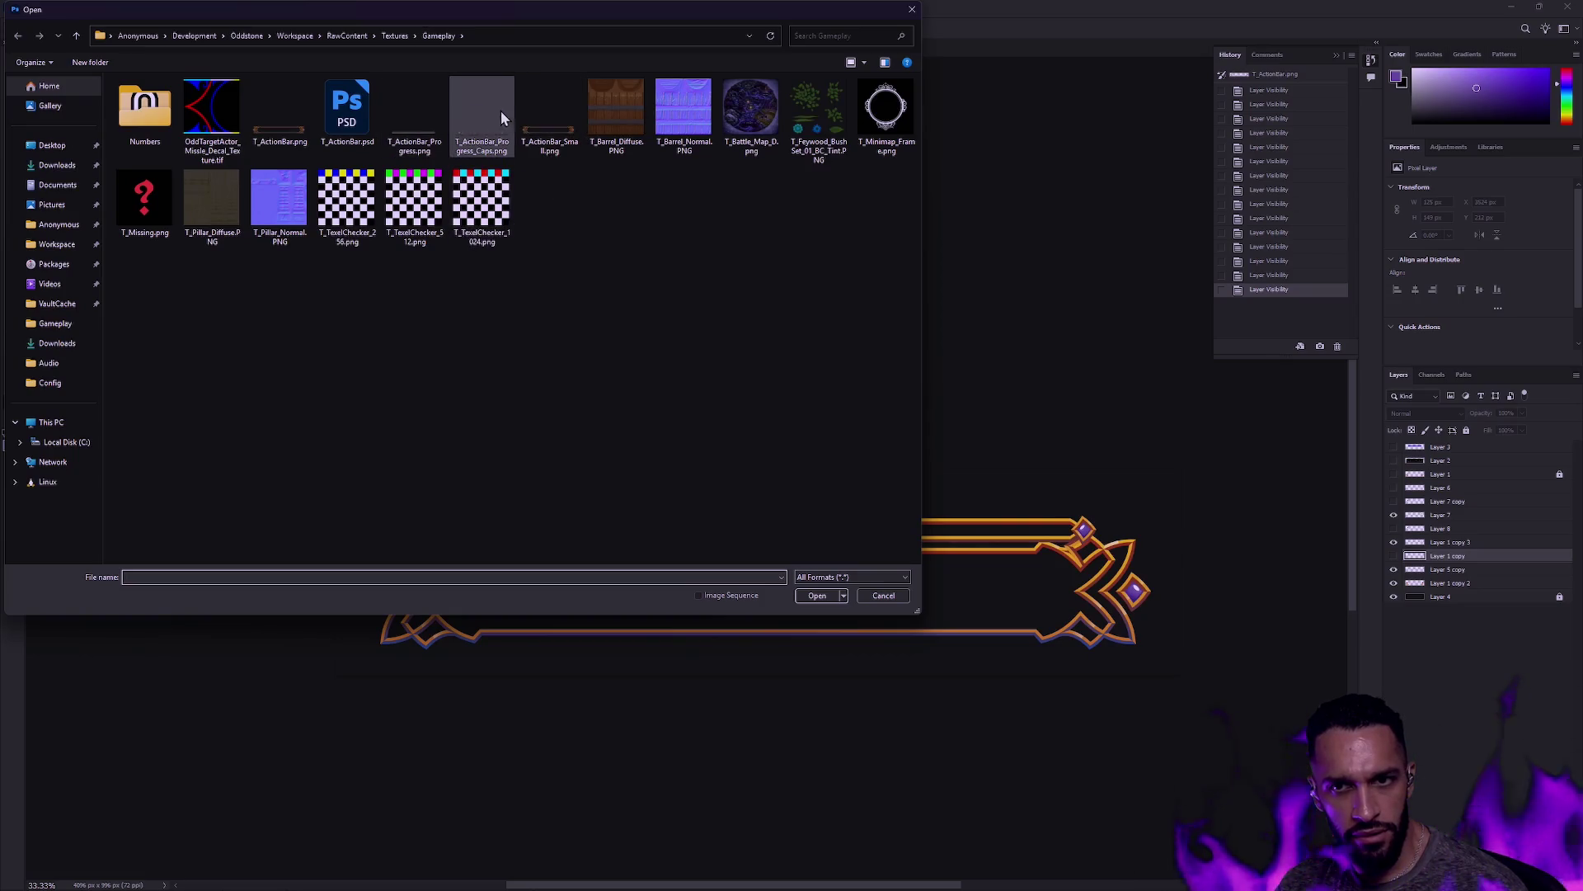
Step: Open T_ActionBar_Progress.png, crop the canvas to the orange bar's ends, and add a new layer
{"action": "double_click", "coordinate": [427, 130]}
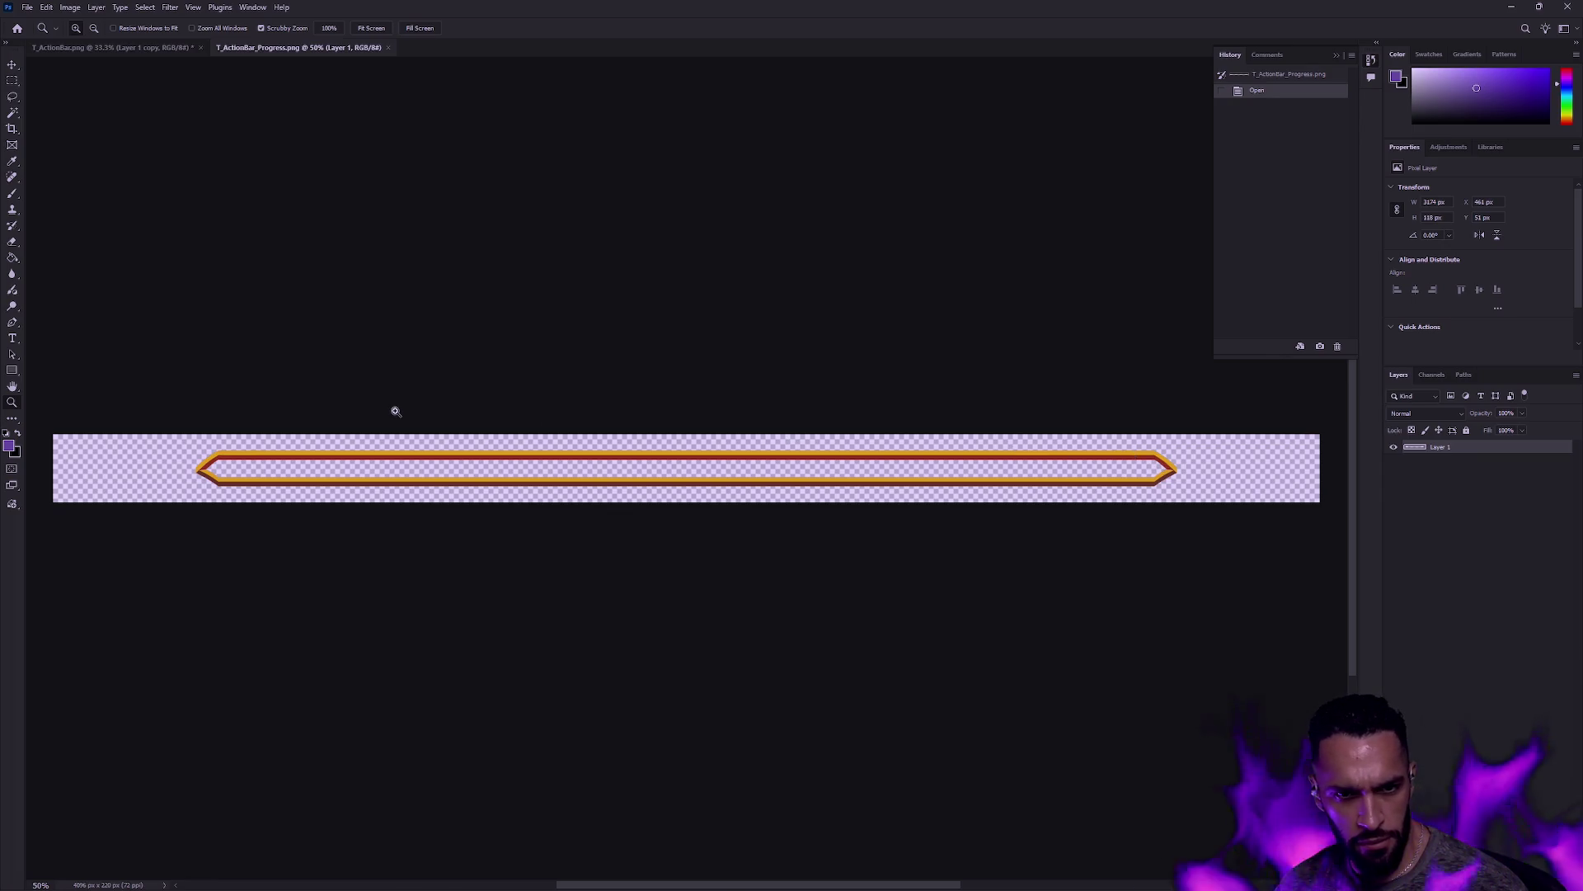
{"action": "left_click", "coordinate": [13, 131]}
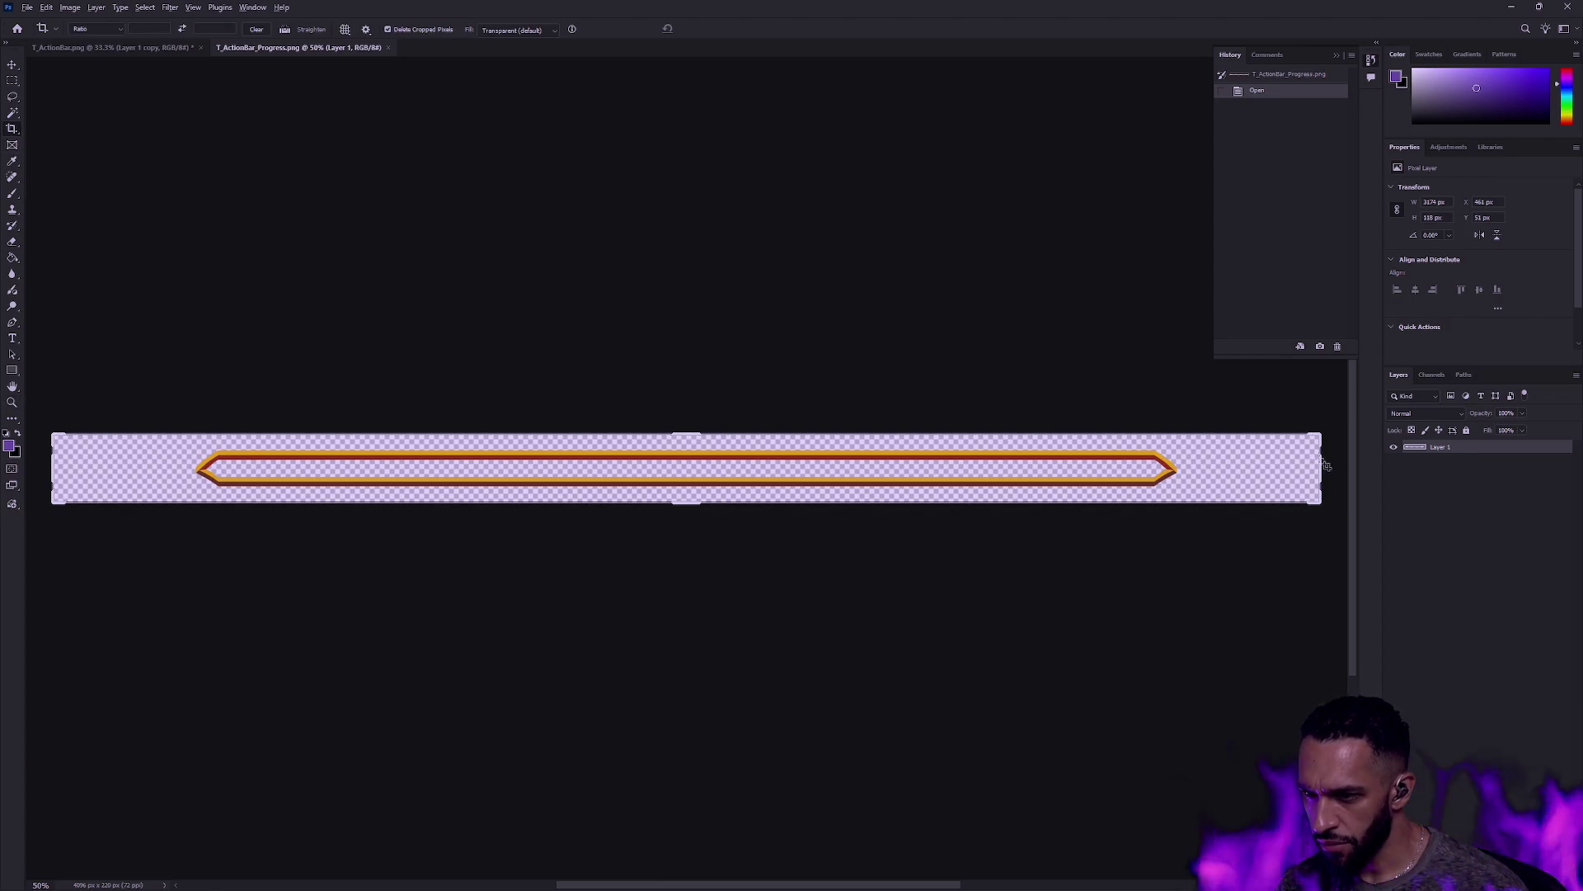
{"action": "mouse_move", "coordinate": [1322, 459]}
{"action": "left_mouse_down"}
{"action": "mouse_move", "coordinate": [1217, 463]}
{"action": "mouse_move", "coordinate": [1173, 499]}
{"action": "left_mouse_up"}
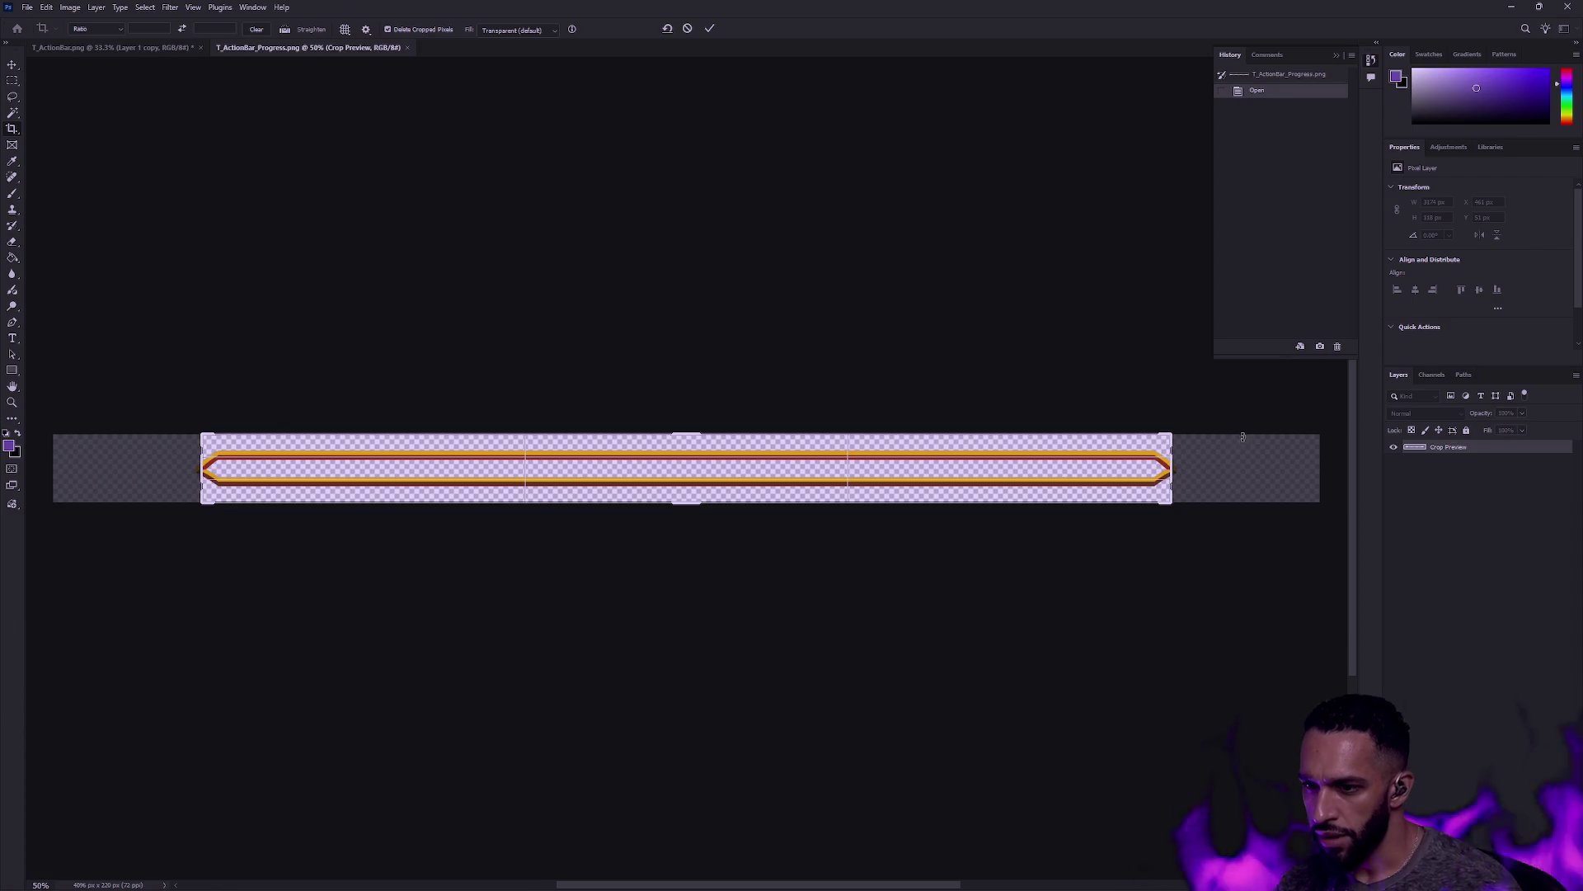
{"action": "key", "text": "Return"}
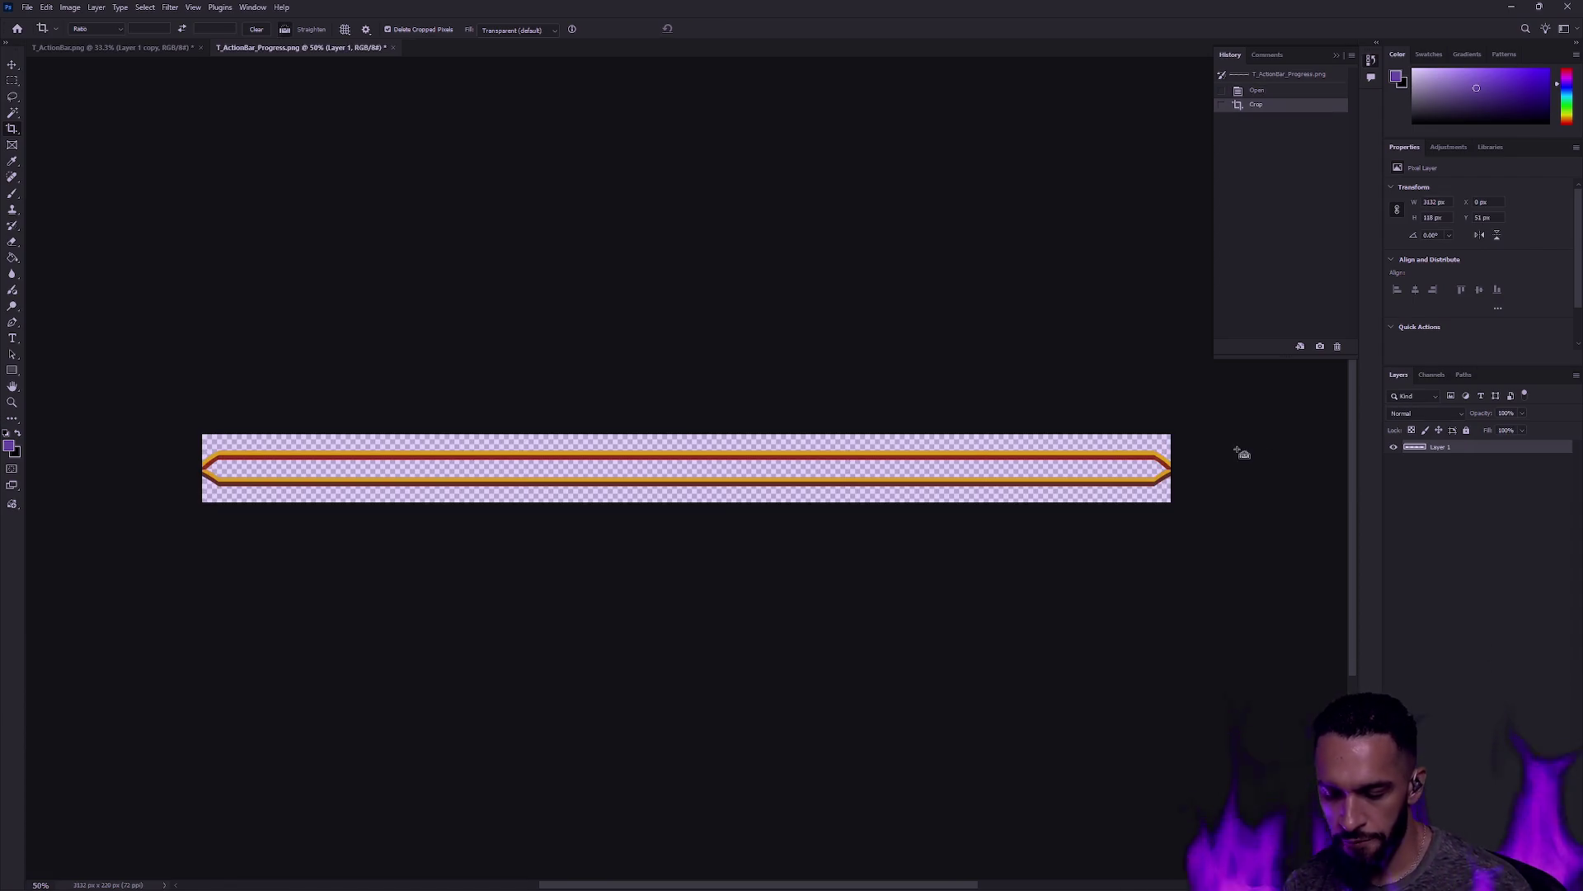
{"action": "key", "text": "ctrl+shift+alt+n"}
Step: Zoom in on the bar, check Layer 1's stripes, and move Layer 2 below Layer 1
{"action": "left_click", "coordinate": [11, 402]}
{"action": "left_click", "coordinate": [301, 445]}
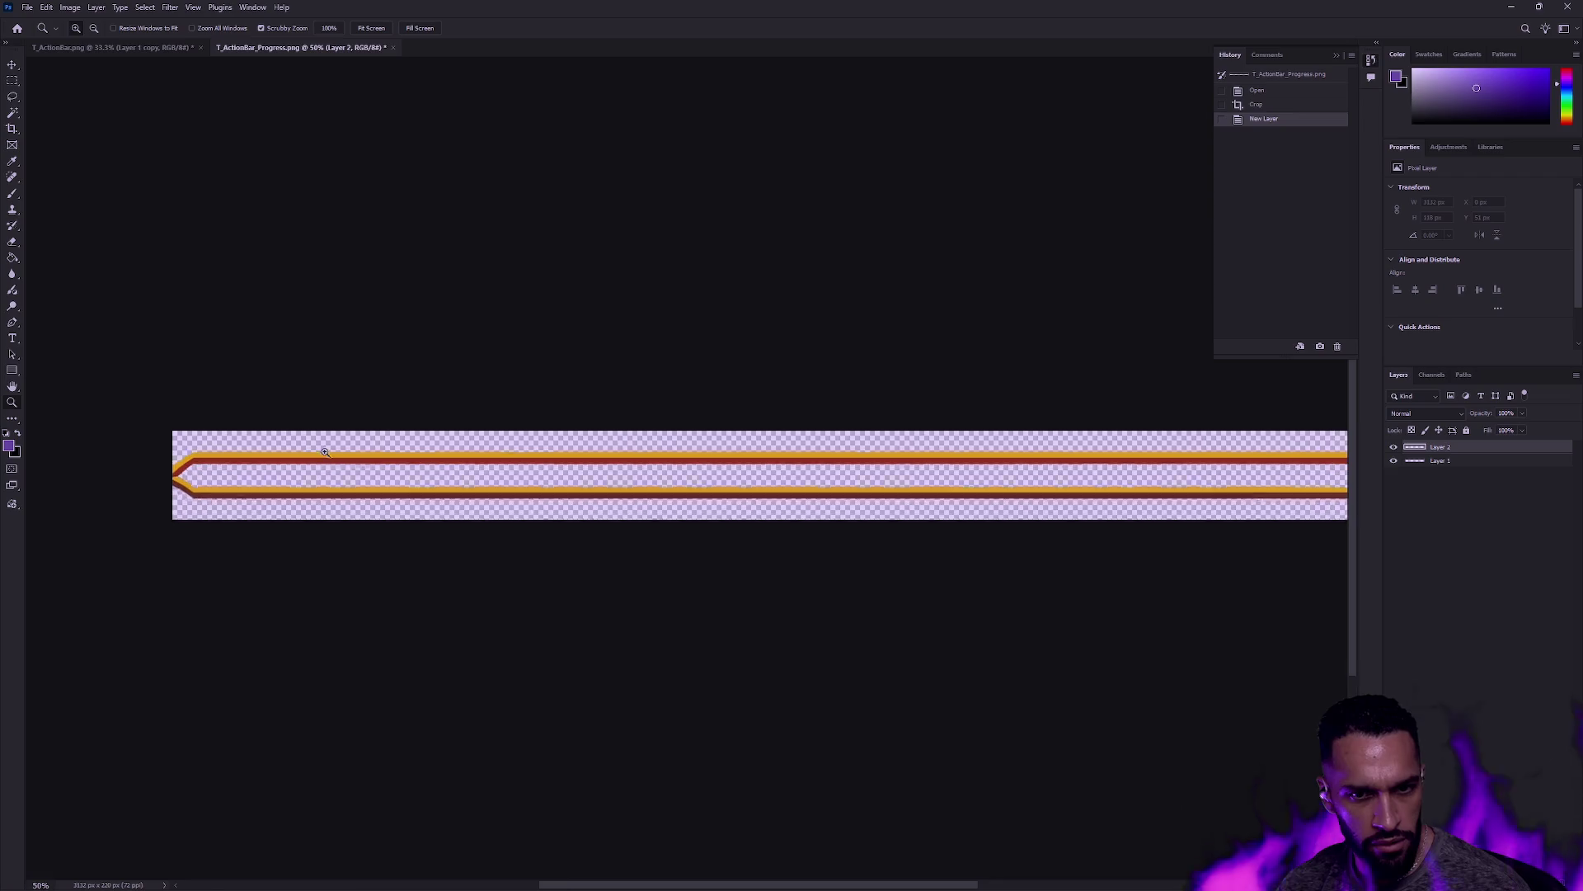
{"action": "mouse_move", "coordinate": [641, 442]}
{"action": "left_mouse_down"}
{"action": "mouse_move", "coordinate": [616, 437]}
{"action": "mouse_move", "coordinate": [643, 432]}
{"action": "left_mouse_up"}
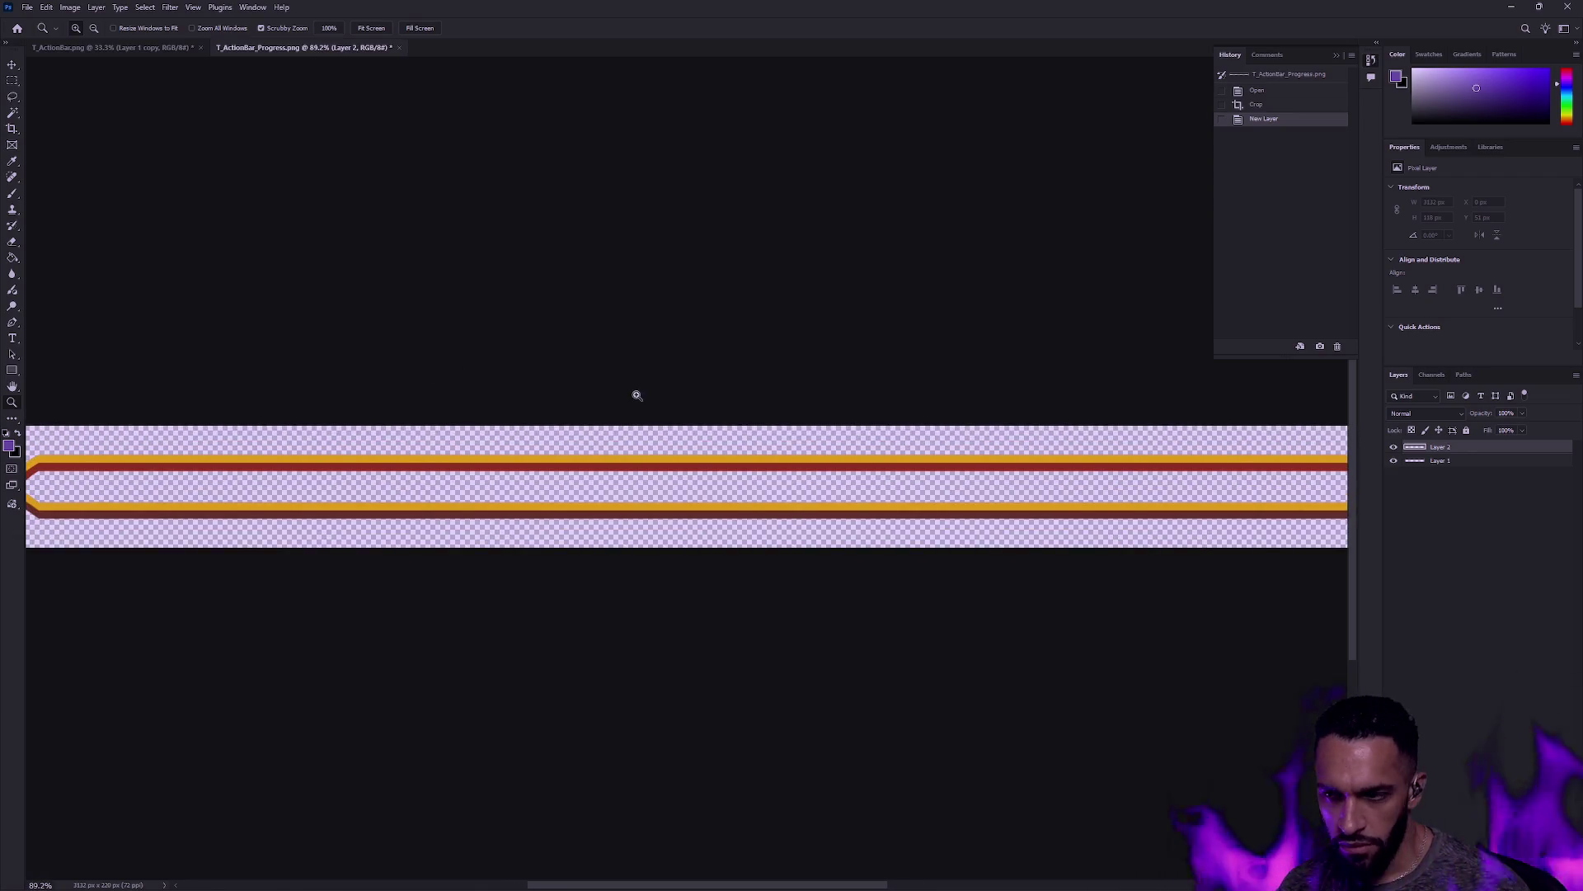
{"action": "left_click", "coordinate": [1393, 460]}
{"action": "left_click", "coordinate": [1393, 460]}
{"action": "left_click", "coordinate": [1393, 460]}
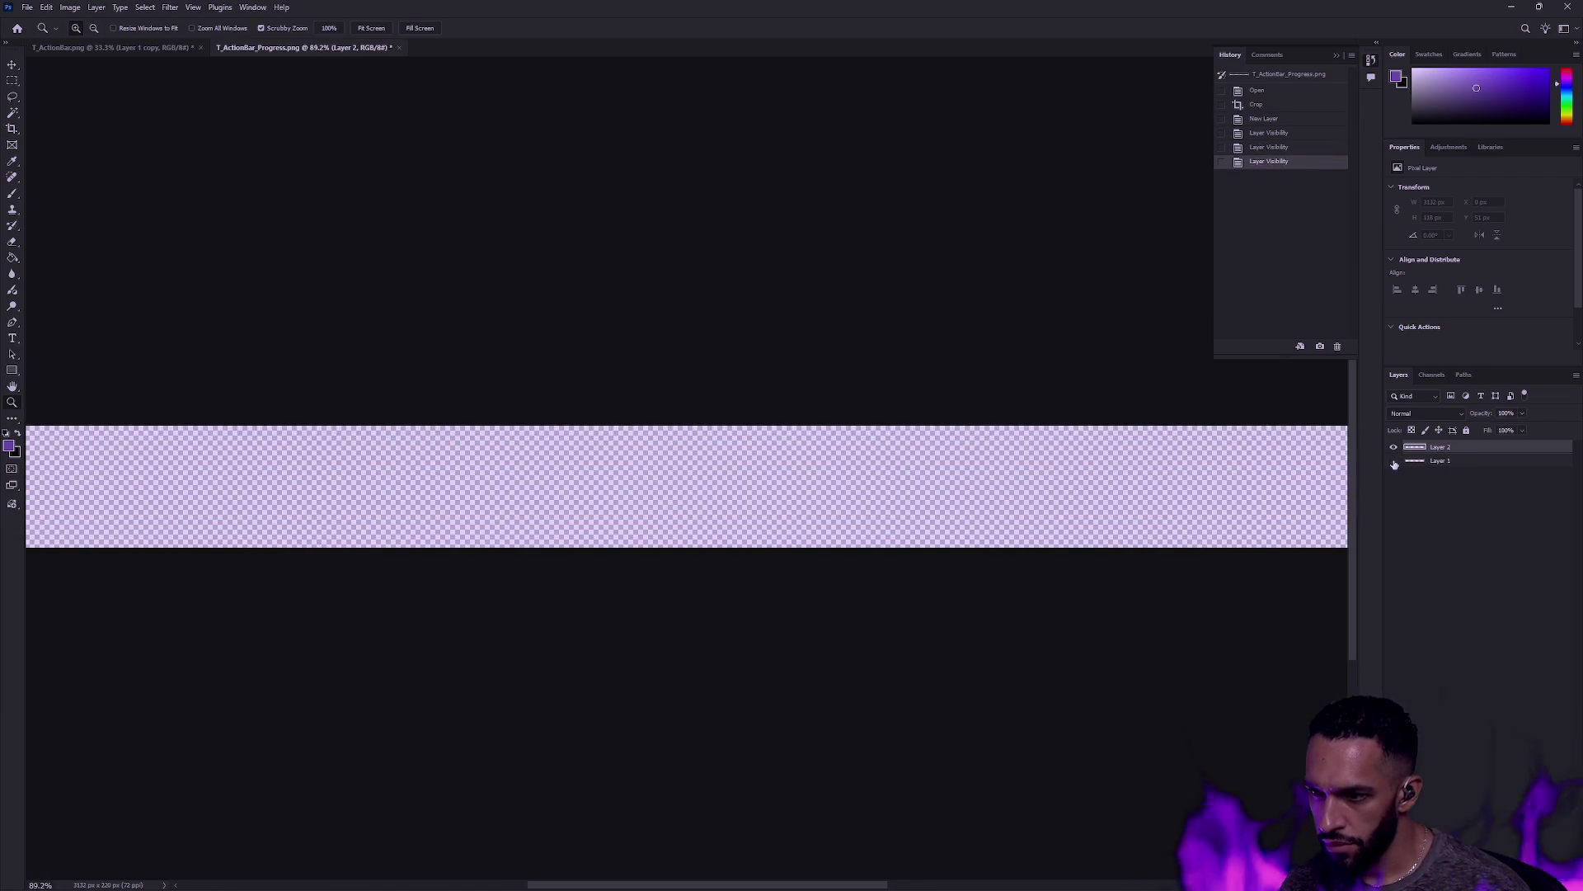
{"action": "left_click", "coordinate": [1394, 459]}
{"action": "left_click_drag", "start_coordinate": [1464, 462], "coordinate": [1464, 466]}
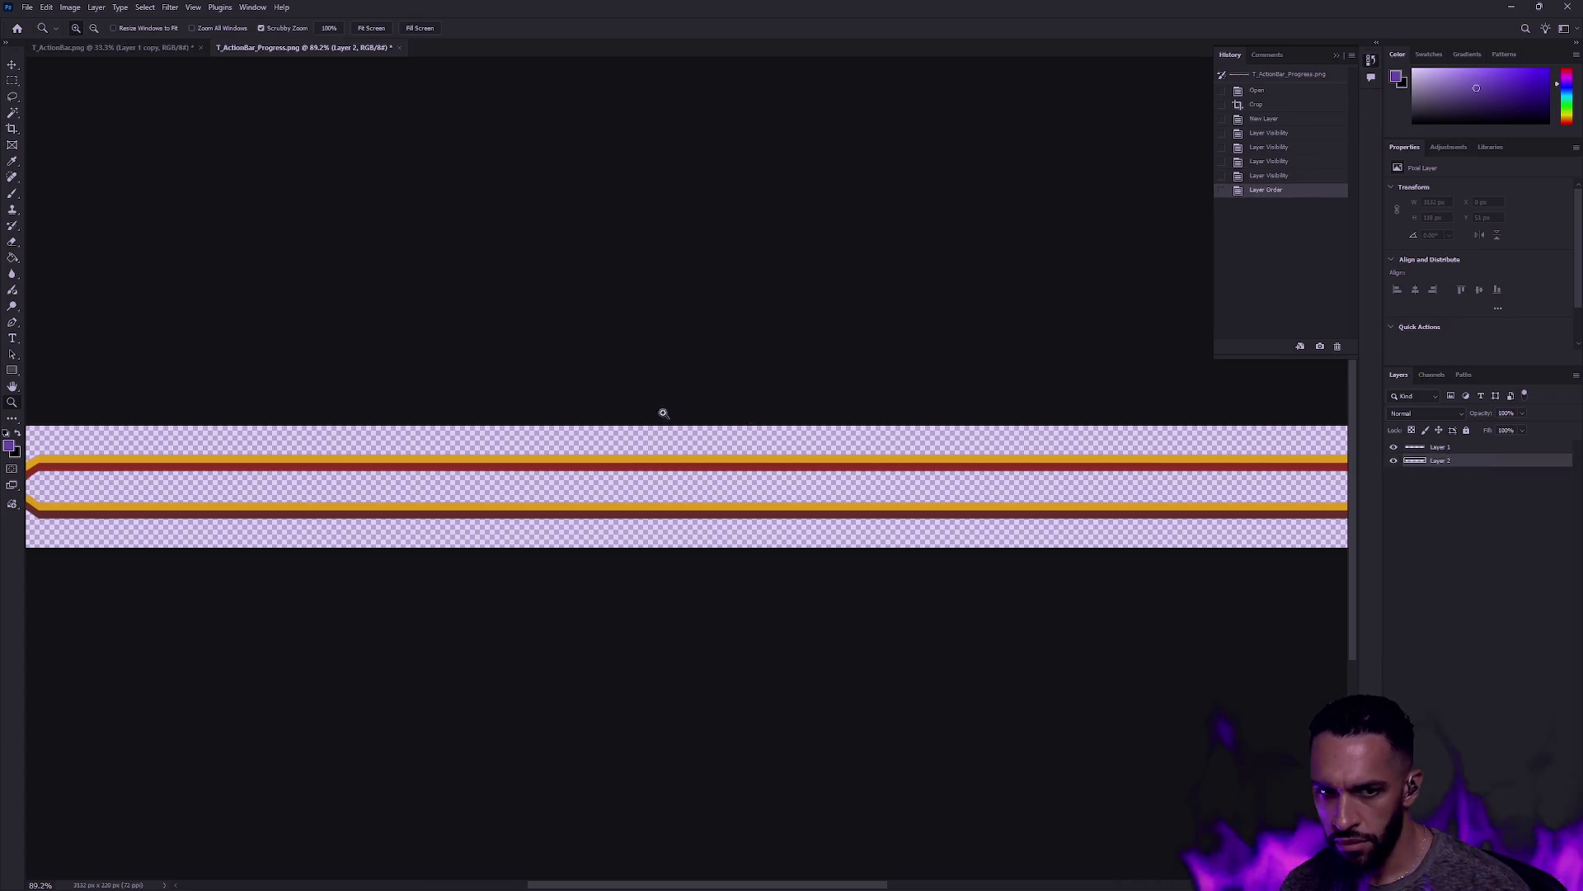
Step: Select the inner transparent strip of the bar on Layer 1 by colour
{"action": "left_click", "coordinate": [12, 112]}
{"action": "left_click_drag", "start_coordinate": [364, 339], "coordinate": [497, 321]}
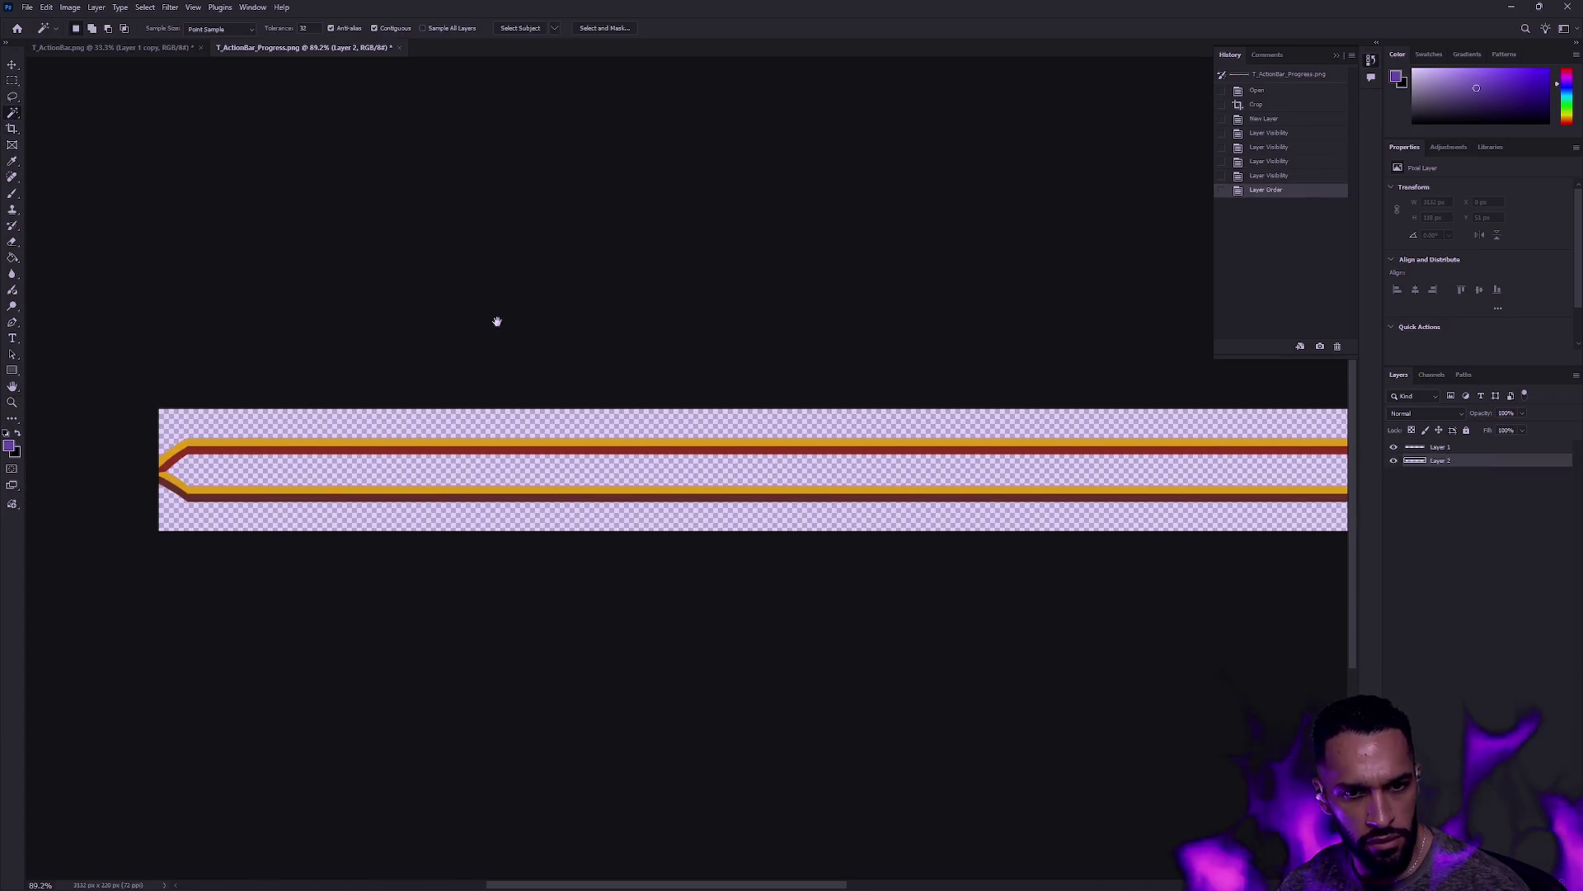
{"action": "left_click", "coordinate": [217, 467]}
{"action": "key", "text": "ctrl+d"}
{"action": "left_click", "coordinate": [1467, 447]}
{"action": "left_click", "coordinate": [1094, 475]}
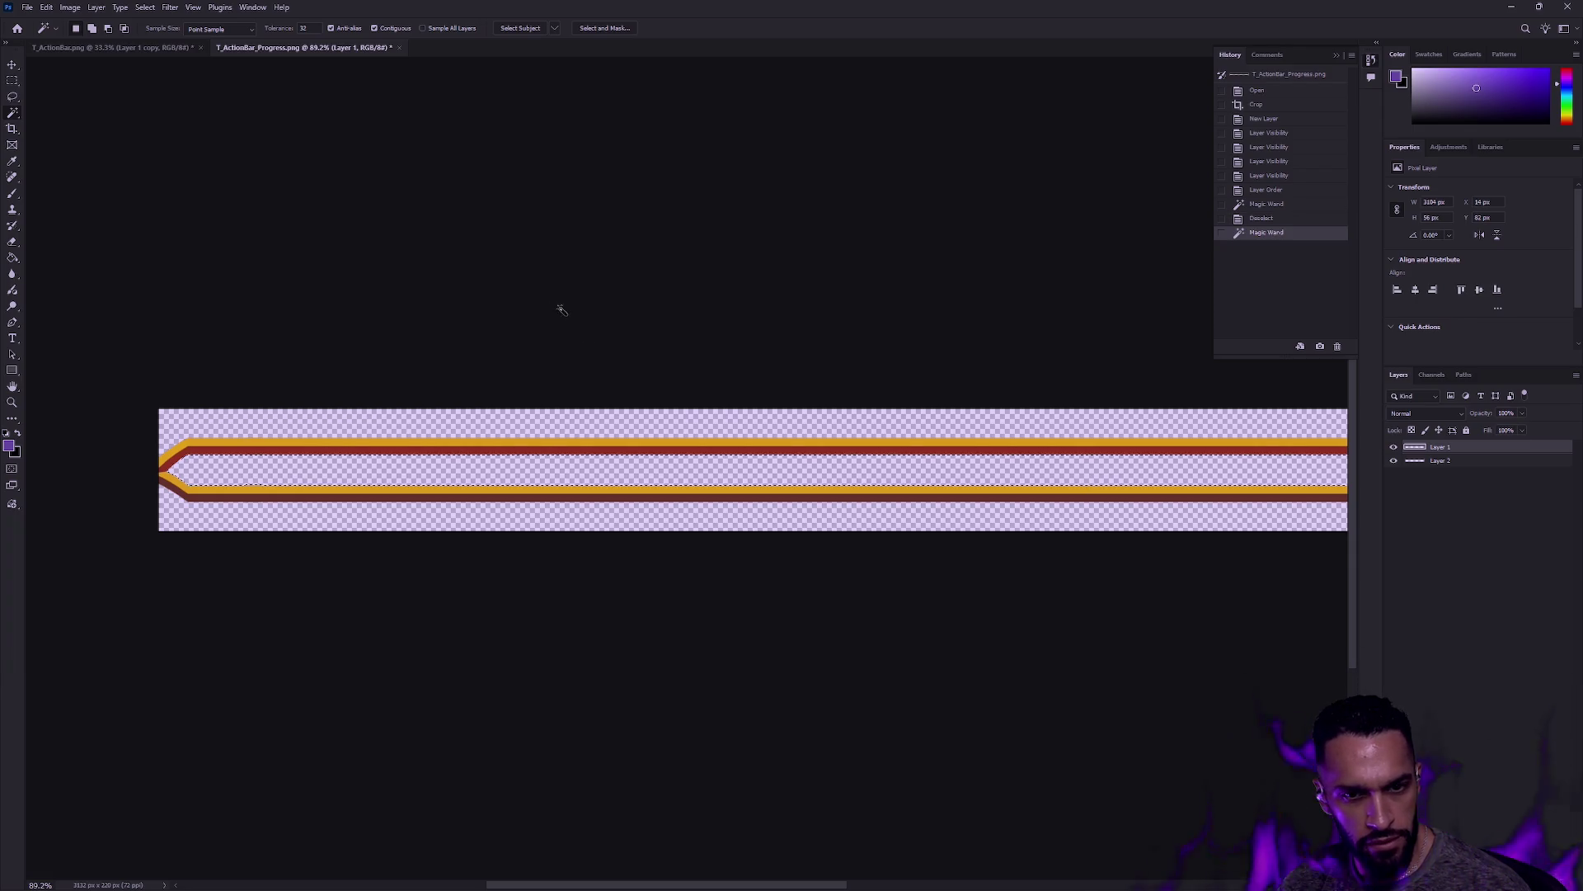
Step: Expand the selection by 1 pixel, then by another 2 pixels
{"action": "left_click", "coordinate": [170, 8]}
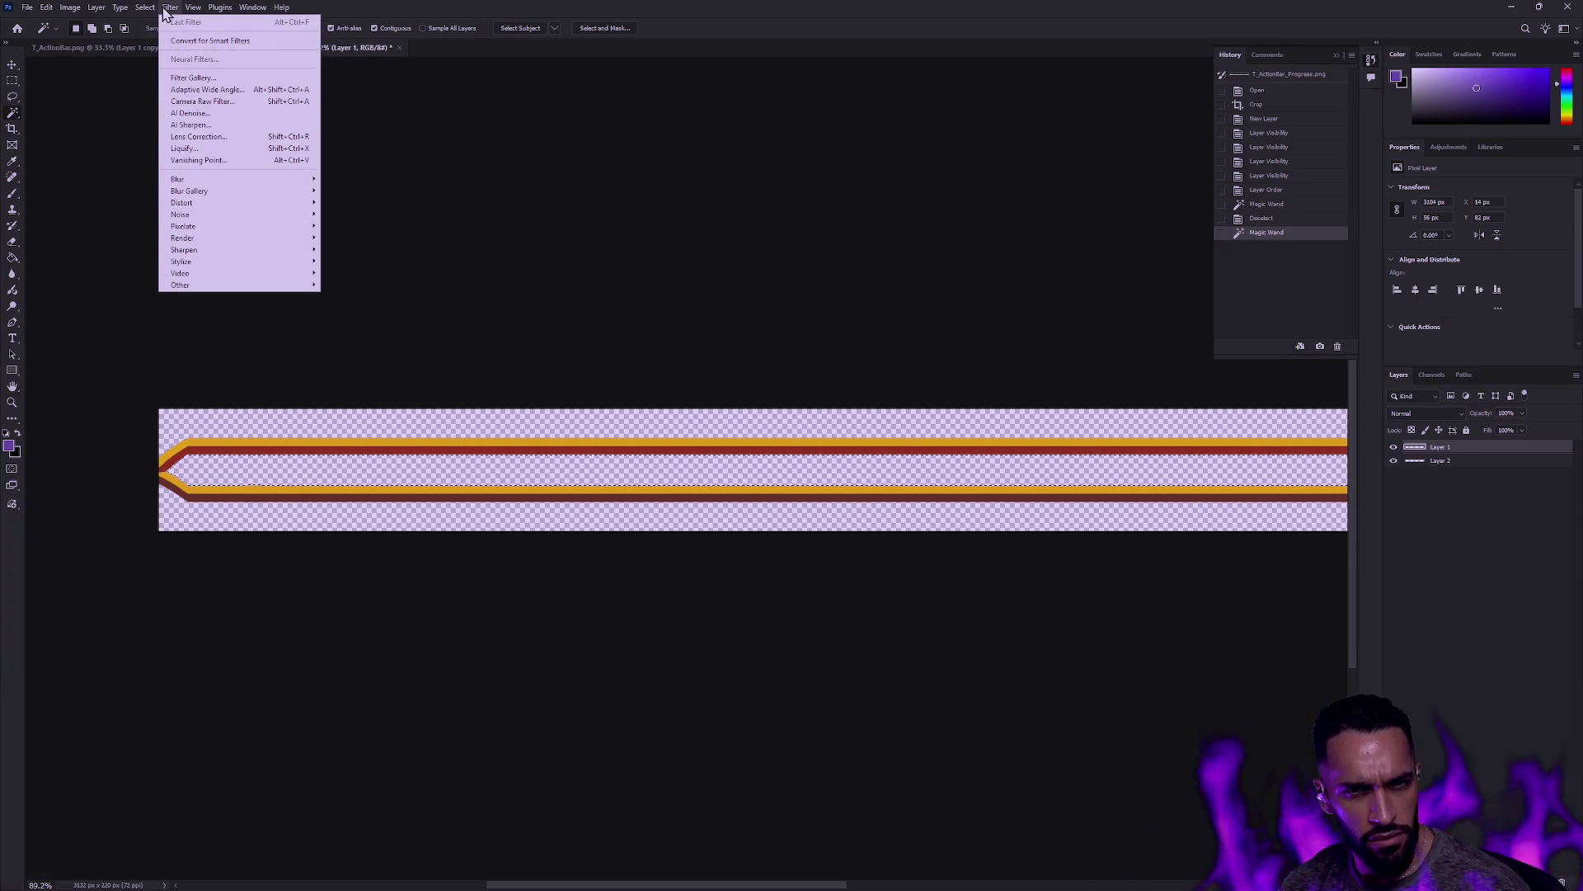
{"action": "mouse_move", "coordinate": [146, 7]}
{"action": "mouse_move", "coordinate": [206, 191]}
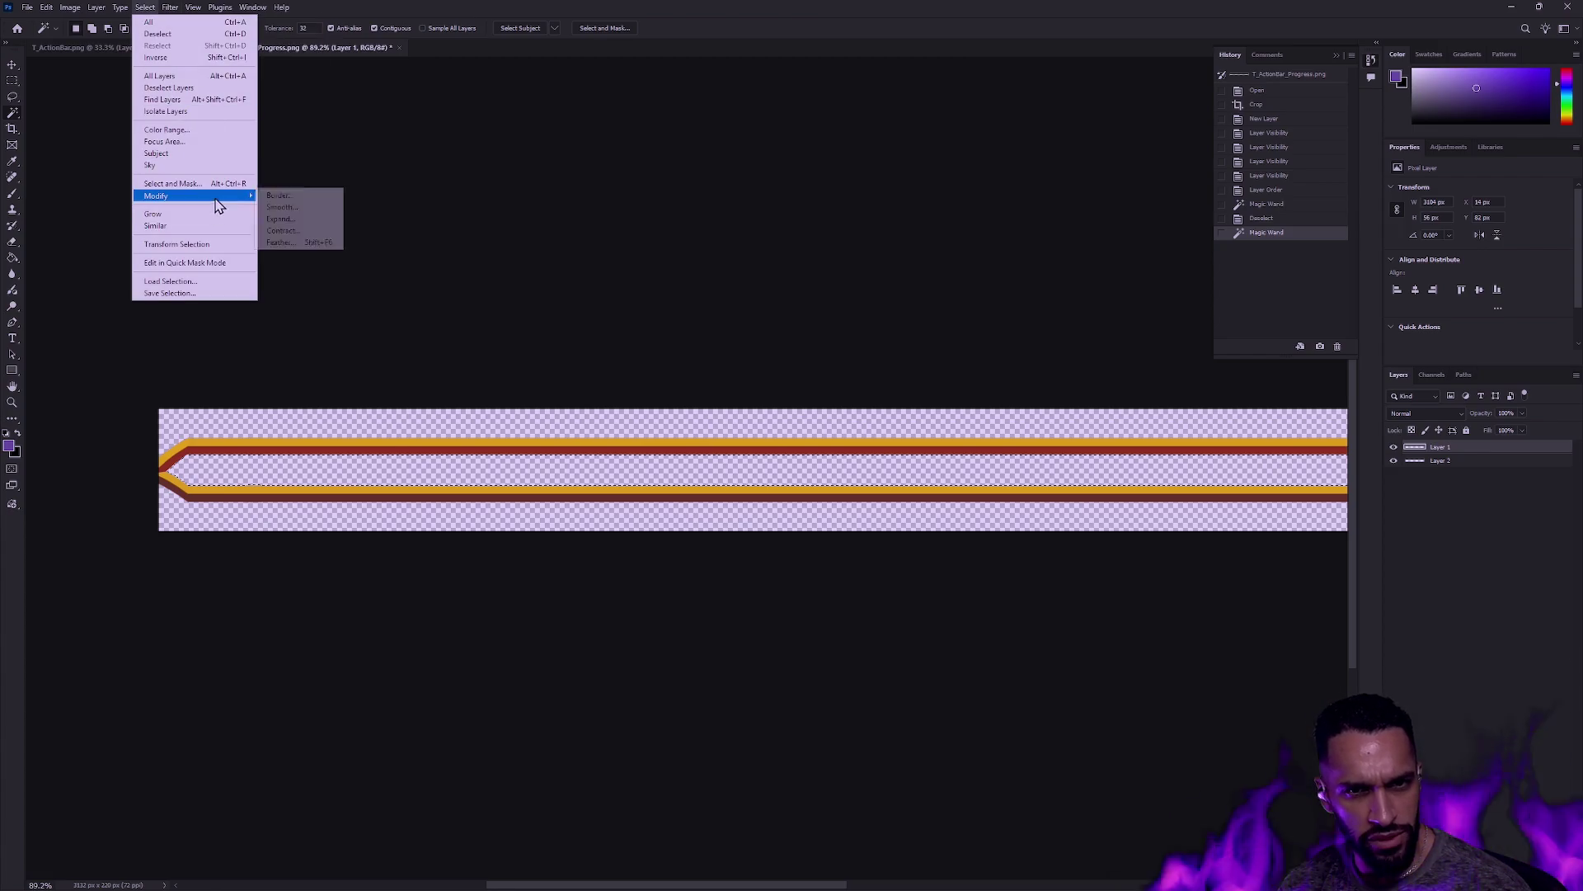
{"action": "left_click", "coordinate": [311, 220]}
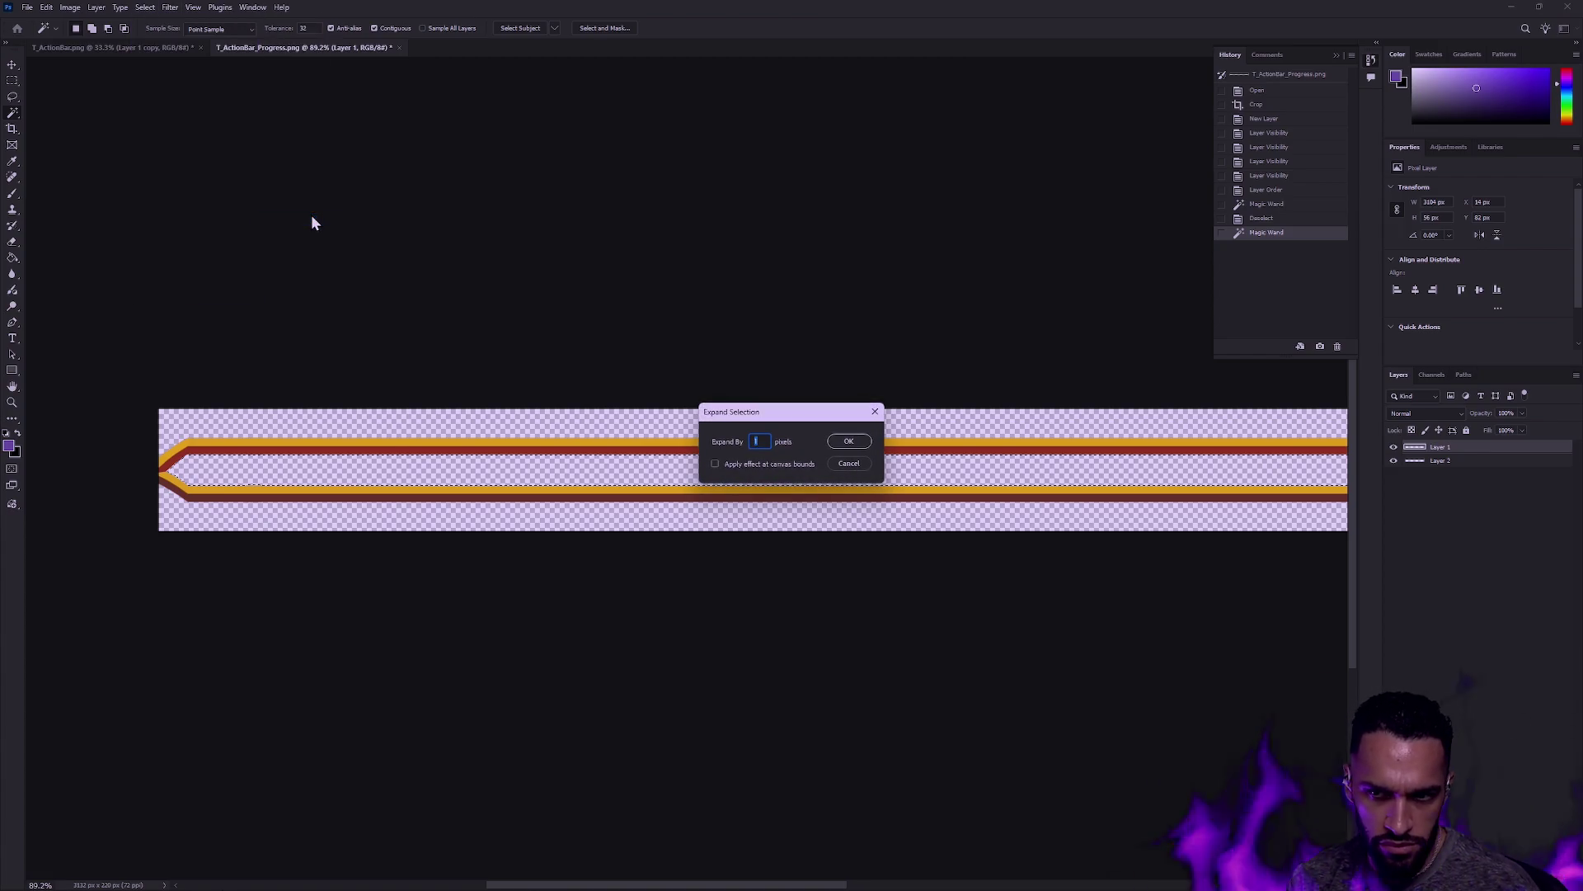
{"action": "key", "text": "Return"}
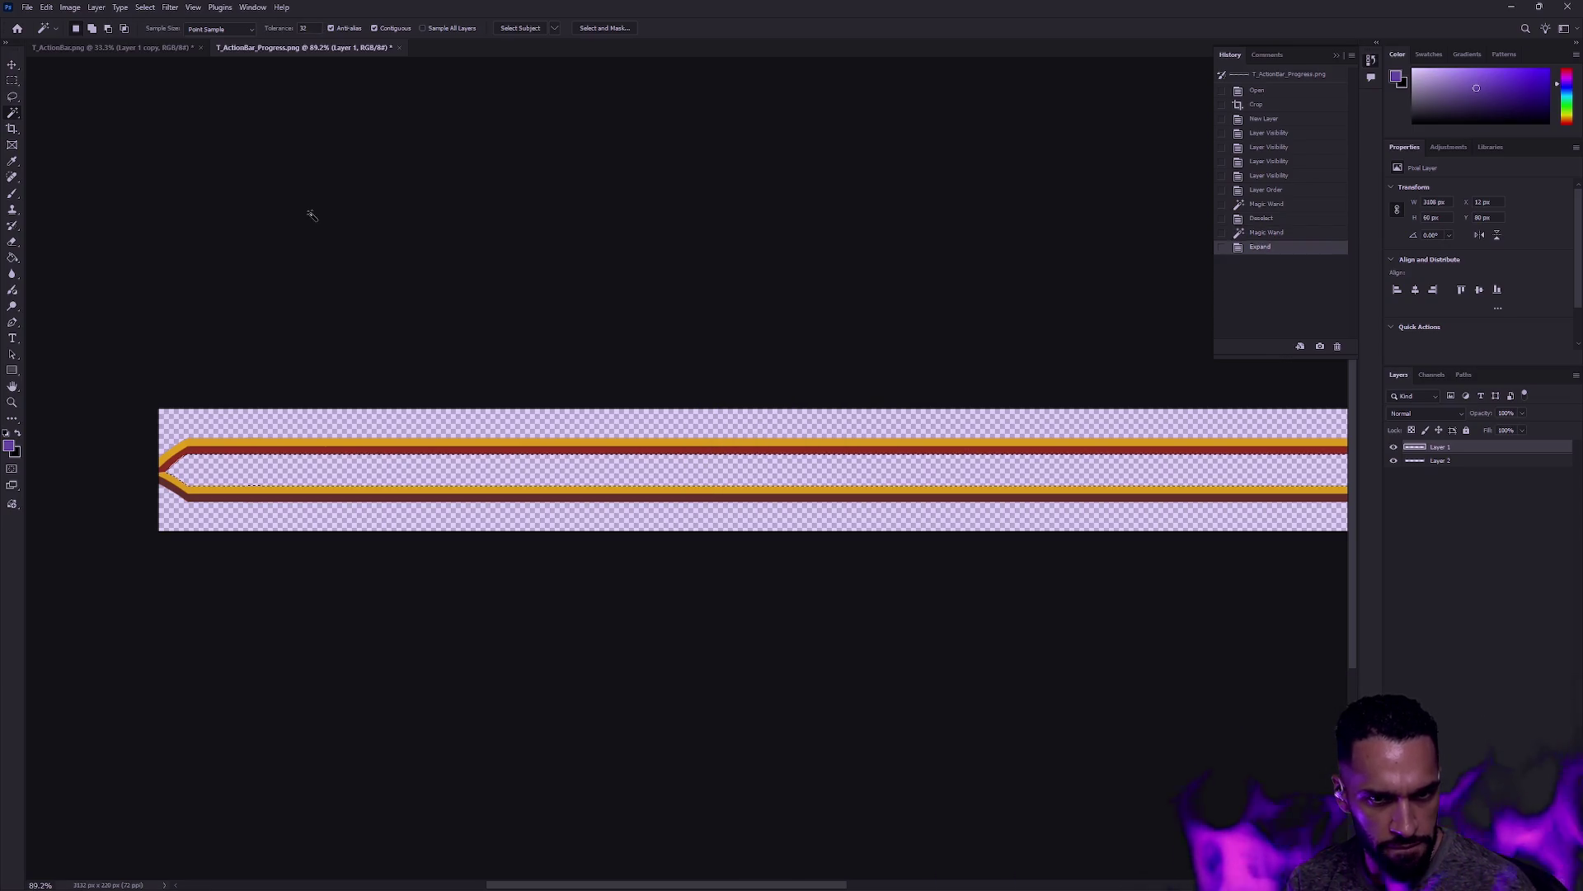
{"action": "left_click", "coordinate": [170, 7]}
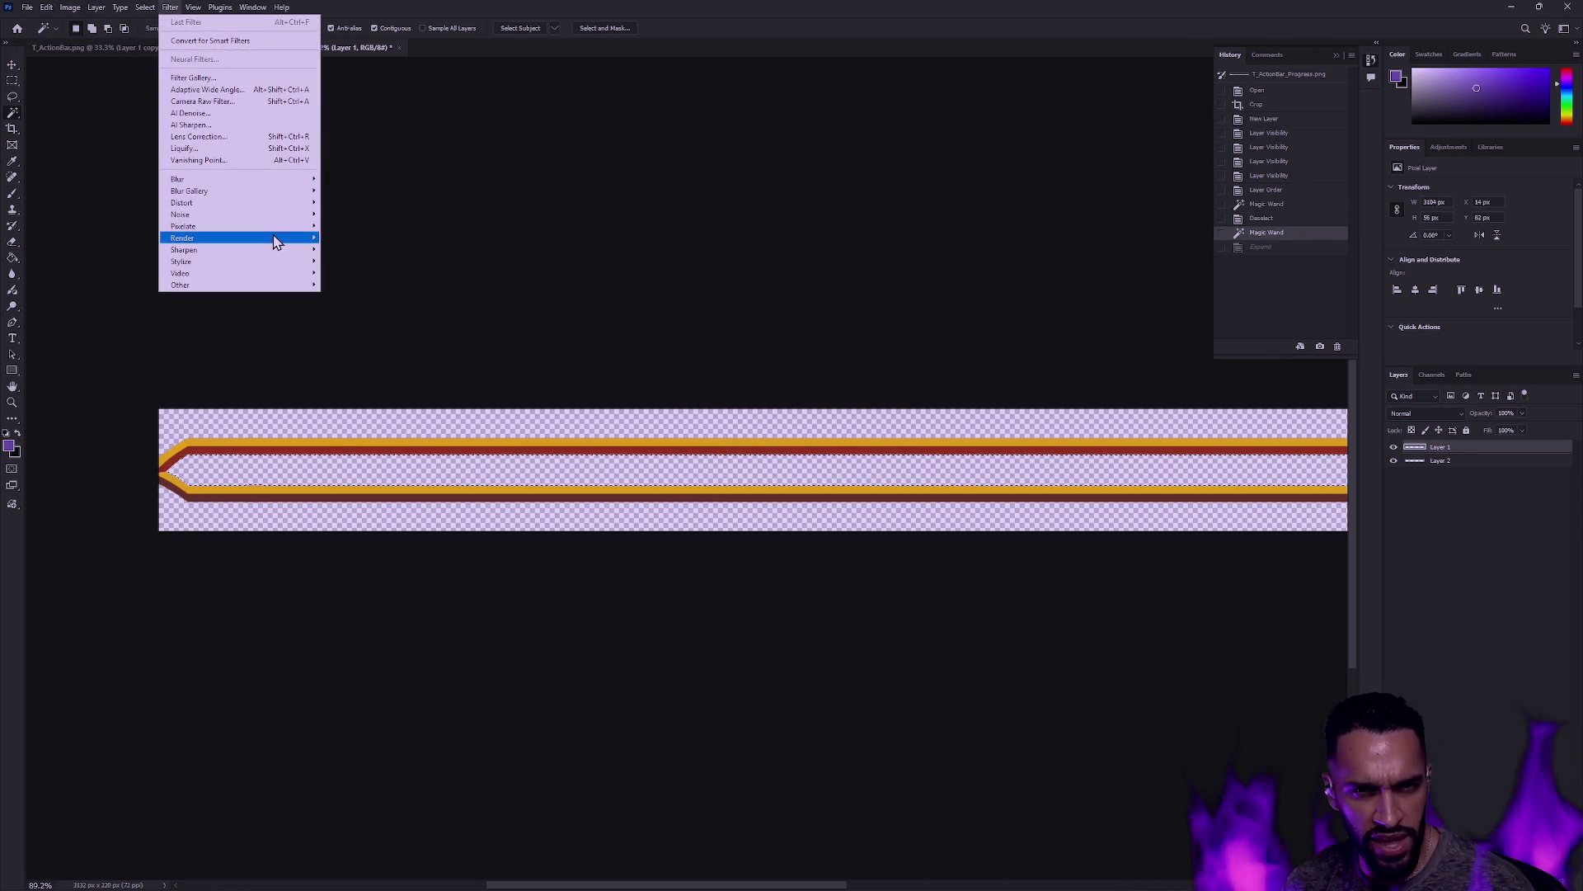
{"action": "mouse_move", "coordinate": [145, 8]}
{"action": "mouse_move", "coordinate": [216, 198]}
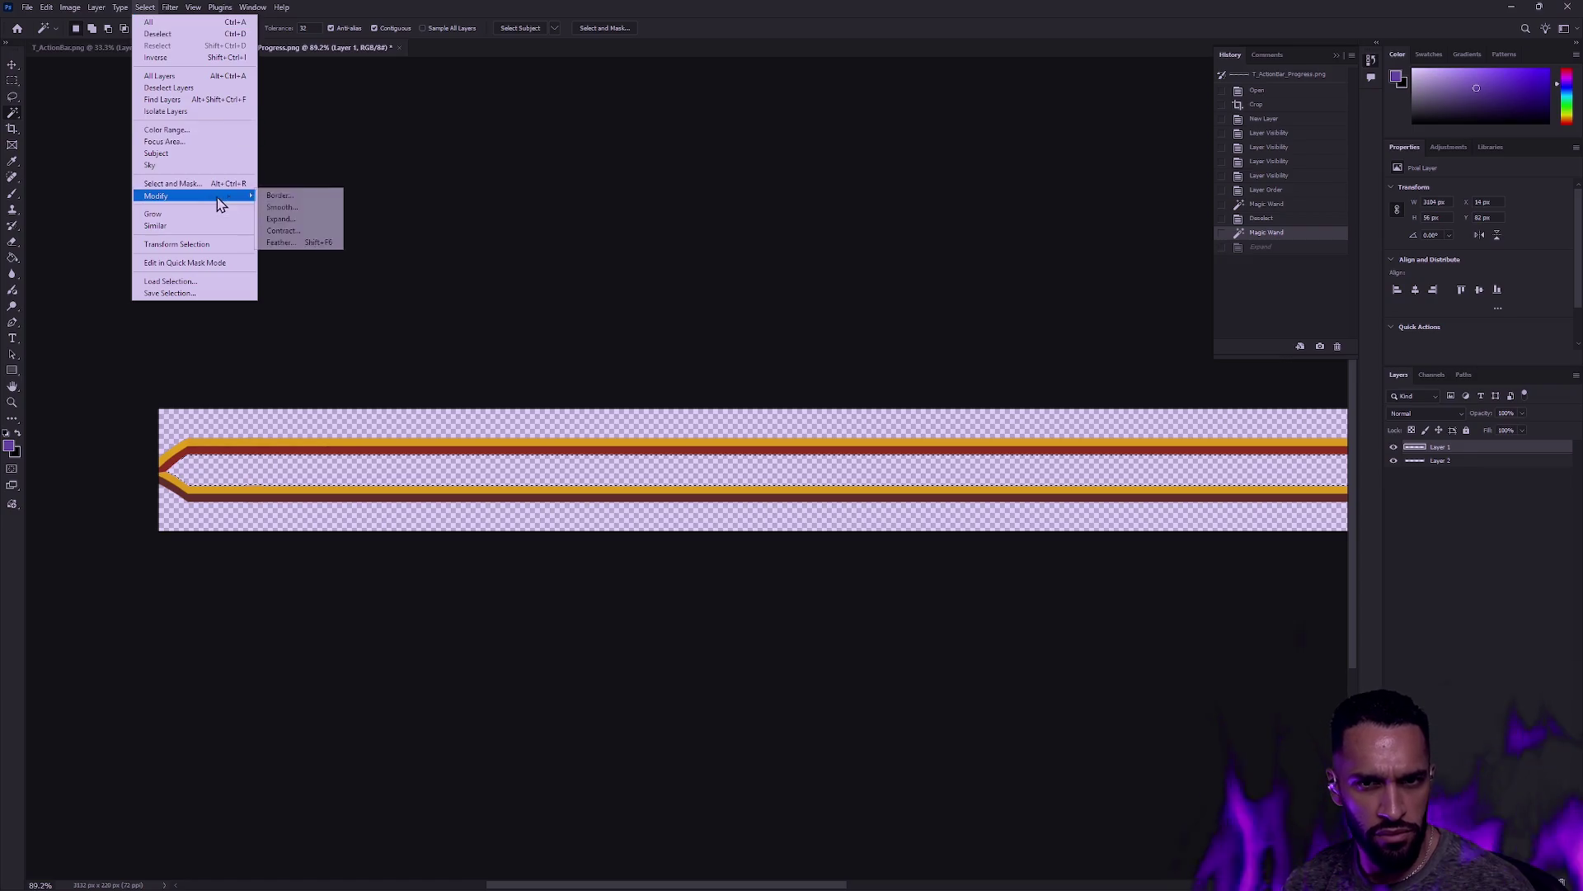
{"action": "left_click", "coordinate": [309, 221]}
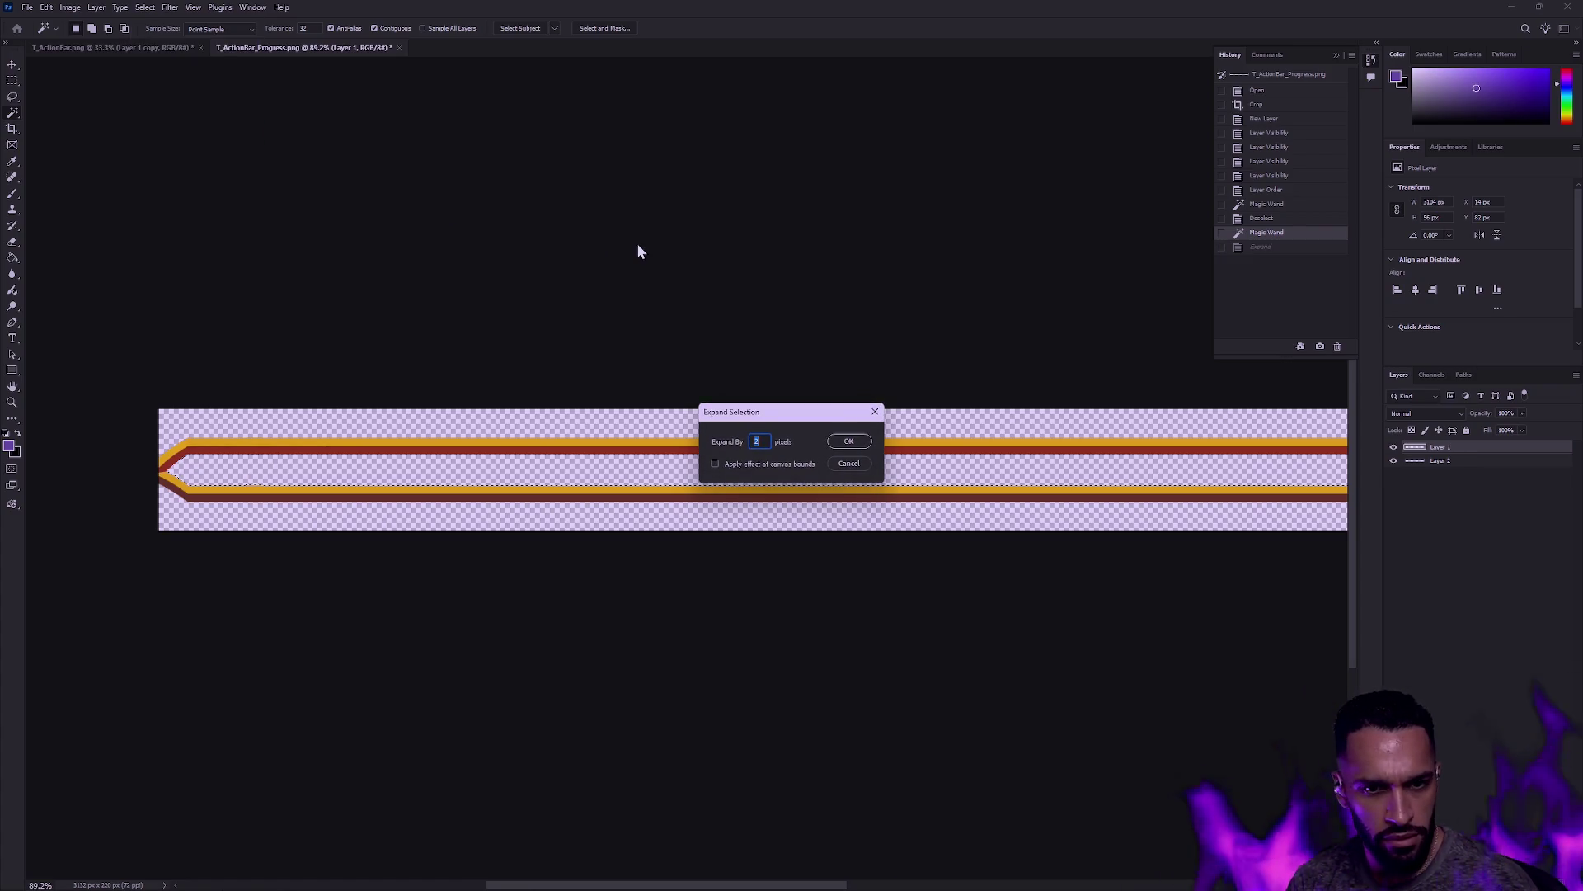
{"action": "key", "text": "Return"}
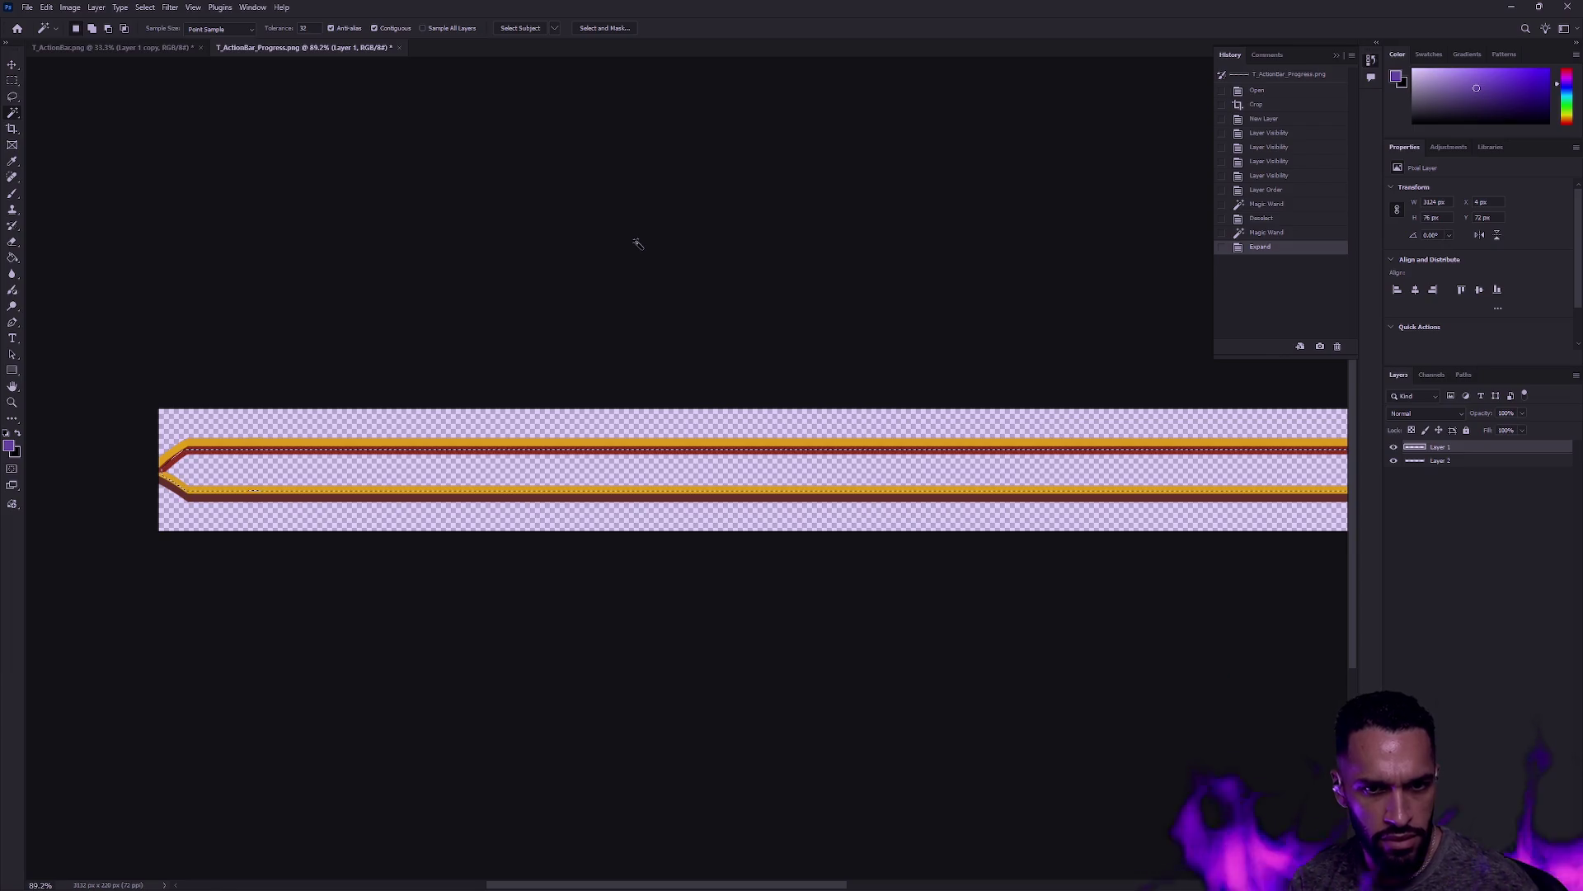
Step: Fill the selected inner strip with white on Layer 2 and deselect
{"action": "key", "text": "alt+bracketleft"}
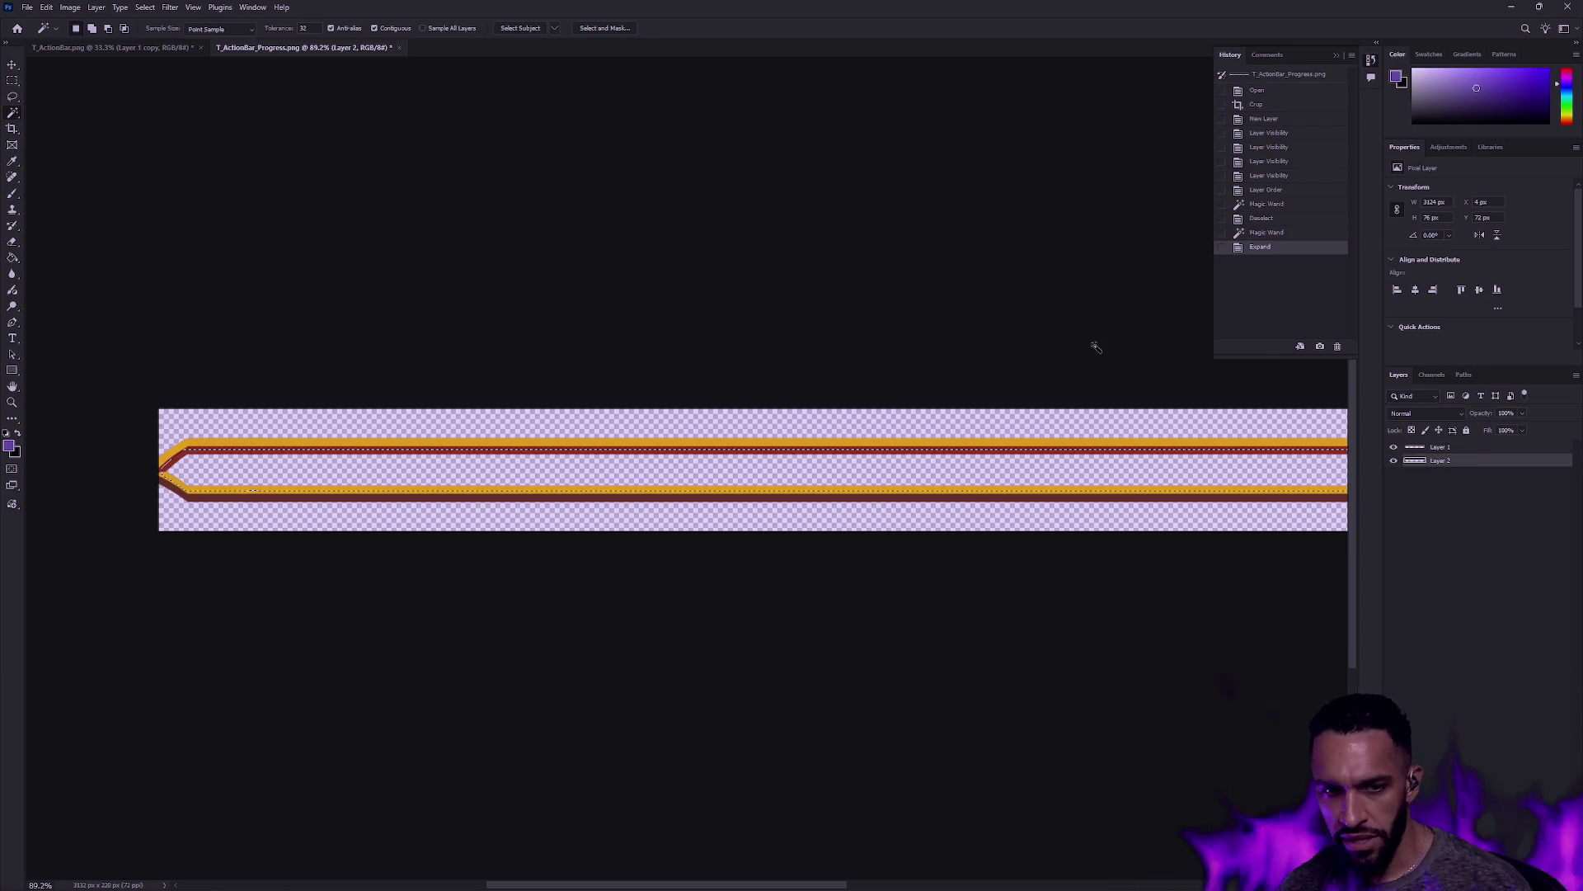
{"action": "key", "text": "d"}
{"action": "key", "text": "g"}
{"action": "key", "text": "x"}
{"action": "left_click", "coordinate": [428, 470]}
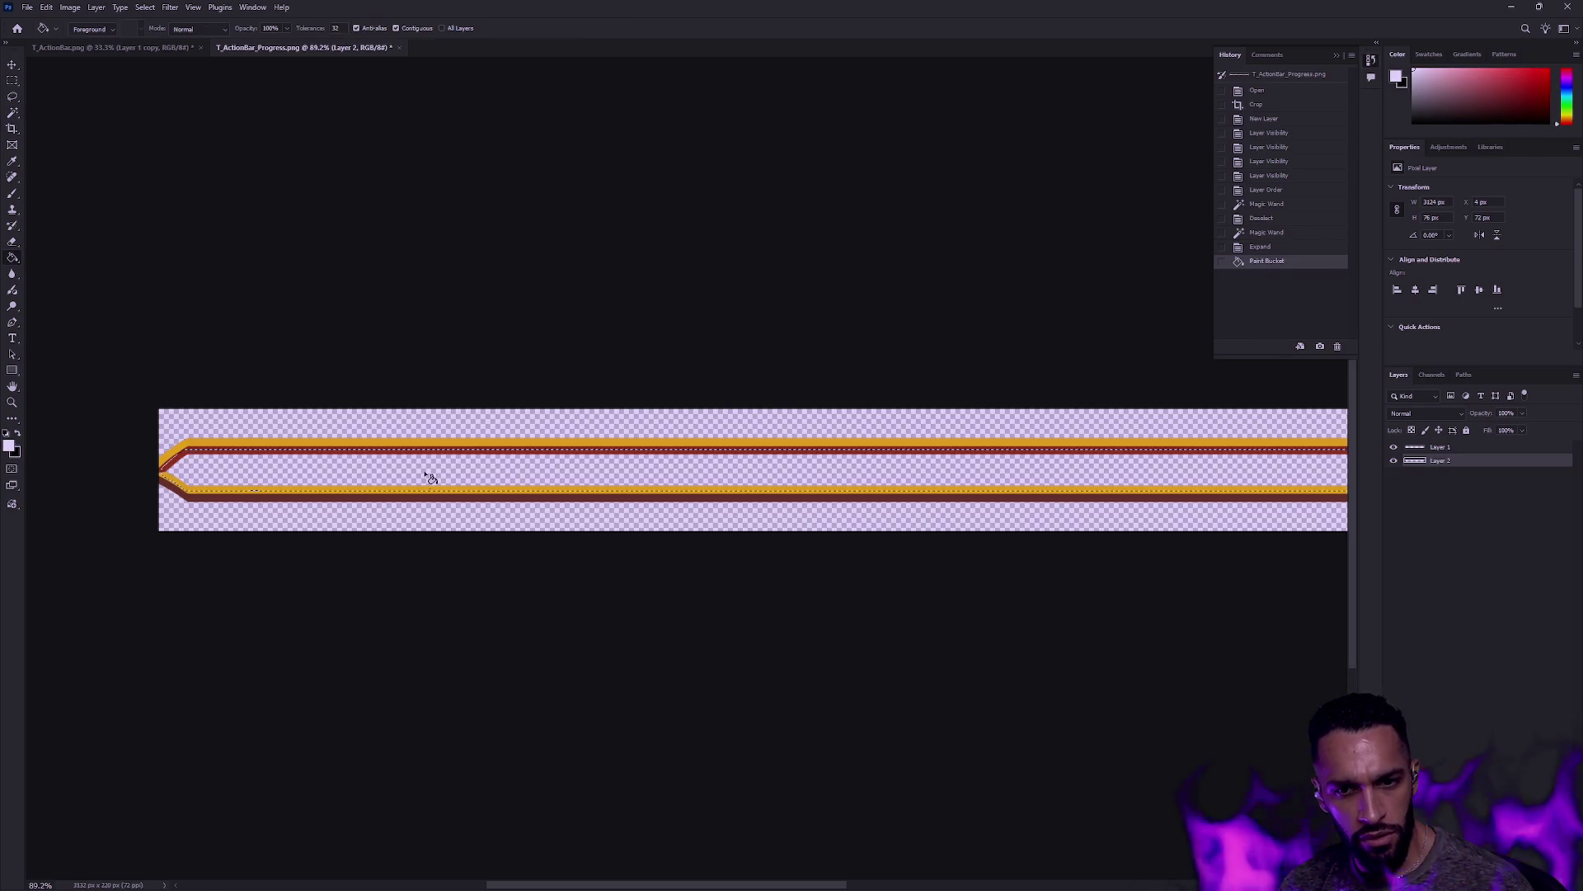
{"action": "left_click", "coordinate": [12, 80]}
{"action": "left_click", "coordinate": [1012, 304]}
Step: Hide the gold and red stripe layer and fill a new layer beneath the bar with black
{"action": "left_click", "coordinate": [1394, 447]}
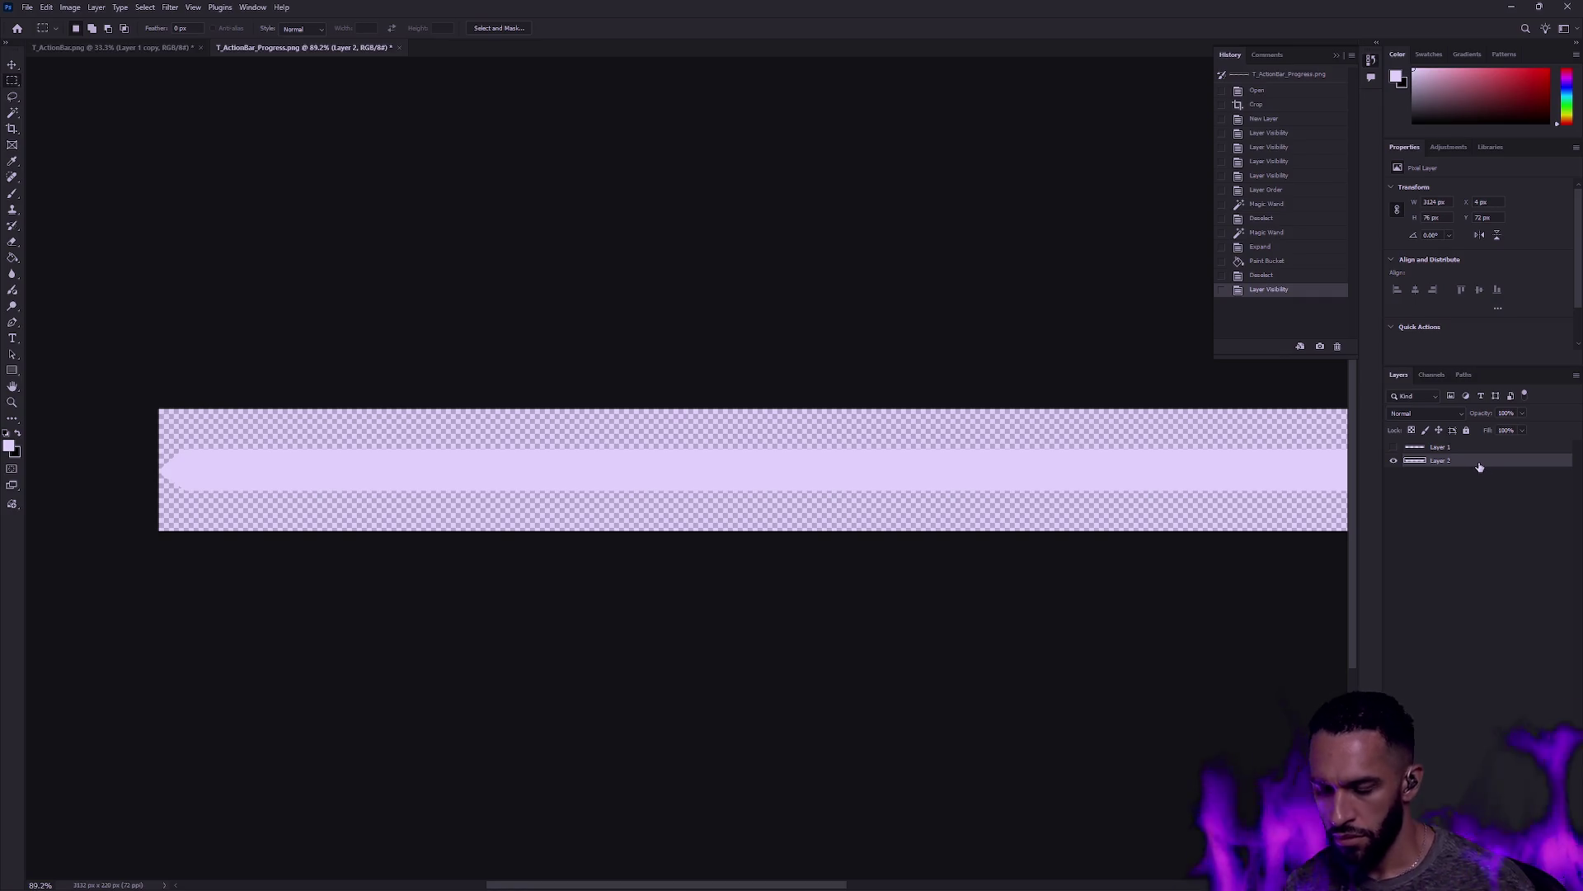
{"action": "key", "text": "ctrl+shift+alt+n"}
{"action": "key", "text": "ctrl+bracketleft"}
{"action": "key", "text": "x"}
{"action": "key", "text": "g"}
{"action": "left_click", "coordinate": [419, 433]}
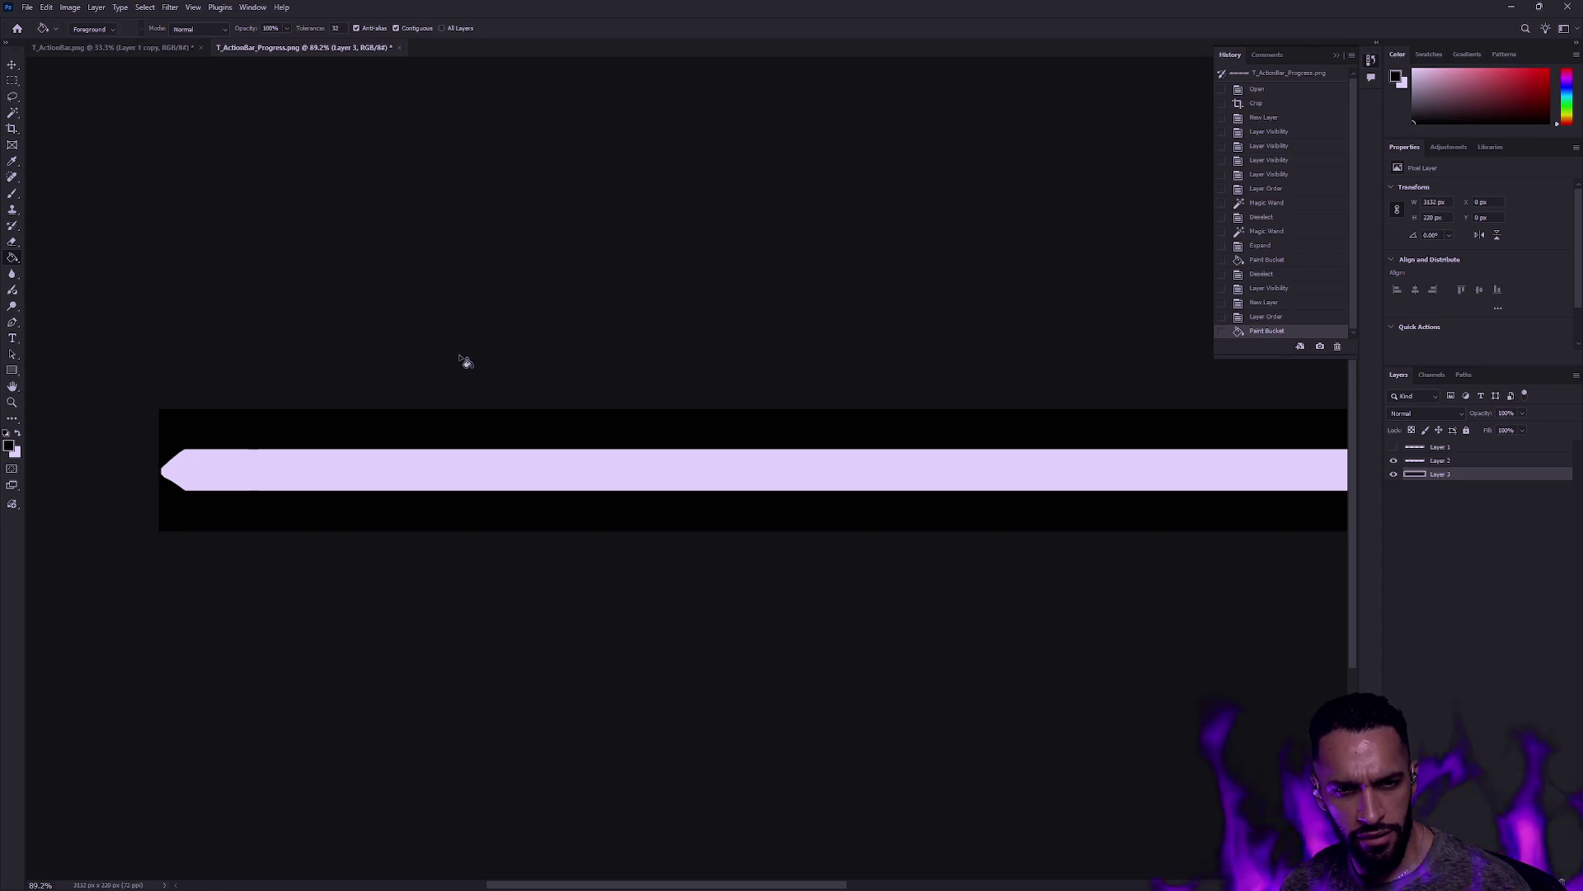
{"action": "left_click_drag", "start_coordinate": [845, 357], "coordinate": [385, 329]}
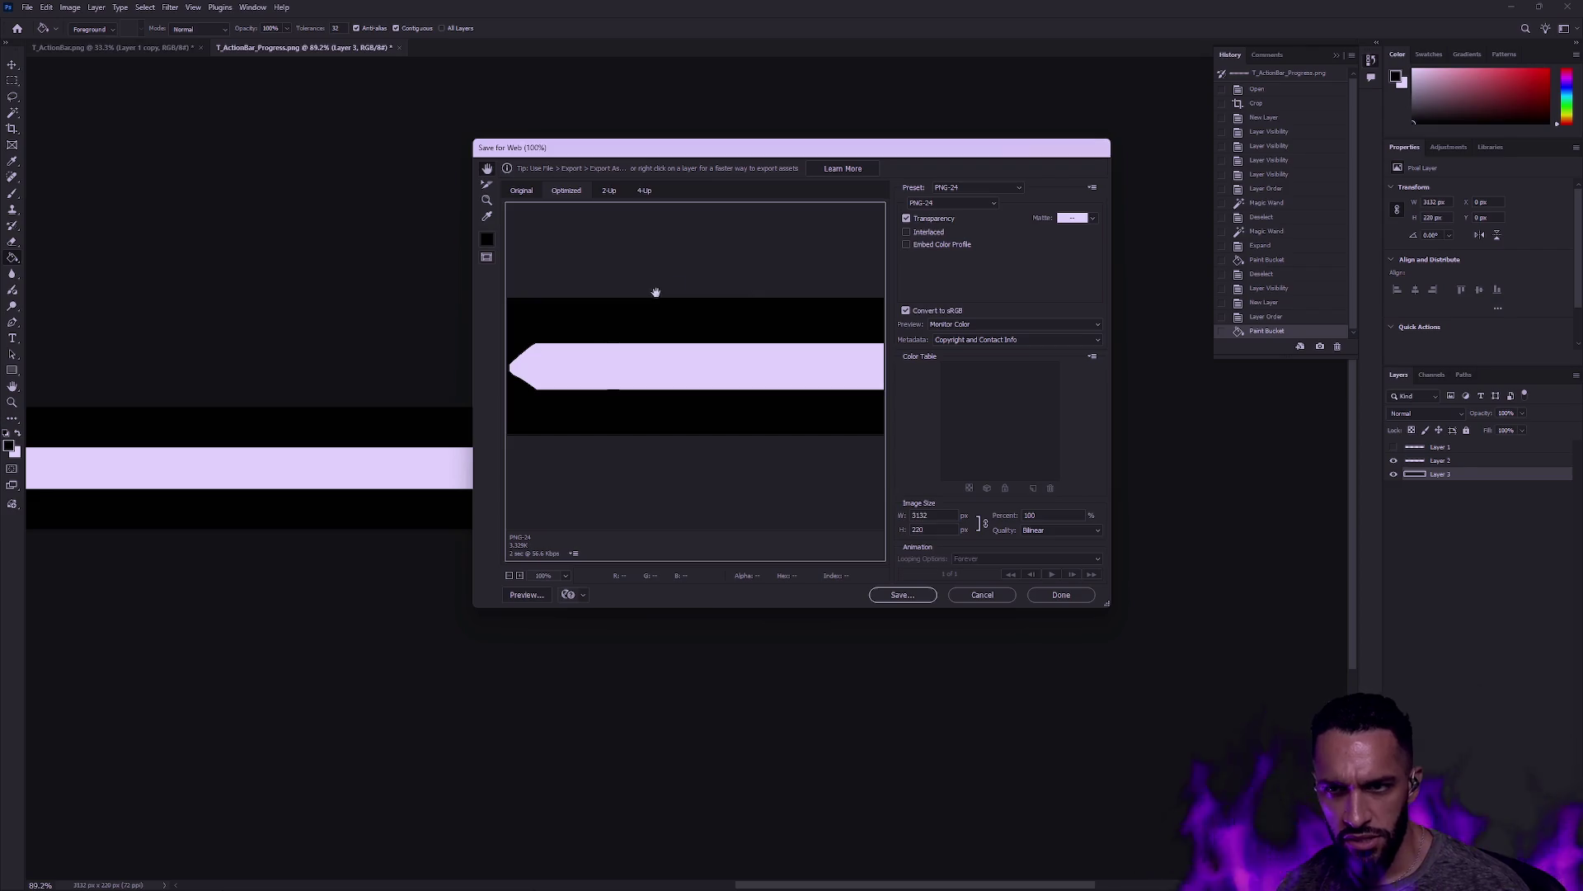
Step: Export the lavender bar as PNG-24 into the Gameplay folder under a new T_ActionBar_Progress-based name
{"action": "left_click", "coordinate": [908, 595]}
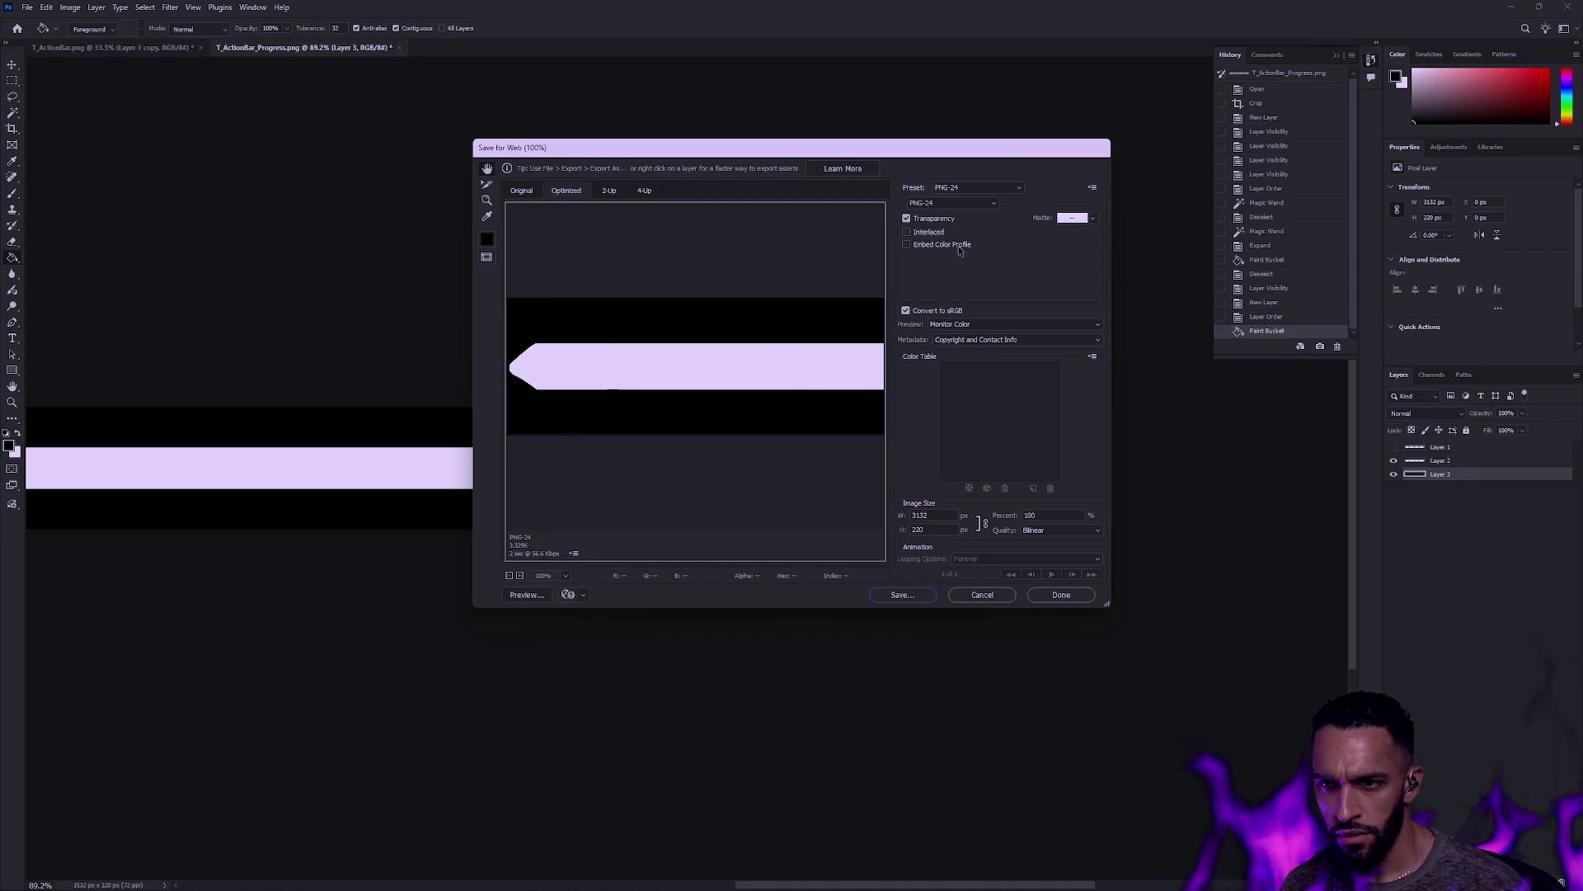
{"action": "left_click", "coordinate": [903, 594]}
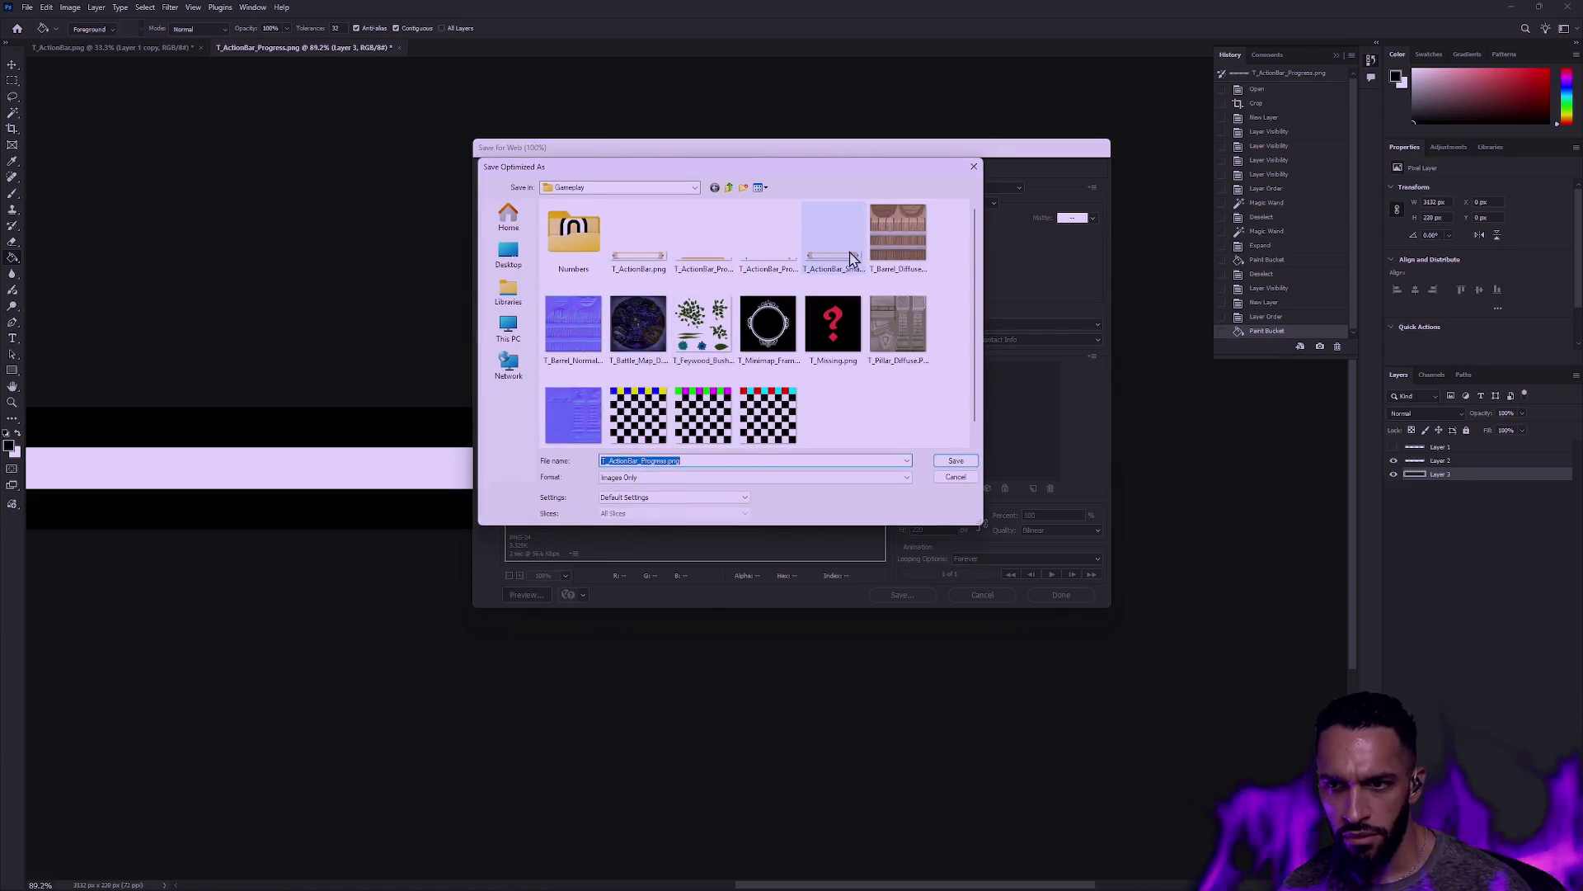
{"action": "left_click", "coordinate": [771, 251]}
{"action": "left_click", "coordinate": [696, 251]}
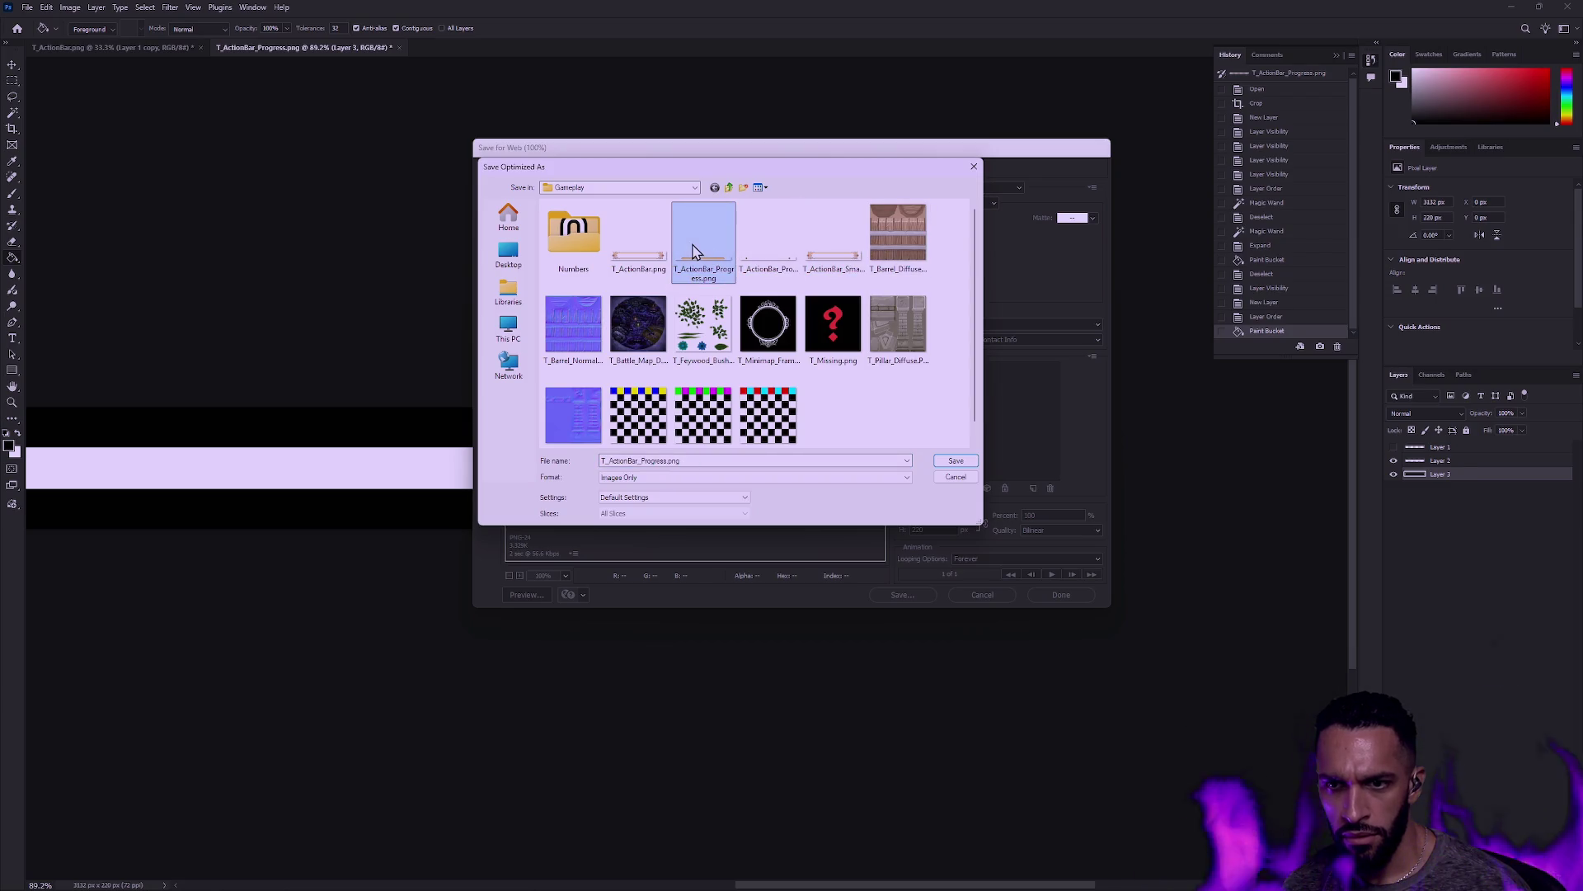
{"action": "left_click", "coordinate": [776, 256]}
{"action": "double_click", "coordinate": [668, 460]}
{"action": "left_click", "coordinate": [691, 458]}
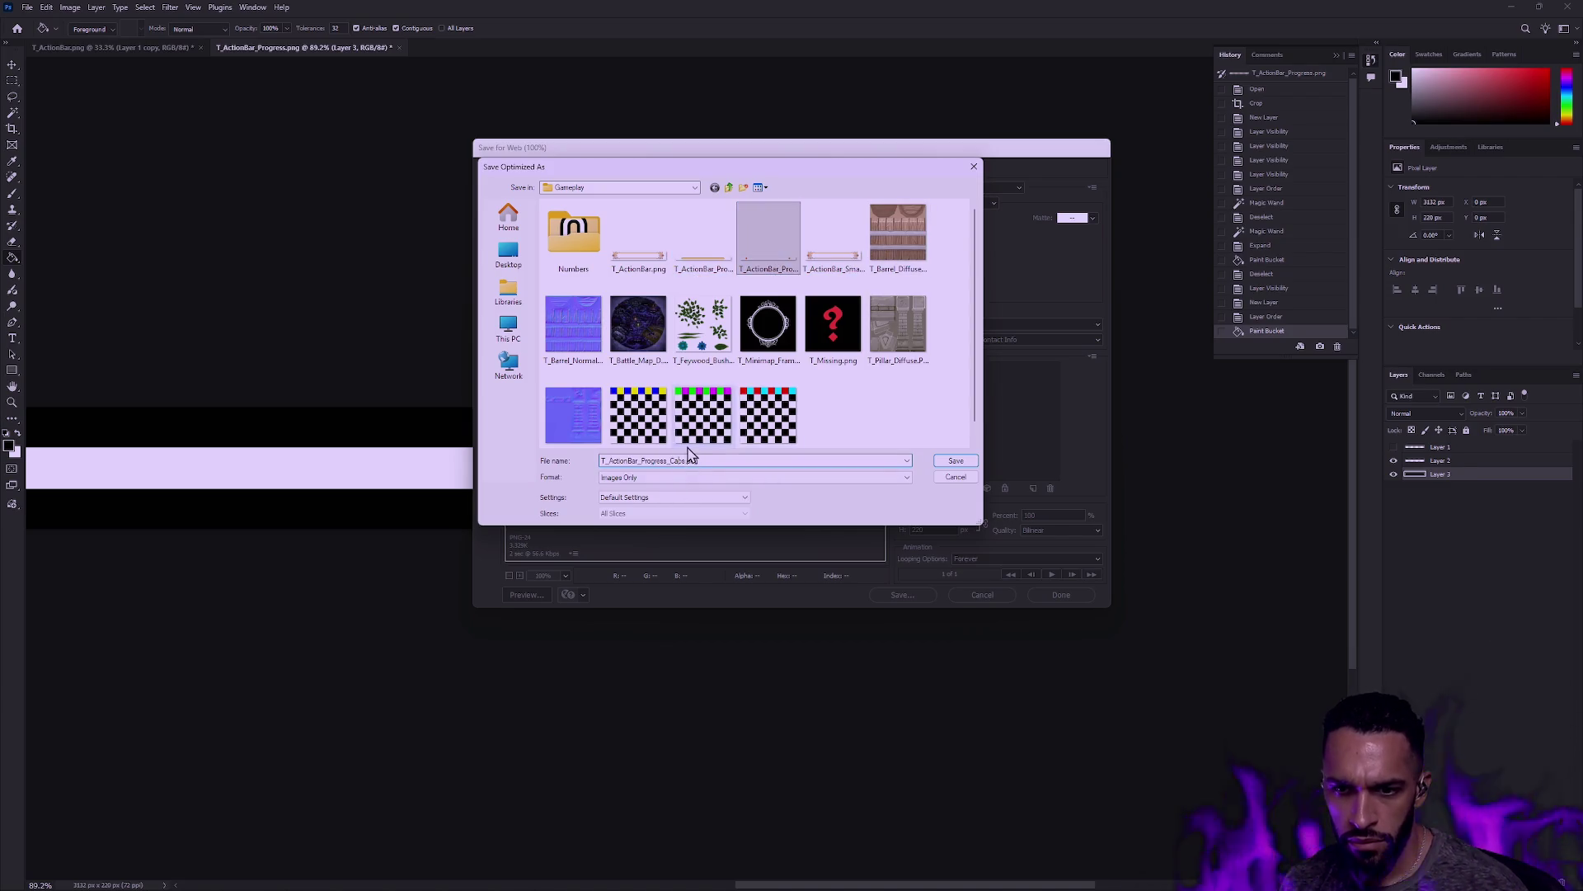
{"action": "key", "text": "Return"}
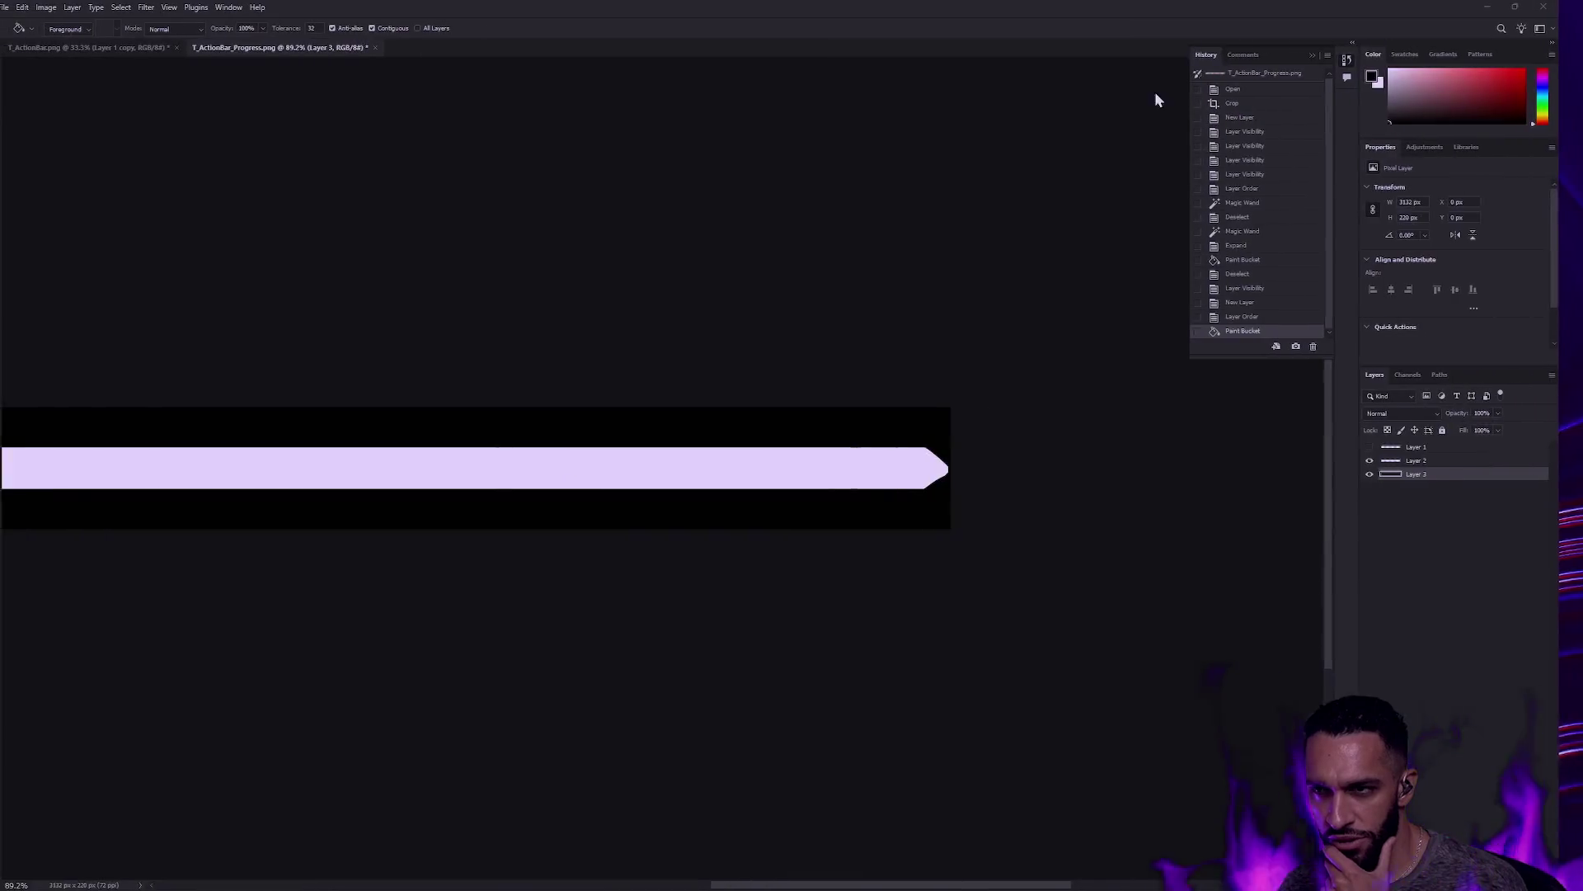
Step: Back in Unreal, select ExperienceBar and browse to its M_UHUD_Bar fill material in the Content Drawer
{"action": "key", "text": "alt+Tab"}
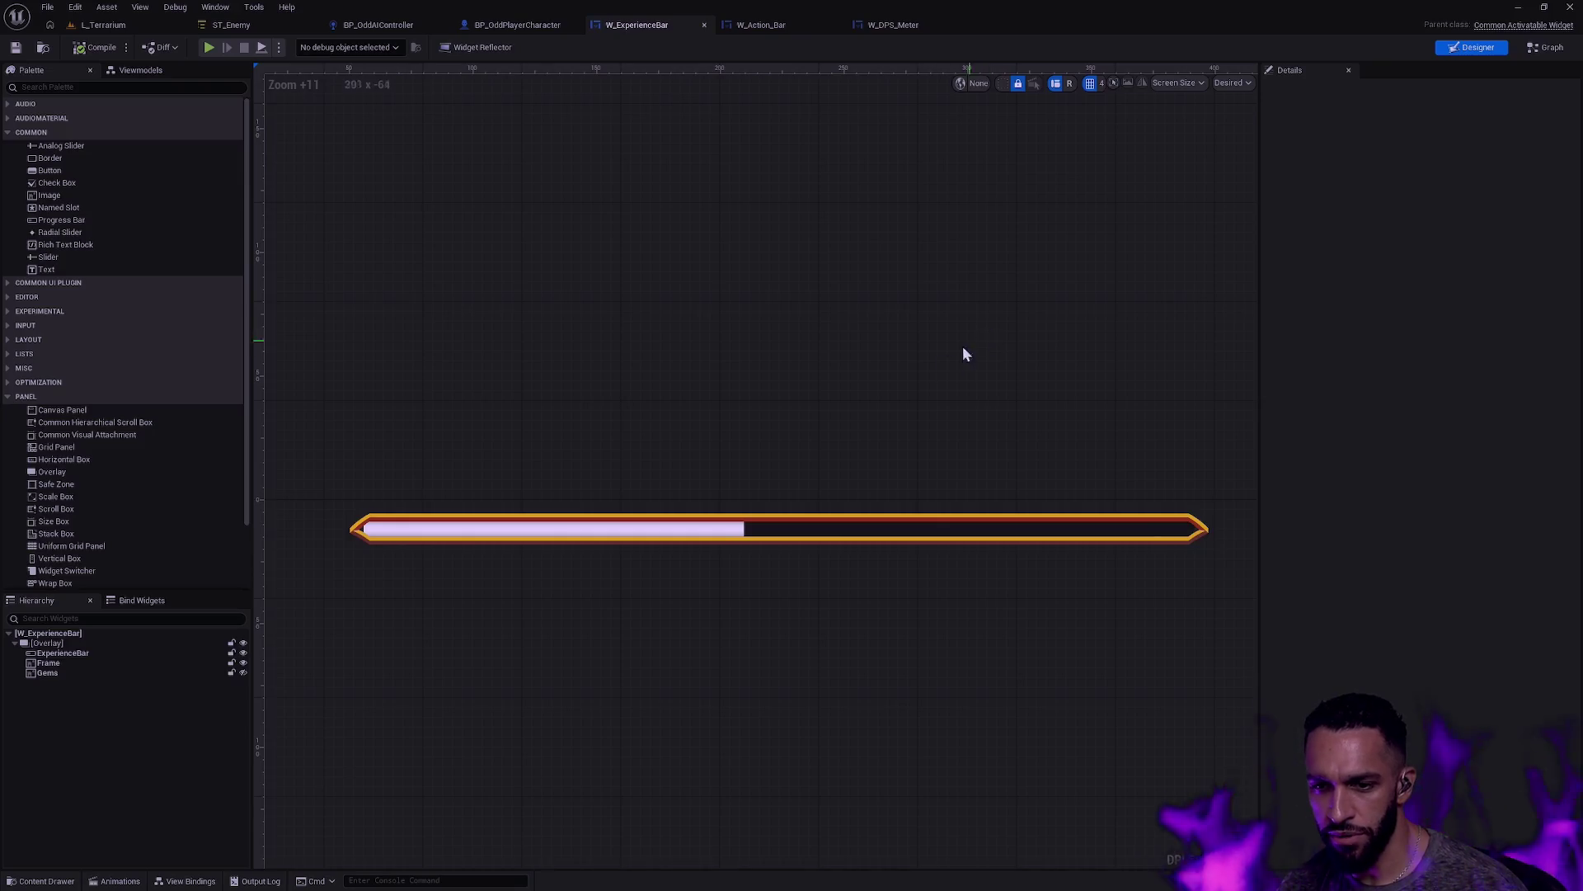
{"action": "left_click", "coordinate": [572, 530]}
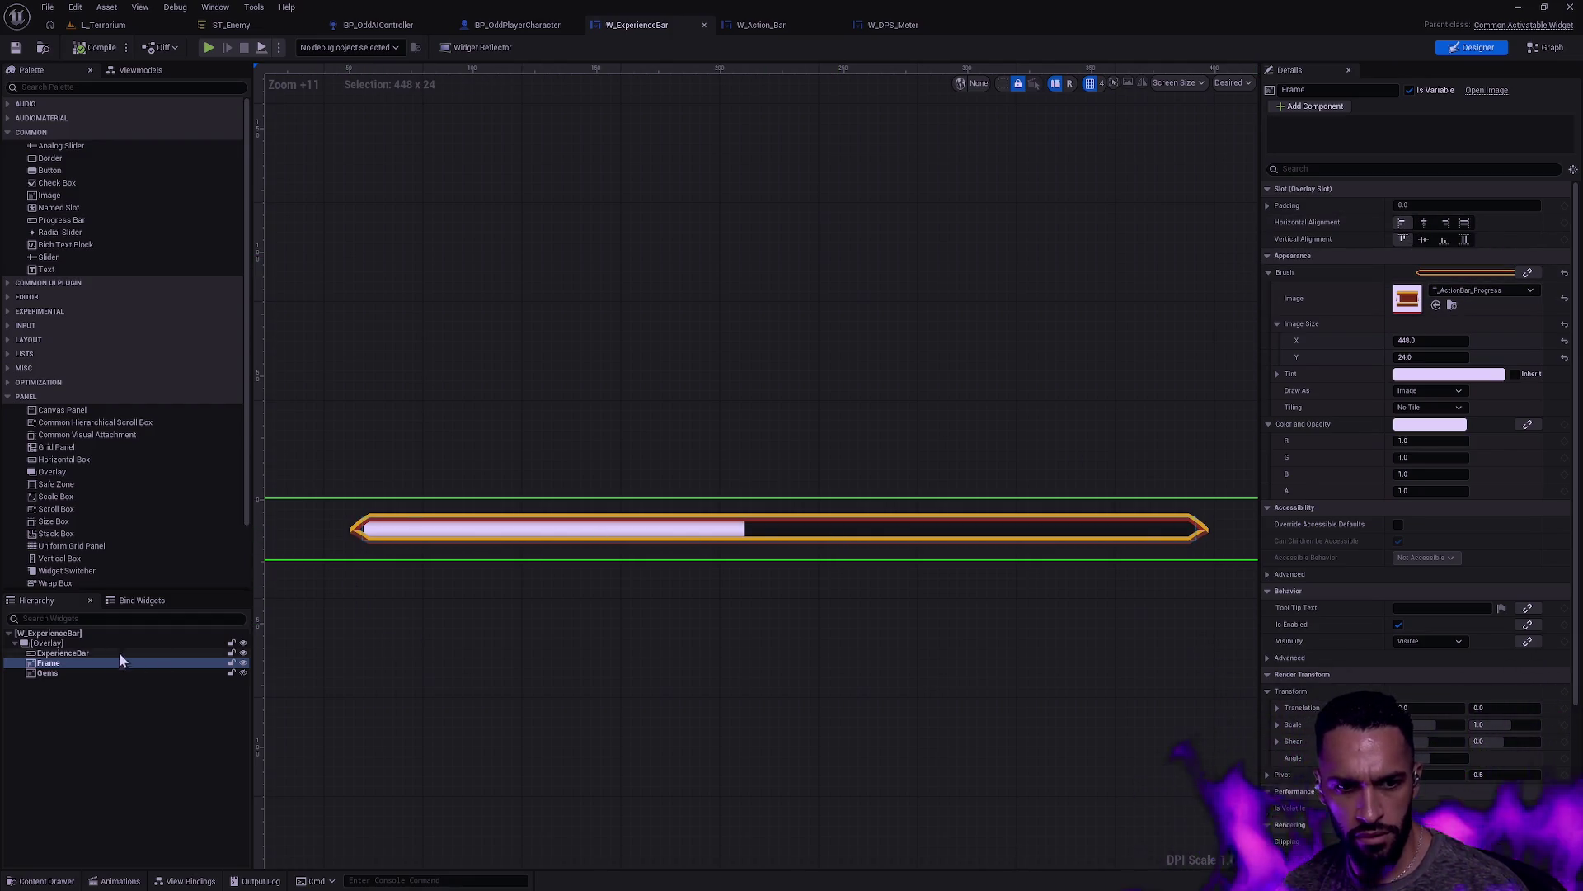
{"action": "left_click", "coordinate": [82, 652]}
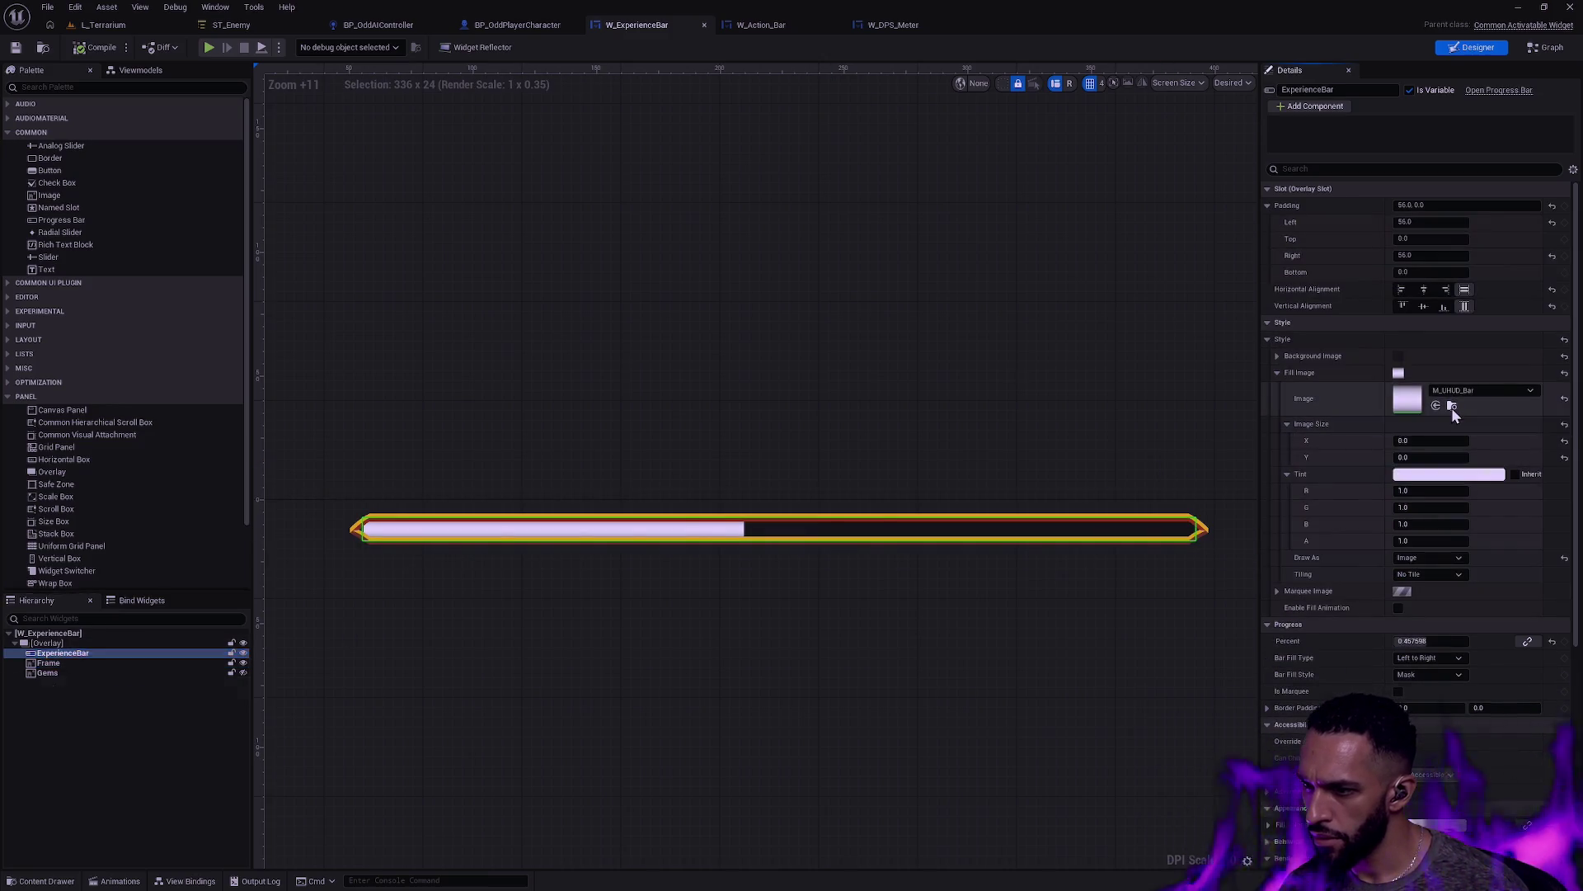
{"action": "left_click", "coordinate": [1453, 405]}
{"action": "left_click", "coordinate": [682, 629]}
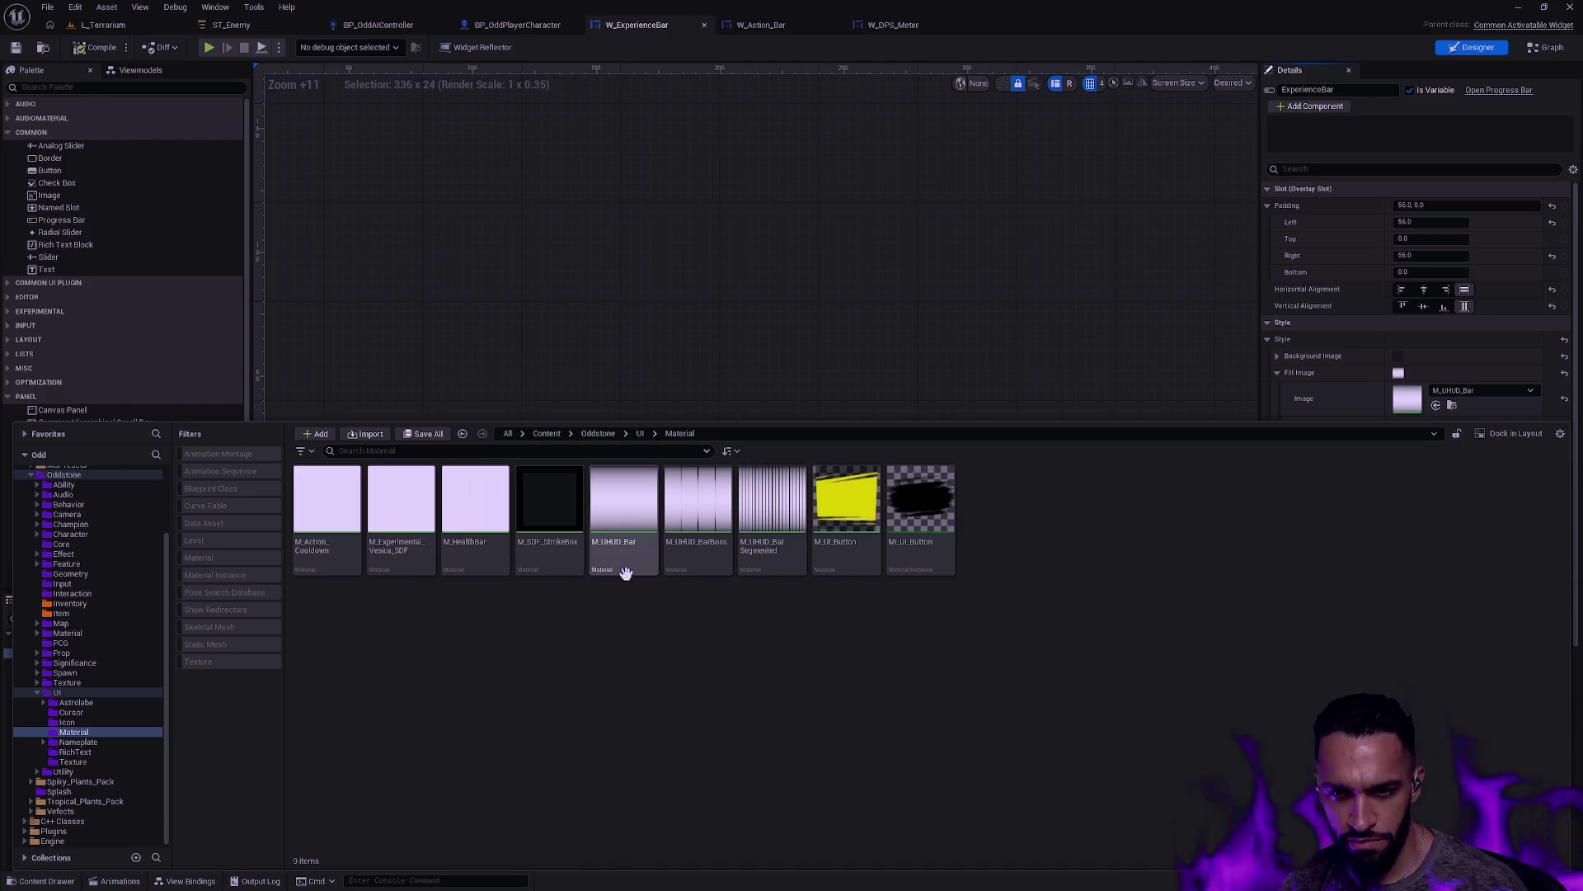
Step: Duplicate M_UHUD_Bar, rename the copy M_ExperienceBar, and open it in the Material Editor
{"action": "left_click", "coordinate": [620, 544]}
{"action": "key", "text": "ctrl+d"}
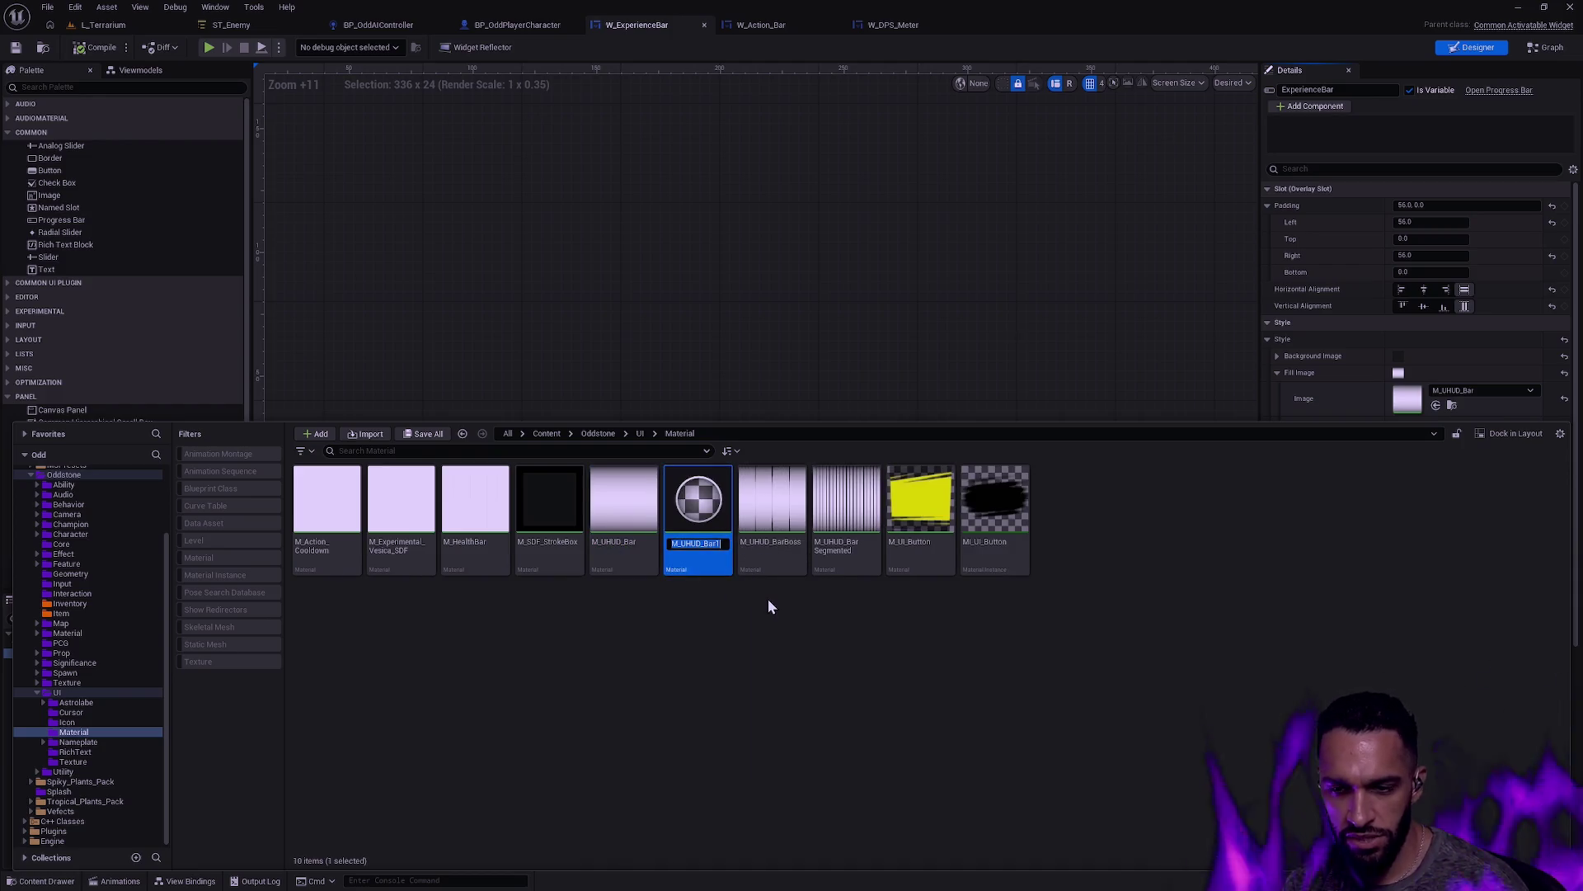
{"action": "key", "text": "Right"}
{"action": "key", "text": "BackSpace"}
{"action": "key", "text": "BackSpace"}
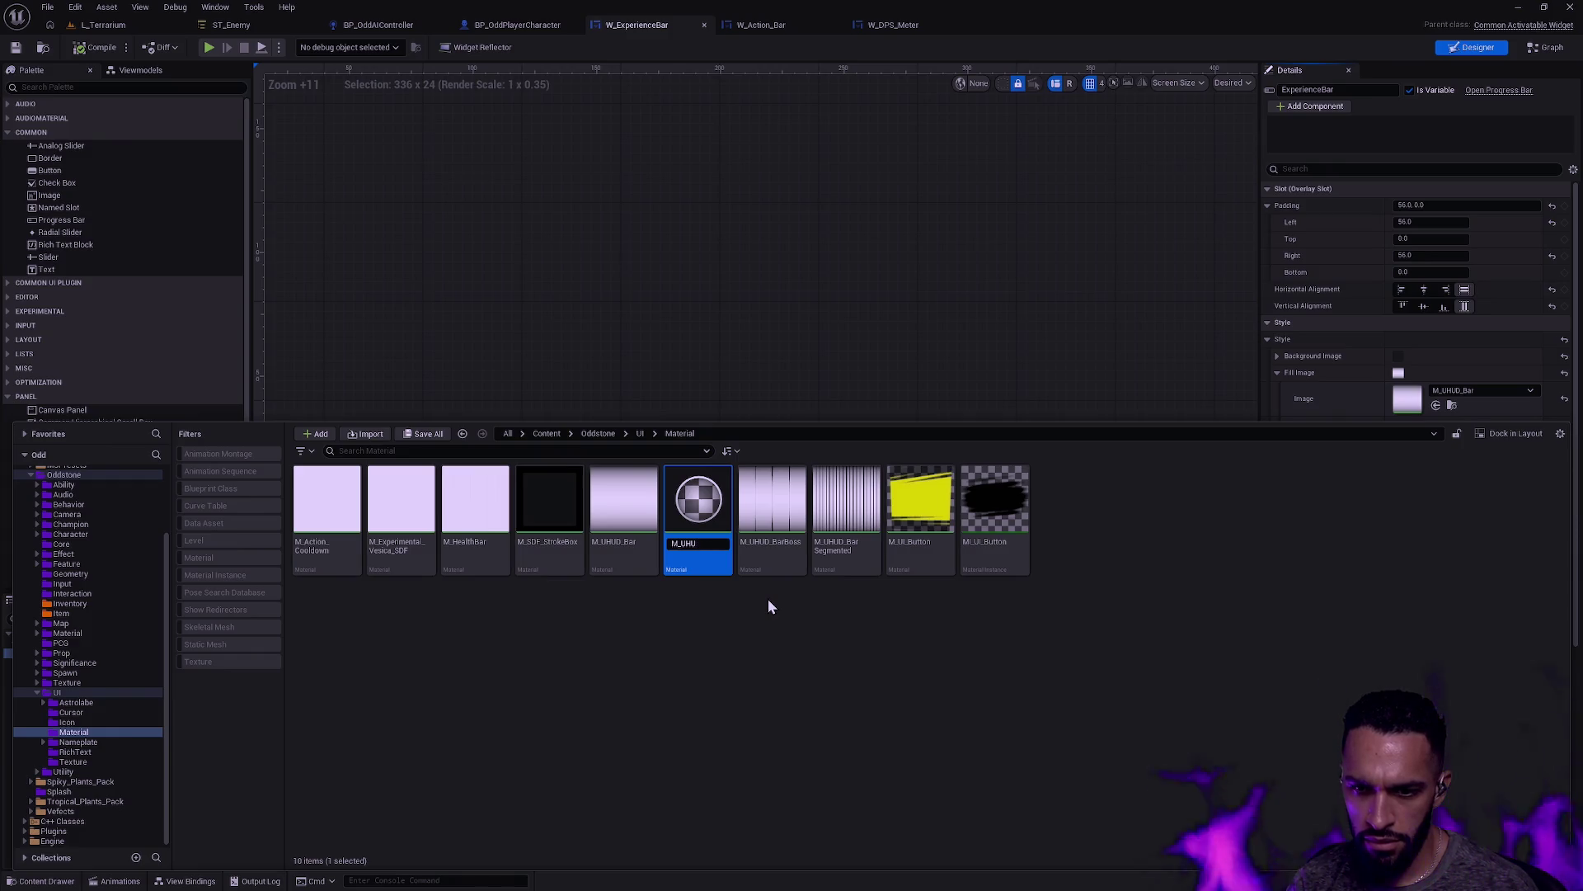
{"action": "key", "text": "BackSpace"}
{"action": "key", "text": "BackSpace"}
{"action": "key", "text": "BackSpace"}
{"action": "type", "text": "xperienceBar_"}
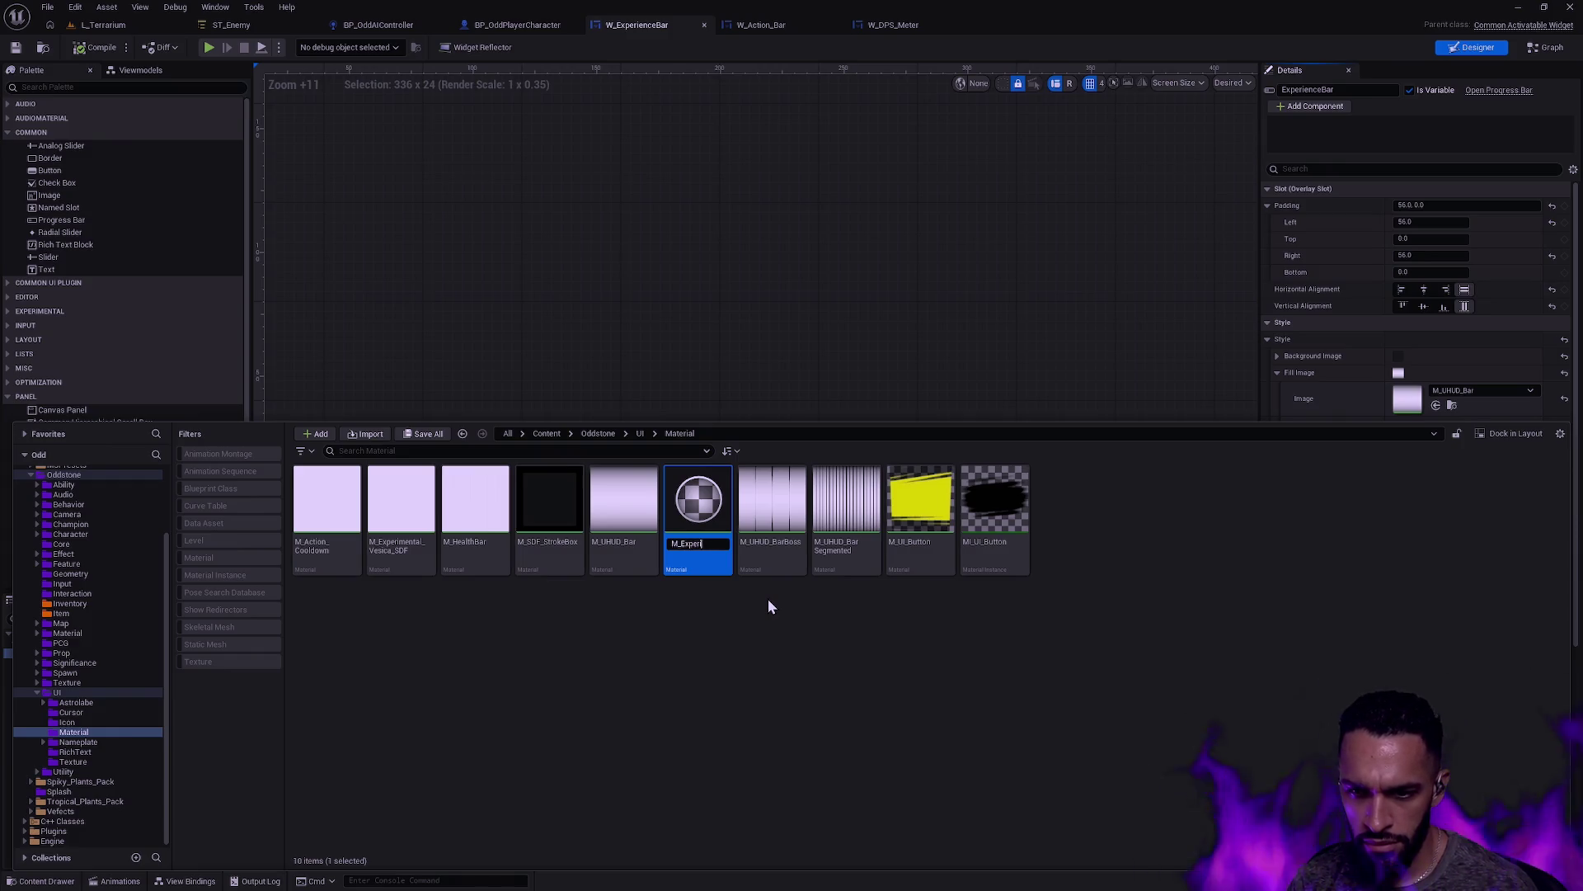
{"action": "key", "text": "BackSpace"}
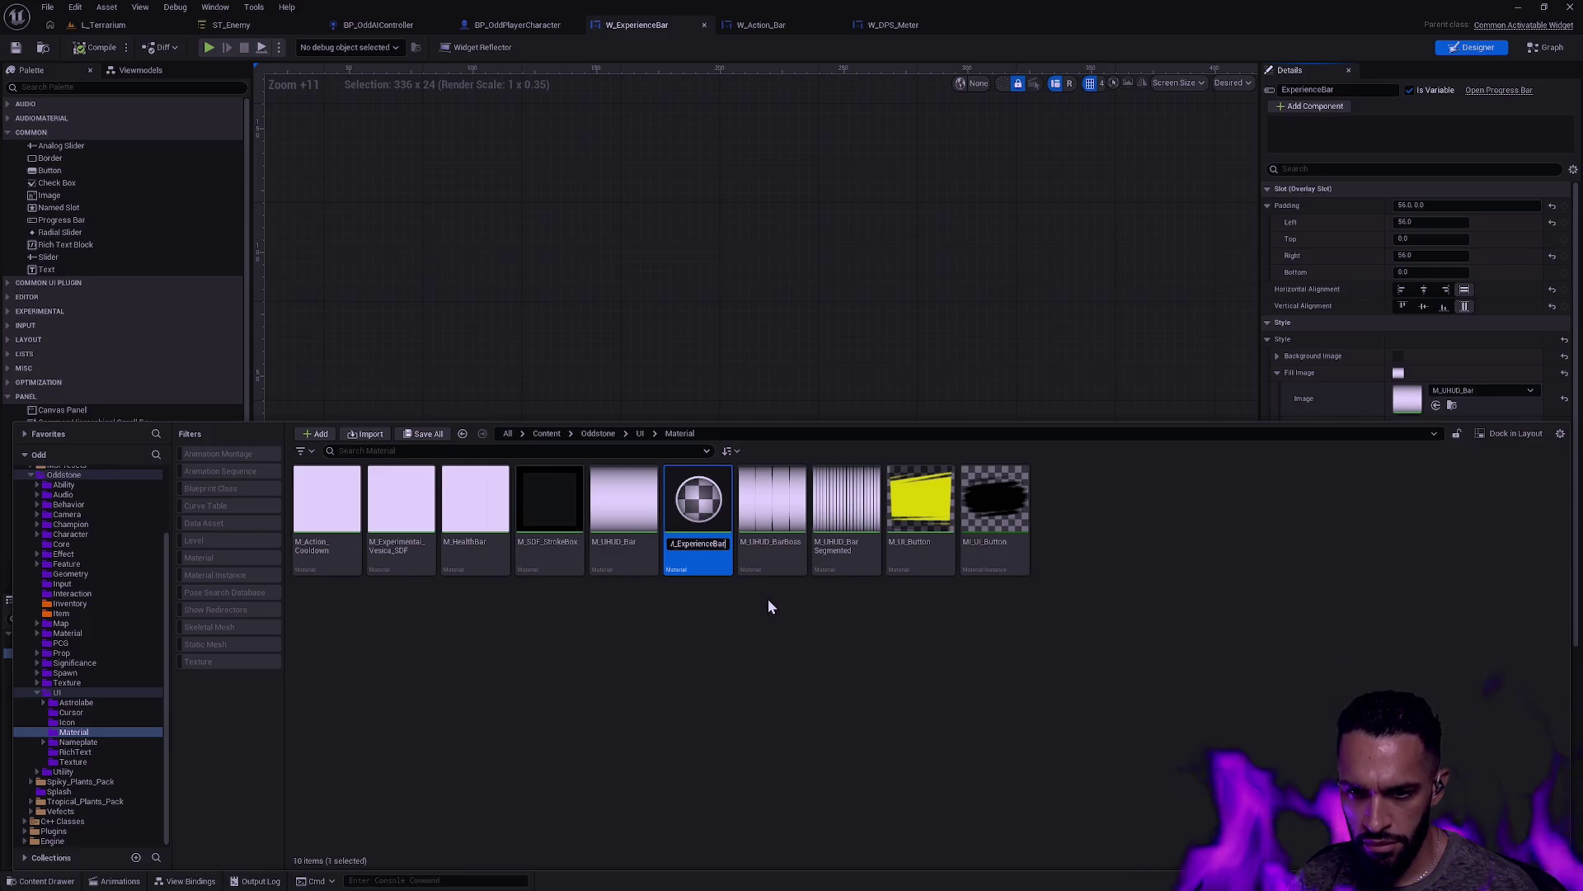
{"action": "key", "text": "Return"}
{"action": "double_click", "coordinate": [404, 527]}
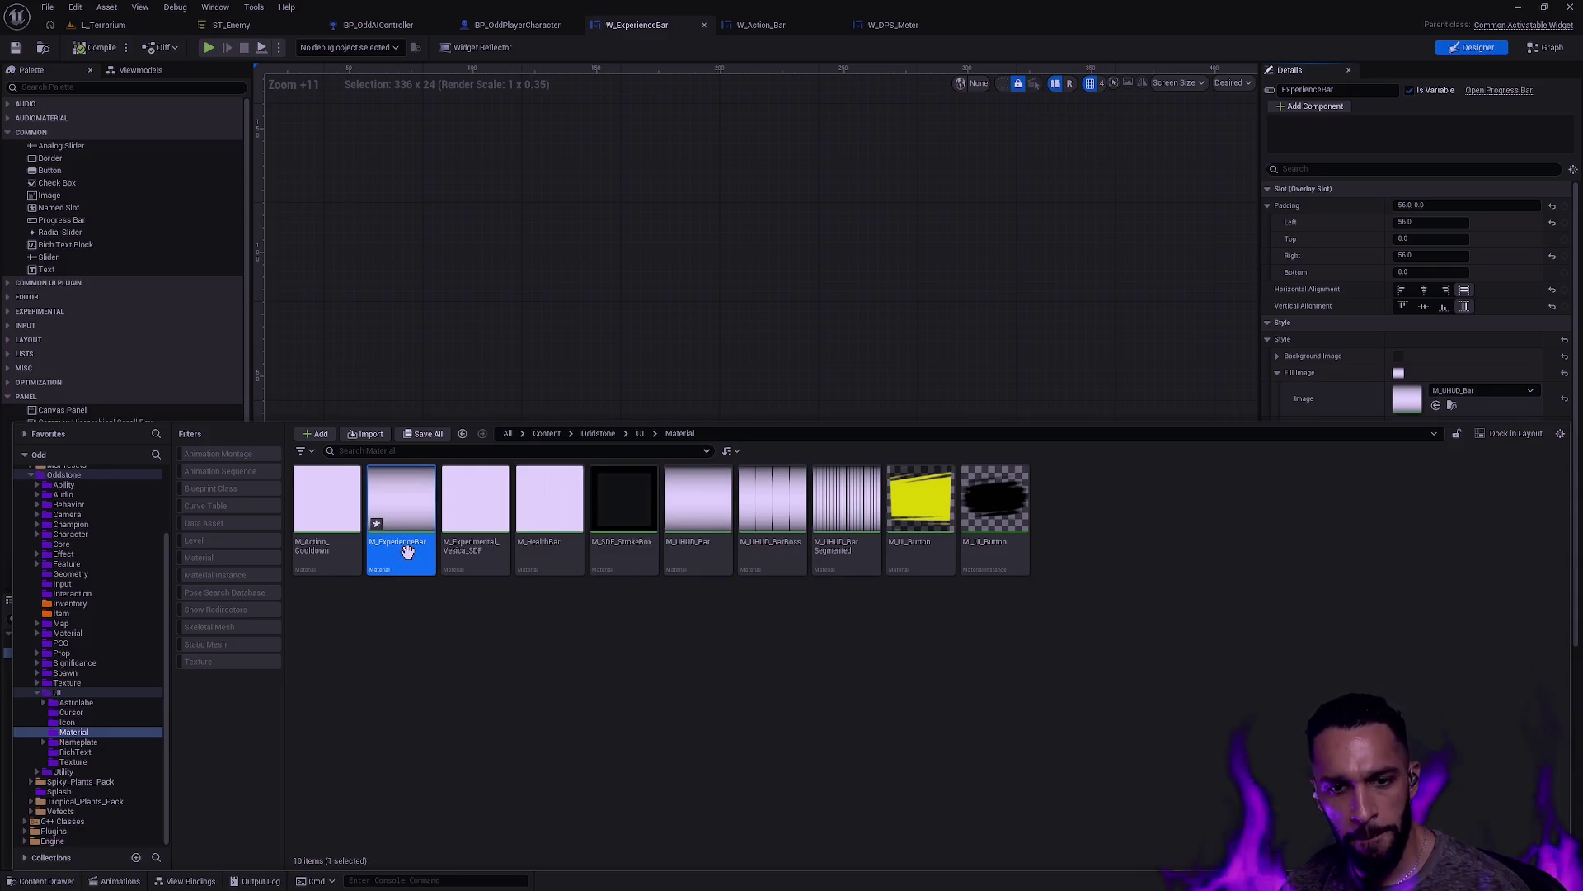
{"action": "key", "text": "Home"}
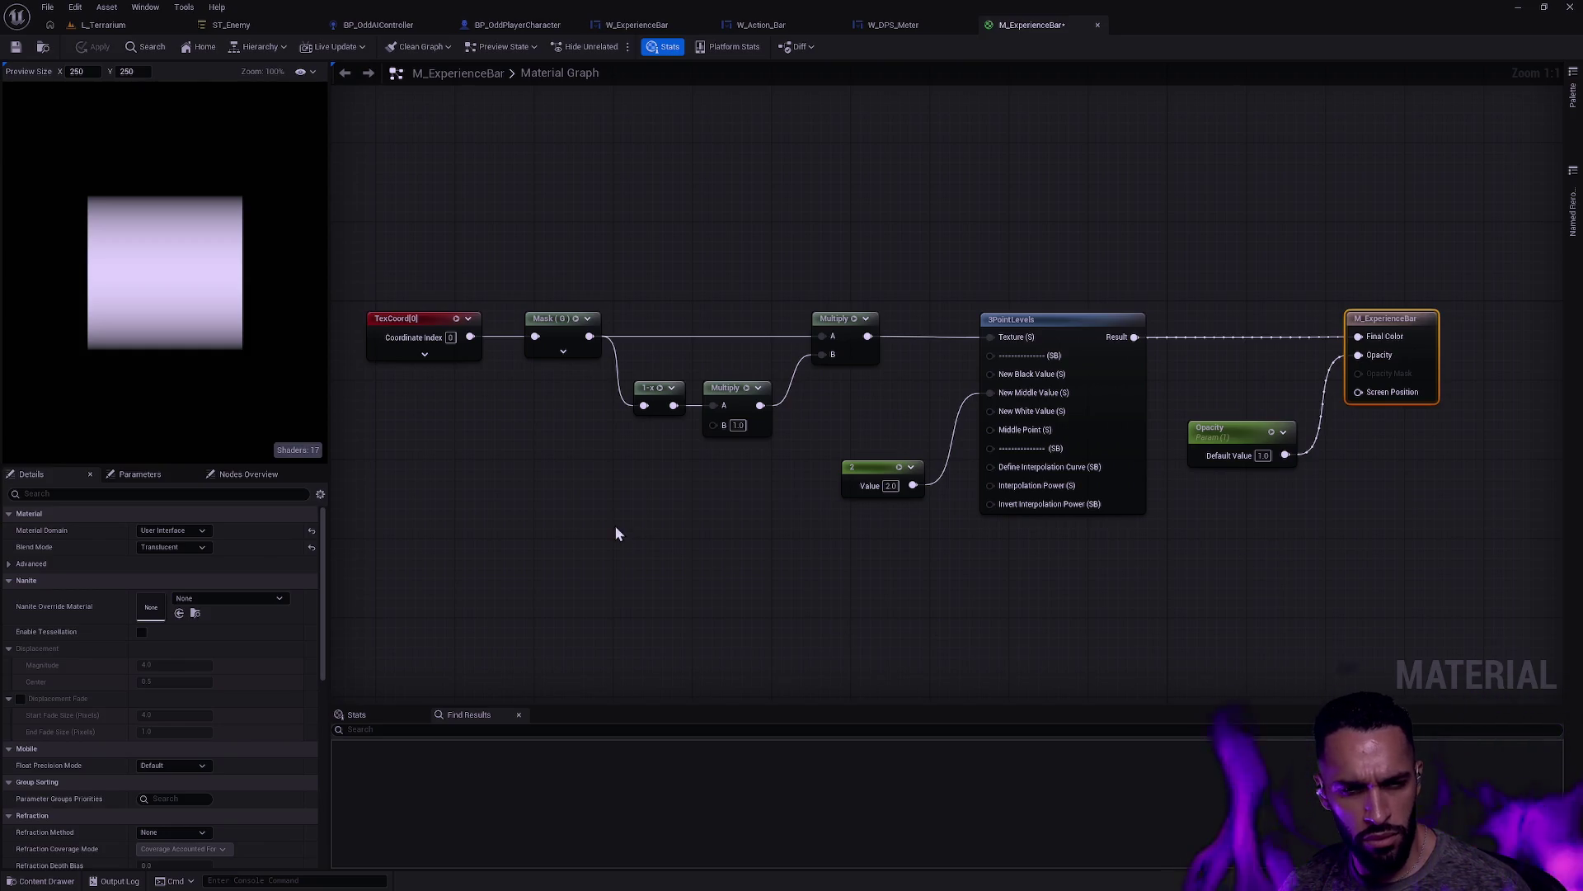
Step: Import the progress bar mask PNG into the UI Texture folder
{"action": "left_click", "coordinate": [180, 547]}
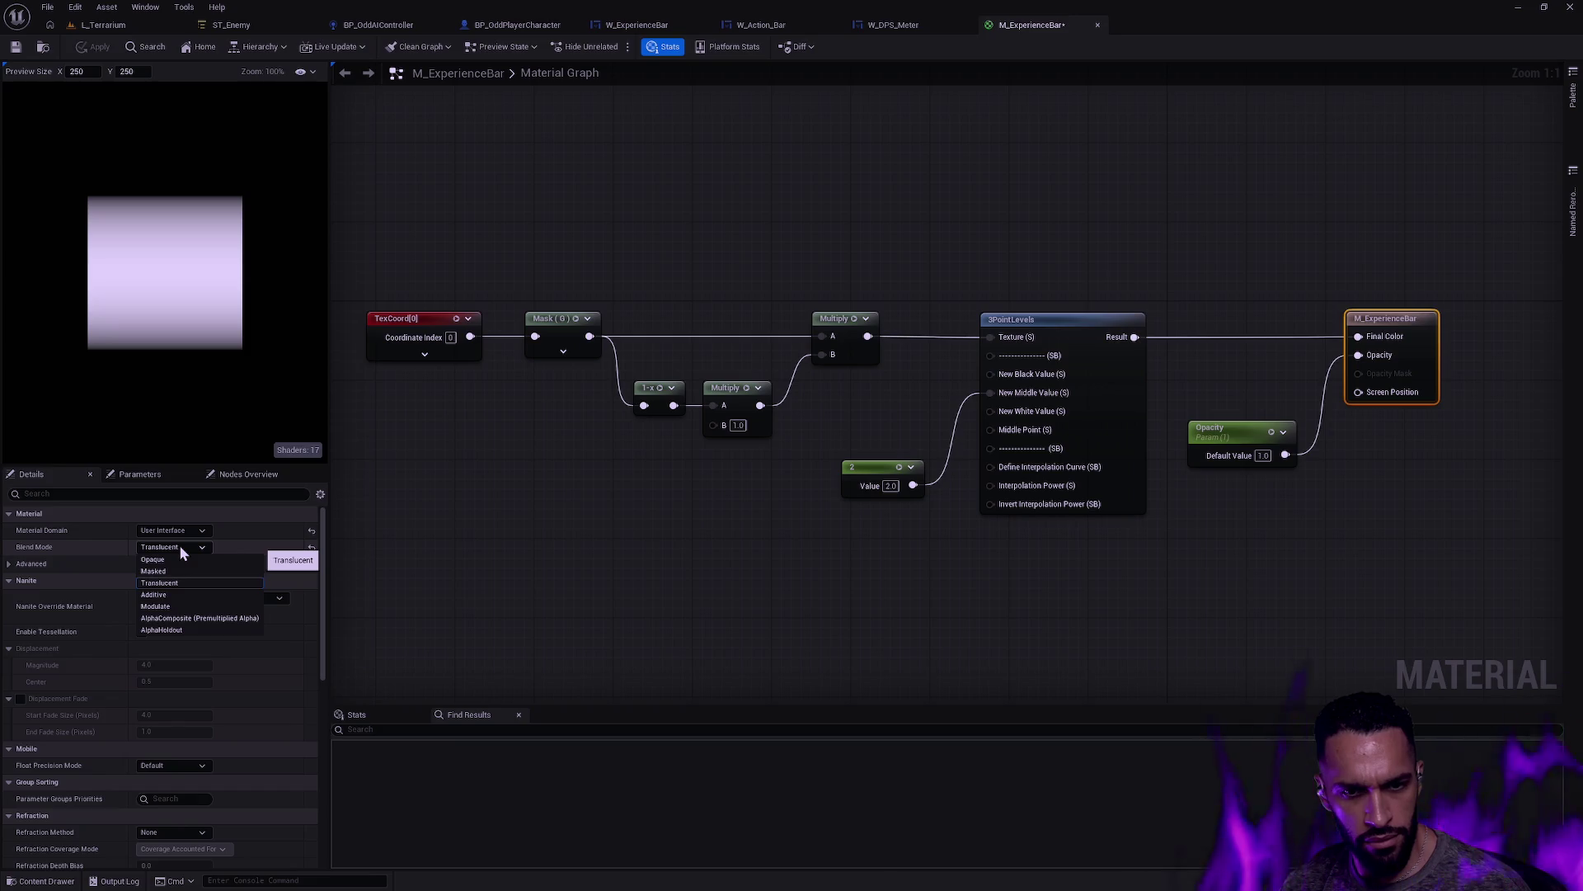
{"action": "left_click", "coordinate": [180, 544]}
{"action": "key", "text": "ctrl+space"}
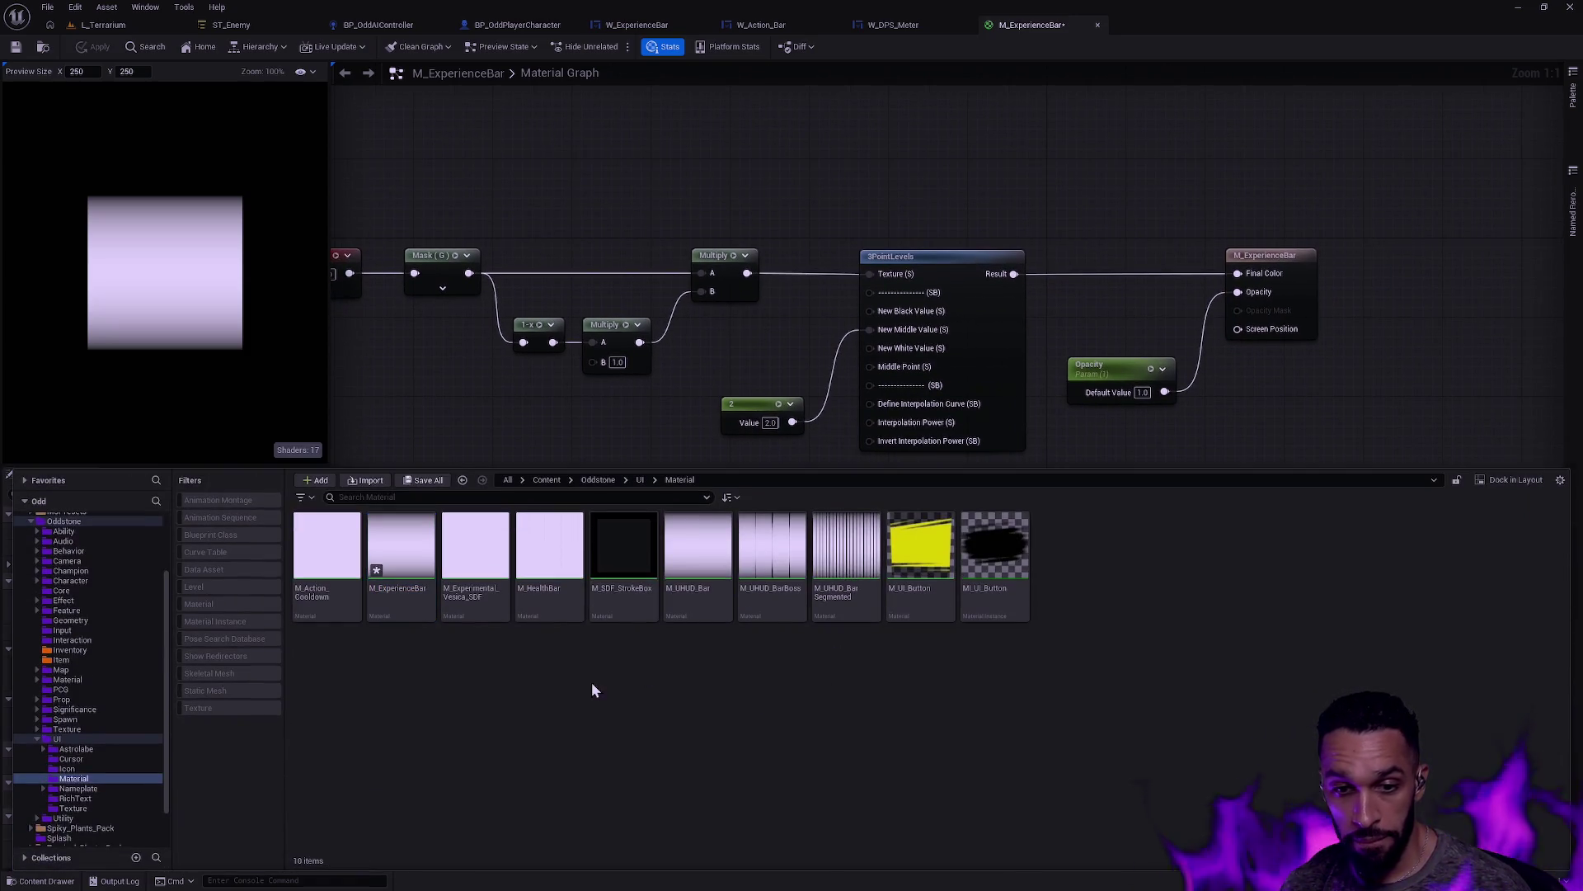
{"action": "key", "text": "Down"}
{"action": "key", "text": "Down"}
{"action": "key", "text": "Down"}
{"action": "right_click", "coordinate": [595, 659]}
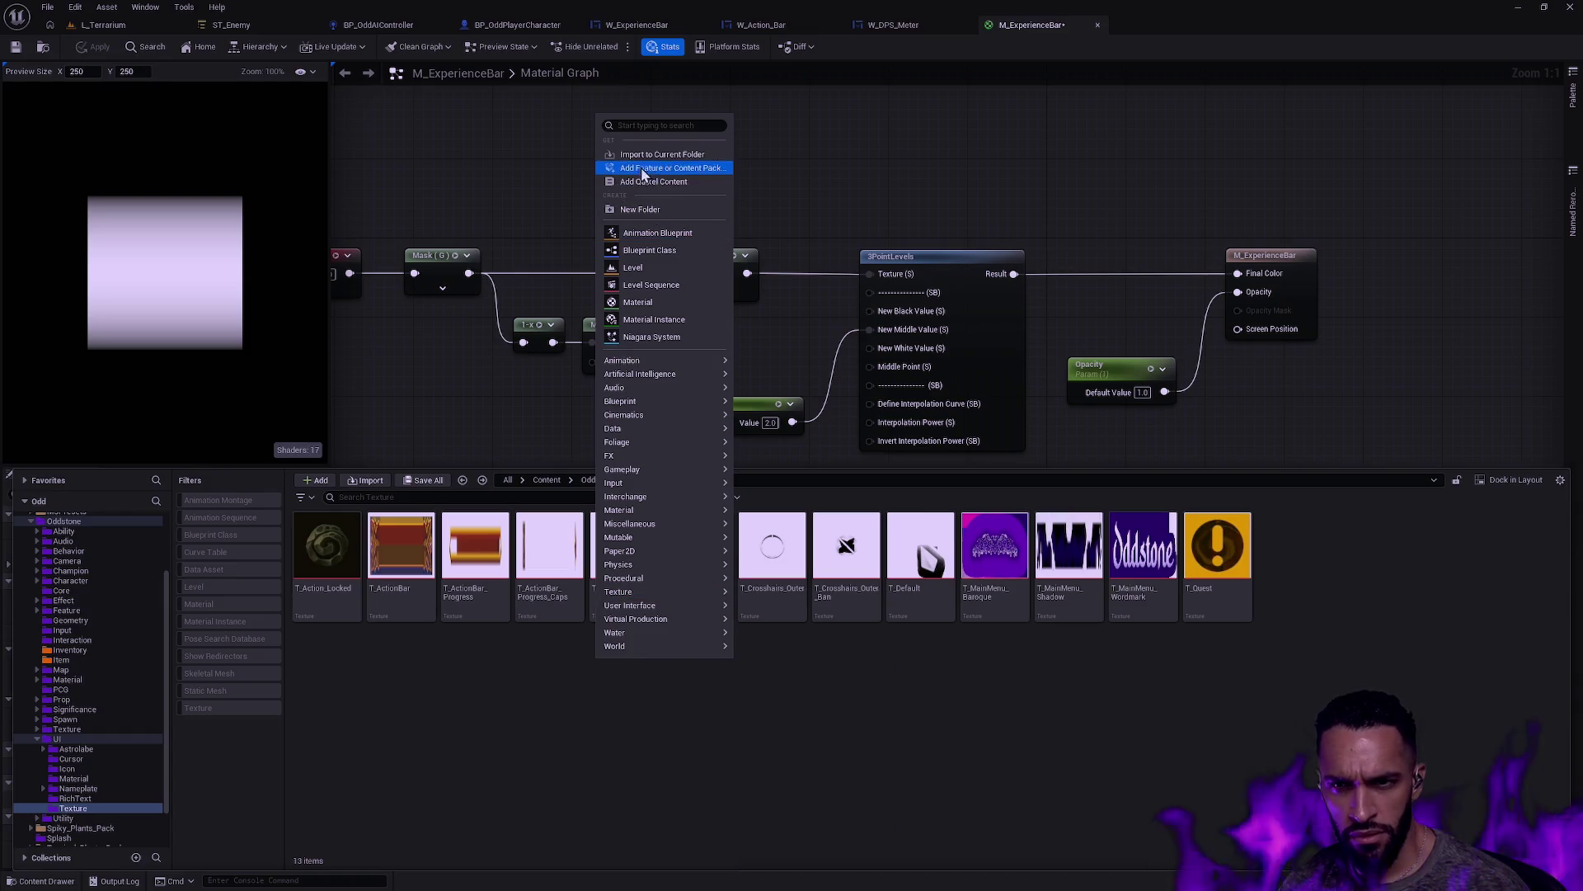
{"action": "left_click", "coordinate": [662, 155]}
{"action": "left_click", "coordinate": [626, 152]}
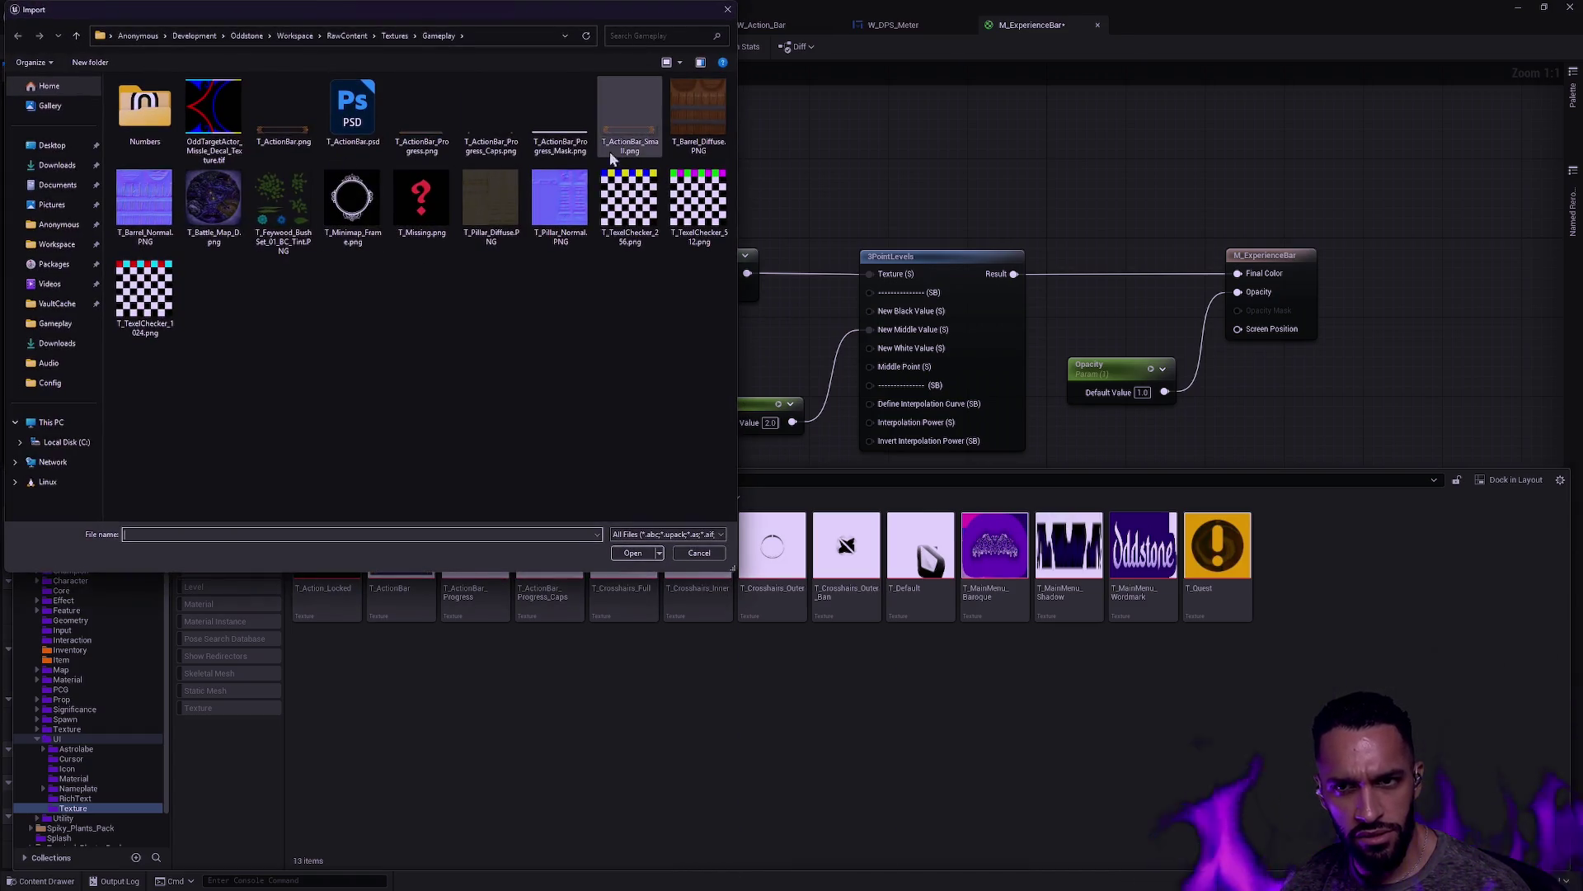
{"action": "key", "text": "Return"}
Step: Add a Texture Sample node using the T_ActionBar_Progress_Mask texture
{"action": "right_click", "coordinate": [652, 617]}
{"action": "key", "text": "Escape"}
{"action": "right_click", "coordinate": [1089, 457]}
{"action": "type", "text": "texture s"}
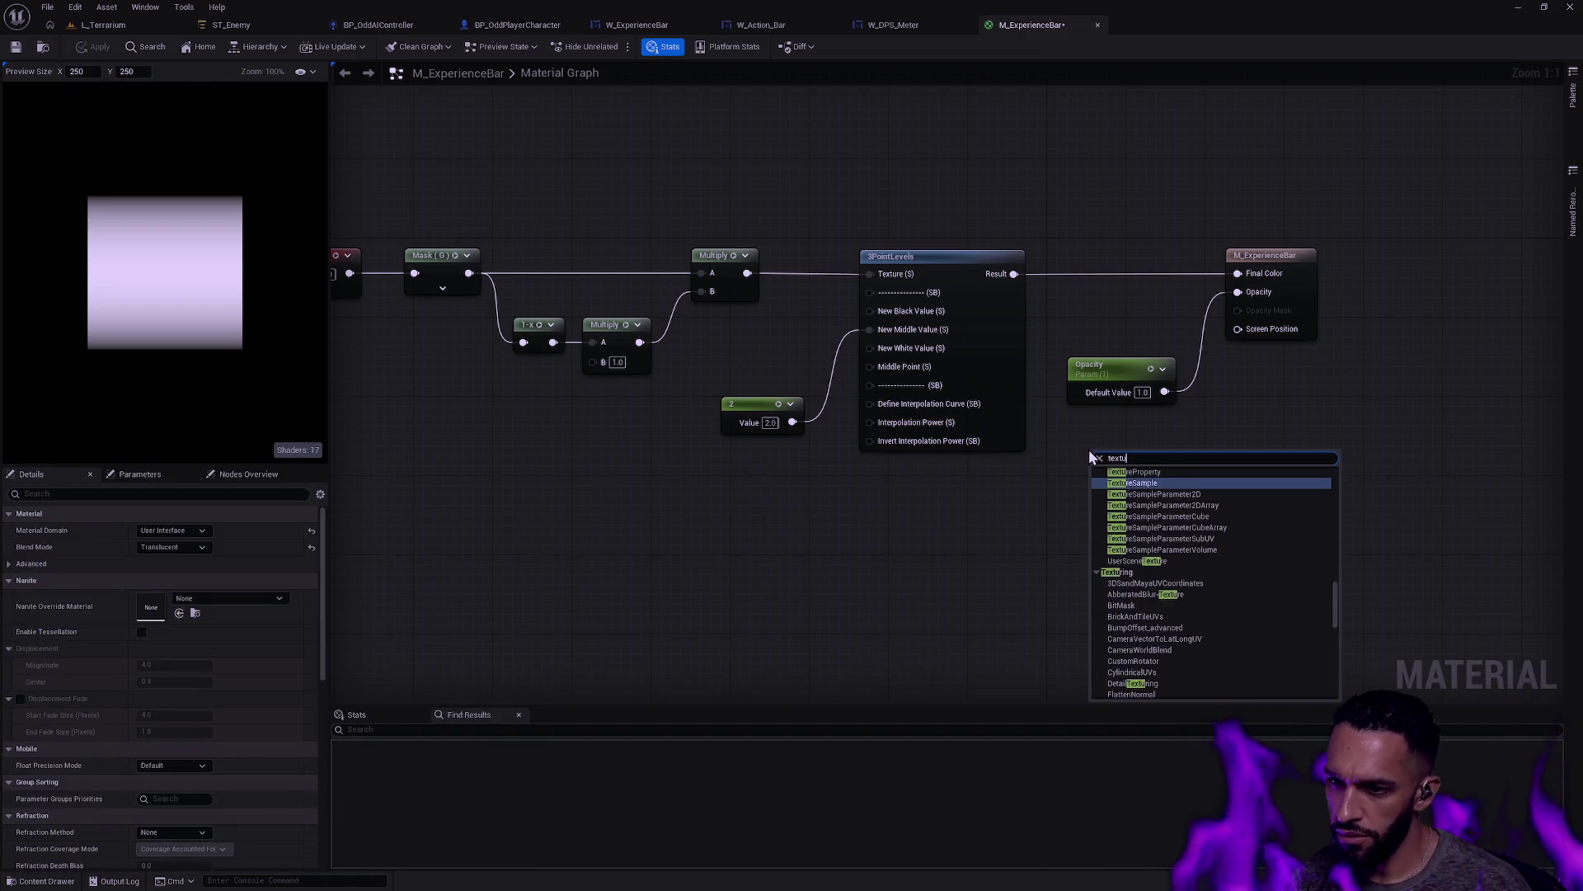
{"action": "key", "text": "Return"}
{"action": "key", "text": "ctrl+space"}
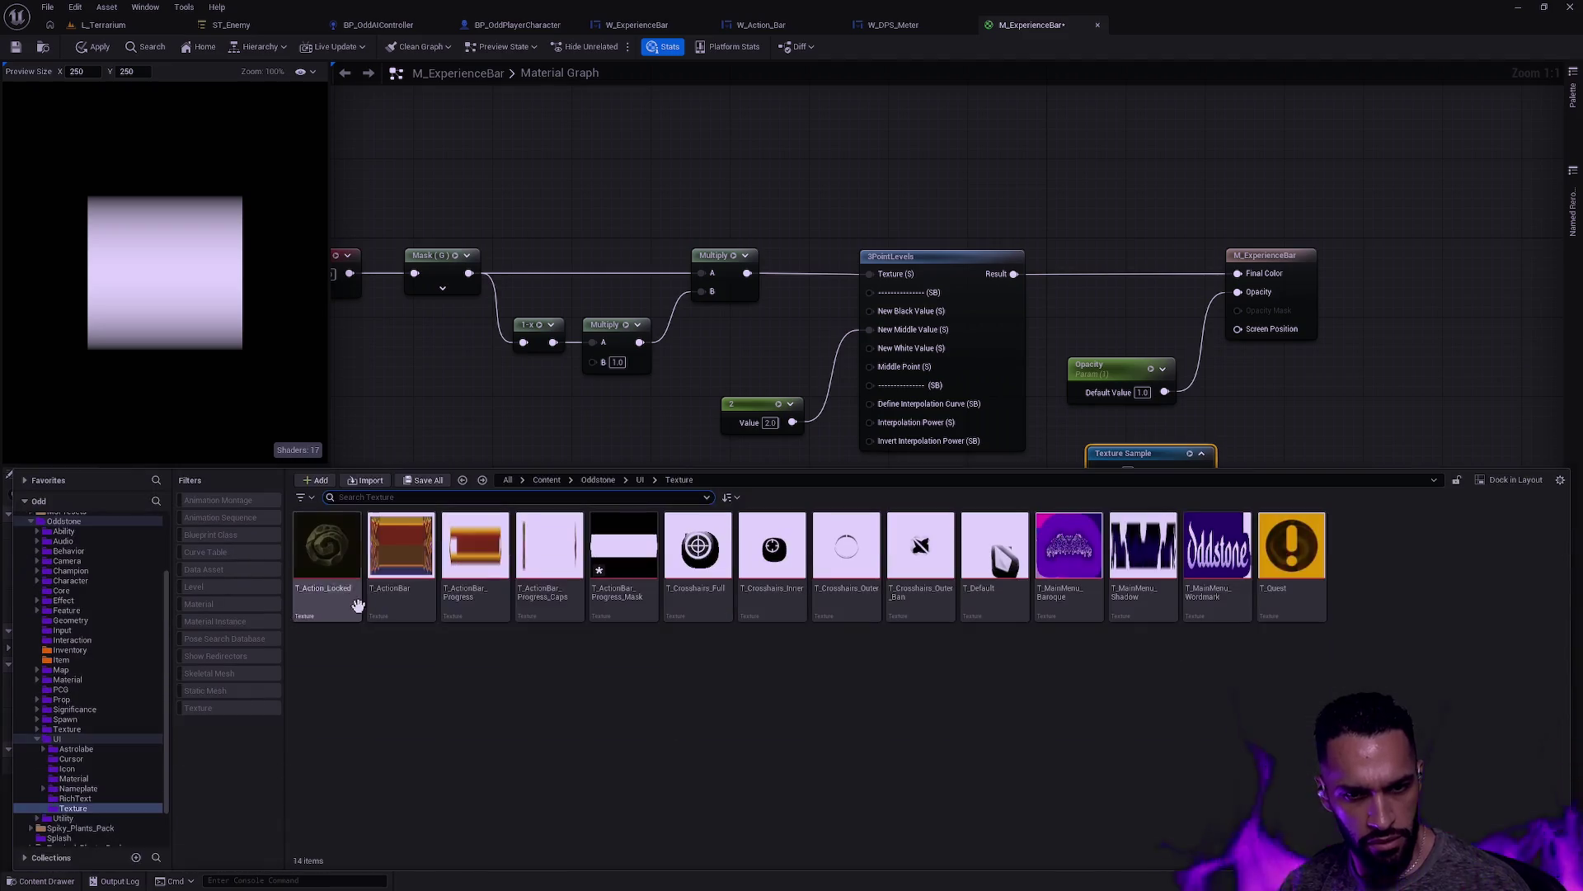
{"action": "left_click", "coordinate": [553, 458]}
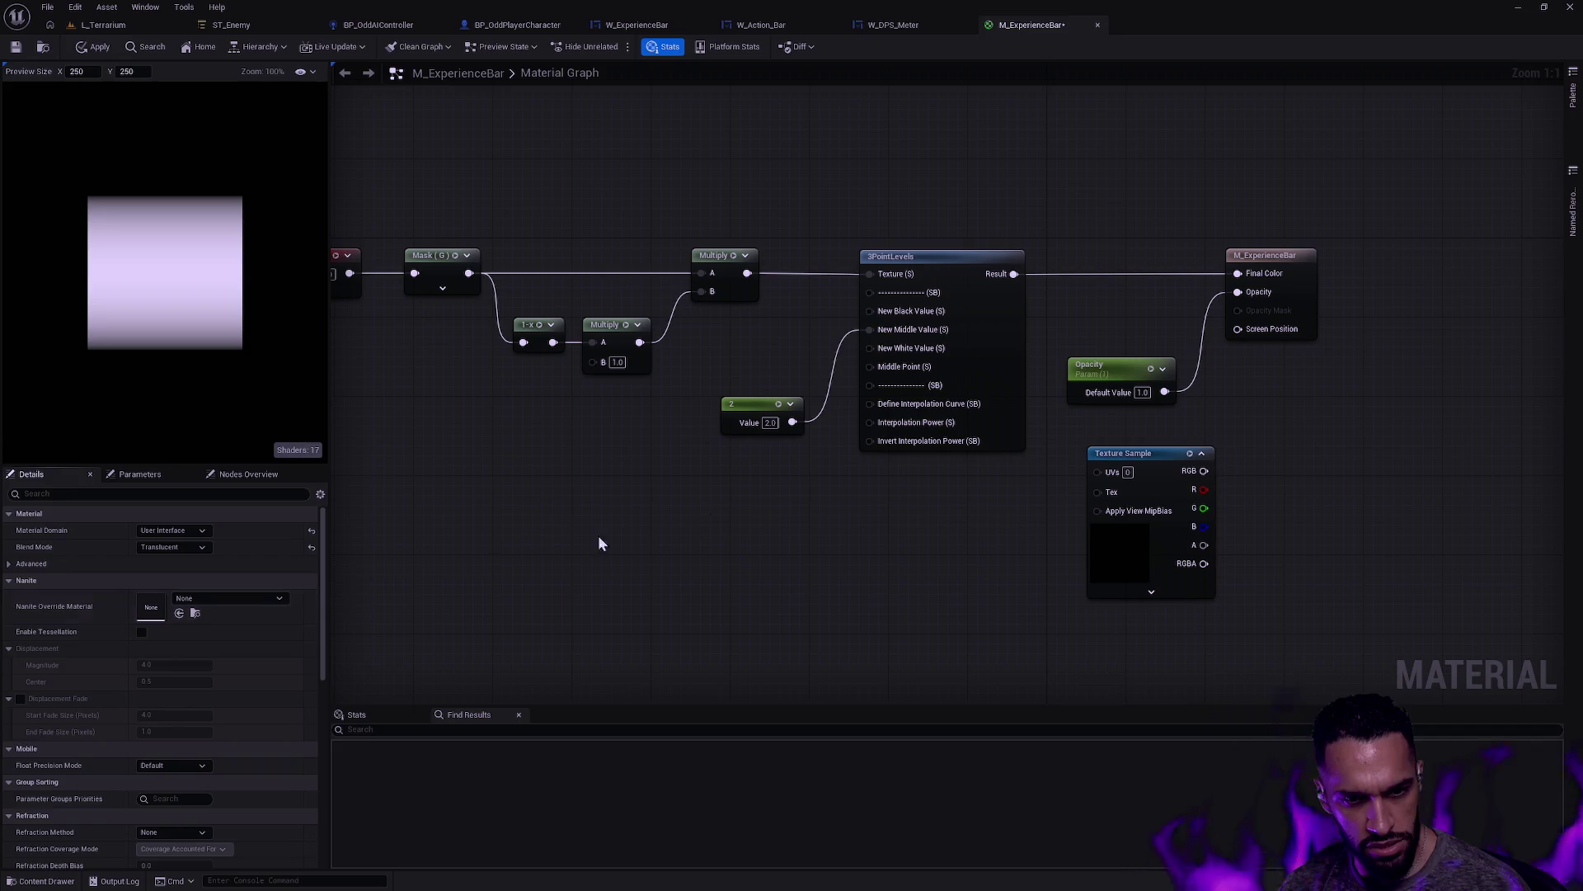
{"action": "left_click", "coordinate": [1139, 456]}
{"action": "left_click", "coordinate": [183, 696]}
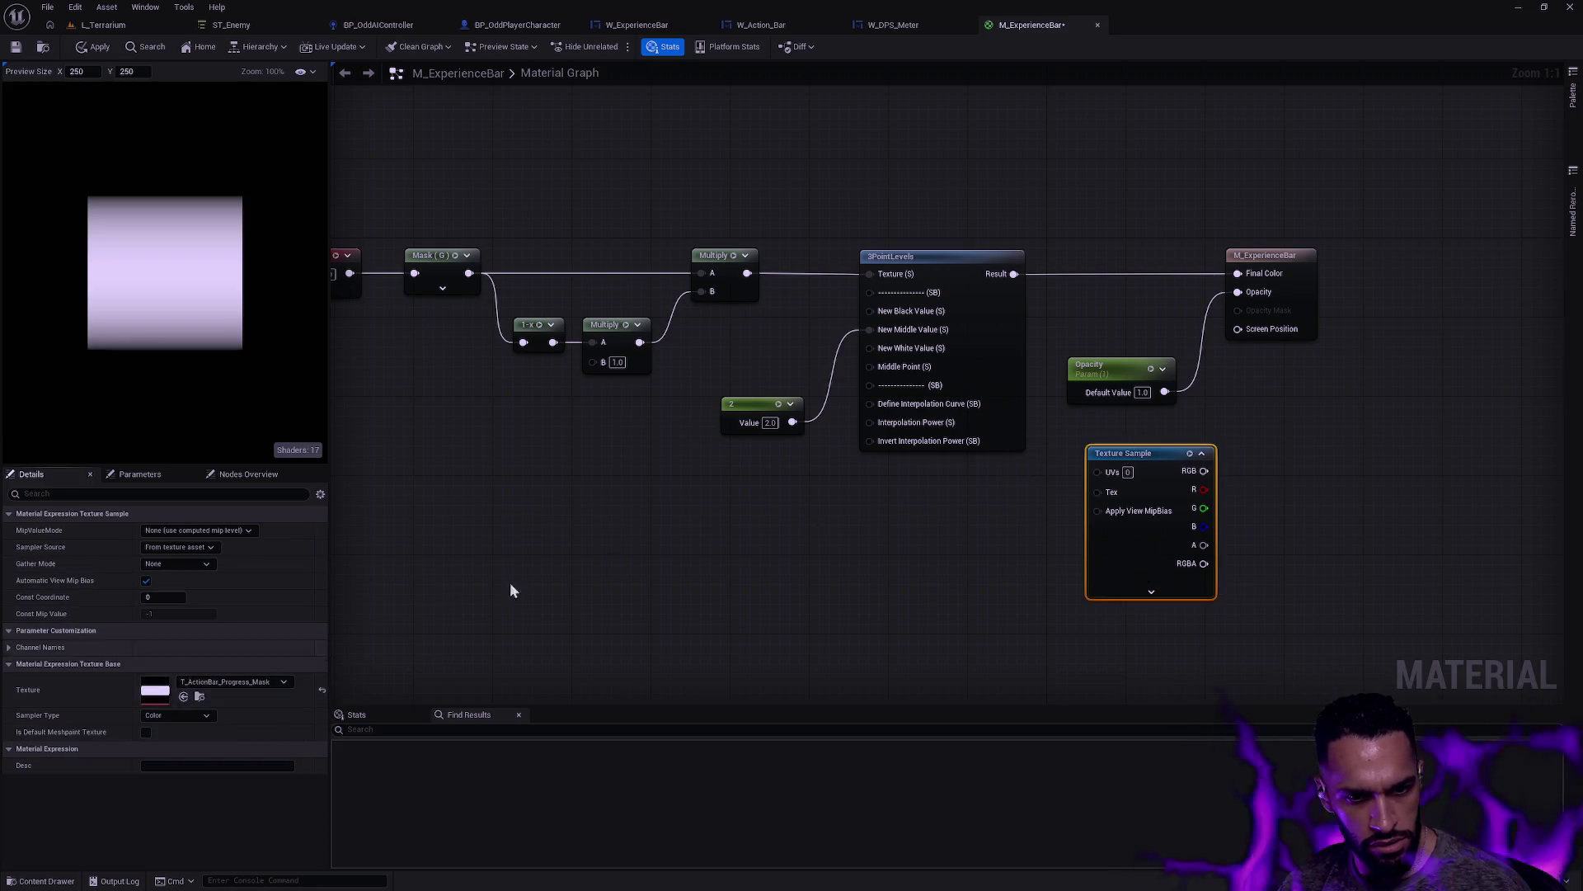
Step: Replace the Opacity parameter with the mask's RGB output, then apply and save the material
{"action": "mouse_move", "coordinate": [1204, 478]}
{"action": "left_mouse_down"}
{"action": "mouse_move", "coordinate": [1004, 530]}
{"action": "mouse_move", "coordinate": [1049, 404]}
{"action": "mouse_move", "coordinate": [1040, 343]}
{"action": "left_mouse_up"}
{"action": "left_click", "coordinate": [935, 449]}
{"action": "key", "text": "Delete"}
{"action": "left_click_drag", "start_coordinate": [941, 514], "coordinate": [912, 475]}
{"action": "left_click", "coordinate": [92, 47]}
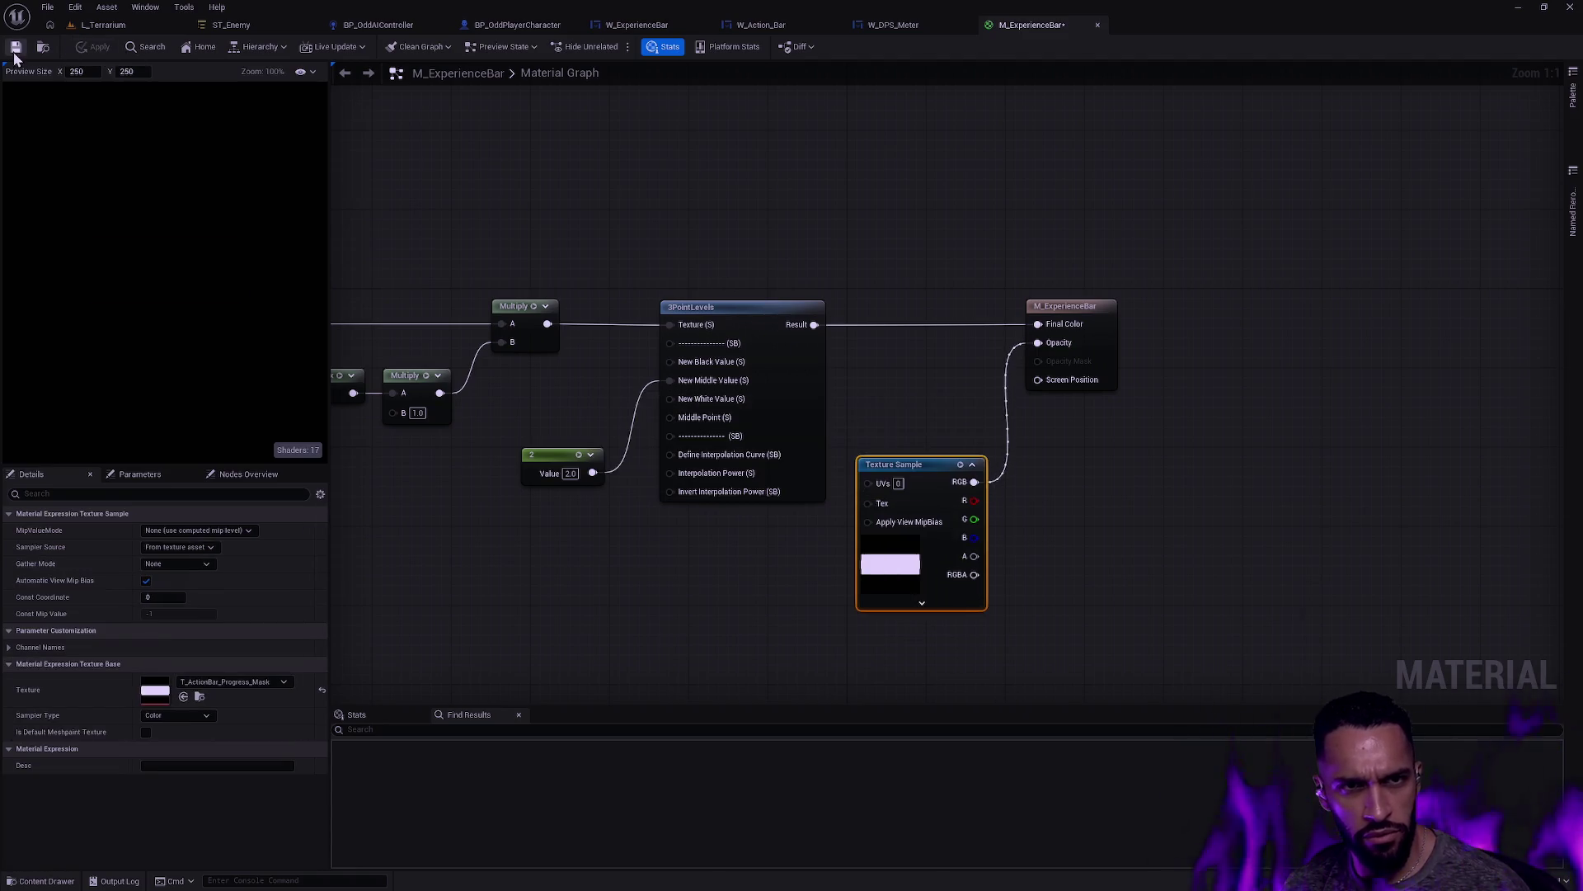
{"action": "left_click", "coordinate": [15, 49]}
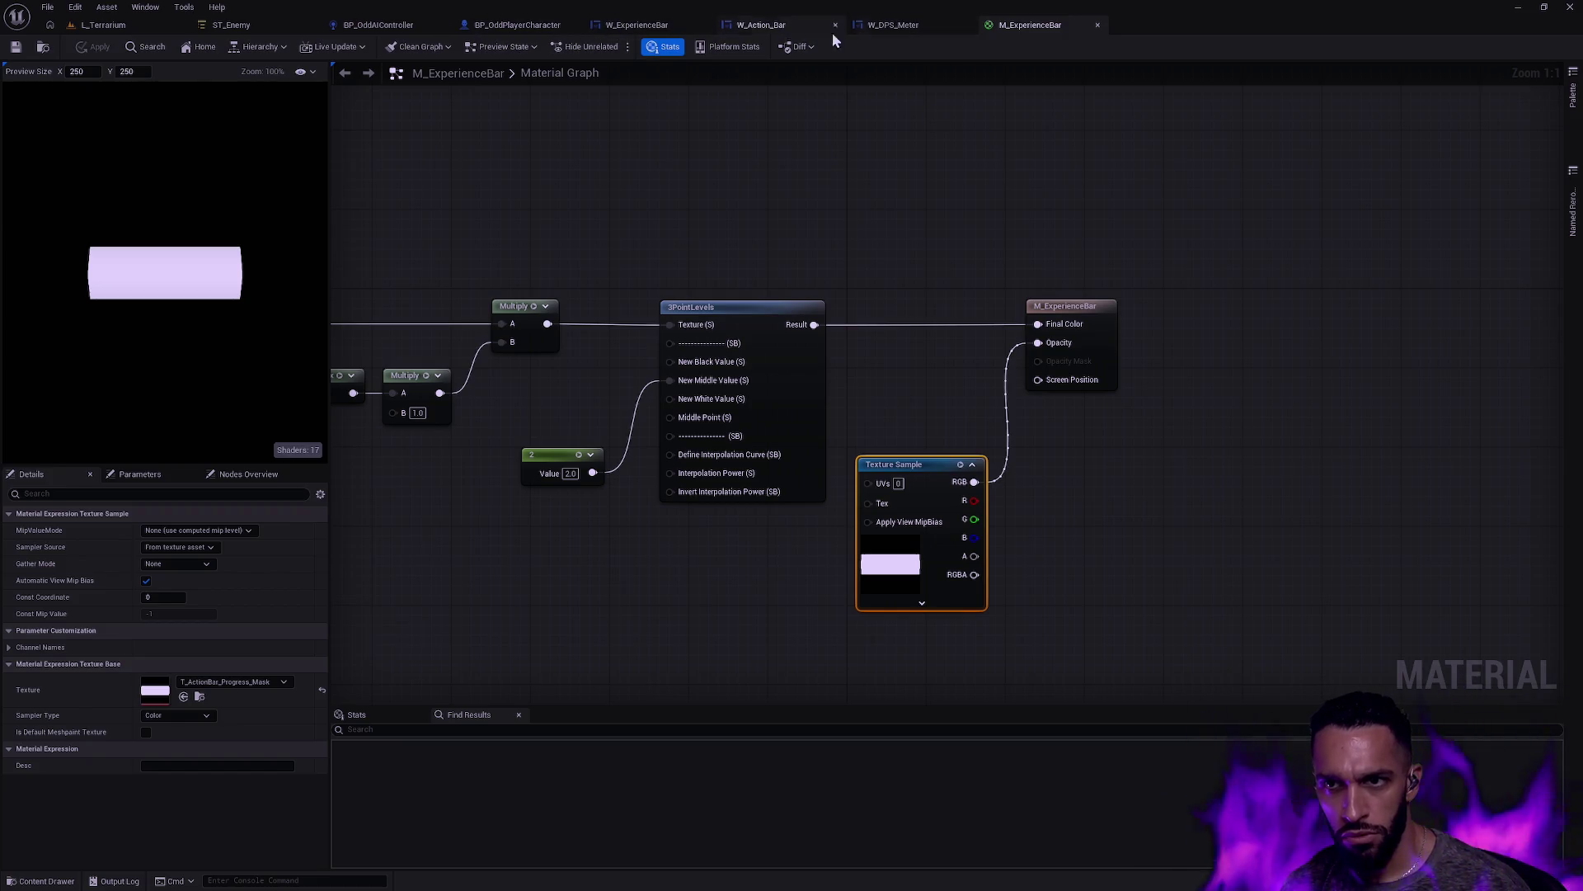
{"action": "left_click", "coordinate": [679, 27]}
Step: Set the ExperienceBar's fill image to the M_ExperienceBar material
{"action": "scroll", "coordinate": [449, 552], "scroll_direction": "up", "scroll_amount": 10}
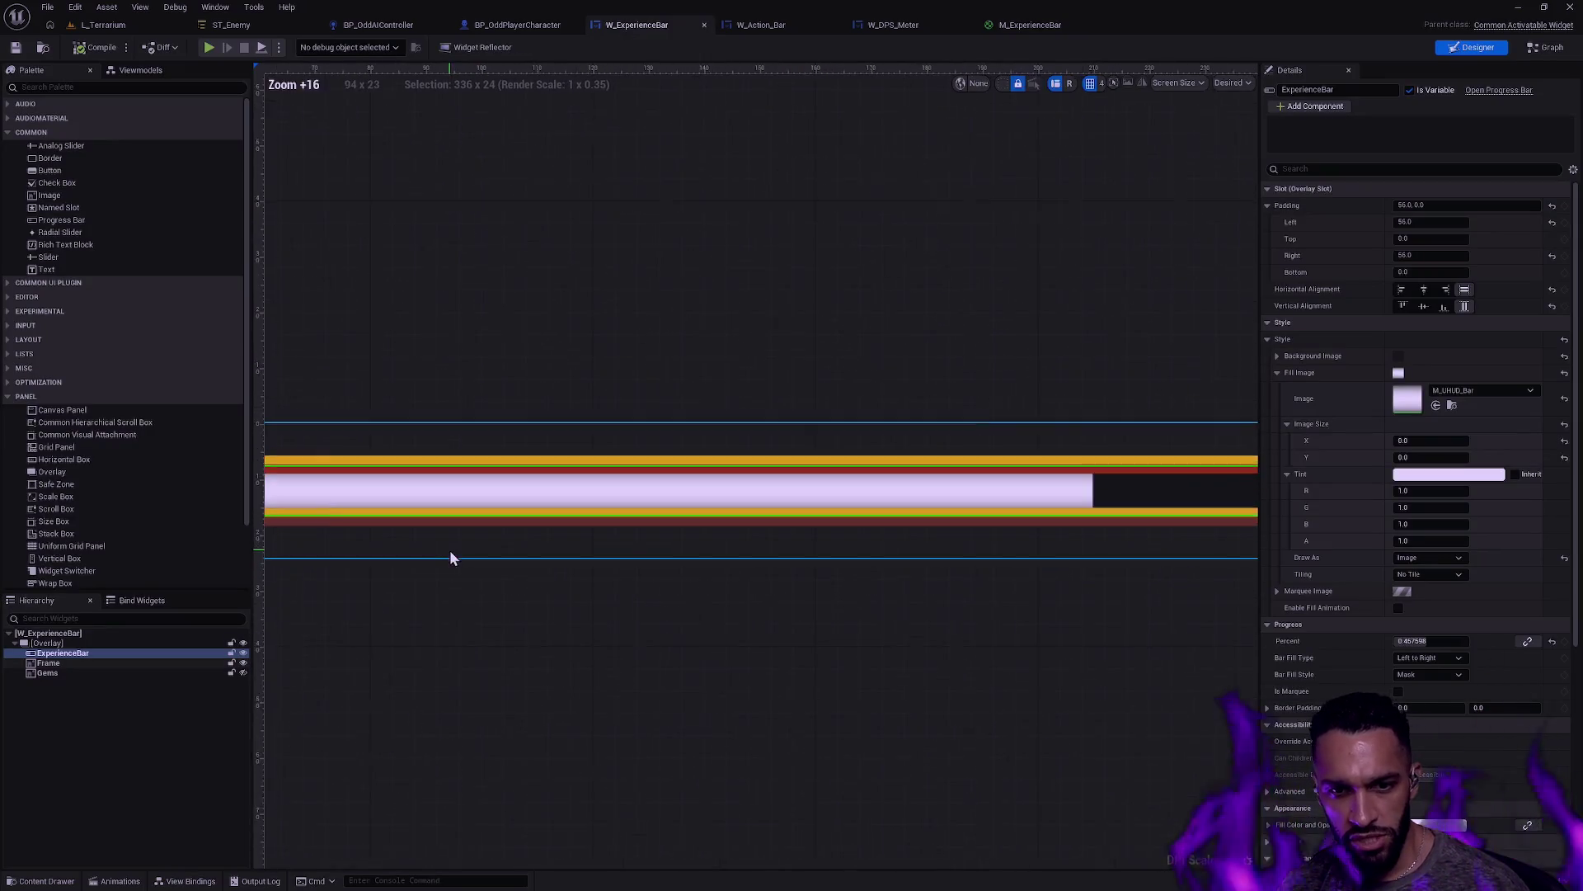
{"action": "left_click_drag", "start_coordinate": [754, 625], "coordinate": [834, 640]}
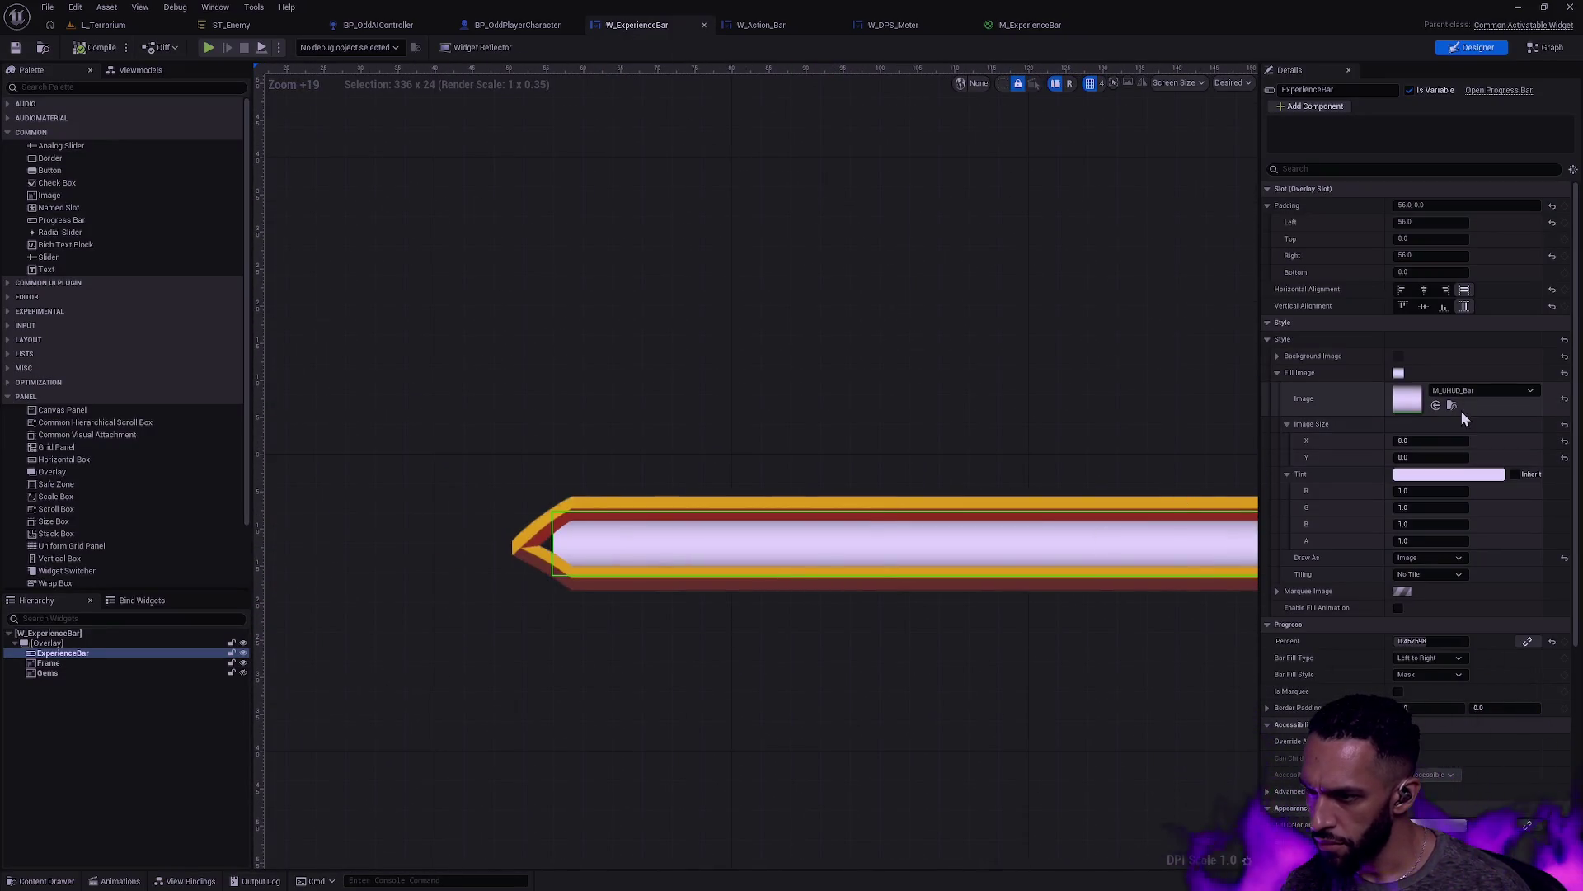
{"action": "left_click", "coordinate": [1475, 394]}
{"action": "type", "text": "Experie"}
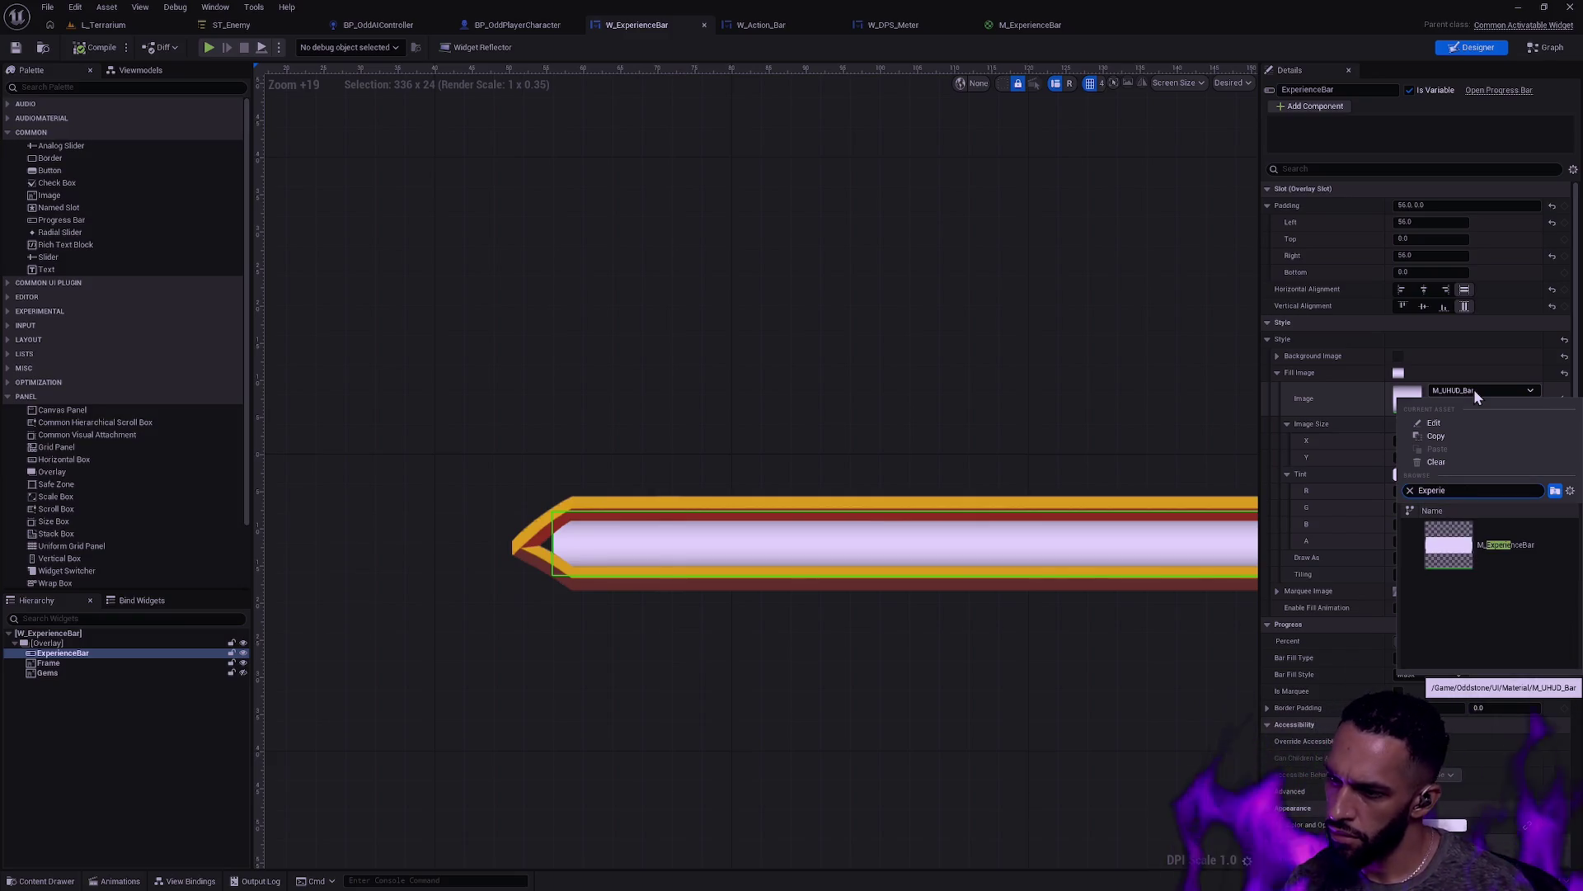
{"action": "left_click", "coordinate": [1543, 555]}
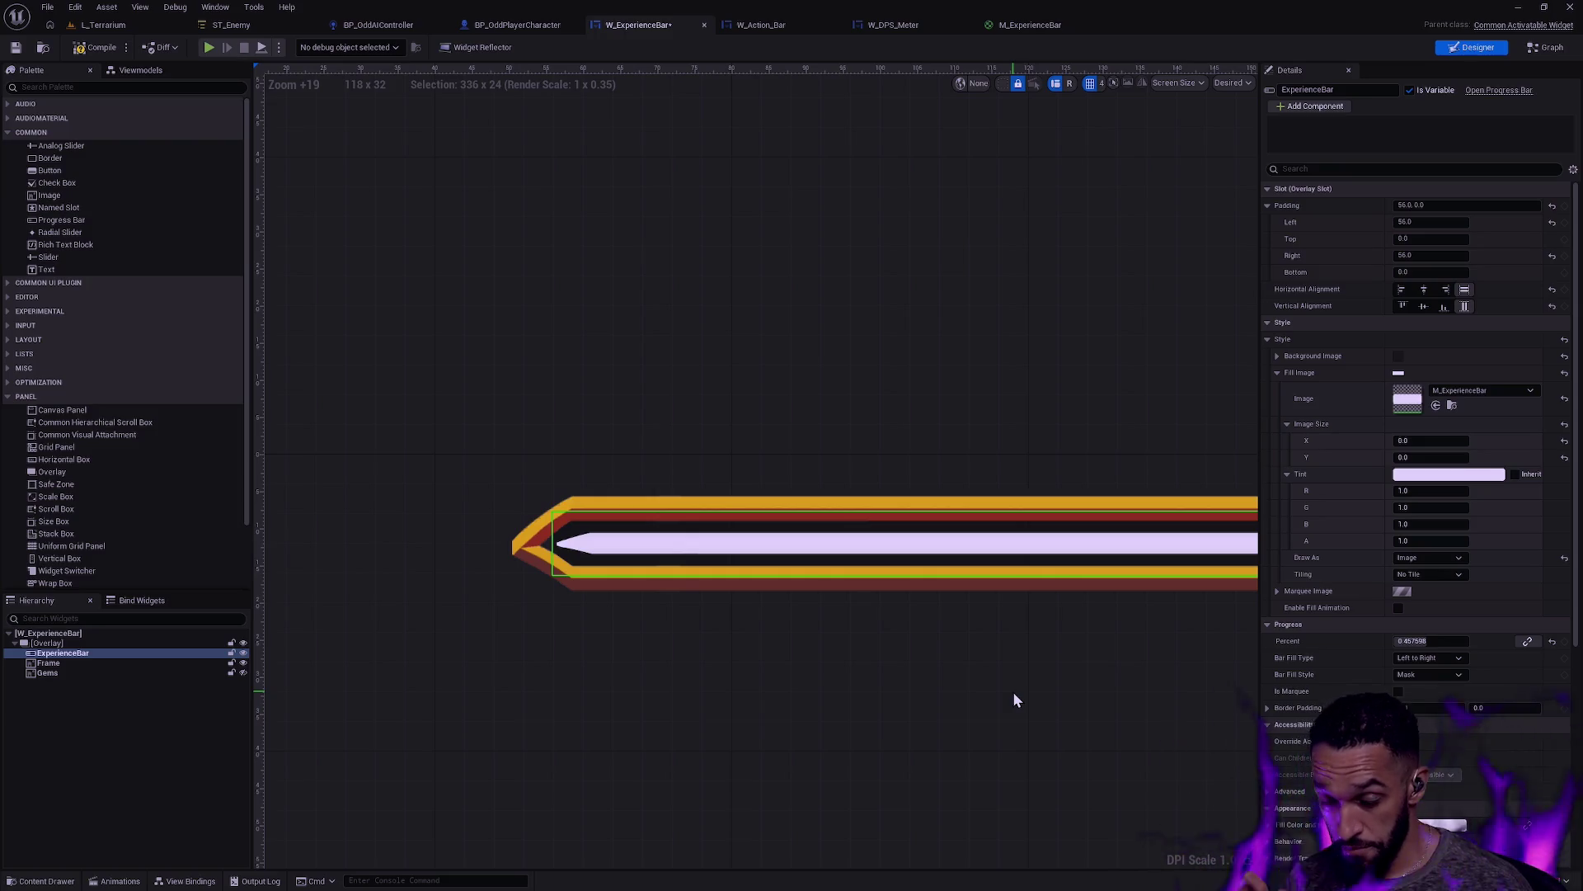
Step: Preview the bar at lower Percent values, leave it at 1.0, and return to Photoshop
{"action": "left_click_drag", "start_coordinate": [1061, 722], "coordinate": [1003, 703]}
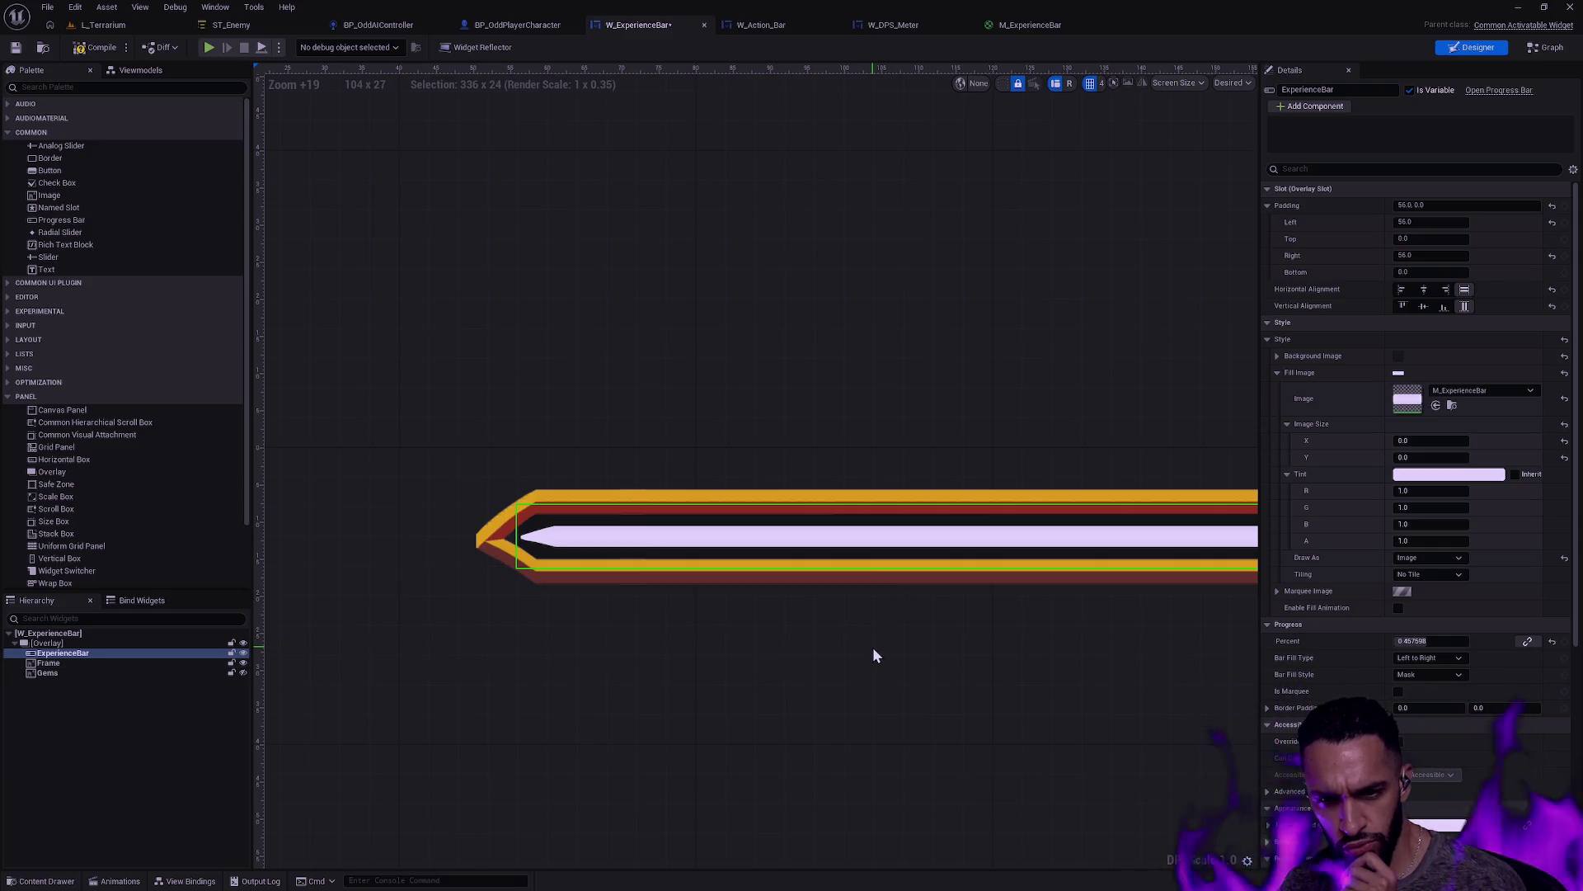
{"action": "scroll", "coordinate": [872, 647], "scroll_direction": "down", "scroll_amount": 5}
{"action": "scroll", "coordinate": [890, 635], "scroll_direction": "down", "scroll_amount": 5}
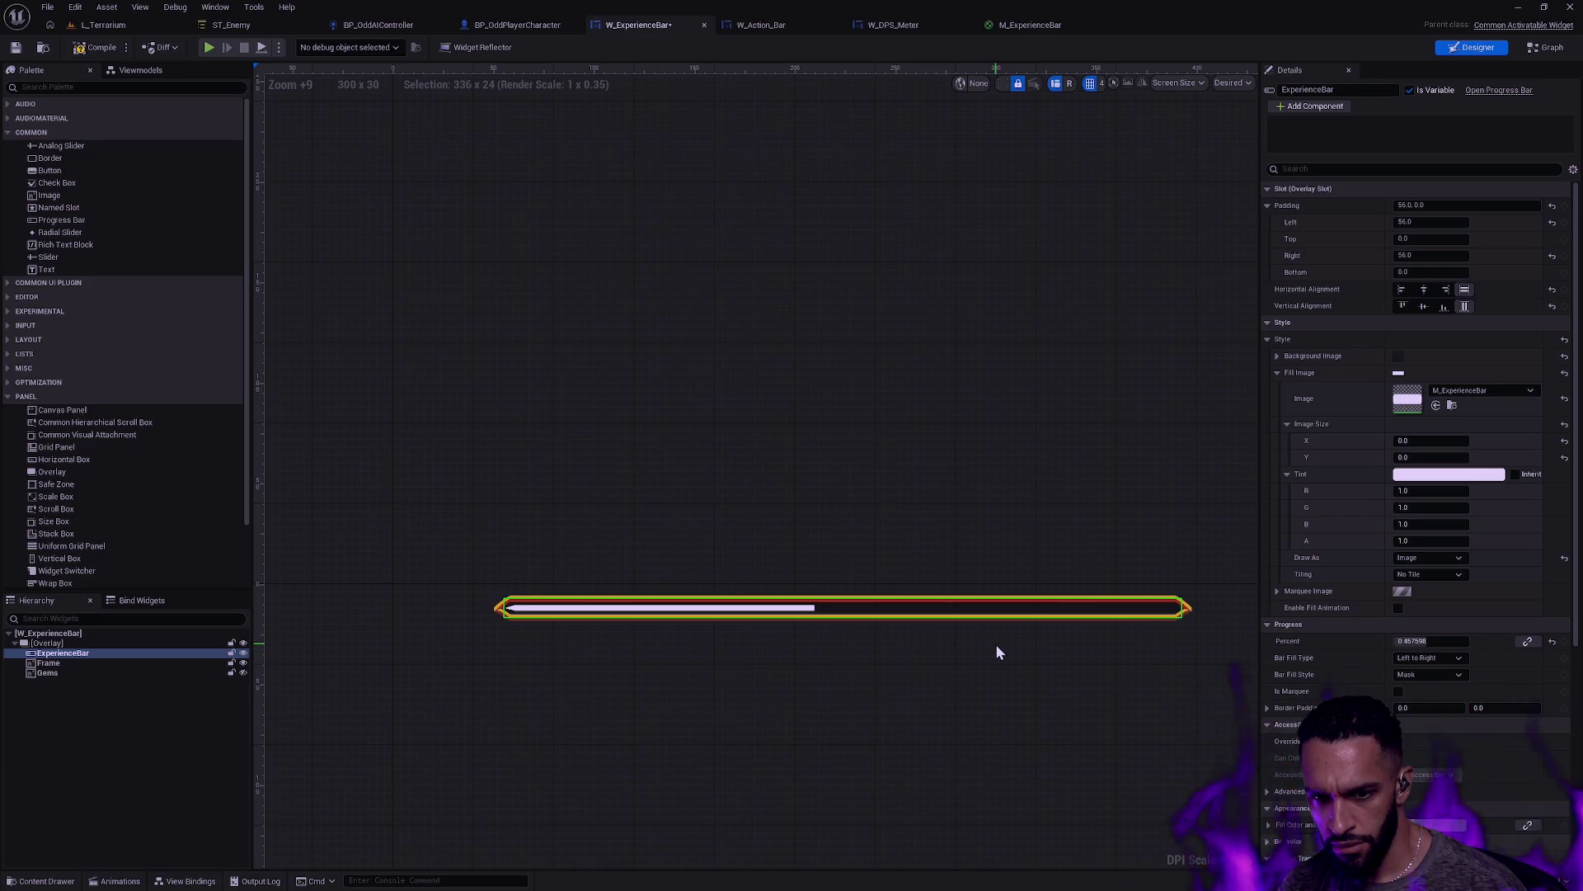
{"action": "mouse_move", "coordinate": [1431, 642]}
{"action": "left_mouse_down"}
{"action": "mouse_move", "coordinate": [1476, 641]}
{"action": "mouse_move", "coordinate": [1435, 642]}
{"action": "left_mouse_up"}
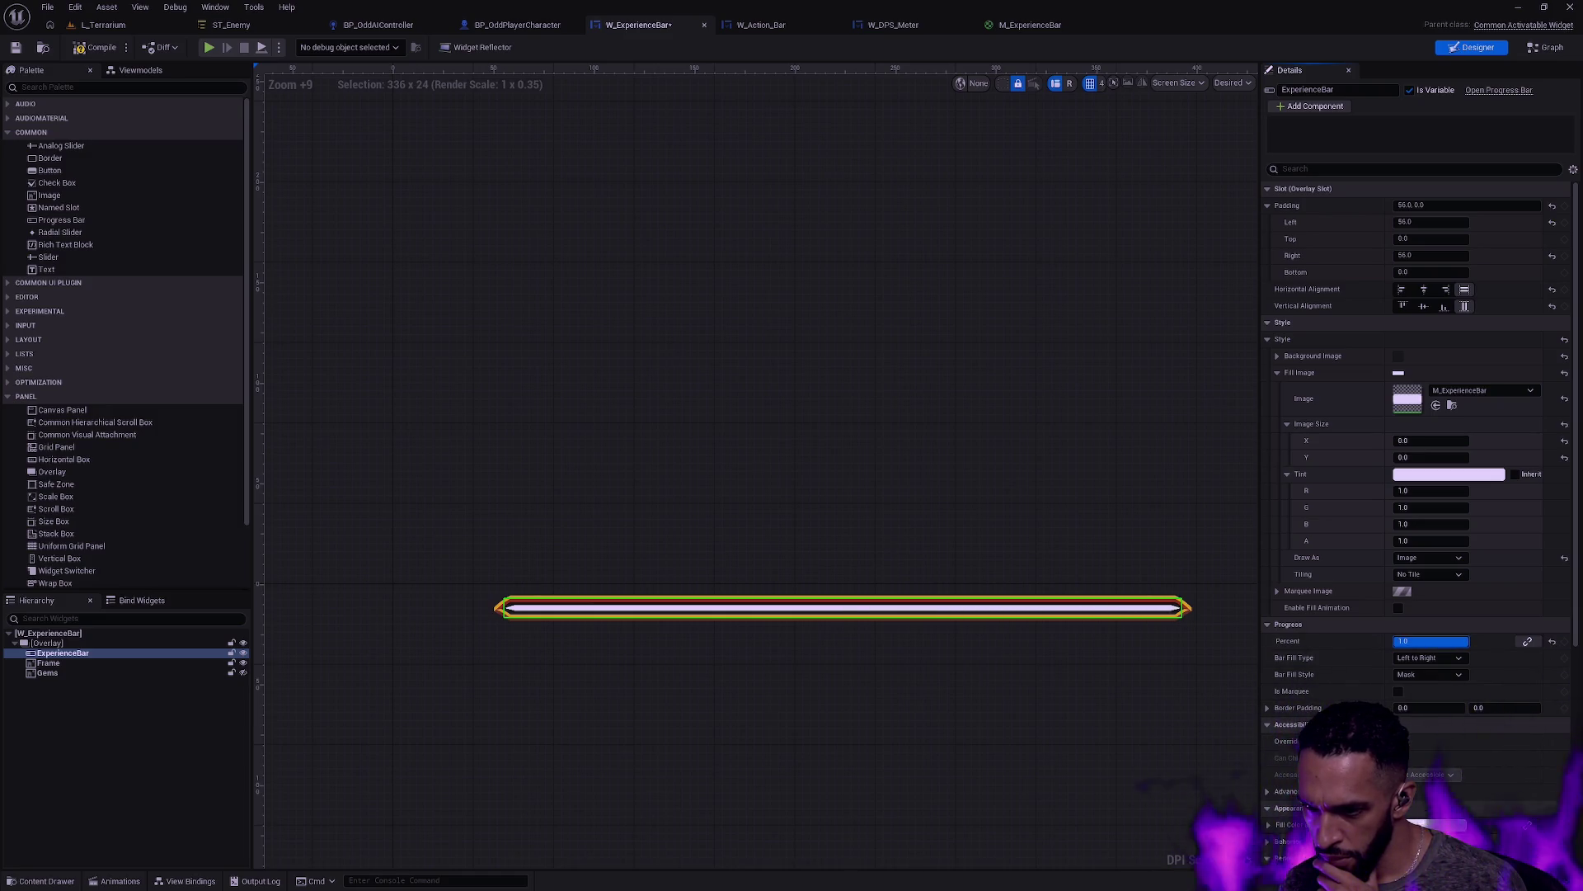
{"action": "mouse_move", "coordinate": [1452, 642]}
{"action": "left_mouse_down"}
{"action": "mouse_move", "coordinate": [1387, 641]}
{"action": "mouse_move", "coordinate": [1456, 642]}
{"action": "left_mouse_up"}
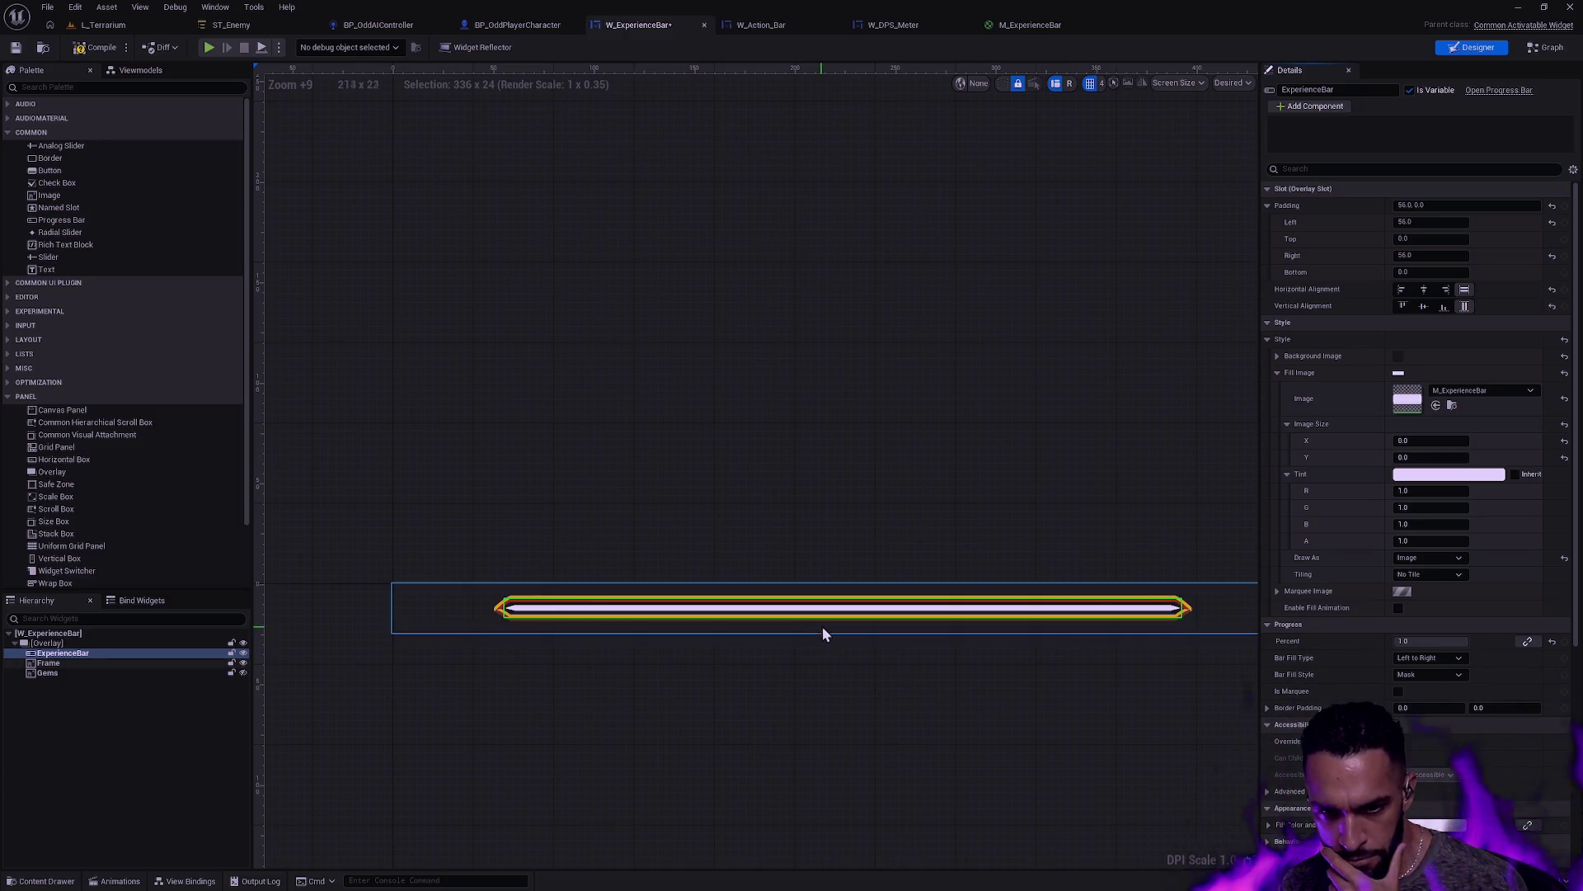
{"action": "key", "text": "alt+Tab"}
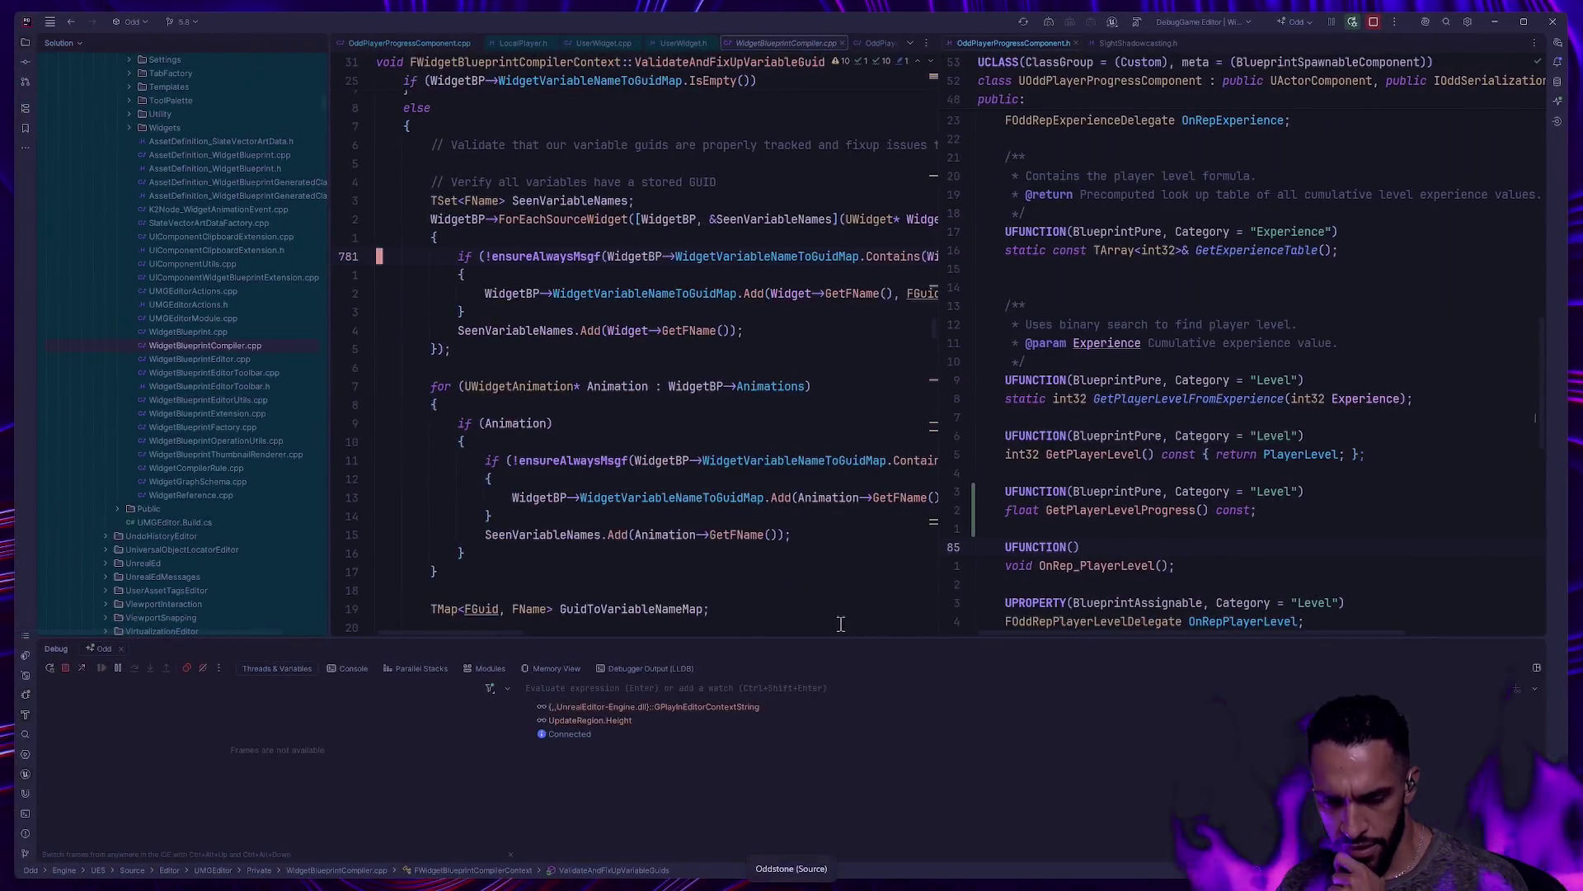
{"action": "key", "text": "alt+Tab"}
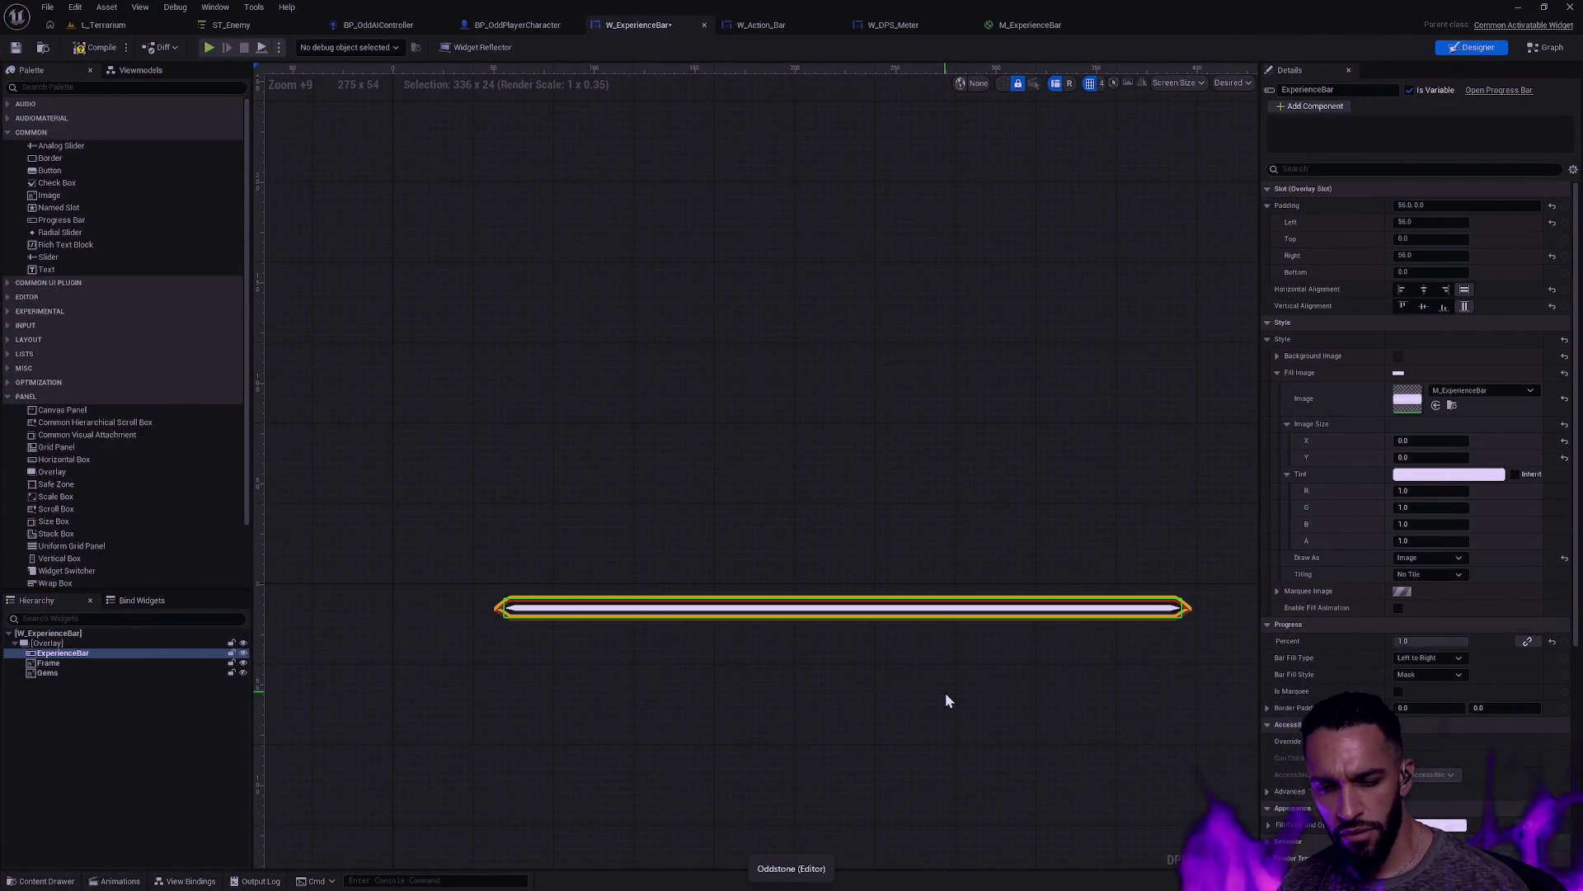
{"action": "key", "text": "alt+Tab"}
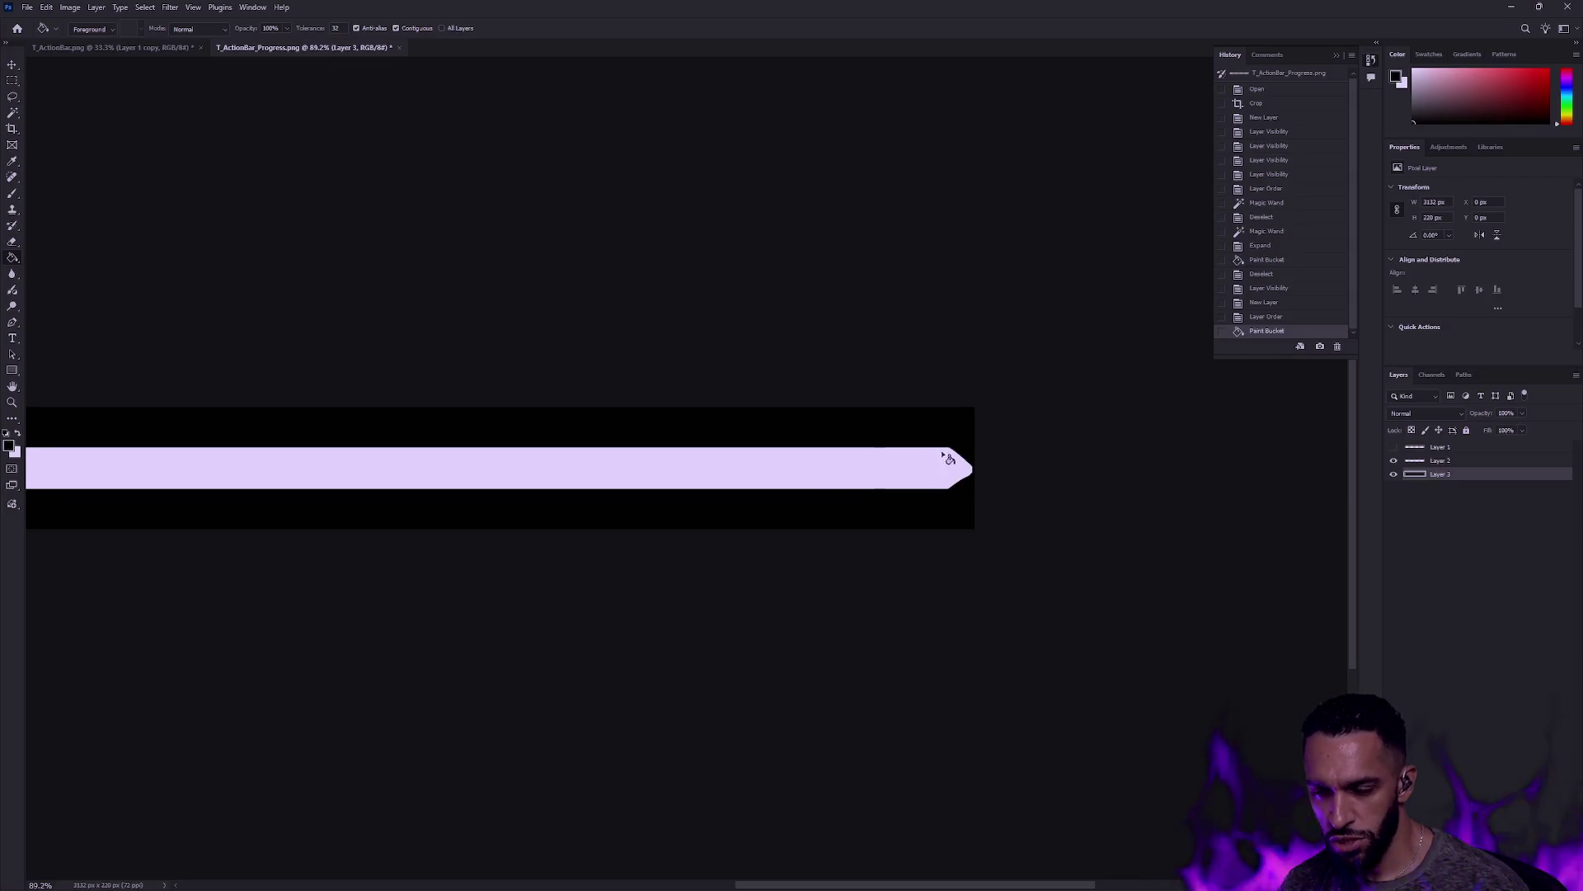
Step: With the border layer shown, crop off the empty space above the bar, then hide the border again
{"action": "left_click", "coordinate": [1394, 447]}
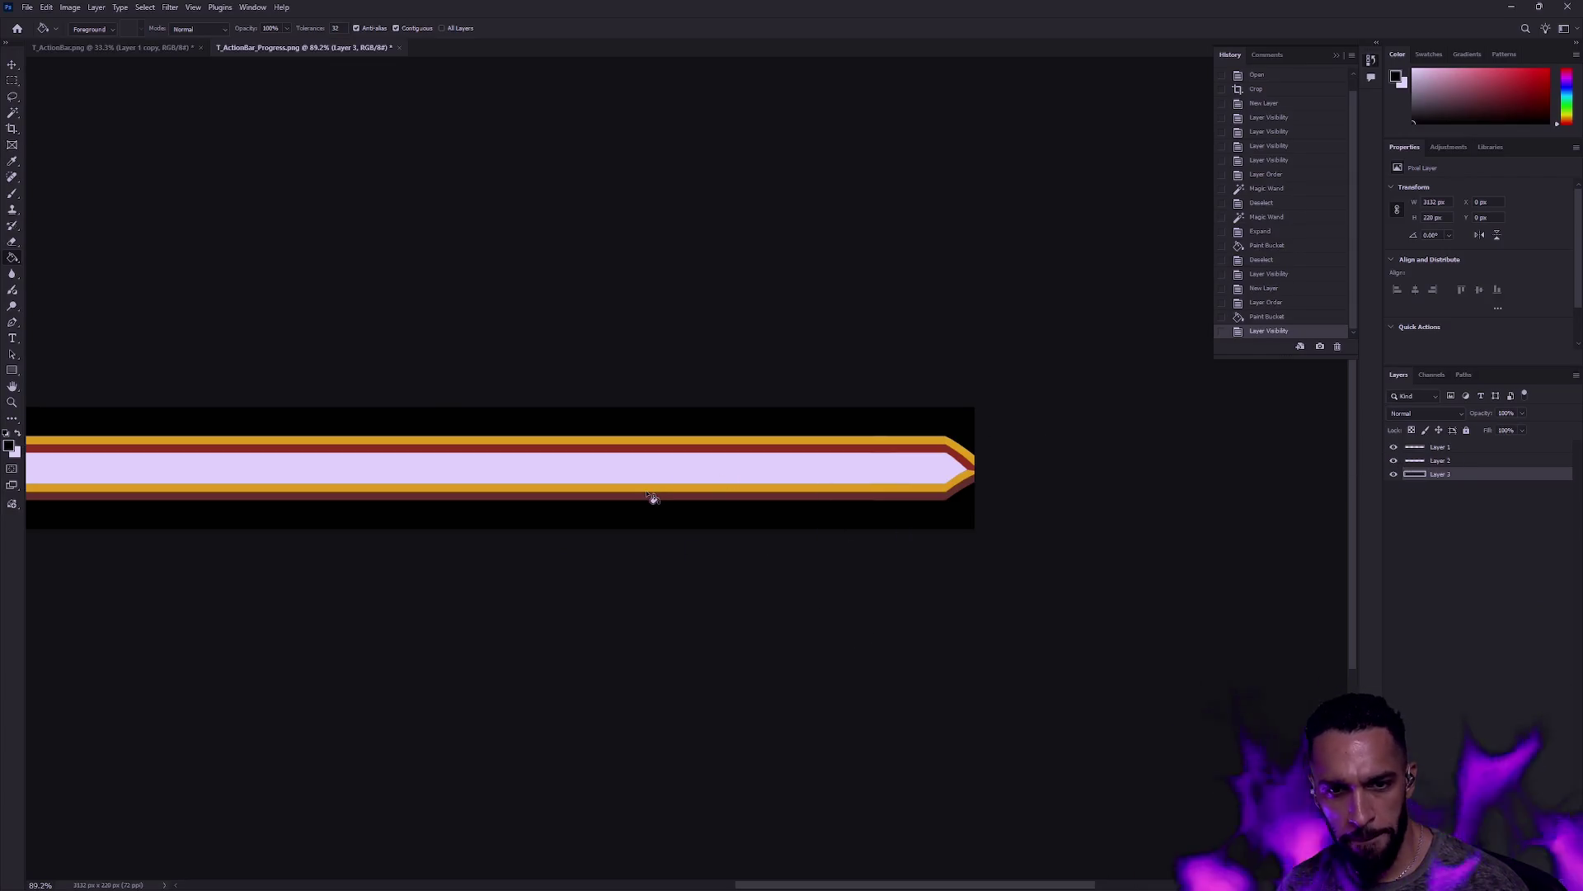
{"action": "key", "text": "c"}
{"action": "left_click_drag", "start_coordinate": [512, 409], "coordinate": [511, 442]}
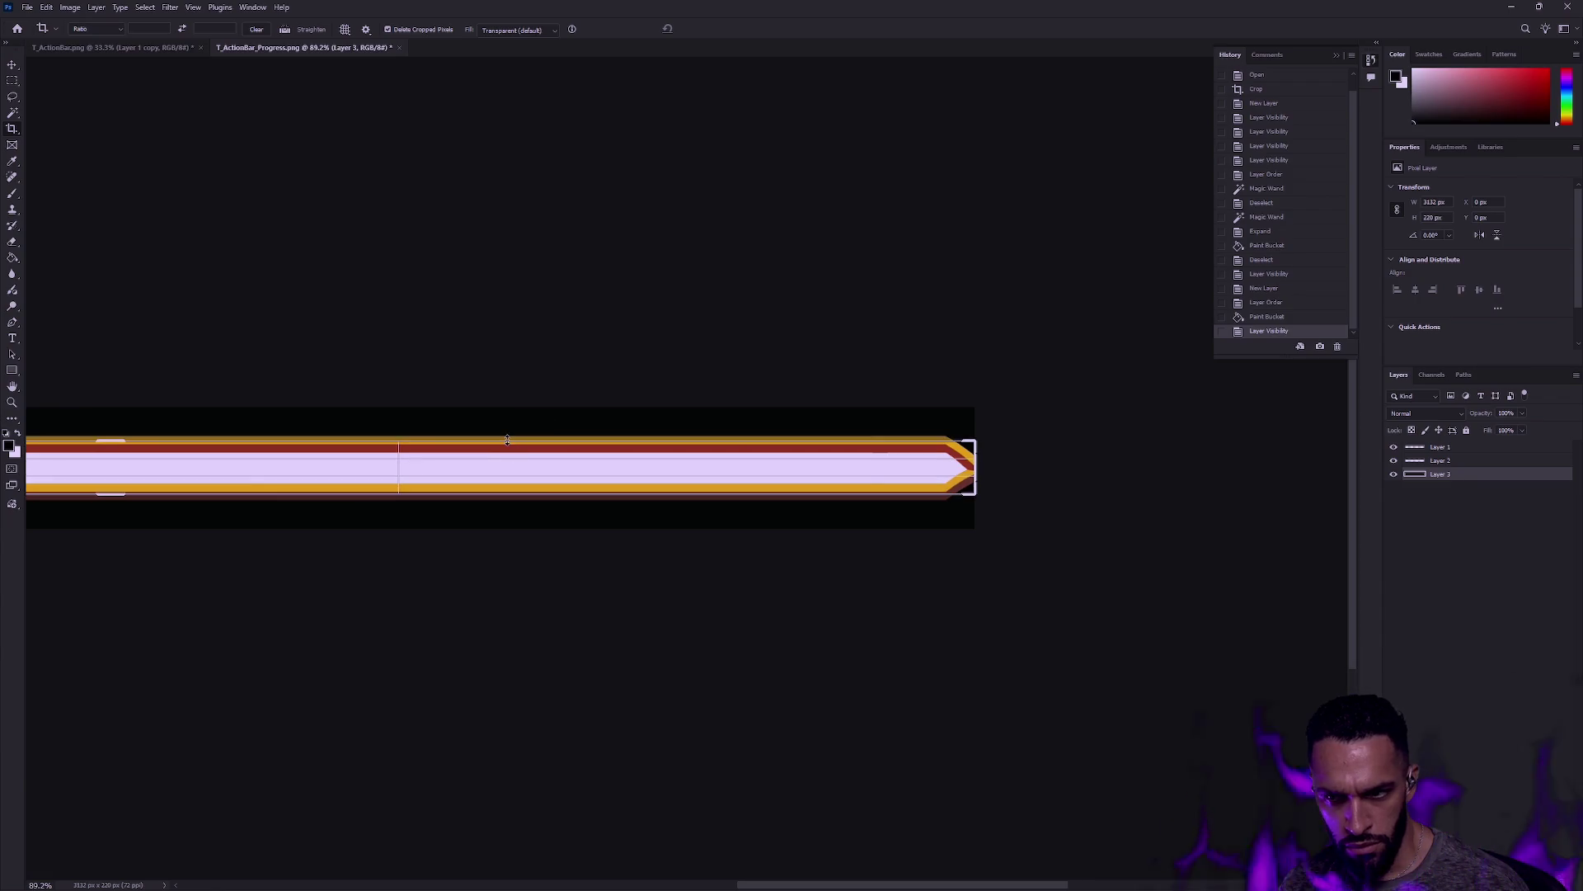
{"action": "key", "text": "Return"}
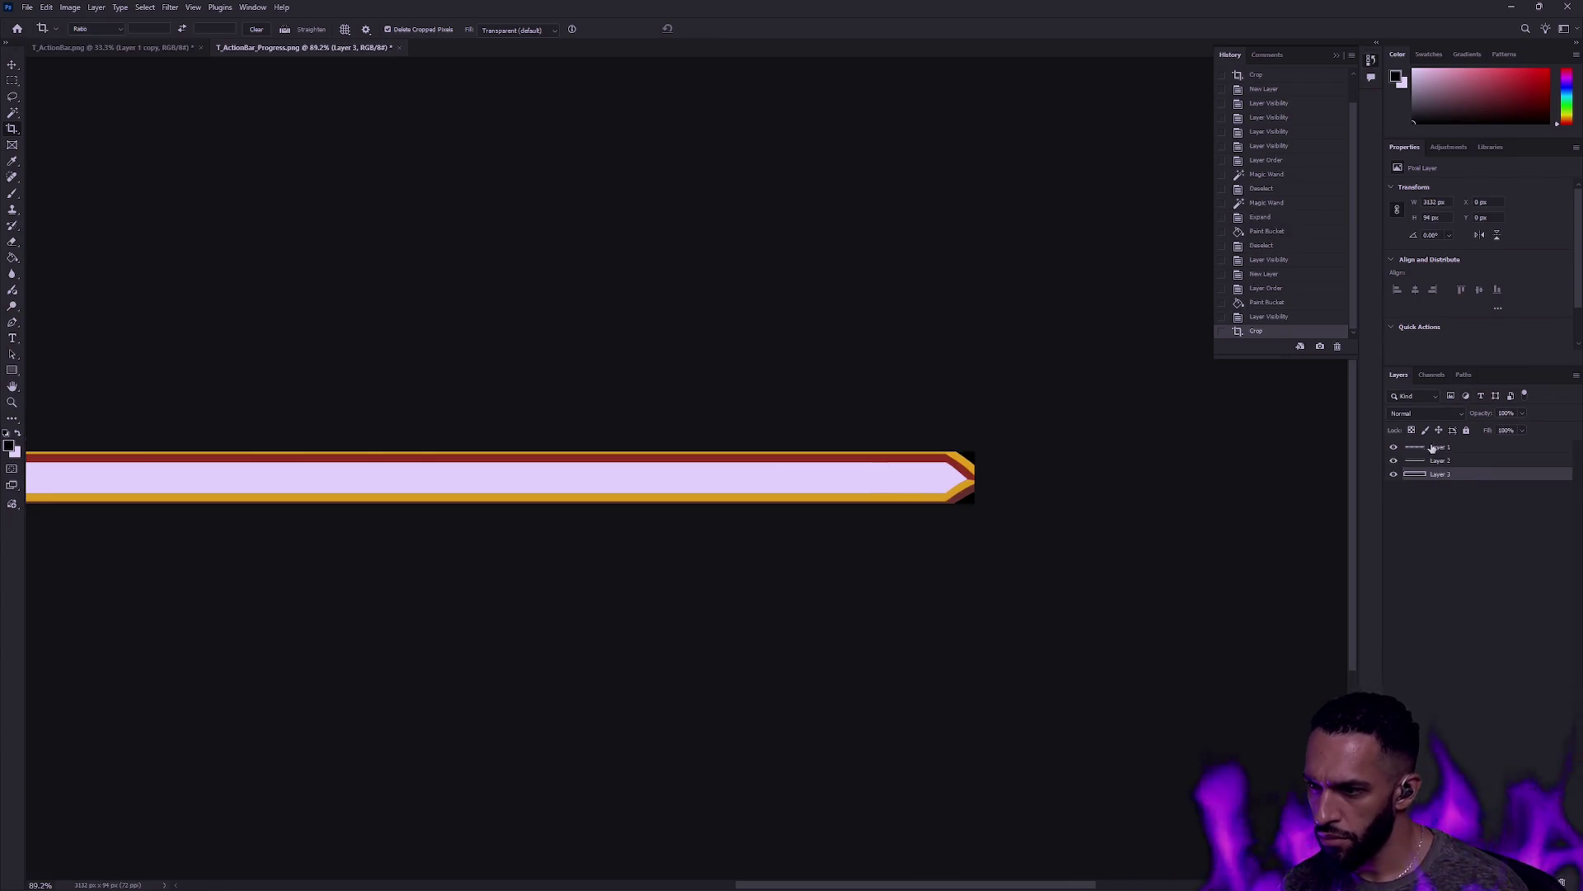
{"action": "left_click", "coordinate": [1393, 450]}
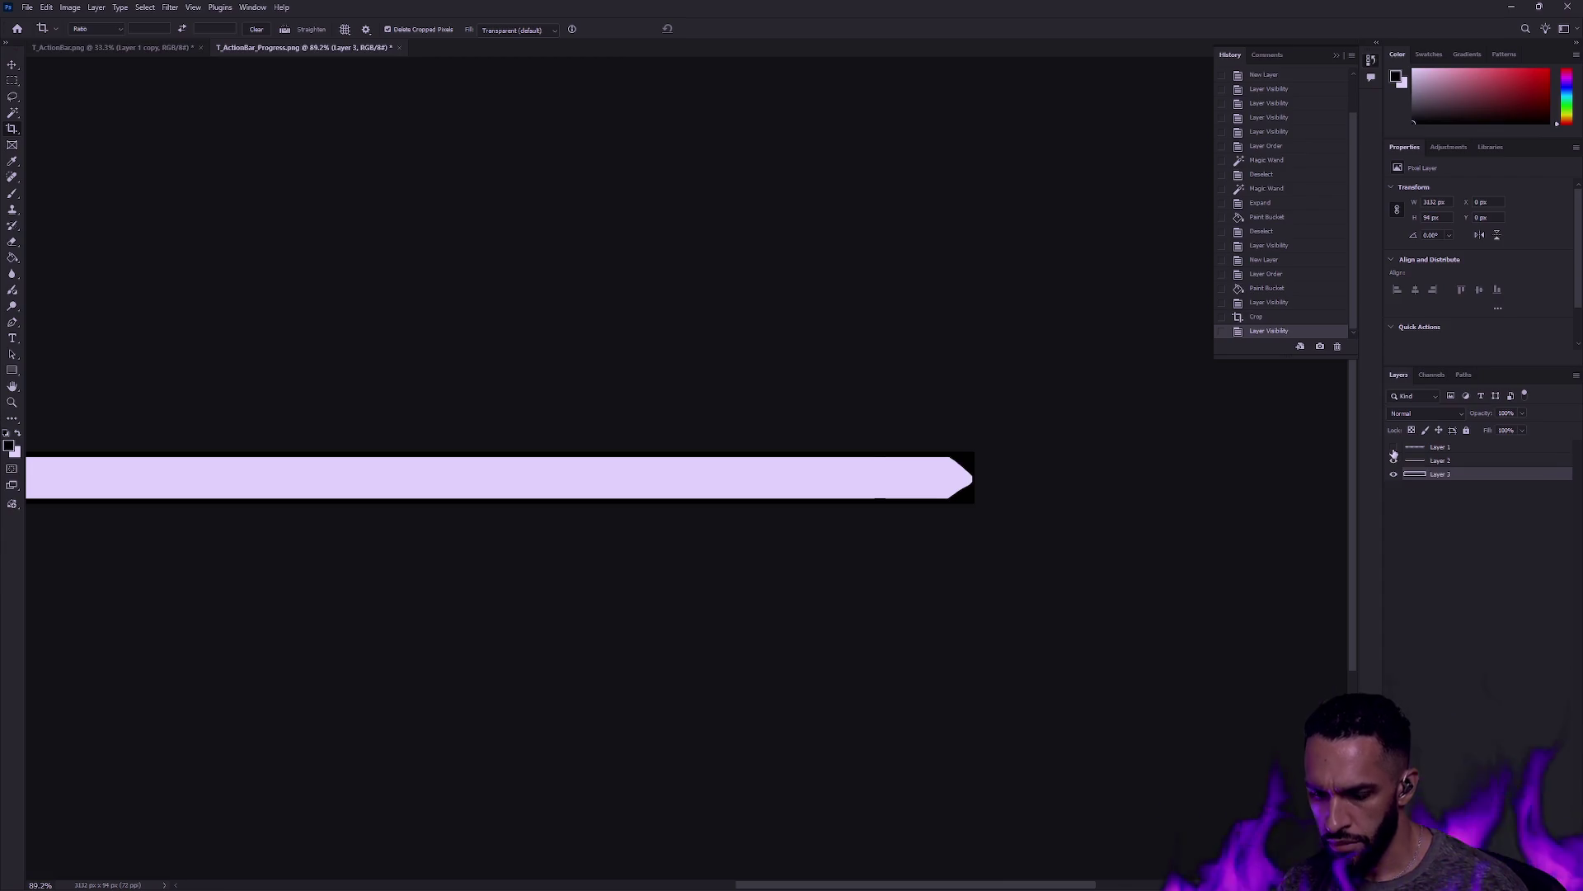
Step: Export the cropped bar with Save for Web, overwriting T_ActionBar_Progress_Mask.png, and return to Unreal
{"action": "key", "text": "ctrl+alt+shift+s"}
{"action": "key", "text": "Return"}
{"action": "double_click", "coordinate": [822, 270]}
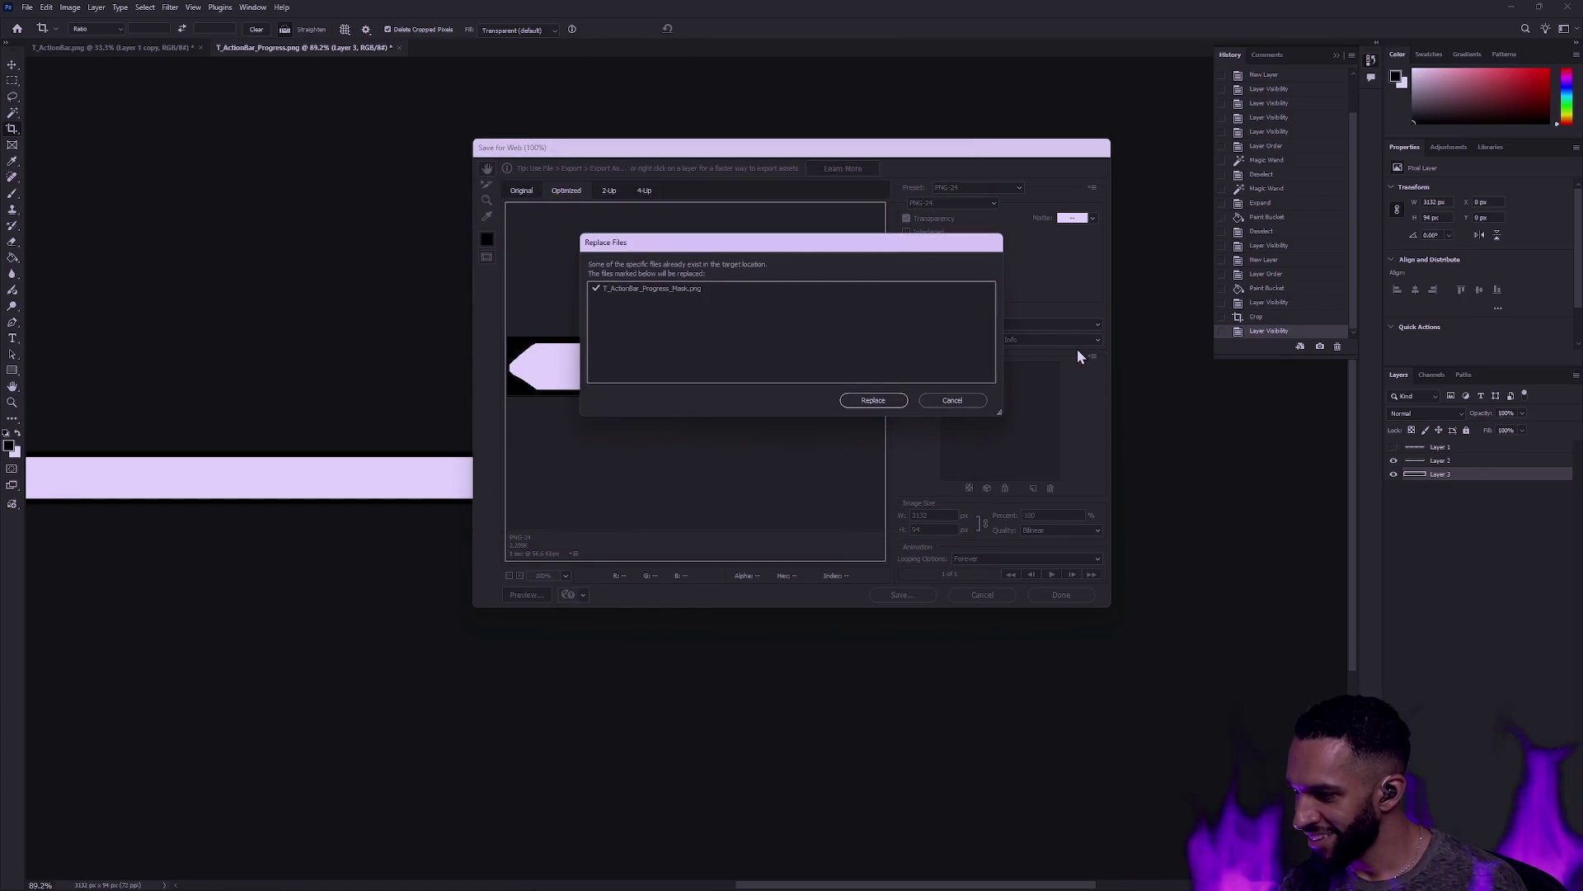
{"action": "left_click", "coordinate": [897, 400]}
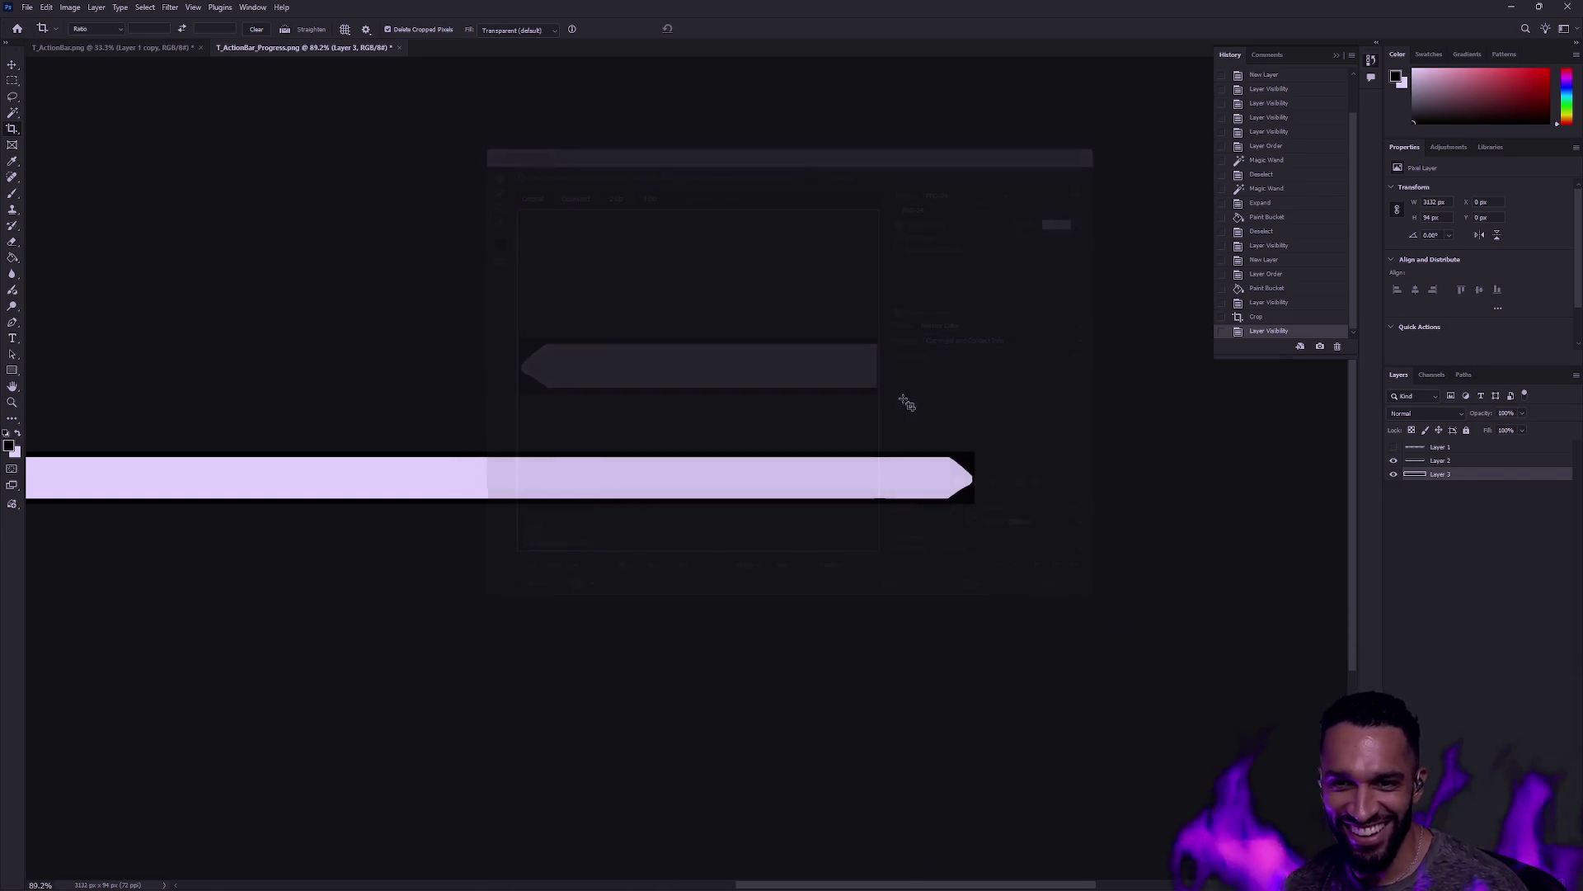
{"action": "left_click", "coordinate": [897, 341]}
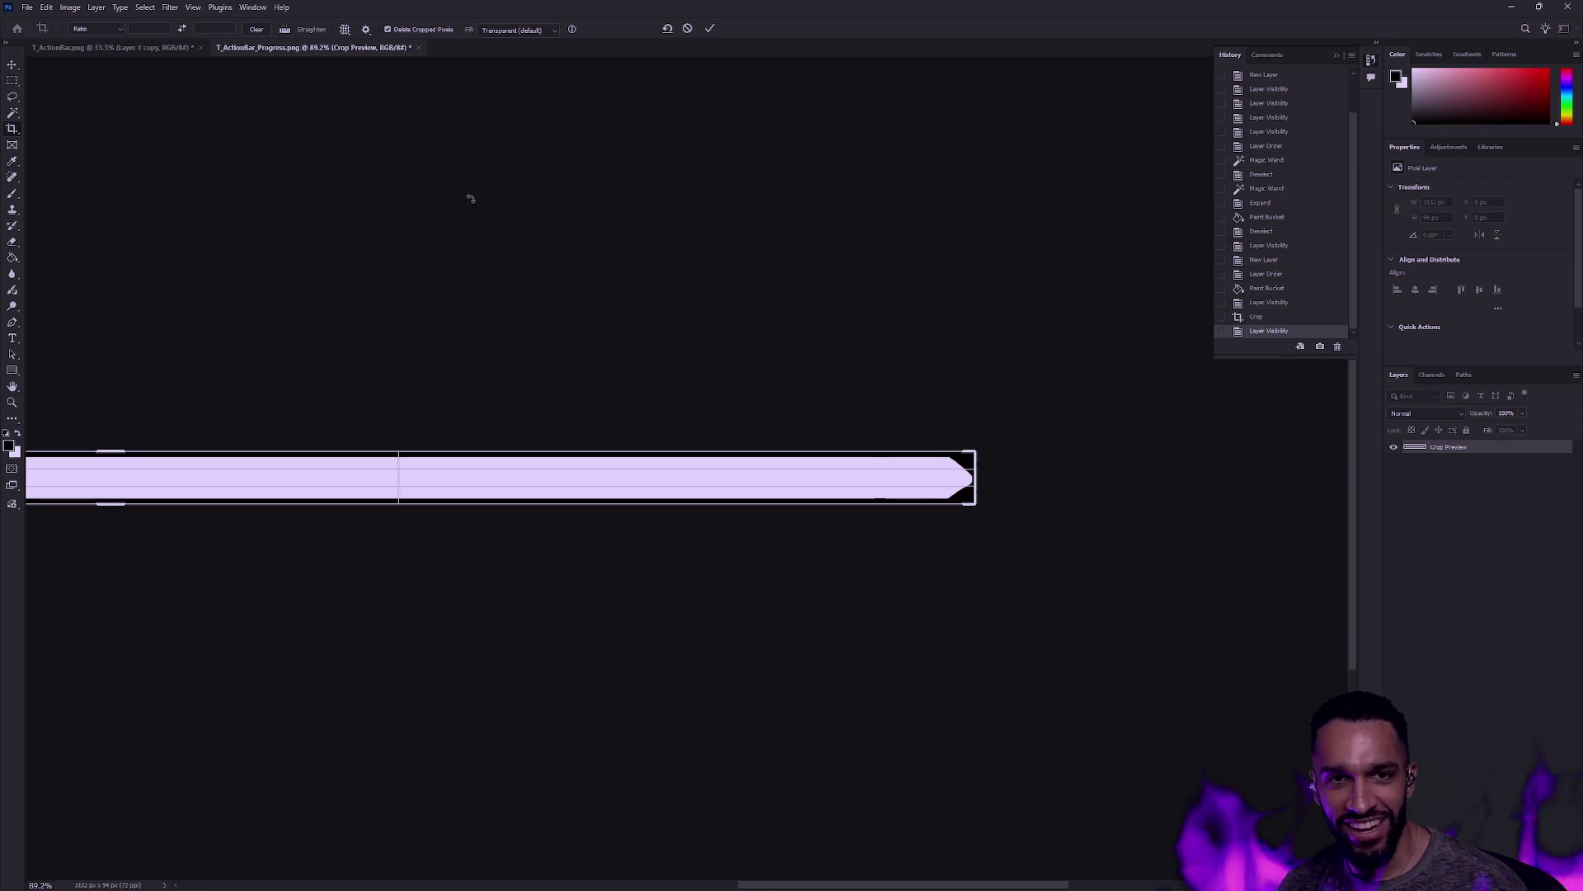
{"action": "left_click", "coordinate": [799, 326]}
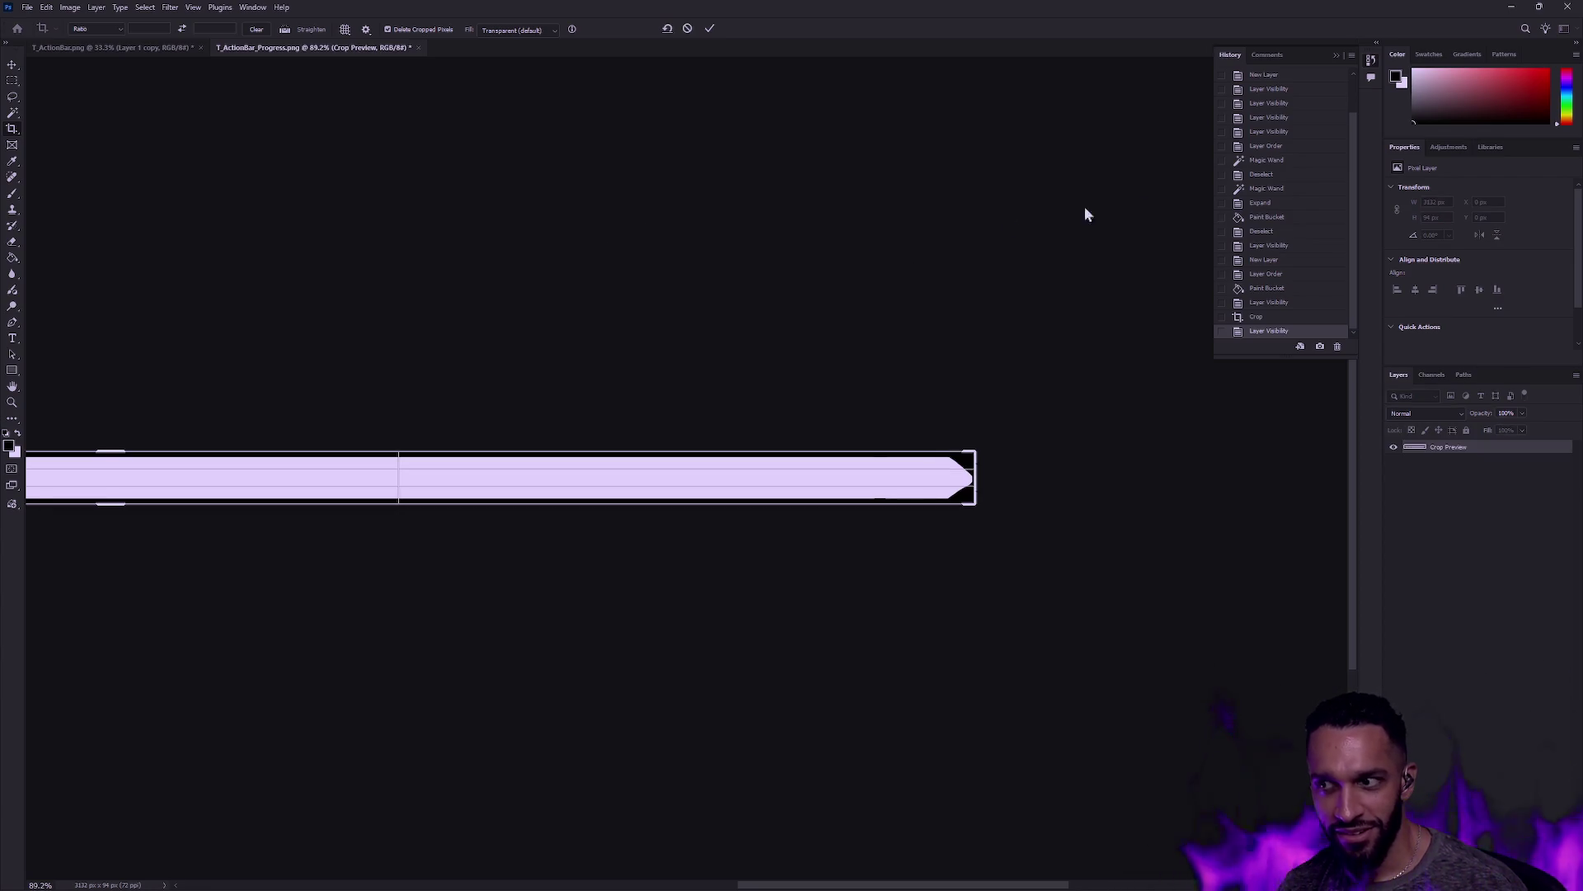
{"action": "left_click", "coordinate": [1507, 10]}
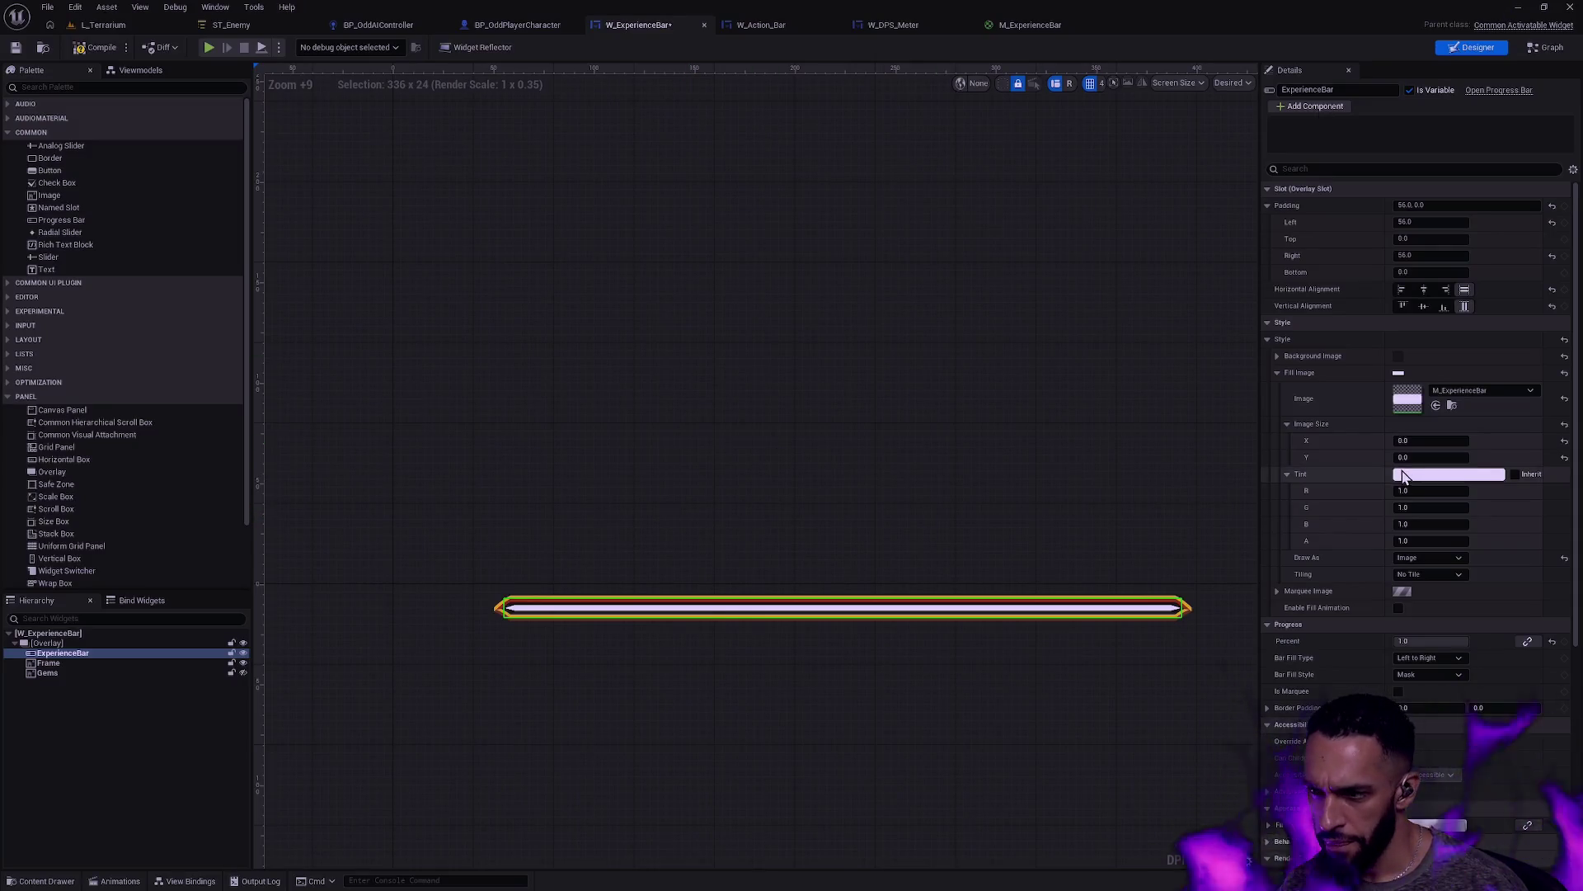
Step: Save the reimported T_ActionBar_Progress_Mask texture from the Content Drawer, then zoom into the bar
{"action": "key", "text": "ctrl+space"}
{"action": "right_click", "coordinate": [634, 550]}
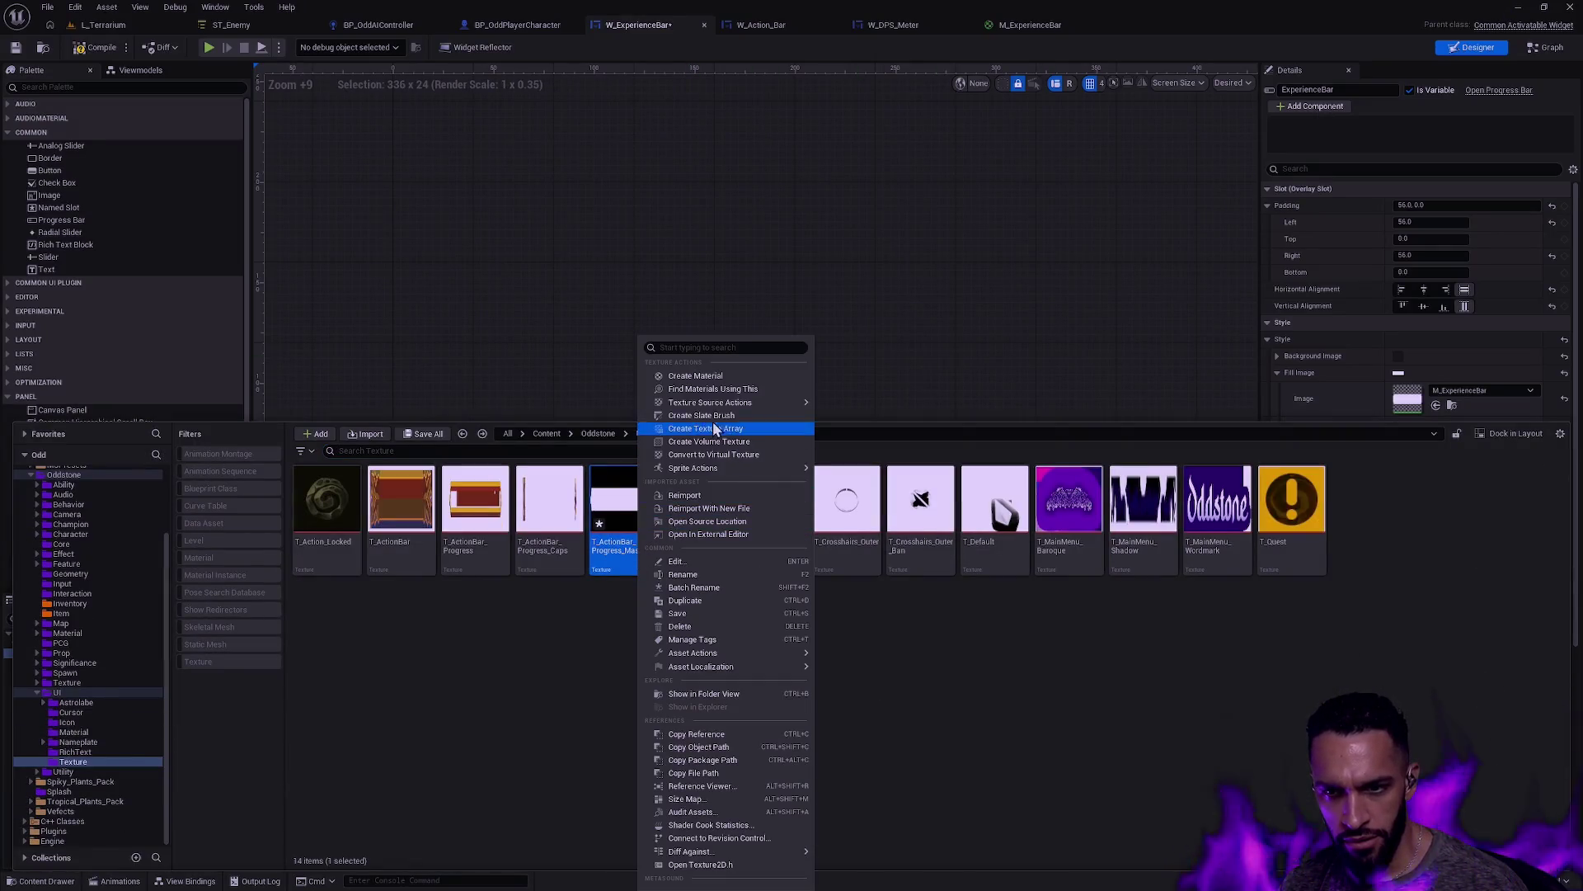
{"action": "left_click", "coordinate": [697, 614]}
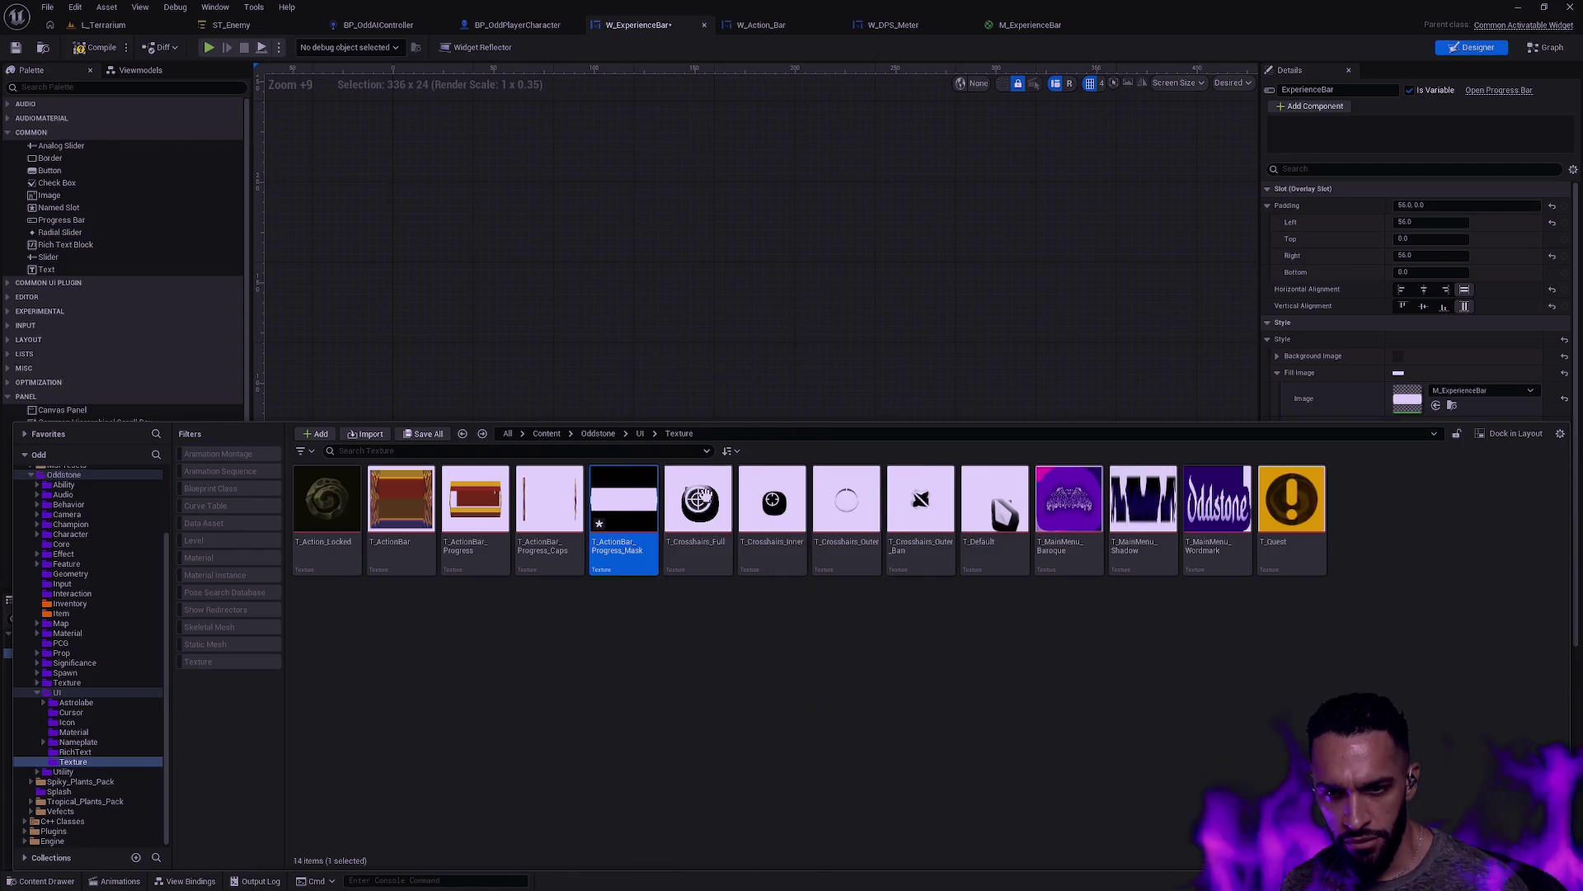
{"action": "left_click", "coordinate": [780, 373]}
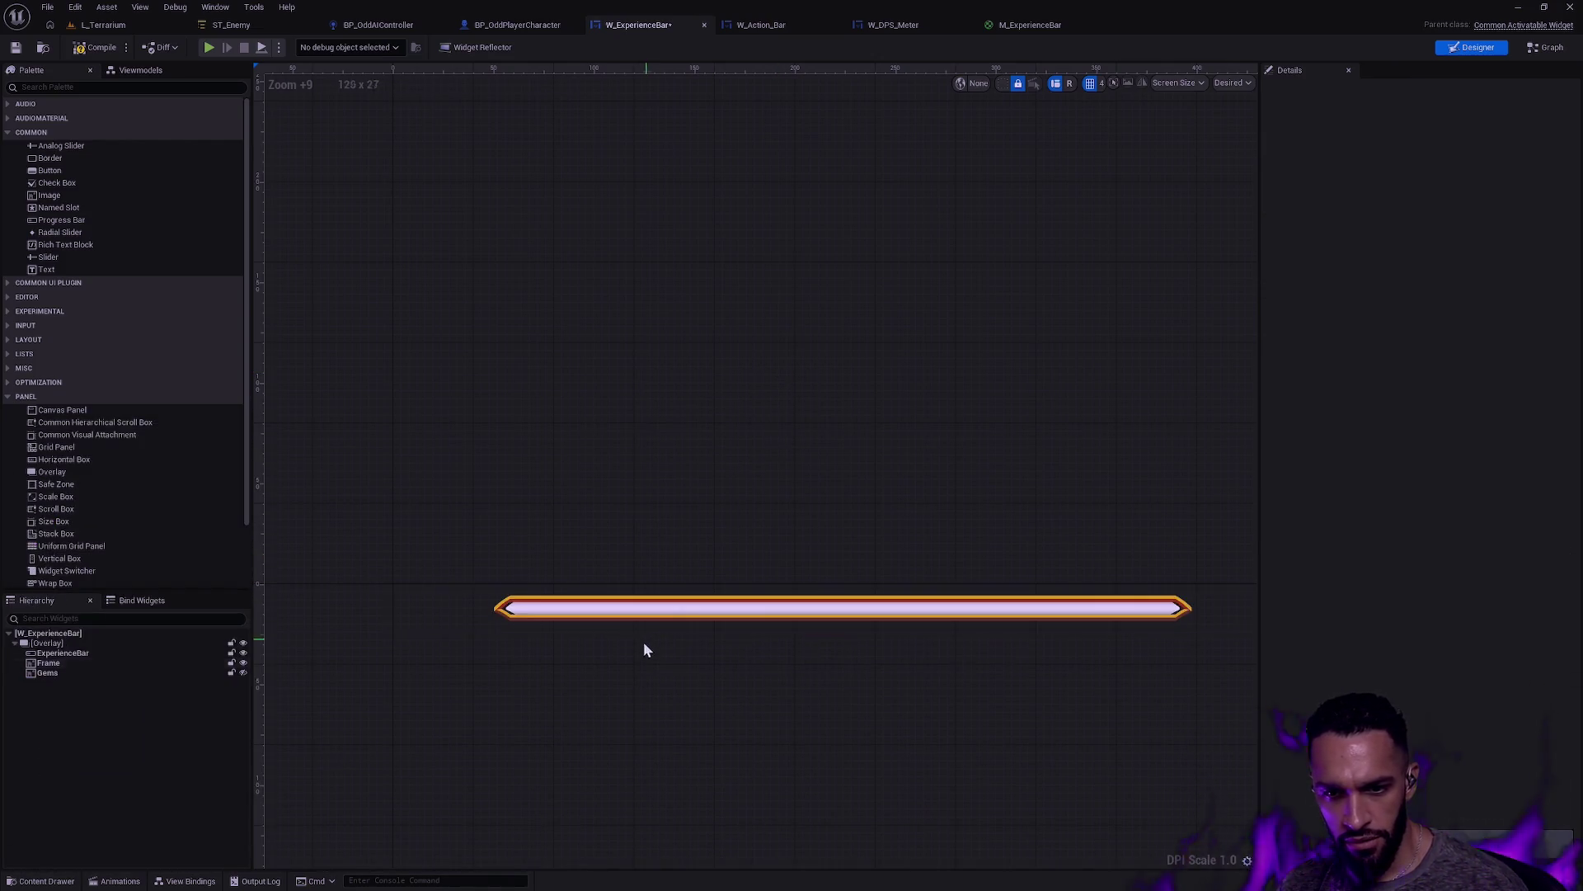
{"action": "scroll", "coordinate": [643, 641], "scroll_direction": "up", "scroll_amount": 2}
{"action": "scroll", "coordinate": [527, 608], "scroll_direction": "up", "scroll_amount": 4}
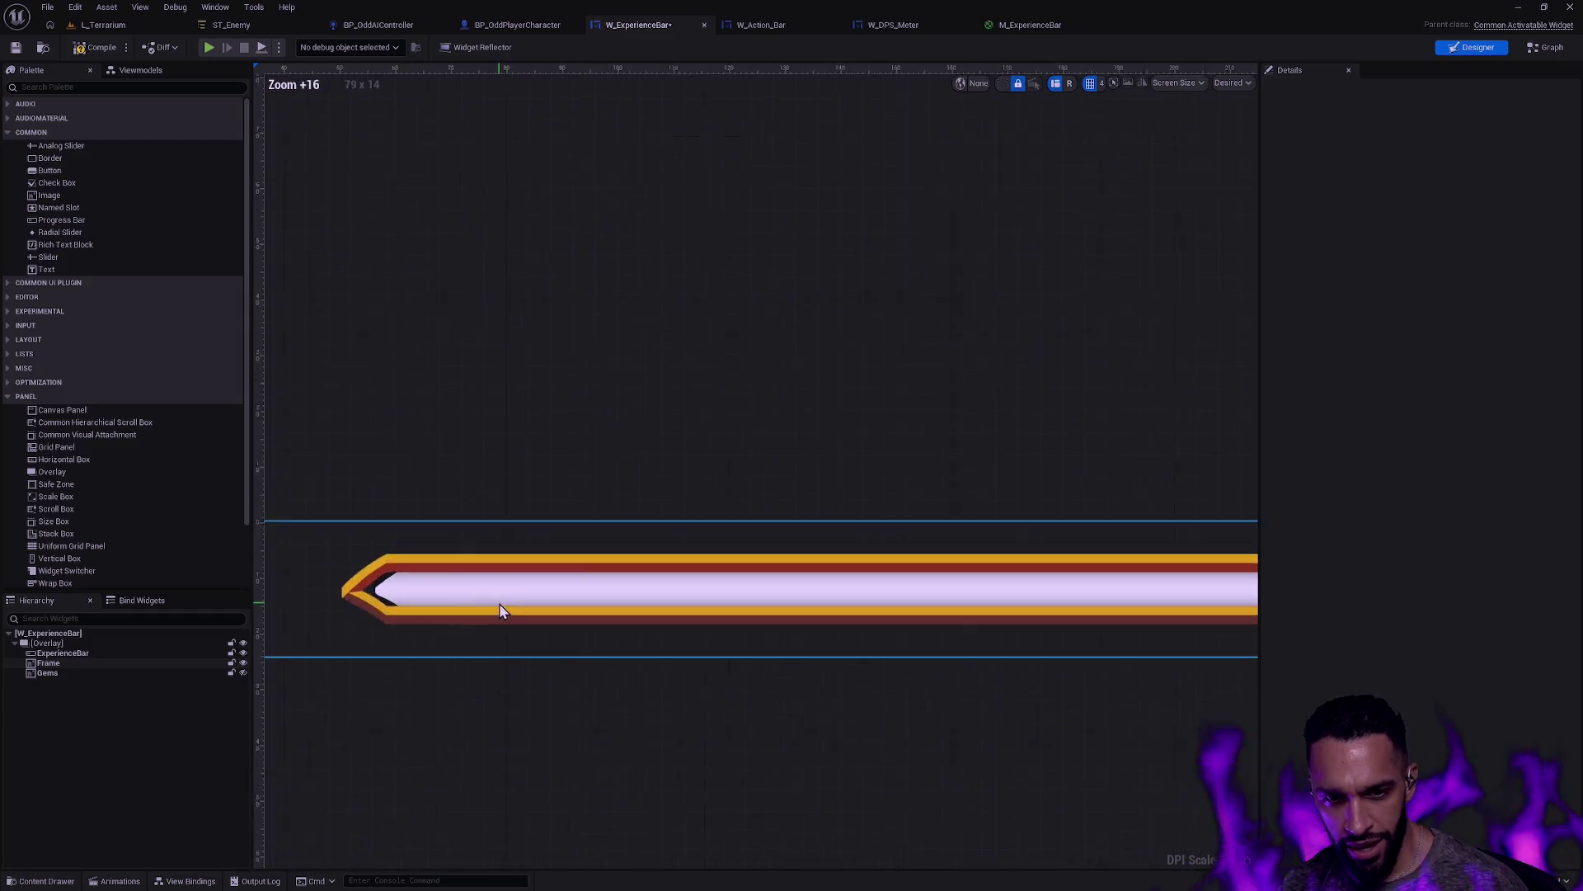
Step: Give the ExperienceBar a left padding of 54 and check its alignment against the frame
{"action": "left_click", "coordinate": [63, 653]}
{"action": "left_click_drag", "start_coordinate": [605, 453], "coordinate": [725, 456]}
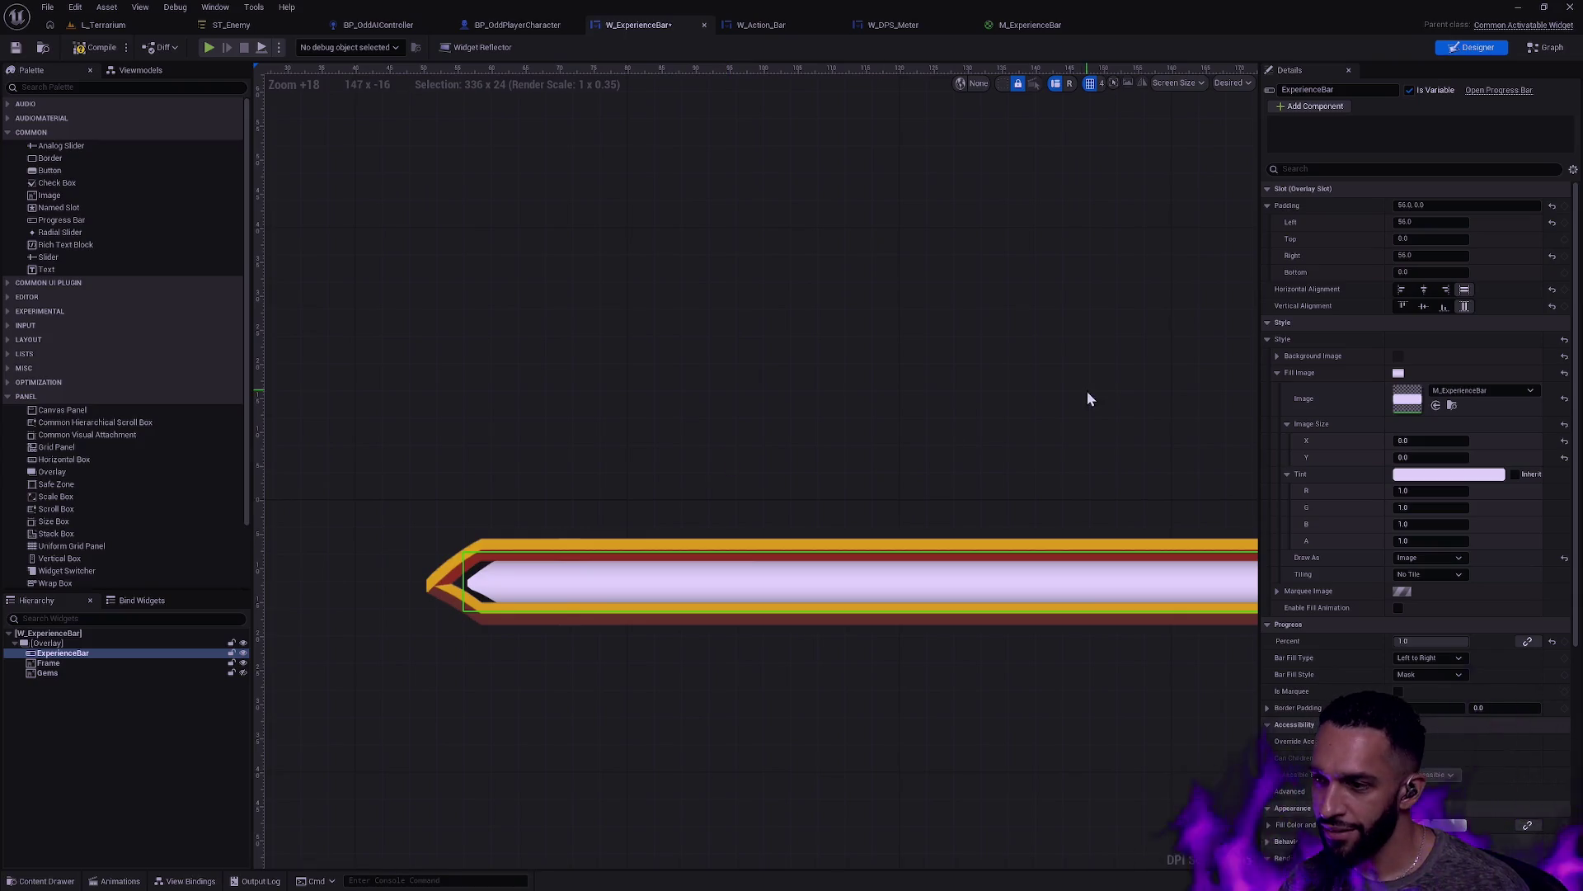
{"action": "left_click", "coordinate": [1444, 222]}
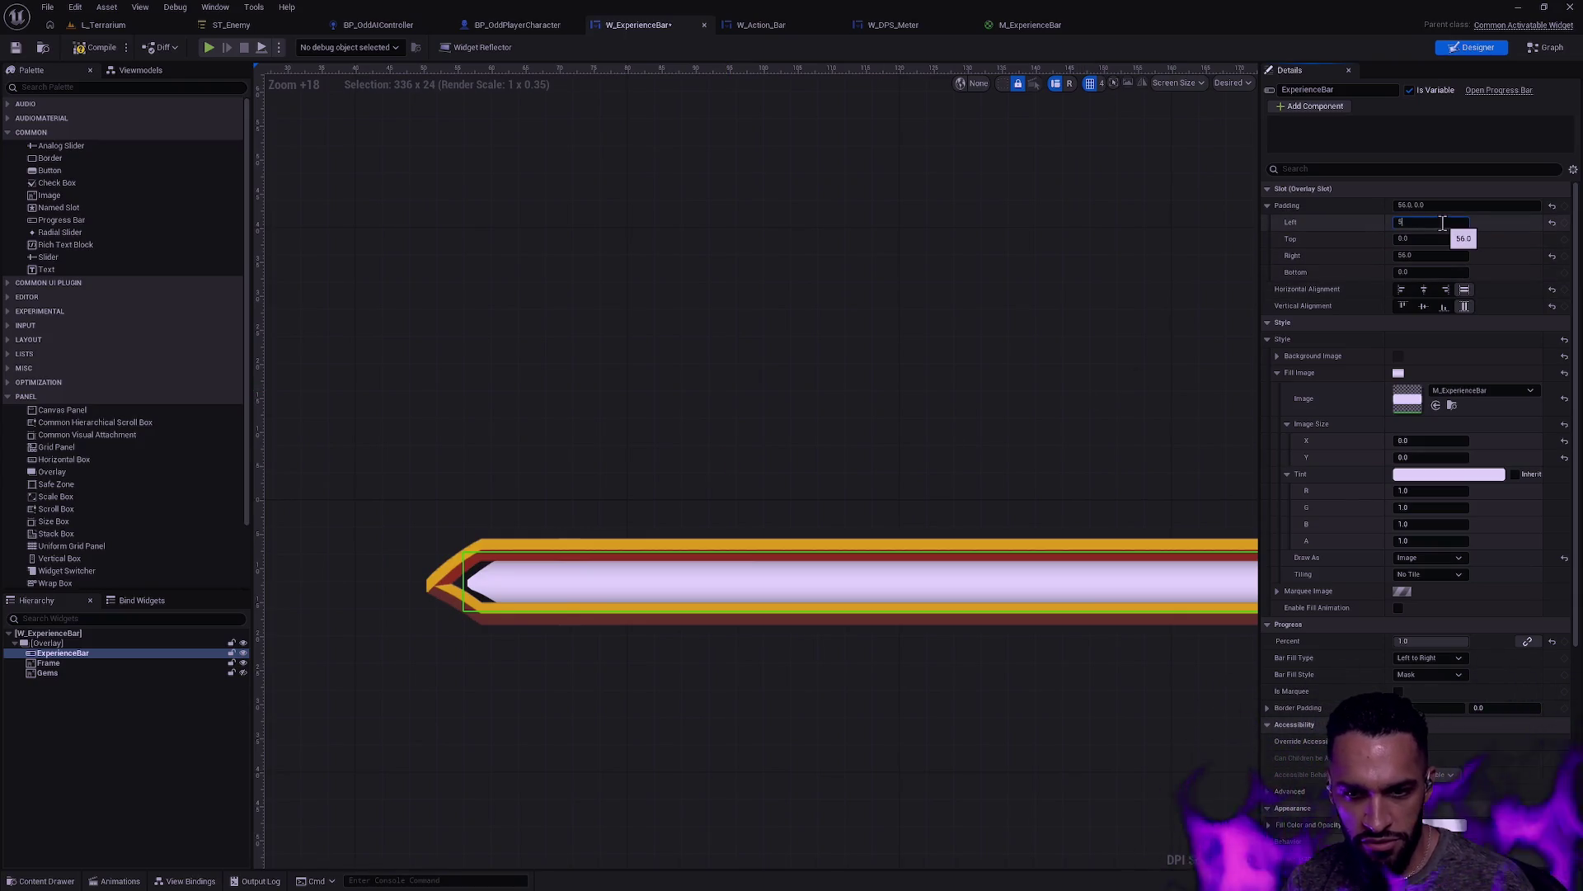
{"action": "type", "text": "4"}
{"action": "key", "text": "Return"}
{"action": "left_click", "coordinate": [632, 697]}
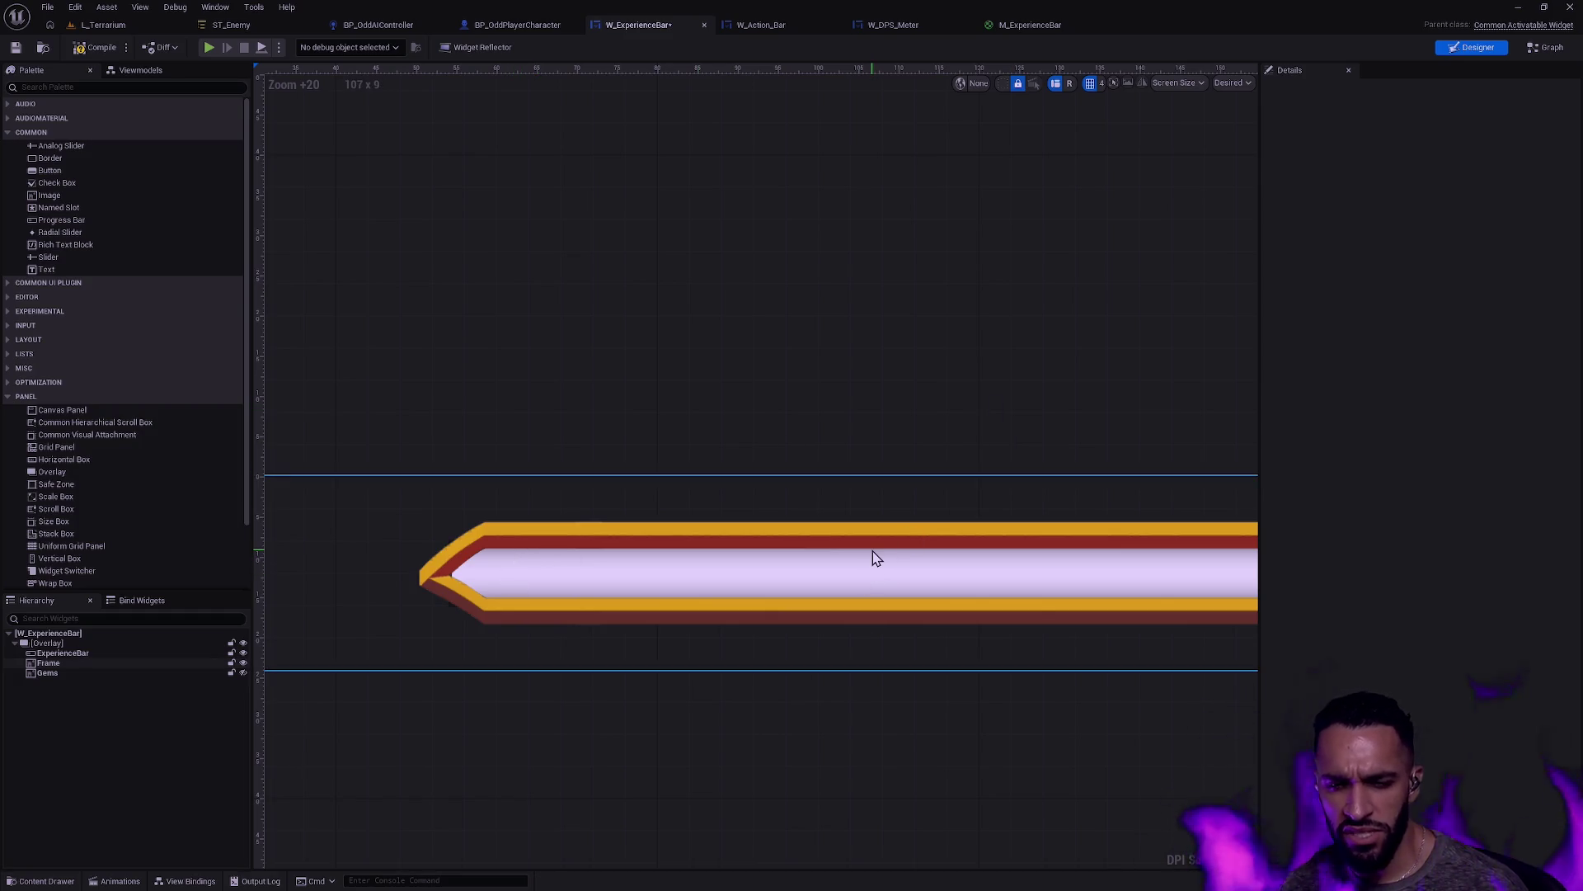
Step: Expand the ExperienceBar's background image settings and inspect the bar's left edge
{"action": "left_click", "coordinate": [107, 652]}
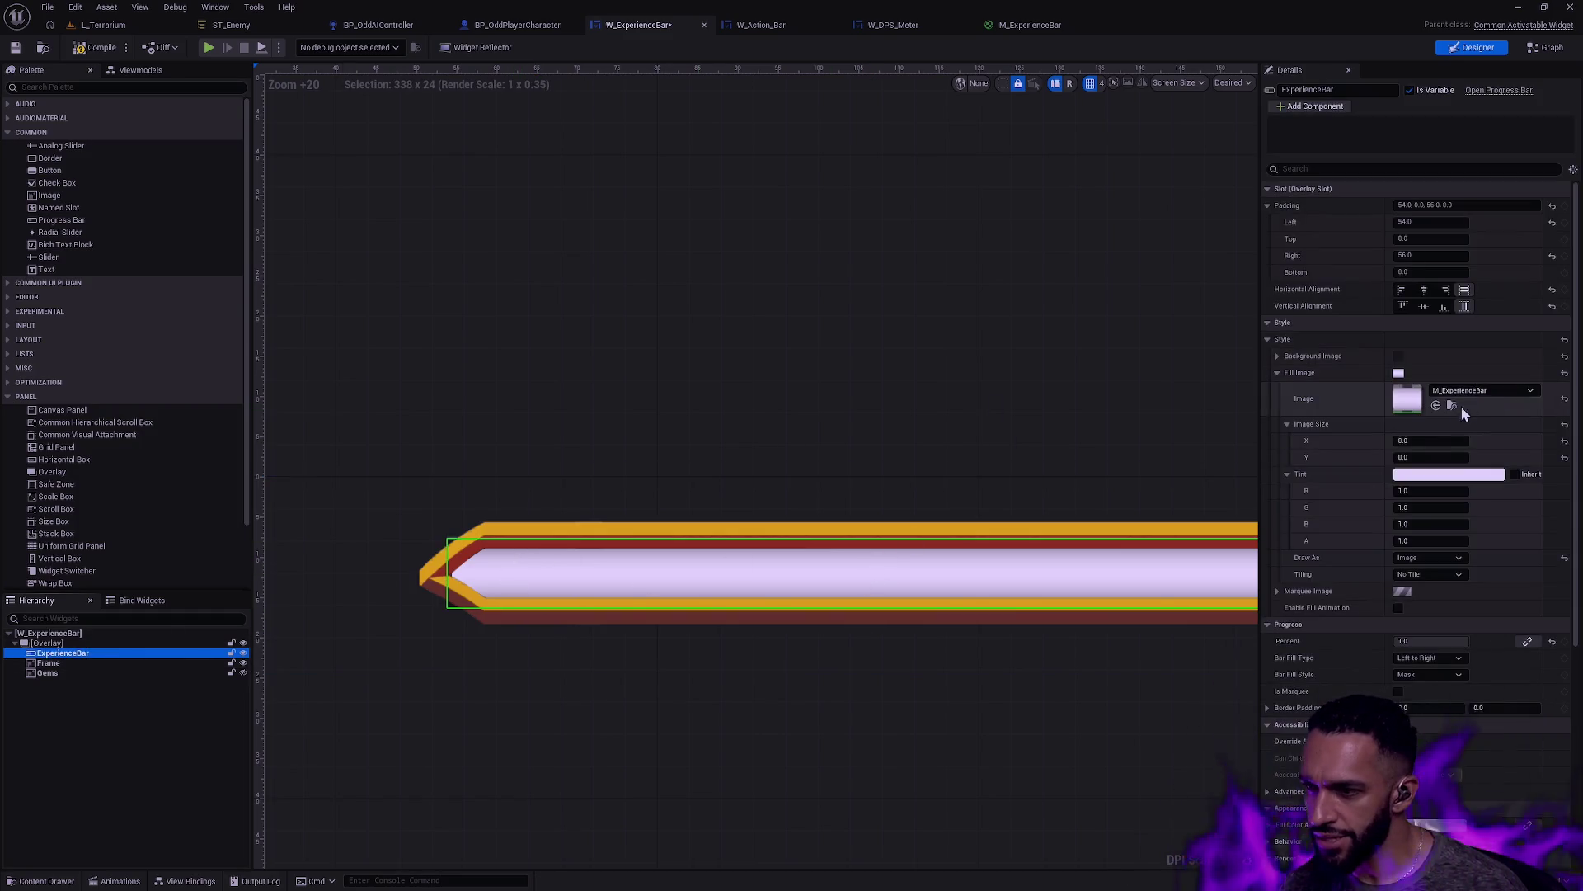
{"action": "left_click", "coordinate": [1278, 356]}
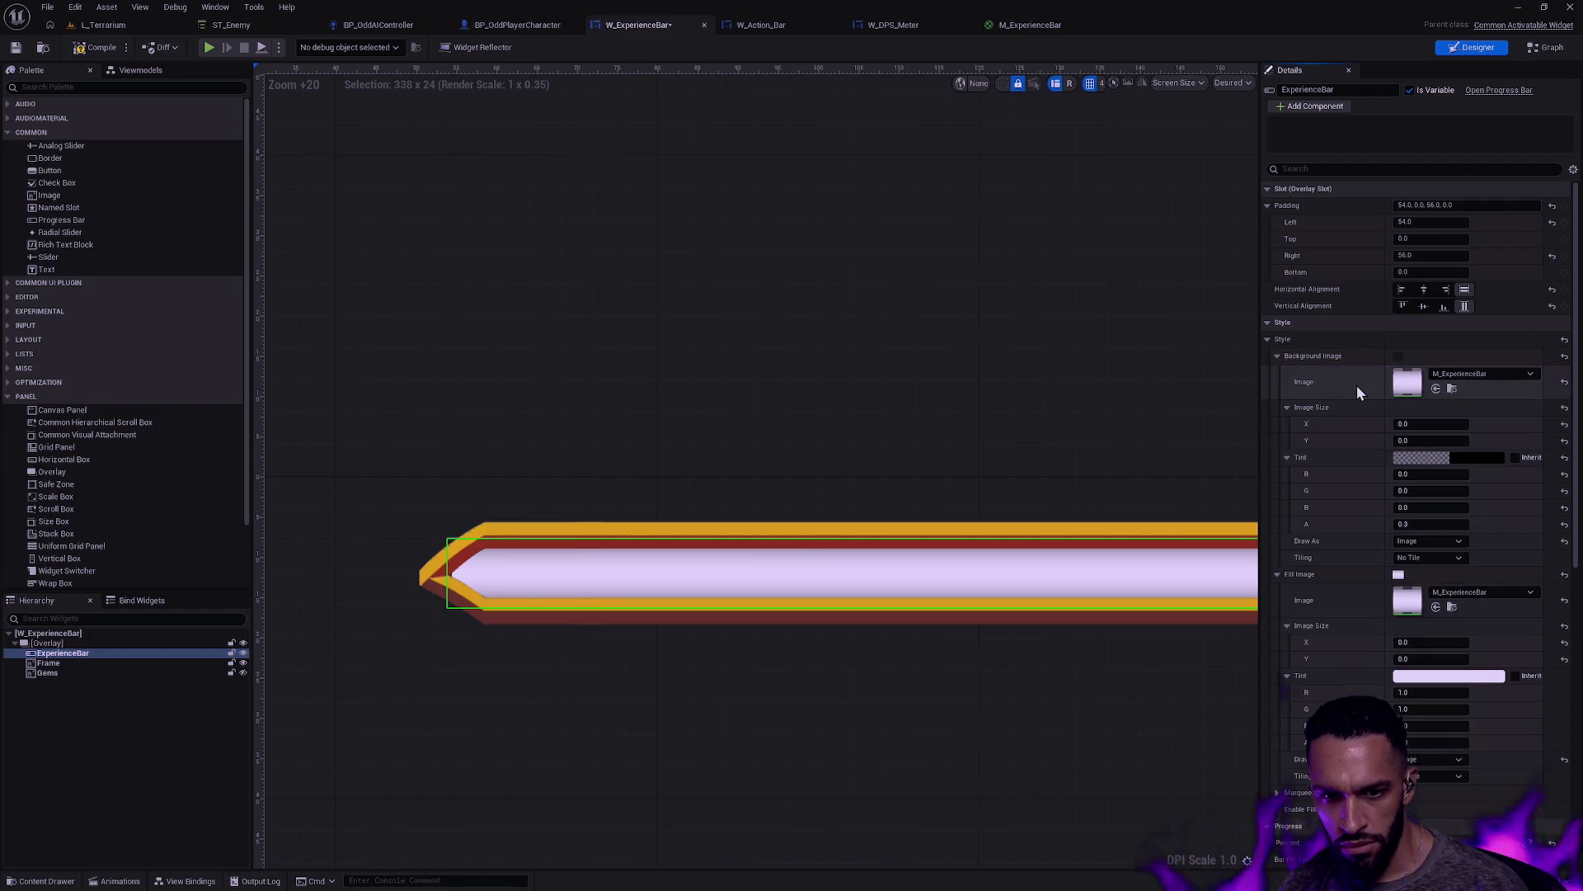
{"action": "left_click", "coordinate": [659, 691]}
{"action": "scroll", "coordinate": [829, 571], "scroll_direction": "down", "scroll_amount": 2}
{"action": "scroll", "coordinate": [556, 587], "scroll_direction": "up", "scroll_amount": 2}
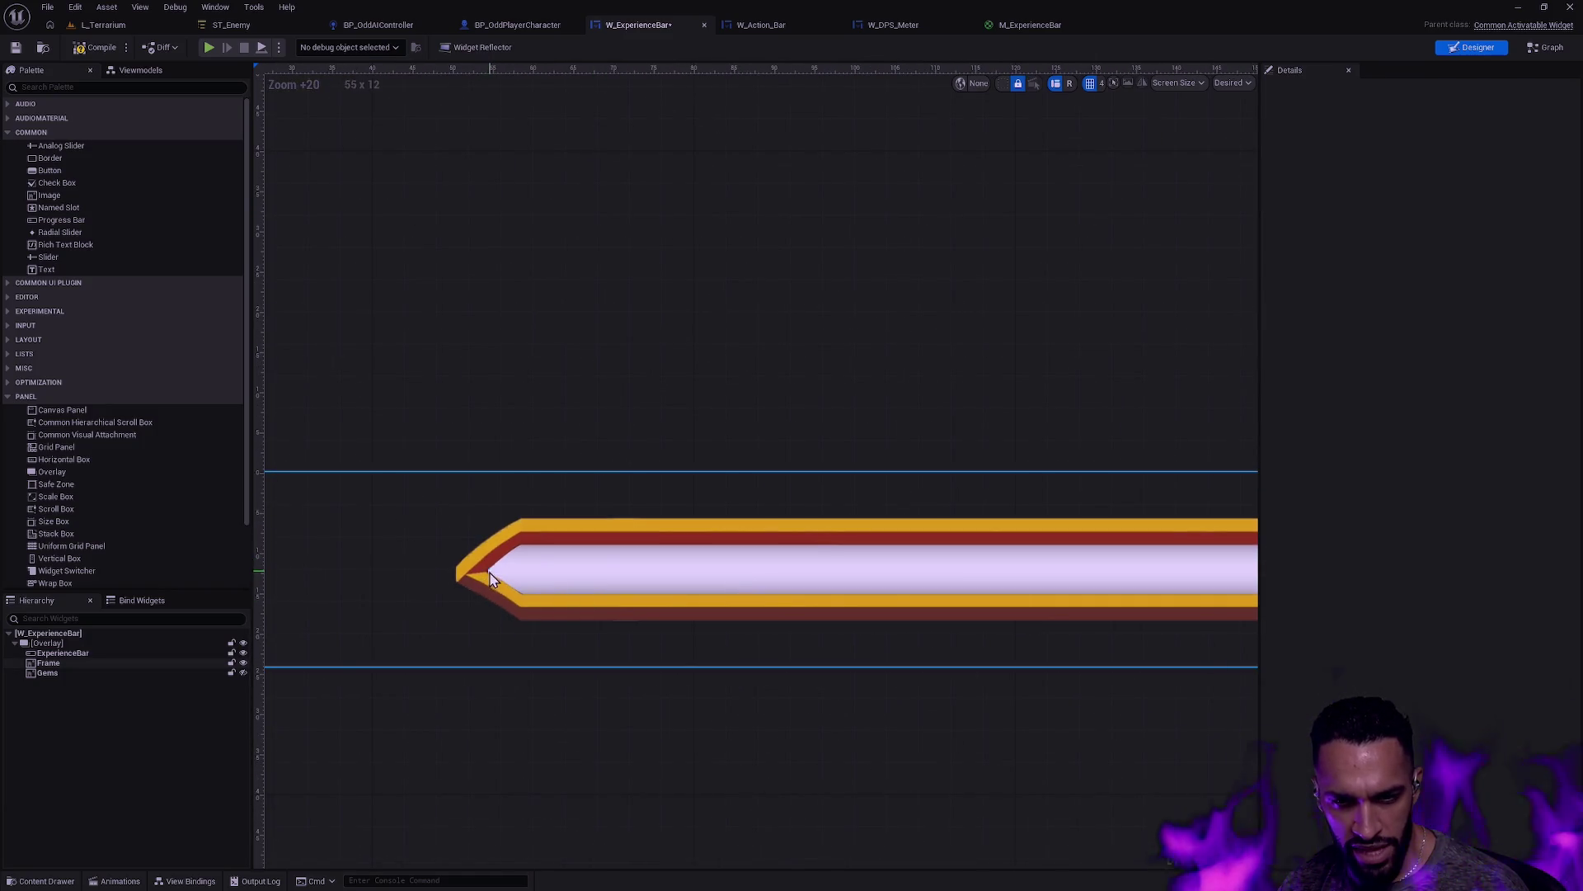
Step: Change the ExperienceBar's left padding to 53 and compare the bar with the frame
{"action": "left_click", "coordinate": [57, 653]}
{"action": "left_click", "coordinate": [1449, 221]}
{"action": "key", "text": "BackSpace"}
{"action": "key", "text": "BackSpace"}
{"action": "key", "text": "BackSpace"}
{"action": "type", "text": "3"}
{"action": "key", "text": "Return"}
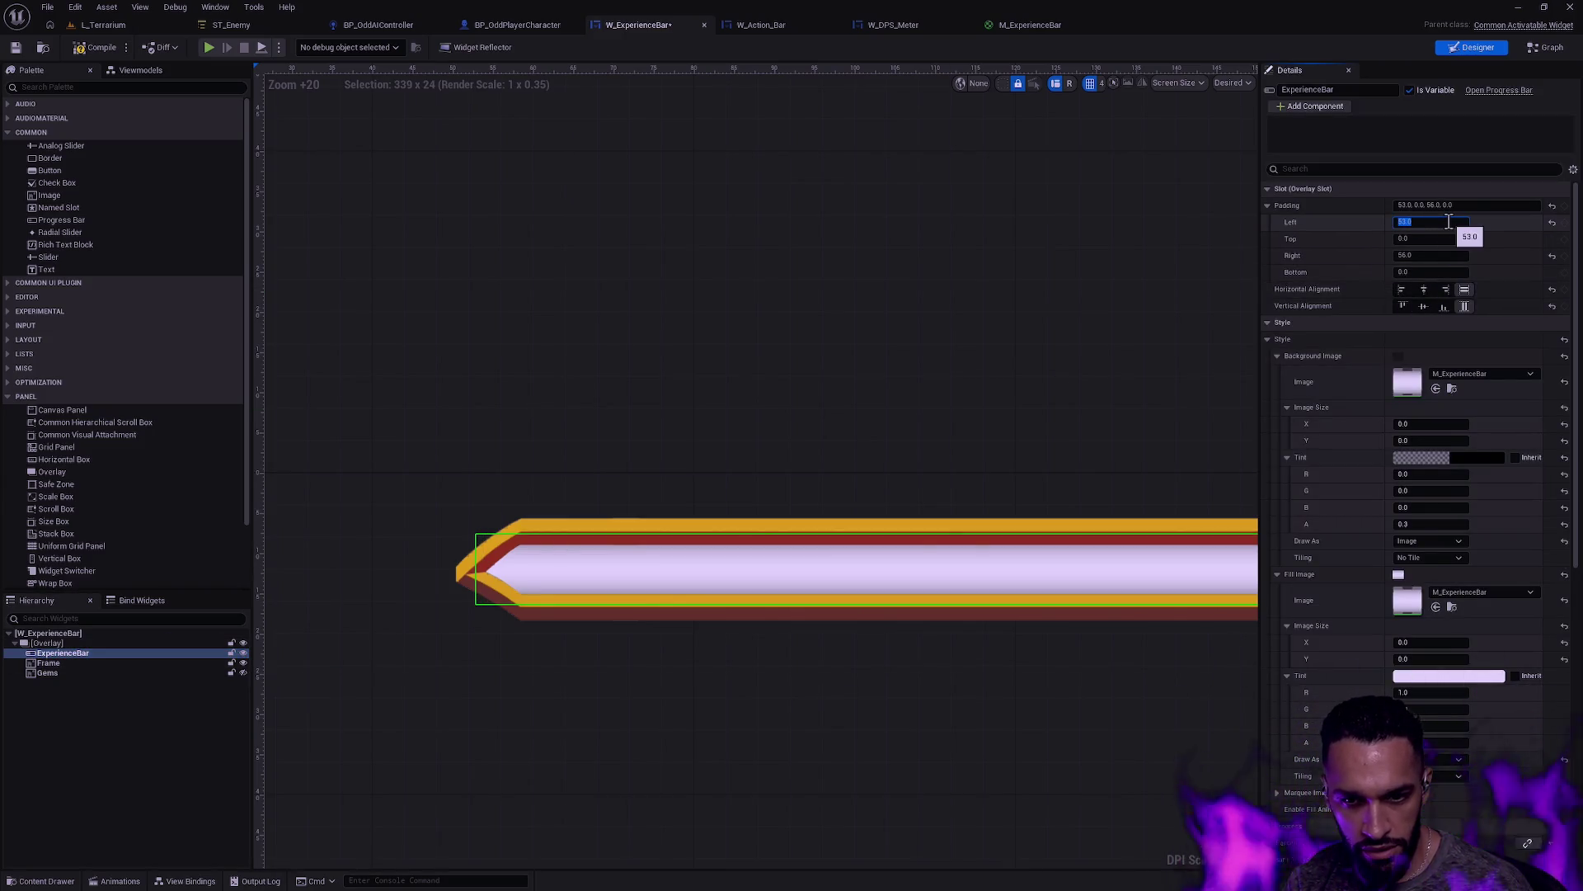
{"action": "left_click", "coordinate": [879, 722]}
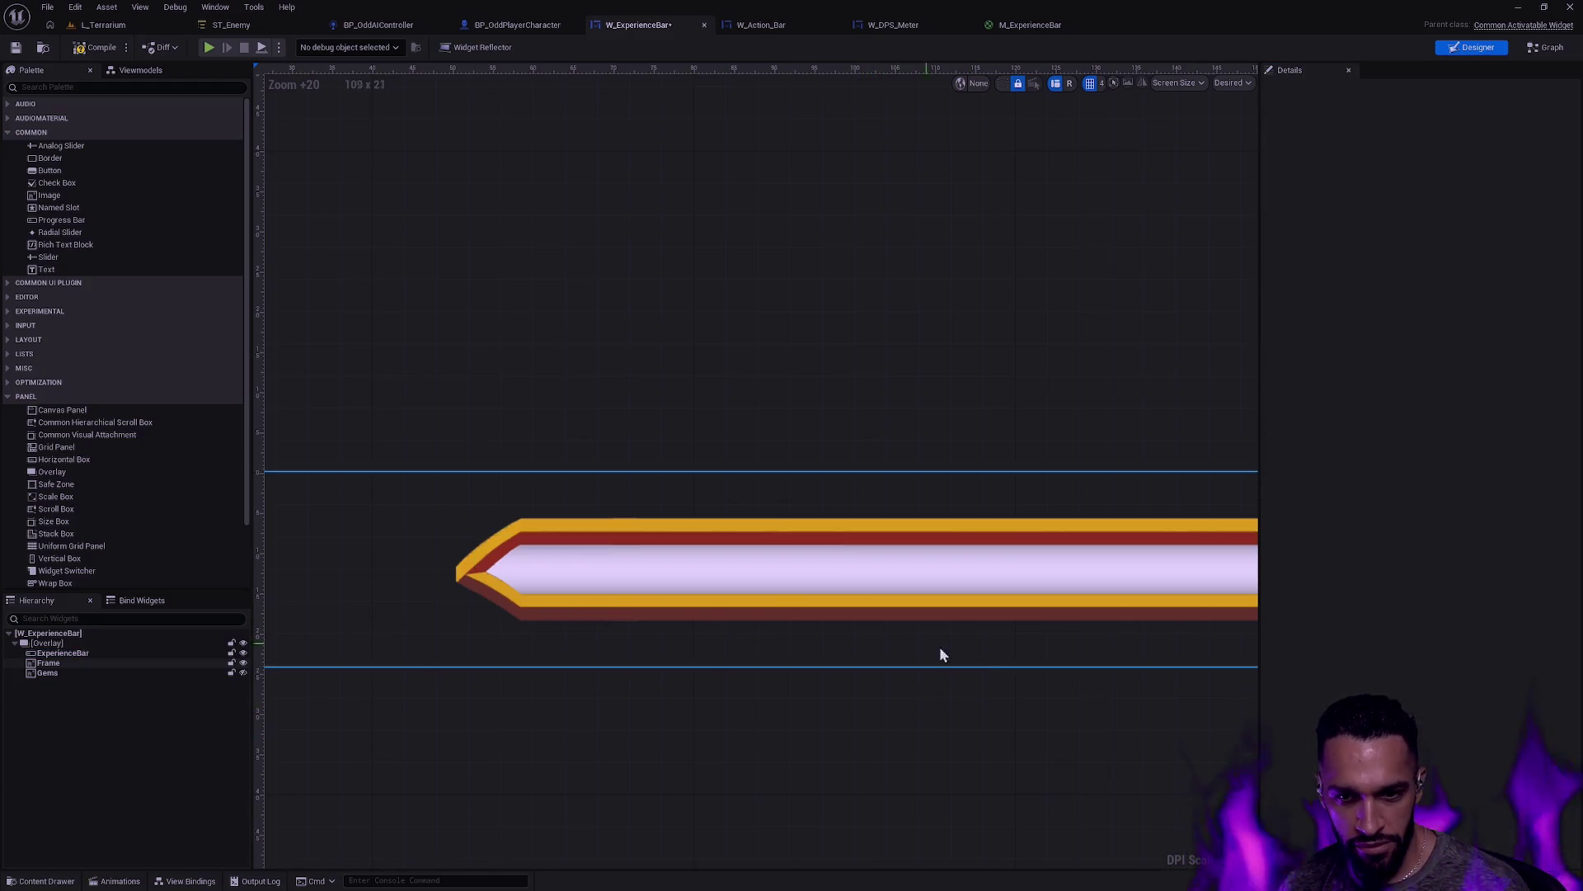
{"action": "scroll", "coordinate": [891, 608], "scroll_direction": "down", "scroll_amount": 8}
{"action": "scroll", "coordinate": [838, 592], "scroll_direction": "up", "scroll_amount": 8}
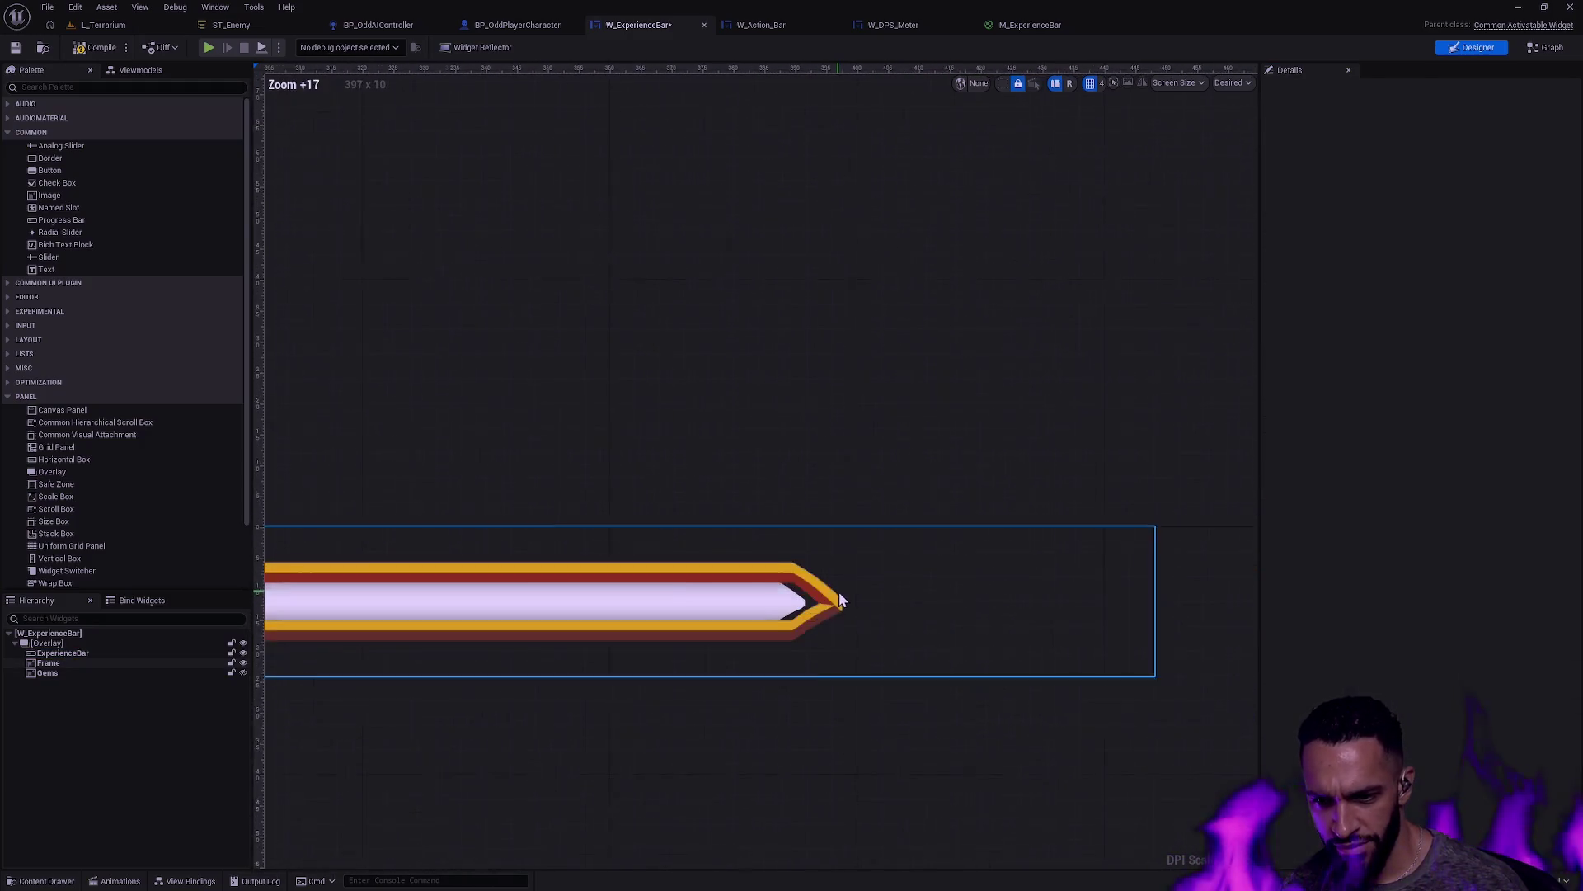
Step: Set the ExperienceBar's right padding to 53 and check the right tip
{"action": "left_click", "coordinate": [86, 651]}
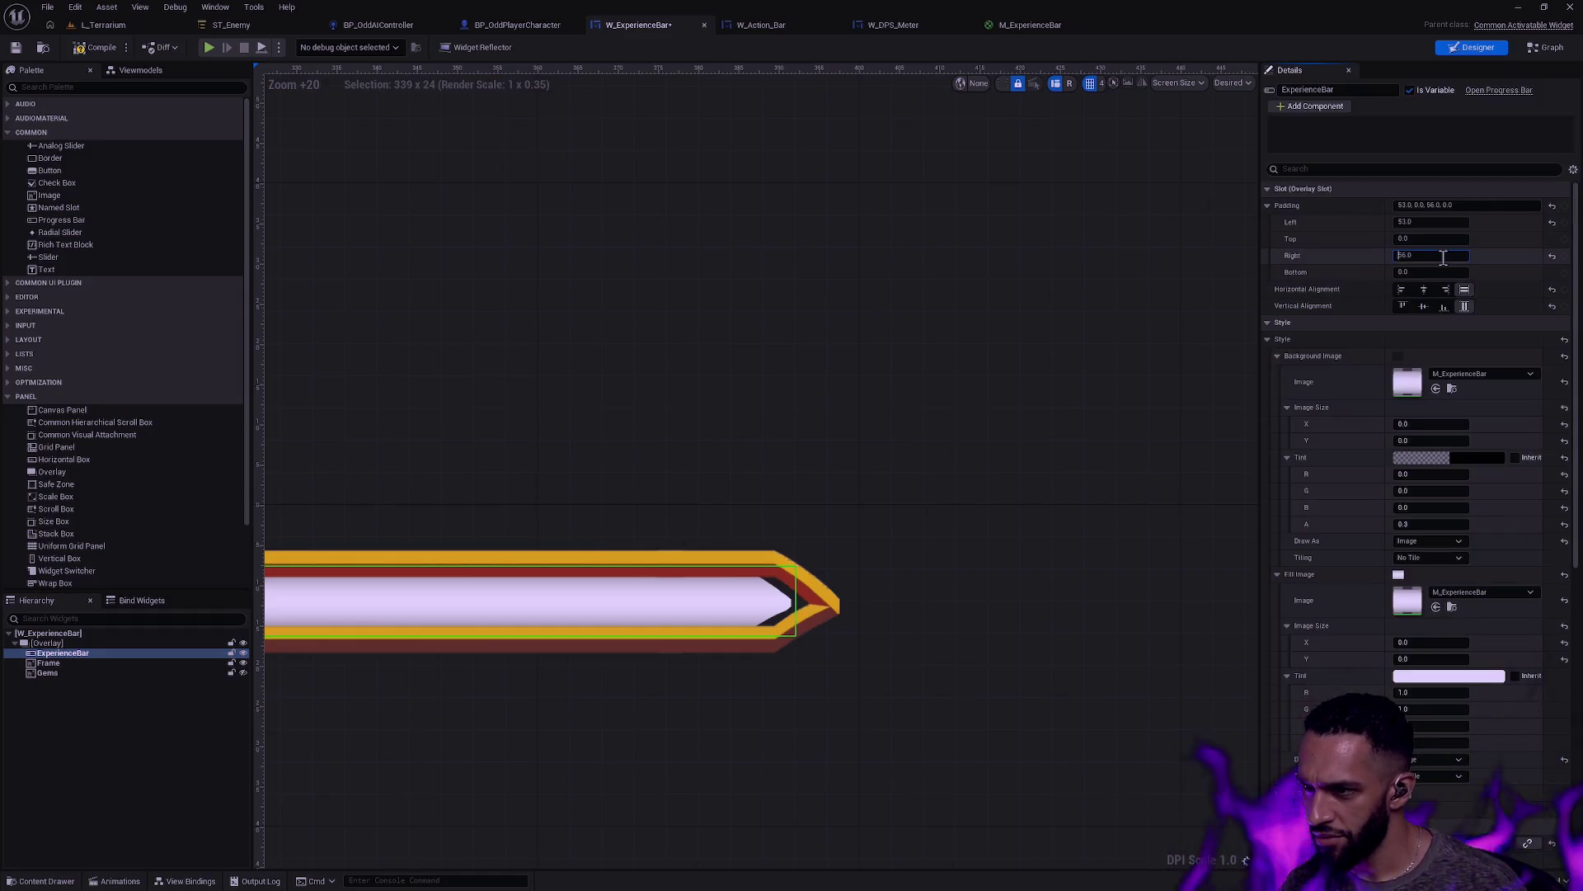
{"action": "left_click", "coordinate": [1430, 255]}
{"action": "type", "text": "53"}
{"action": "key", "text": "Return"}
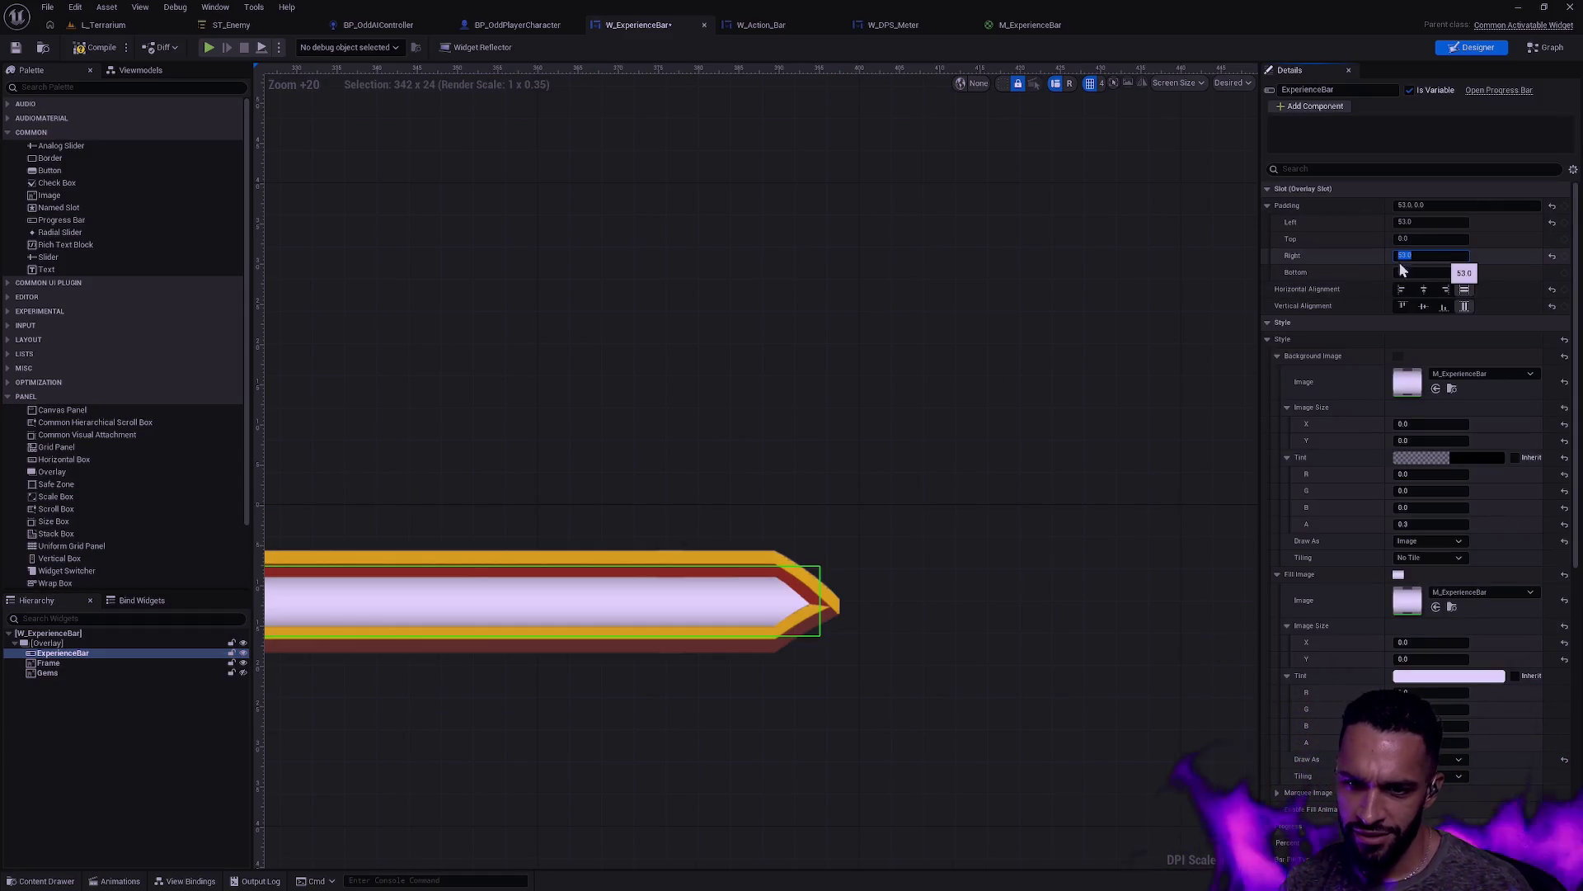
{"action": "left_click", "coordinate": [978, 575]}
{"action": "left_click", "coordinate": [776, 494]}
{"action": "scroll", "coordinate": [789, 641], "scroll_direction": "down", "scroll_amount": 5}
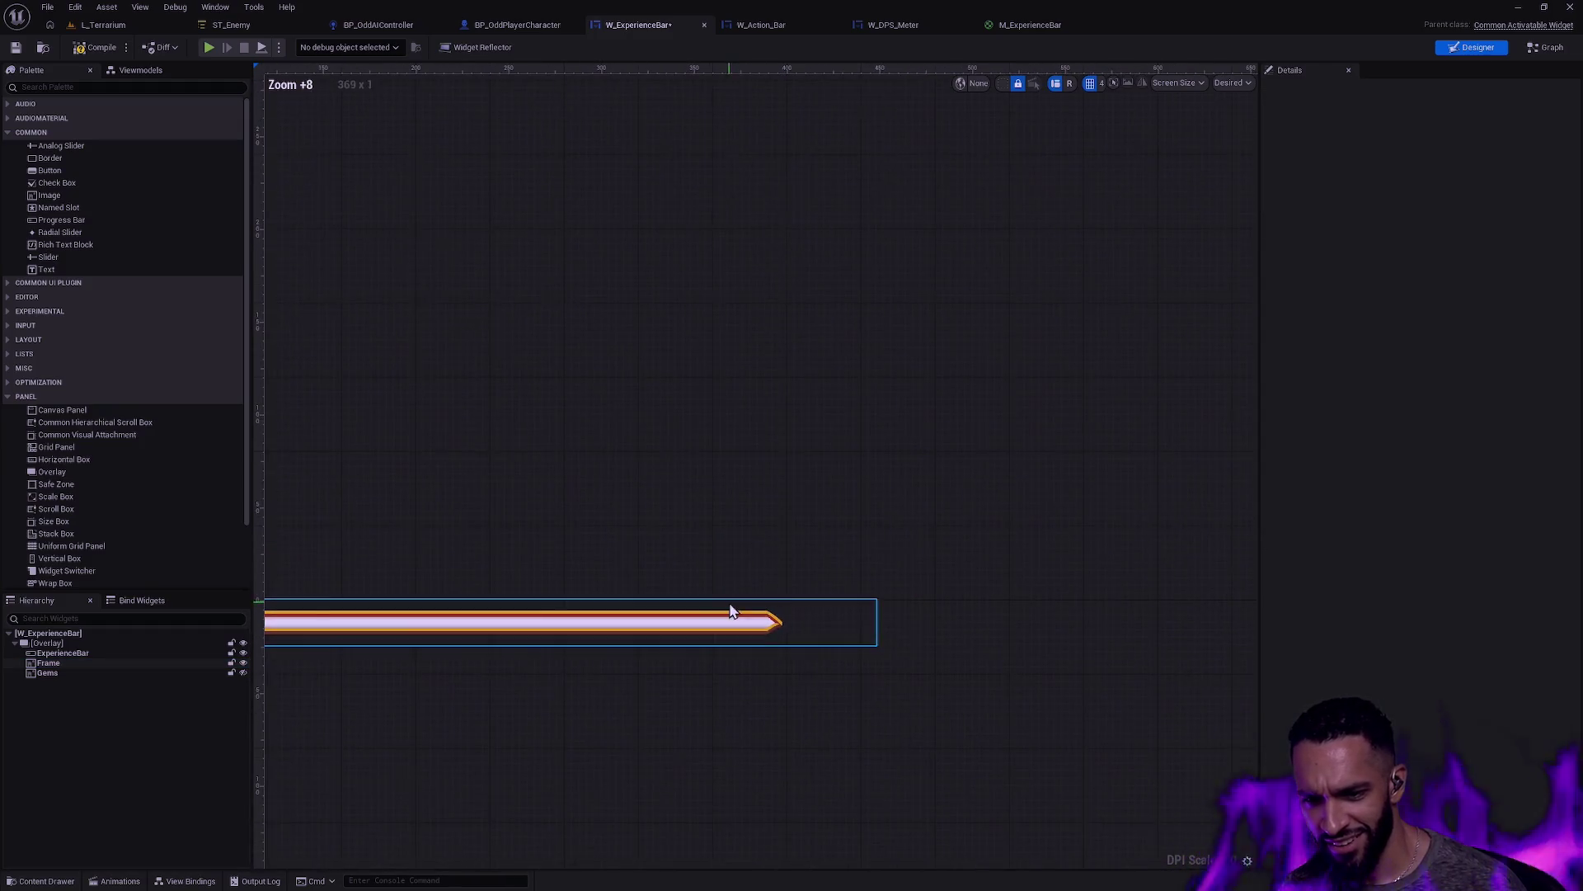
Step: Preview different fill percents, then compile and save W_ExperienceBar
{"action": "left_click", "coordinate": [62, 653]}
{"action": "mouse_move", "coordinate": [1457, 842]}
{"action": "left_mouse_down"}
{"action": "mouse_move", "coordinate": [1435, 842]}
{"action": "mouse_move", "coordinate": [1457, 842]}
{"action": "left_mouse_up"}
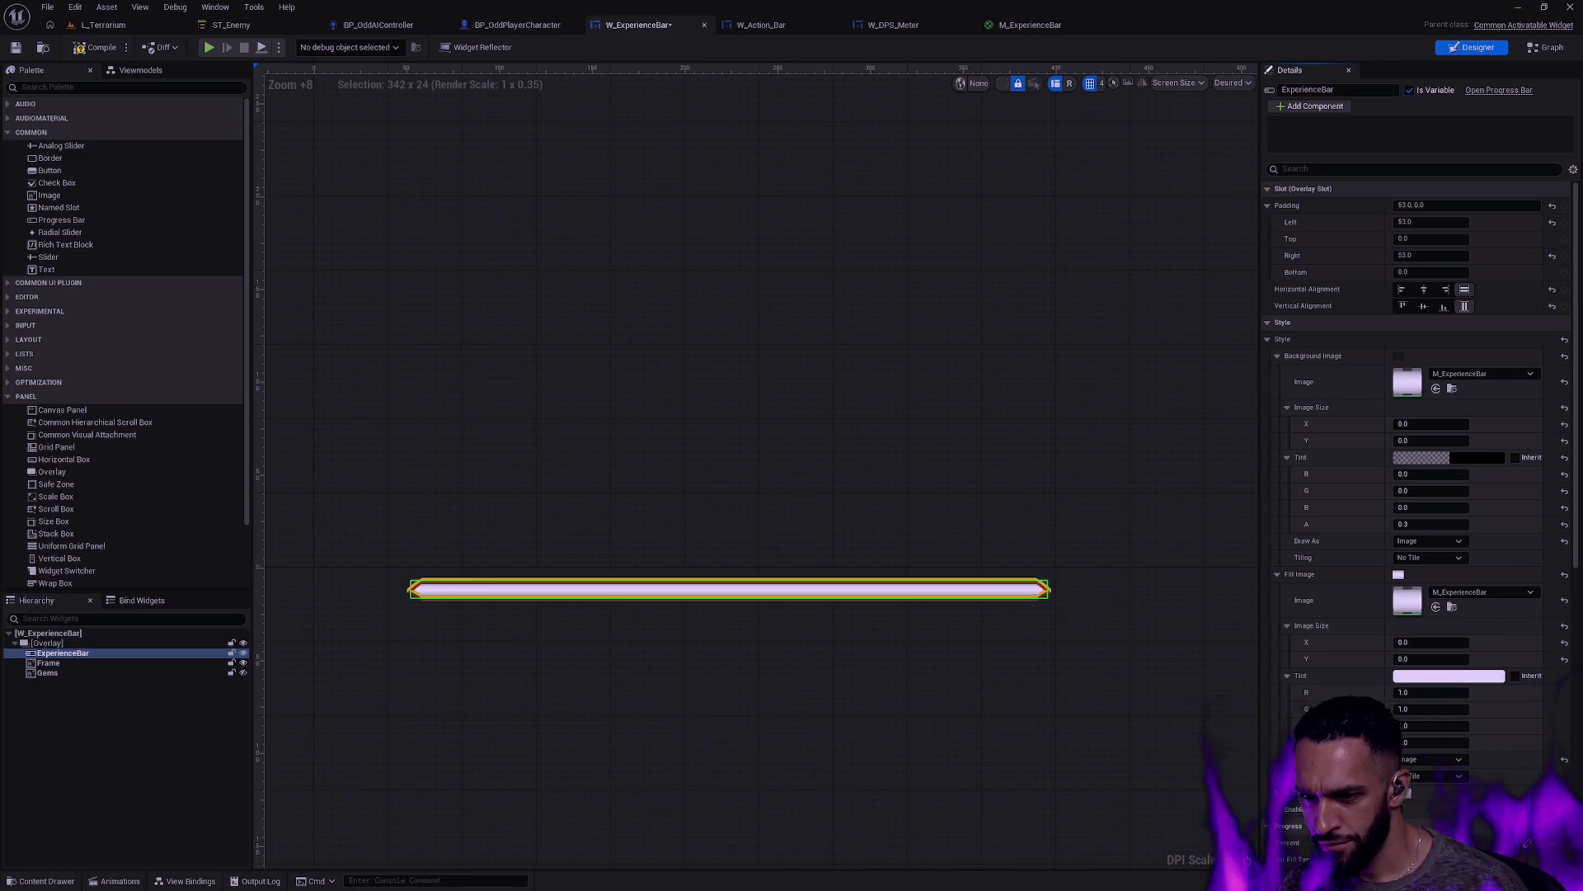
{"action": "left_click", "coordinate": [1224, 749]}
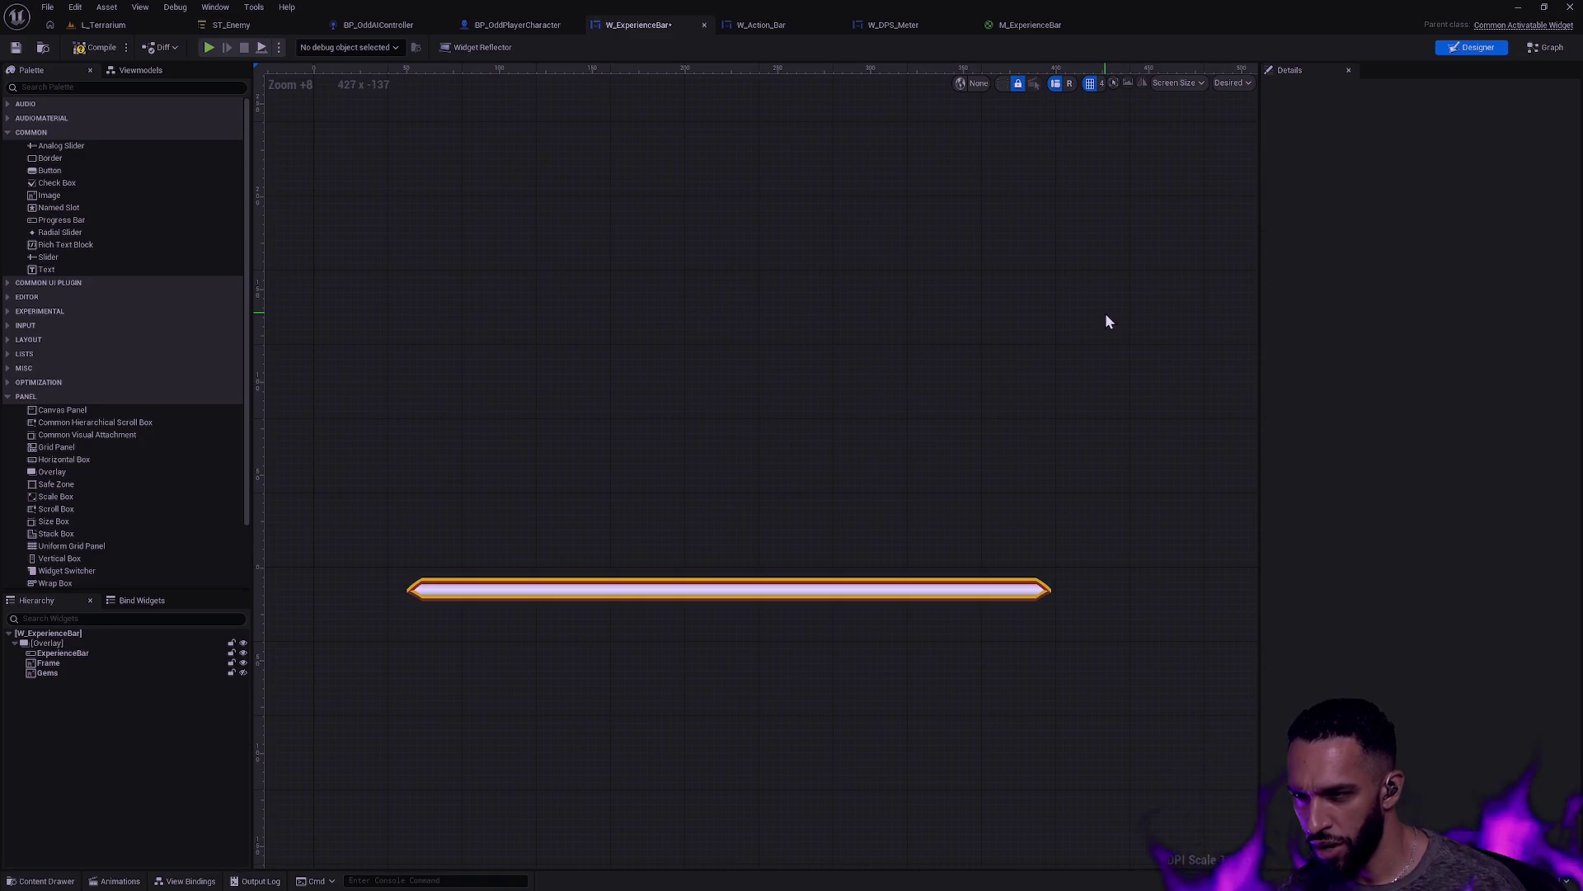
{"action": "left_click", "coordinate": [20, 48]}
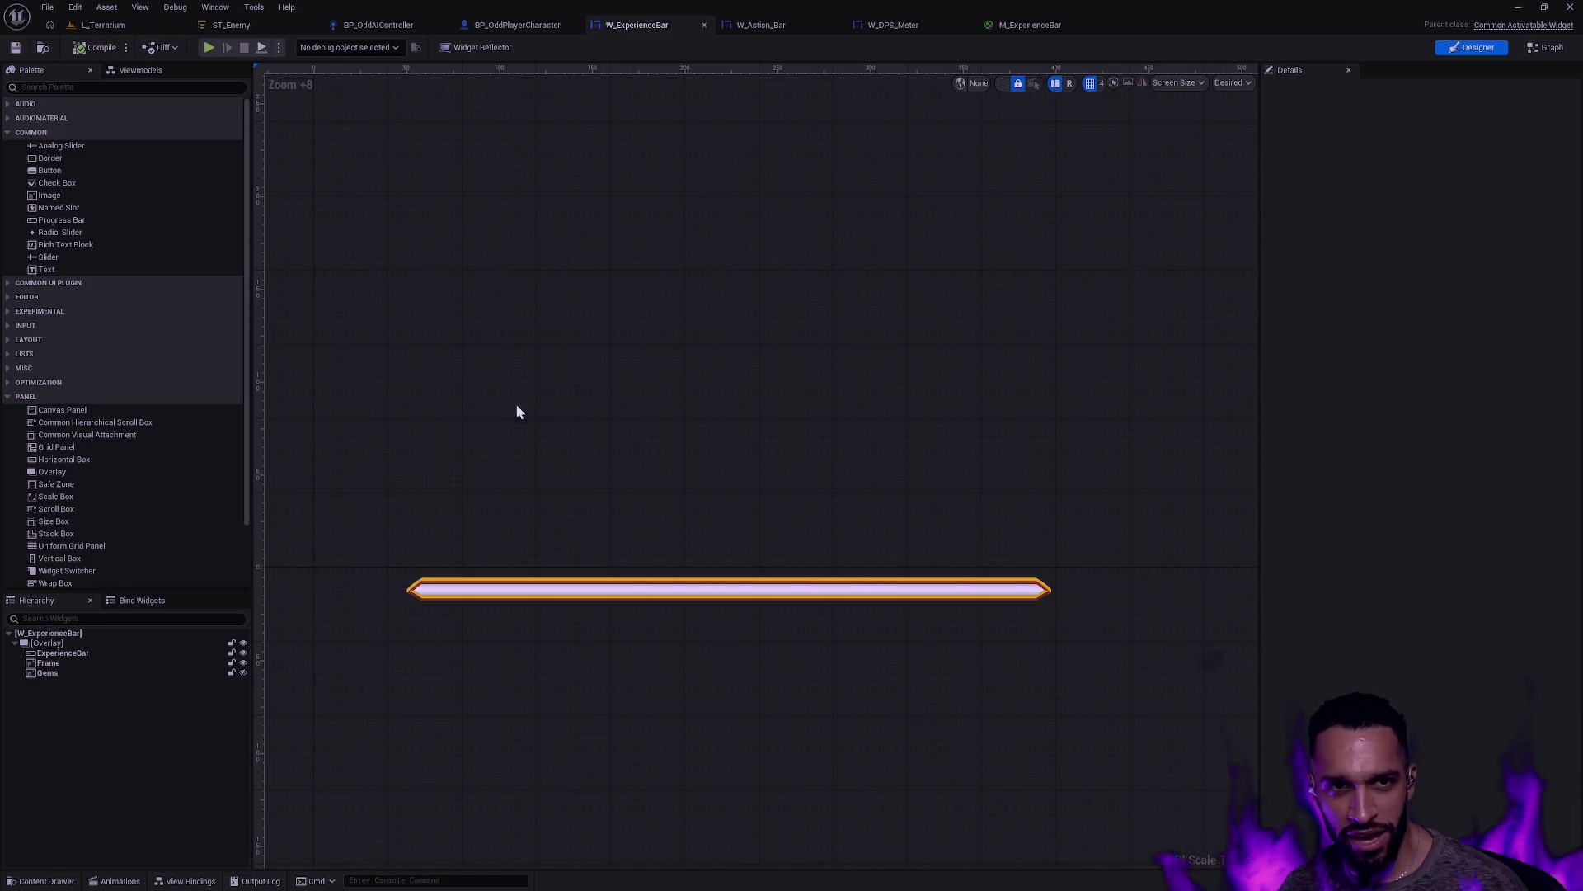
{"action": "key", "text": "ctrl+space"}
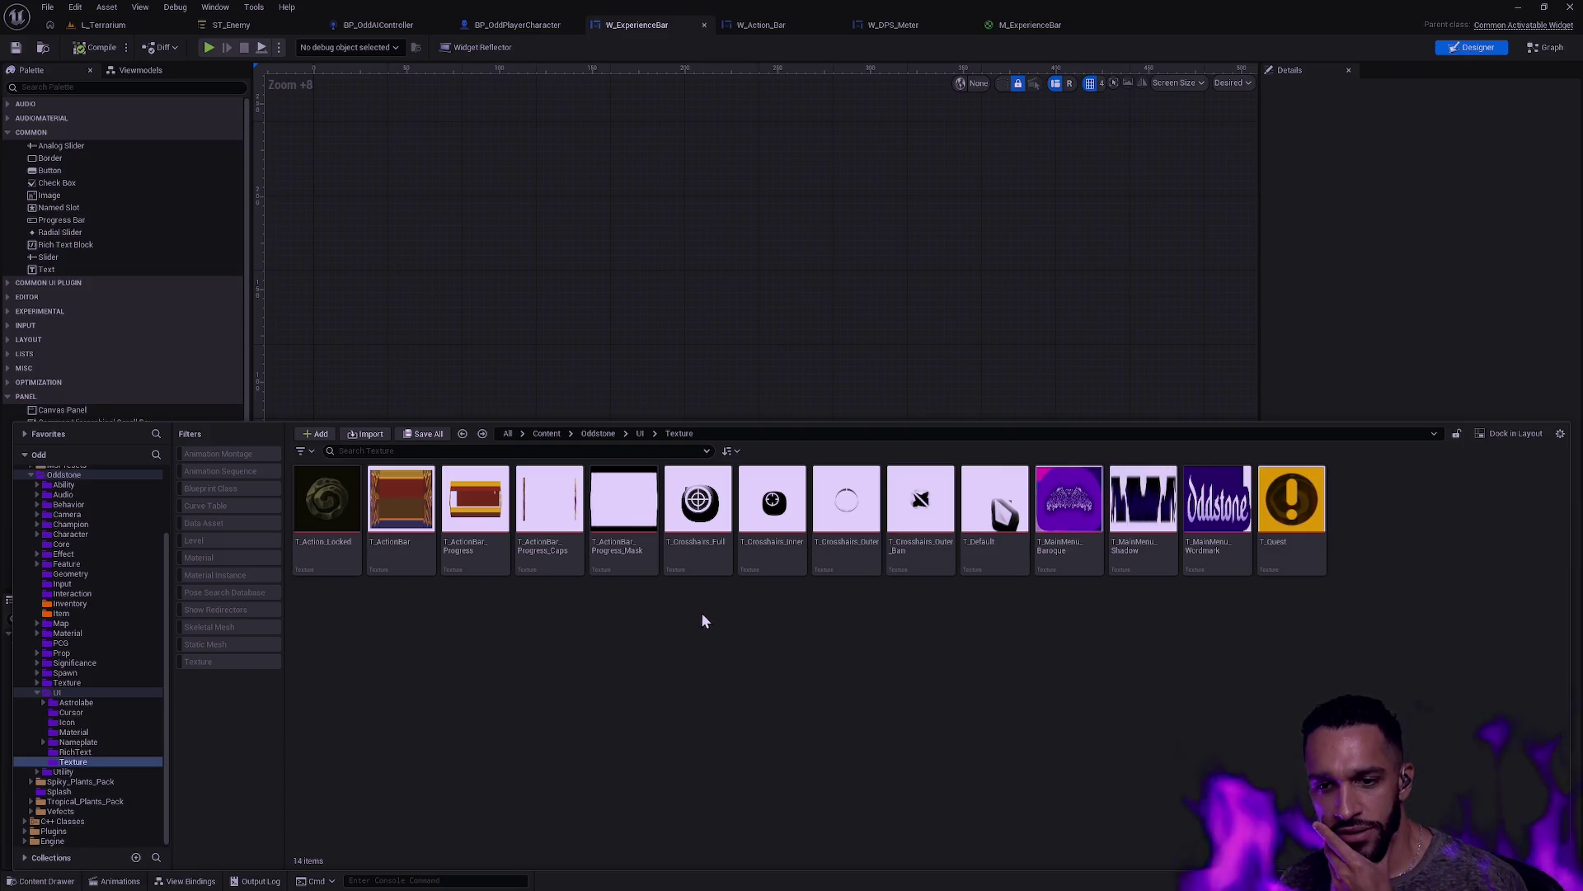
{"action": "key", "text": "ctrl+b"}
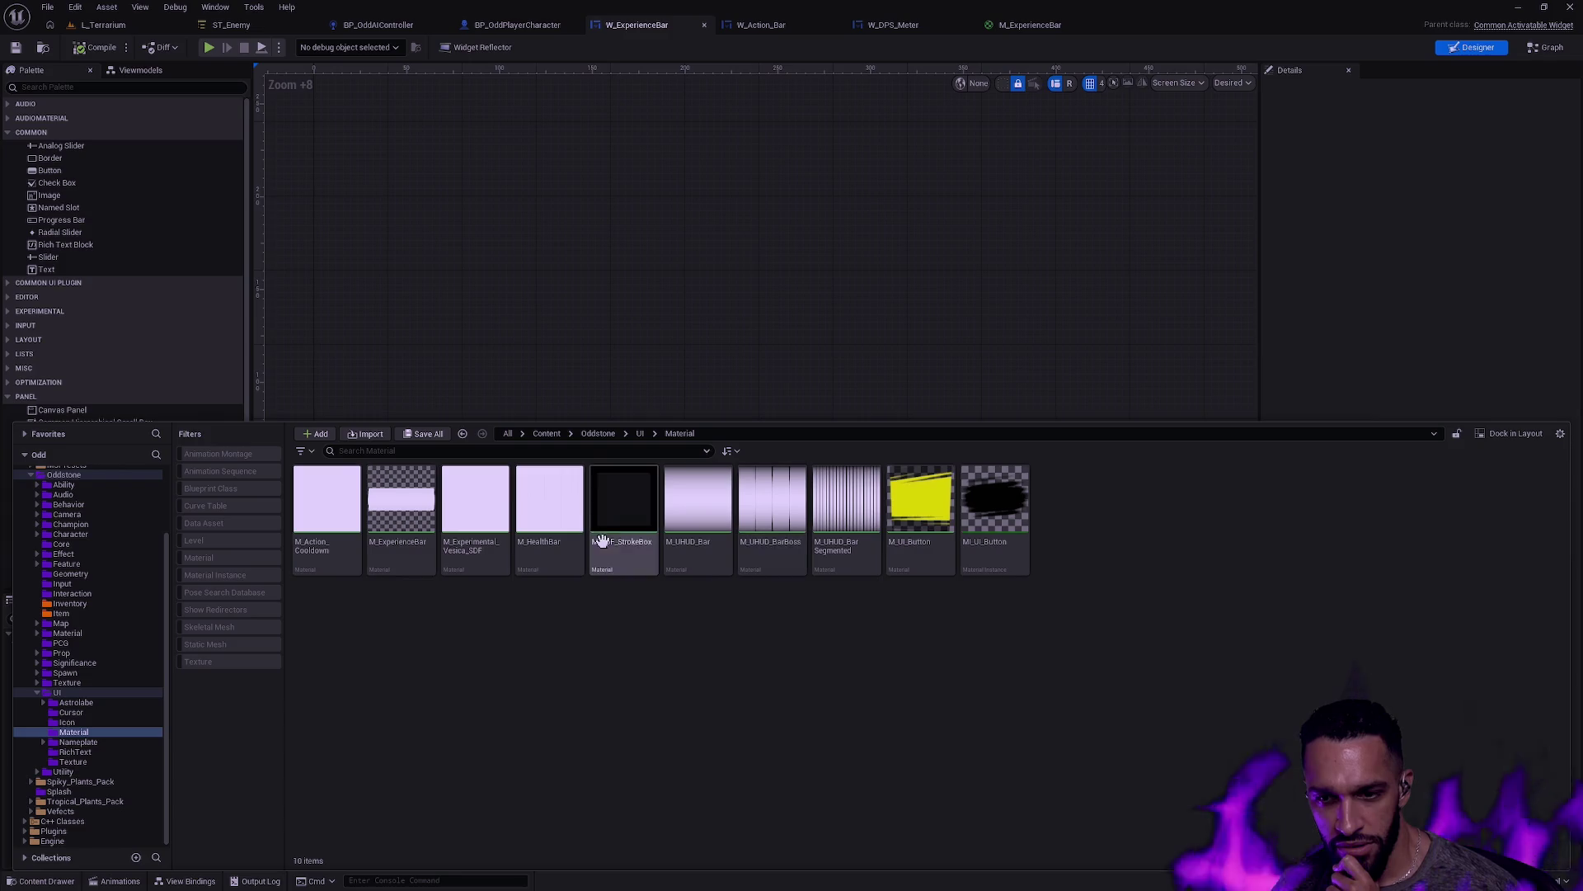
{"action": "mouse_move", "coordinate": [704, 540]}
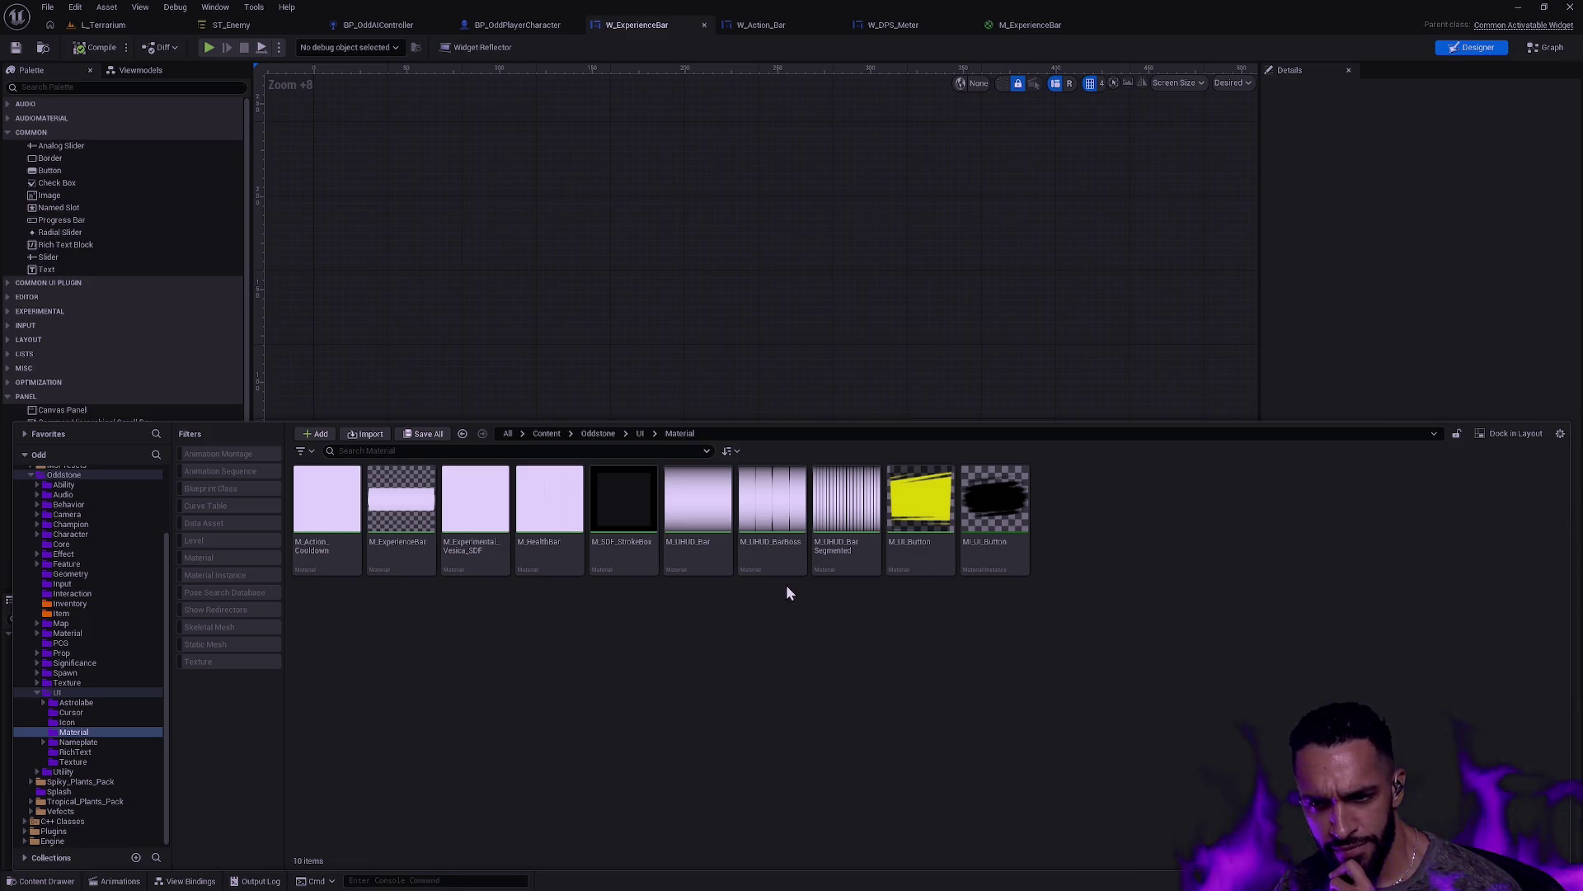
{"action": "left_click", "coordinate": [1023, 232]}
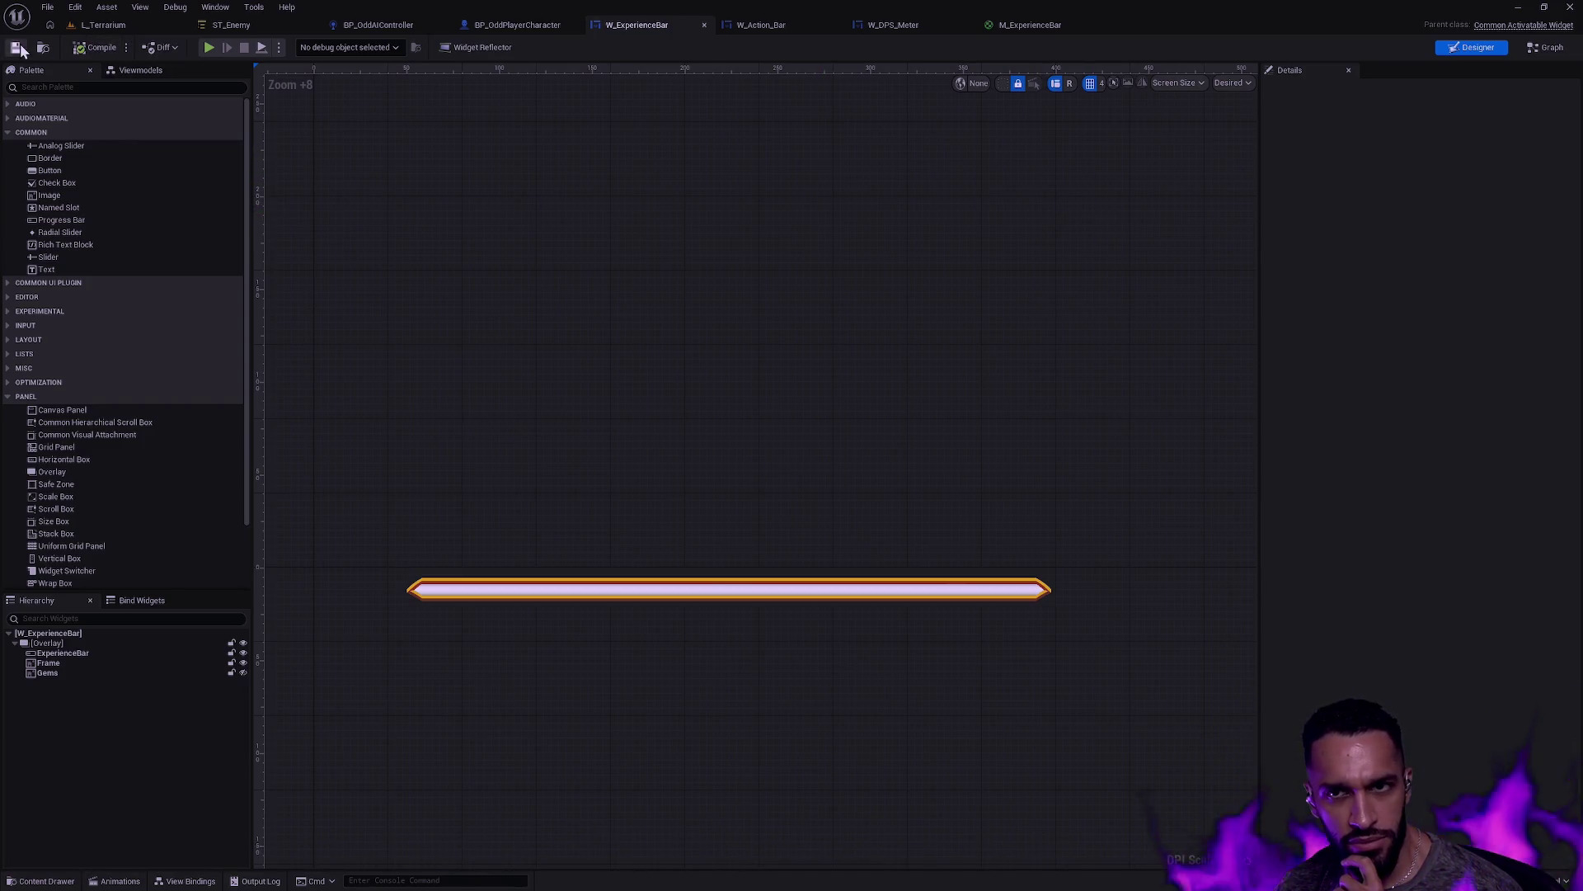
{"action": "left_click", "coordinate": [752, 25]}
Step: Move W_ExperienceBar to the top of the overlay in the W_Action_Bar hierarchy
{"action": "left_click", "coordinate": [1062, 778]}
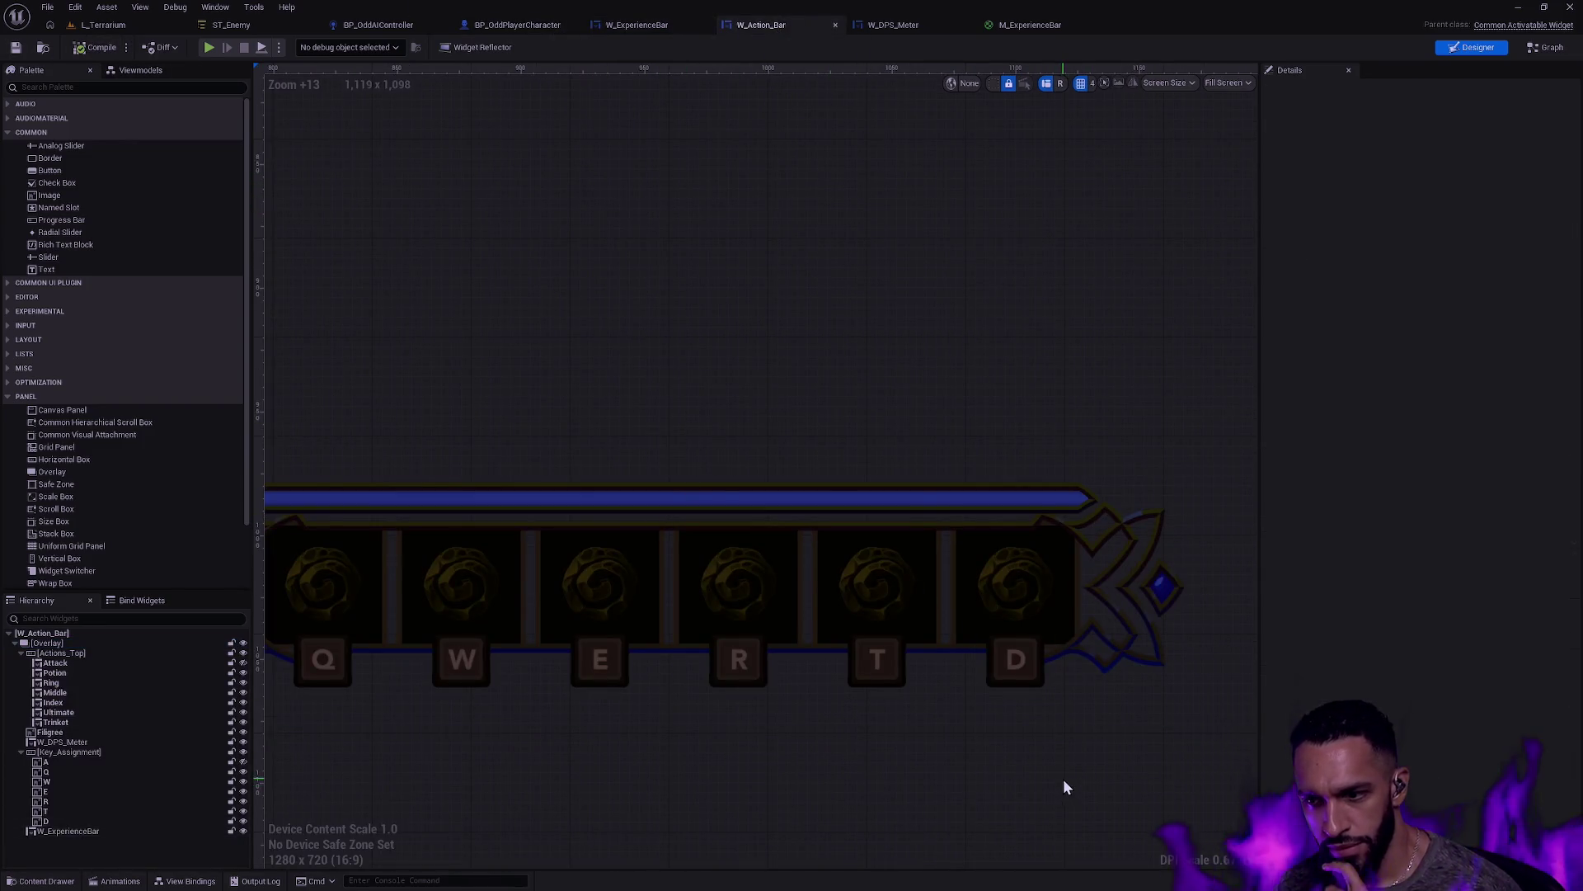
{"action": "left_click_drag", "start_coordinate": [792, 734], "coordinate": [974, 751]}
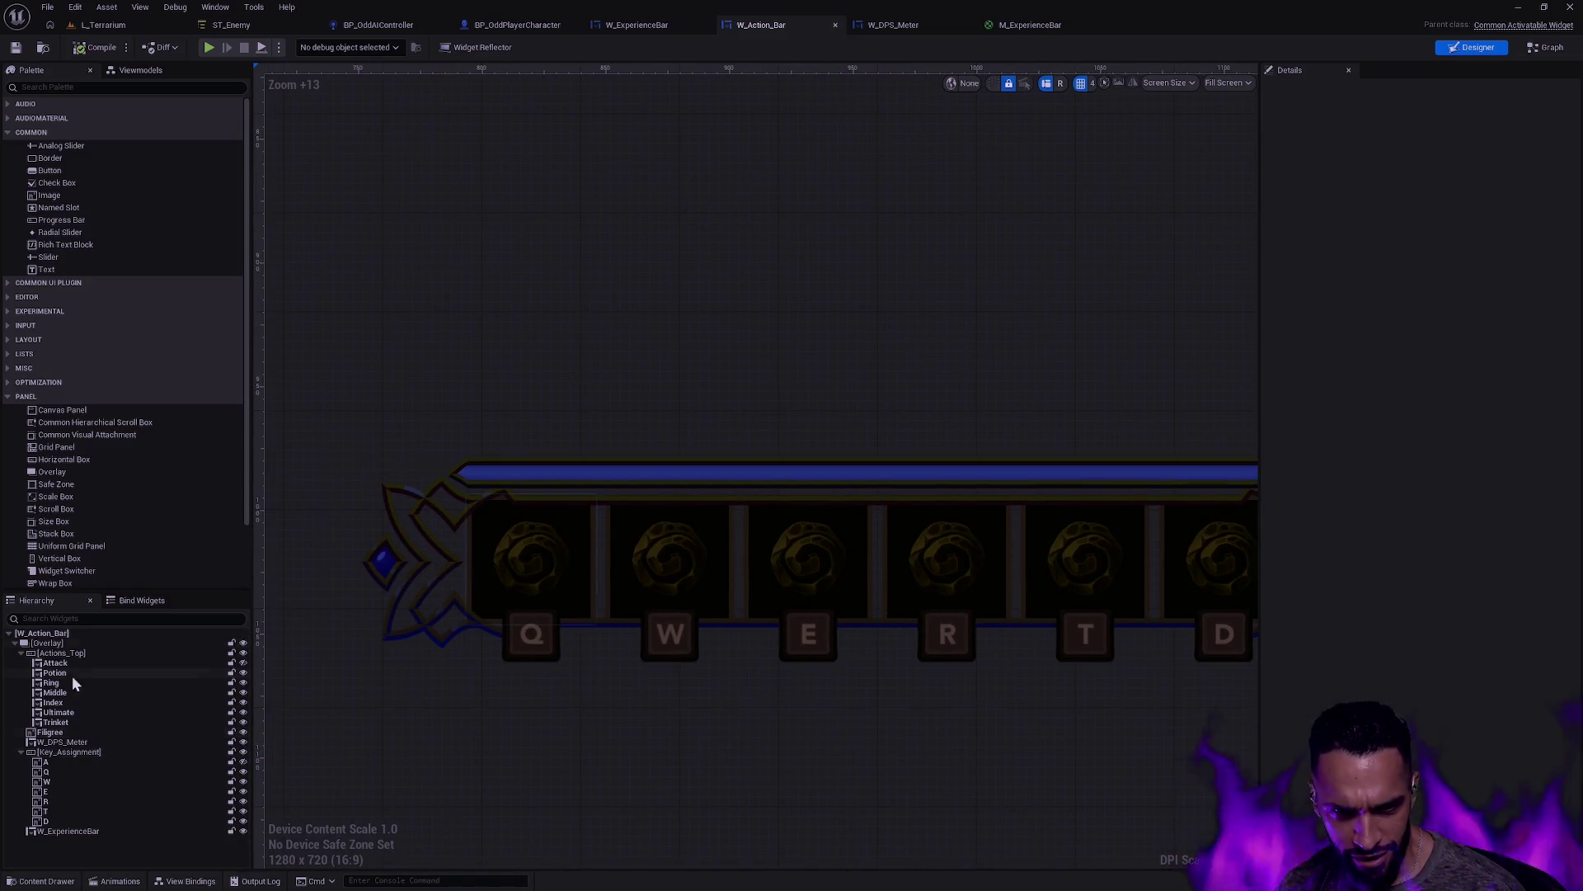
{"action": "mouse_move", "coordinate": [66, 832]}
{"action": "left_mouse_down"}
{"action": "mouse_move", "coordinate": [82, 695]}
{"action": "mouse_move", "coordinate": [67, 651]}
{"action": "left_mouse_up"}
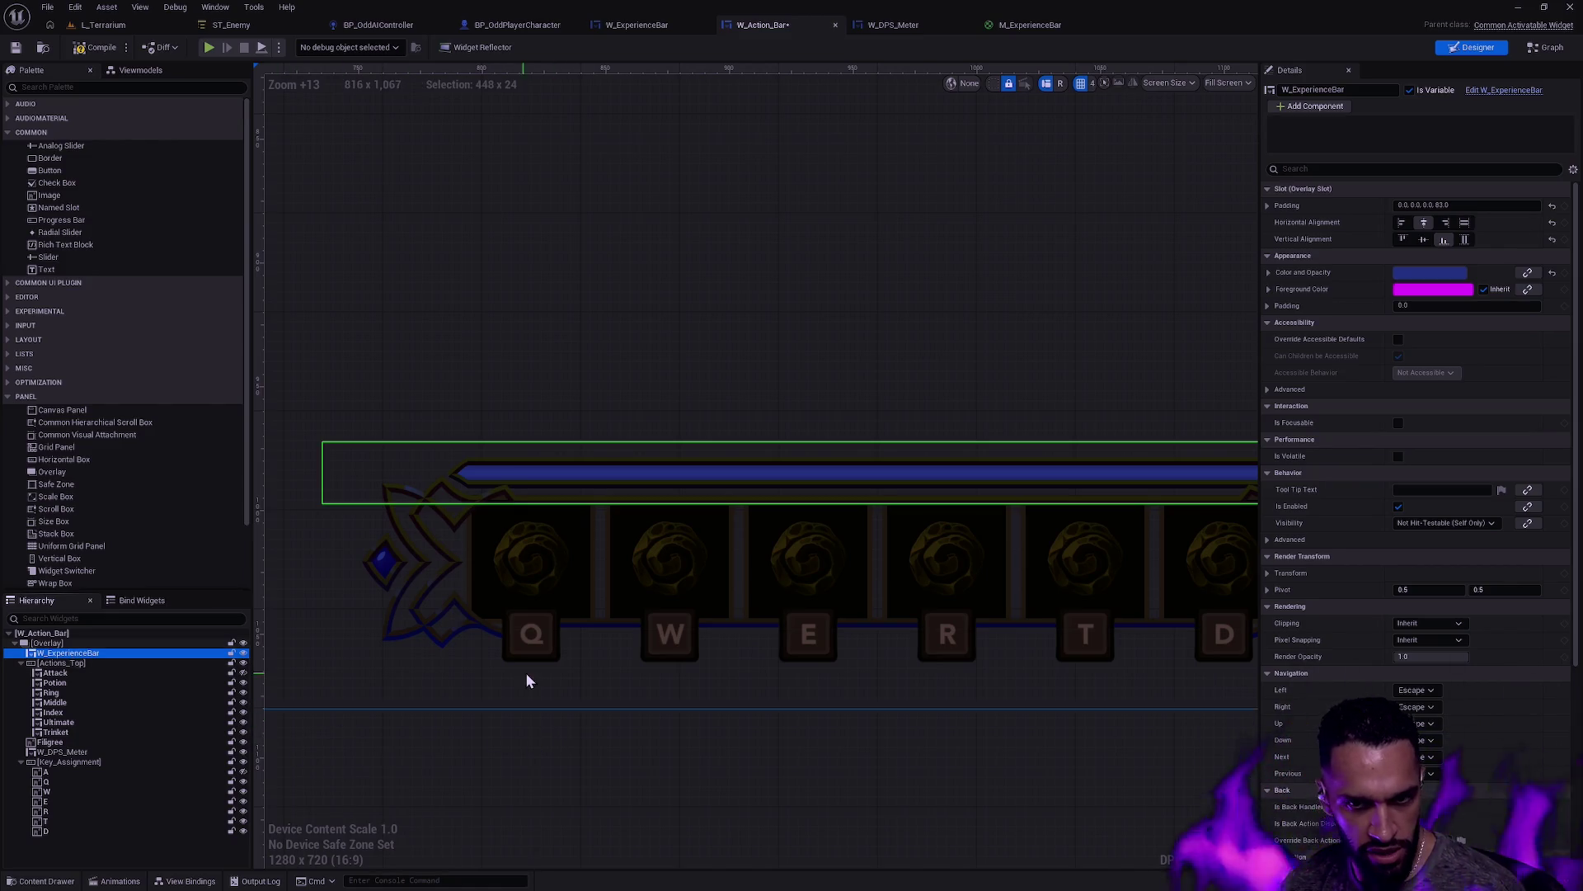
{"action": "left_click", "coordinate": [698, 755]}
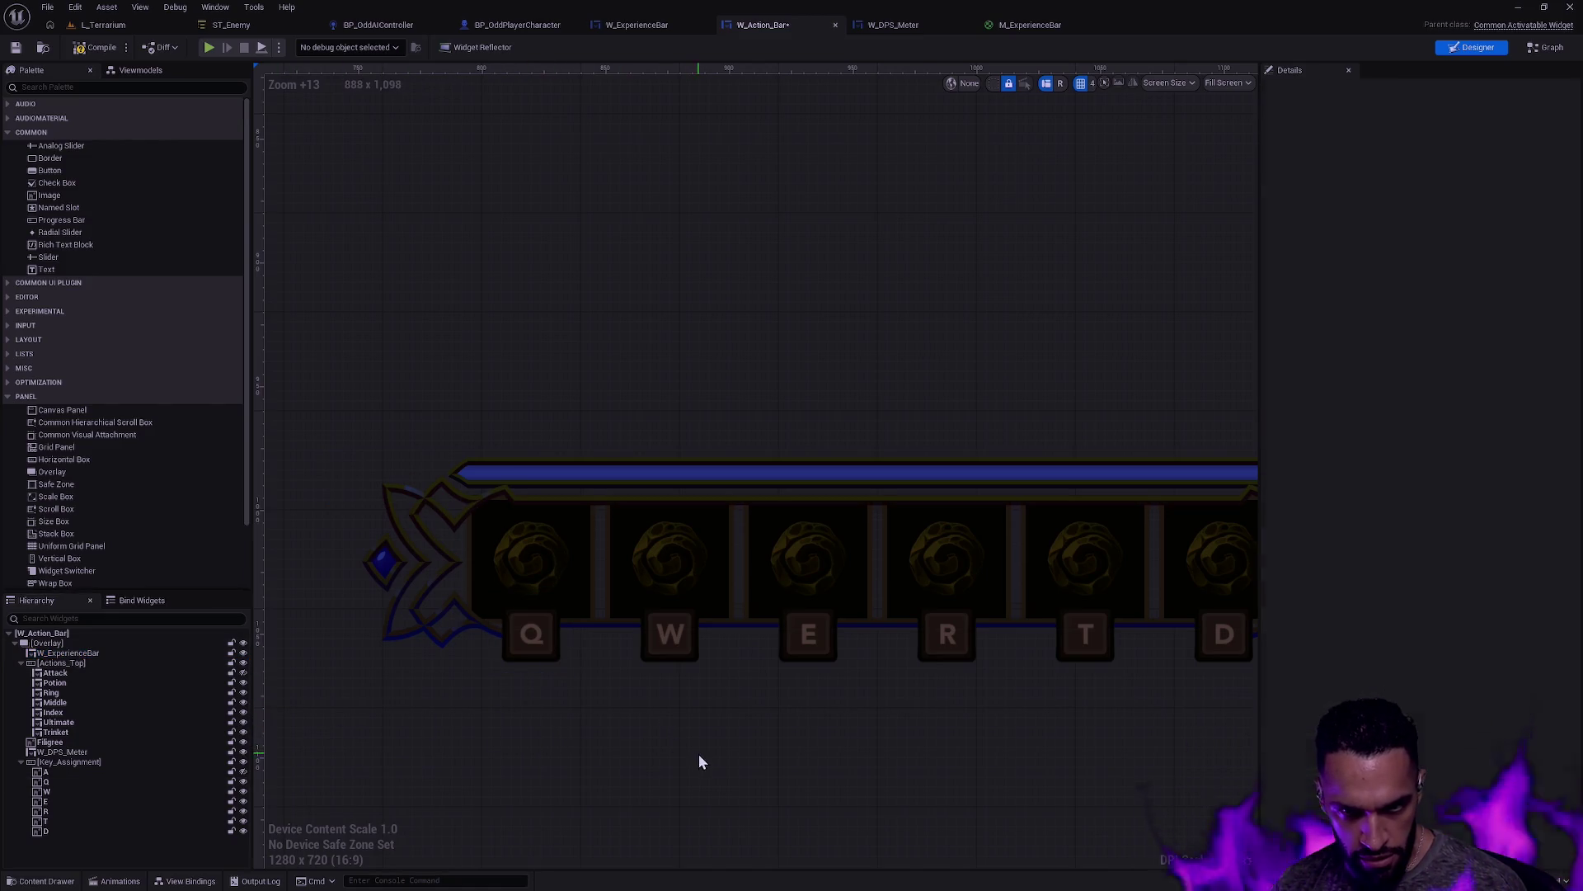
Step: Give W_ExperienceBar a bottom padding of 80, then compile and save W_Action_Bar
{"action": "left_click", "coordinate": [128, 652]}
{"action": "left_click", "coordinate": [1472, 205]}
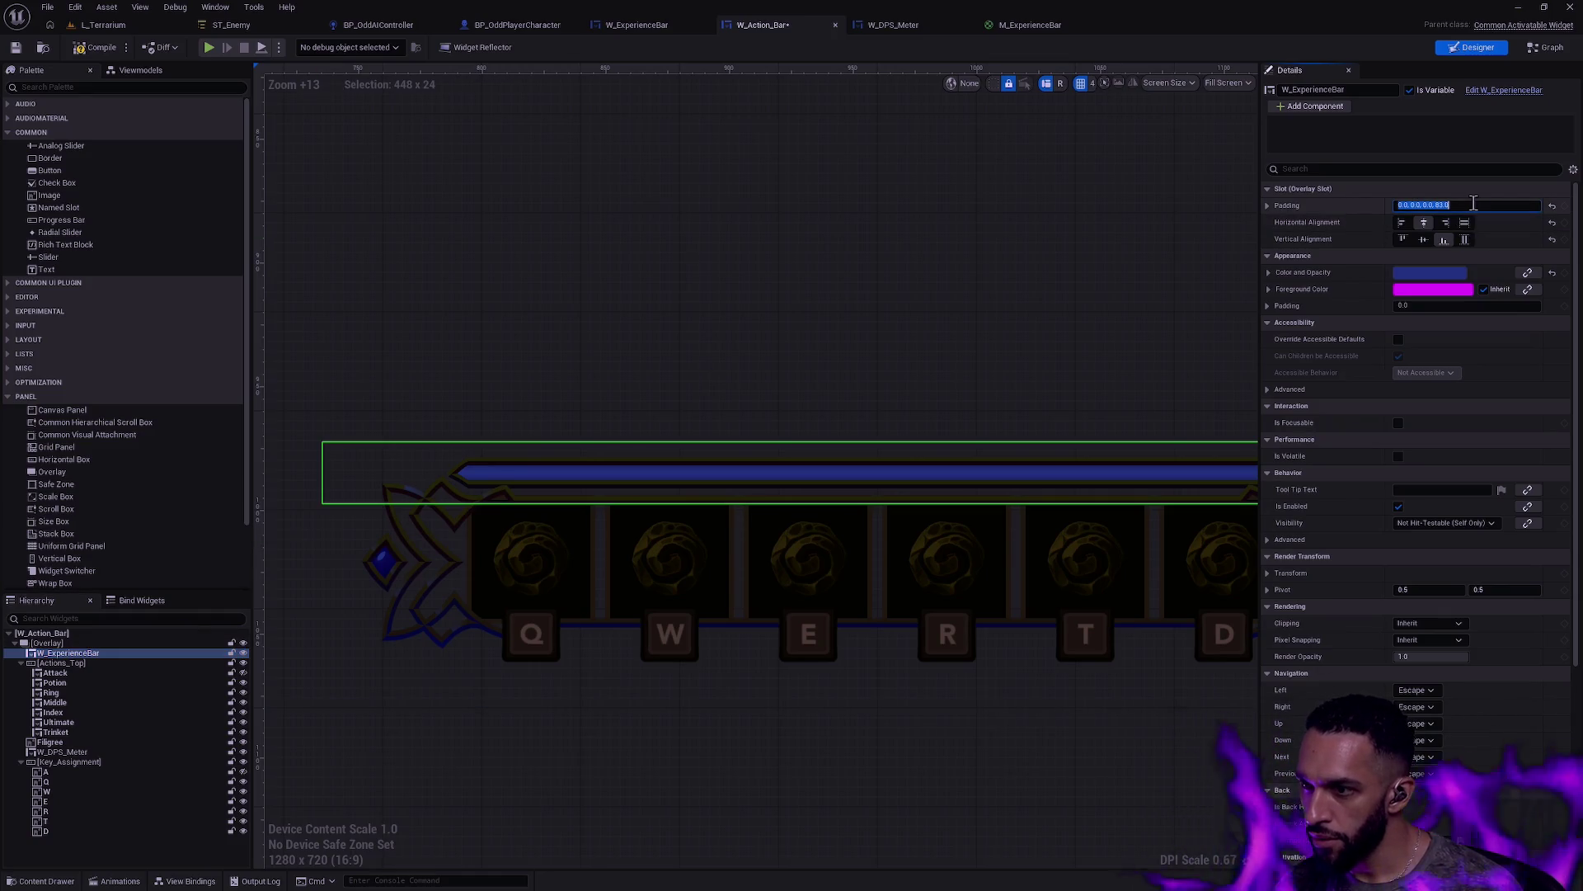
{"action": "type", "text": "2"}
{"action": "key", "text": "Return"}
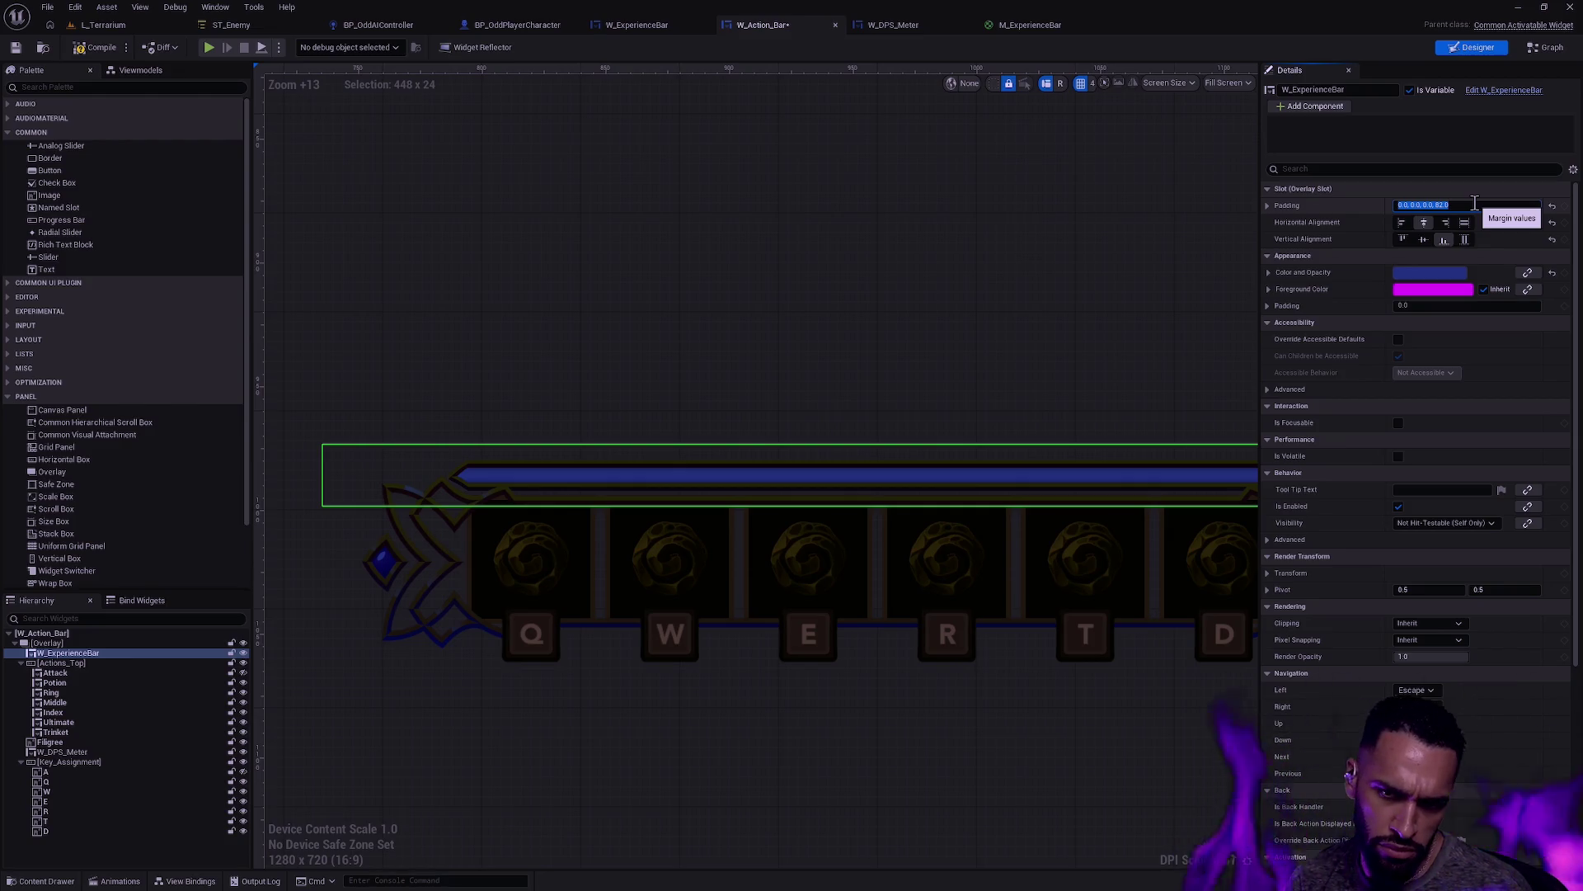
{"action": "left_click", "coordinate": [1475, 203]}
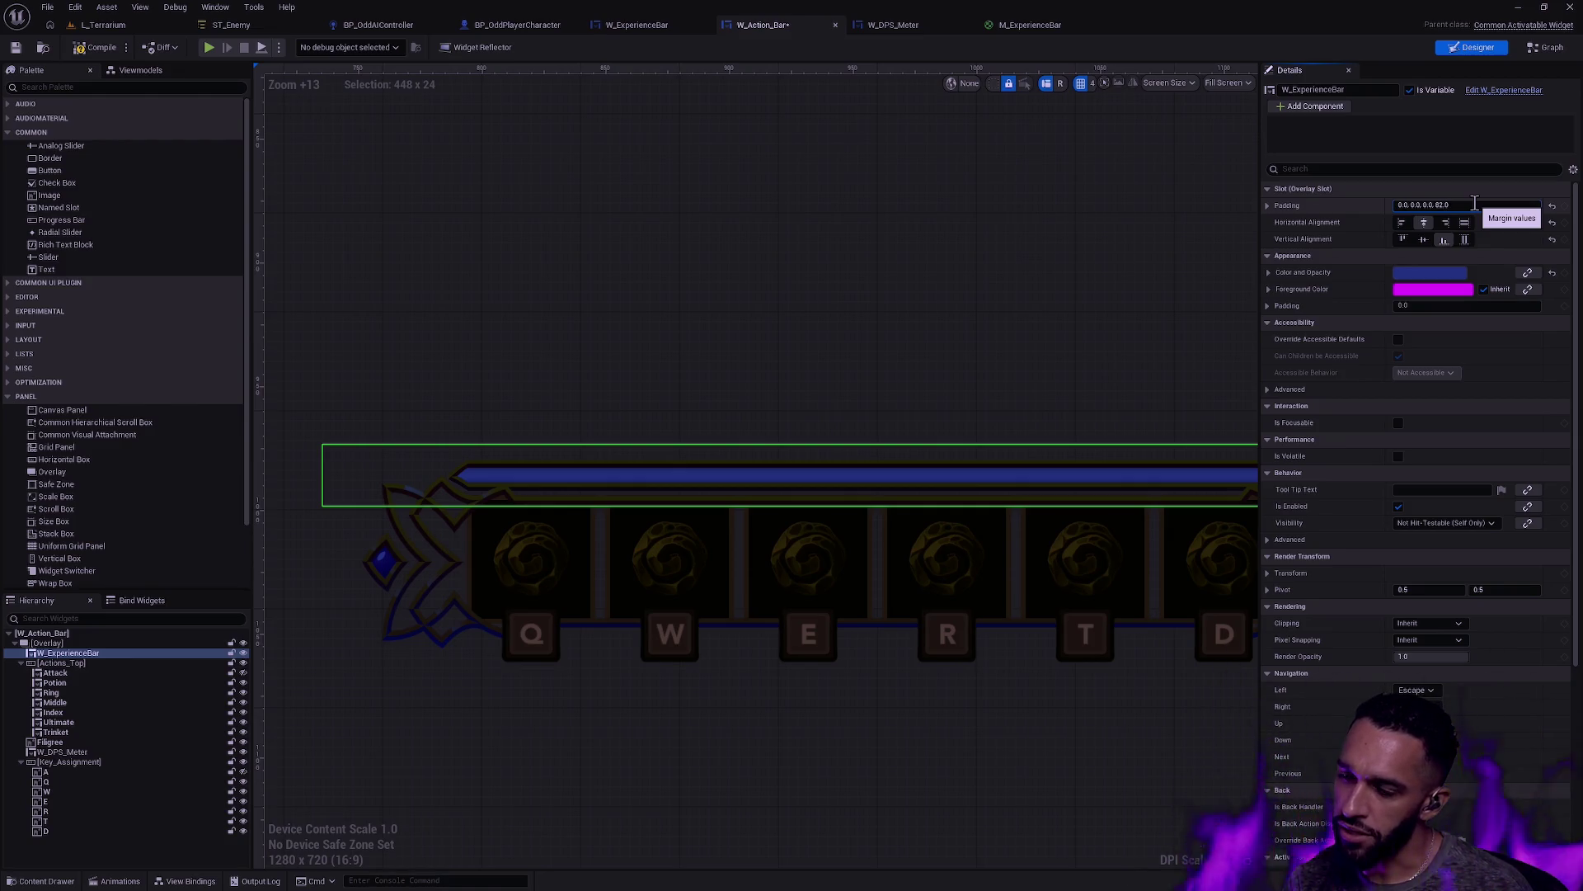
{"action": "key", "text": "Return"}
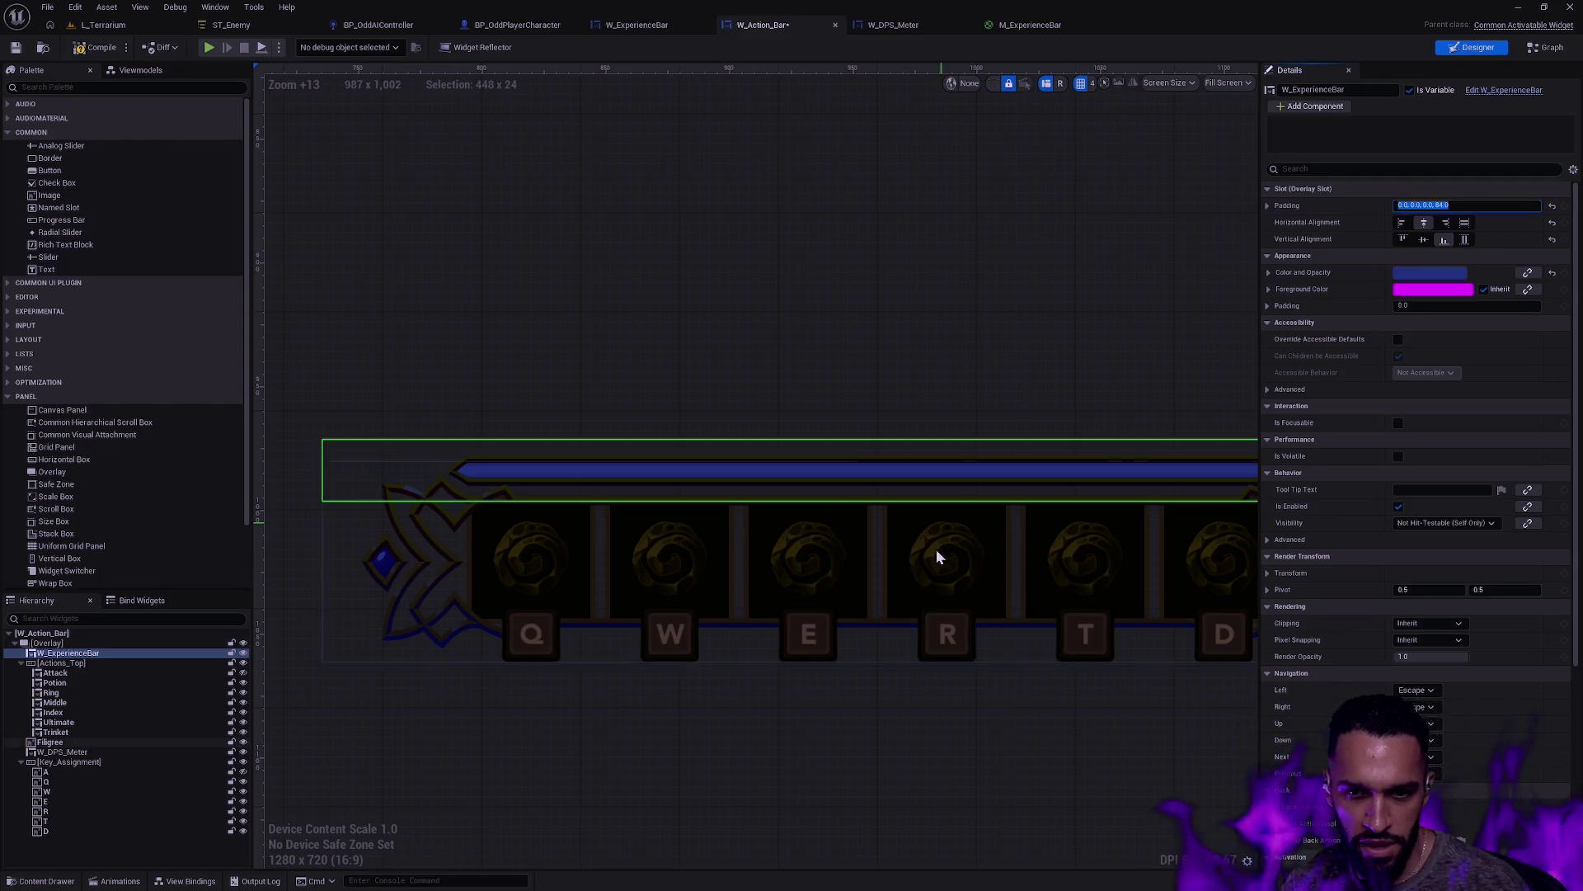
{"action": "left_click", "coordinate": [901, 736]}
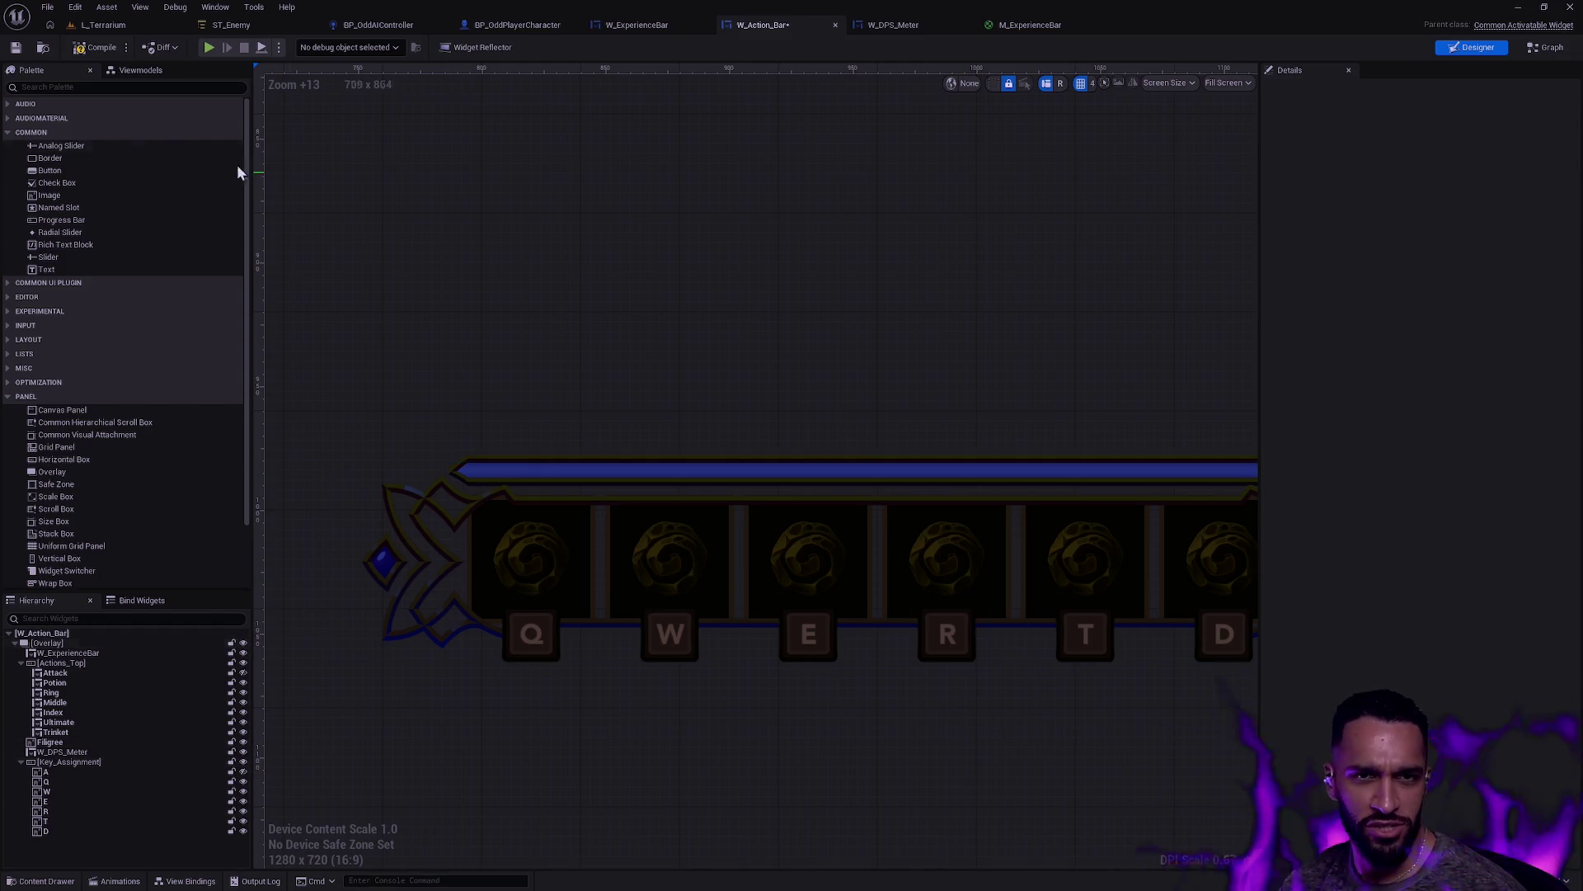
{"action": "left_click", "coordinate": [93, 47]}
Step: Switch from Unreal to the Photoshop window holding T_ActionBar_Progress.png
{"action": "scroll", "coordinate": [1006, 421], "scroll_direction": "down", "scroll_amount": 3}
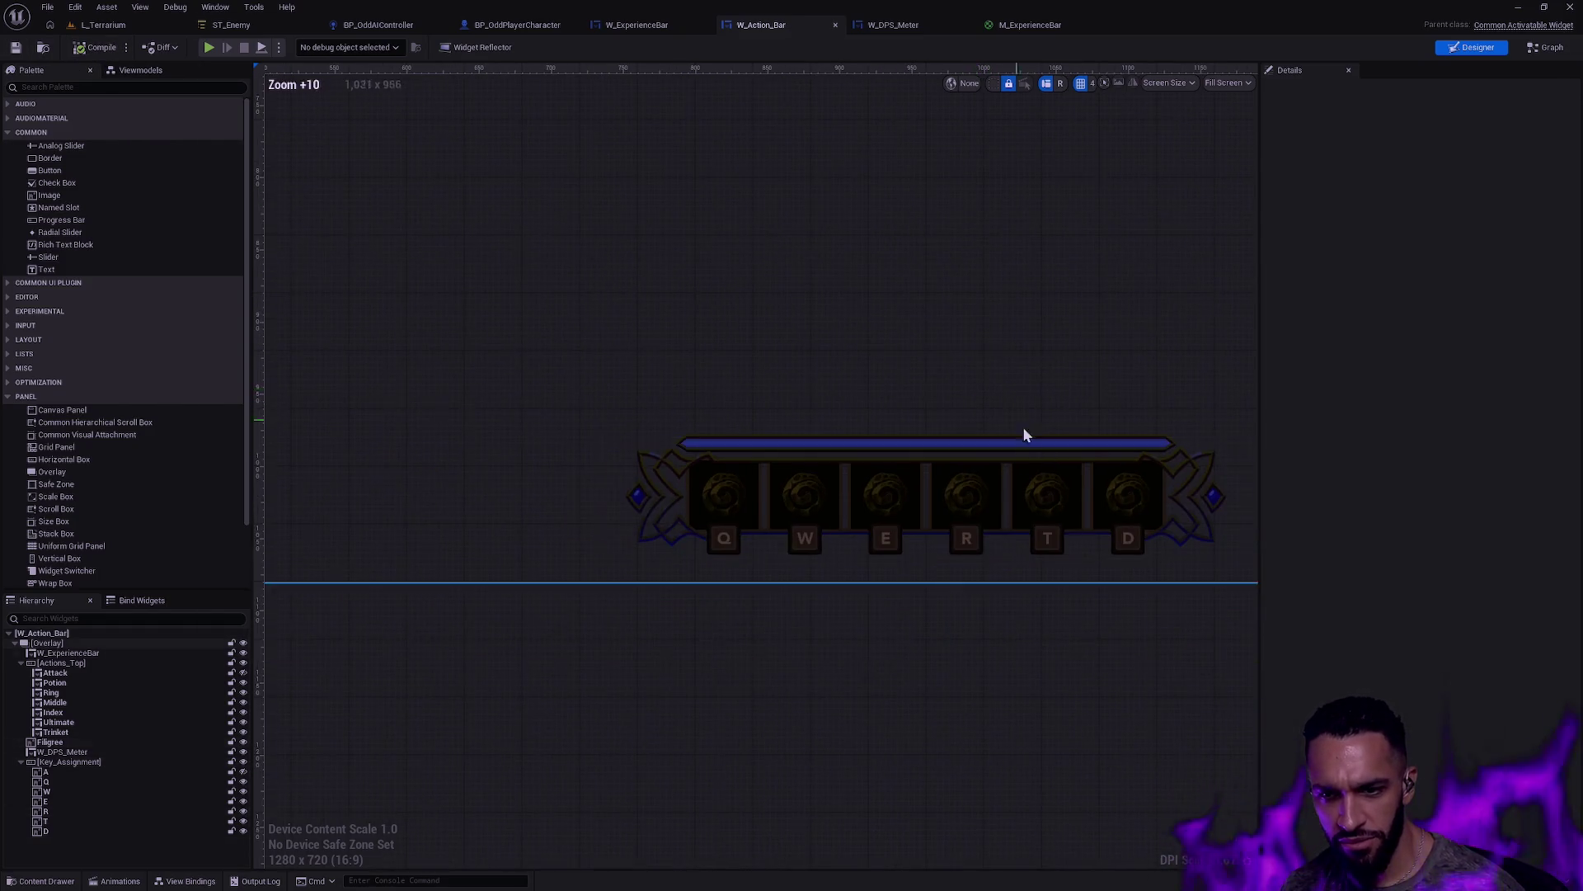
{"action": "scroll", "coordinate": [1154, 455], "scroll_direction": "up", "scroll_amount": 7}
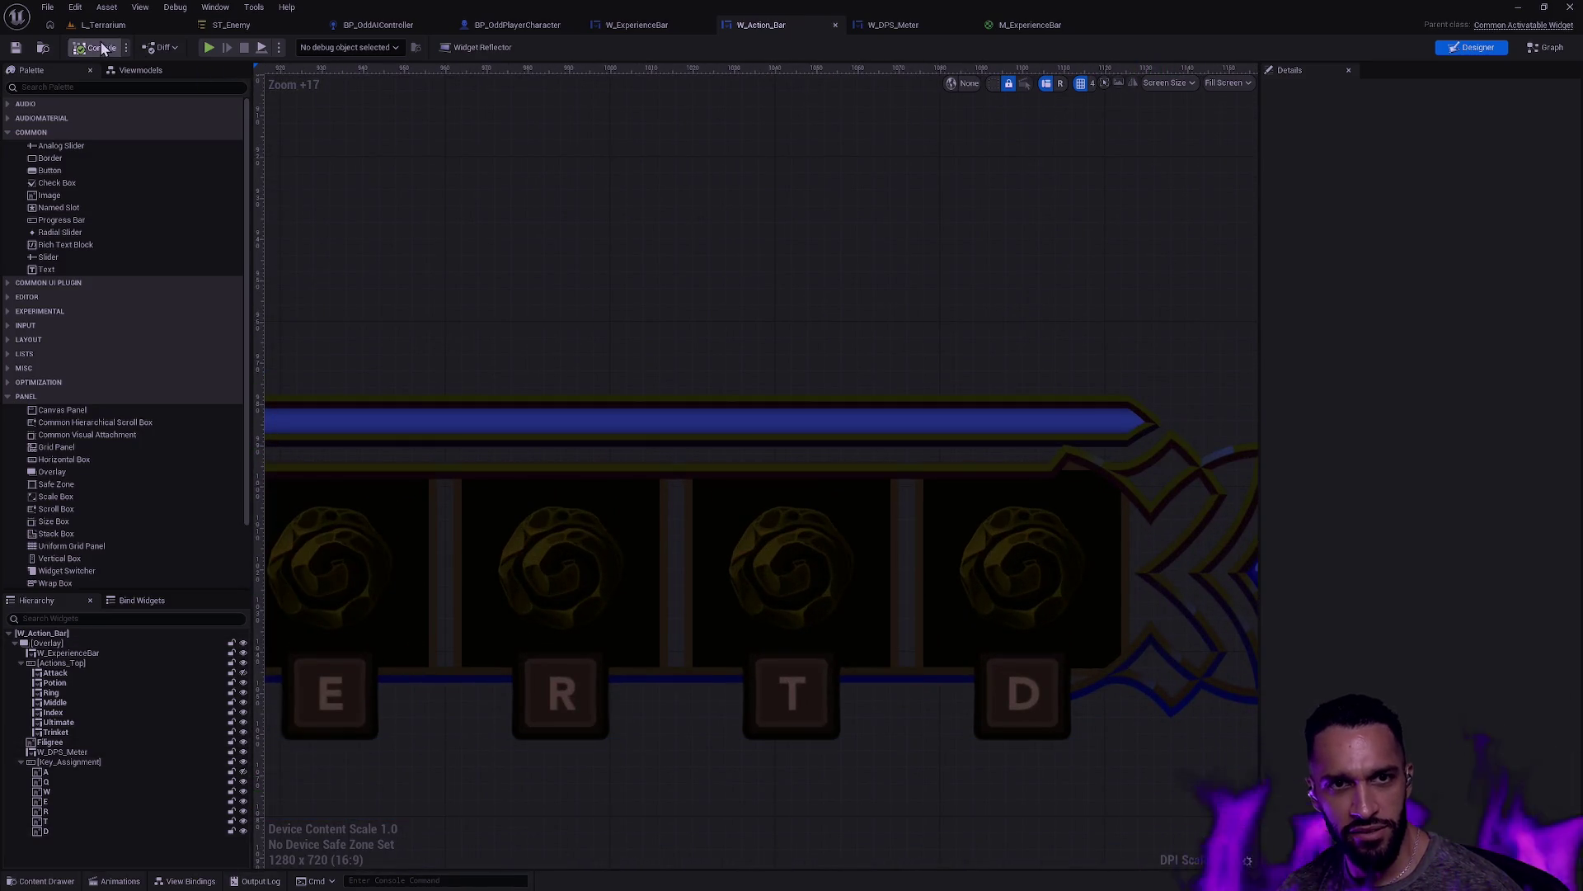
{"action": "key", "text": "alt+Tab"}
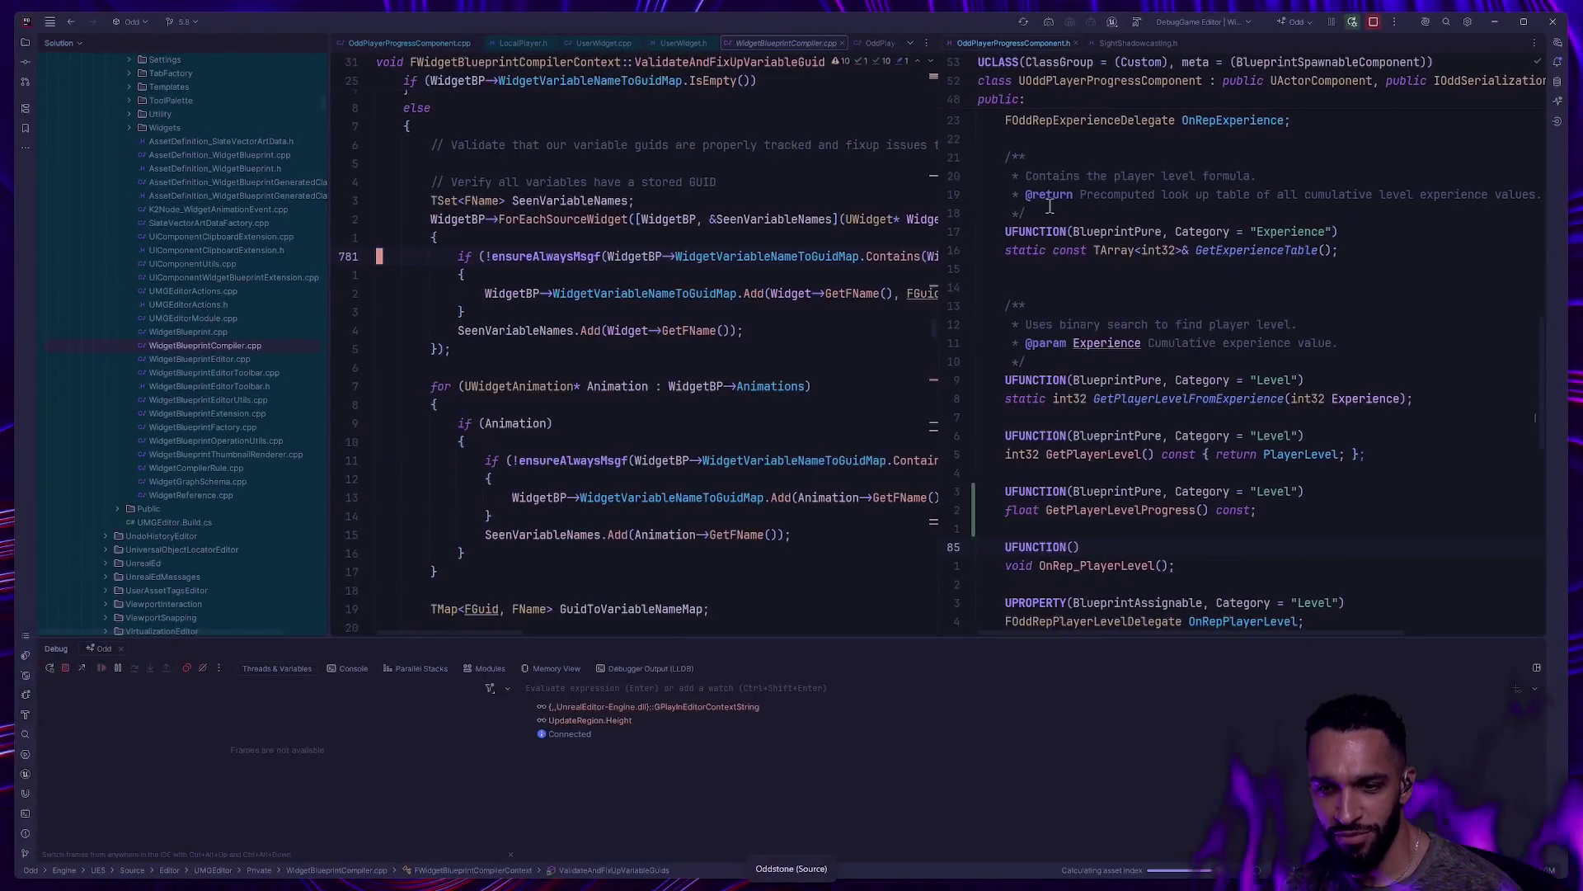
{"action": "key", "text": "alt+Tab"}
{"action": "key", "text": "alt+Tab"}
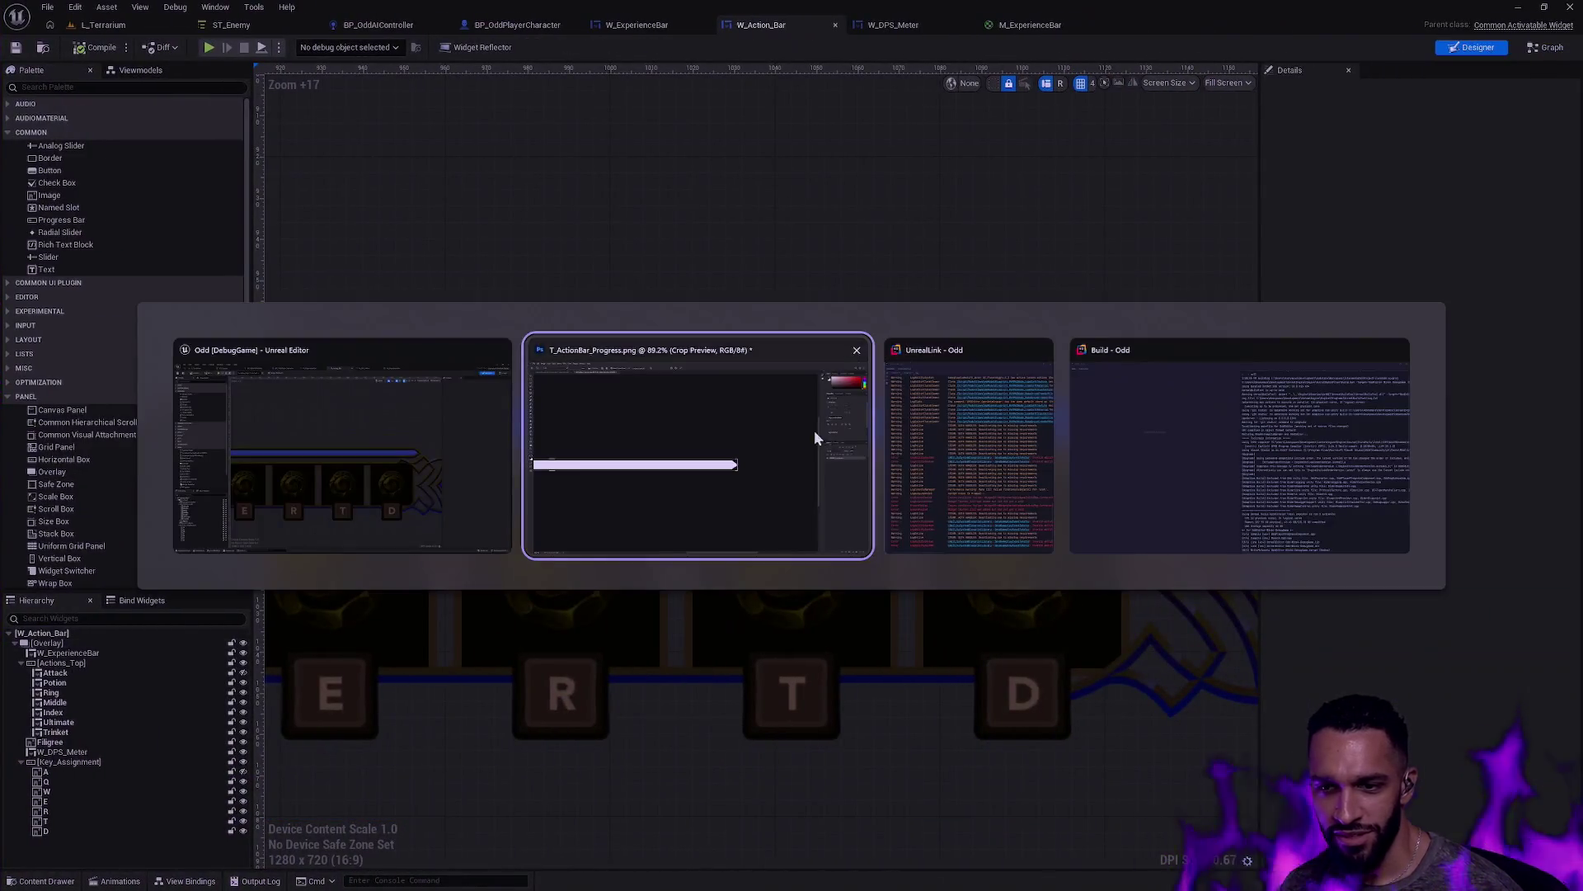
{"action": "left_click", "coordinate": [814, 429]}
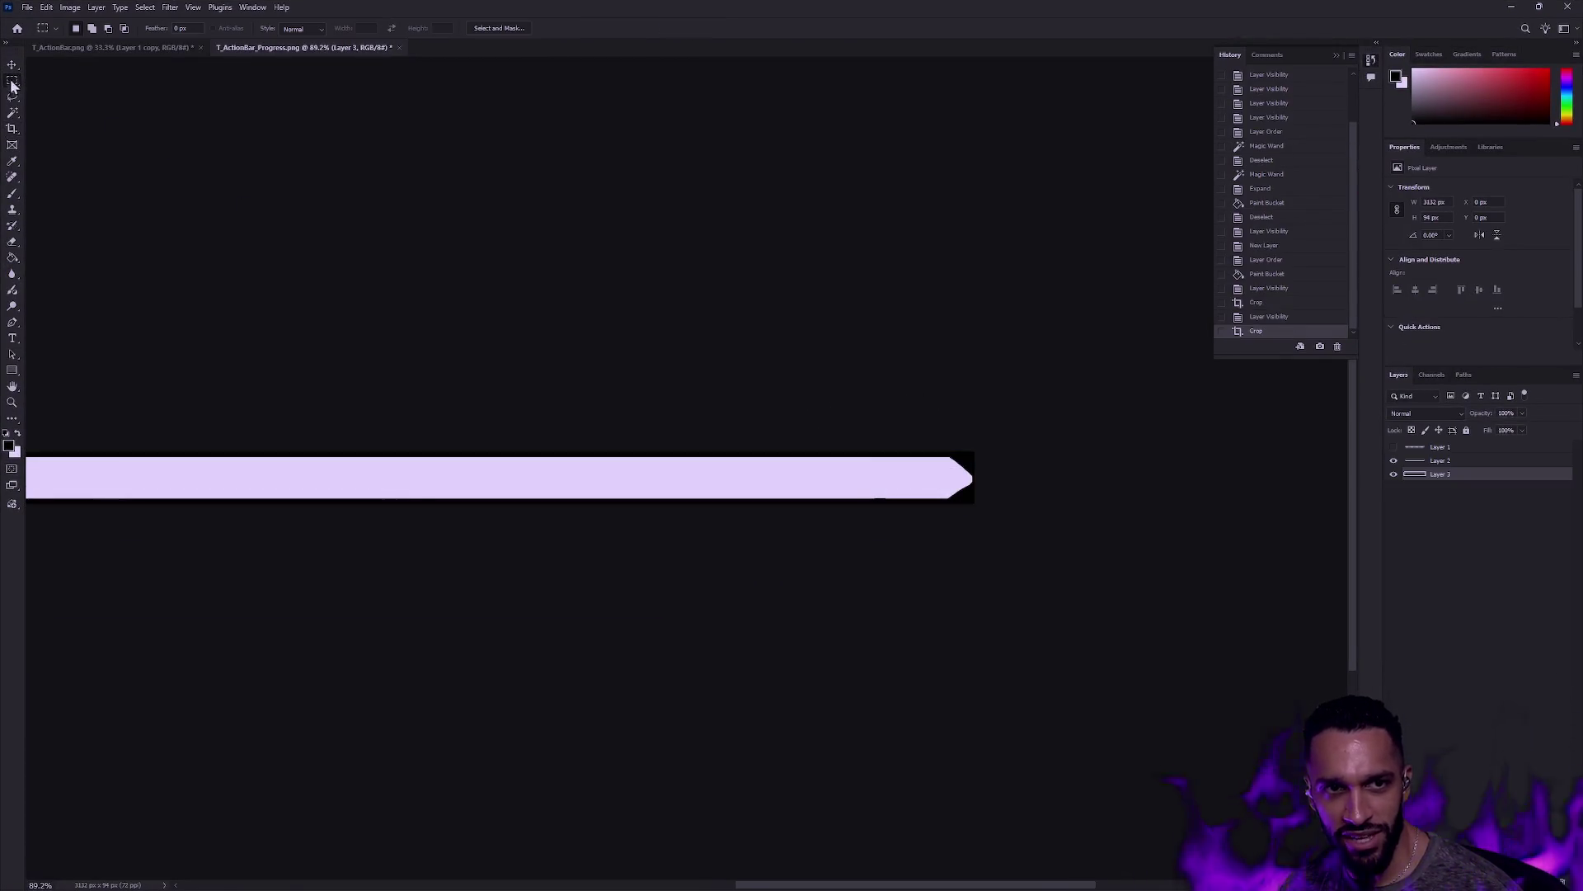
Step: Compare the T_ActionBar_Progress.png bar with the T_ActionBar.png frame, then minimise Photoshop and compile W_Action_Bar
{"action": "left_click_drag", "start_coordinate": [647, 322], "coordinate": [601, 336]}
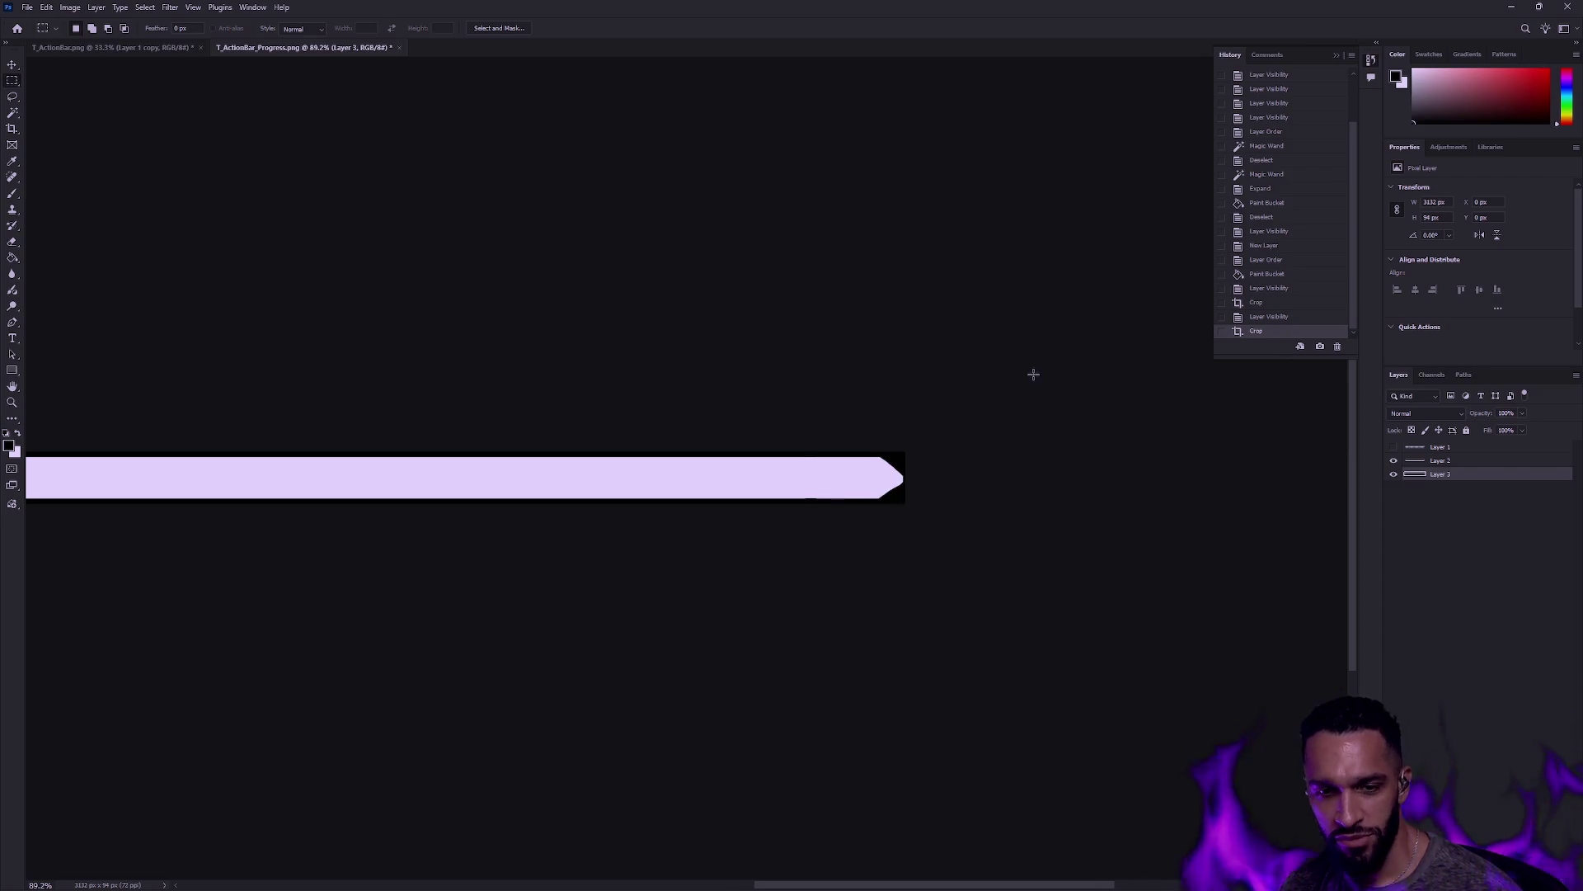
{"action": "mouse_move", "coordinate": [852, 363]}
{"action": "left_mouse_down"}
{"action": "mouse_move", "coordinate": [828, 349]}
{"action": "mouse_move", "coordinate": [1167, 360]}
{"action": "left_mouse_up"}
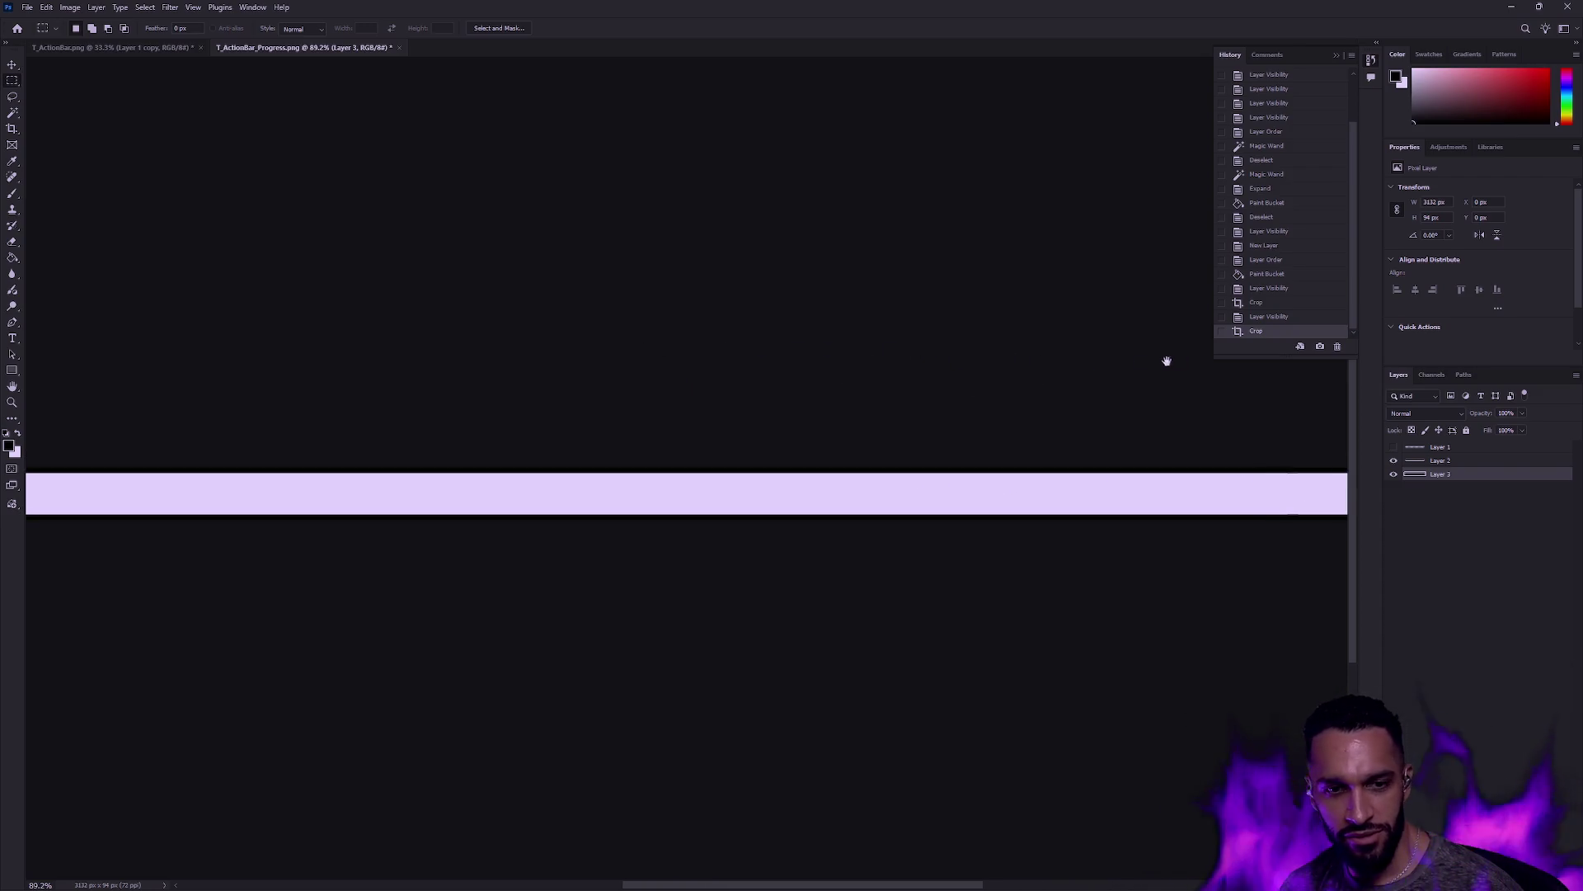
{"action": "left_click_drag", "start_coordinate": [376, 330], "coordinate": [858, 322]}
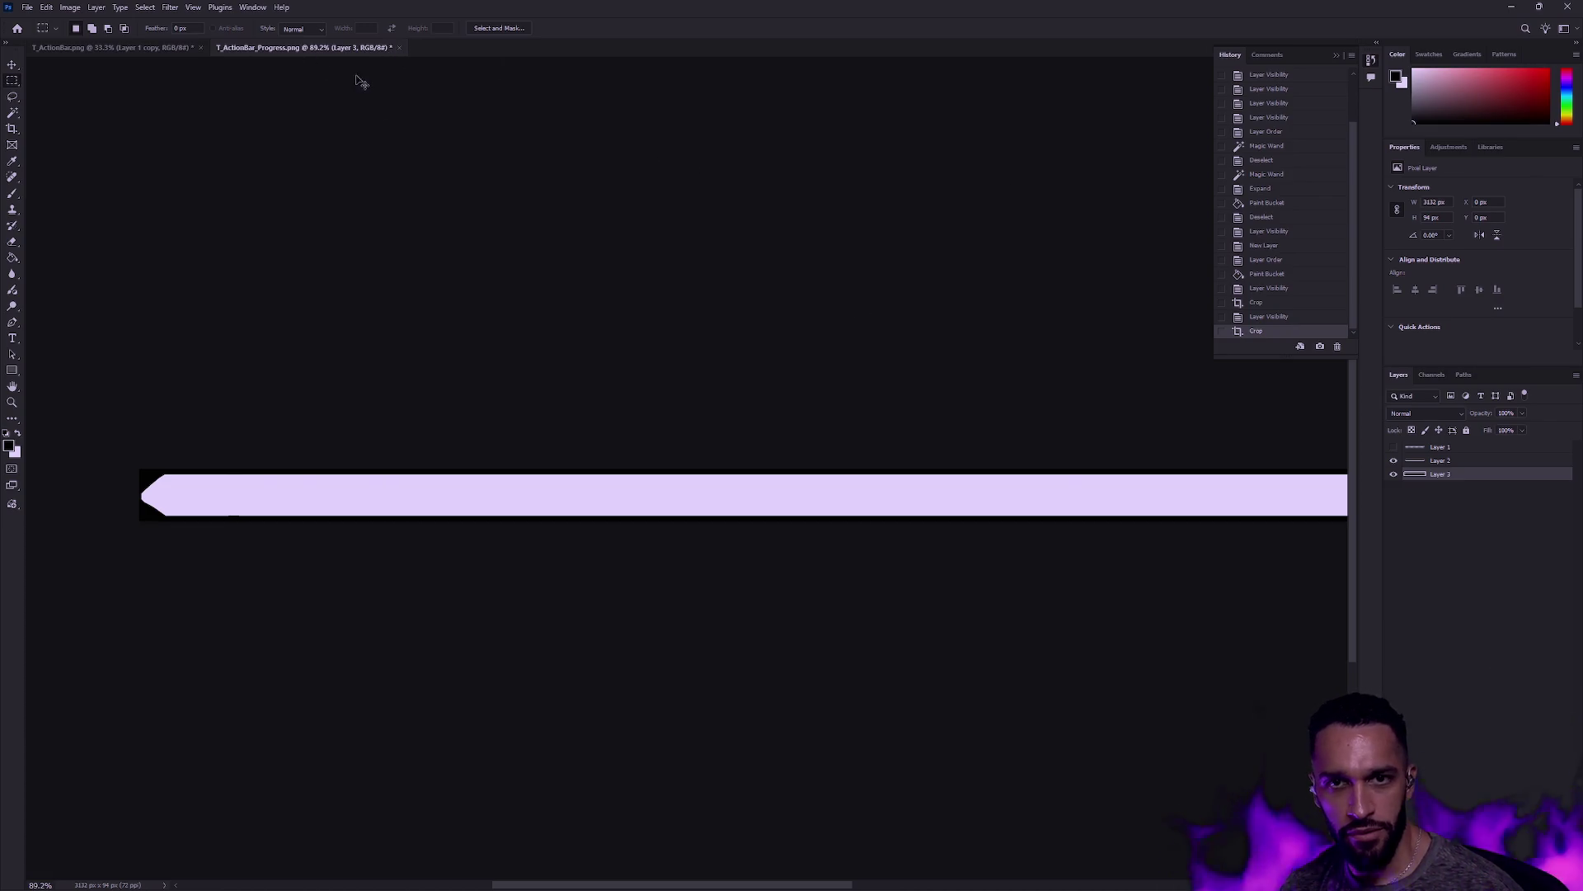
{"action": "left_click", "coordinate": [130, 50]}
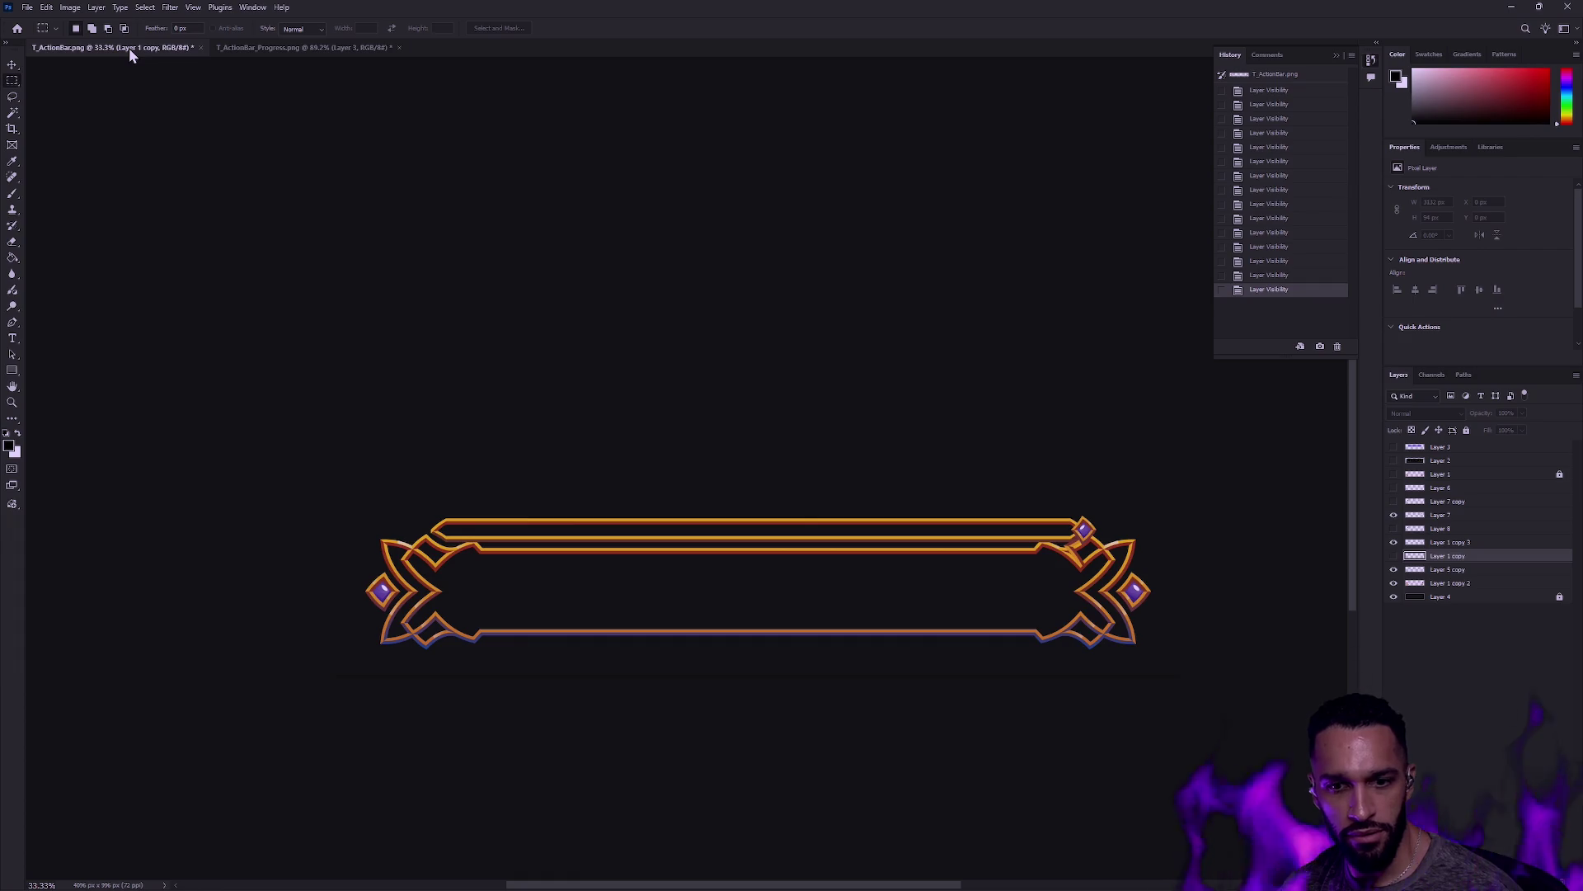
{"action": "left_click", "coordinate": [262, 46]}
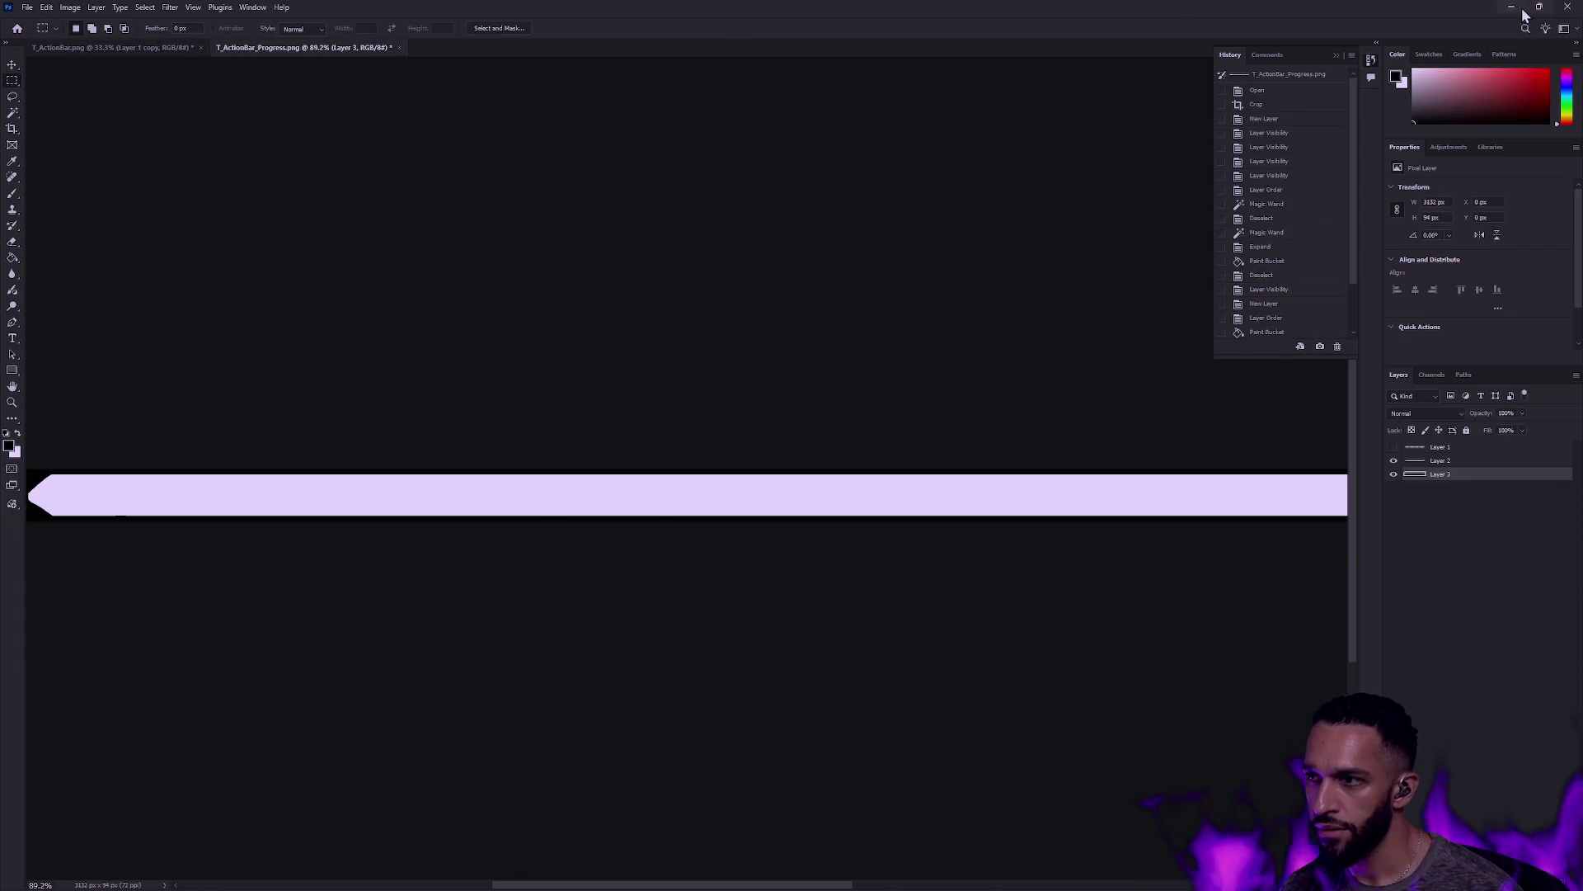
{"action": "left_click", "coordinate": [1518, 8]}
{"action": "left_click", "coordinate": [97, 47]}
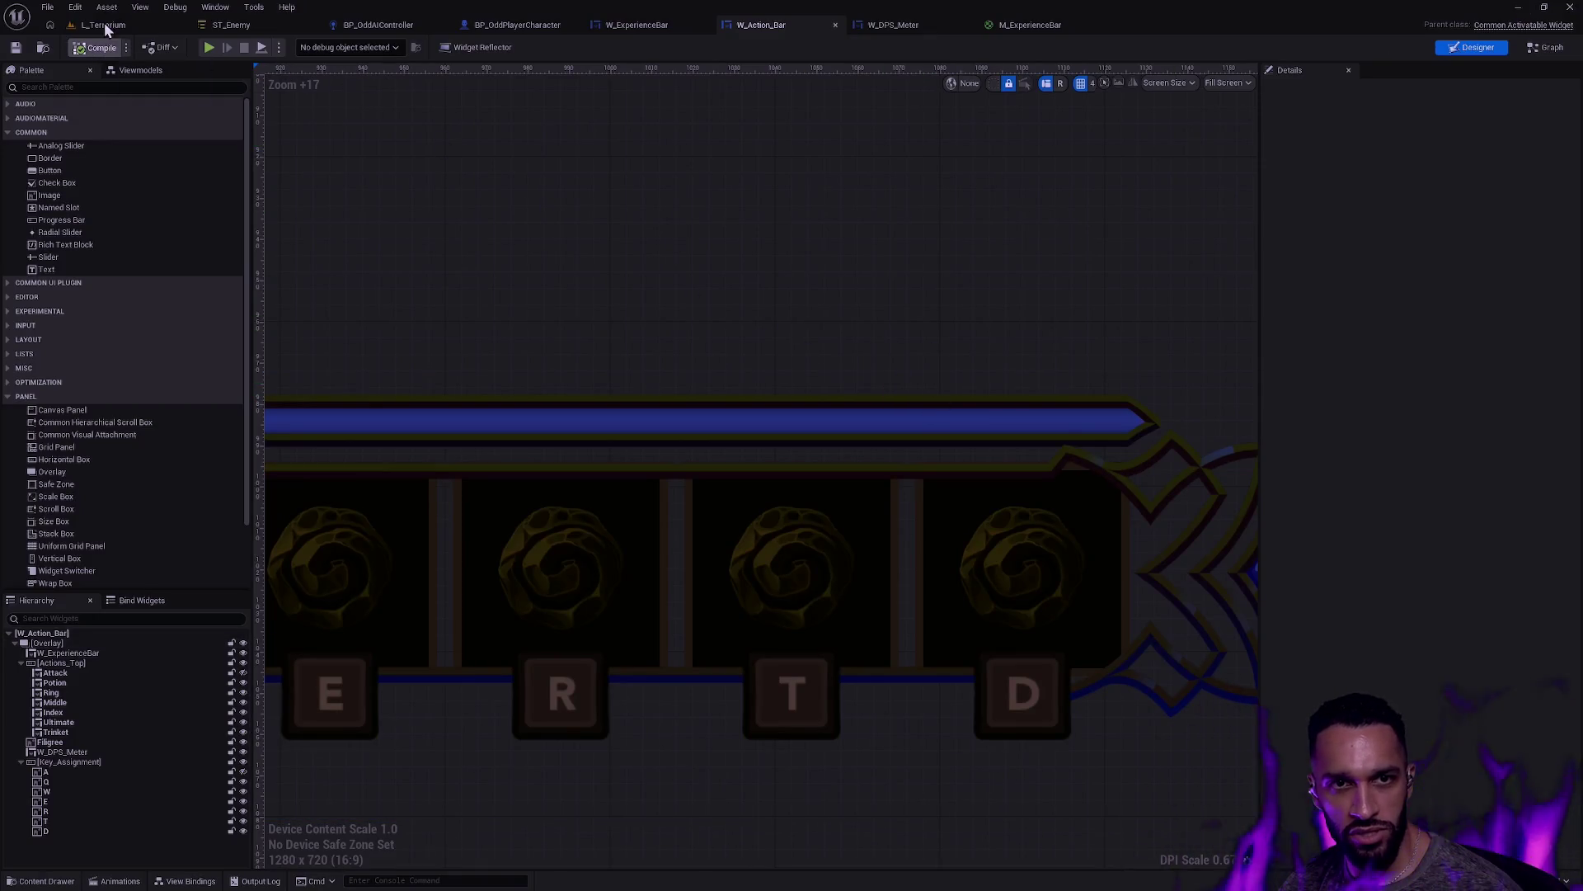
Step: Play-test the action bar in L_Terrarium, then stop and go back to W_Action_Bar
{"action": "left_click", "coordinate": [104, 24]}
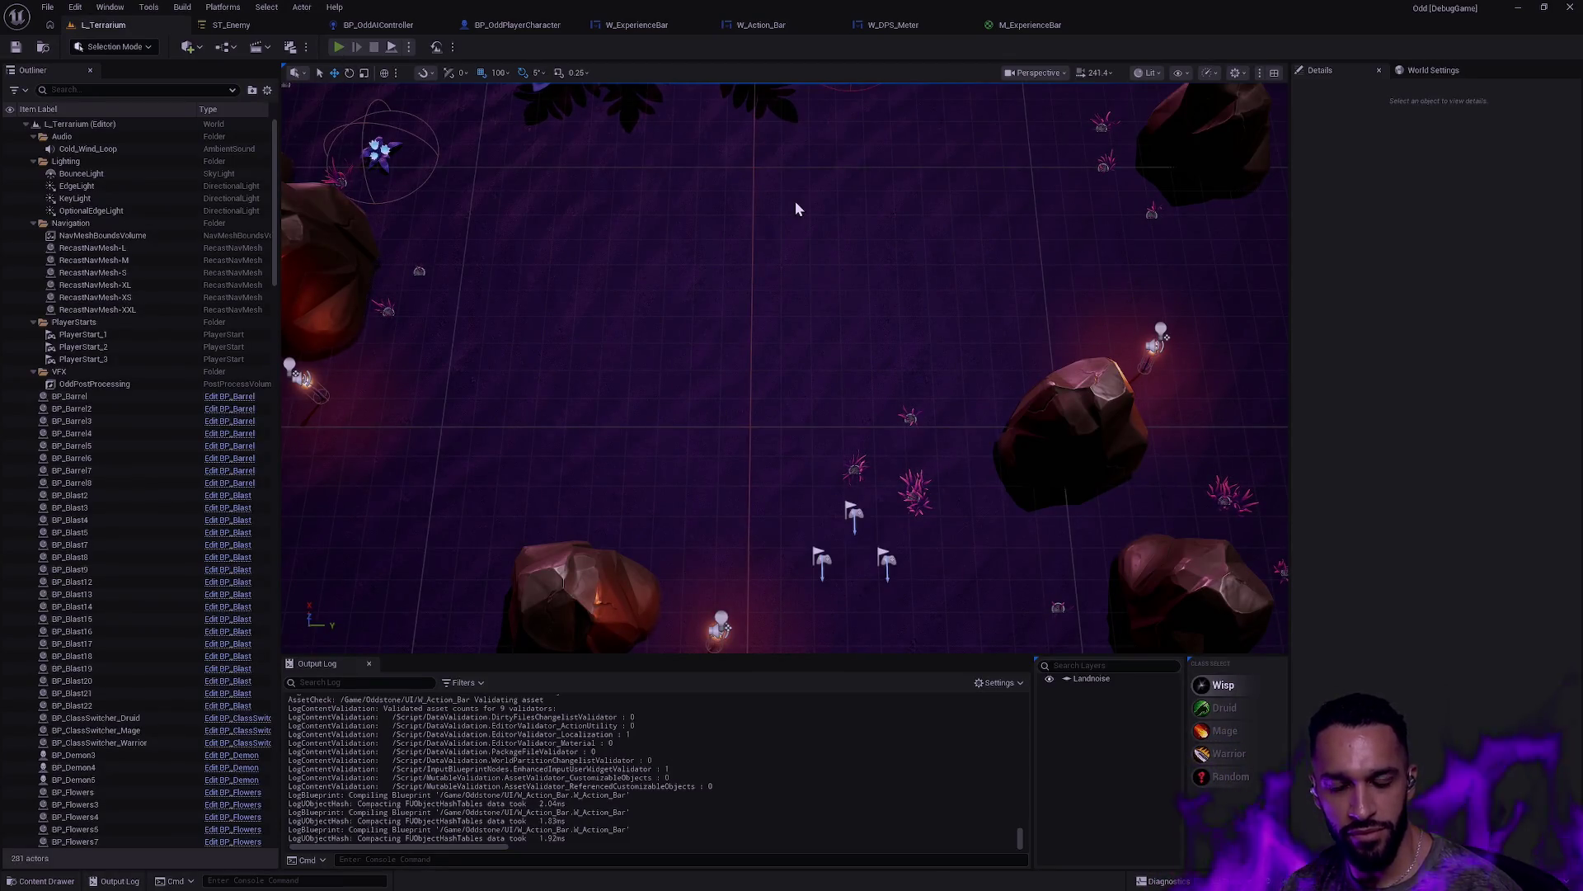
{"action": "key", "text": "alt+p"}
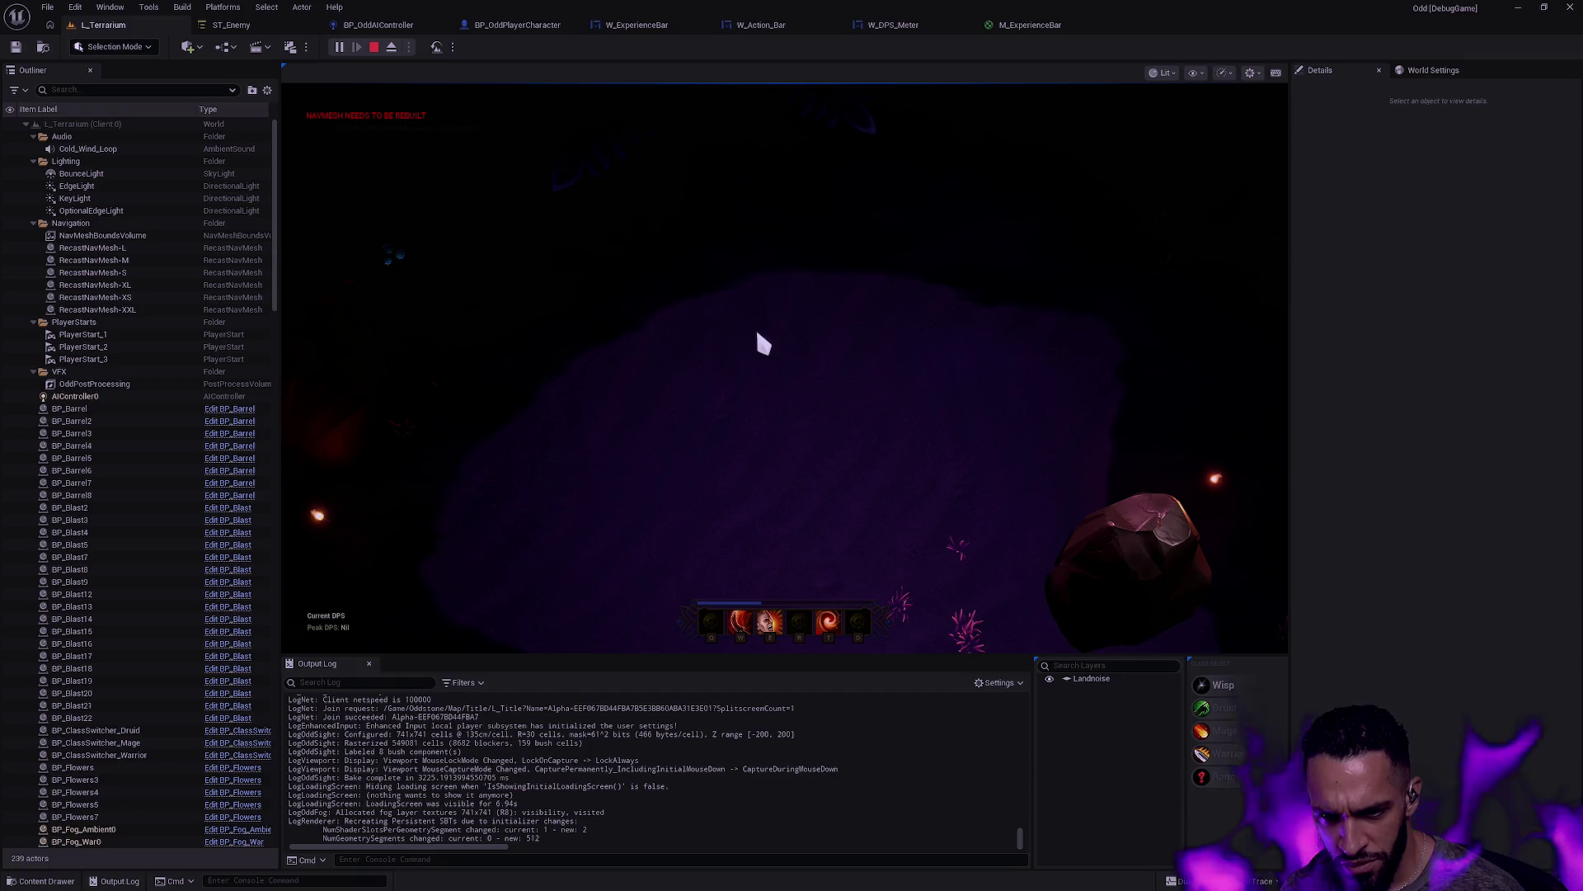
{"action": "key", "text": "Escape"}
{"action": "left_click", "coordinate": [517, 24]}
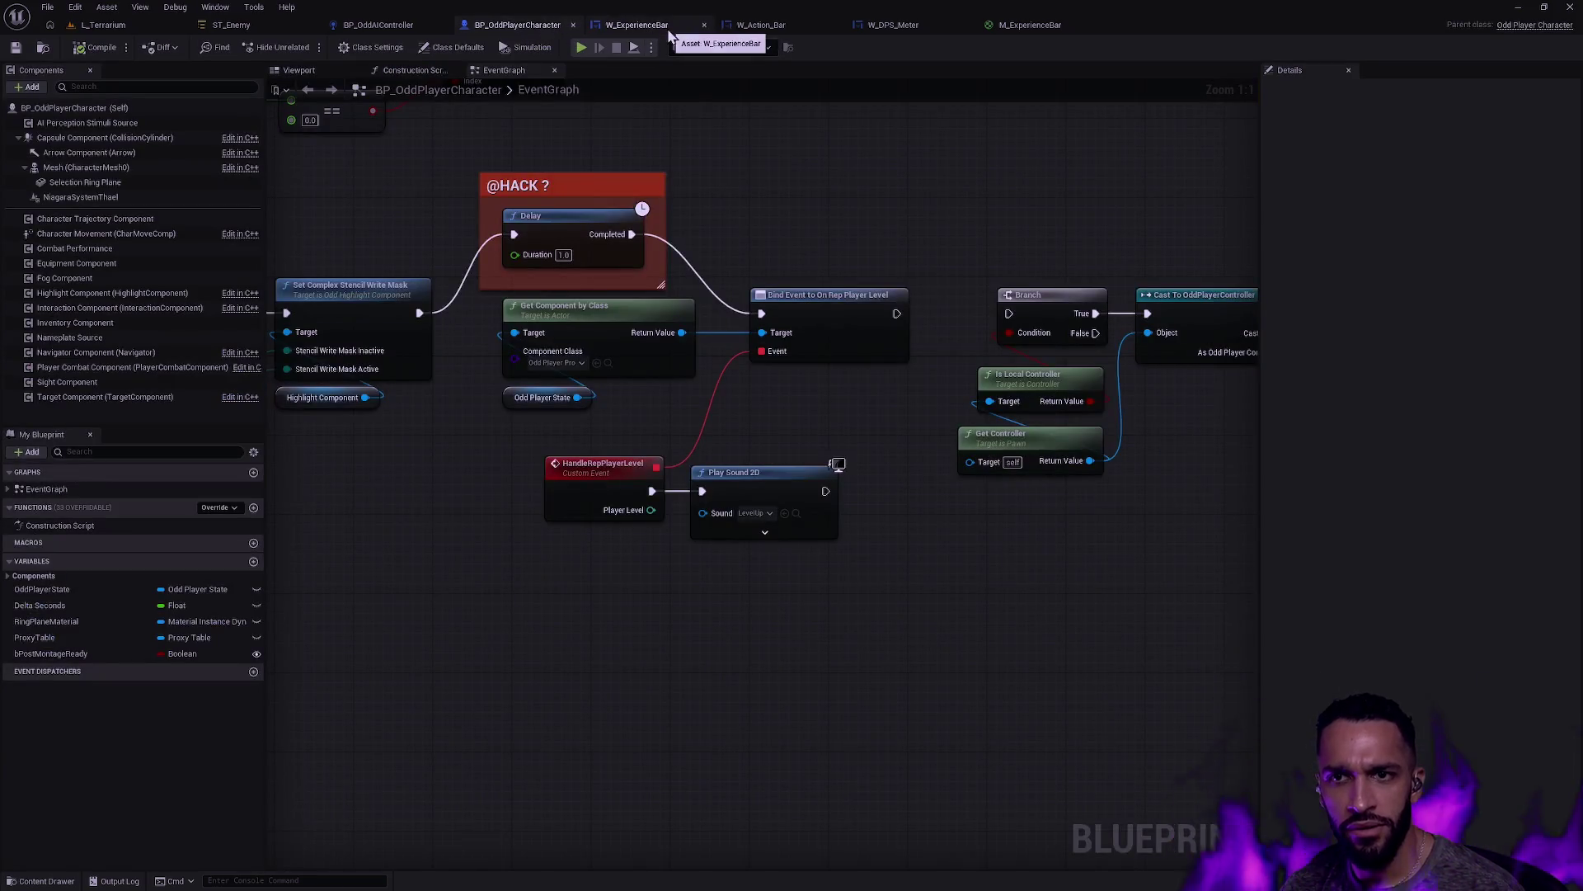
{"action": "left_click", "coordinate": [664, 26]}
{"action": "left_click", "coordinate": [774, 28]}
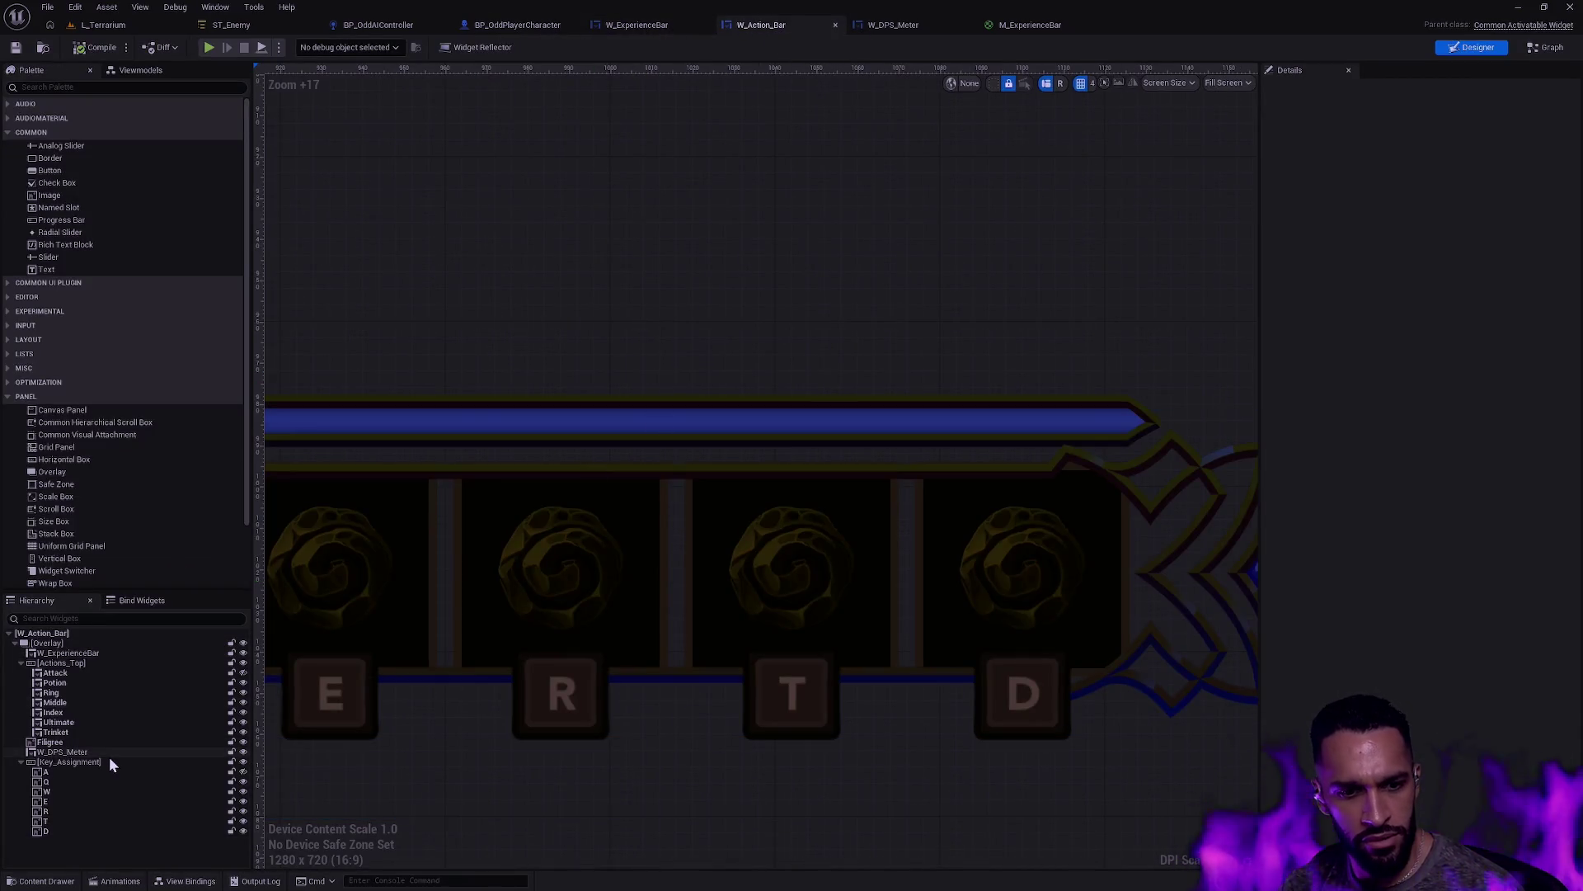
Step: Delete the Gems image from W_ExperienceBar's hierarchy and compile the widget
{"action": "left_click", "coordinate": [651, 26]}
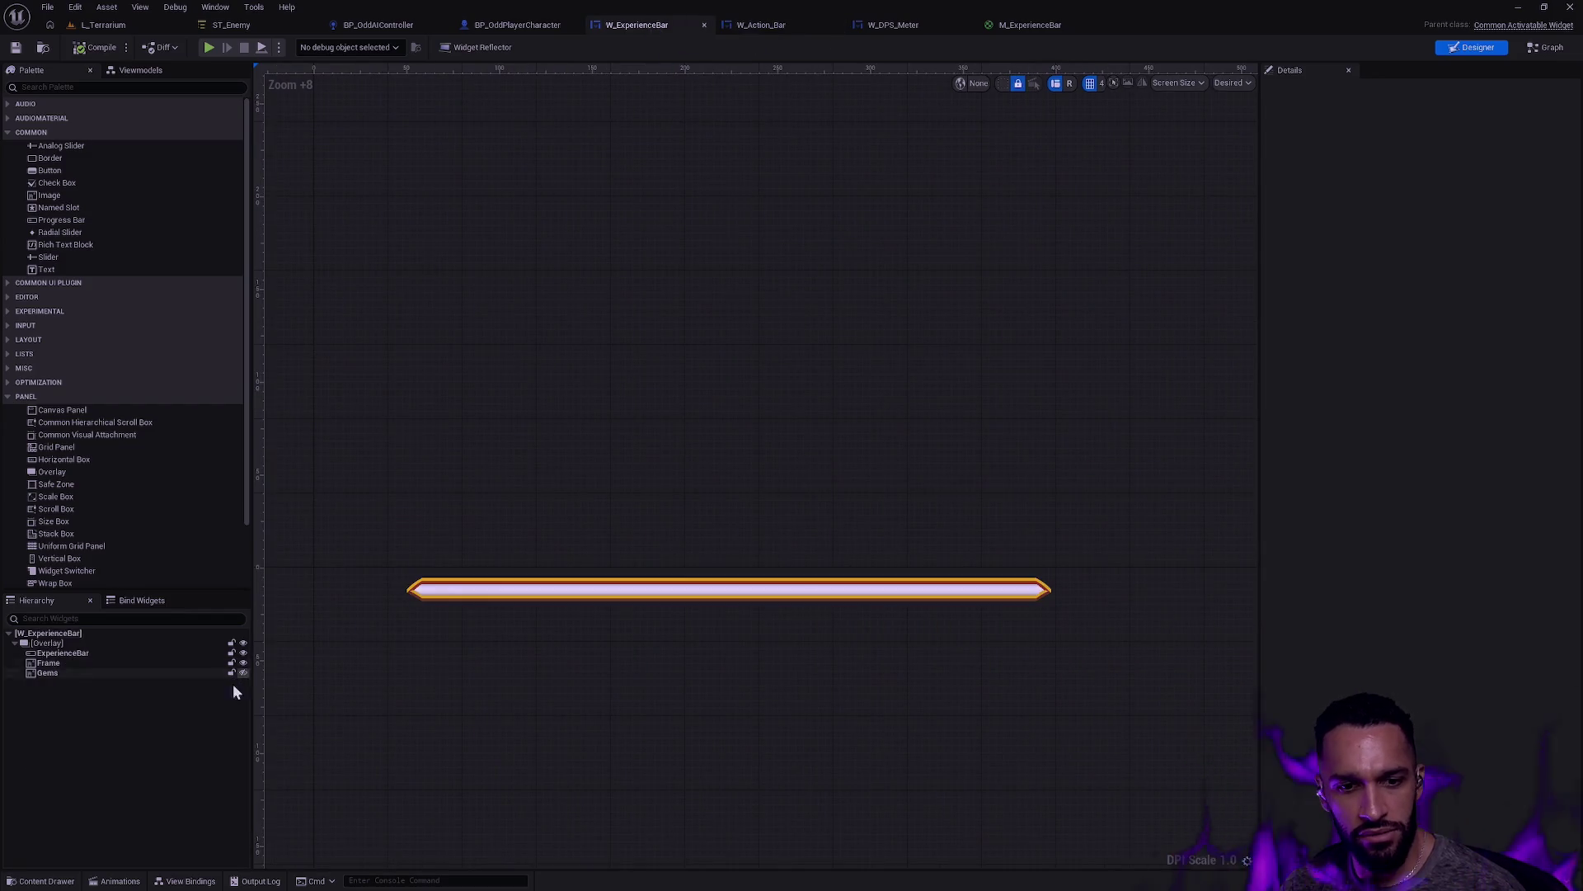
{"action": "left_click", "coordinate": [101, 662]}
{"action": "left_click", "coordinate": [102, 672]}
{"action": "key", "text": "Delete"}
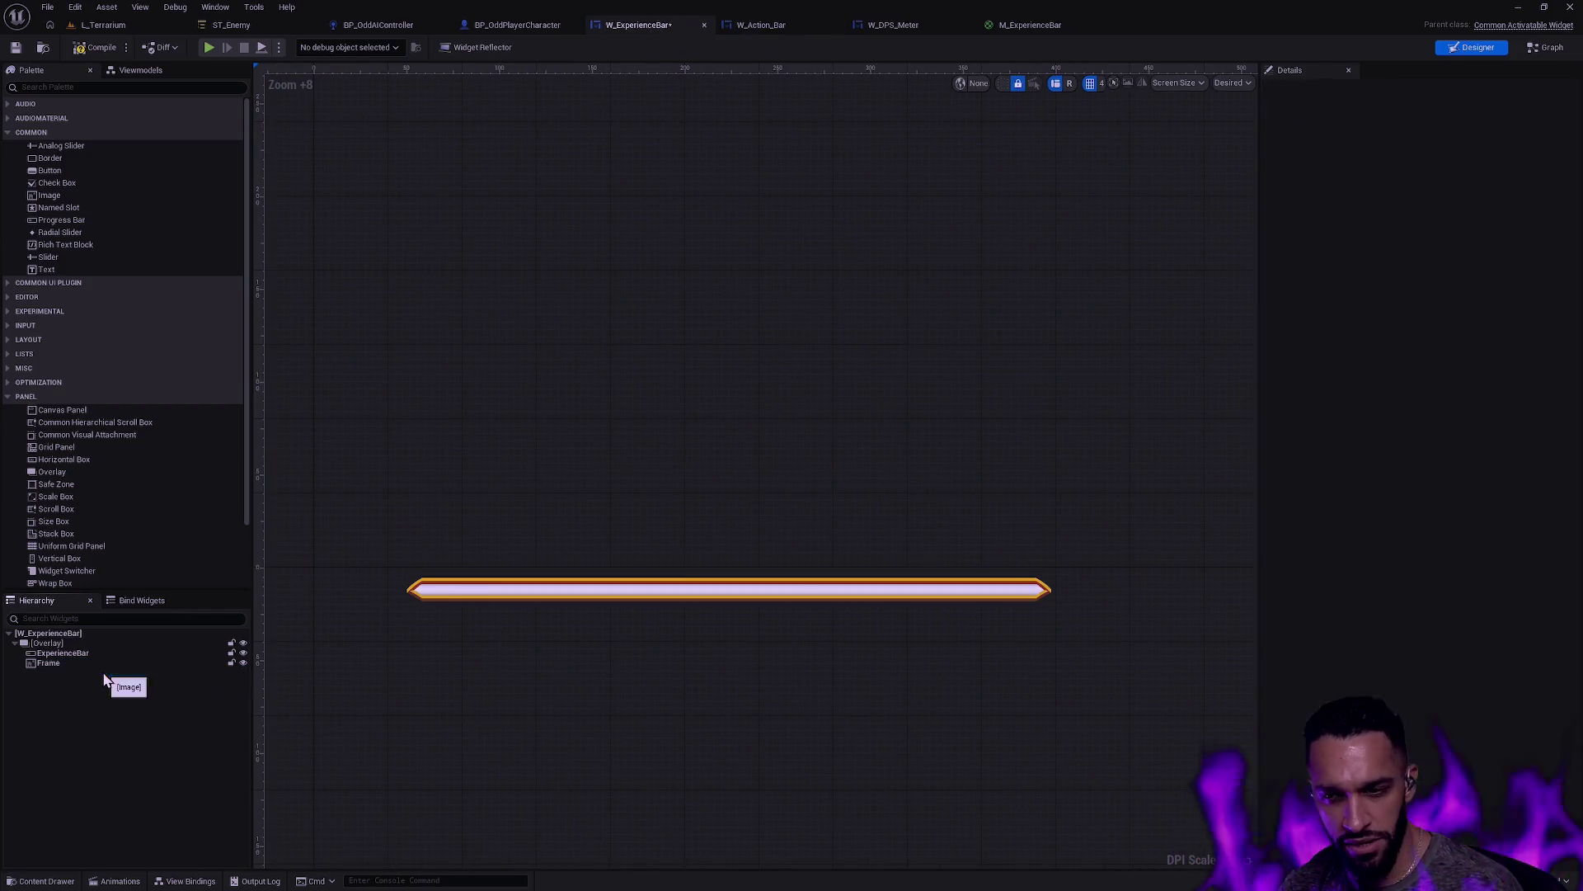
{"action": "left_click", "coordinate": [95, 49]}
Step: Force-delete the T_ActionBar_Progress_Caps texture, then compile, save and return to L_Terrarium
{"action": "left_click", "coordinate": [16, 48]}
{"action": "key", "text": "ctrl+space"}
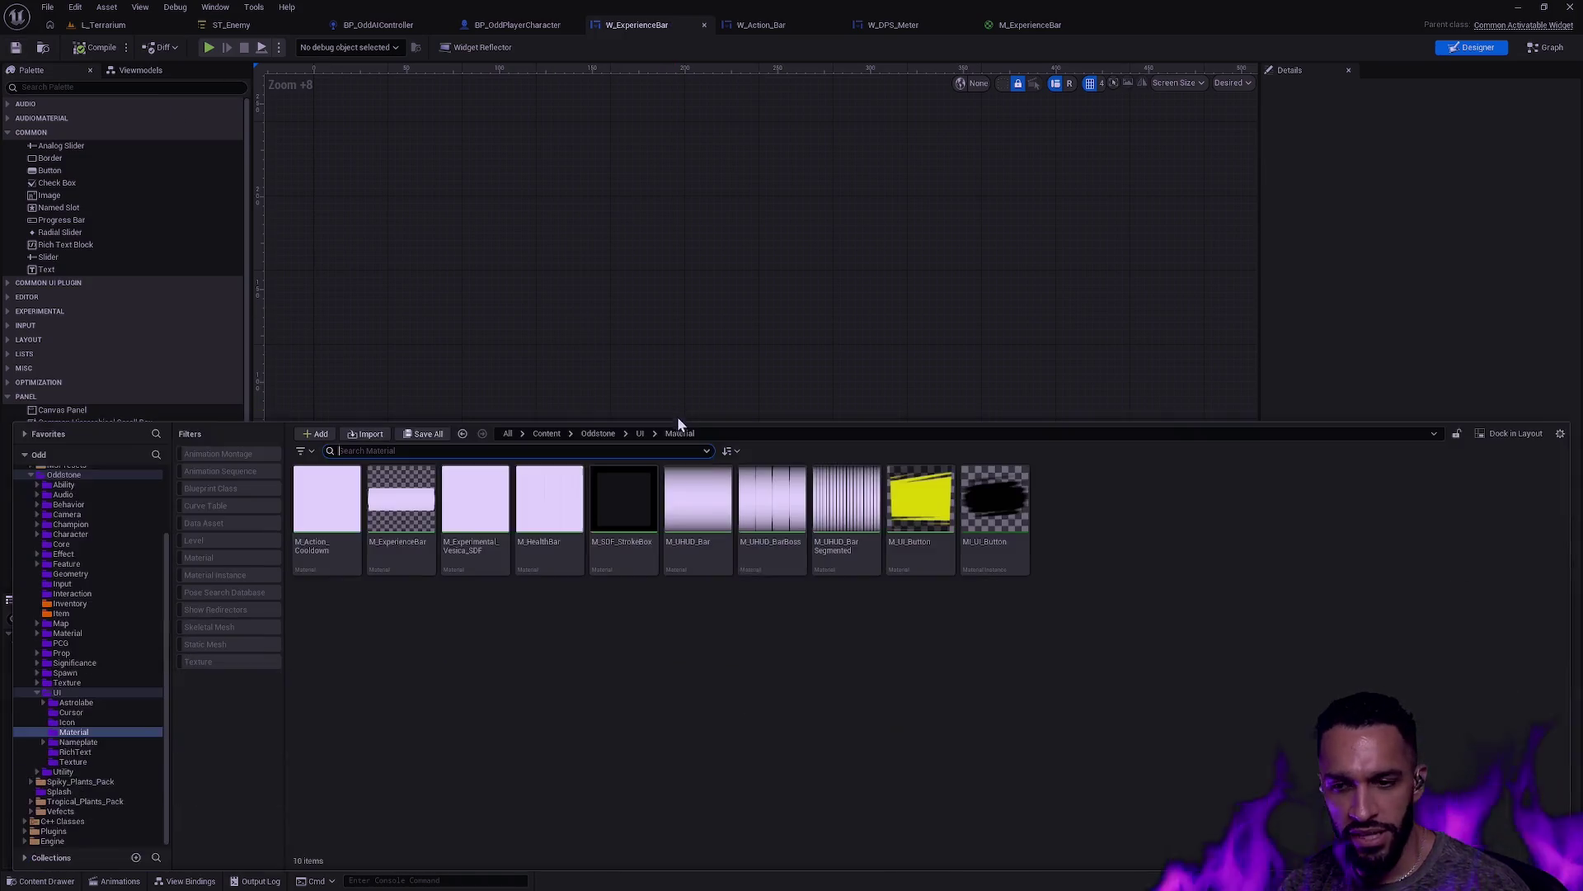
{"action": "key", "text": "Down"}
{"action": "key", "text": "Down"}
{"action": "key", "text": "Down"}
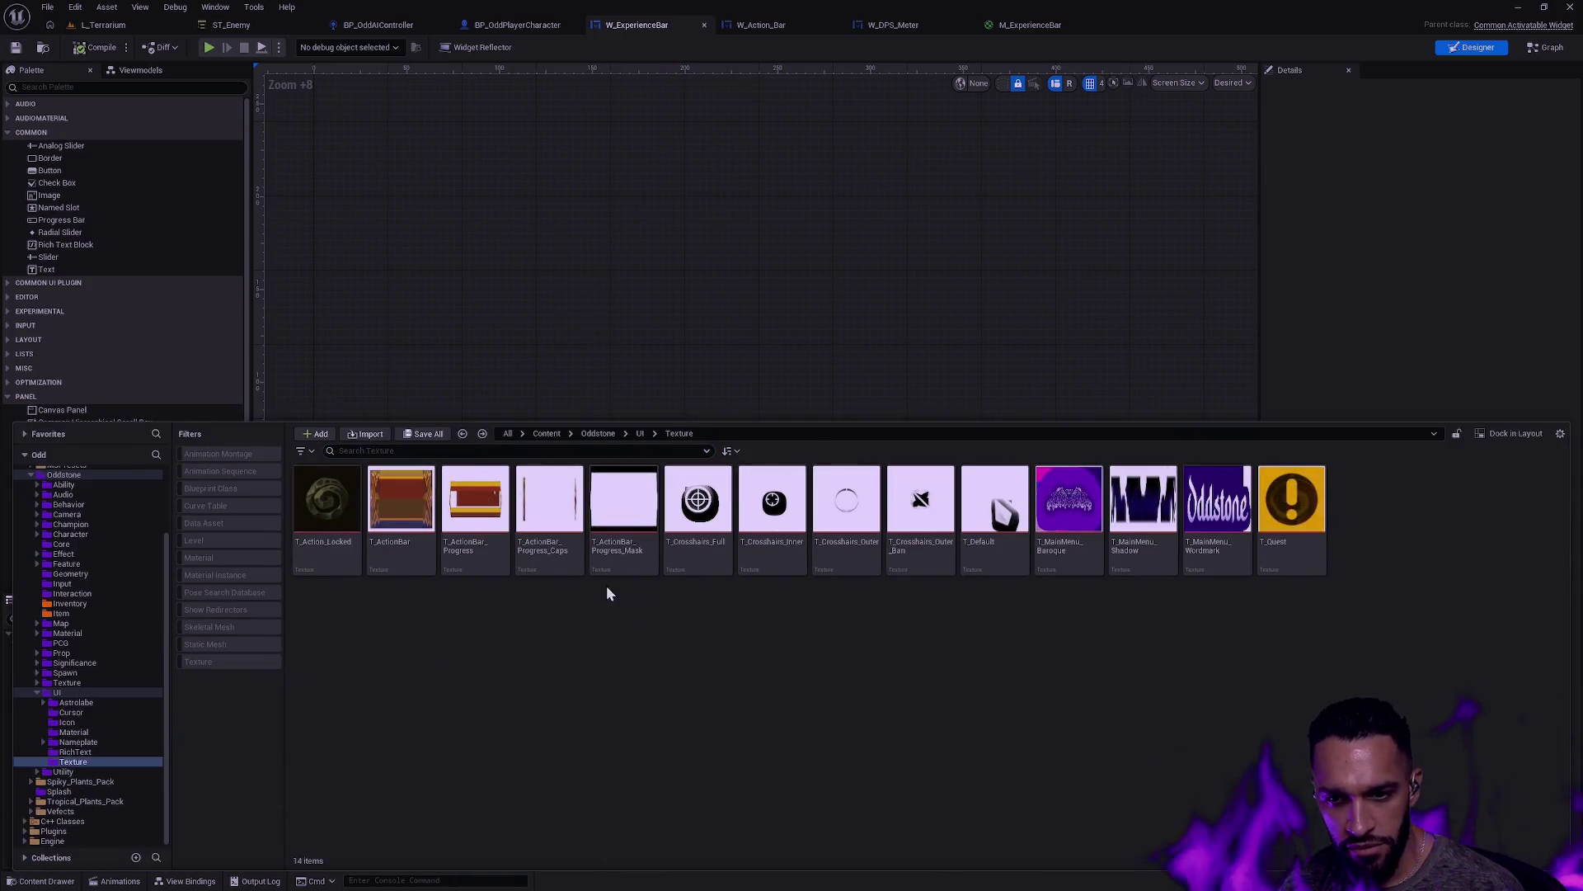
{"action": "left_click", "coordinate": [551, 544]}
{"action": "key", "text": "Delete"}
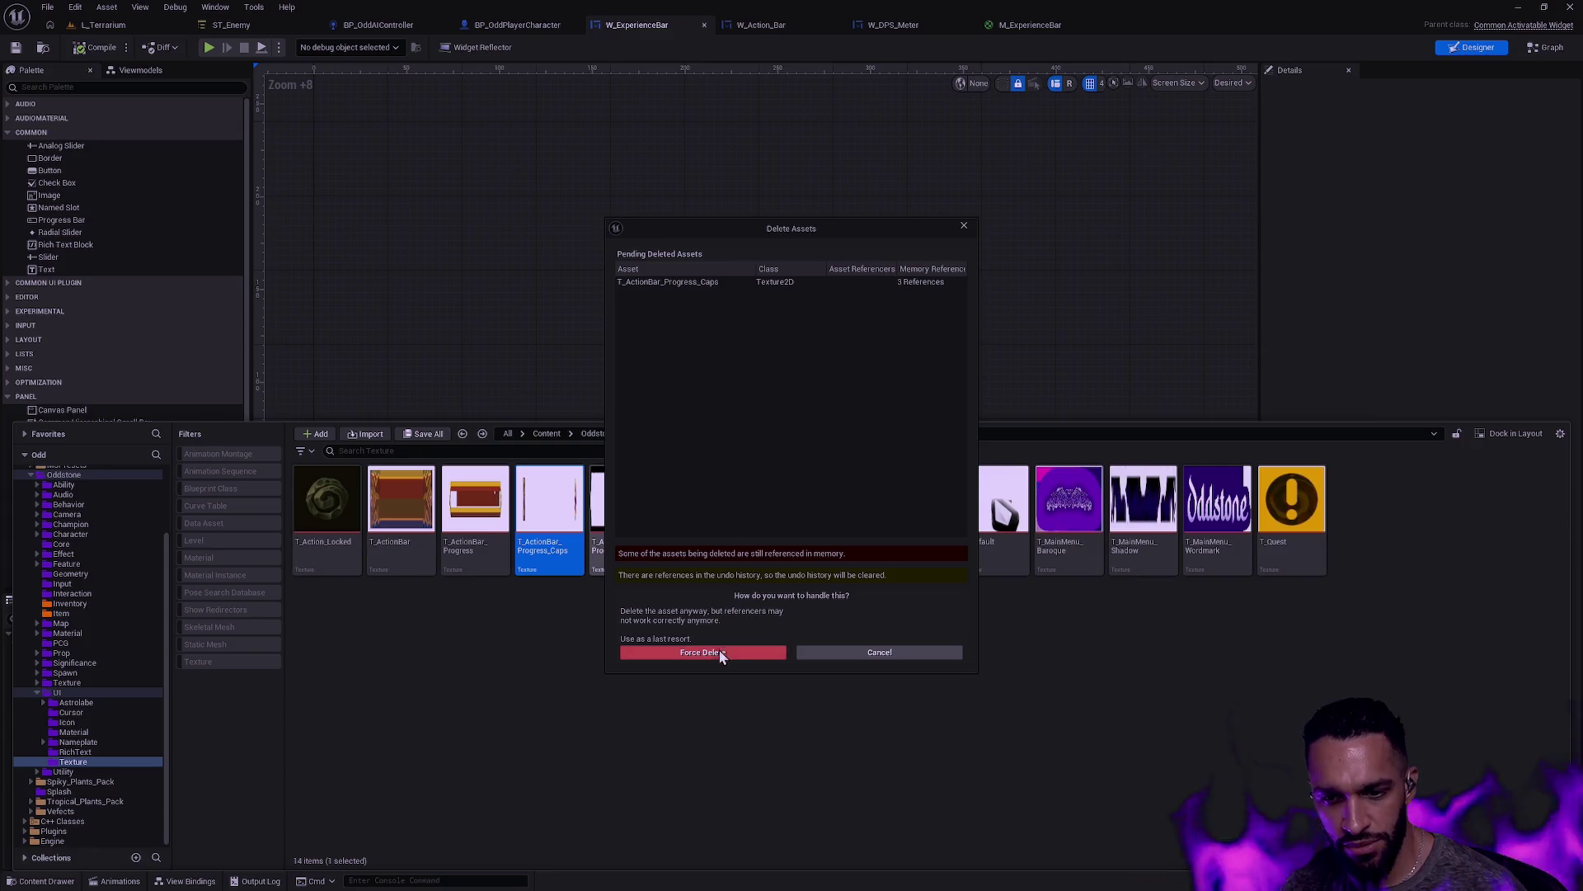
{"action": "left_click", "coordinate": [718, 651]}
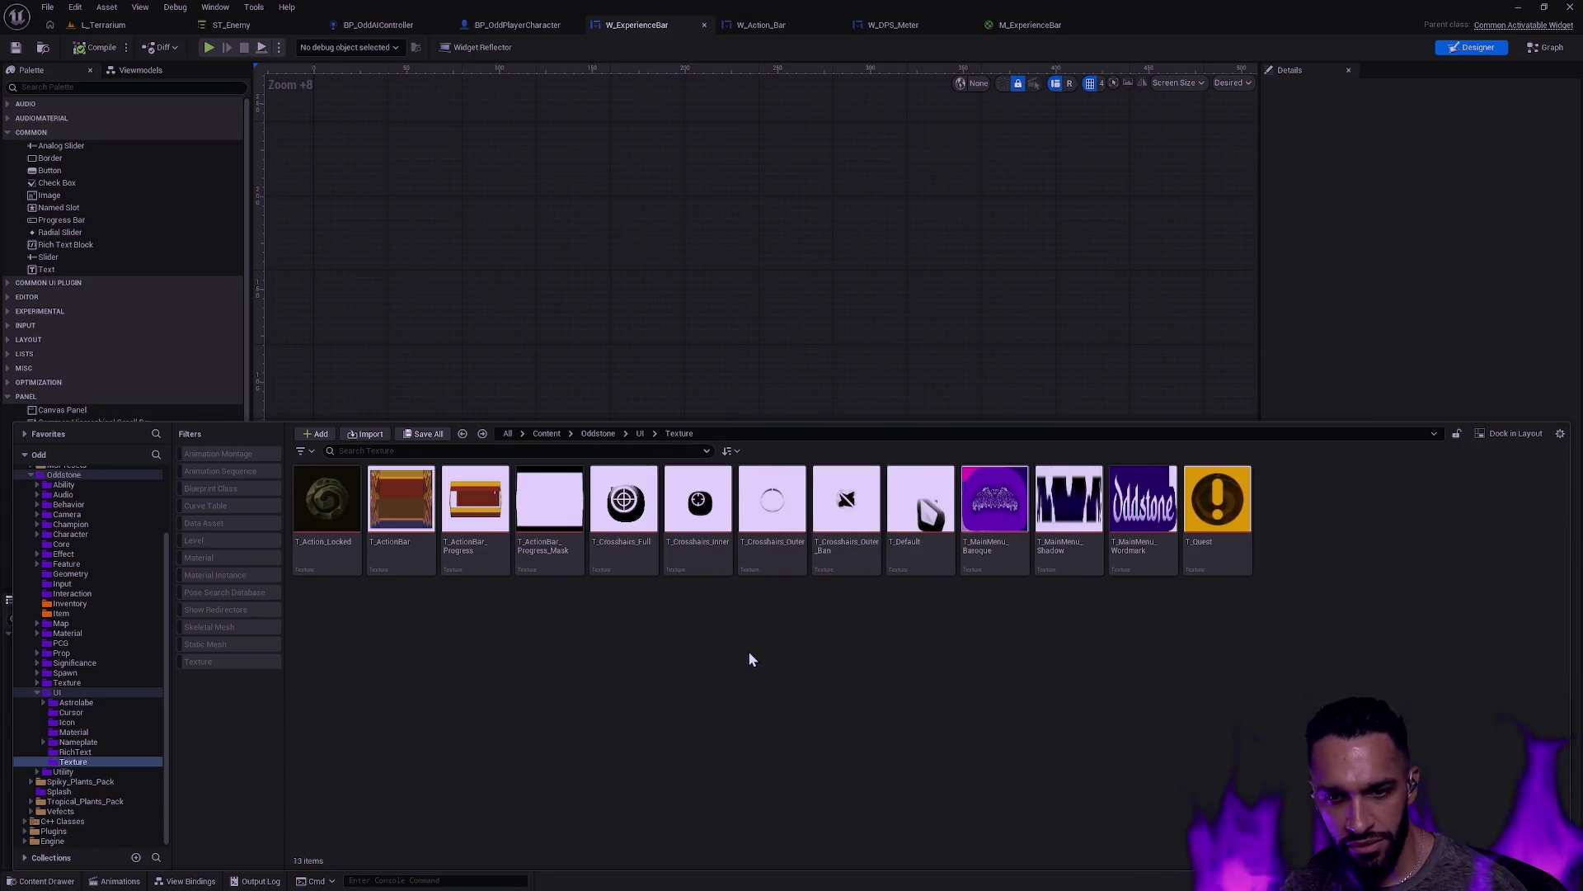
{"action": "left_click", "coordinate": [97, 47]}
{"action": "left_click", "coordinate": [16, 47]}
{"action": "left_click", "coordinate": [103, 25]}
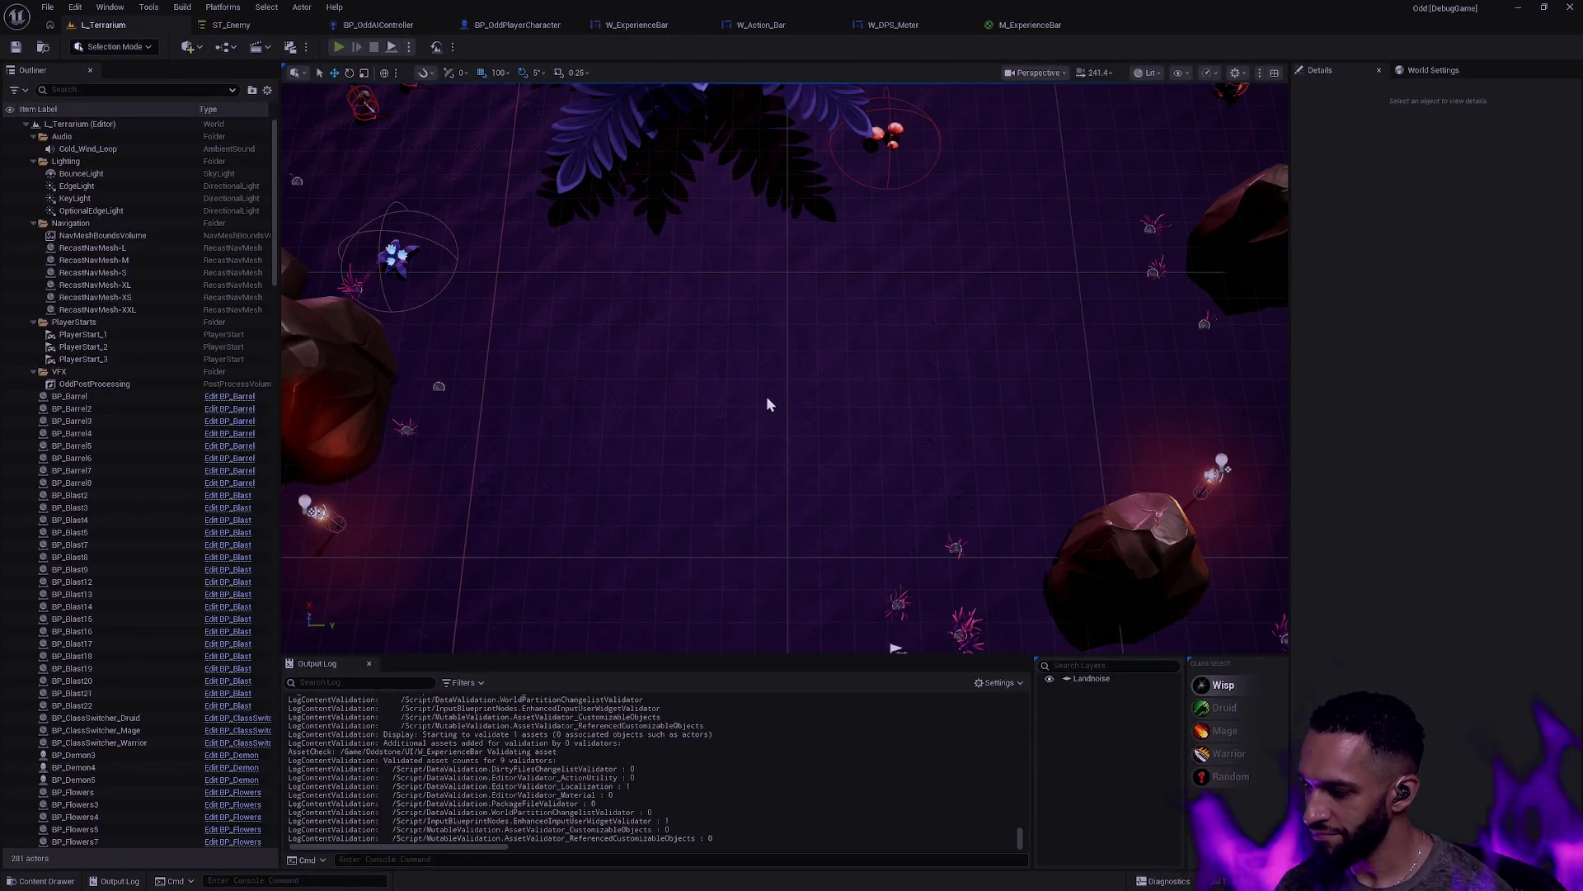
{"action": "key", "text": "alt+p"}
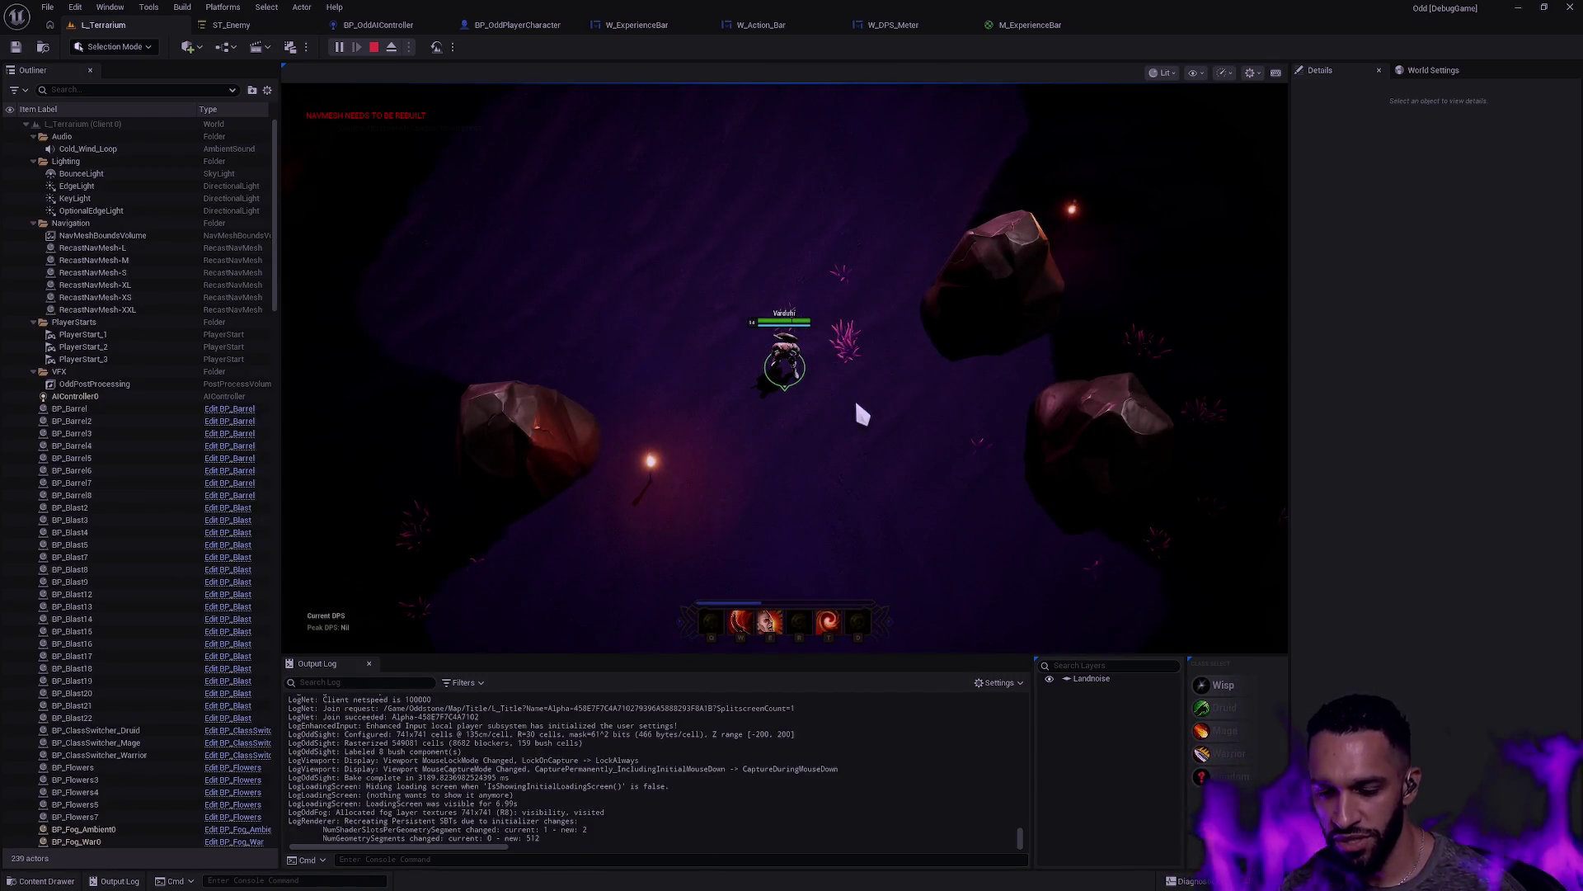
{"action": "key", "text": "F11"}
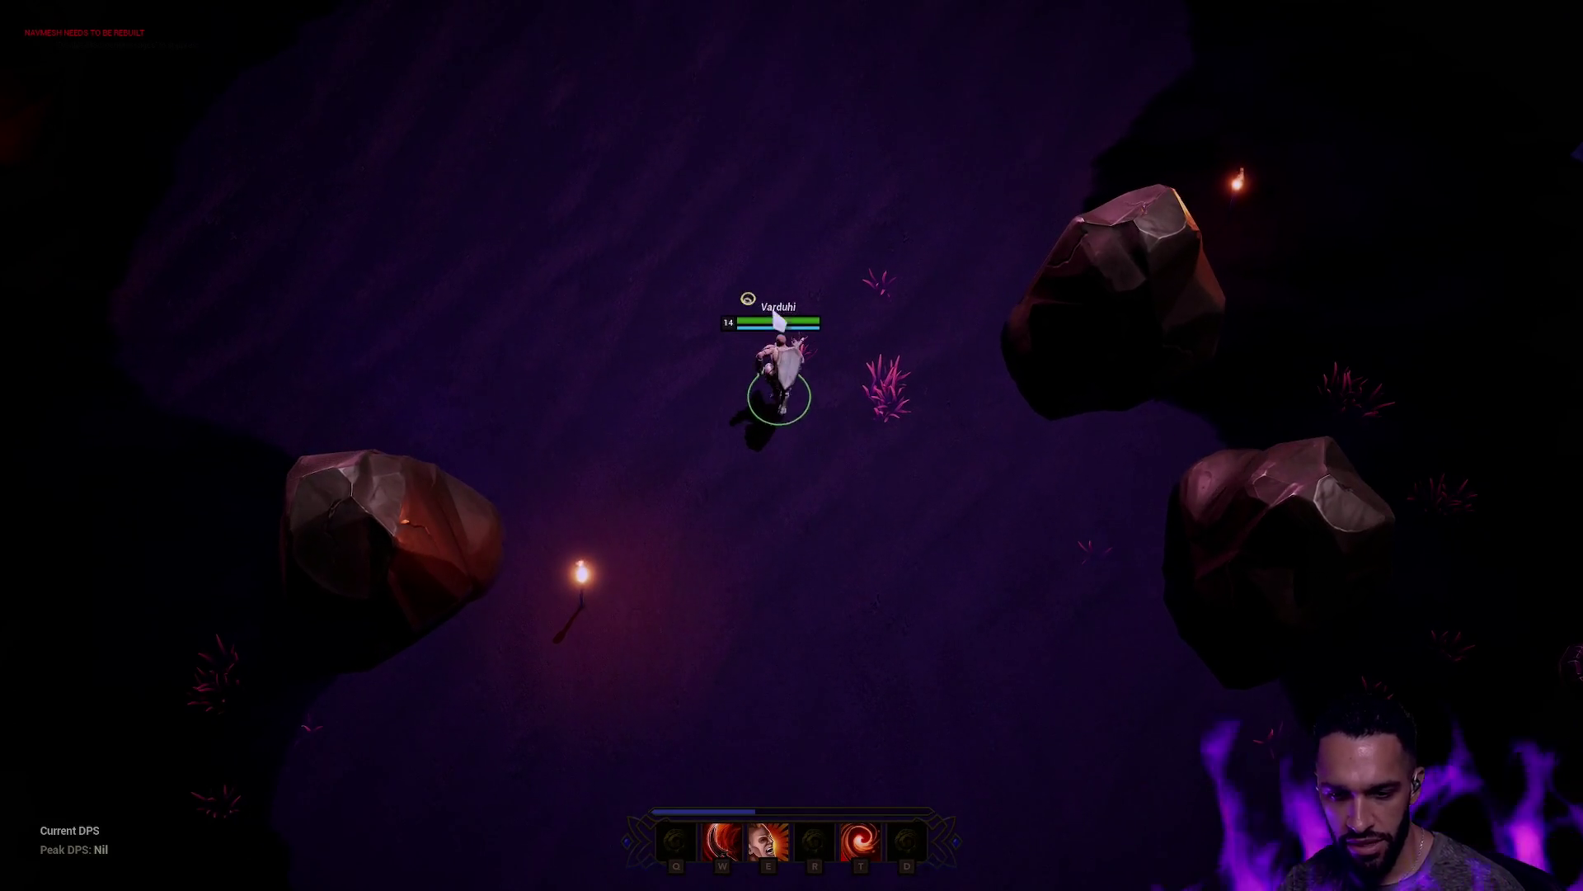
{"action": "left_click", "coordinate": [1122, 269]}
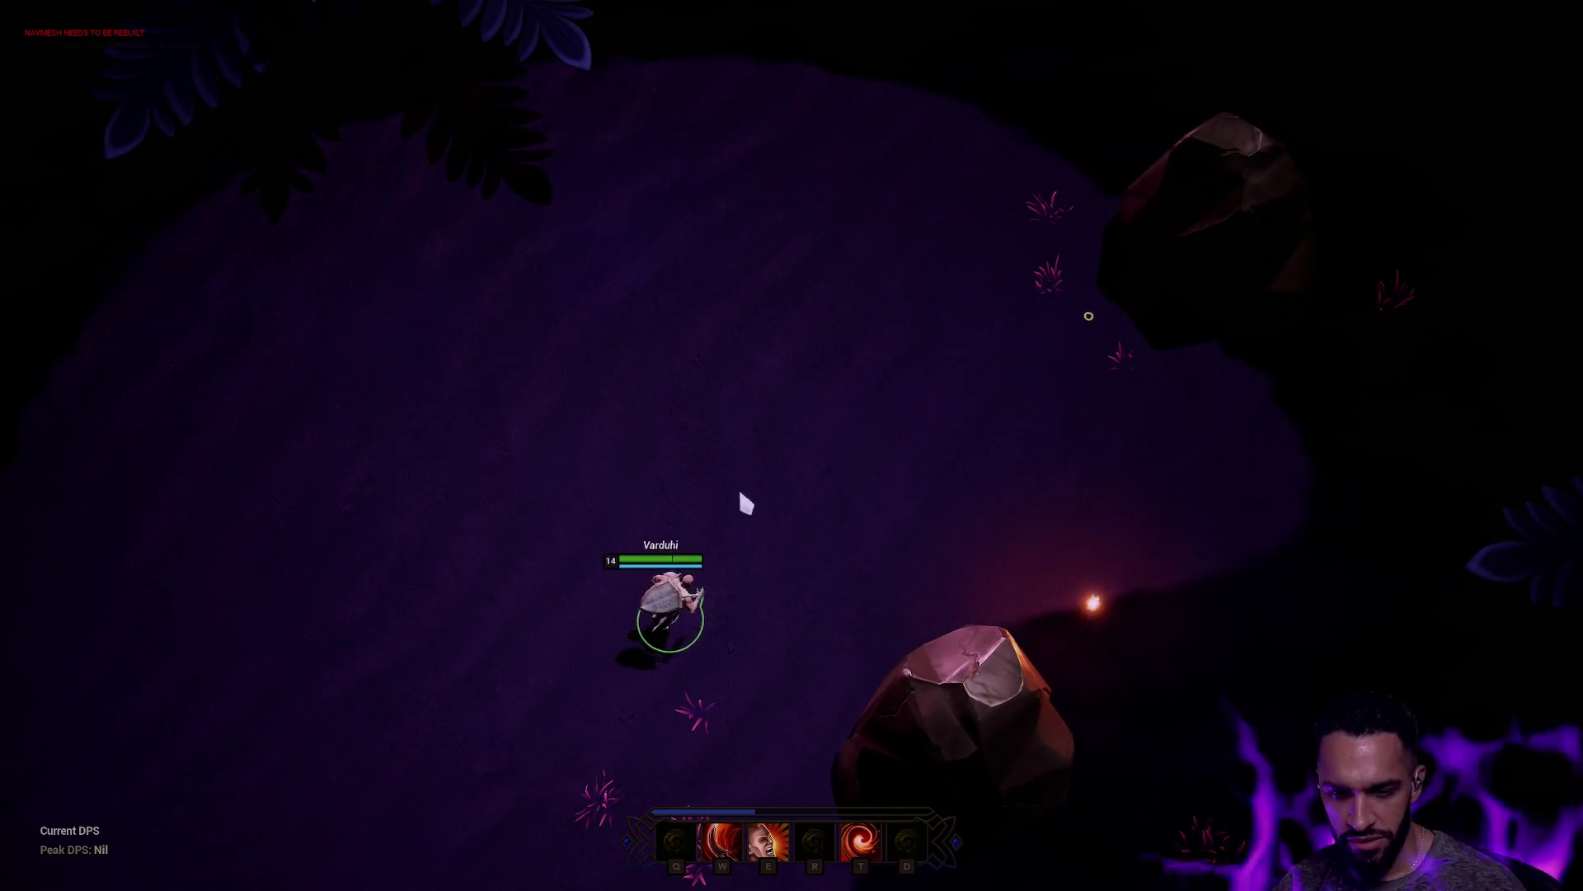
{"action": "left_click", "coordinate": [897, 371]}
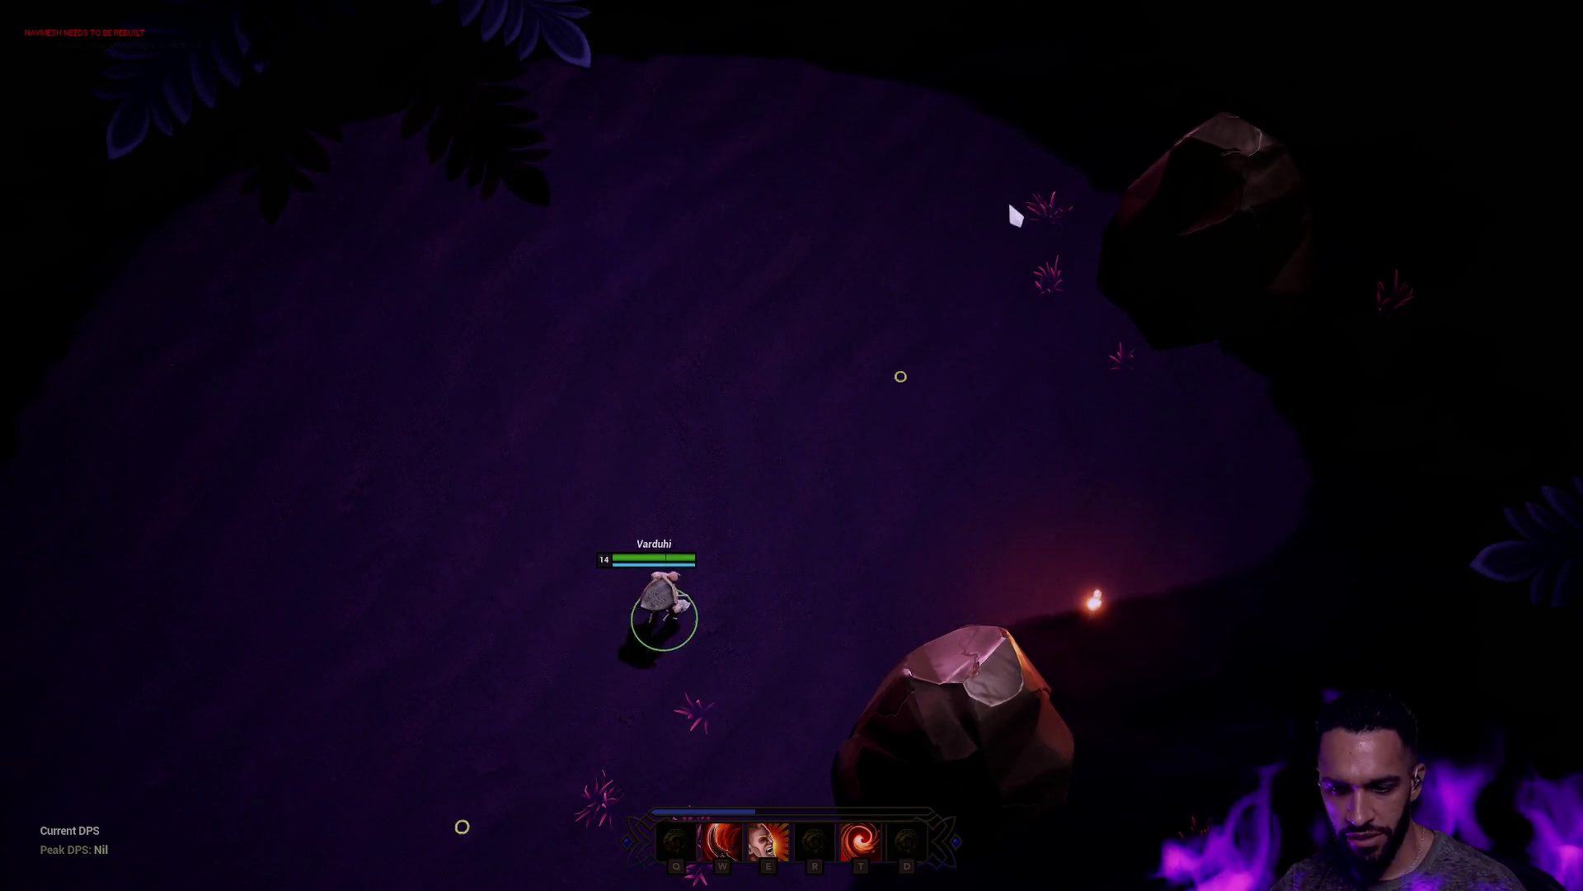
{"action": "left_click", "coordinate": [911, 532]}
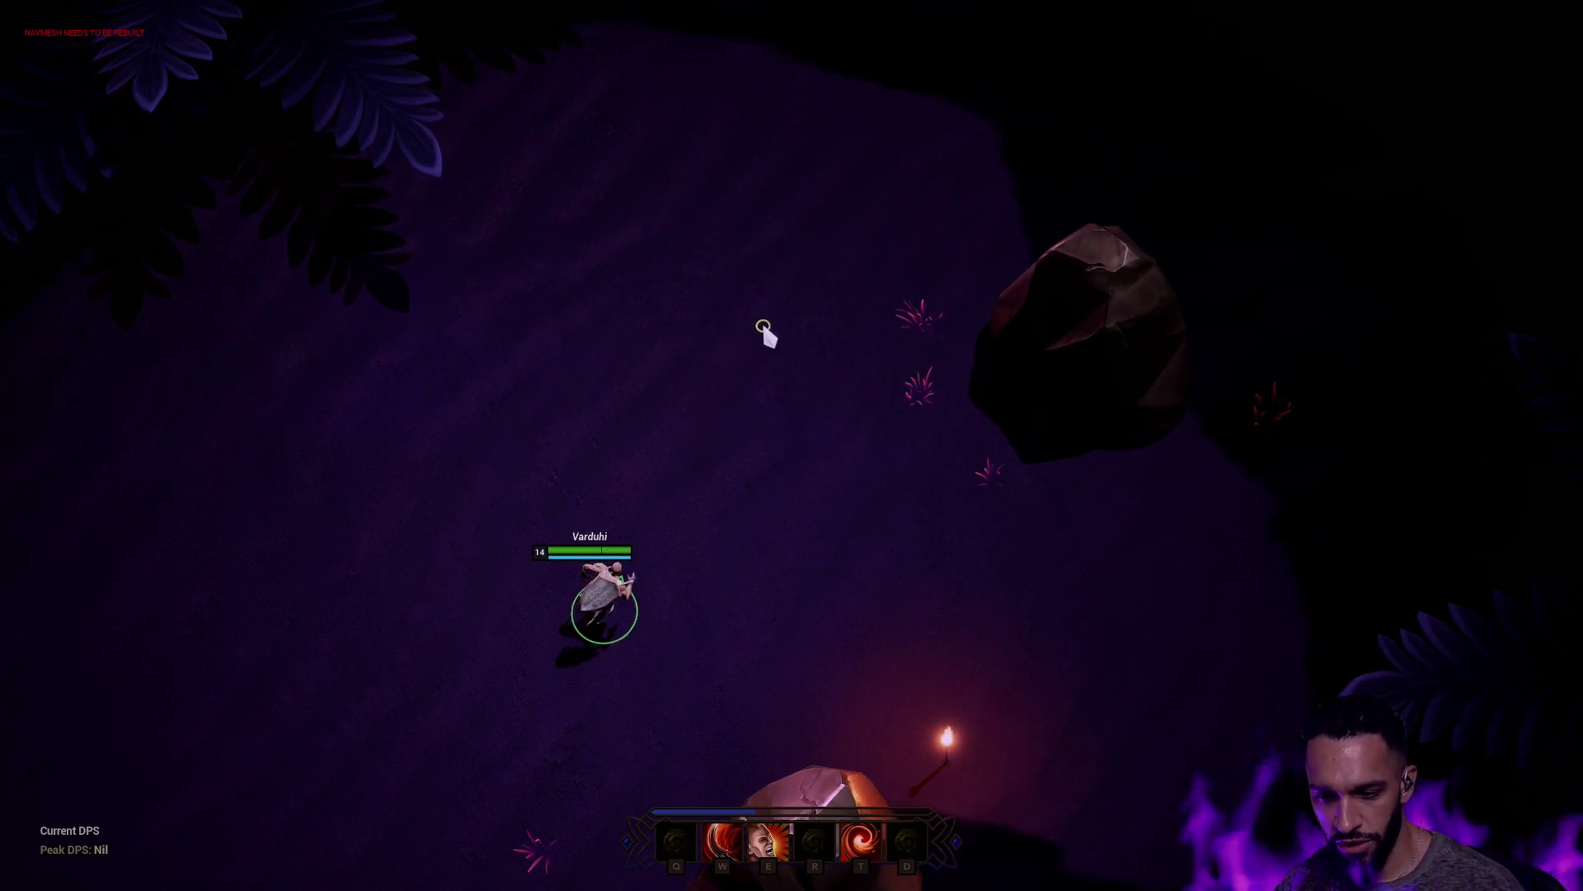
{"action": "left_click", "coordinate": [593, 364]}
{"action": "left_click", "coordinate": [660, 435]}
{"action": "left_click", "coordinate": [470, 696]}
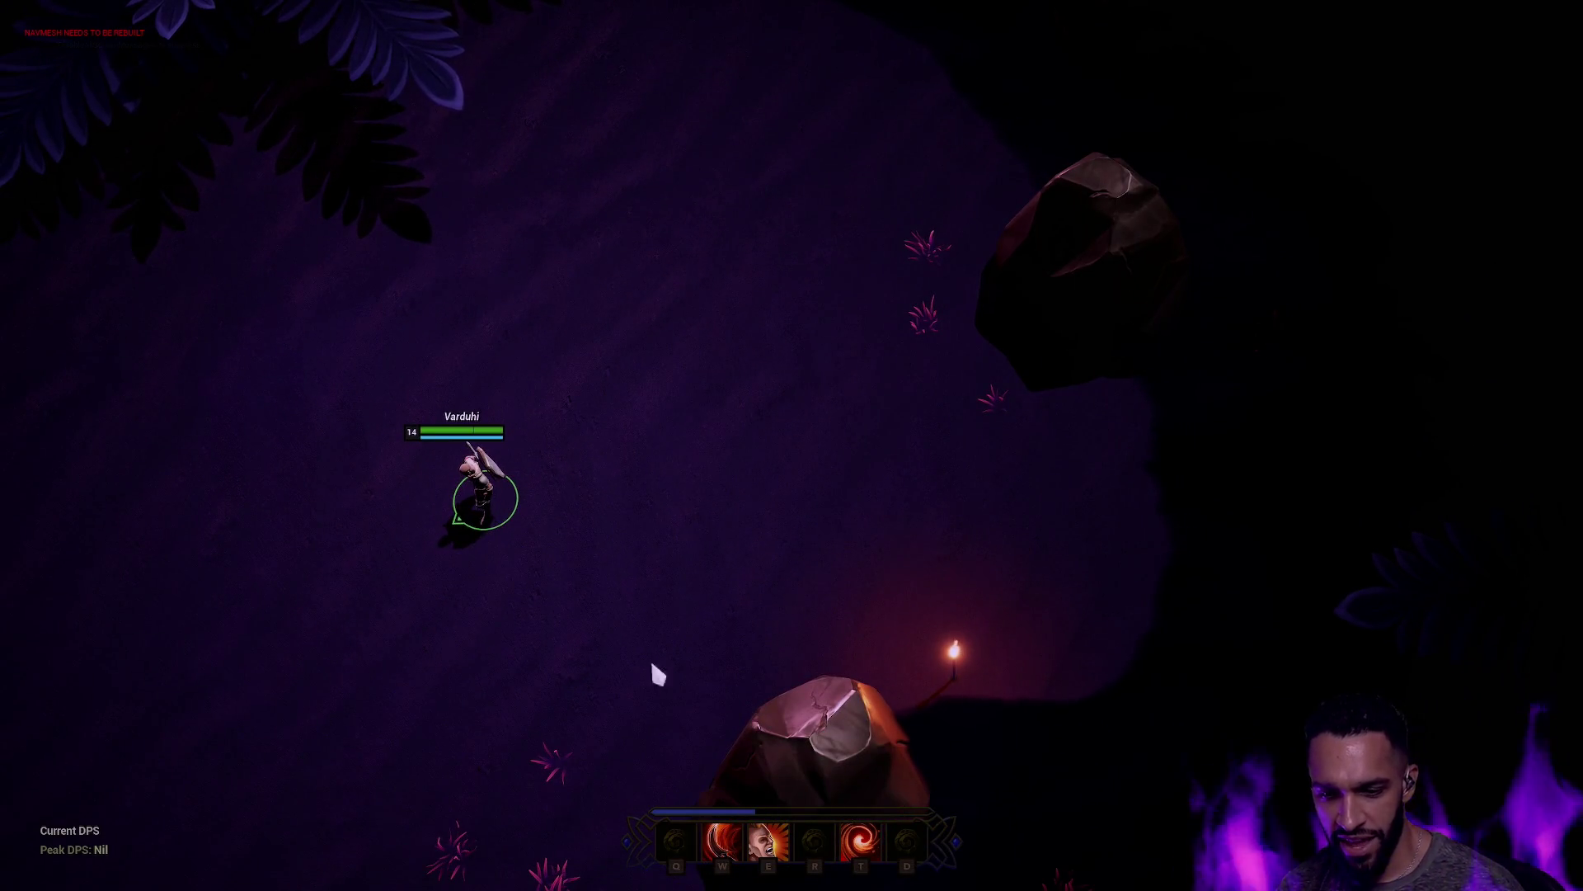
{"action": "mouse_move", "coordinate": [566, 866]}
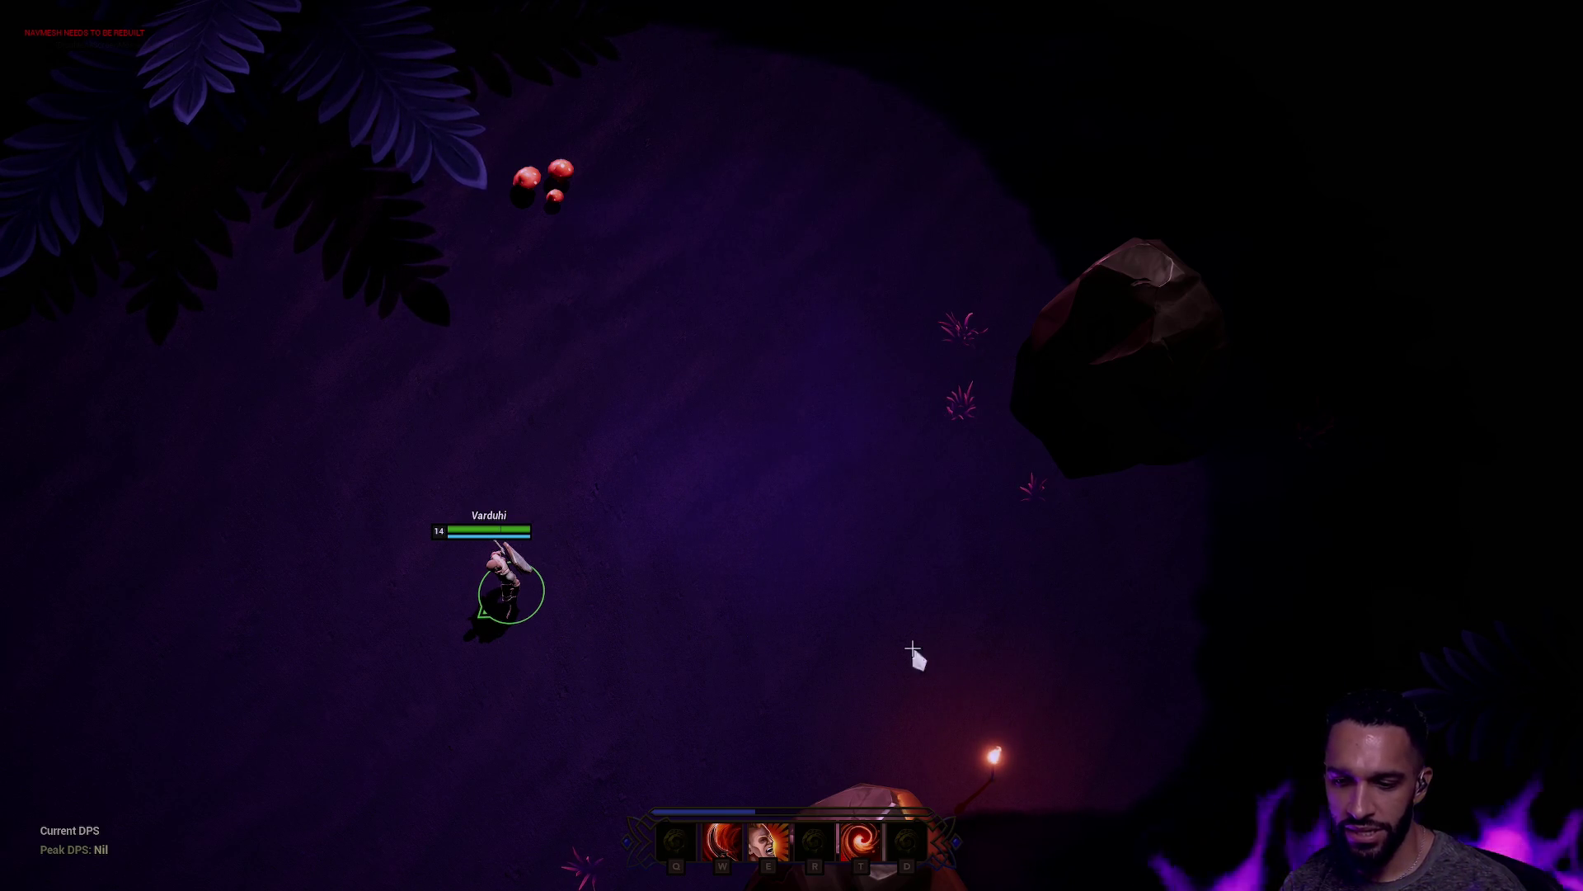
{"action": "key", "text": "Escape"}
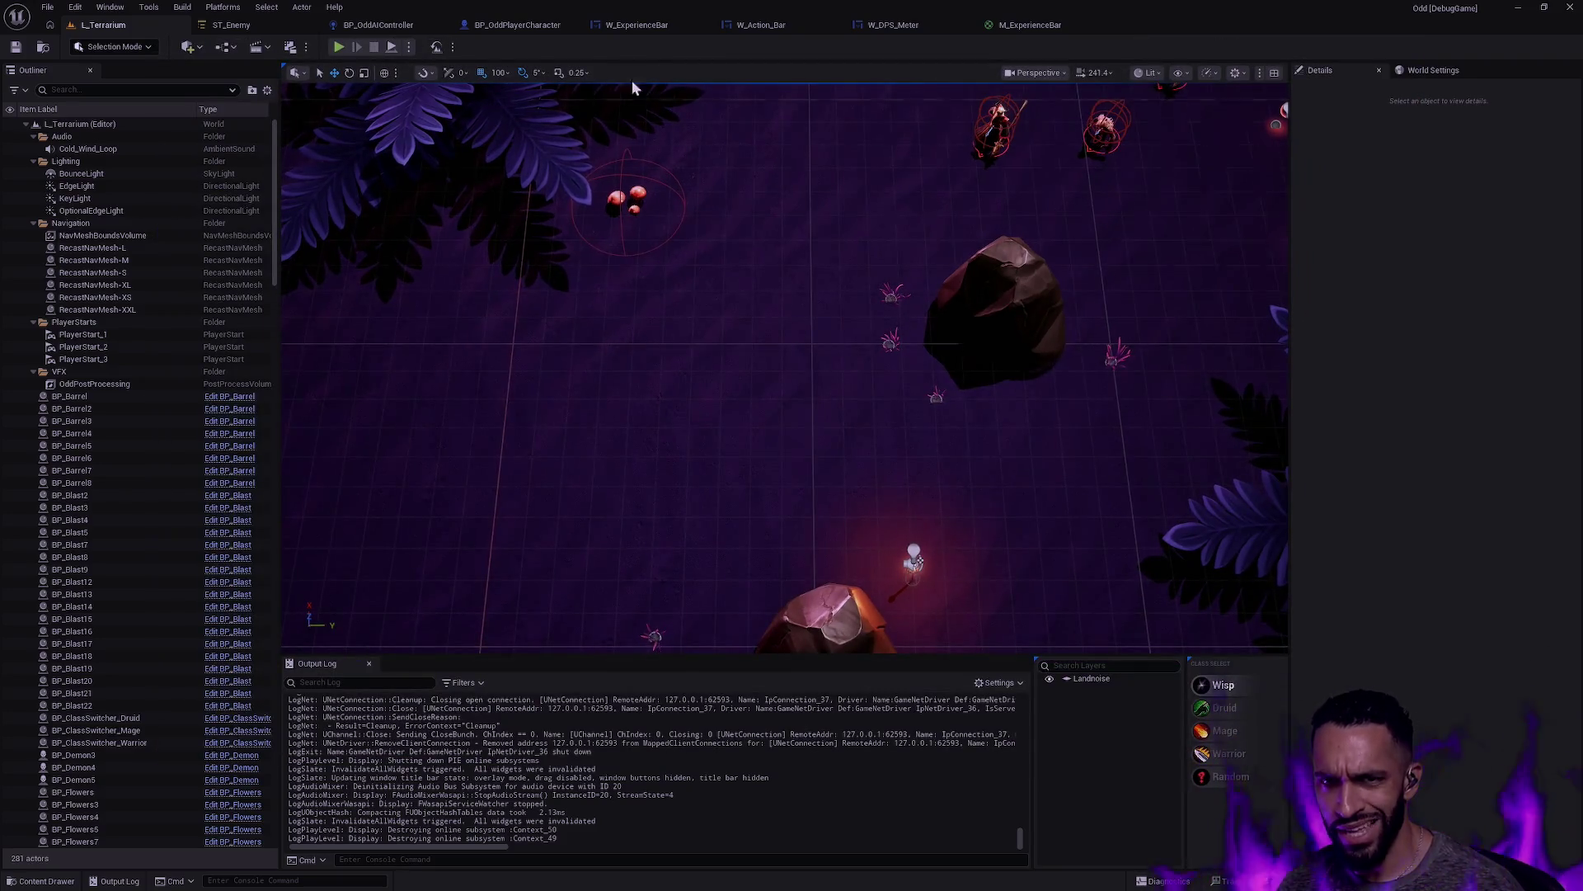
{"action": "left_click", "coordinate": [802, 31]}
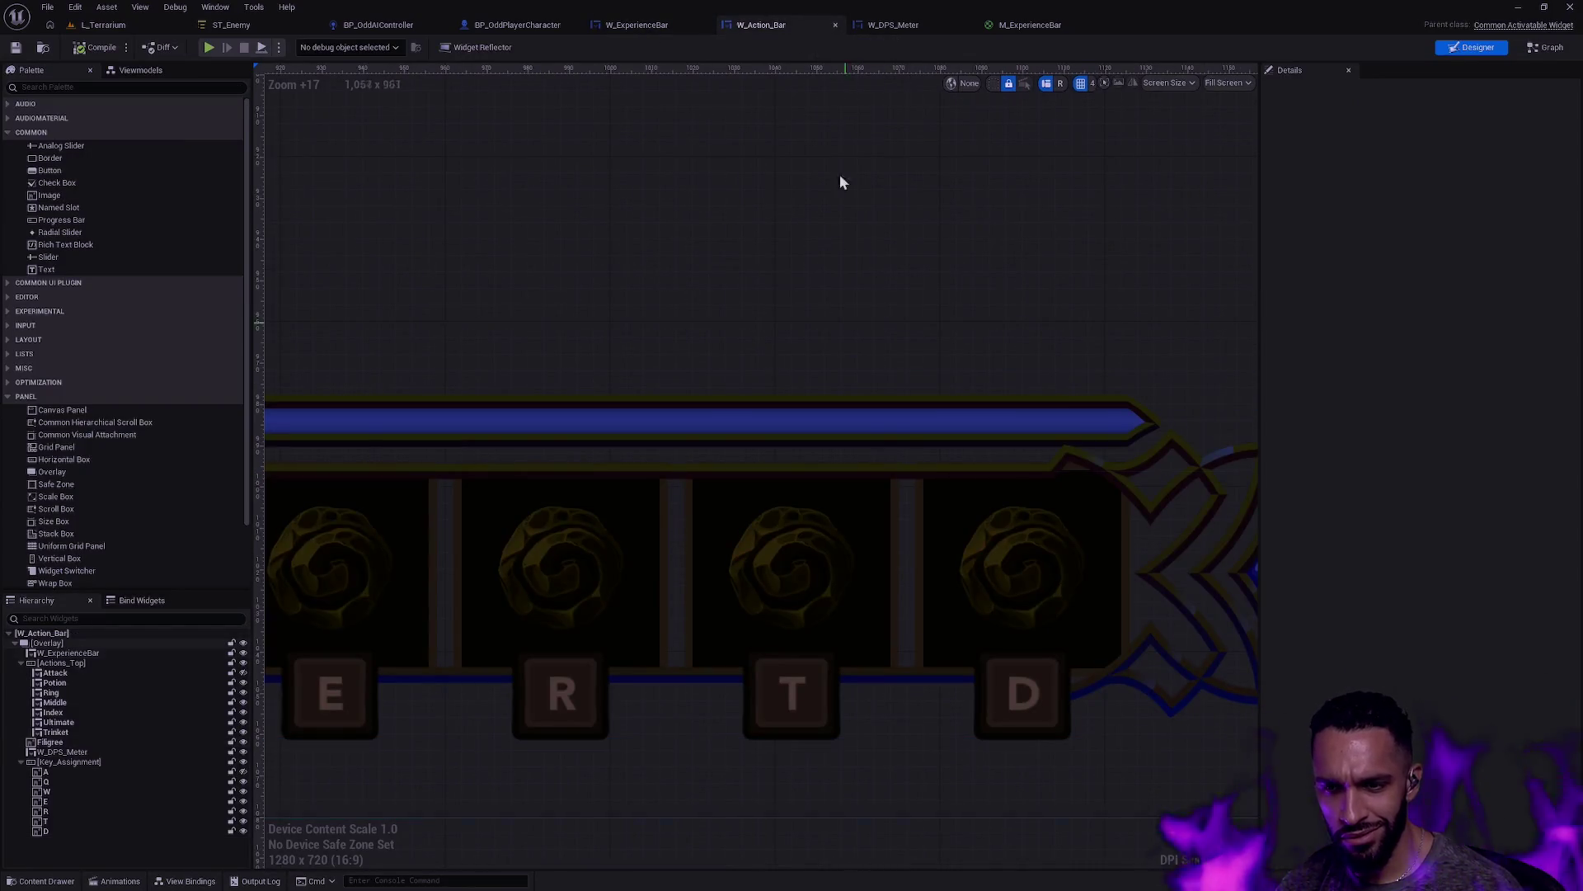
Step: Set the ExperienceBar's background tint alpha to 0.666, compile and save, then return to L_Terrarium
{"action": "left_click", "coordinate": [648, 25]}
{"action": "left_click", "coordinate": [90, 654]}
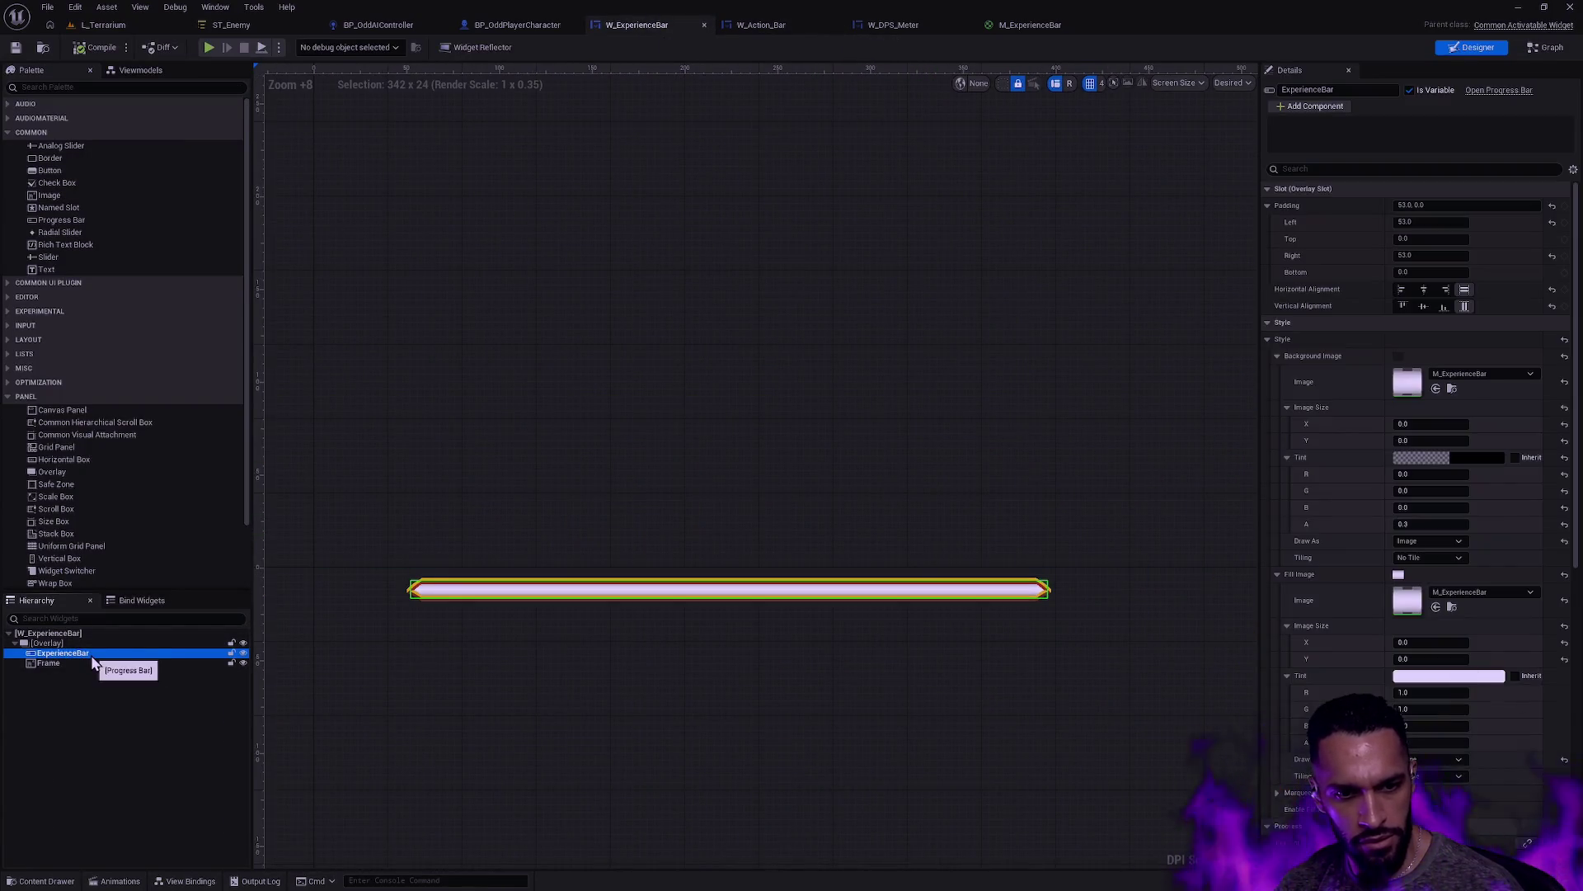
{"action": "left_click", "coordinate": [1442, 525]}
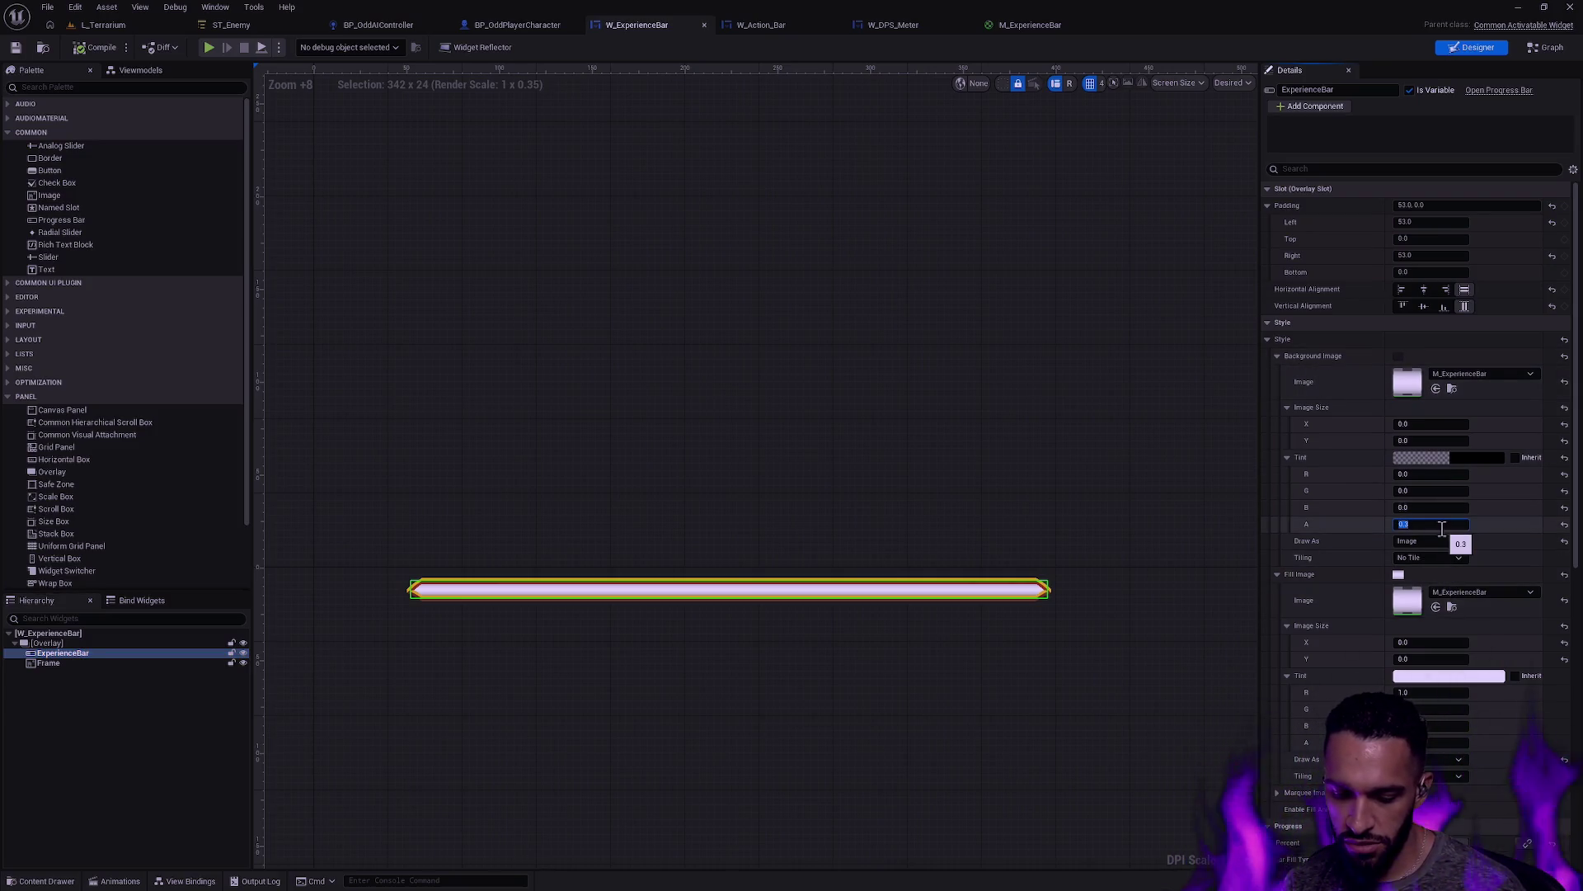
{"action": "type", "text": "."}
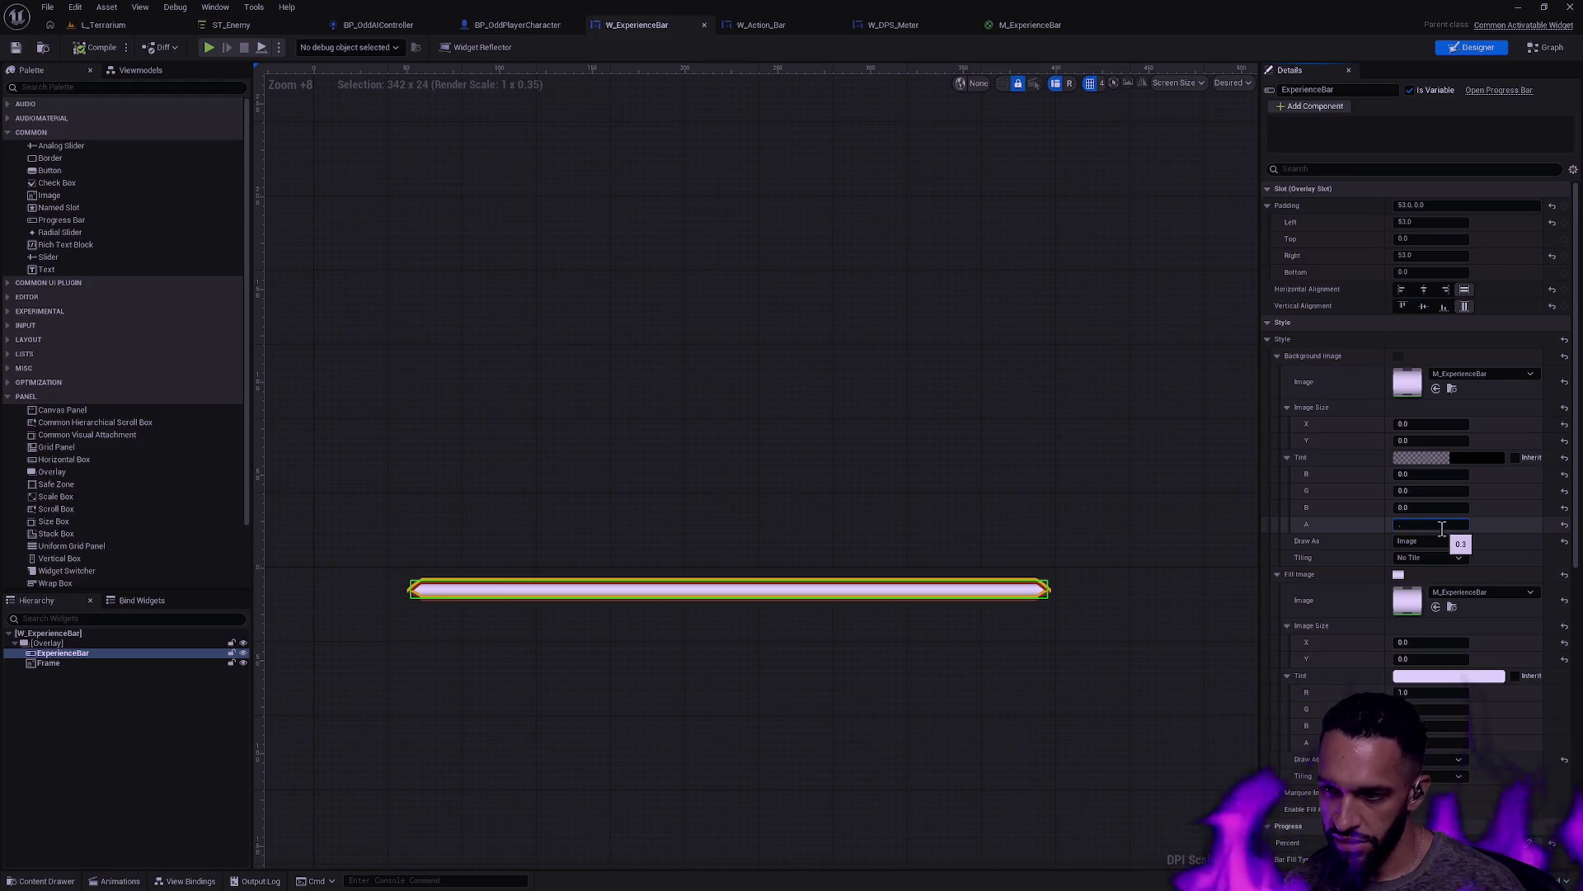
{"action": "type", "text": "66"}
{"action": "key", "text": "Return"}
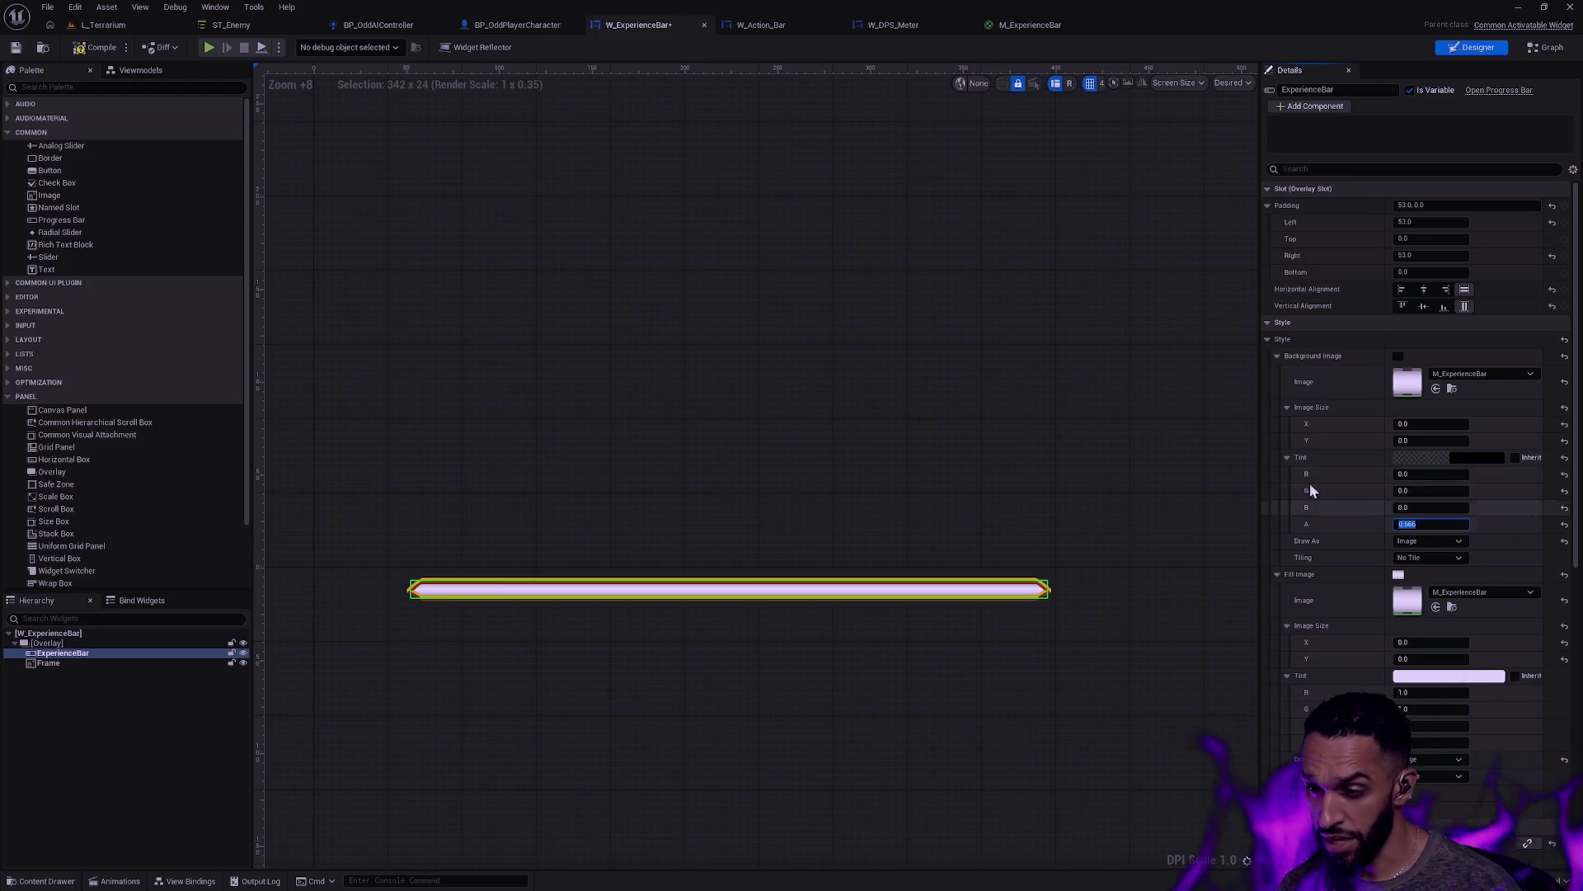
{"action": "left_click", "coordinate": [95, 47]}
{"action": "left_click", "coordinate": [16, 47]}
{"action": "left_click", "coordinate": [106, 25]}
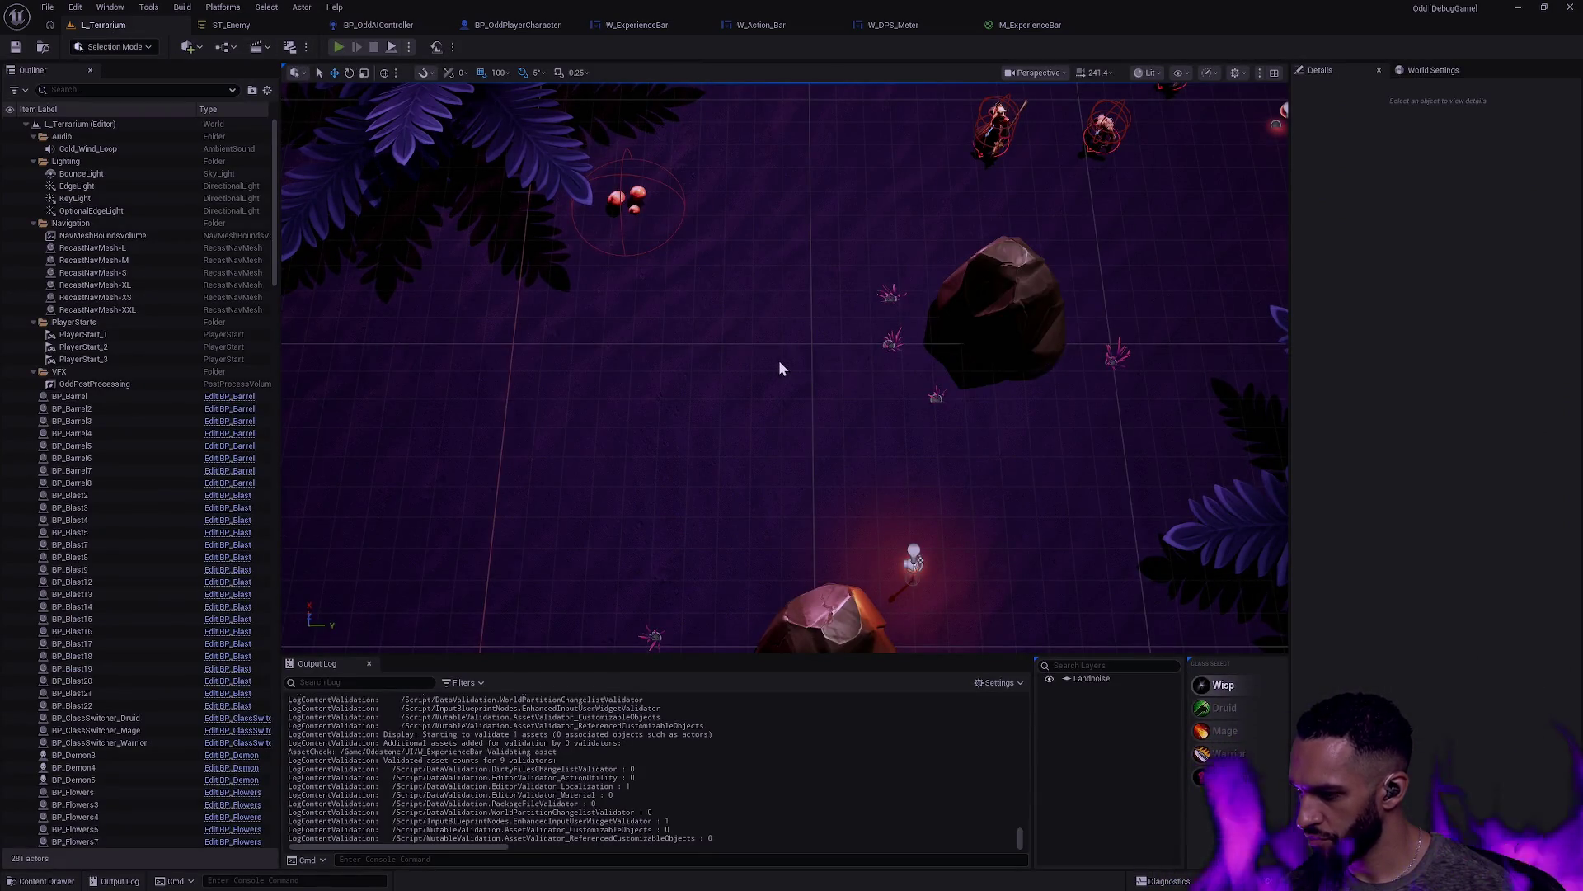
Step: Start a Play In Editor session of L_Terrarium and walk the character across the cave
{"action": "key", "text": "alt+p"}
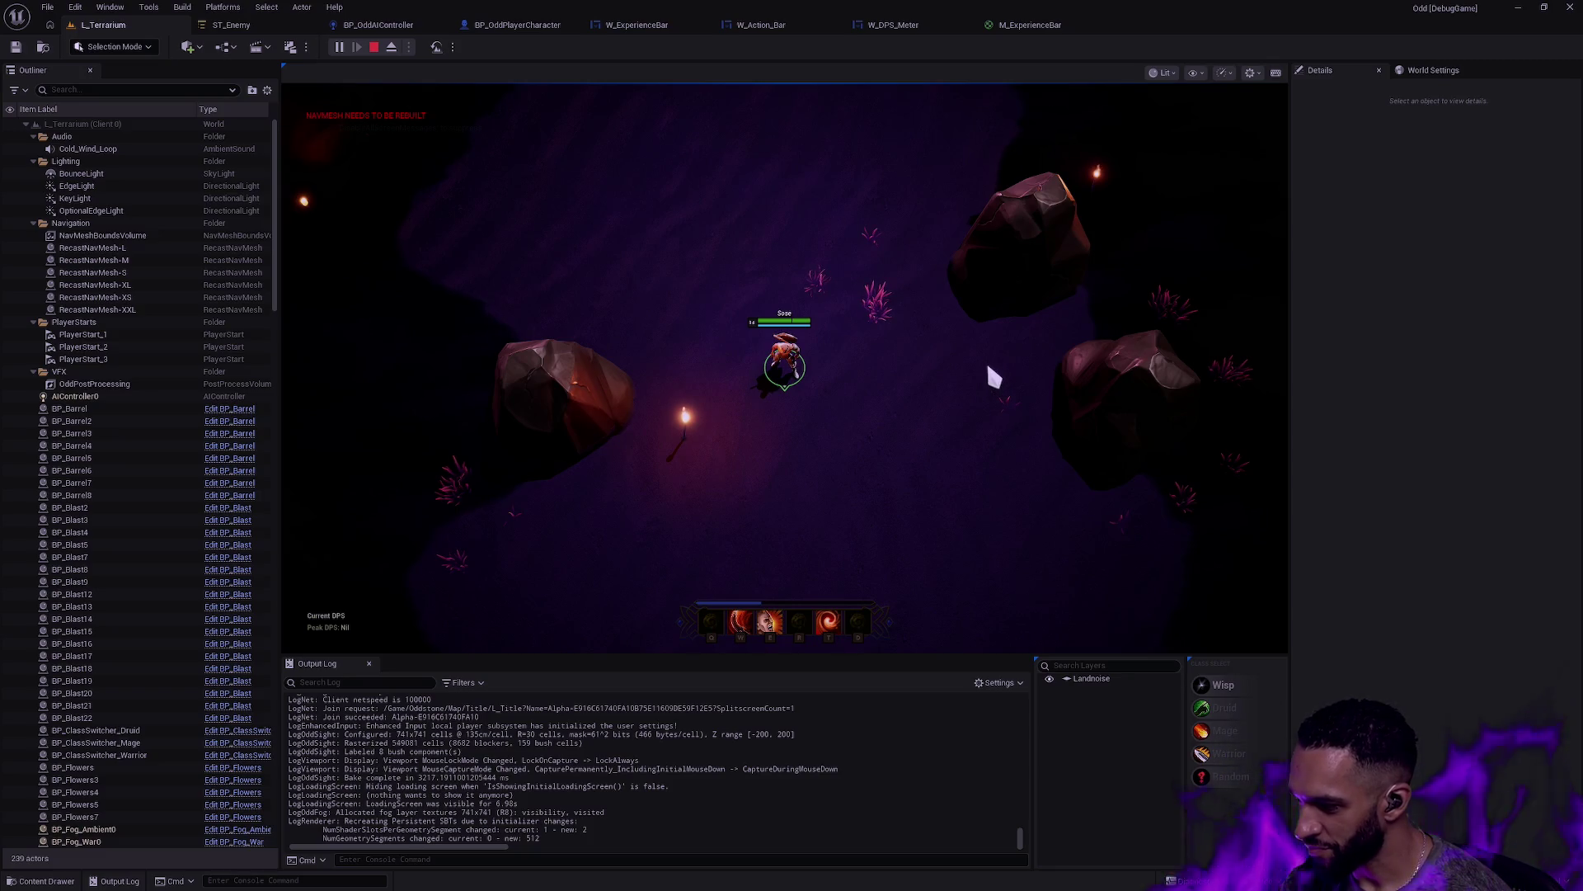
{"action": "left_click", "coordinate": [800, 394]}
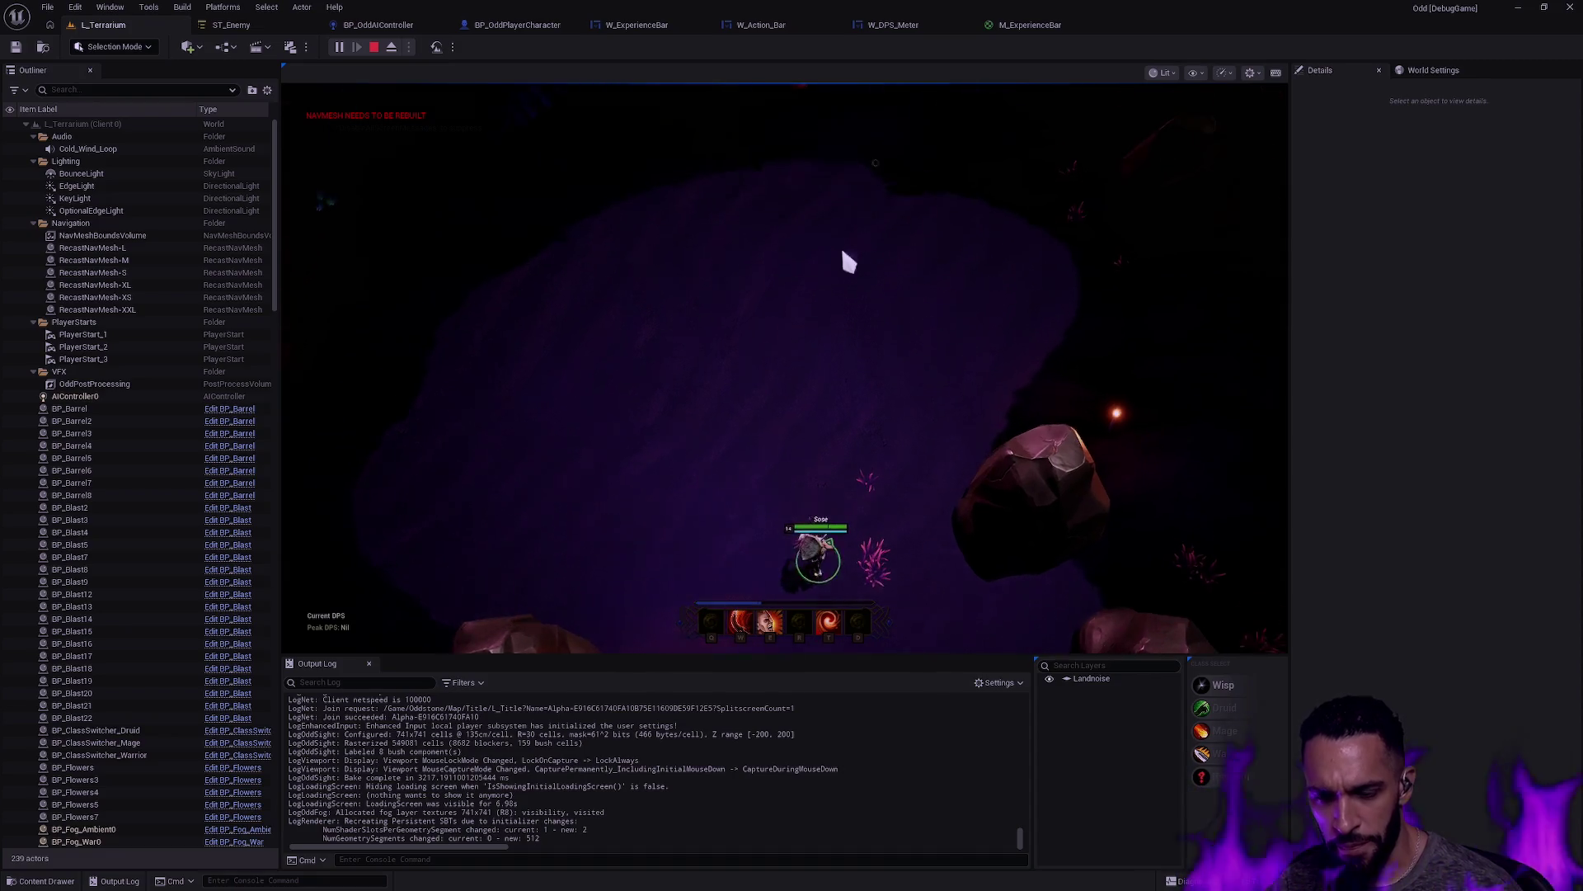
Step: Make the game view fullscreen and attack the enemy pack with the E, T and W abilities
{"action": "key", "text": "F11"}
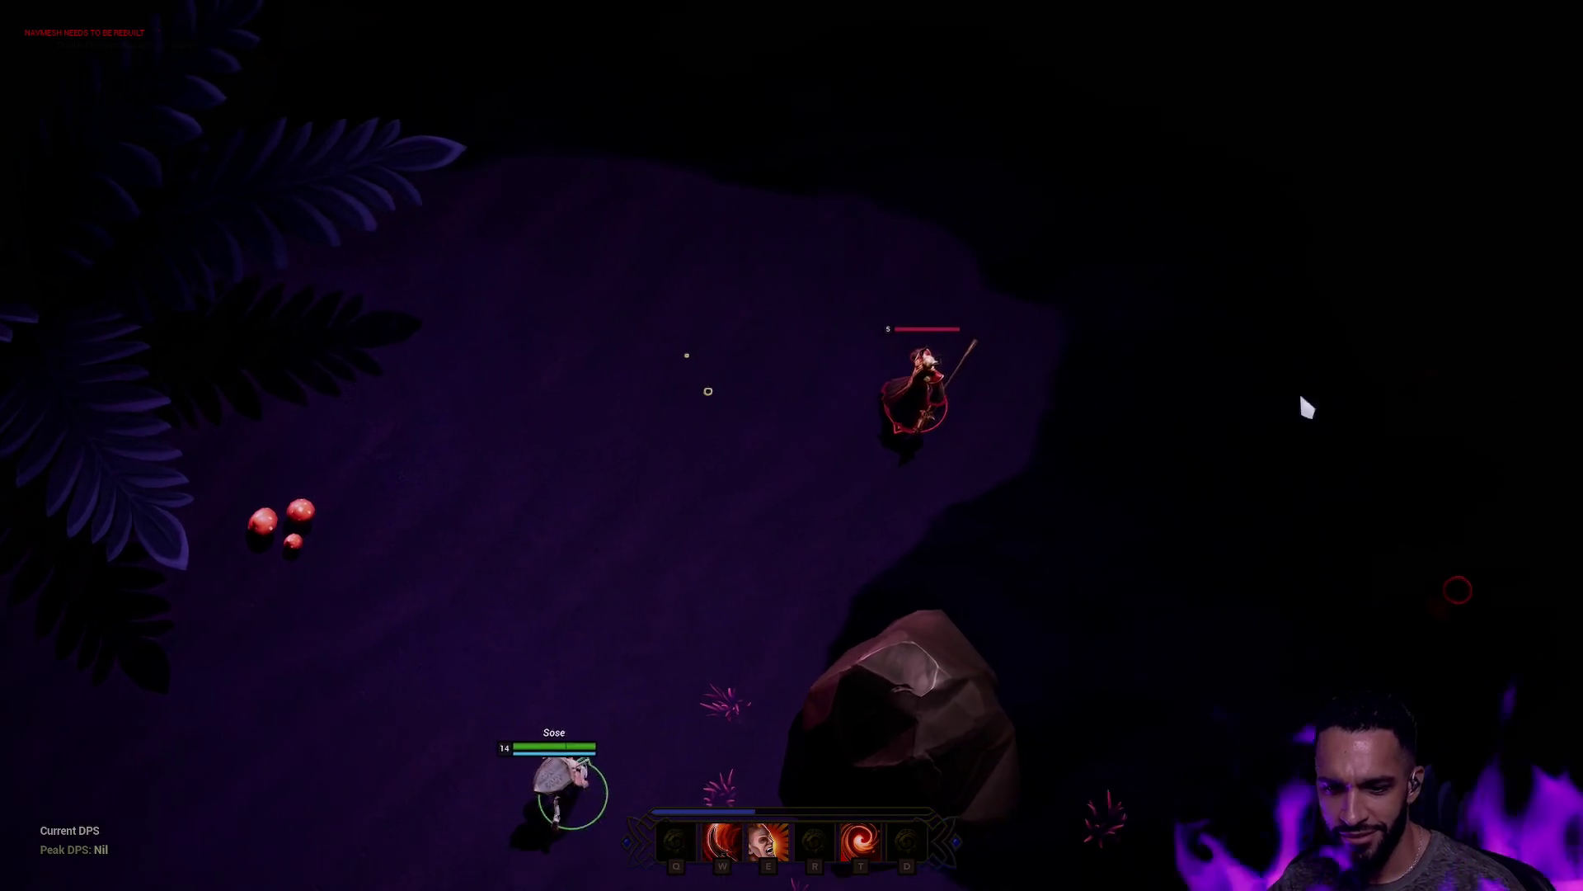
{"action": "left_click", "coordinate": [742, 378]}
{"action": "key", "text": "e"}
{"action": "key", "text": "t"}
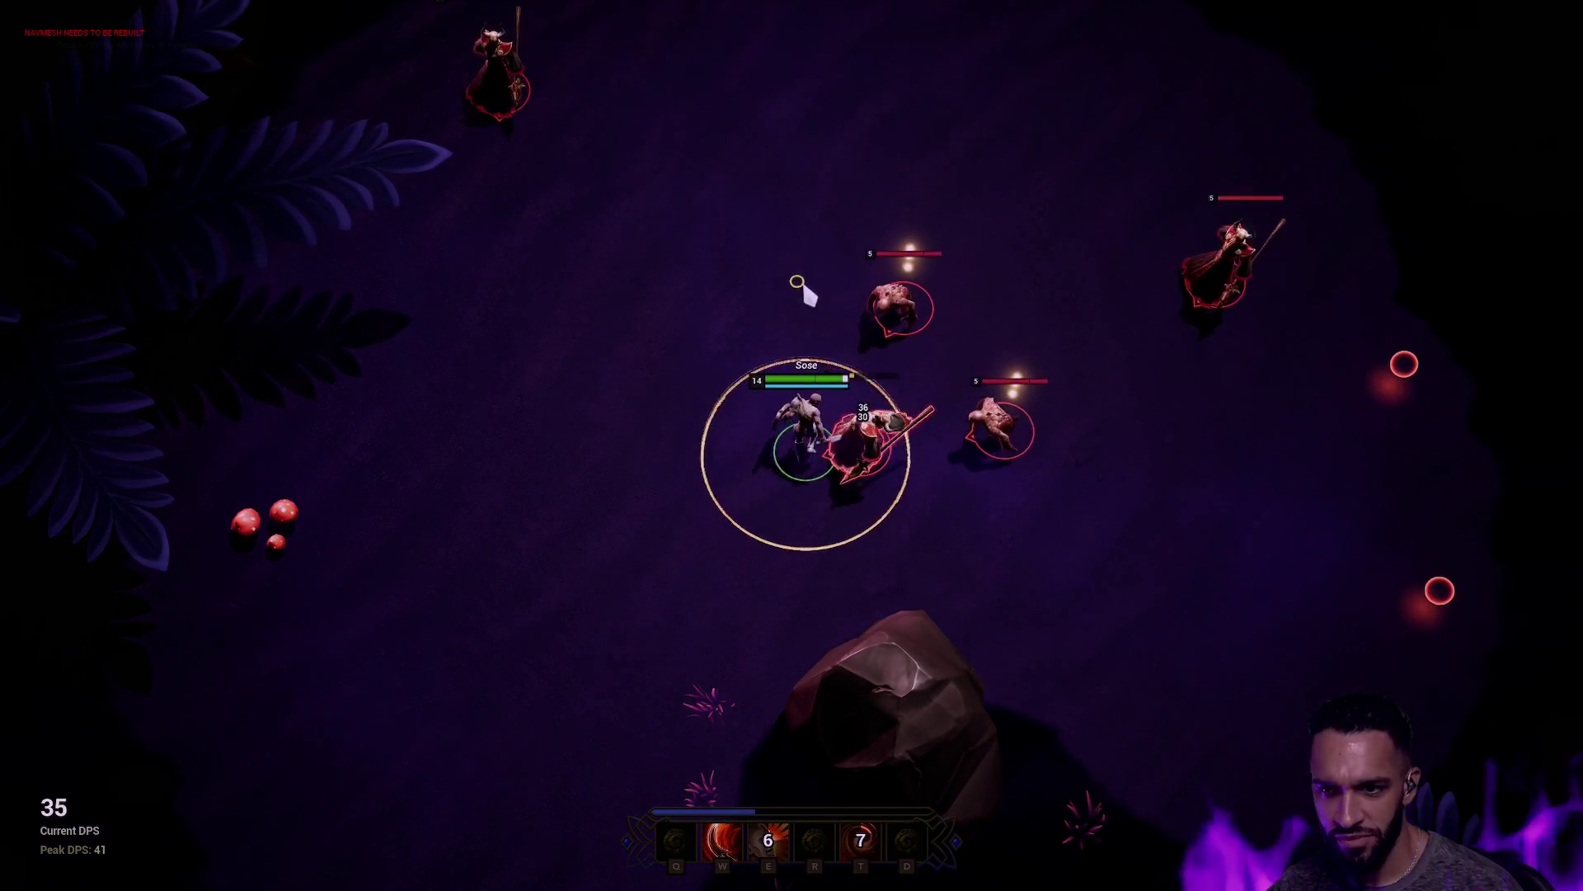
{"action": "key", "text": "w"}
{"action": "left_click", "coordinate": [639, 570]}
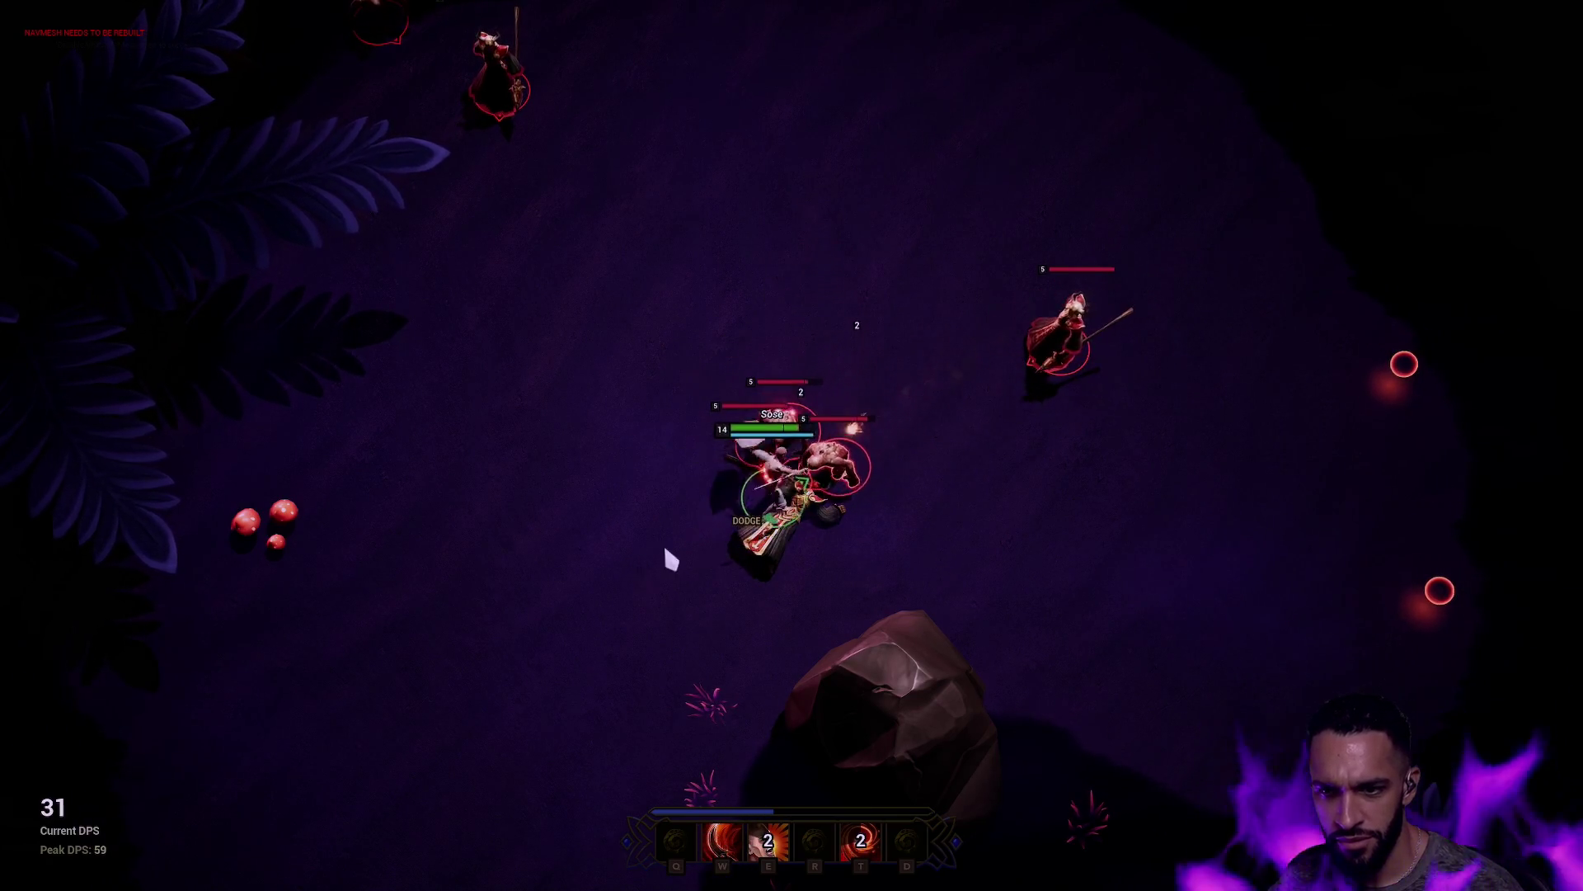
{"action": "key", "text": "w"}
{"action": "key", "text": "e"}
{"action": "key", "text": "t"}
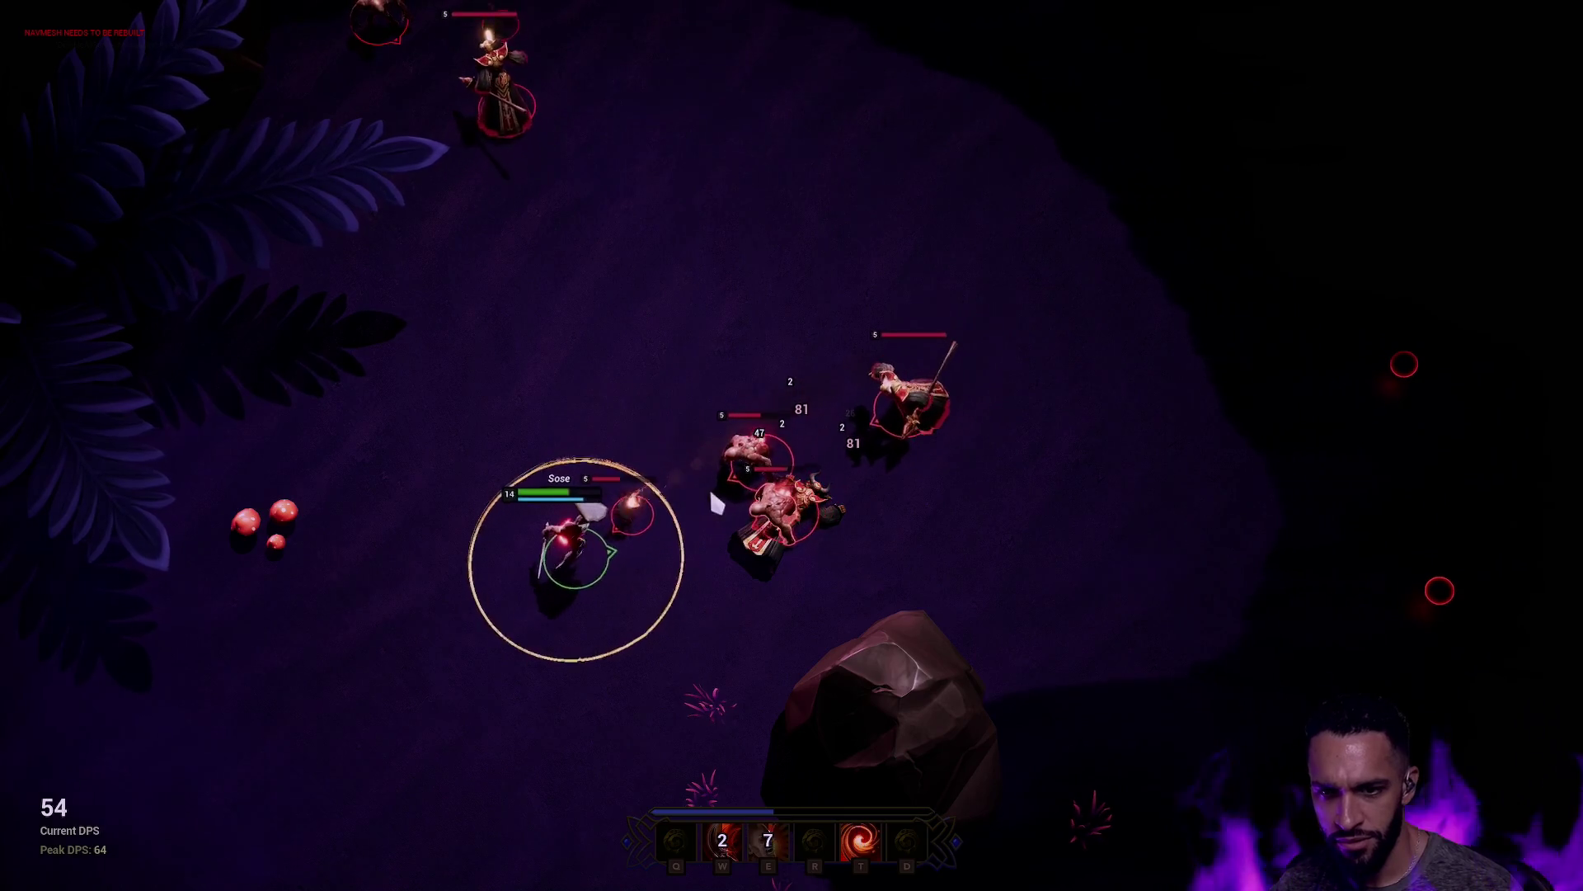
{"action": "left_click", "coordinate": [515, 685]}
{"action": "left_click", "coordinate": [887, 576]}
{"action": "key", "text": "w"}
{"action": "left_click", "coordinate": [1016, 470]}
{"action": "key", "text": "w"}
{"action": "key", "text": "e"}
Step: Move the hero around the arena, casting abilities at the approaching caster enemy
{"action": "left_click", "coordinate": [1131, 380]}
{"action": "key", "text": "t"}
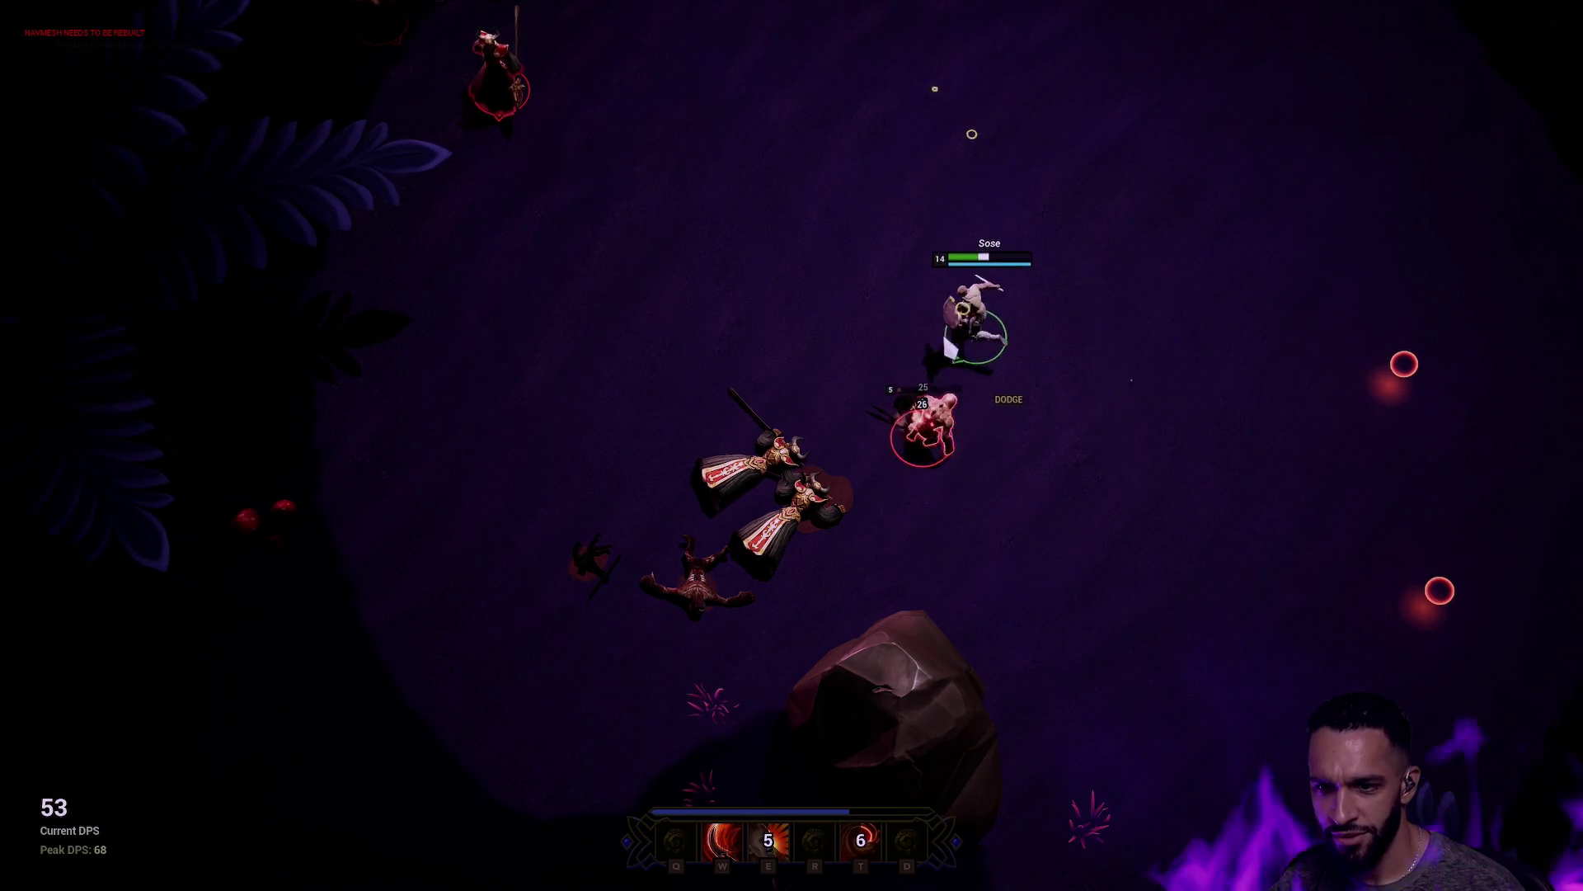
{"action": "left_click", "coordinate": [894, 141]}
{"action": "left_click", "coordinate": [850, 373]}
{"action": "left_click", "coordinate": [948, 574]}
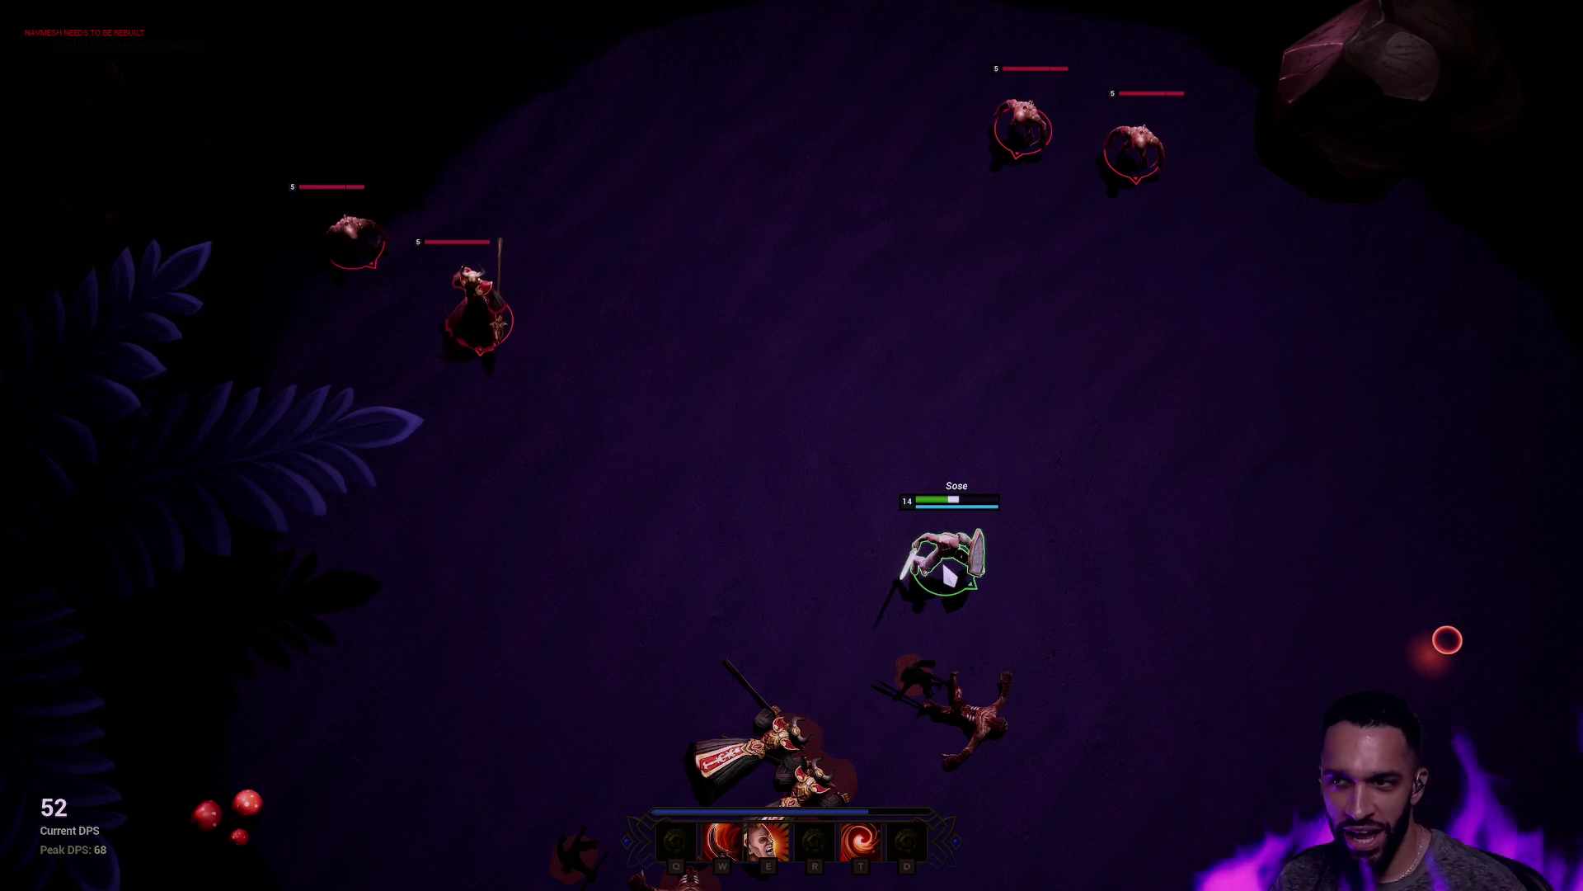
{"action": "left_click", "coordinate": [786, 472]}
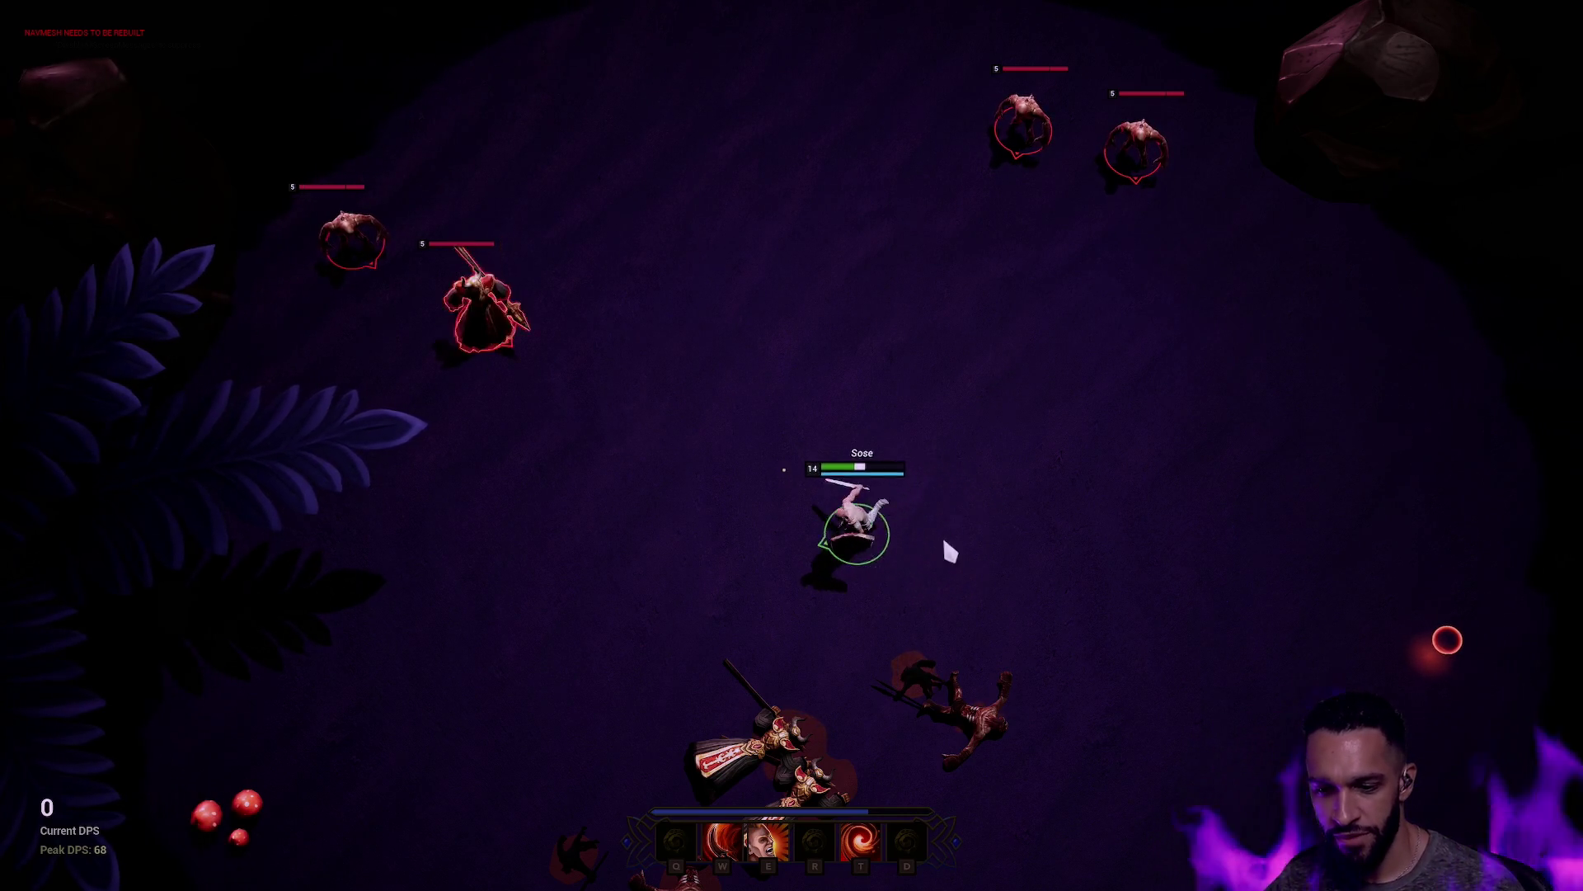
{"action": "left_click", "coordinate": [990, 458]}
{"action": "key", "text": "e"}
{"action": "left_click", "coordinate": [732, 378]}
{"action": "left_click", "coordinate": [640, 368]}
{"action": "key", "text": "w"}
{"action": "key", "text": "t"}
{"action": "left_click", "coordinate": [615, 492]}
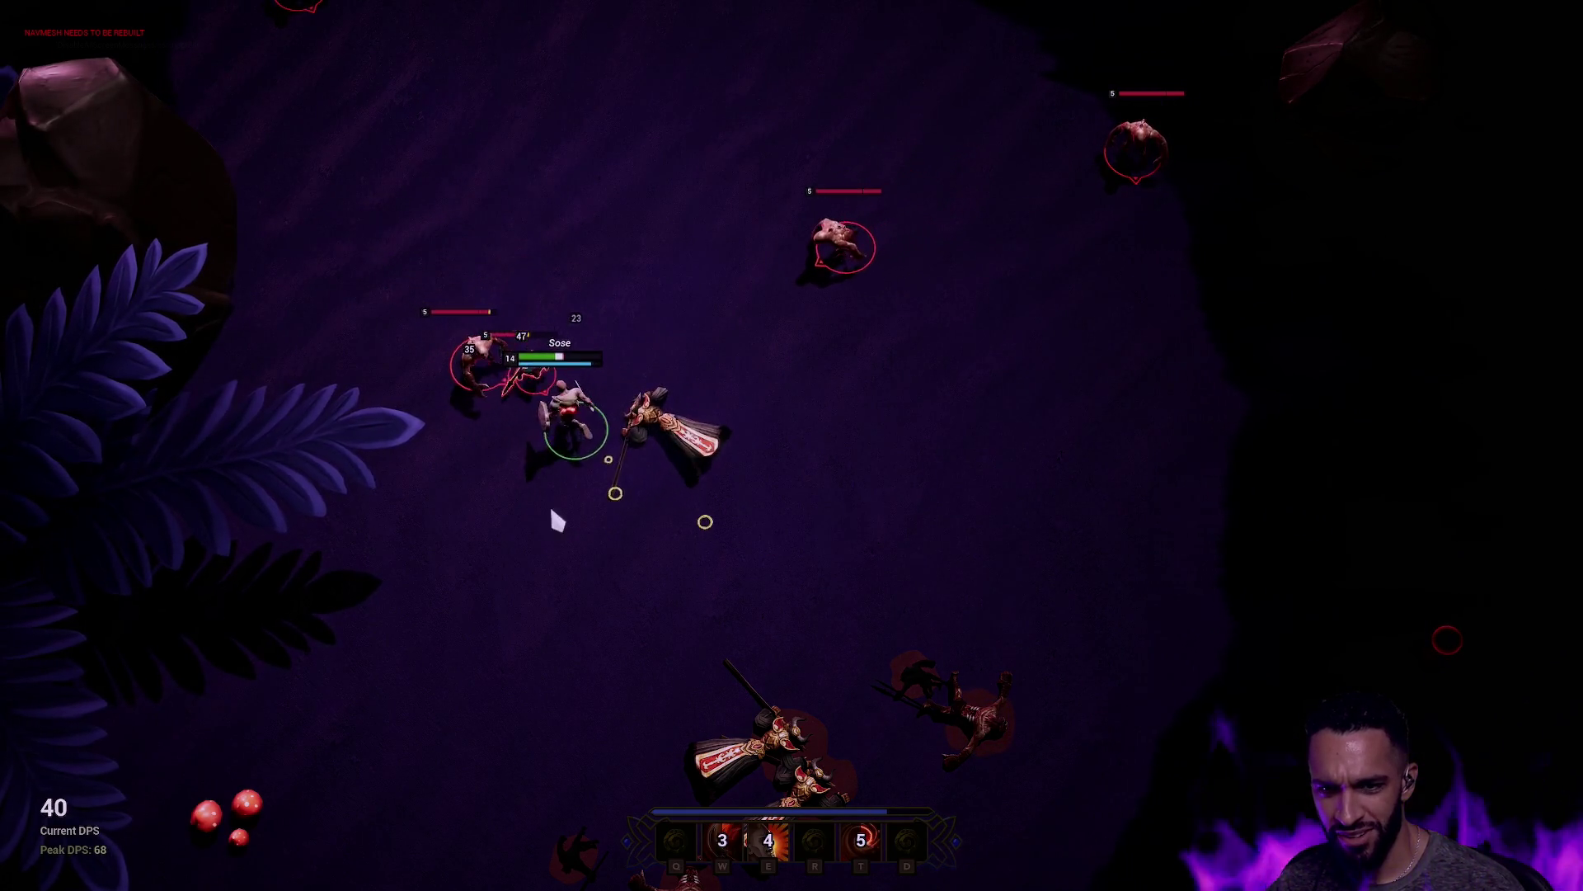
{"action": "left_click", "coordinate": [830, 518]}
{"action": "left_click", "coordinate": [715, 633]}
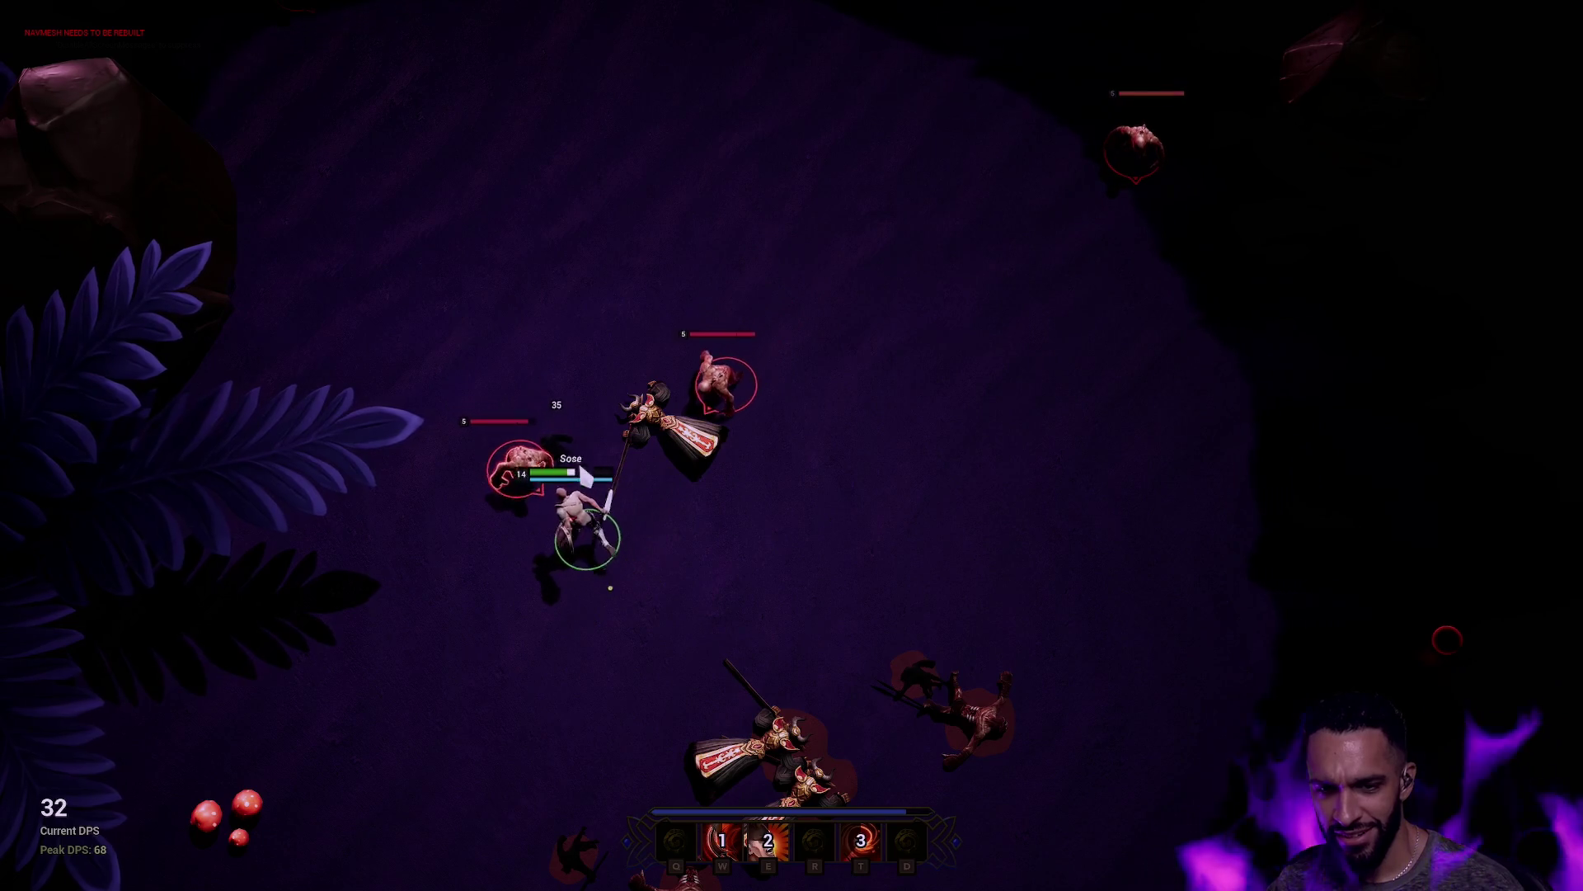
Step: Keep fighting with golden ring and dash attacks until the hero falls, then end the session
{"action": "left_click", "coordinate": [668, 630]}
{"action": "left_click", "coordinate": [704, 659]}
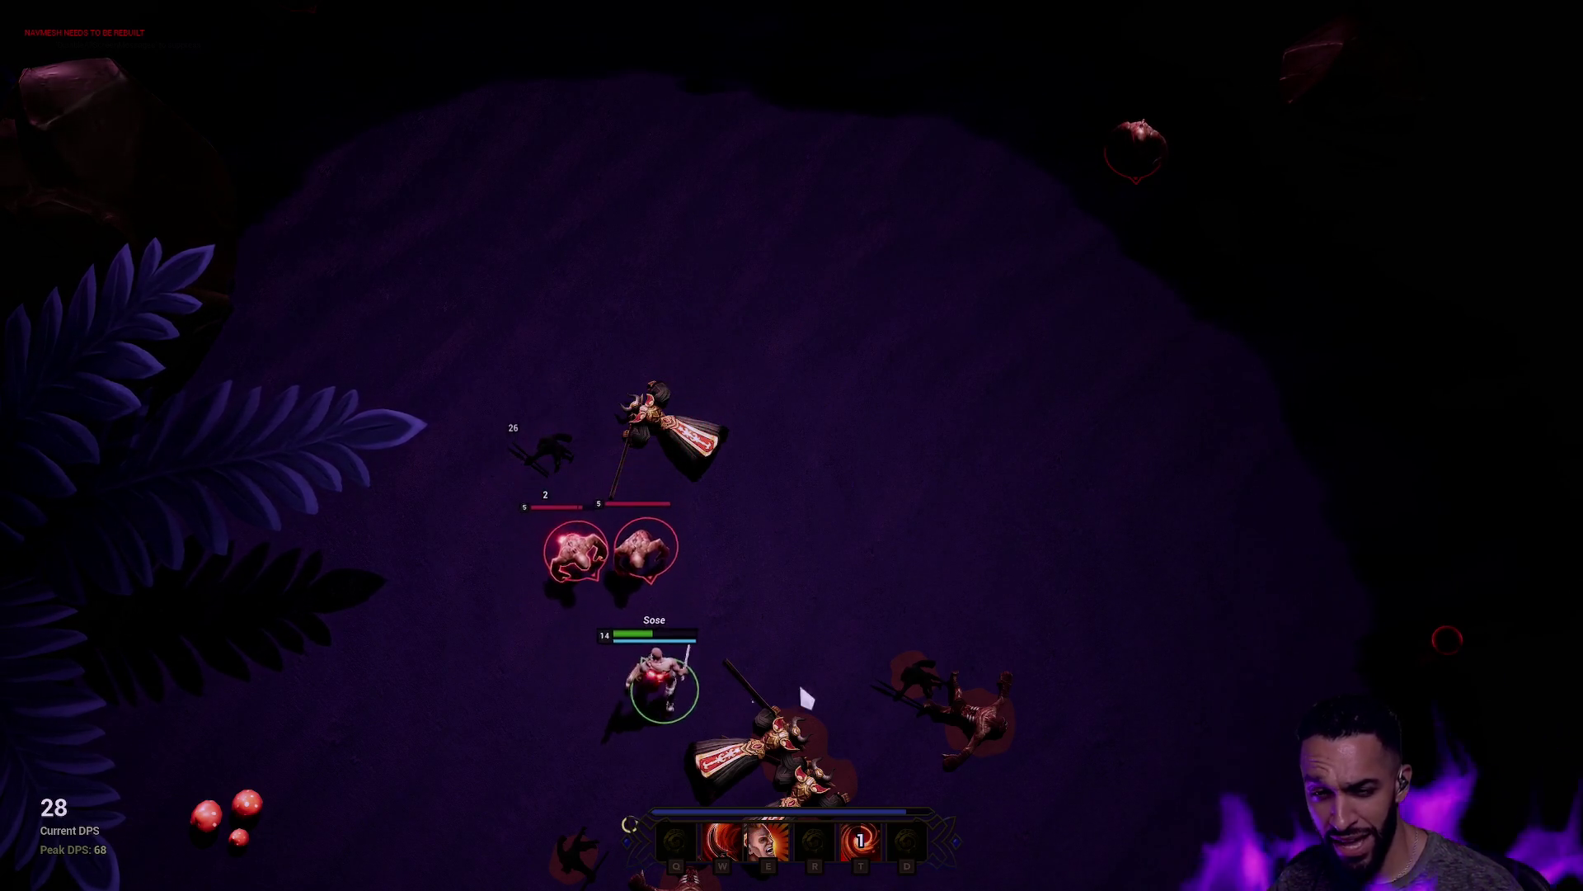
{"action": "left_click", "coordinate": [847, 492]}
{"action": "key", "text": "e"}
{"action": "left_click", "coordinate": [847, 471]}
{"action": "key", "text": "w"}
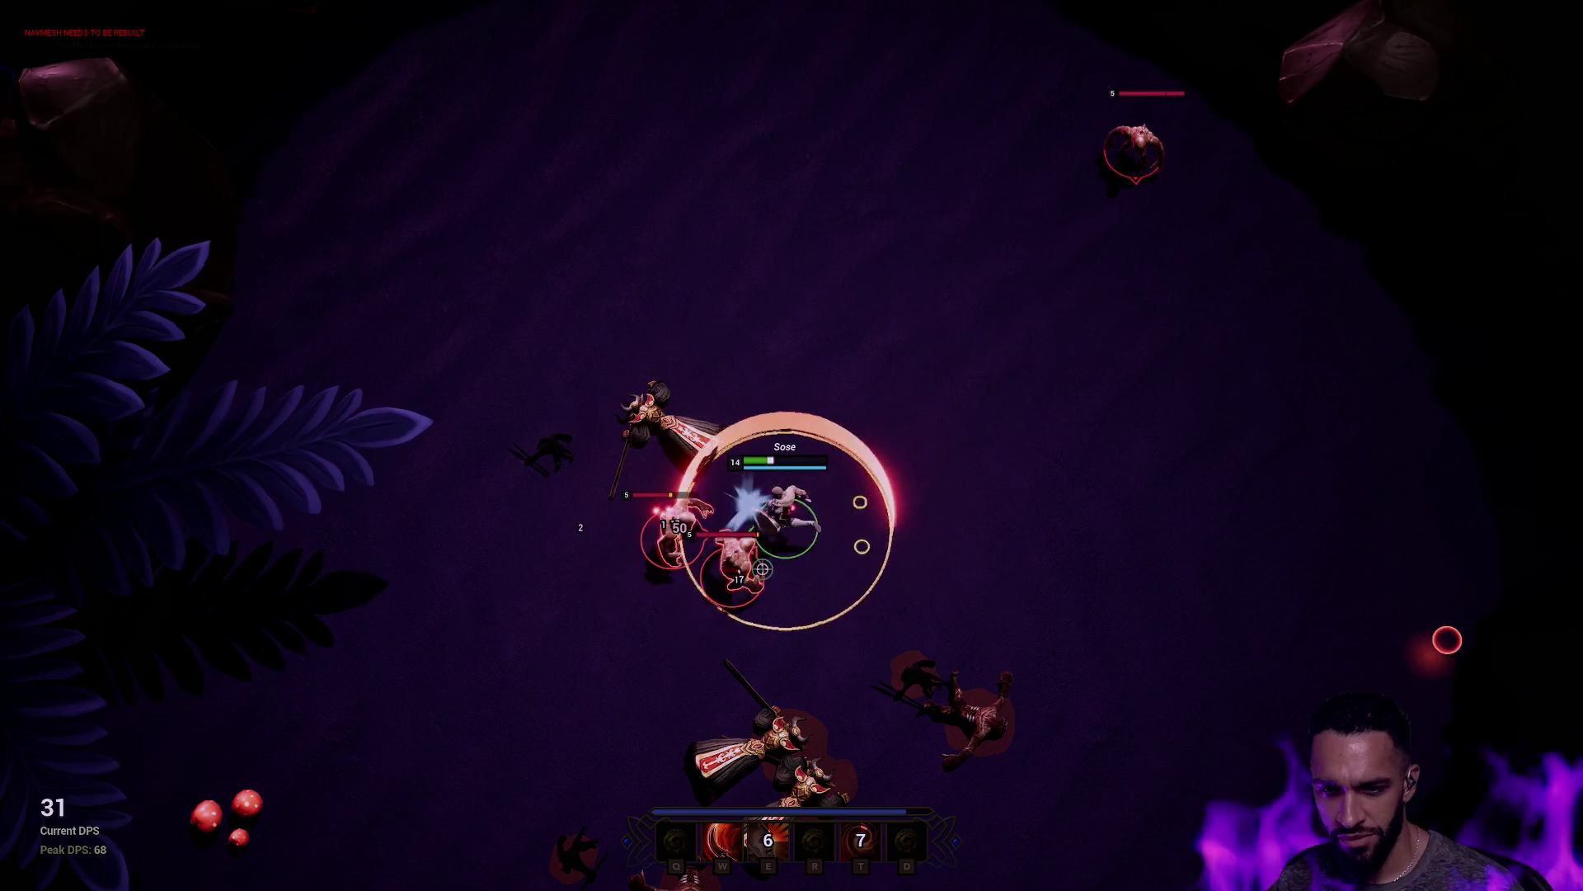
{"action": "left_click", "coordinate": [730, 325]}
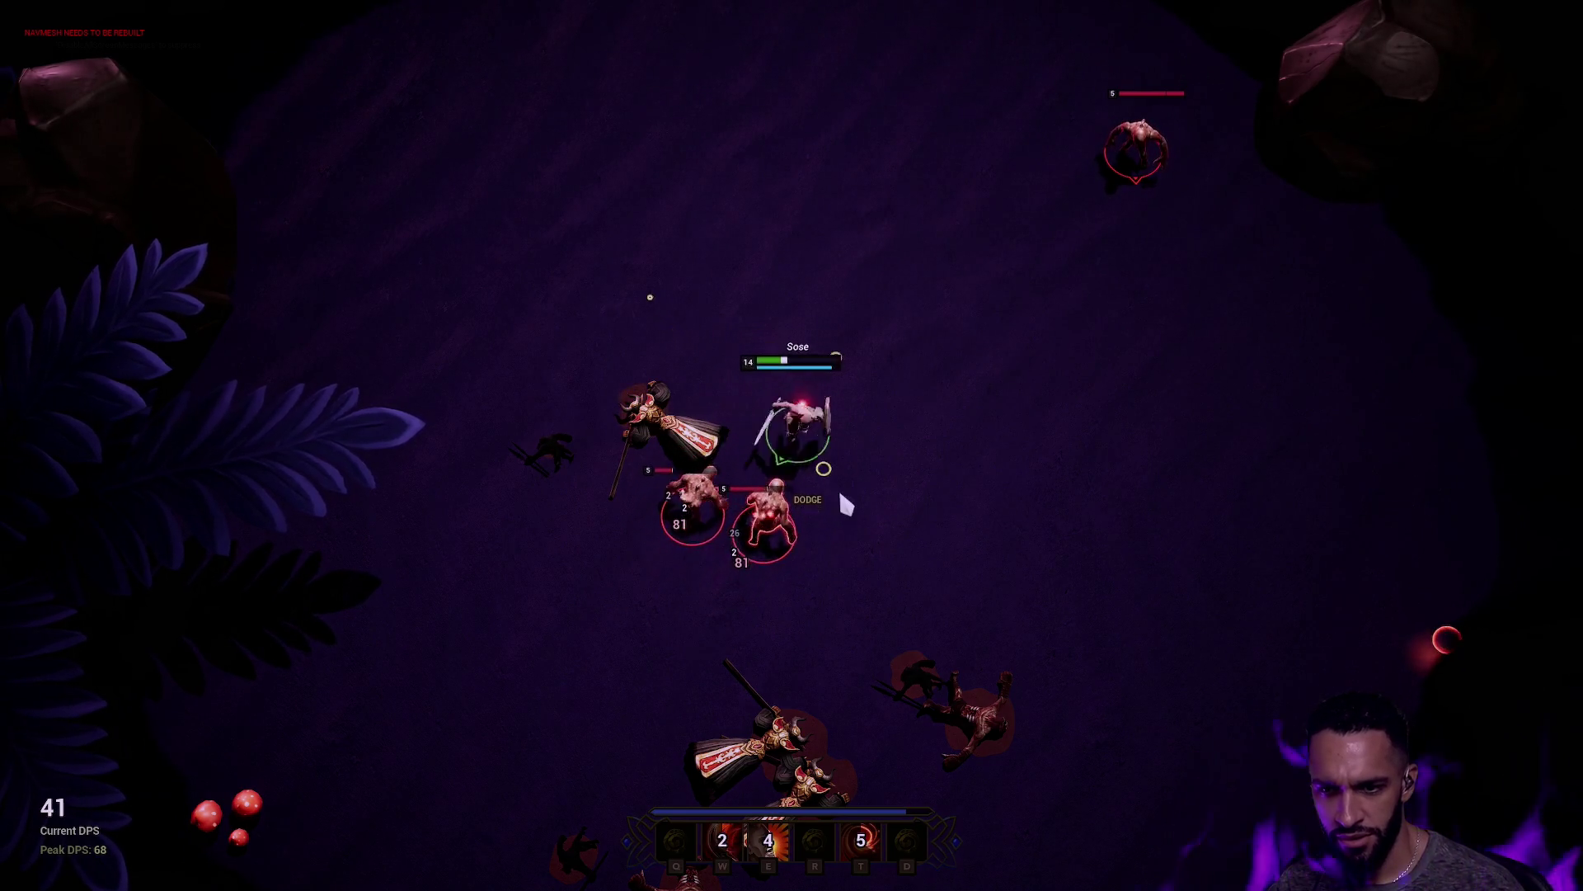
{"action": "left_click", "coordinate": [994, 412]}
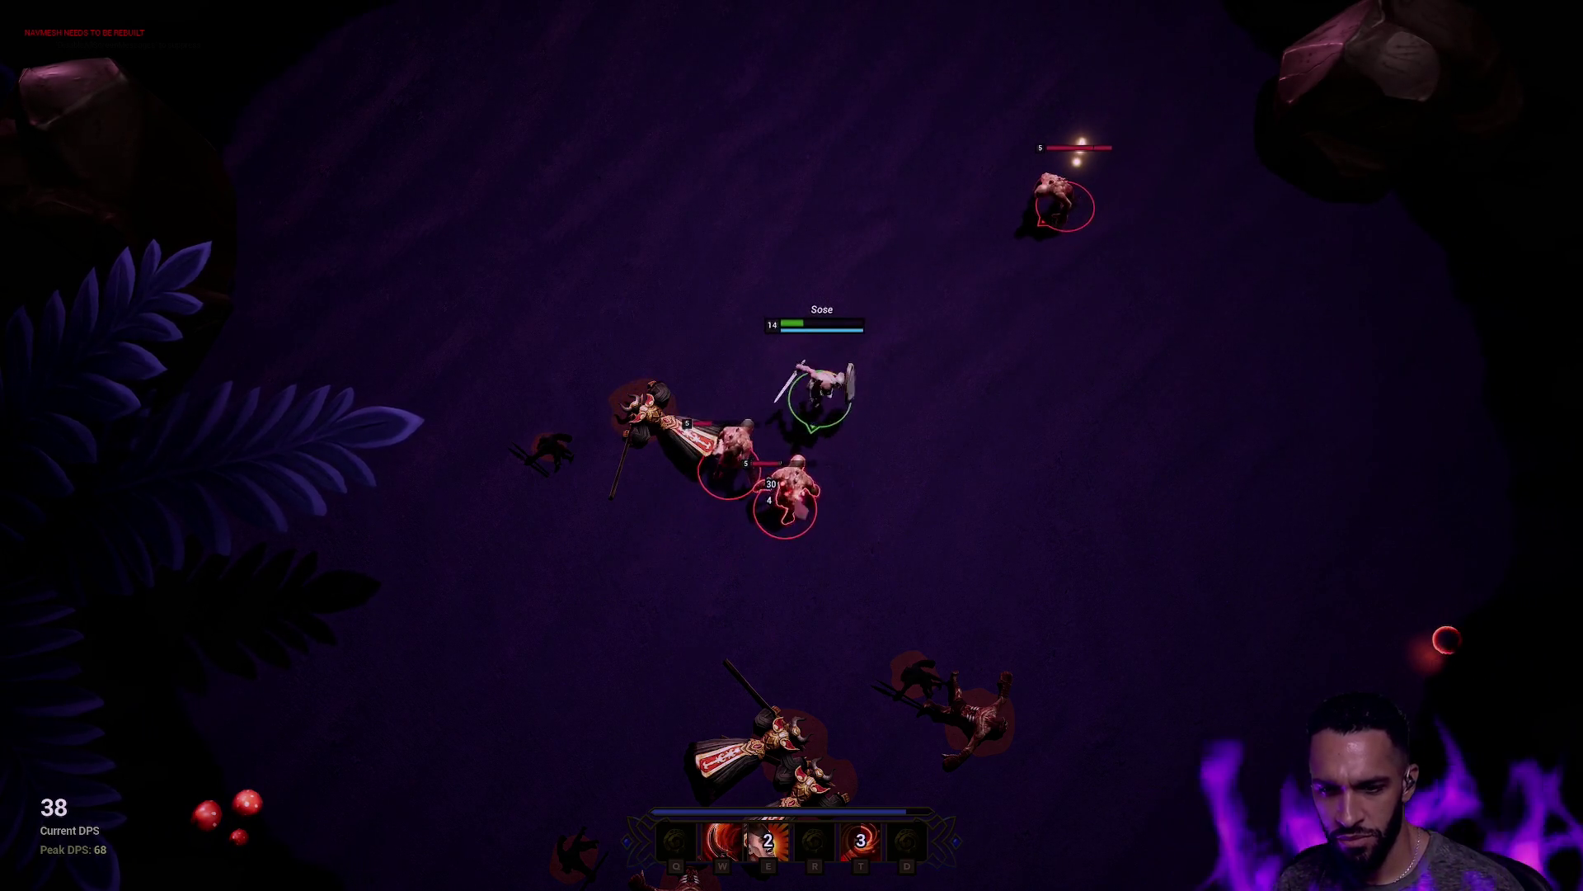
{"action": "key", "text": "w"}
{"action": "key", "text": "e"}
{"action": "left_click", "coordinate": [973, 373]}
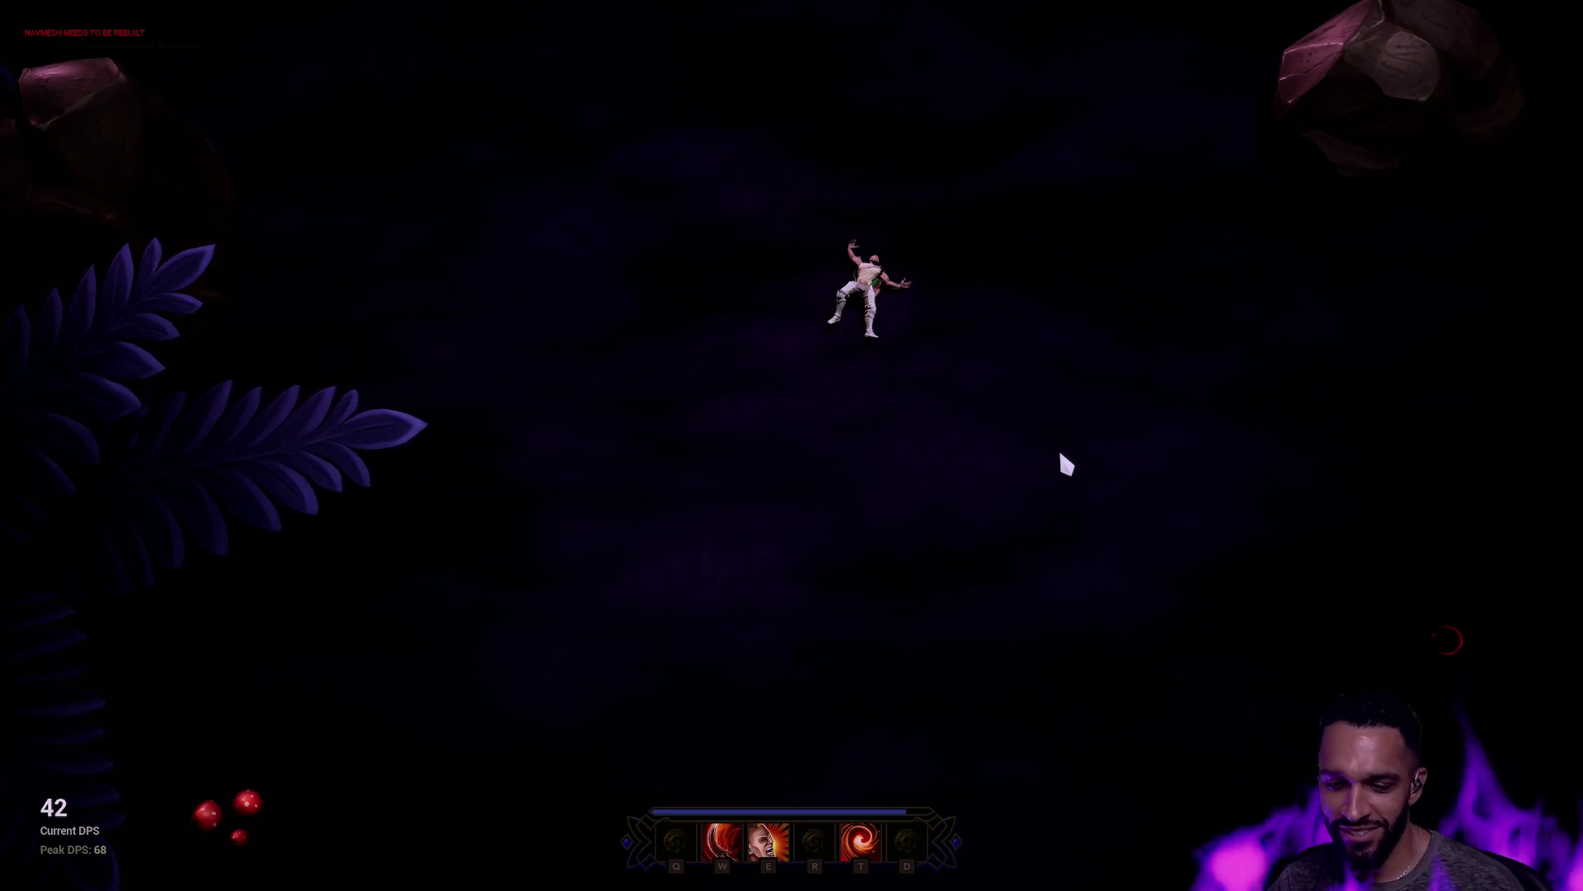
{"action": "key", "text": "Escape"}
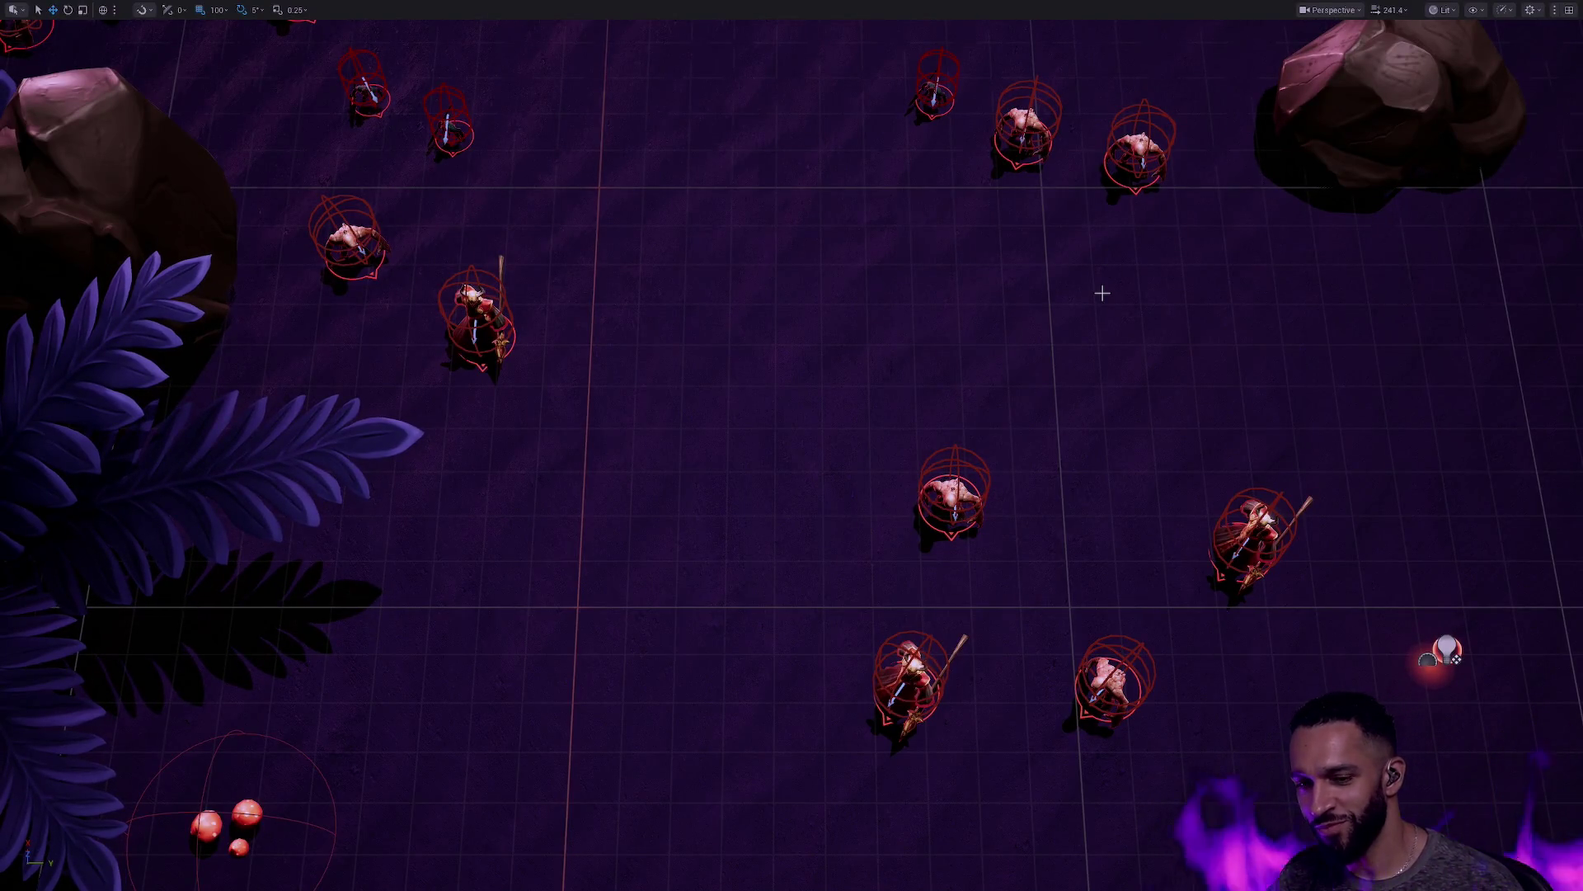
Step: Restart Play in Editor with Alt+P and walk the respawned hero up-right toward the enemies
{"action": "key", "text": "alt+p"}
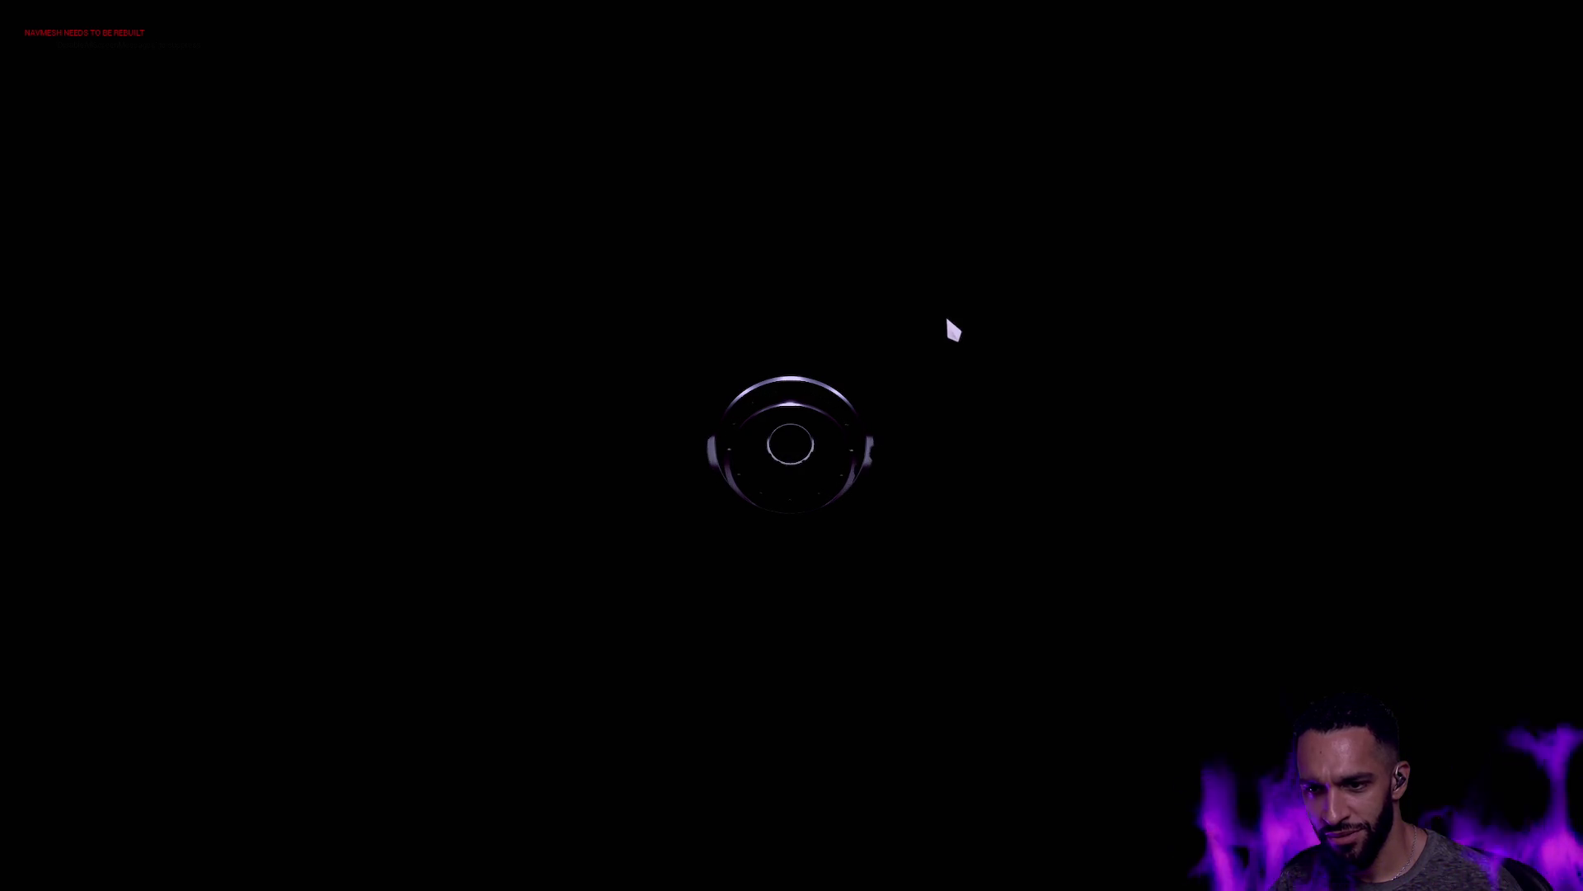
{"action": "left_click", "coordinate": [816, 165]}
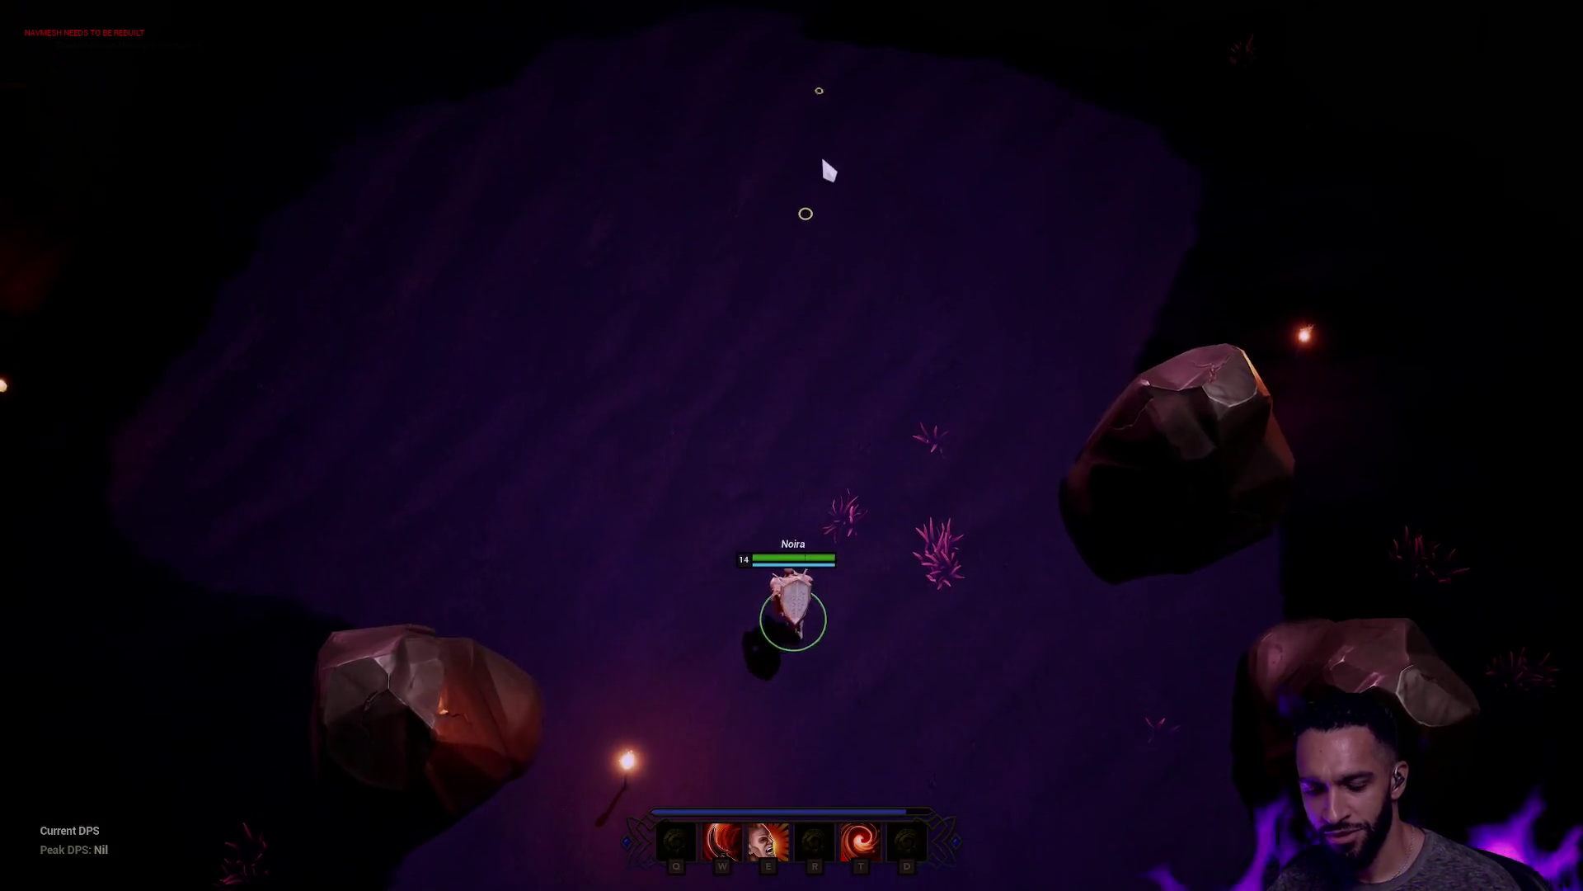
{"action": "left_click", "coordinate": [915, 231]}
{"action": "left_click", "coordinate": [1143, 213]}
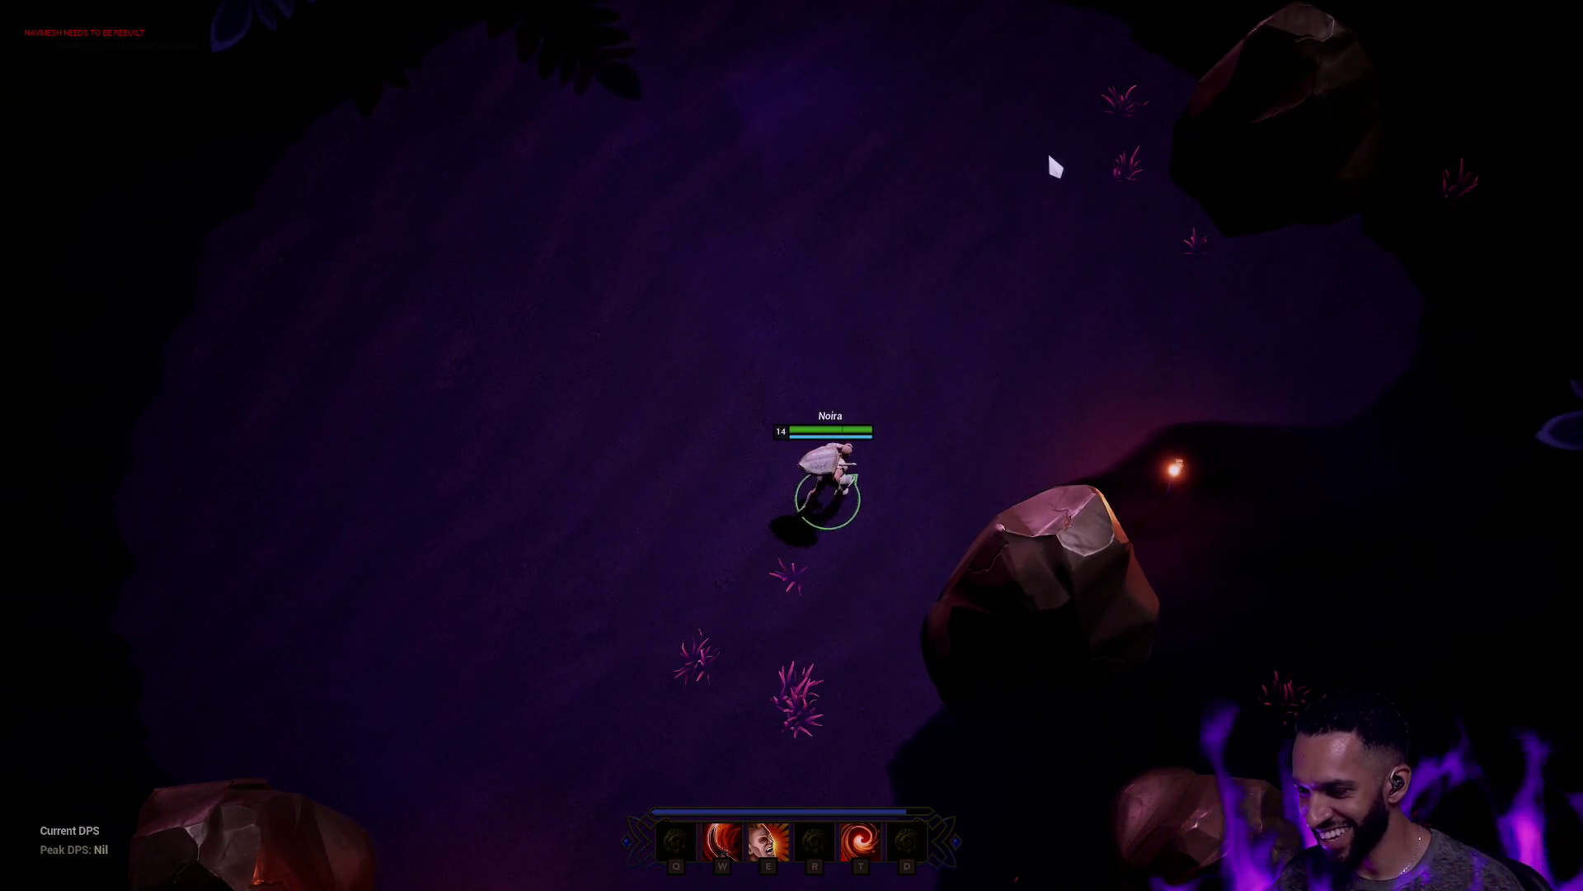
{"action": "left_click", "coordinate": [947, 178]}
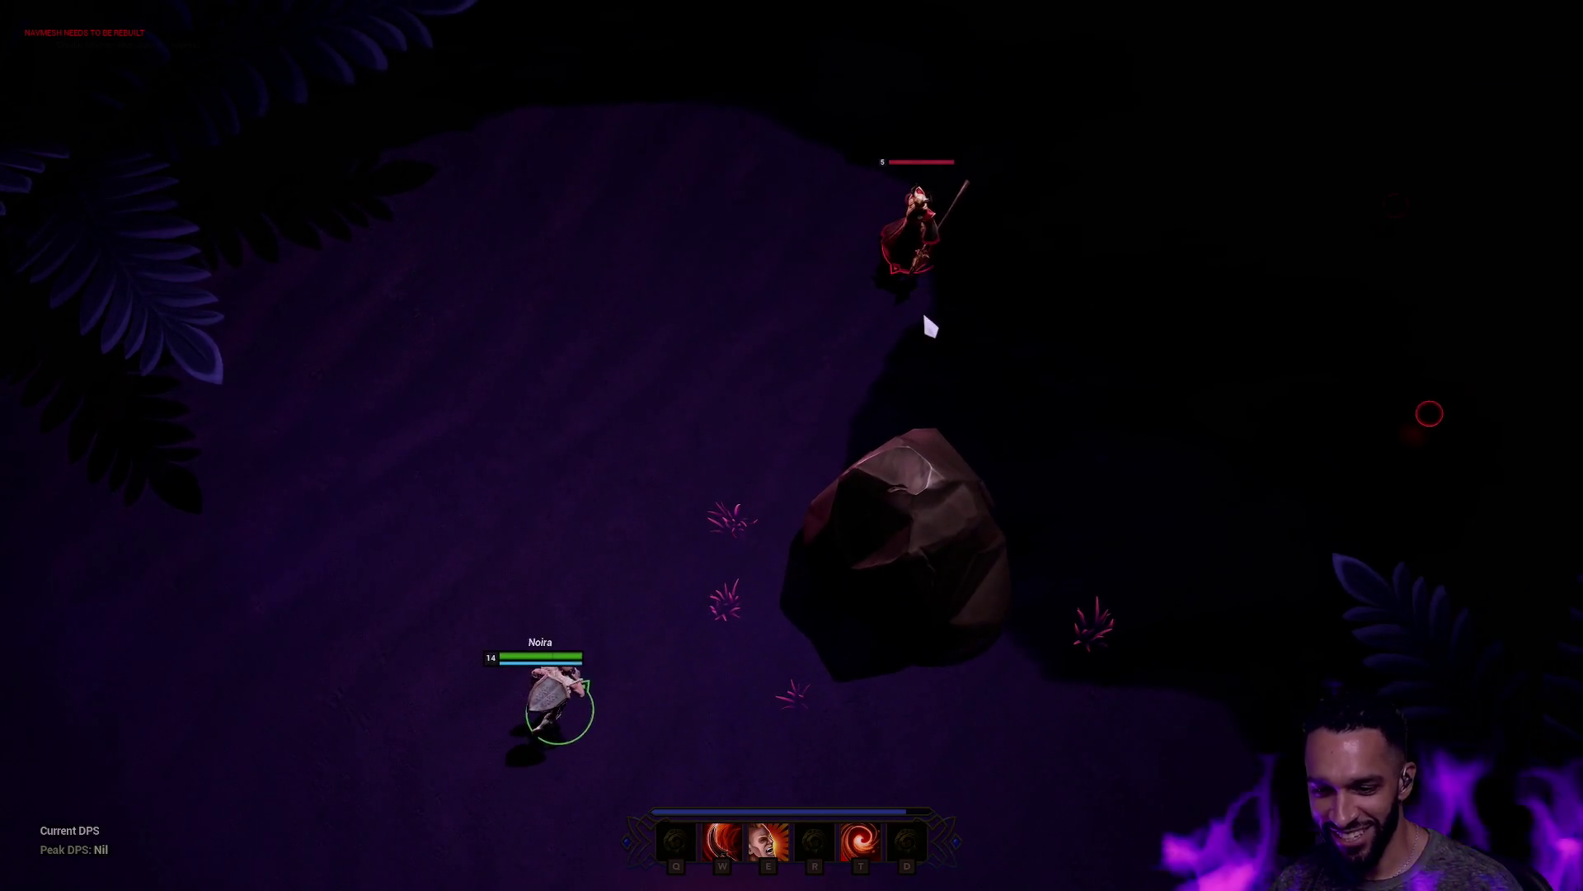
{"action": "left_click", "coordinate": [679, 300]}
Step: Hit the nearby enemies with E, W and T abilities, retreat left, then close in on the robed enemy
{"action": "key", "text": "e"}
{"action": "key", "text": "w"}
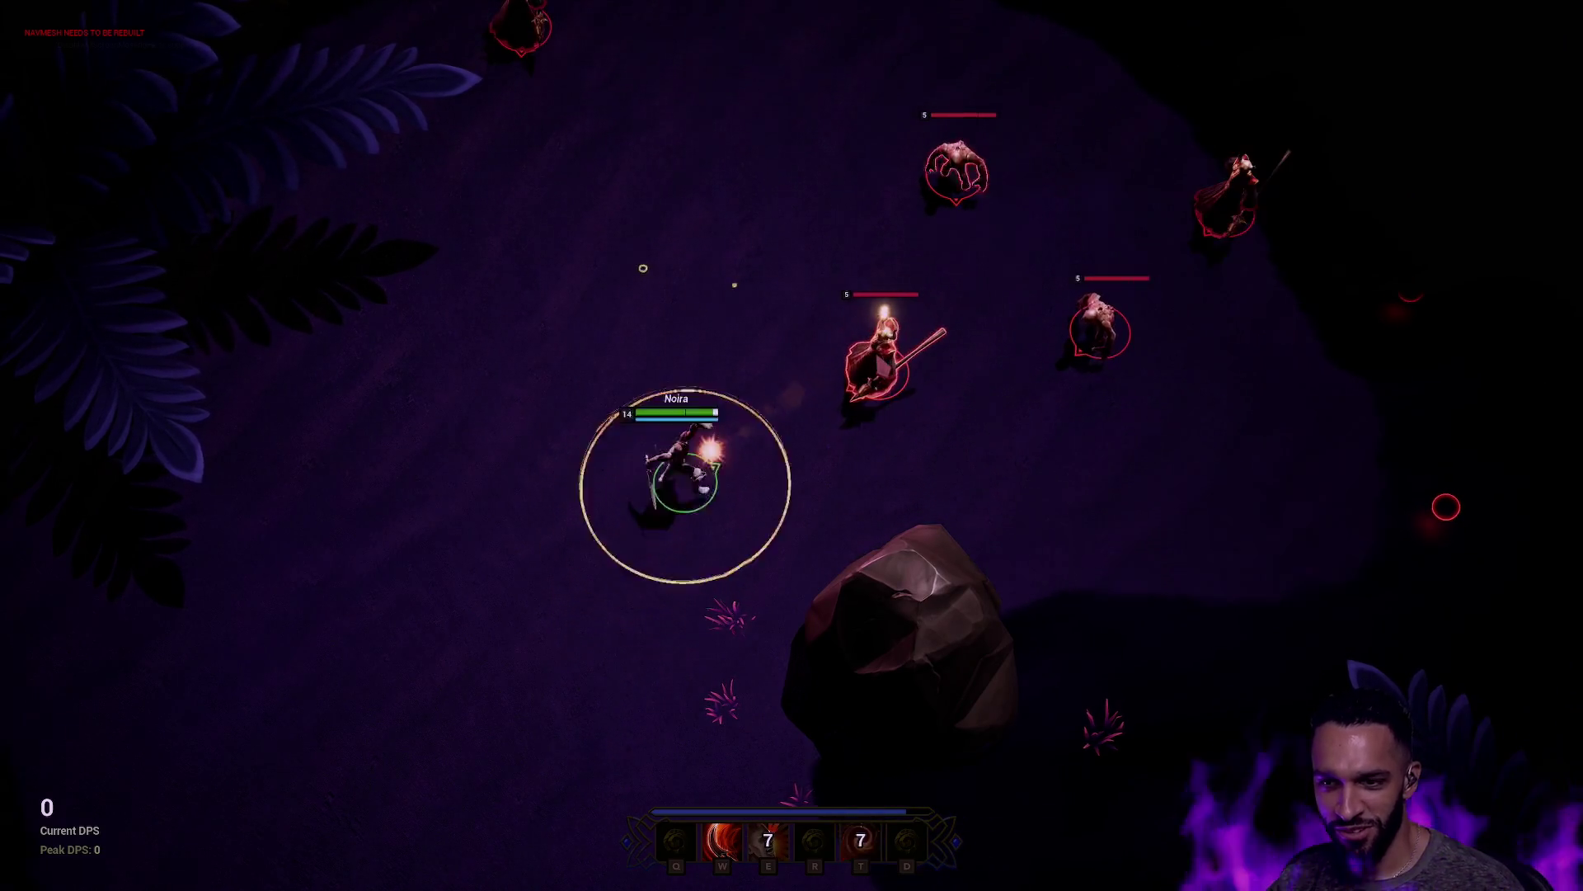
{"action": "key", "text": "t"}
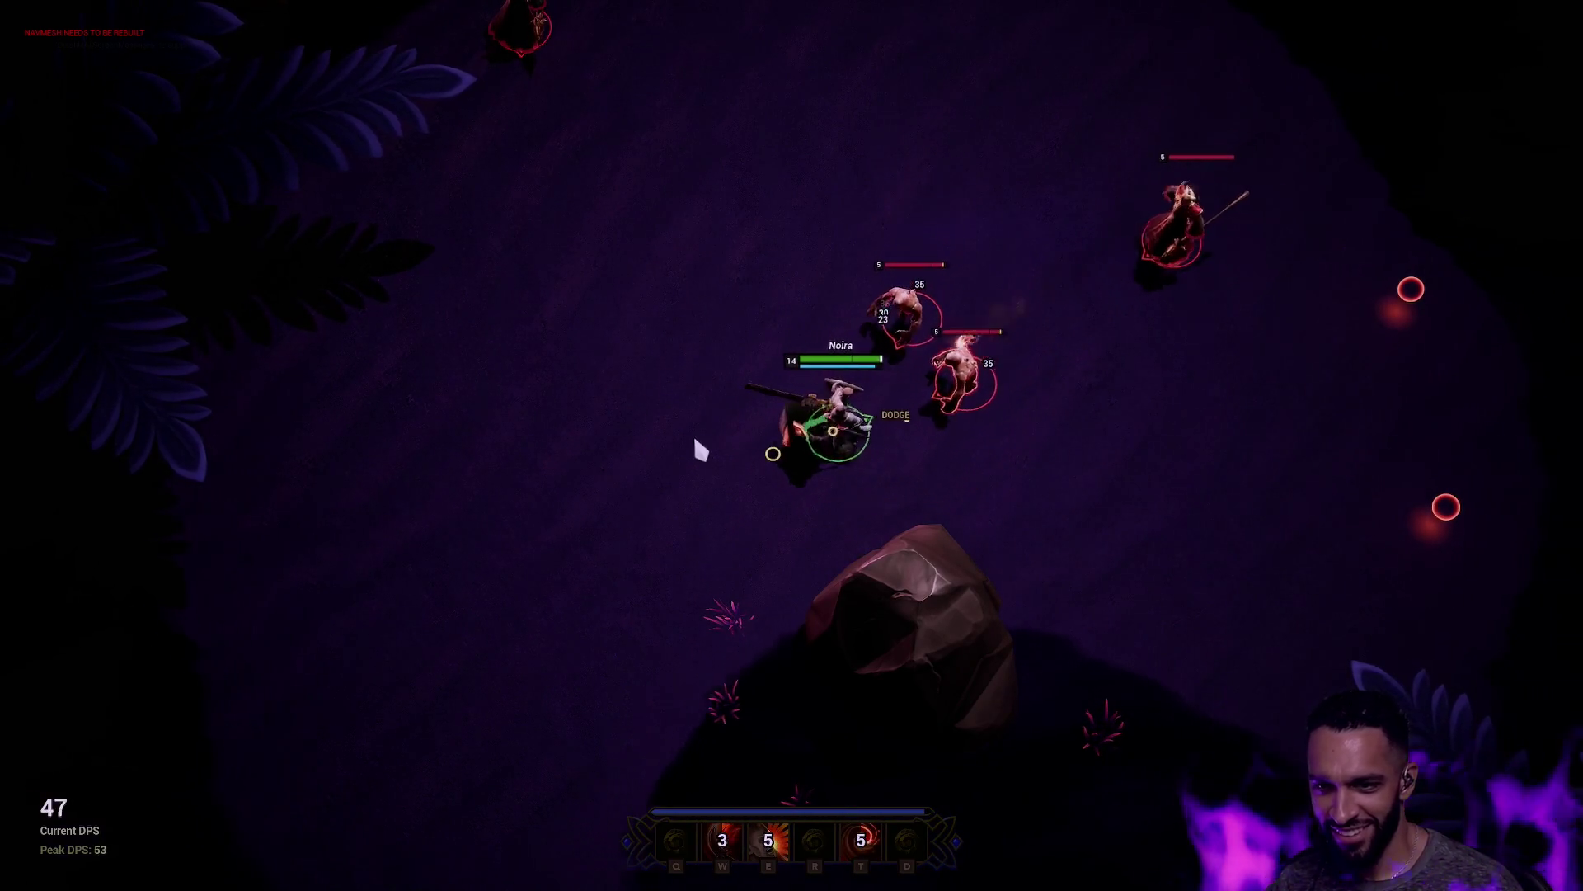
{"action": "left_click", "coordinate": [668, 212]}
{"action": "left_click", "coordinate": [569, 392]}
{"action": "left_click", "coordinate": [633, 499]}
{"action": "left_click", "coordinate": [506, 453]}
{"action": "left_click", "coordinate": [522, 566]}
{"action": "key", "text": "w"}
{"action": "key", "text": "e"}
{"action": "key", "text": "t"}
{"action": "key", "text": "w"}
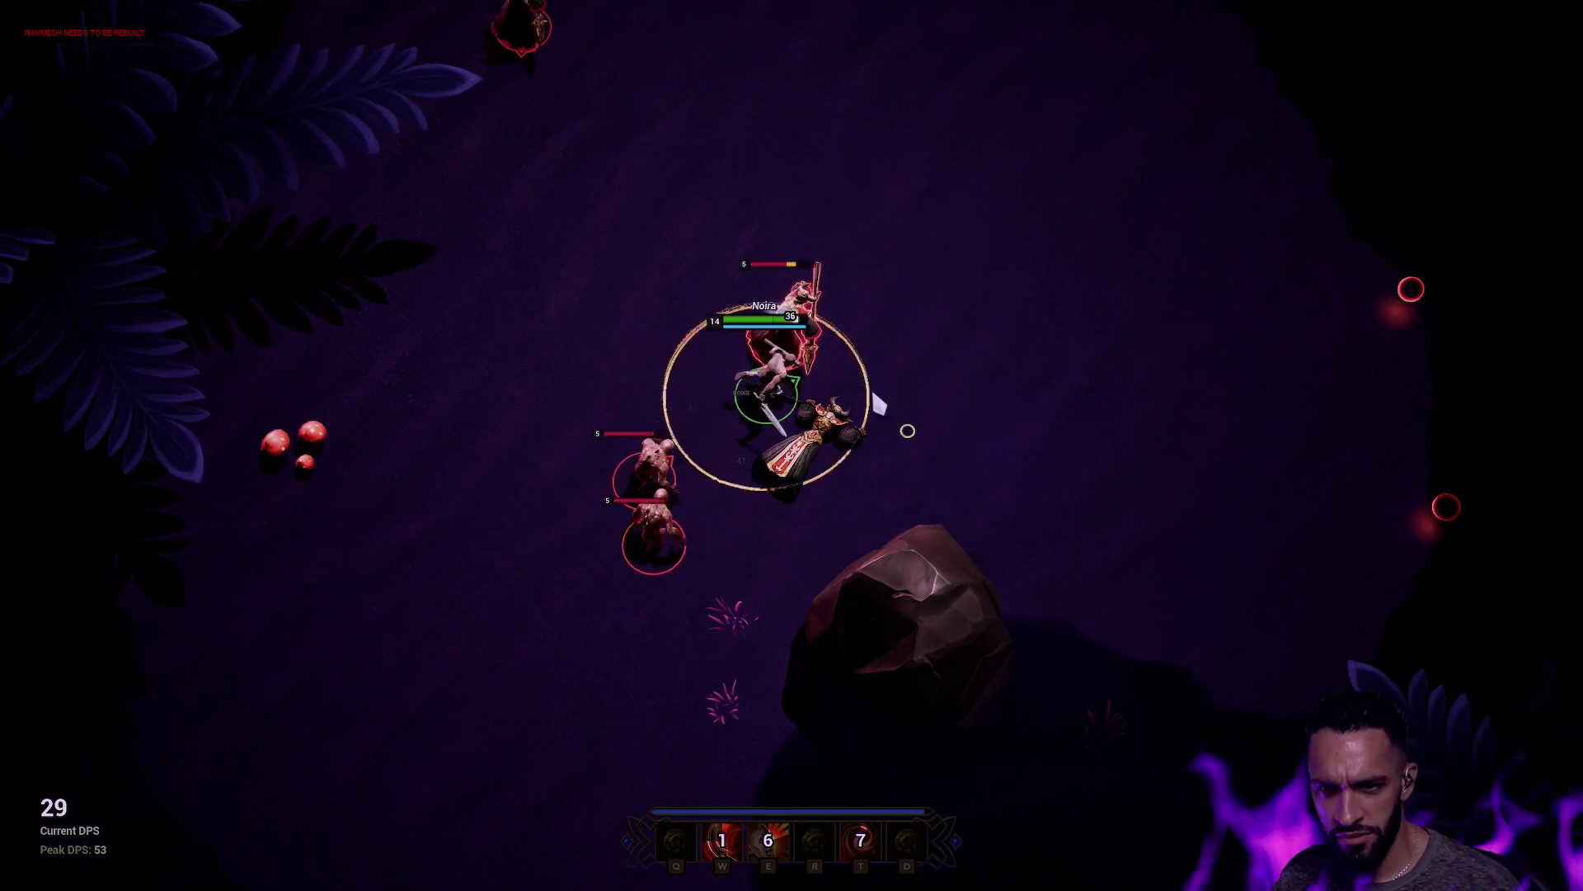
{"action": "left_click", "coordinate": [913, 429]}
{"action": "left_click", "coordinate": [831, 248]}
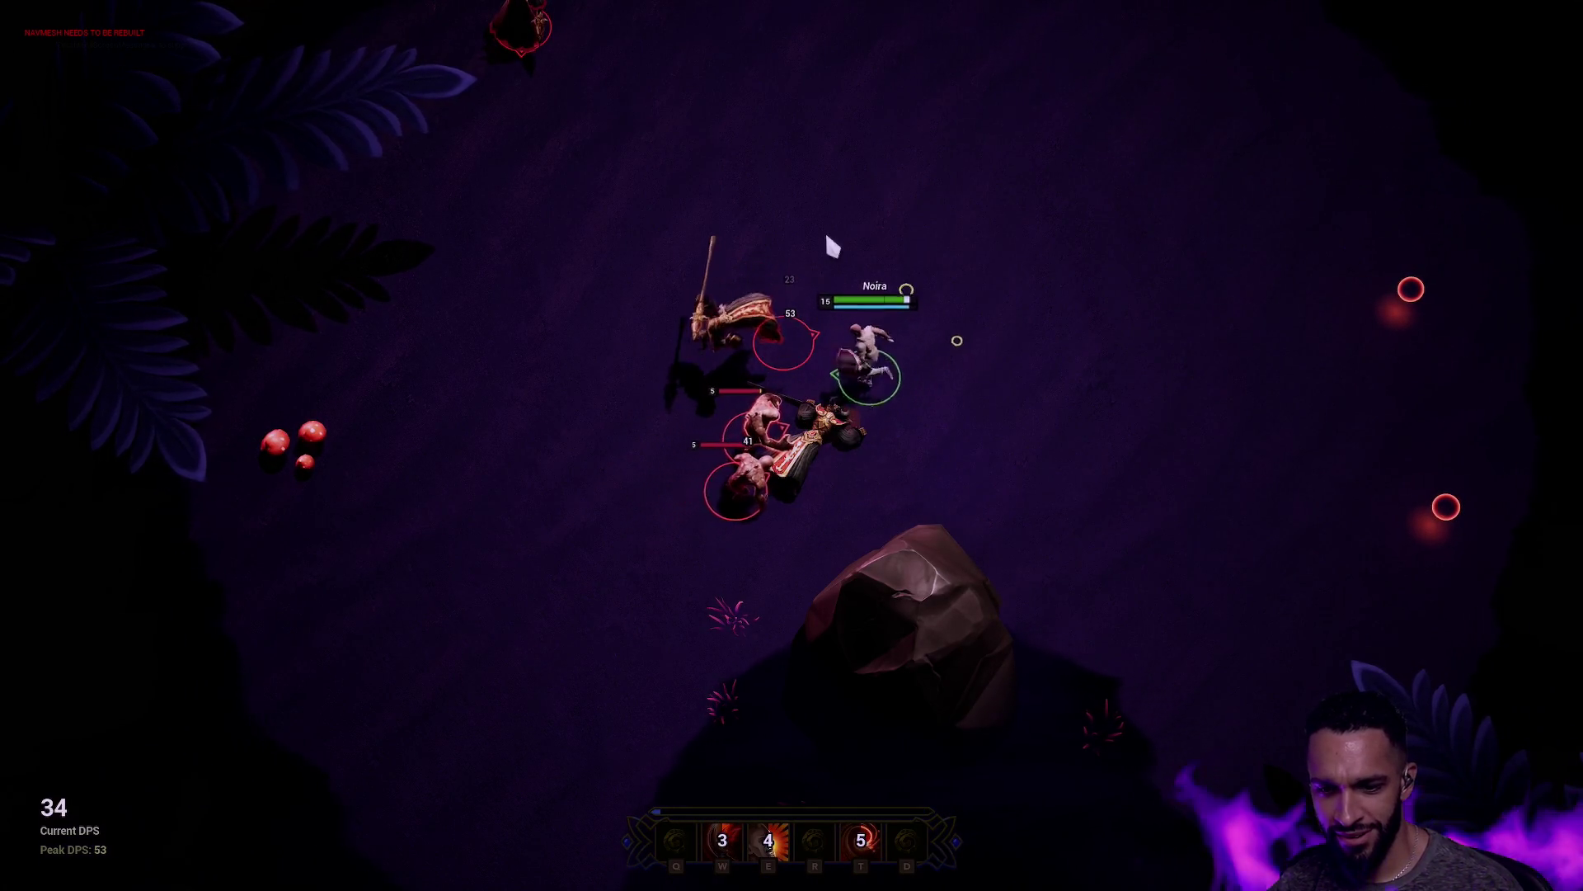
{"action": "left_click", "coordinate": [943, 488]}
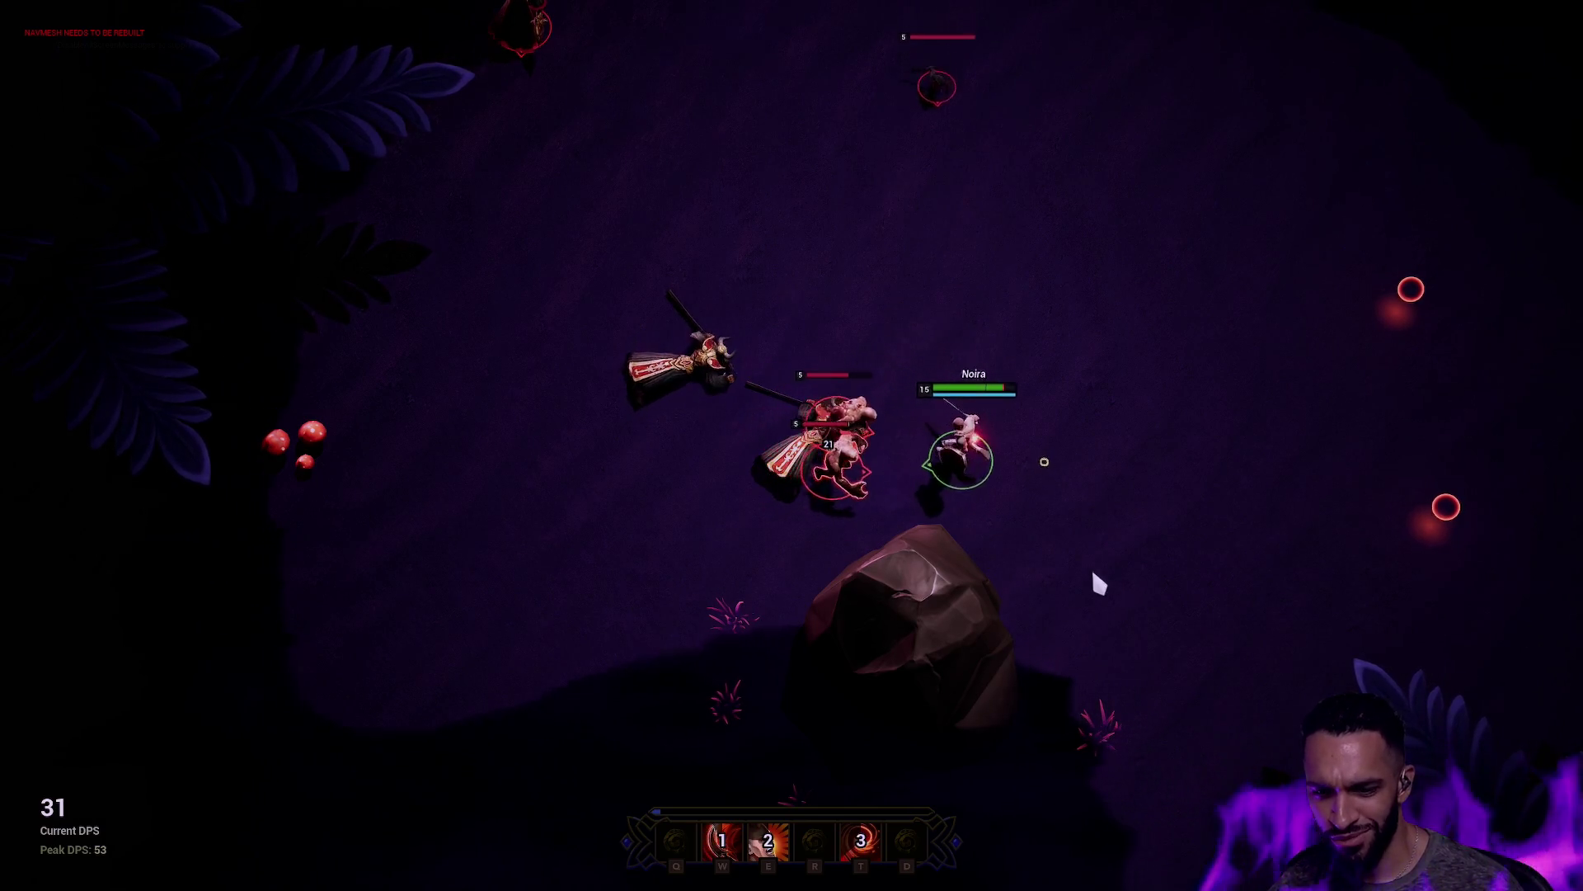
Step: Dash, slash and cast the golden ring repeatedly until most of the enemies are defeated
{"action": "key", "text": "w"}
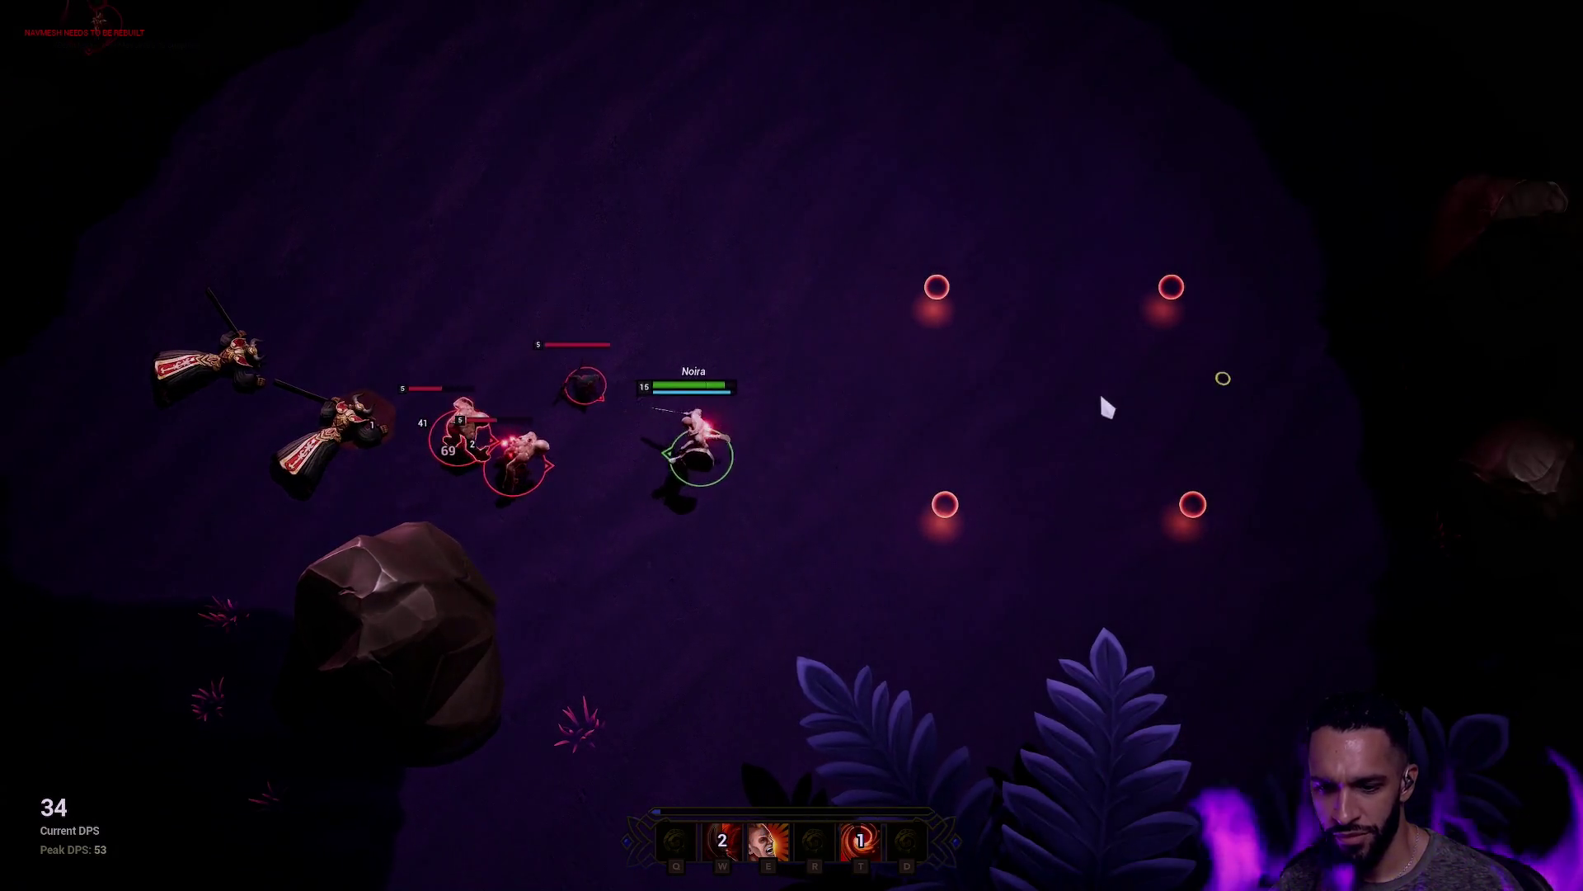
{"action": "key", "text": "e"}
{"action": "key", "text": "w"}
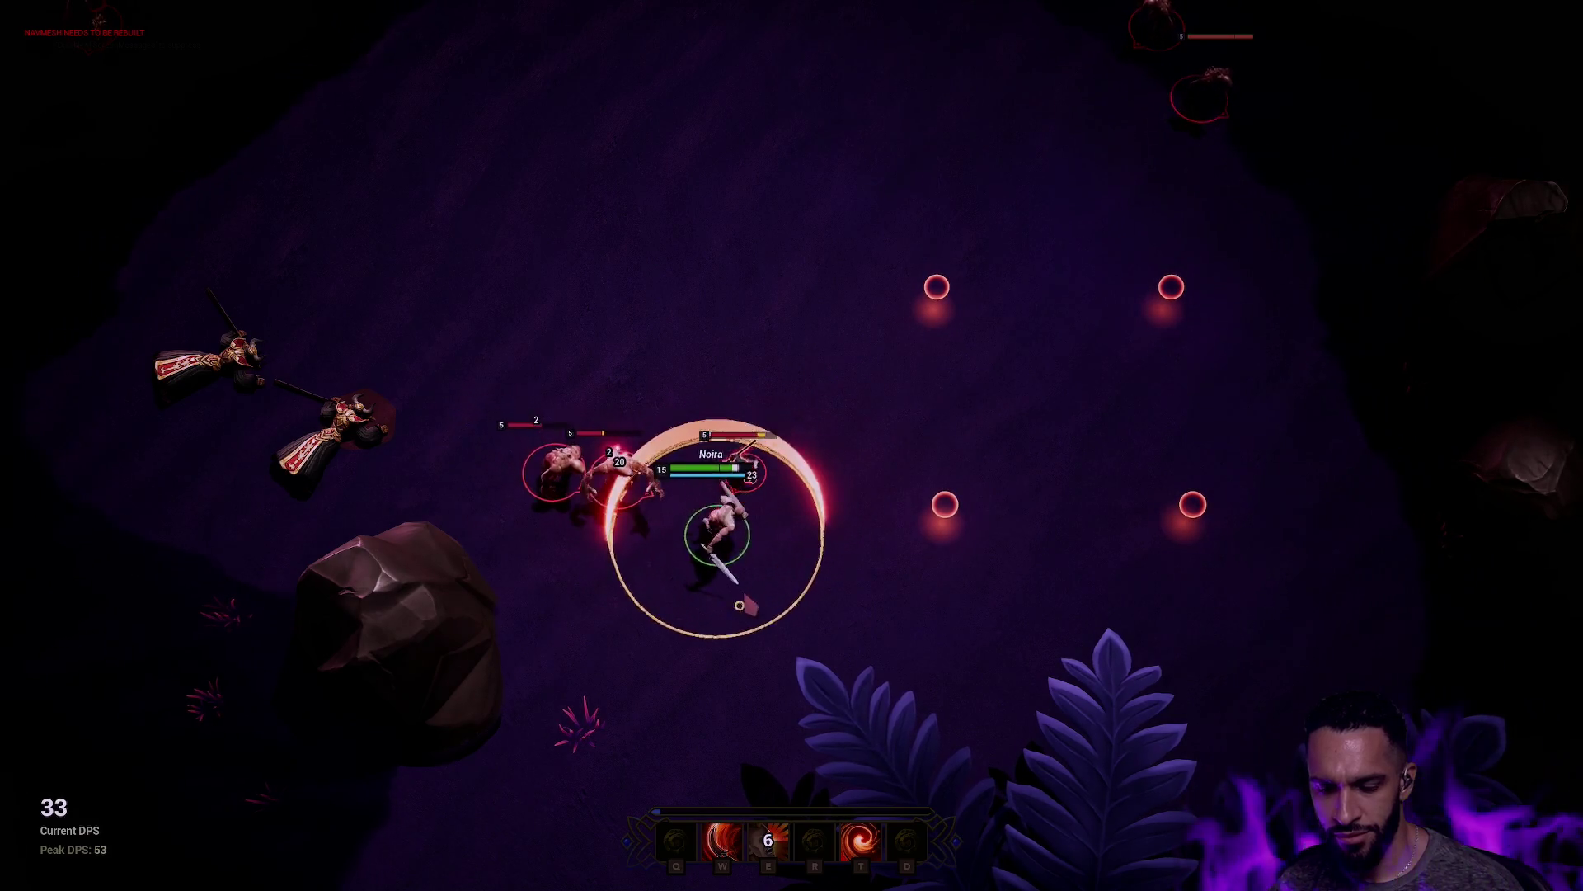
{"action": "left_click", "coordinate": [844, 551]}
{"action": "left_click", "coordinate": [1158, 462]}
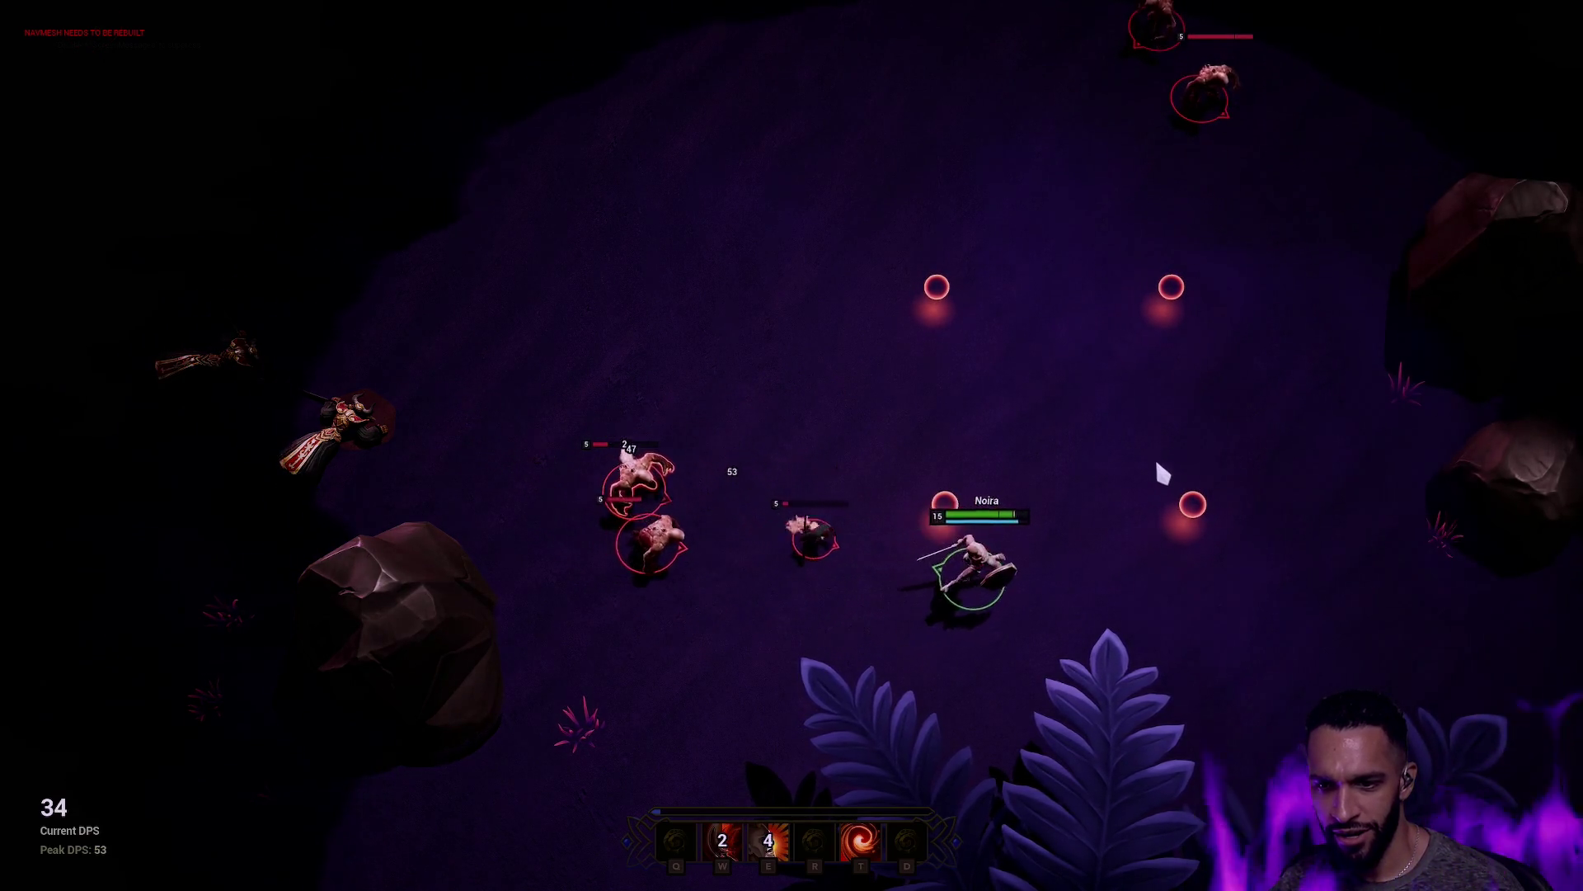
{"action": "left_click", "coordinate": [976, 524]}
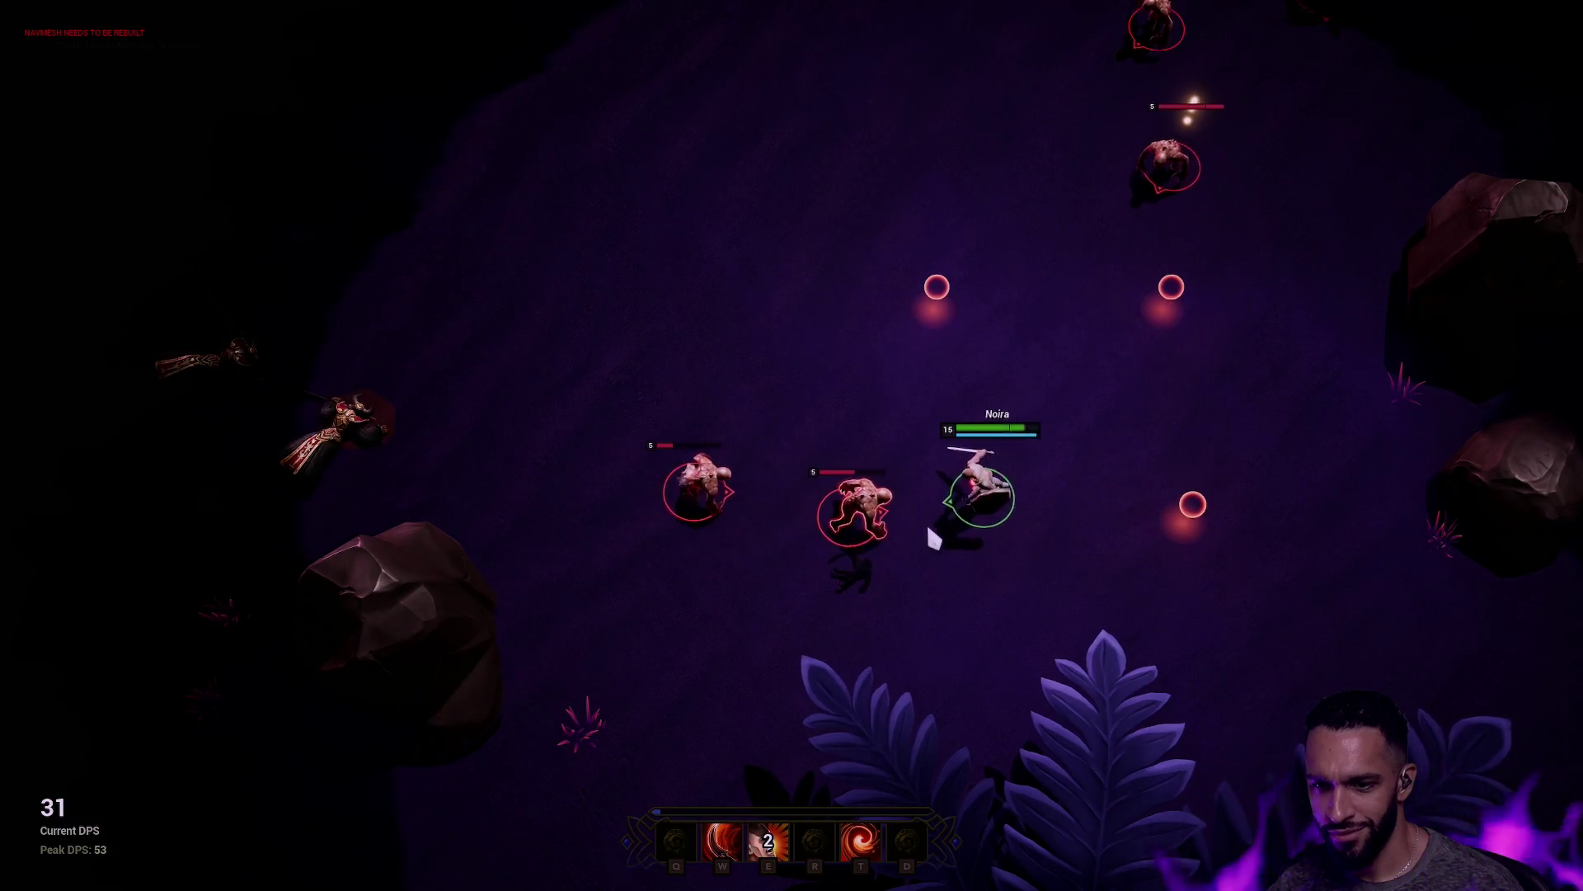
{"action": "key", "text": "t"}
{"action": "left_click", "coordinate": [574, 617]}
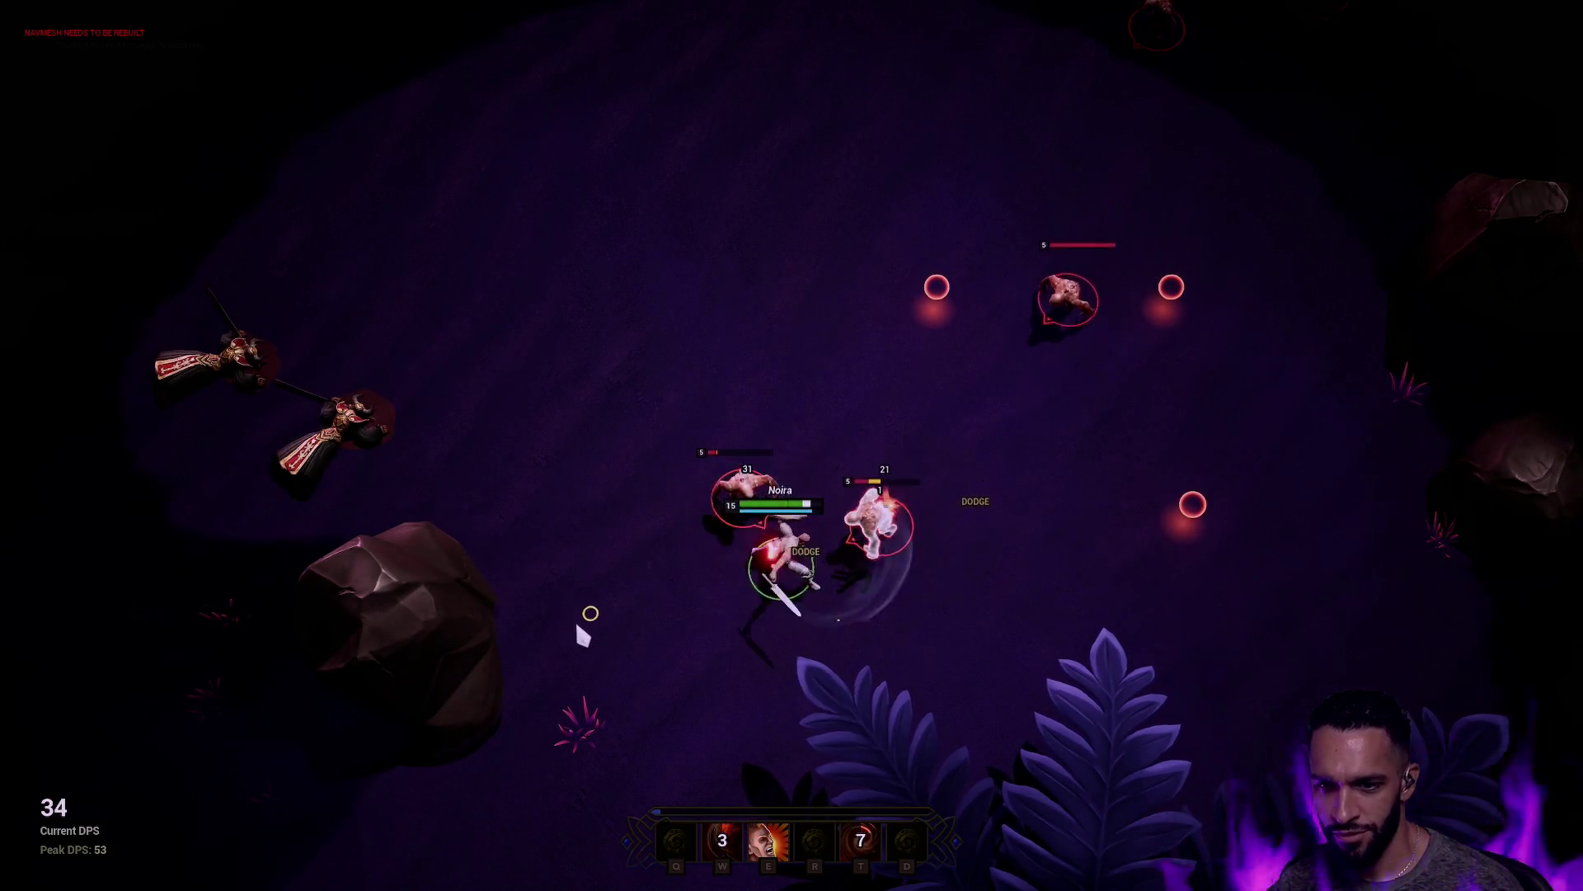
{"action": "key", "text": "w"}
{"action": "key", "text": "e"}
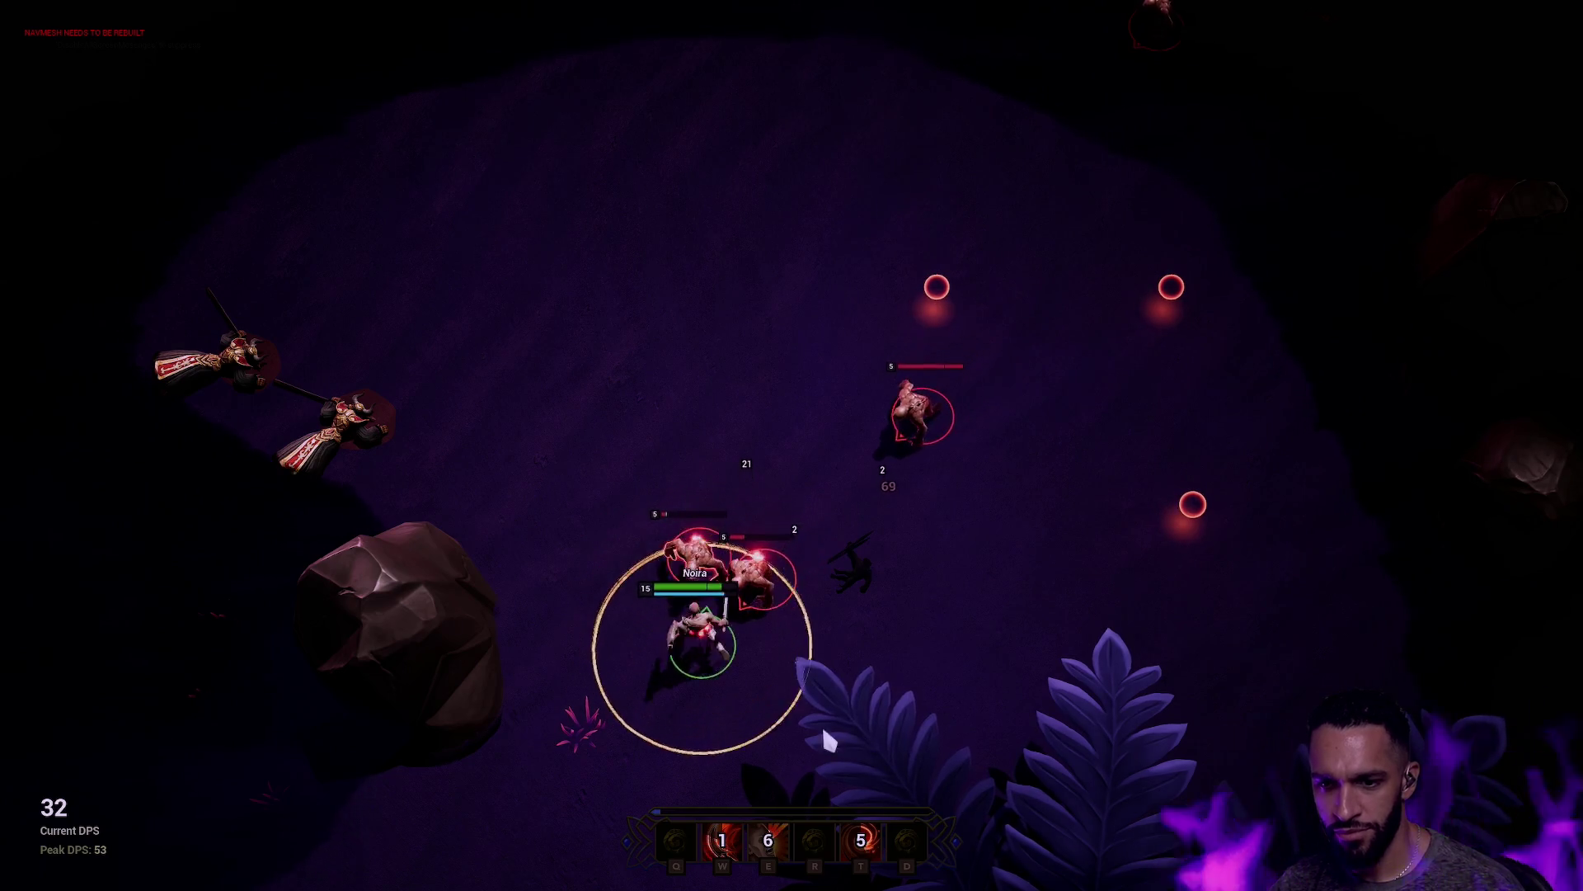
{"action": "left_click", "coordinate": [924, 709]}
{"action": "key", "text": "w"}
{"action": "left_click", "coordinate": [979, 471]}
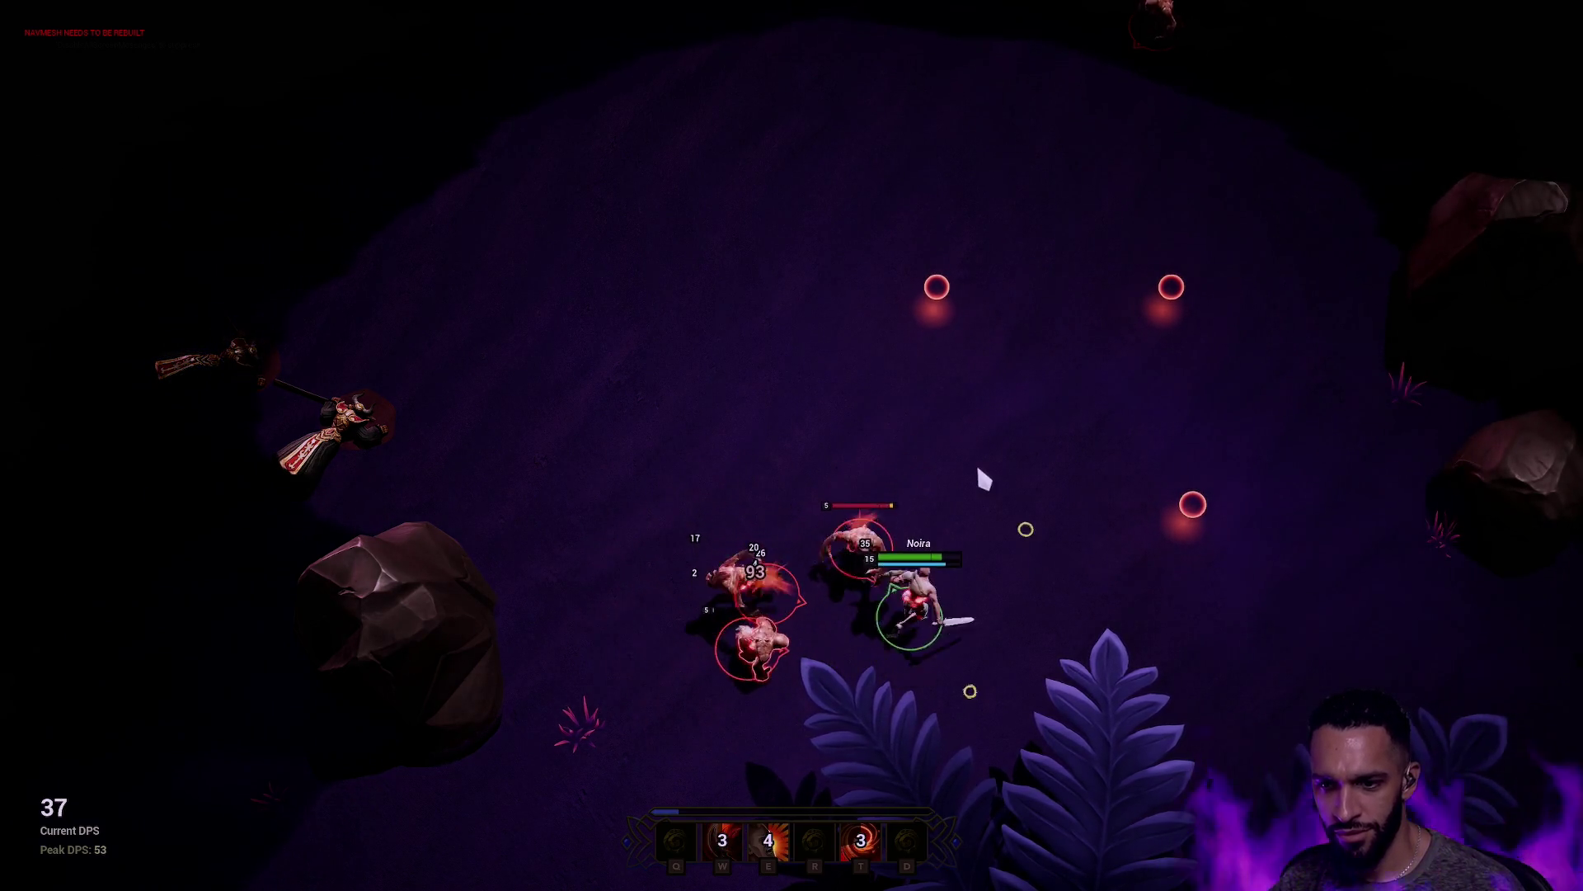
{"action": "left_click_drag", "start_coordinate": [792, 364], "coordinate": [639, 429]}
{"action": "left_click", "coordinate": [575, 427]}
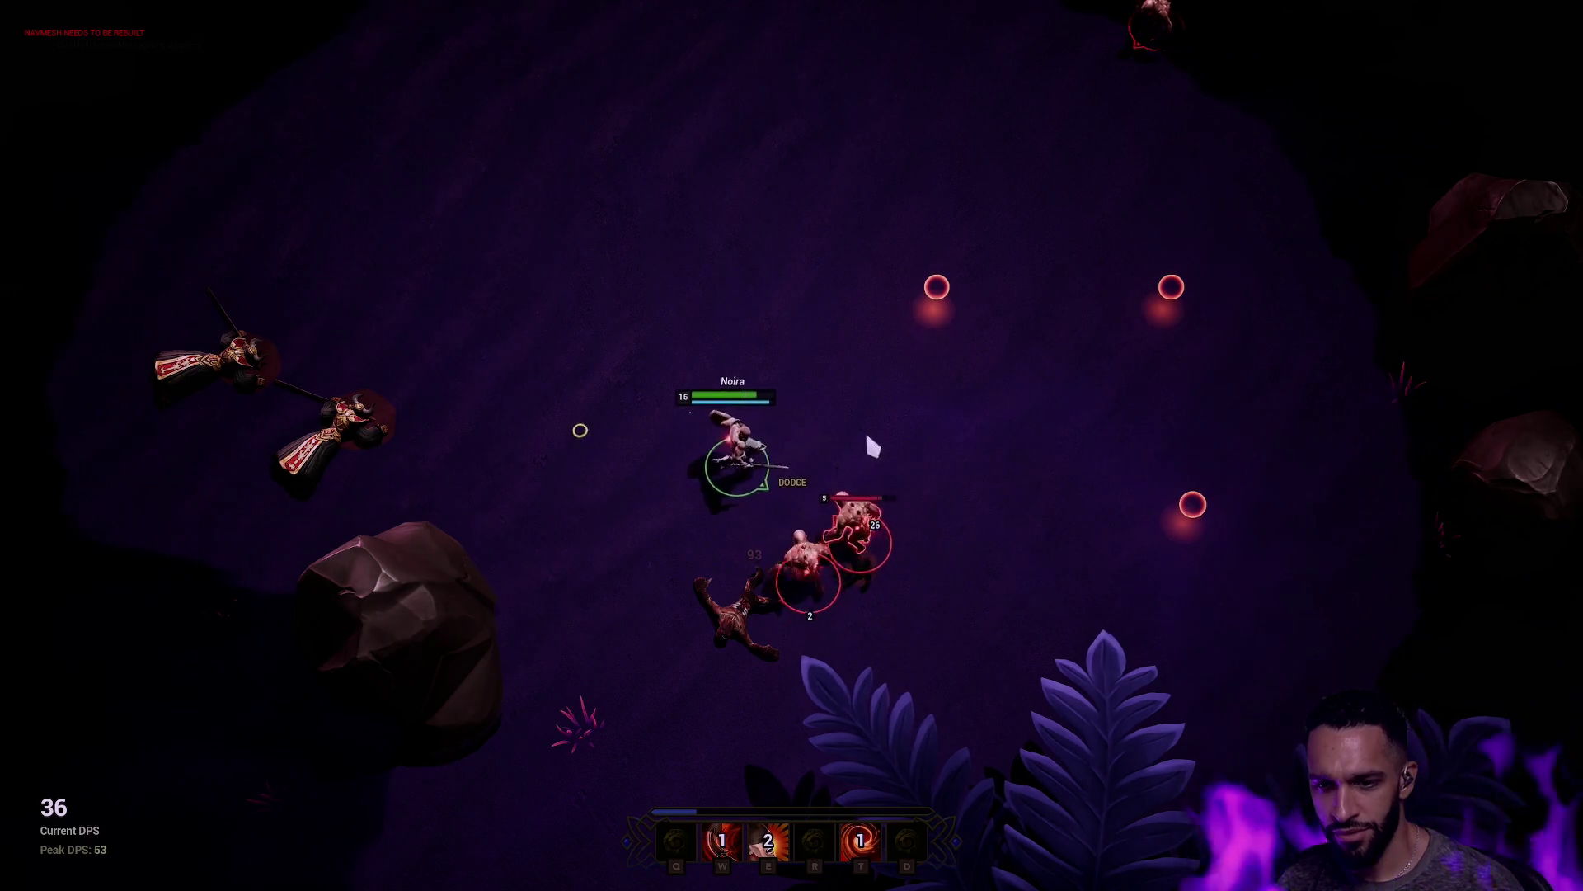
{"action": "key", "text": "t"}
{"action": "left_click", "coordinate": [775, 28]}
{"action": "key", "text": "w"}
{"action": "left_click", "coordinate": [475, 407]}
{"action": "key", "text": "w"}
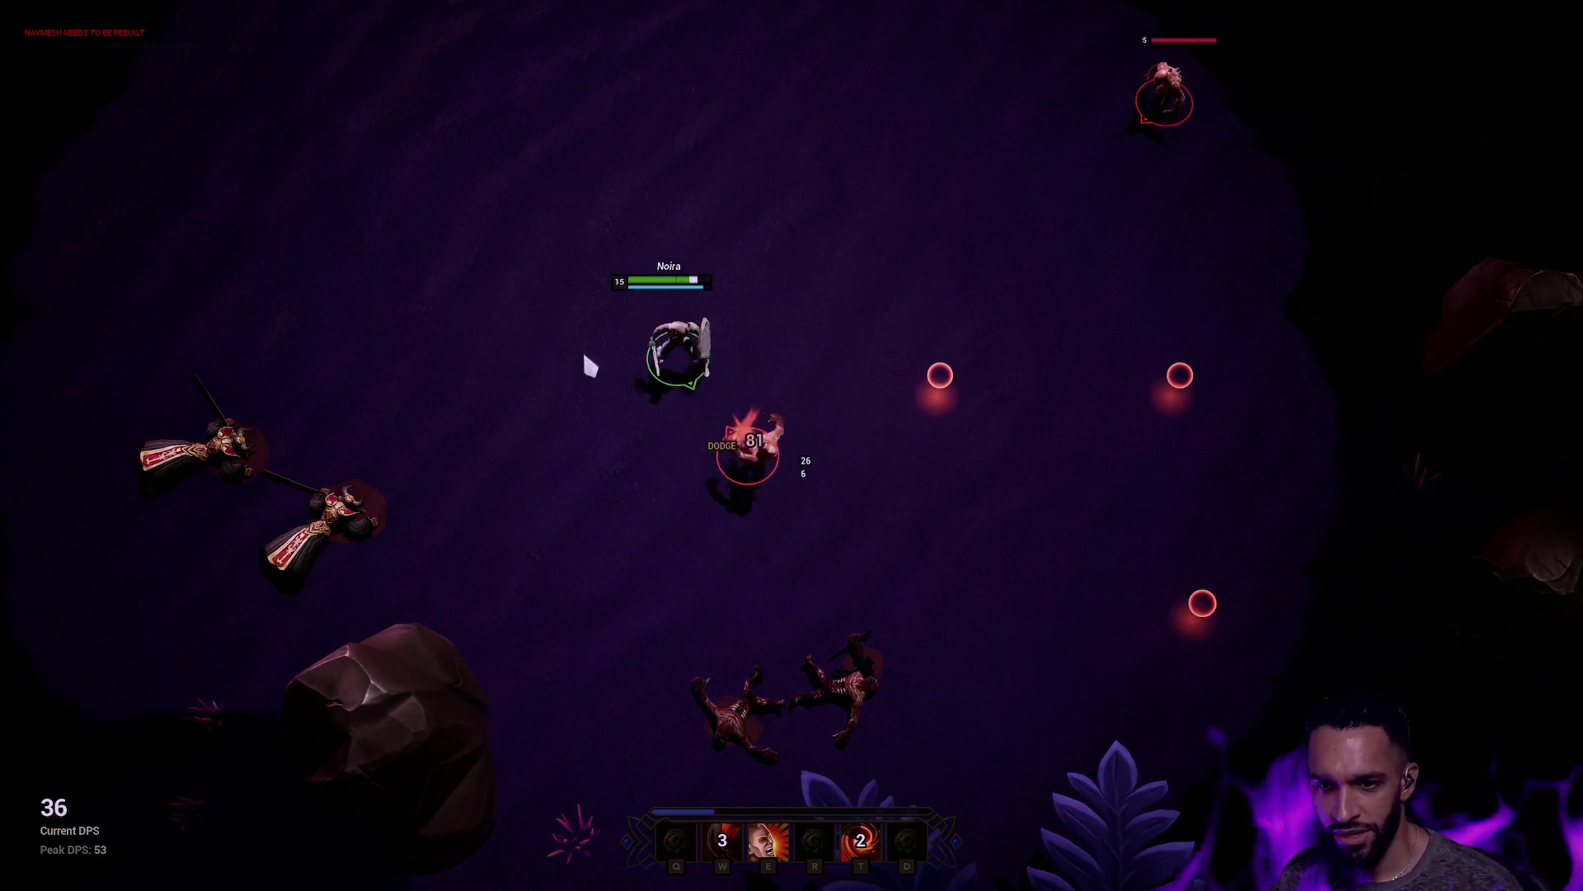
Step: Pan the camera across the arena and re-centre it on the hero with Space
{"action": "mouse_move", "coordinate": [488, 388]}
{"action": "left_mouse_down"}
{"action": "mouse_move", "coordinate": [470, 350]}
{"action": "mouse_move", "coordinate": [127, 477]}
{"action": "mouse_move", "coordinate": [1571, 421]}
{"action": "left_mouse_up"}
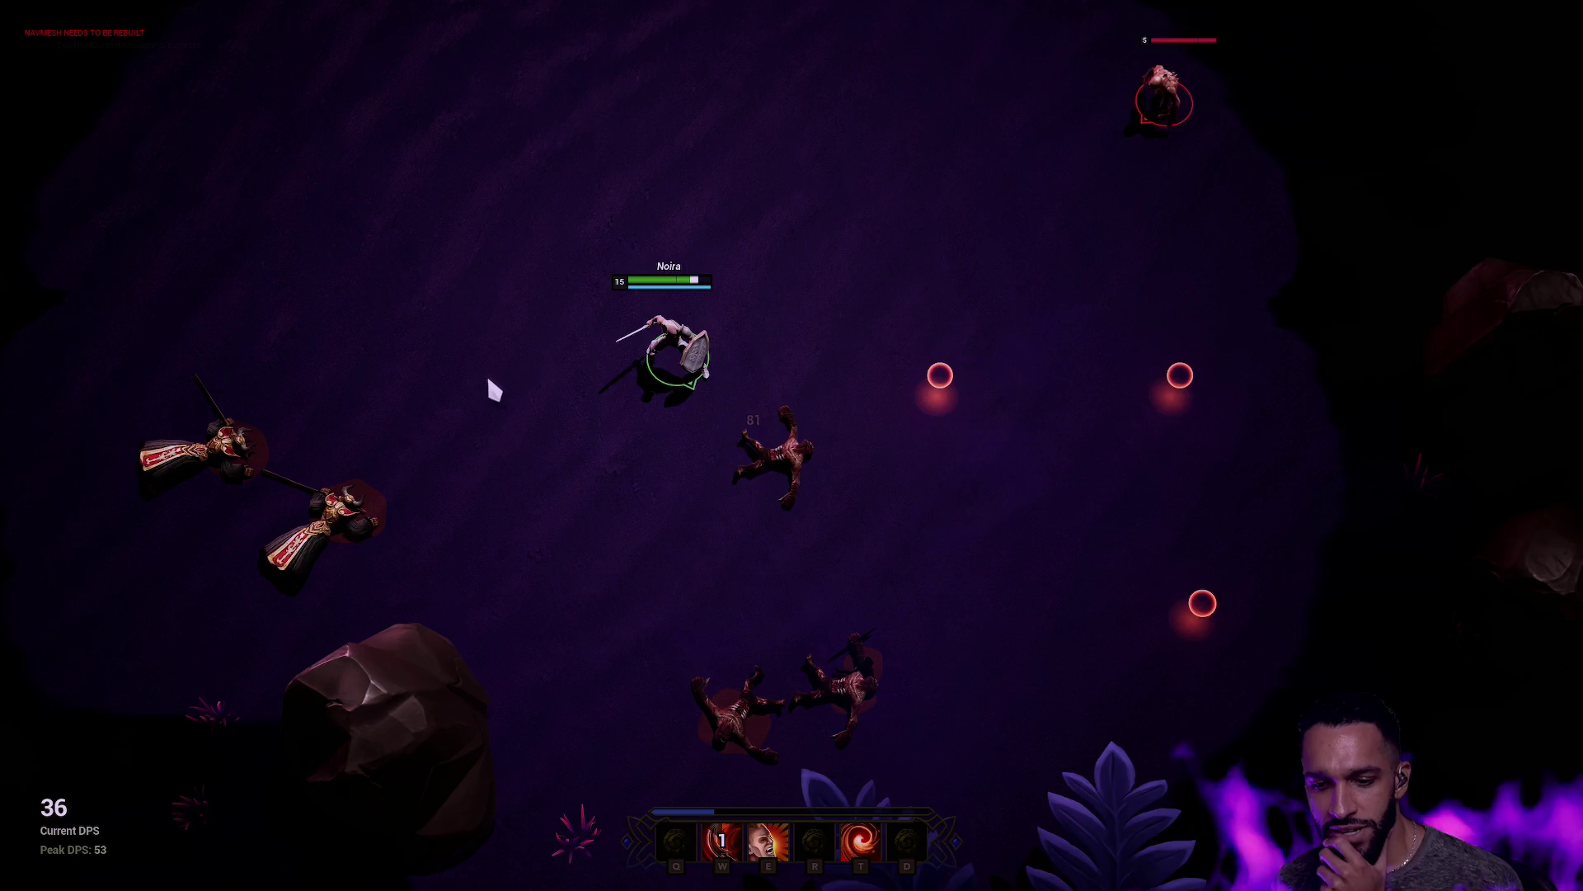
{"action": "key", "text": "space"}
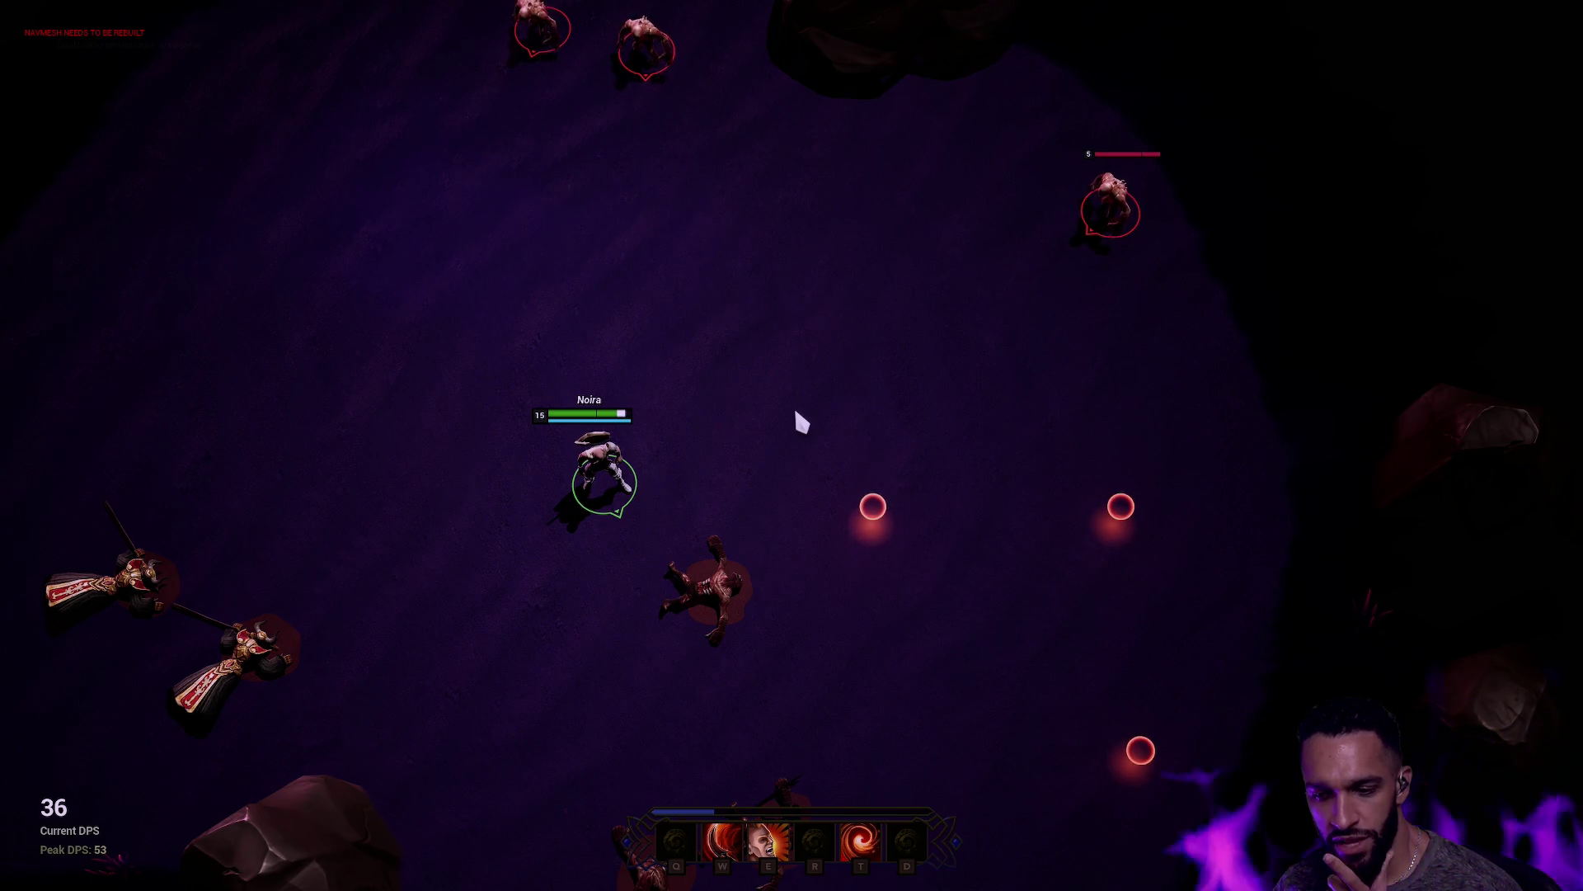
{"action": "key", "text": "space"}
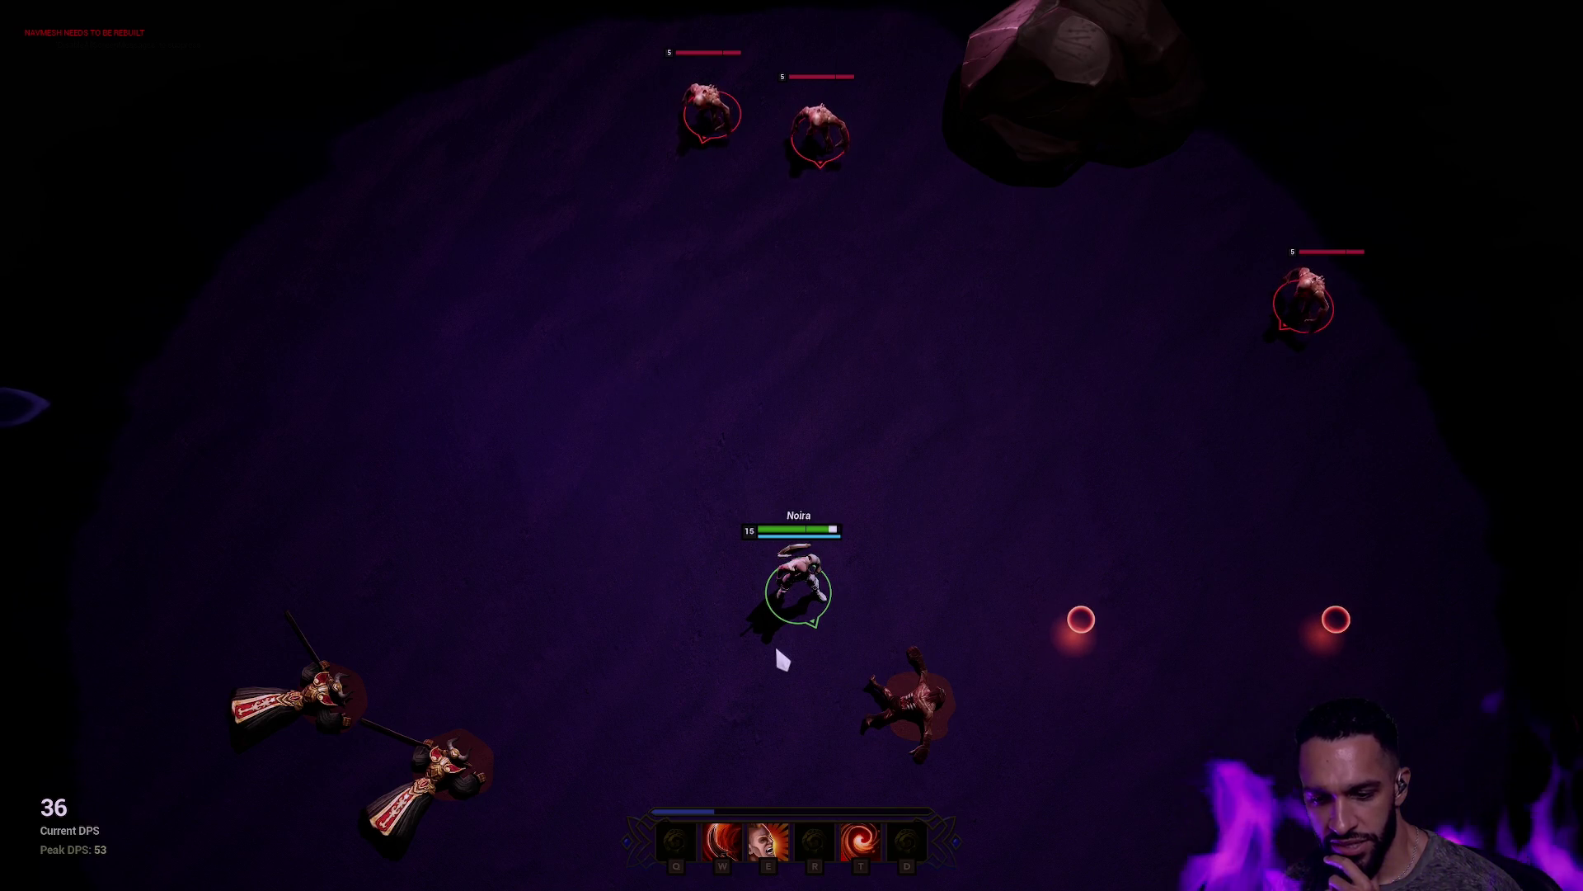
{"action": "key", "text": "Up"}
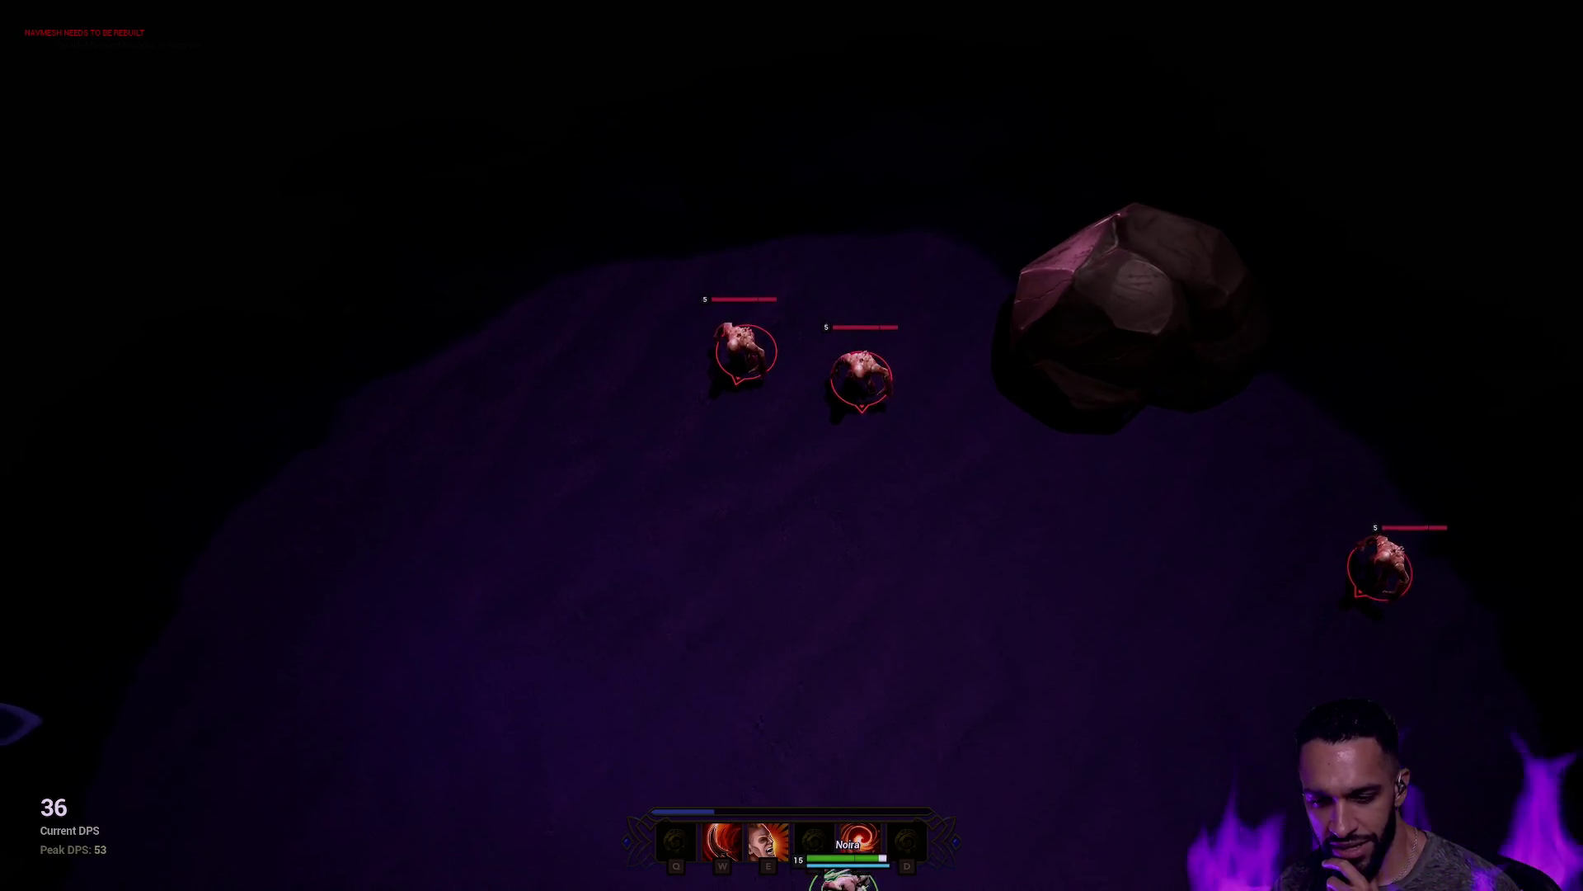
{"action": "key", "text": "space"}
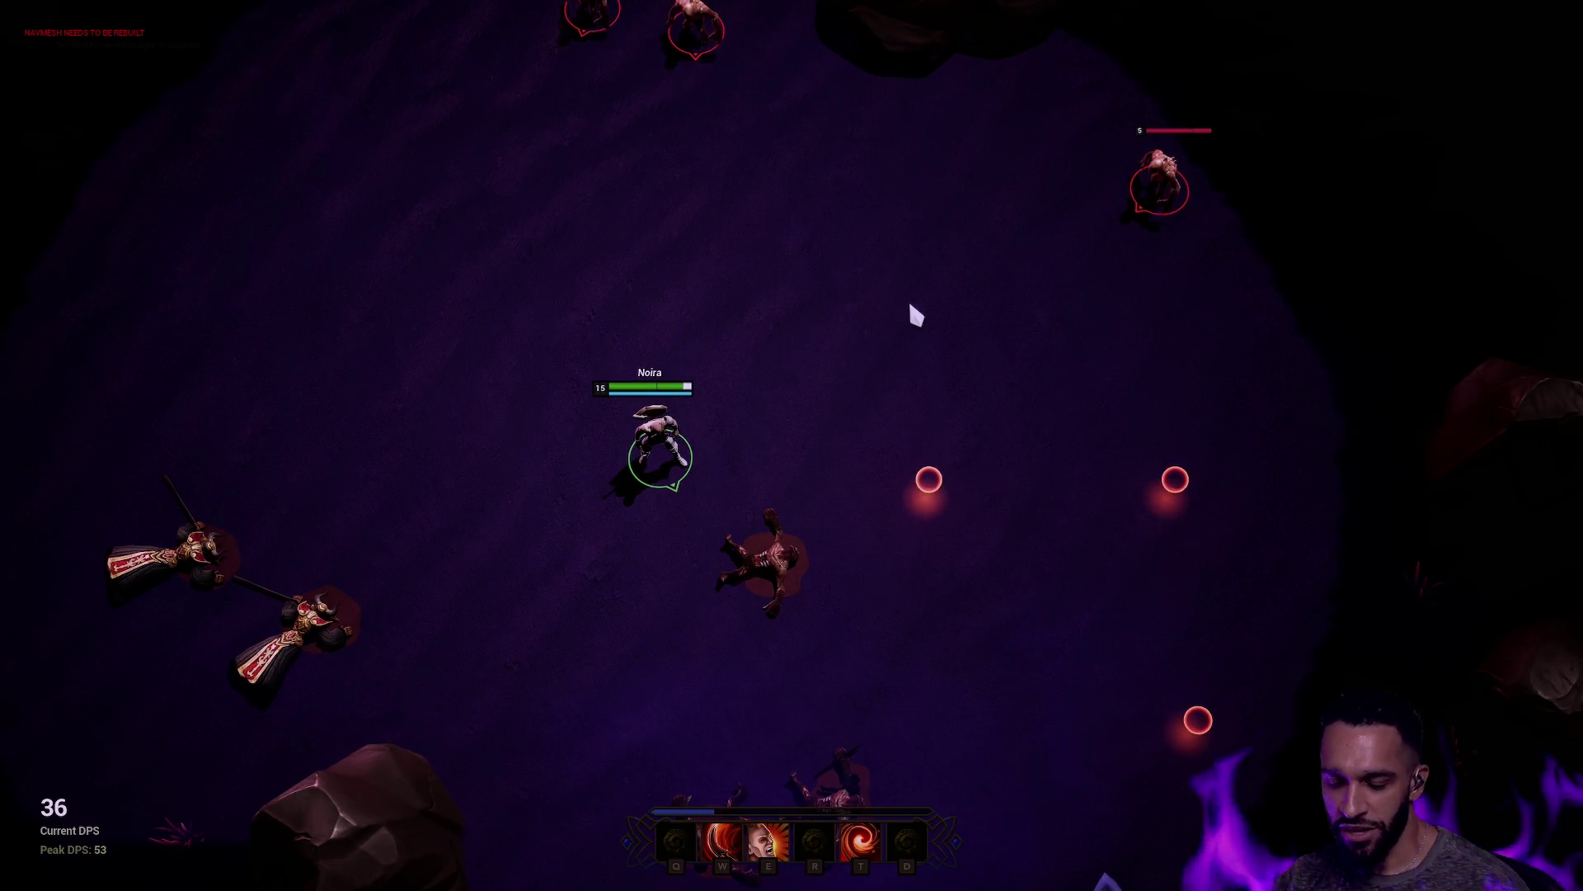
{"action": "key", "text": "e"}
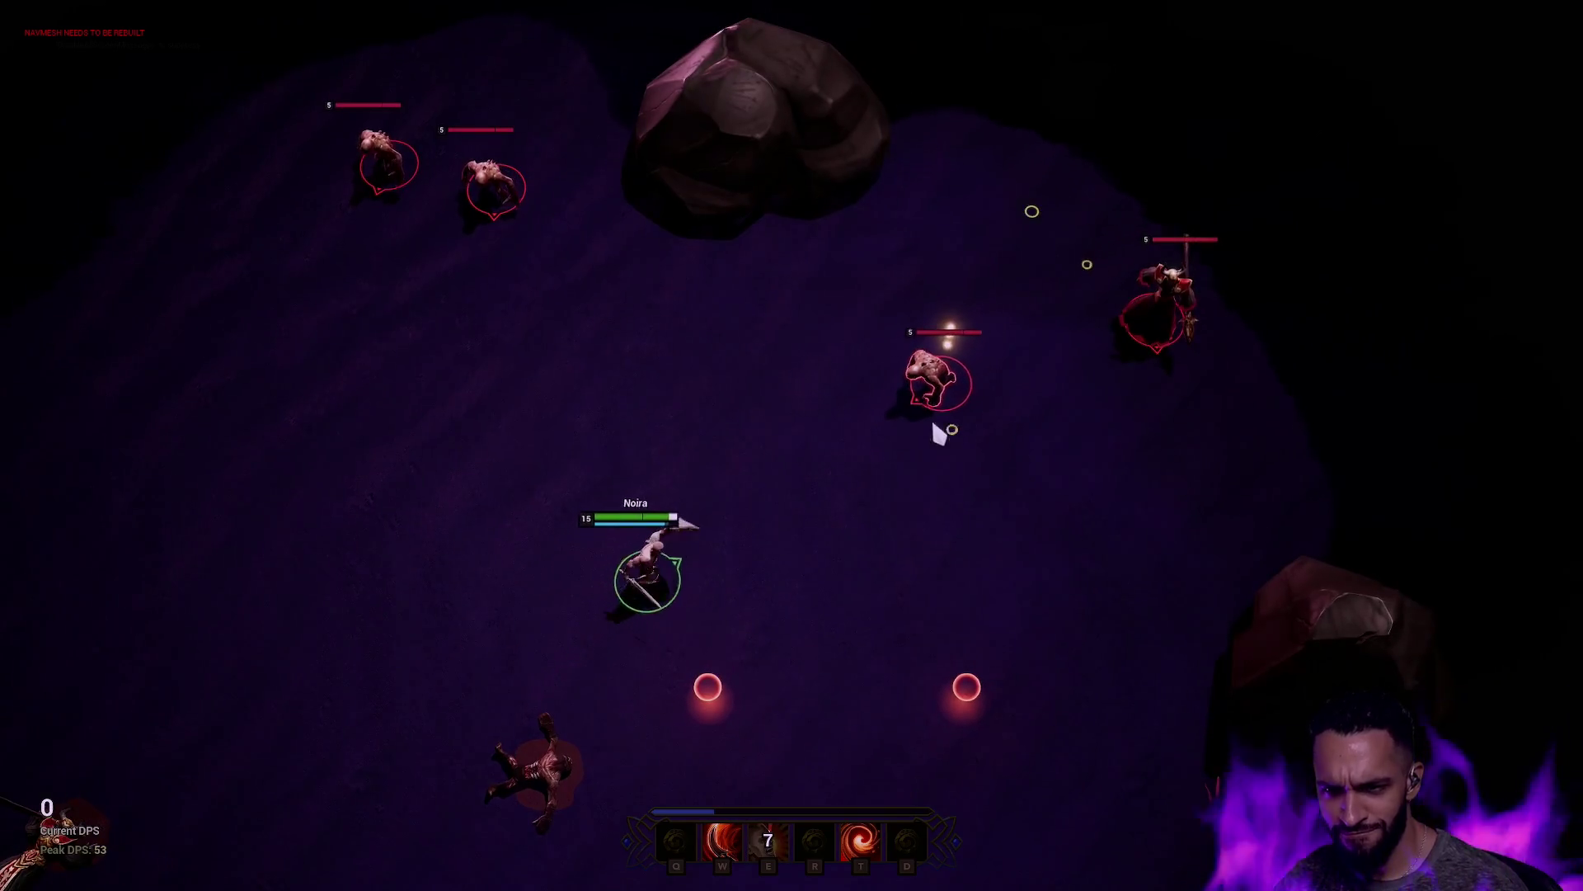
Step: Cast the ring burst and lunge at the spear enemy while right-clicking the hero around the arena
{"action": "key", "text": "t"}
{"action": "key", "text": "w"}
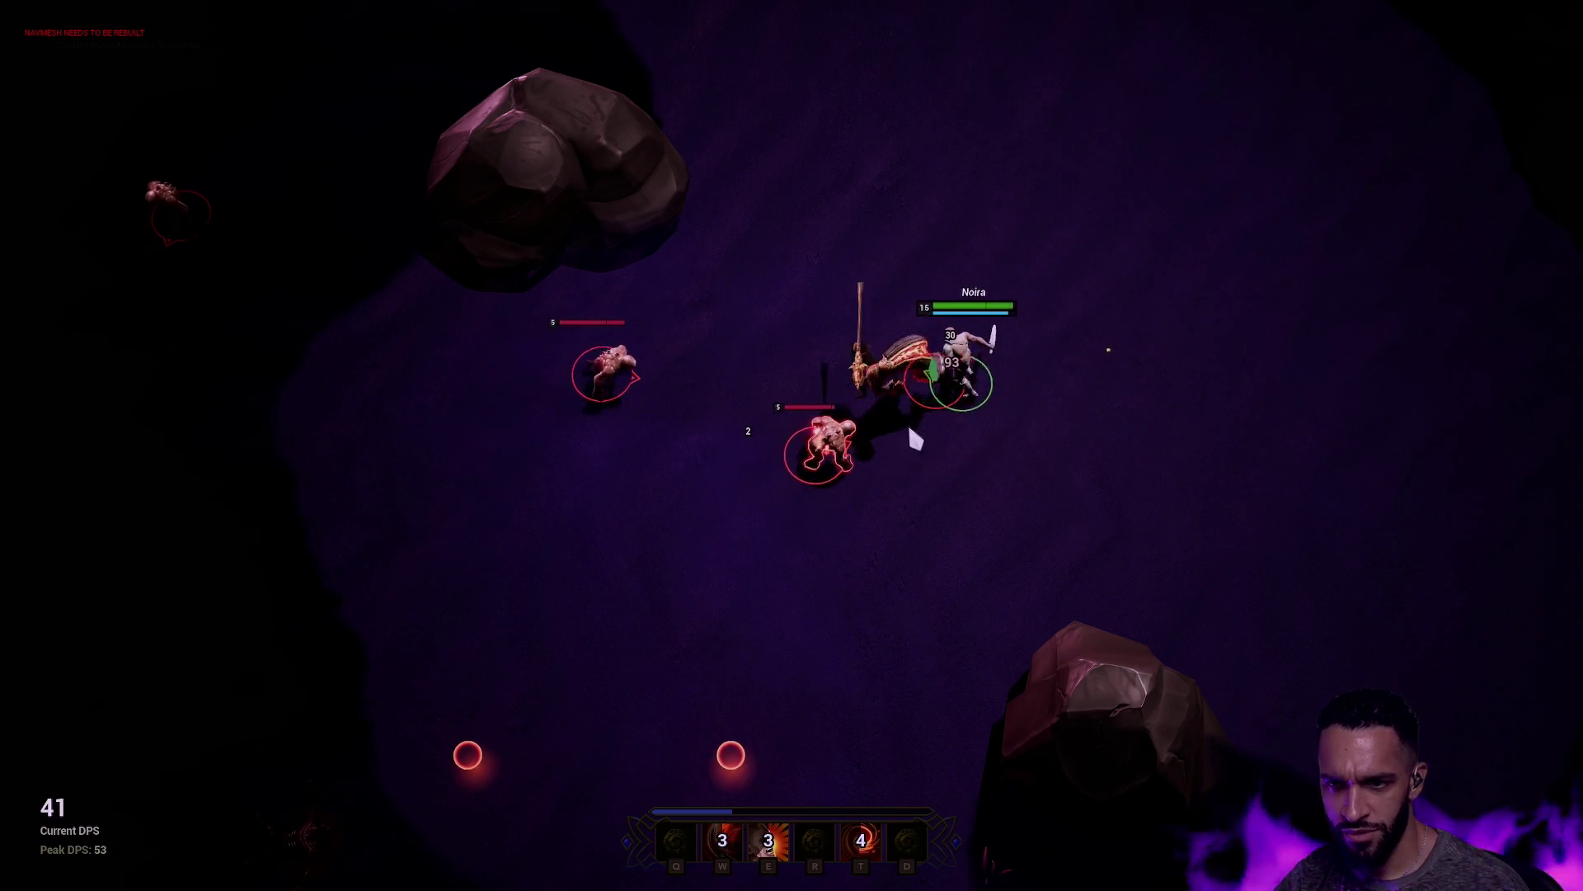
{"action": "right_click", "coordinate": [808, 236]}
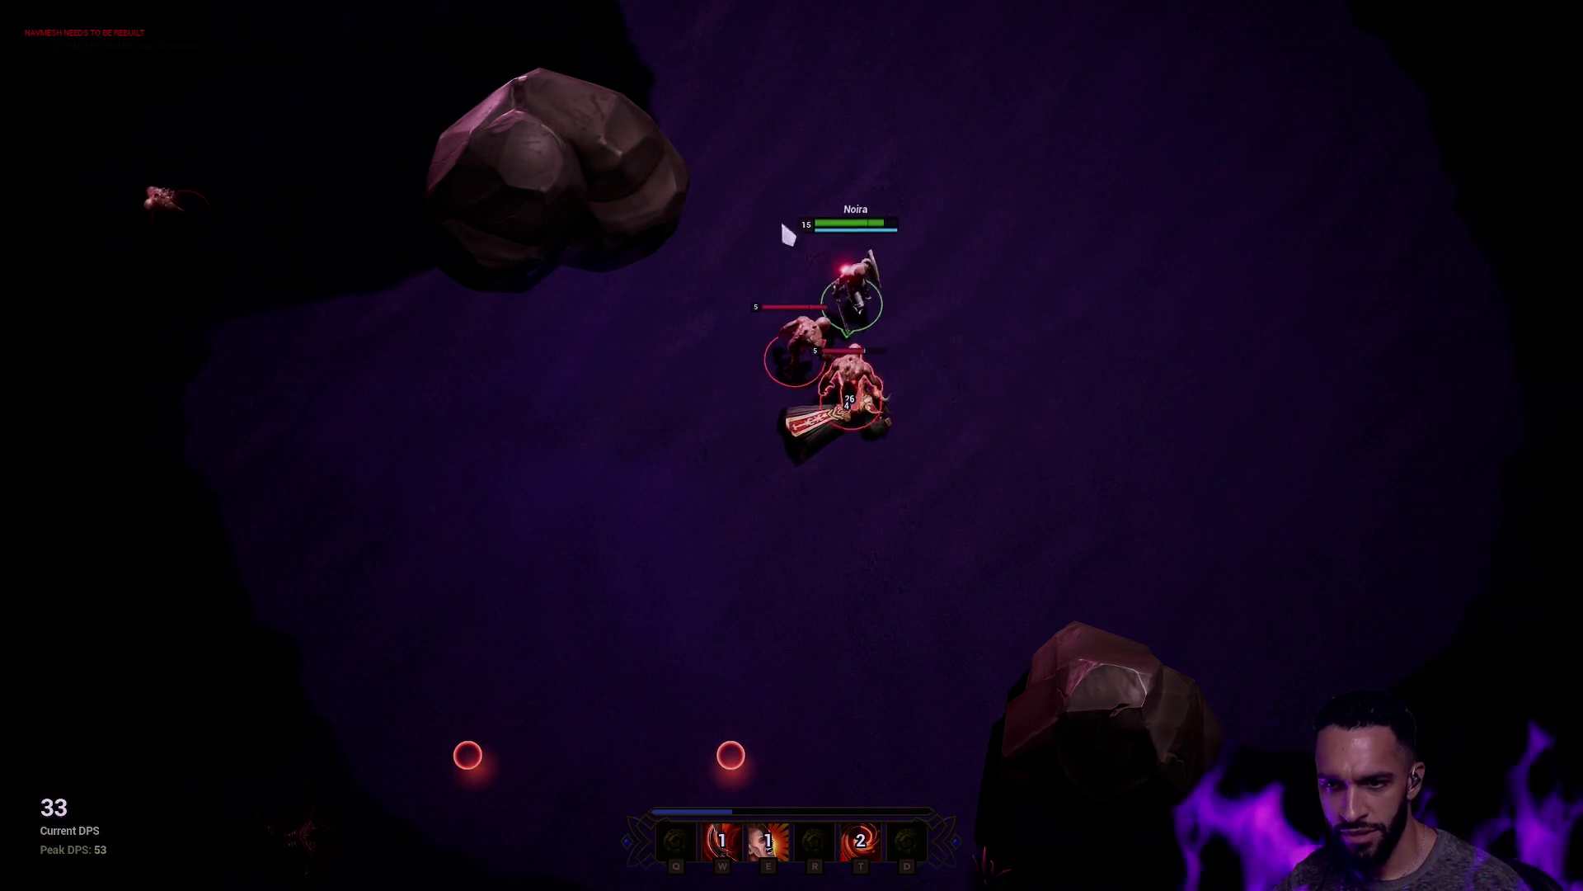
{"action": "right_click", "coordinate": [1067, 431]}
{"action": "key", "text": "e"}
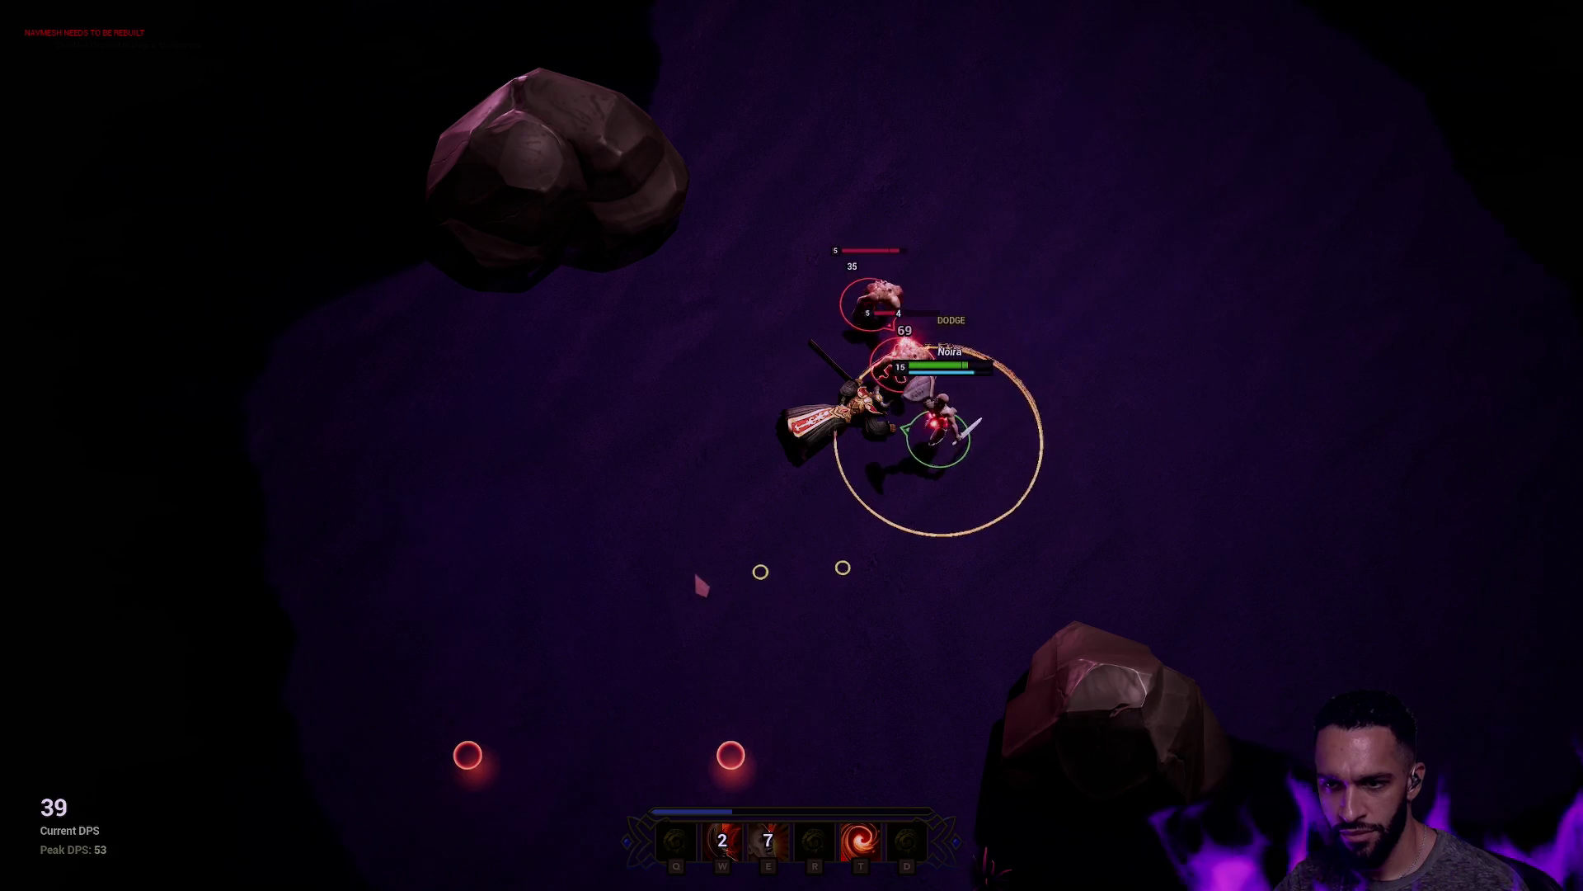
{"action": "key", "text": "t"}
{"action": "right_click", "coordinate": [659, 488]}
{"action": "right_click", "coordinate": [626, 422]}
Step: Finish the last nearby enemies with dash attacks, then exit fullscreen with F11
{"action": "key", "text": "w"}
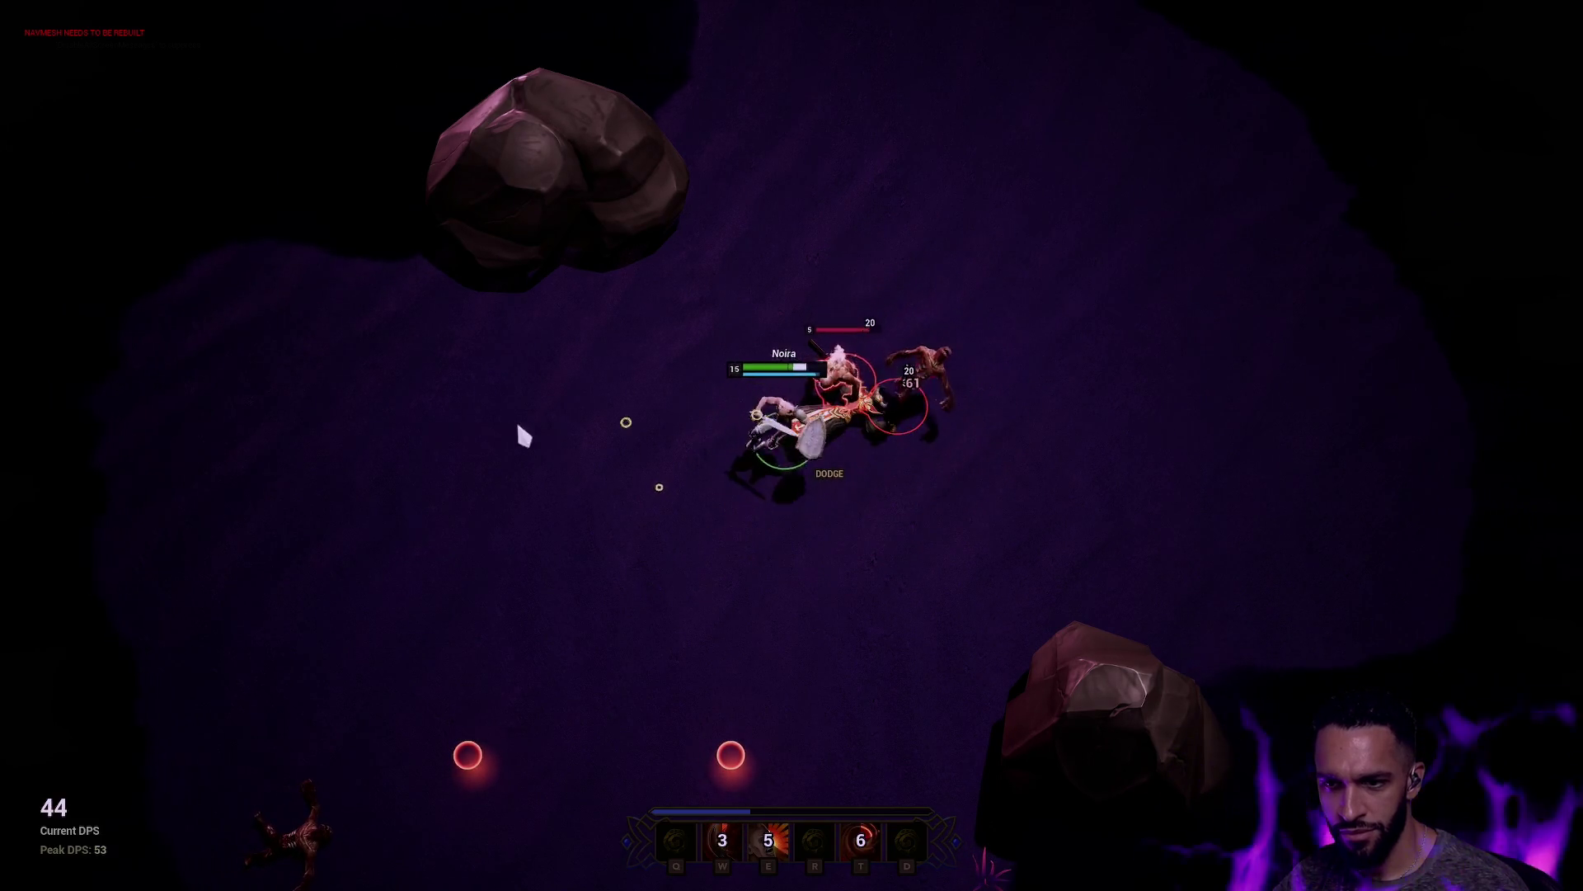
{"action": "right_click", "coordinate": [693, 325]}
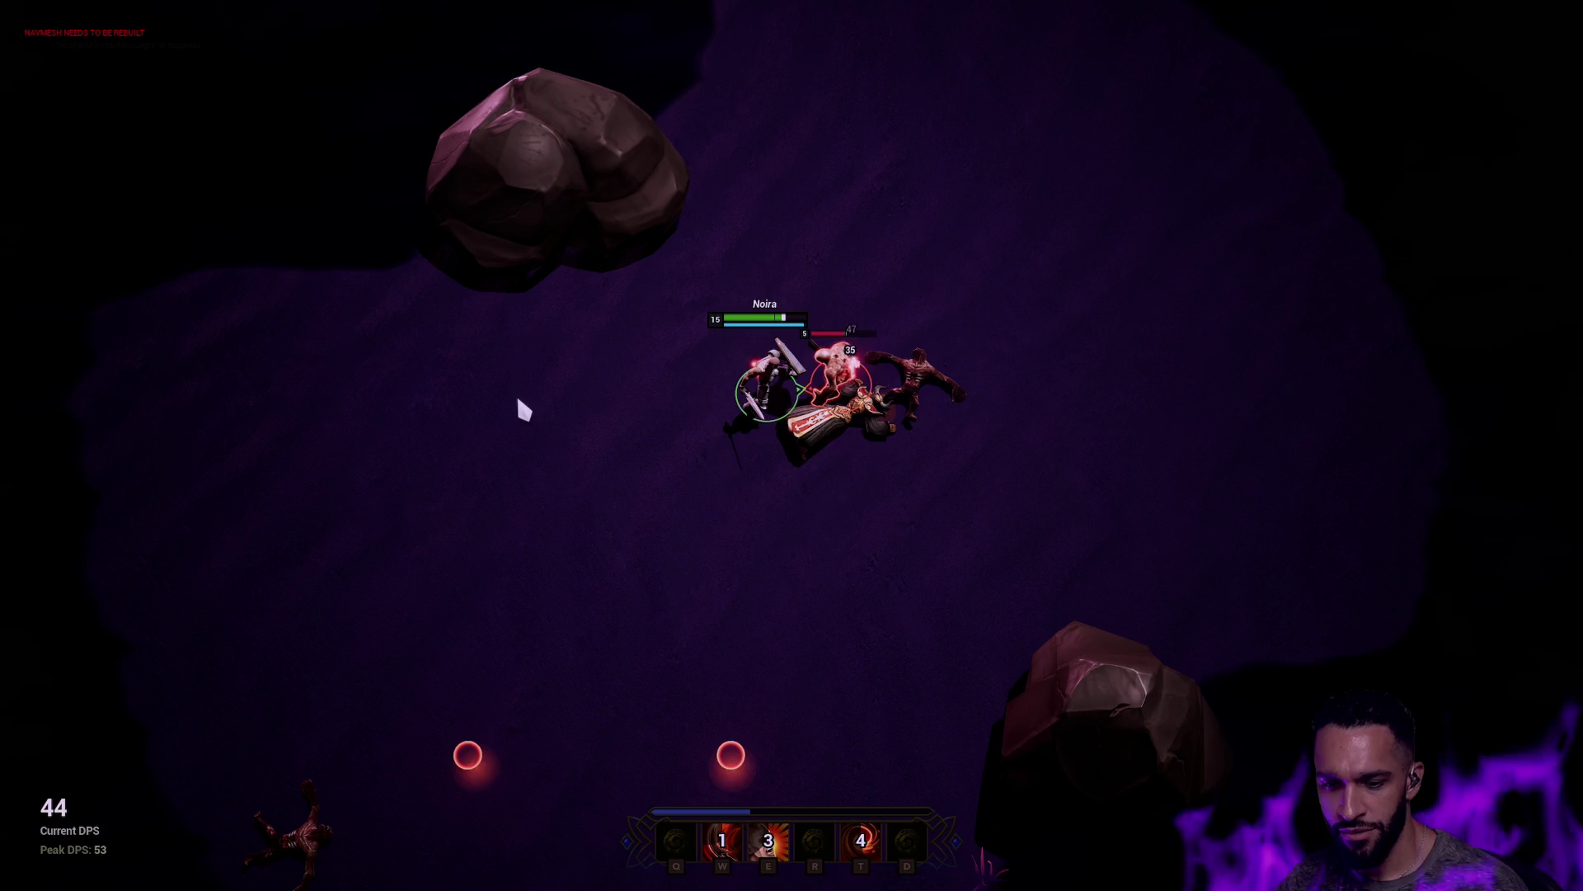
{"action": "key", "text": "w"}
{"action": "right_click", "coordinate": [545, 389]}
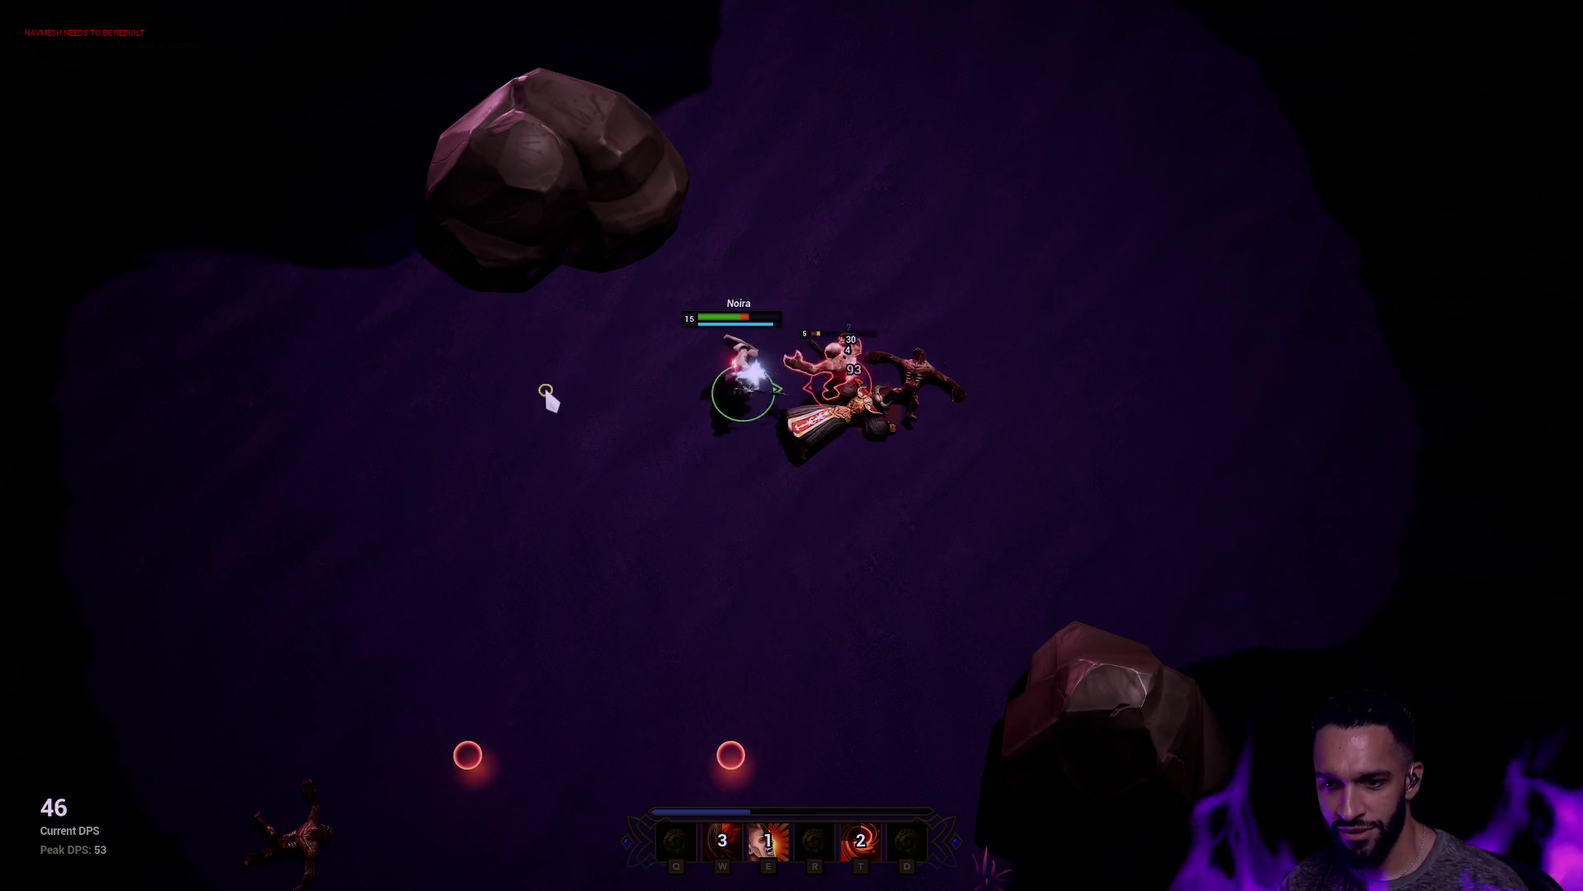
{"action": "right_click", "coordinate": [788, 462]}
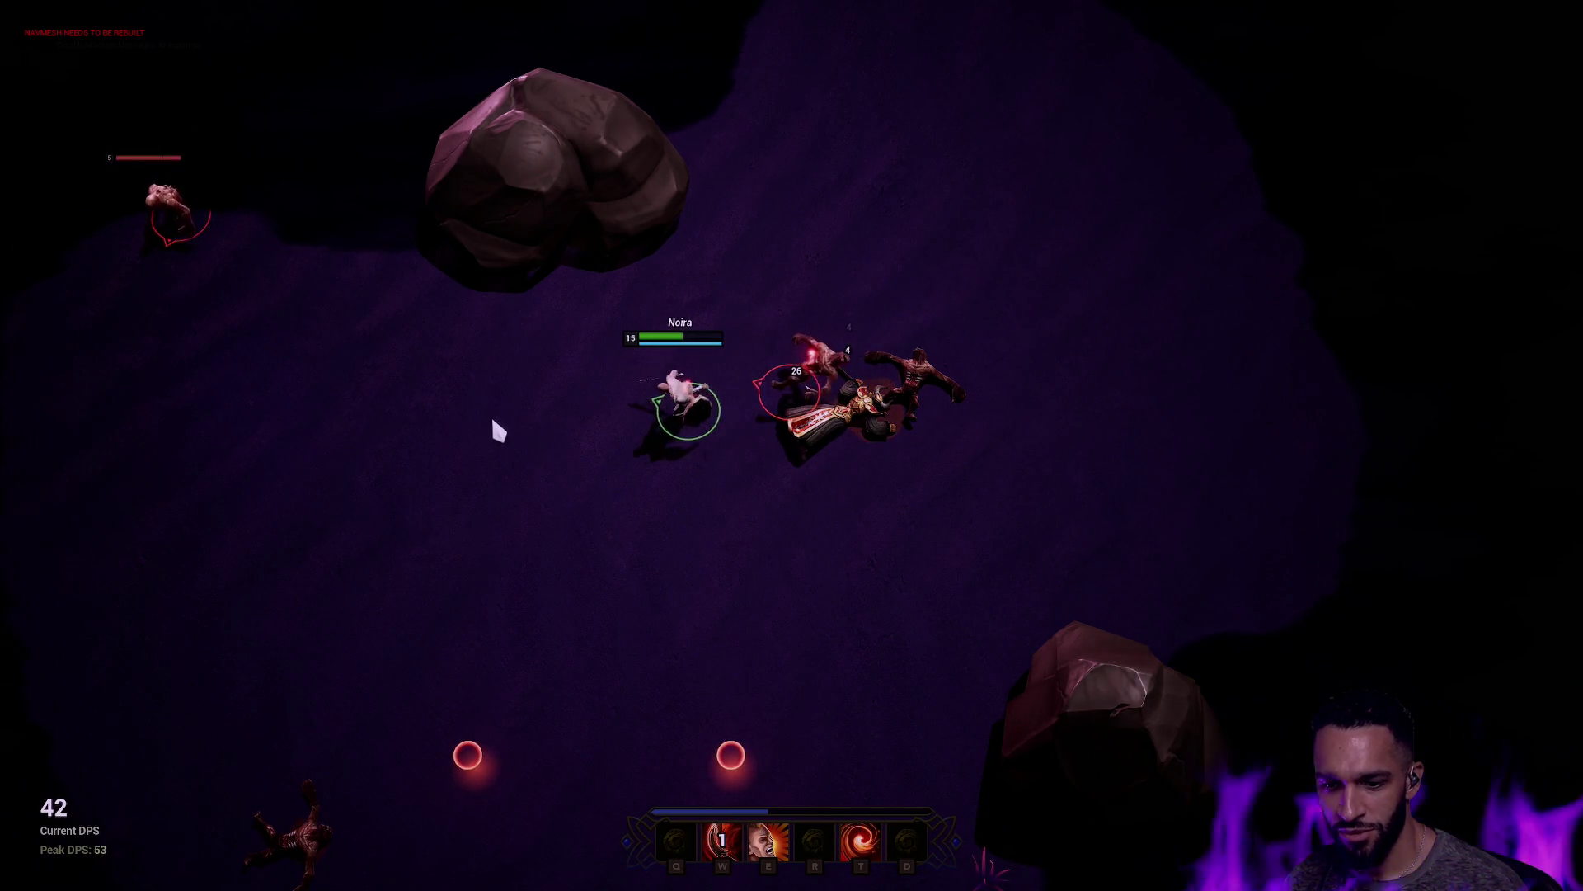
{"action": "right_click", "coordinate": [578, 446]}
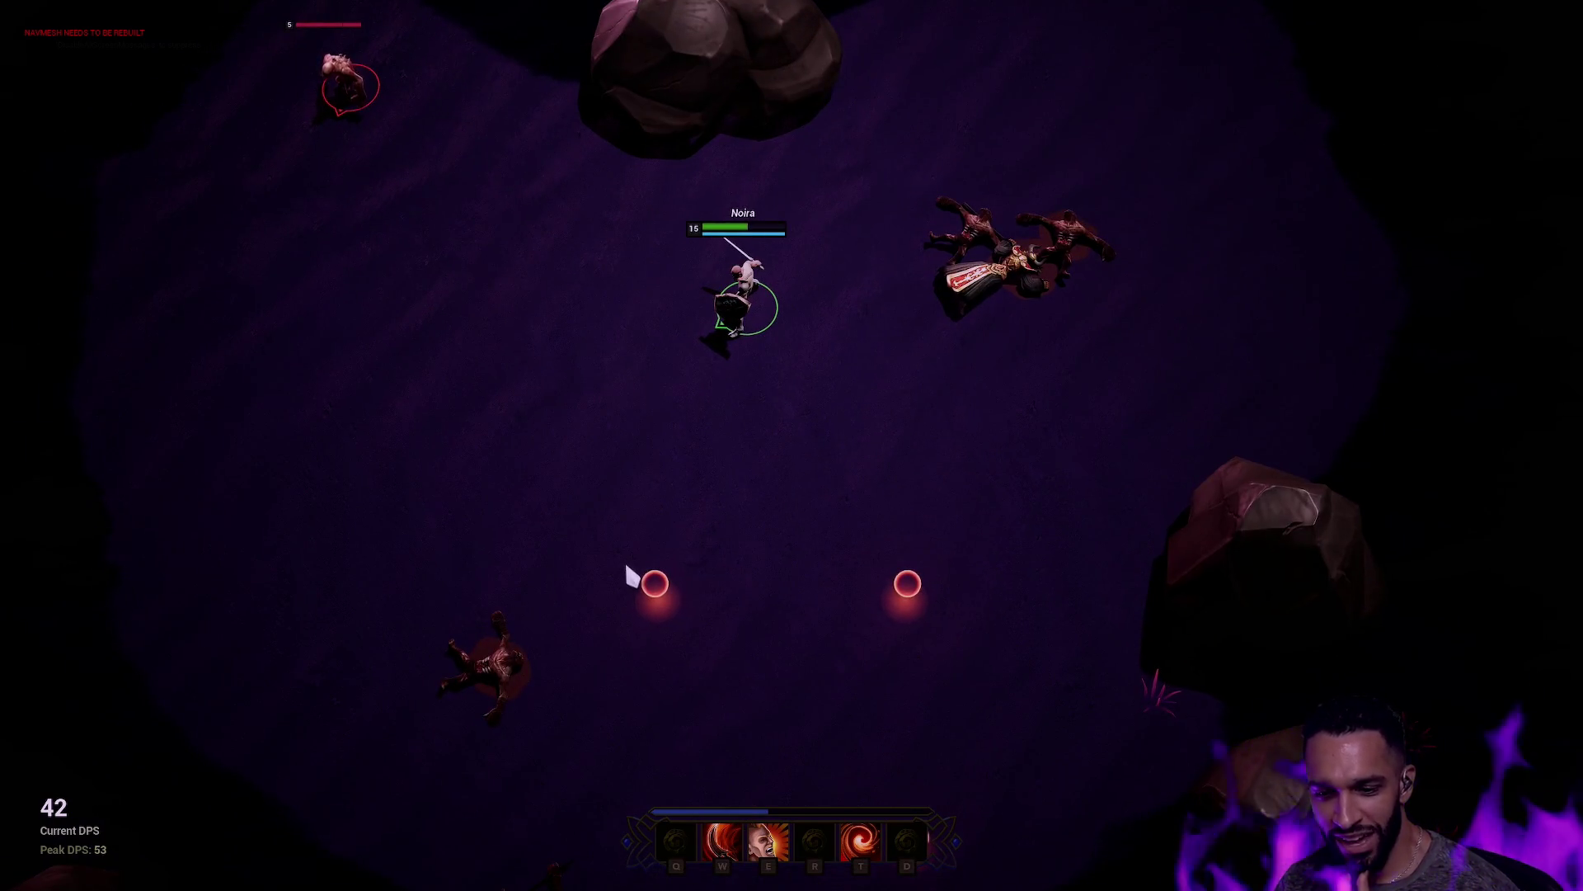
{"action": "key", "text": "F11"}
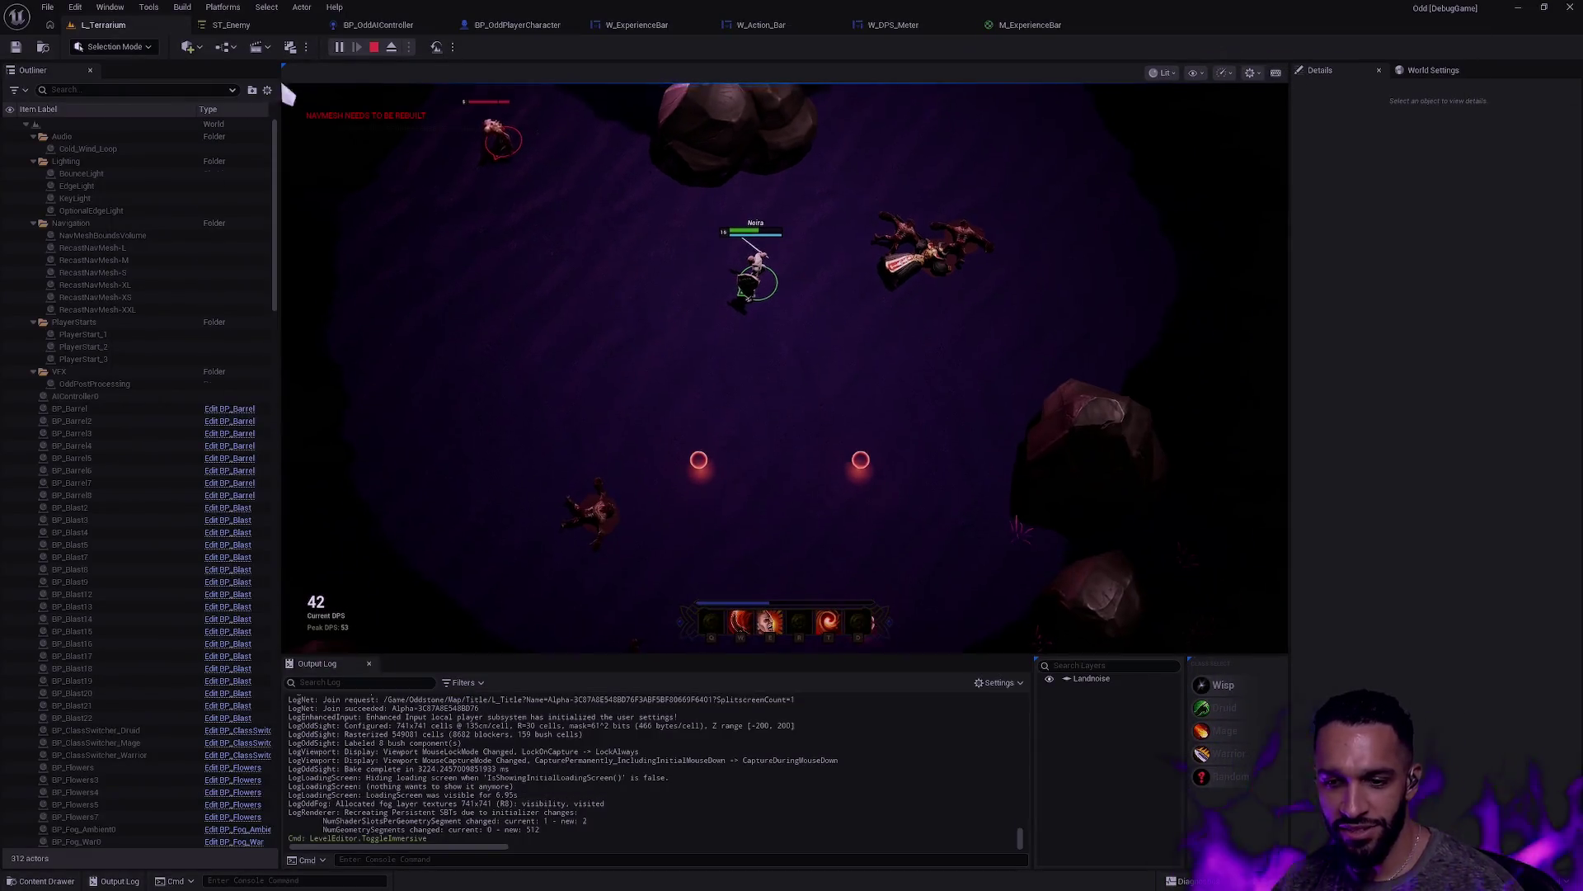
Step: Cast the E, W, T and Q abilities on the nearby enemies to finish them off
{"action": "key", "text": "e"}
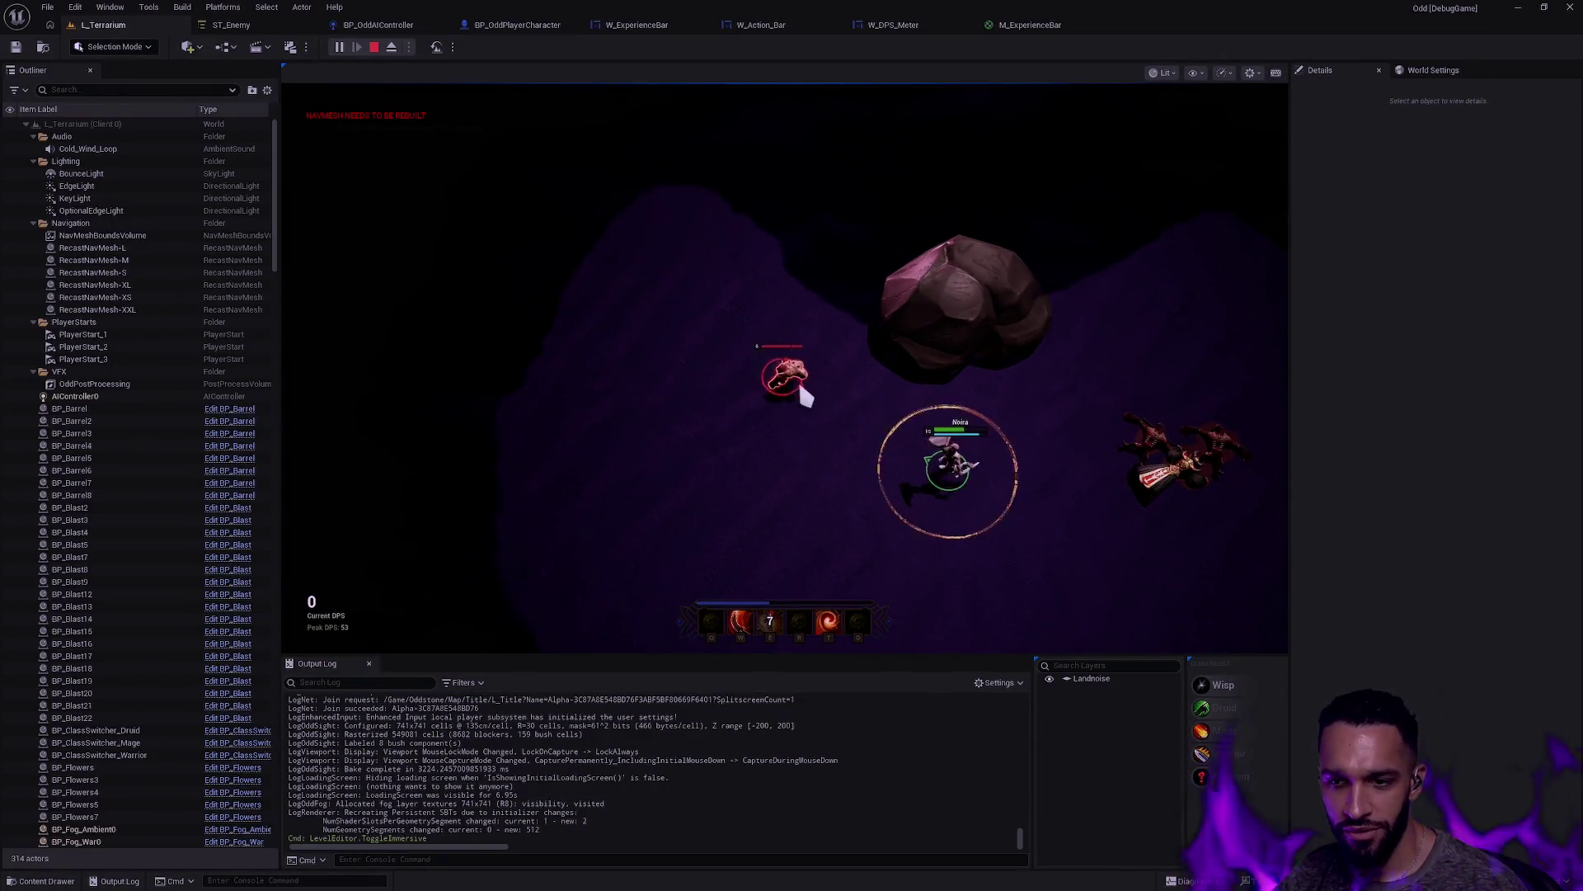
{"action": "key", "text": "w"}
{"action": "key", "text": "t"}
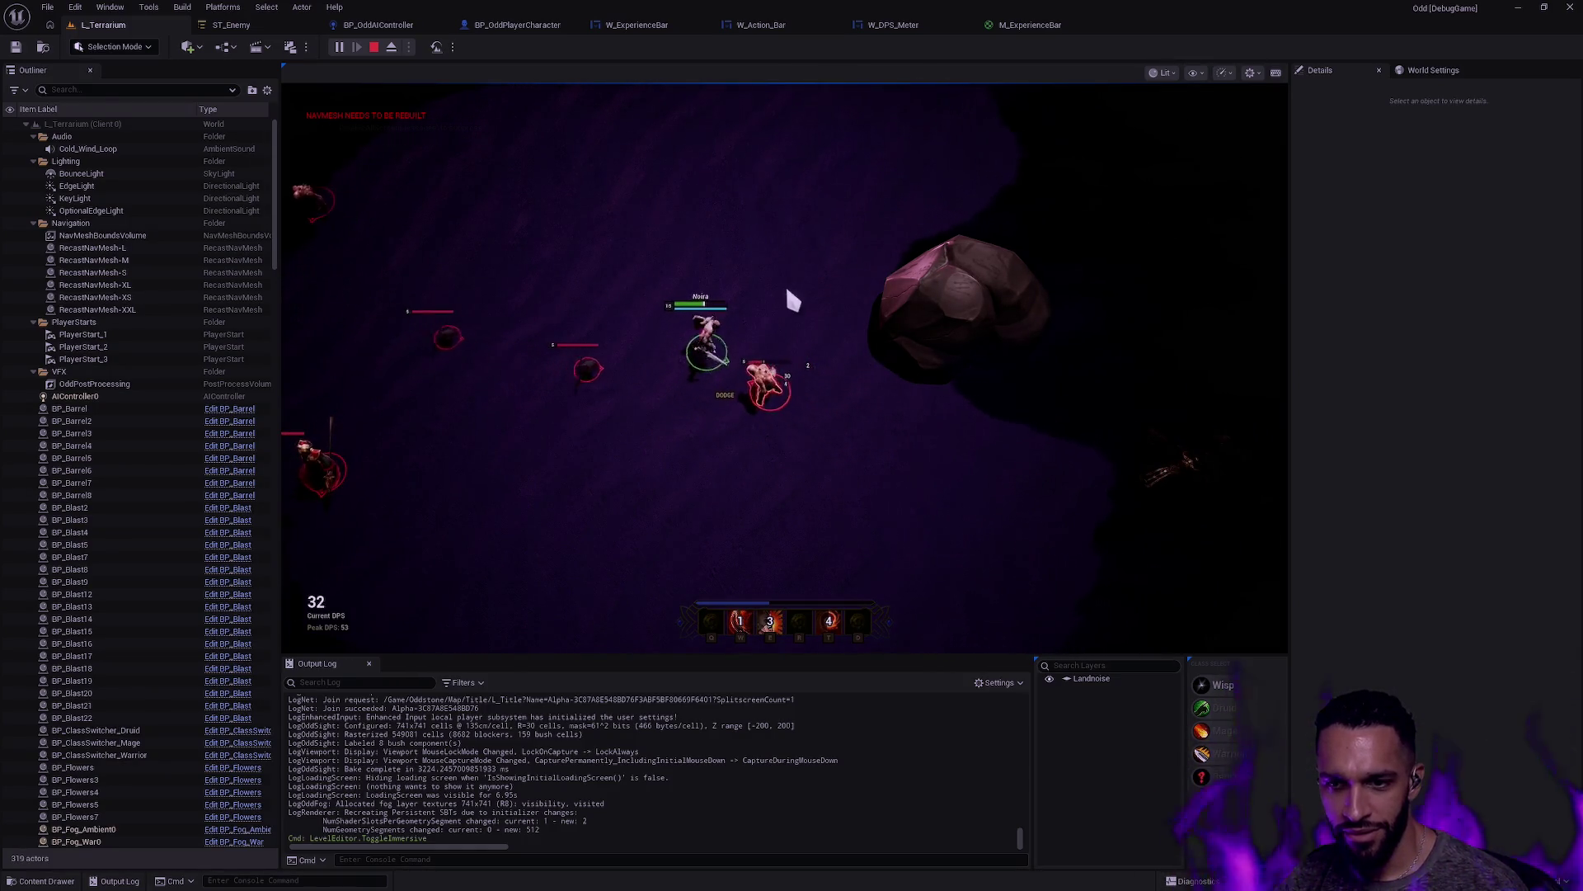
{"action": "key", "text": "q"}
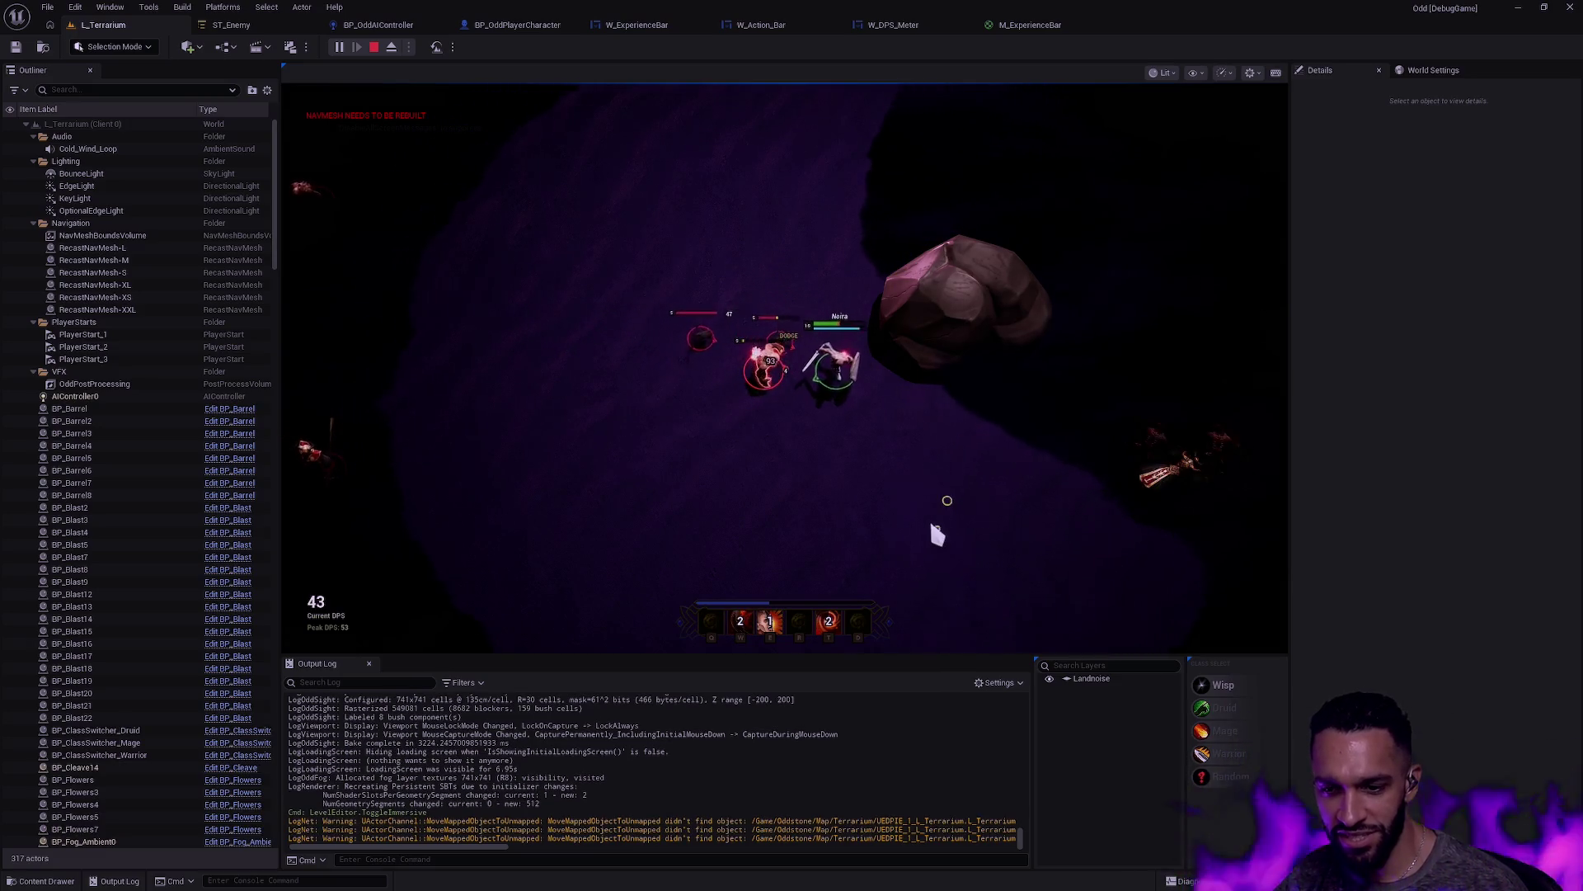
{"action": "key", "text": "e"}
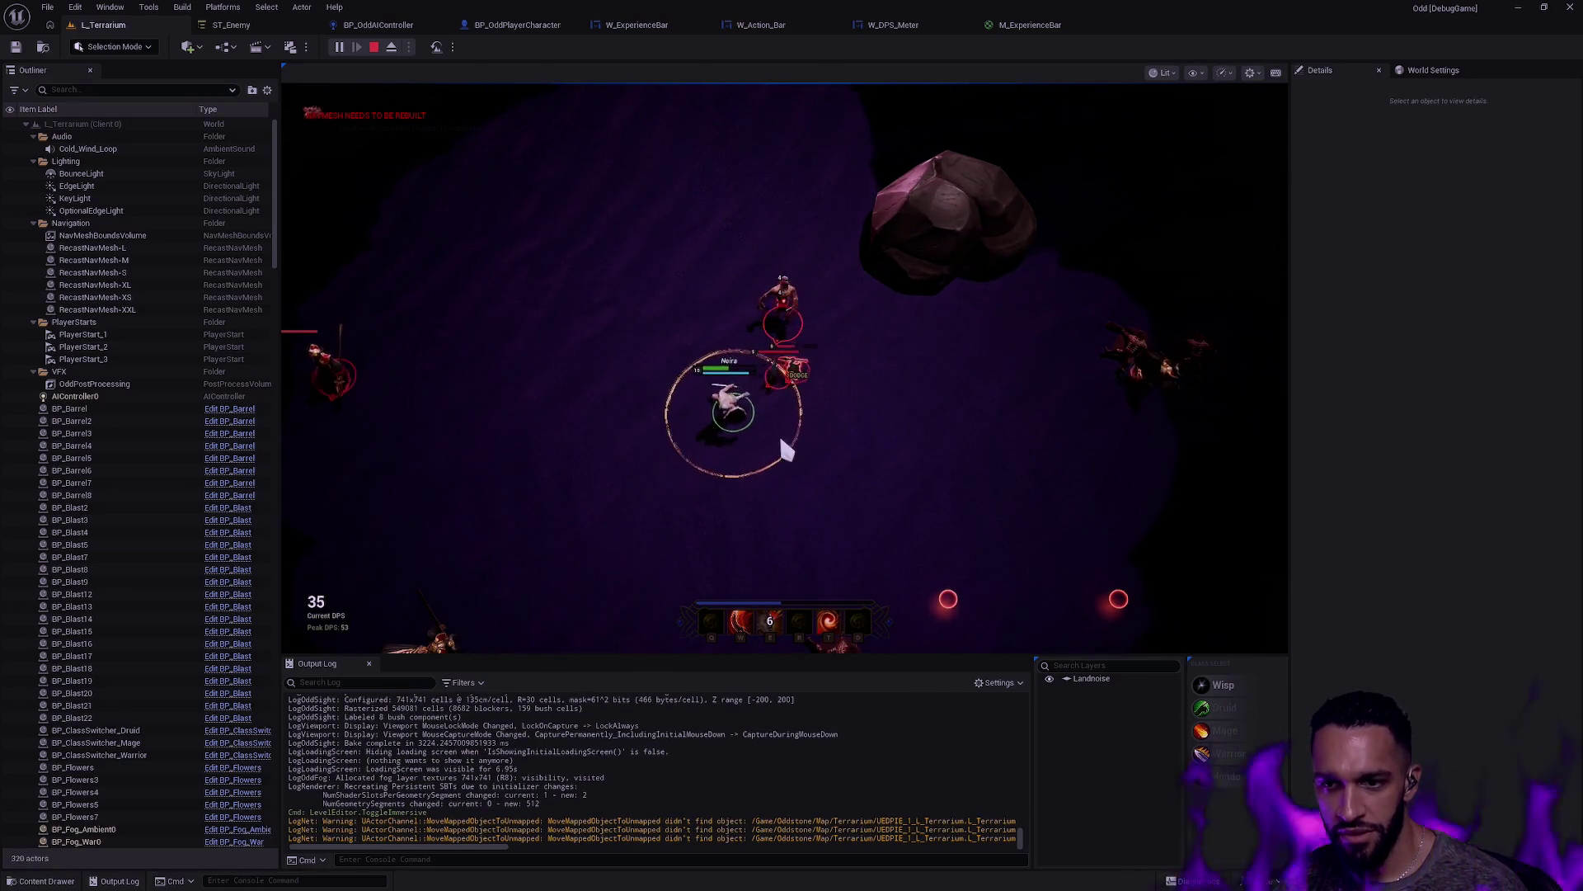
{"action": "key", "text": "w"}
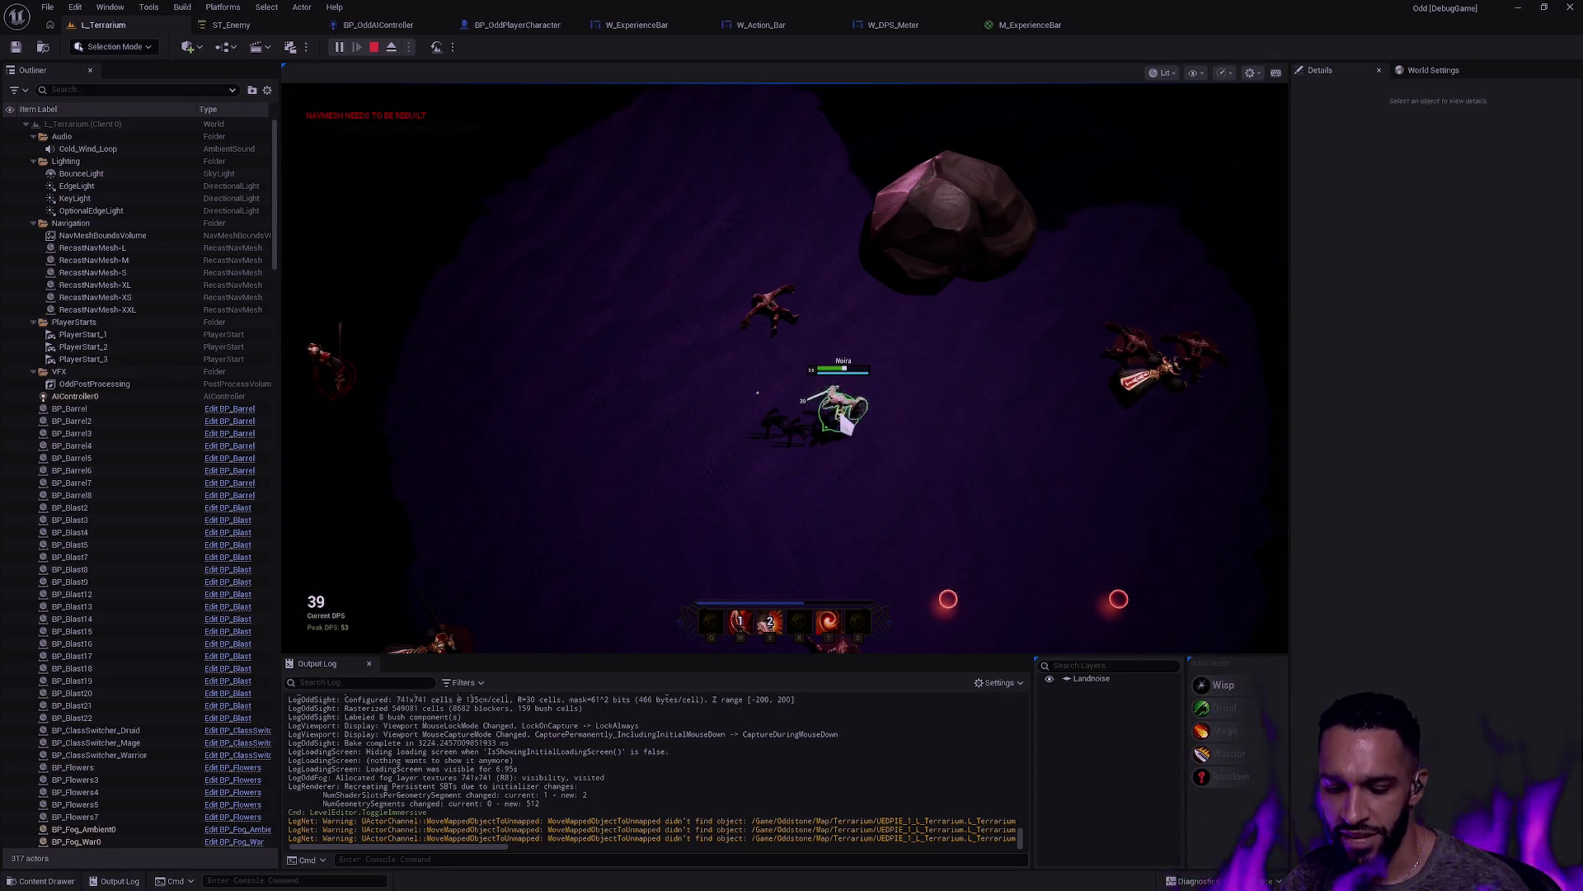
Step: Eject from the player with F8, stop the session with Esc, and toggle Game View with G
{"action": "key", "text": "F11"}
{"action": "key", "text": "F8"}
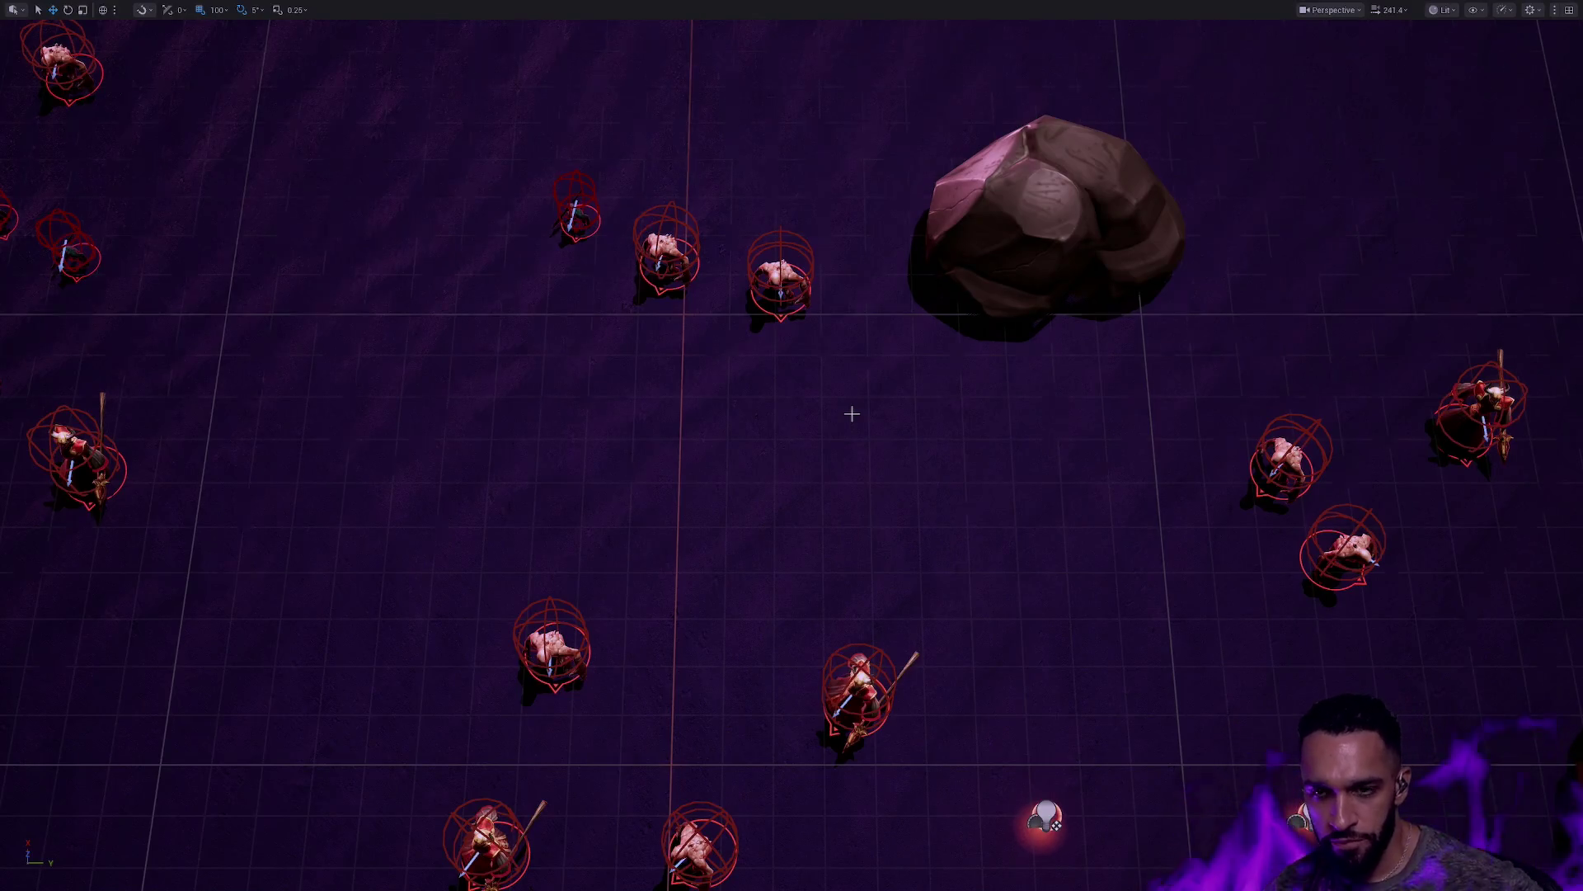
{"action": "key", "text": "Escape"}
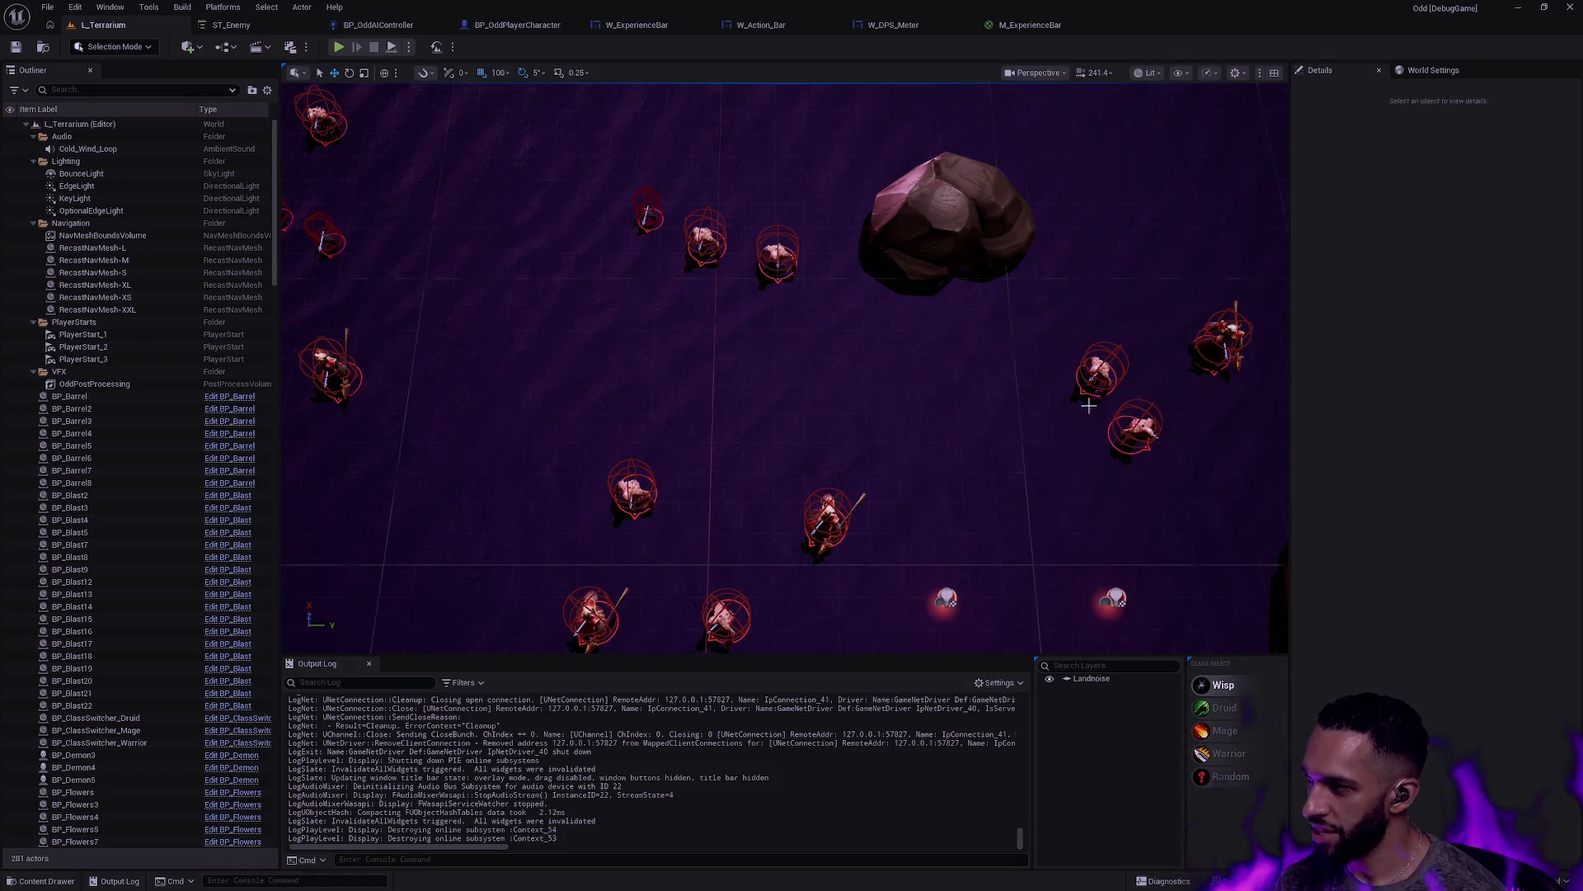
{"action": "key", "text": "g"}
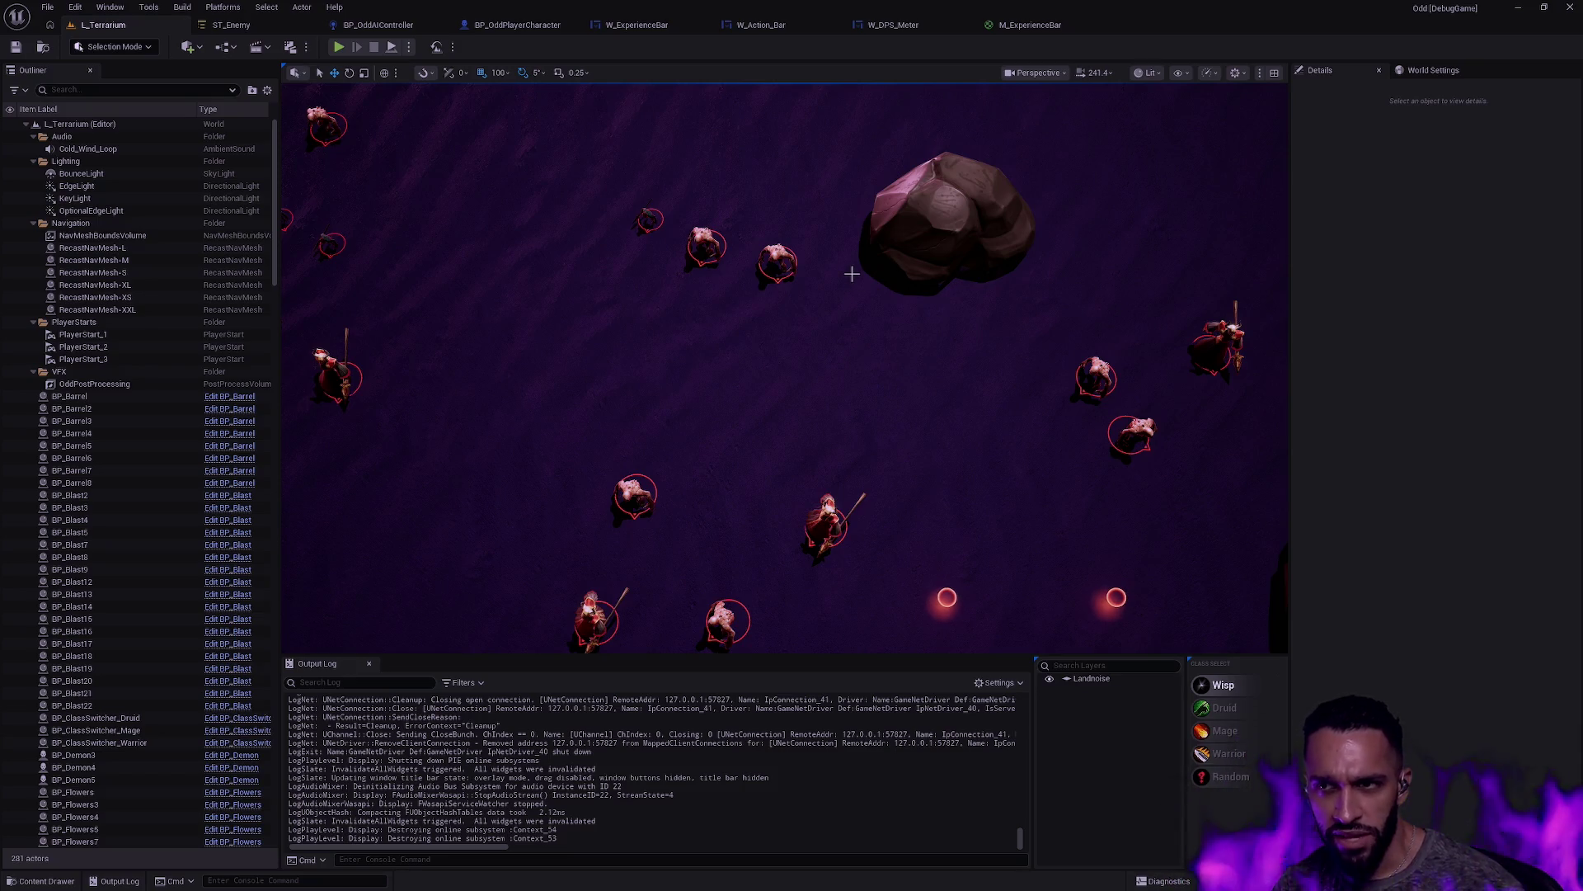
Step: Switch to the M_ExperienceBar graph, close the Stats panel, and open the Content Drawer to the UI materials
{"action": "left_click", "coordinate": [1056, 26]}
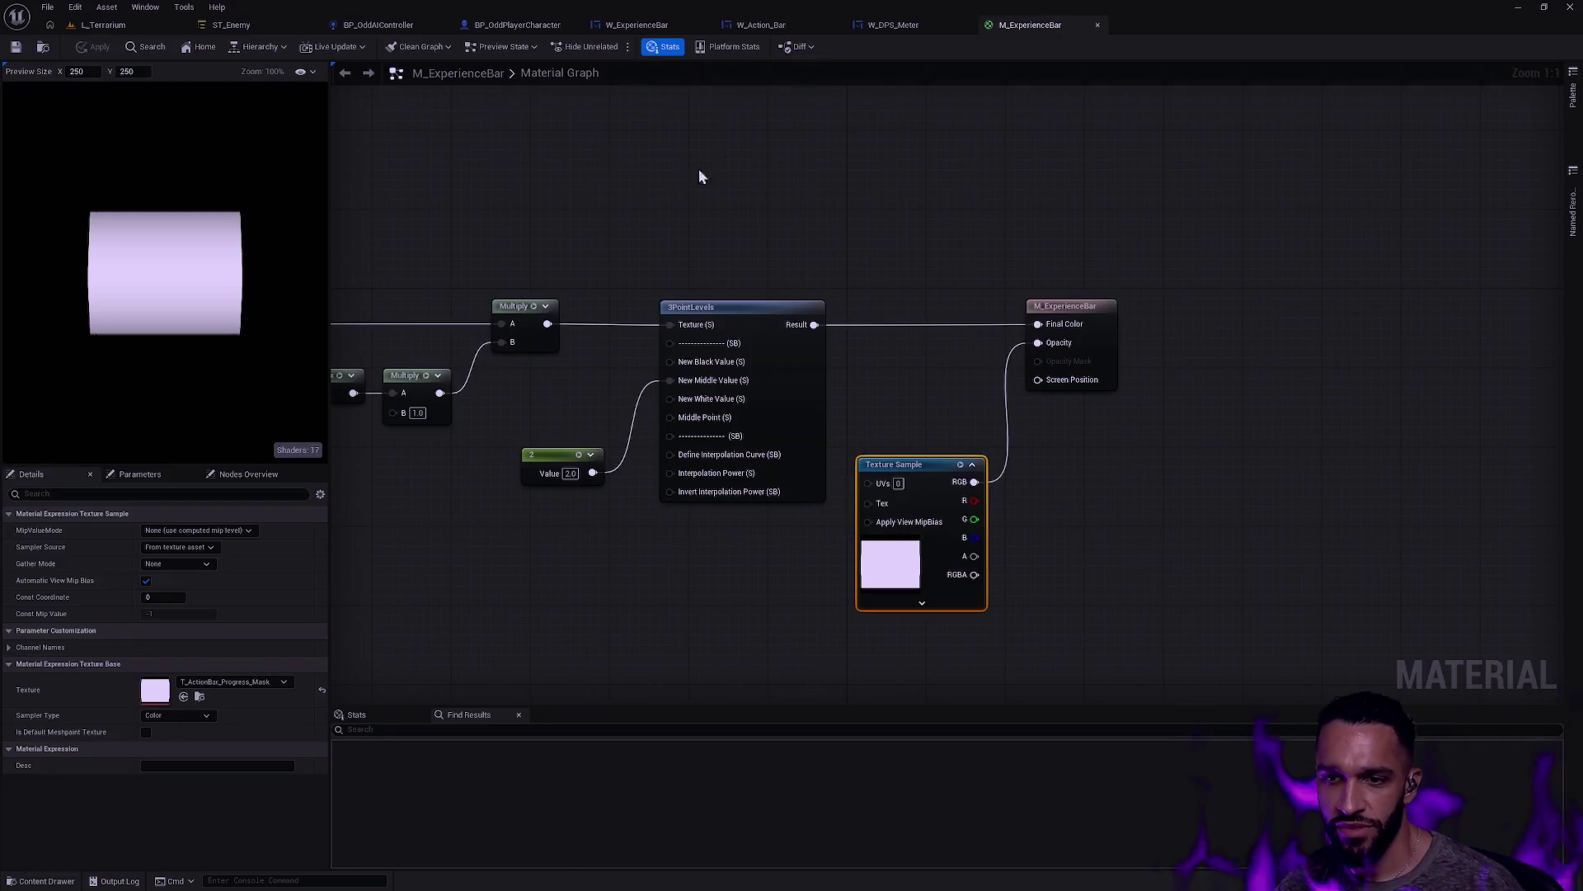
{"action": "left_click", "coordinate": [519, 715]}
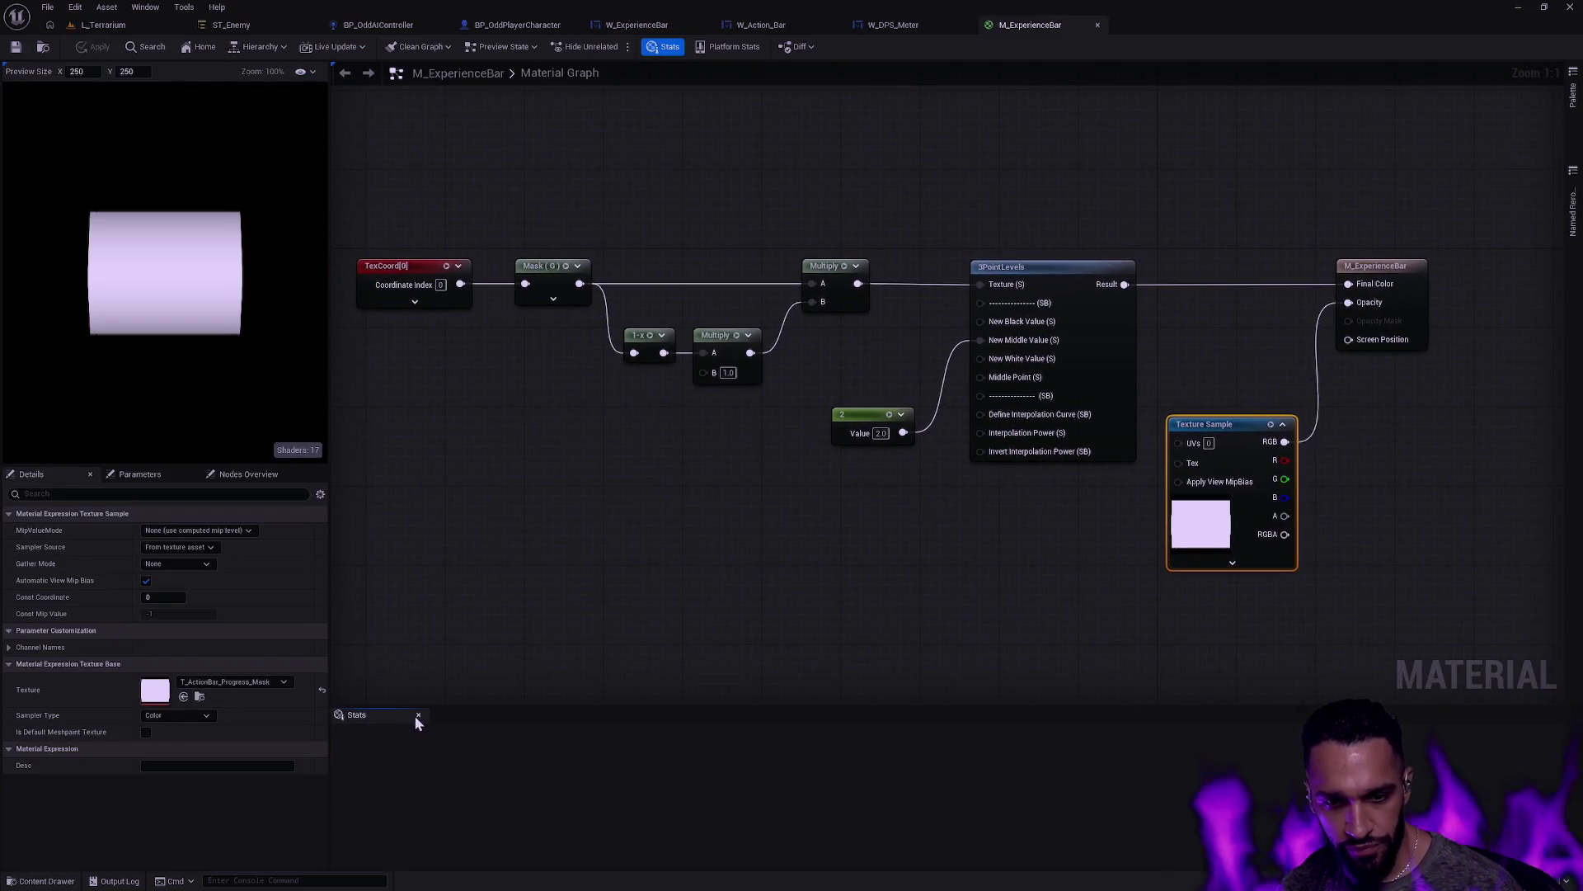
{"action": "left_click", "coordinate": [417, 715]}
{"action": "left_click", "coordinate": [430, 708]}
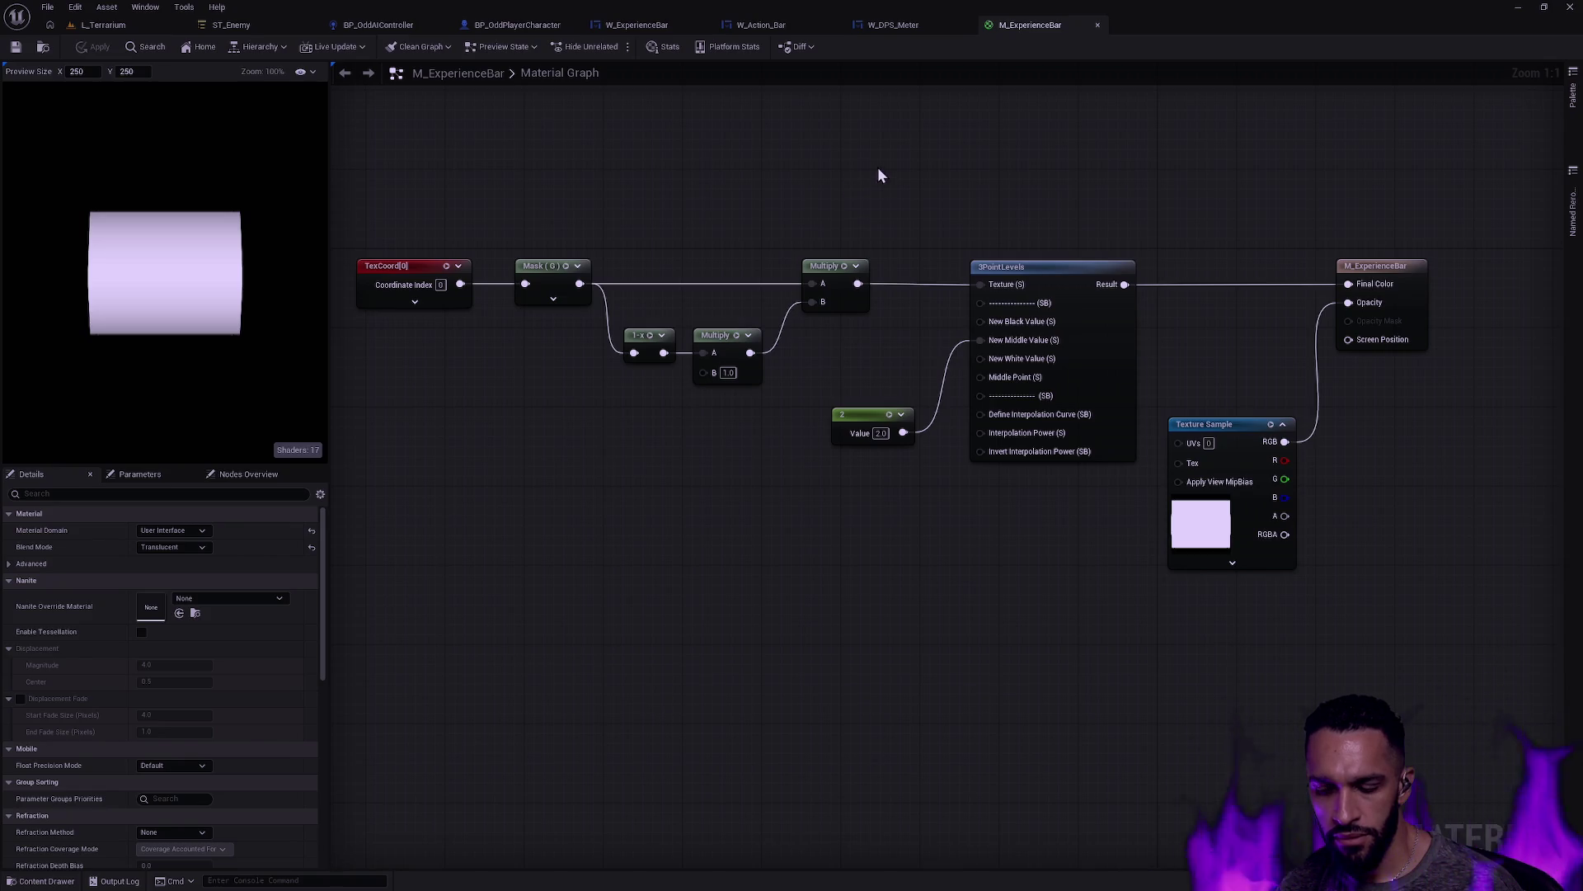
{"action": "key", "text": "ctrl+space"}
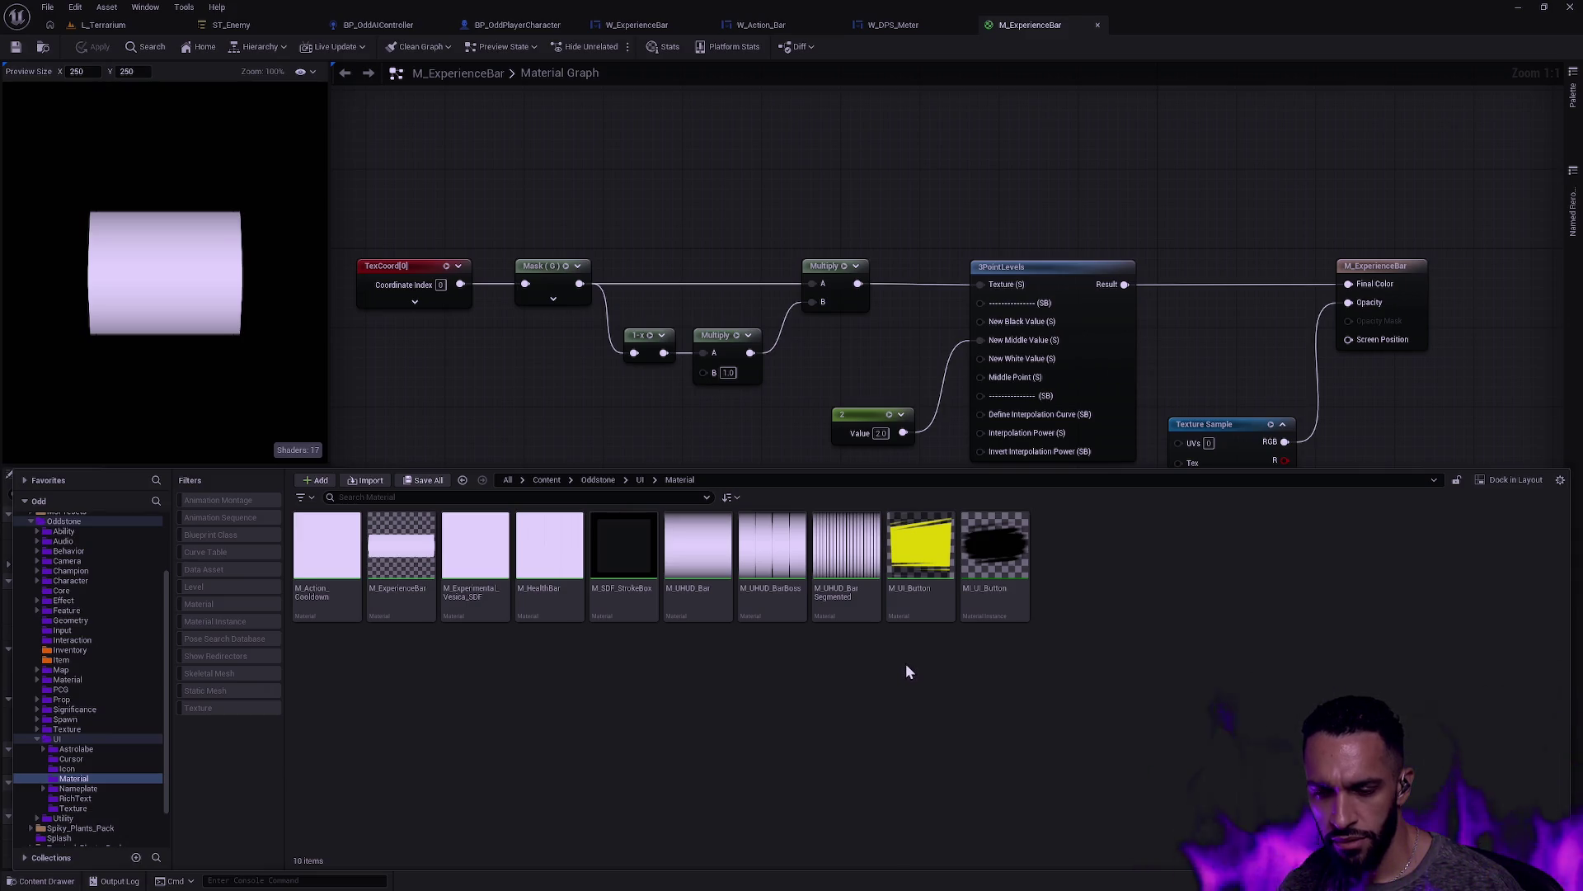
Step: Open M_UHUD_BarSegmented, frame and select its whole tick-mark network, then return to M_ExperienceBar
{"action": "double_click", "coordinate": [849, 610]}
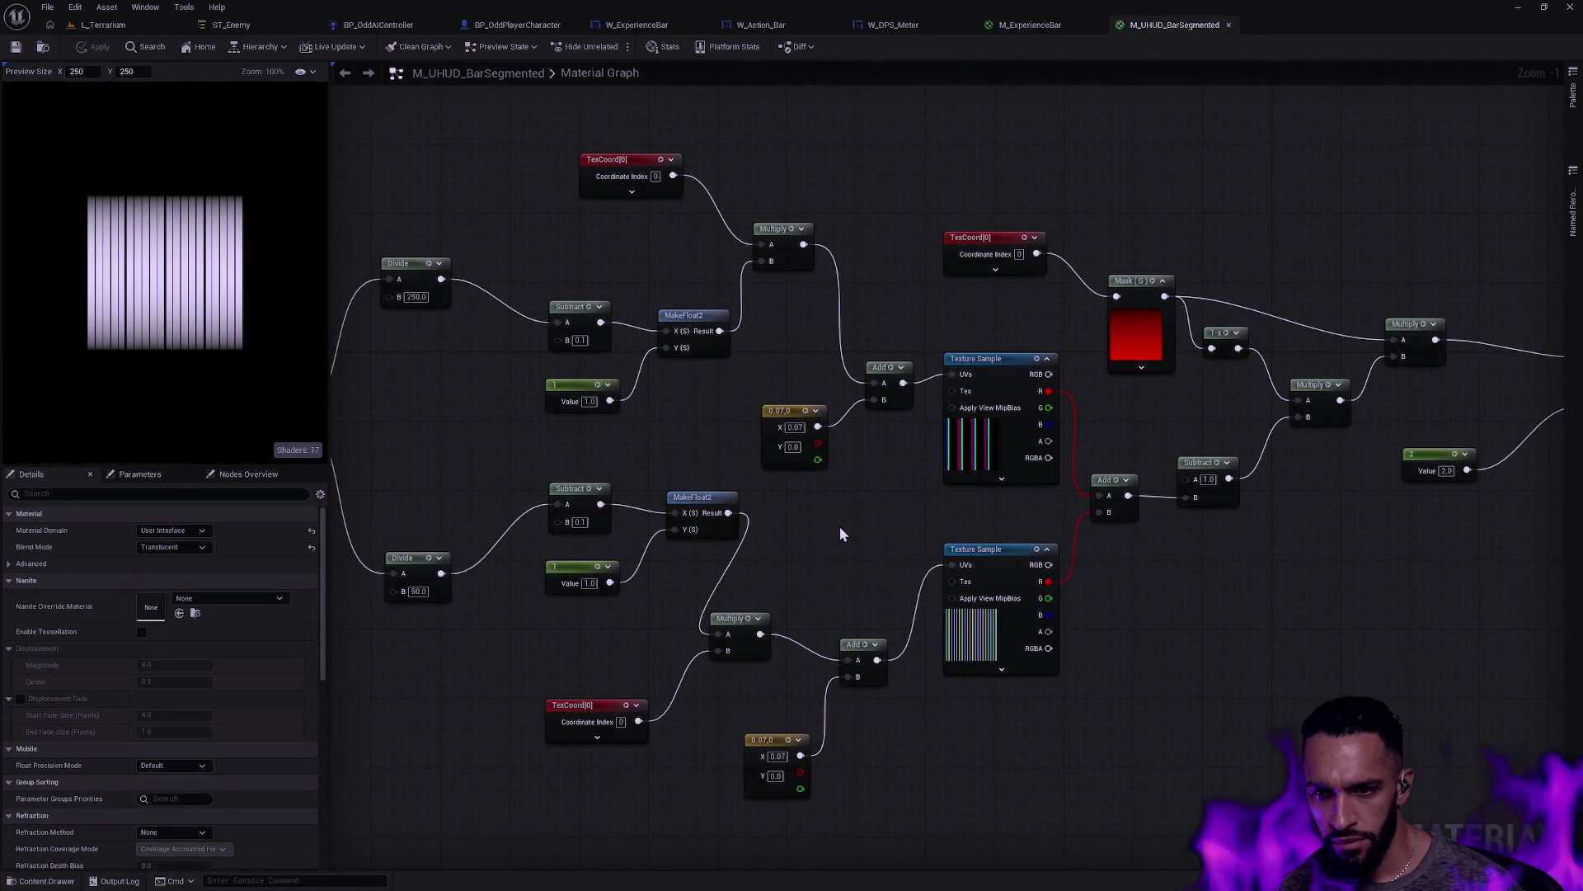
{"action": "left_click_drag", "start_coordinate": [809, 520], "coordinate": [1058, 561]}
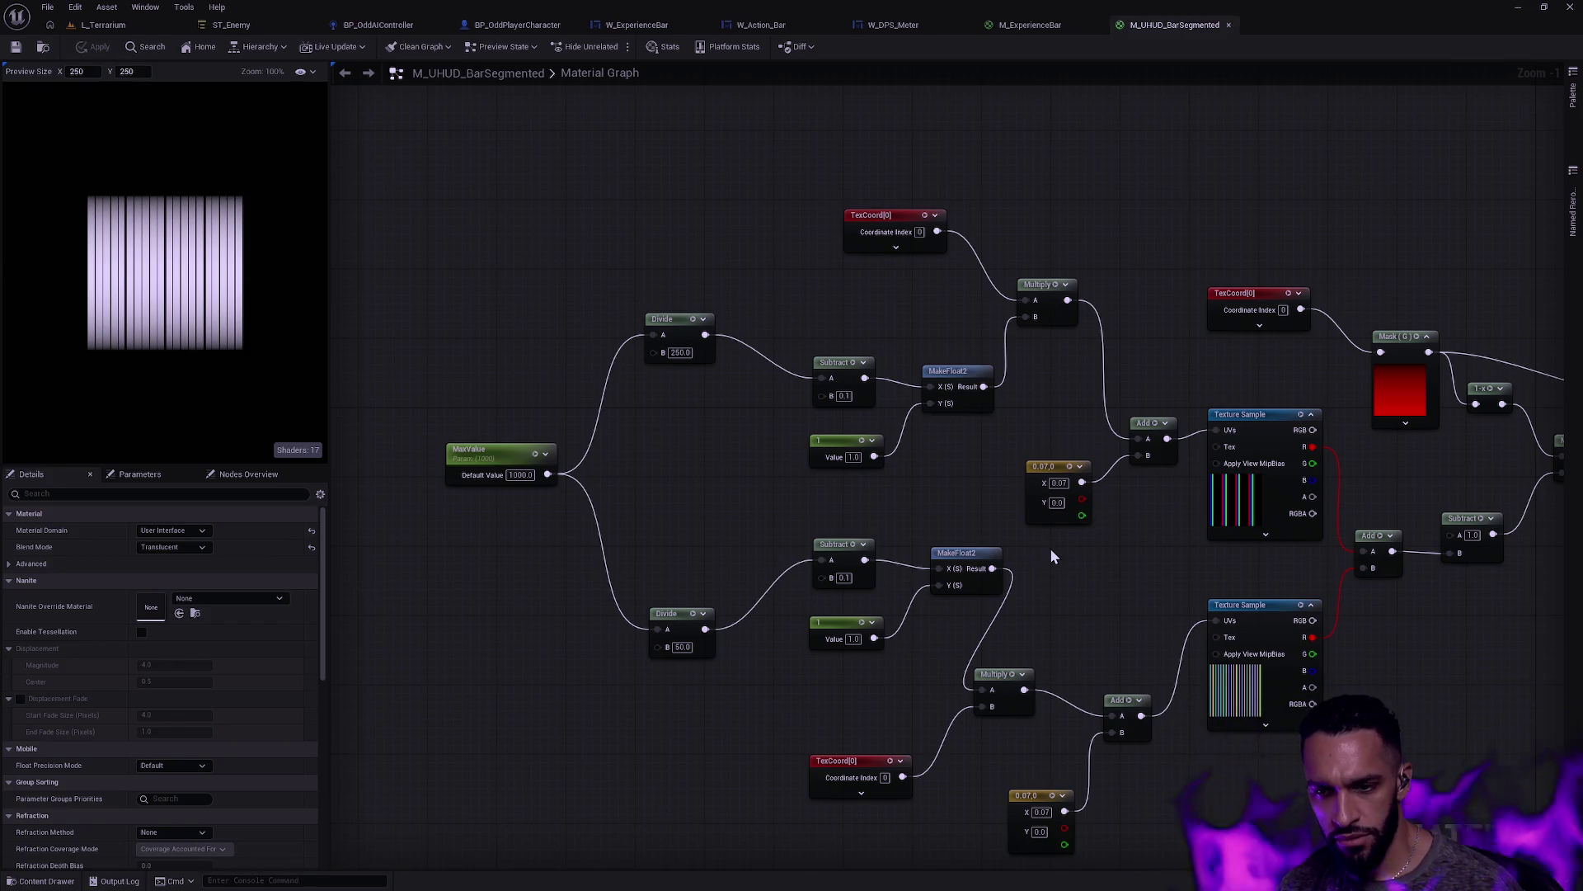
{"action": "scroll", "coordinate": [1075, 552], "scroll_direction": "down", "scroll_amount": 2}
{"action": "mouse_move", "coordinate": [1075, 552]}
{"action": "left_mouse_down"}
{"action": "mouse_move", "coordinate": [828, 519]}
{"action": "mouse_move", "coordinate": [771, 485]}
{"action": "left_mouse_up"}
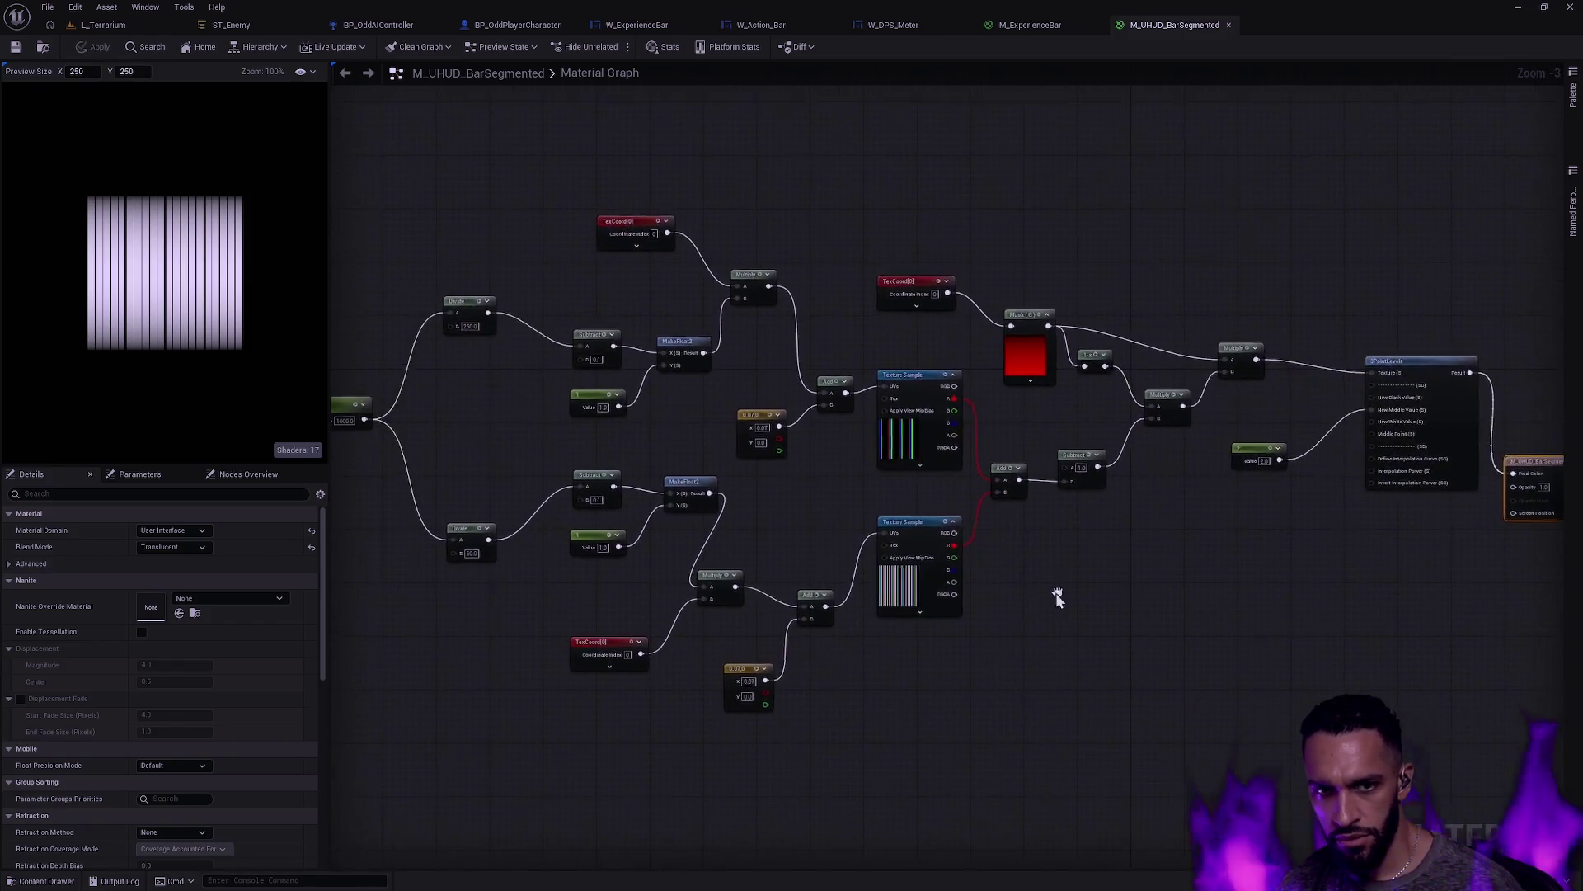
{"action": "scroll", "coordinate": [1064, 598], "scroll_direction": "down", "scroll_amount": 1}
{"action": "mouse_move", "coordinate": [1301, 749]}
{"action": "left_mouse_down"}
{"action": "mouse_move", "coordinate": [1127, 602]}
{"action": "mouse_move", "coordinate": [495, 236]}
{"action": "left_mouse_up"}
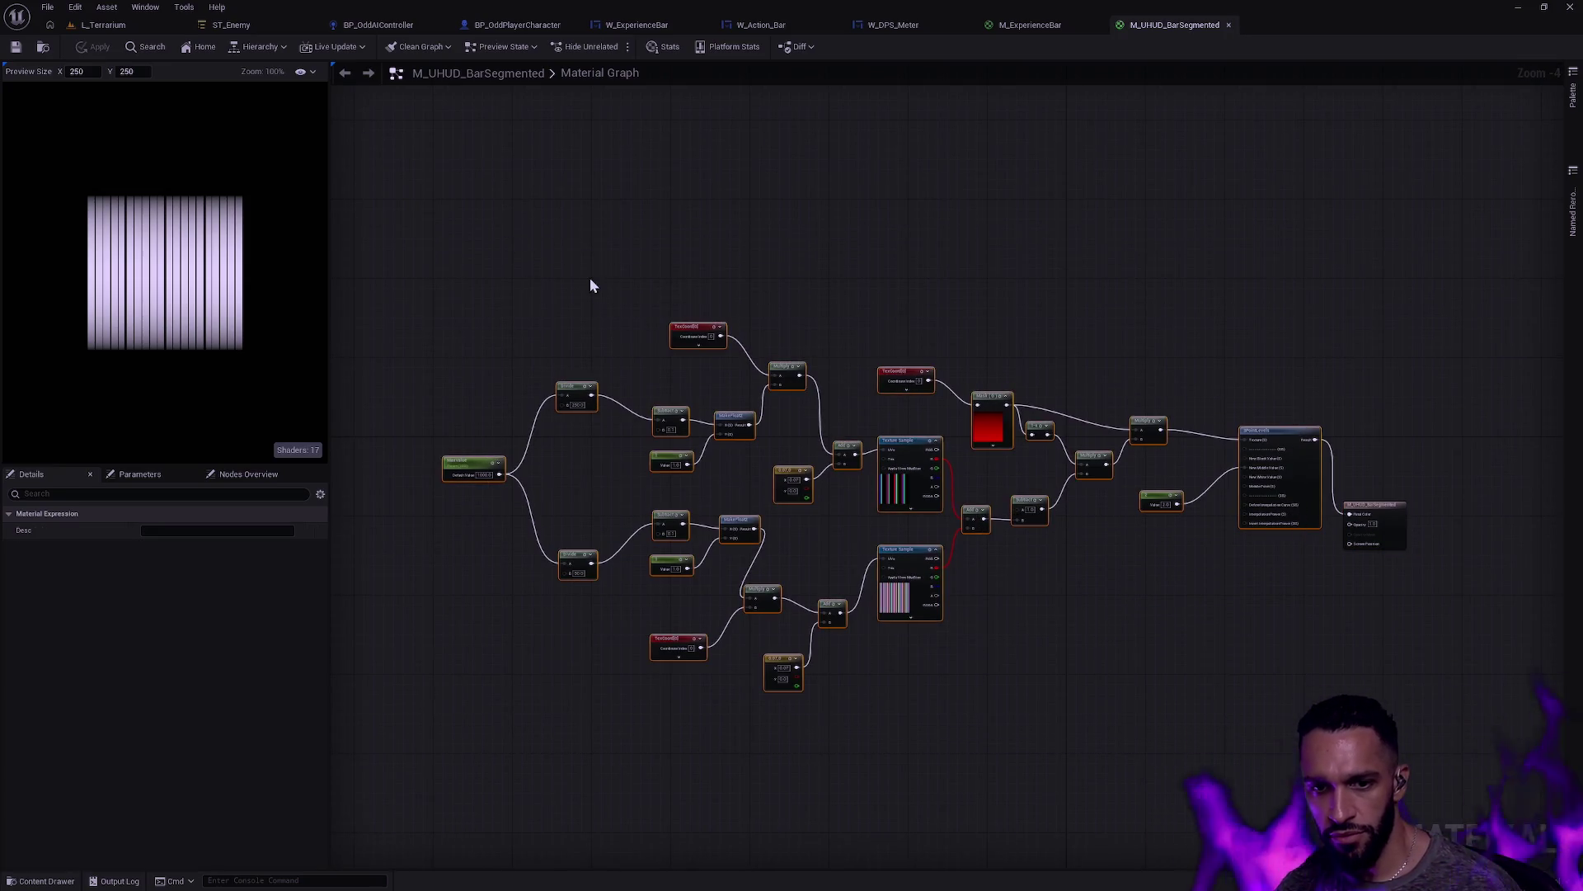
{"action": "left_click", "coordinate": [1033, 26]}
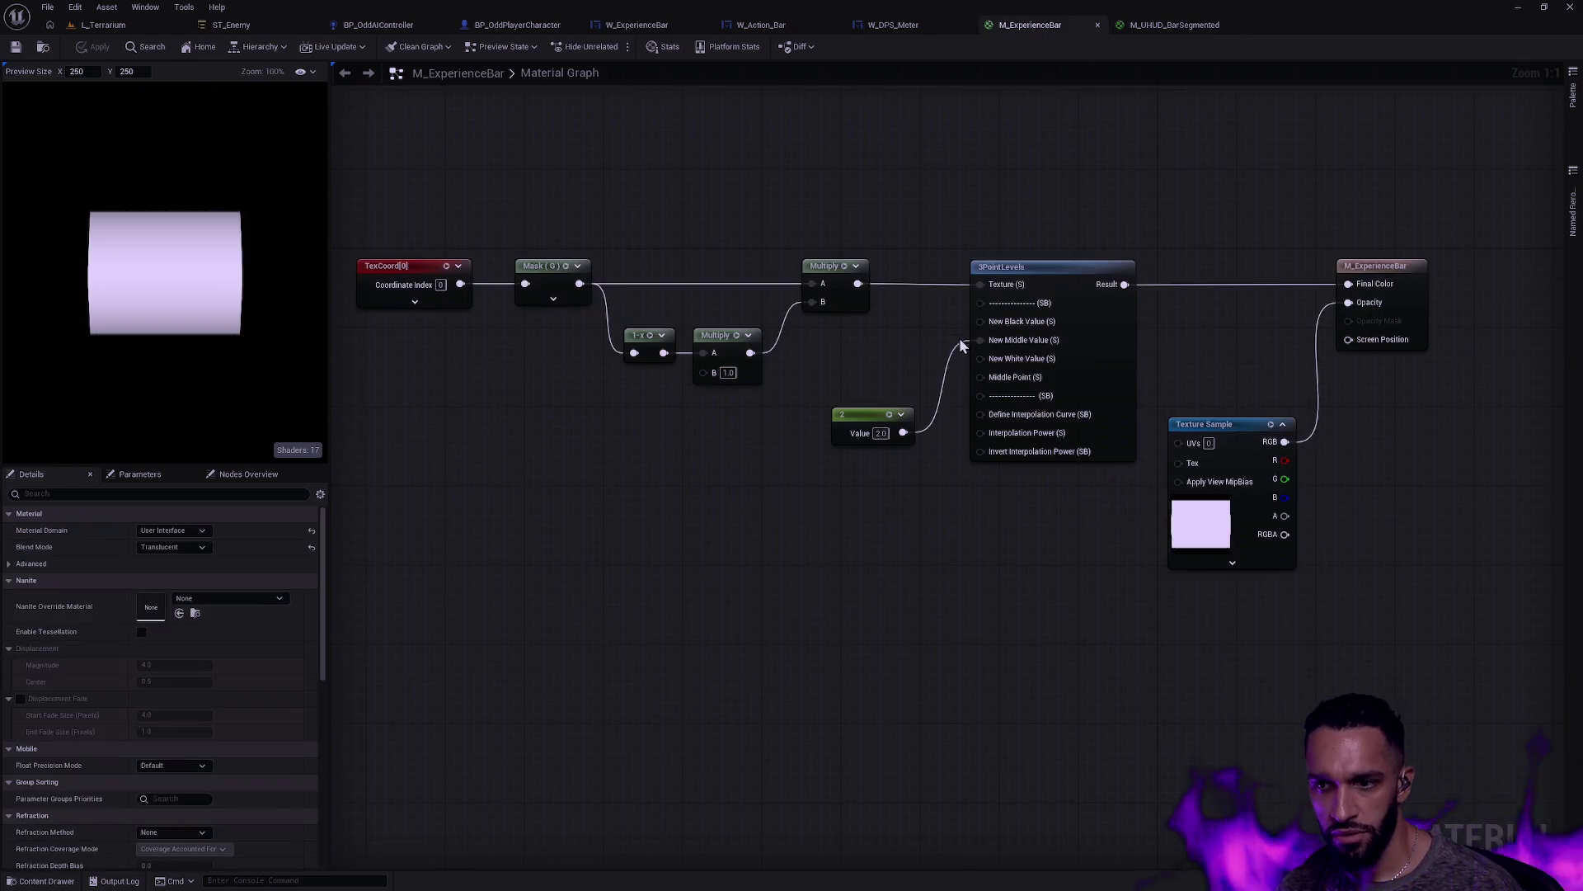
Step: Select and delete nodes in the M_ExperienceBar graph, then use Ctrl+Z to get the tick-mark network
{"action": "mouse_move", "coordinate": [1213, 625]}
{"action": "left_mouse_down"}
{"action": "mouse_move", "coordinate": [505, 276]}
{"action": "mouse_move", "coordinate": [457, 220]}
{"action": "left_mouse_up"}
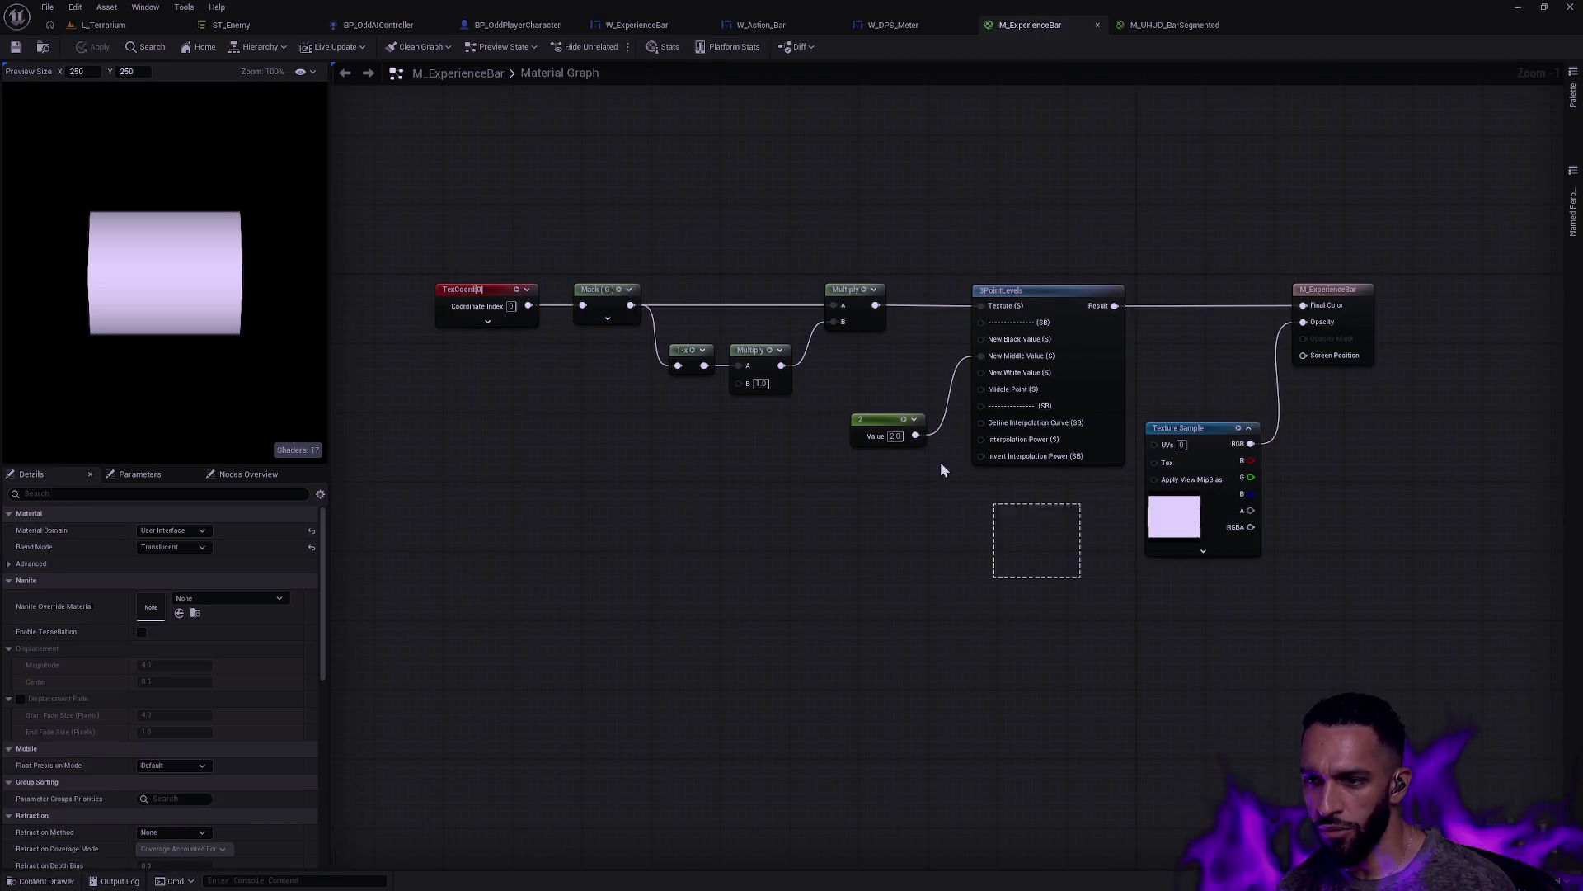
{"action": "key", "text": "Delete"}
{"action": "scroll", "coordinate": [734, 335], "scroll_direction": "down", "scroll_amount": 1}
{"action": "key", "text": "ctrl+z"}
{"action": "scroll", "coordinate": [1139, 389], "scroll_direction": "up", "scroll_amount": 3}
Step: Wire 3PointLevels Result to Final Color, review the pasted network, and clear the selection
{"action": "left_click_drag", "start_coordinate": [1181, 397], "coordinate": [1324, 442]}
{"action": "left_click_drag", "start_coordinate": [997, 290], "coordinate": [1421, 333]}
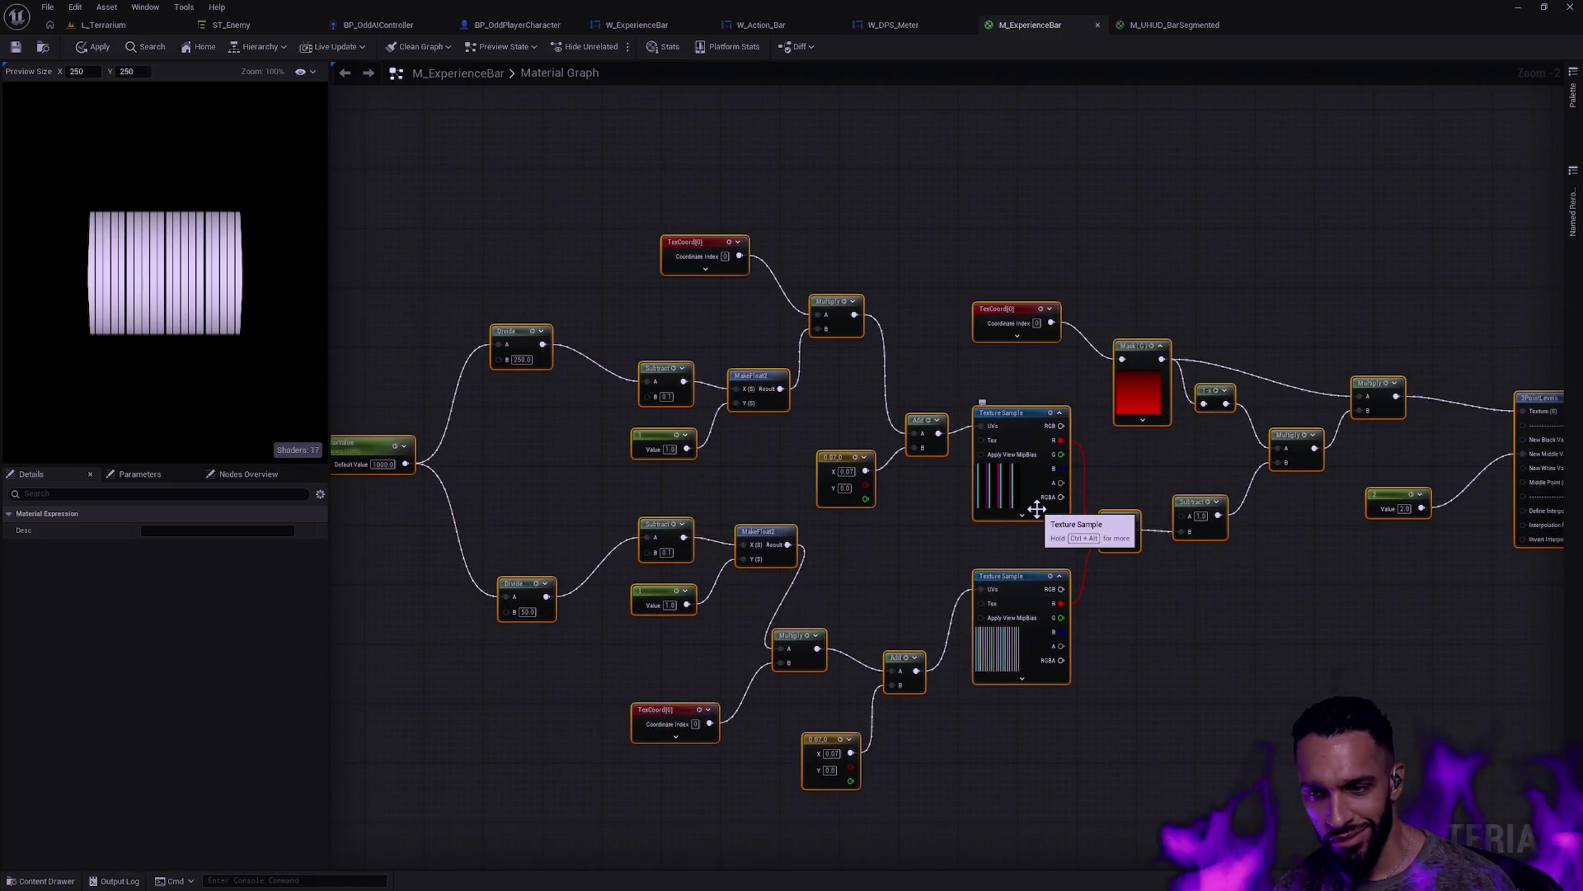
{"action": "left_click_drag", "start_coordinate": [775, 473], "coordinate": [749, 483]}
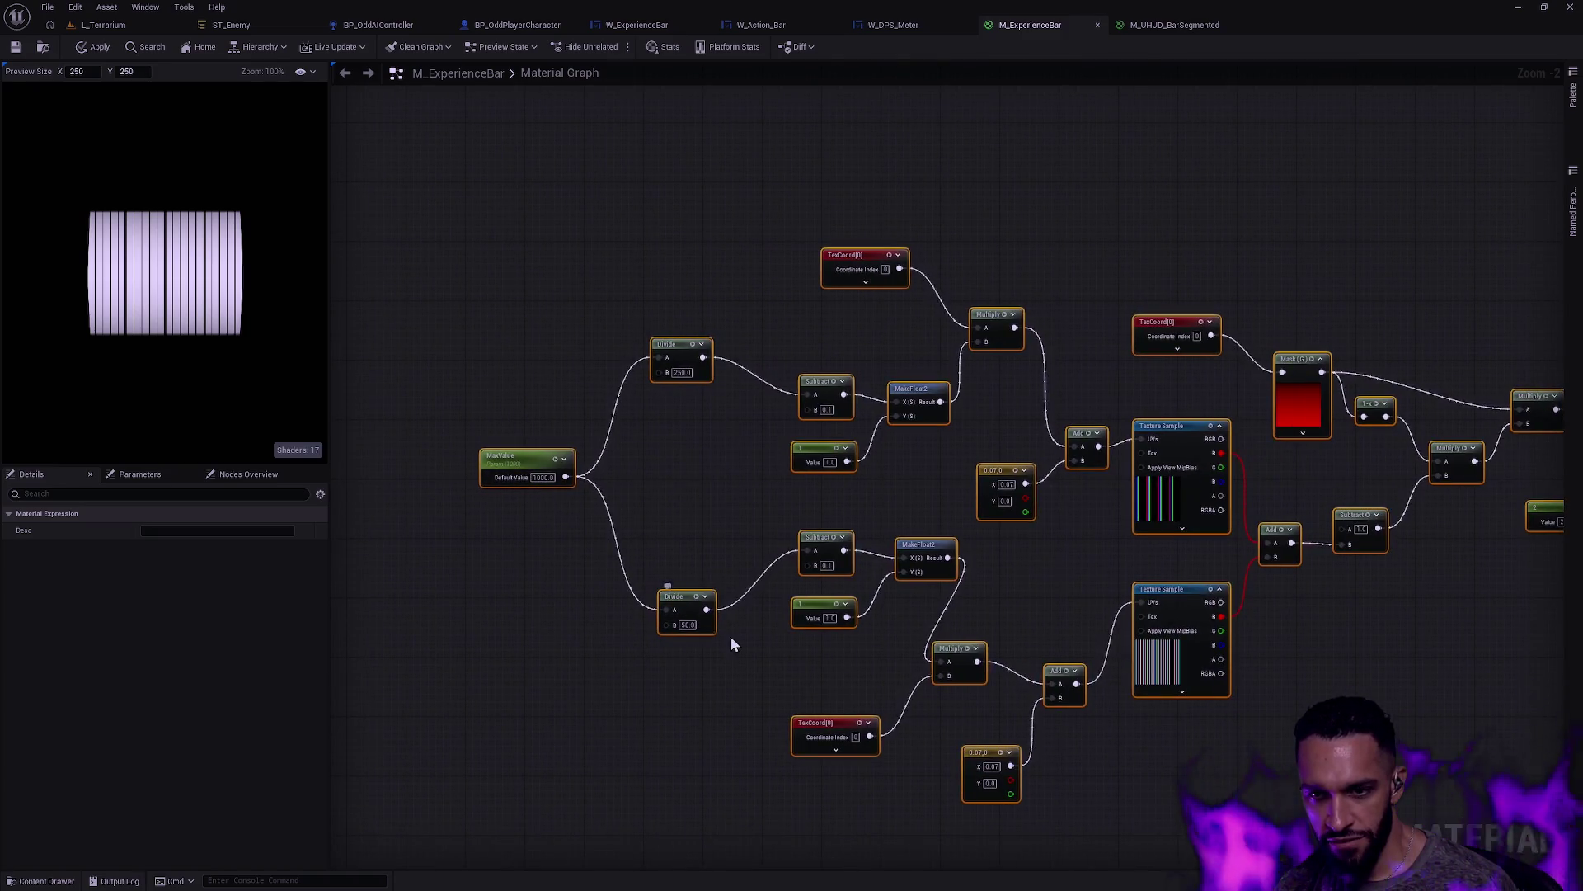
{"action": "left_click_drag", "start_coordinate": [977, 579], "coordinate": [904, 585]}
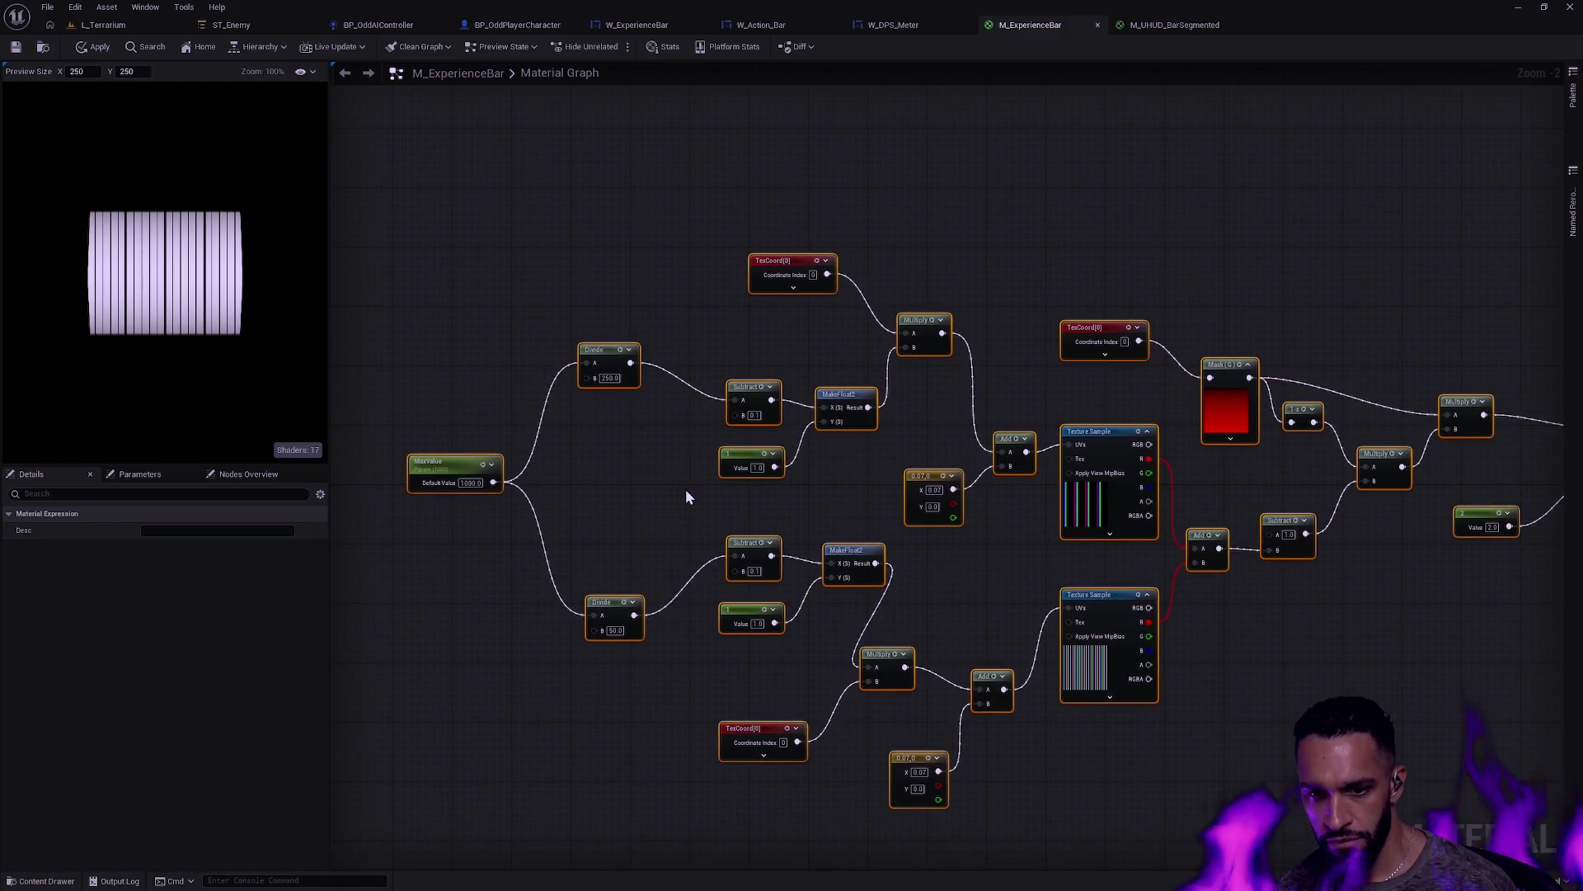
{"action": "left_click", "coordinate": [637, 499]}
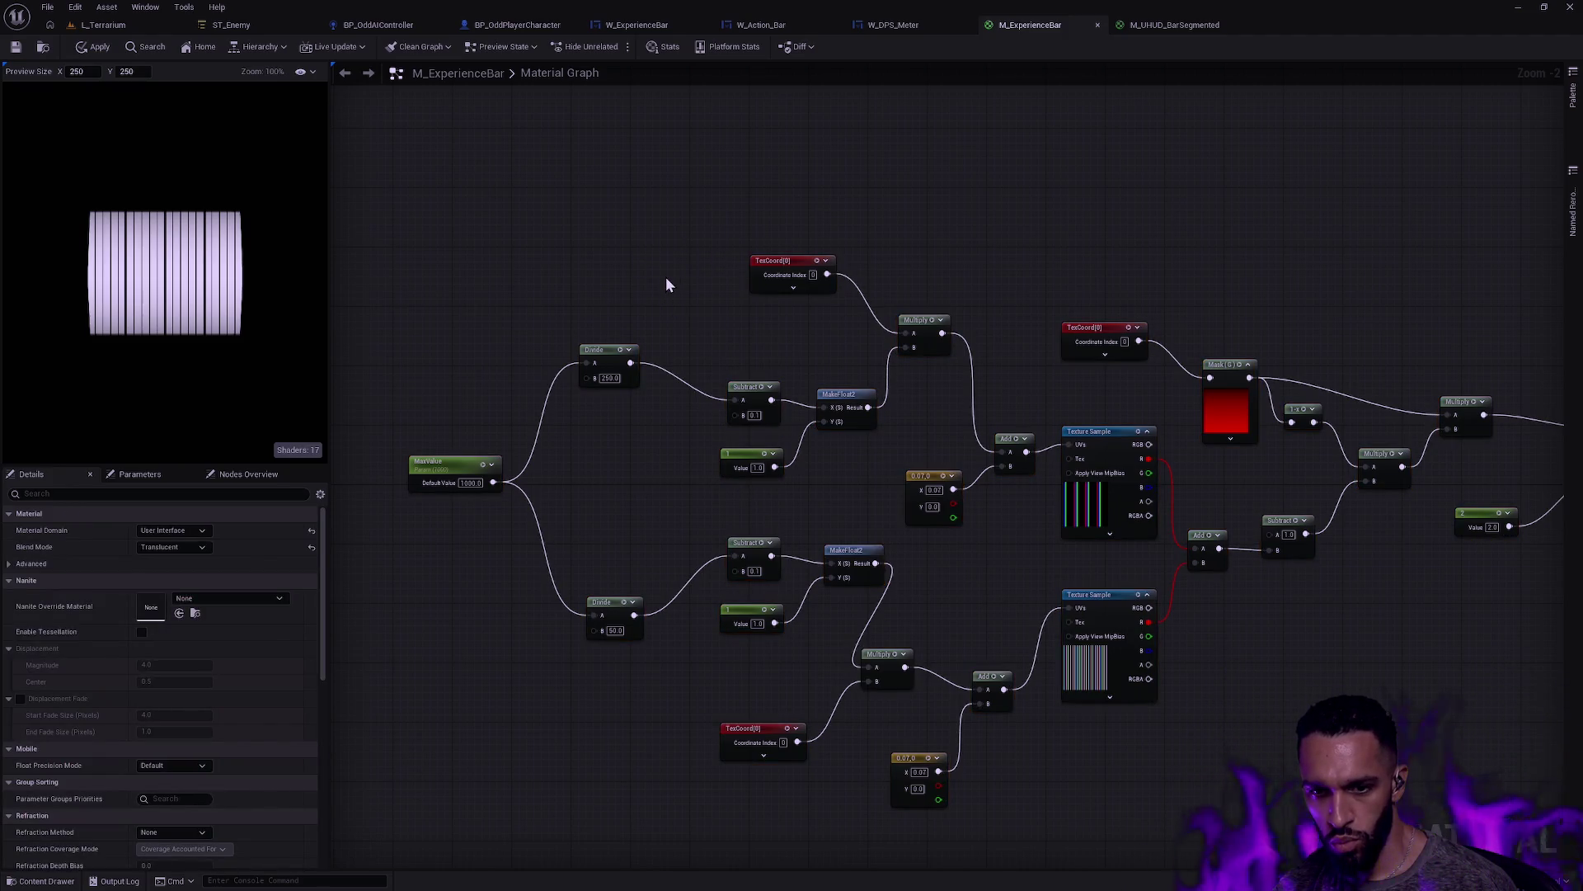
{"action": "left_click", "coordinate": [615, 630]}
{"action": "type", "text": "100"}
{"action": "key", "text": "Return"}
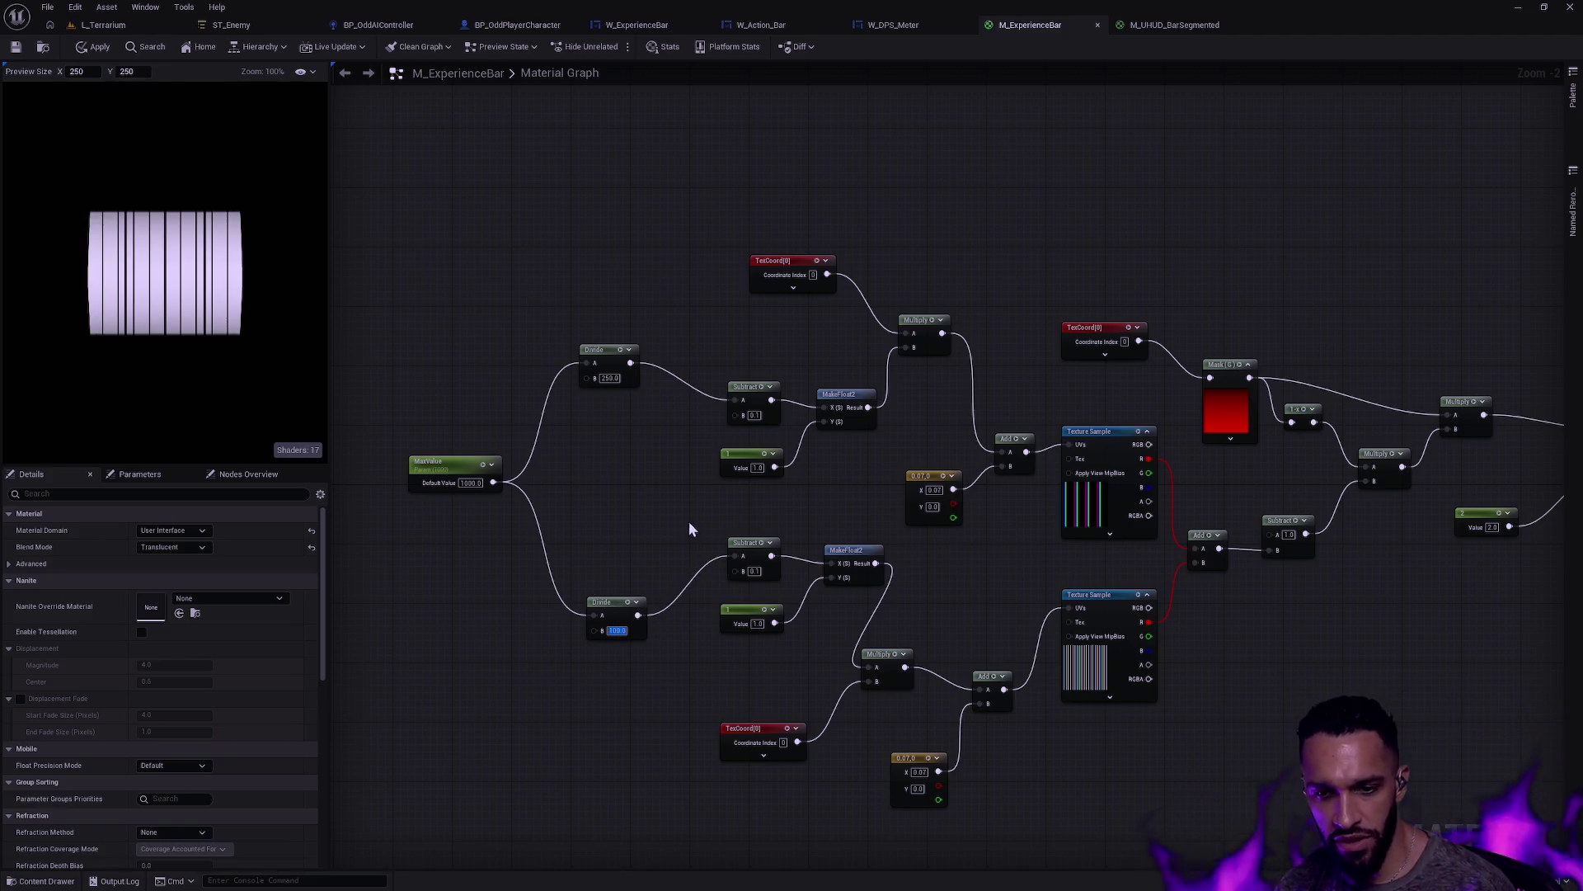
{"action": "left_click", "coordinate": [666, 506]}
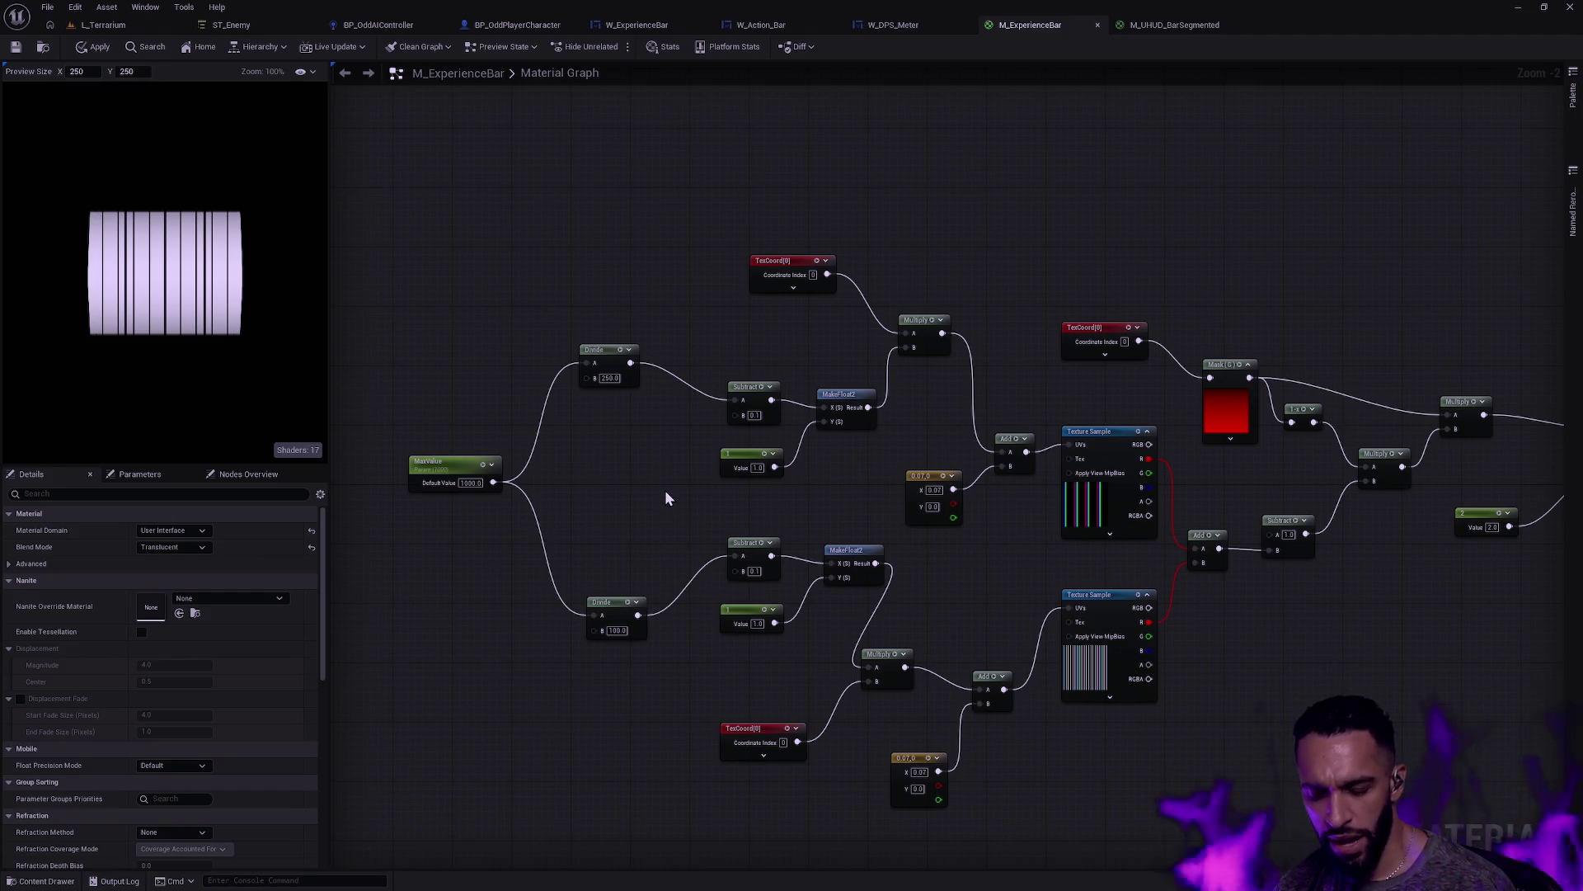
{"action": "key", "text": "ctrl+z"}
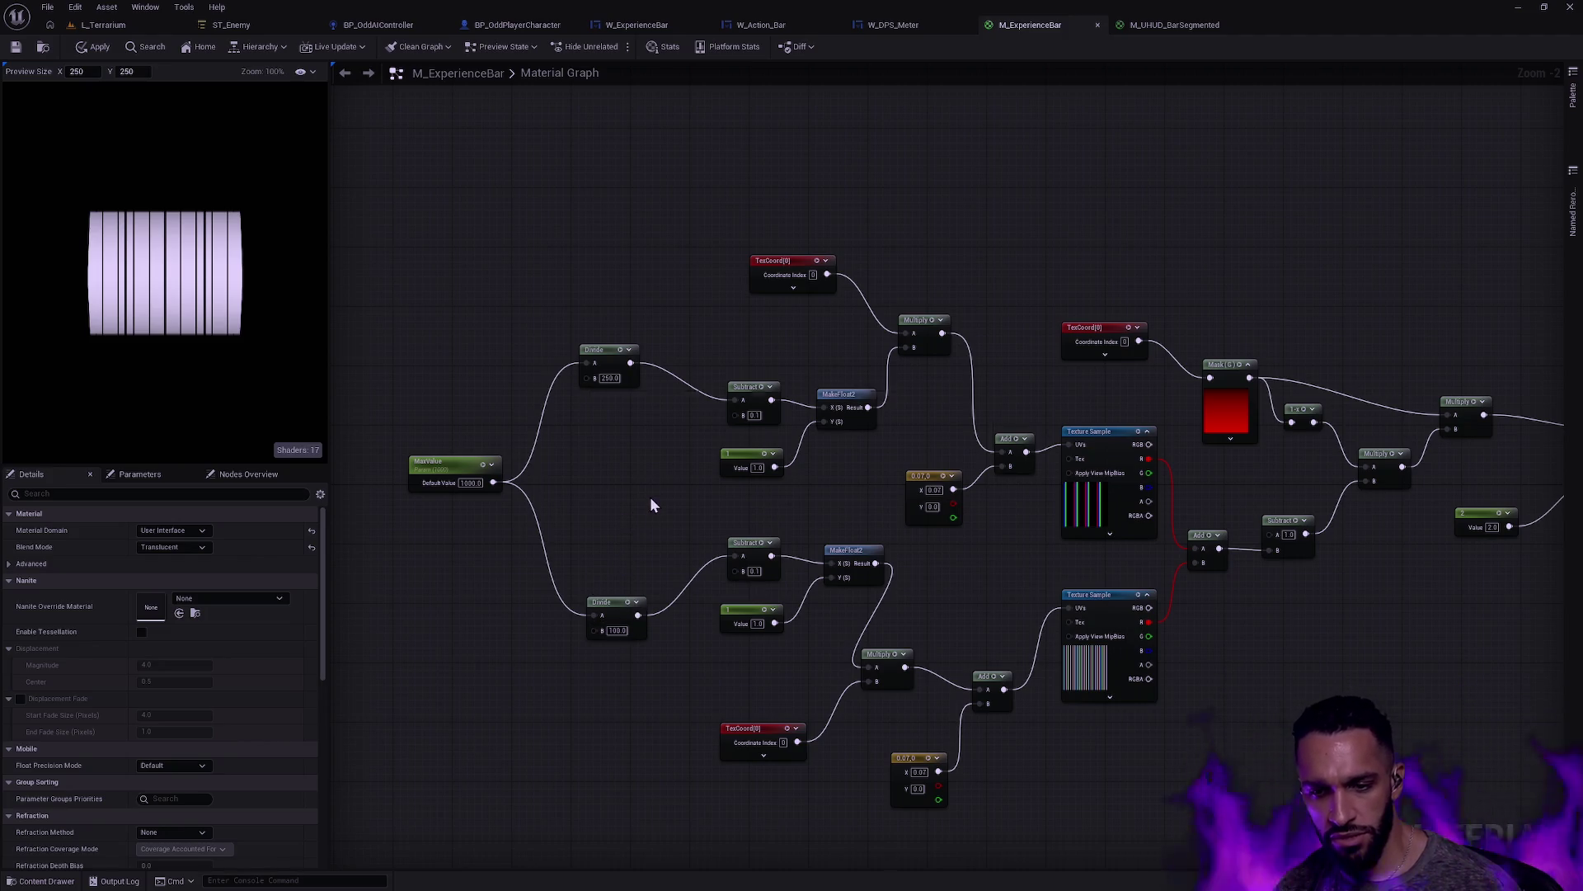
{"action": "mouse_move", "coordinate": [602, 193]}
{"action": "left_mouse_down"}
{"action": "mouse_move", "coordinate": [824, 388]}
{"action": "mouse_move", "coordinate": [1136, 478]}
{"action": "mouse_move", "coordinate": [1095, 462]}
{"action": "mouse_move", "coordinate": [1018, 480]}
{"action": "left_mouse_up"}
Step: Remove the redundant upper node group, Texture Sample and Add node; wire the red channel into Subtract
{"action": "key", "text": "Delete"}
{"action": "left_click", "coordinate": [1122, 485]}
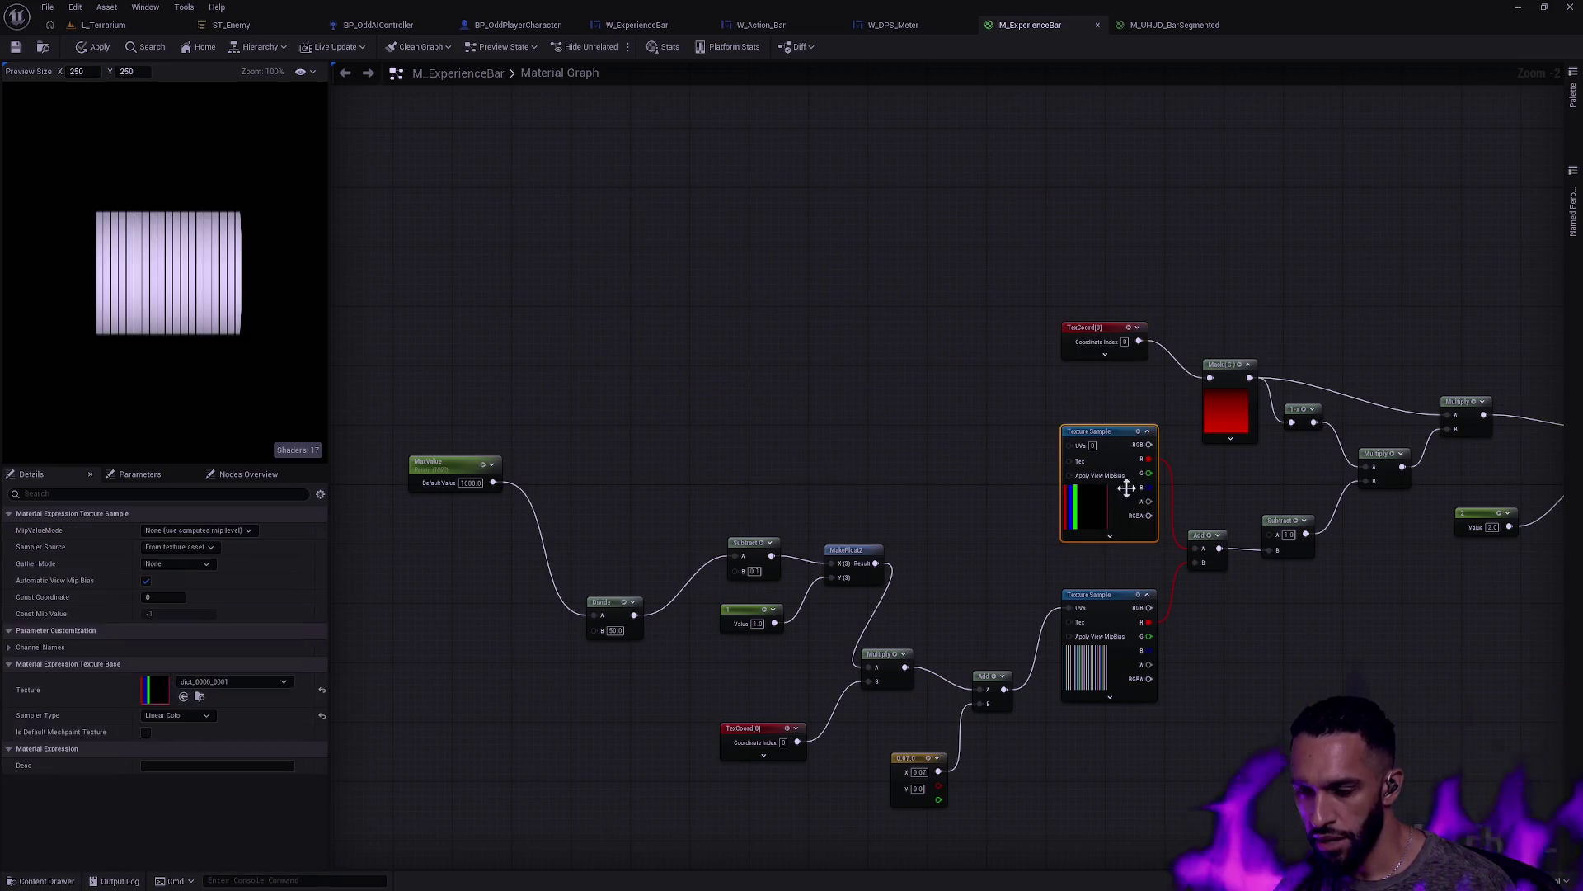
{"action": "key", "text": "Delete"}
{"action": "left_click_drag", "start_coordinate": [1235, 548], "coordinate": [1229, 578]}
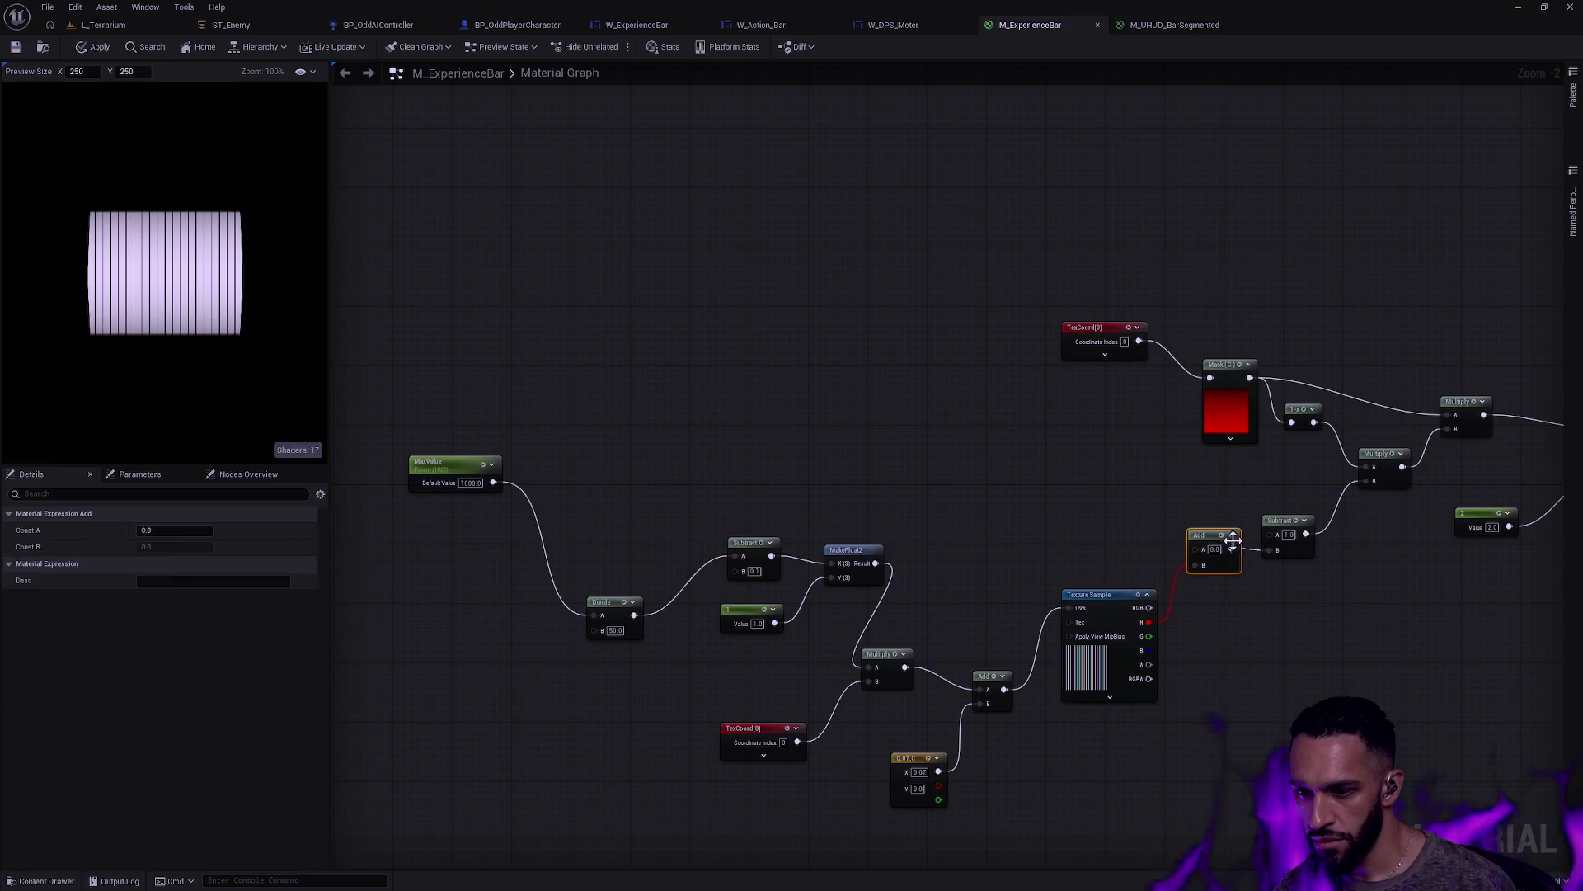
{"action": "key", "text": "Delete"}
{"action": "mouse_move", "coordinate": [1149, 621]}
{"action": "left_mouse_down"}
{"action": "mouse_move", "coordinate": [1278, 551]}
{"action": "mouse_move", "coordinate": [1041, 604]}
{"action": "left_mouse_up"}
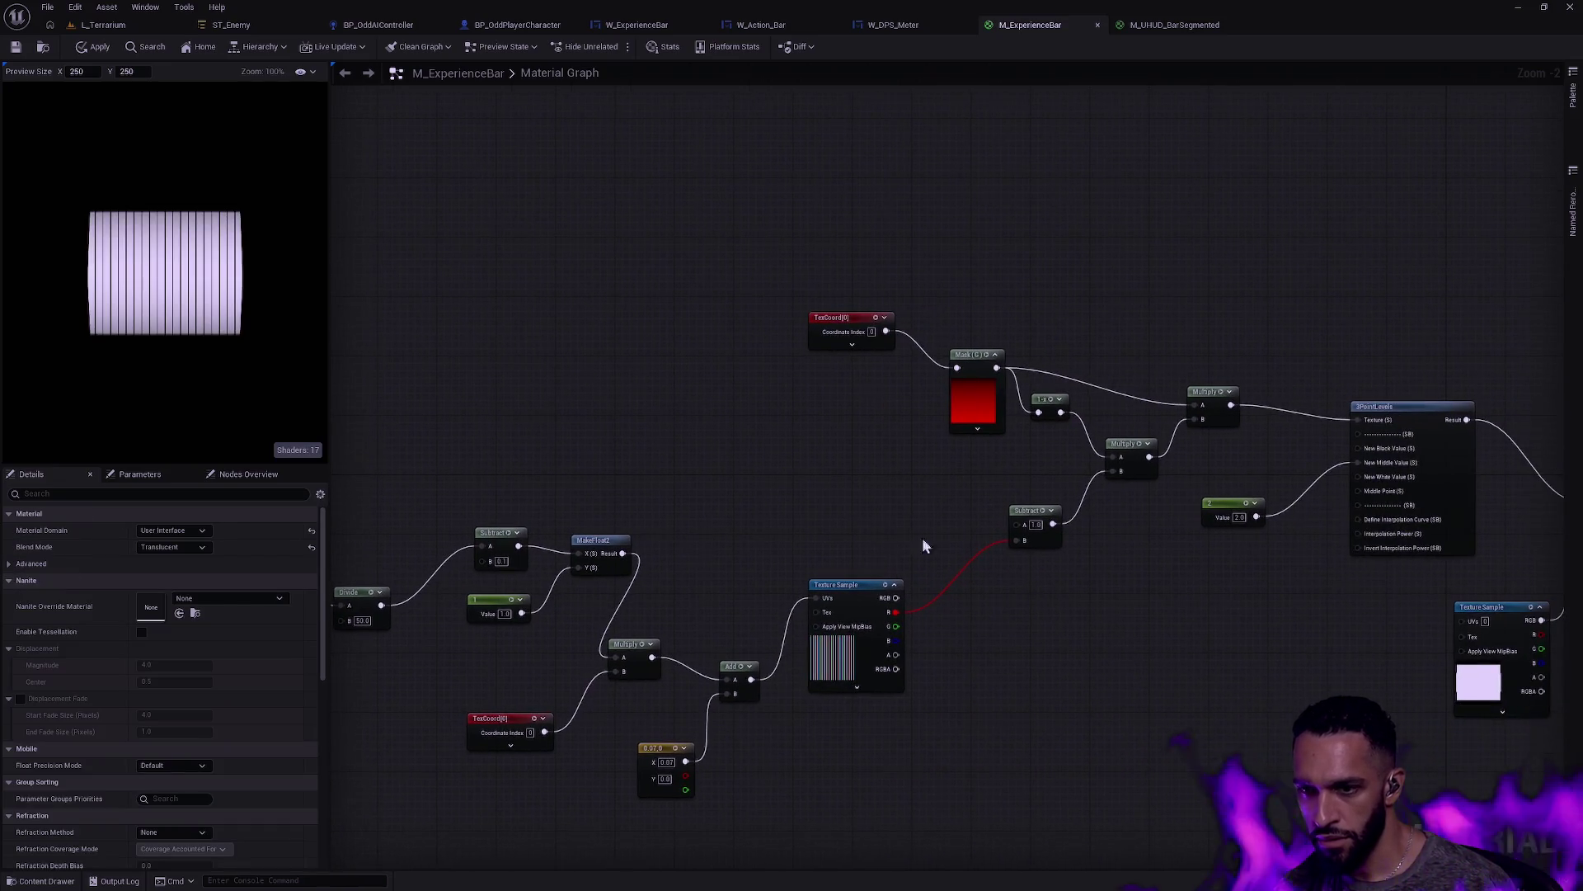
Step: Check the segmented bar in the material preview, save M_ExperienceBar, and return to L_Terrarium
{"action": "right_click", "coordinate": [202, 295]}
{"action": "scroll", "coordinate": [176, 276], "scroll_direction": "up", "scroll_amount": 5}
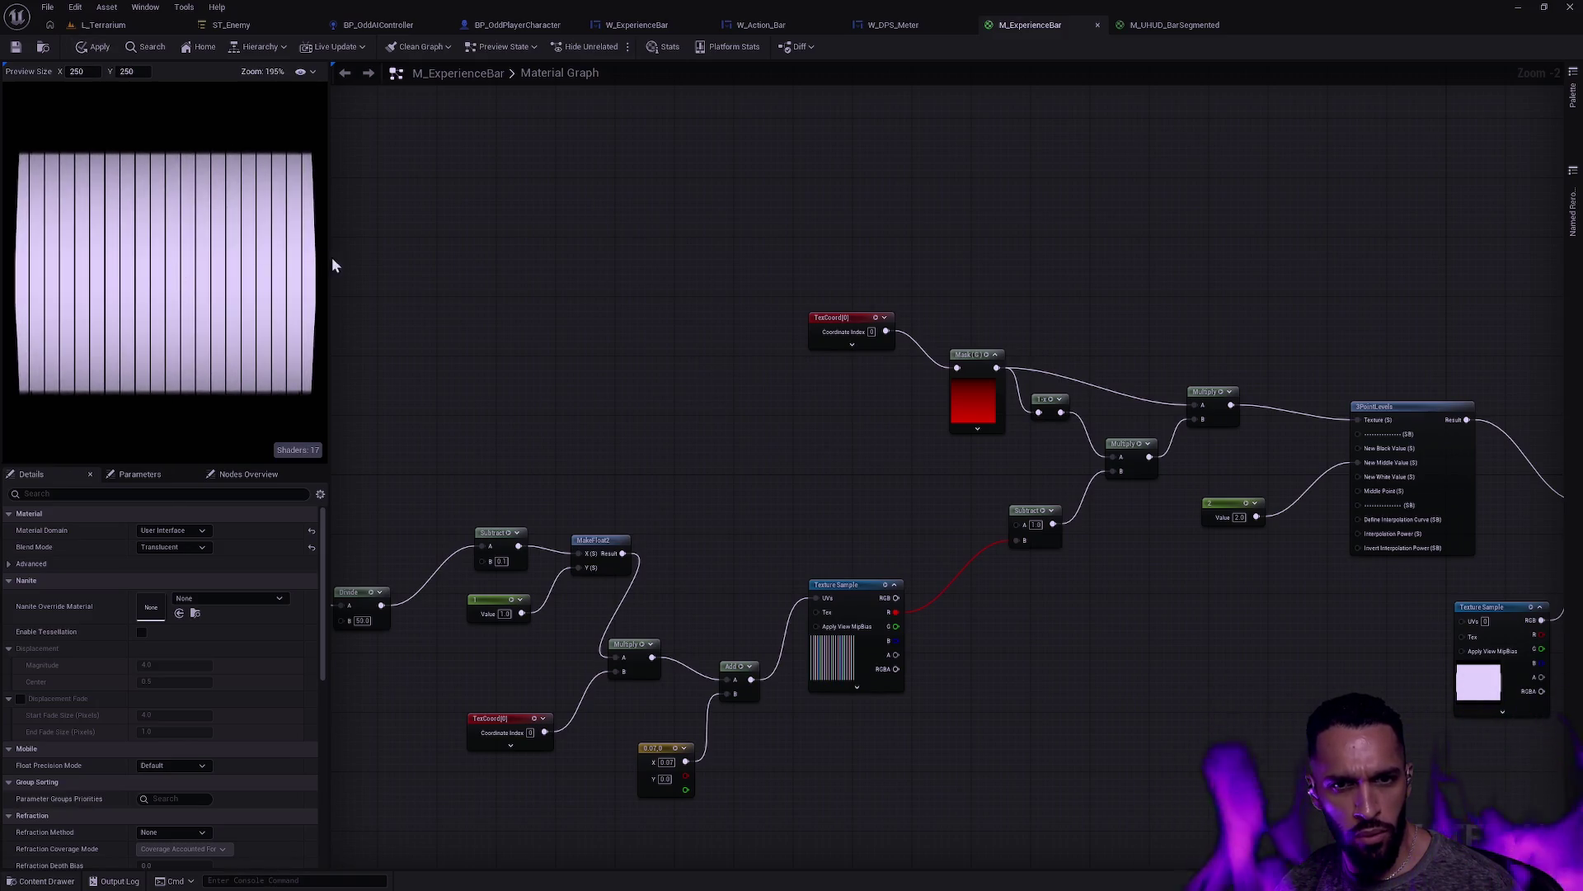
{"action": "scroll", "coordinate": [151, 114], "scroll_direction": "down", "scroll_amount": 3}
{"action": "left_click", "coordinate": [86, 46]}
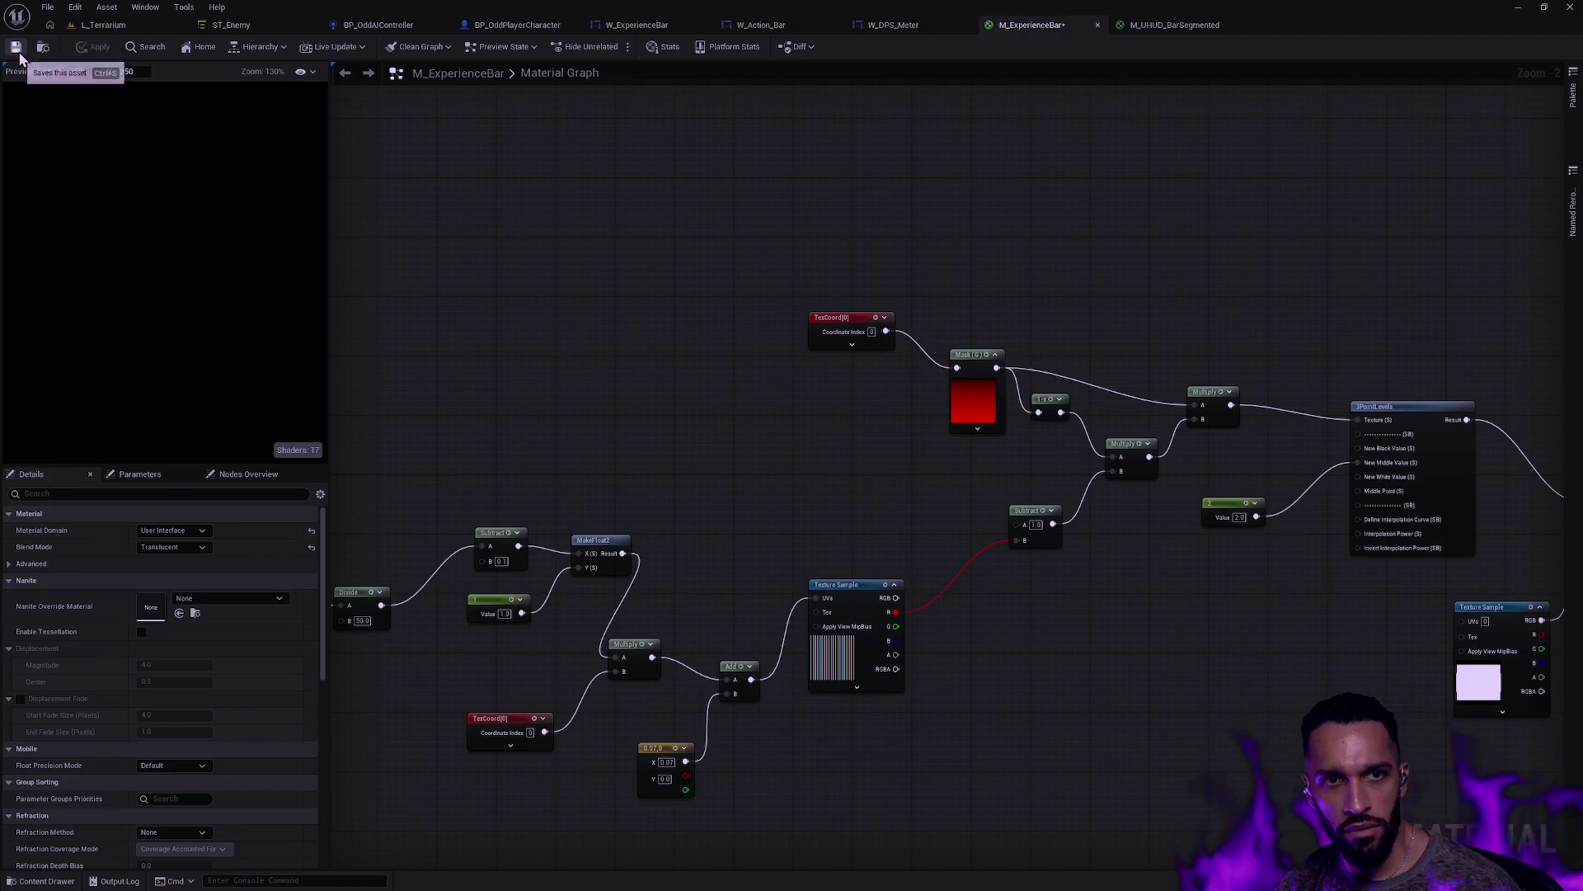
{"action": "left_click", "coordinate": [103, 23]}
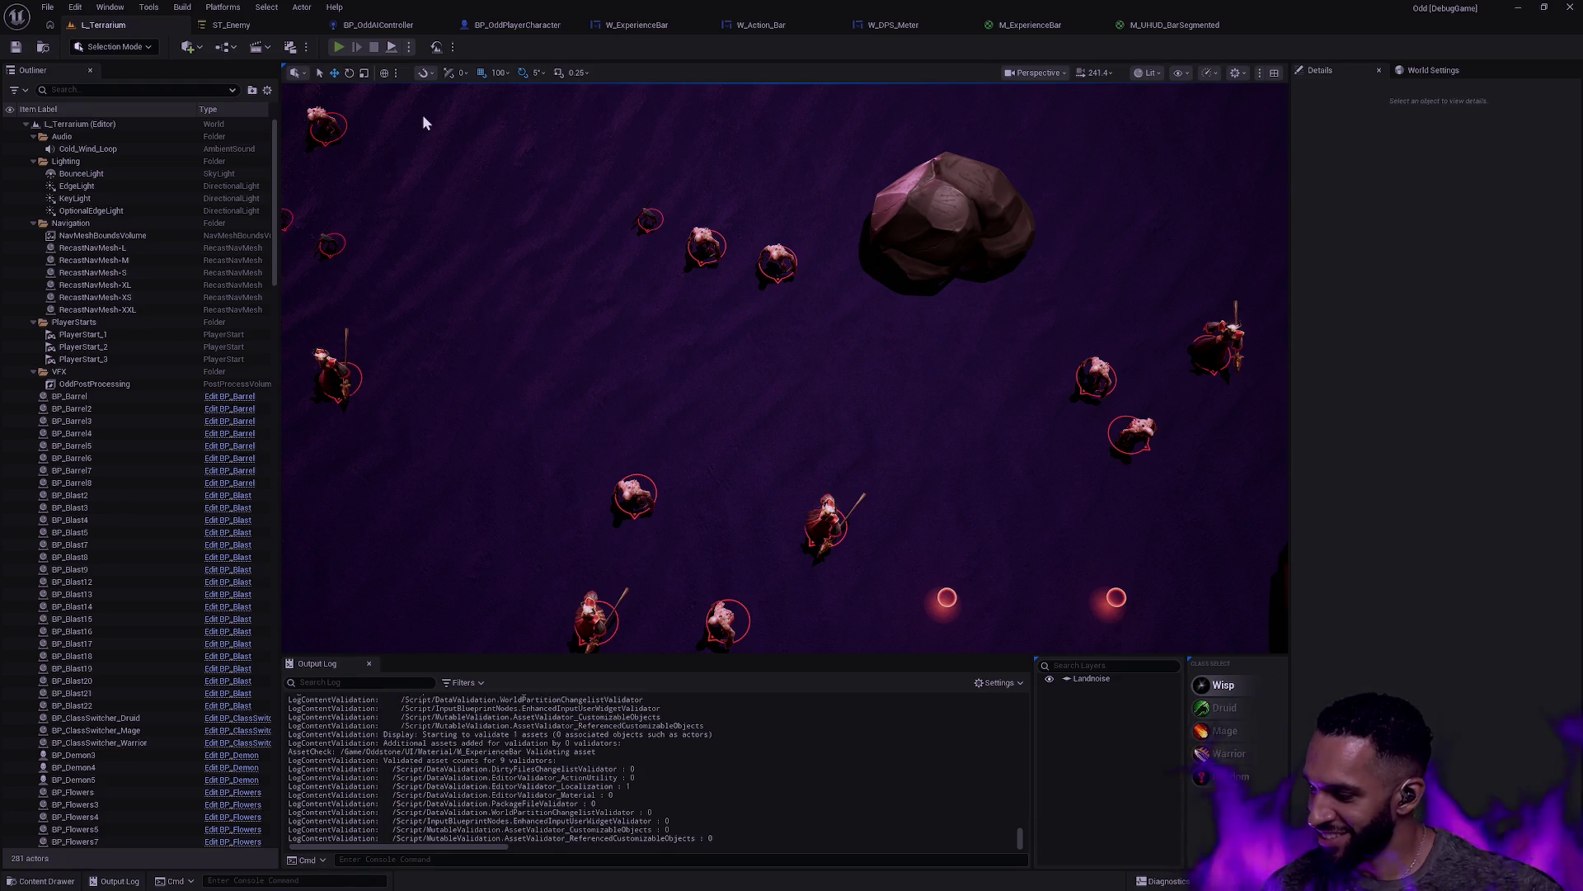
Step: Start playing L_Terrarium in the editor in fullscreen and walk the hero up-left
{"action": "key", "text": "alt+p"}
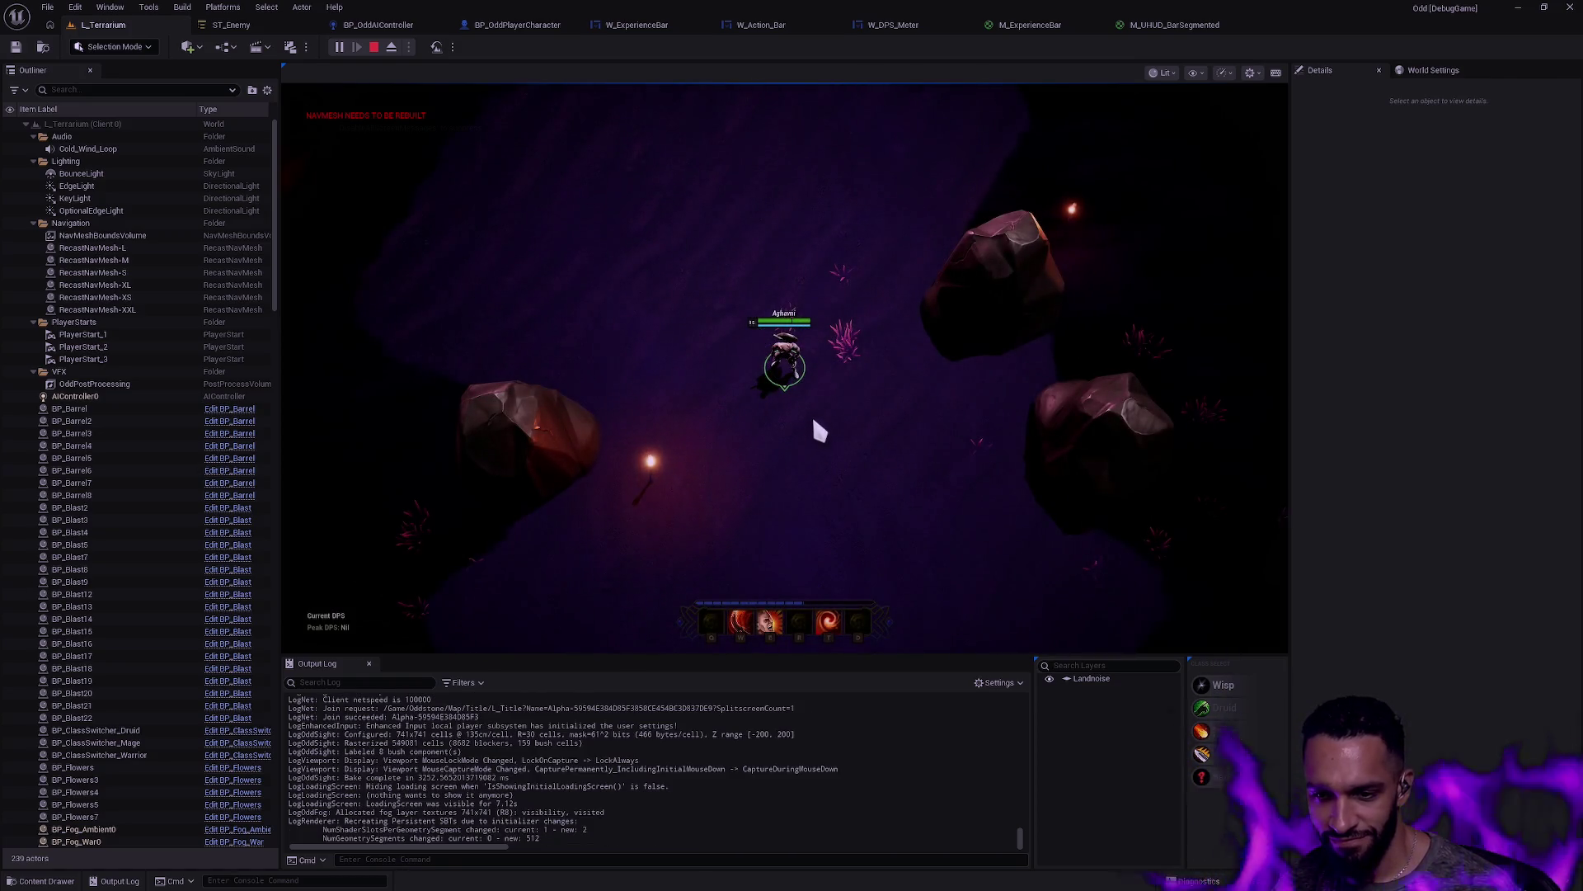
{"action": "key", "text": "F11"}
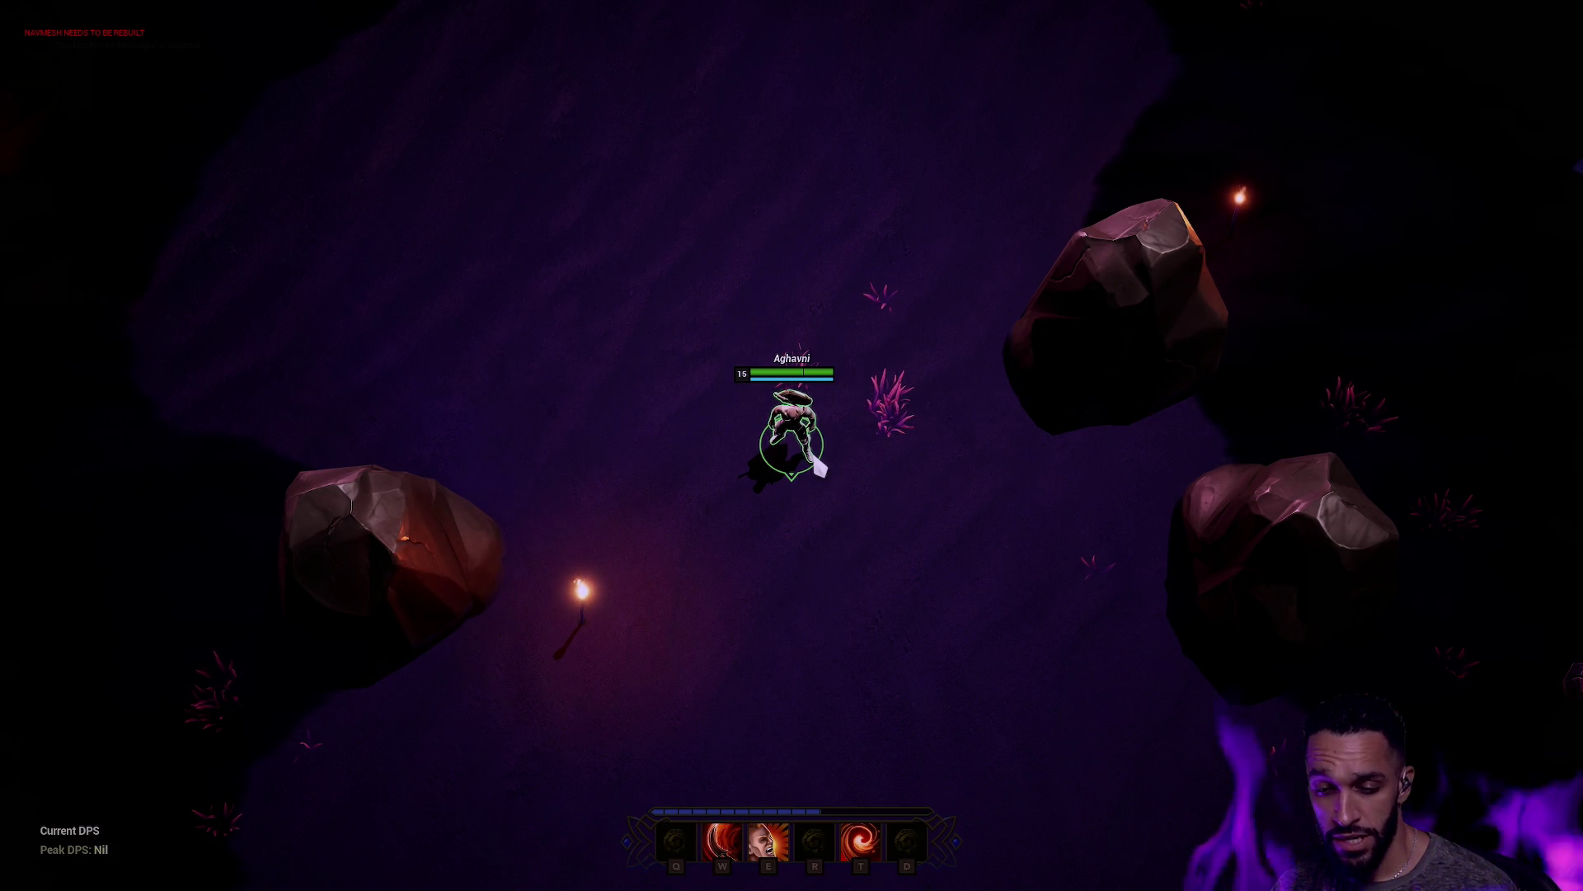
{"action": "left_click", "coordinate": [711, 396]}
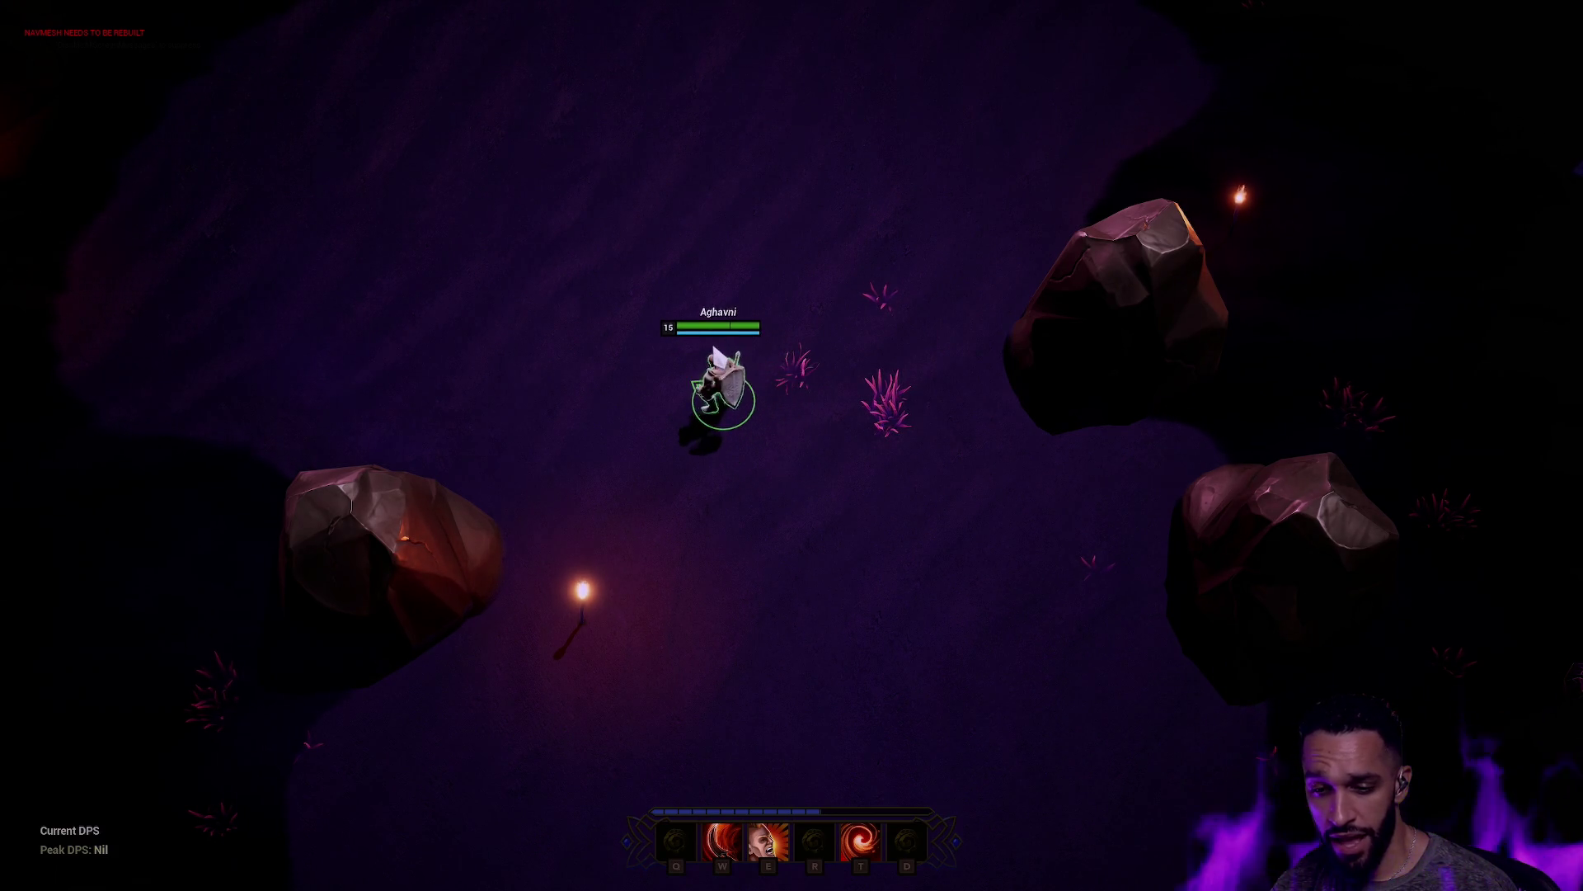
{"action": "key", "text": "F11"}
{"action": "key", "text": "F11"}
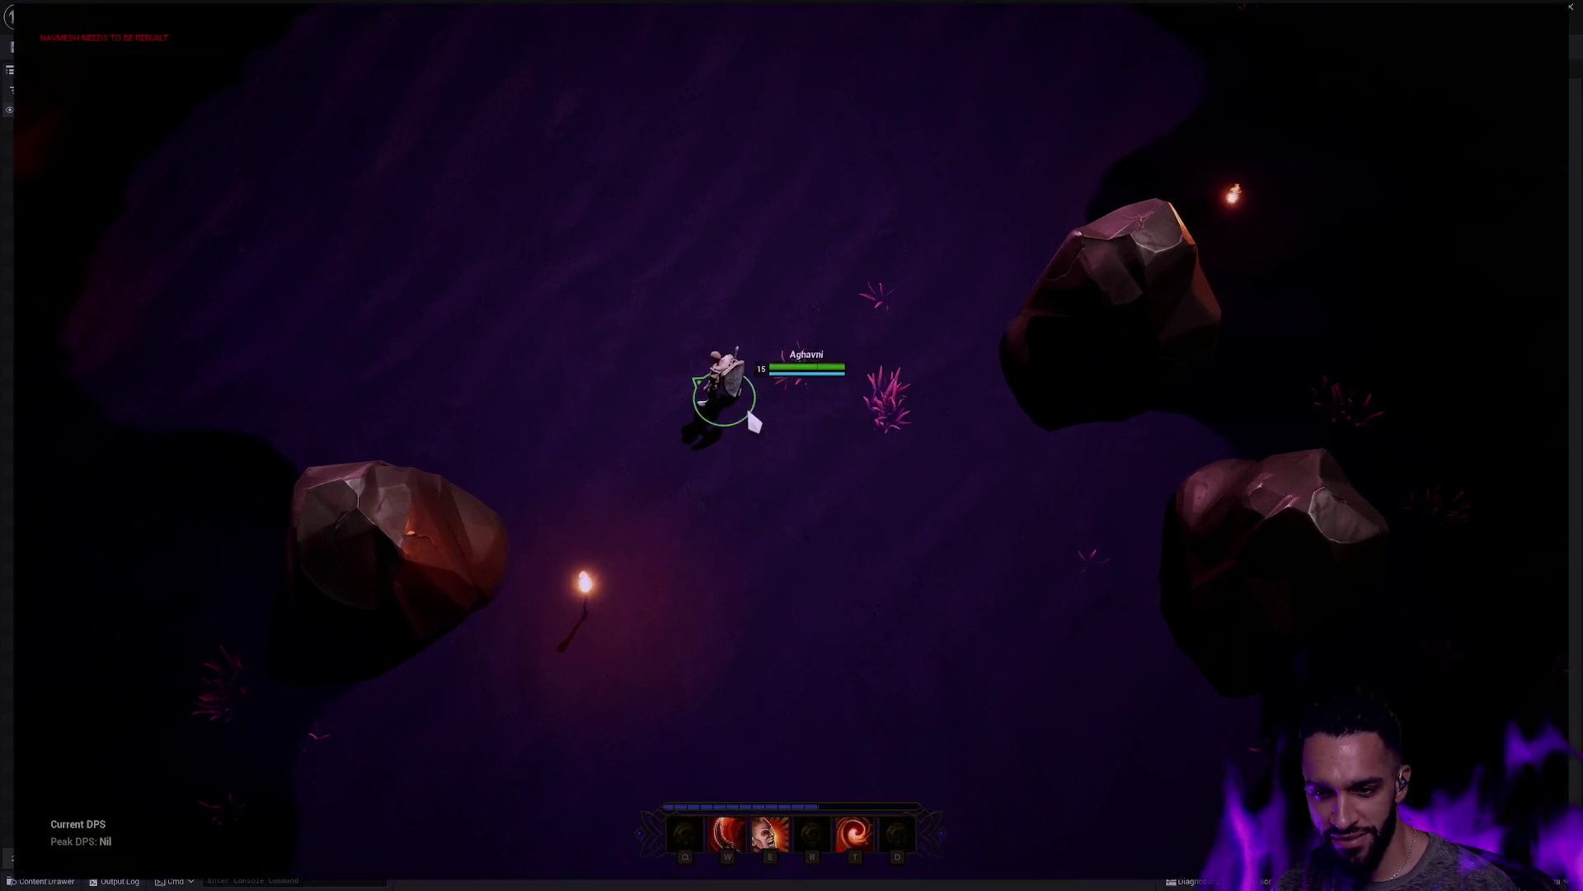
{"action": "left_click", "coordinate": [680, 363]}
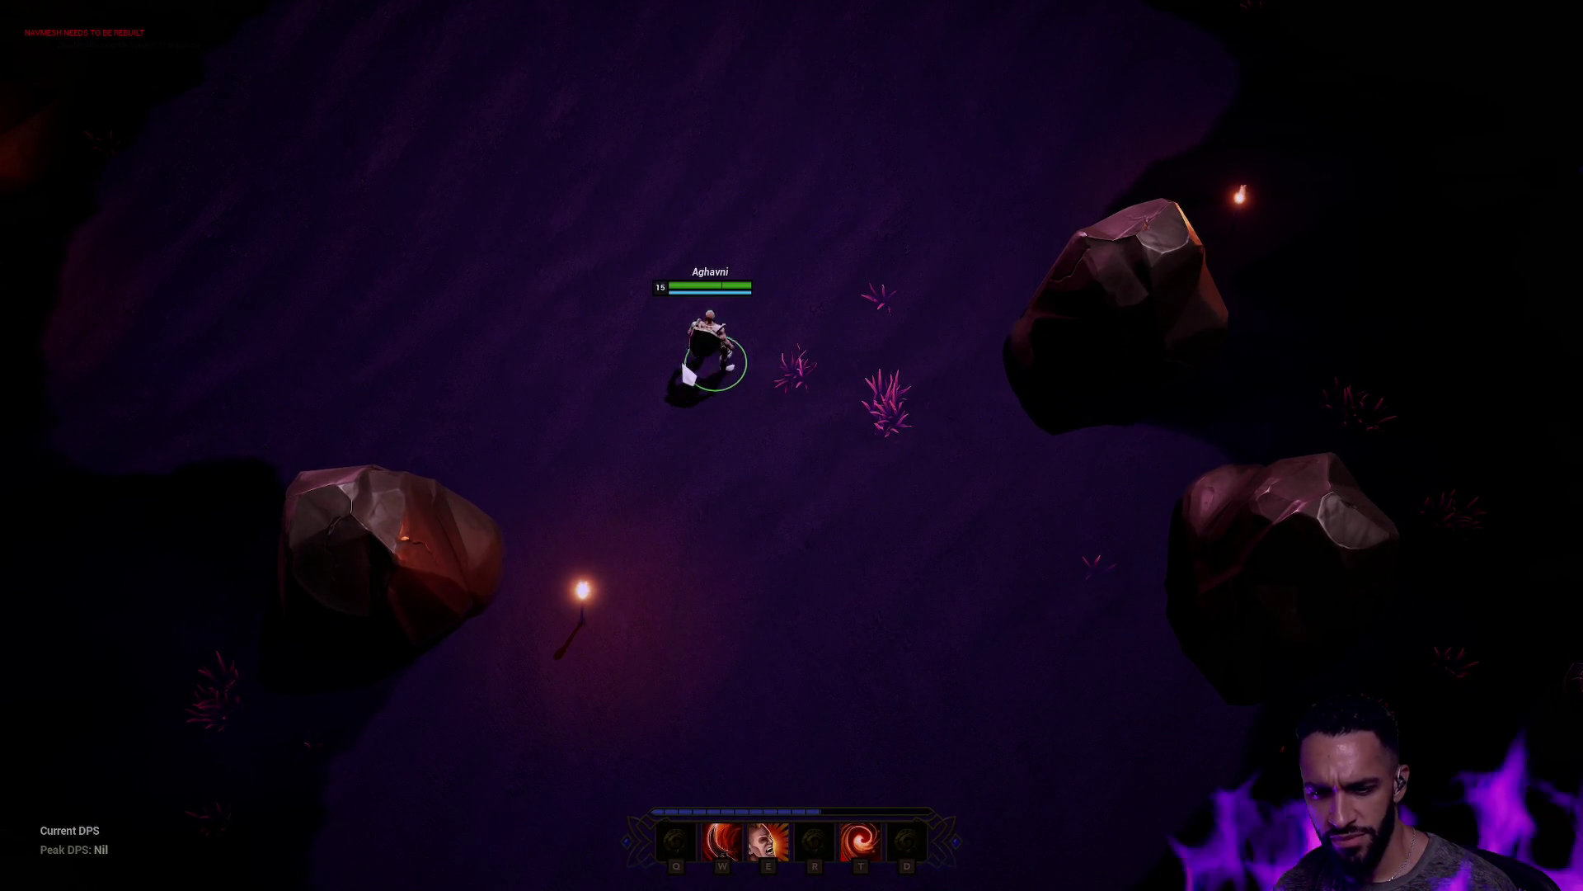
Step: Walk the hero through the cave and foliage toward the enemy group
{"action": "left_click", "coordinate": [680, 150]}
{"action": "key", "text": "F11"}
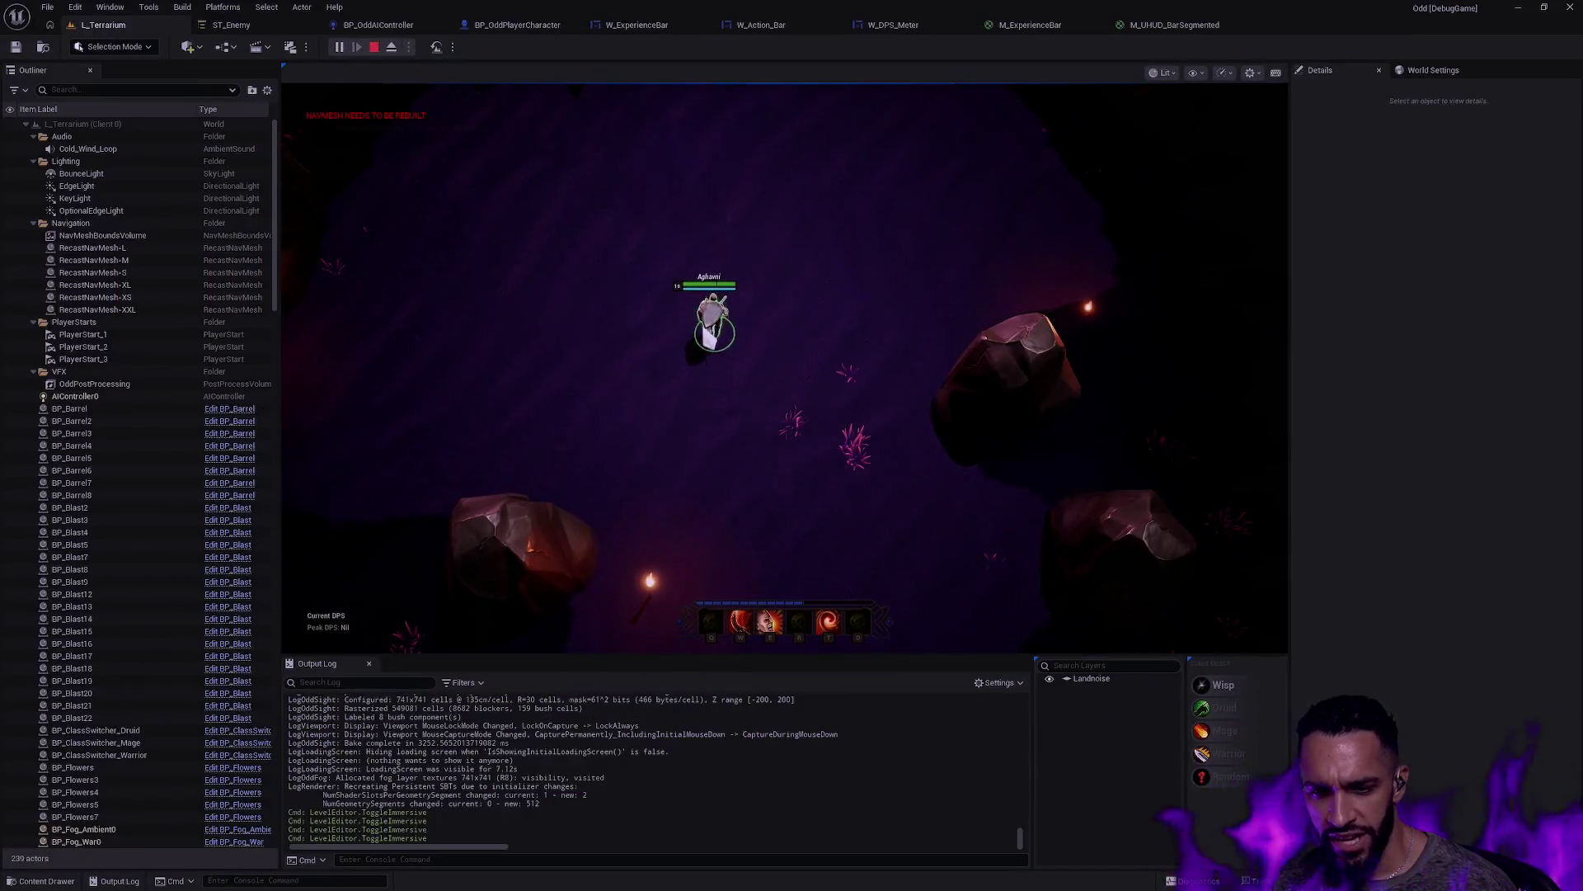
{"action": "left_click", "coordinate": [683, 382]}
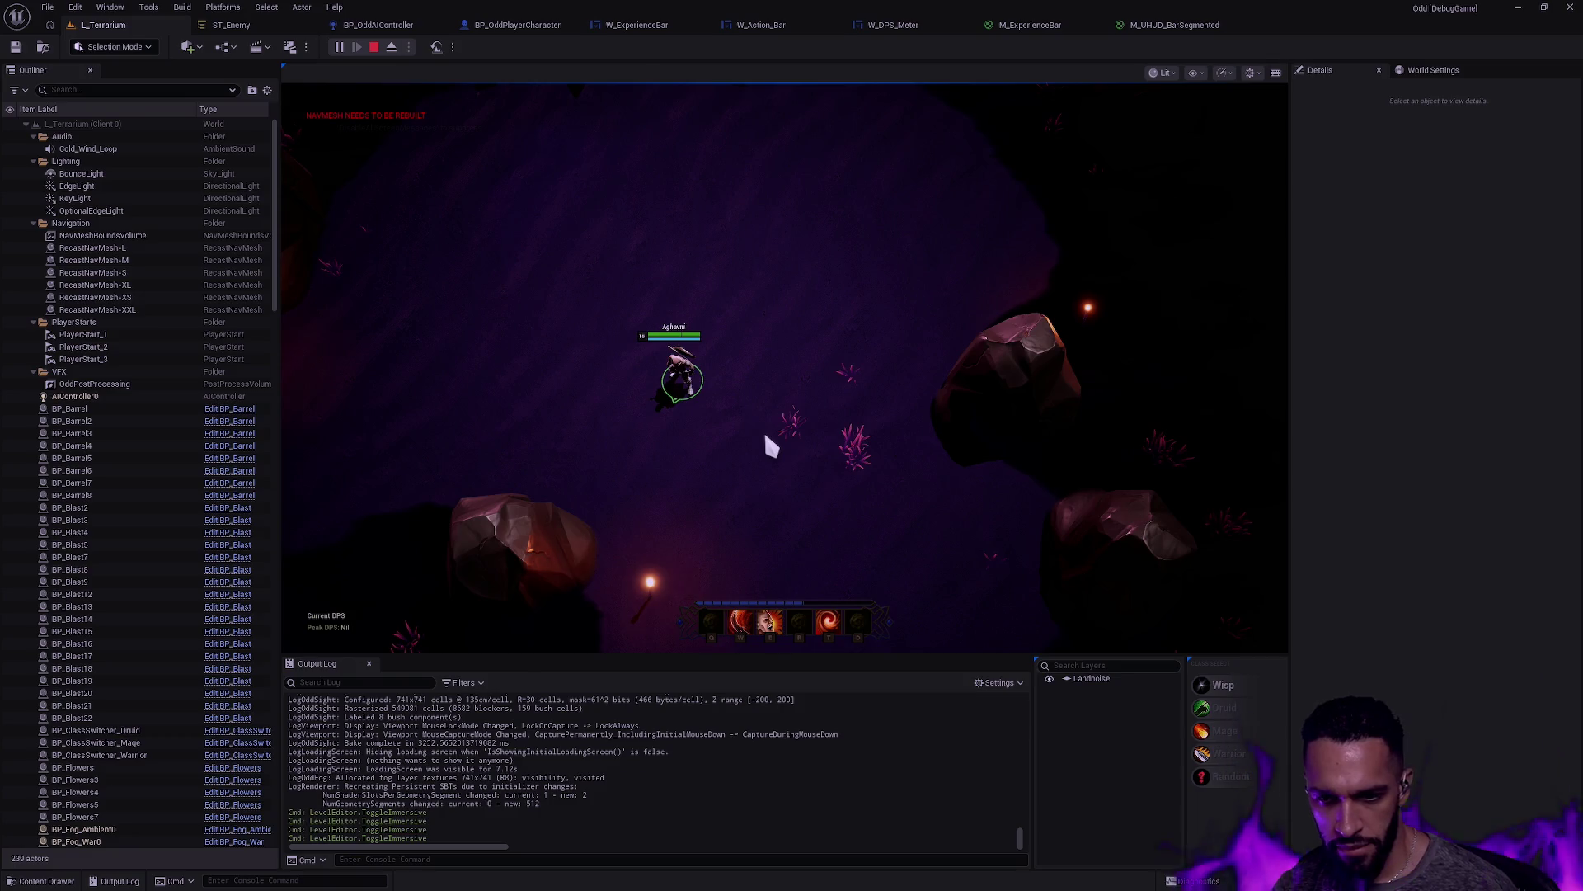
{"action": "key", "text": "F11"}
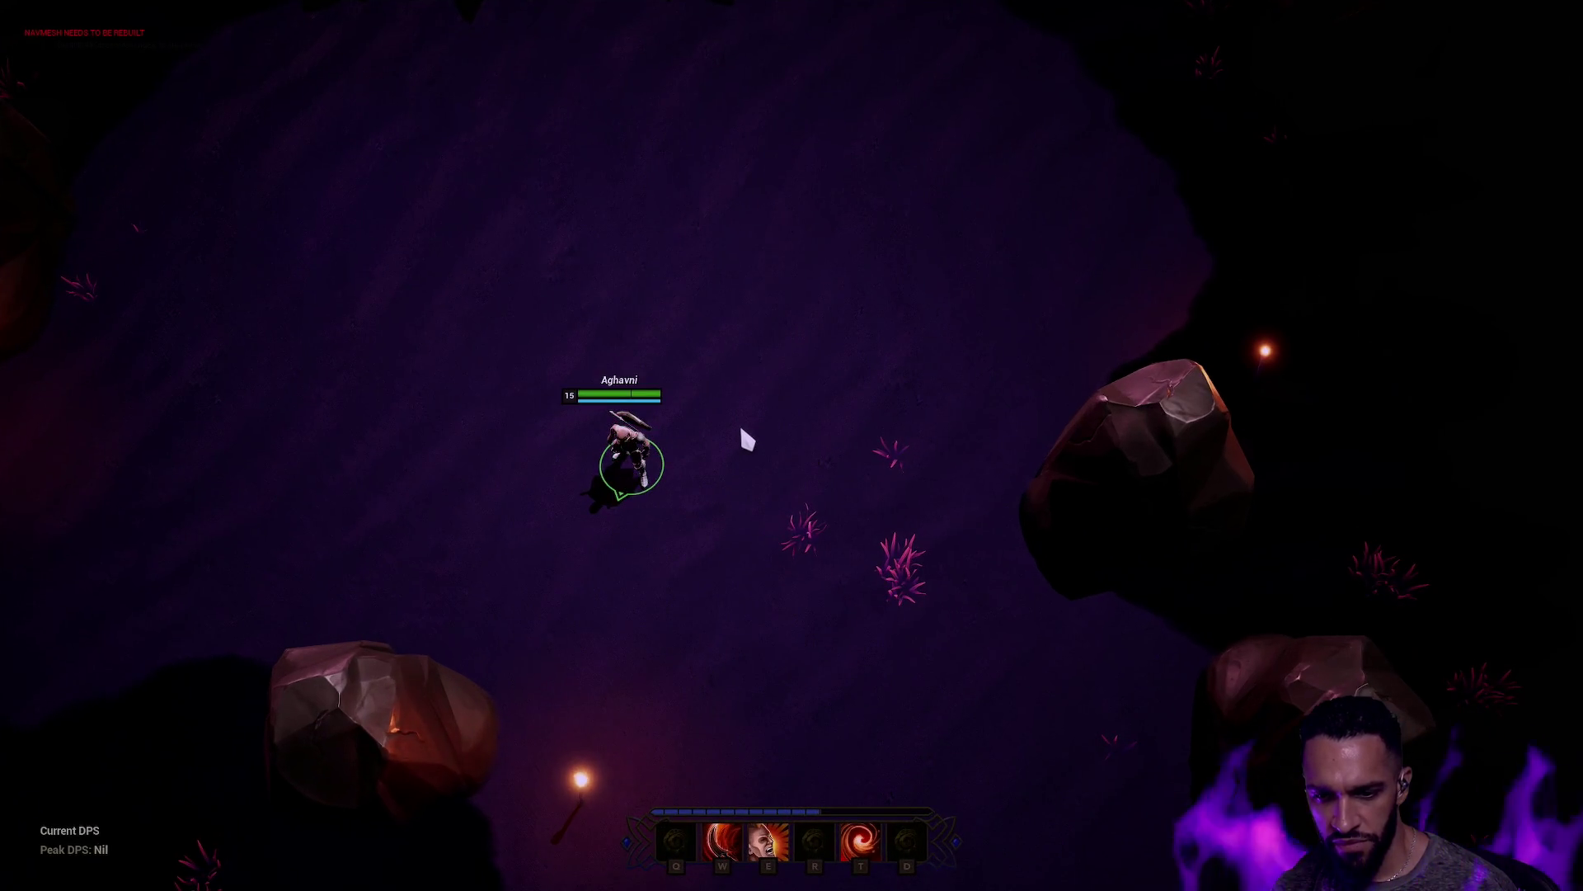
{"action": "left_click", "coordinate": [708, 421]}
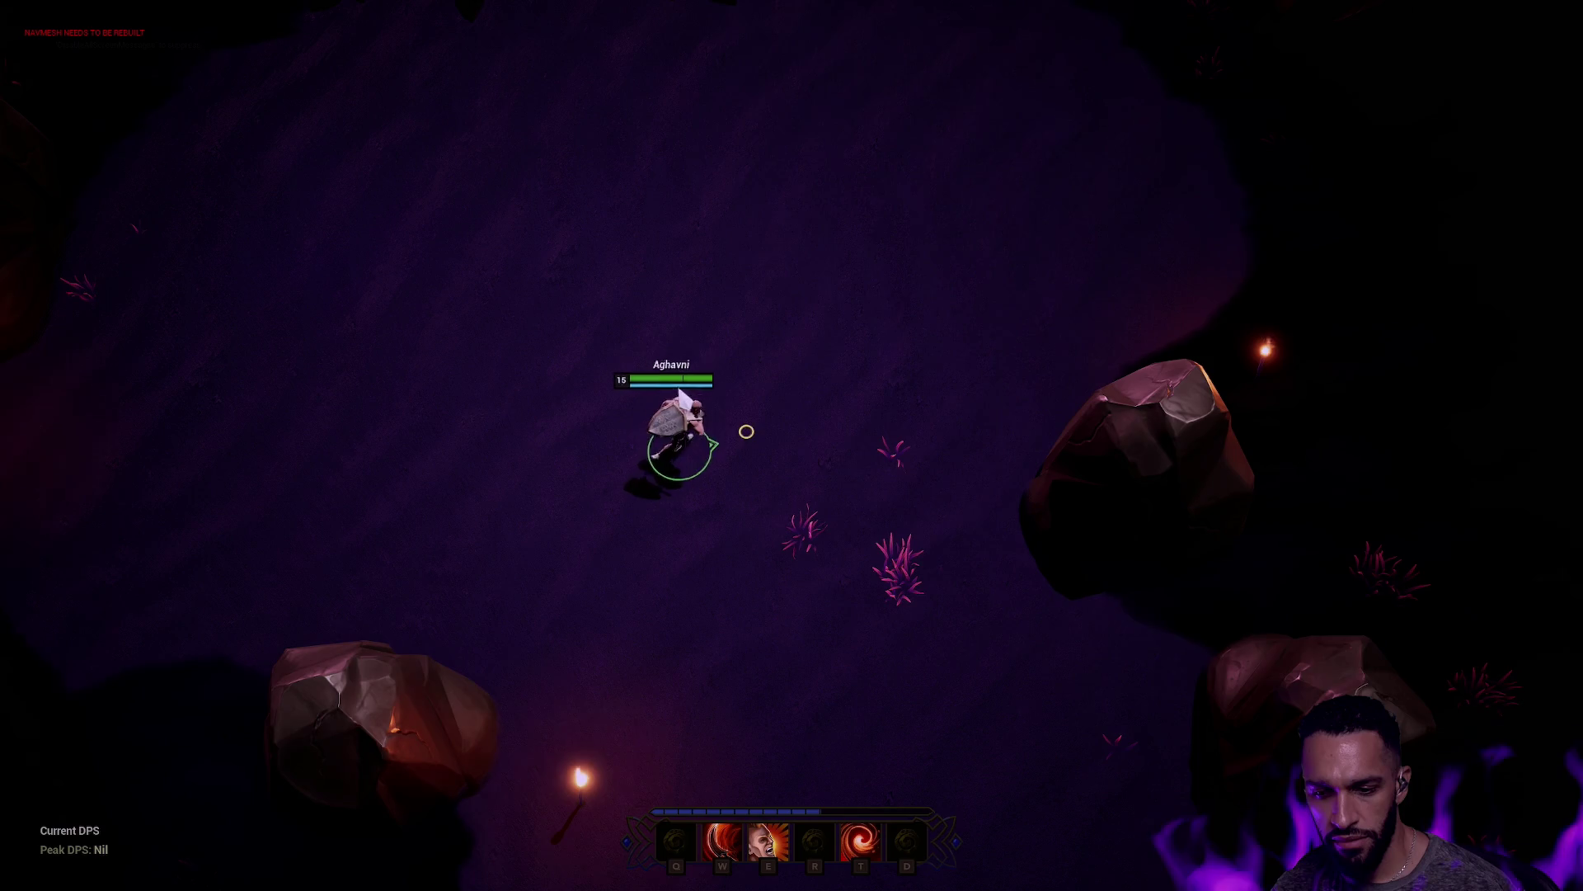
{"action": "left_click", "coordinate": [629, 409]}
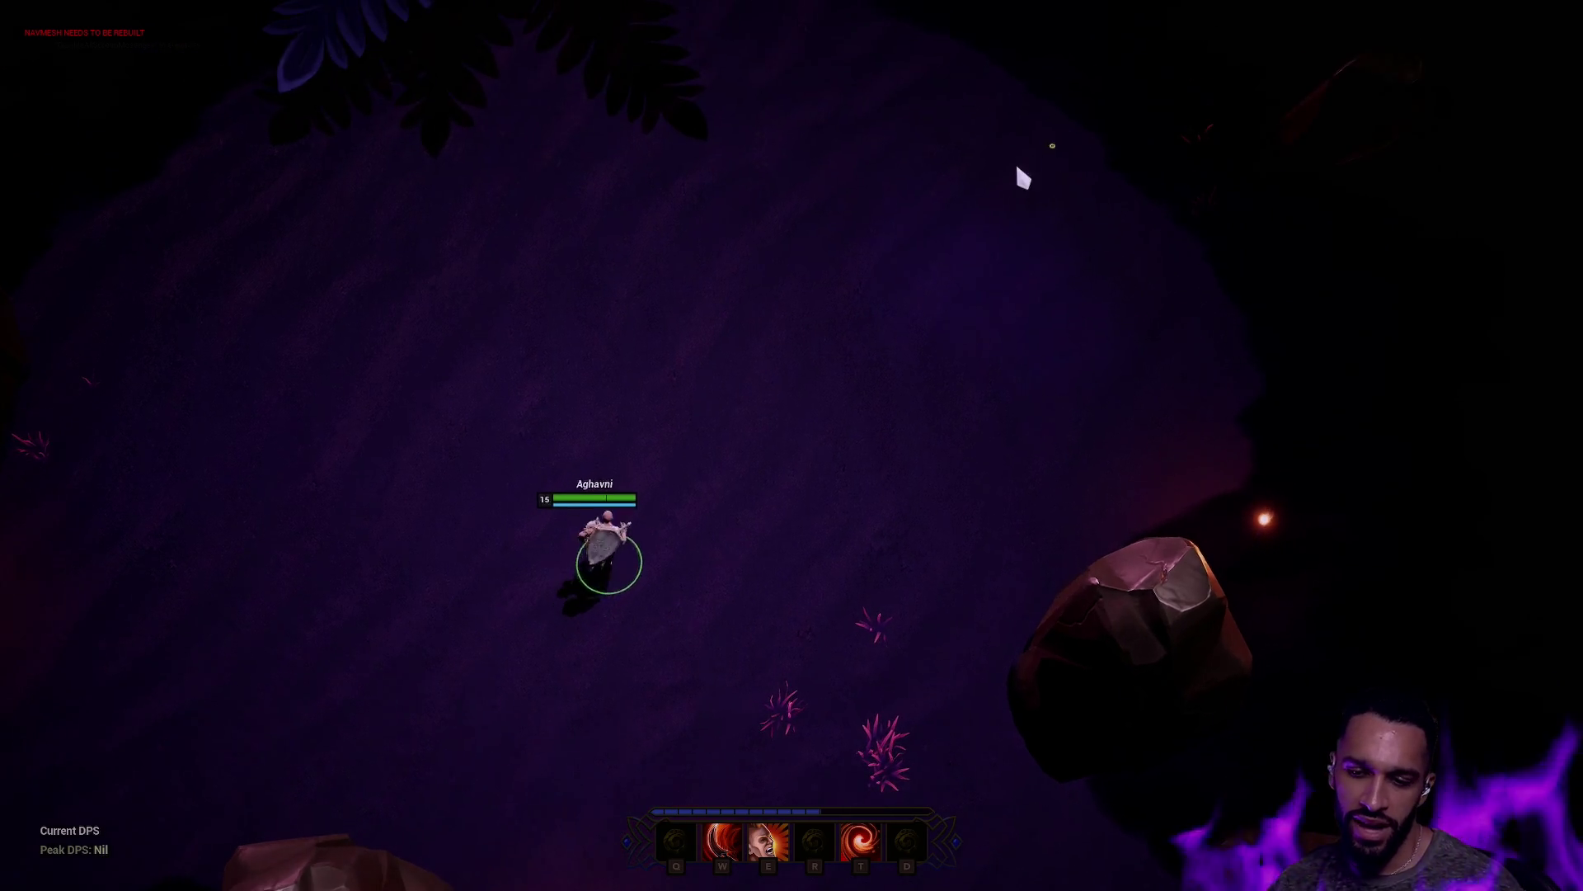
{"action": "left_click", "coordinate": [625, 666]}
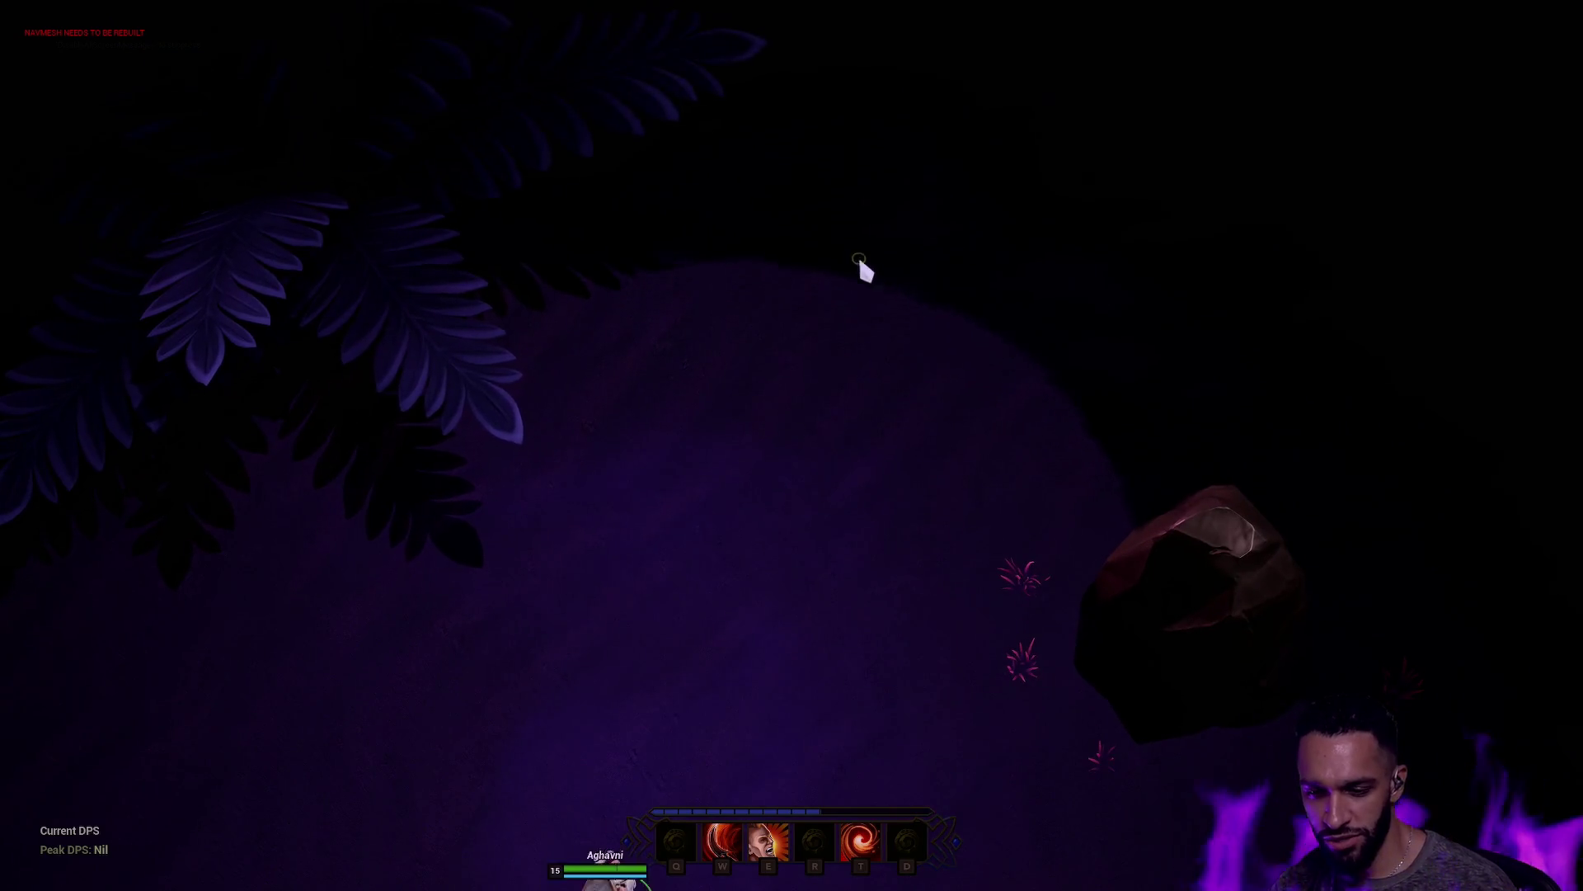
{"action": "left_click", "coordinate": [863, 265]}
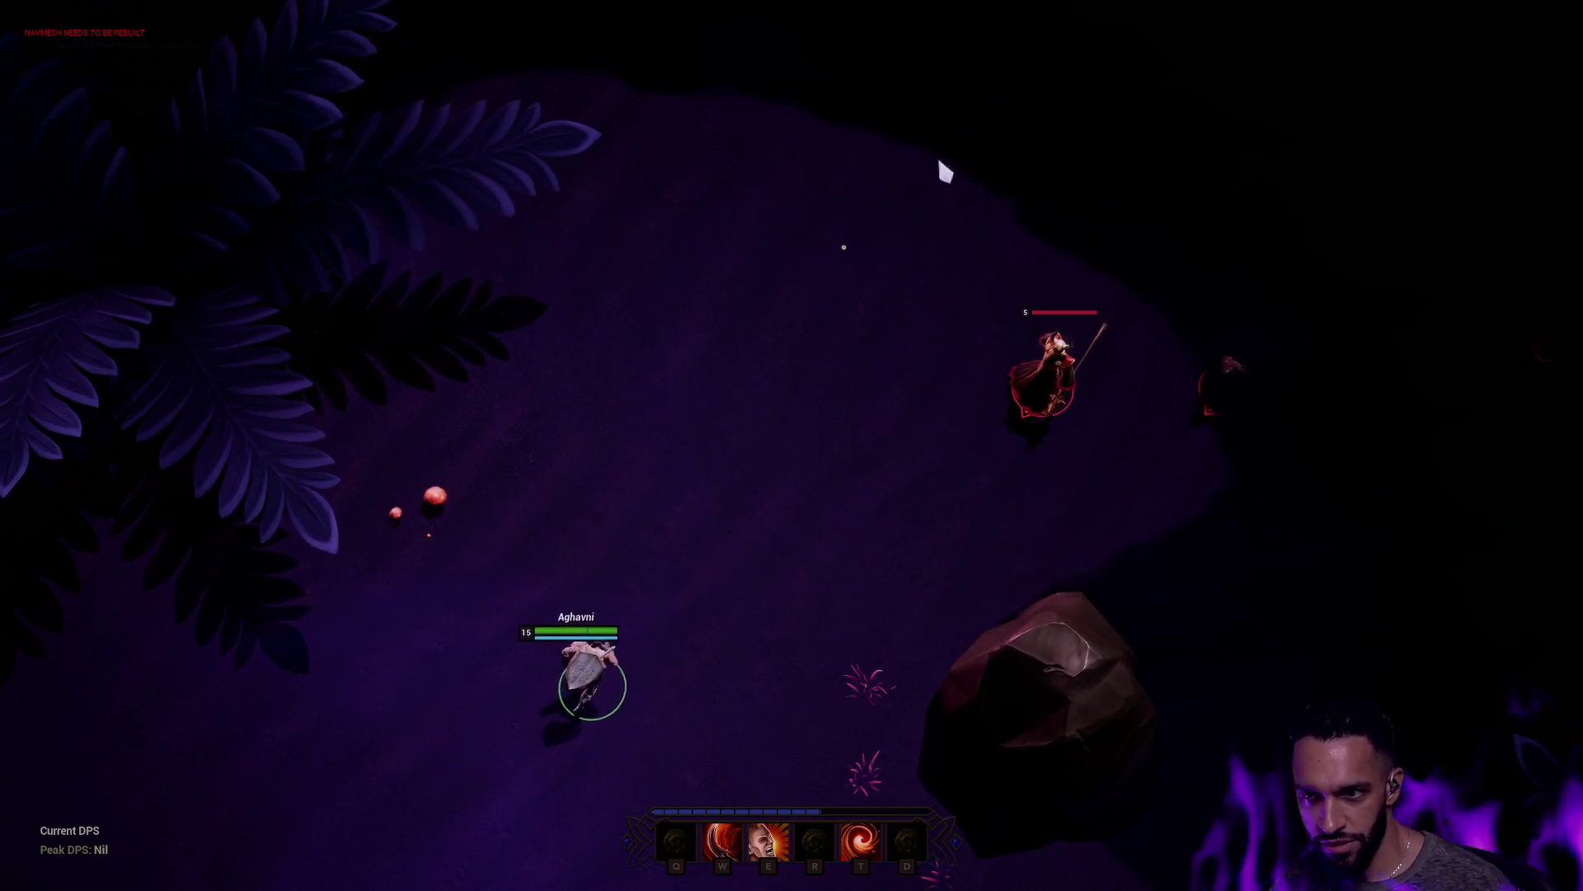
Step: Engage the approaching enemies with T, E and W abilities while repositioning the hero
{"action": "key", "text": "t"}
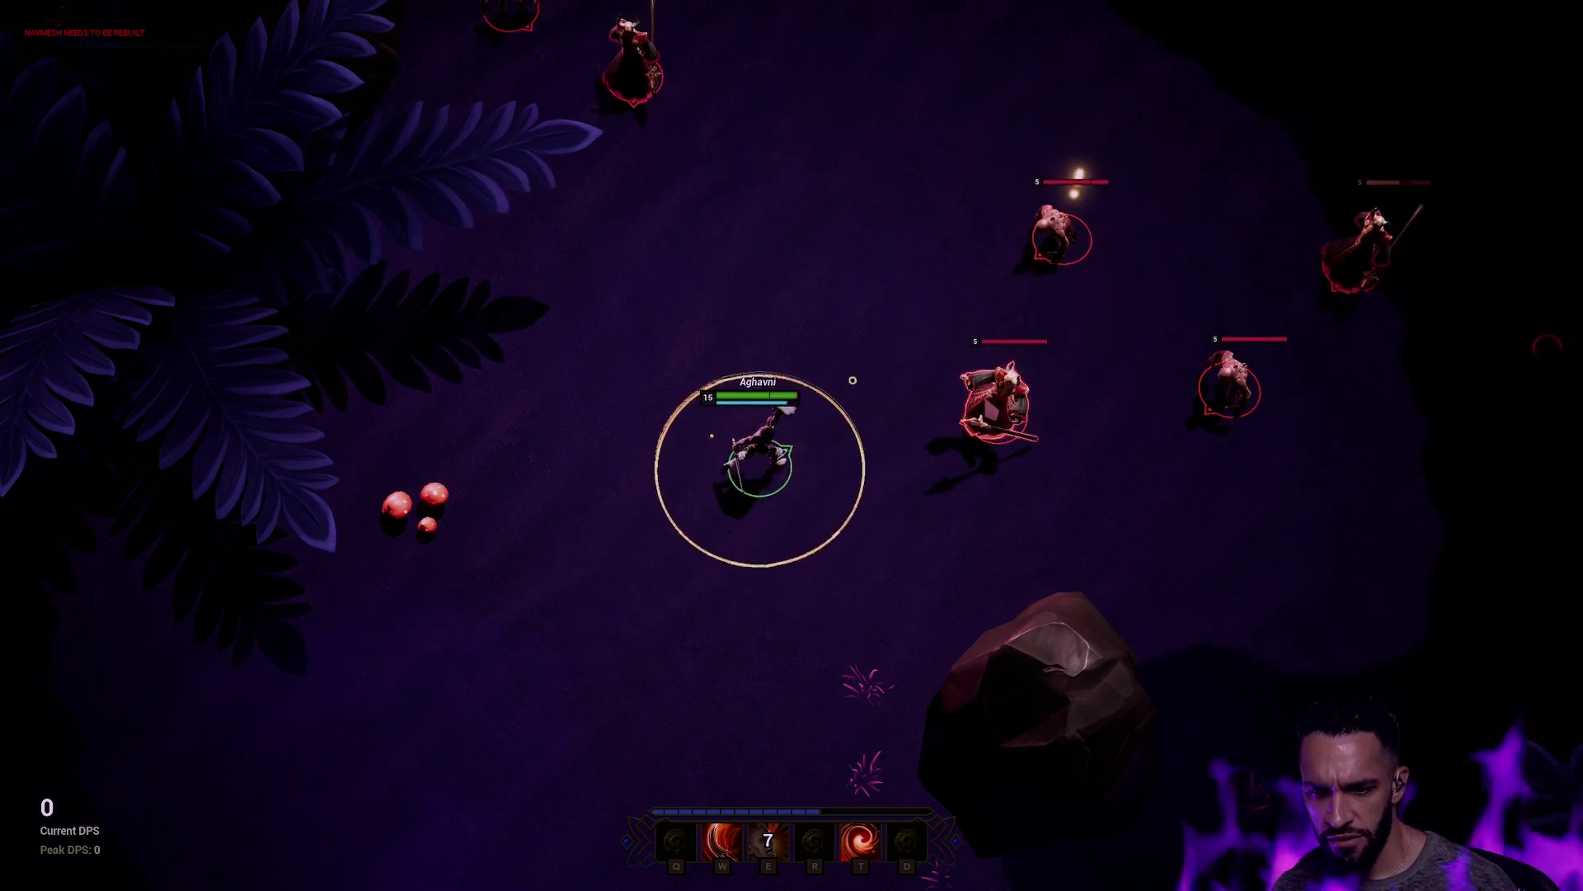
{"action": "key", "text": "e"}
{"action": "key", "text": "w"}
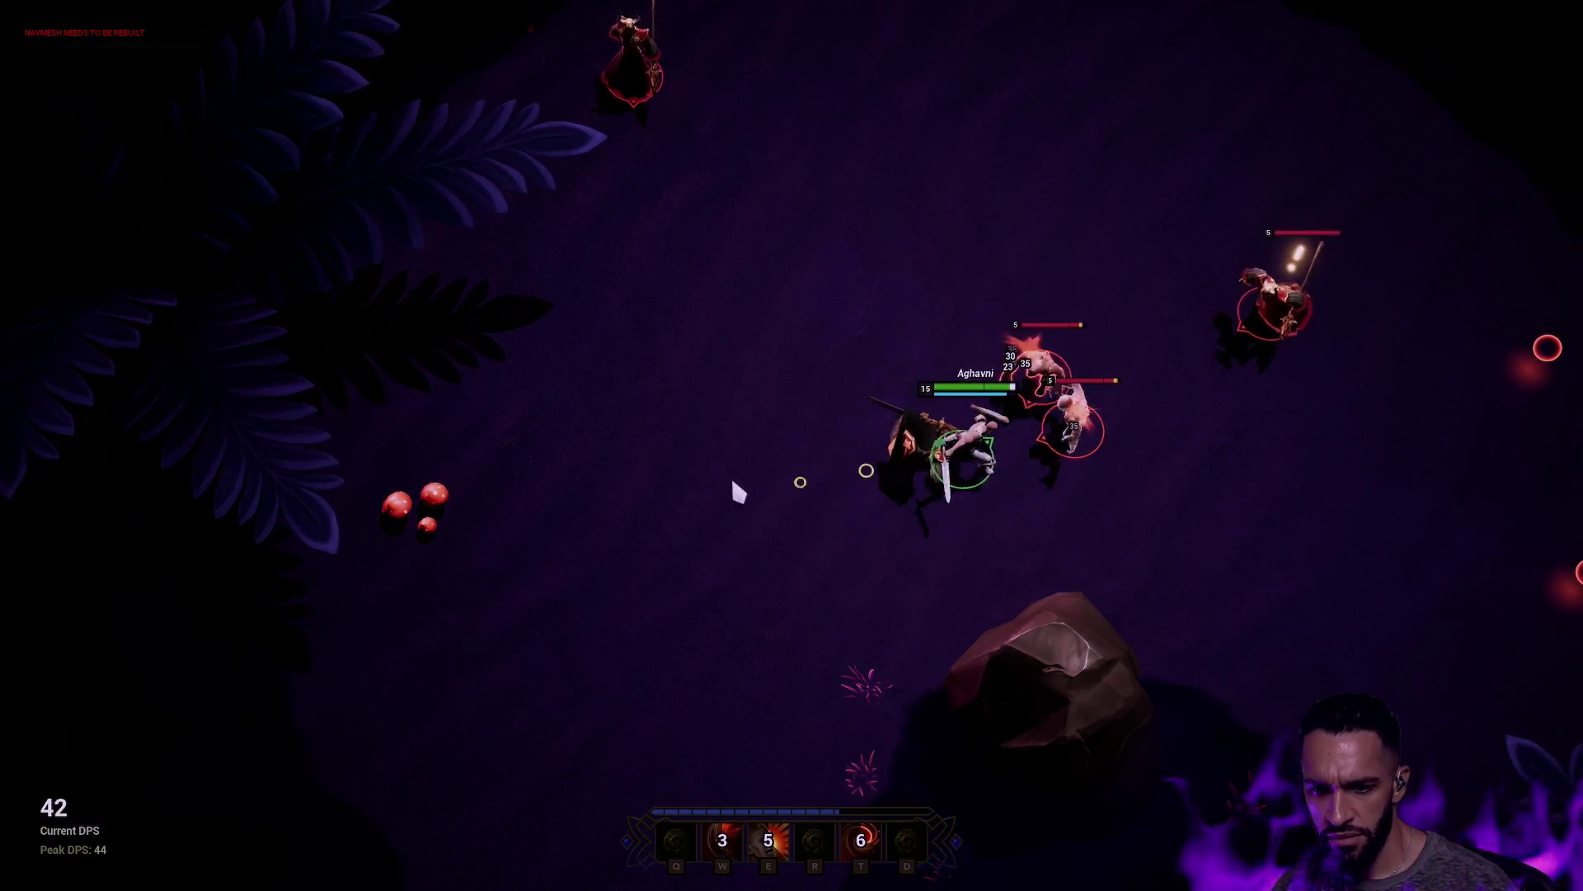
{"action": "right_click", "coordinate": [724, 339]}
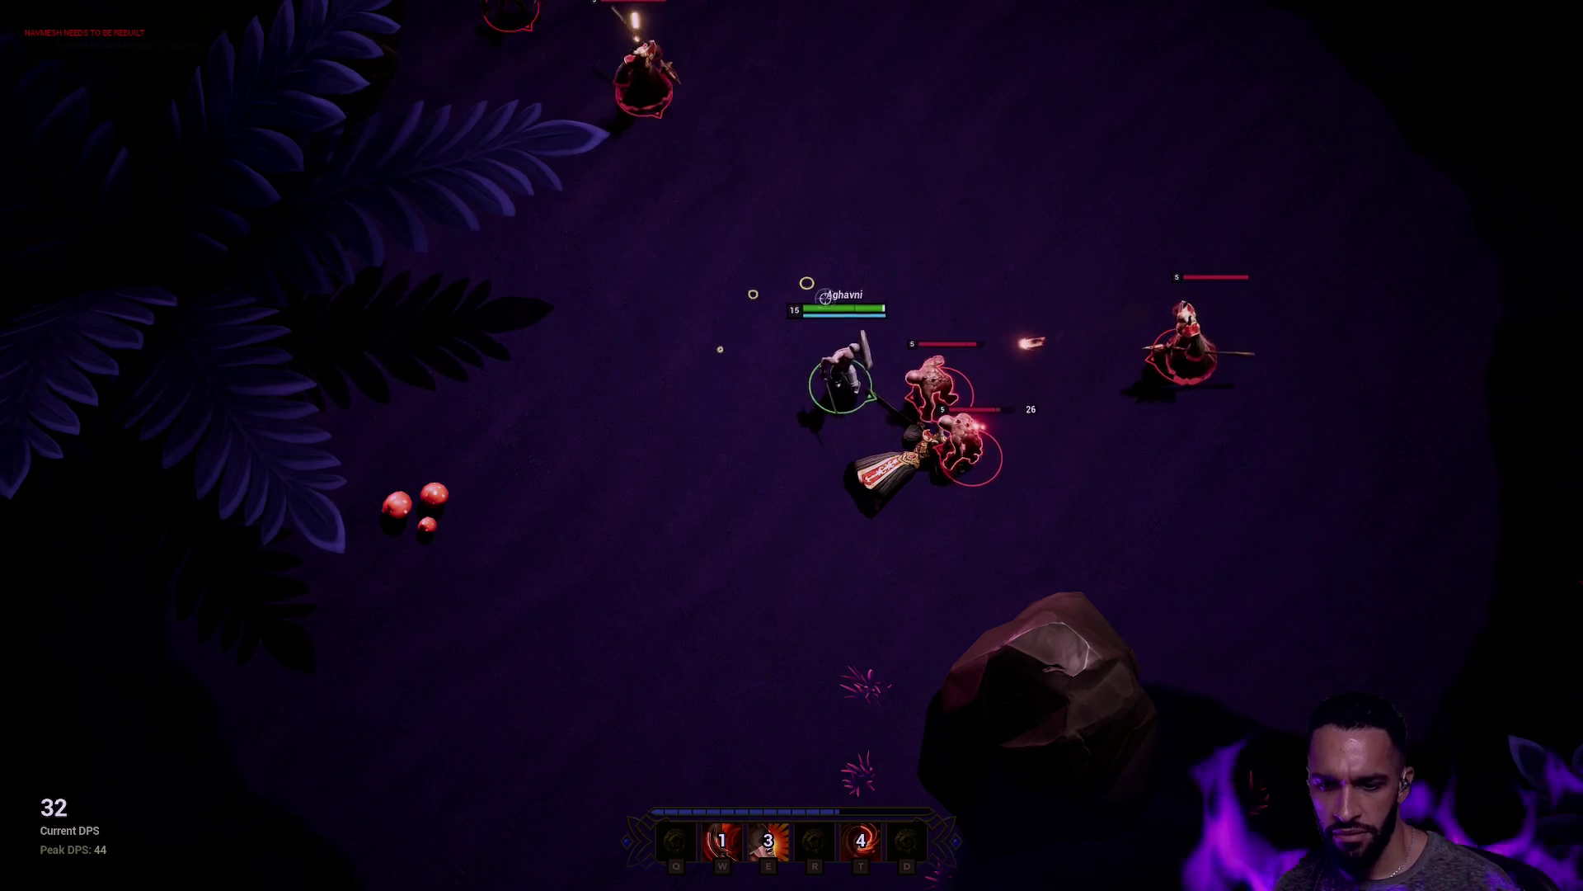
{"action": "key", "text": "e"}
{"action": "key", "text": "w"}
{"action": "right_click", "coordinate": [592, 739]}
{"action": "key", "text": "t"}
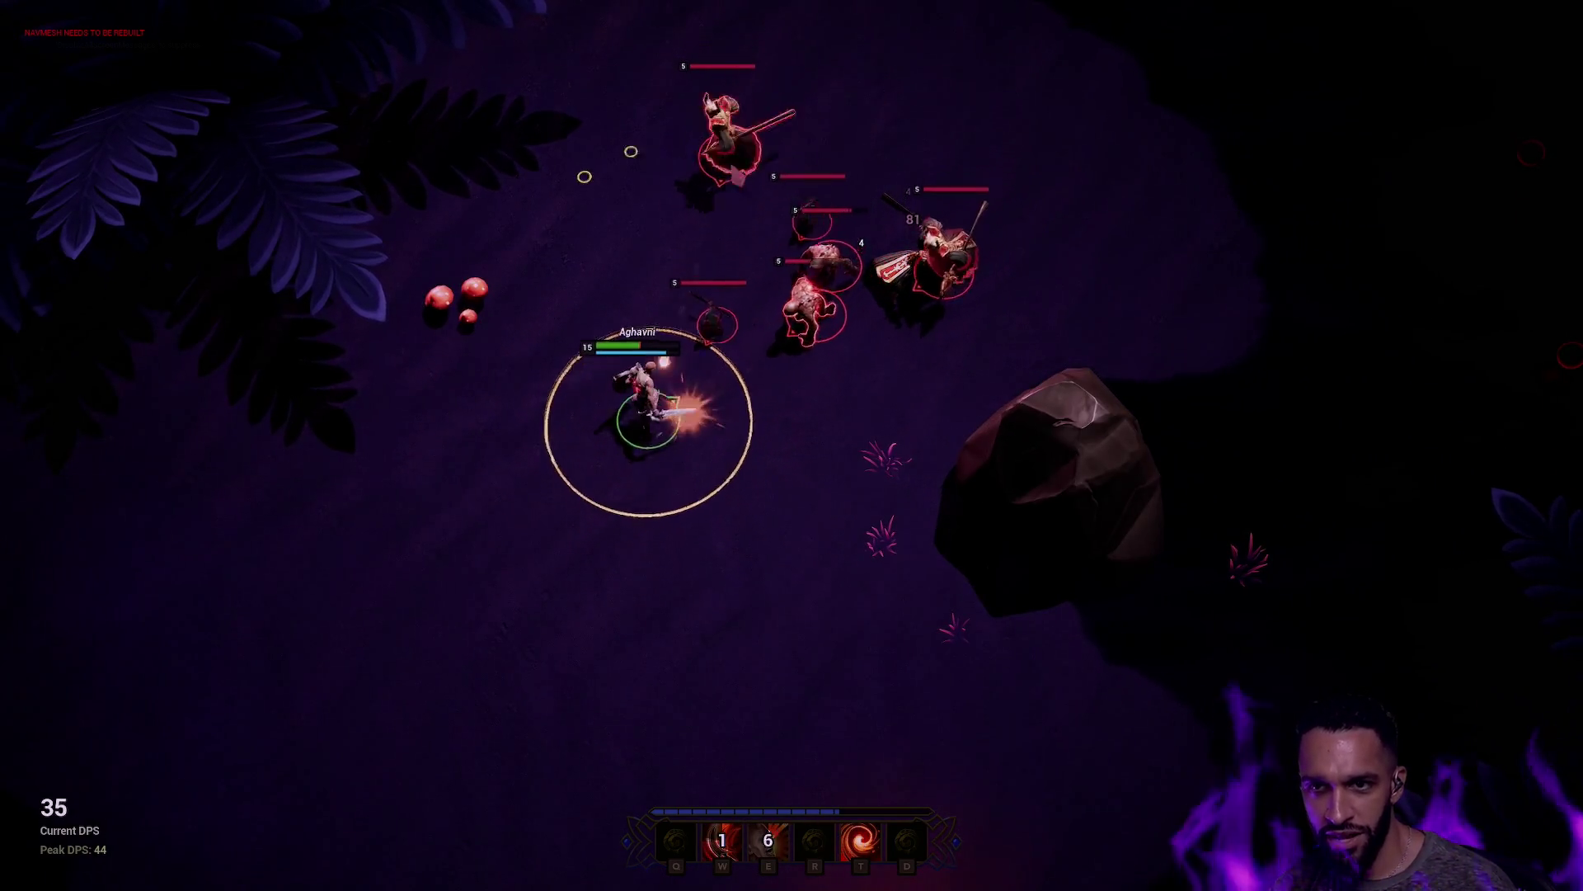
{"action": "right_click", "coordinate": [513, 95]}
{"action": "right_click", "coordinate": [482, 497]}
{"action": "key", "text": "w"}
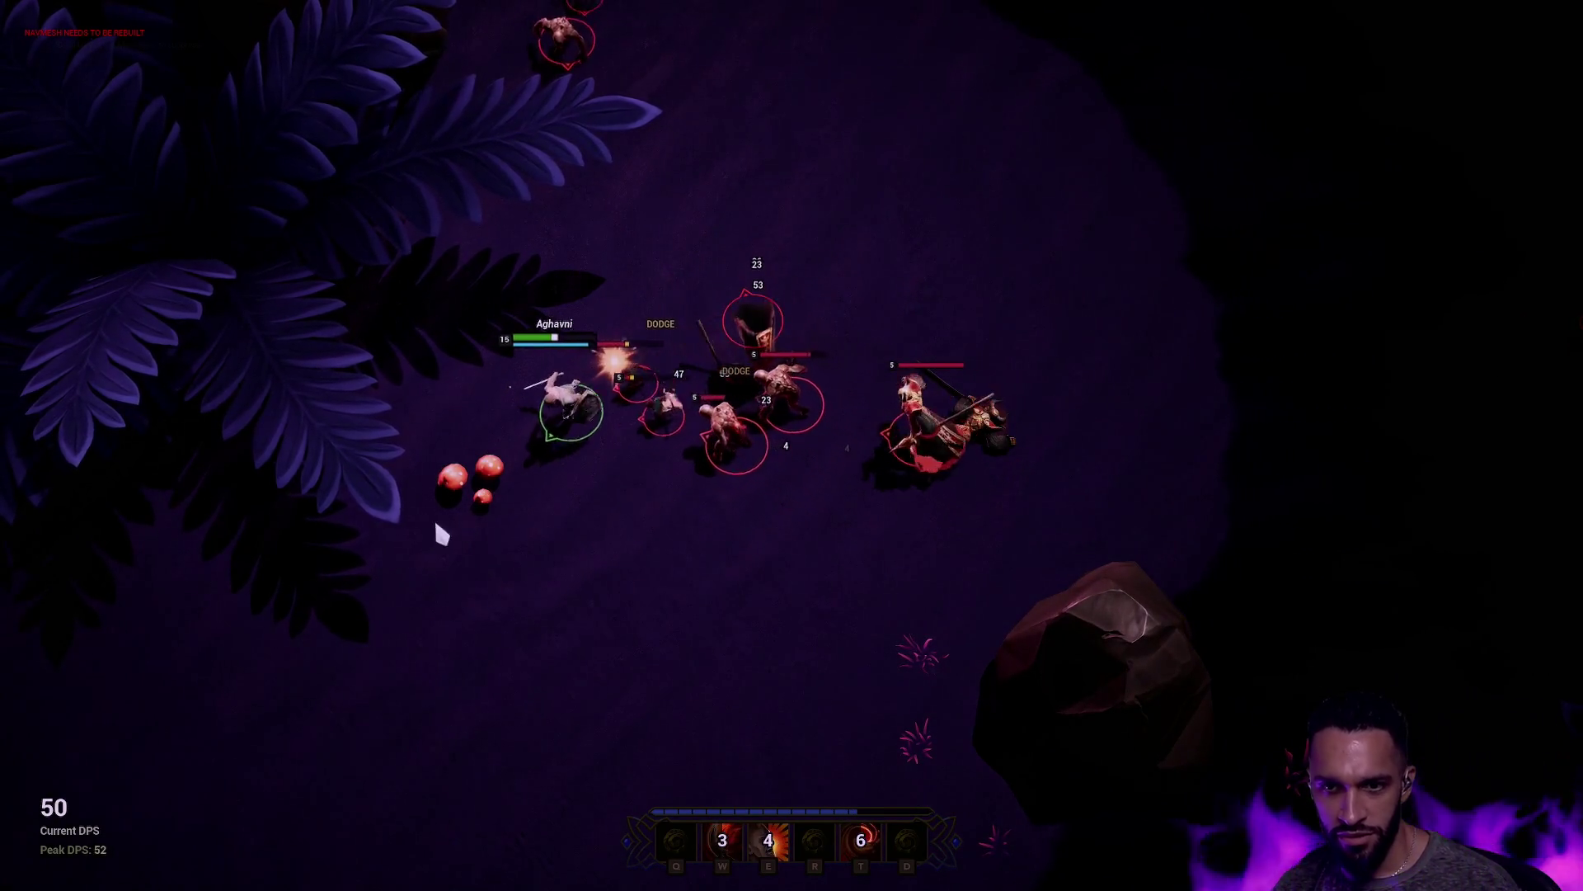
{"action": "right_click", "coordinate": [670, 615]}
{"action": "key", "text": "w"}
{"action": "right_click", "coordinate": [637, 730]}
{"action": "right_click", "coordinate": [612, 640]}
{"action": "right_click", "coordinate": [422, 633]}
{"action": "key", "text": "e"}
{"action": "key", "text": "w"}
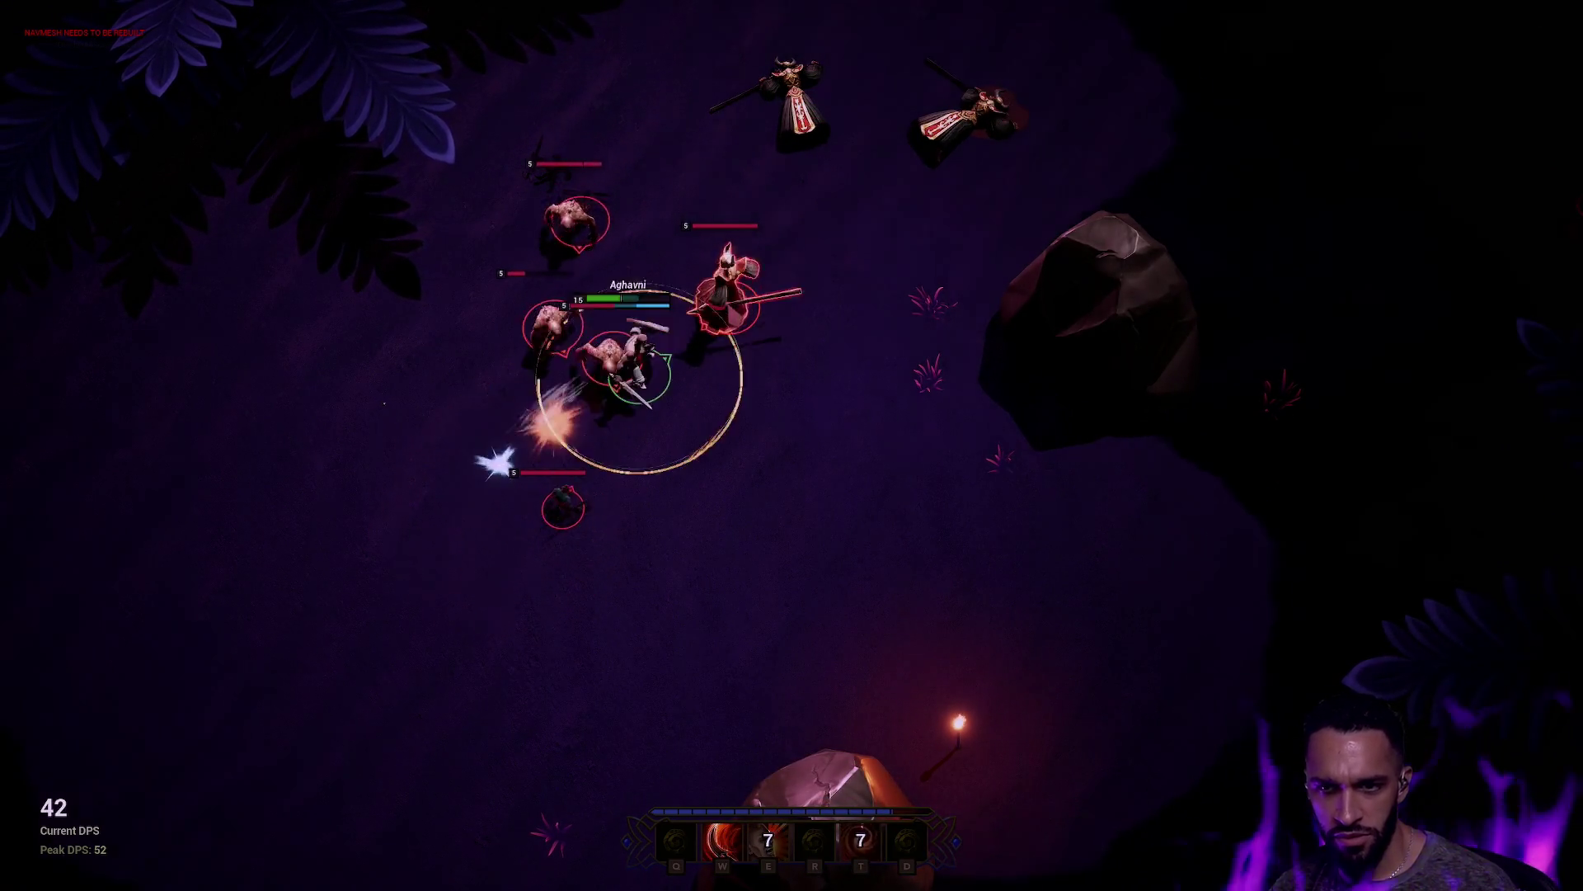
{"action": "key", "text": "t"}
Step: Keep moving and casting W, E and T until the enemy pack is defeated and the hero levels up
{"action": "right_click", "coordinate": [866, 42]}
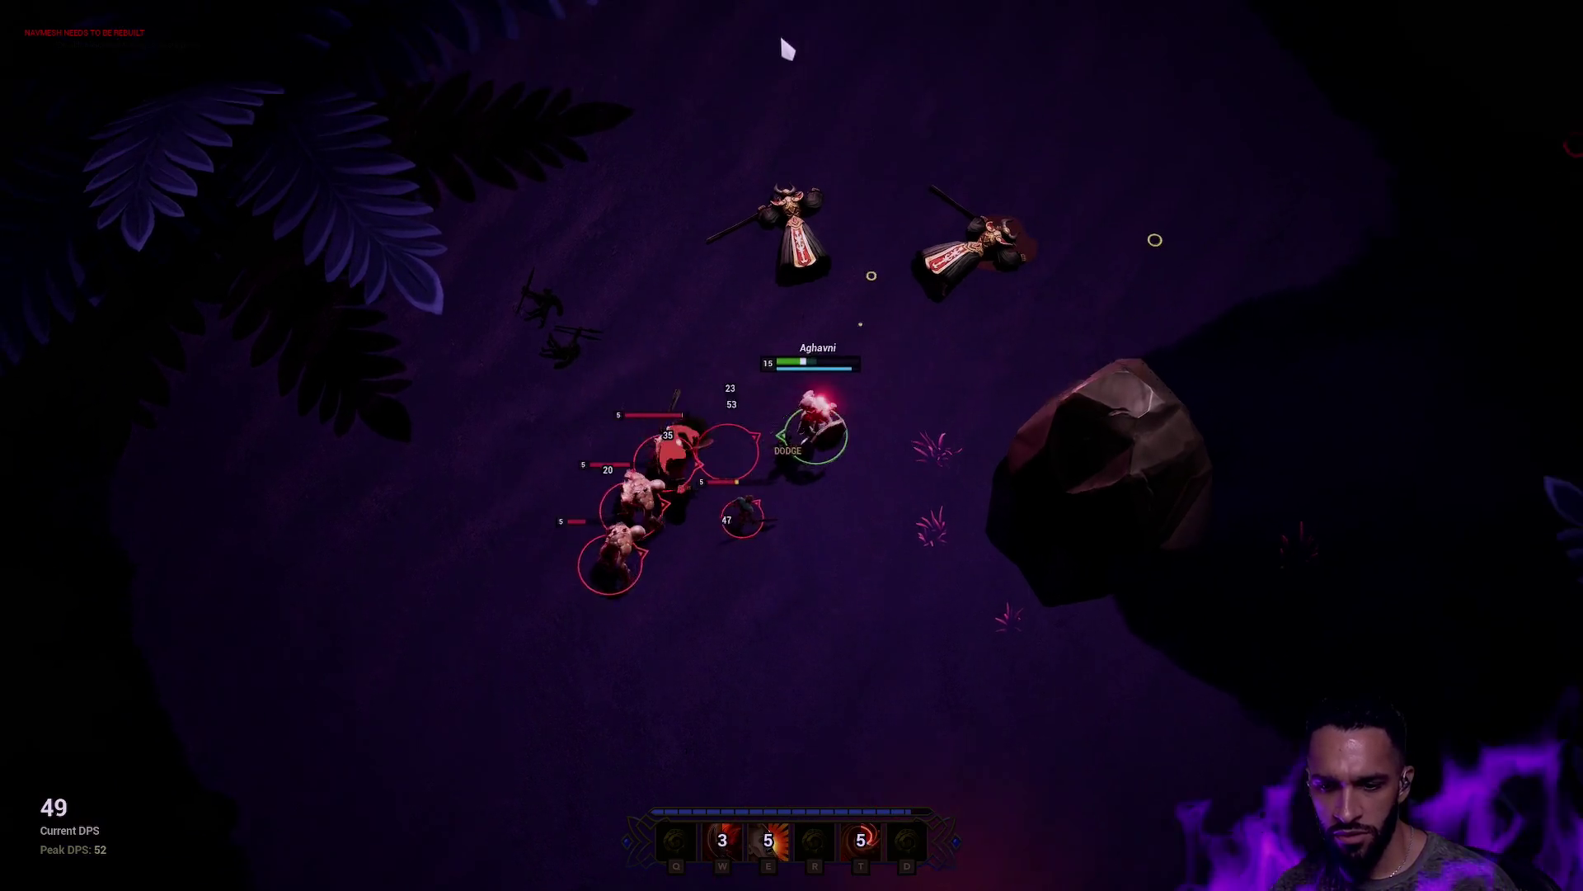
{"action": "right_click", "coordinate": [591, 268]}
{"action": "right_click", "coordinate": [461, 521]}
{"action": "key", "text": "w"}
{"action": "right_click", "coordinate": [491, 706]}
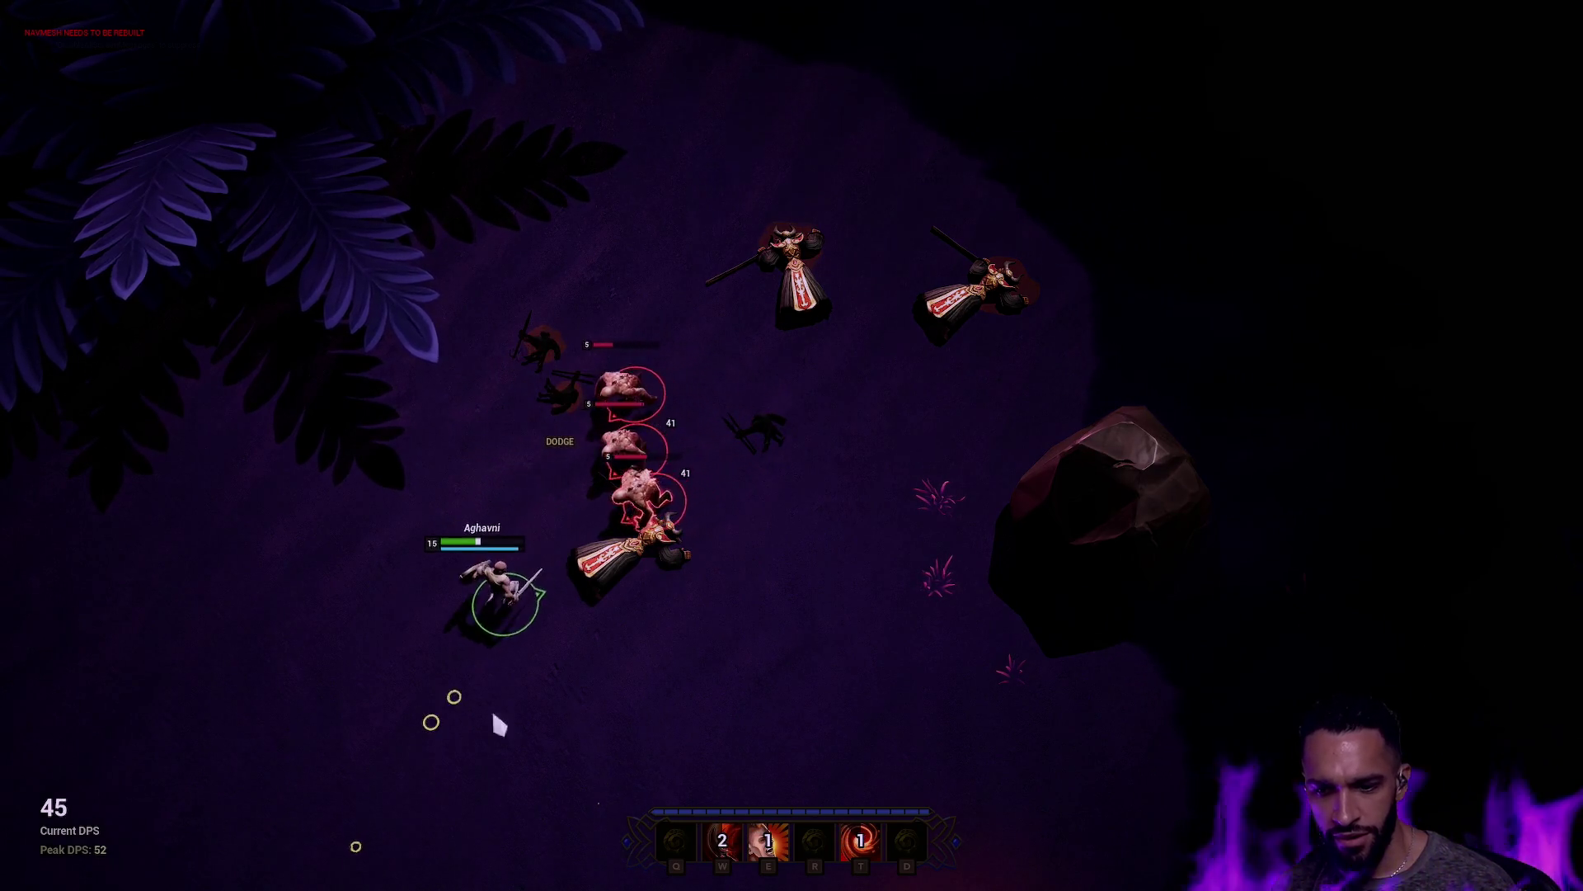
{"action": "right_click", "coordinate": [736, 687]}
{"action": "key", "text": "e"}
{"action": "right_click", "coordinate": [322, 640]}
{"action": "key", "text": "t"}
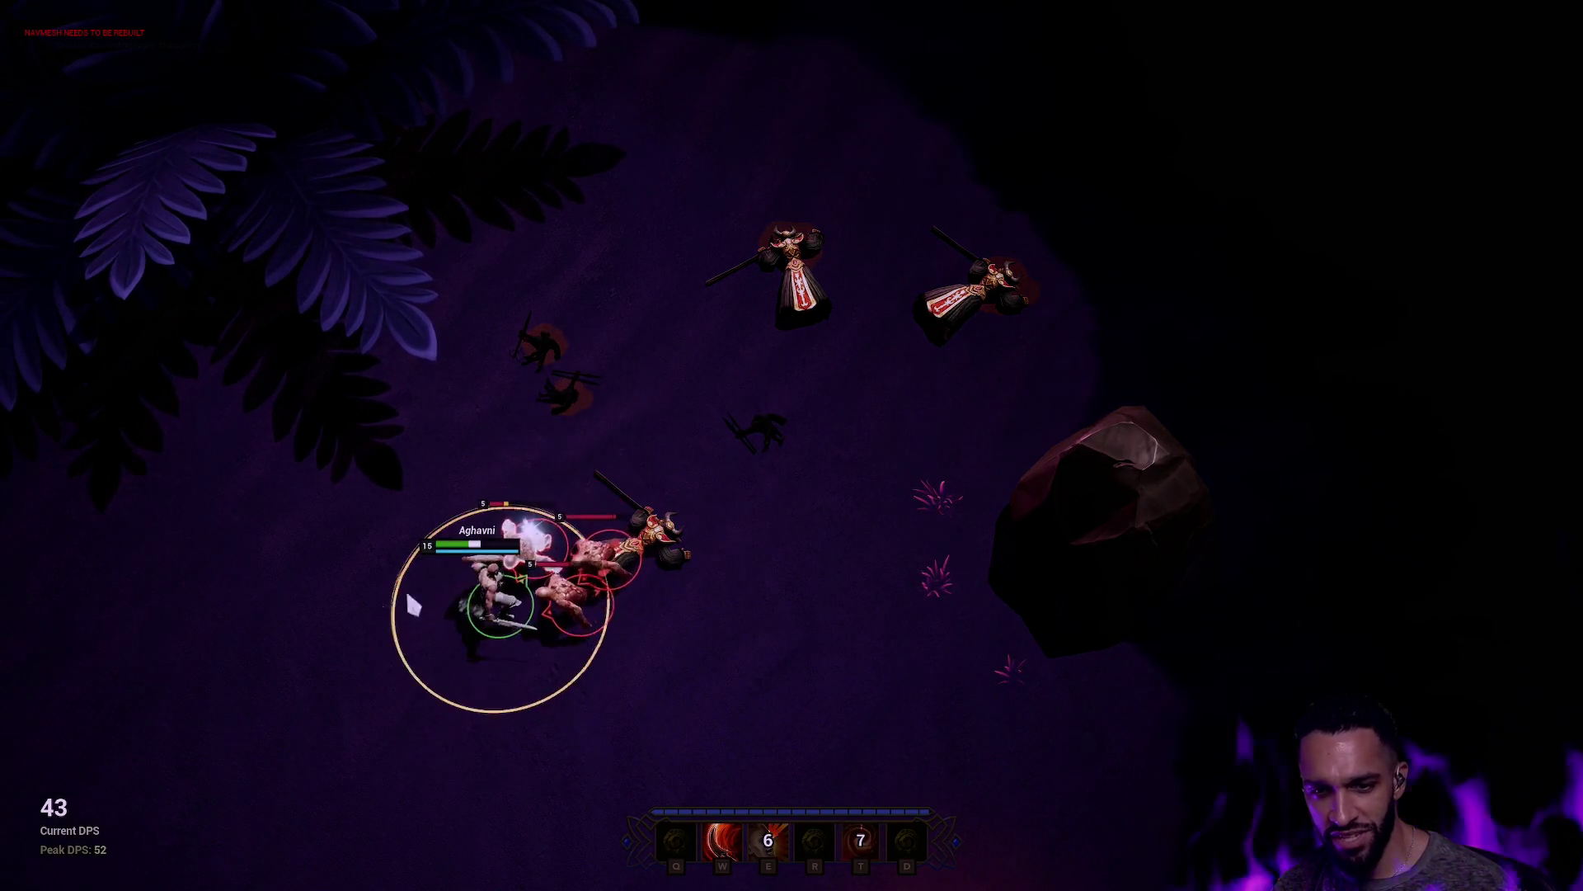
{"action": "right_click", "coordinate": [410, 683]}
{"action": "key", "text": "w"}
{"action": "right_click", "coordinate": [321, 505]}
{"action": "right_click", "coordinate": [601, 361]}
{"action": "key", "text": "w"}
{"action": "right_click", "coordinate": [684, 449]}
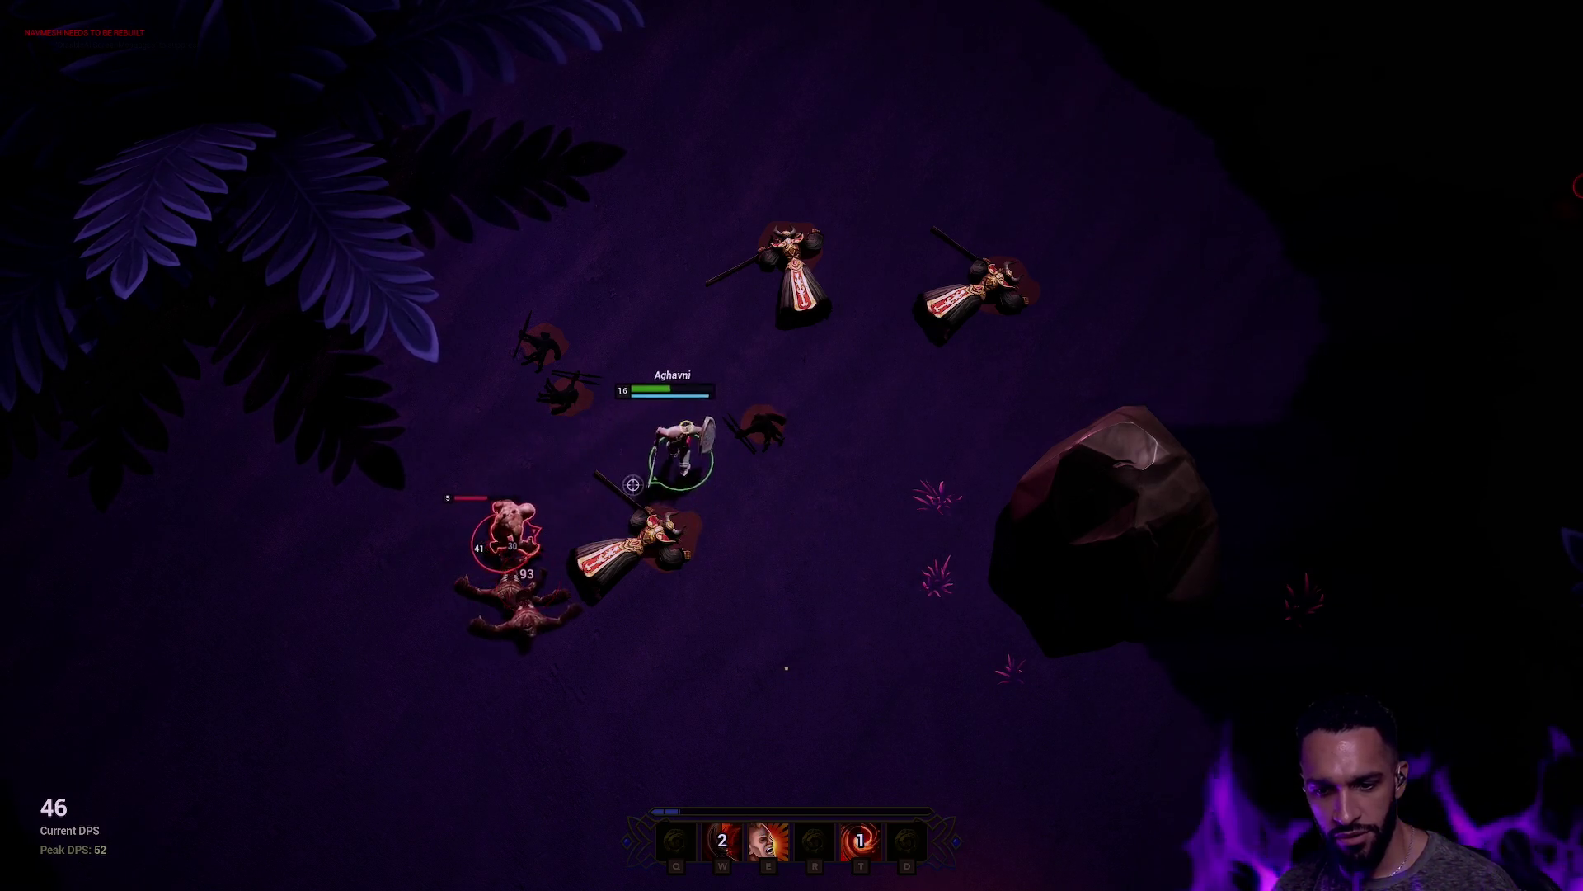
{"action": "right_click", "coordinate": [793, 471]}
{"action": "key", "text": "e"}
{"action": "key", "text": "w"}
{"action": "right_click", "coordinate": [832, 392]}
{"action": "key", "text": "t"}
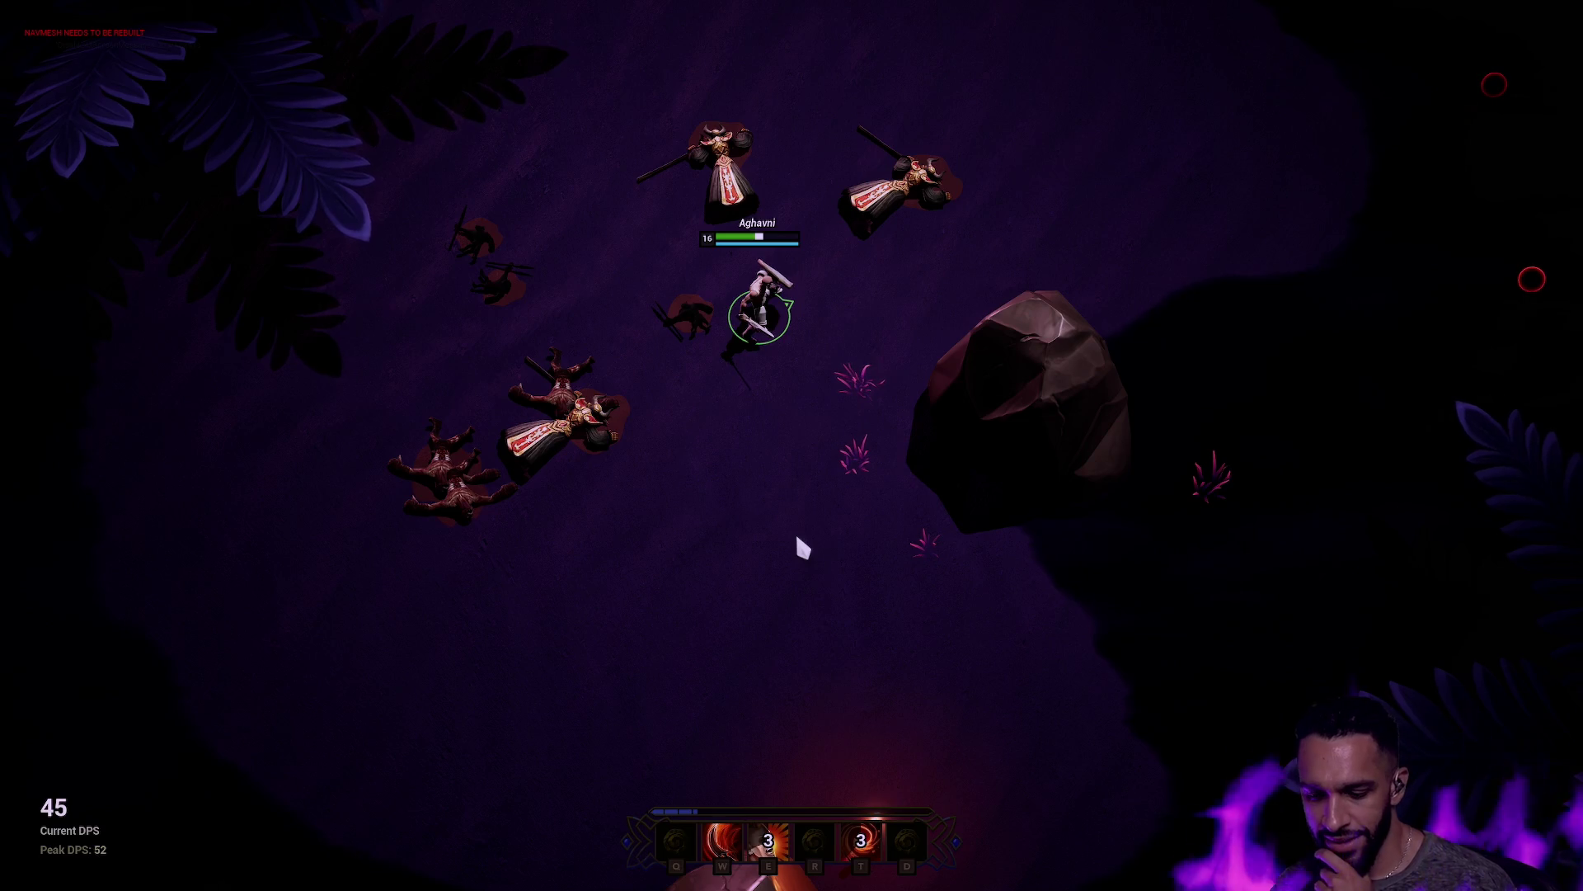
Step: Stop the play session and bring up the M_UHUD_BarSegmented material graph
{"action": "key", "text": "F11"}
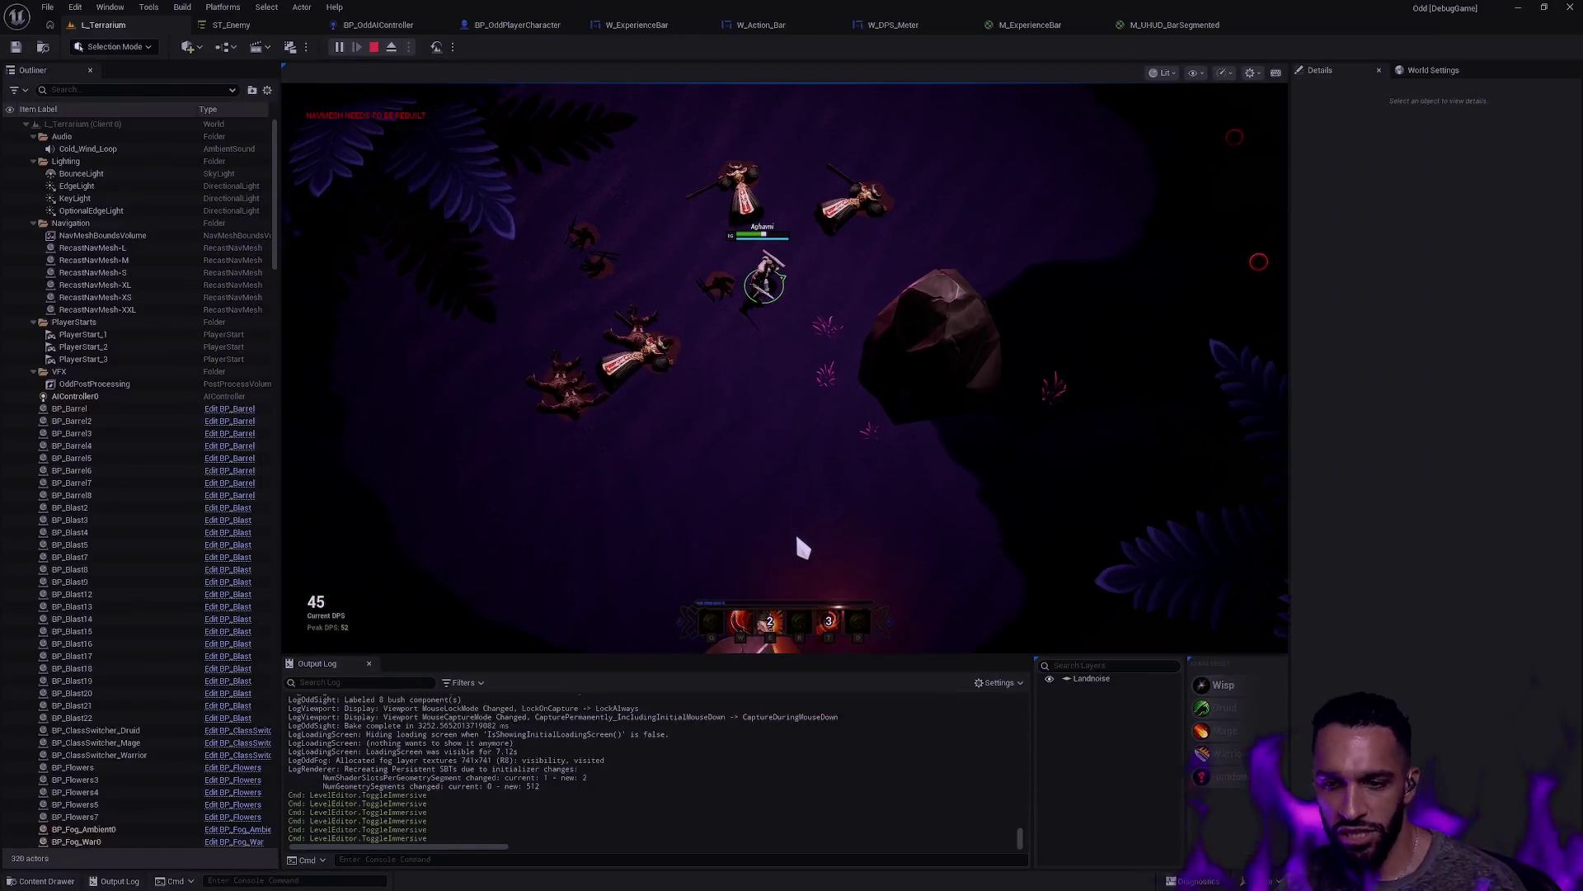
{"action": "key", "text": "Escape"}
{"action": "left_click", "coordinate": [1213, 19]}
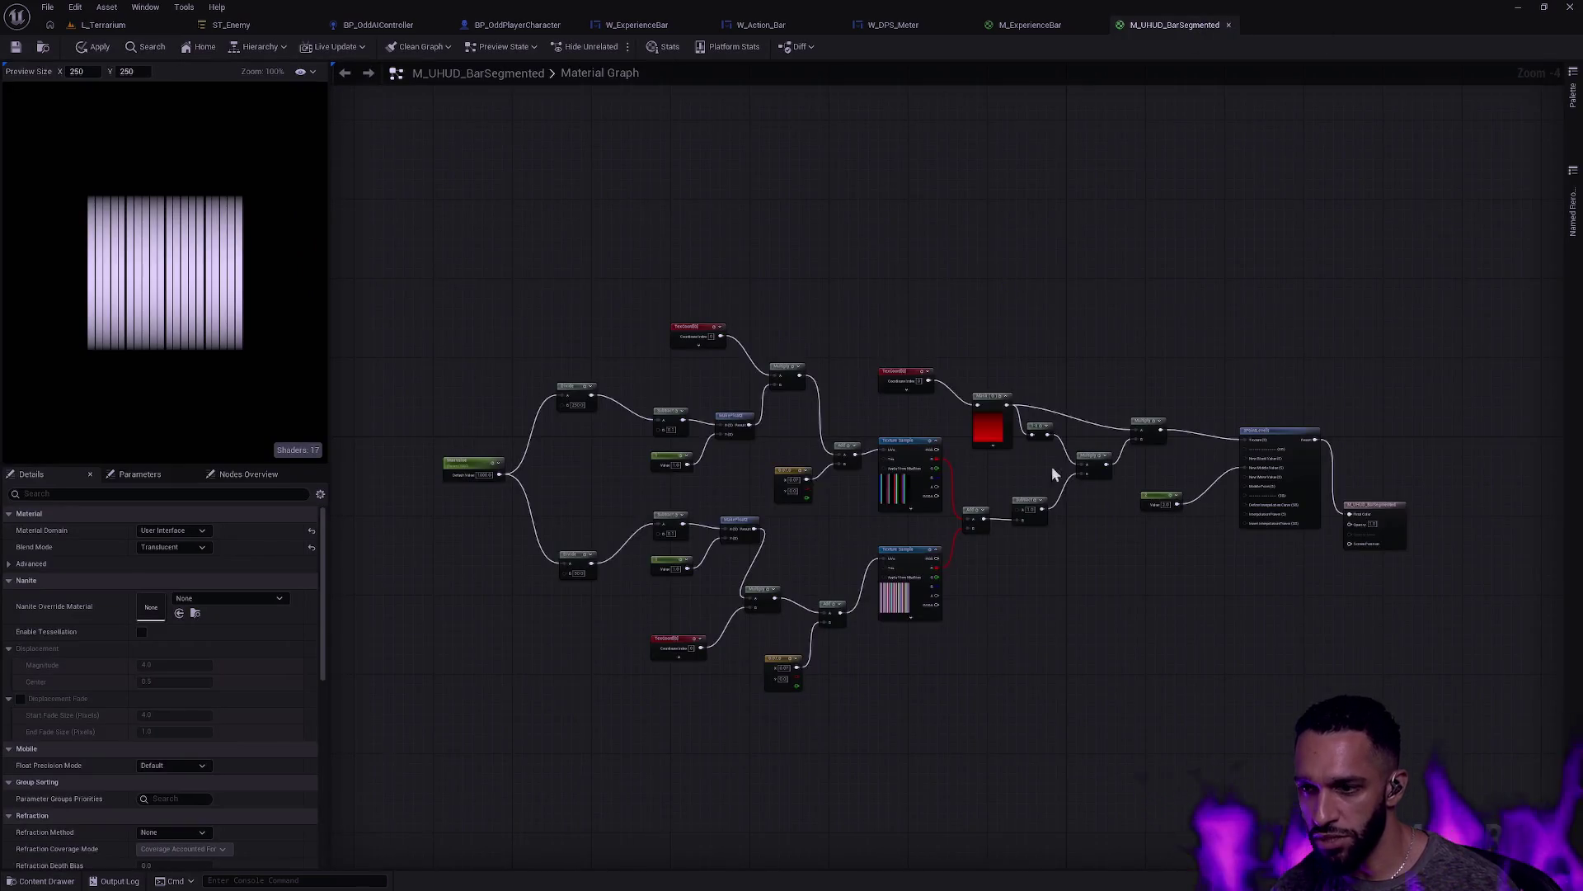
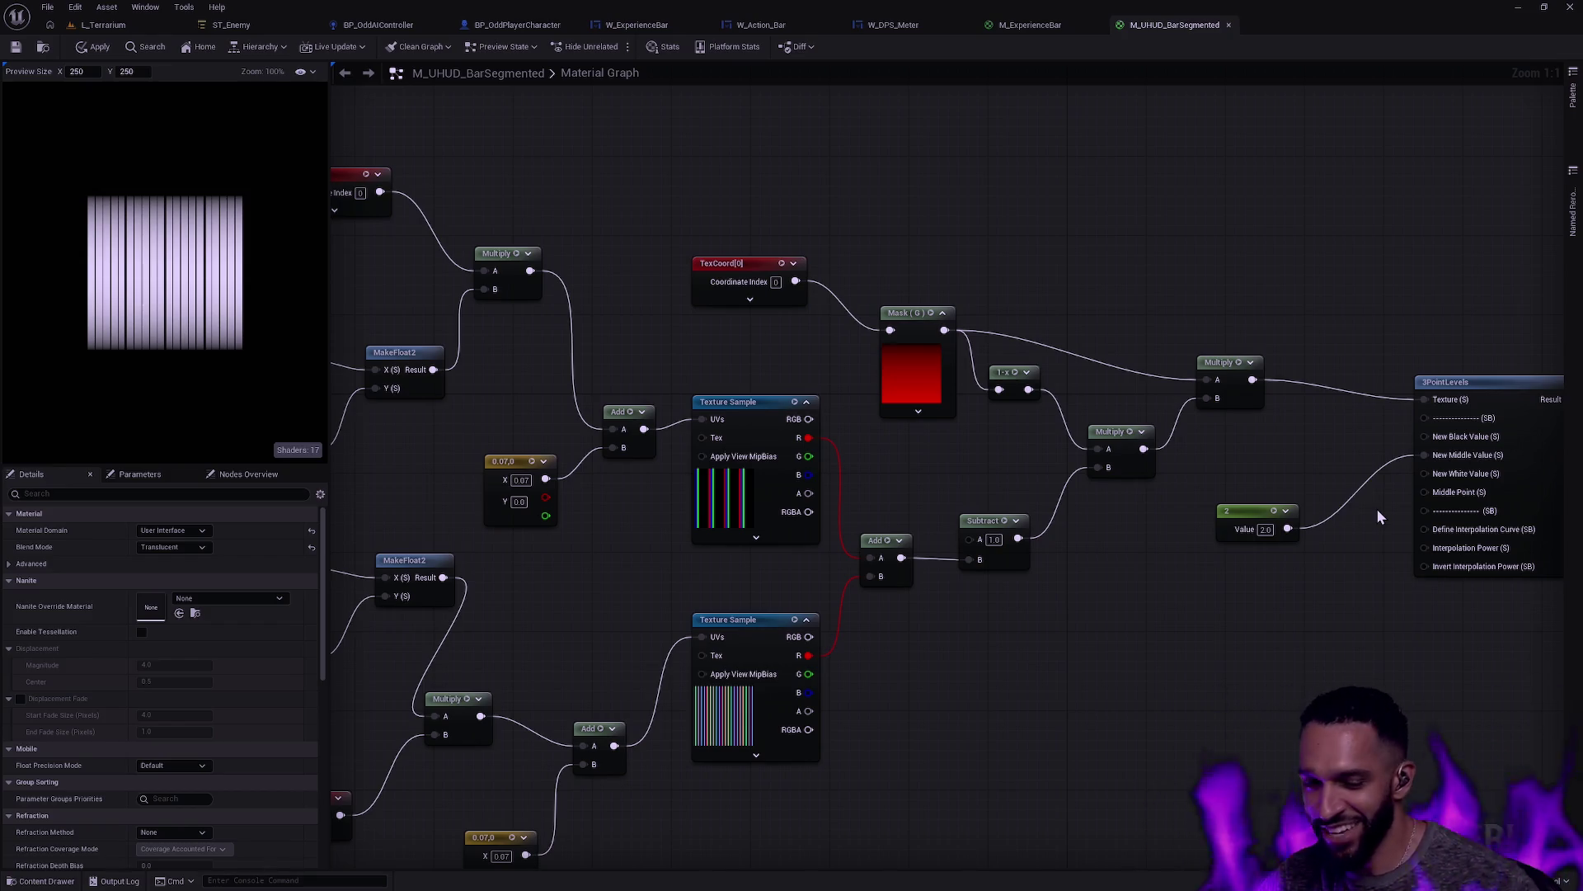
Step: Close the M_UHUD_BarSegmented editor without applying its changes
{"action": "left_click_drag", "start_coordinate": [661, 562], "coordinate": [864, 463]}
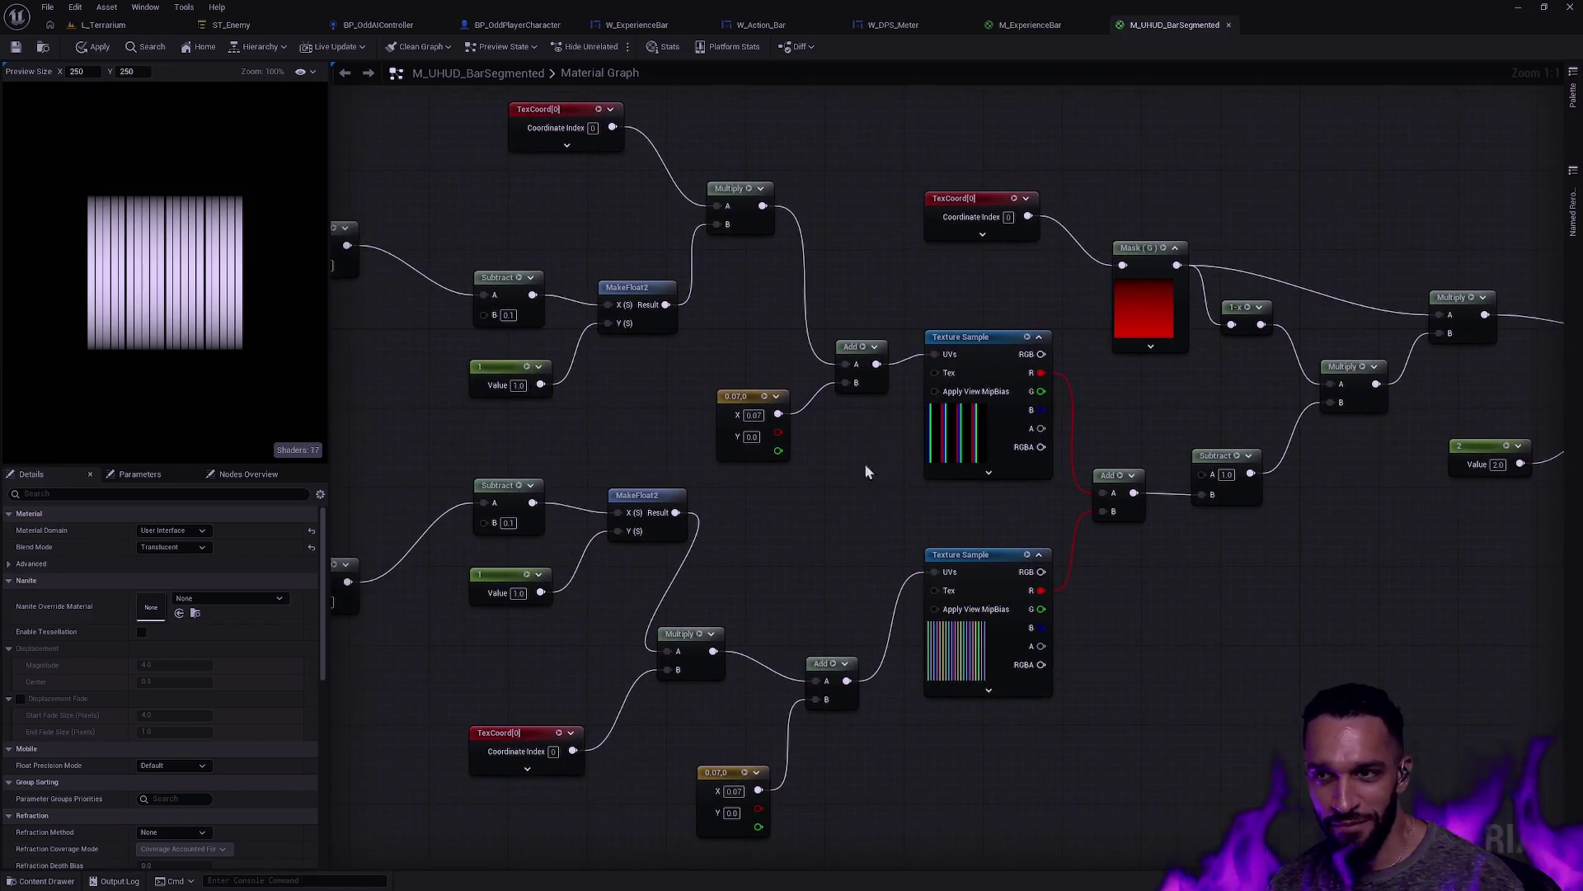
{"action": "left_click", "coordinate": [1228, 26]}
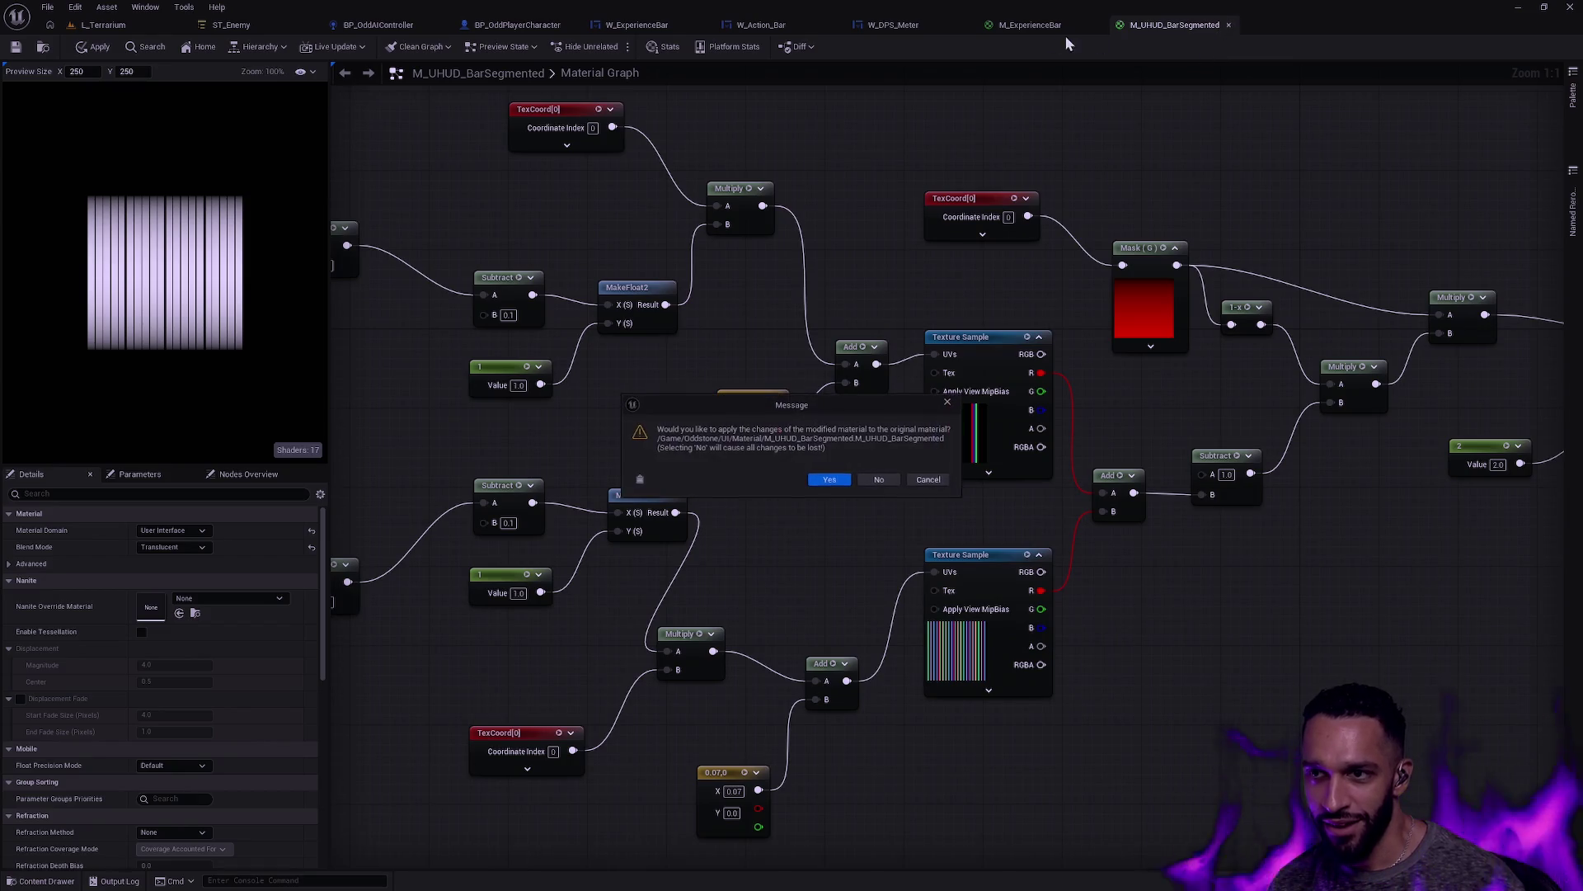
{"action": "left_click", "coordinate": [879, 480]}
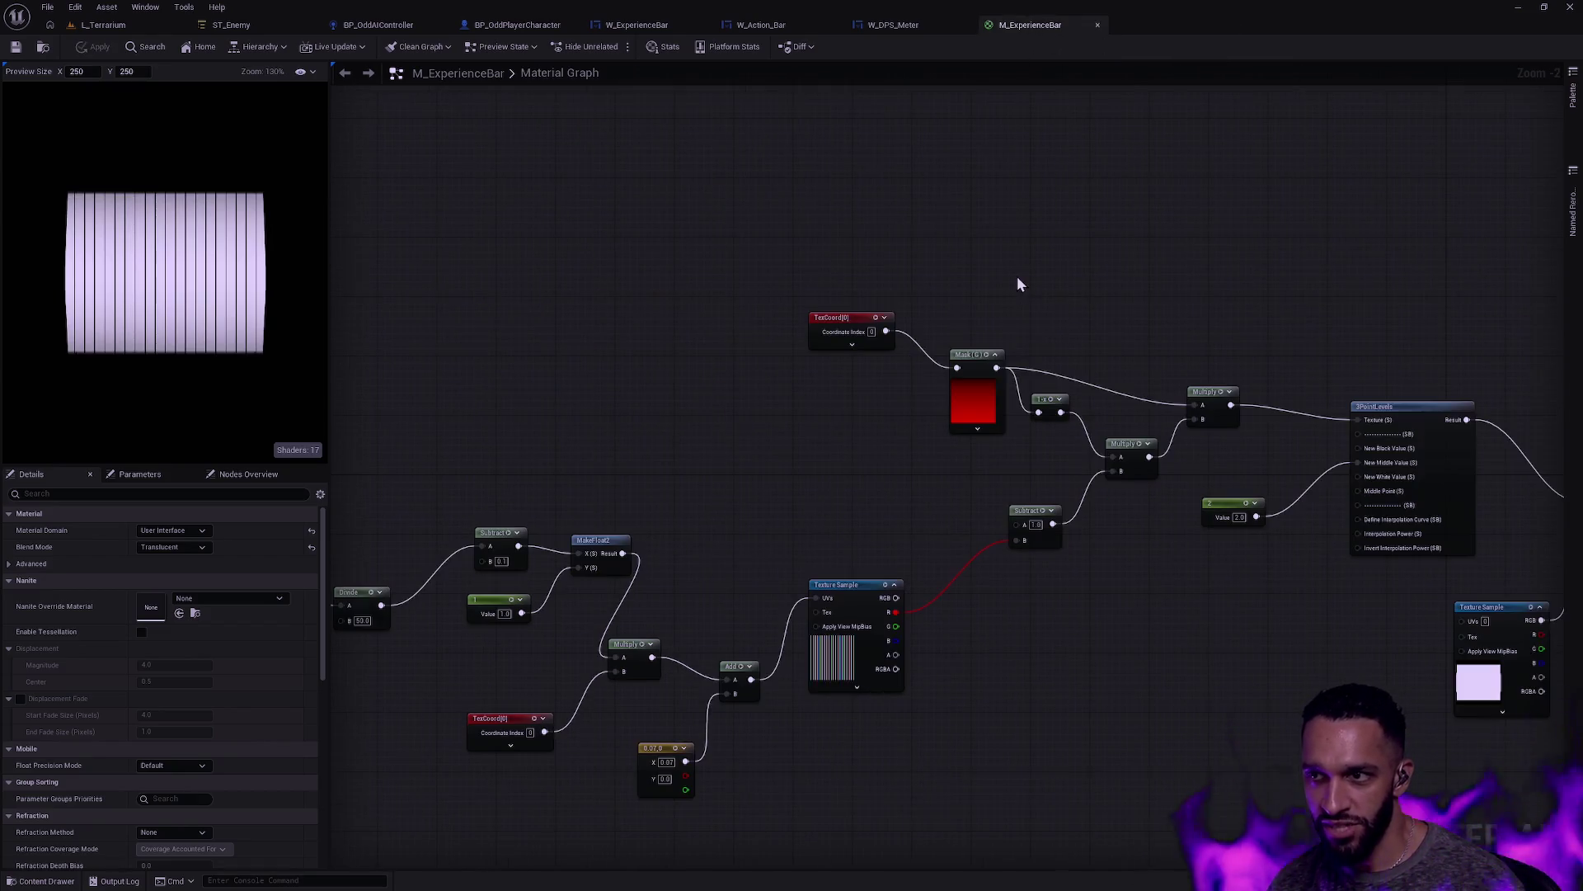
Step: Look over the M_ExperienceBar graph and drag a new wire from the Texture Sample's red output
{"action": "mouse_move", "coordinate": [1051, 409]}
{"action": "left_mouse_down"}
{"action": "mouse_move", "coordinate": [1130, 566]}
{"action": "mouse_move", "coordinate": [1213, 459]}
{"action": "mouse_move", "coordinate": [1021, 570]}
{"action": "left_mouse_up"}
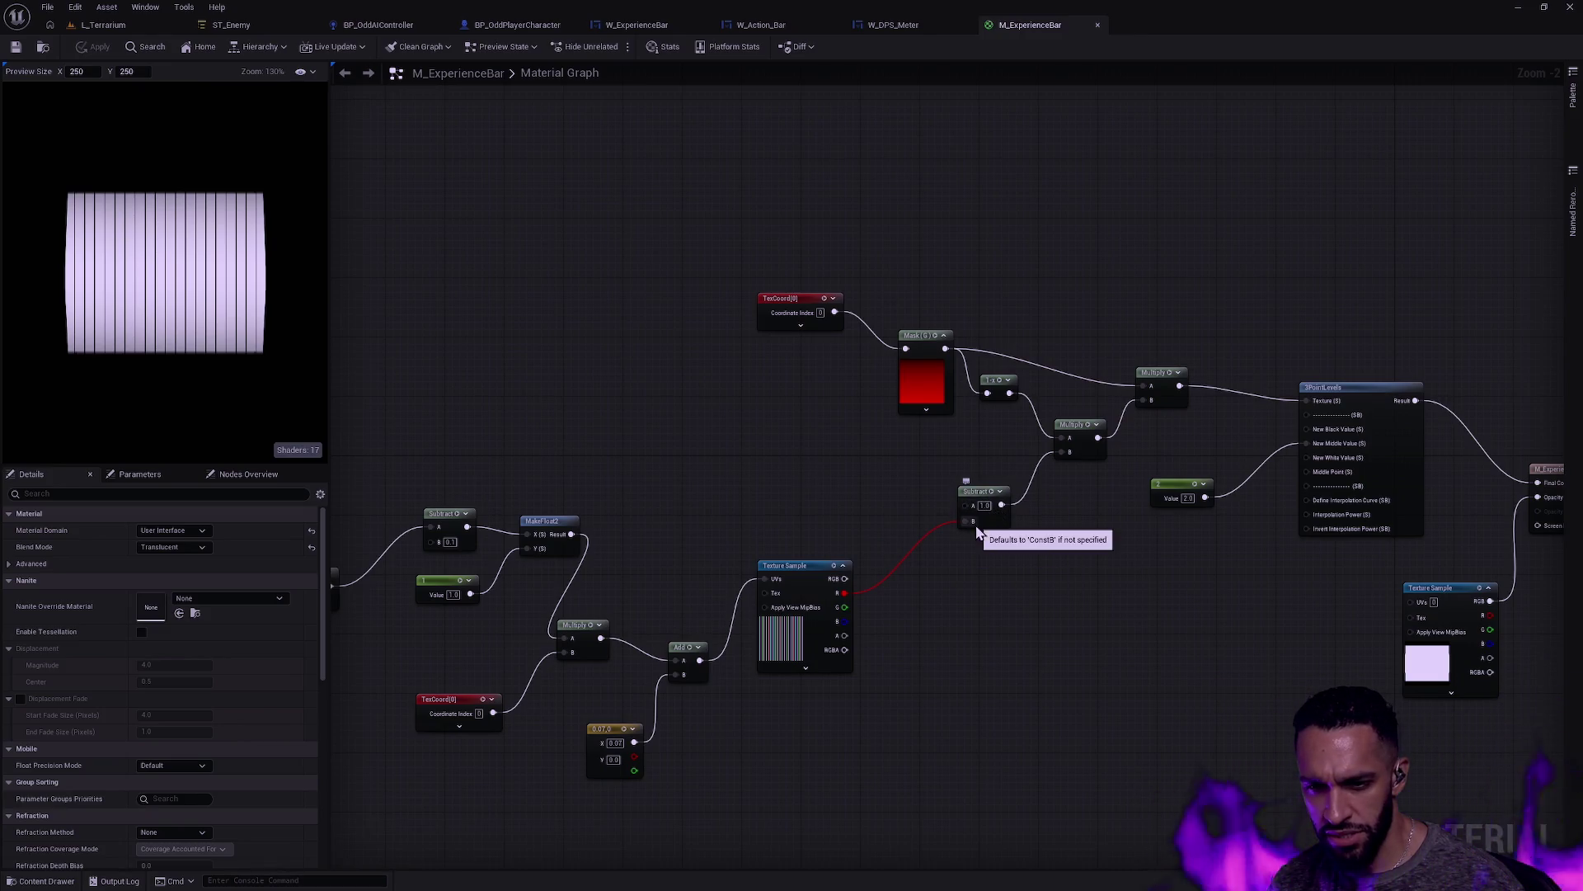
{"action": "scroll", "coordinate": [825, 635], "scroll_direction": "up", "scroll_amount": 9}
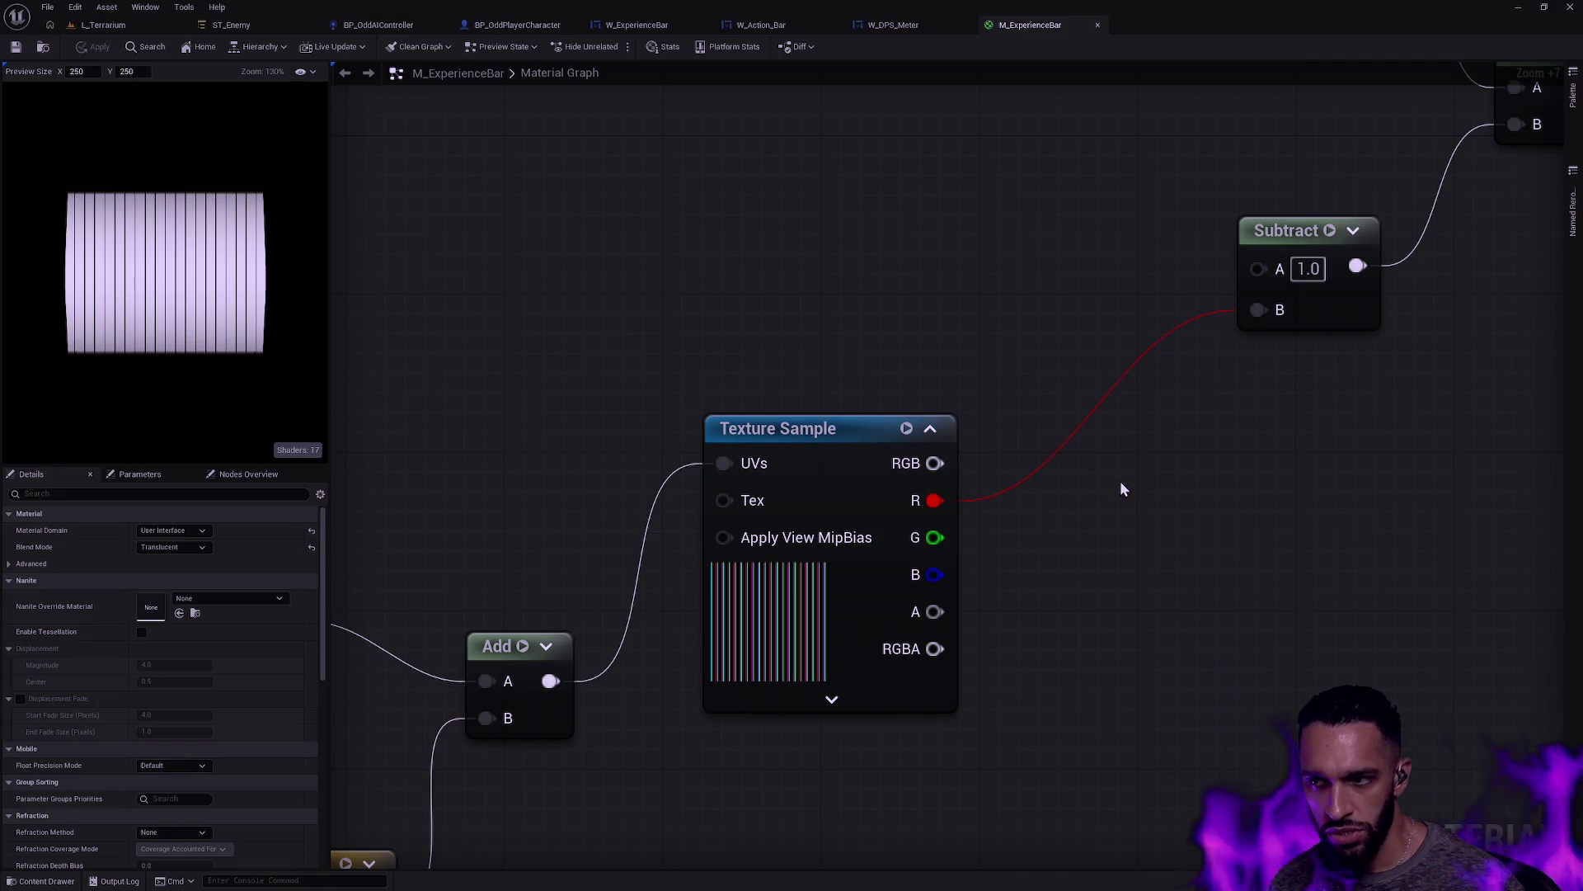
{"action": "scroll", "coordinate": [1120, 485], "scroll_direction": "down", "scroll_amount": 6}
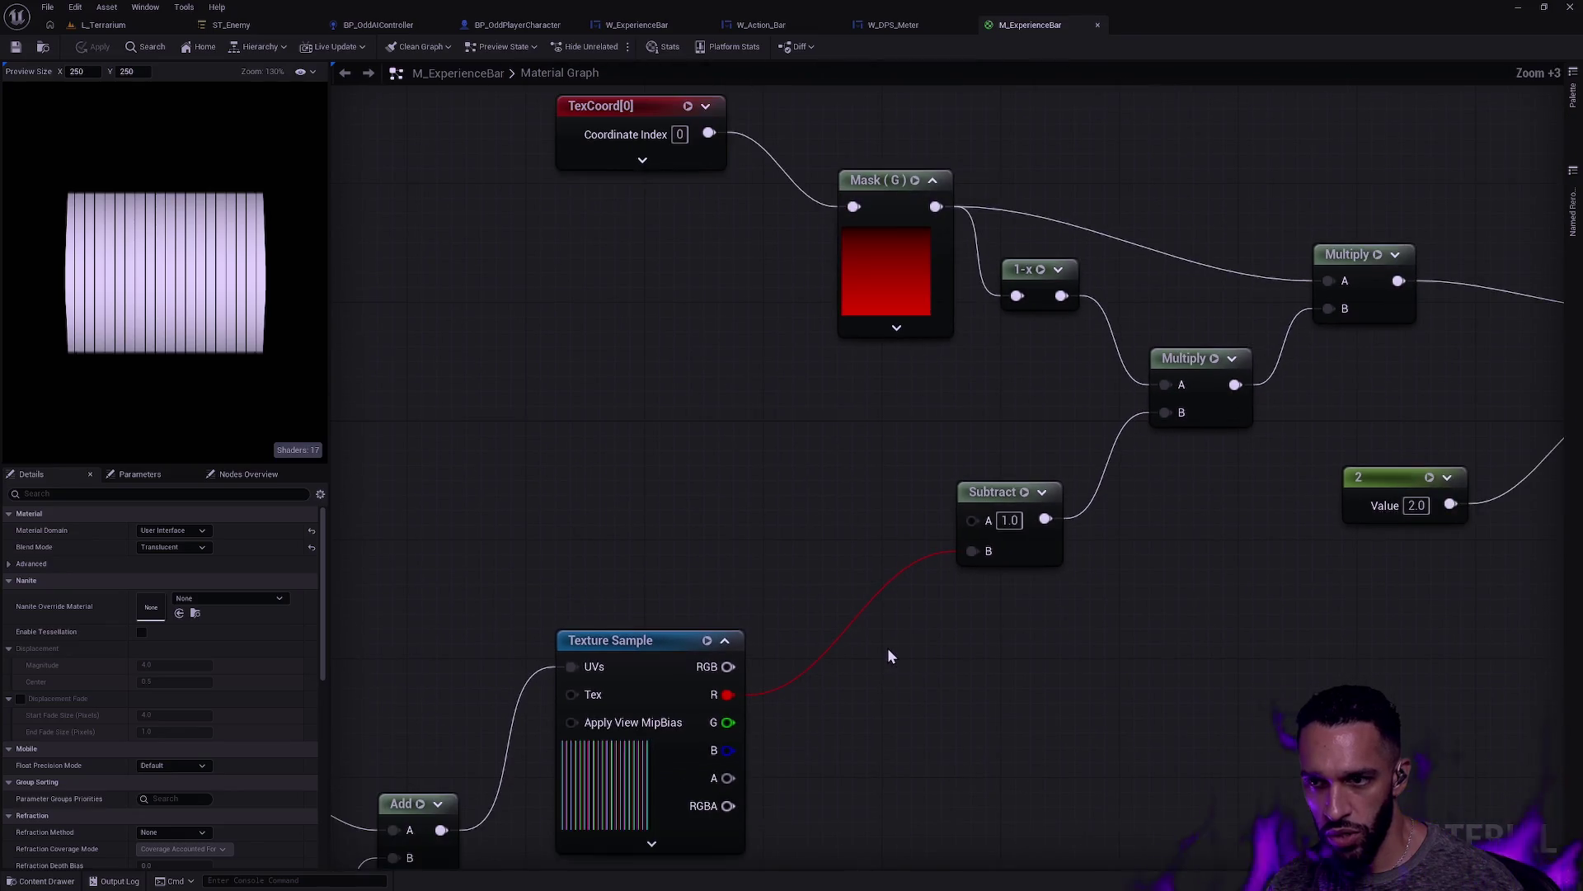
{"action": "left_click_drag", "start_coordinate": [886, 649], "coordinate": [949, 591]}
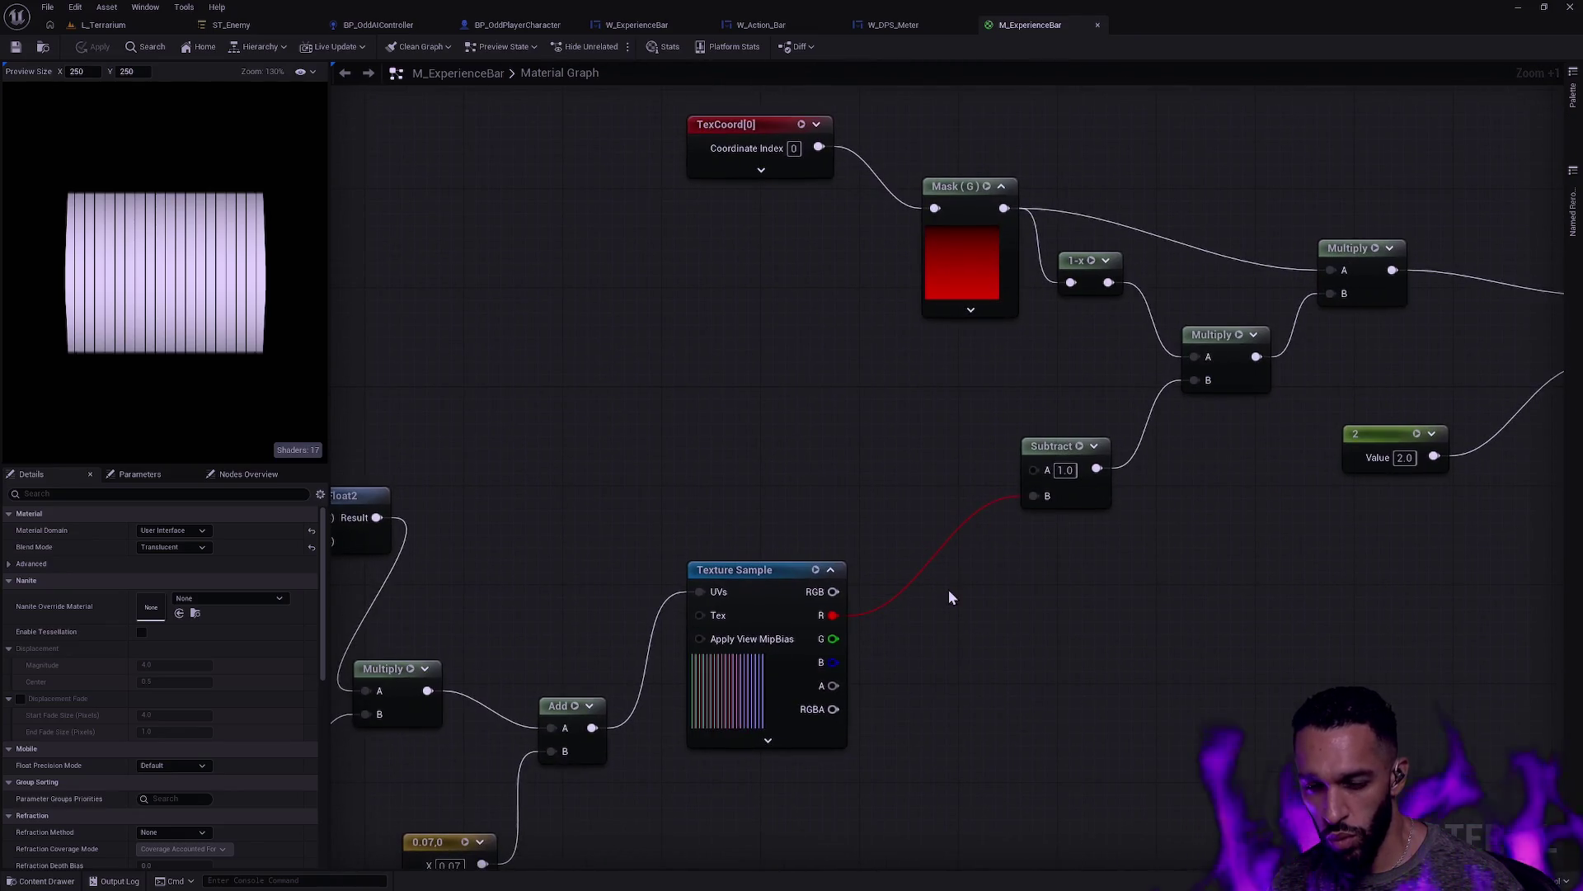
{"action": "left_click_drag", "start_coordinate": [833, 615], "coordinate": [899, 592]}
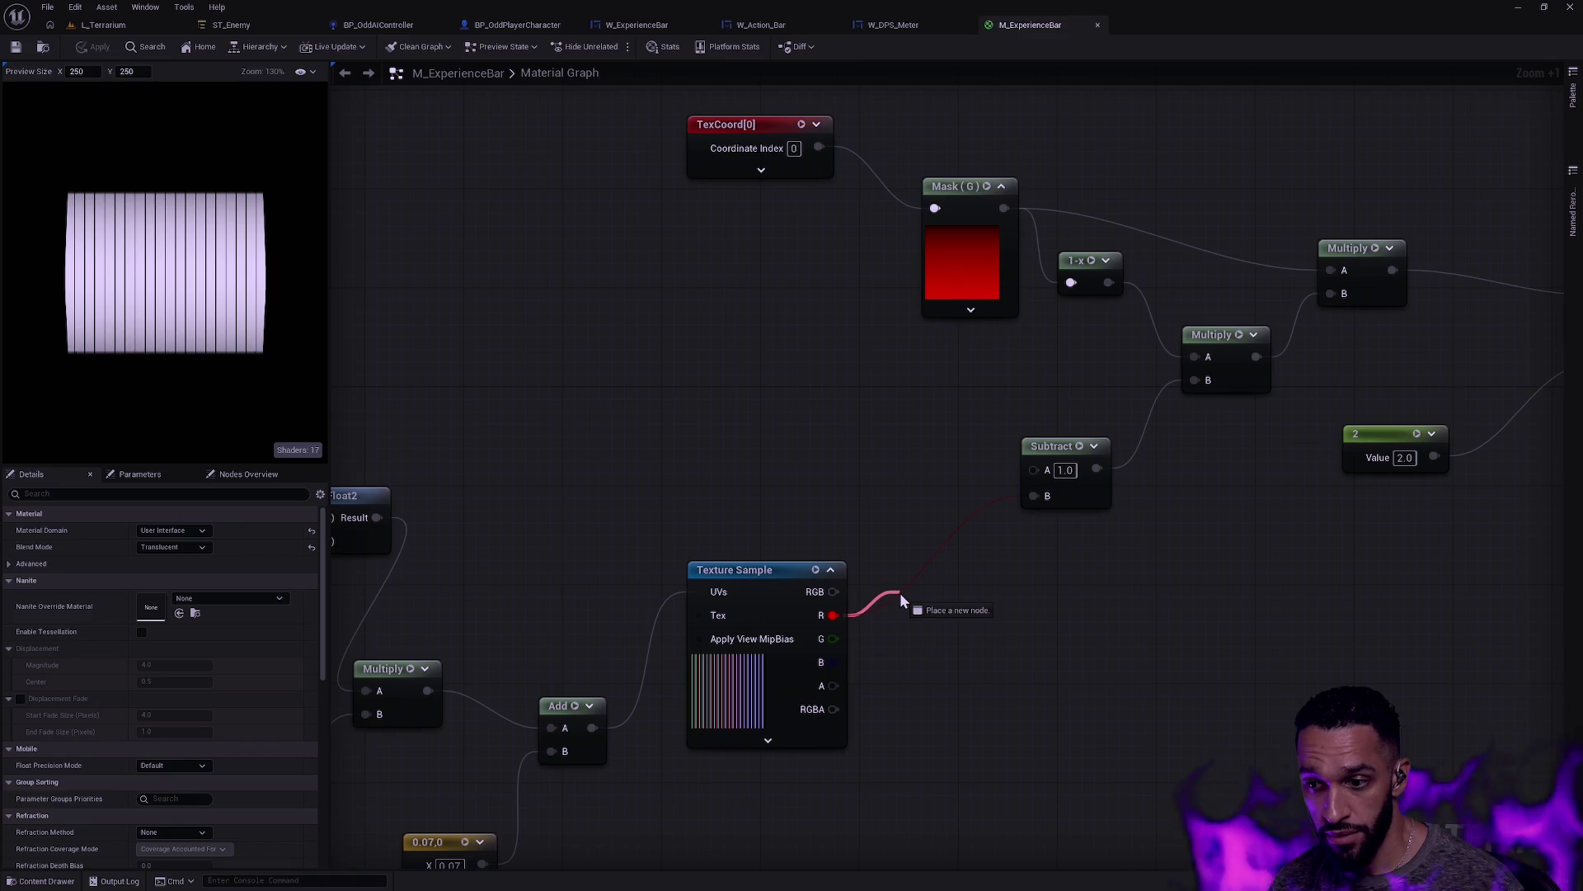
{"action": "left_click_drag", "start_coordinate": [899, 592], "coordinate": [889, 541]}
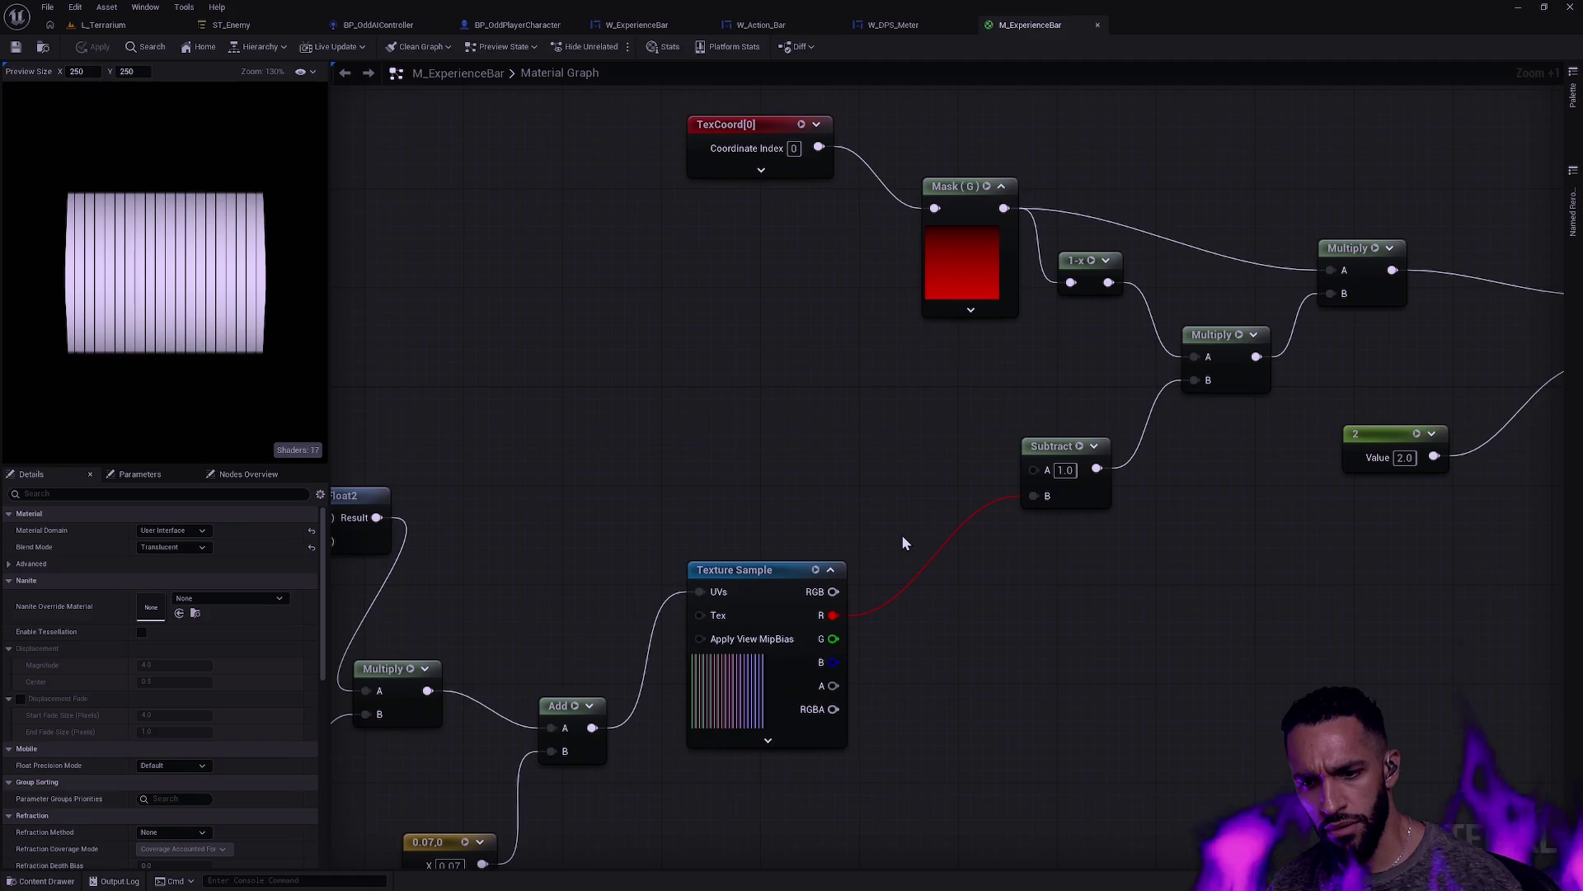
{"action": "left_click_drag", "start_coordinate": [833, 615], "coordinate": [889, 622]}
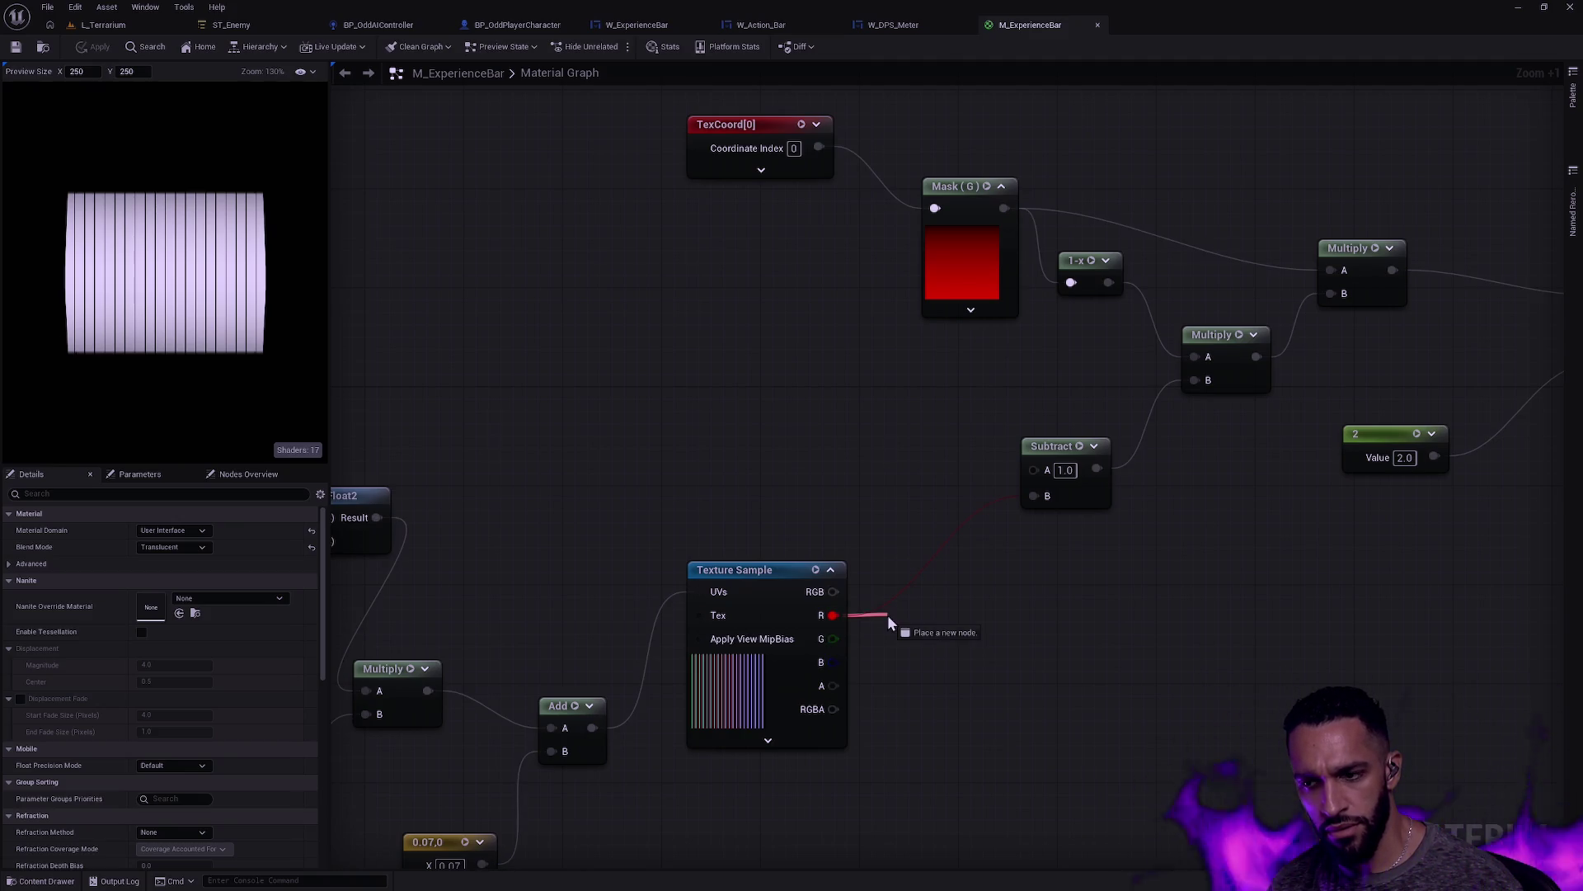
Step: Add a Multiply on the red channel, wire it into Subtract B, and apply
{"action": "left_click_drag", "start_coordinate": [889, 619], "coordinate": [888, 618]}
{"action": "type", "text": "multiply"}
{"action": "key", "text": "Return"}
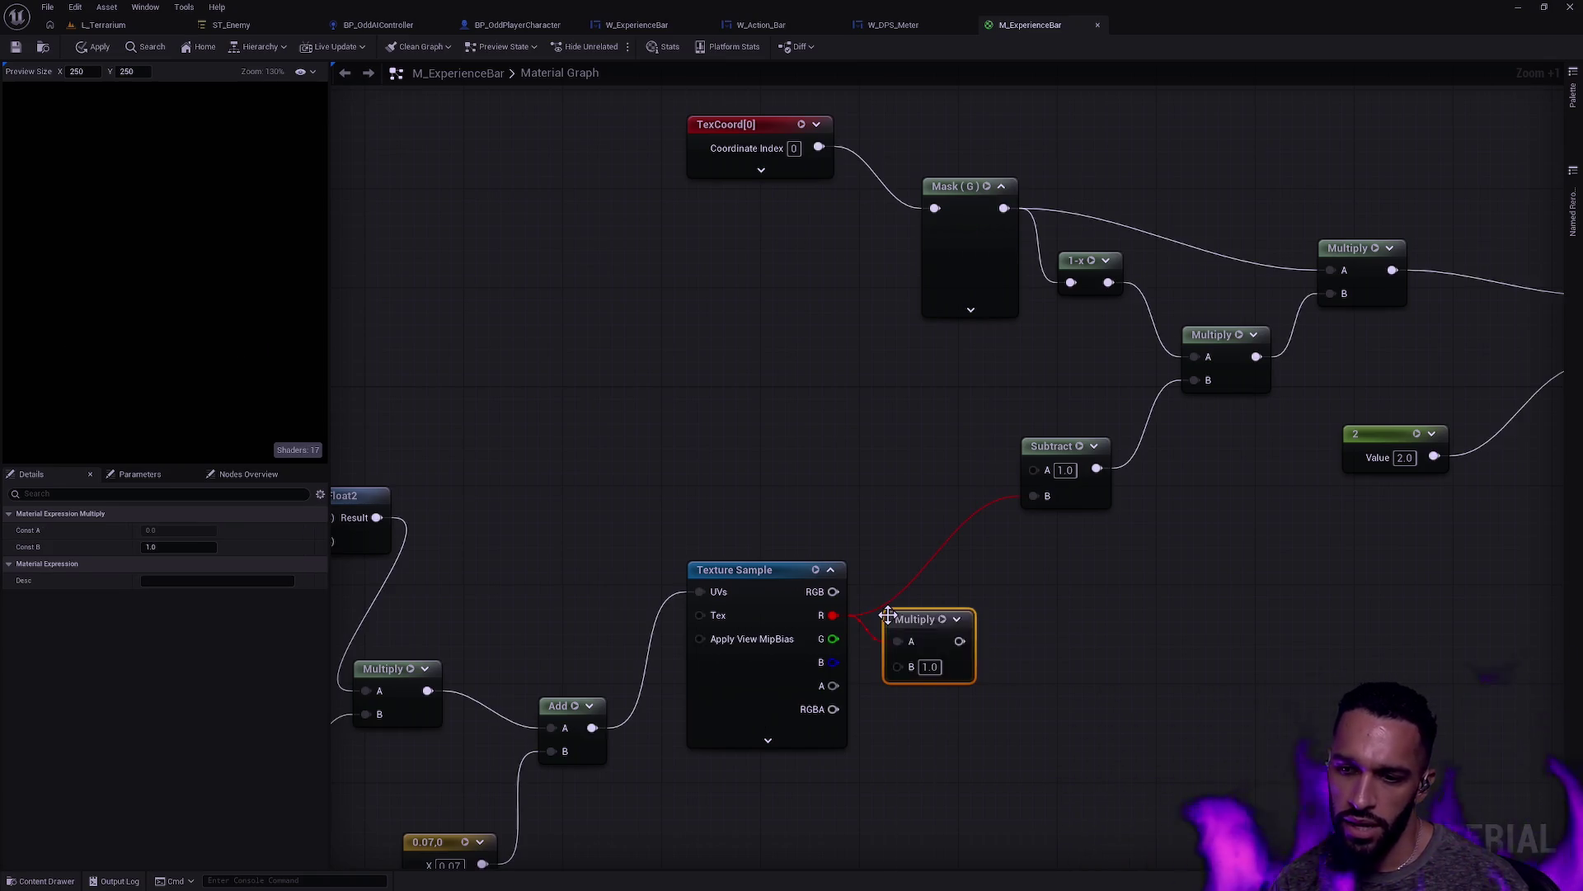
{"action": "left_click", "coordinate": [928, 666]}
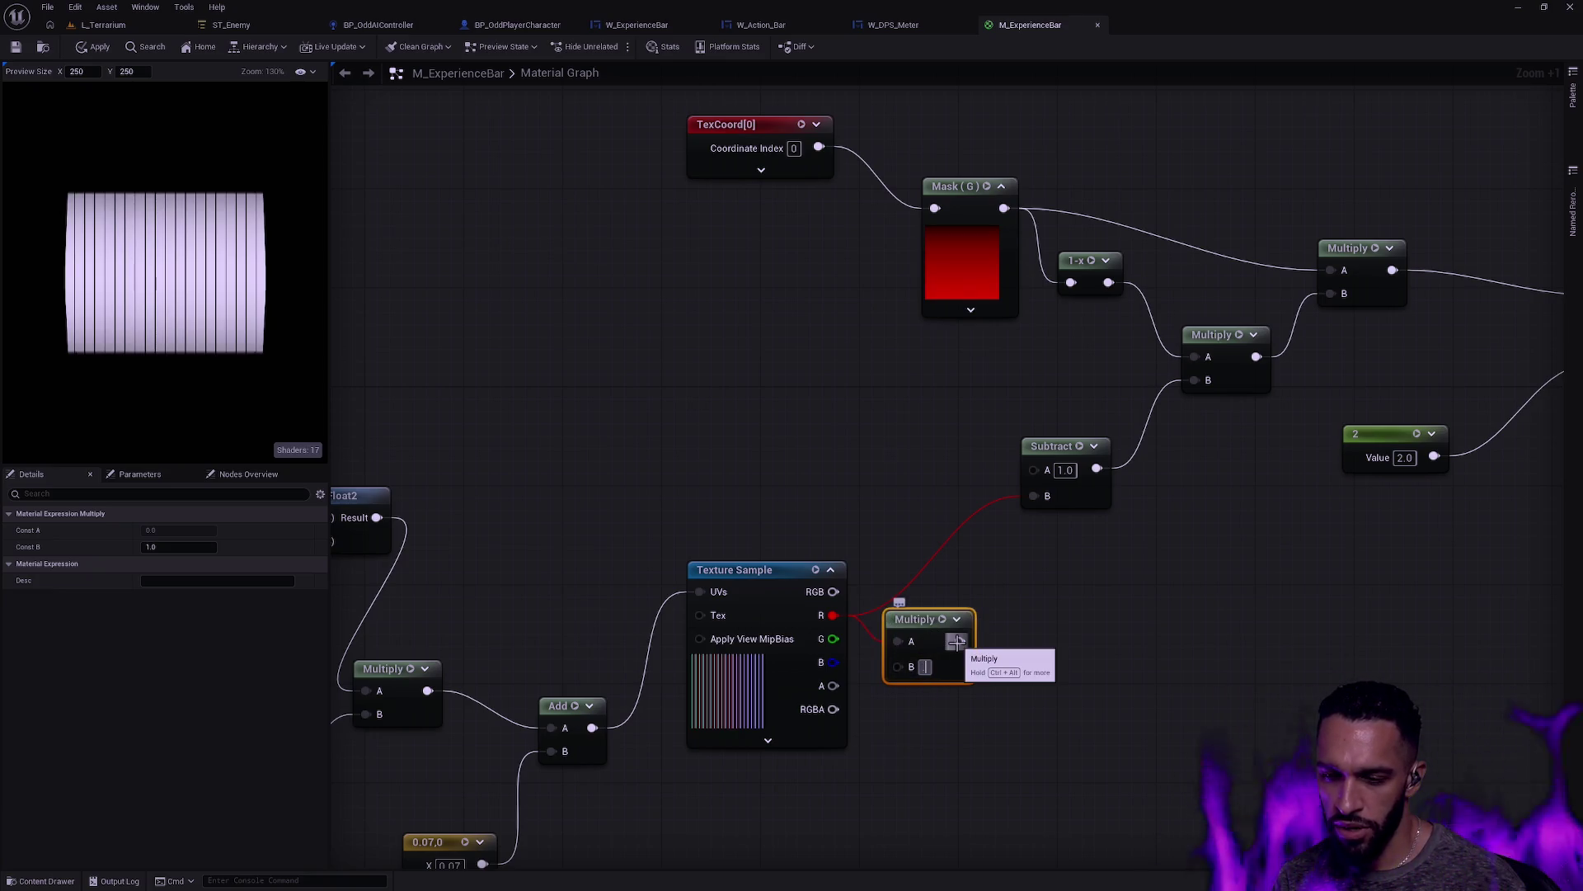
{"action": "type", "text": ".25"}
{"action": "key", "text": "Return"}
{"action": "left_click_drag", "start_coordinate": [965, 641], "coordinate": [1035, 495]}
{"action": "left_click_drag", "start_coordinate": [927, 621], "coordinate": [938, 531]}
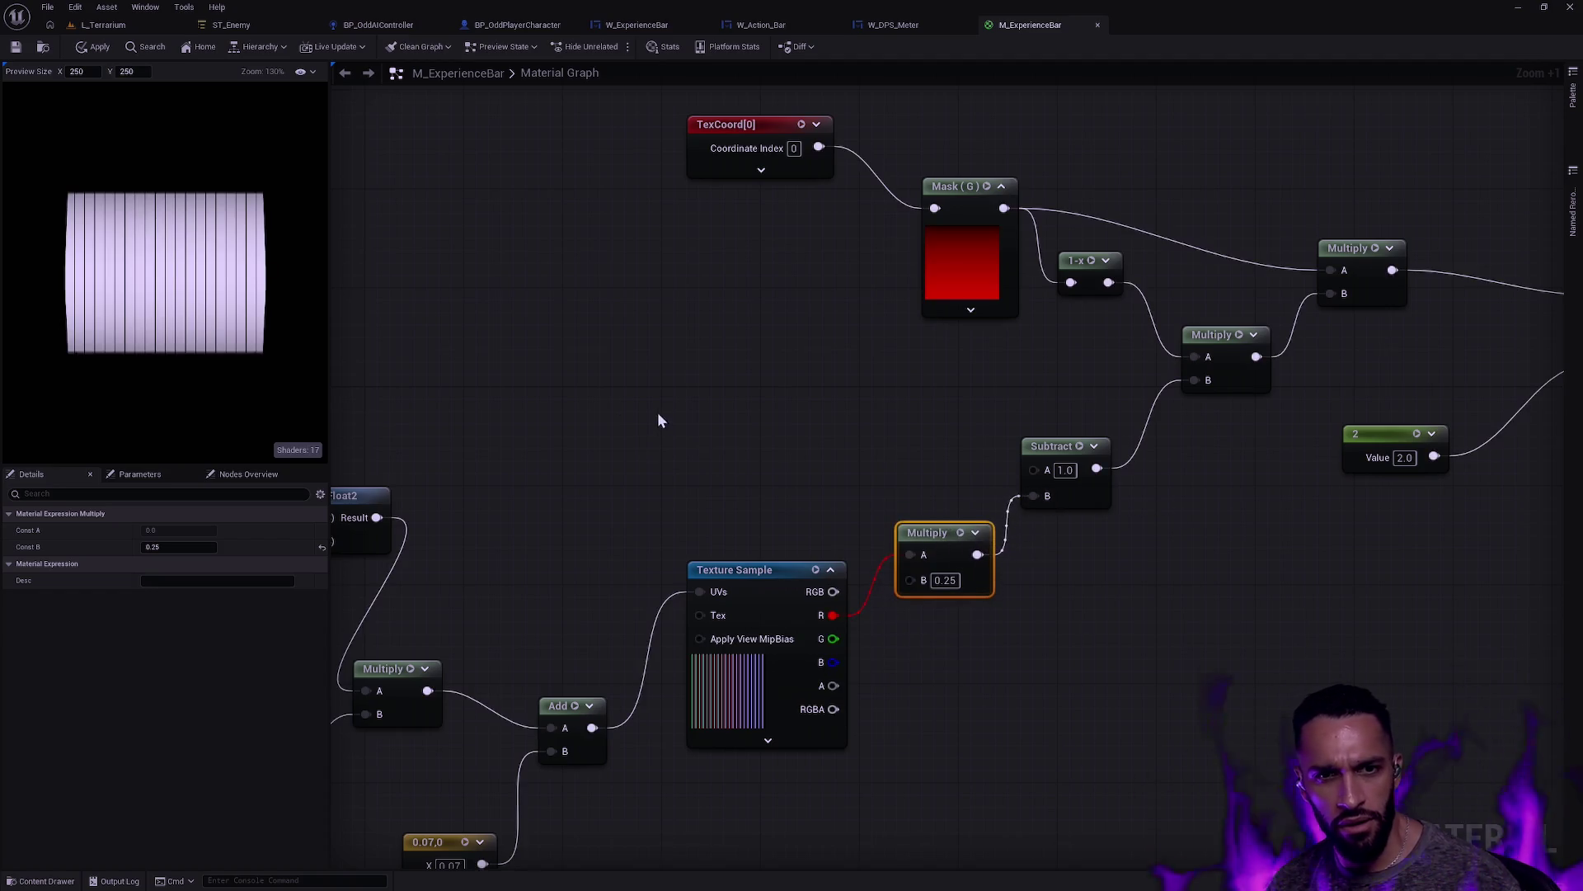
{"action": "left_click", "coordinate": [95, 47]}
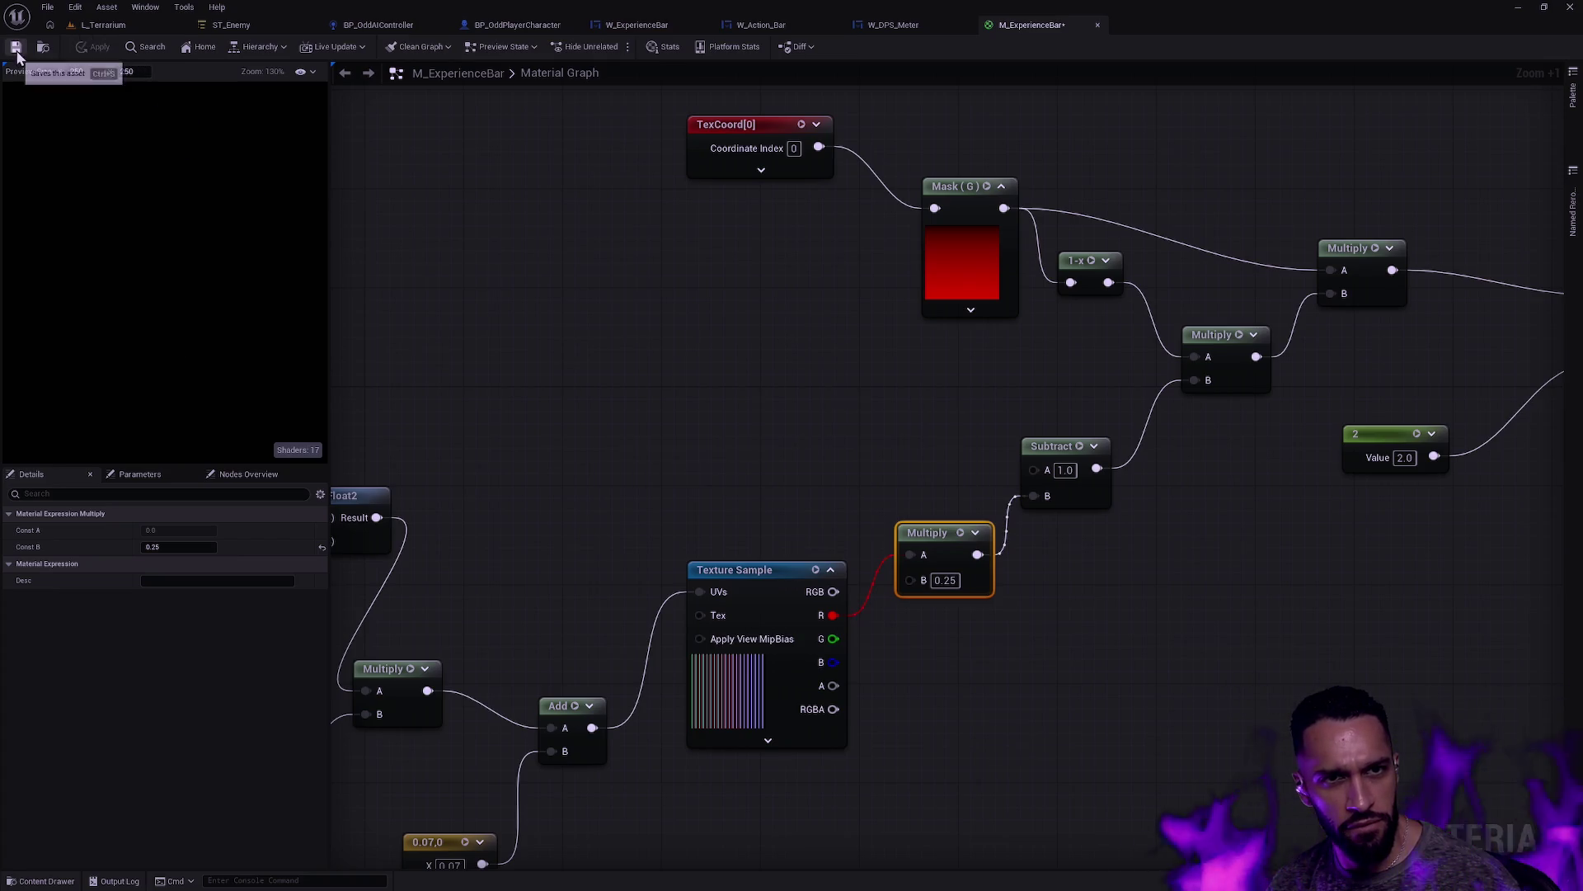
Step: Preview the Texture Sample and Multiply node outputs on their own
{"action": "right_click", "coordinate": [191, 286]}
{"action": "scroll", "coordinate": [191, 285], "scroll_direction": "up", "scroll_amount": 10}
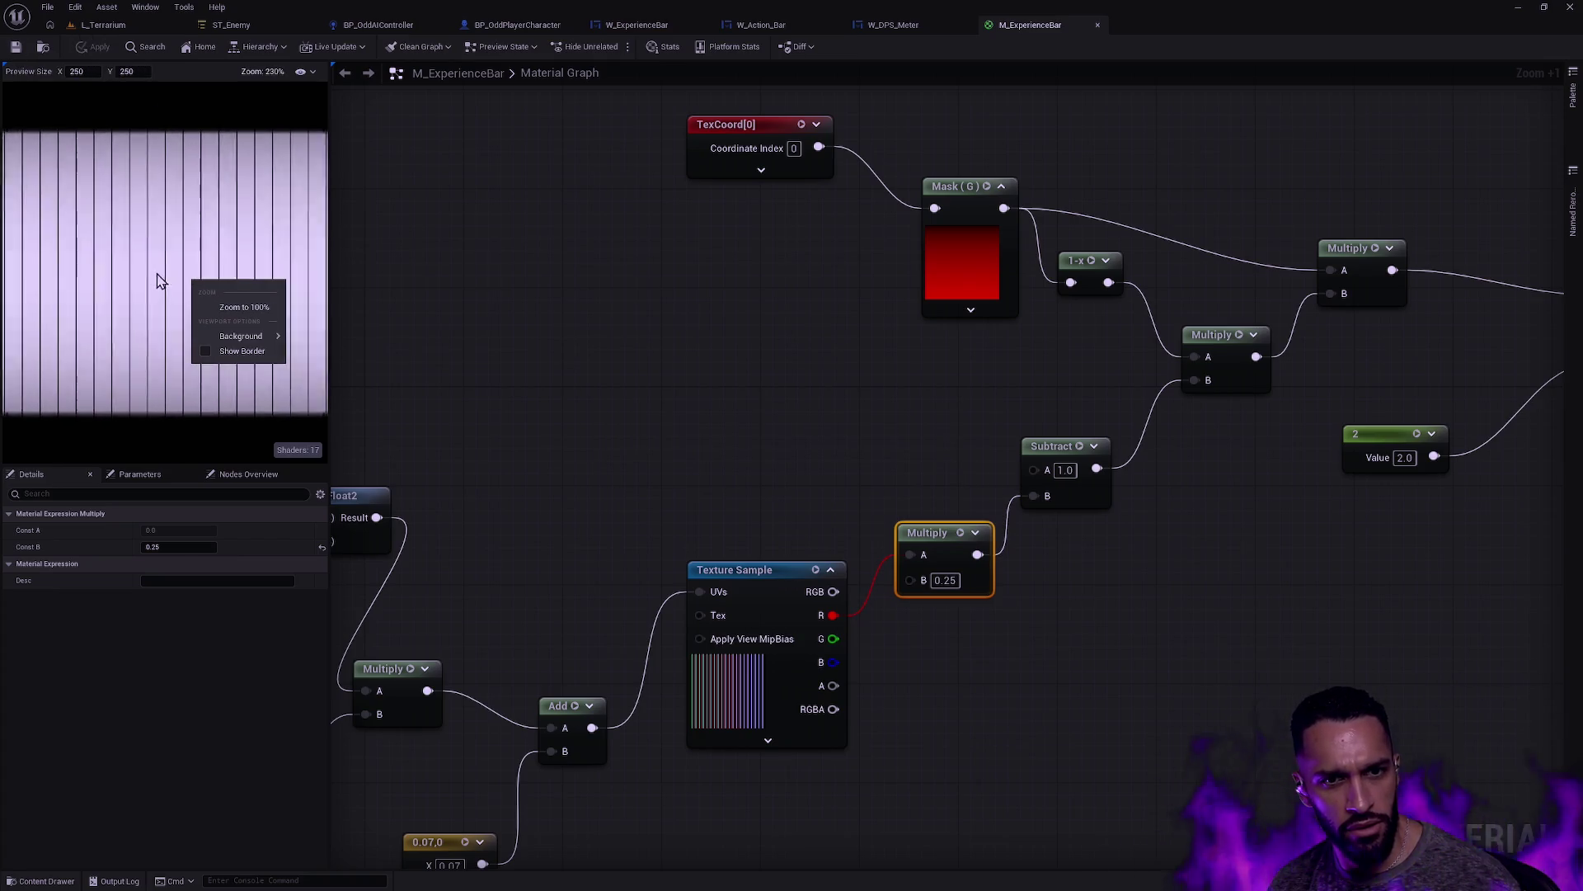
{"action": "scroll", "coordinate": [142, 274], "scroll_direction": "up", "scroll_amount": 1}
{"action": "left_click", "coordinate": [142, 272]}
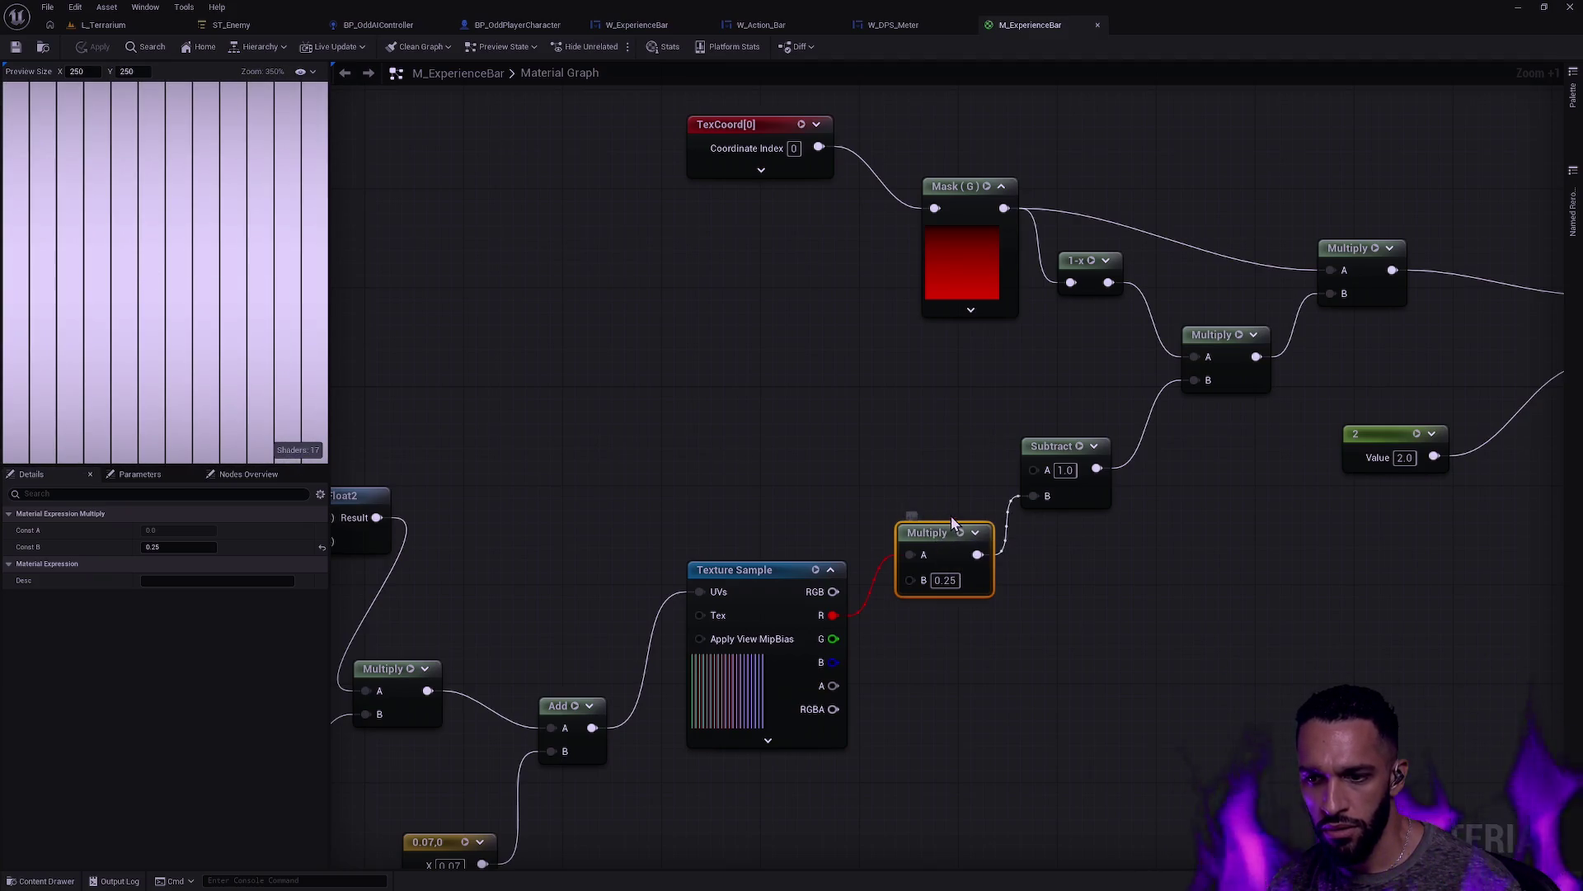
{"action": "left_click", "coordinate": [777, 571]}
{"action": "key", "text": "space"}
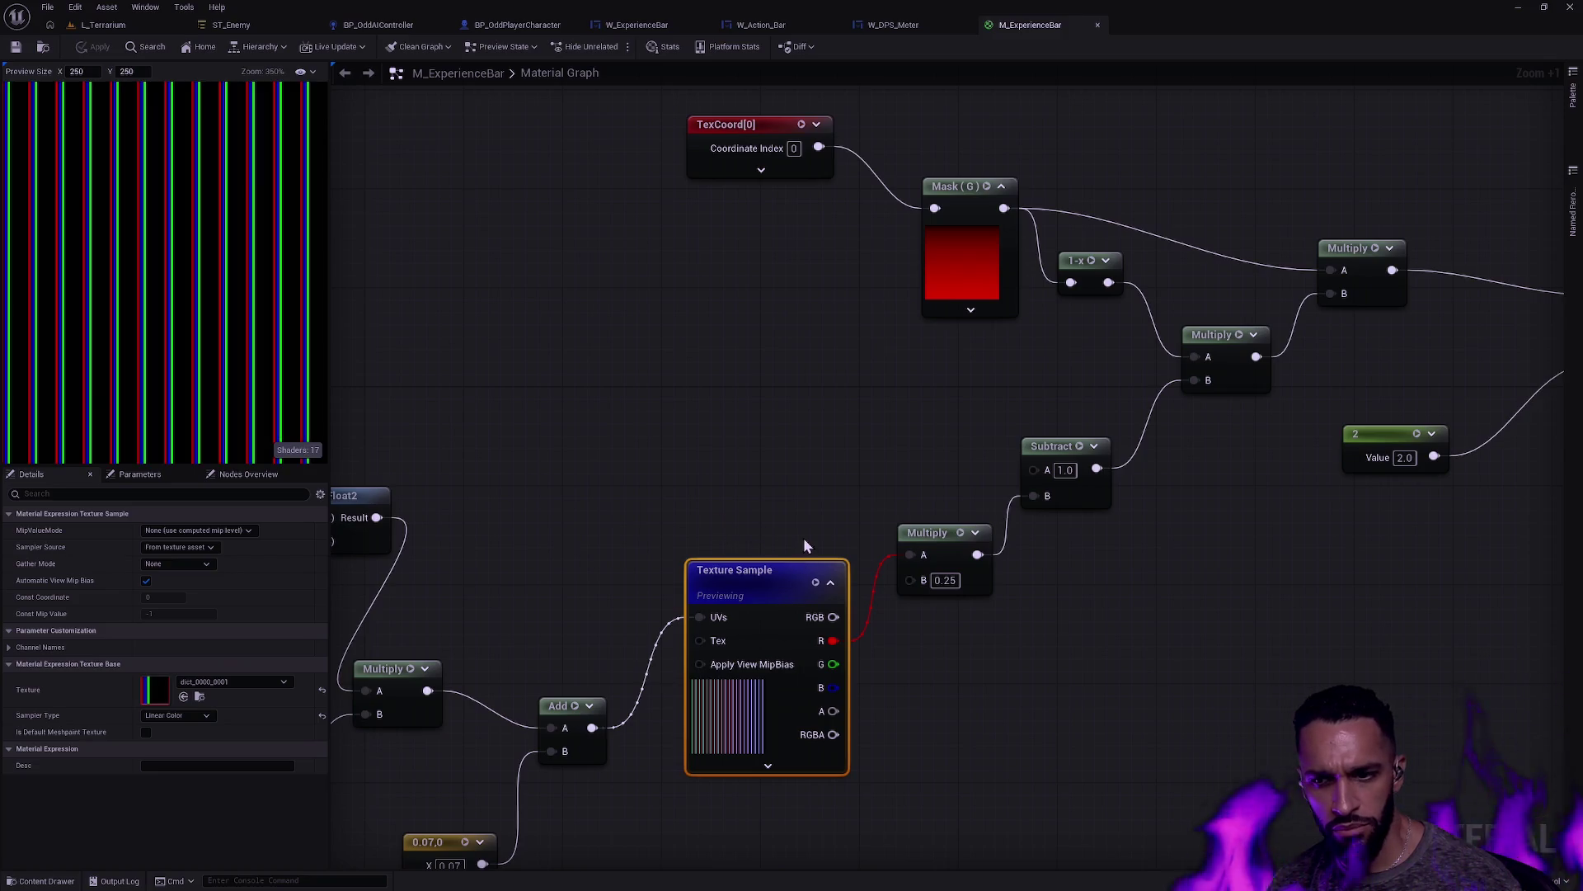
{"action": "left_click", "coordinate": [927, 532]}
{"action": "key", "text": "space"}
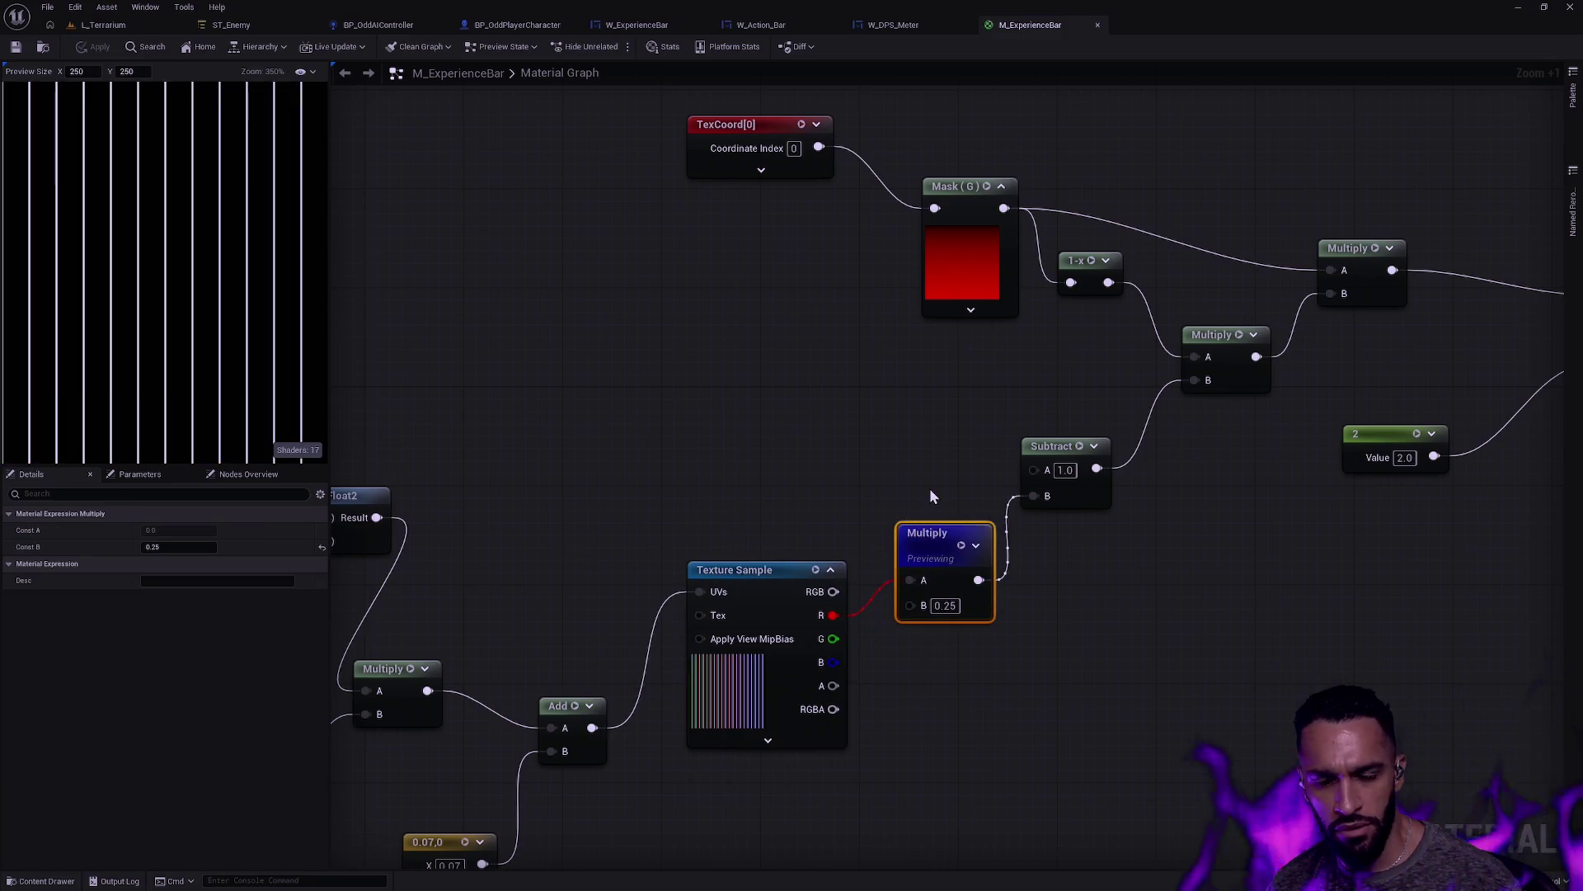
Step: Try Multiply B values 0.1 and 0.05, settling on 0.01
{"action": "left_click", "coordinate": [944, 605]}
{"action": "type", "text": "0.1"}
{"action": "key", "text": "Return"}
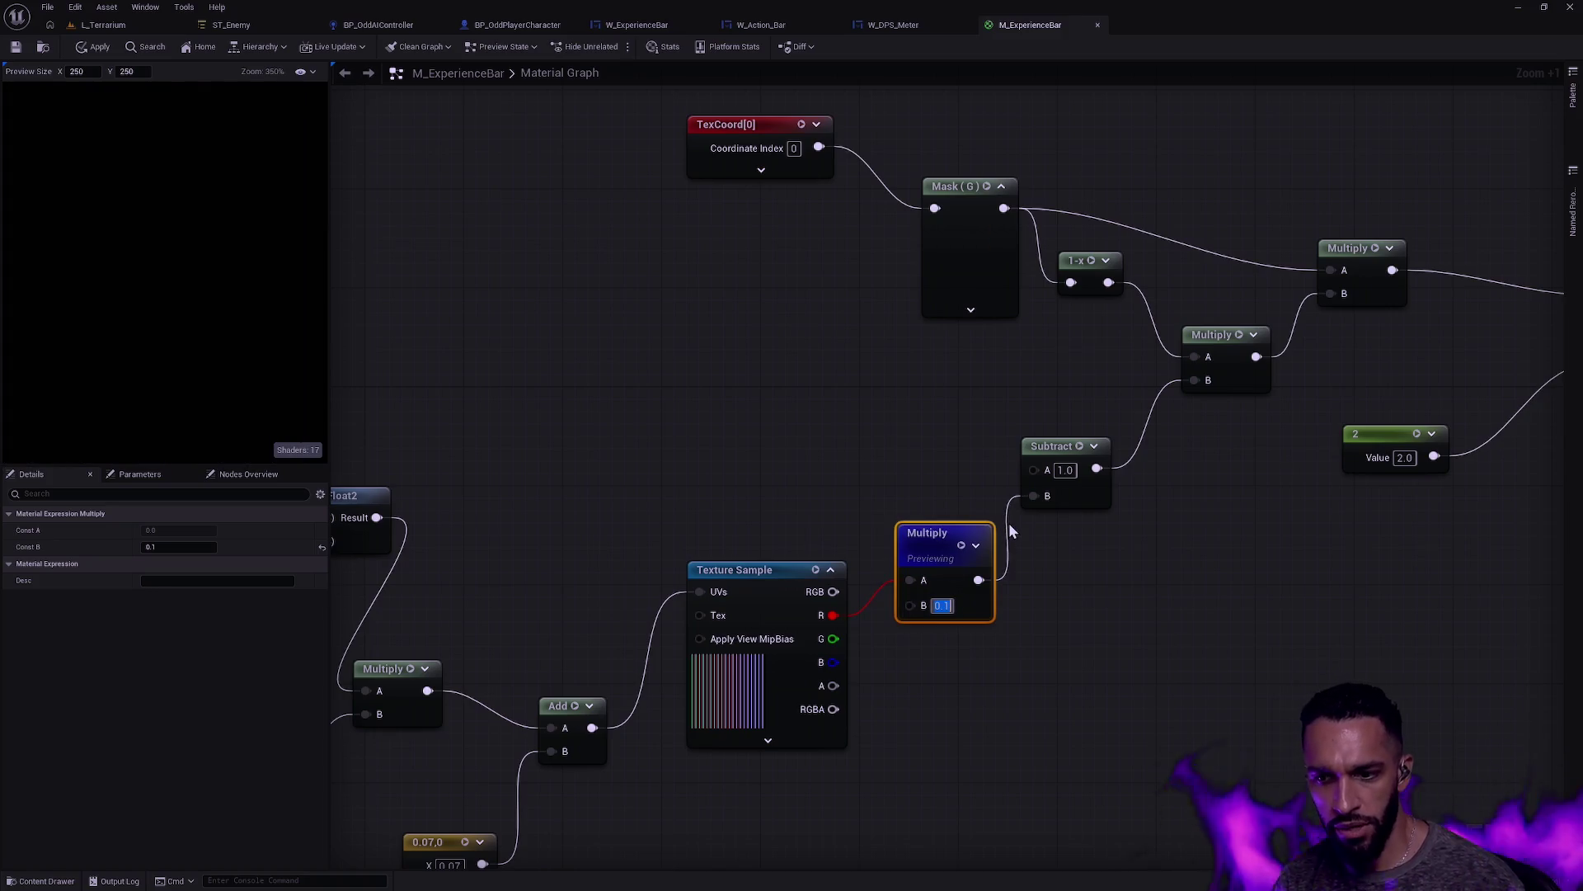
{"action": "type", "text": ".05"}
{"action": "key", "text": "Return"}
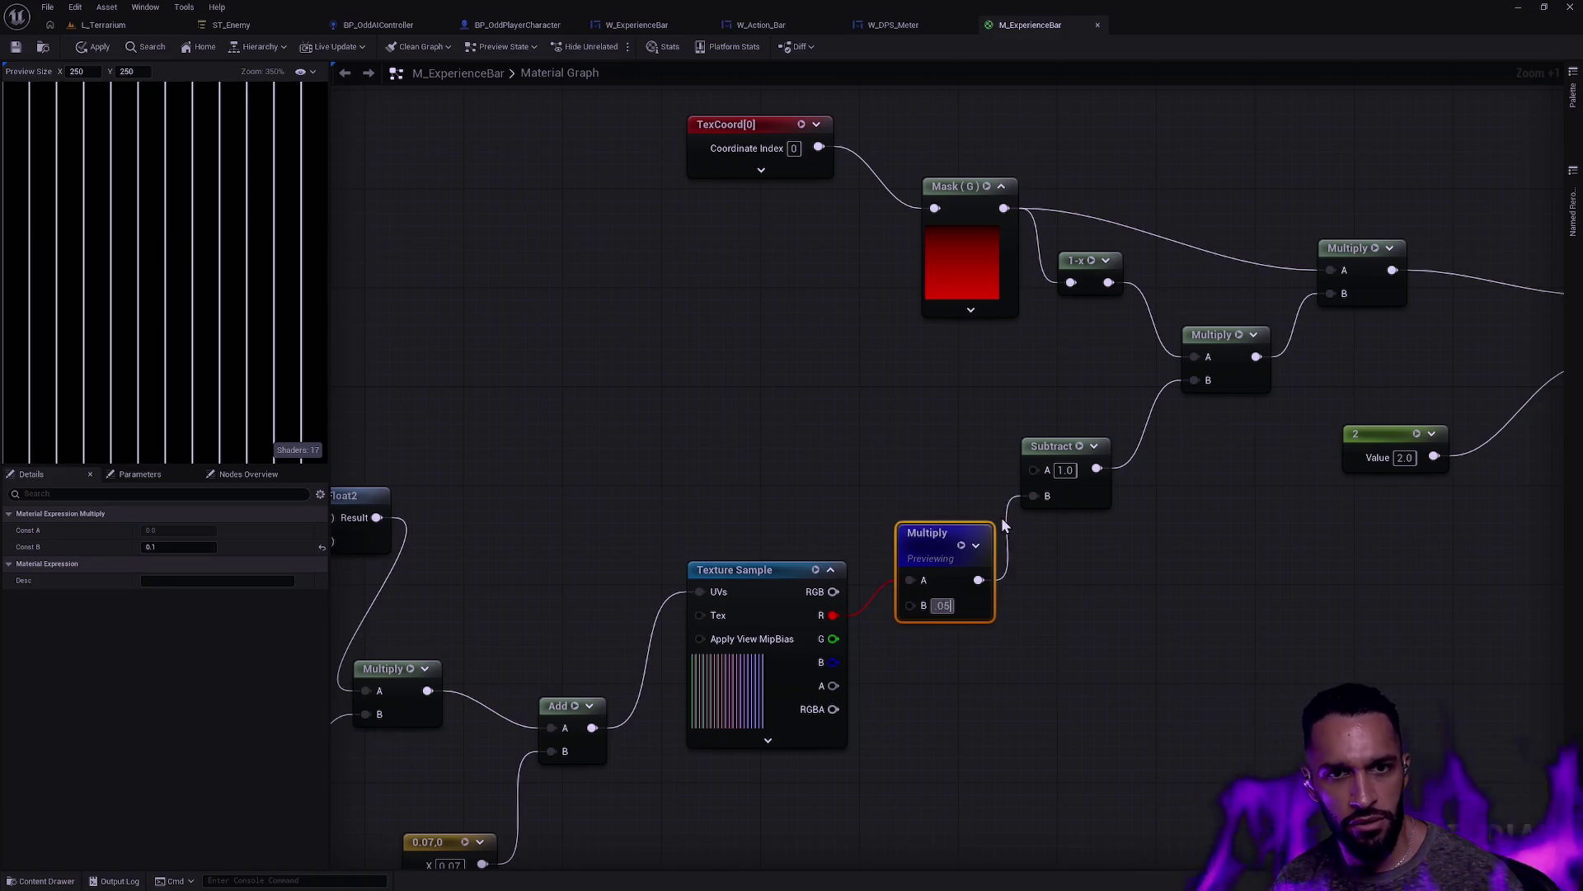
{"action": "type", "text": ".01"}
{"action": "key", "text": "Return"}
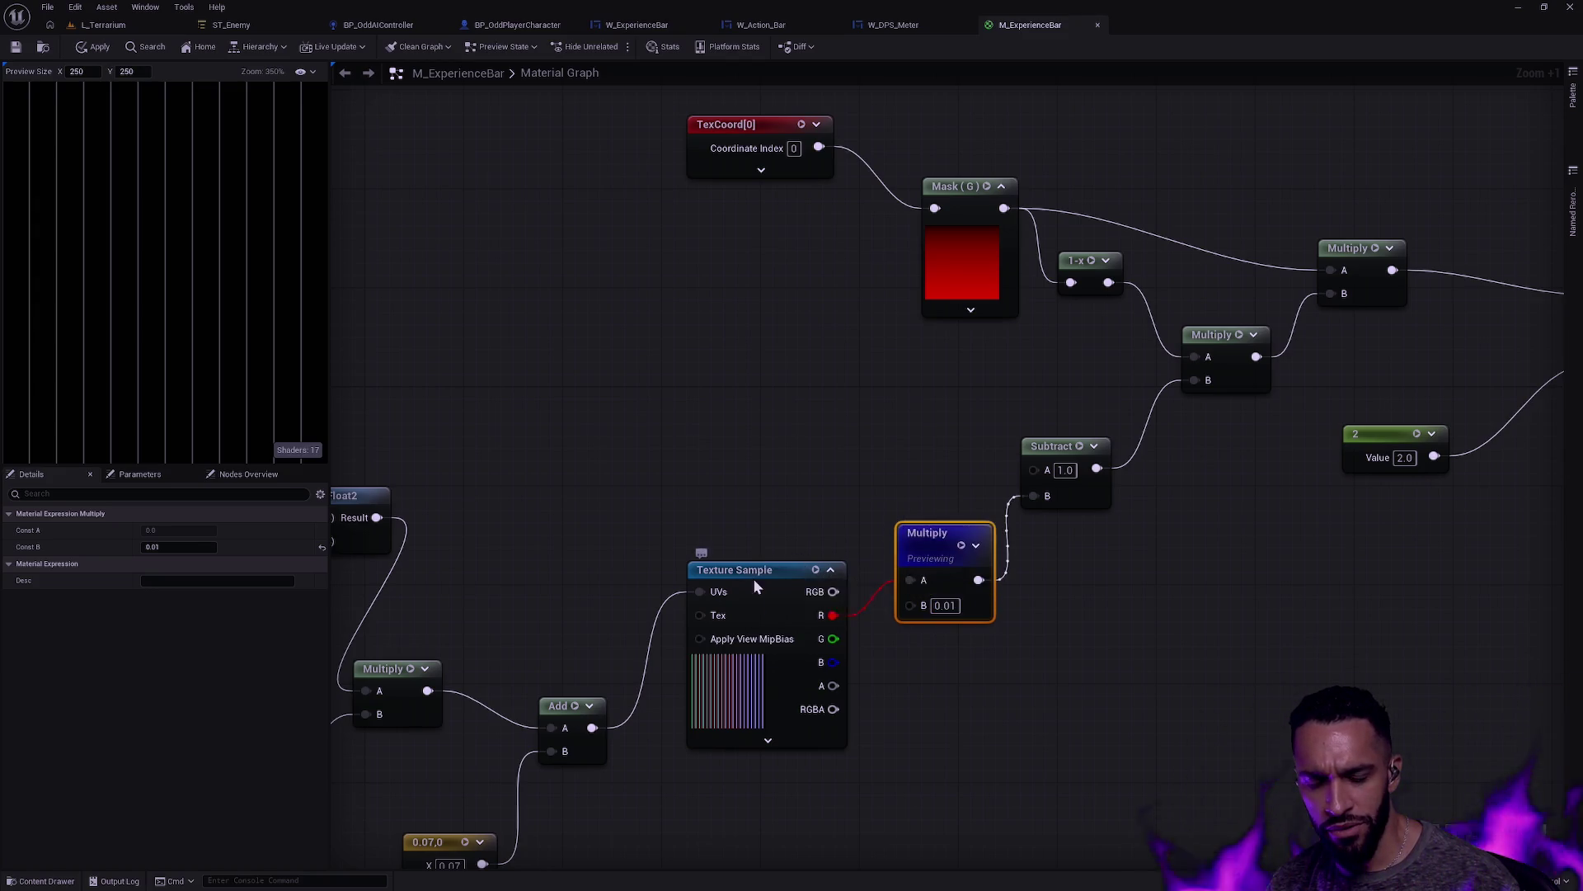
Step: Add a Saturate node off the Texture Sample's red output
{"action": "left_click_drag", "start_coordinate": [754, 577], "coordinate": [754, 597]}
{"action": "mouse_move", "coordinate": [821, 640]}
{"action": "left_mouse_down"}
{"action": "mouse_move", "coordinate": [839, 630]}
{"action": "mouse_move", "coordinate": [877, 664]}
{"action": "mouse_move", "coordinate": [1035, 495]}
{"action": "left_mouse_up"}
{"action": "type", "text": "saturate"}
{"action": "key", "text": "Return"}
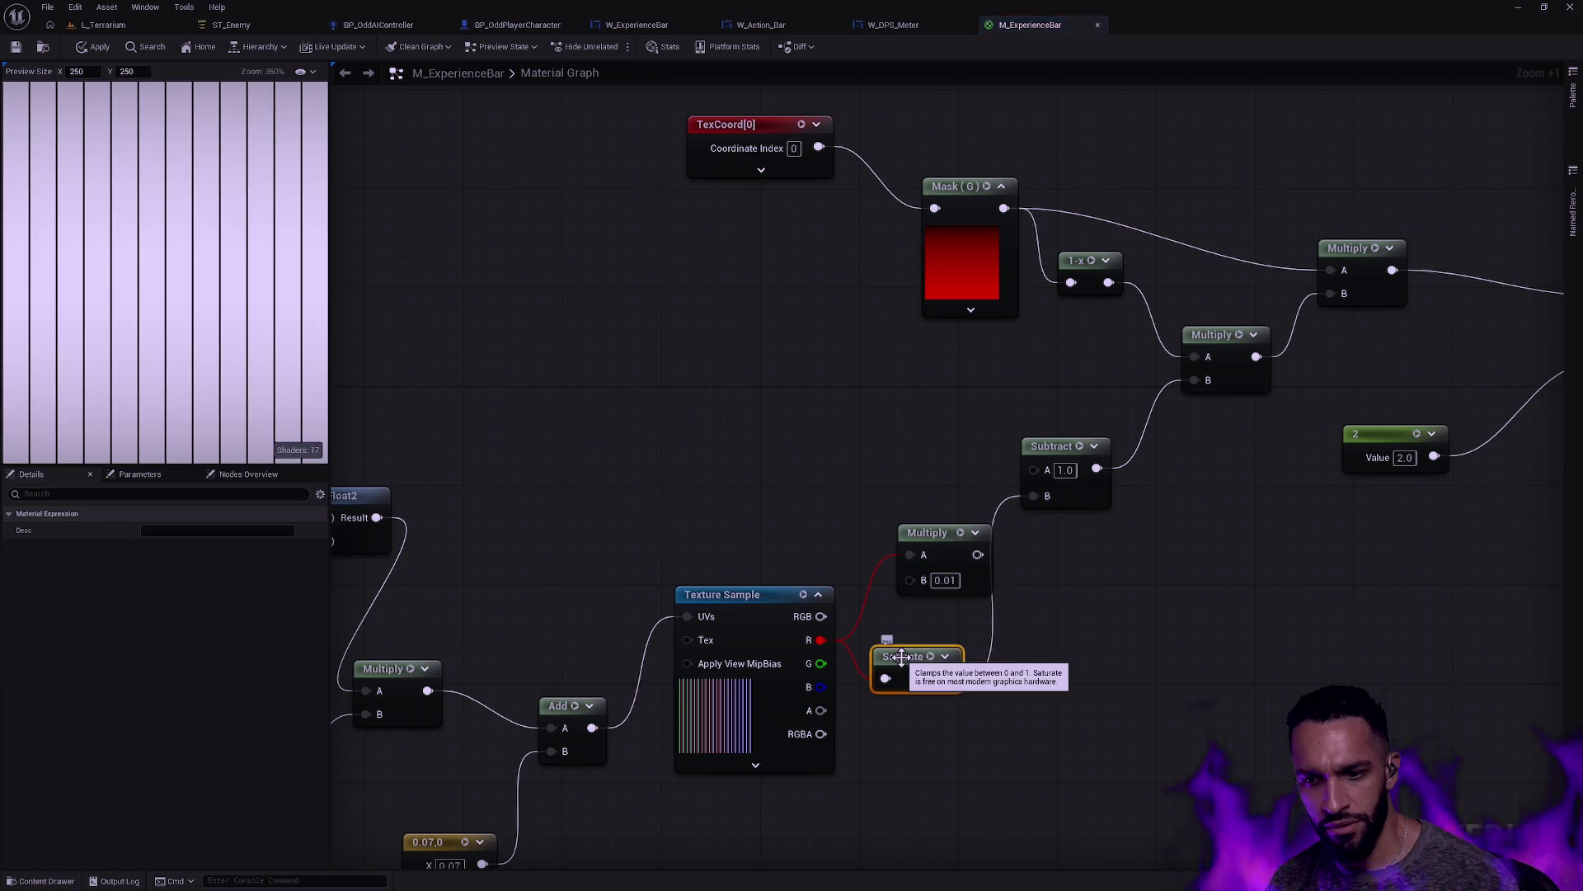
Step: Wire Saturate into Multiply A and try B values 0.05 and 0.1
{"action": "mouse_move", "coordinate": [949, 678]}
{"action": "left_mouse_down"}
{"action": "mouse_move", "coordinate": [912, 556]}
{"action": "mouse_move", "coordinate": [1035, 496]}
{"action": "left_mouse_up"}
{"action": "left_click", "coordinate": [1078, 603]}
{"action": "left_click", "coordinate": [946, 581]}
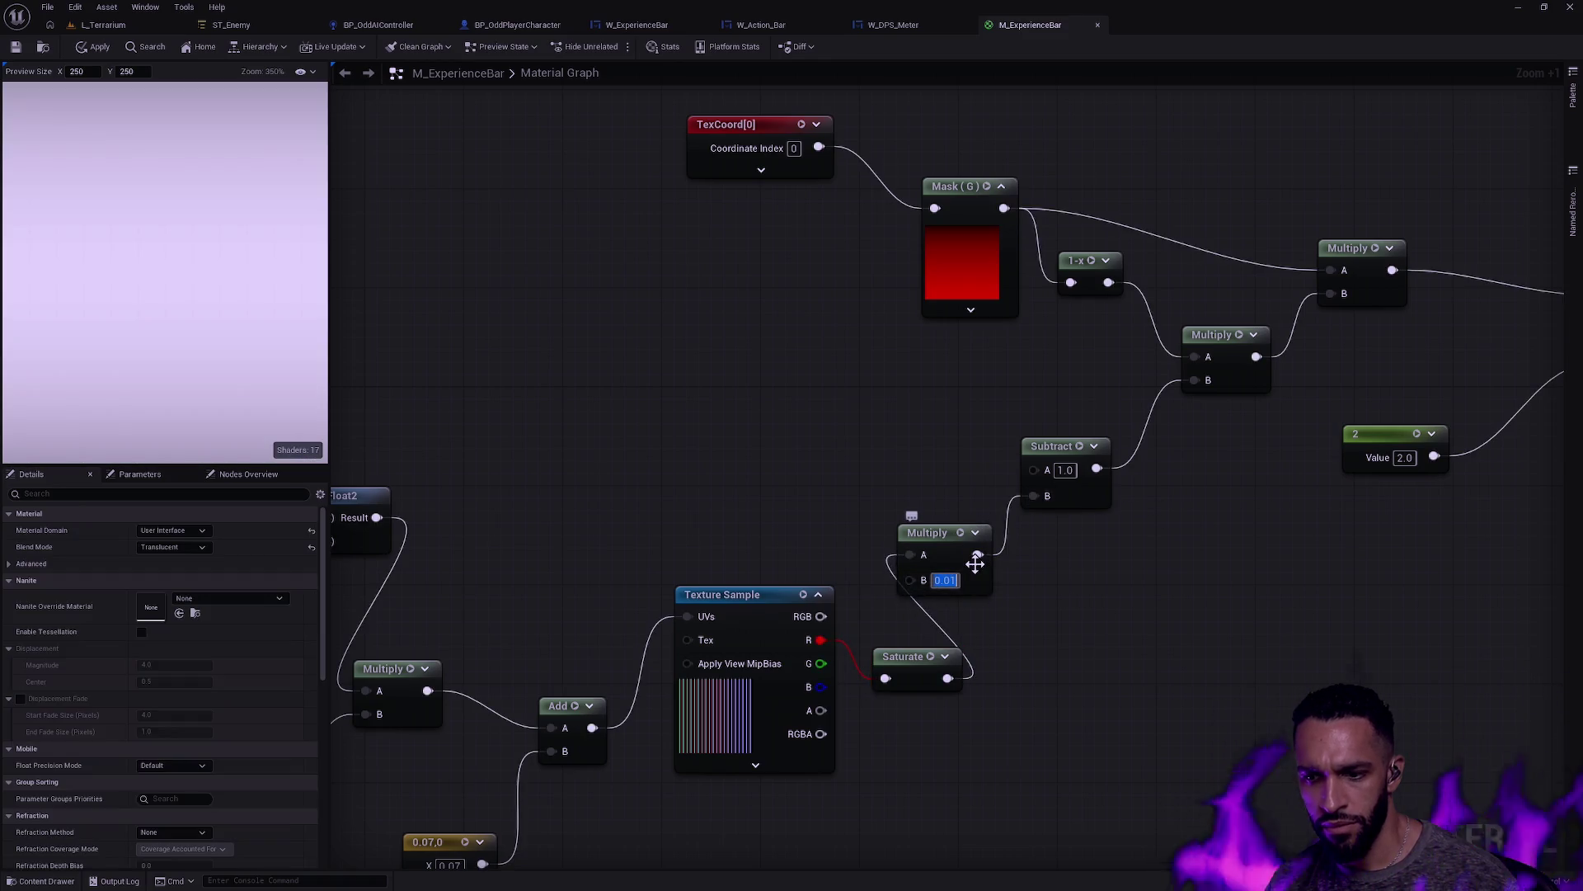
{"action": "type", "text": "0.05"}
{"action": "key", "text": "Return"}
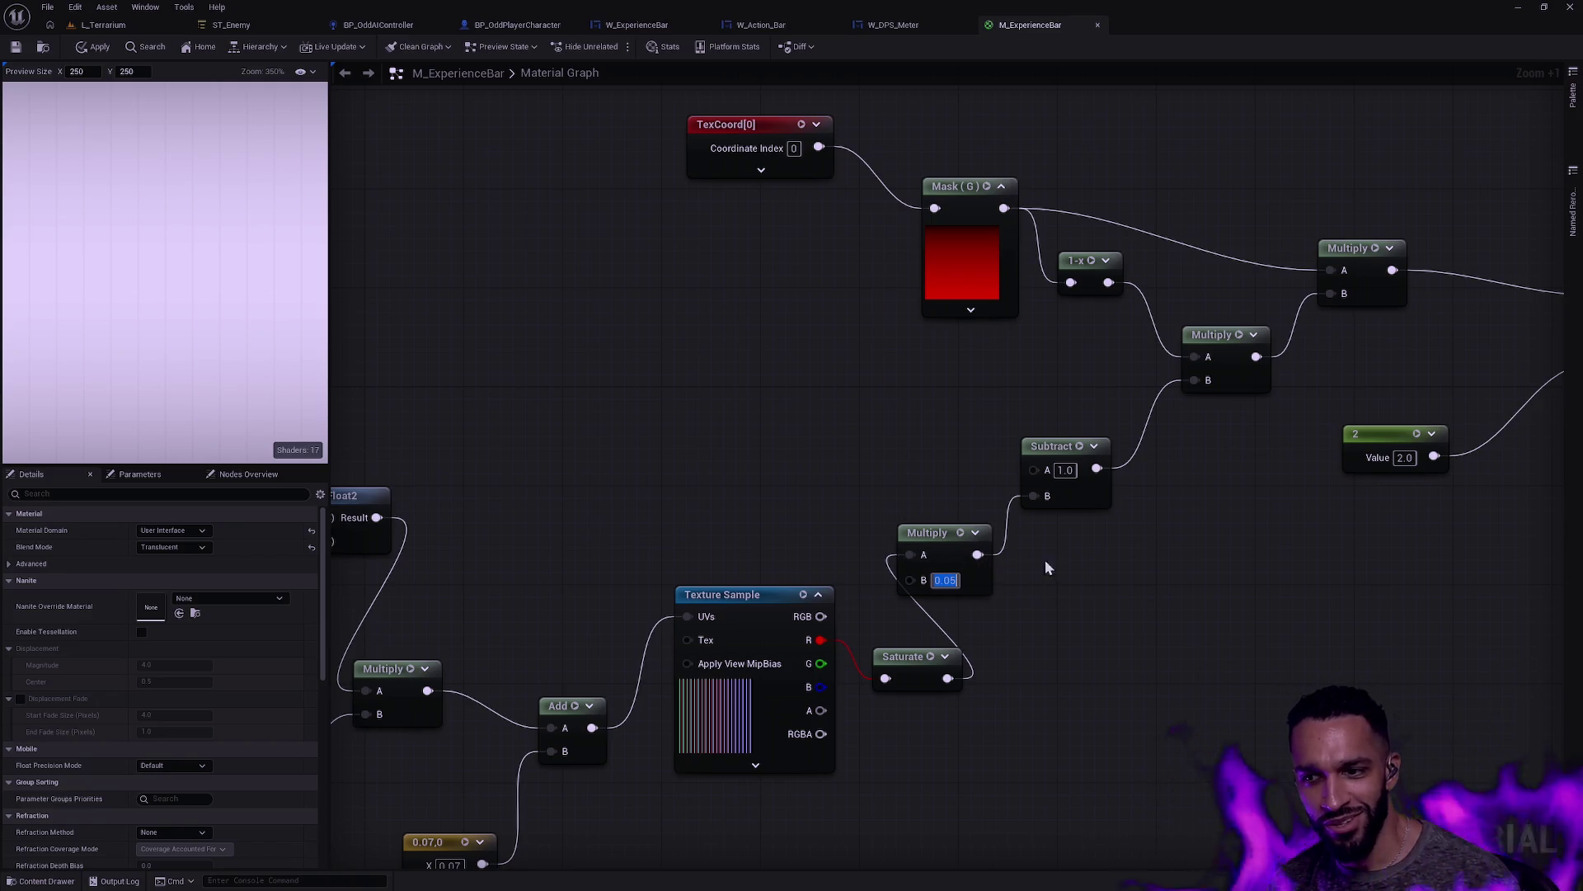
{"action": "type", "text": "0.1"}
{"action": "key", "text": "Return"}
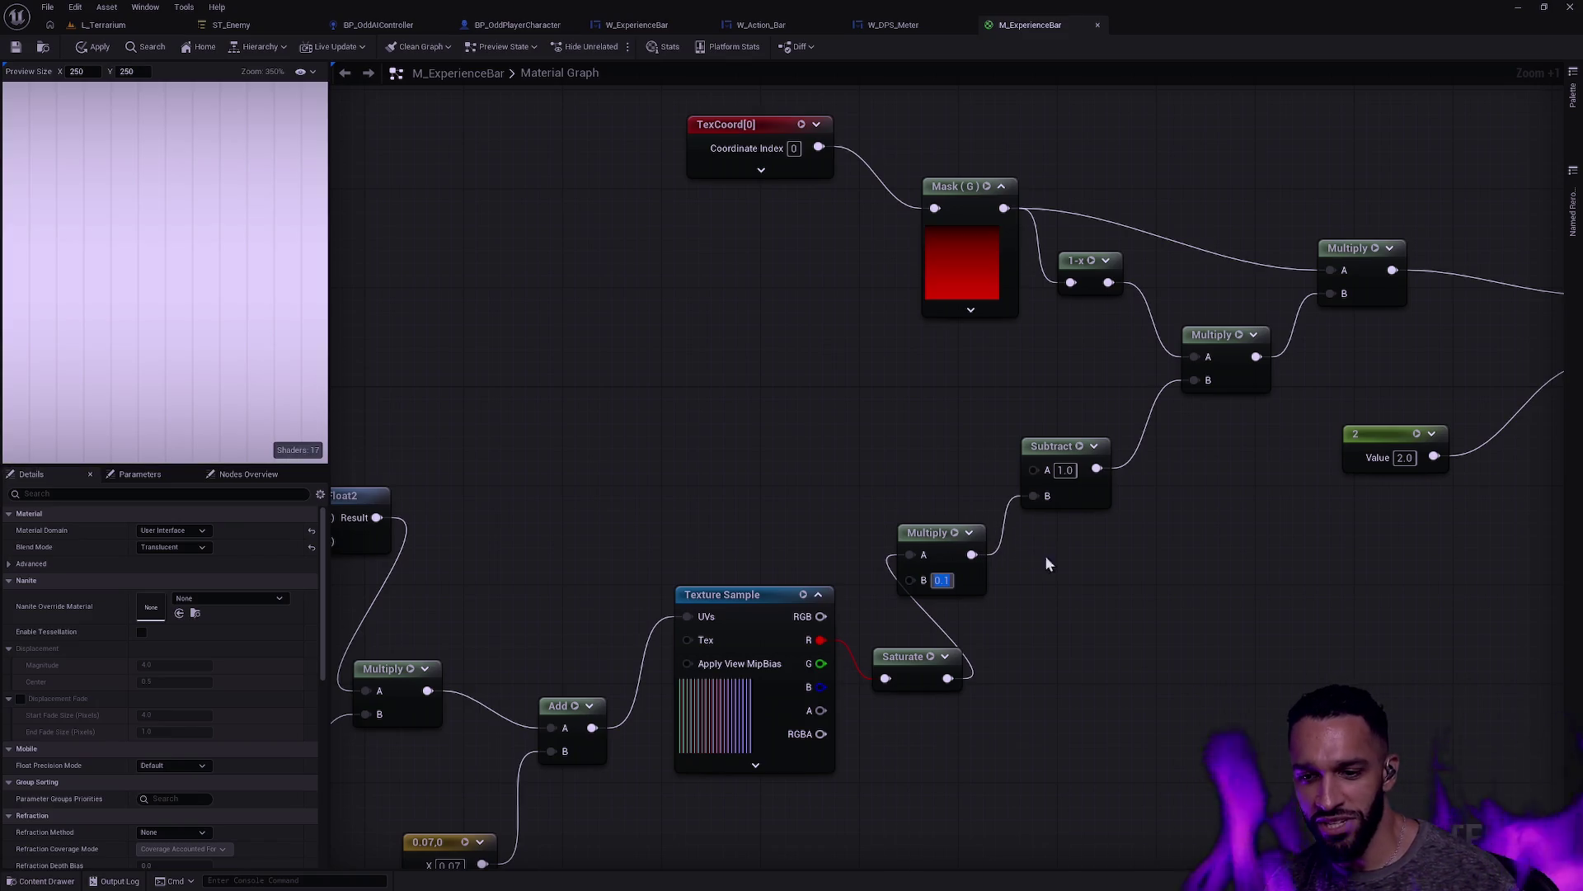
Step: Tidy the node layout and set the Multiply B value to 0.25
{"action": "scroll", "coordinate": [847, 610], "scroll_direction": "down", "scroll_amount": 4}
{"action": "scroll", "coordinate": [862, 701], "scroll_direction": "up", "scroll_amount": 4}
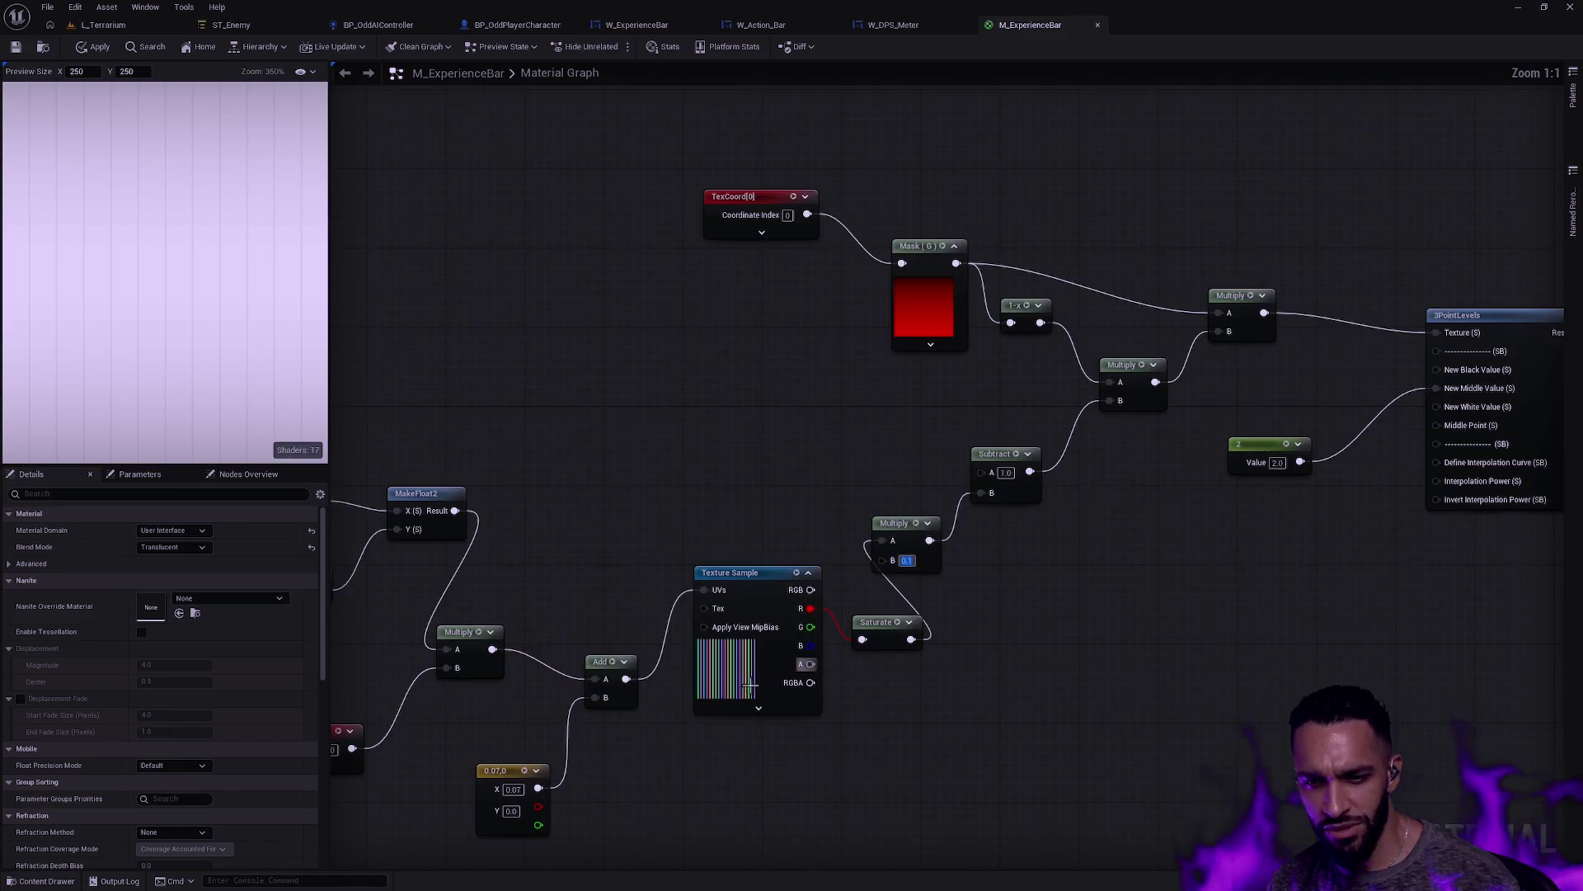
{"action": "mouse_move", "coordinate": [709, 729]}
{"action": "left_mouse_down"}
{"action": "mouse_move", "coordinate": [1012, 694]}
{"action": "mouse_move", "coordinate": [1110, 640]}
{"action": "mouse_move", "coordinate": [903, 714]}
{"action": "mouse_move", "coordinate": [843, 699]}
{"action": "left_mouse_up"}
{"action": "scroll", "coordinate": [855, 642], "scroll_direction": "down", "scroll_amount": 4}
{"action": "left_click_drag", "start_coordinate": [927, 731], "coordinate": [388, 423]}
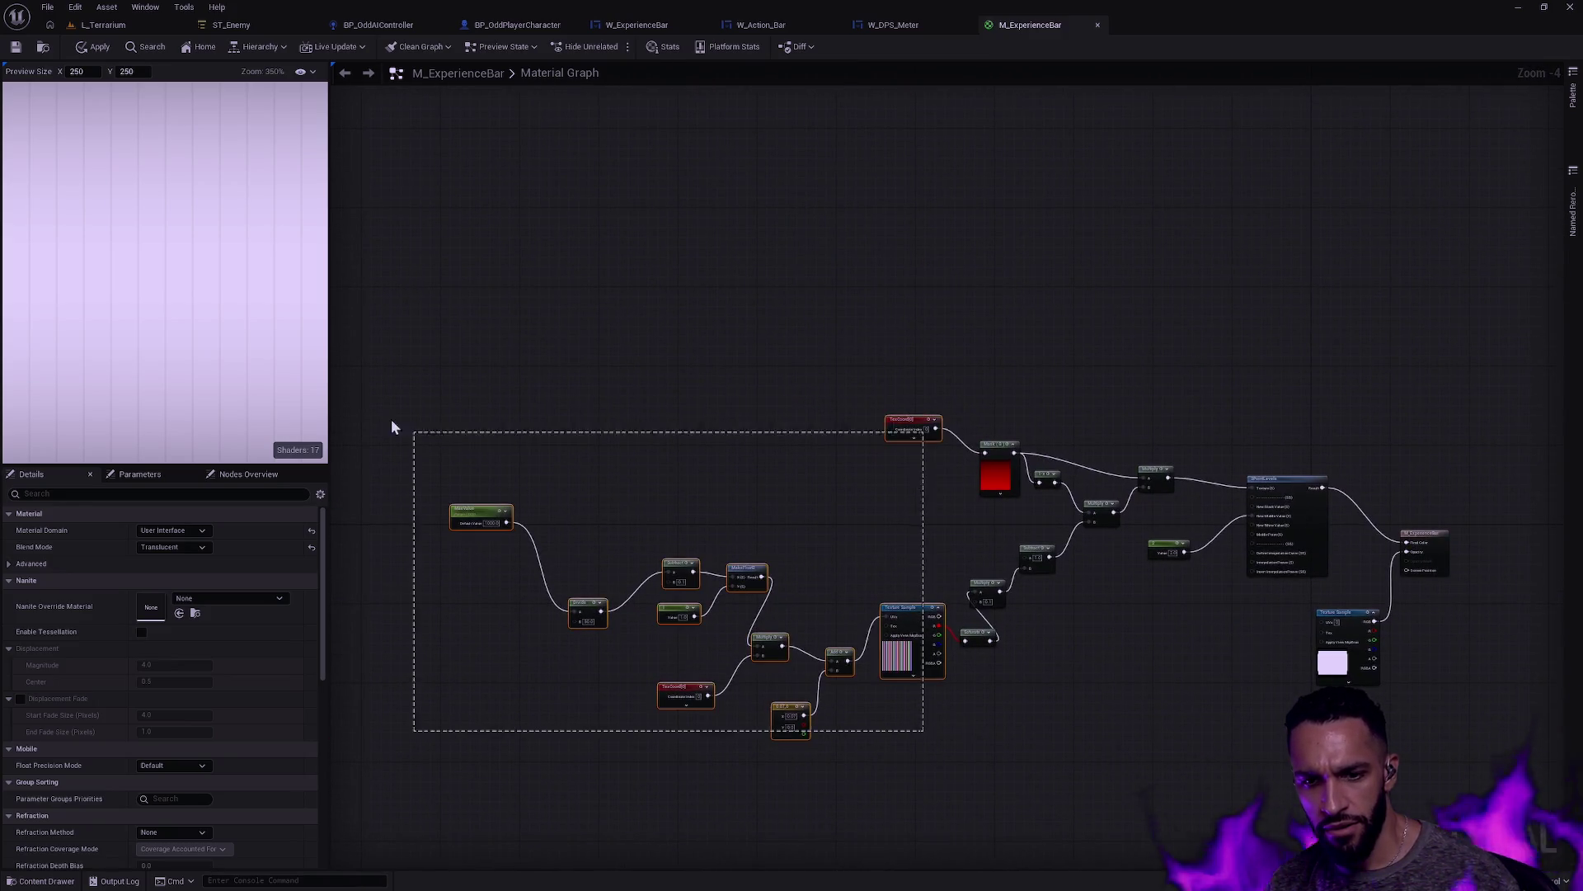
{"action": "left_click_drag", "start_coordinate": [973, 577], "coordinate": [863, 542]}
{"action": "left_click", "coordinate": [864, 546]}
{"action": "left_click_drag", "start_coordinate": [804, 385], "coordinate": [899, 400]}
{"action": "scroll", "coordinate": [915, 523], "scroll_direction": "up", "scroll_amount": 4}
{"action": "left_click_drag", "start_coordinate": [1029, 734], "coordinate": [910, 669]}
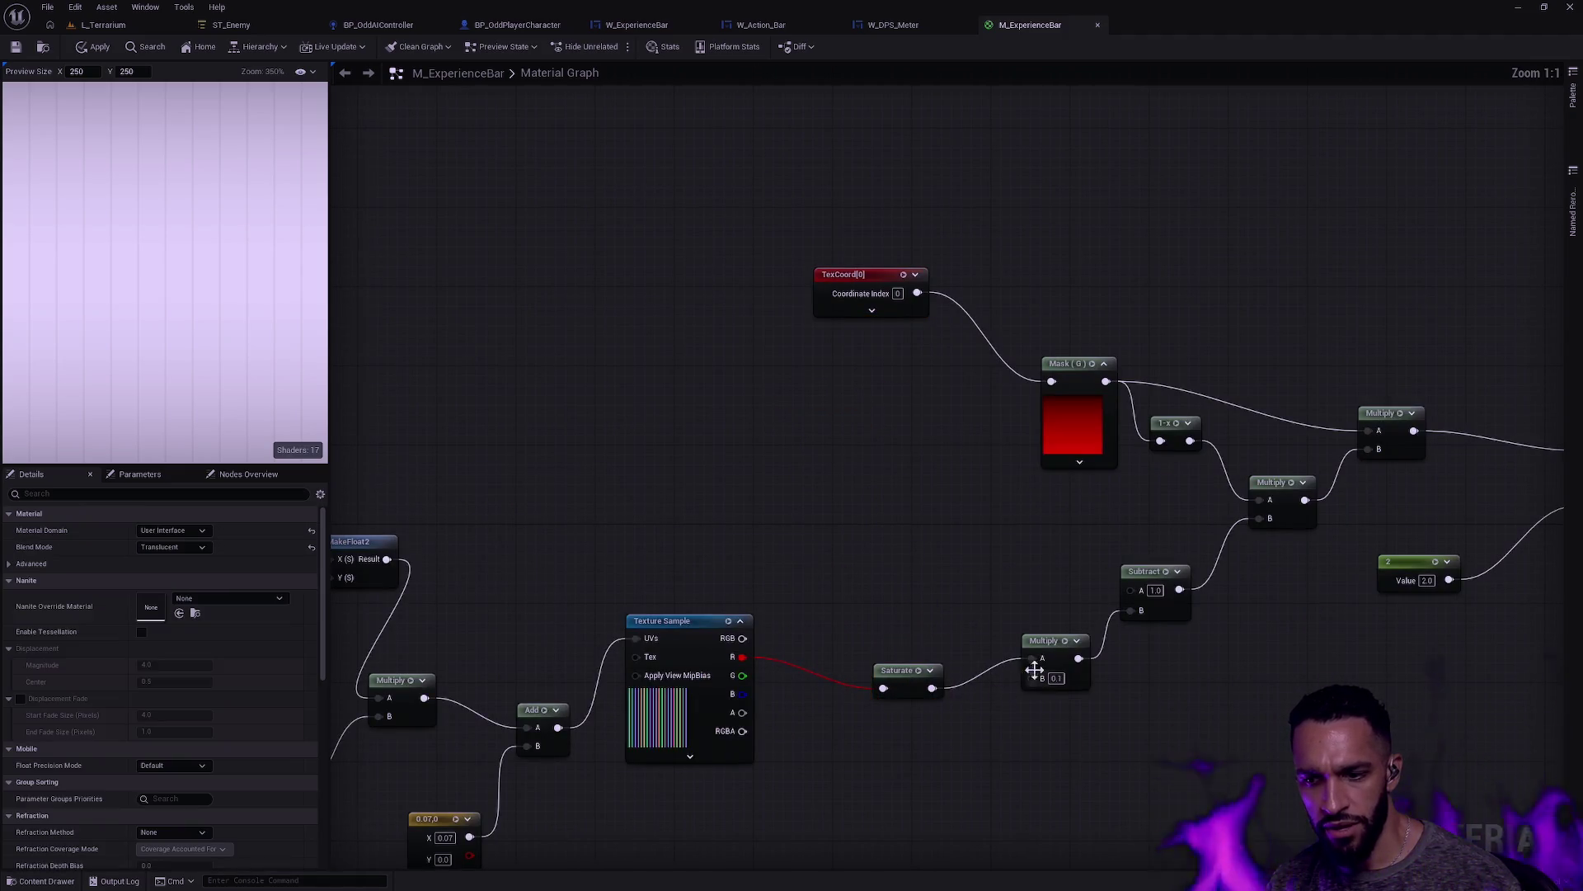
{"action": "type", "text": "0.25"}
{"action": "key", "text": "Return"}
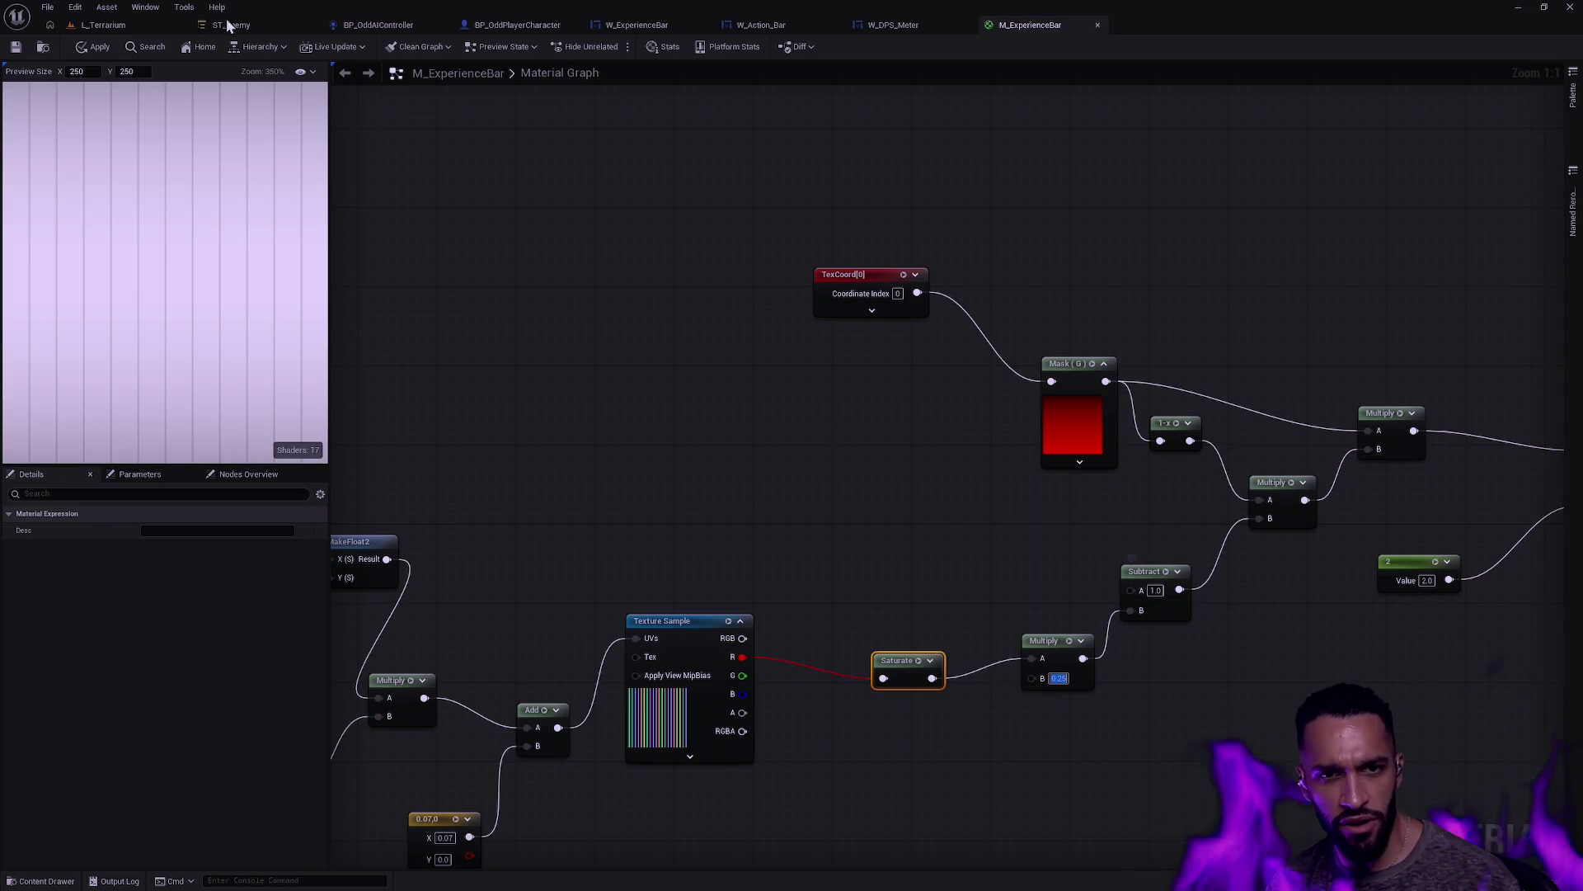
Step: Apply and save M_ExperienceBar, play-test L_Terrarium fullscreen, then return to the material graph
{"action": "left_click", "coordinate": [94, 47]}
{"action": "left_click", "coordinate": [15, 47]}
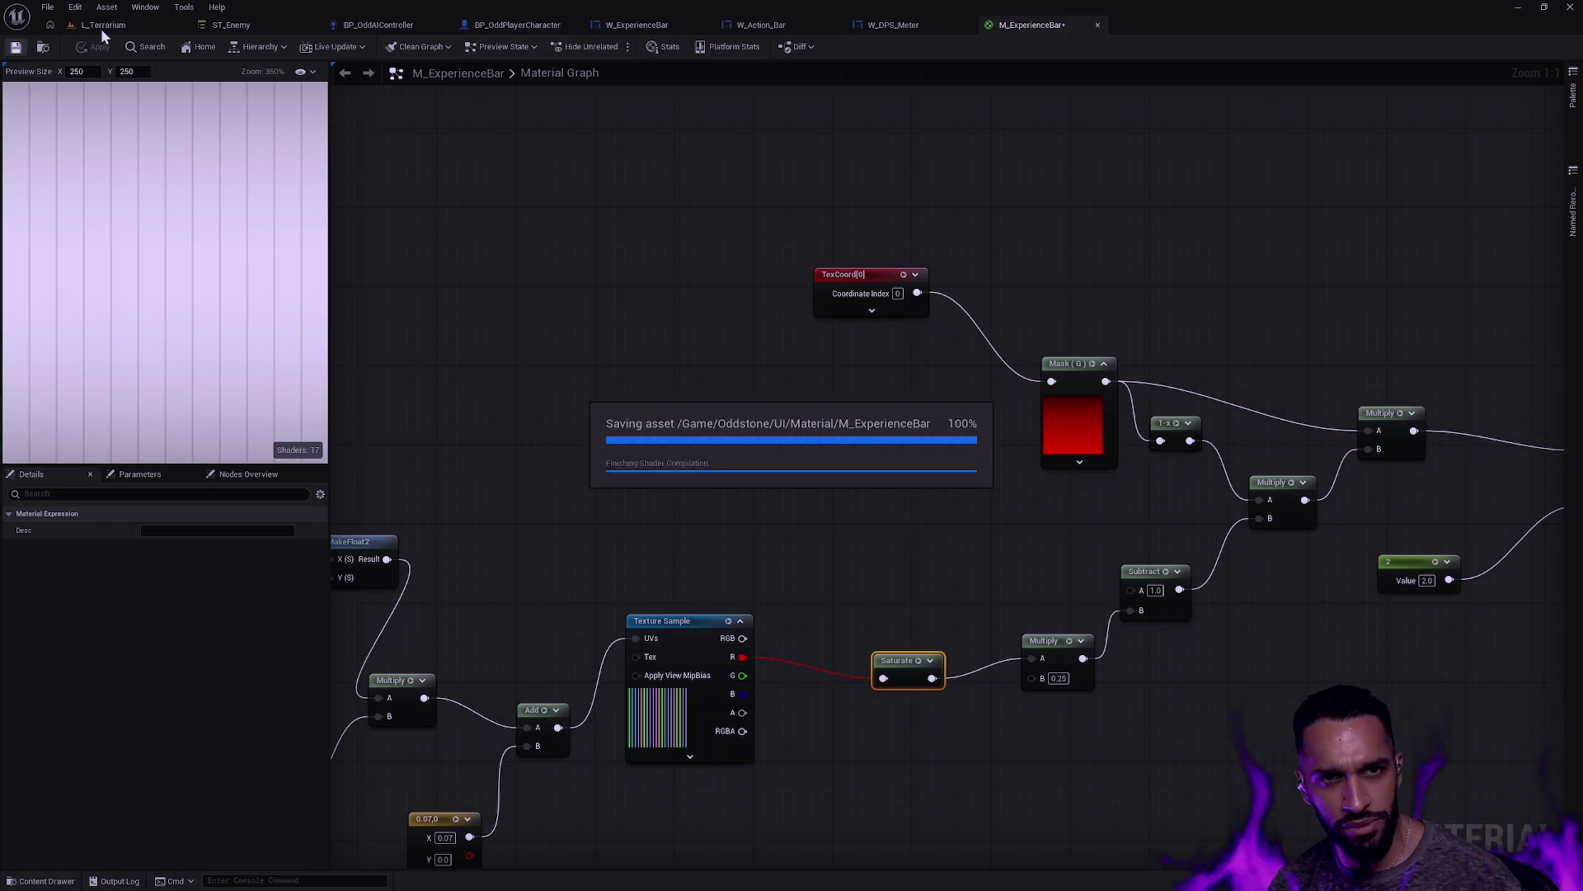
{"action": "left_click", "coordinate": [101, 26]}
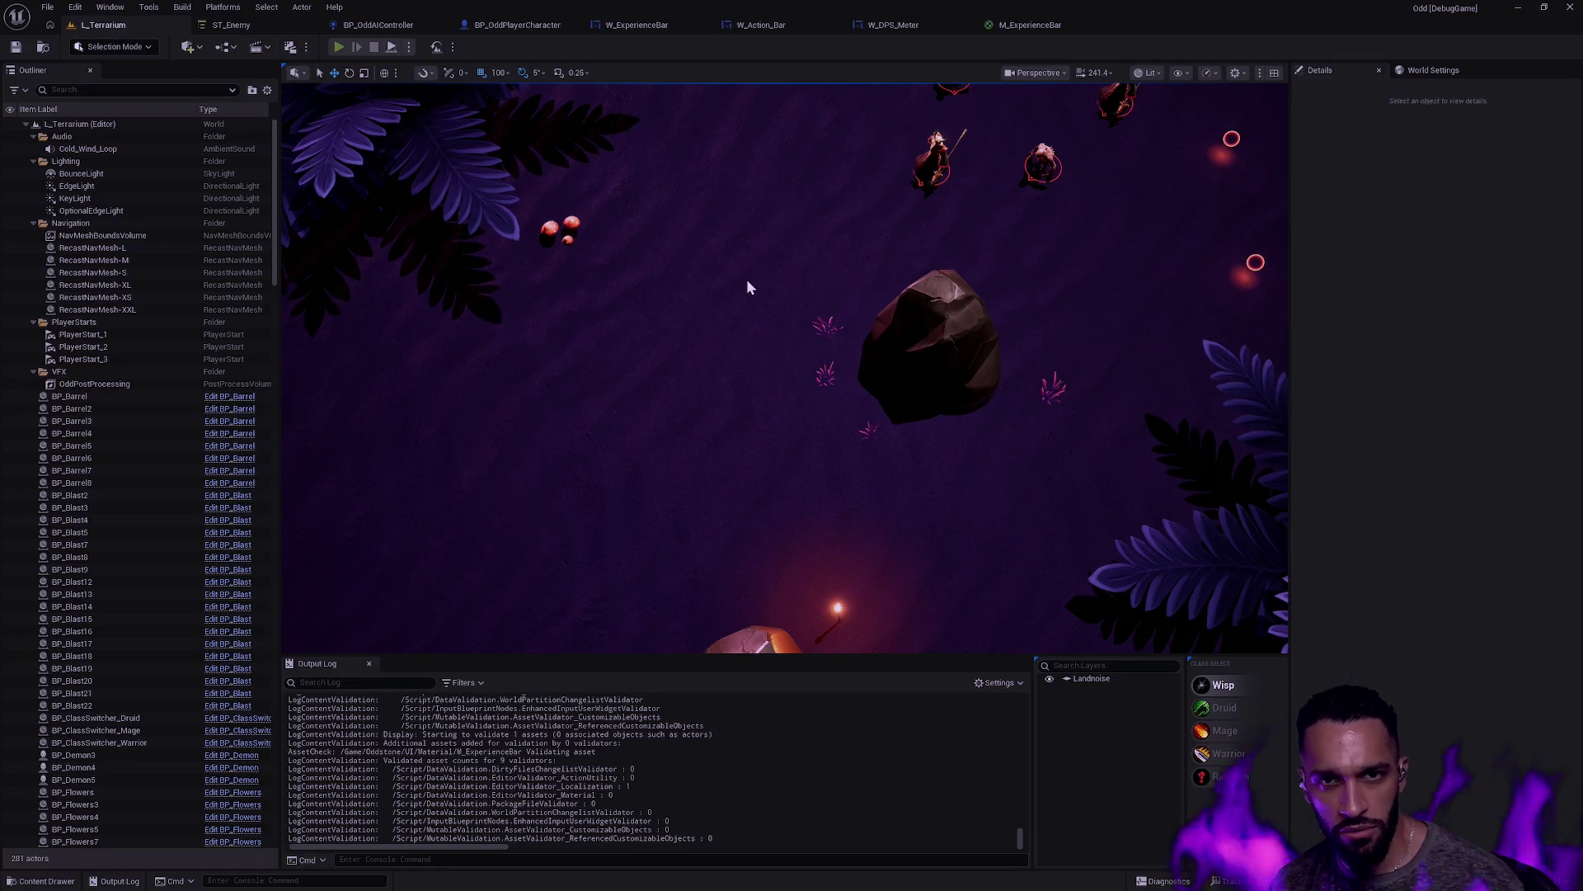
{"action": "key", "text": "alt+p"}
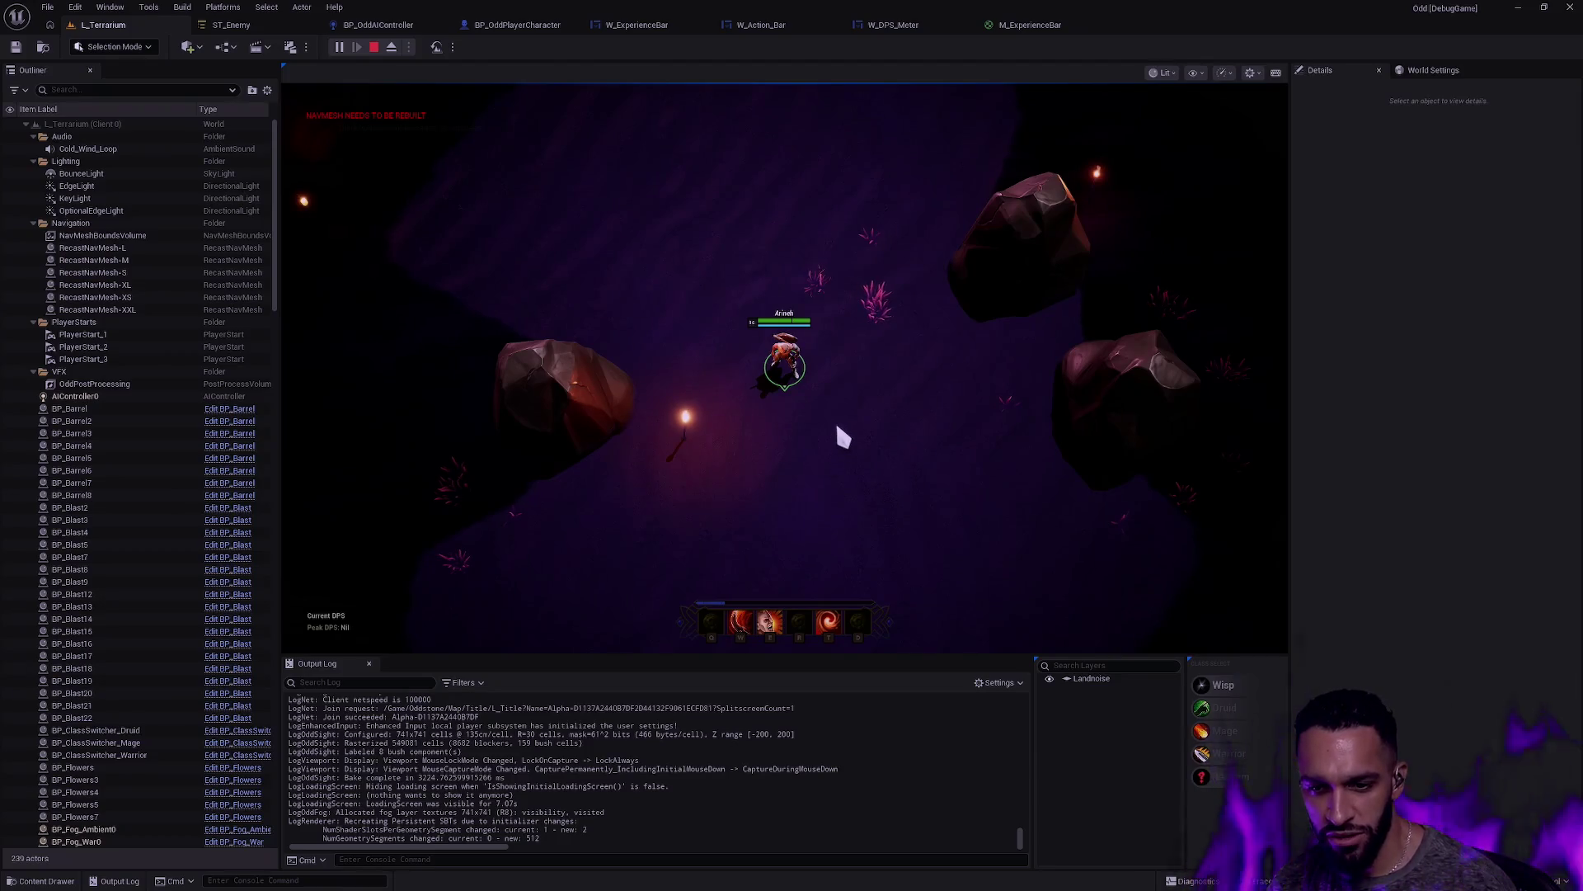
{"action": "key", "text": "F11"}
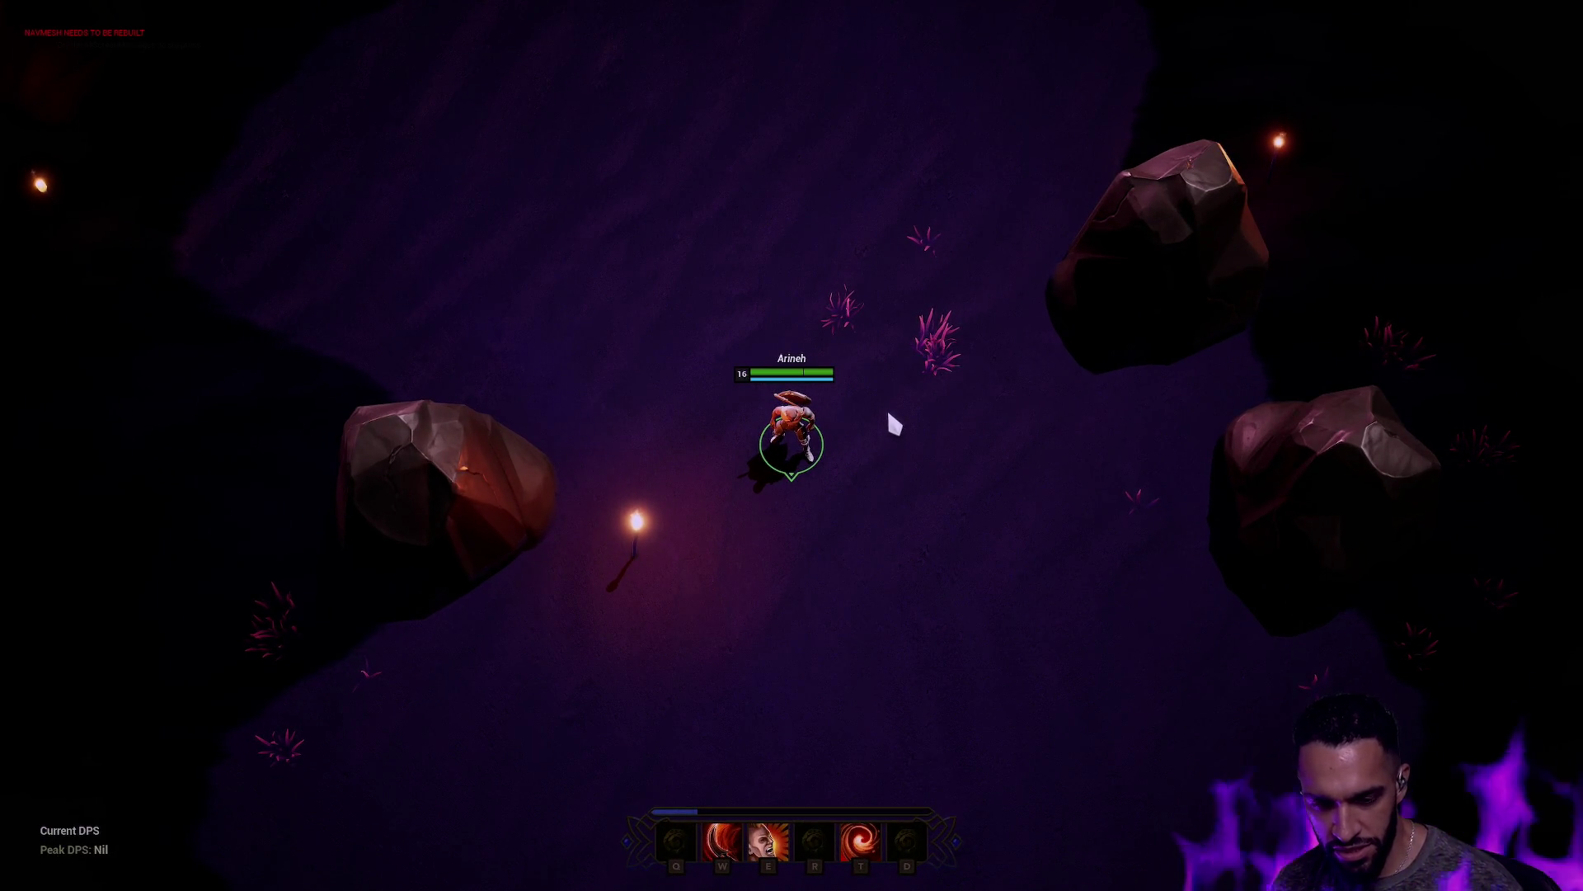
{"action": "key", "text": "Escape"}
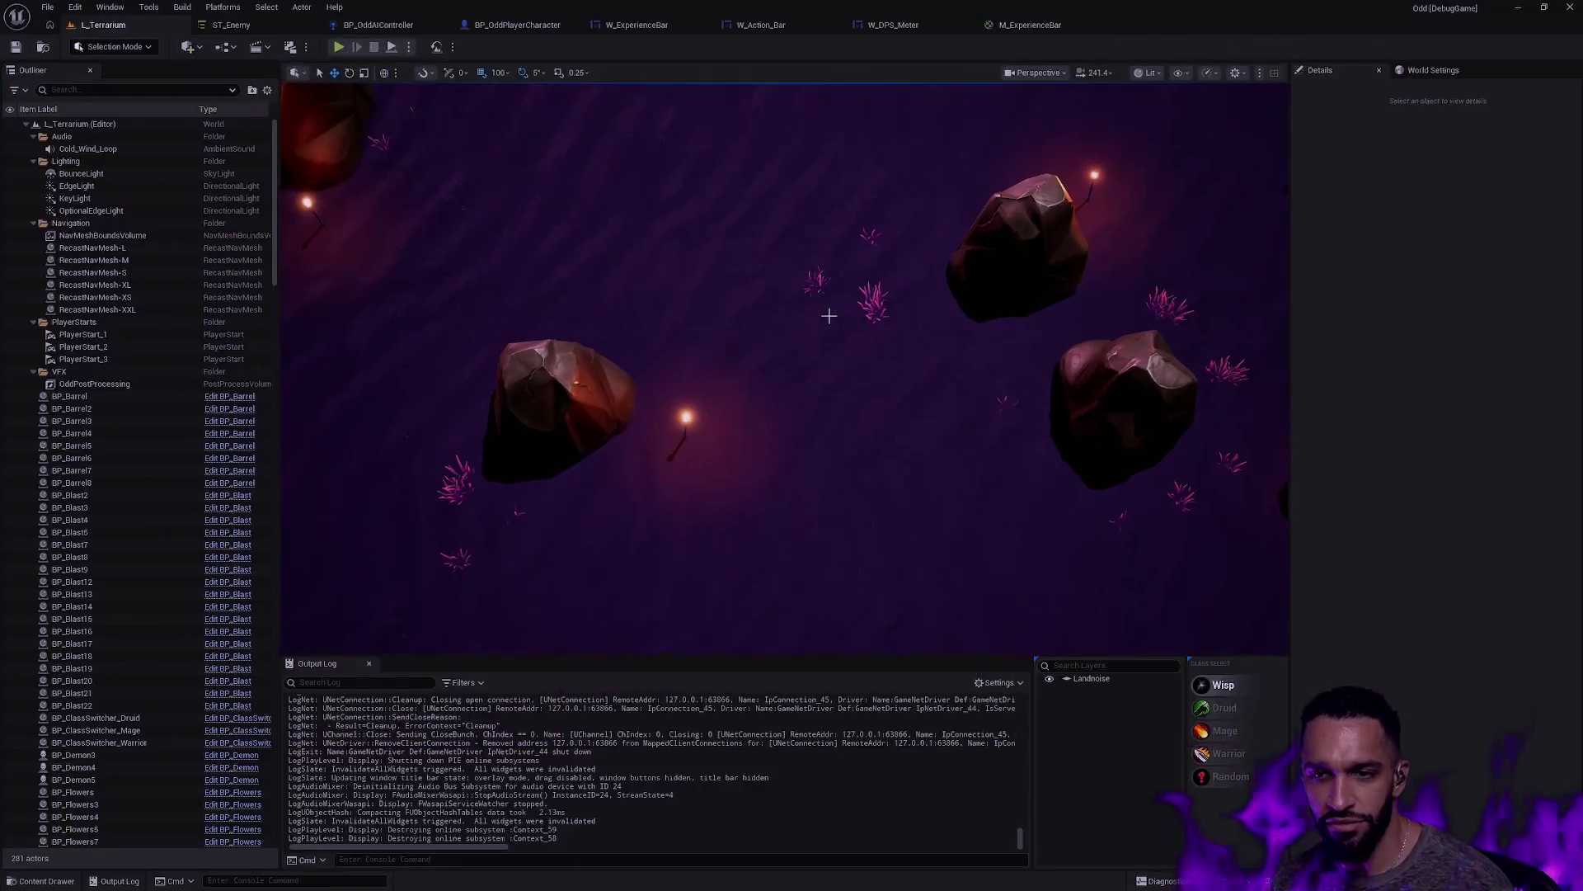
{"action": "left_click", "coordinate": [1021, 27]}
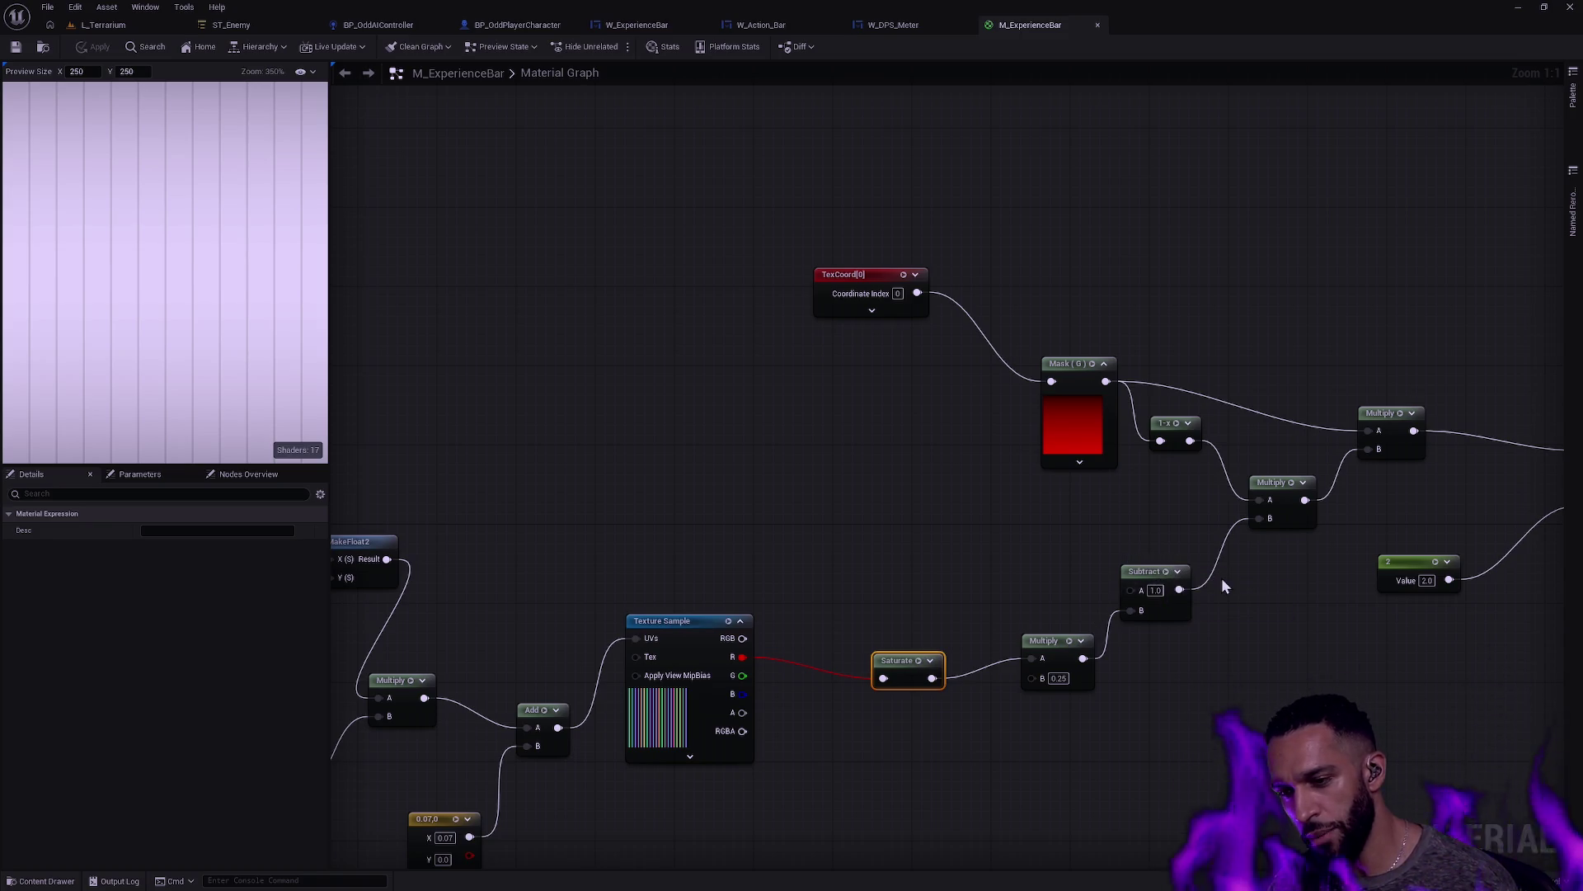
Step: Change the post-Saturate Multiply B from 0.25 to 0.5 and save M_ExperienceBar
{"action": "left_click", "coordinate": [1058, 678]}
{"action": "type", "text": "0.5"}
{"action": "key", "text": "Return"}
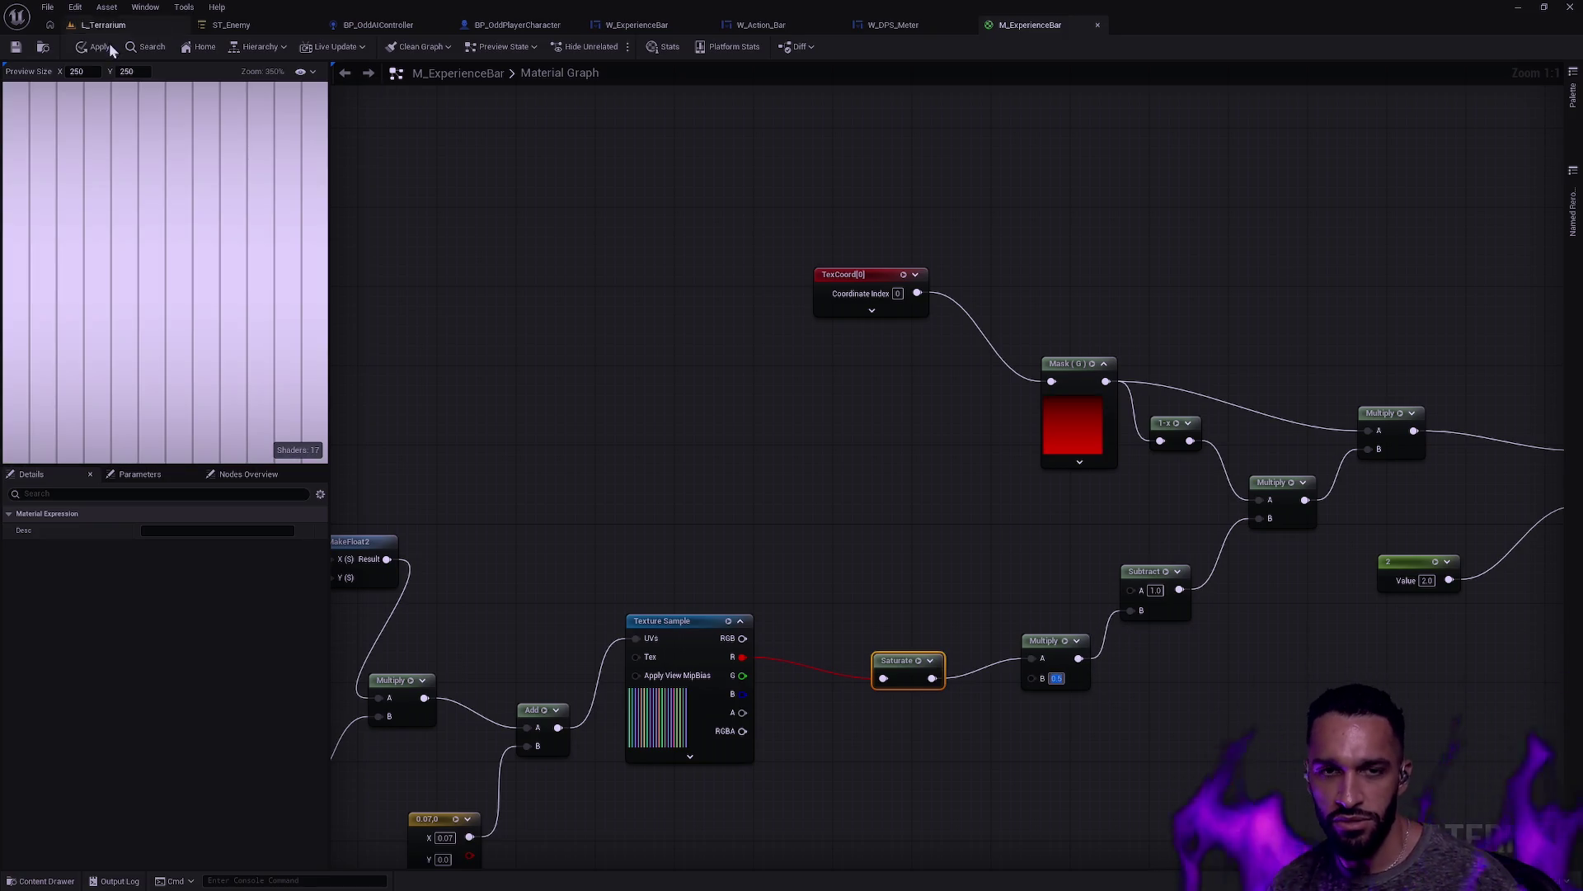
{"action": "key", "text": "ctrl+s"}
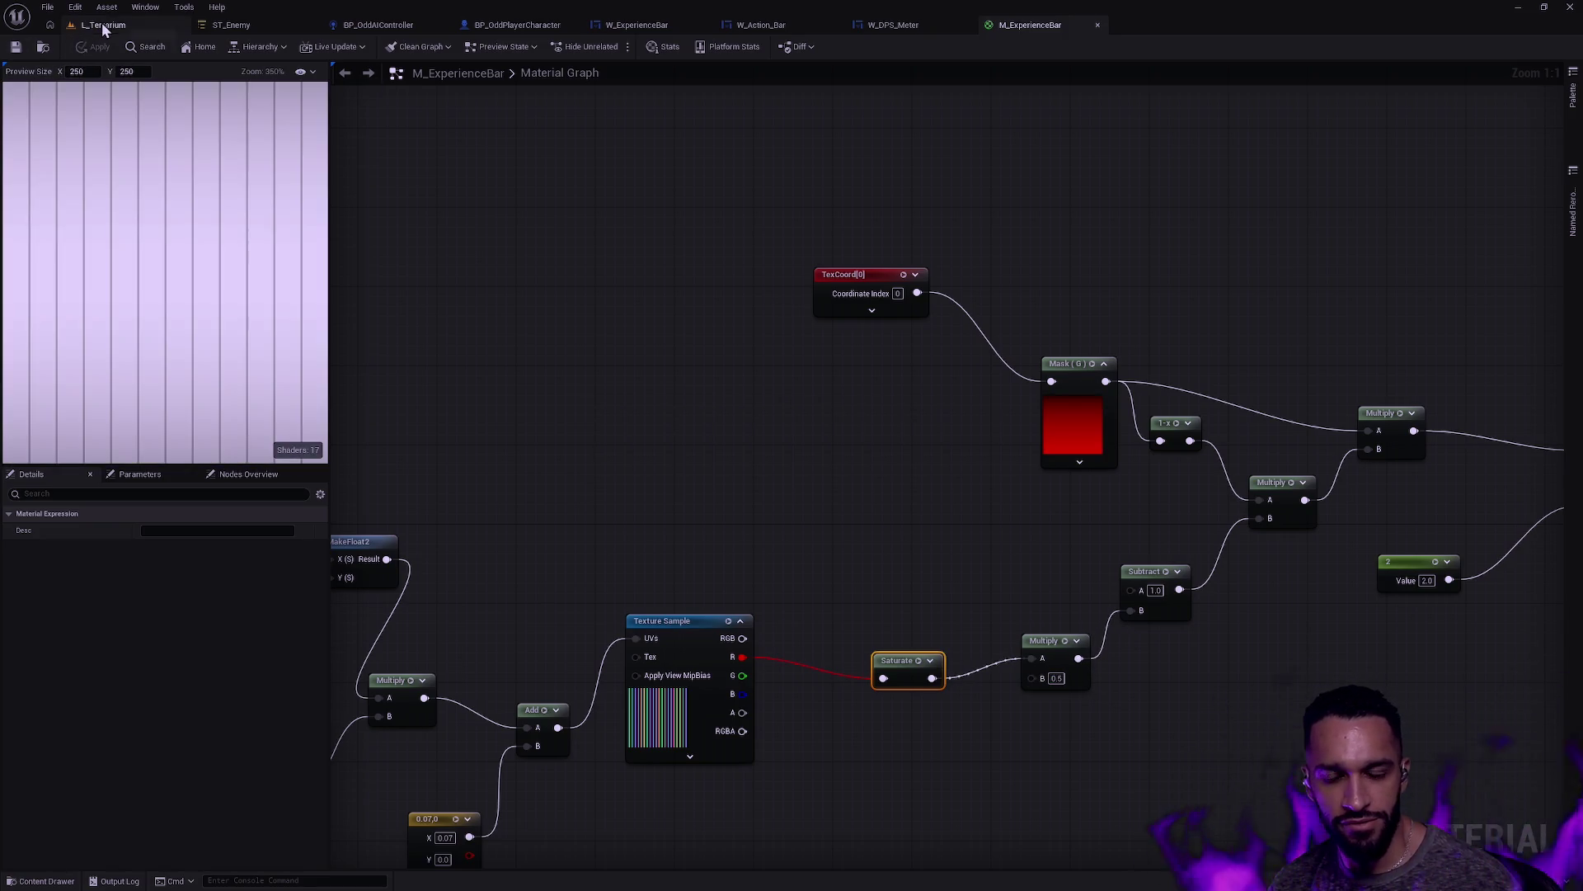
{"action": "left_click", "coordinate": [101, 23]}
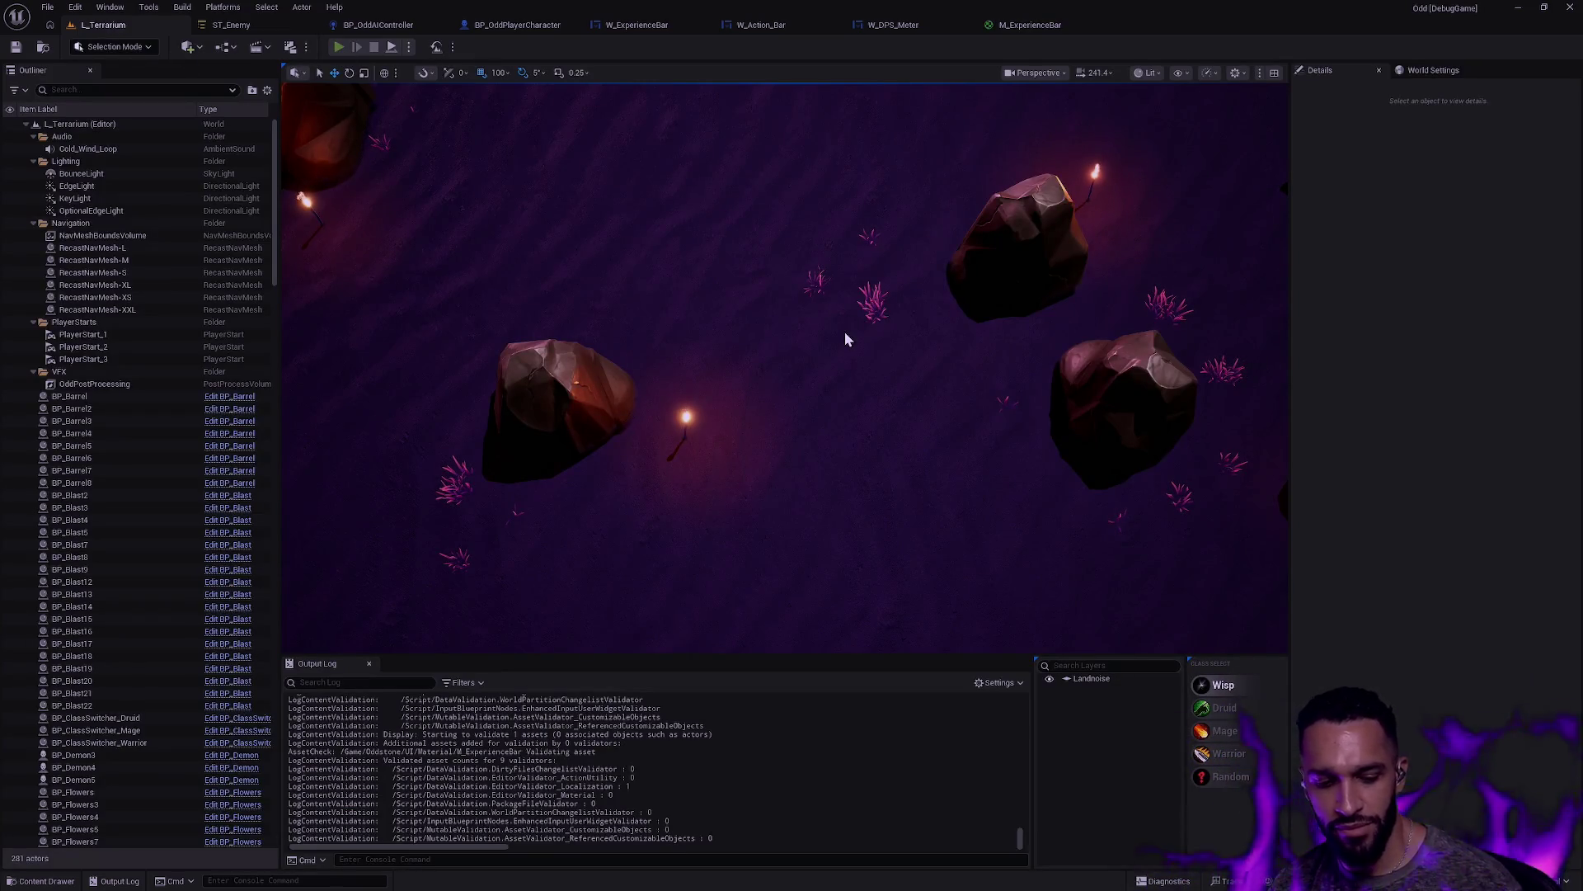
{"action": "key", "text": "alt+p"}
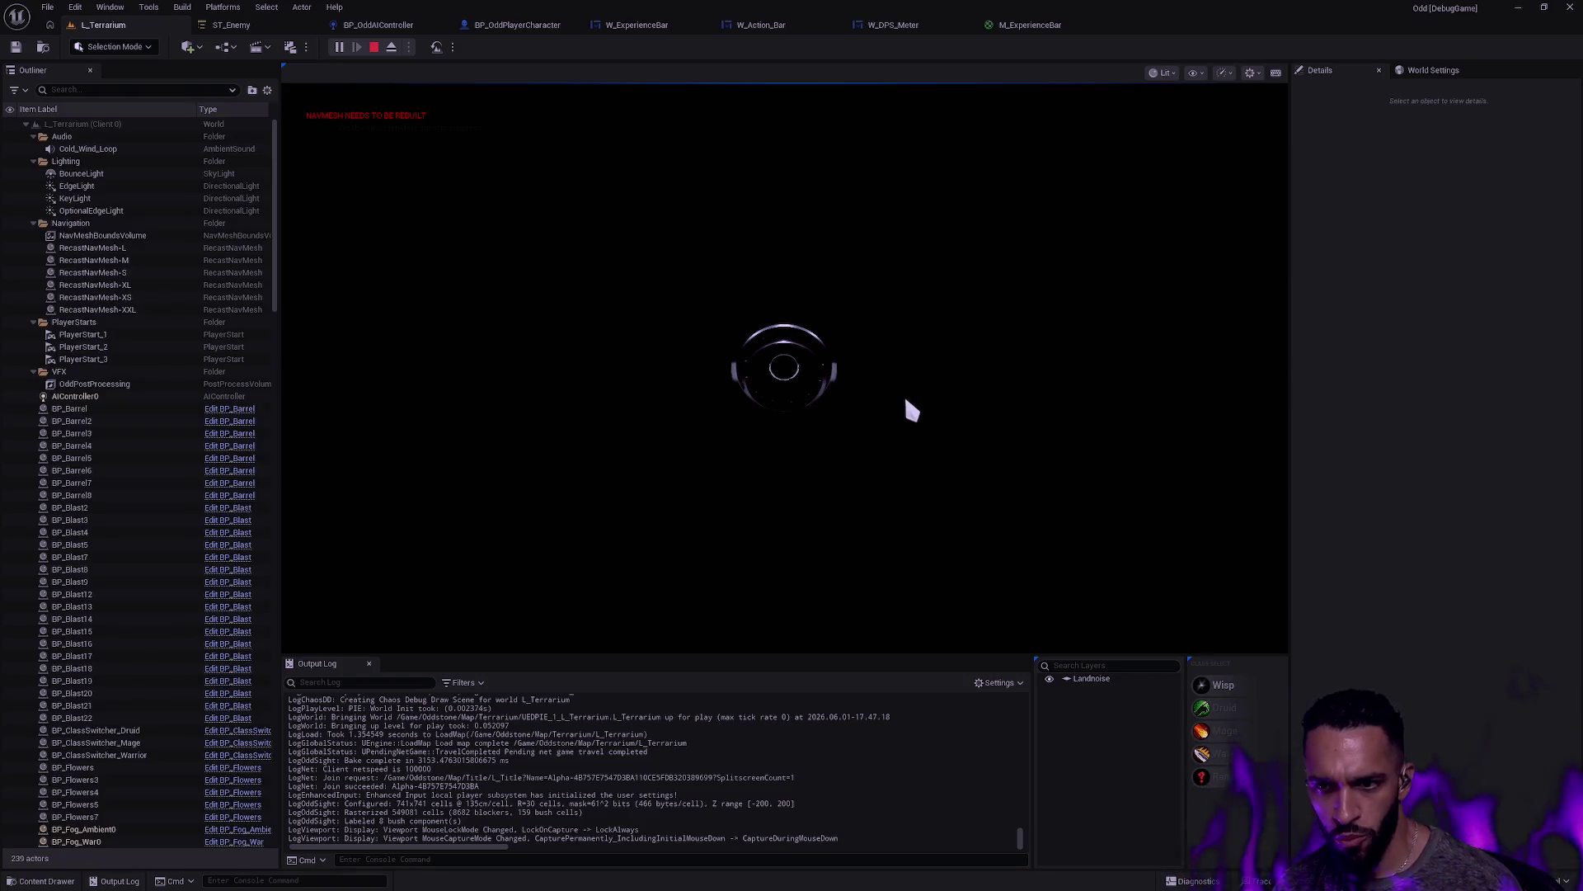
{"action": "key", "text": "F11"}
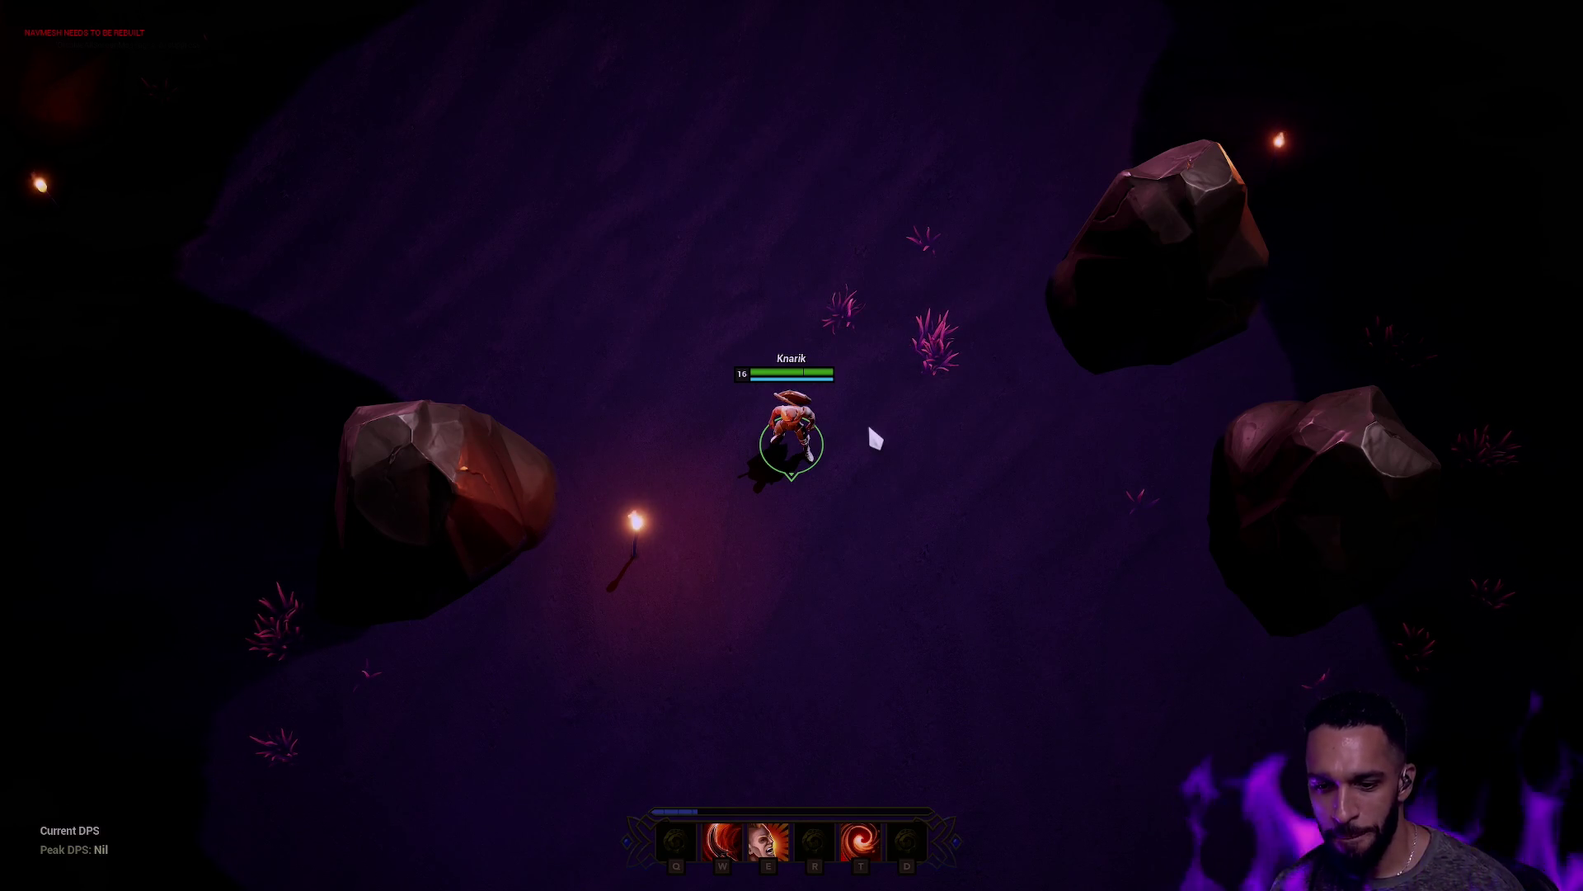
{"action": "key", "text": "Escape"}
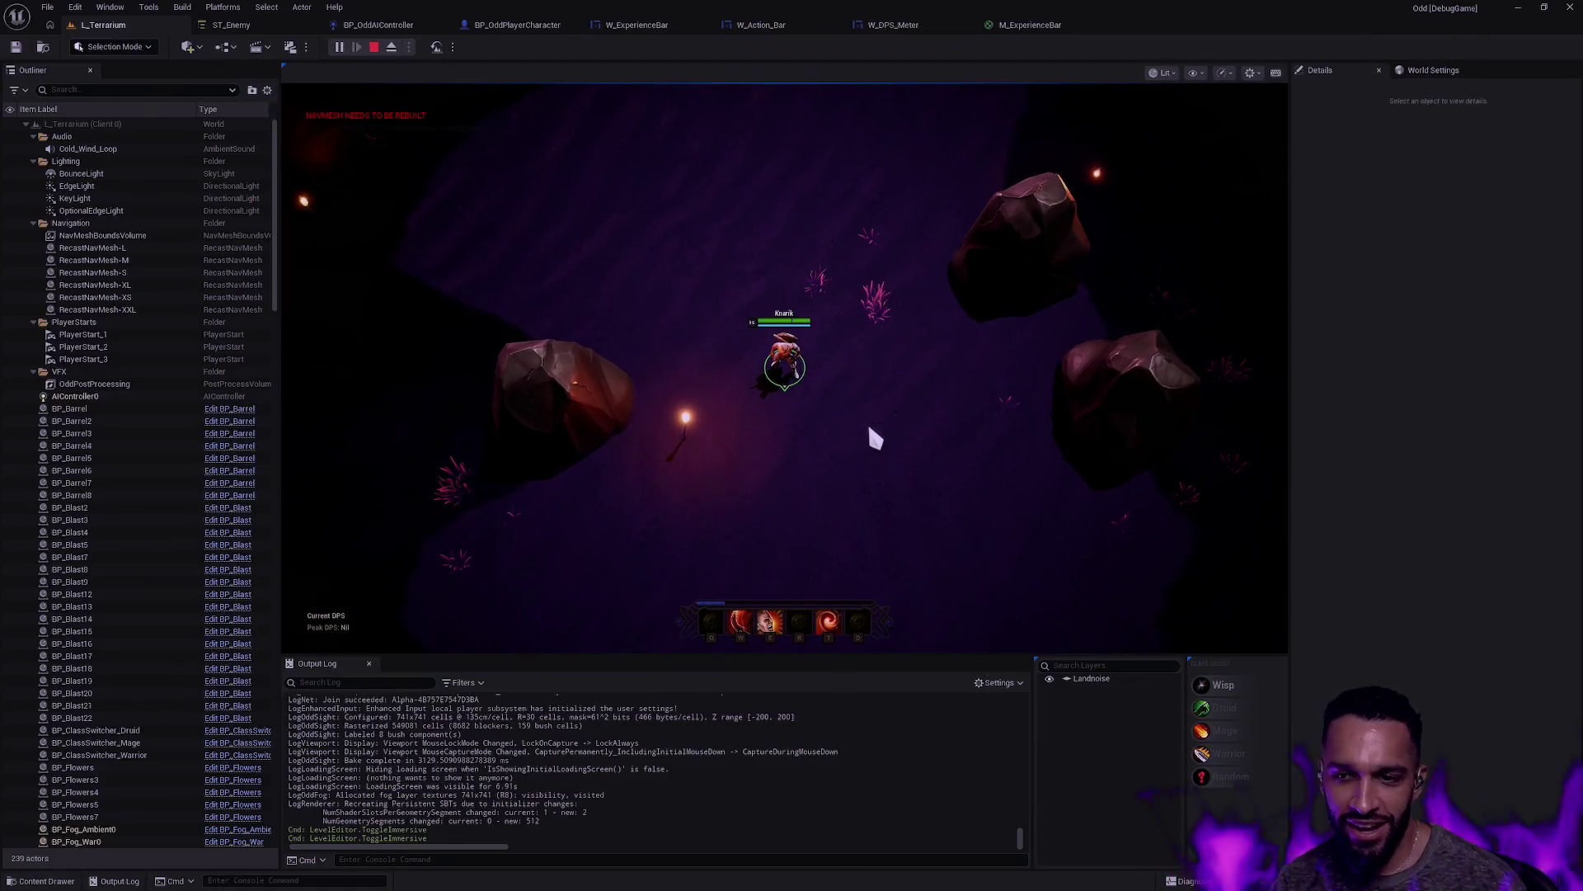
{"action": "left_click", "coordinate": [1022, 23]}
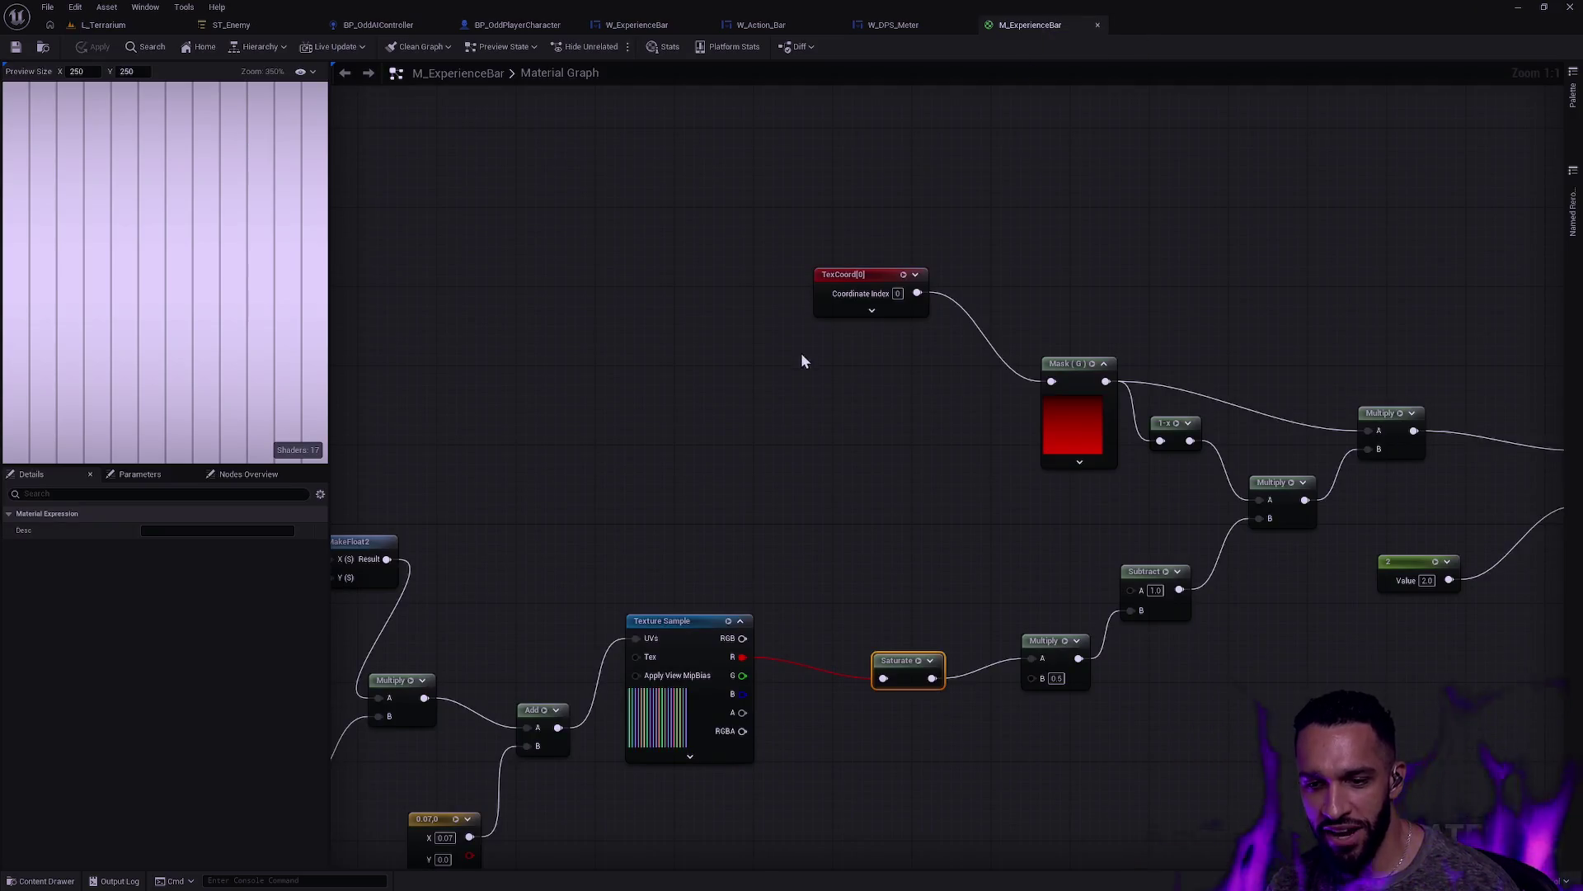
{"action": "scroll", "coordinate": [953, 512], "scroll_direction": "up", "scroll_amount": 7}
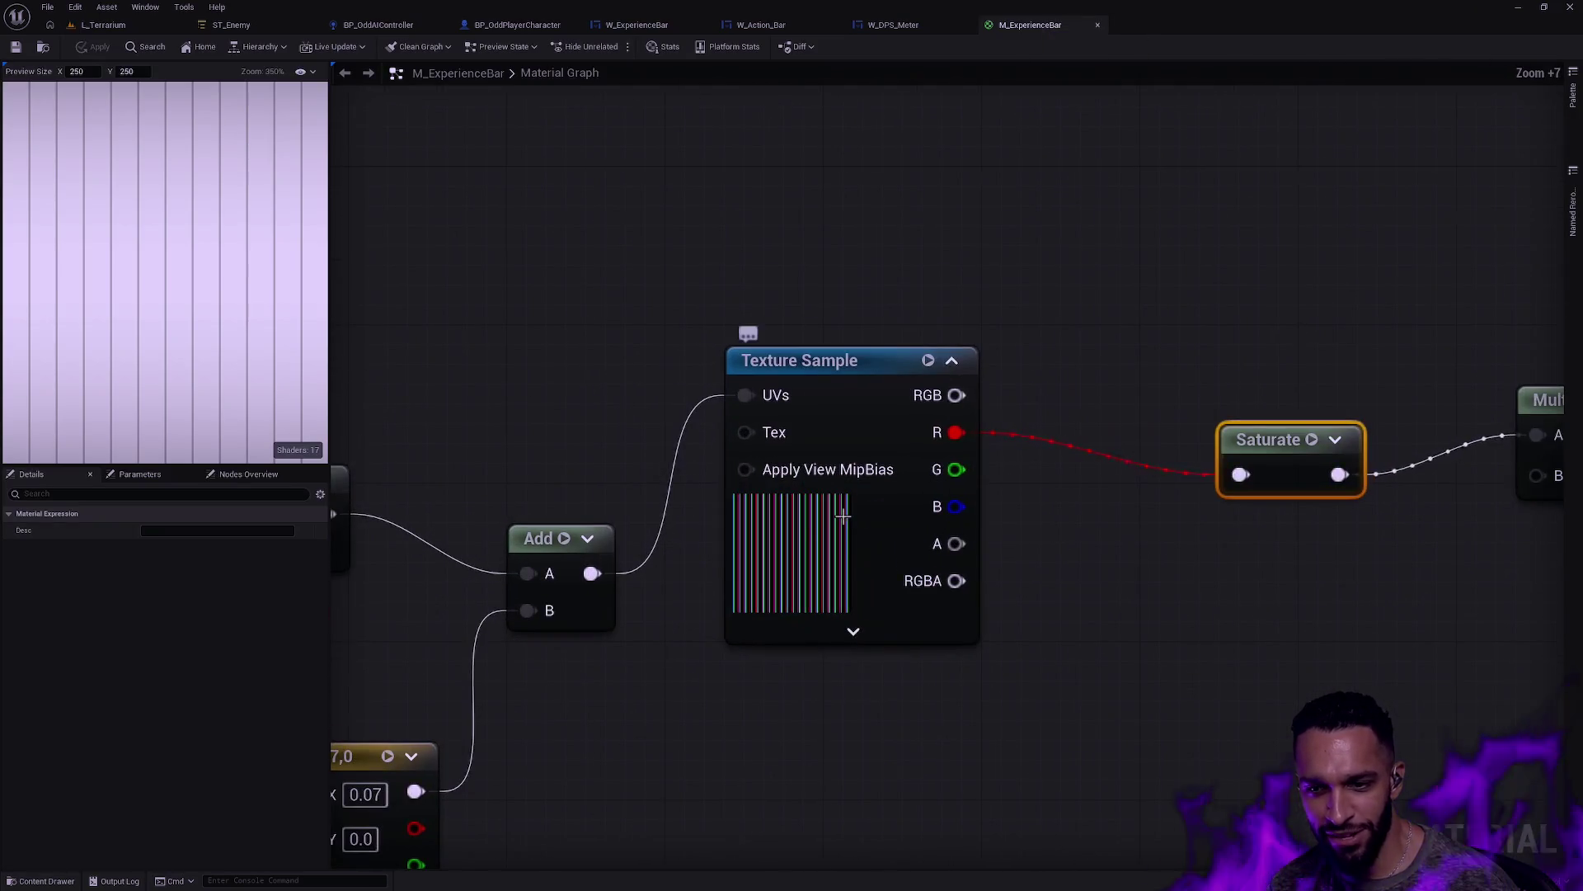
{"action": "left_click", "coordinate": [825, 519]}
{"action": "left_click", "coordinate": [199, 696]}
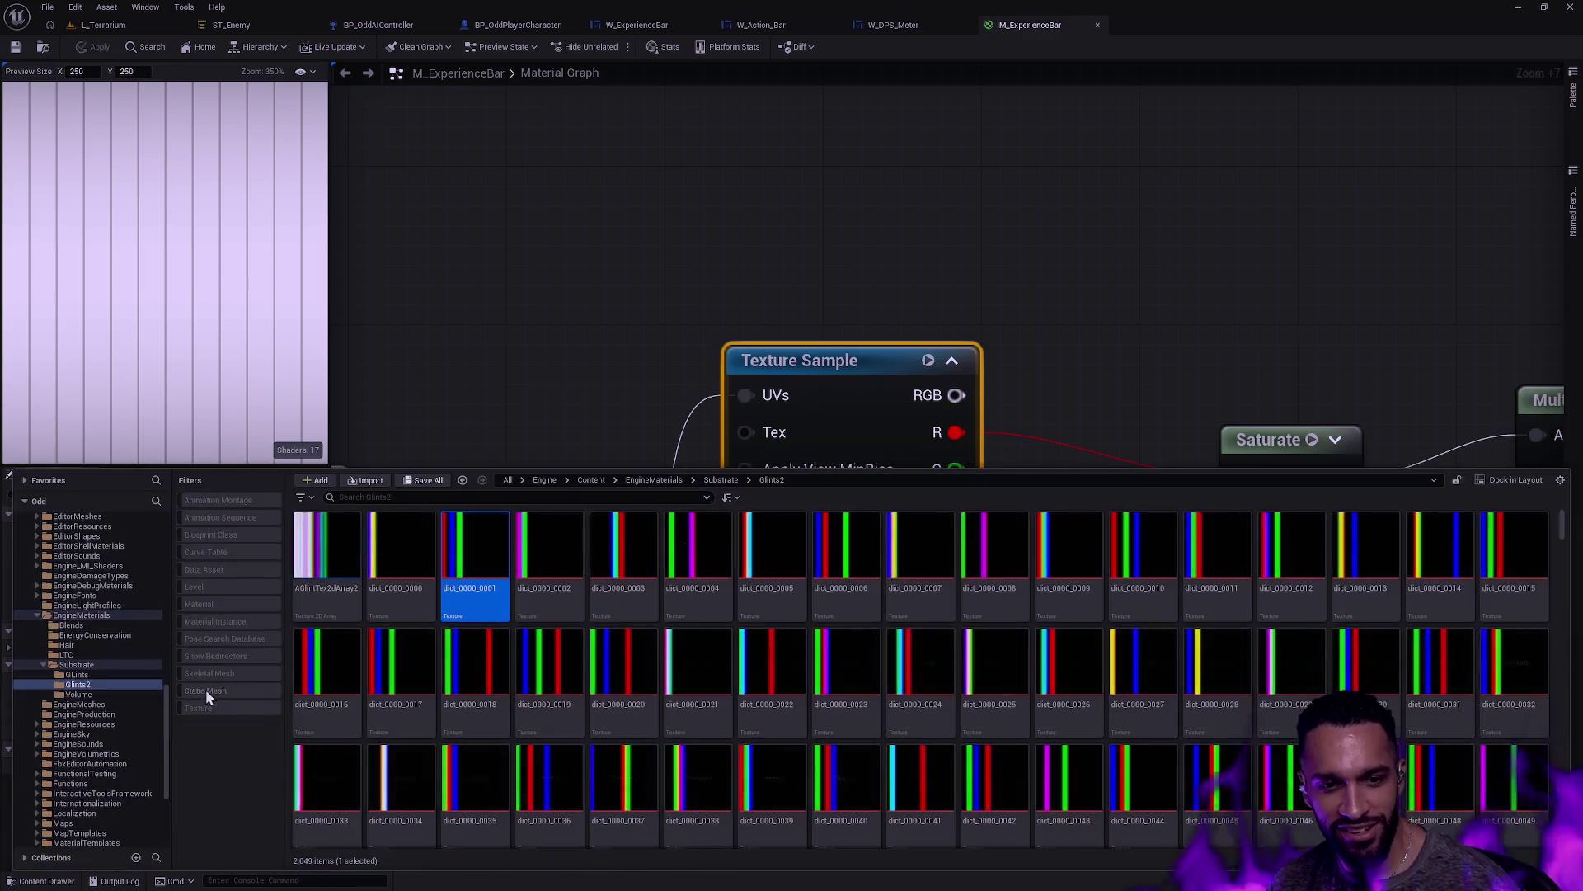
{"action": "double_click", "coordinate": [479, 578]}
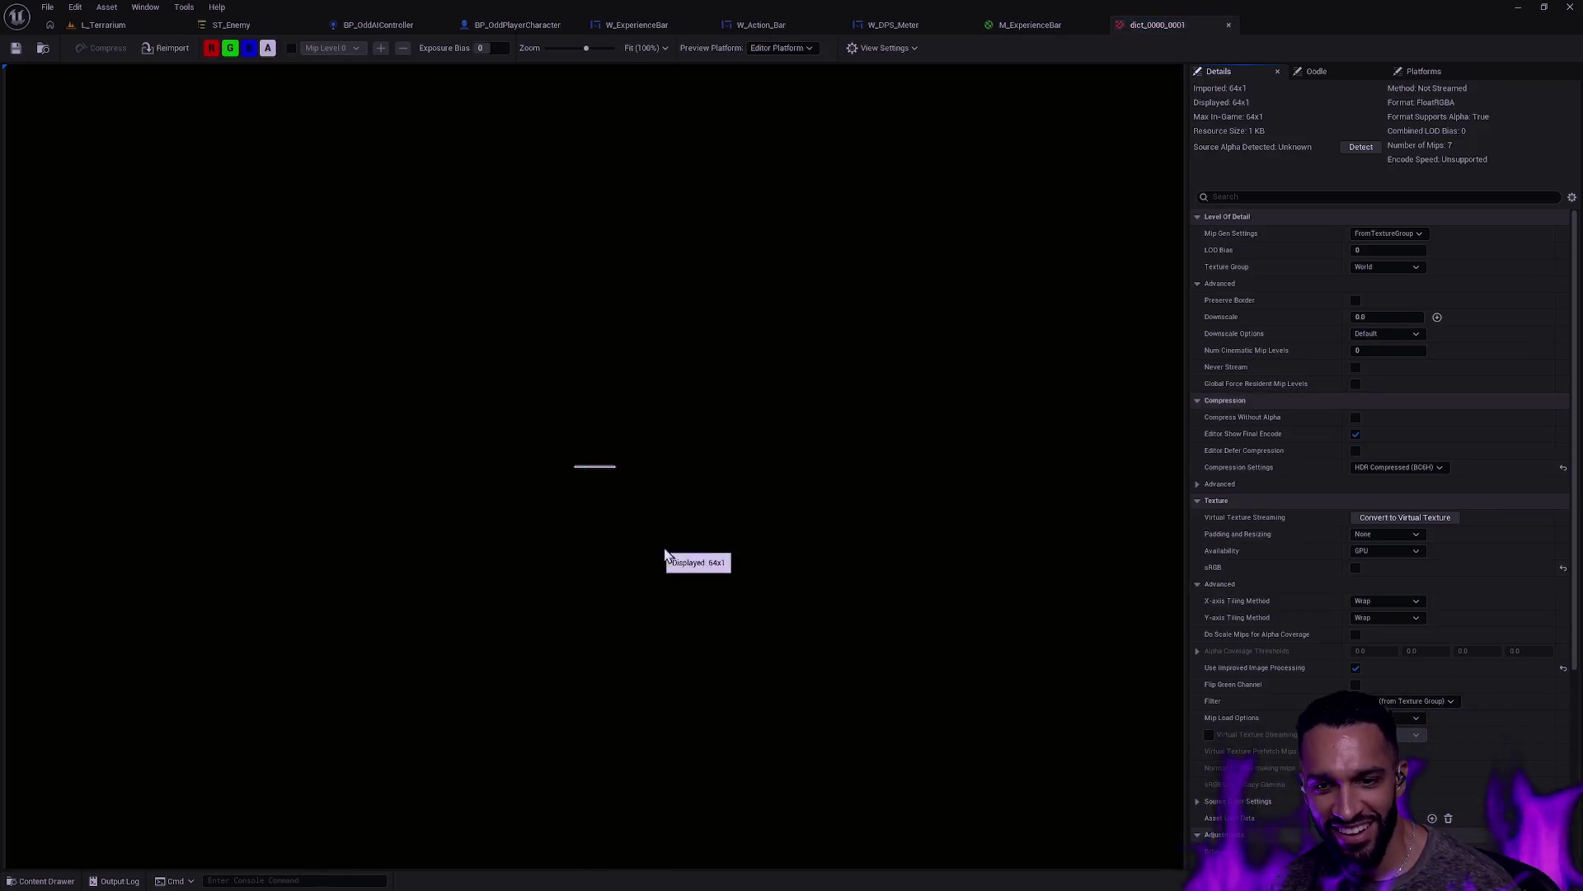
{"action": "scroll", "coordinate": [468, 455], "scroll_direction": "up", "scroll_amount": 4}
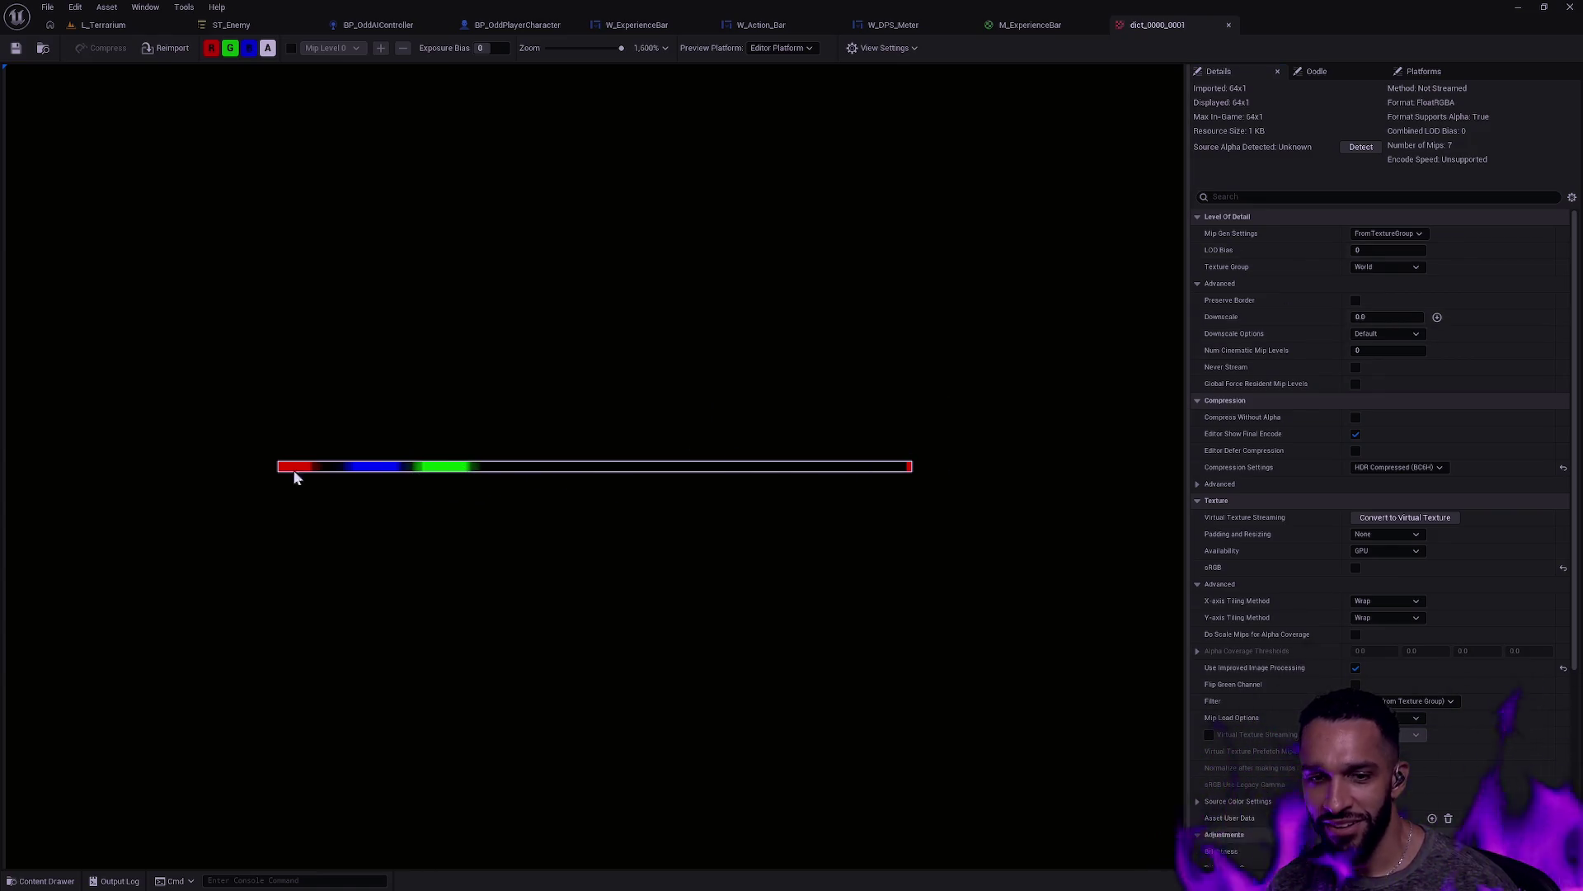
{"action": "key", "text": "ctrl+space"}
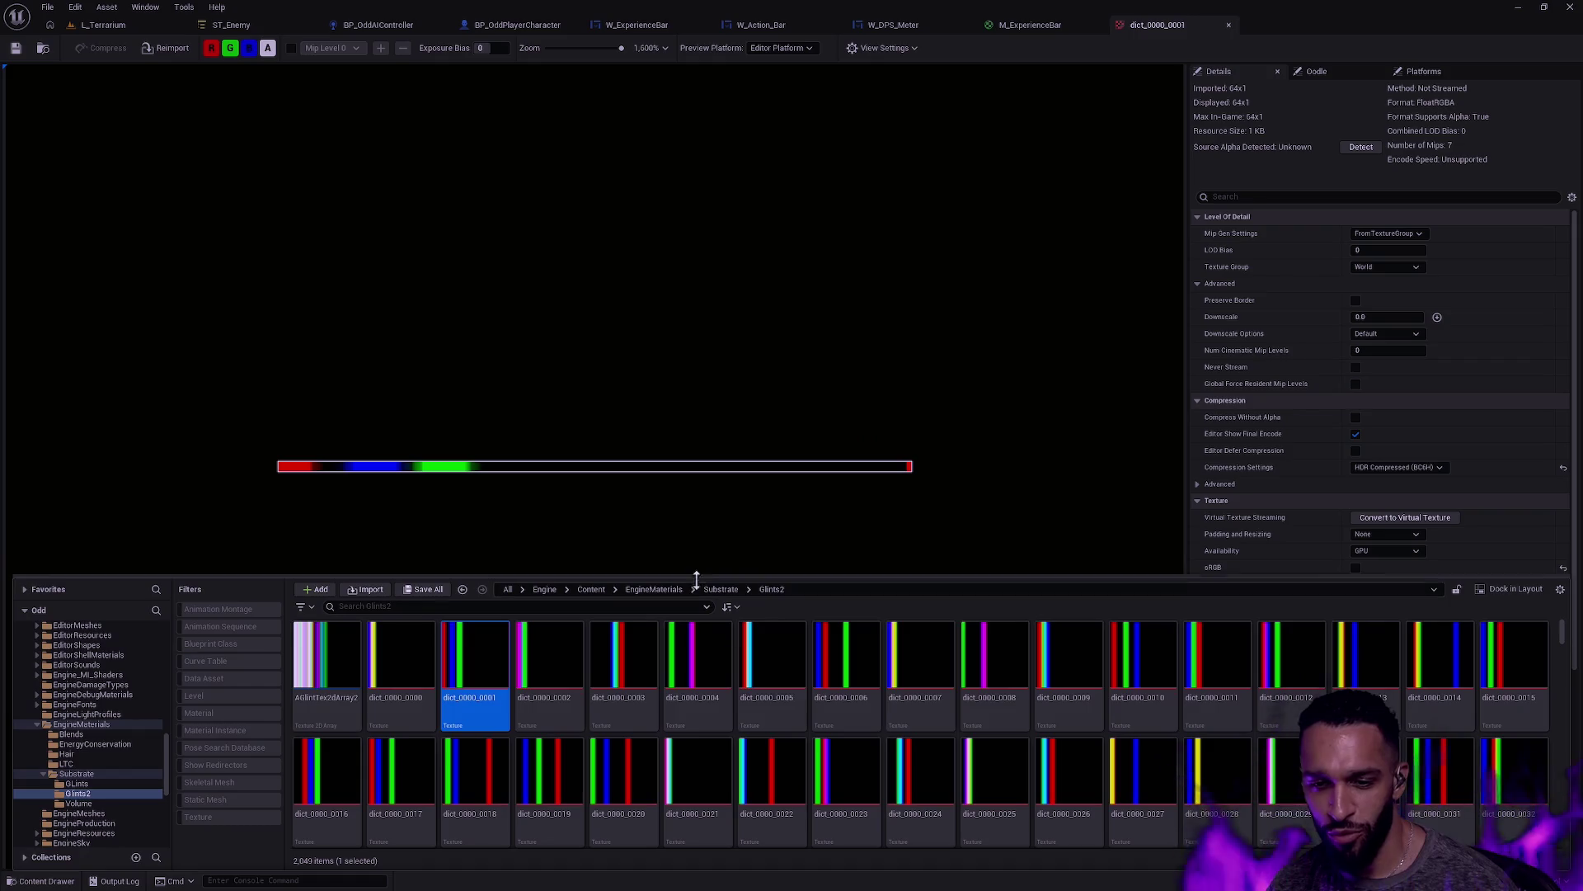
{"action": "scroll", "coordinate": [825, 676], "scroll_direction": "down", "scroll_amount": 2}
{"action": "scroll", "coordinate": [898, 685], "scroll_direction": "down", "scroll_amount": 6}
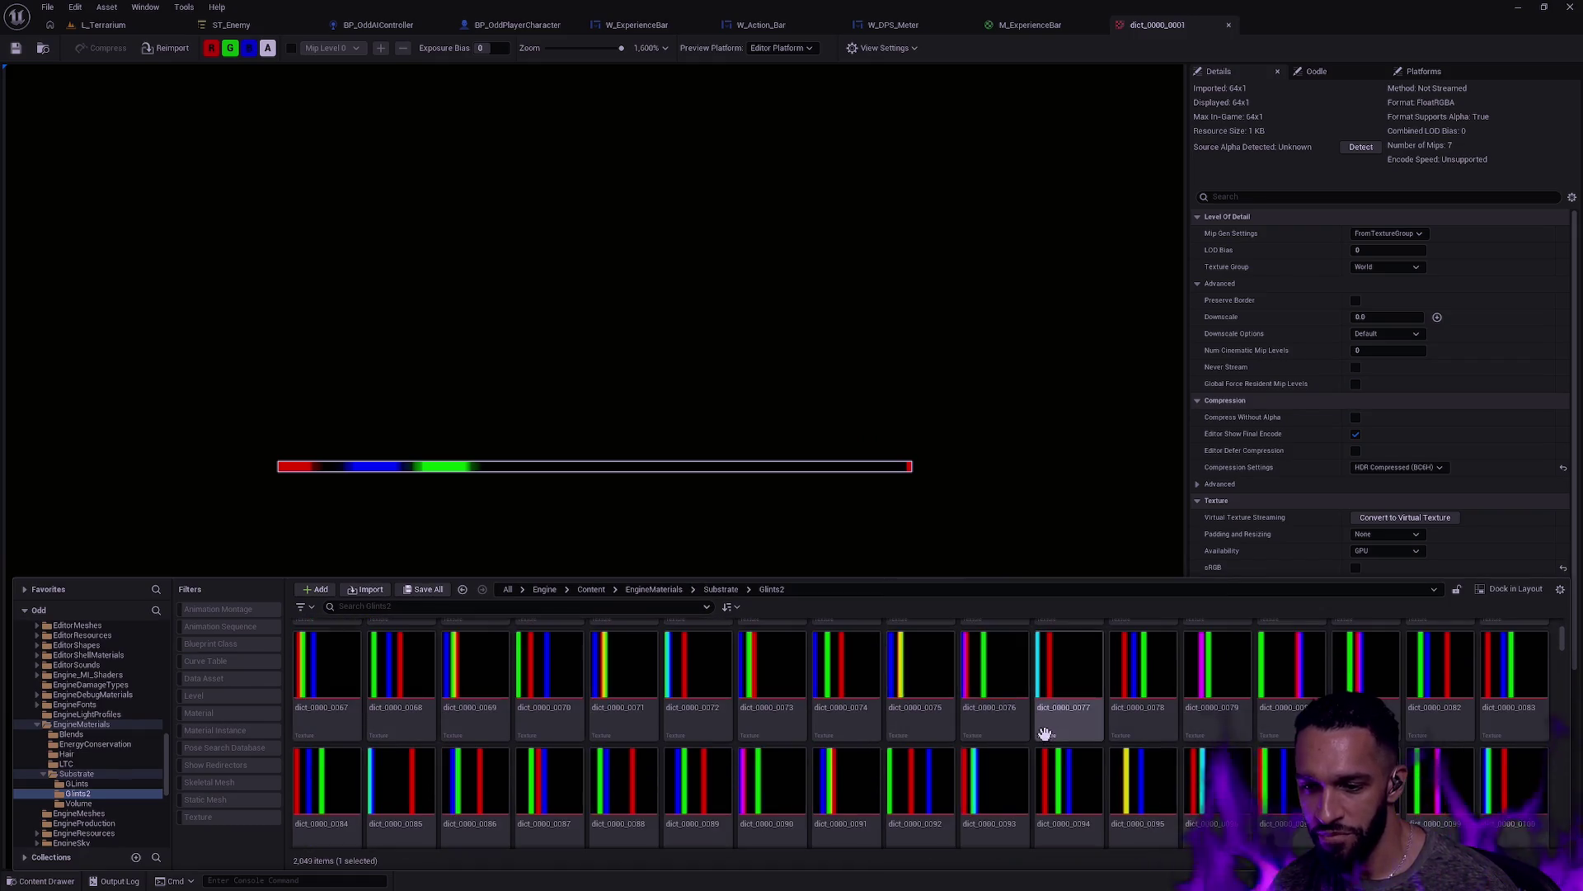
{"action": "scroll", "coordinate": [1043, 730], "scroll_direction": "up", "scroll_amount": 5}
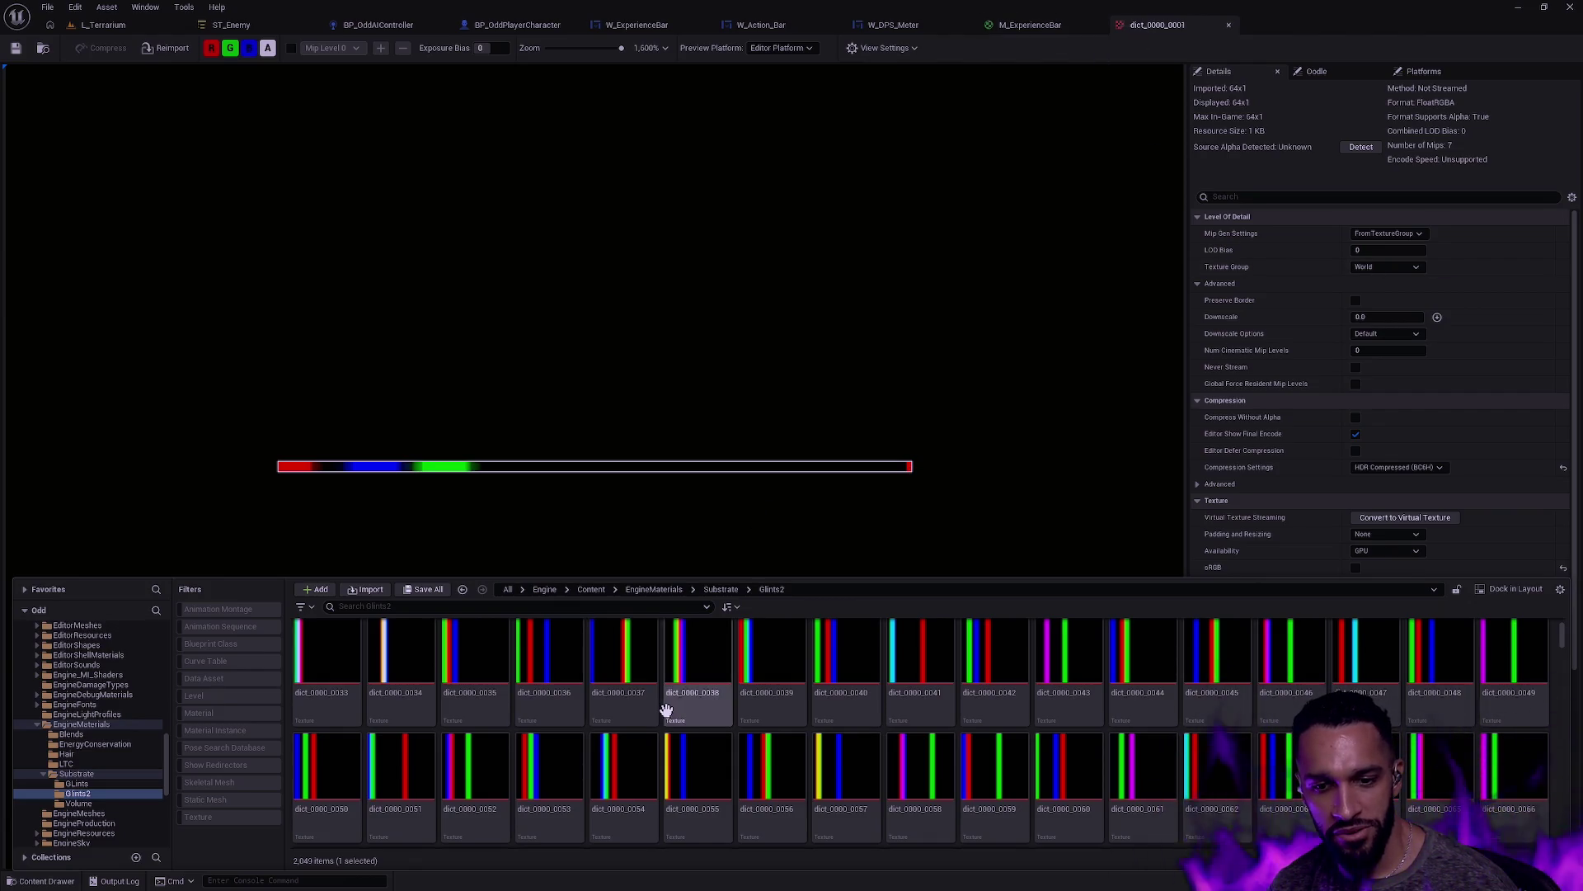
{"action": "scroll", "coordinate": [668, 709], "scroll_direction": "down", "scroll_amount": 2}
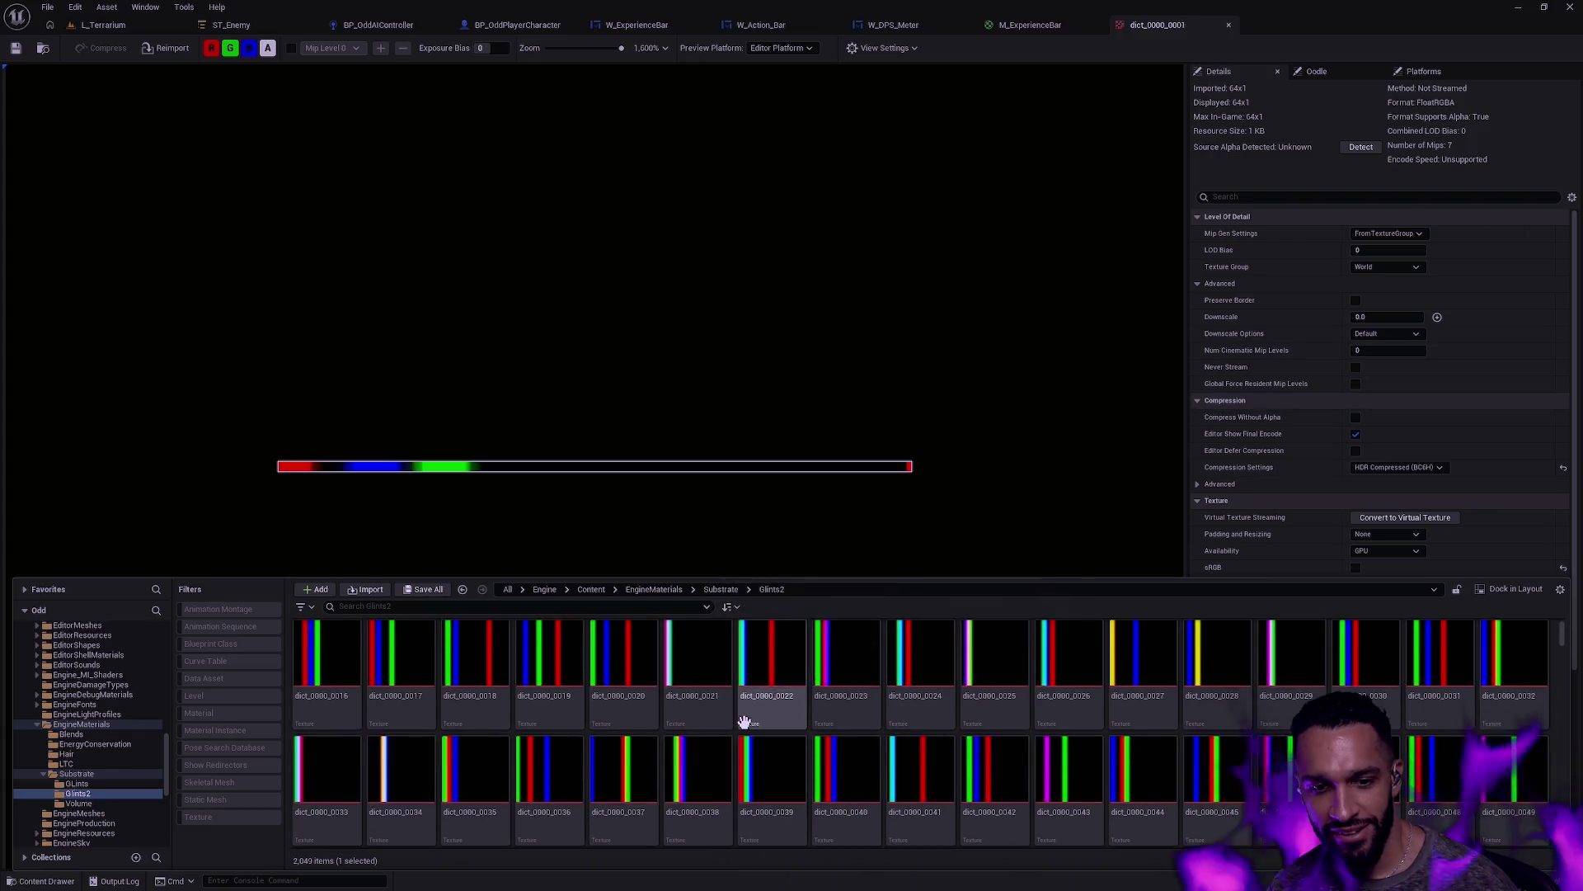
{"action": "scroll", "coordinate": [747, 723], "scroll_direction": "up", "scroll_amount": 5}
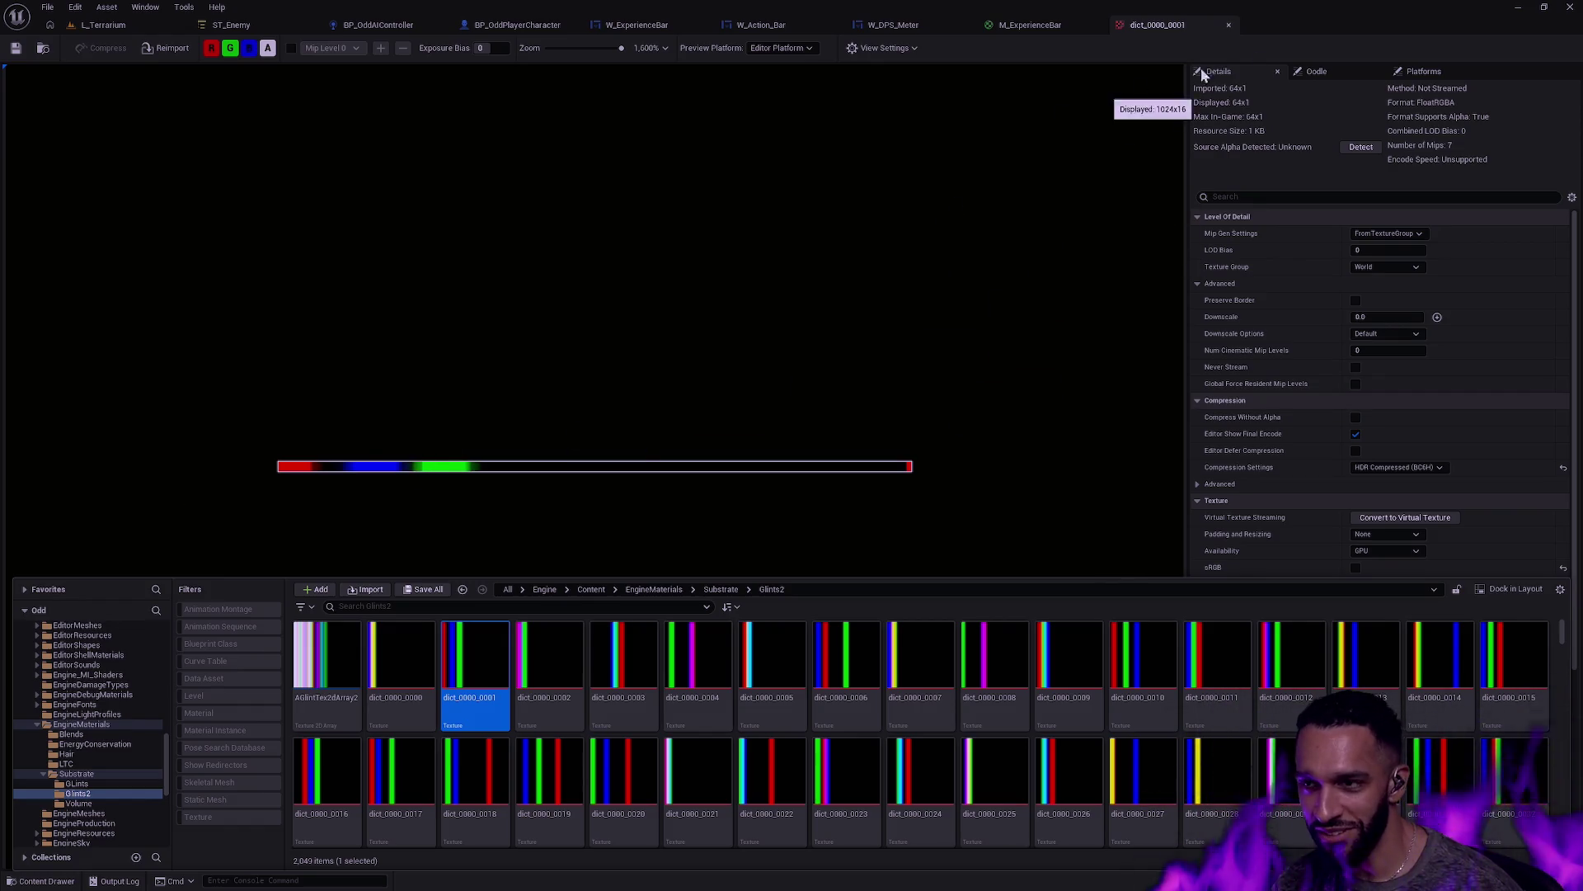
{"action": "left_click", "coordinate": [1230, 24]}
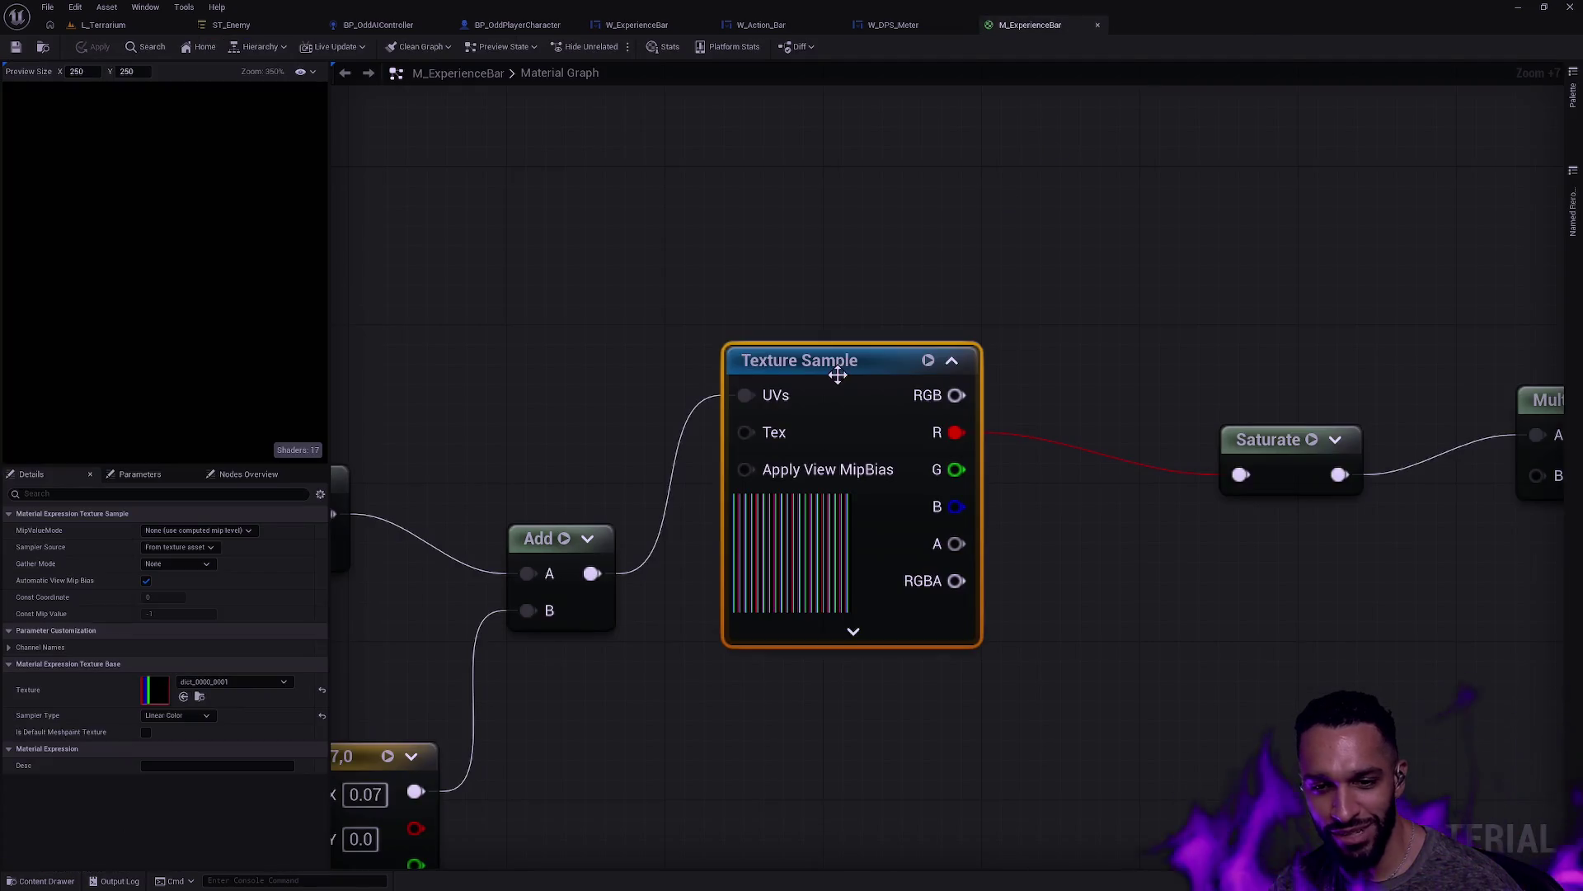
Step: Set the post-Saturate multiplier to 0.75, apply the material, and return to L_Terrarium
{"action": "left_click_drag", "start_coordinate": [599, 353], "coordinate": [887, 318]}
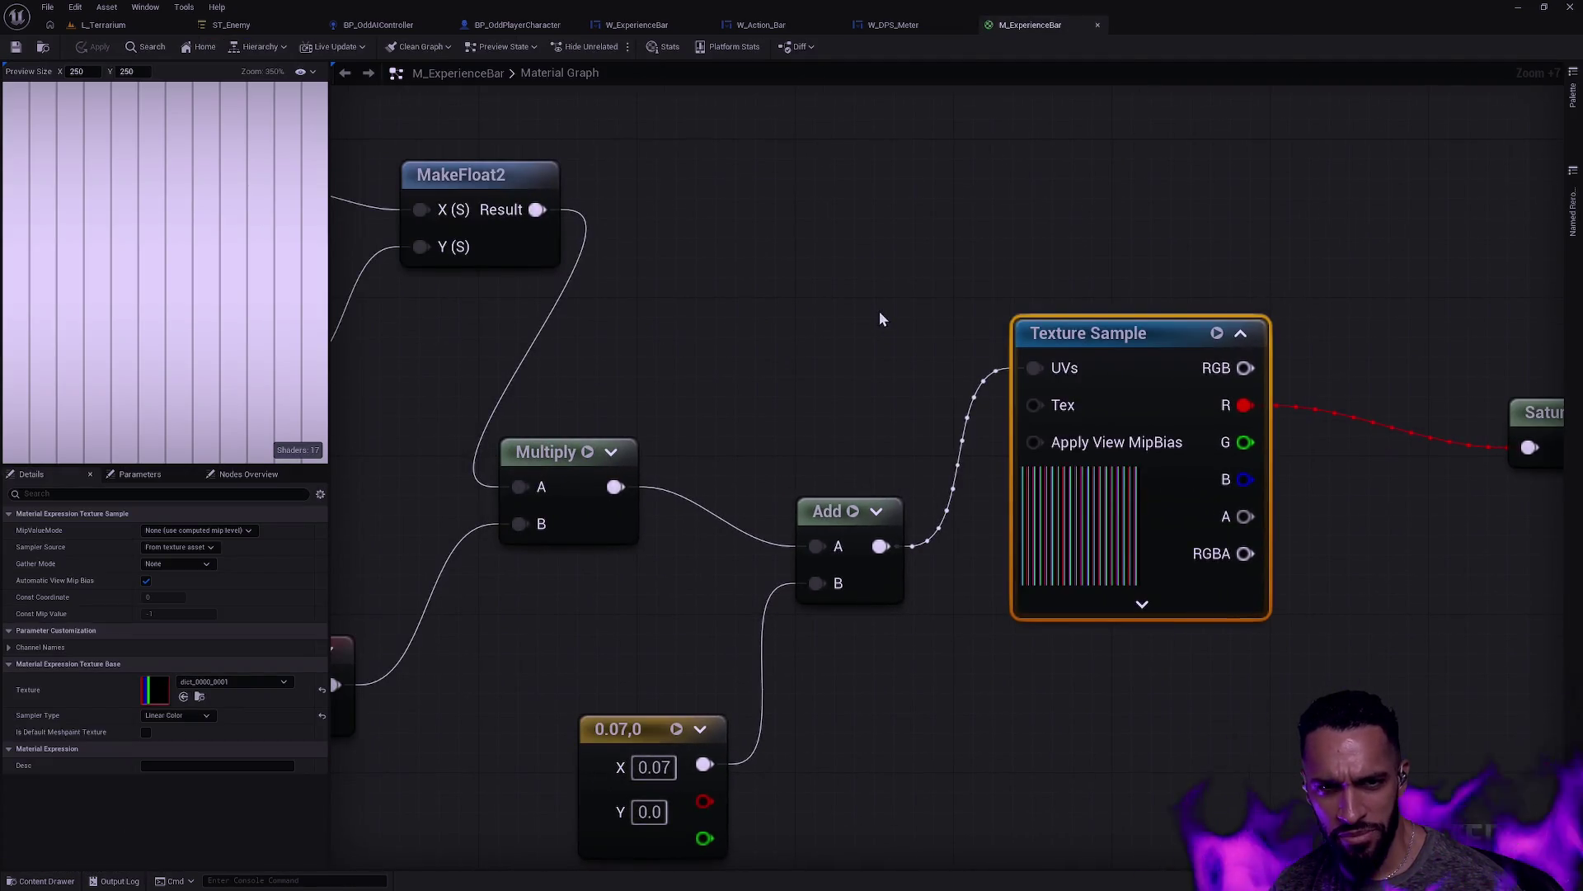
{"action": "mouse_move", "coordinate": [1364, 443]}
{"action": "left_mouse_down"}
{"action": "mouse_move", "coordinate": [1287, 477]}
{"action": "mouse_move", "coordinate": [928, 524]}
{"action": "mouse_move", "coordinate": [596, 486]}
{"action": "left_mouse_up"}
{"action": "left_click", "coordinate": [1054, 506]}
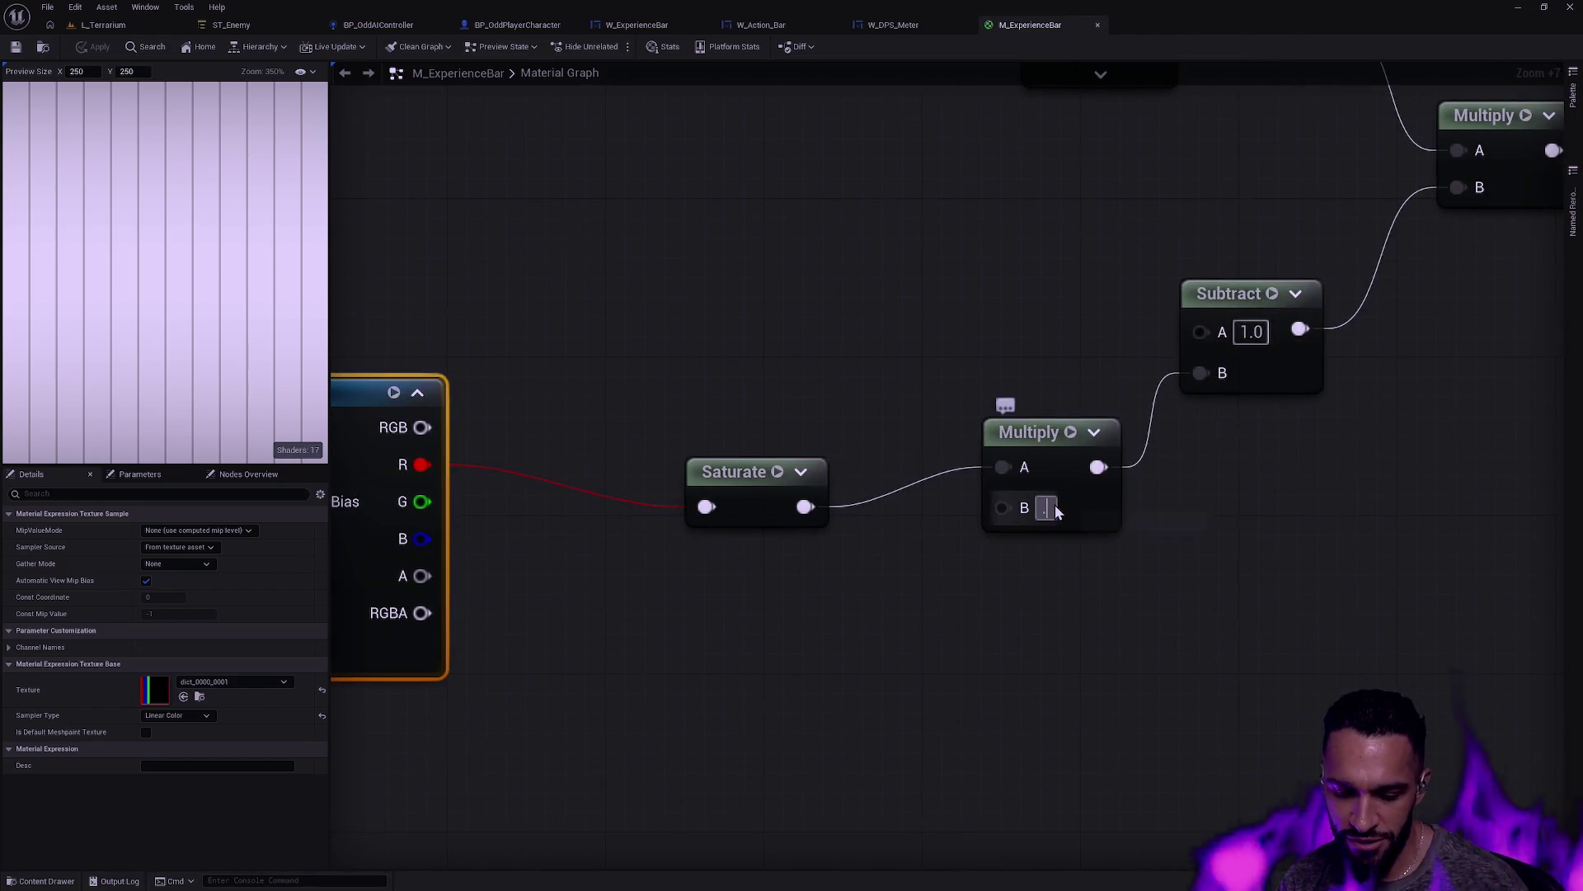
{"action": "type", "text": "0.75"}
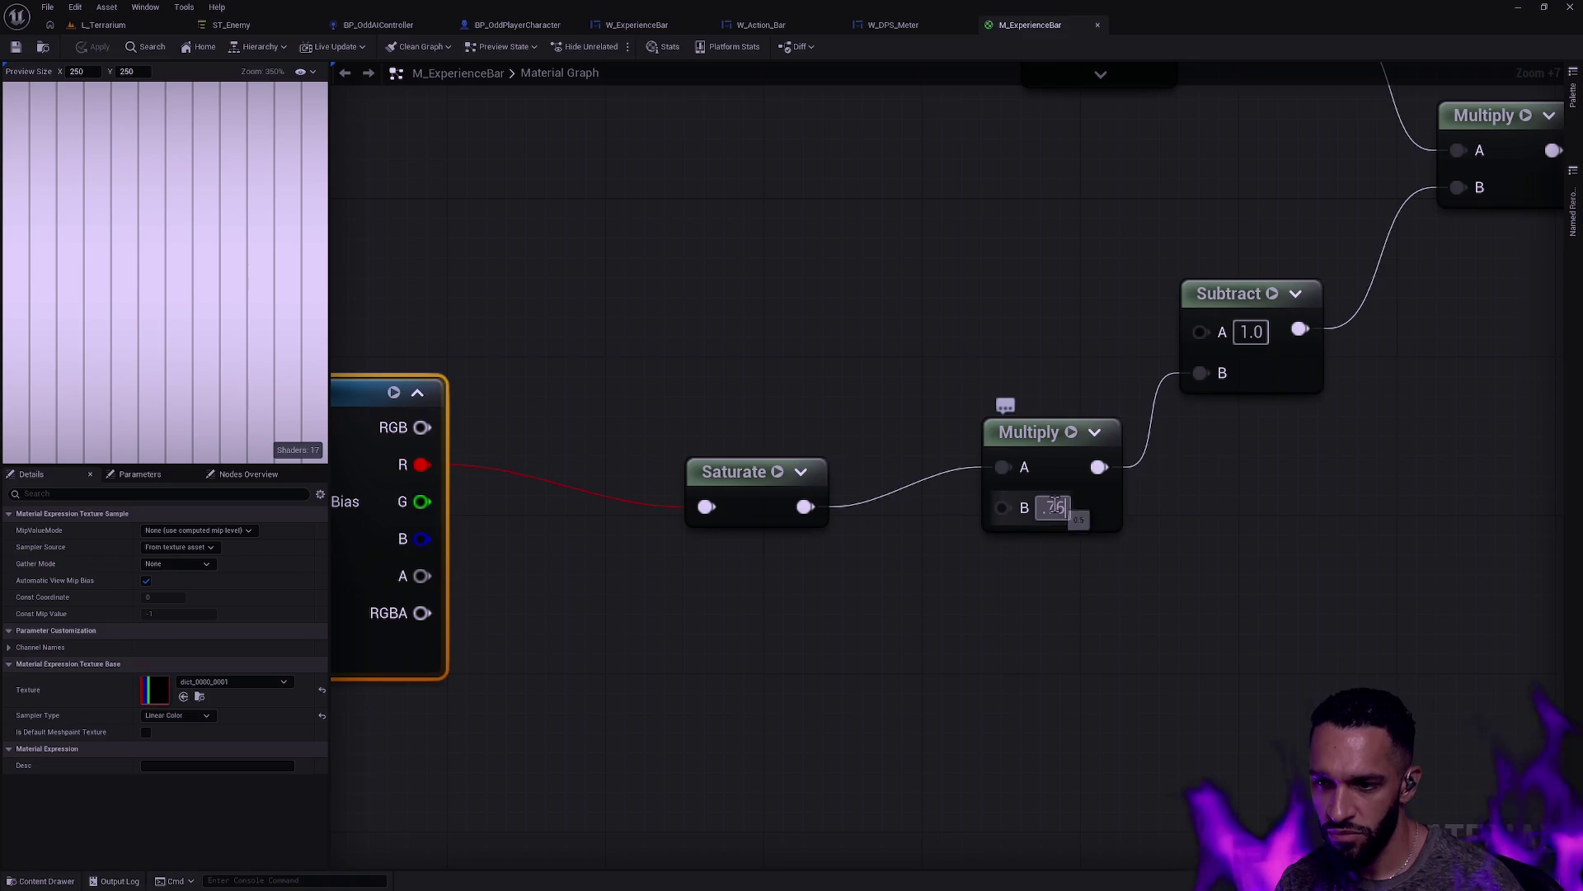
{"action": "key", "text": "Return"}
{"action": "left_click", "coordinate": [93, 48]}
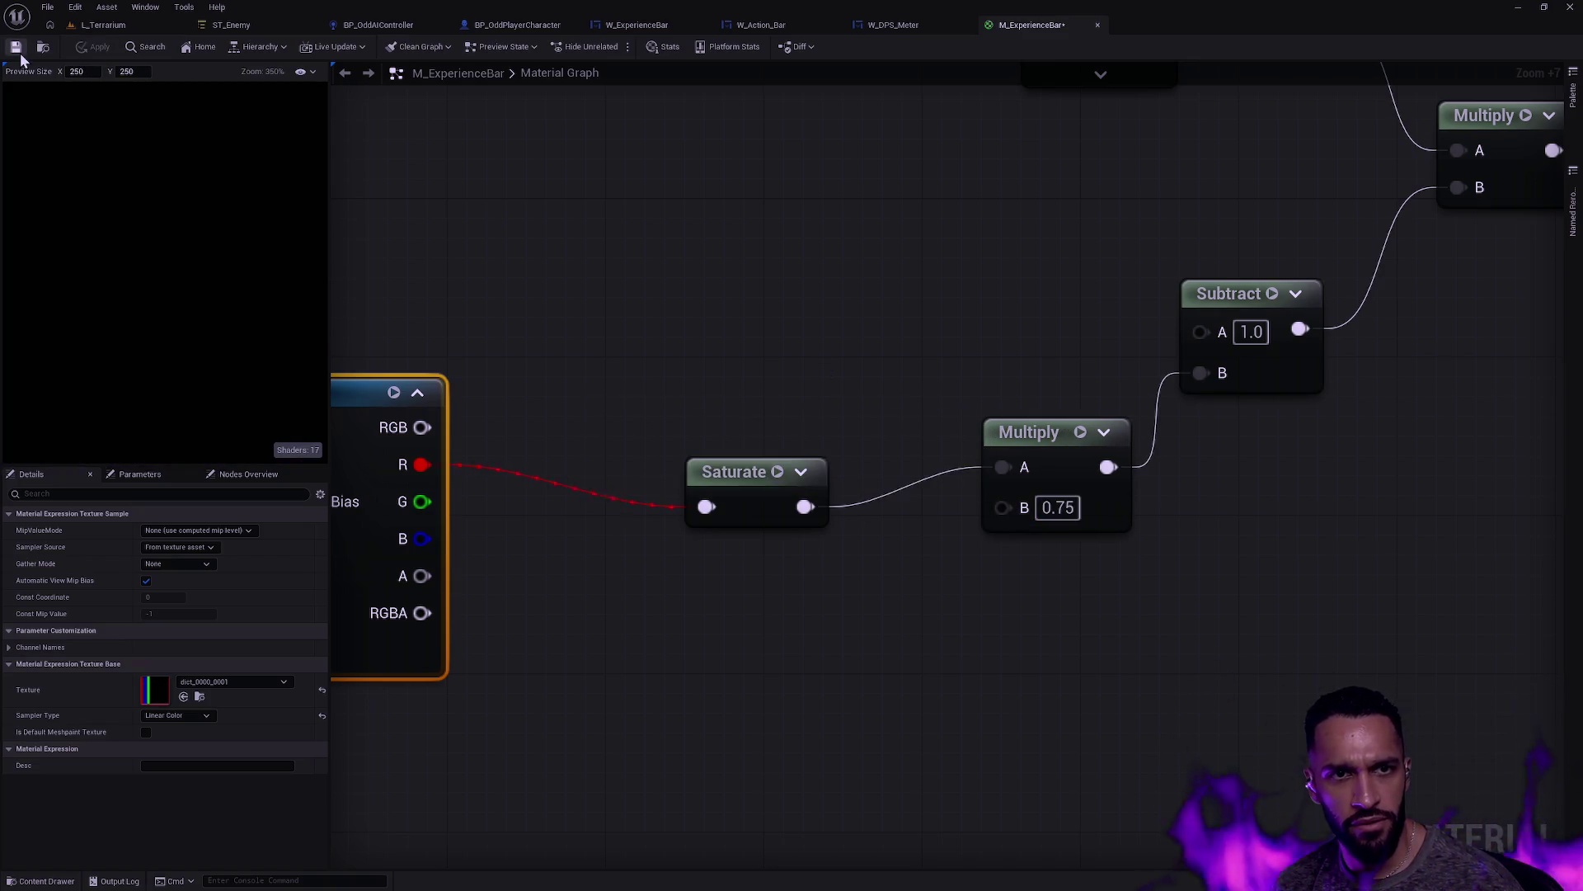
{"action": "left_click", "coordinate": [111, 27]}
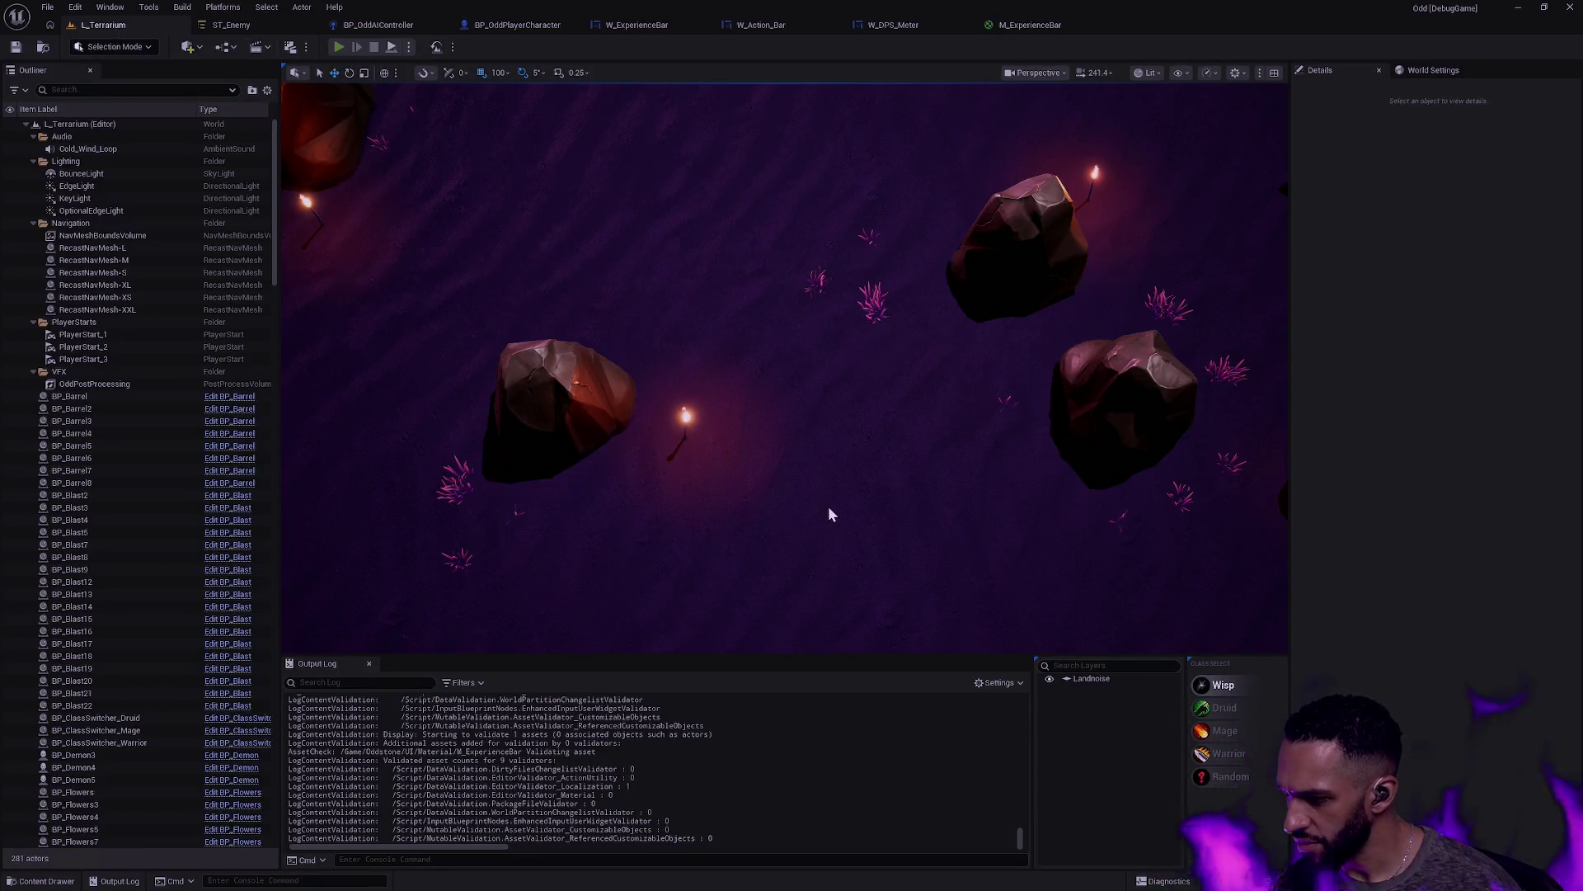
Step: Play L_Terrarium fullscreen, walking the character around to inspect the experience bar, then reopen M_ExperienceBar
{"action": "key", "text": "alt+p"}
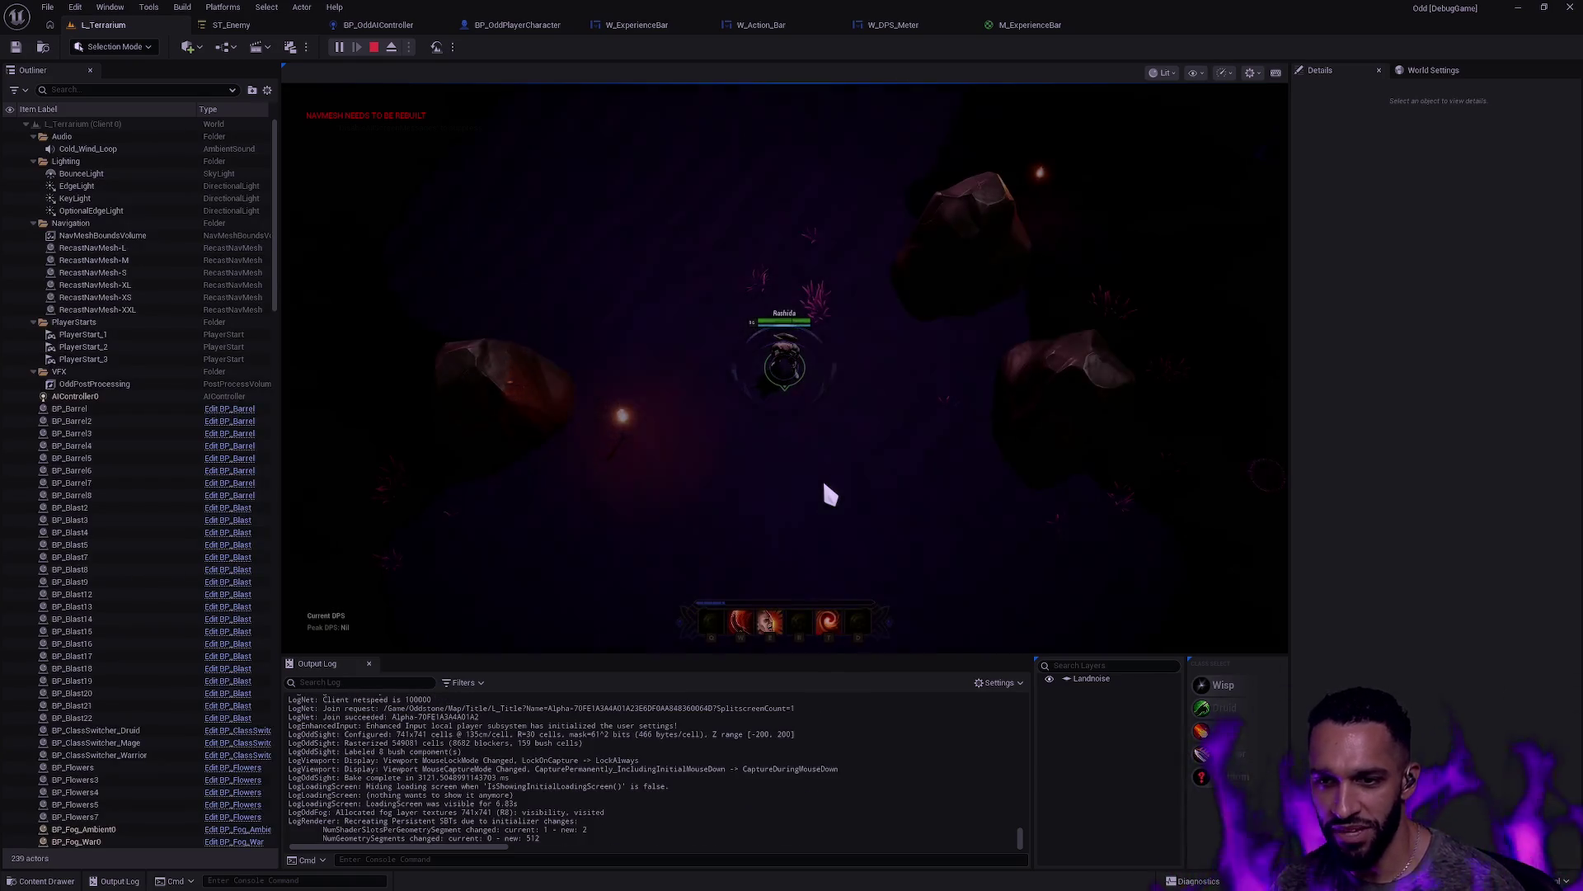
{"action": "key", "text": "F11"}
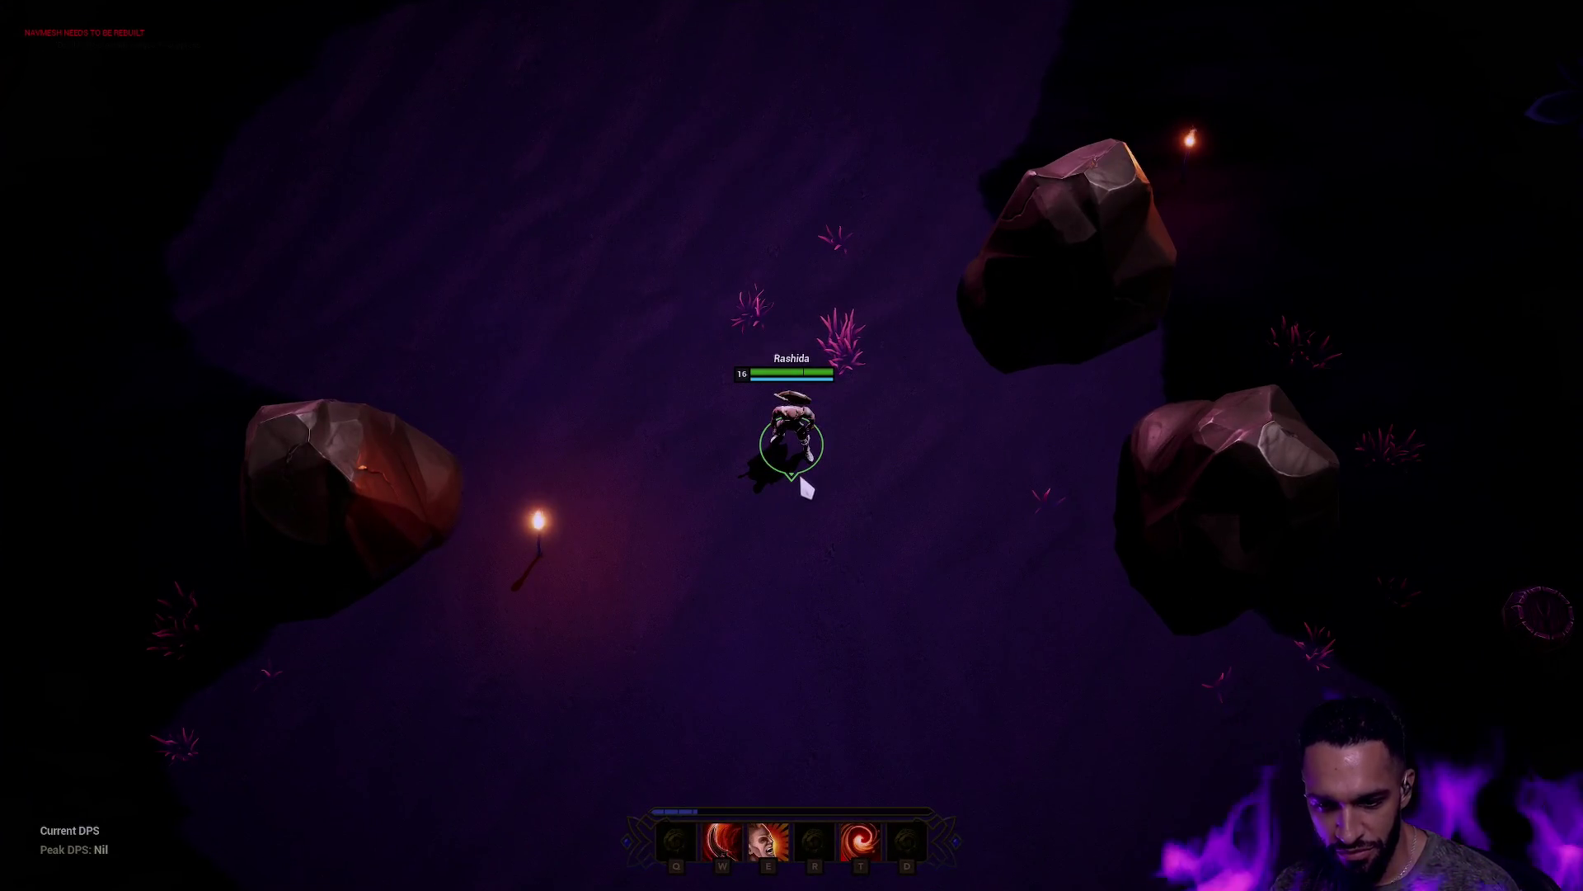
{"action": "key", "text": "w"}
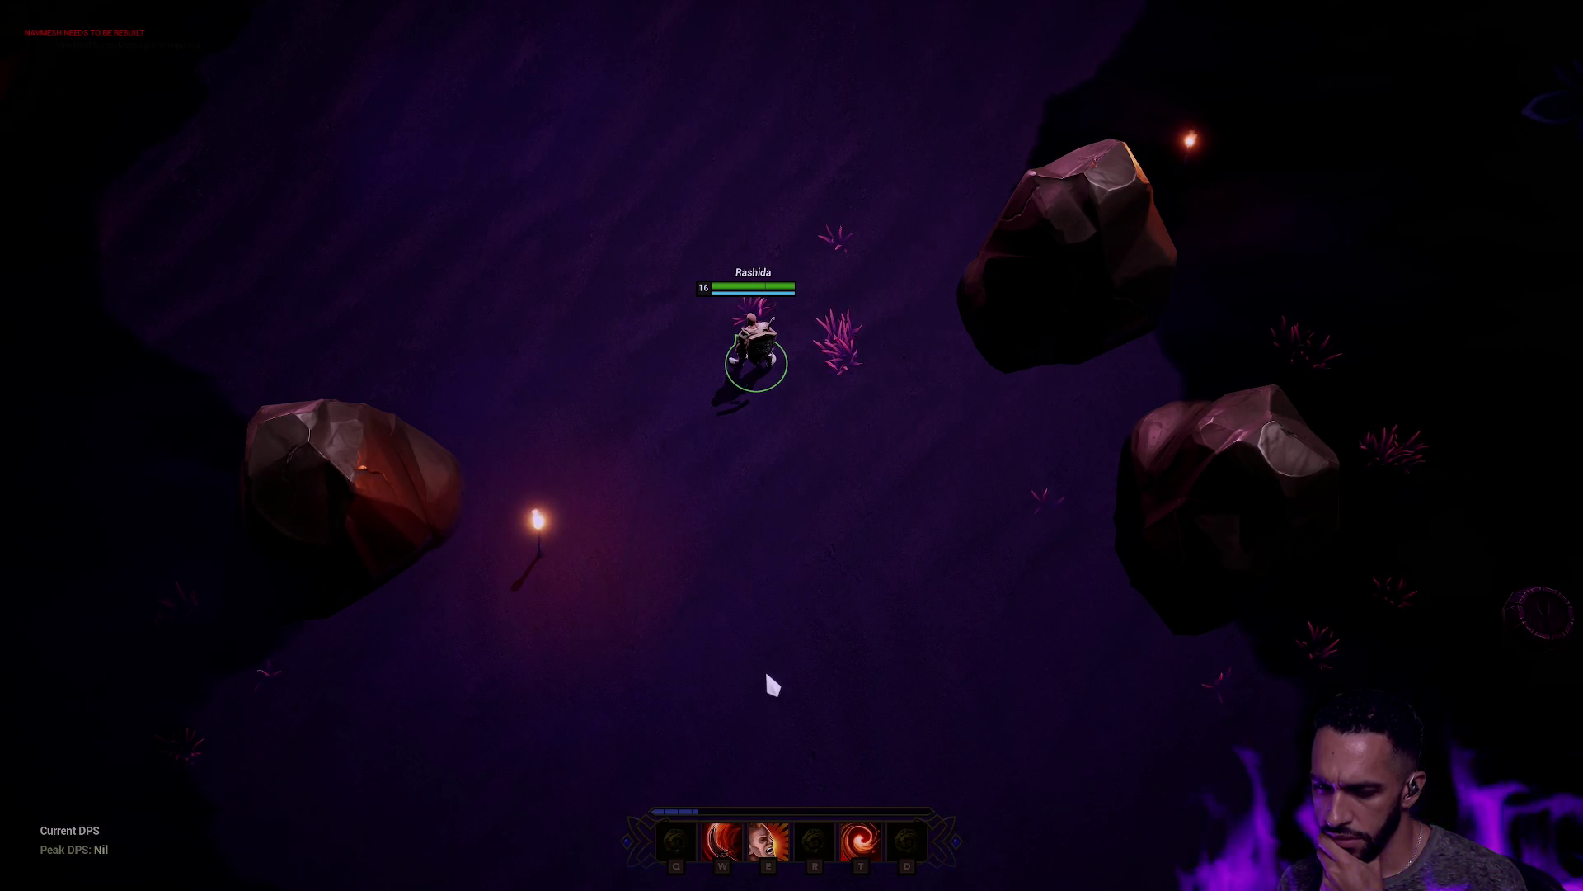
{"action": "key", "text": "F11"}
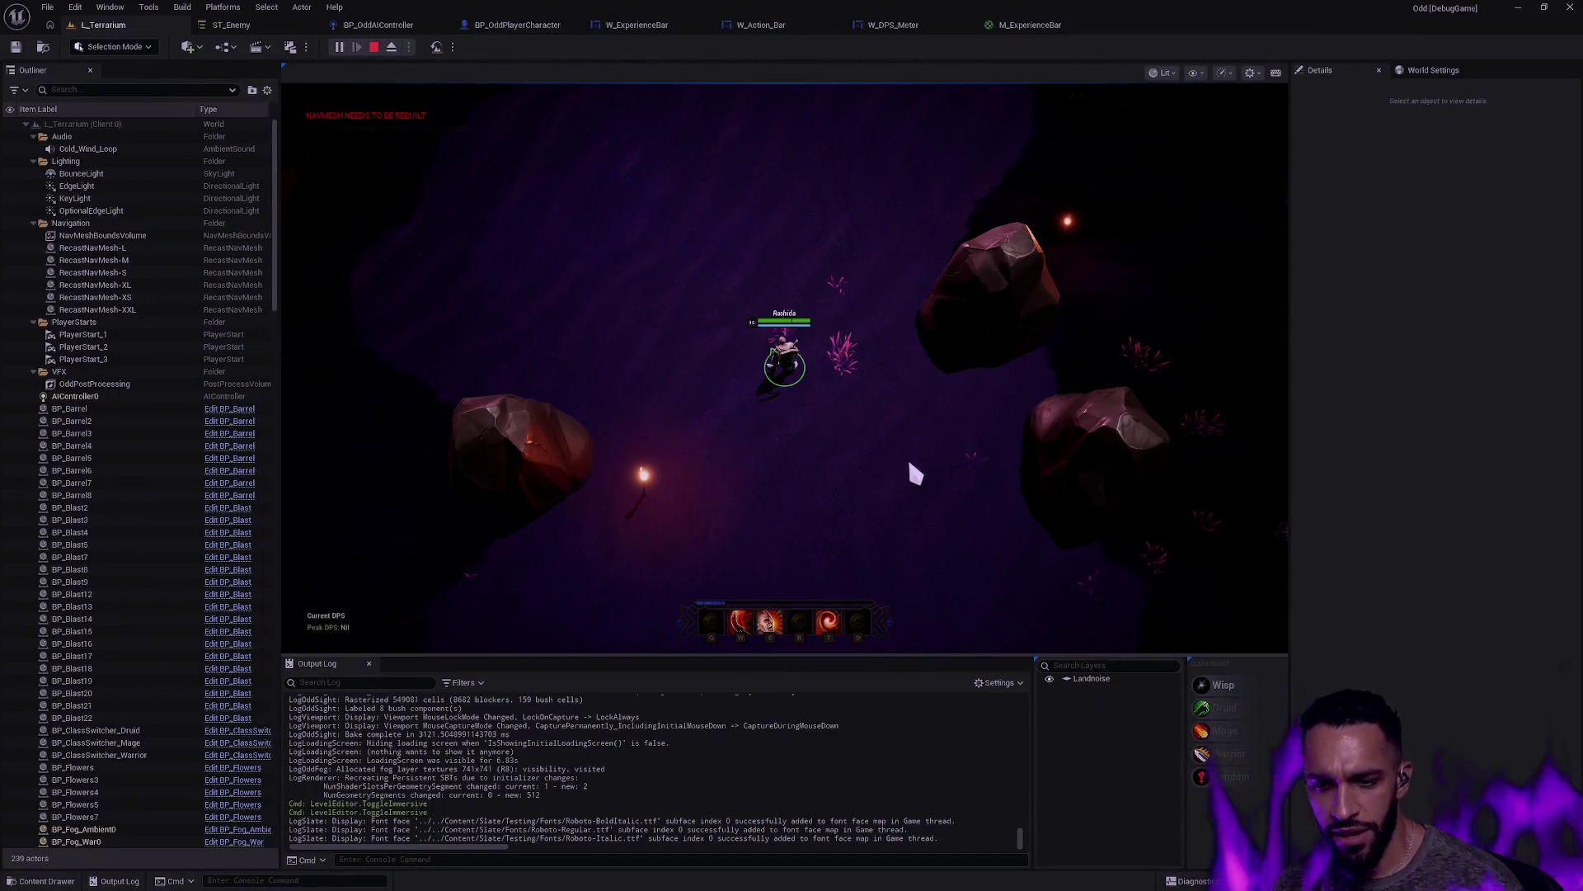
{"action": "key", "text": "F11"}
{"action": "left_click_drag", "start_coordinate": [917, 387], "coordinate": [868, 470]}
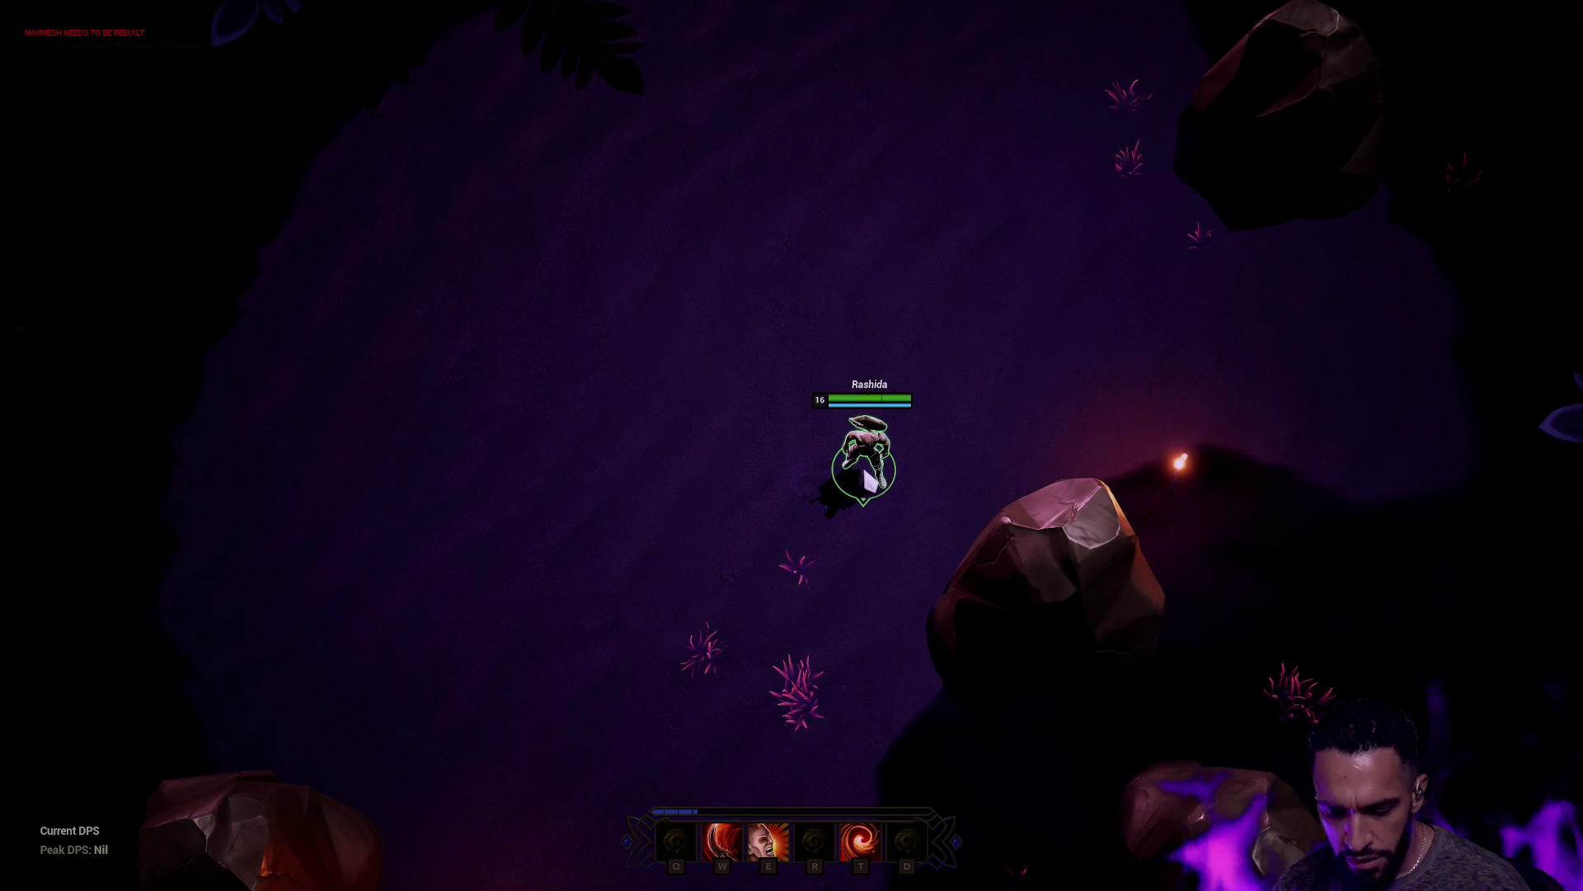
{"action": "key", "text": "Escape"}
{"action": "left_click", "coordinate": [1046, 26]}
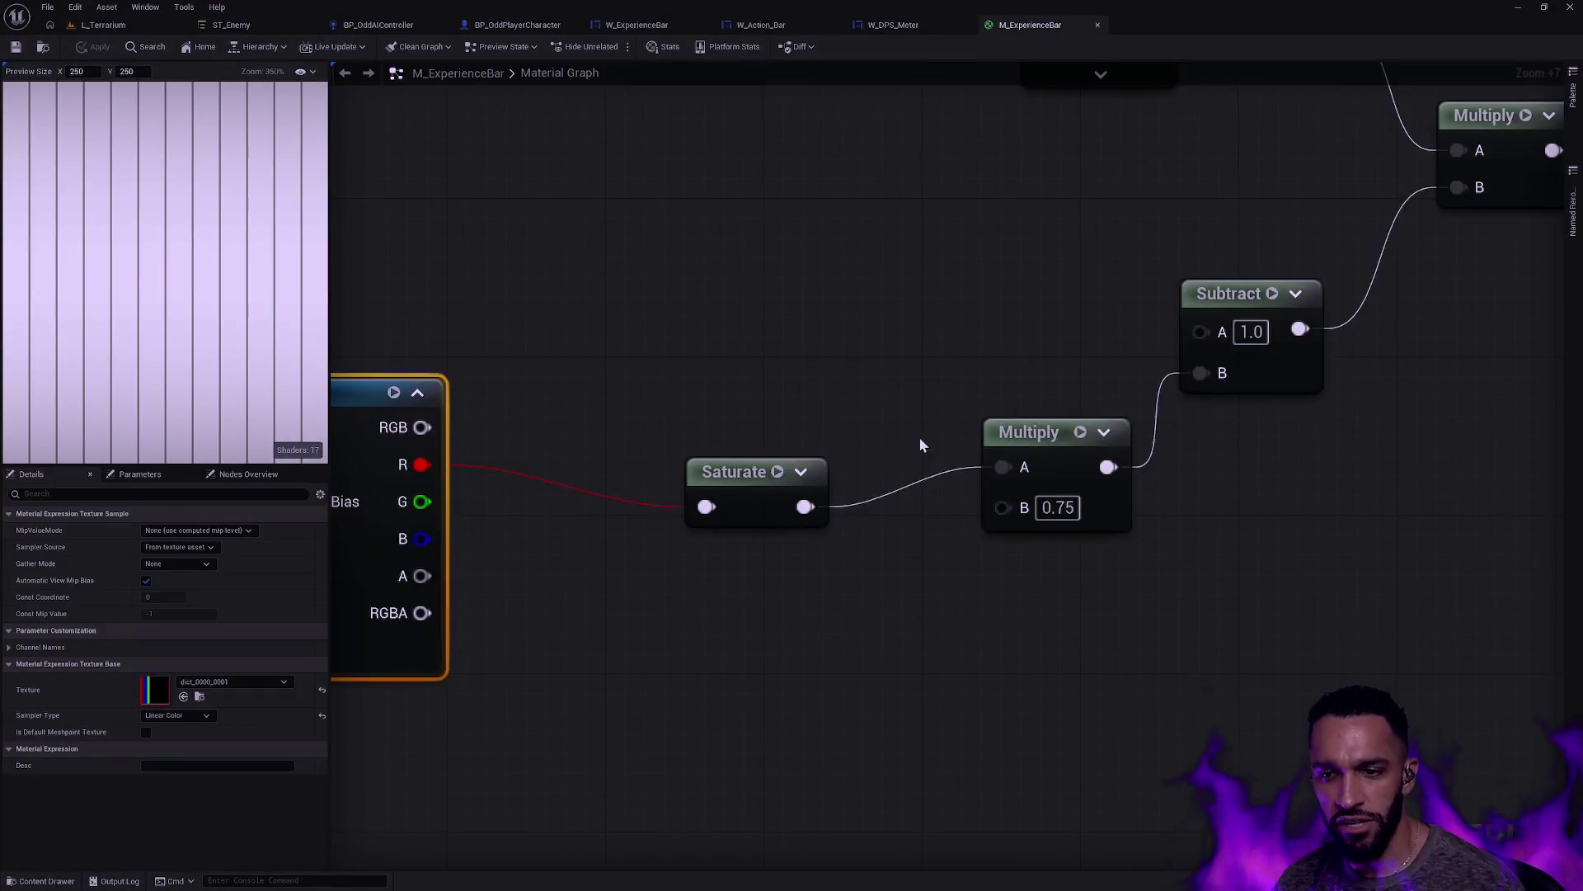
Step: Change the Multiply B to 0.85, save M_ExperienceBar, and return to L_Terrarium
{"action": "left_click", "coordinate": [1058, 507]}
{"action": "type", "text": "0.85"}
{"action": "key", "text": "Return"}
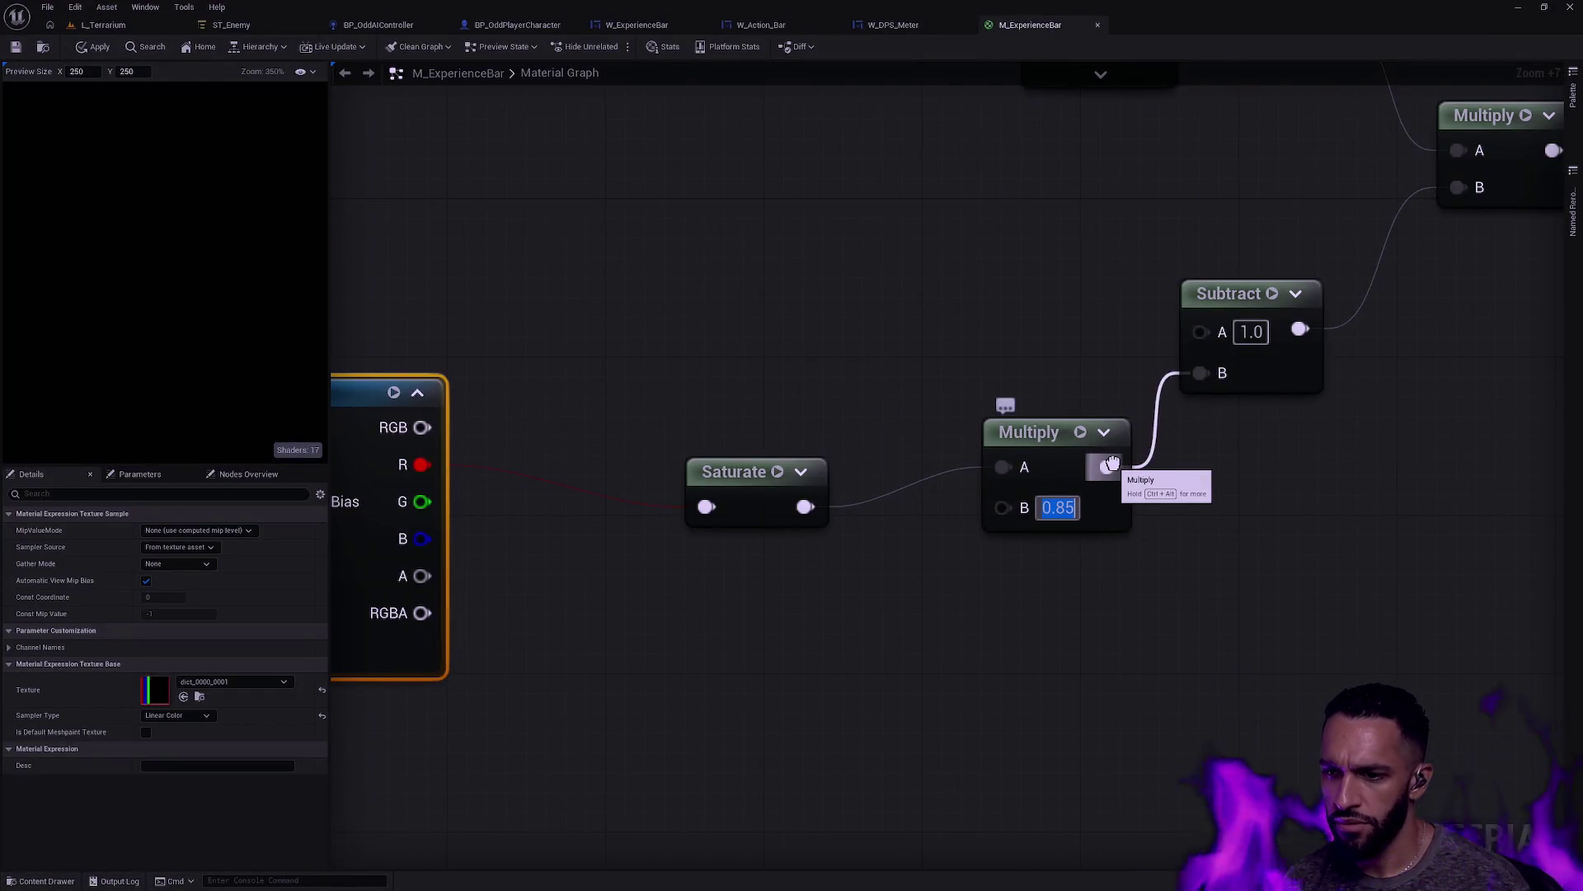
{"action": "left_click", "coordinate": [15, 47]}
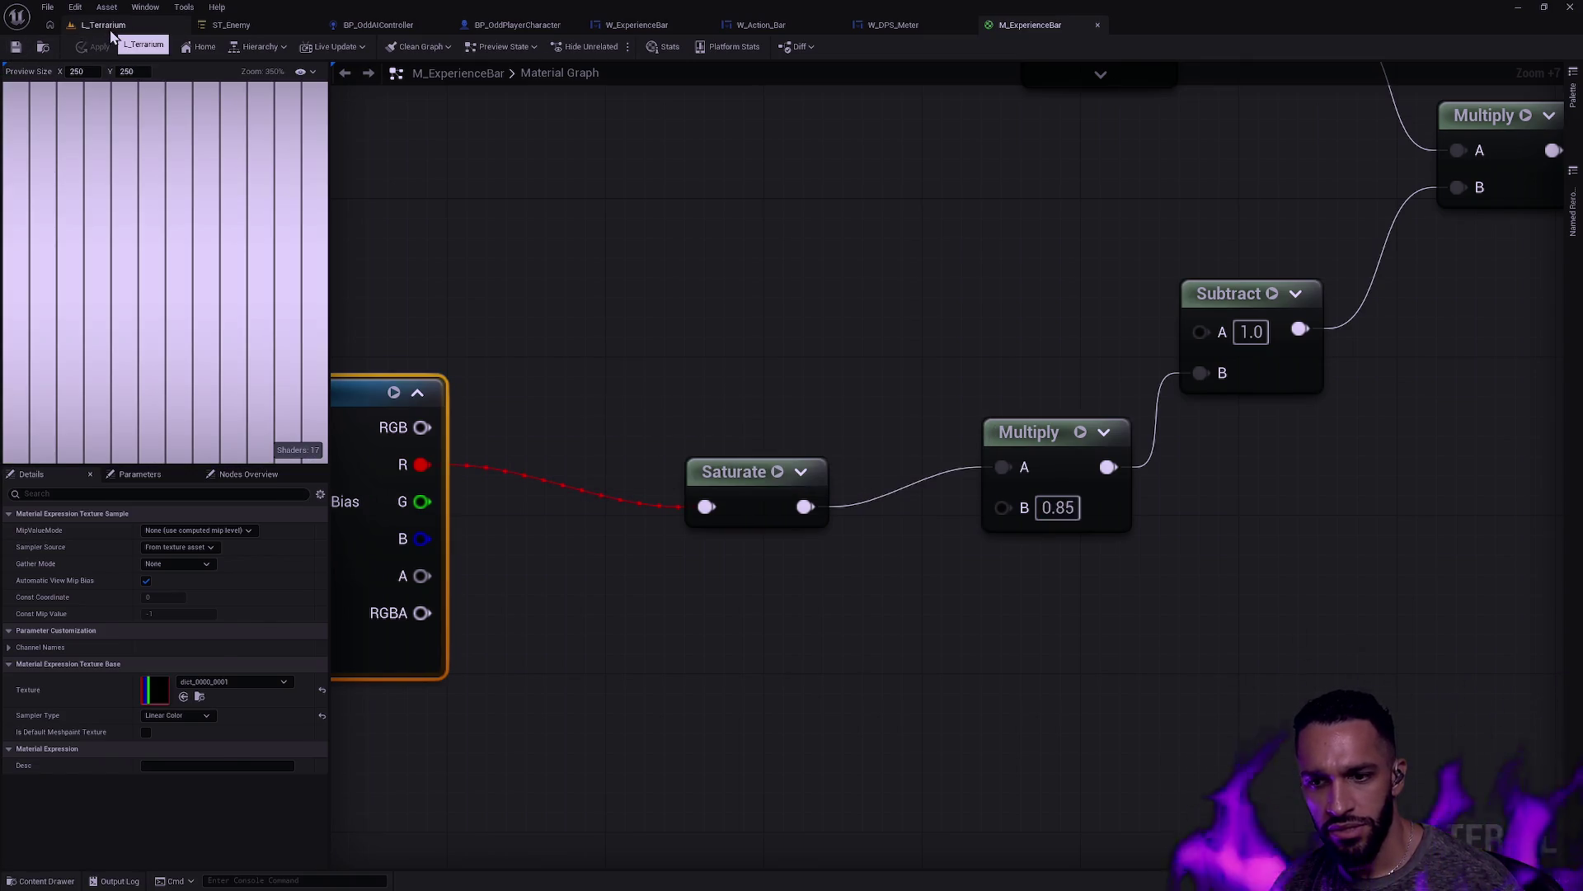
{"action": "left_click", "coordinate": [103, 24]}
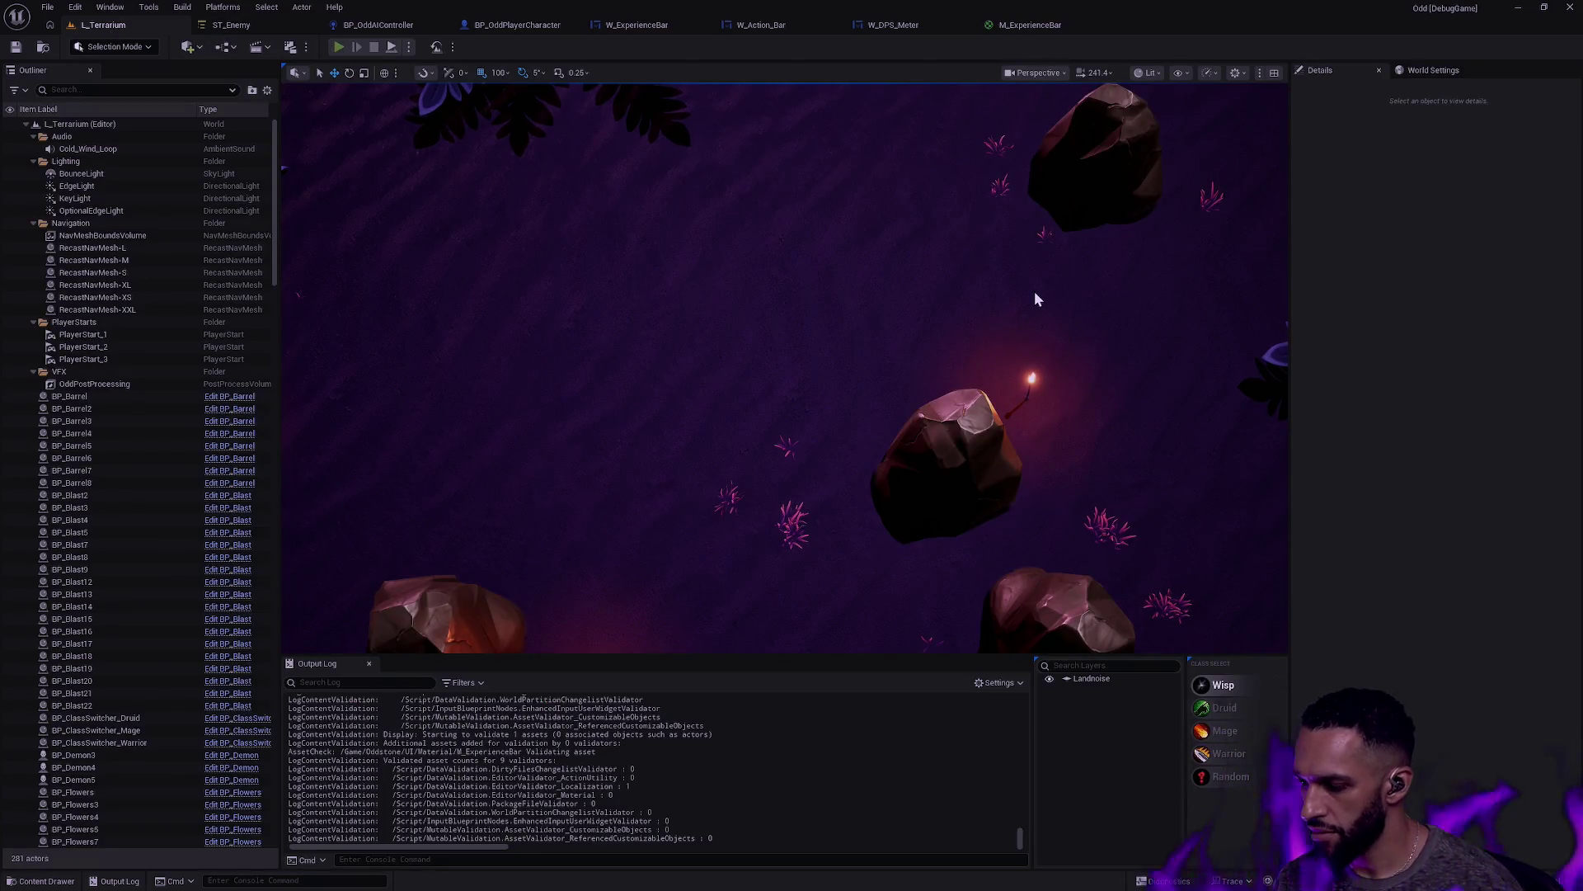
Step: Play-test L_Terrarium fullscreen while moving the character, then open the Content Drawer at UI Material
{"action": "key", "text": "alt+p"}
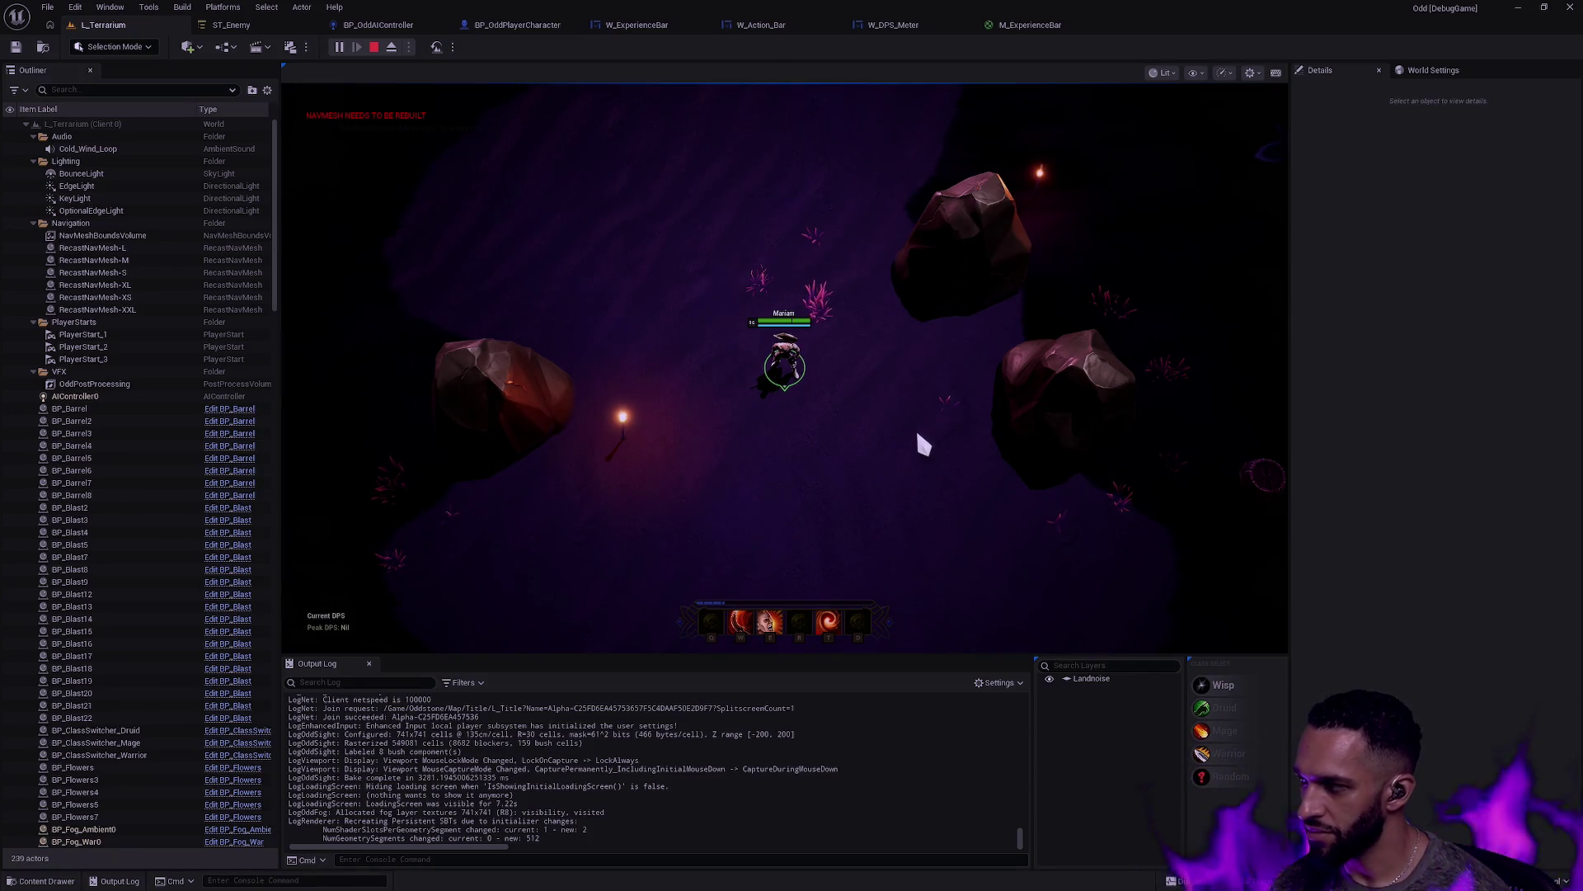
{"action": "key", "text": "F11"}
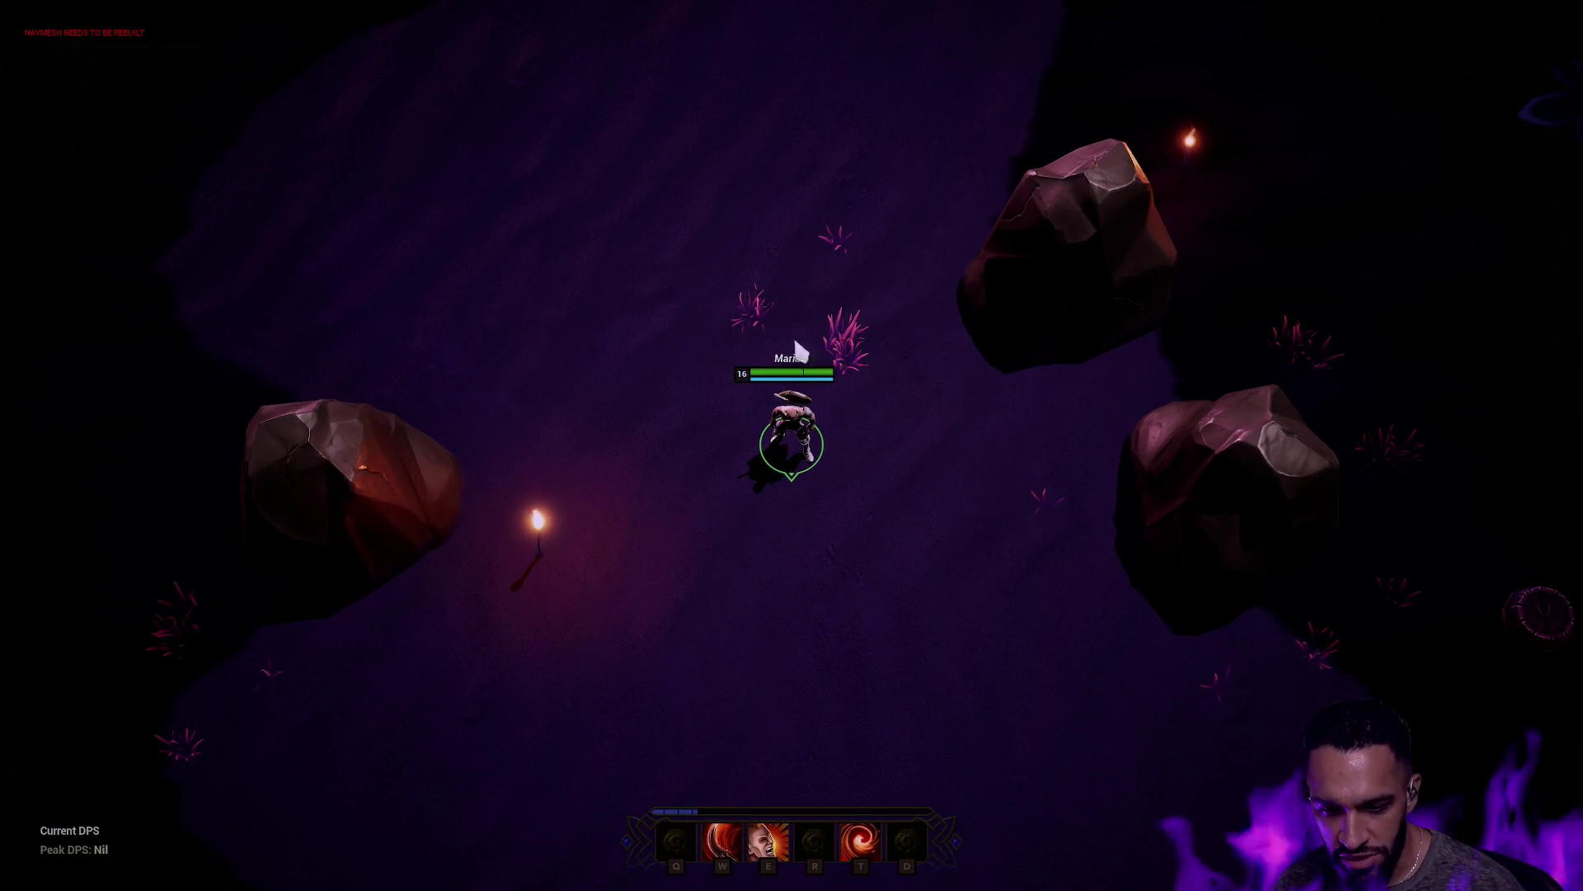
{"action": "right_click", "coordinate": [693, 300]}
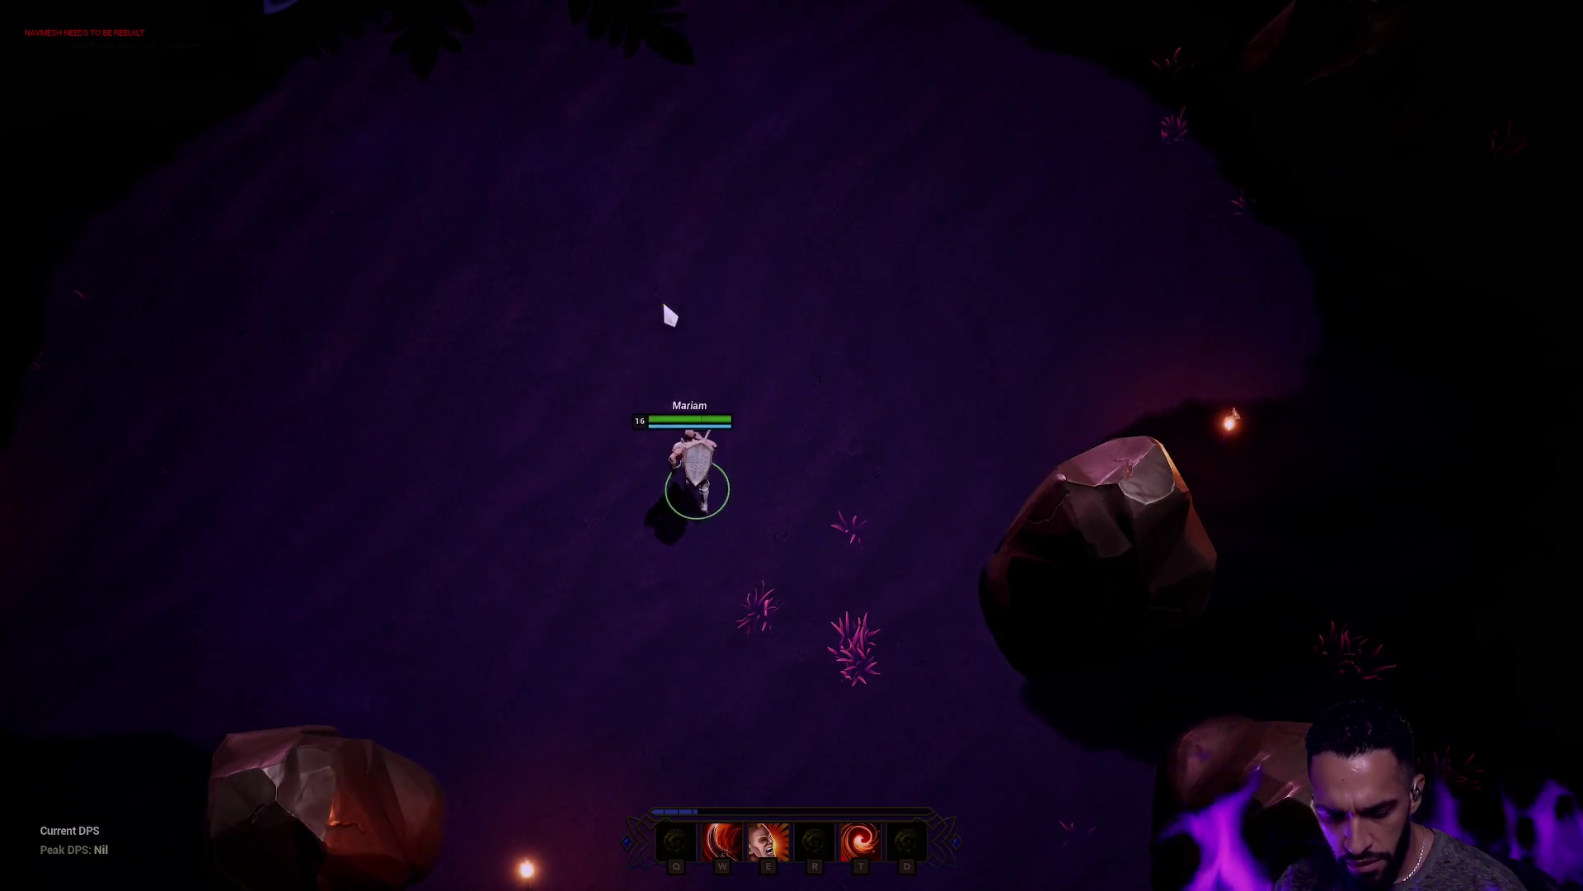
{"action": "right_click", "coordinate": [819, 555]}
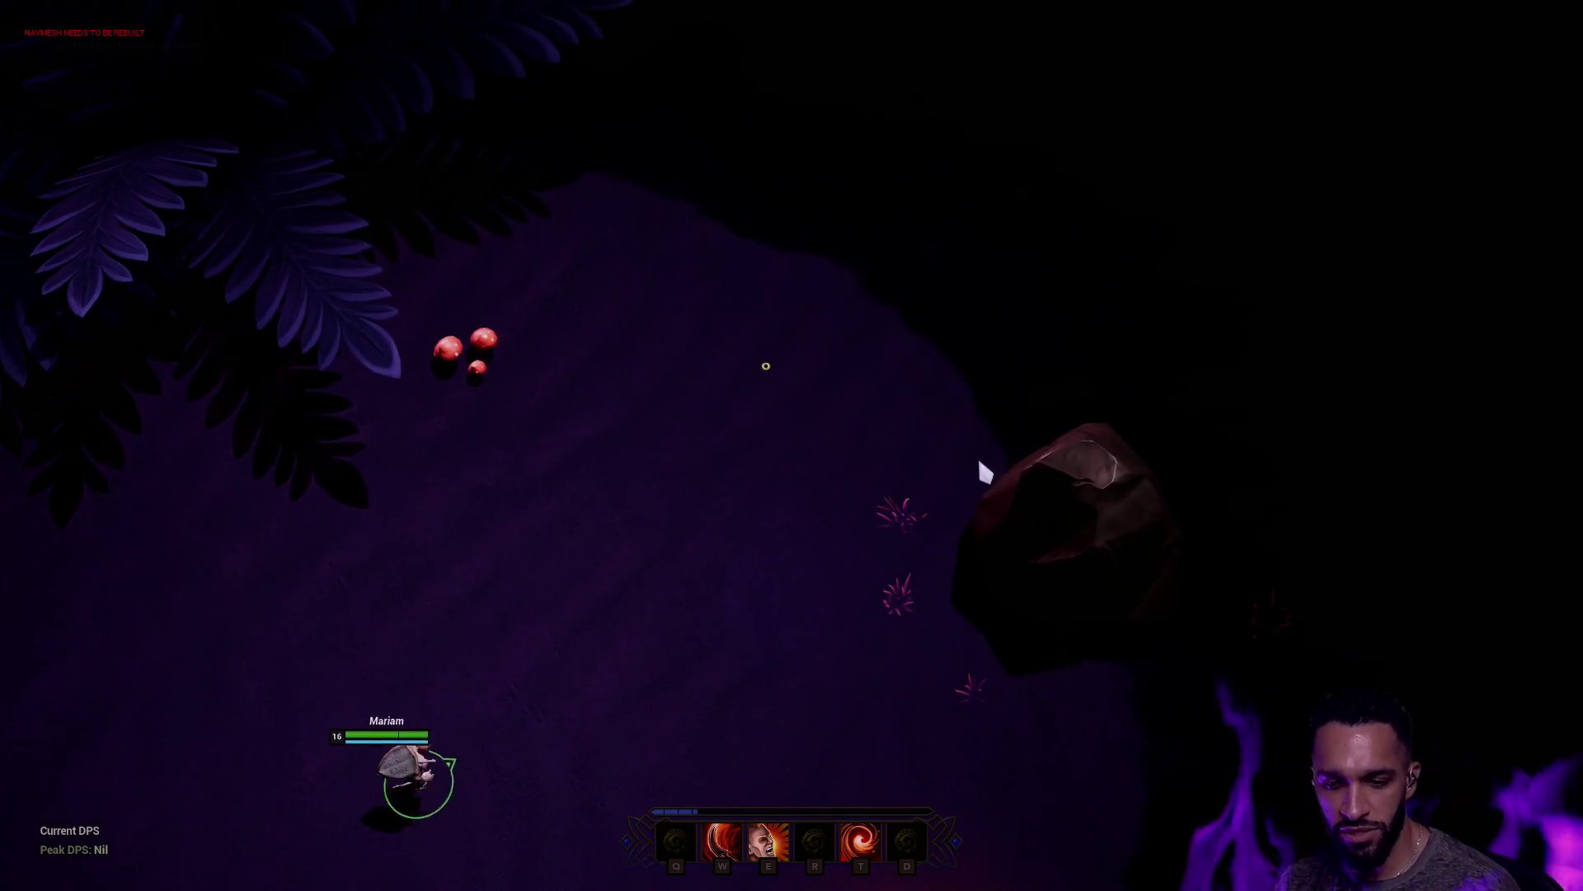
{"action": "right_click", "coordinate": [958, 439]}
{"action": "right_click", "coordinate": [872, 409]}
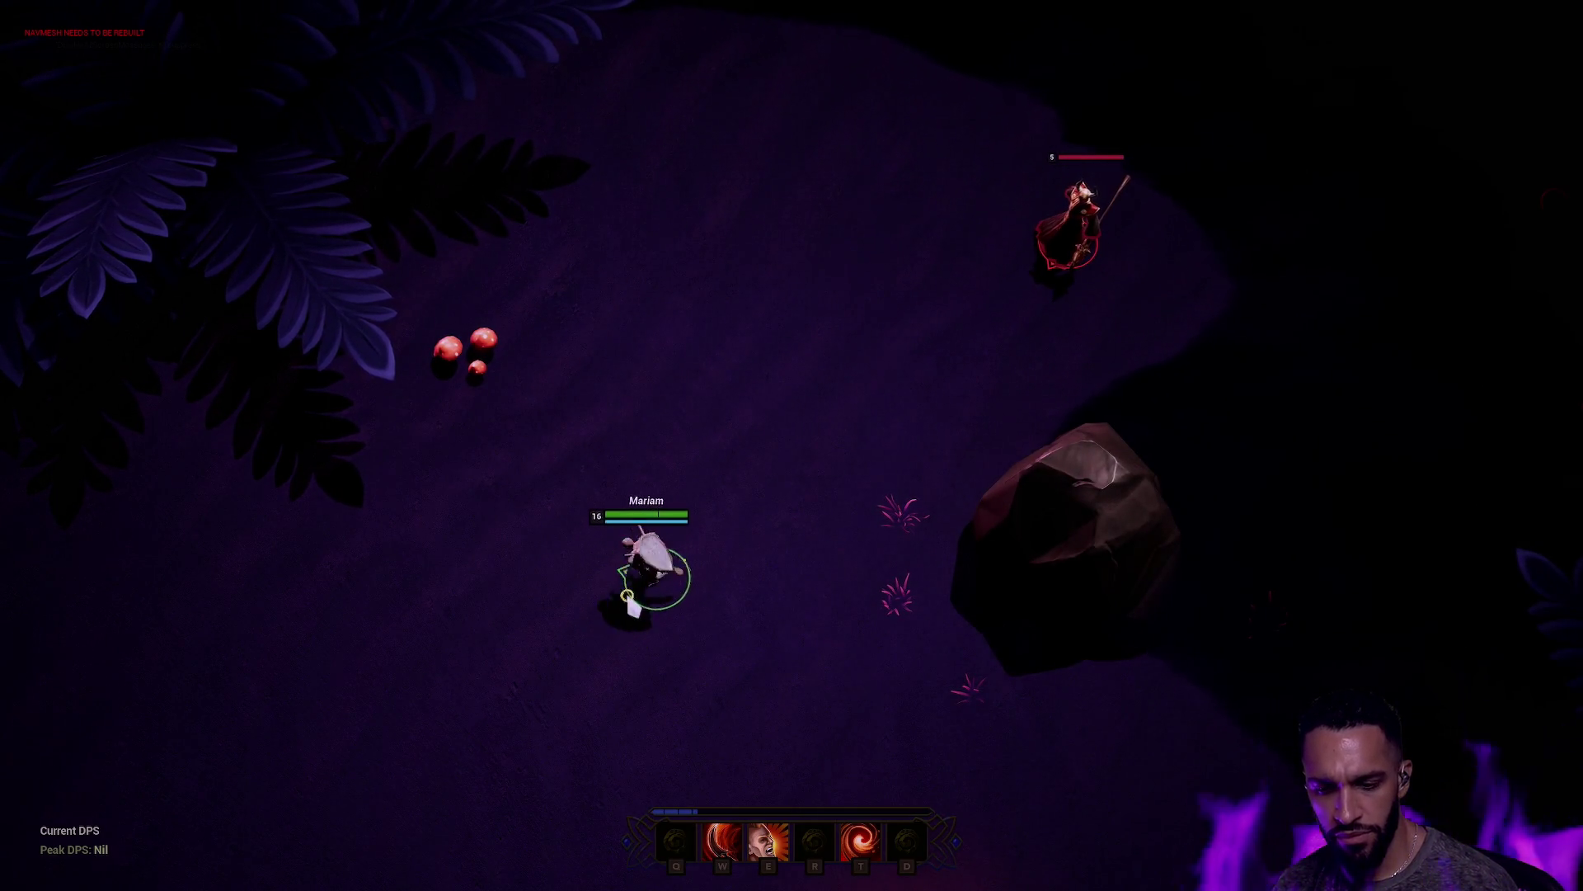
{"action": "right_click", "coordinate": [653, 588]}
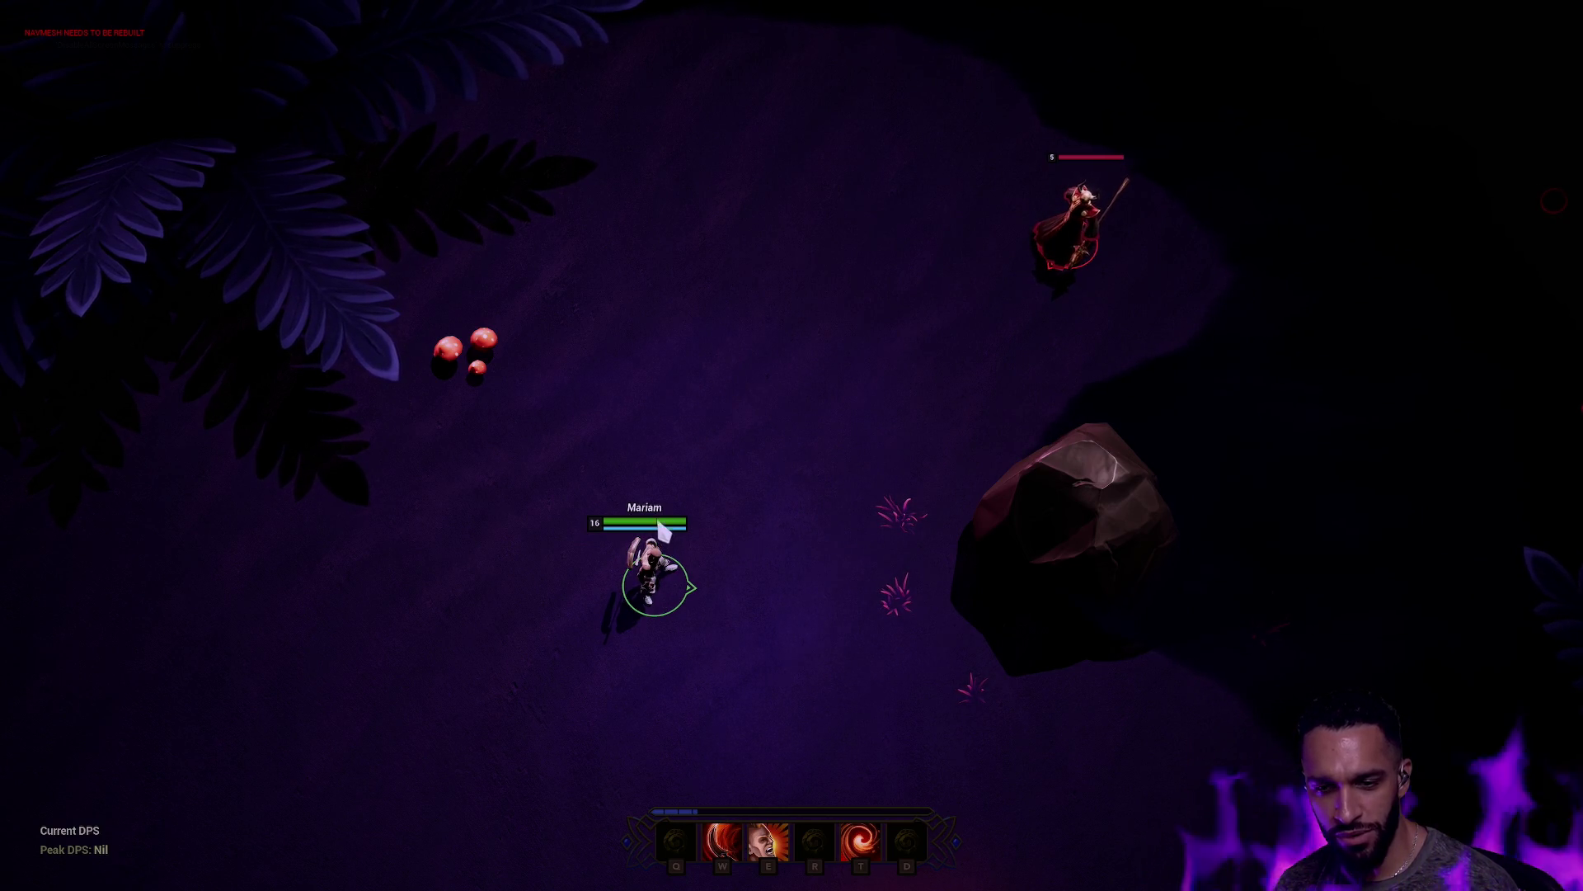
{"action": "key", "text": "F11"}
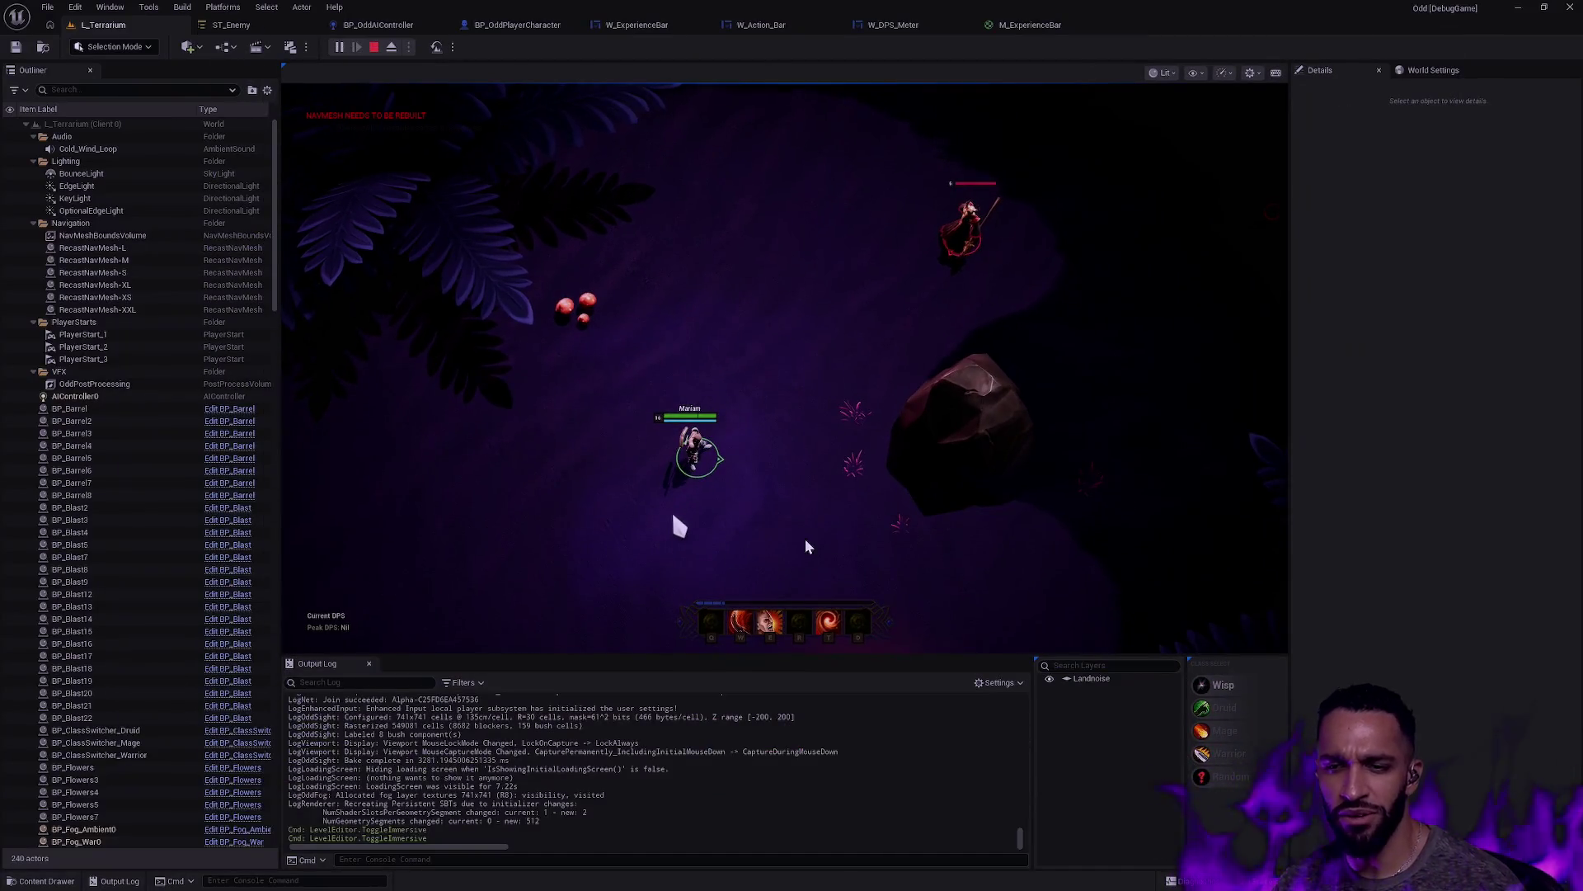
{"action": "key", "text": "Escape"}
{"action": "key", "text": "ctrl+space"}
{"action": "key", "text": "alt+Left"}
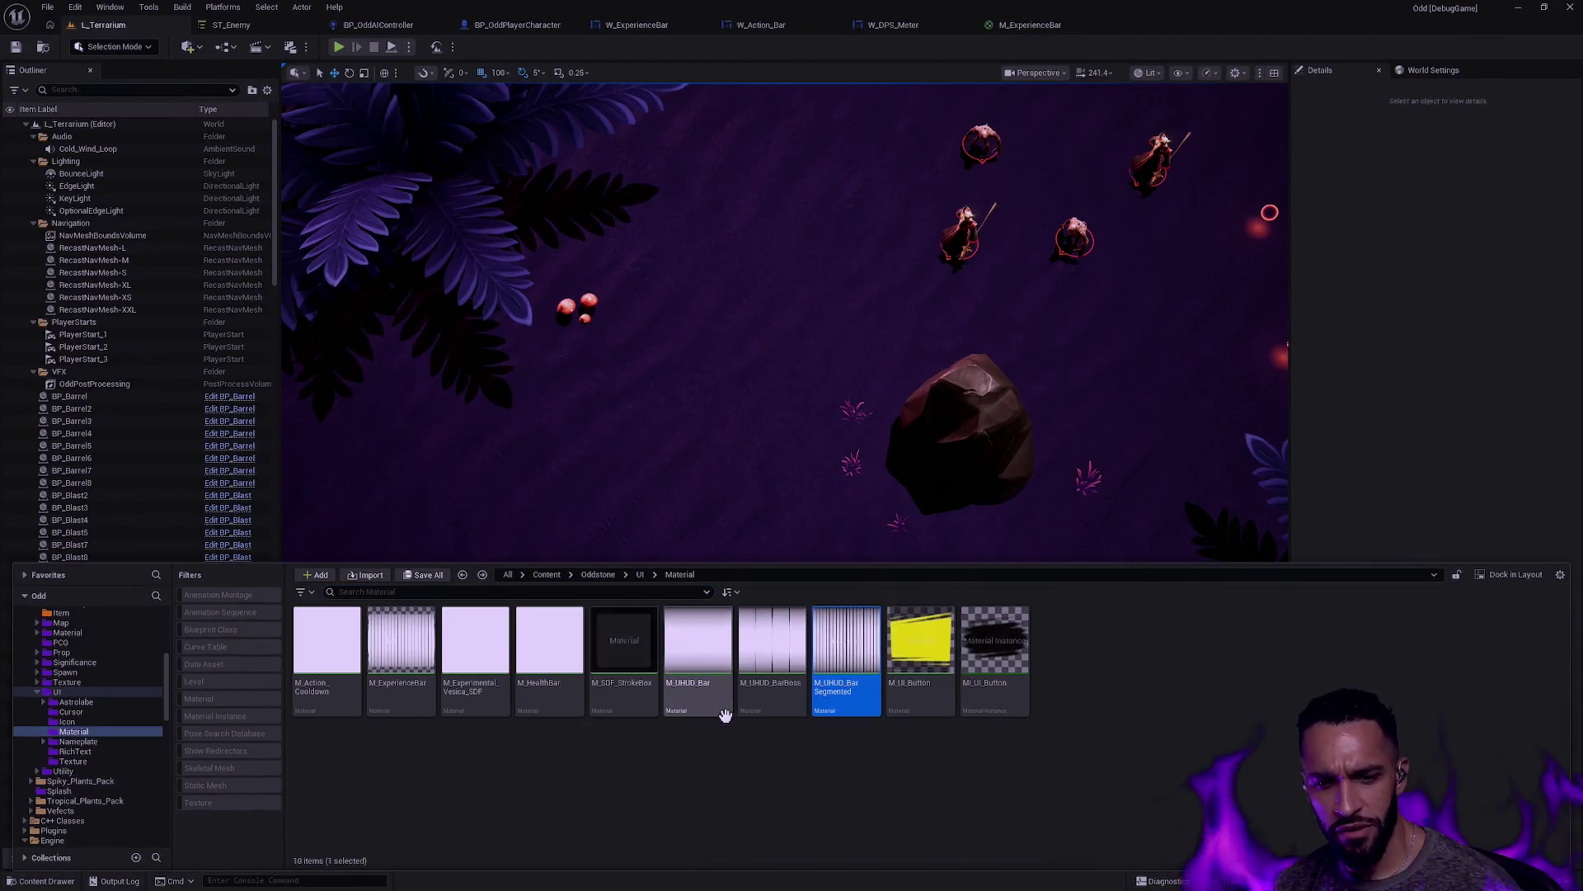
Step: Browse from the UI folder into Nameplate > Material
{"action": "left_click", "coordinate": [836, 765]}
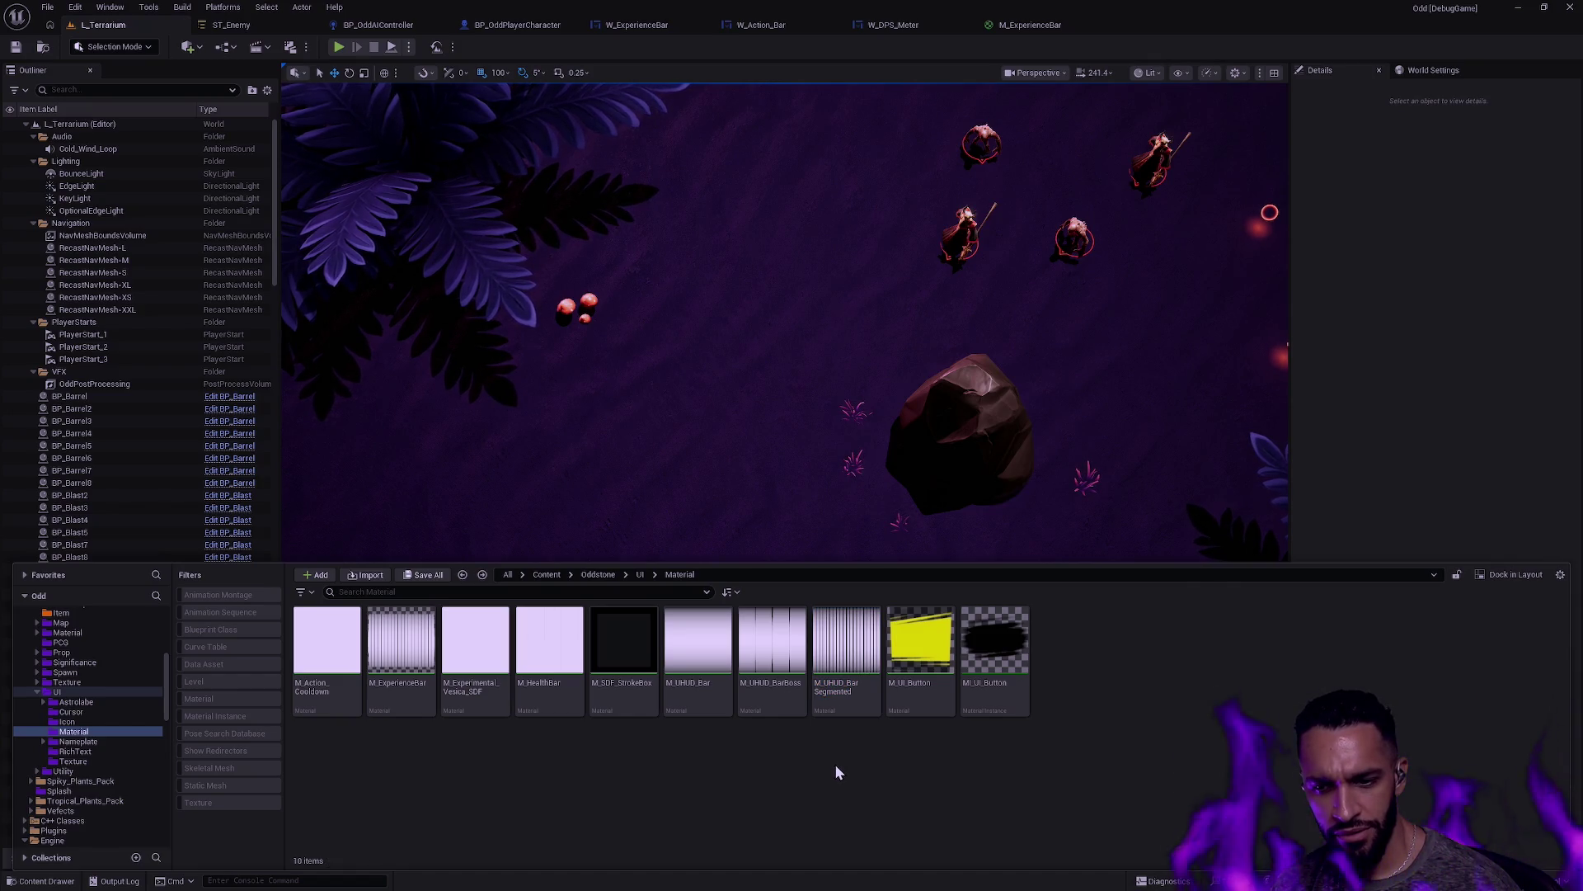
{"action": "key", "text": "alt+Left"}
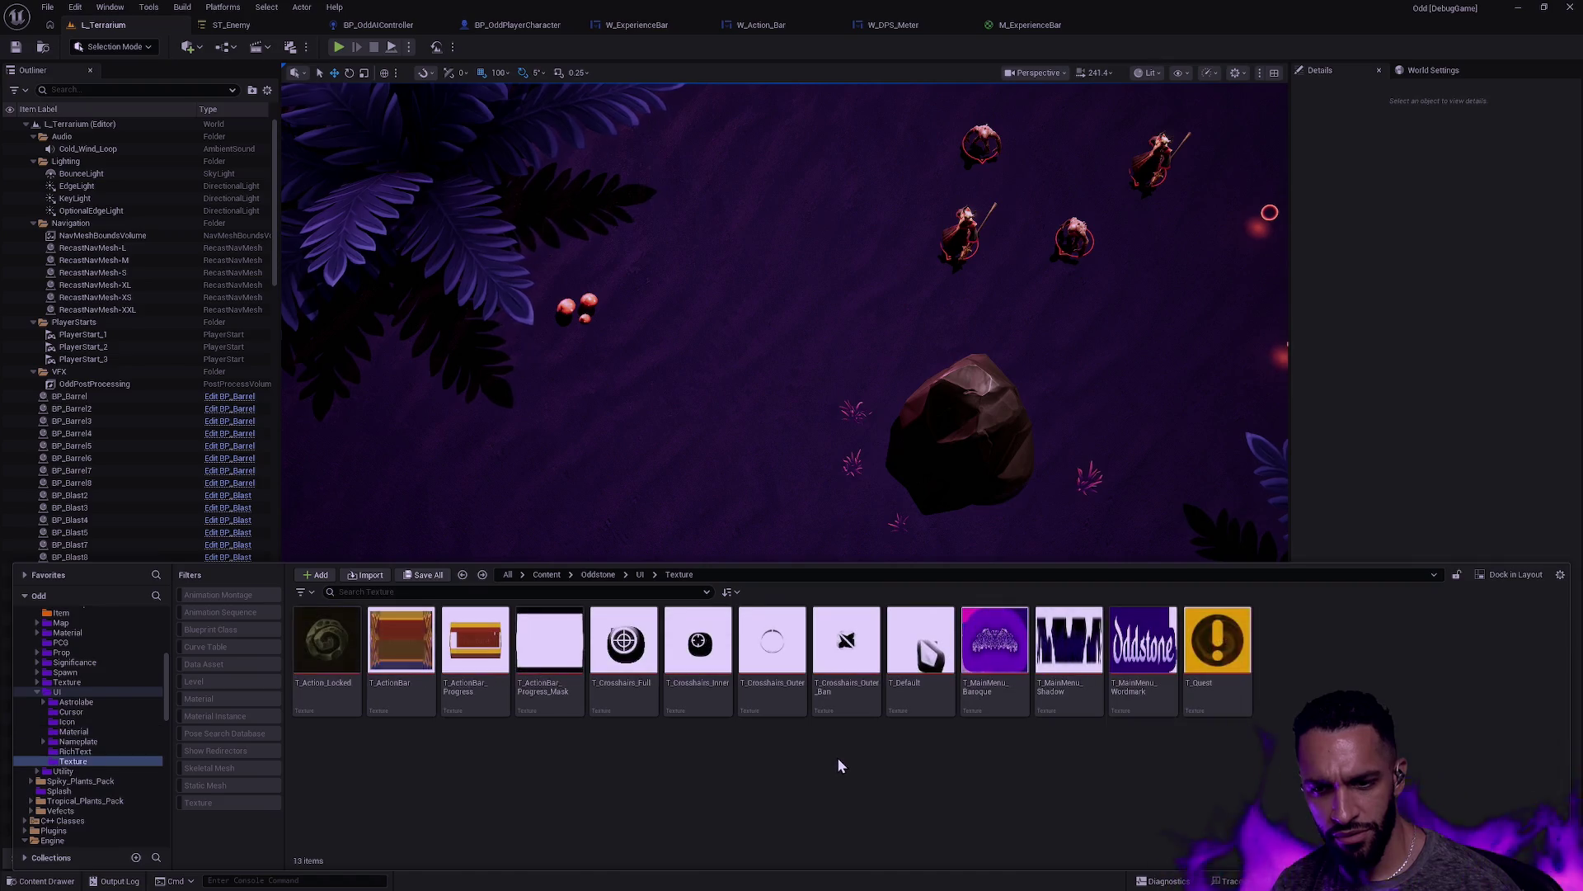
{"action": "key", "text": "alt+Left"}
{"action": "left_click", "coordinate": [651, 680]}
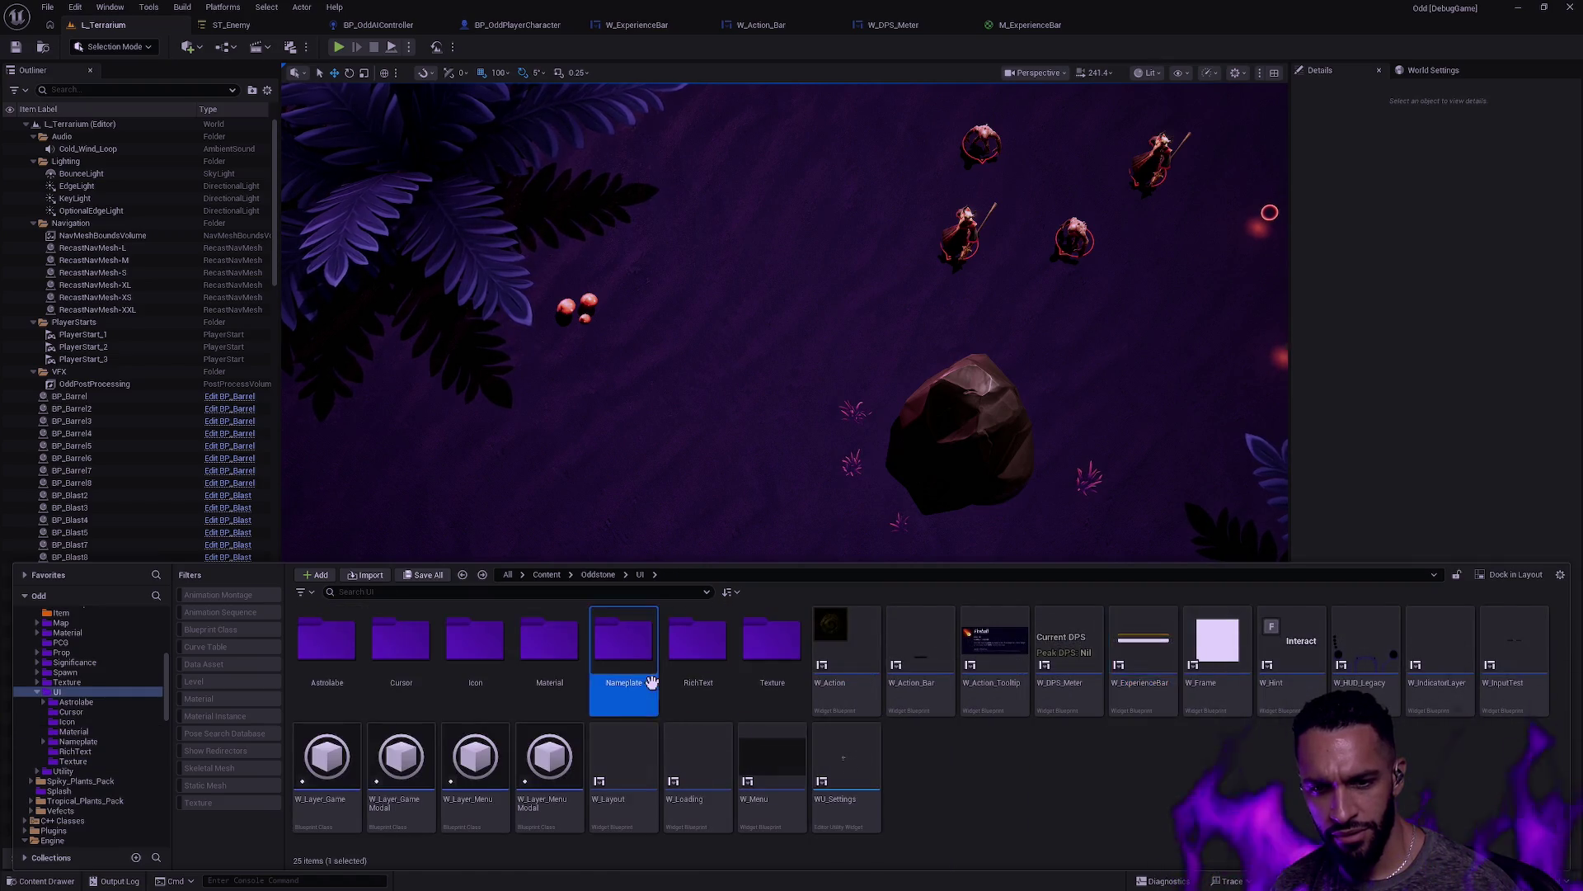
{"action": "double_click", "coordinate": [651, 681]}
{"action": "double_click", "coordinate": [327, 639]}
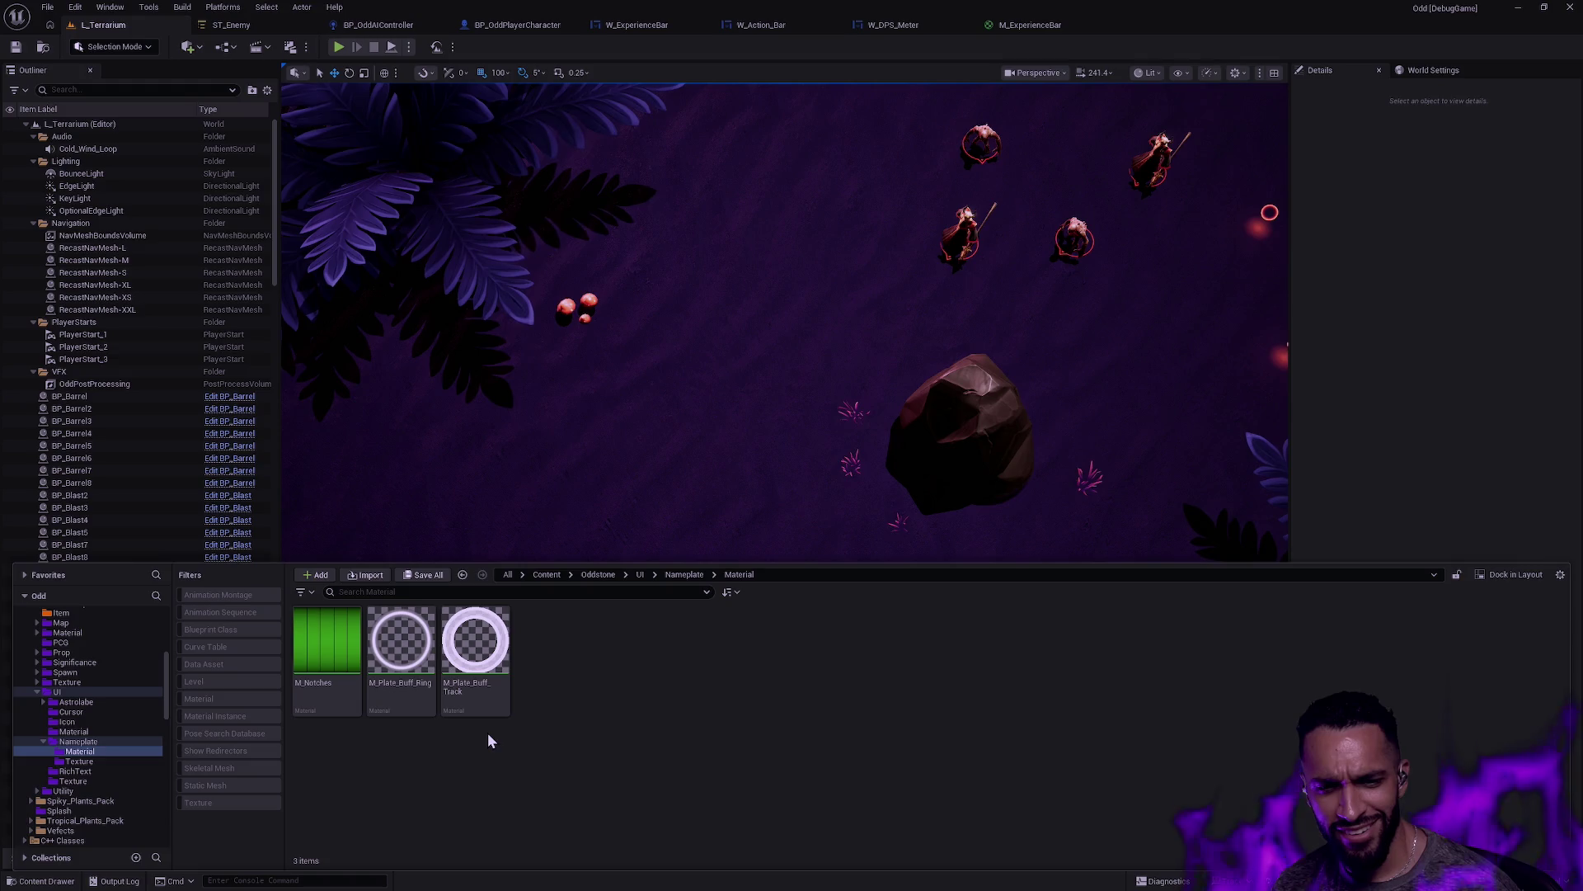
Step: Duplicate M_Notches as M_XP and move it into the UI folder
{"action": "left_click", "coordinate": [325, 697]}
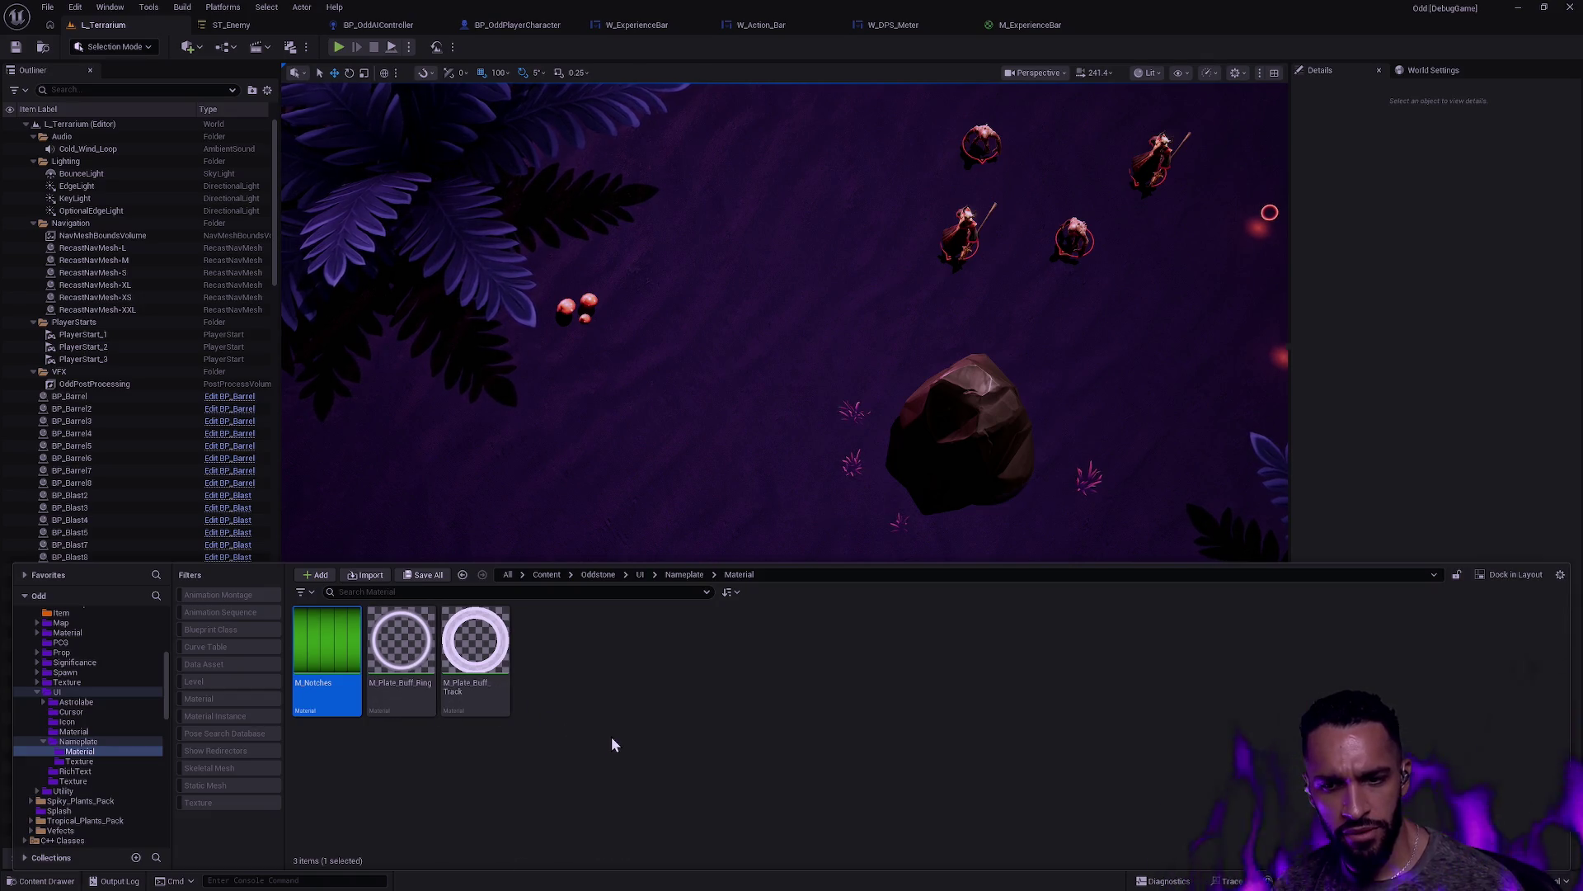
{"action": "key", "text": "ctrl+d"}
{"action": "type", "text": "M_"}
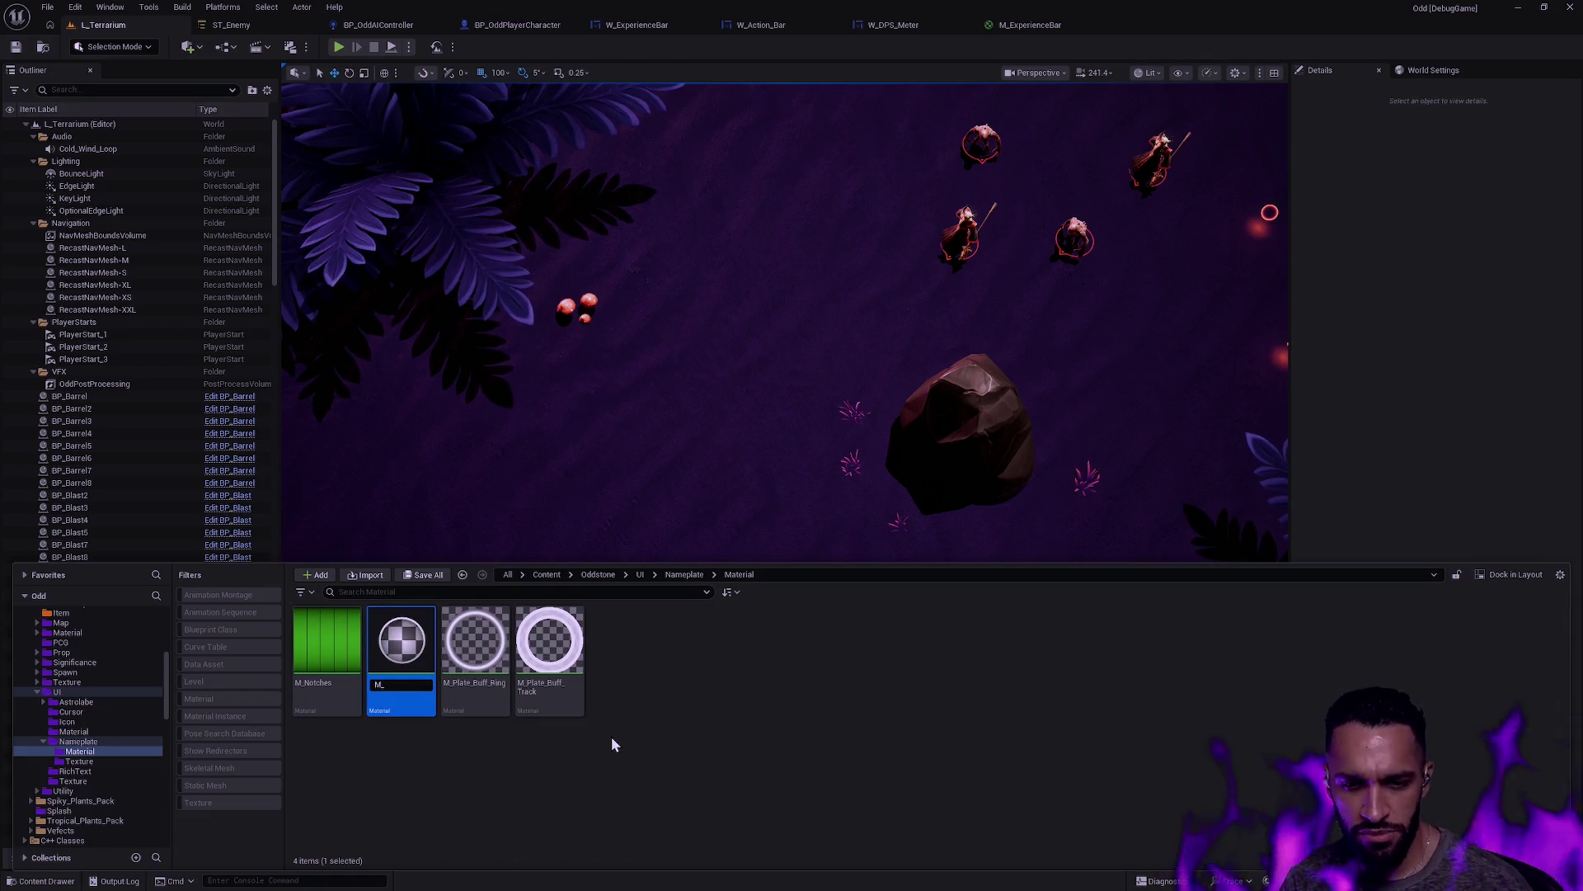
{"action": "type", "text": "XP"}
{"action": "key", "text": "Return"}
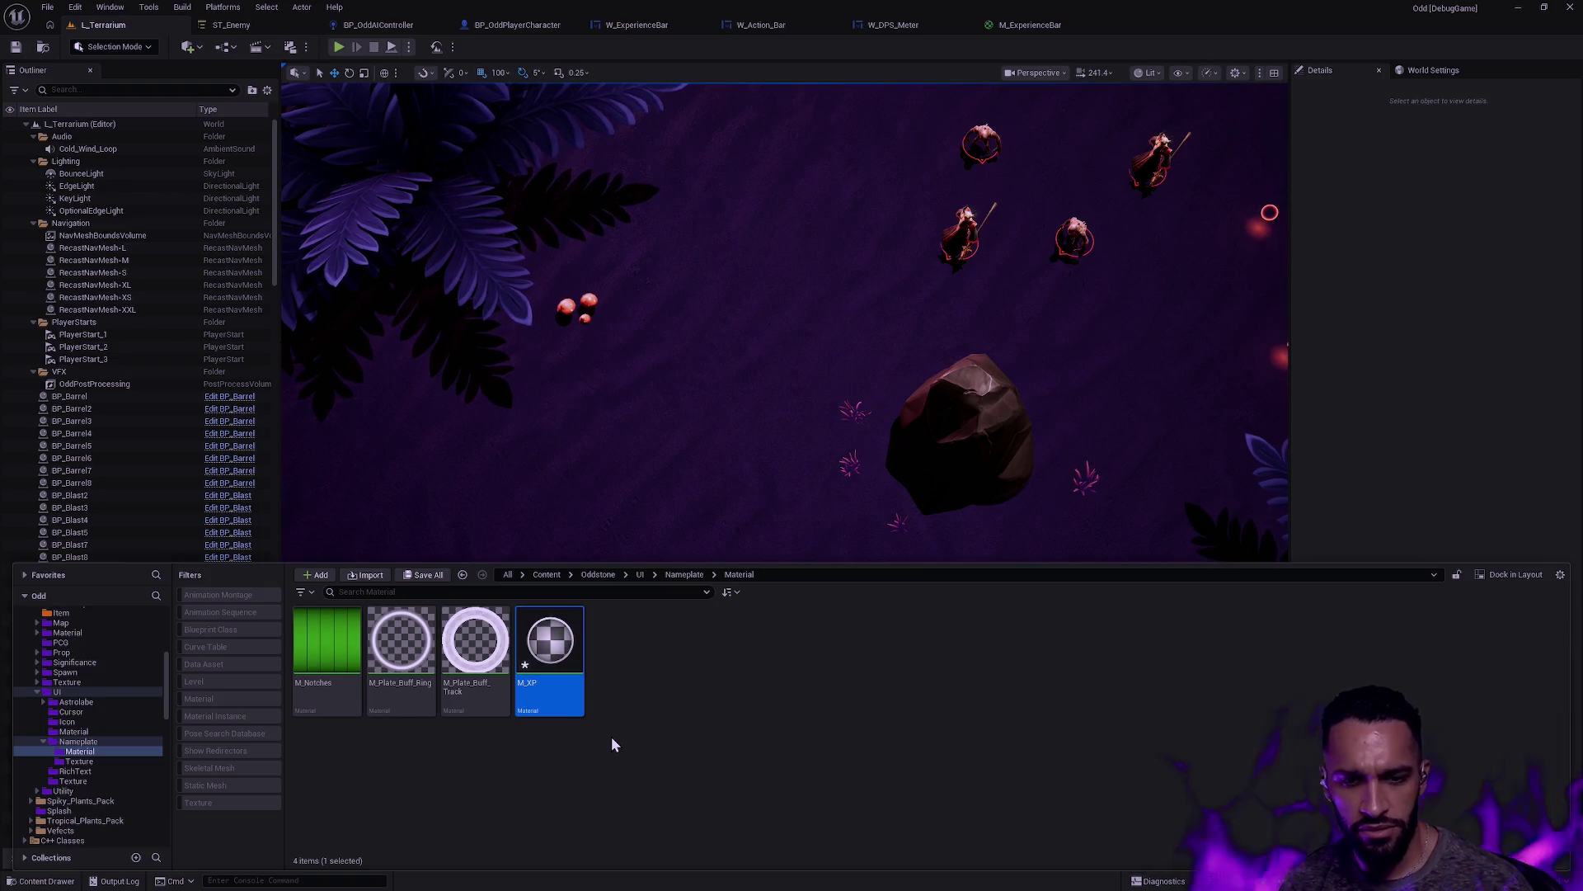
{"action": "mouse_move", "coordinate": [549, 647]}
{"action": "left_mouse_down"}
{"action": "mouse_move", "coordinate": [232, 740]}
{"action": "mouse_move", "coordinate": [88, 706]}
{"action": "mouse_move", "coordinate": [97, 695]}
{"action": "left_mouse_up"}
{"action": "left_click", "coordinate": [129, 718]}
{"action": "left_click", "coordinate": [45, 693]}
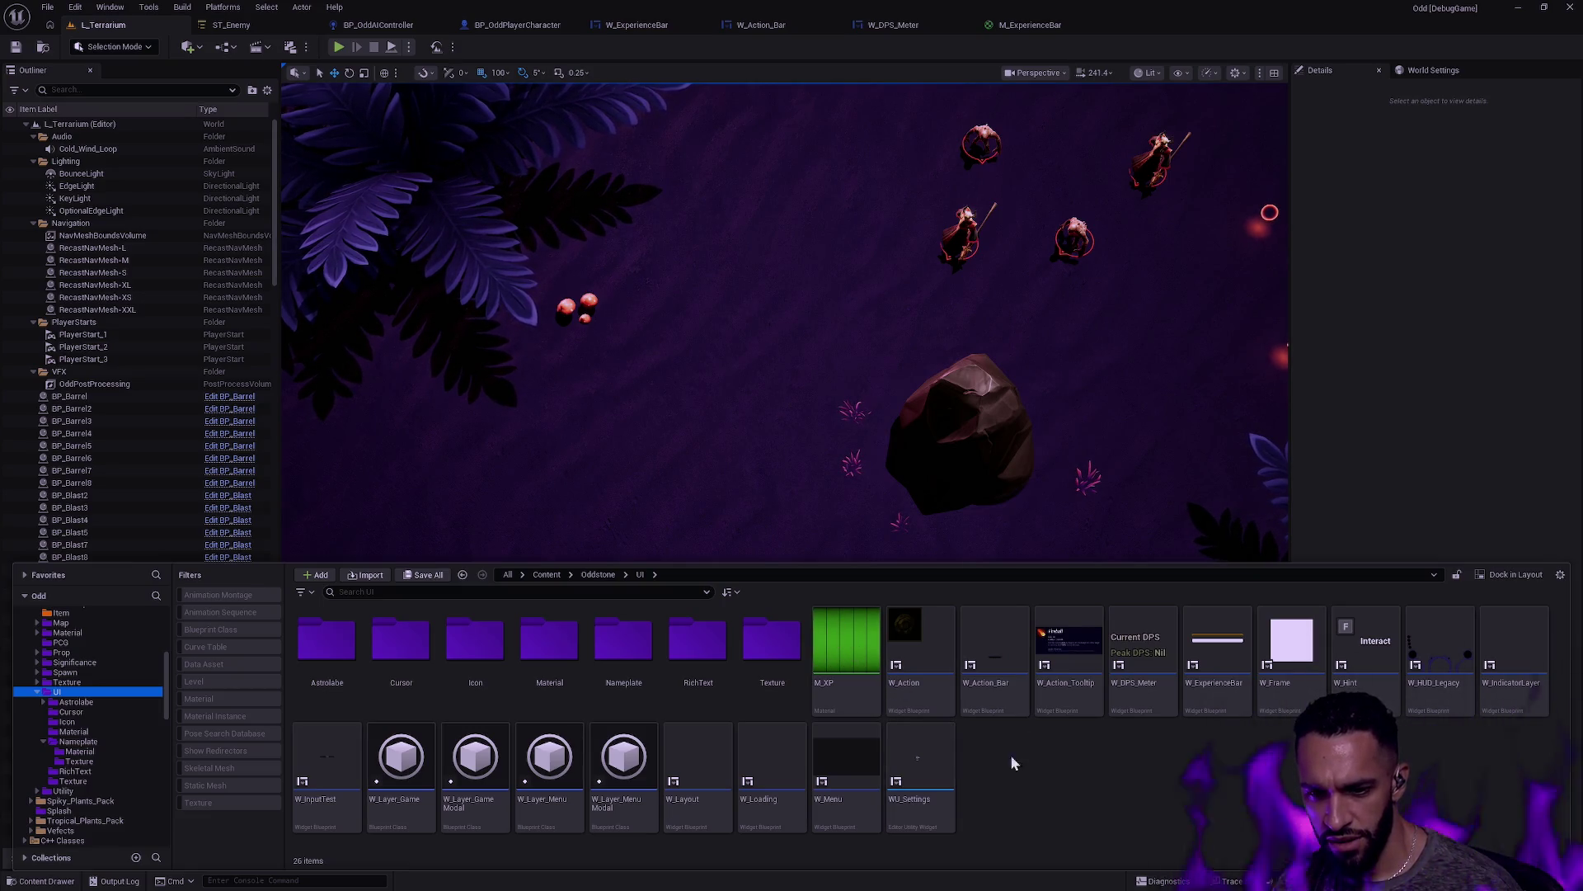
Step: Move M_XP from UI into the UI Material folder and open it to confirm
{"action": "double_click", "coordinate": [545, 655]}
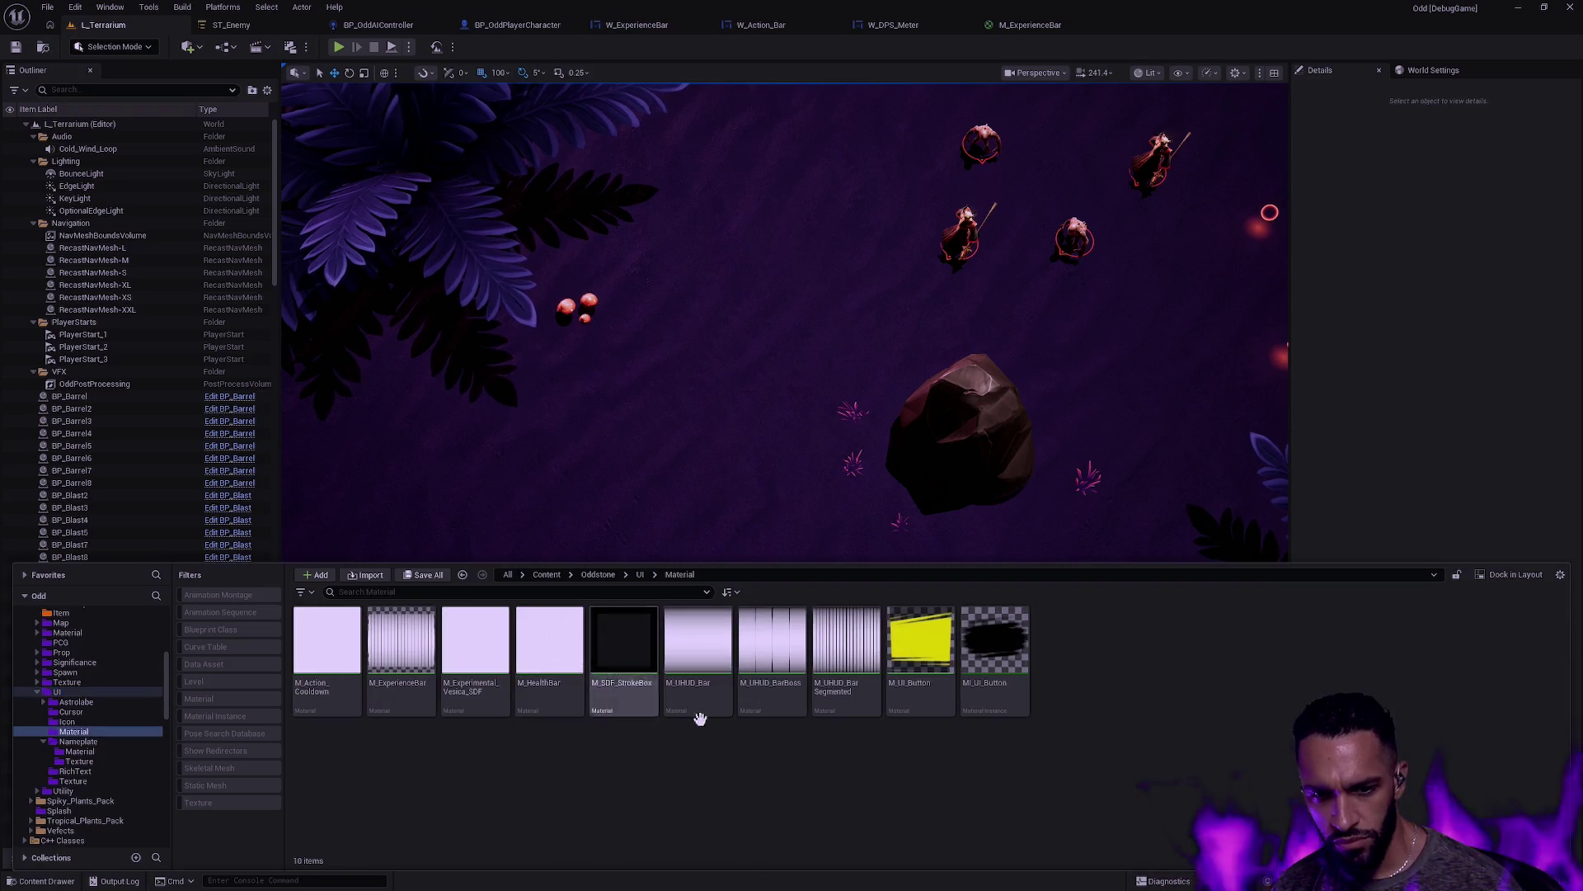
{"action": "key", "text": "alt+Left"}
{"action": "left_click_drag", "start_coordinate": [847, 652], "coordinate": [575, 659]}
{"action": "left_click", "coordinate": [618, 680]}
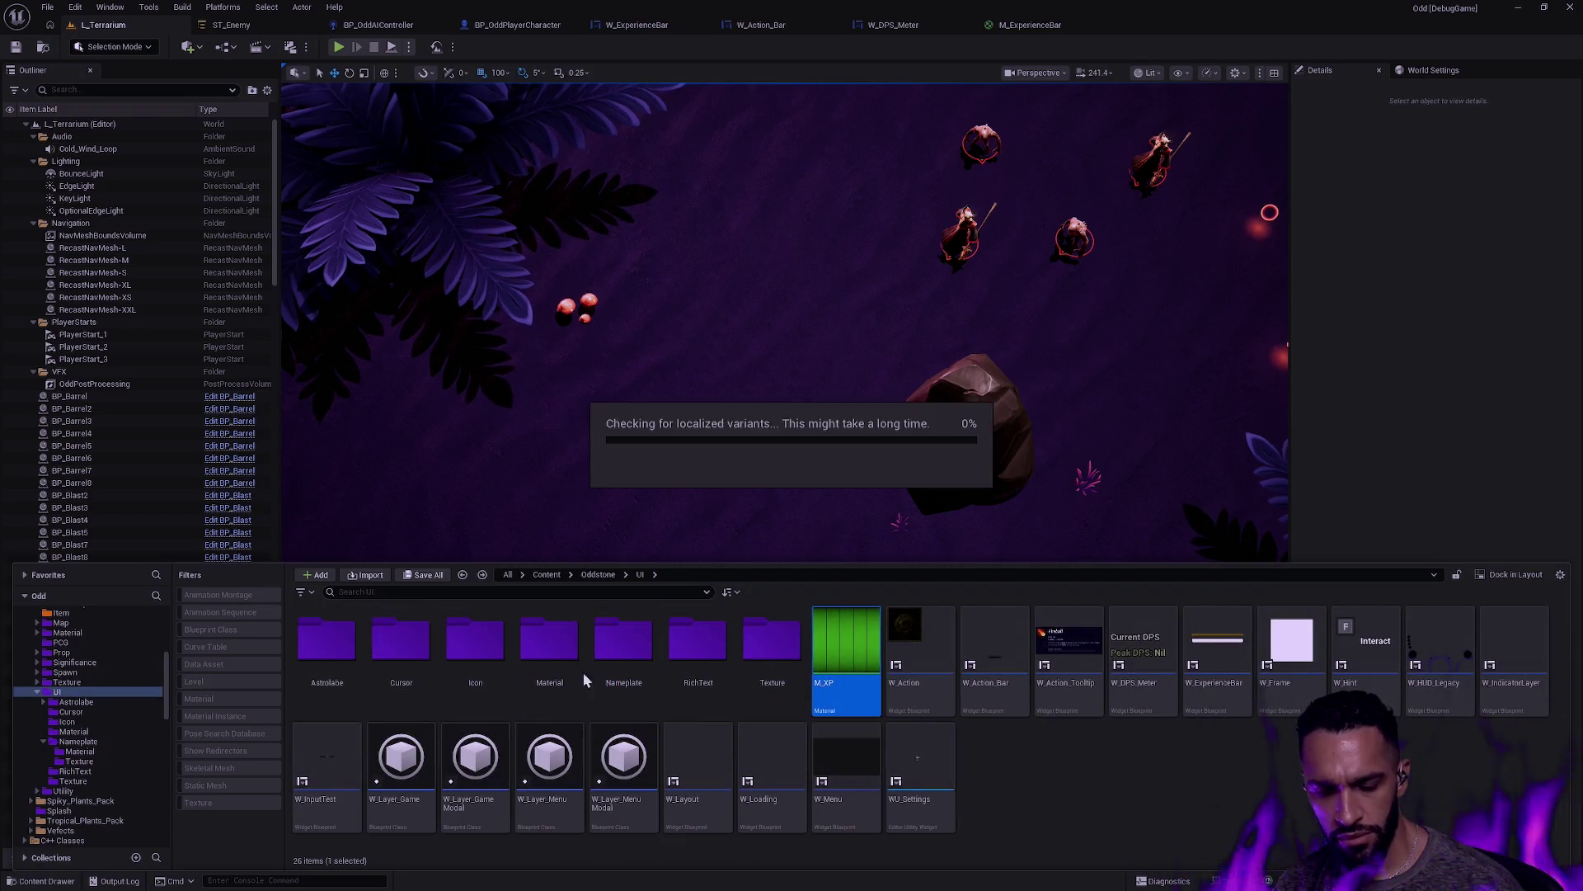
{"action": "double_click", "coordinate": [548, 642]}
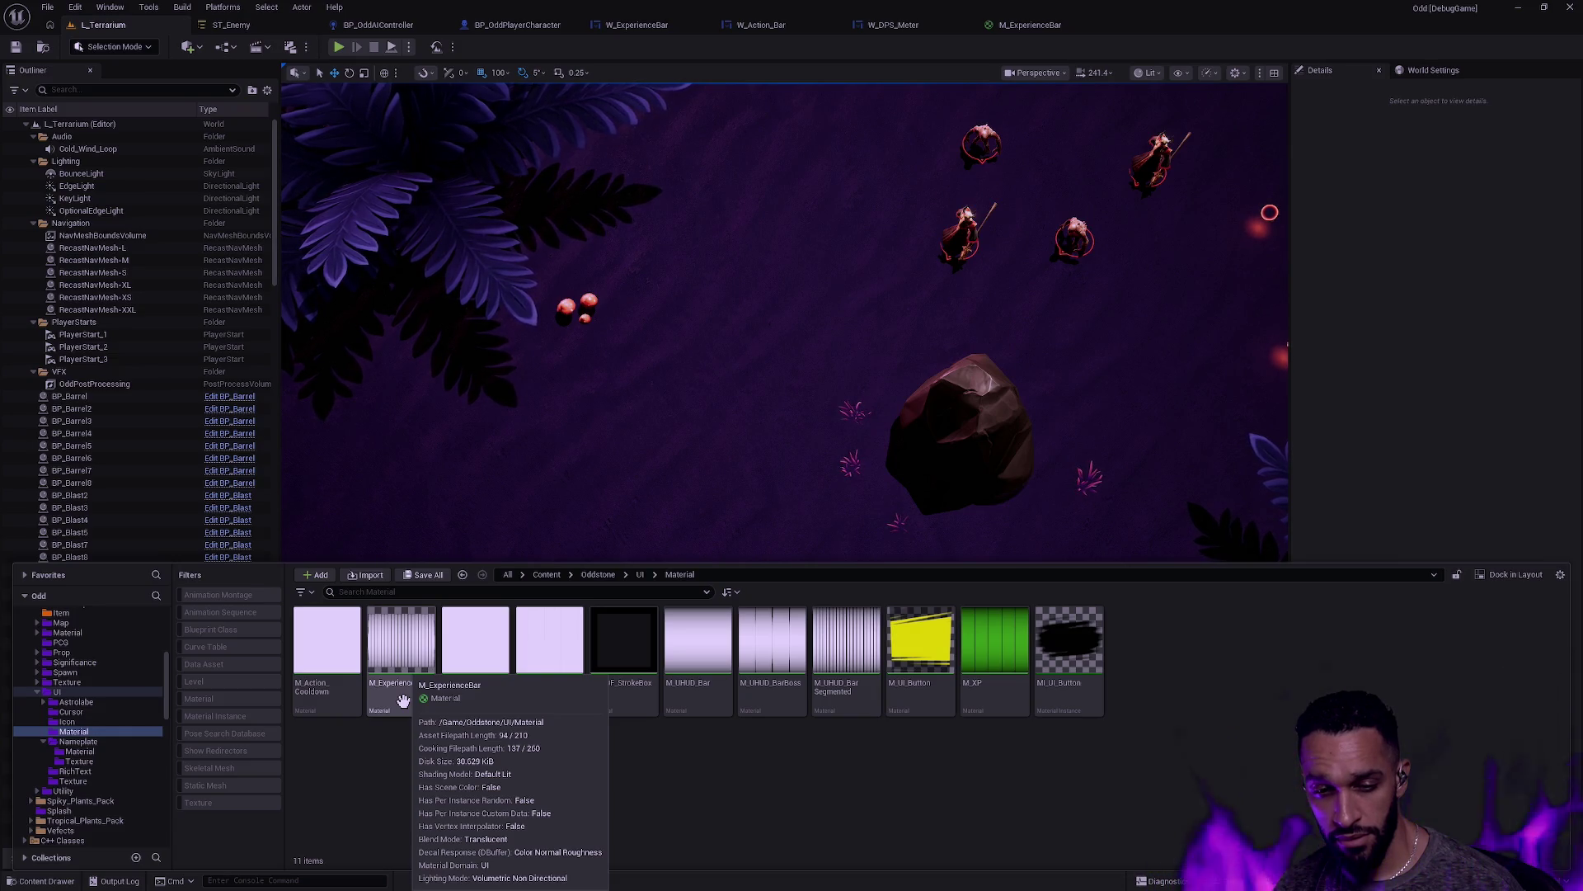
Step: Copy the Texture Sample node from the M_ExperienceBar material graph
{"action": "left_click", "coordinate": [1072, 27]}
{"action": "scroll", "coordinate": [1137, 536], "scroll_direction": "down", "scroll_amount": 3}
{"action": "mouse_move", "coordinate": [1136, 536]}
{"action": "left_mouse_down"}
{"action": "mouse_move", "coordinate": [916, 640]}
{"action": "mouse_move", "coordinate": [668, 512]}
{"action": "mouse_move", "coordinate": [537, 407]}
{"action": "left_mouse_up"}
{"action": "left_click", "coordinate": [710, 431]}
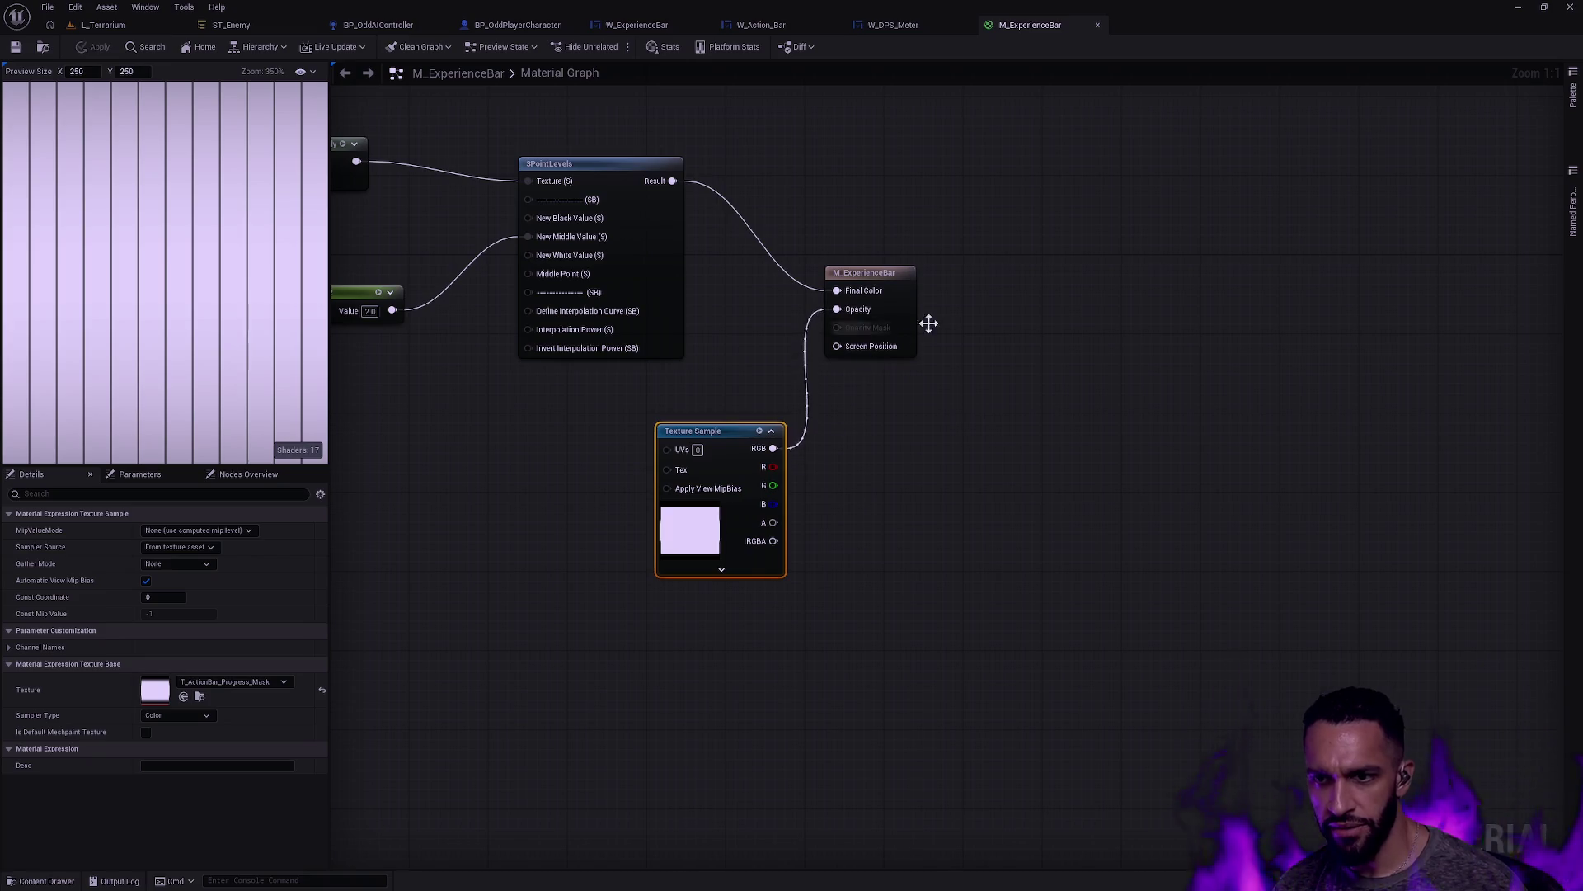
{"action": "key", "text": "ctrl+space"}
Step: Delete M_ExperienceBar, replacing its references with M_XP
{"action": "left_click", "coordinate": [401, 565]}
{"action": "right_click", "coordinate": [401, 577]}
{"action": "left_click", "coordinate": [446, 651]}
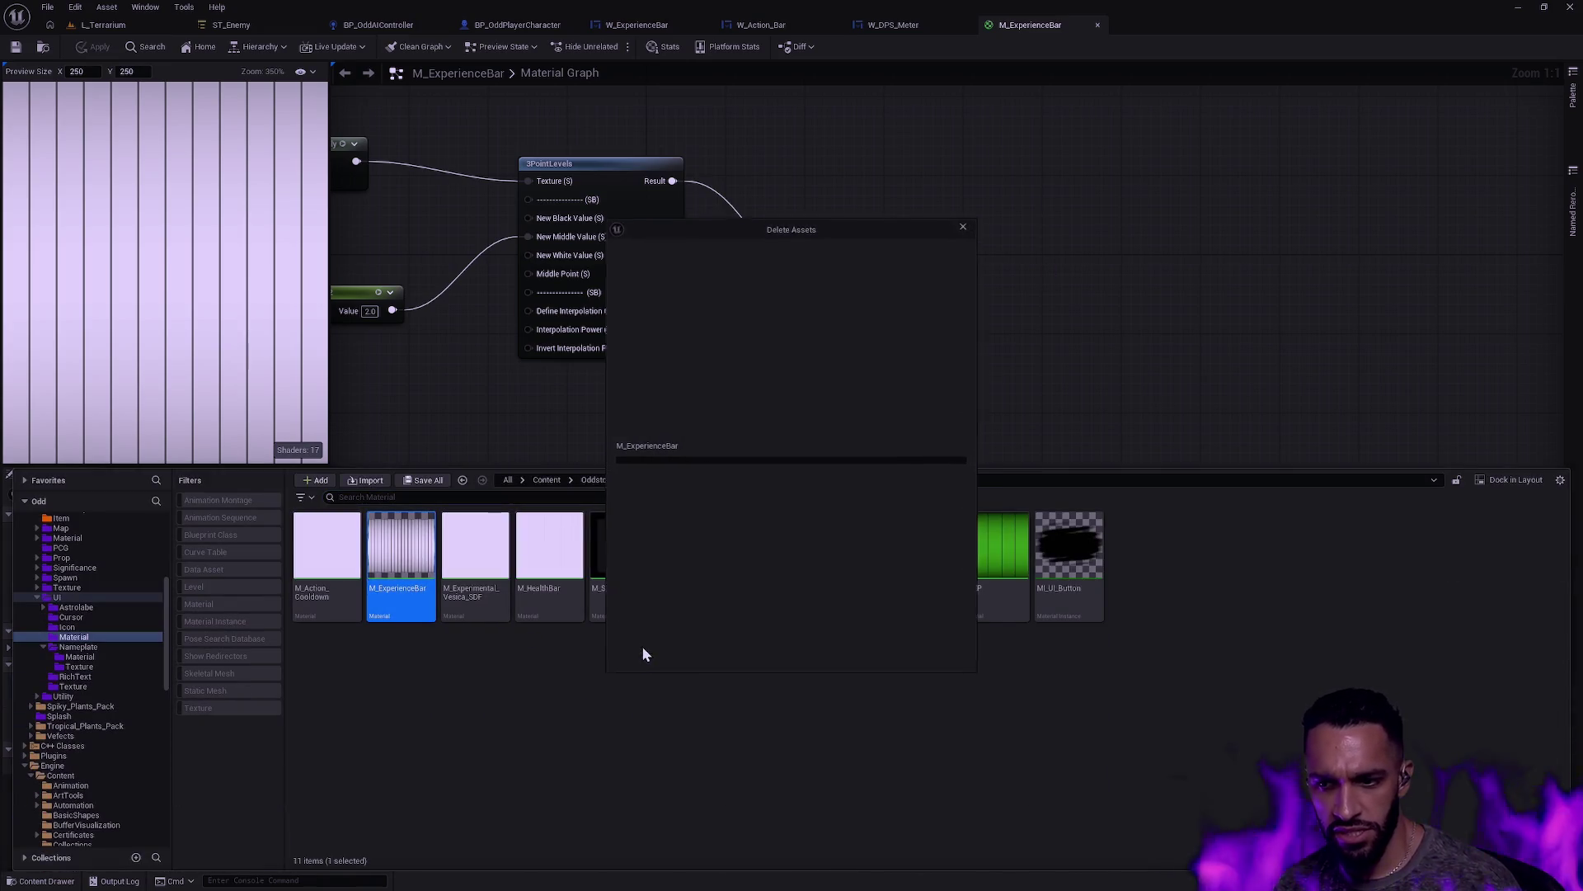
{"action": "left_click", "coordinate": [680, 627]}
{"action": "type", "text": "M_"}
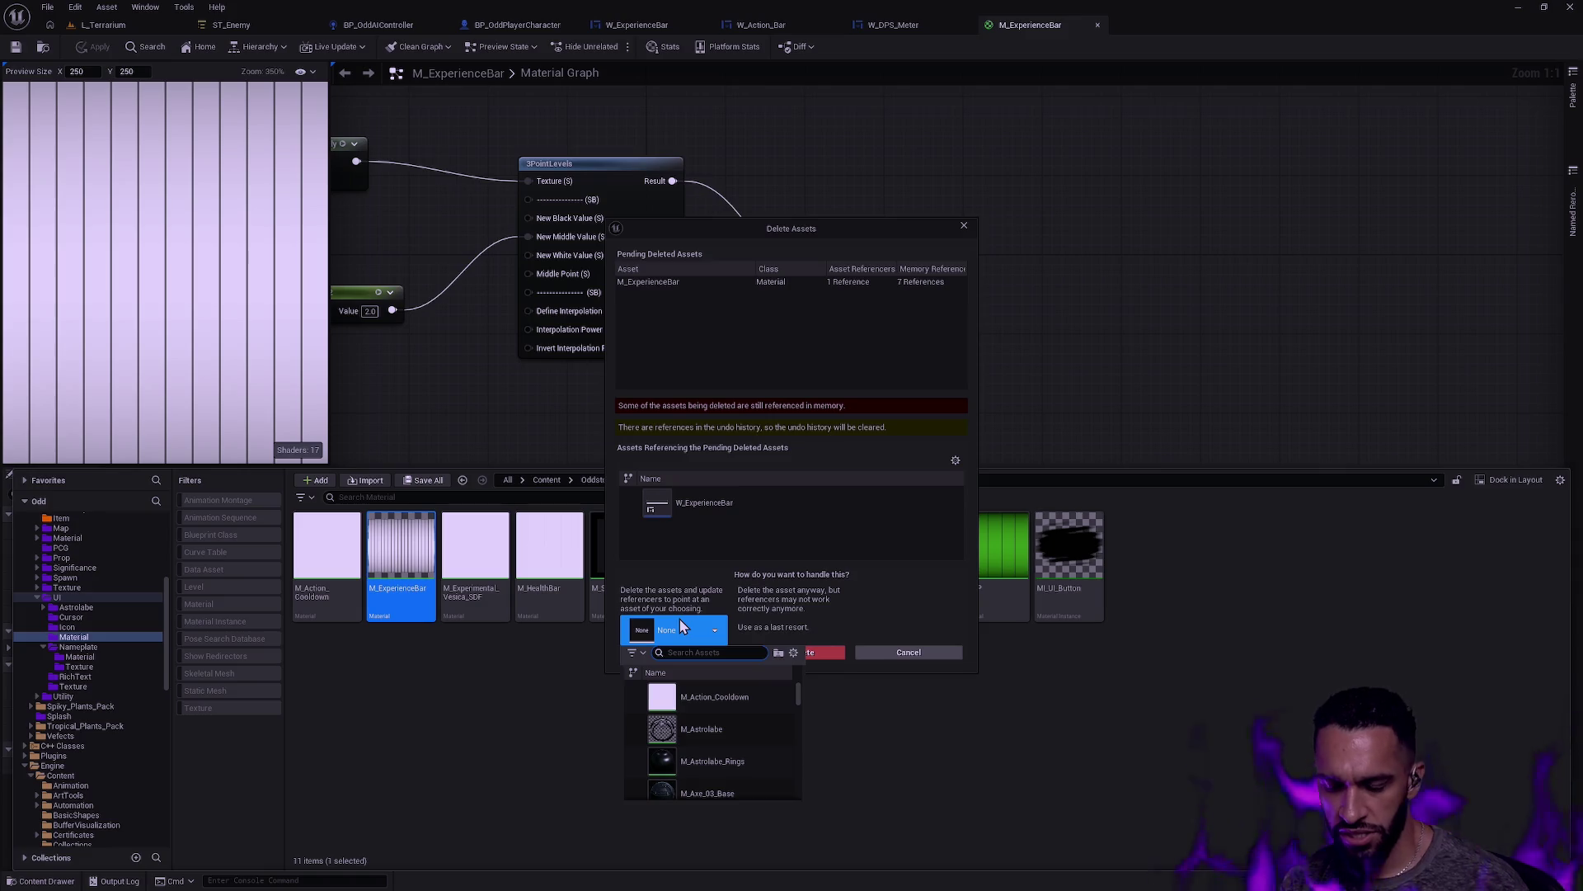
{"action": "type", "text": "XP"}
{"action": "left_click", "coordinate": [724, 696]}
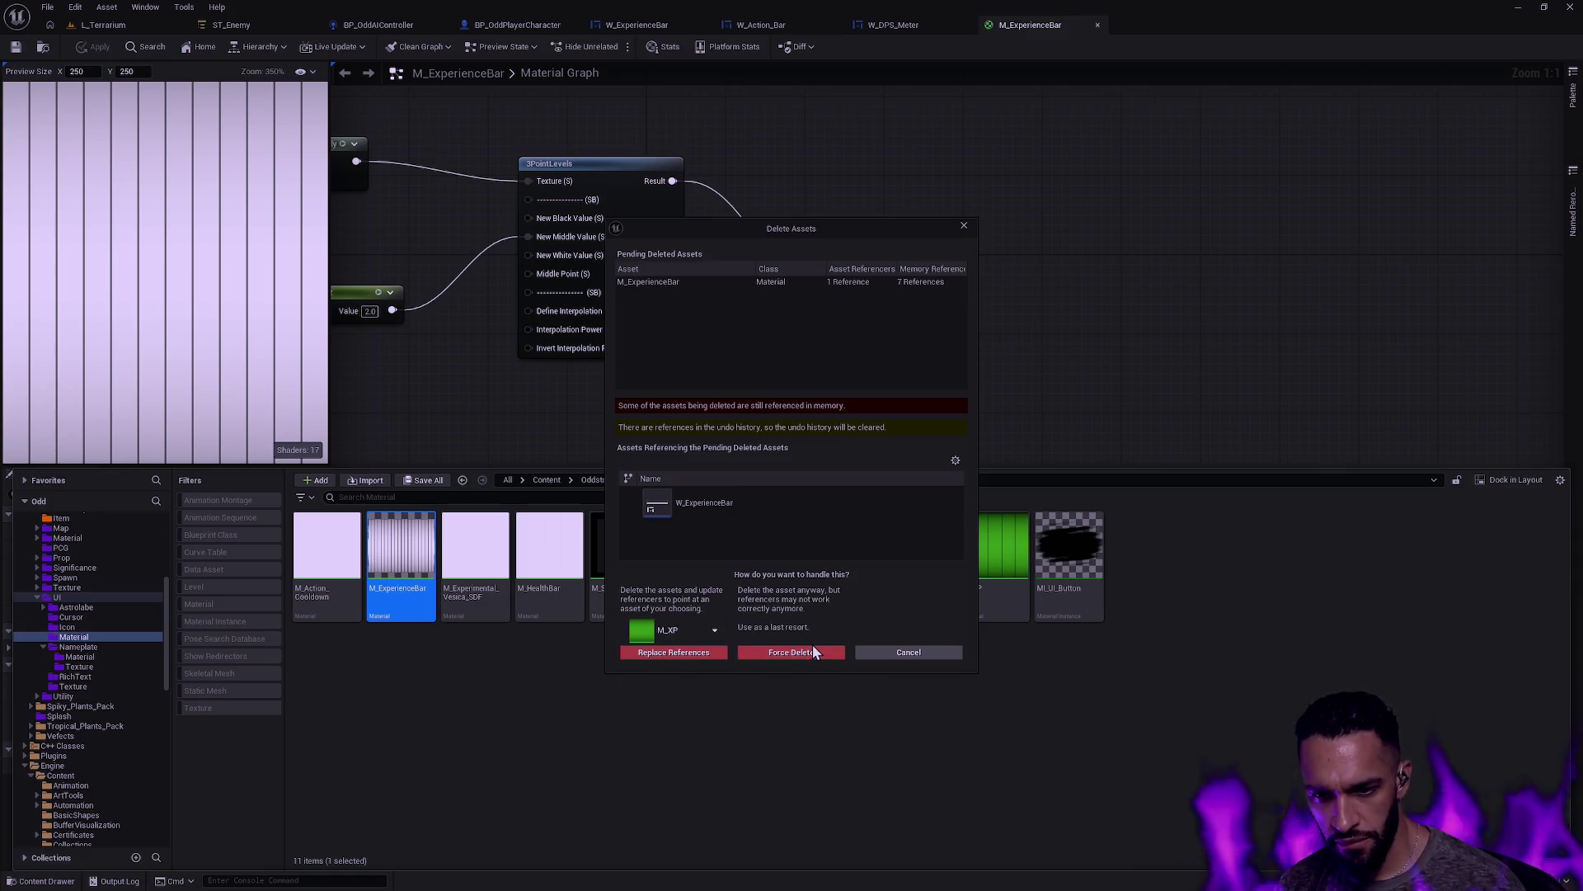
{"action": "left_click", "coordinate": [685, 651]}
{"action": "left_click", "coordinate": [884, 485]}
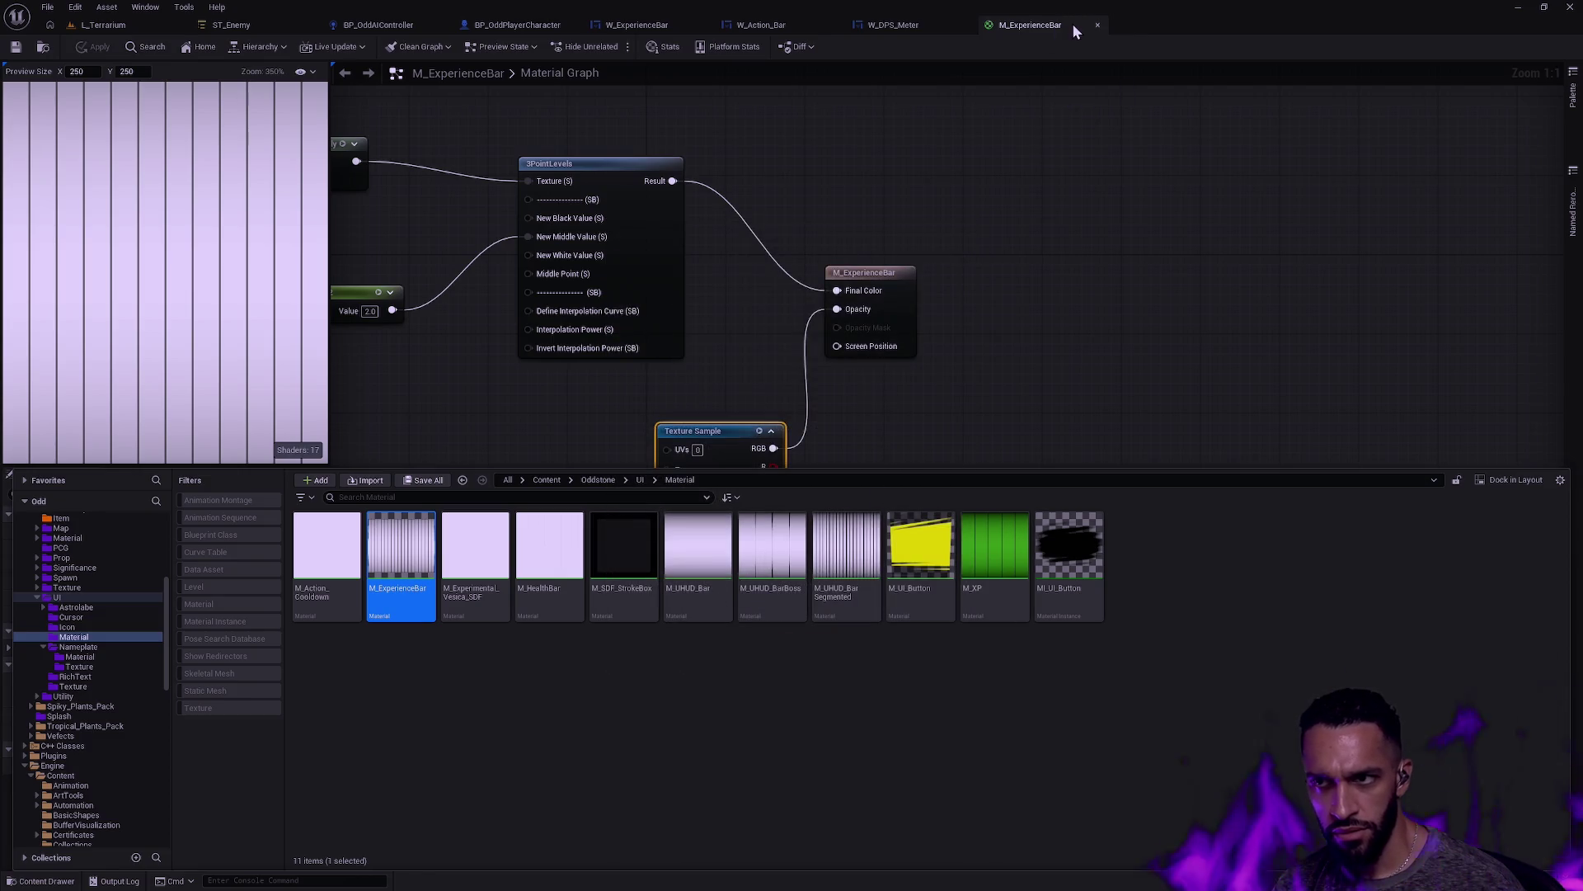
Step: Save all modified assets
{"action": "key", "text": "ctrl+shift+s"}
{"action": "left_click", "coordinate": [848, 592]}
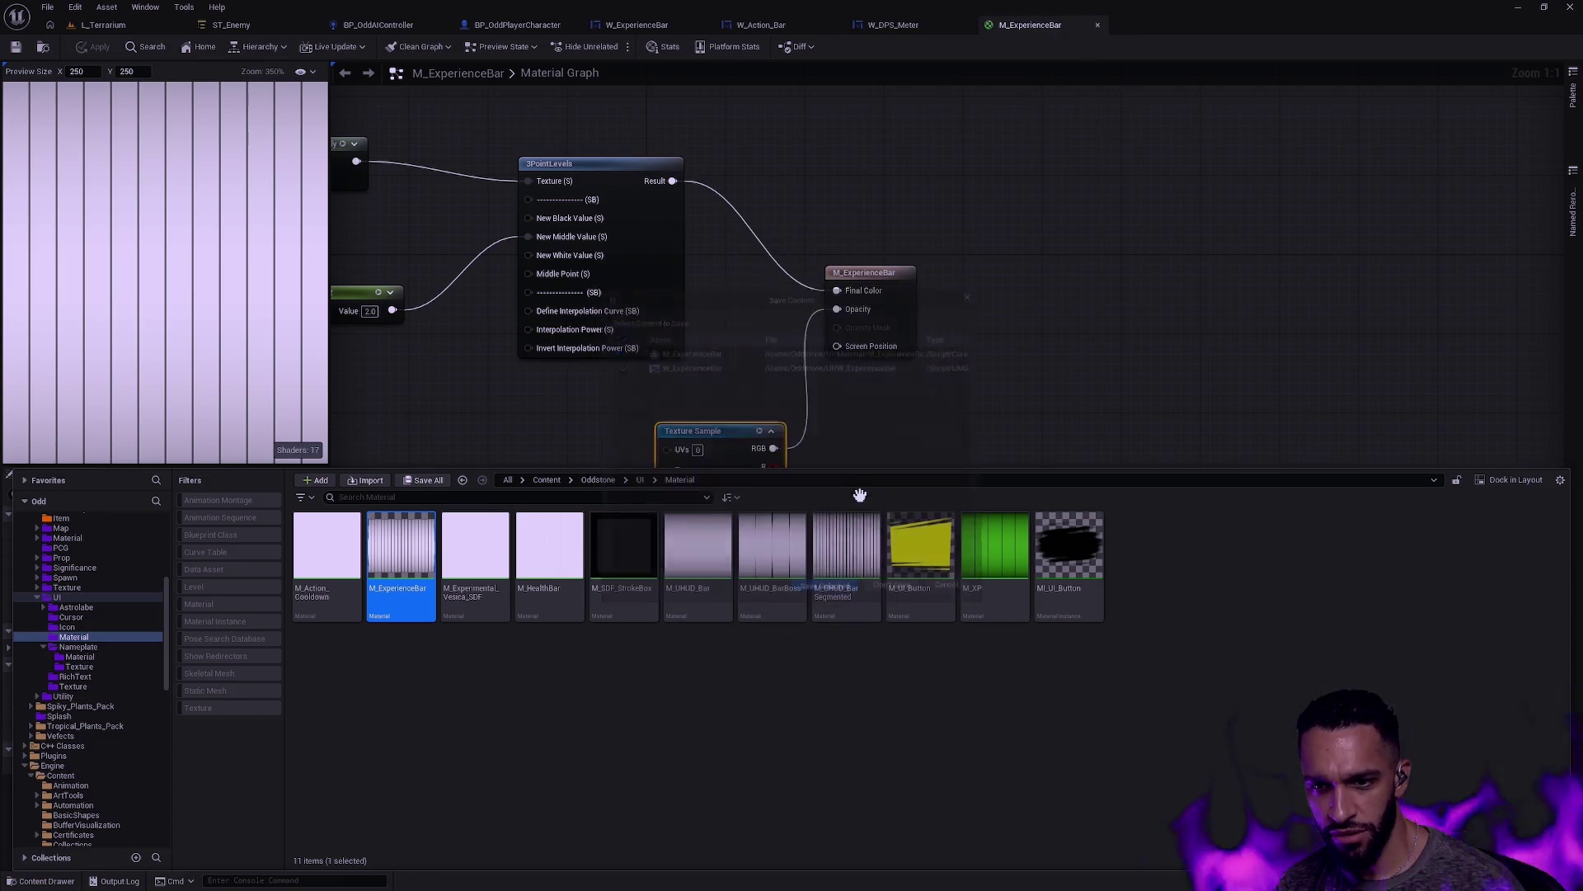
{"action": "key", "text": "ctrl+space"}
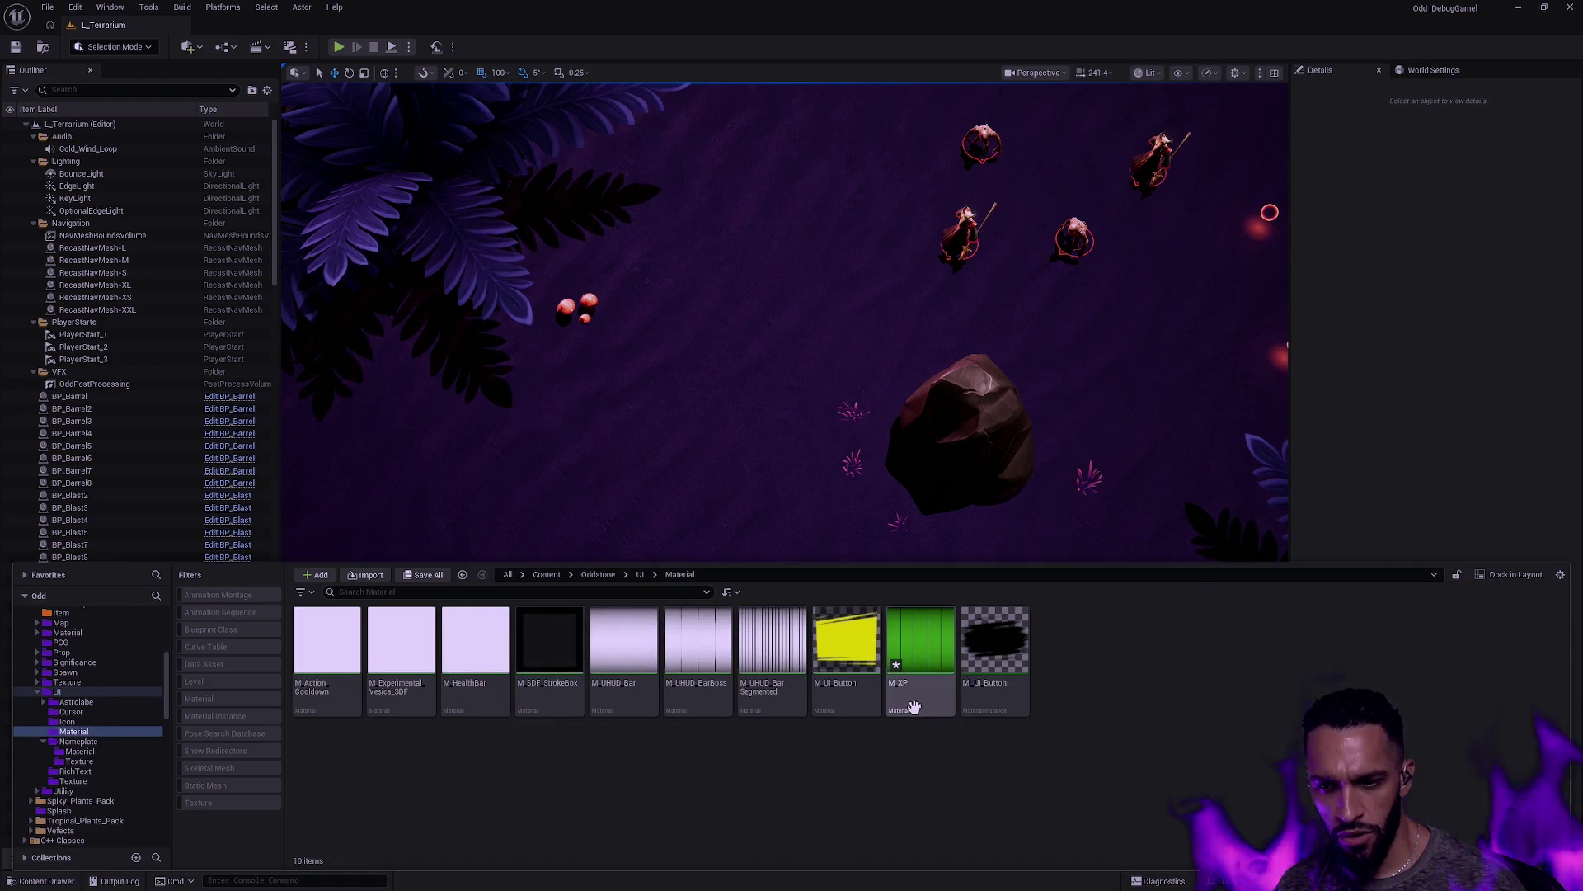
Step: Open M_XP for editing and frame the armor and segment node groups
{"action": "double_click", "coordinate": [916, 703]}
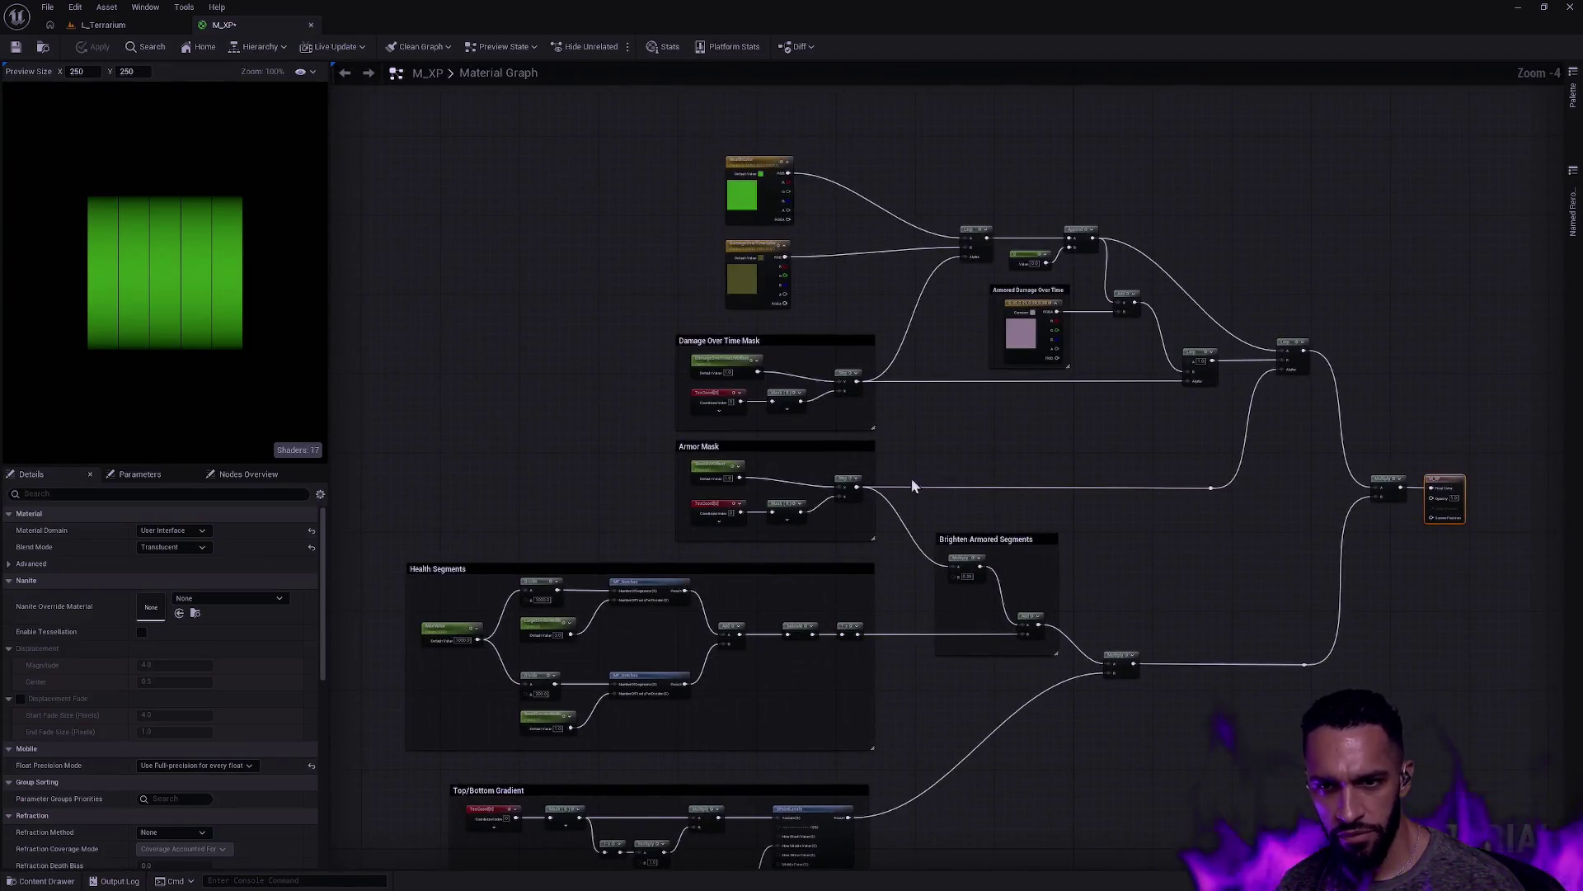
{"action": "left_click", "coordinate": [746, 166]}
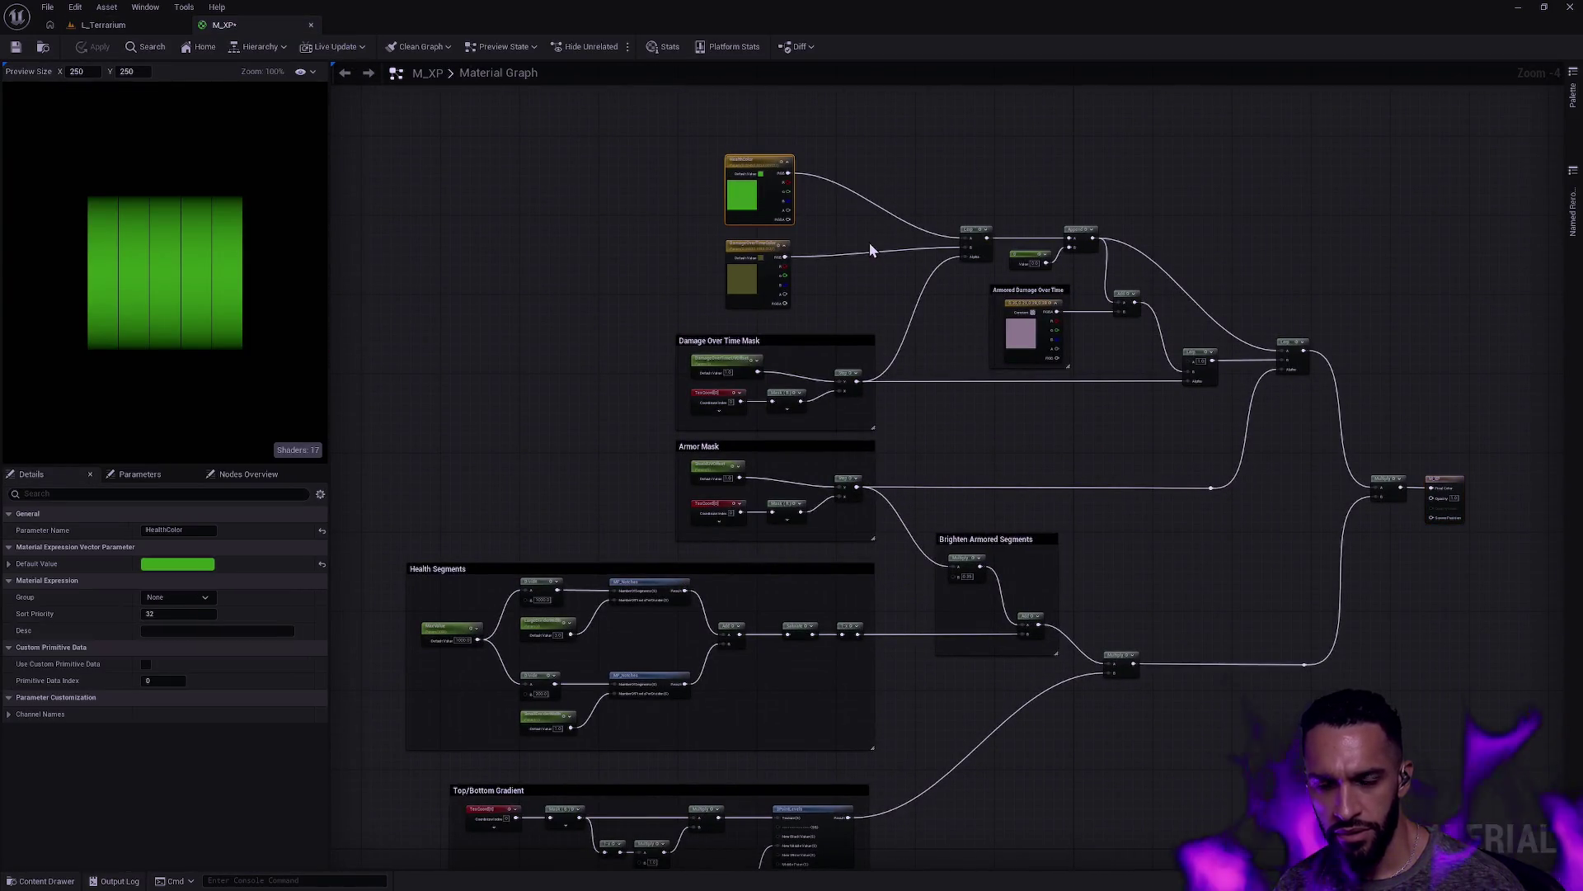
{"action": "scroll", "coordinate": [808, 387], "scroll_direction": "up", "scroll_amount": 4}
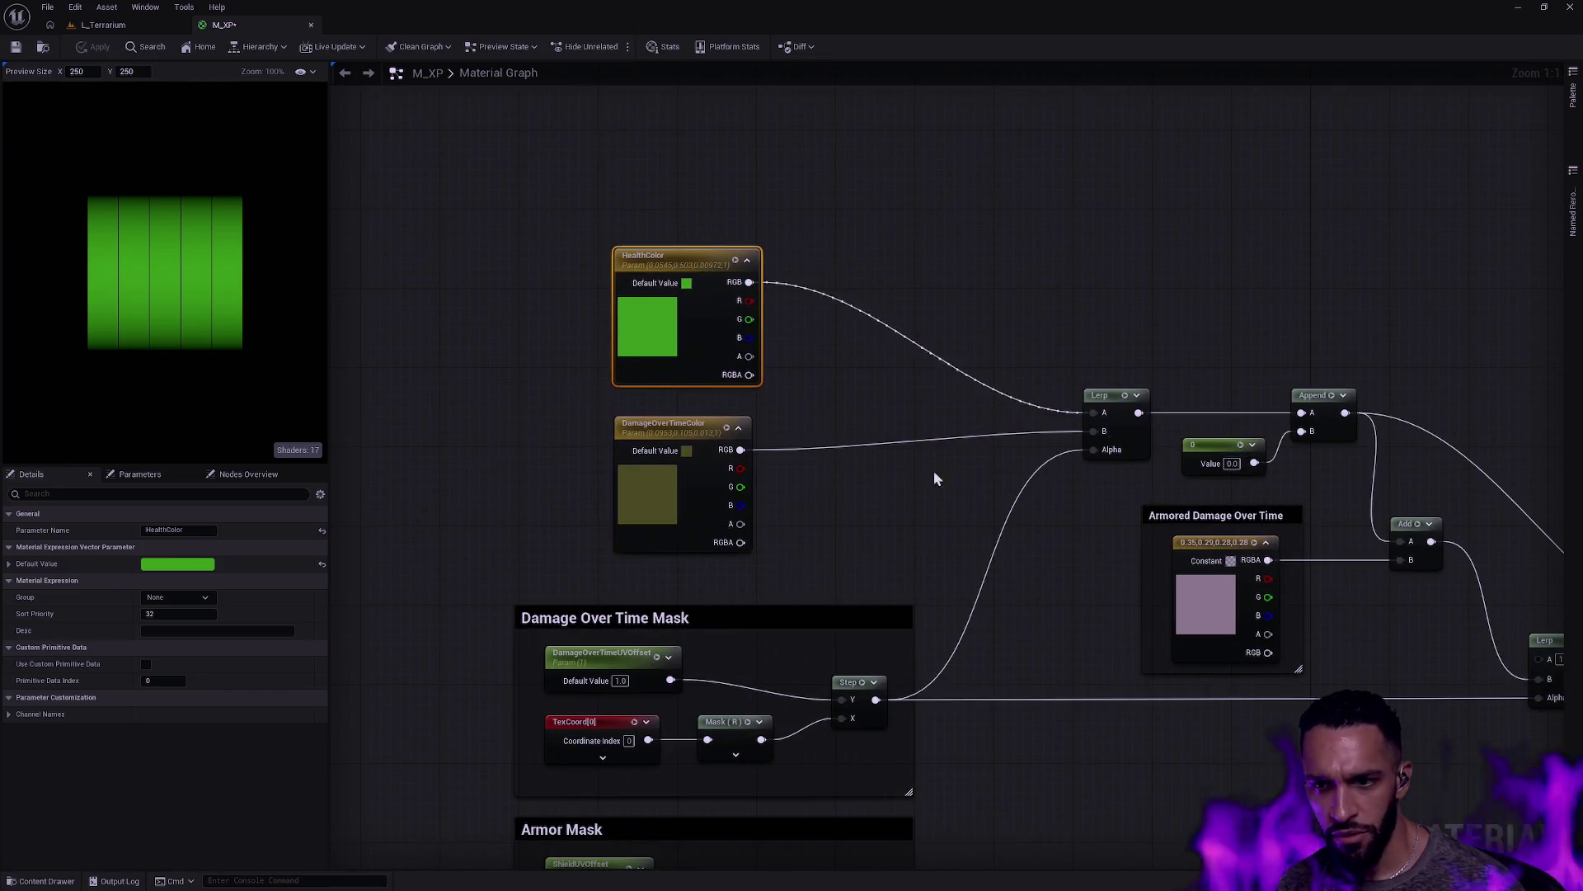
{"action": "left_click_drag", "start_coordinate": [961, 478], "coordinate": [948, 475]}
{"action": "scroll", "coordinate": [820, 349], "scroll_direction": "down", "scroll_amount": 3}
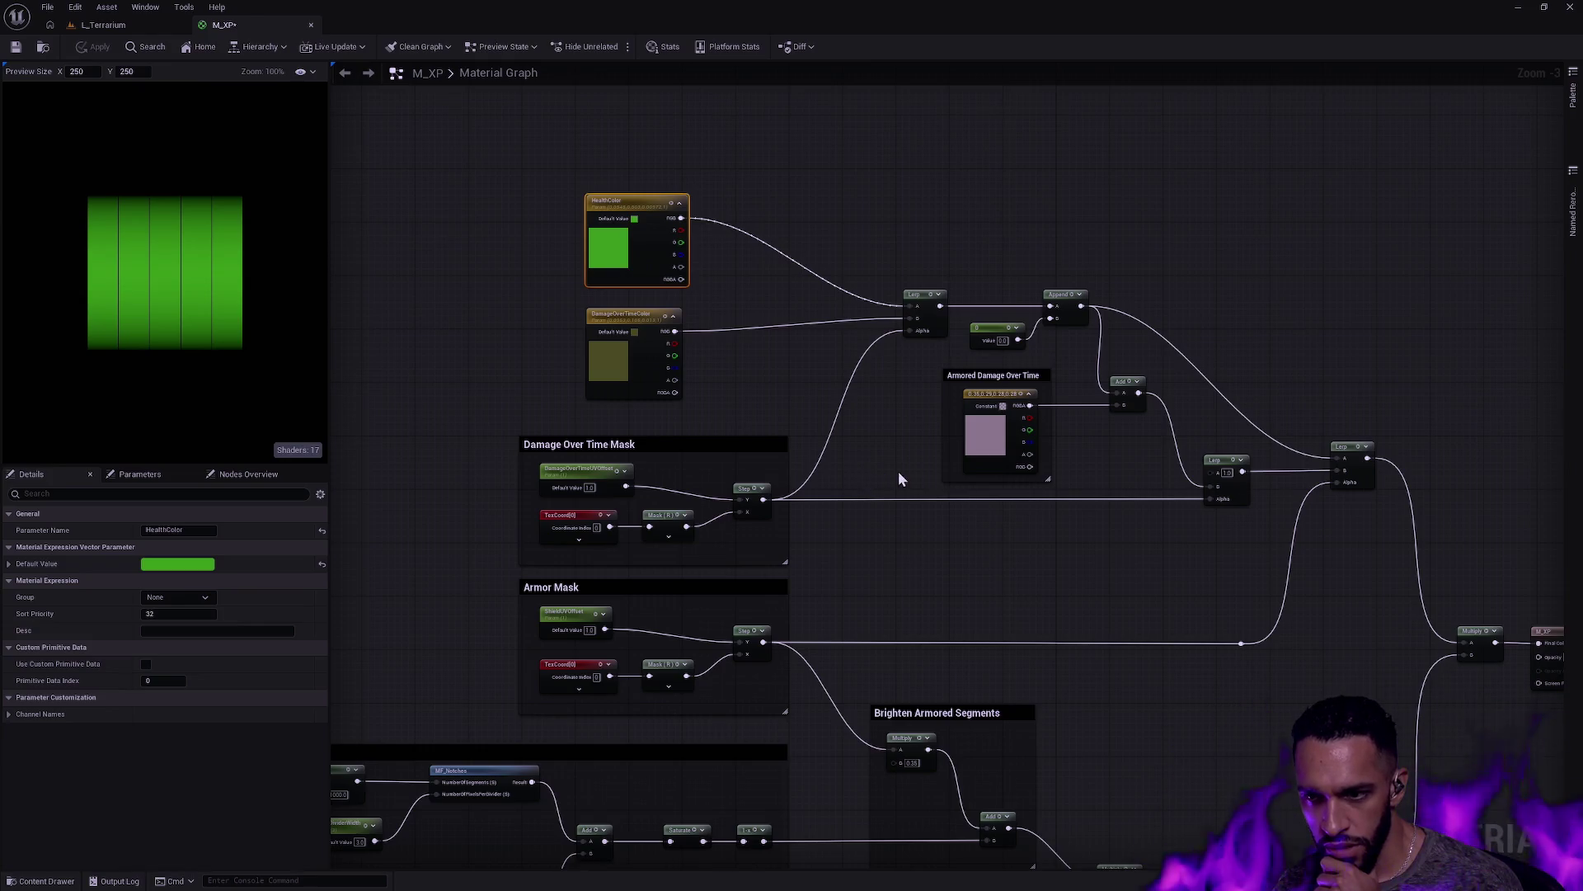
{"action": "scroll", "coordinate": [899, 495], "scroll_direction": "down", "scroll_amount": 2}
{"action": "key", "text": "Home"}
{"action": "scroll", "coordinate": [940, 406], "scroll_direction": "up", "scroll_amount": 3}
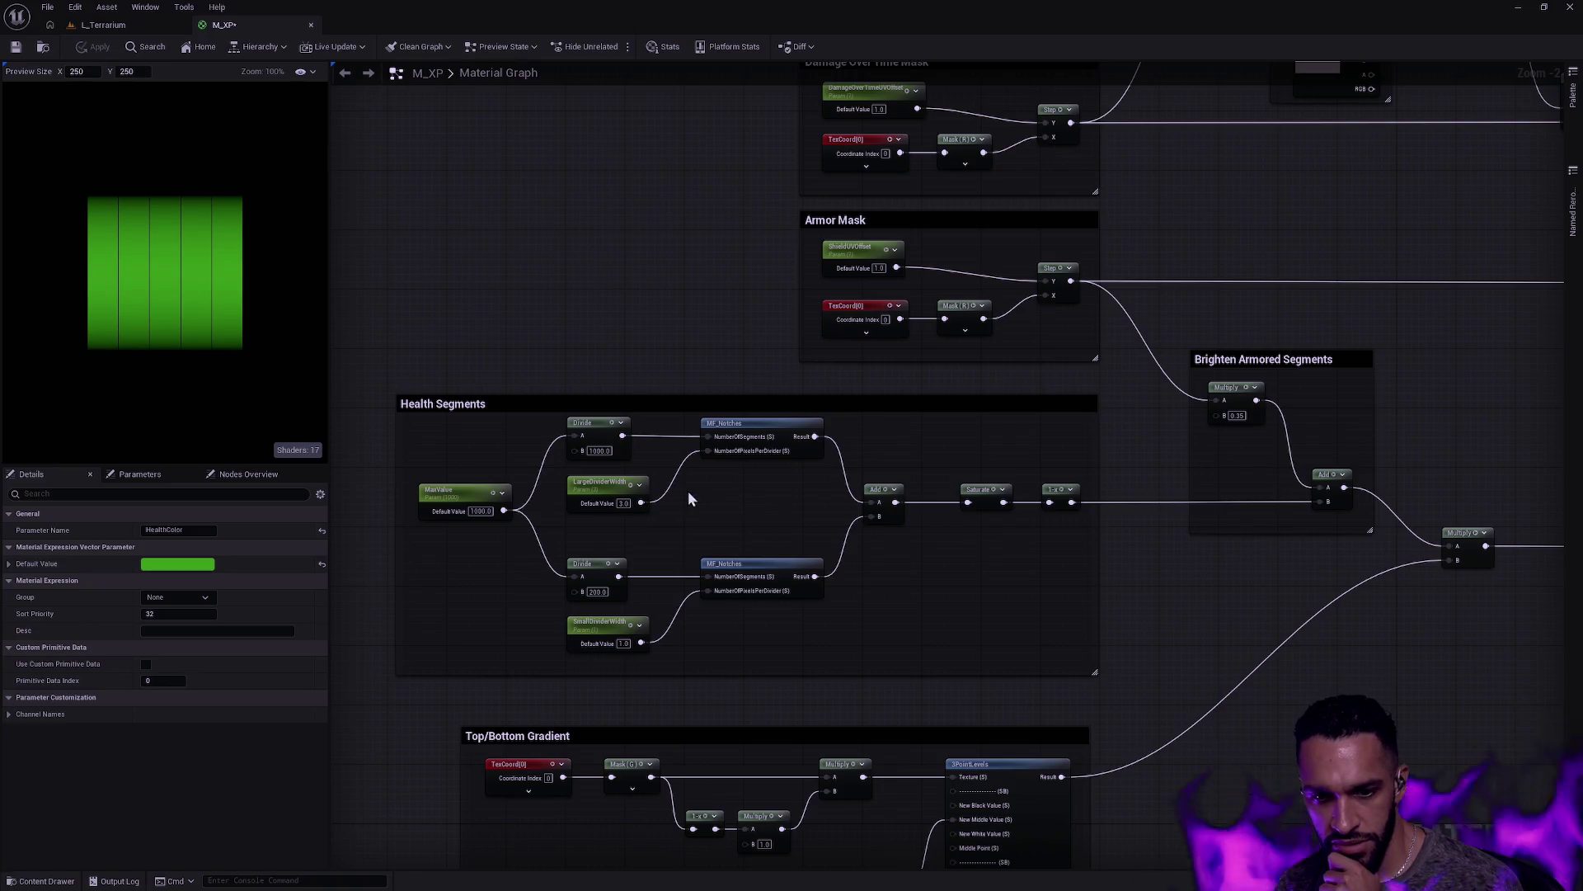
{"action": "mouse_move", "coordinate": [1169, 546]}
{"action": "left_mouse_down"}
{"action": "mouse_move", "coordinate": [862, 651]}
{"action": "mouse_move", "coordinate": [874, 655]}
{"action": "left_mouse_up"}
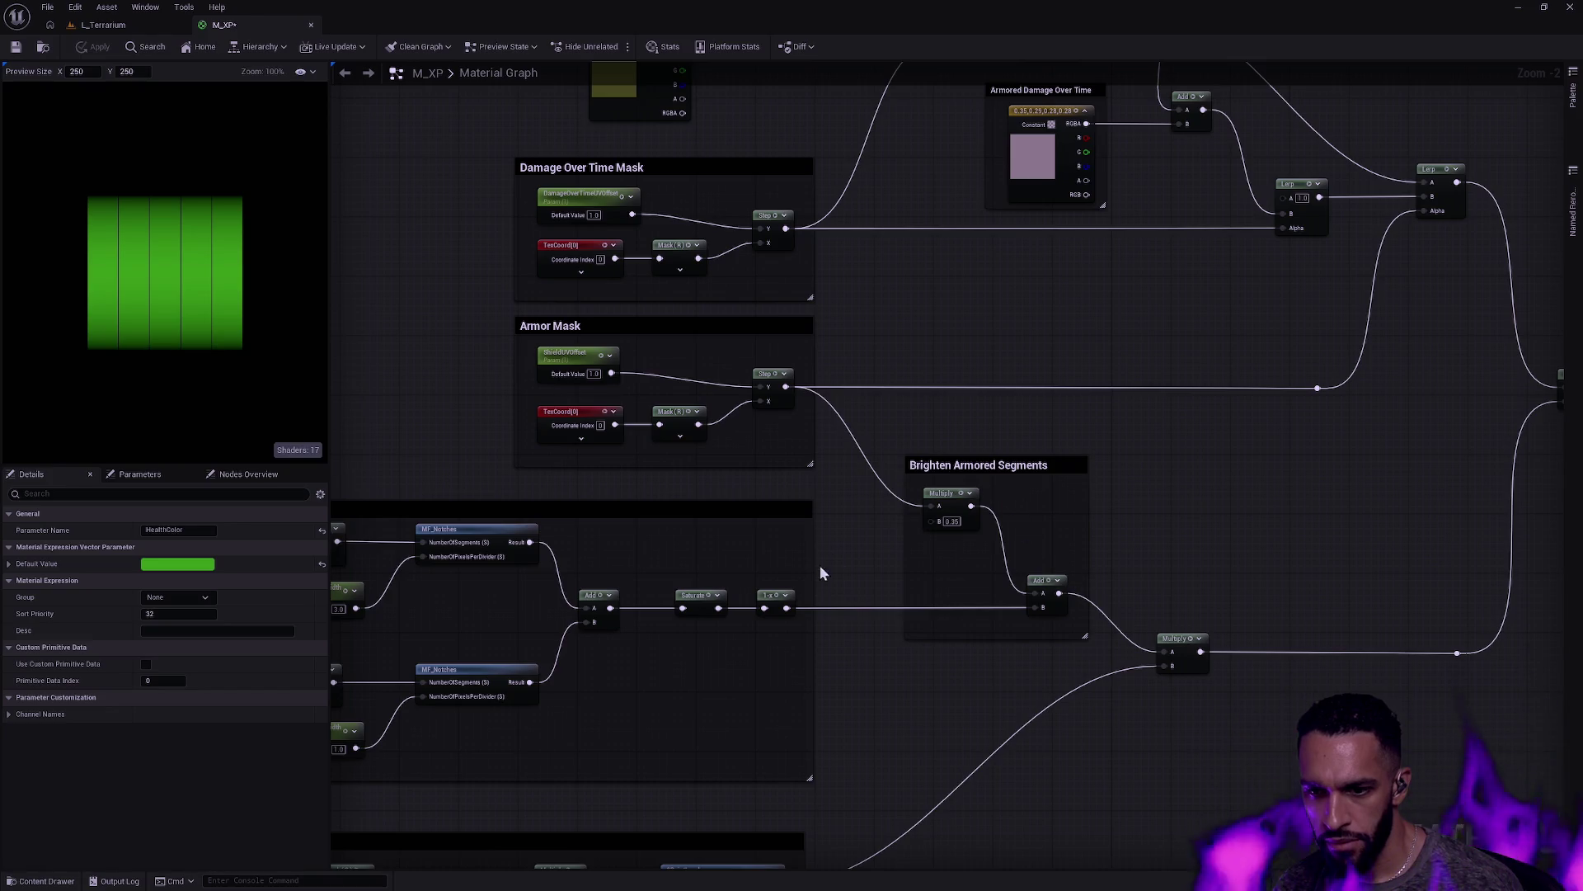
Step: Wire the segment result into Multiply's A input and delete the Brighten Armored Segments group
{"action": "left_click_drag", "start_coordinate": [787, 608], "coordinate": [1166, 653]}
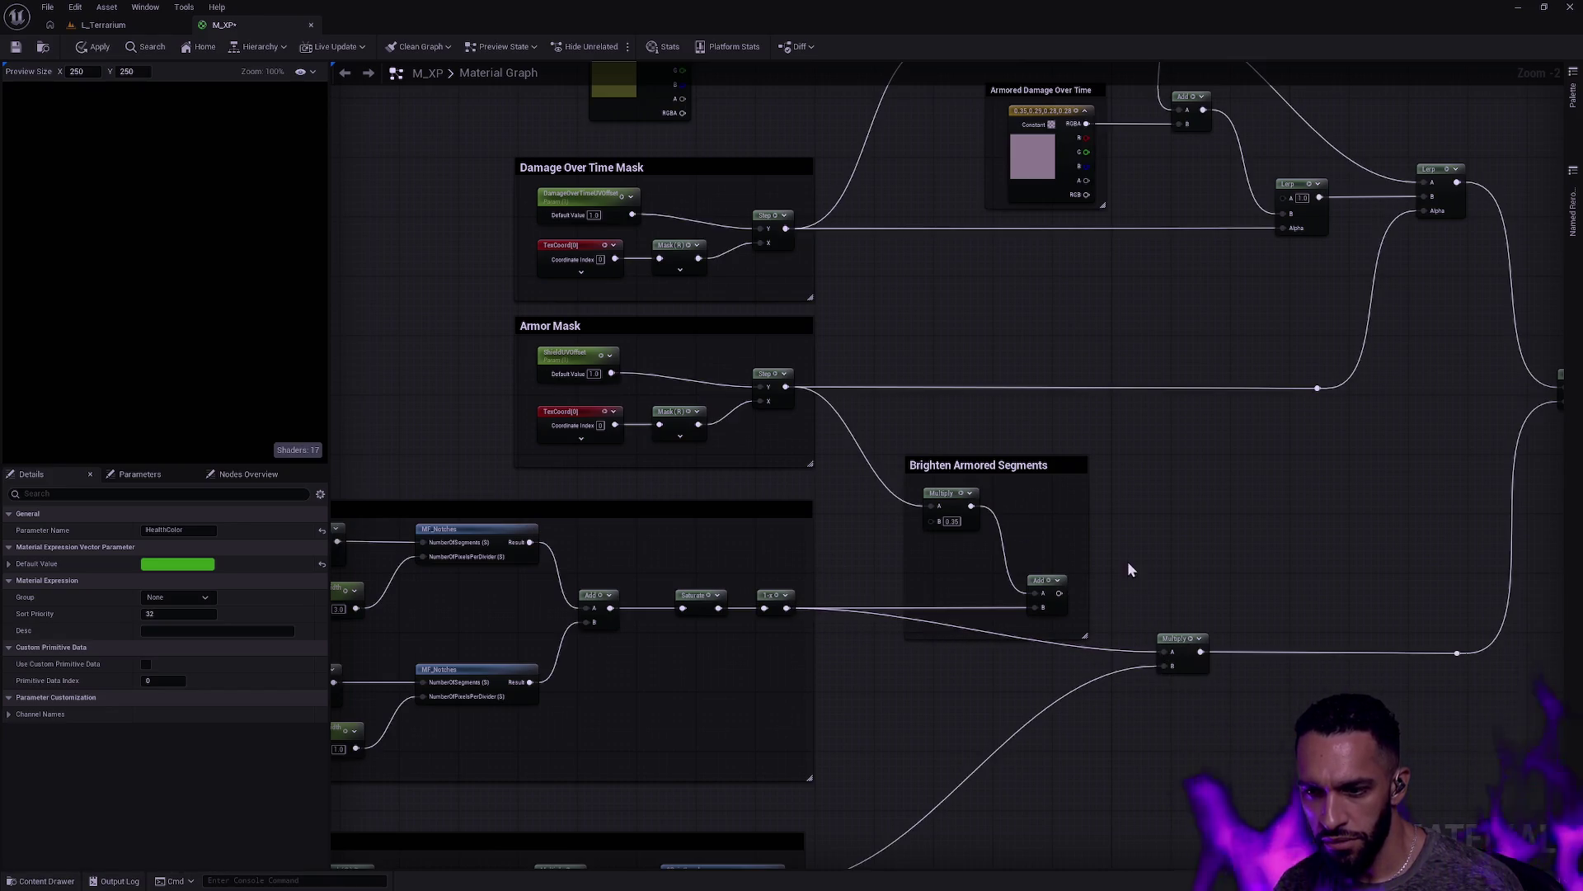
{"action": "left_click", "coordinate": [930, 464]}
{"action": "key", "text": "Delete"}
{"action": "scroll", "coordinate": [951, 448], "scroll_direction": "down", "scroll_amount": 4}
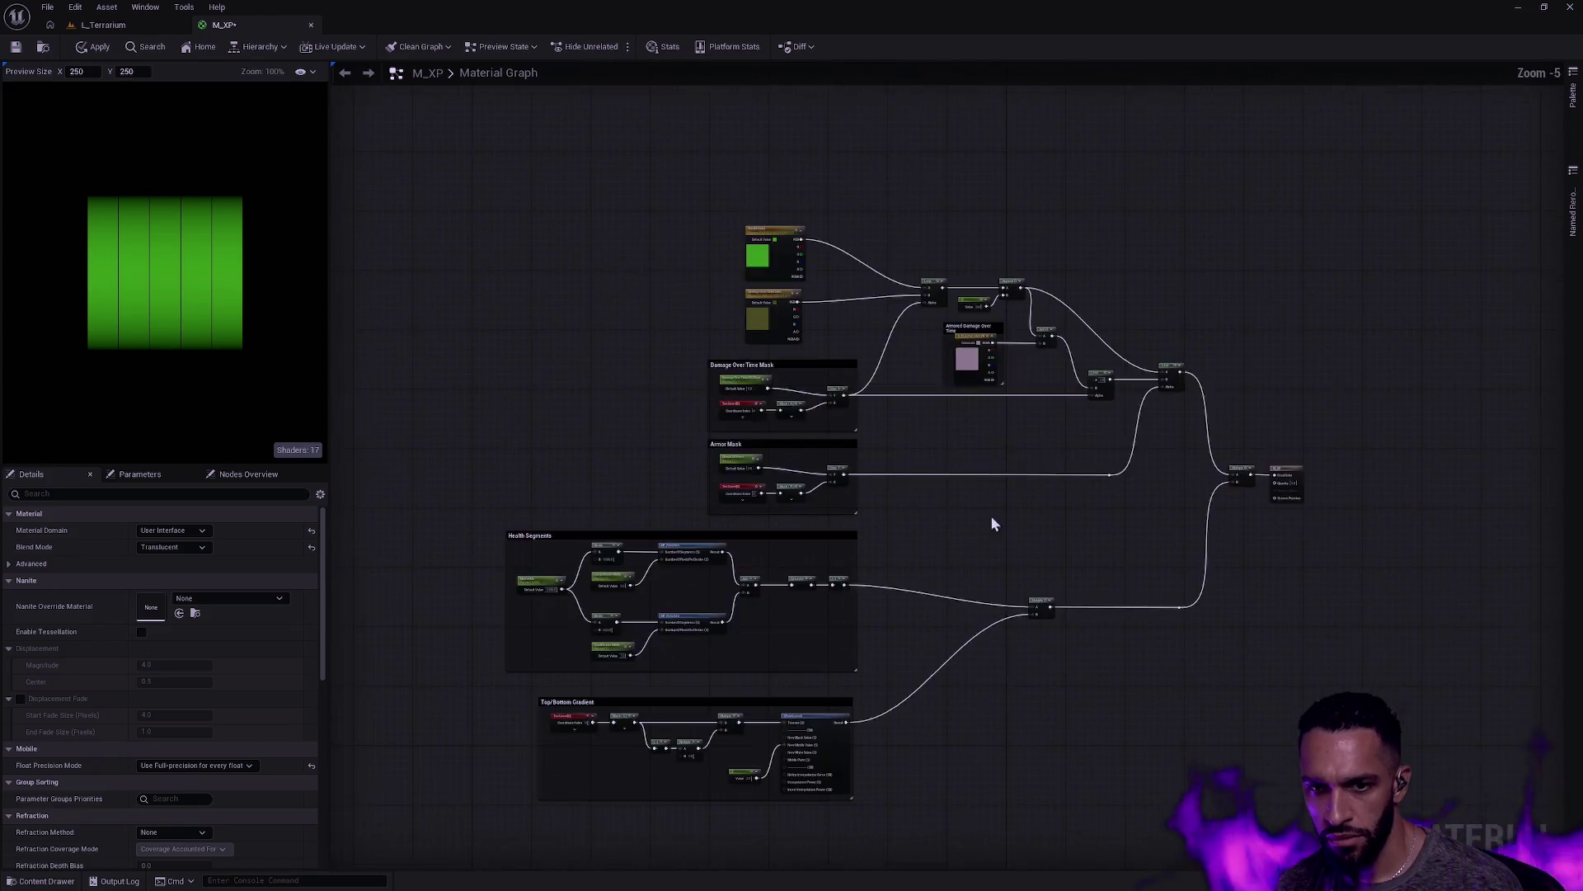
Step: Delete the colour, damage and mask nodes plus the extra Multiply node
{"action": "scroll", "coordinate": [646, 305], "scroll_direction": "up", "scroll_amount": 4}
{"action": "mouse_move", "coordinate": [555, 237]}
{"action": "left_mouse_down"}
{"action": "mouse_move", "coordinate": [1099, 742]}
{"action": "mouse_move", "coordinate": [1170, 833]}
{"action": "mouse_move", "coordinate": [919, 538]}
{"action": "left_mouse_up"}
{"action": "left_click_drag", "start_coordinate": [788, 548], "coordinate": [1187, 157]}
{"action": "key", "text": "Delete"}
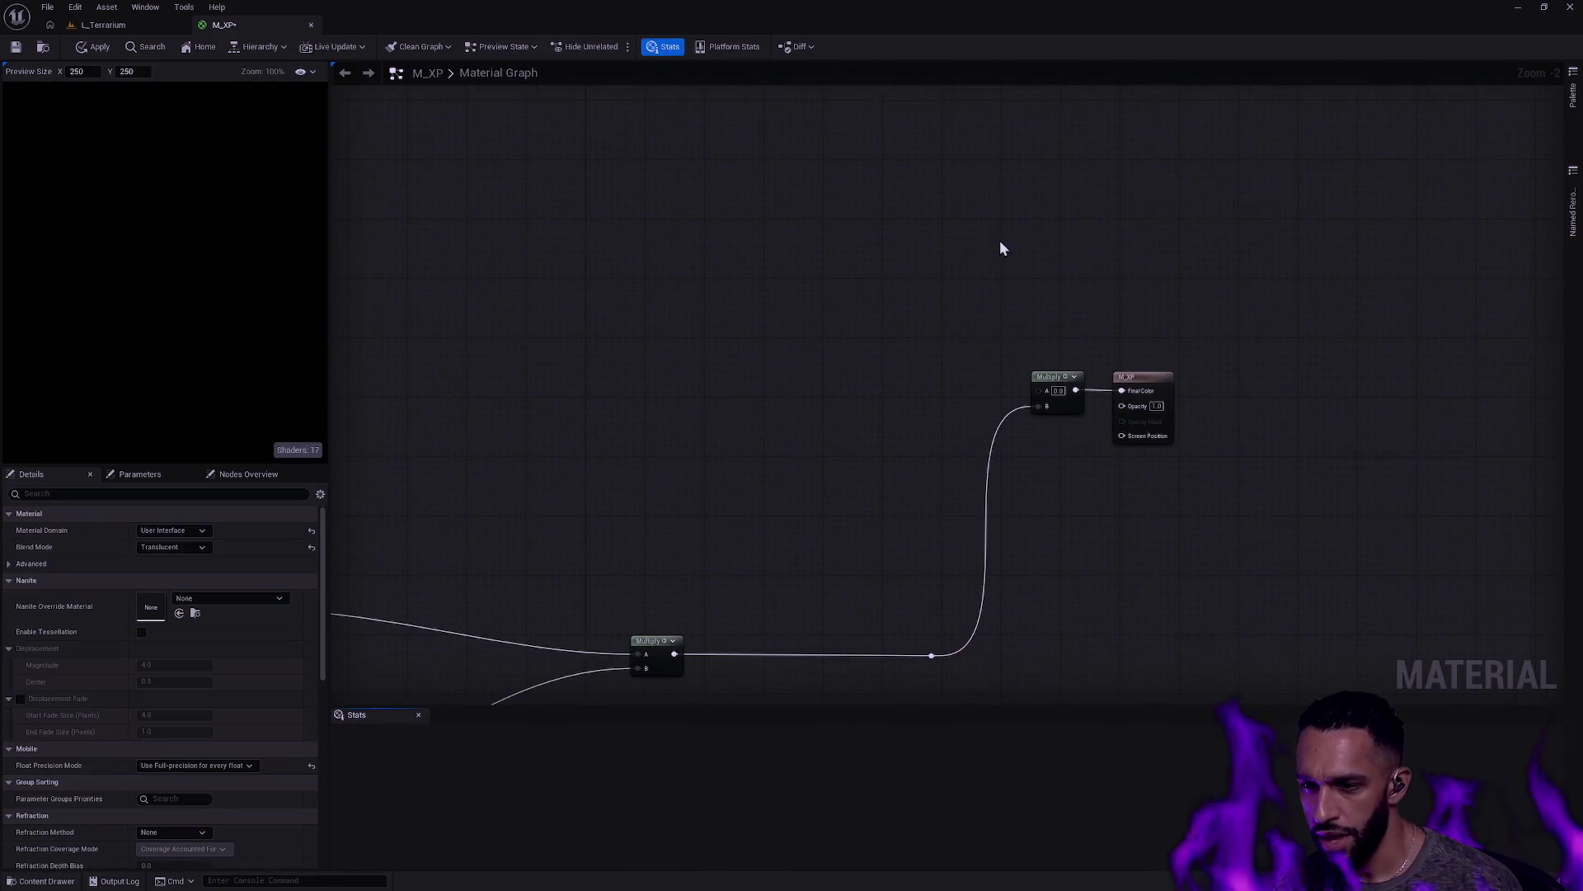
{"action": "left_click_drag", "start_coordinate": [968, 335], "coordinate": [1063, 432]}
{"action": "key", "text": "Delete"}
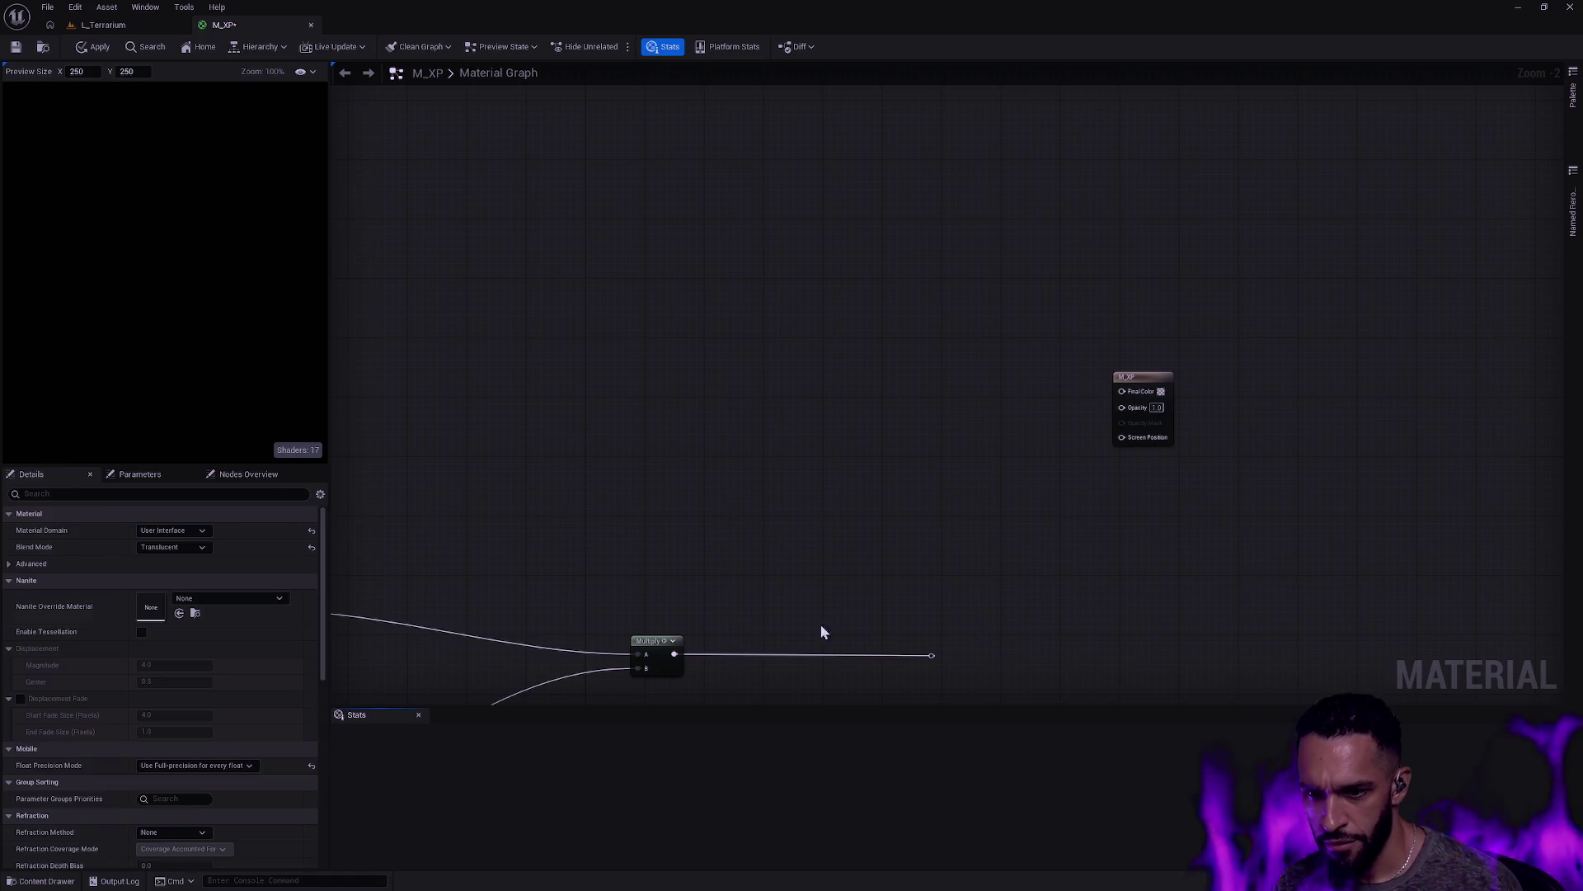
Step: Feed Multiply into Final Color and the pasted Texture Sample's RGB into Opacity, then apply and save
{"action": "left_click_drag", "start_coordinate": [675, 654], "coordinate": [1123, 391]}
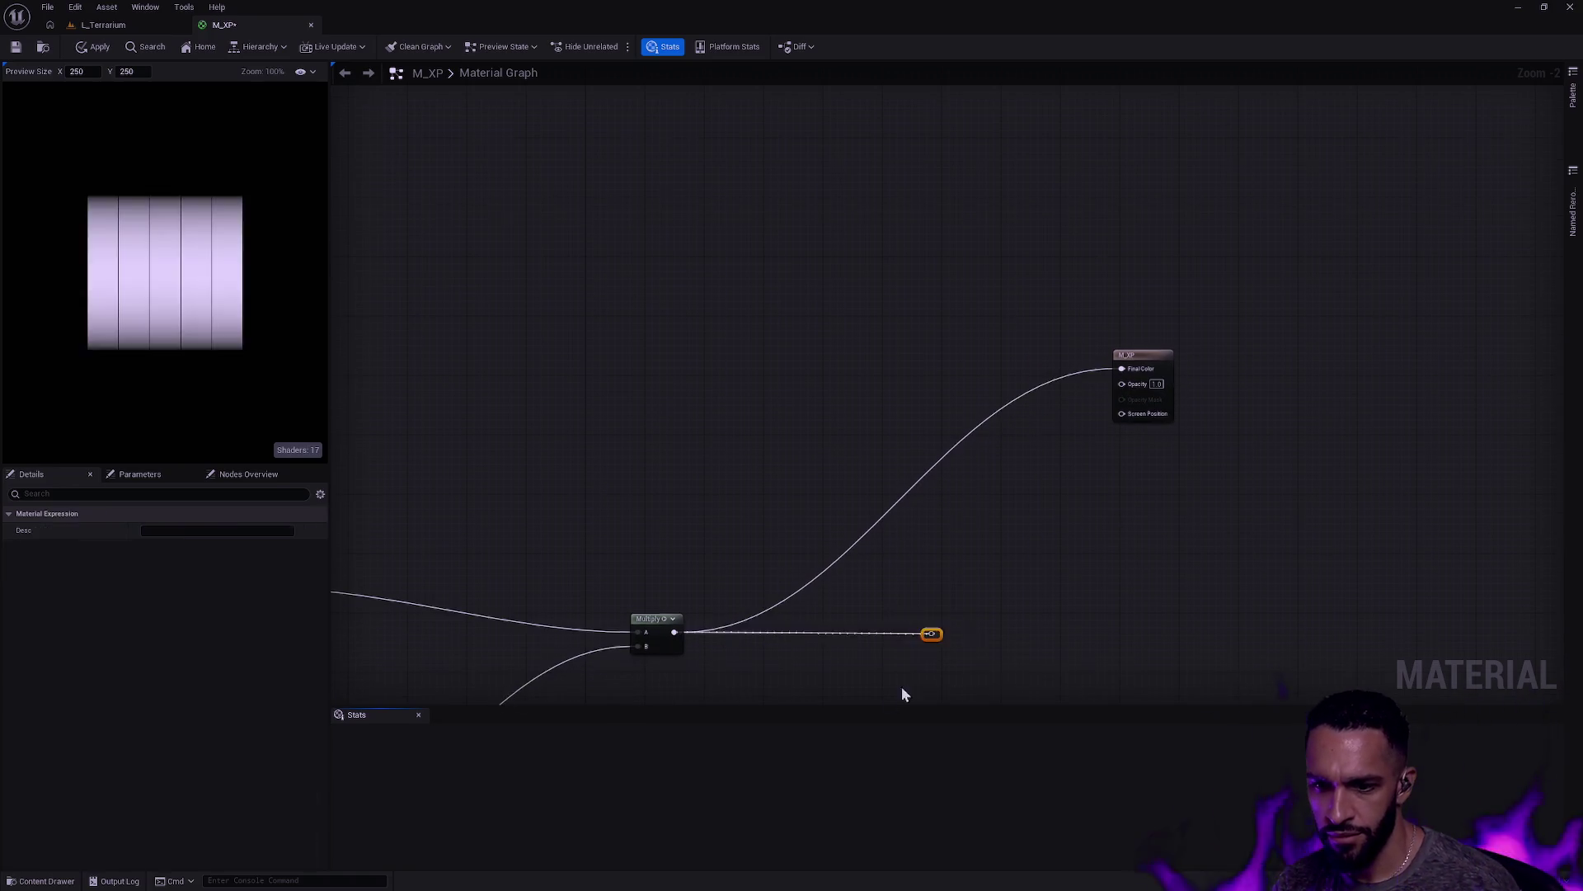
{"action": "key", "text": "ctrl+v"}
{"action": "mouse_move", "coordinate": [1082, 543]}
{"action": "left_mouse_down"}
{"action": "mouse_move", "coordinate": [1148, 388]}
{"action": "mouse_move", "coordinate": [1122, 384]}
{"action": "left_mouse_up"}
{"action": "left_click", "coordinate": [94, 48]}
{"action": "left_click", "coordinate": [16, 47]}
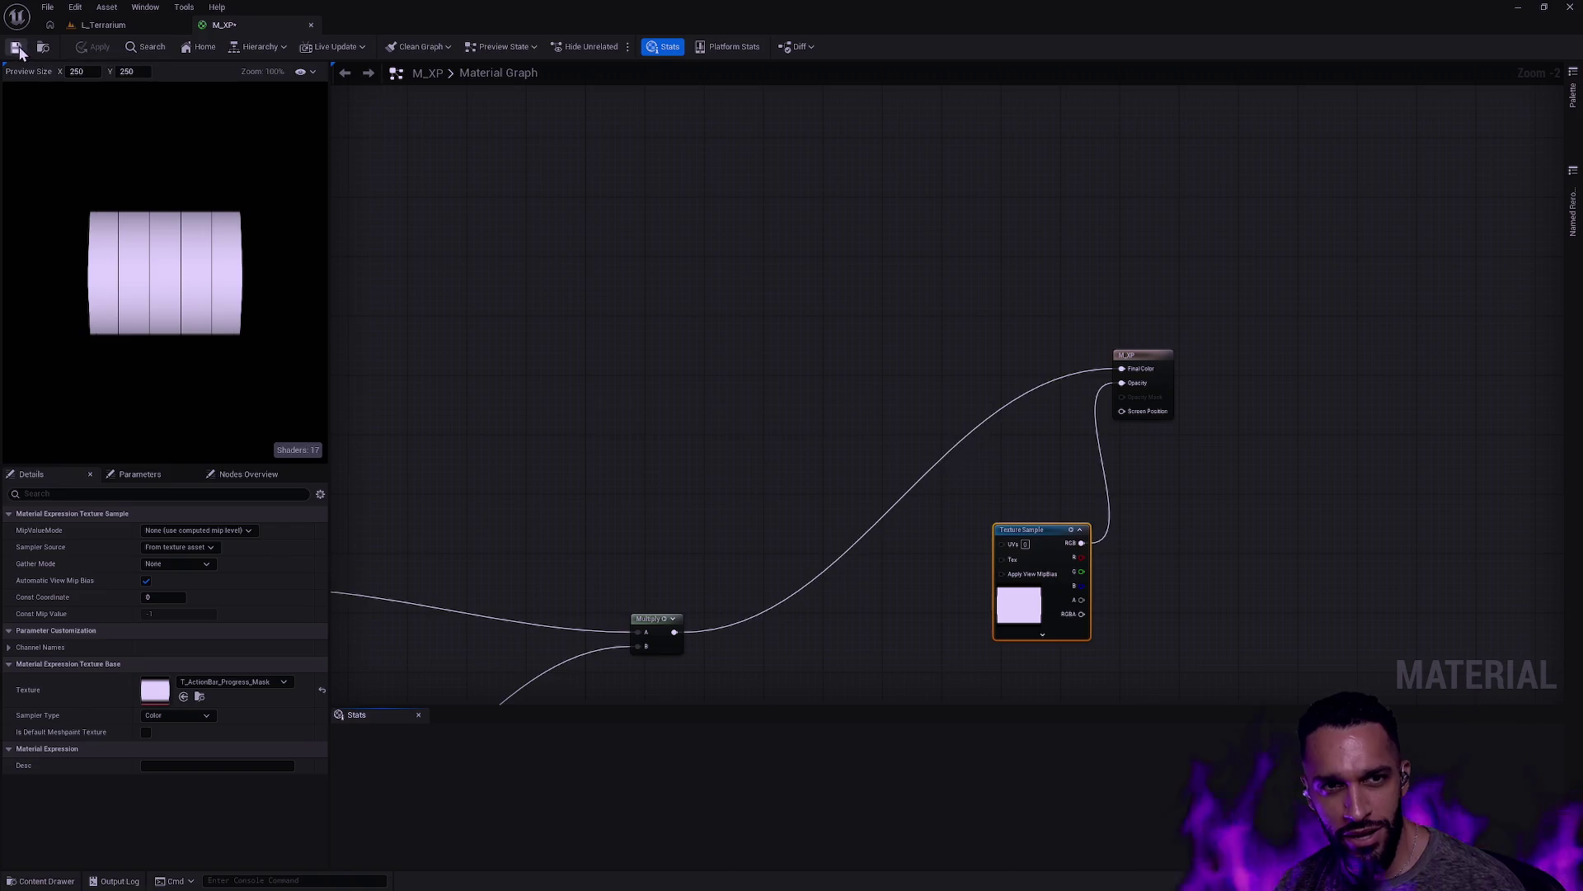
{"action": "left_click_drag", "start_coordinate": [604, 372], "coordinate": [948, 332]}
{"action": "scroll", "coordinate": [899, 314], "scroll_direction": "down", "scroll_amount": 3}
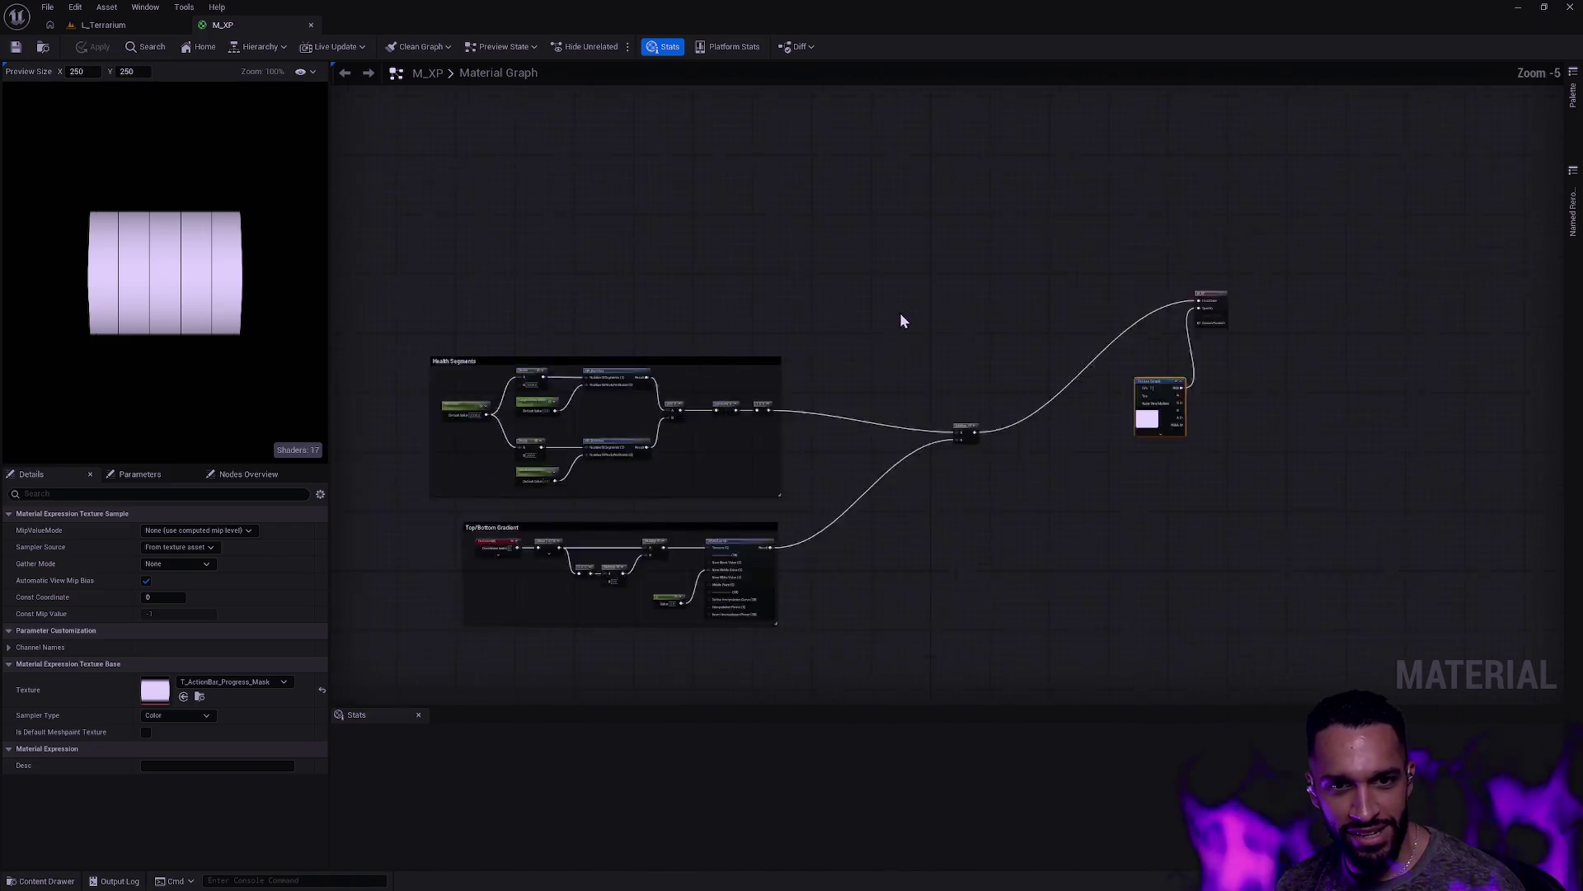
{"action": "scroll", "coordinate": [829, 363], "scroll_direction": "up", "scroll_amount": 3}
{"action": "scroll", "coordinate": [742, 386], "scroll_direction": "up", "scroll_amount": 2}
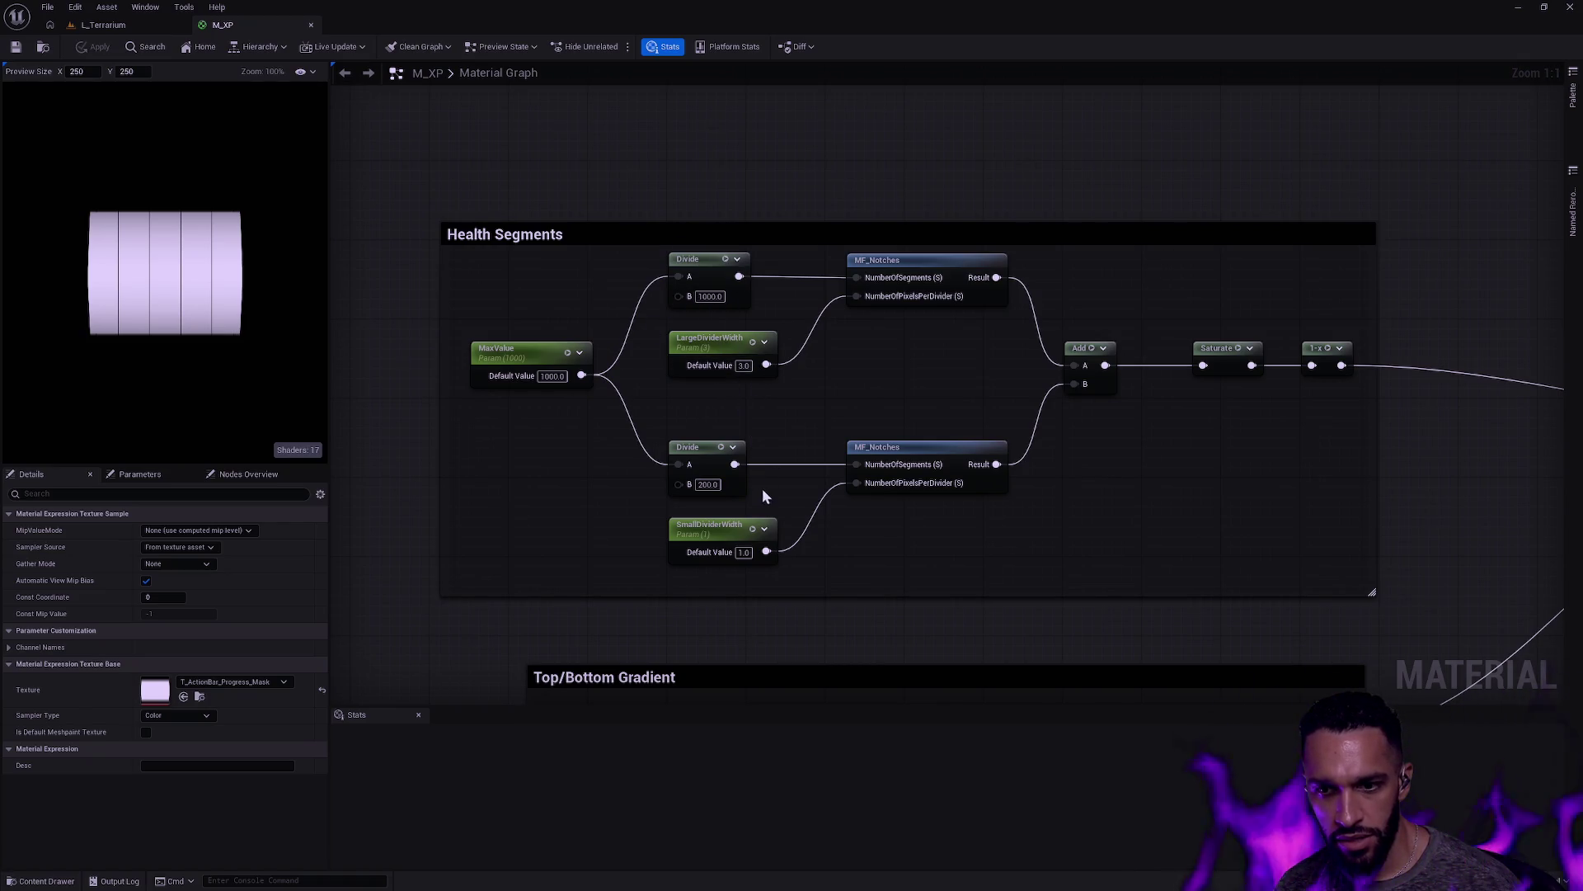
Step: Set the lower Divide node's B value to 50
{"action": "left_click", "coordinate": [713, 489]}
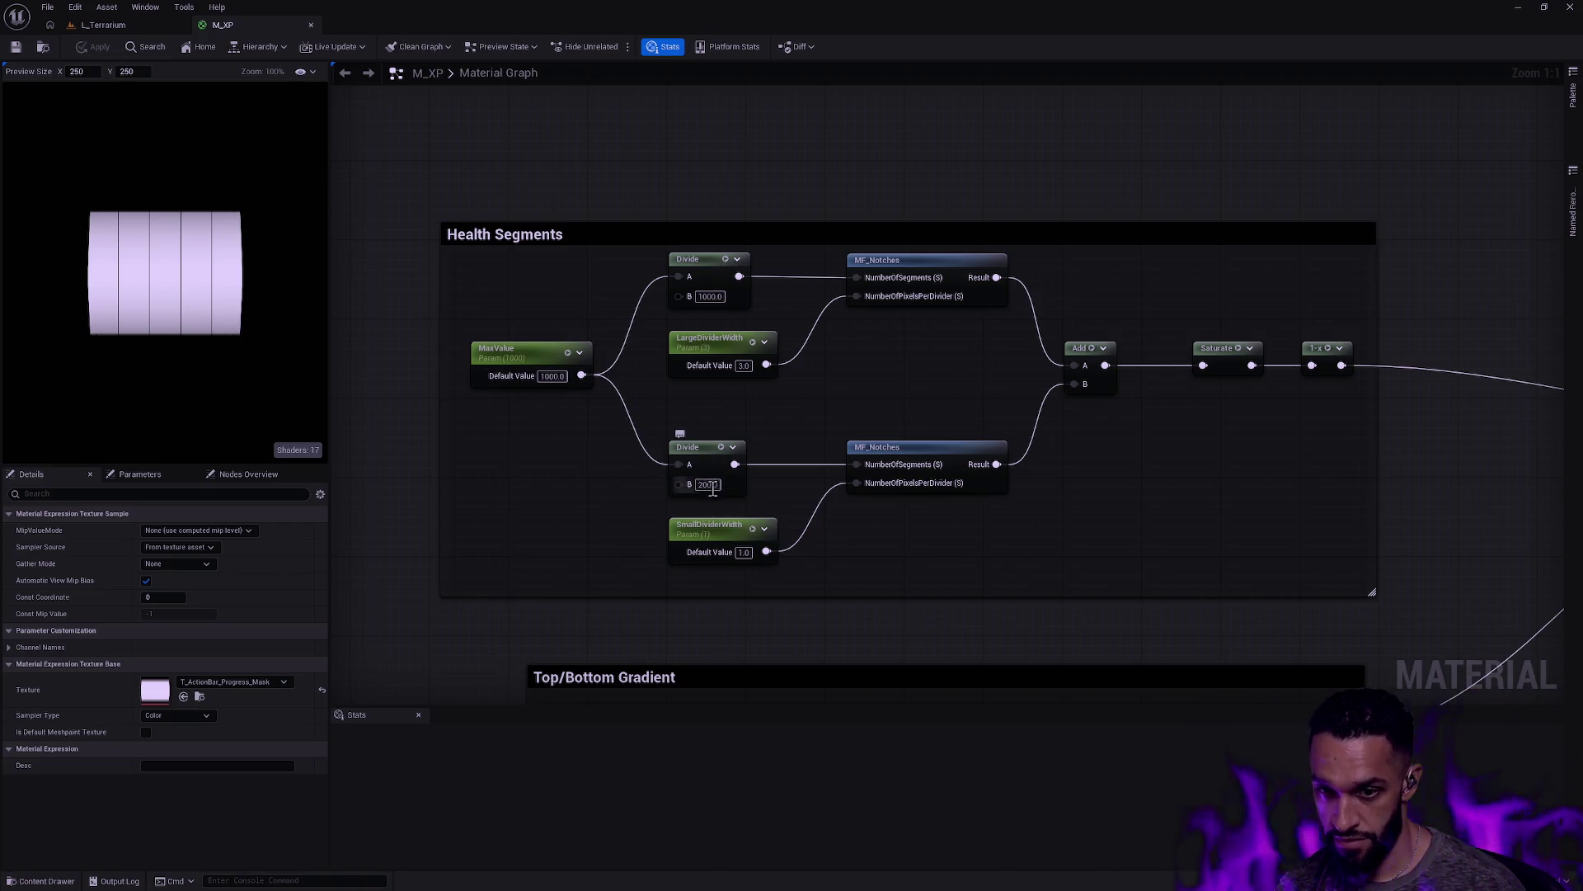
{"action": "type", "text": "50"}
{"action": "key", "text": "Return"}
{"action": "scroll", "coordinate": [891, 387], "scroll_direction": "down", "scroll_amount": 1}
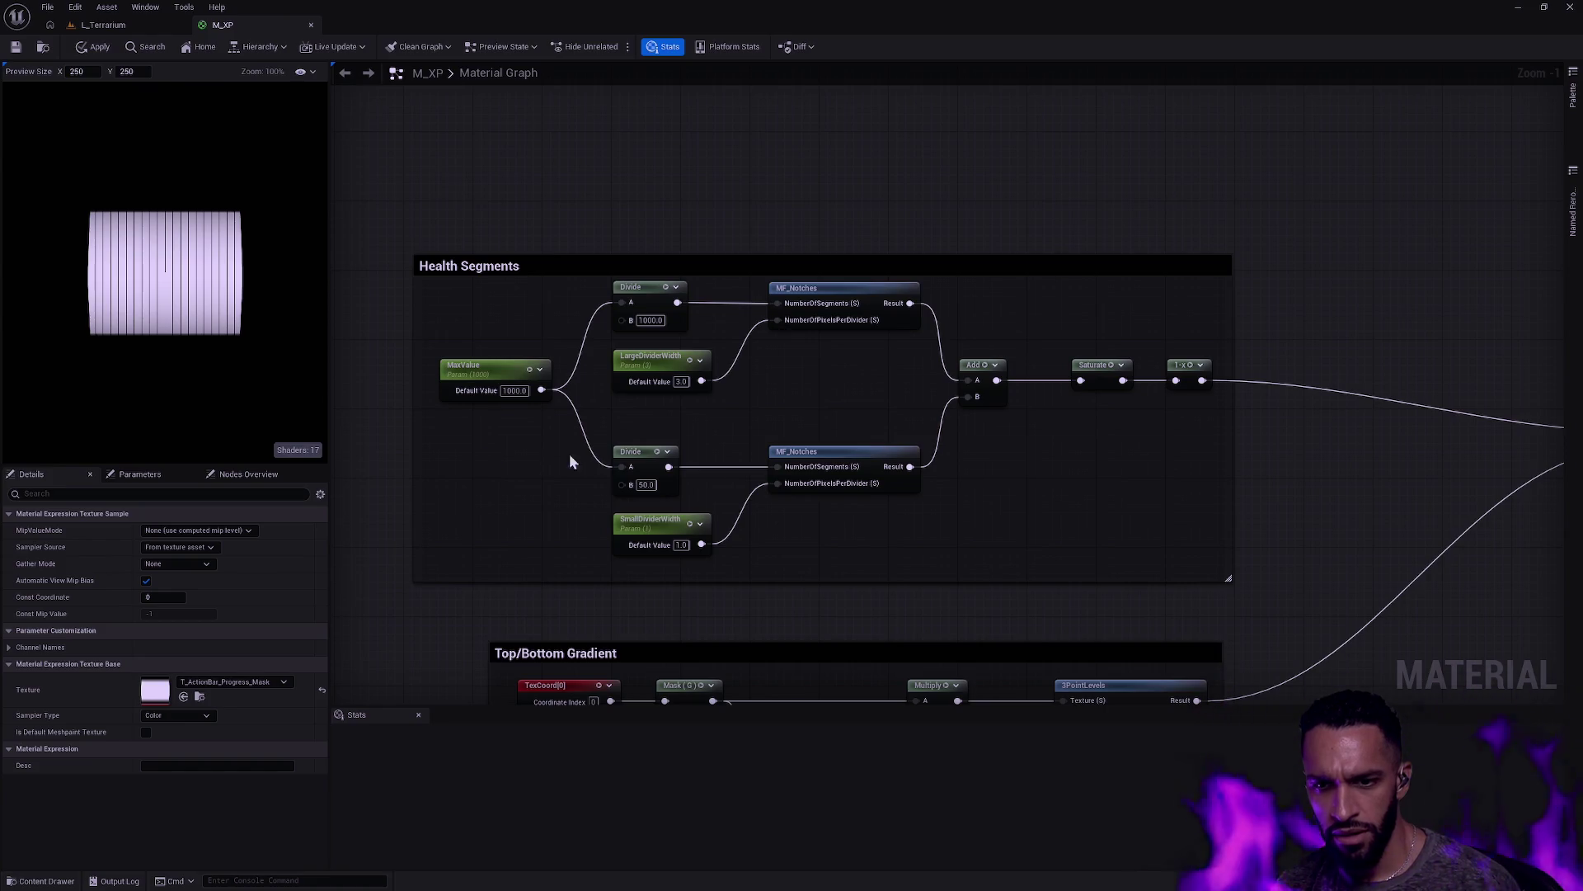
Step: Delete MaxValue, both Divides, LargeDividerWidth, the upper MF_Notches and Add, then wire MF_Notches into Saturate
{"action": "left_click_drag", "start_coordinate": [705, 484], "coordinate": [493, 290]}
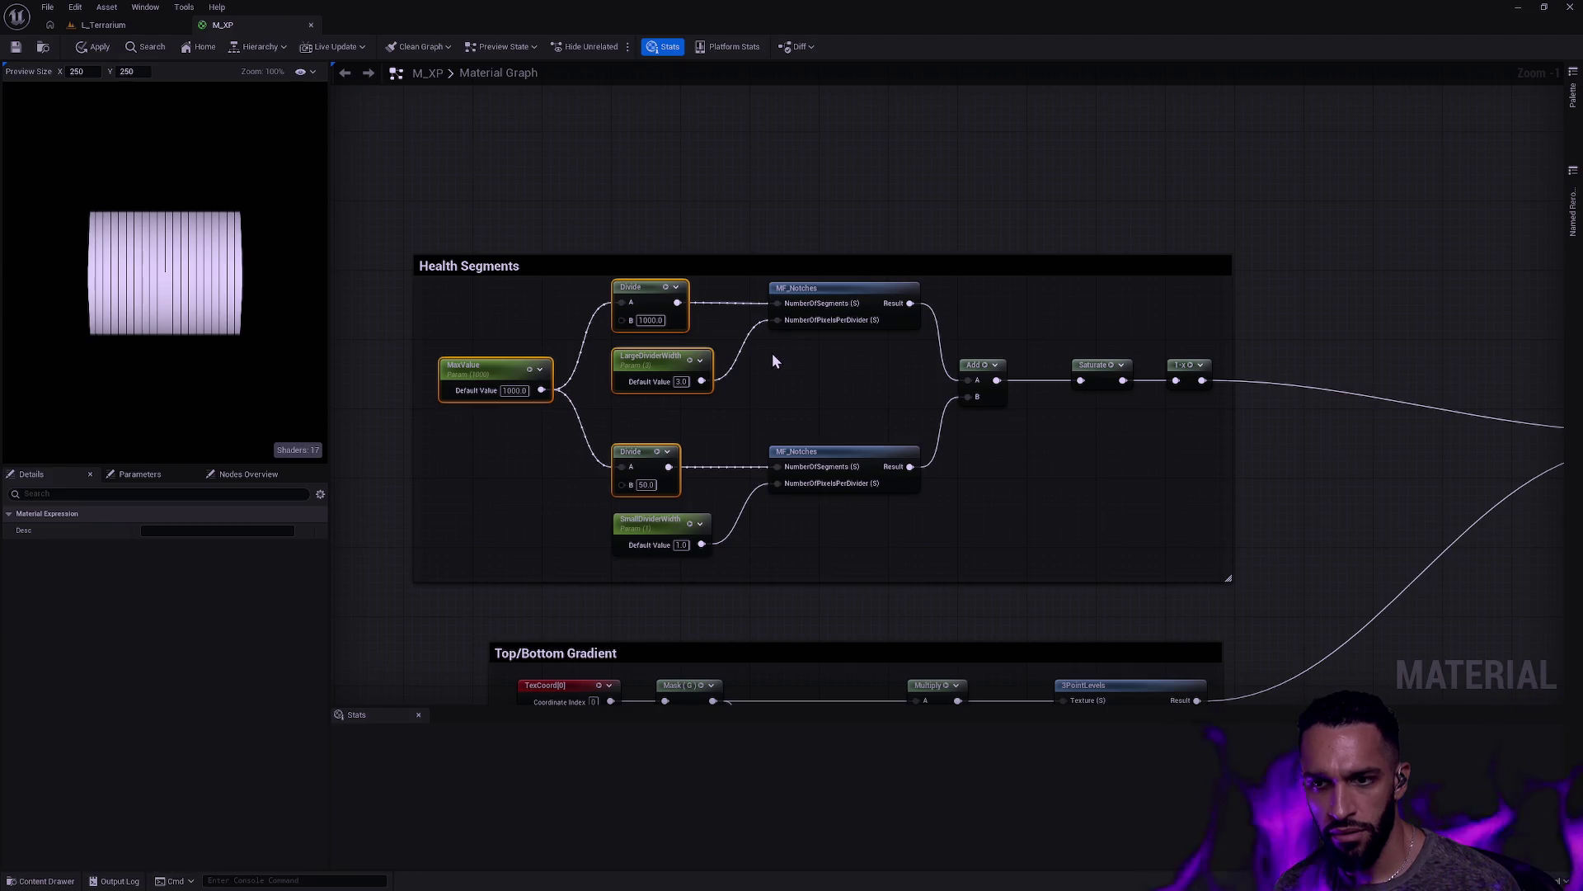
{"action": "key", "text": "Delete"}
{"action": "left_click", "coordinate": [825, 297]}
{"action": "key", "text": "Delete"}
{"action": "left_click", "coordinate": [979, 382]}
{"action": "key", "text": "Delete"}
{"action": "left_click_drag", "start_coordinate": [912, 467], "coordinate": [1081, 380]}
{"action": "scroll", "coordinate": [1161, 437], "scroll_direction": "down", "scroll_amount": 3}
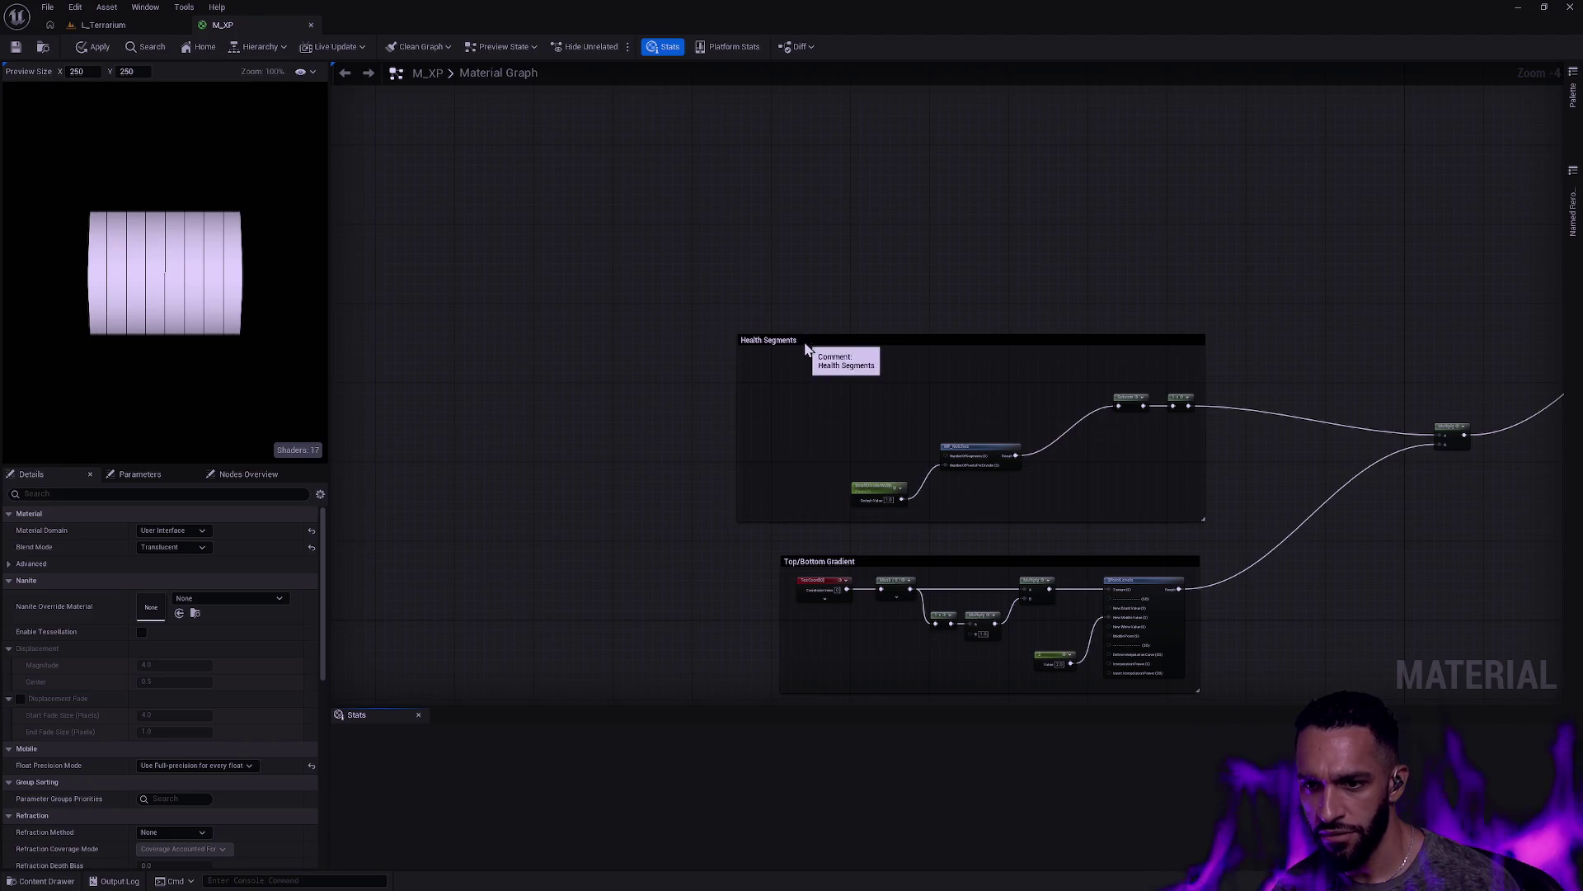